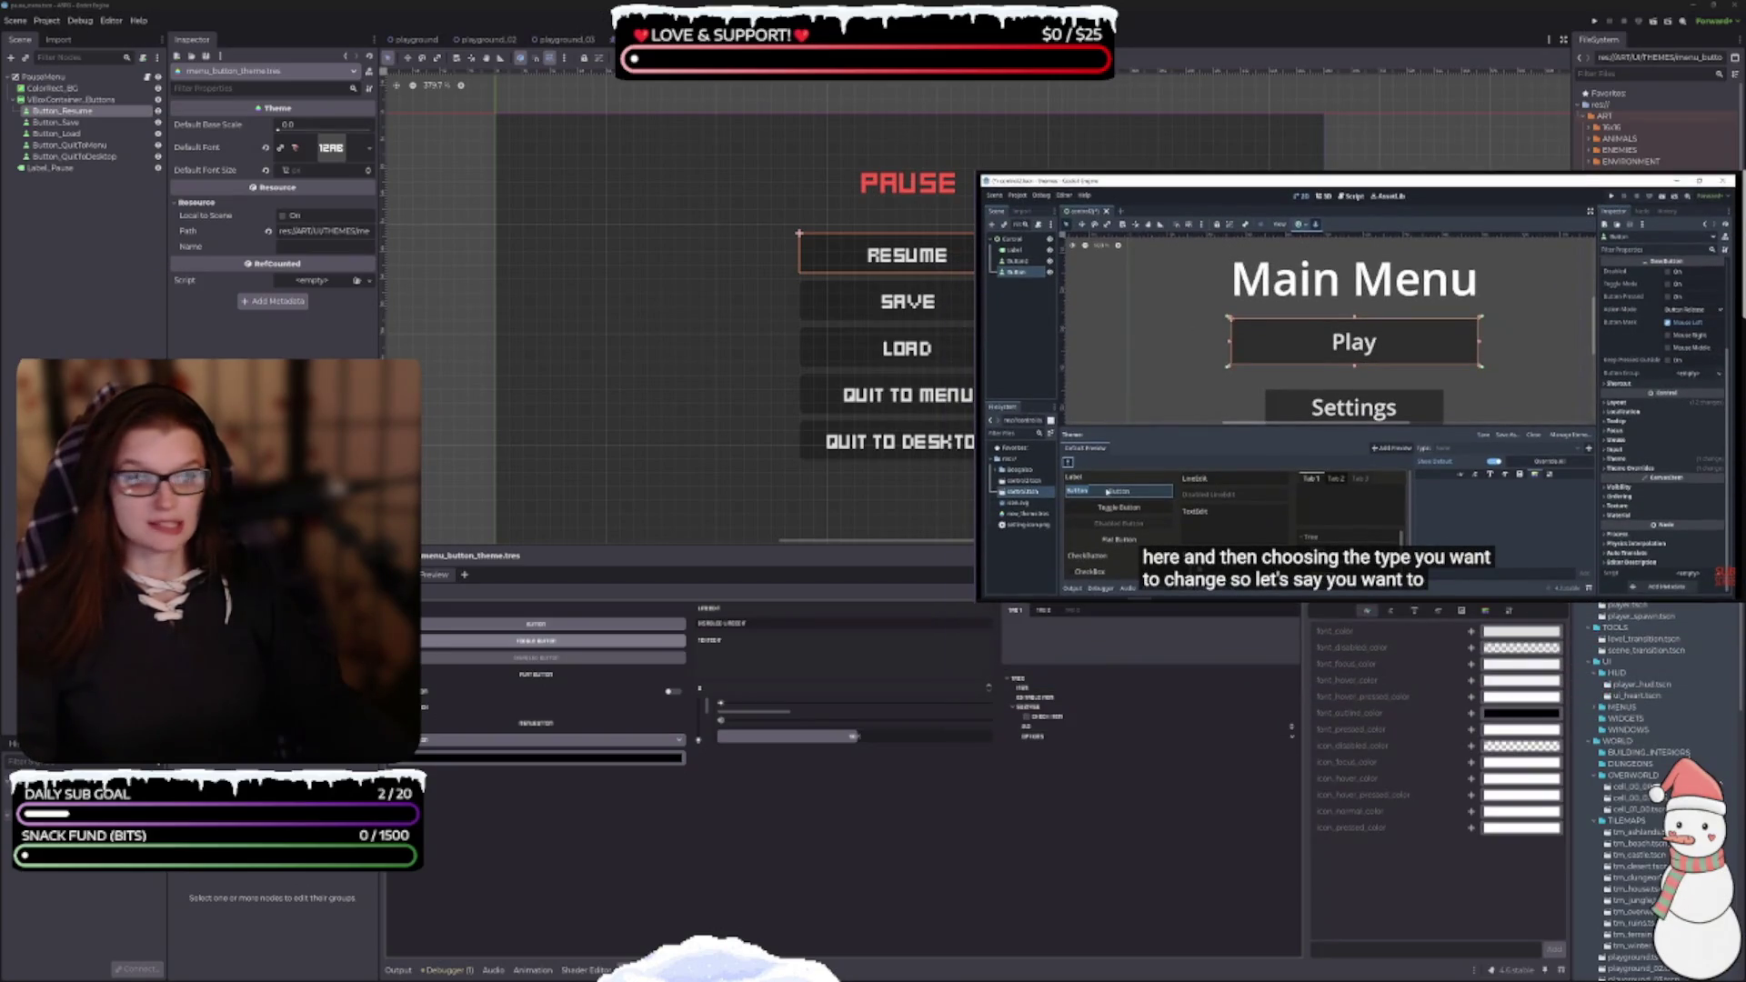
# - Lower the Theme editor splitter so the pause menu canvas gets more vertical space
pyautogui.moveTo(962, 550); pyautogui.dragTo(727, 636)
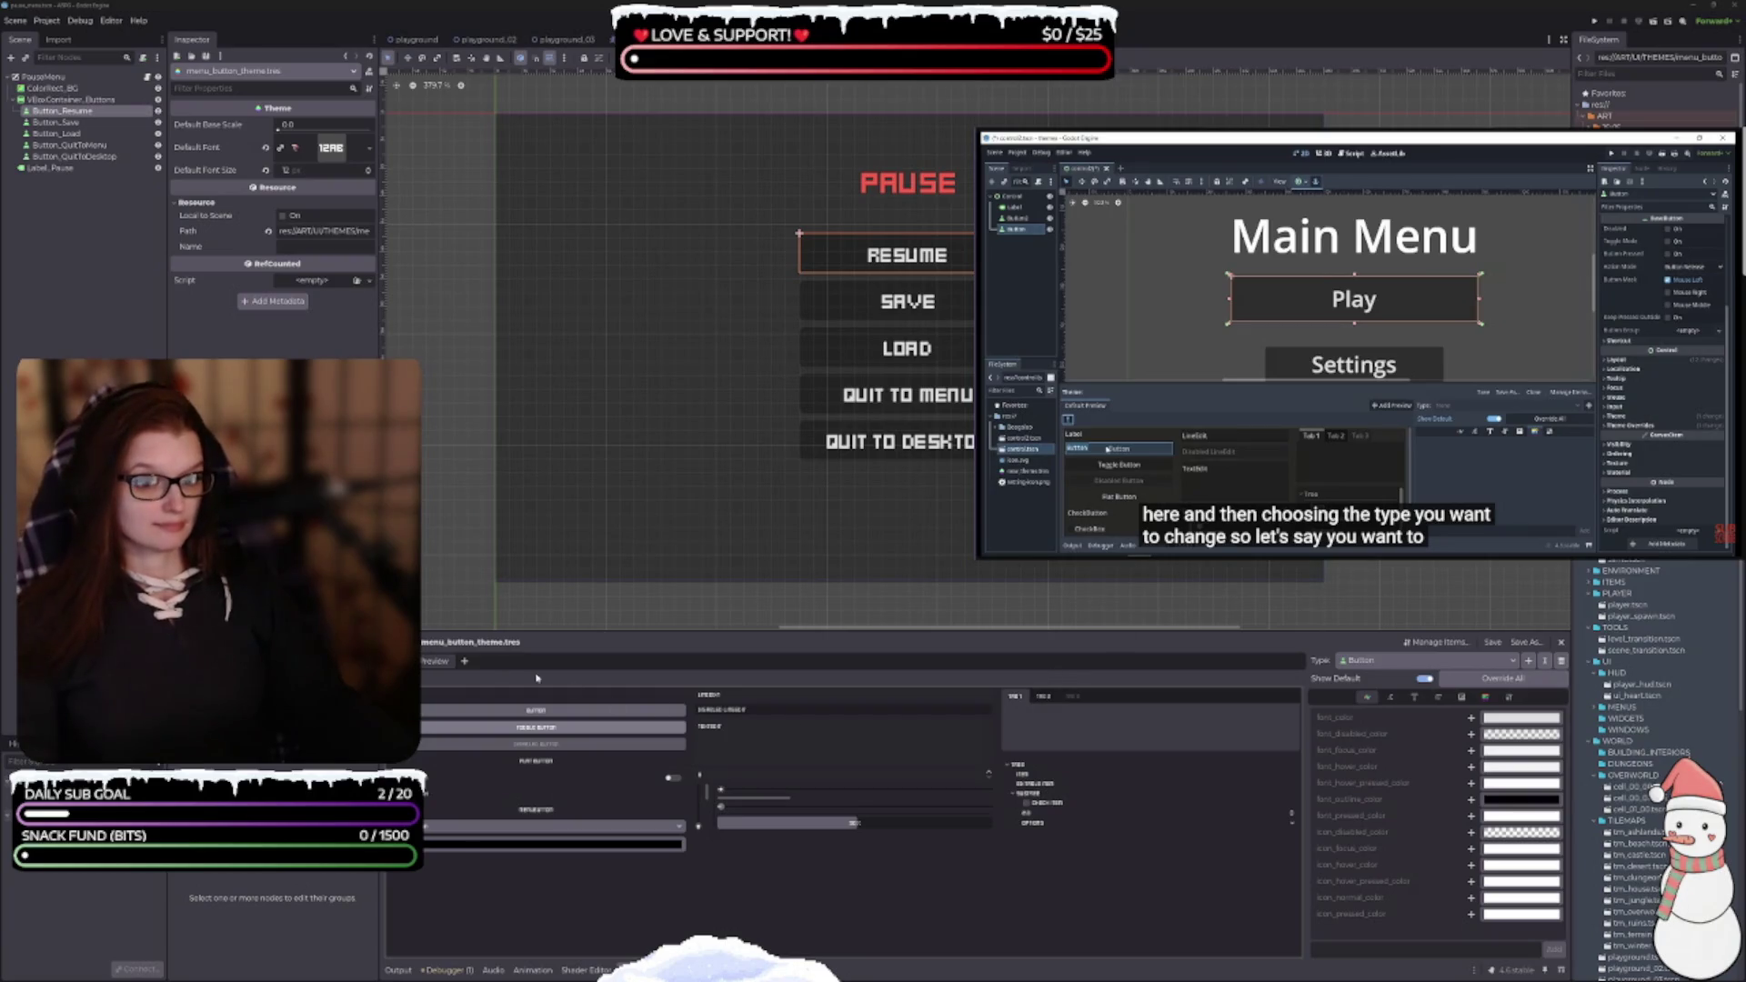
pyautogui.click(111, 20)
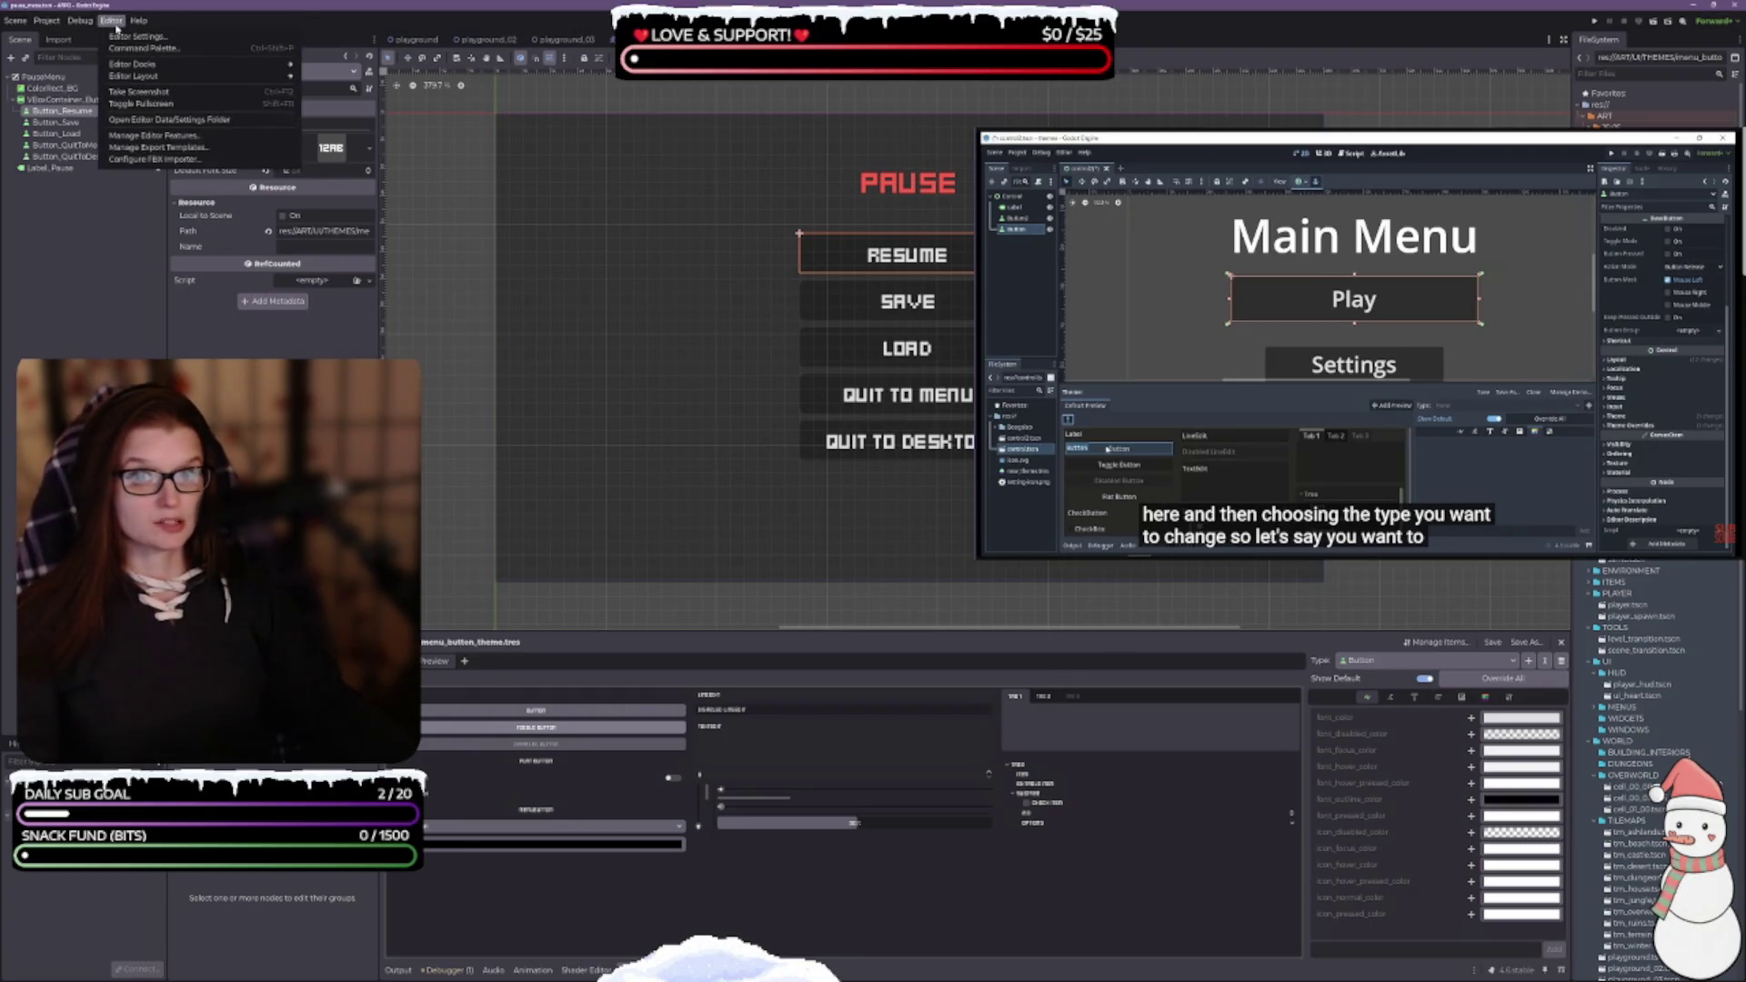
pyautogui.click(132, 37)
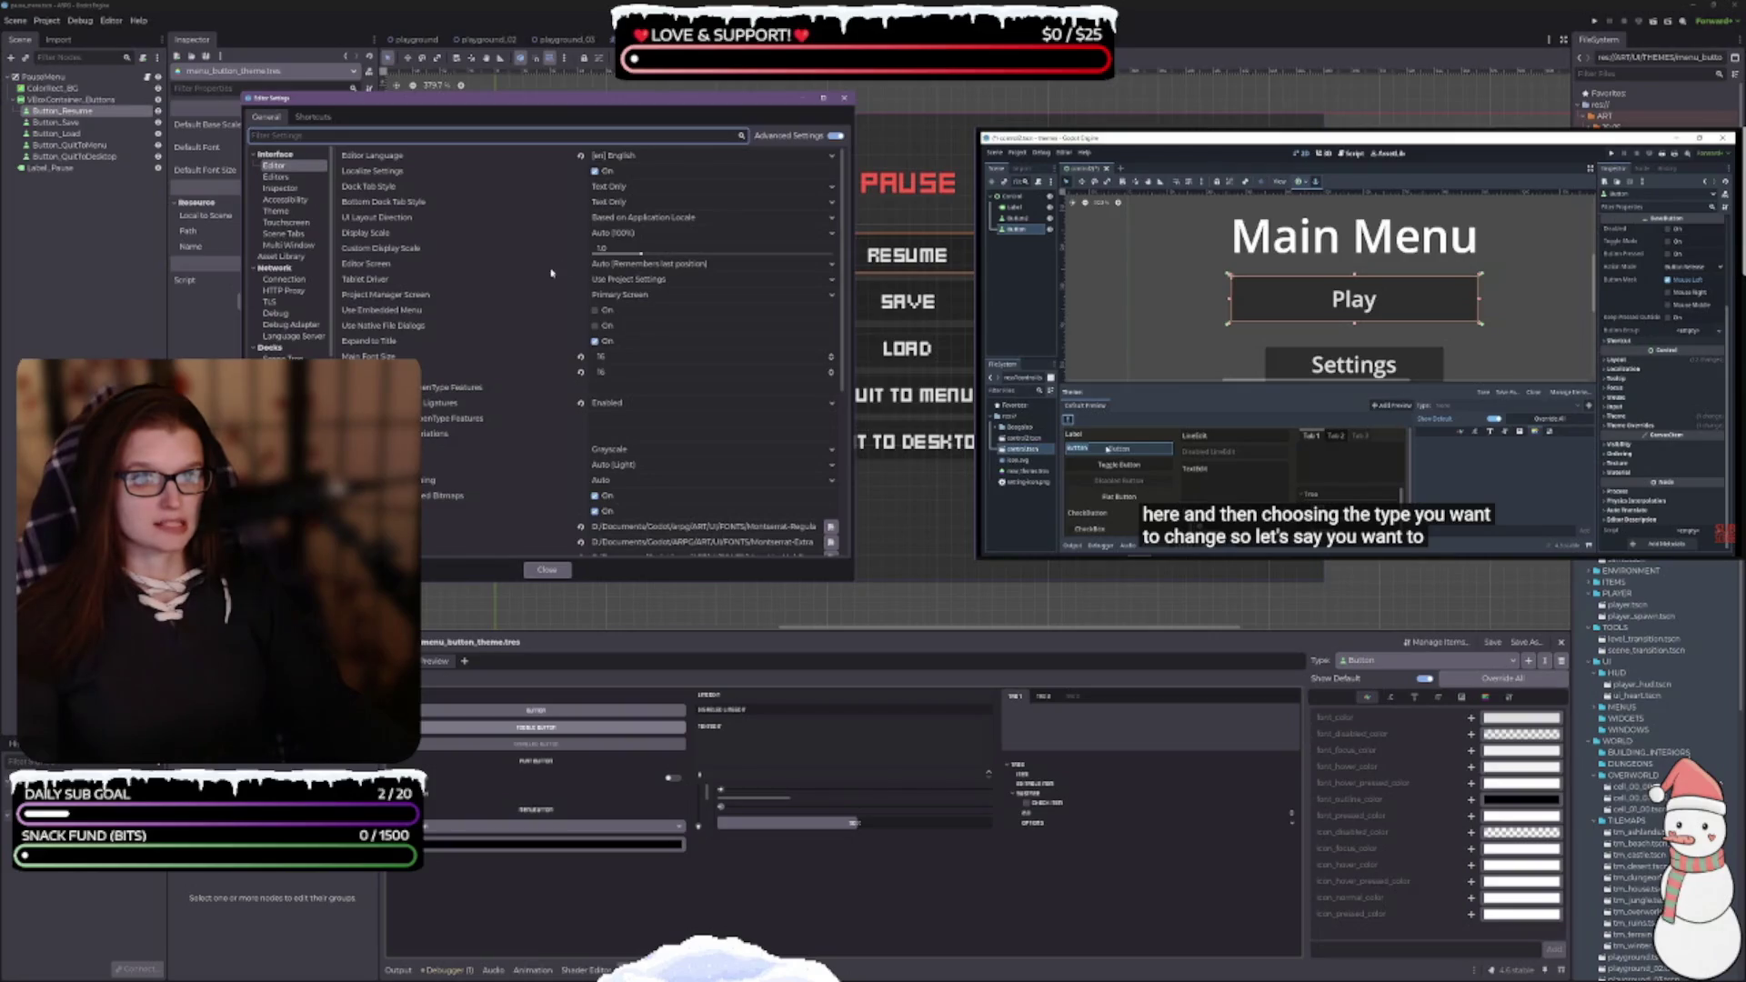
pyautogui.moveTo(637, 256); pyautogui.dragTo(653, 255)
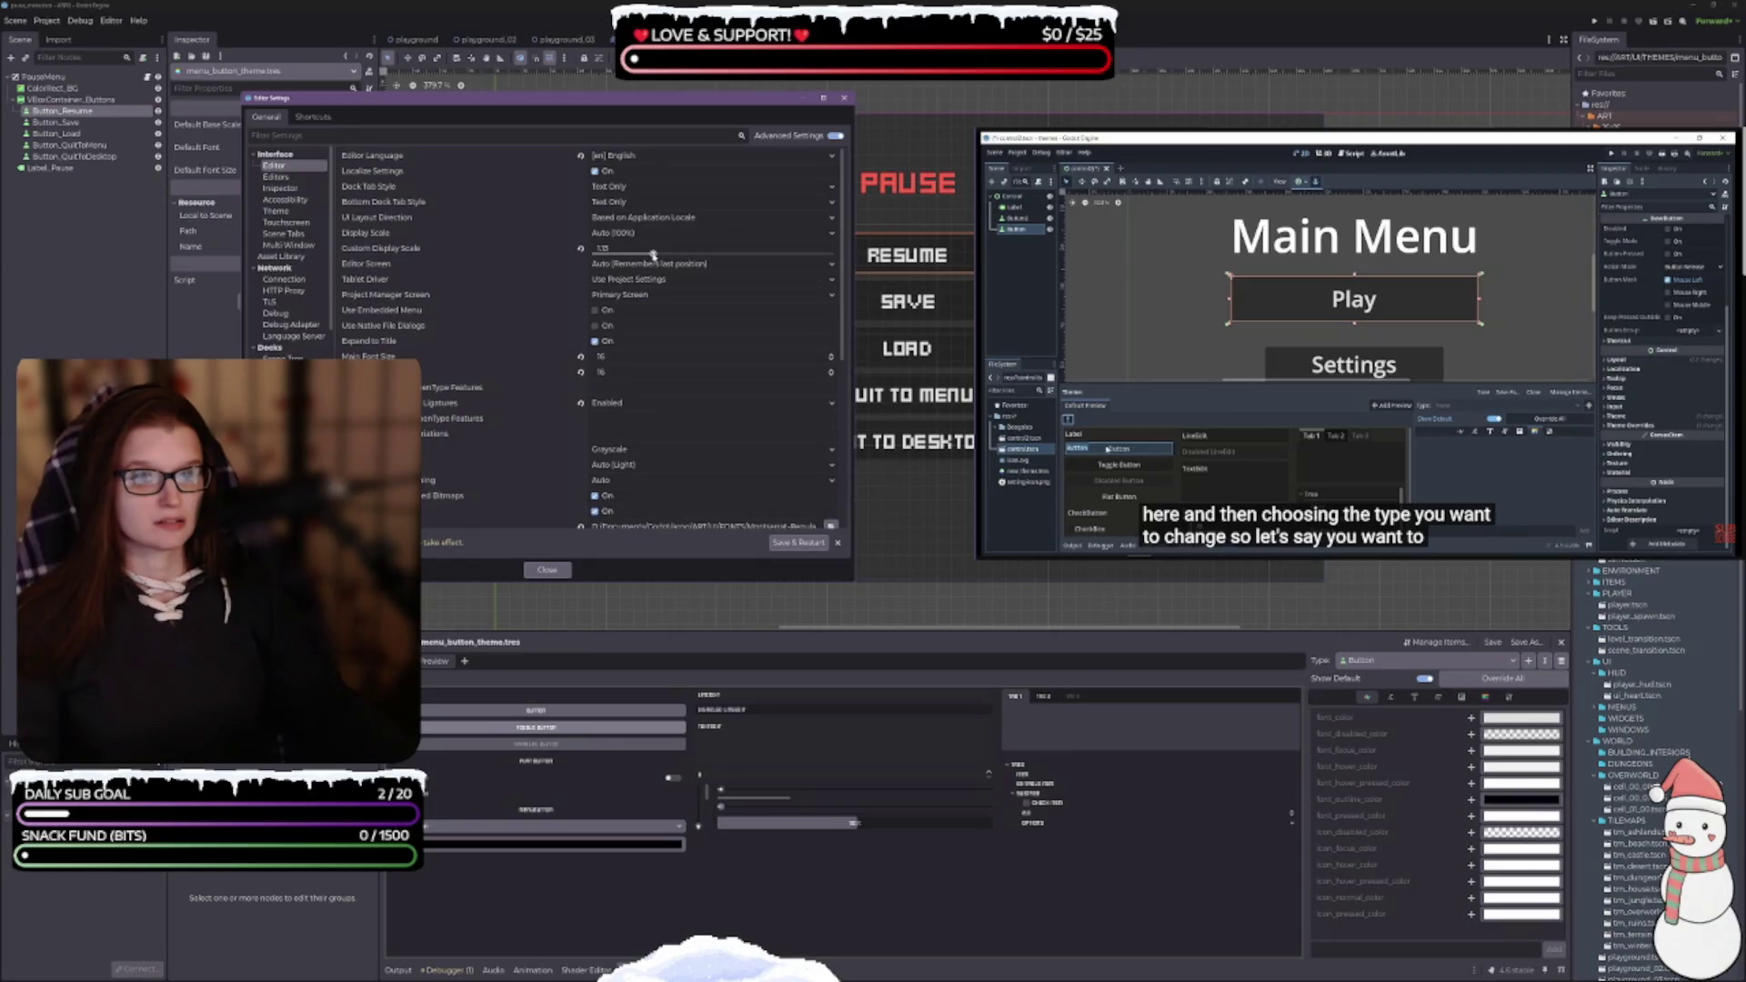
pyautogui.click(580, 249)
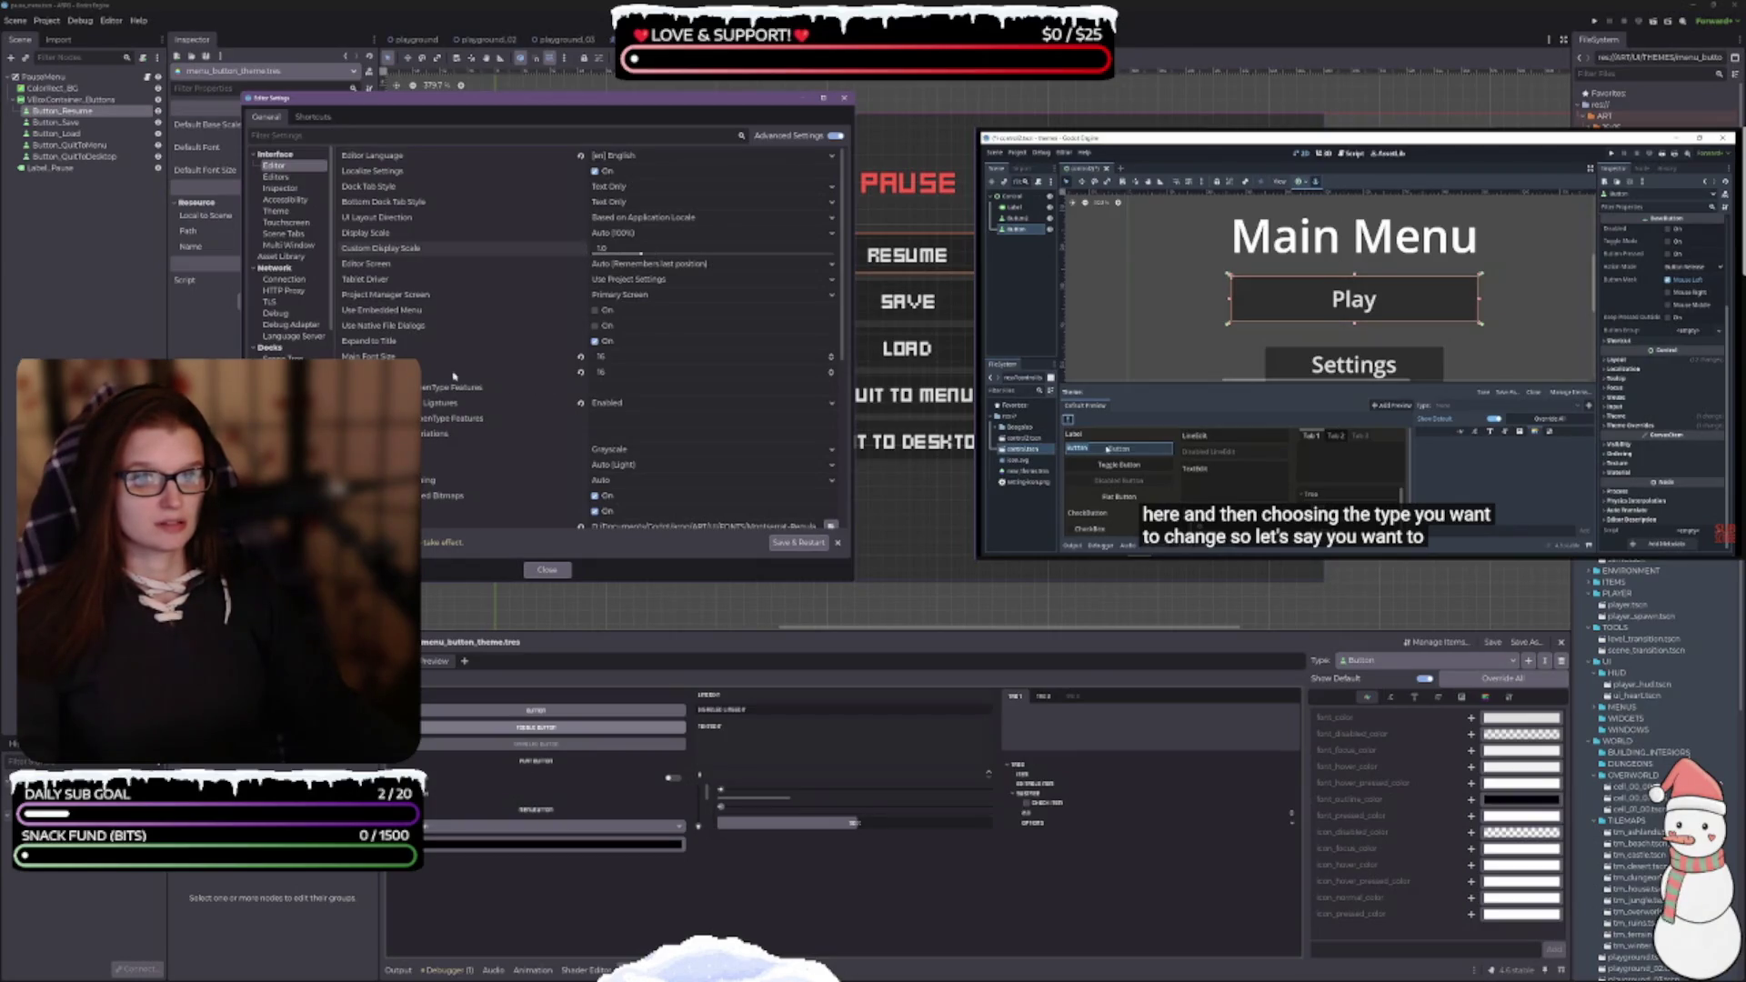
pyautogui.scroll(-4, 441, 359)
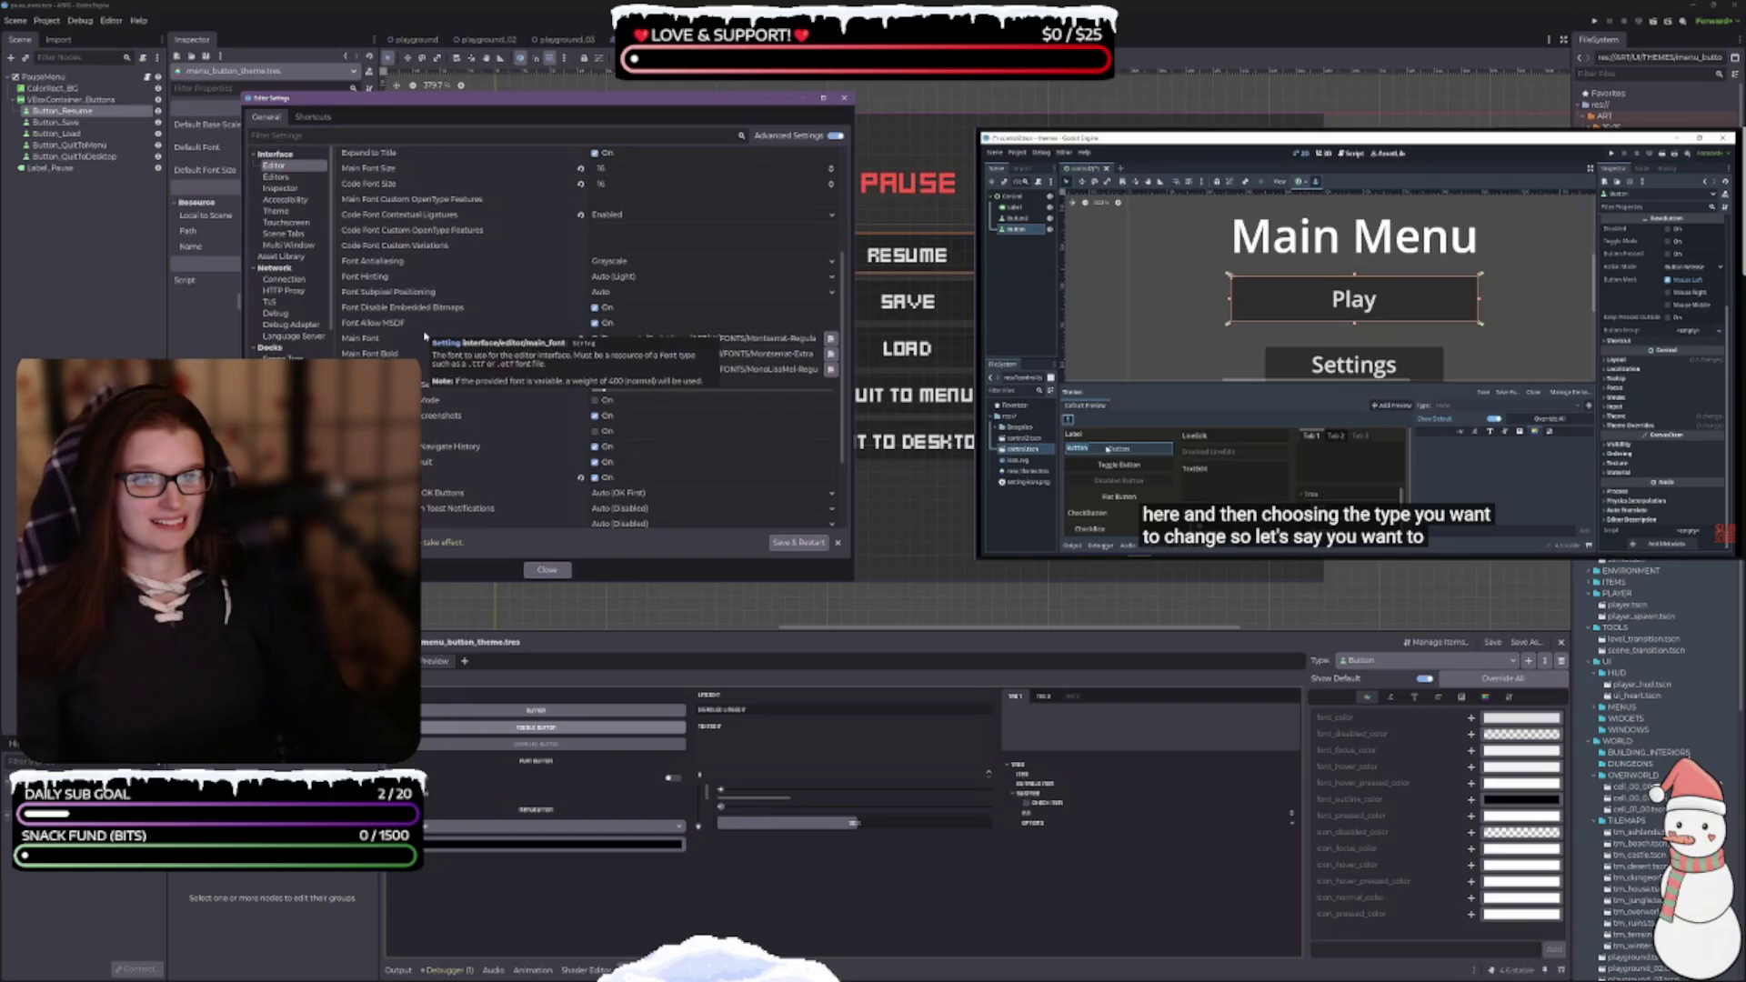
pyautogui.scroll(-3, 424, 336)
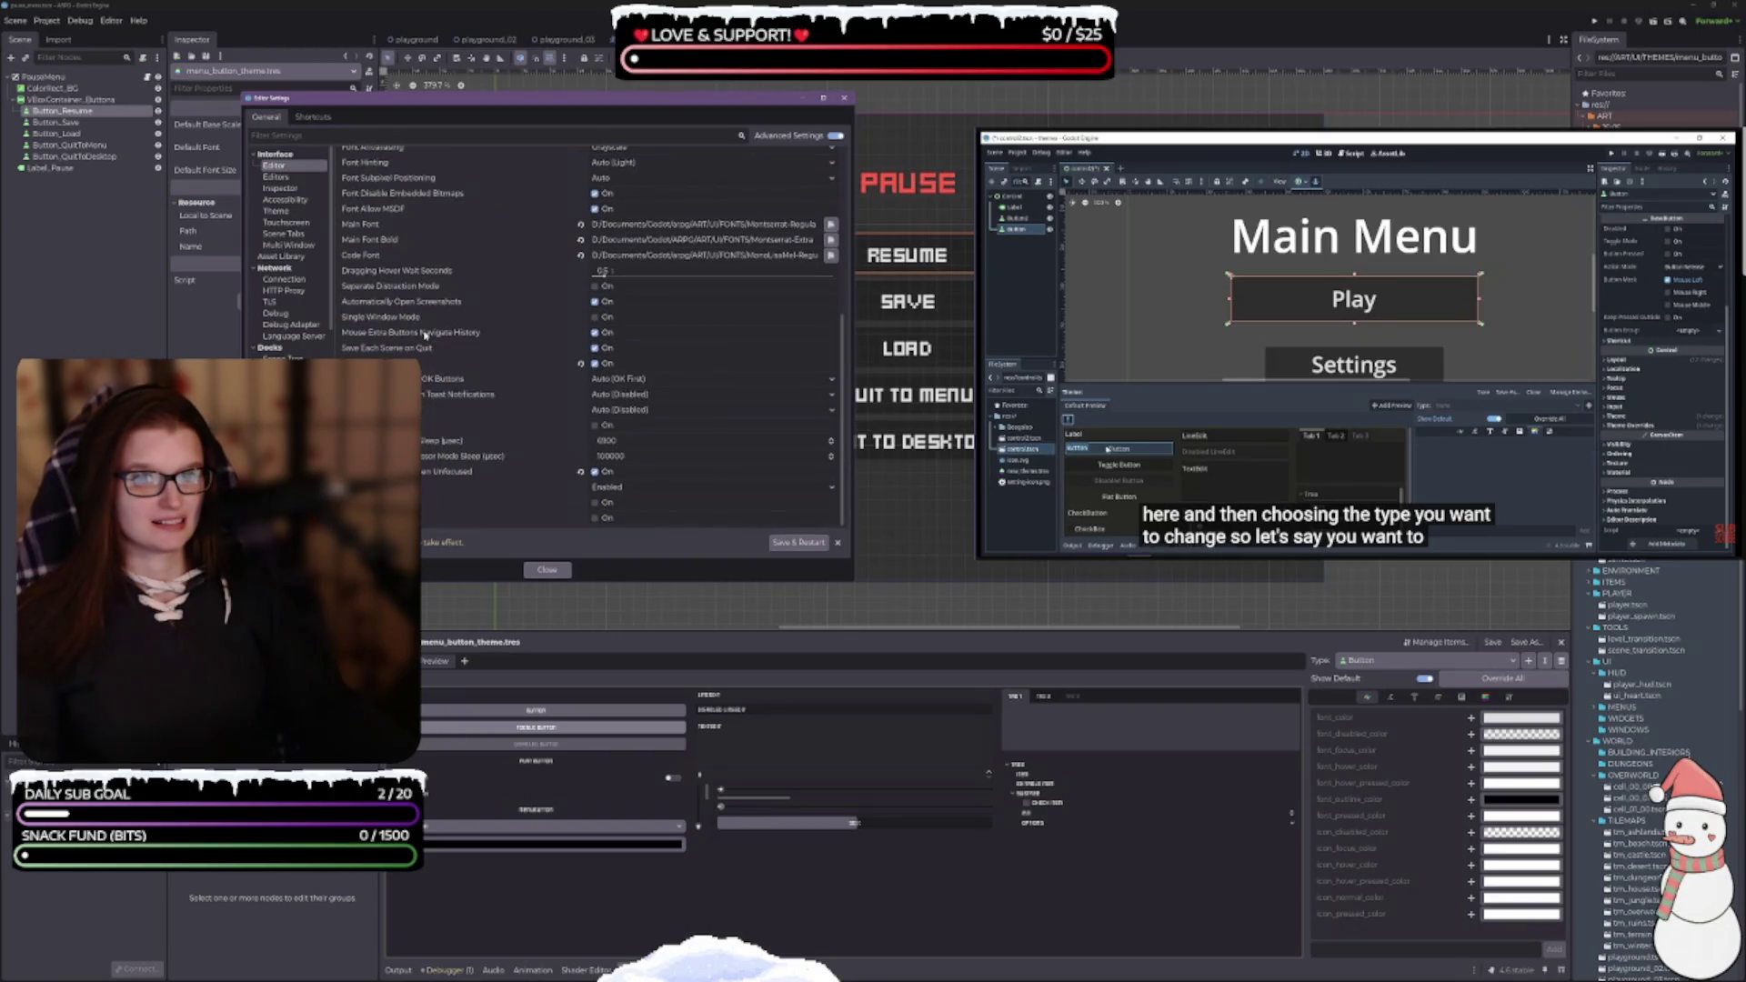
pyautogui.scroll(7, 424, 335)
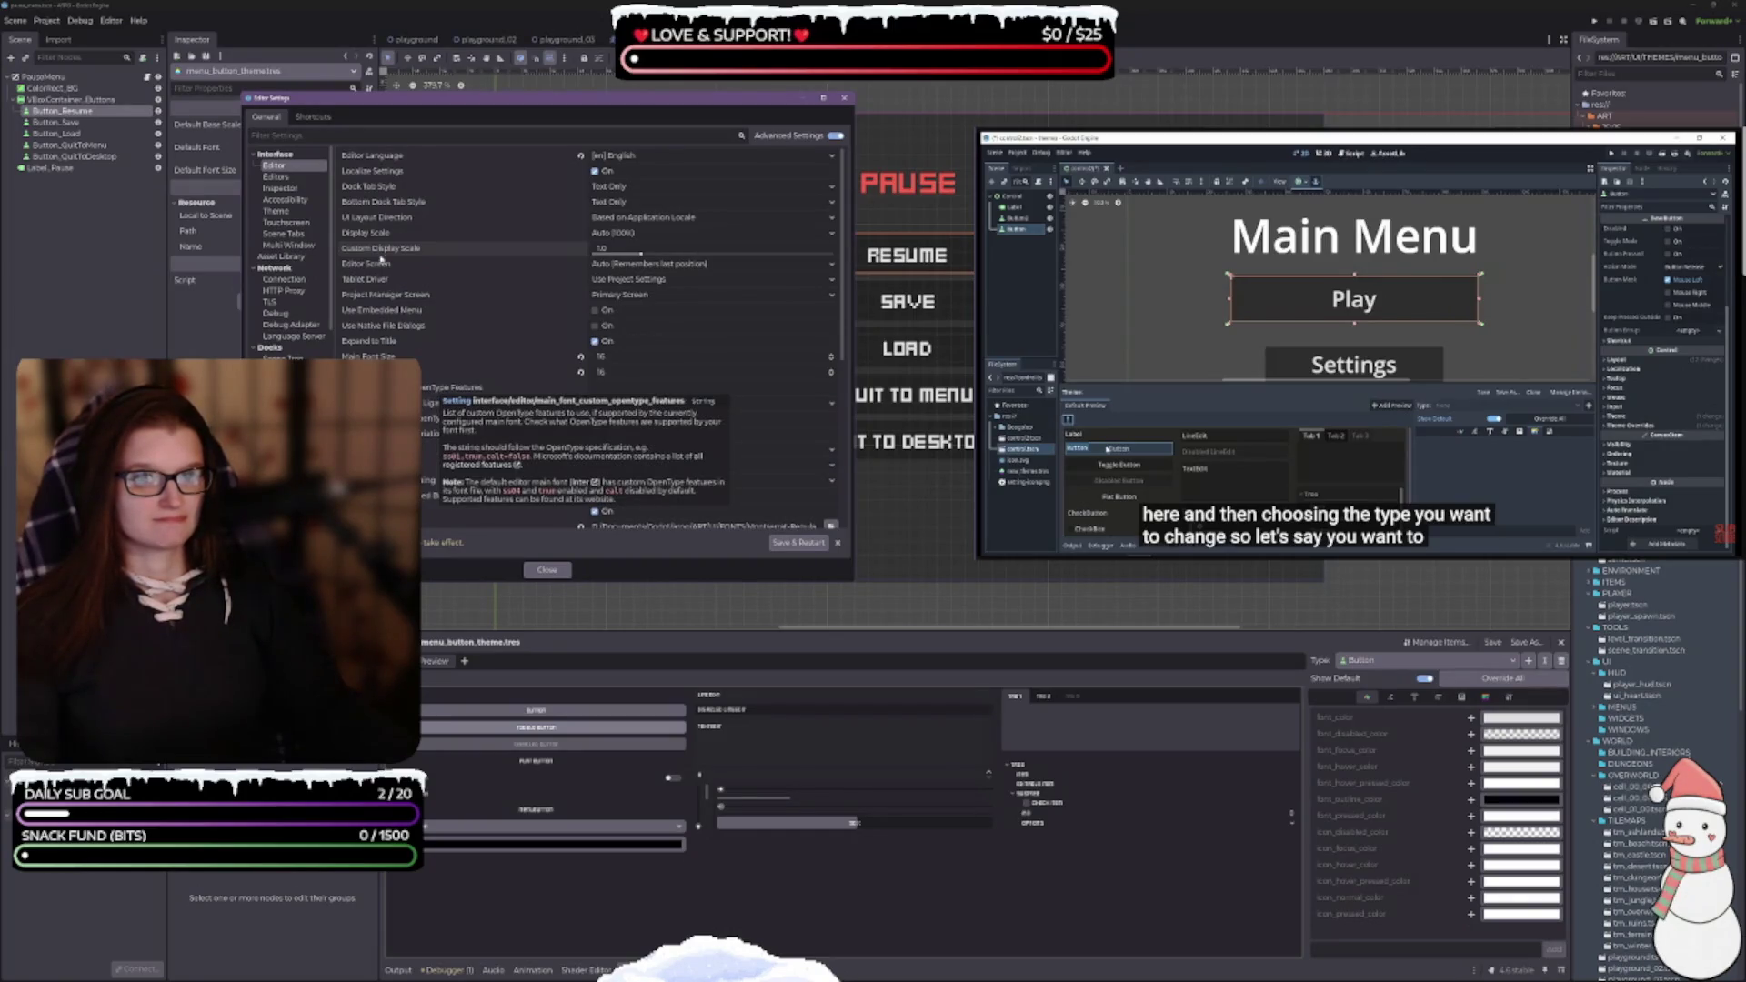
pyautogui.click(737, 234)
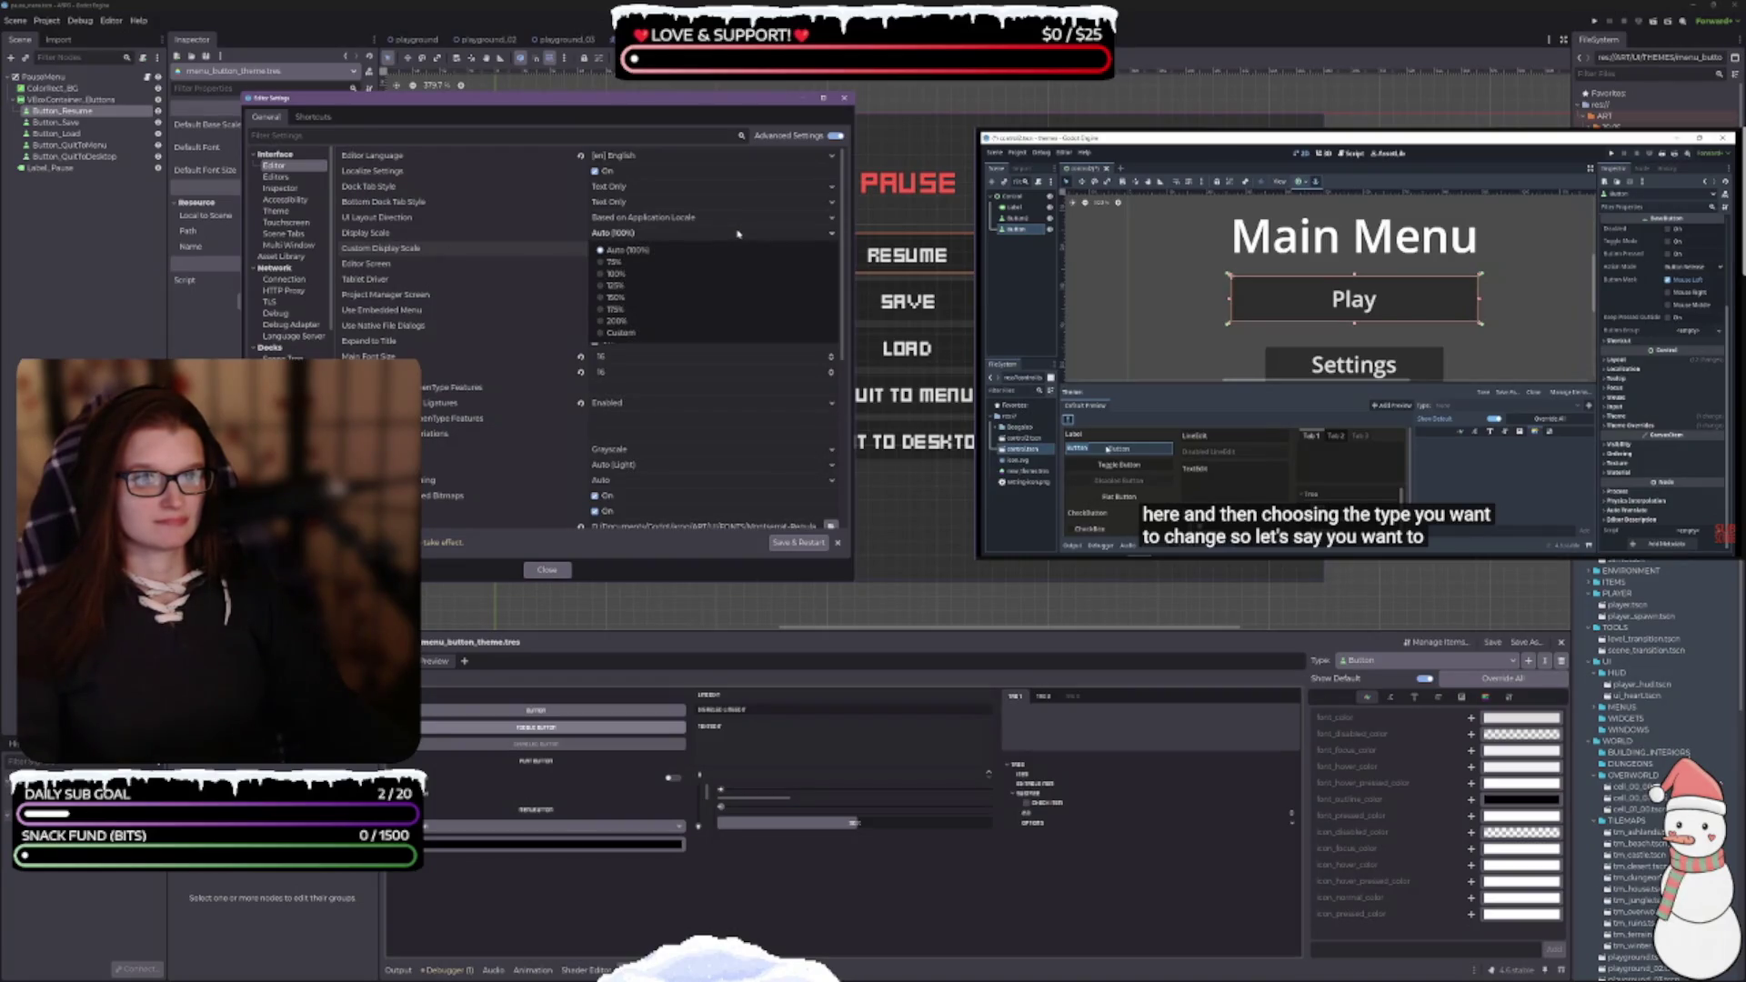
pyautogui.click(737, 234)
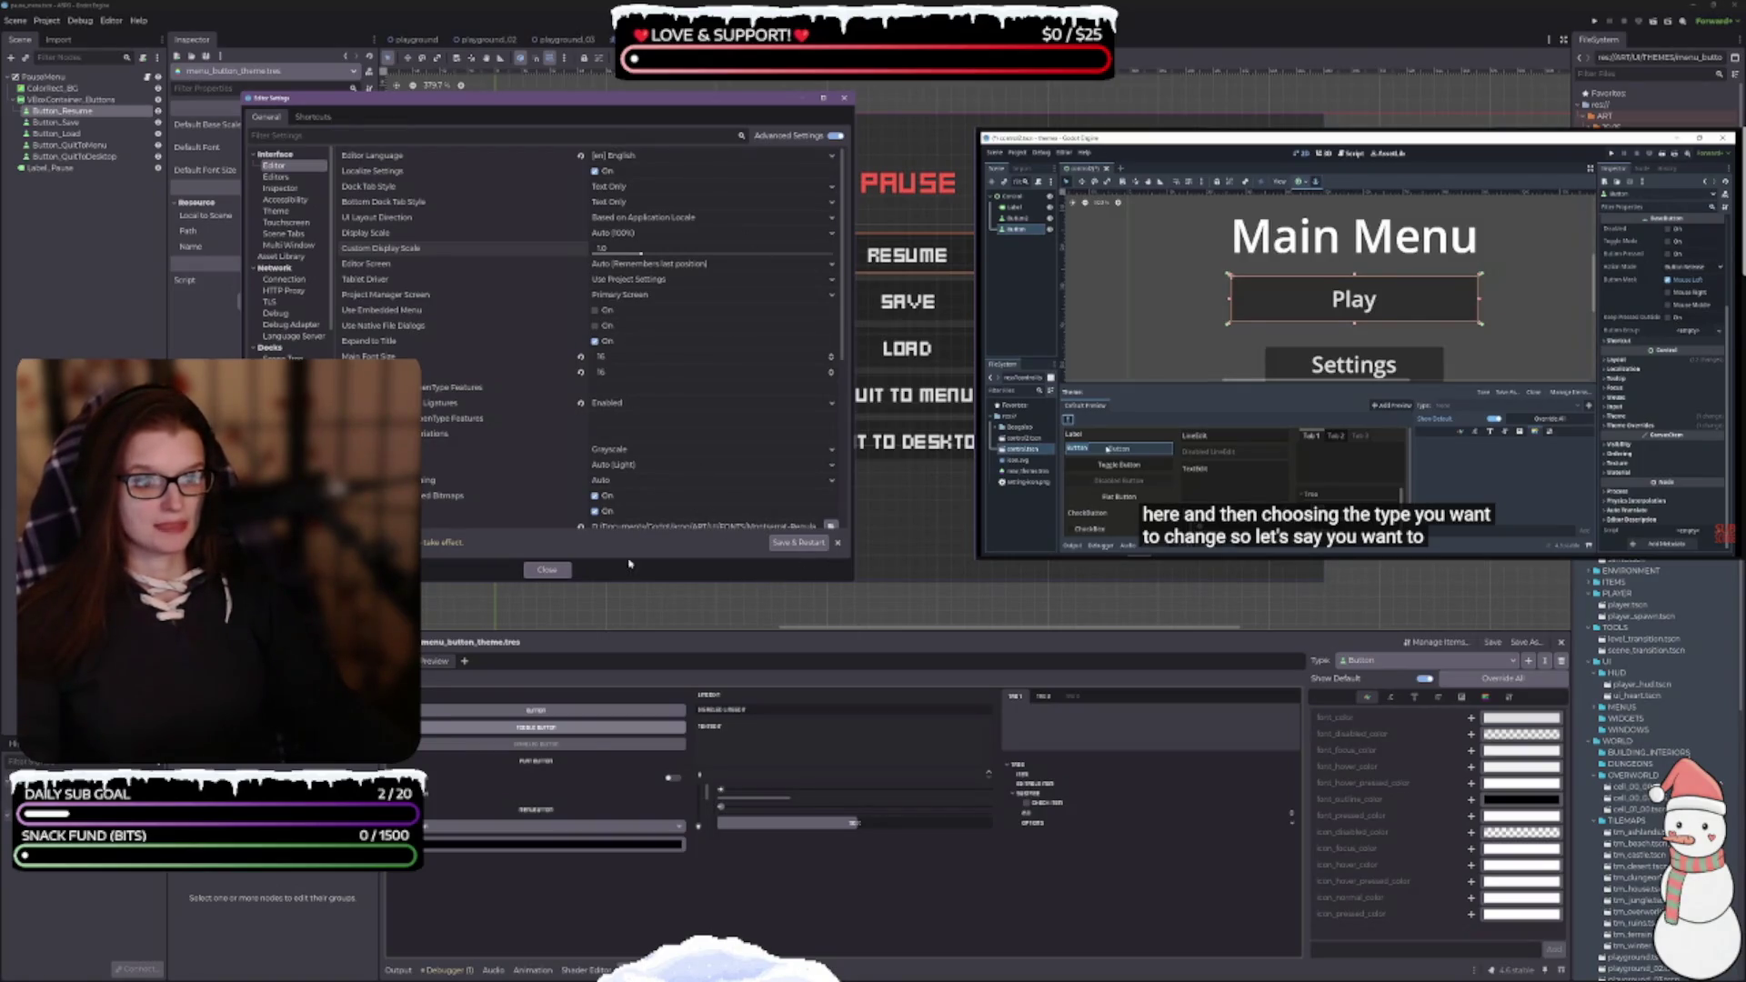
pyautogui.click(548, 570)
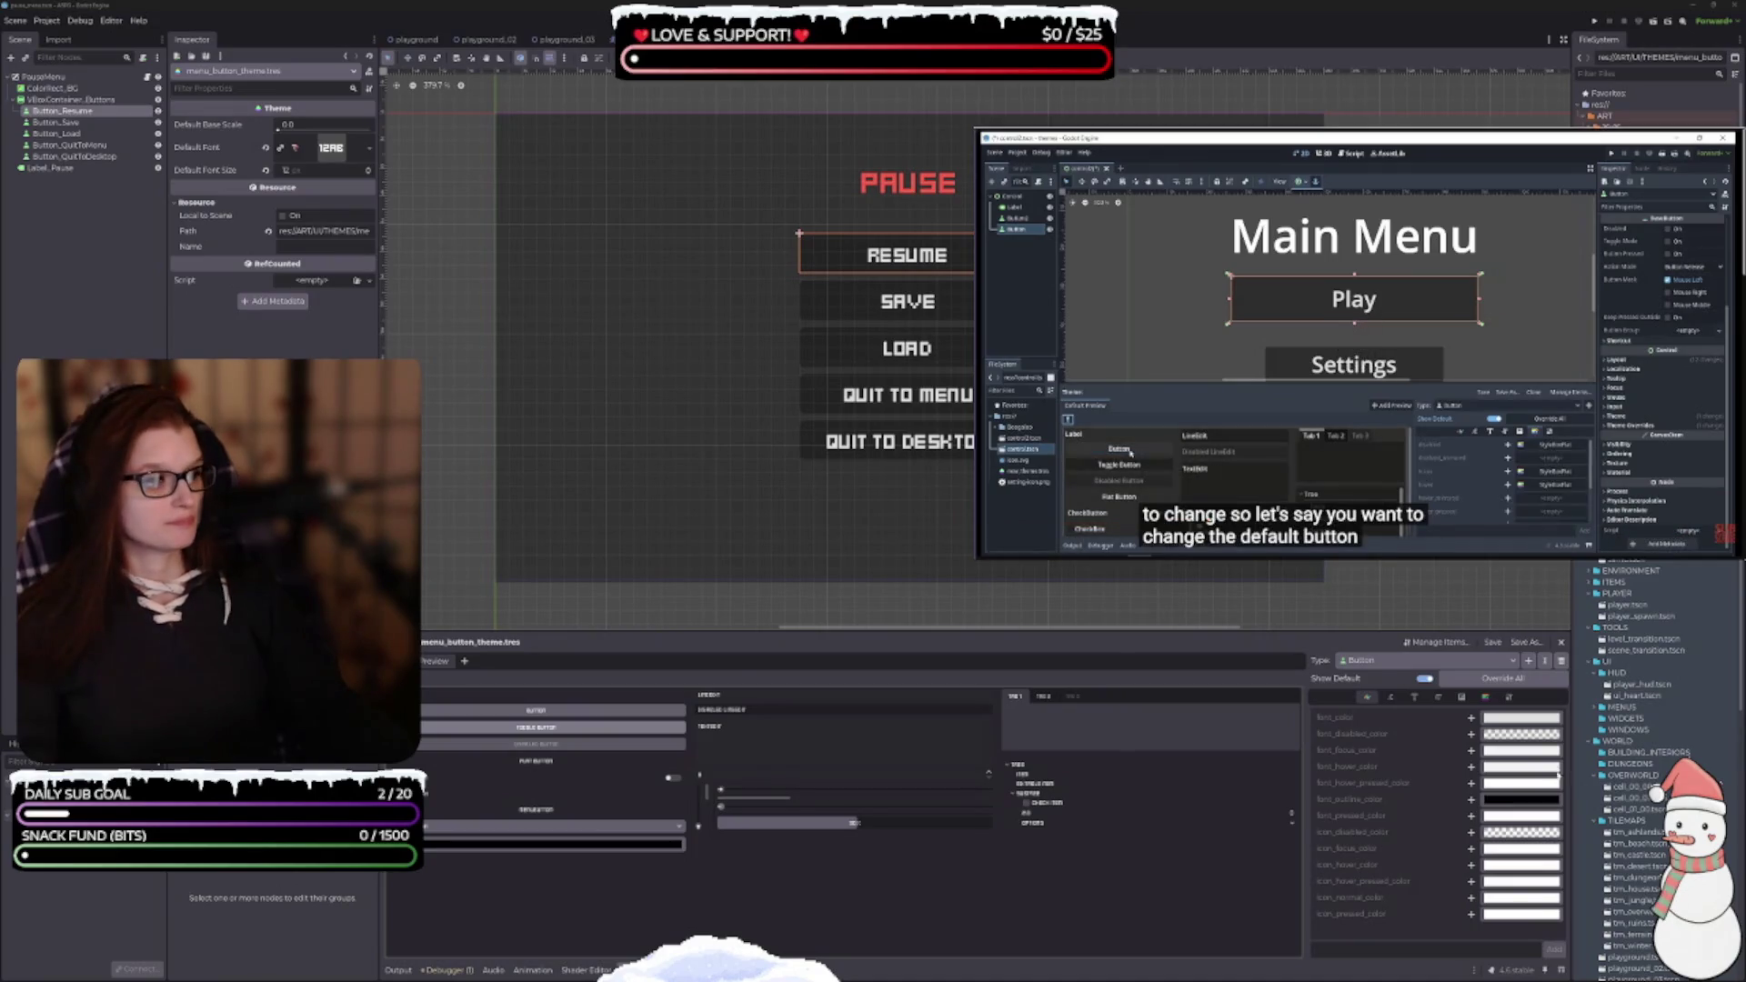
# - Add an Icon override to the Button type and assign it a white flat button texture
pyautogui.click(1461, 696)
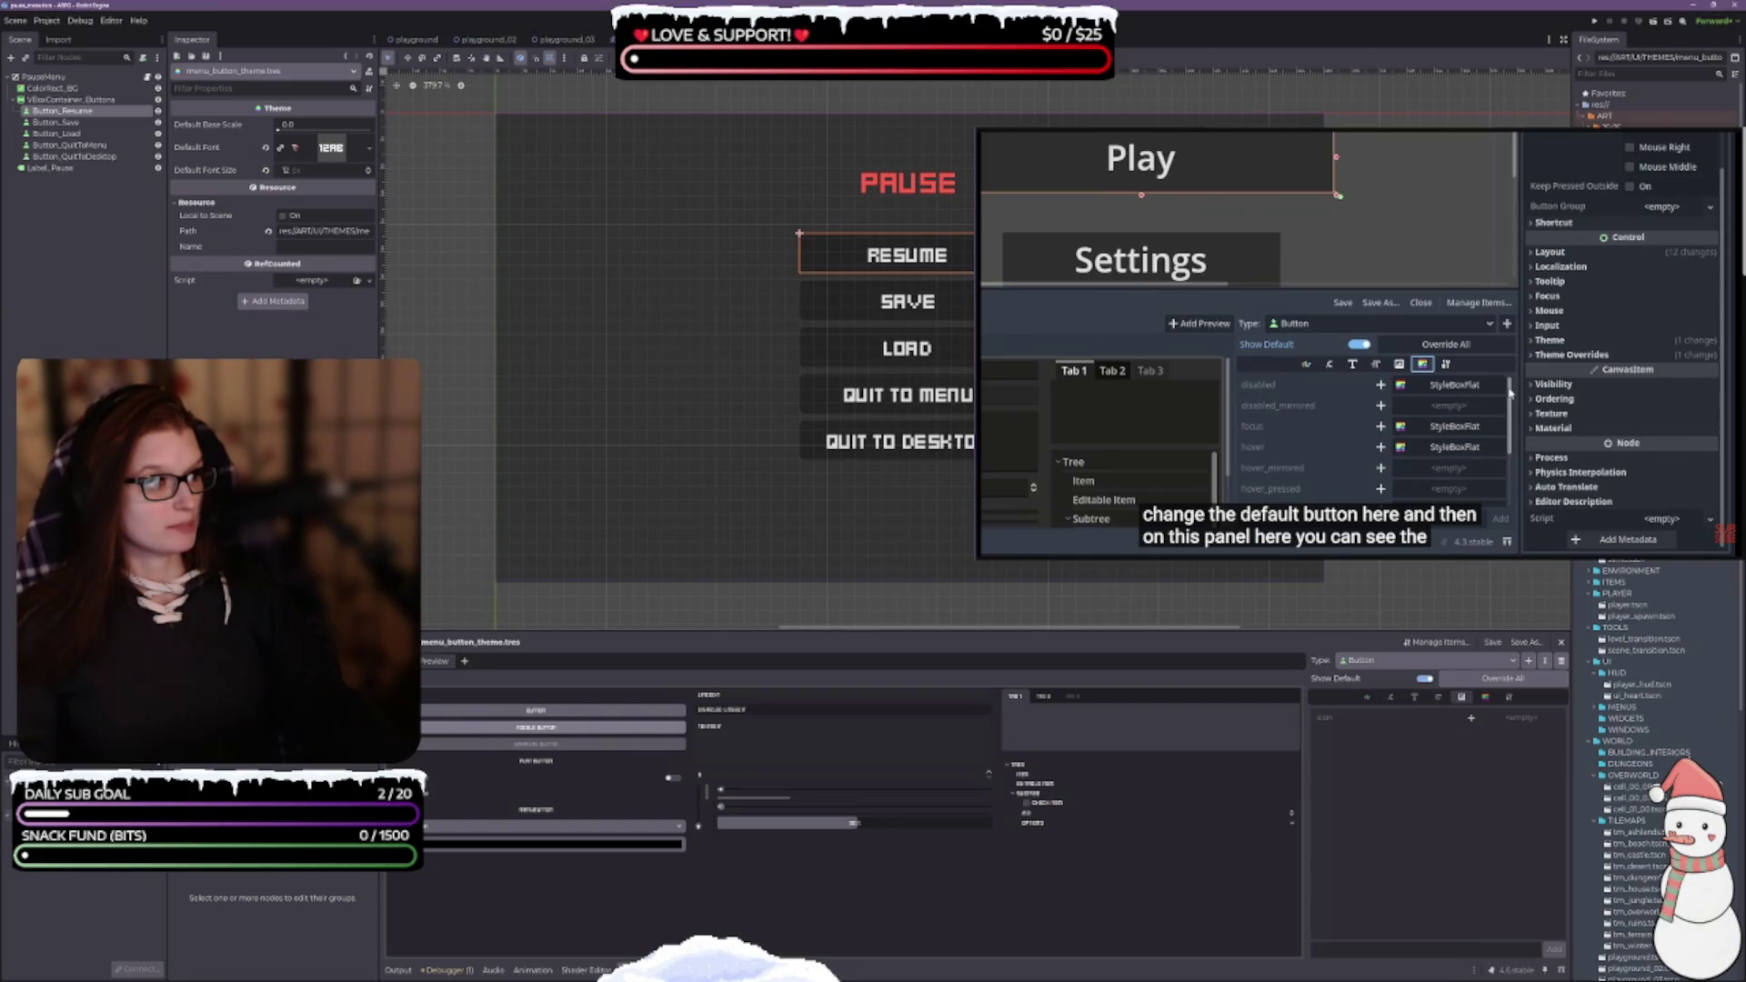
pyautogui.scroll(5, 1650, 727)
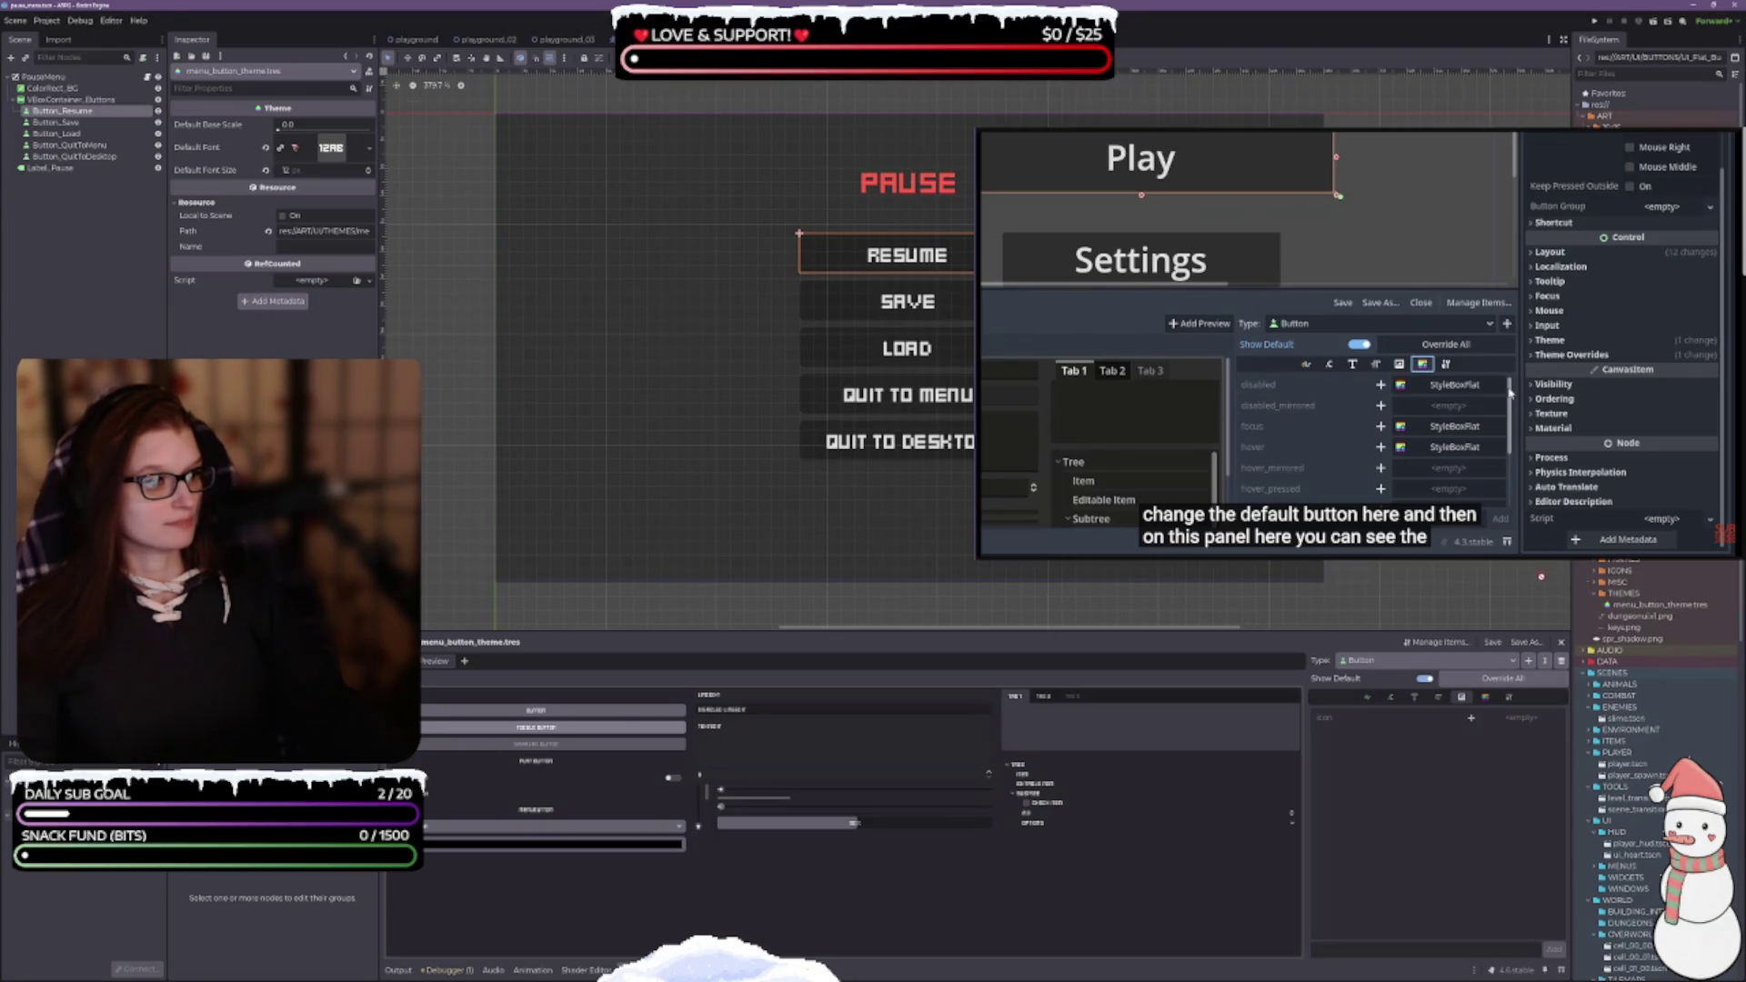
pyautogui.moveTo(1564, 636)
pyautogui.mouseDown()
pyautogui.moveTo(1538, 724)
pyautogui.moveTo(1346, 719)
pyautogui.moveTo(1515, 725)
pyautogui.moveTo(1459, 718)
pyautogui.mouseUp()
pyautogui.click(1471, 721)
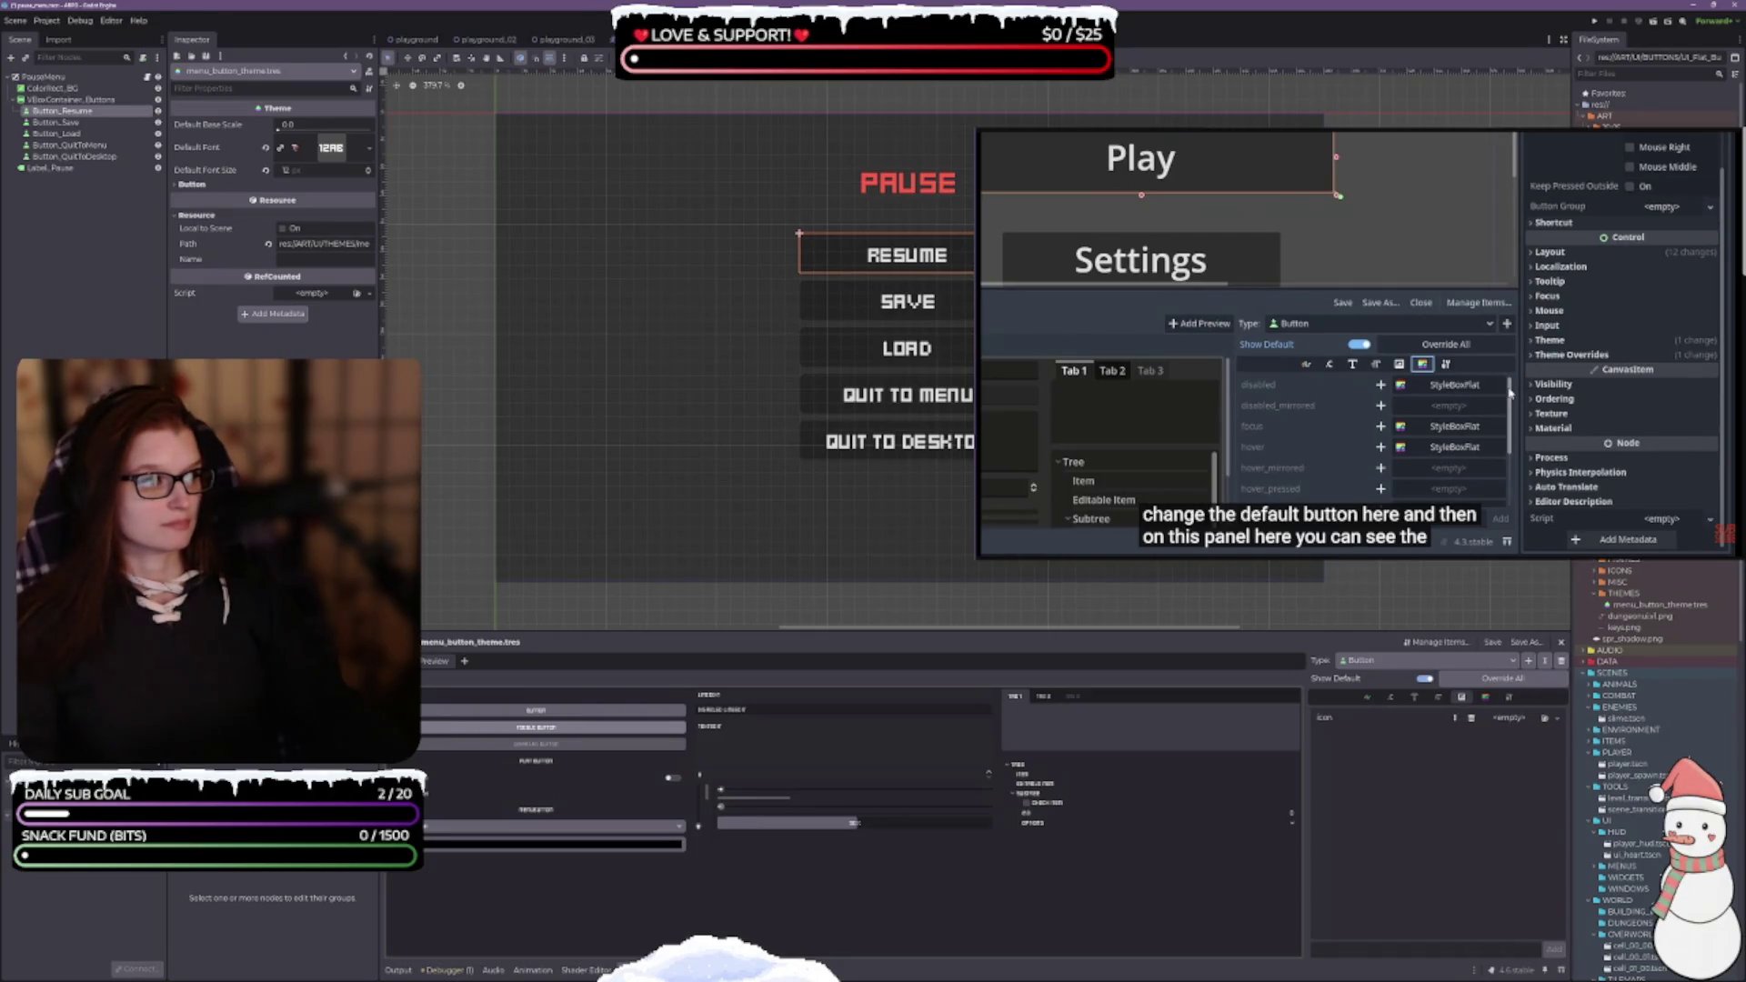
pyautogui.moveTo(1563, 593)
pyautogui.mouseDown()
pyautogui.moveTo(1536, 725)
pyautogui.moveTo(1509, 725)
pyautogui.mouseUp()
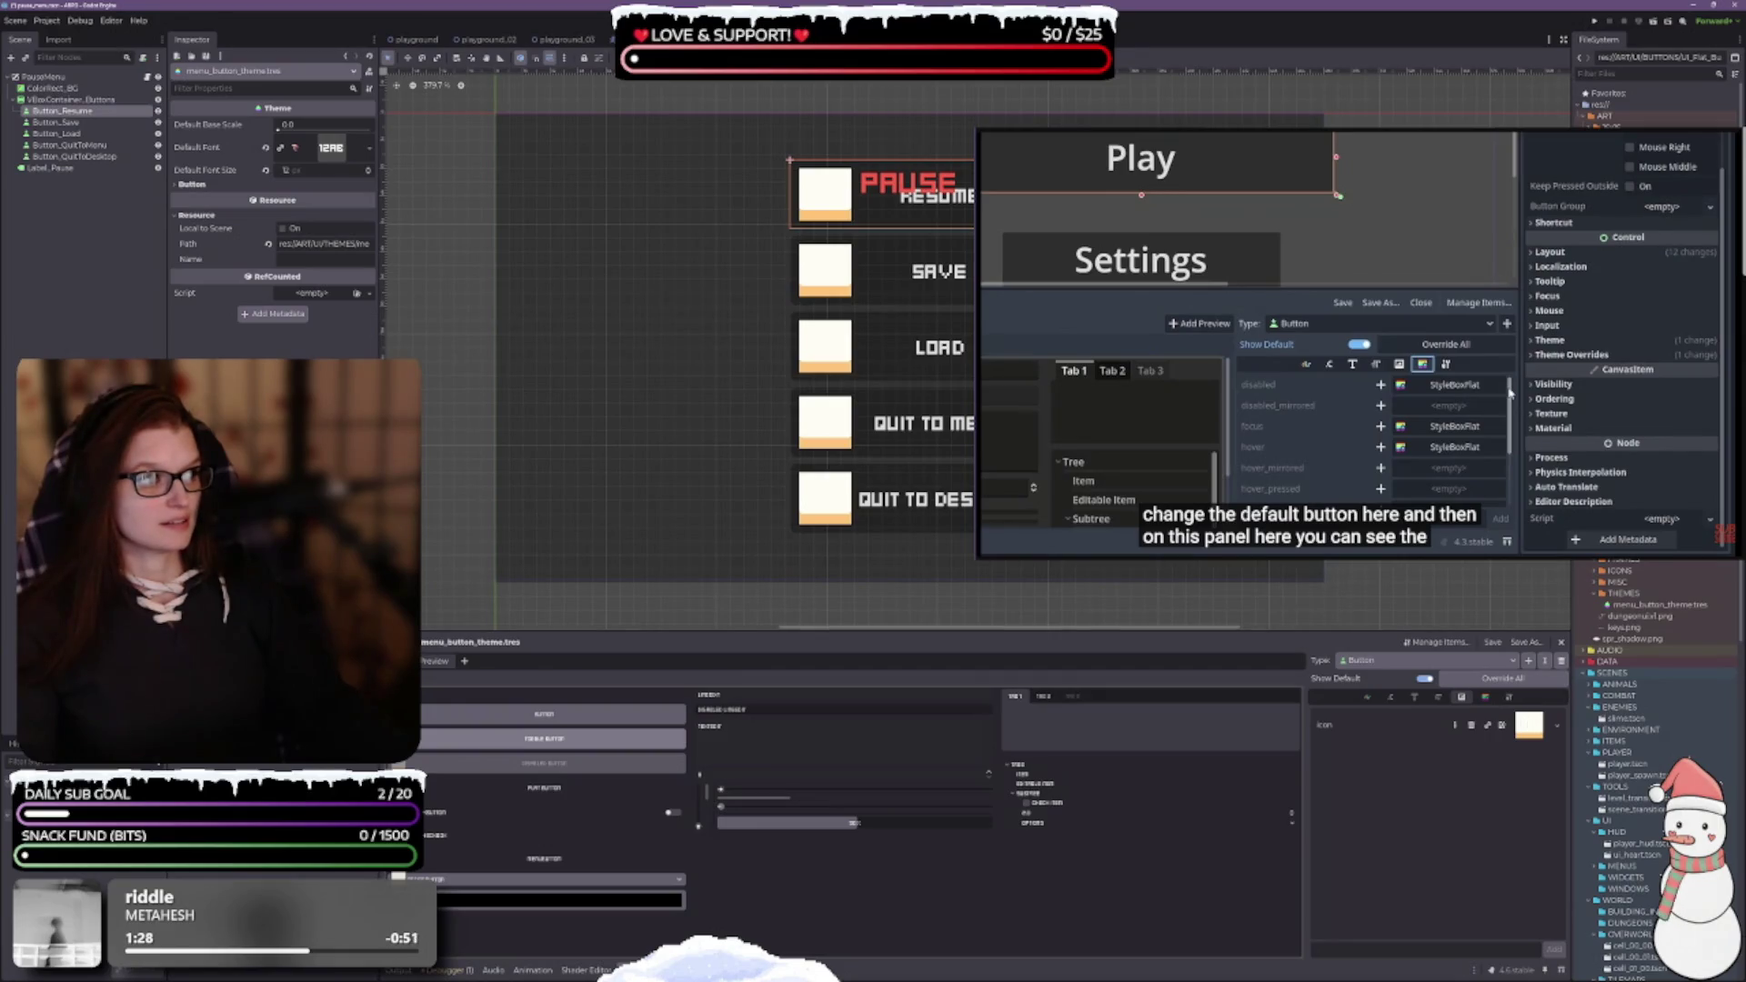
# - Swap the Button icon texture for the rounded white box texture
pyautogui.moveTo(1528, 725); pyautogui.dragTo(1527, 731)
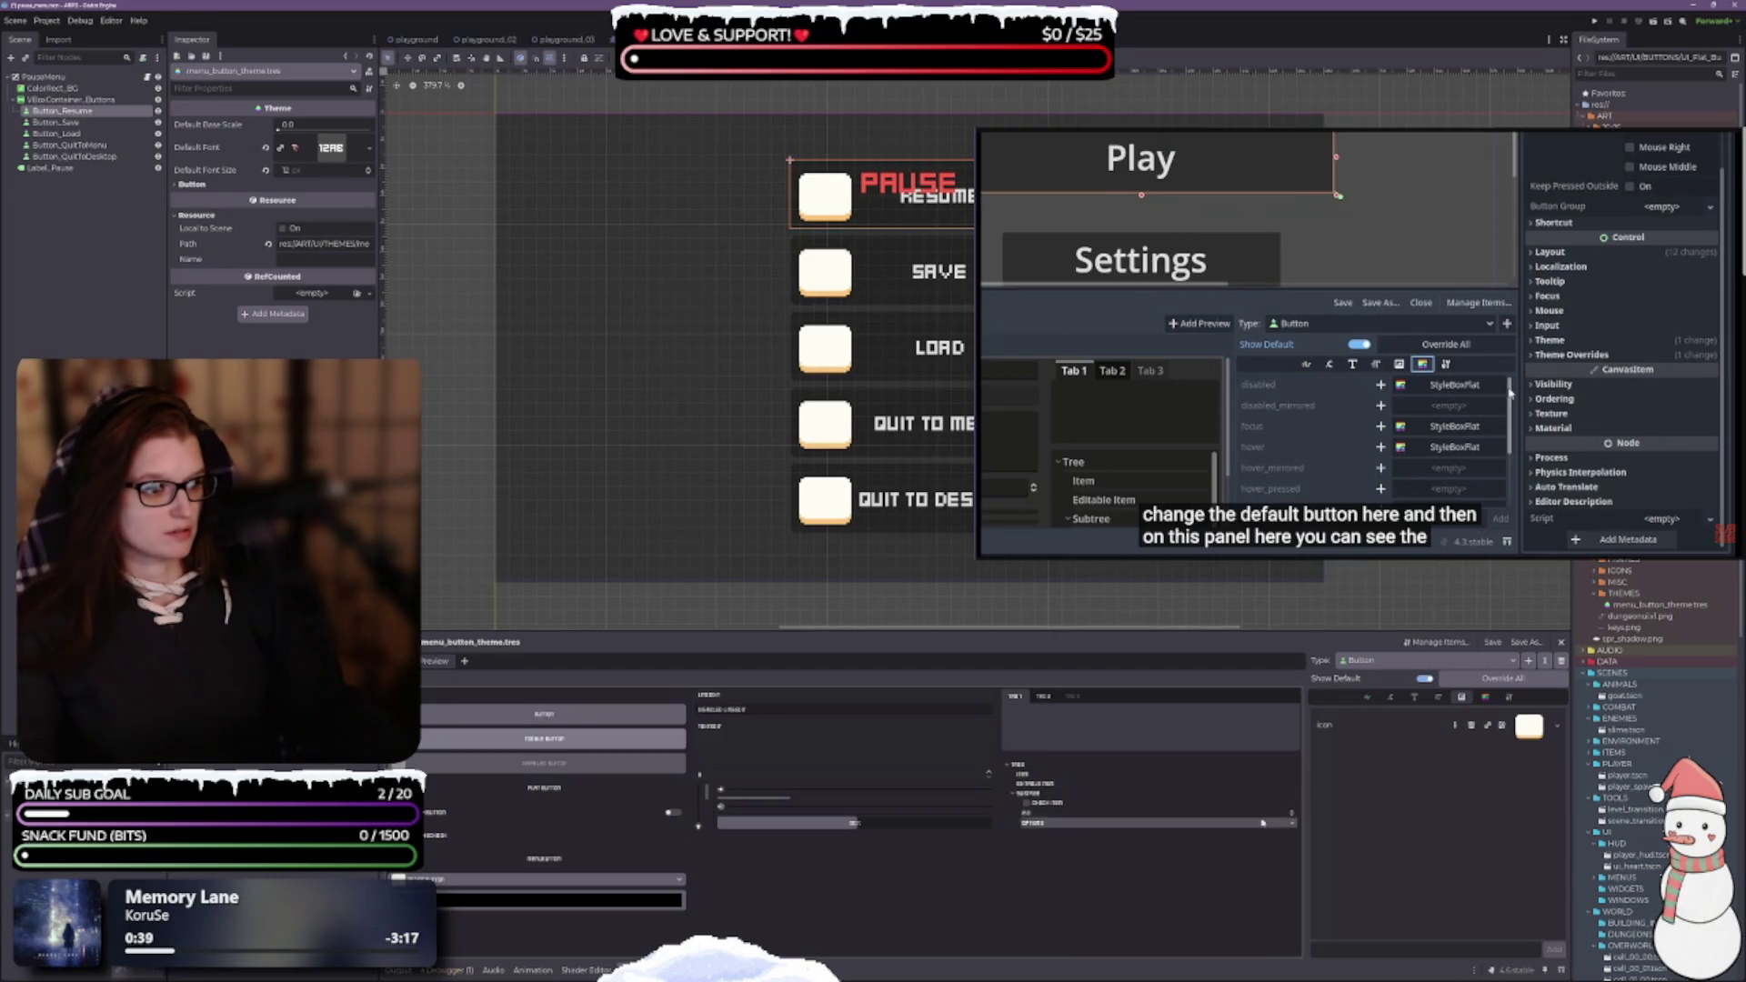
# - Bring up the Button type's Color properties in the Theme editor
pyautogui.click(1371, 696)
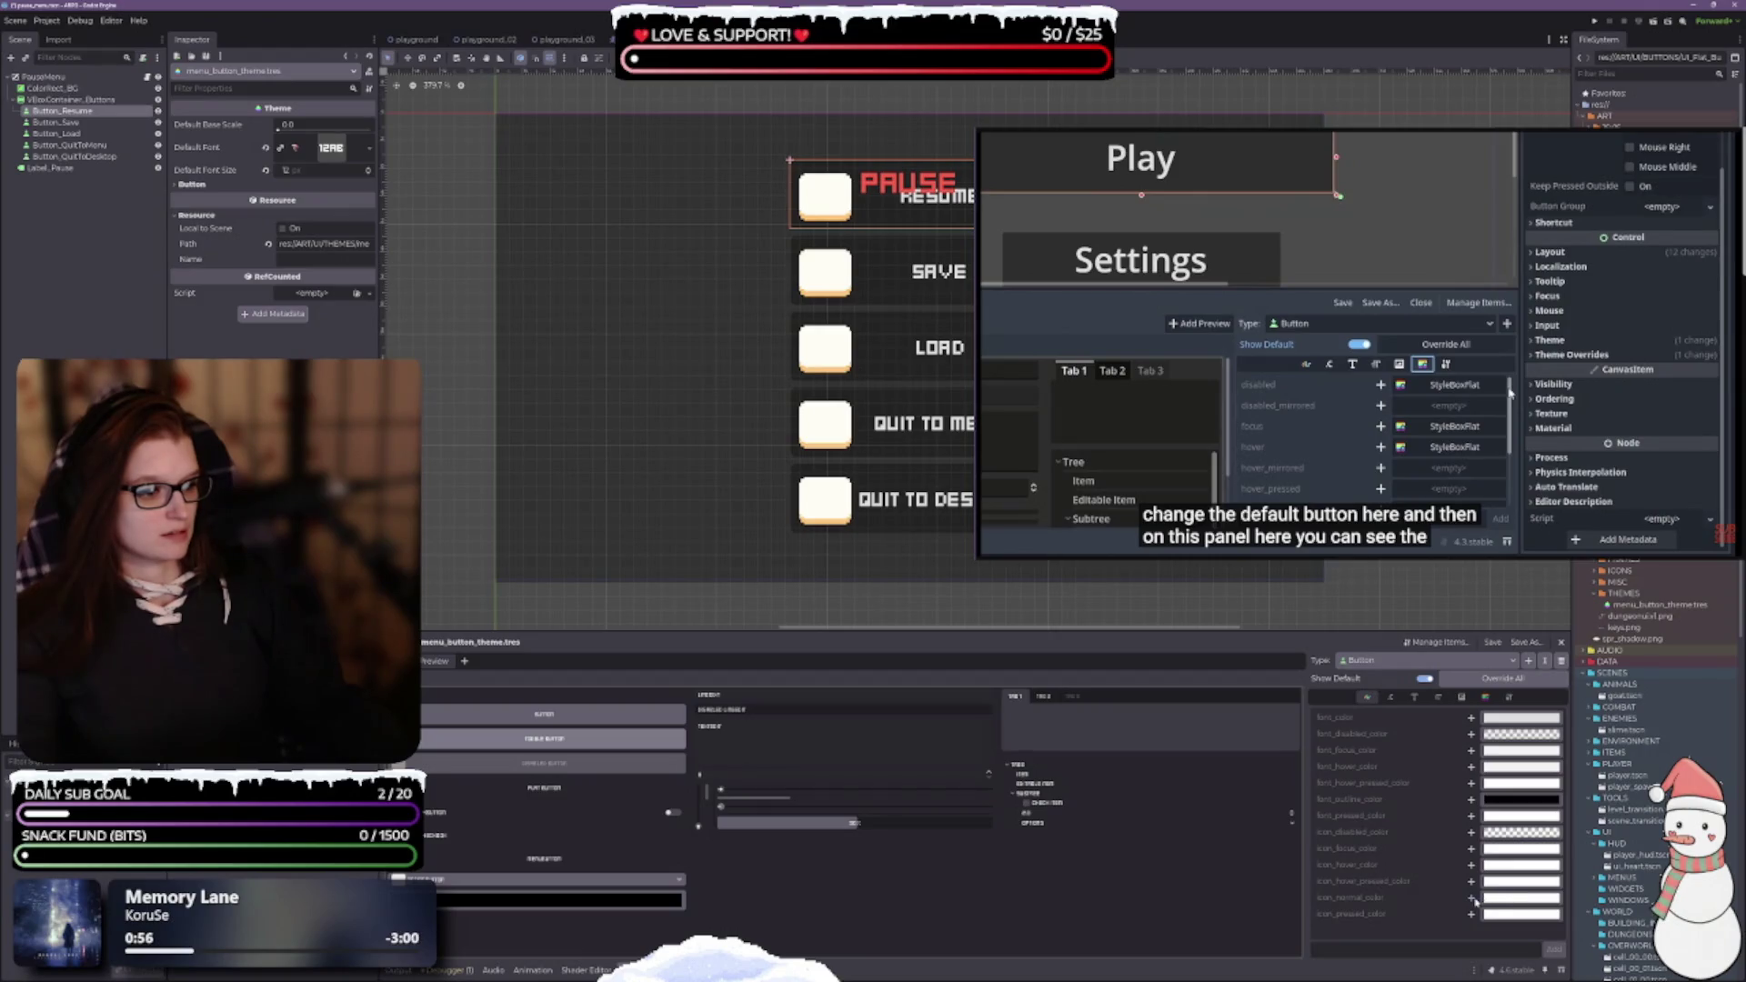
# - Add an icon_normal_color override and try yellow, orange, dark brown and semi-transparent tints
pyautogui.click(1471, 897)
pyautogui.click(1515, 901)
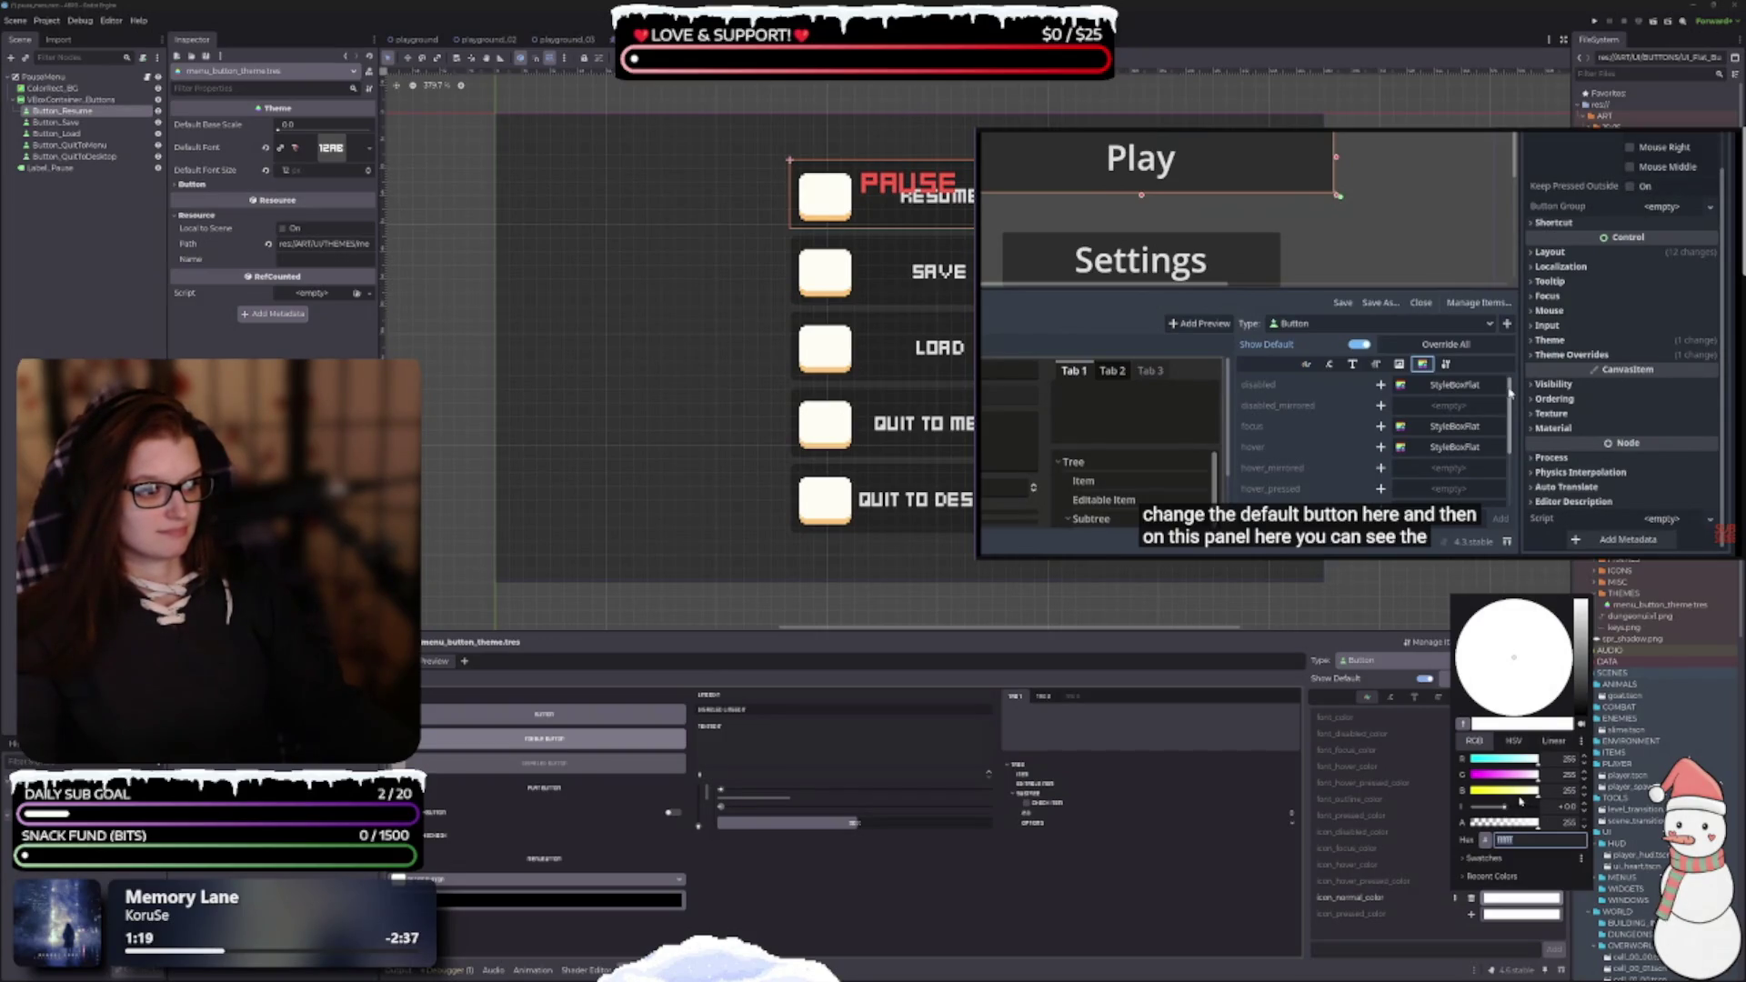
pyautogui.click(1506, 795)
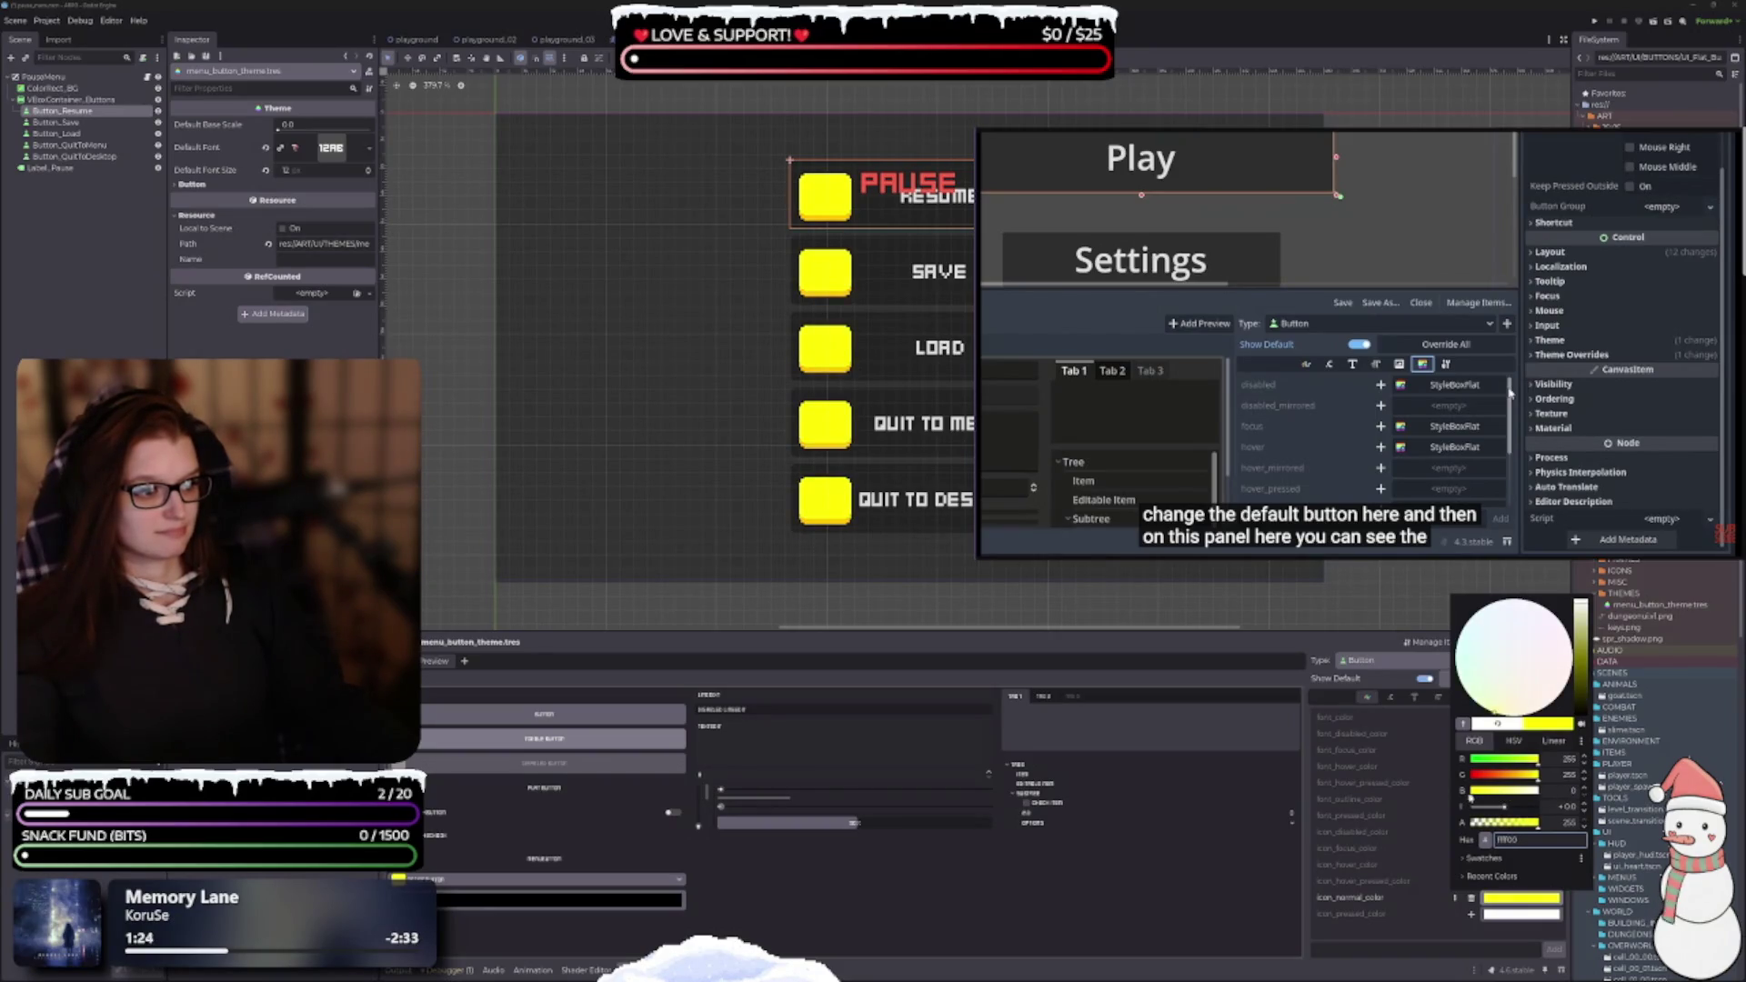
pyautogui.moveTo(1509, 779); pyautogui.dragTo(1502, 780)
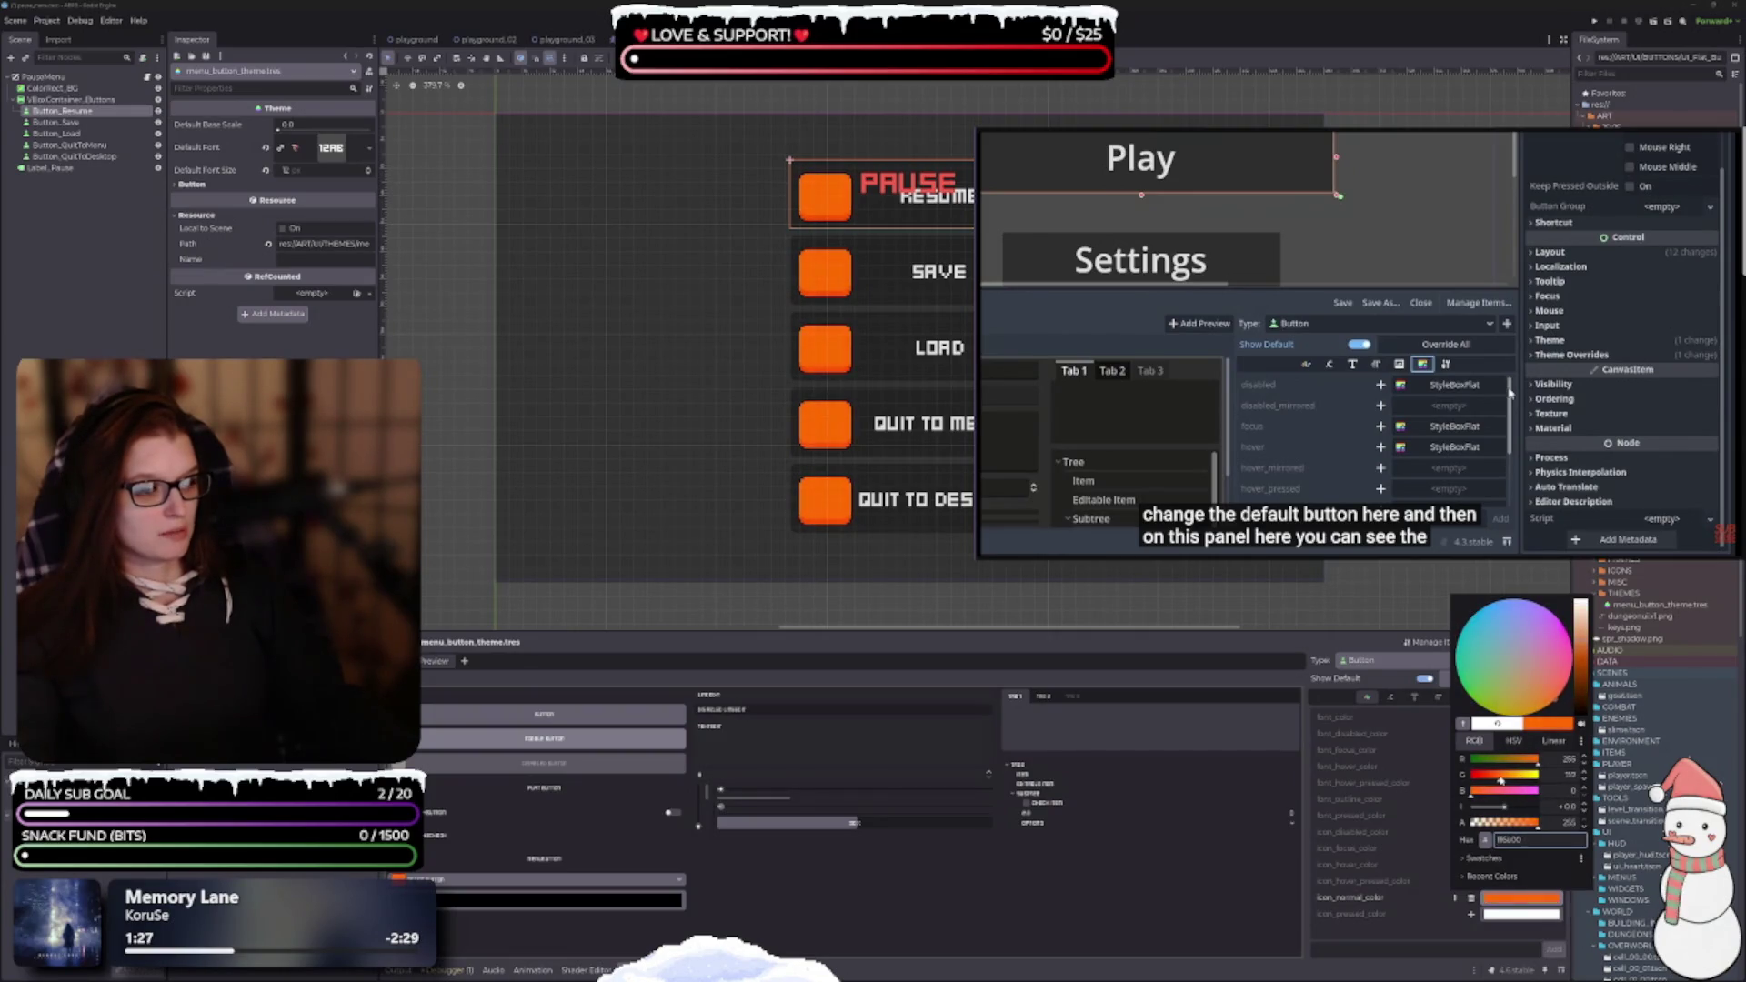
pyautogui.moveTo(1583, 603); pyautogui.dragTo(1583, 702)
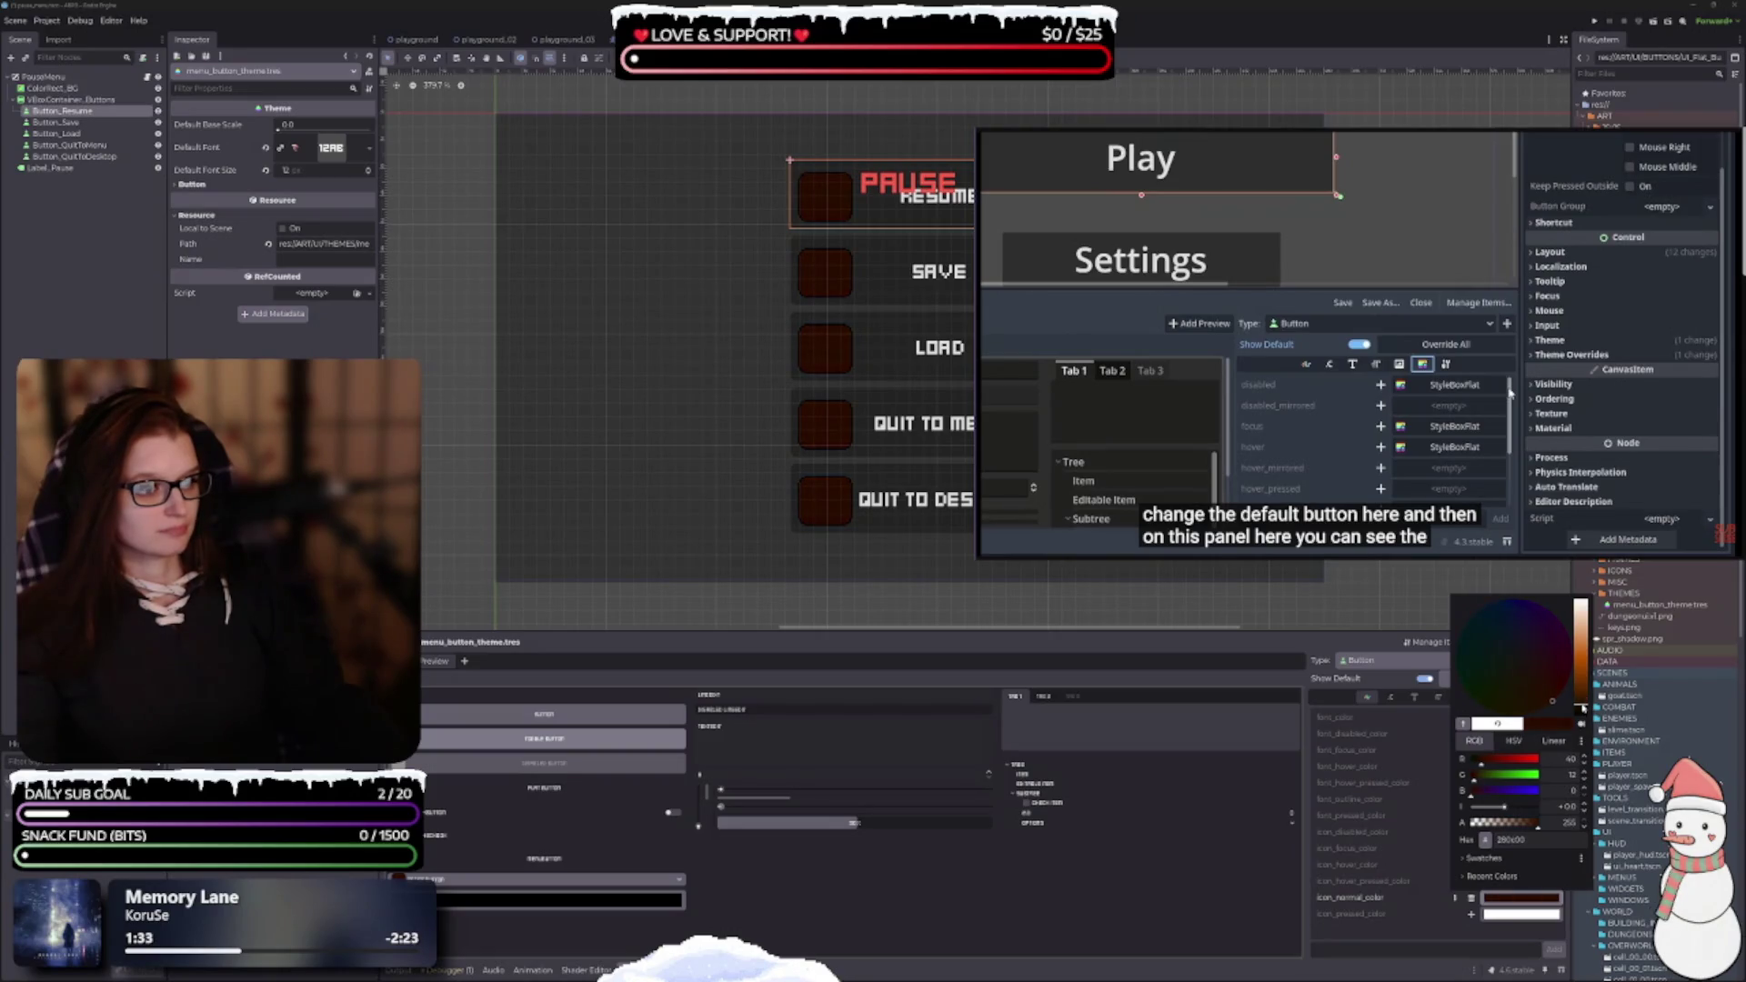
pyautogui.moveTo(1527, 825)
pyautogui.mouseDown()
pyautogui.moveTo(1502, 826)
pyautogui.moveTo(1550, 822)
pyautogui.mouseUp()
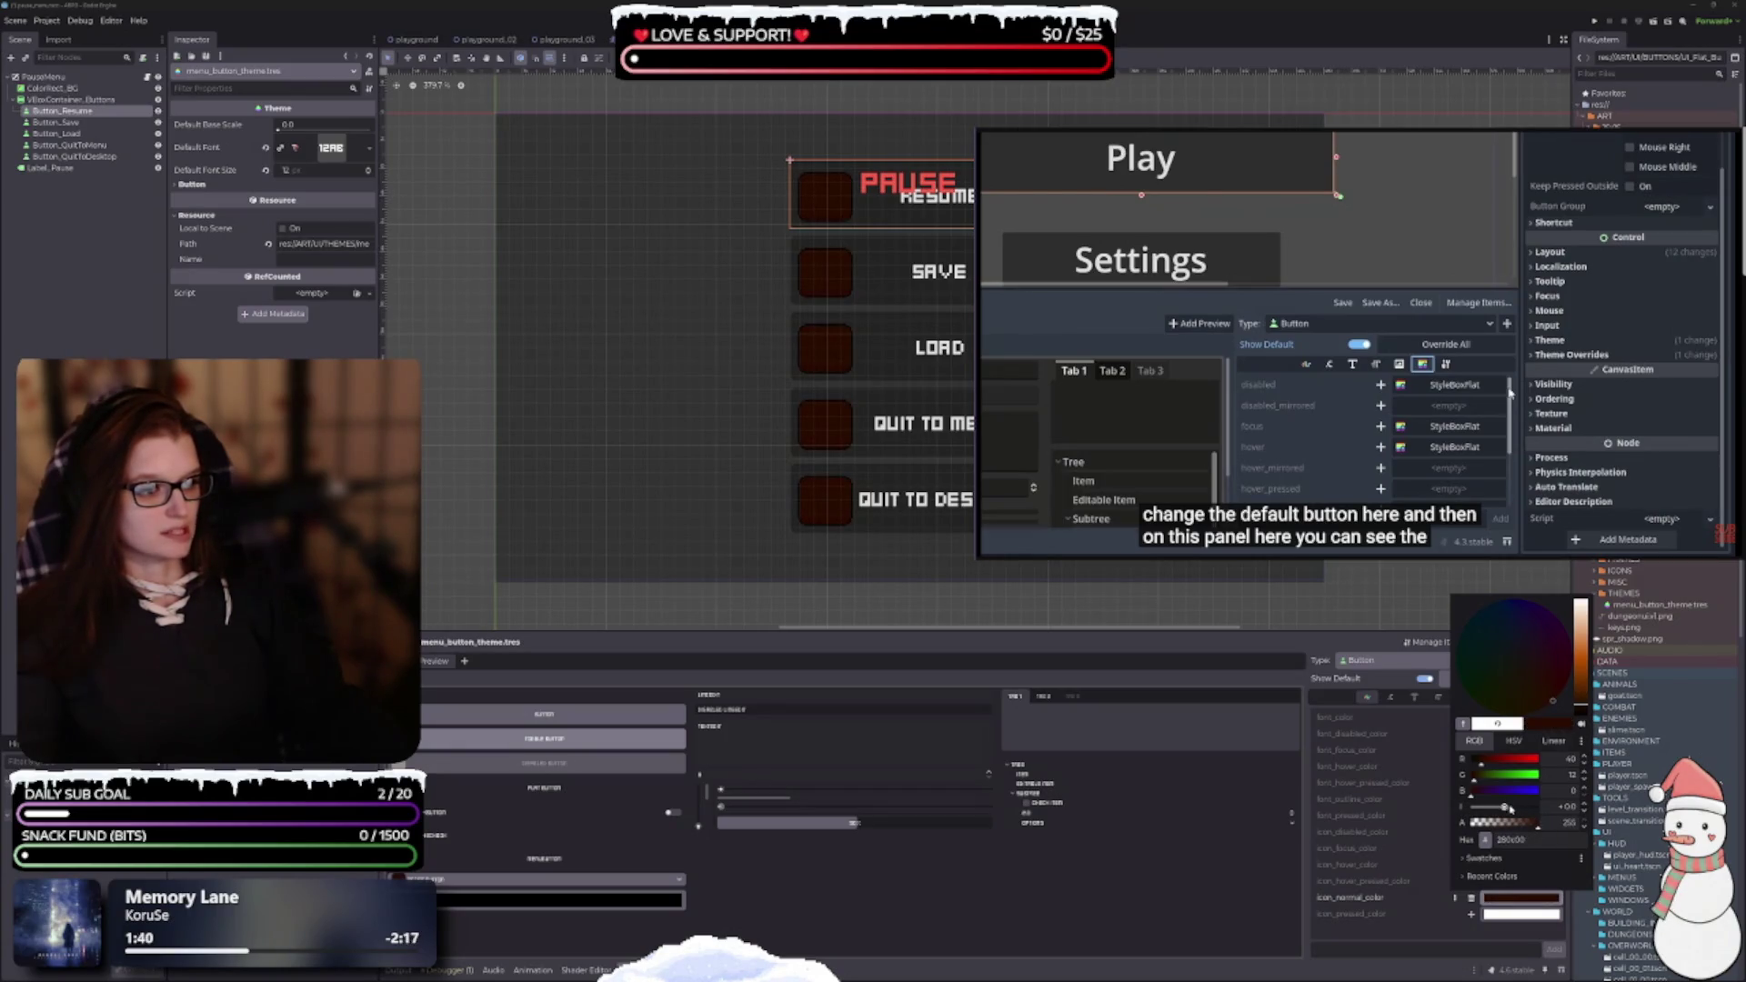
pyautogui.moveTo(1506, 807); pyautogui.dragTo(1504, 808)
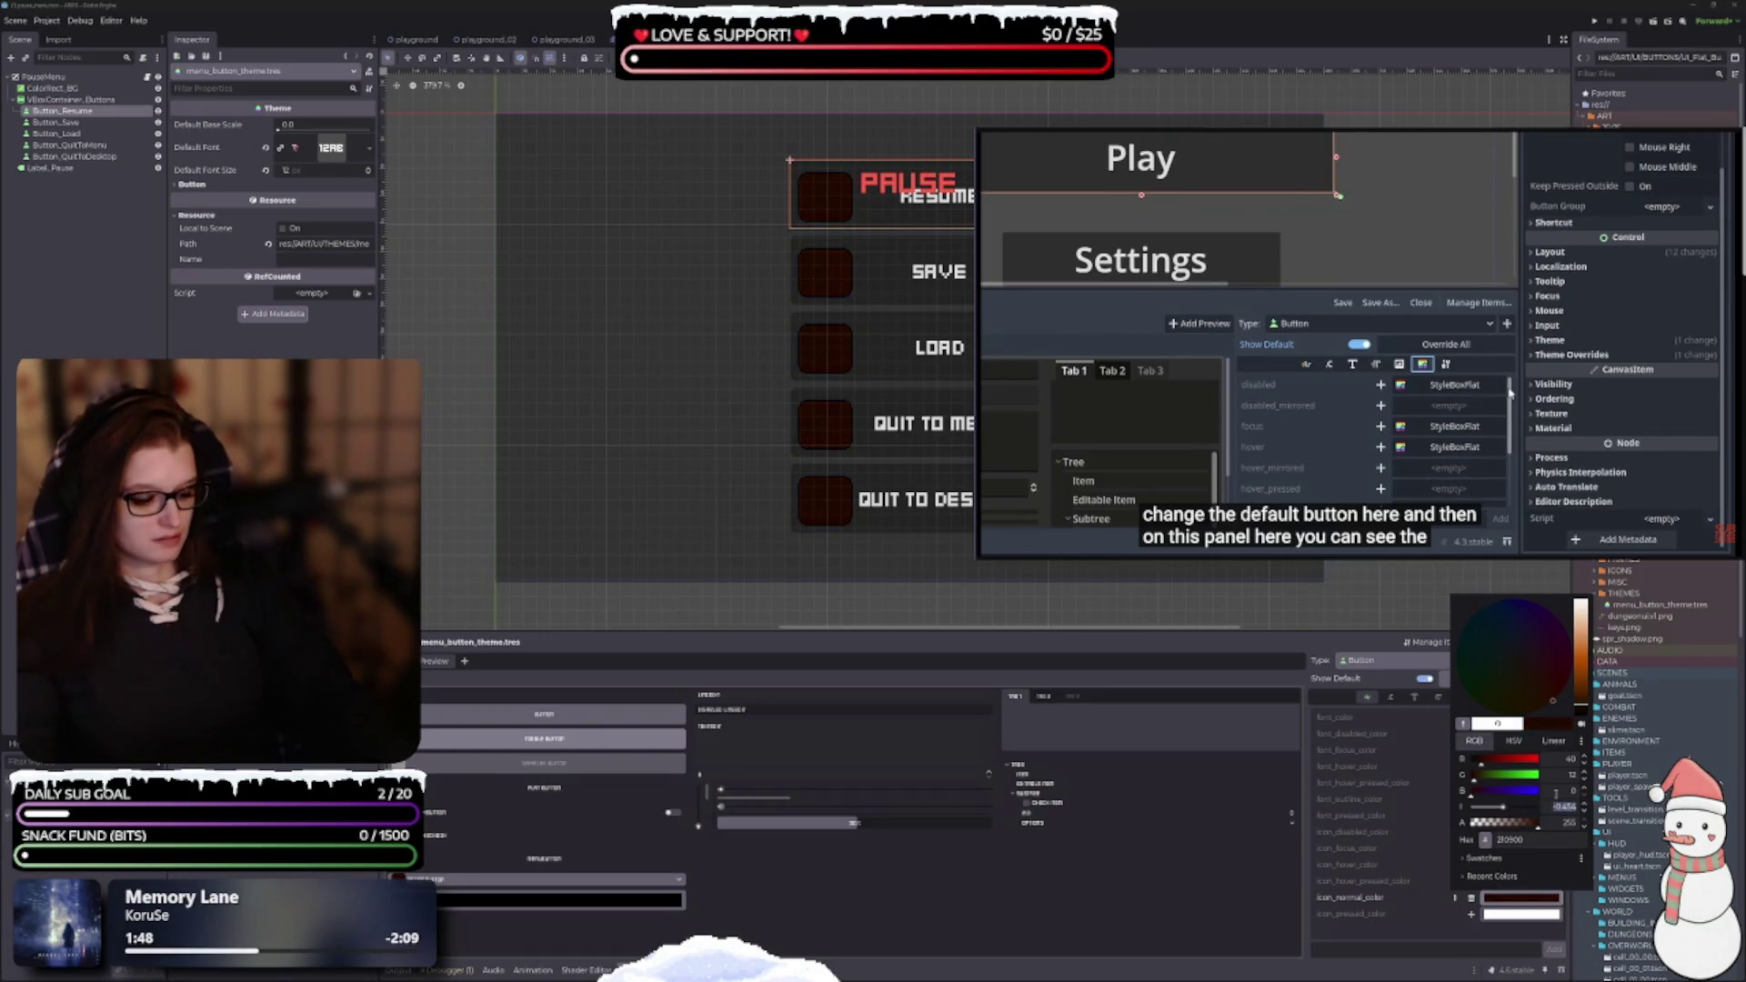
# - Brighten icon_normal_color back to a light tint and close the colour picker
pyautogui.click(1488, 893)
pyautogui.click(1489, 894)
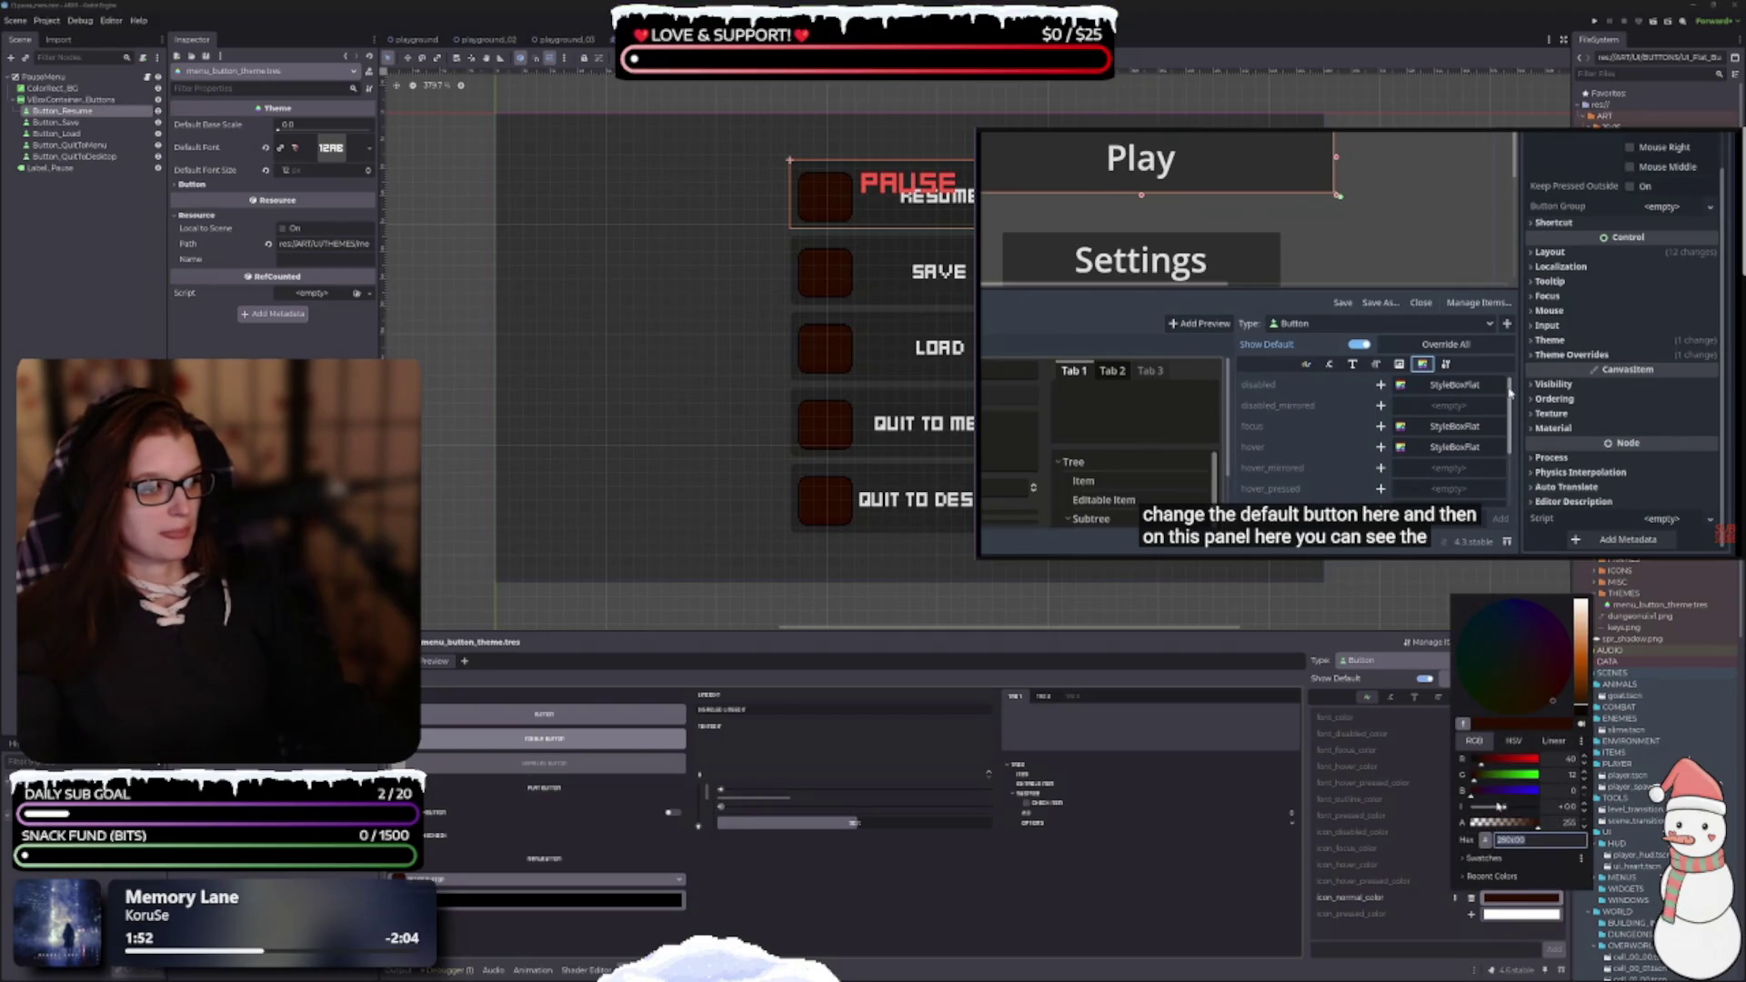
pyautogui.moveTo(1581, 705); pyautogui.dragTo(1571, 600)
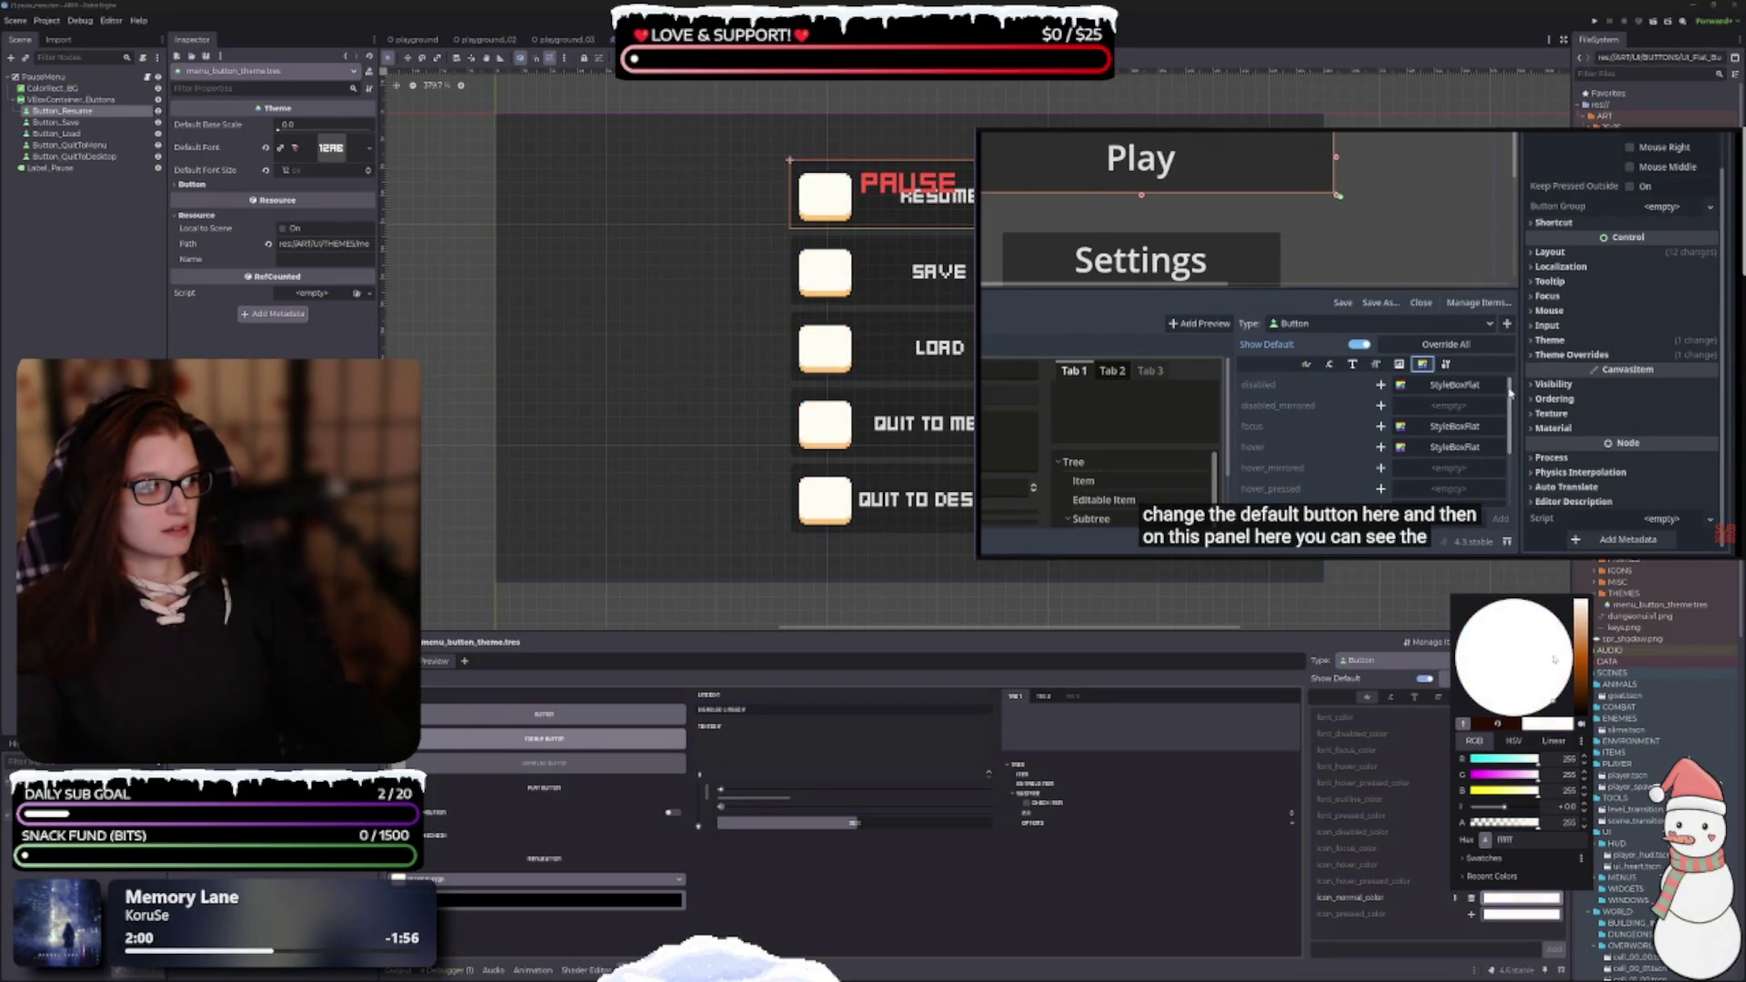
pyautogui.click(1475, 949)
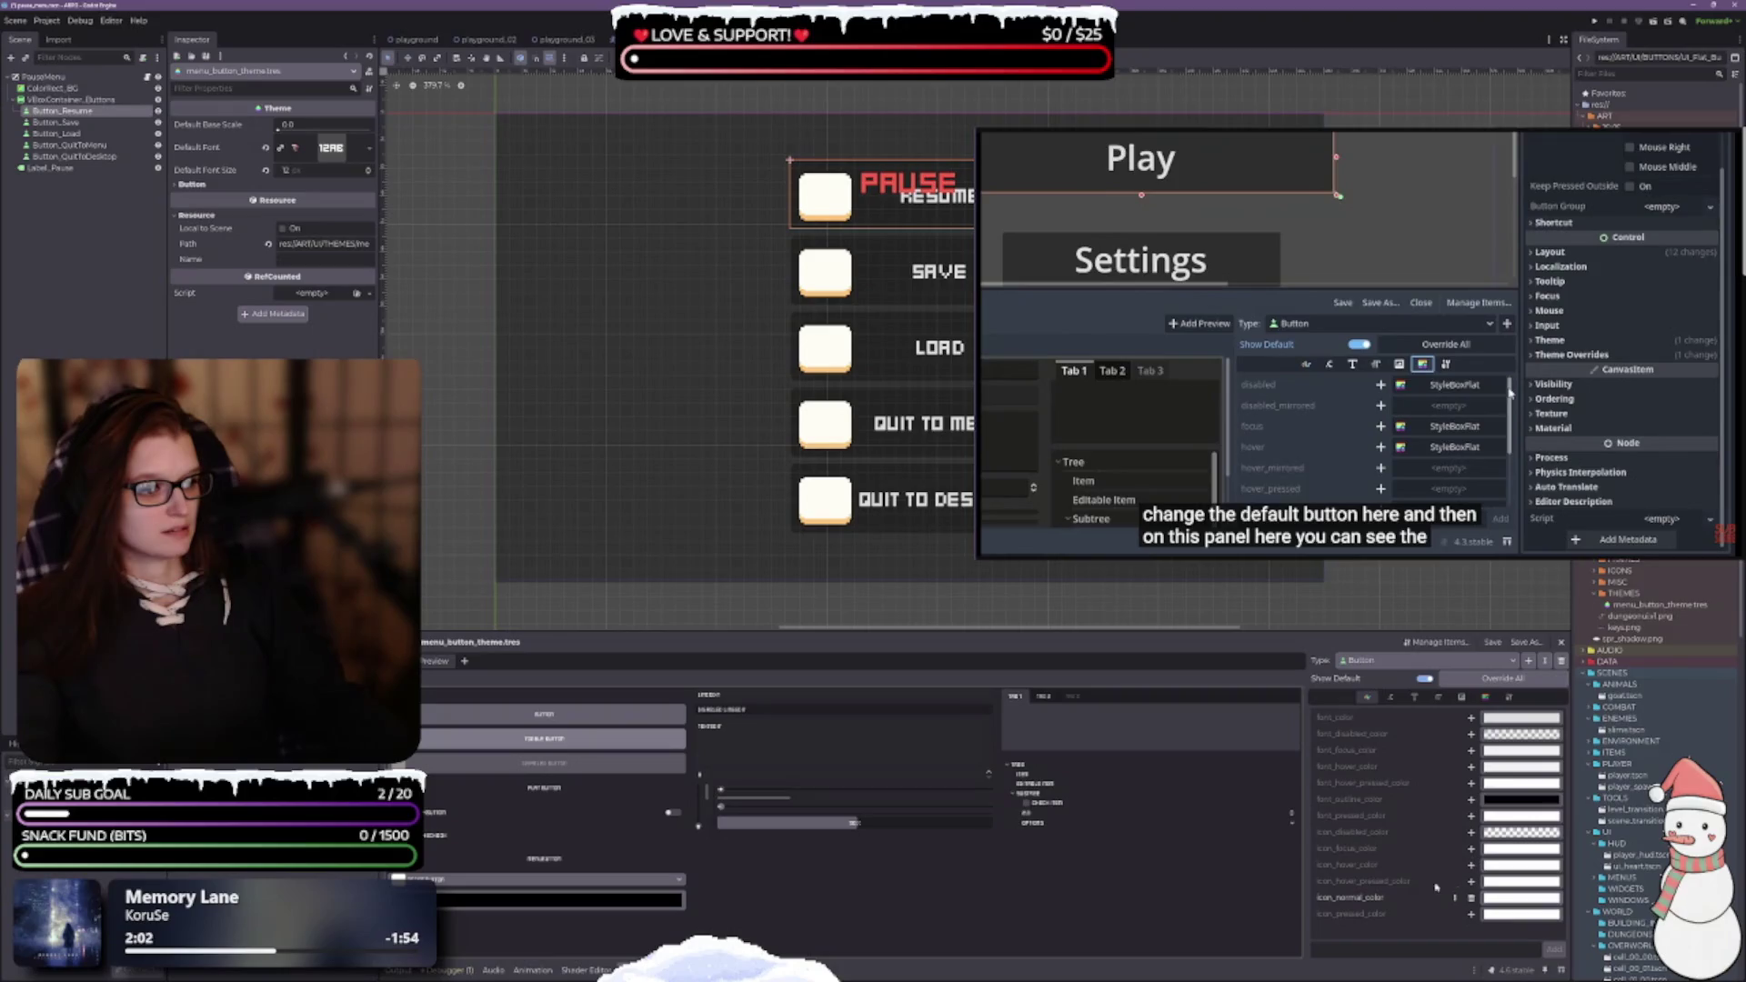
# - Delete the icon_normal_color override from the Button theme with its trash icon
pyautogui.click(1472, 899)
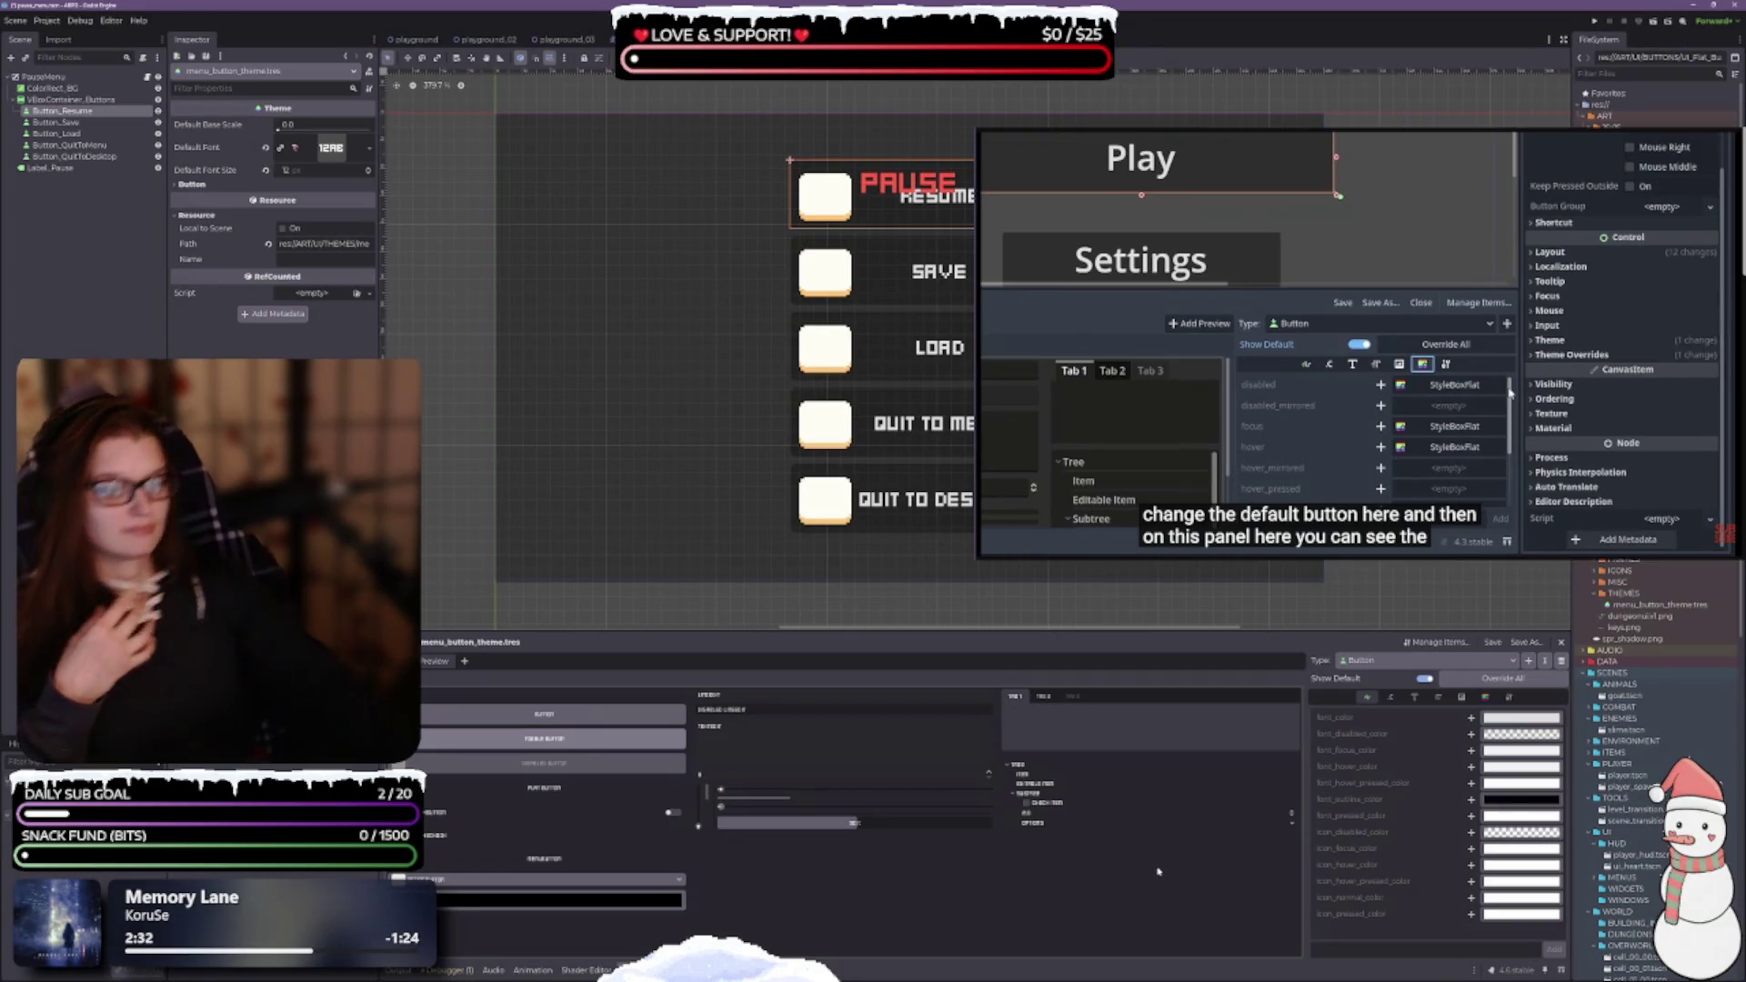
pyautogui.moveTo(1246, 409)
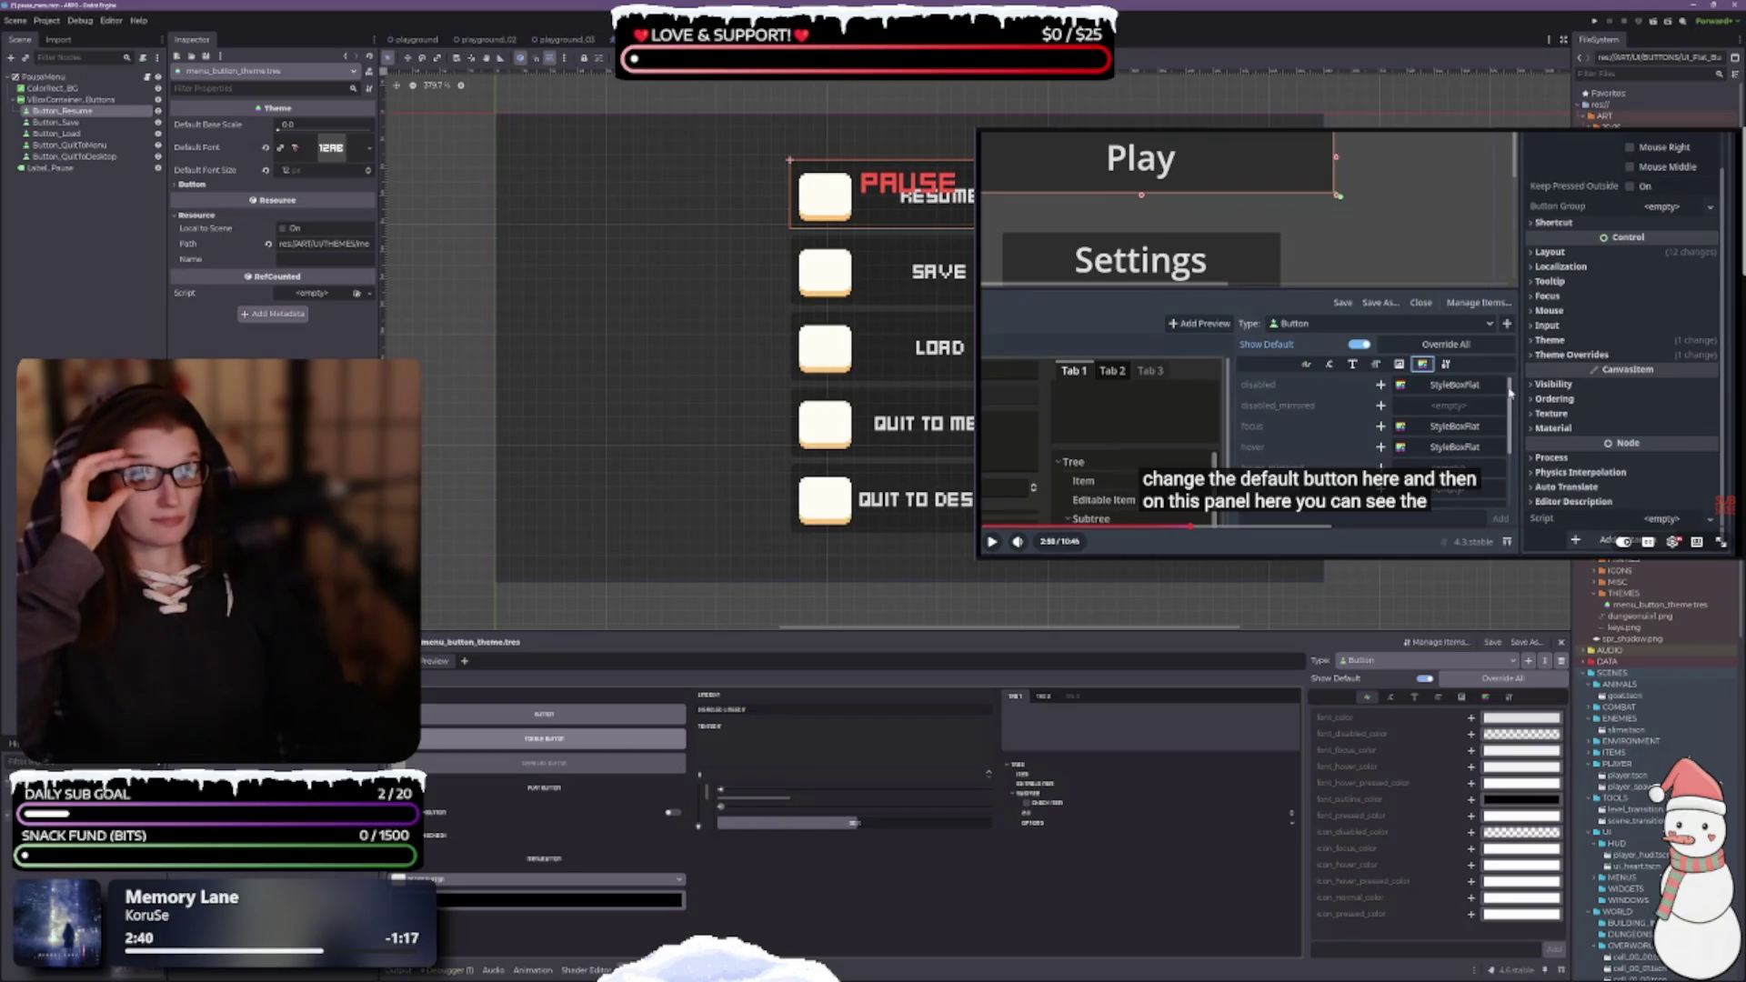
# - Raise the texture stylebox's left texture margin to 4 px
pyautogui.click(1509, 391)
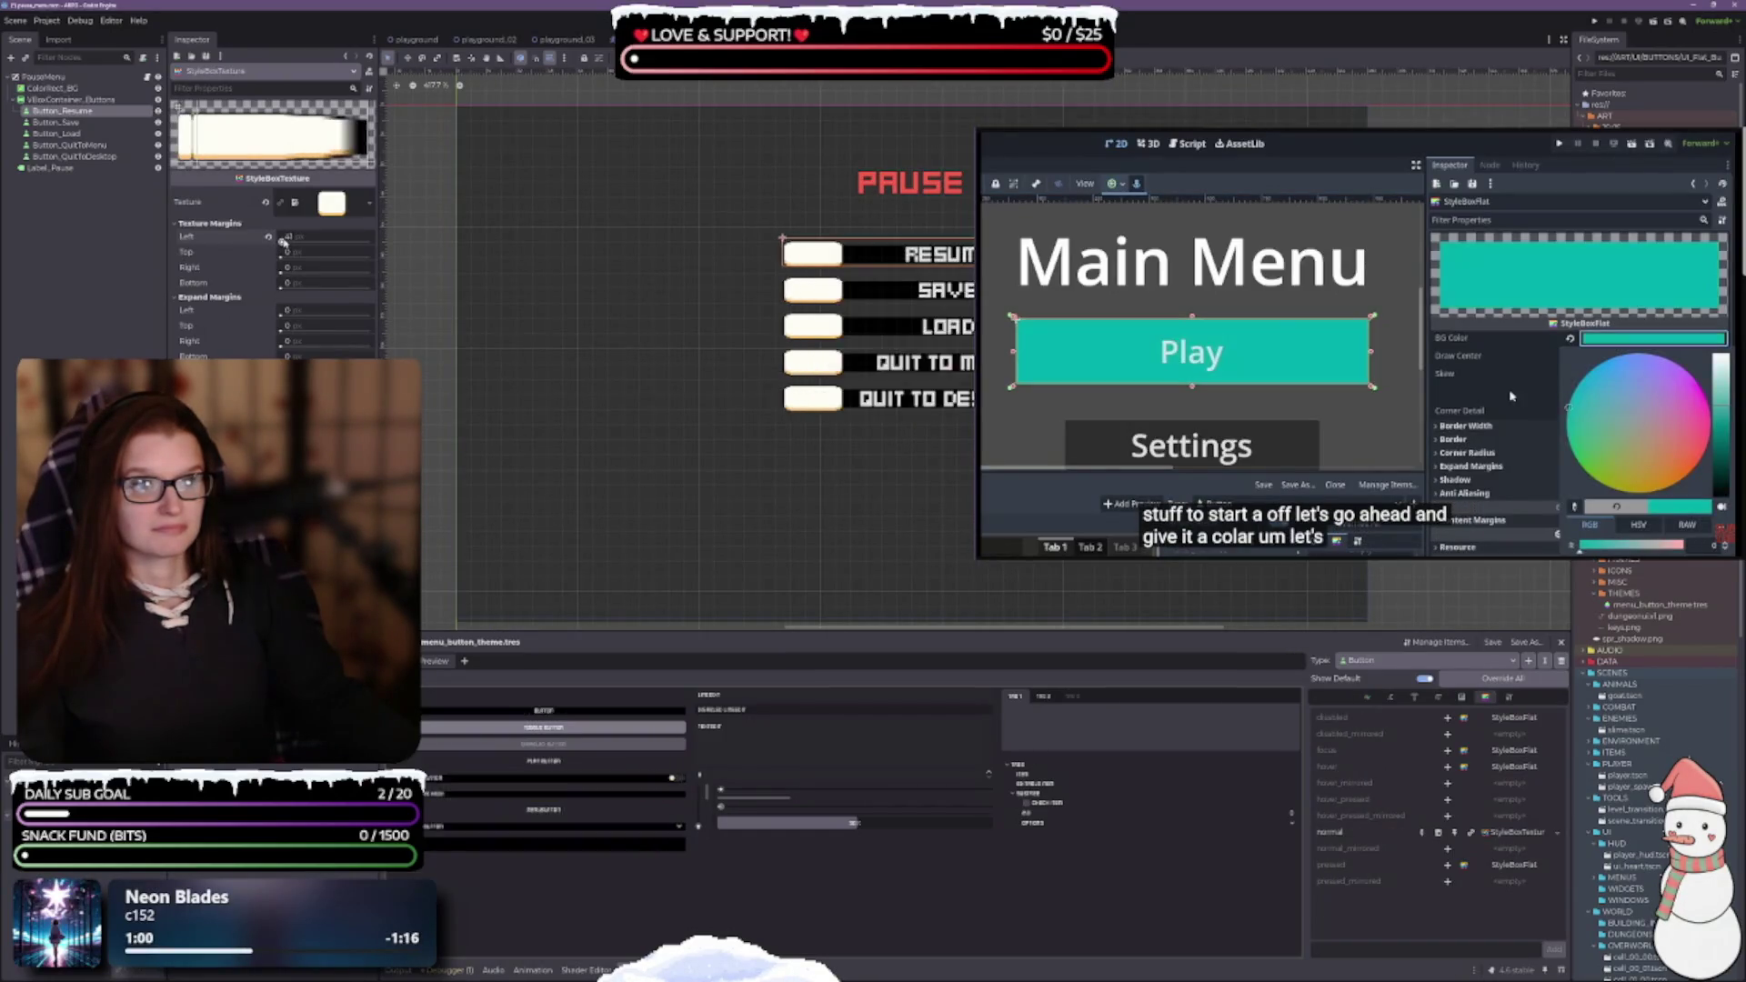
pyautogui.moveTo(282, 238); pyautogui.dragTo(277, 239)
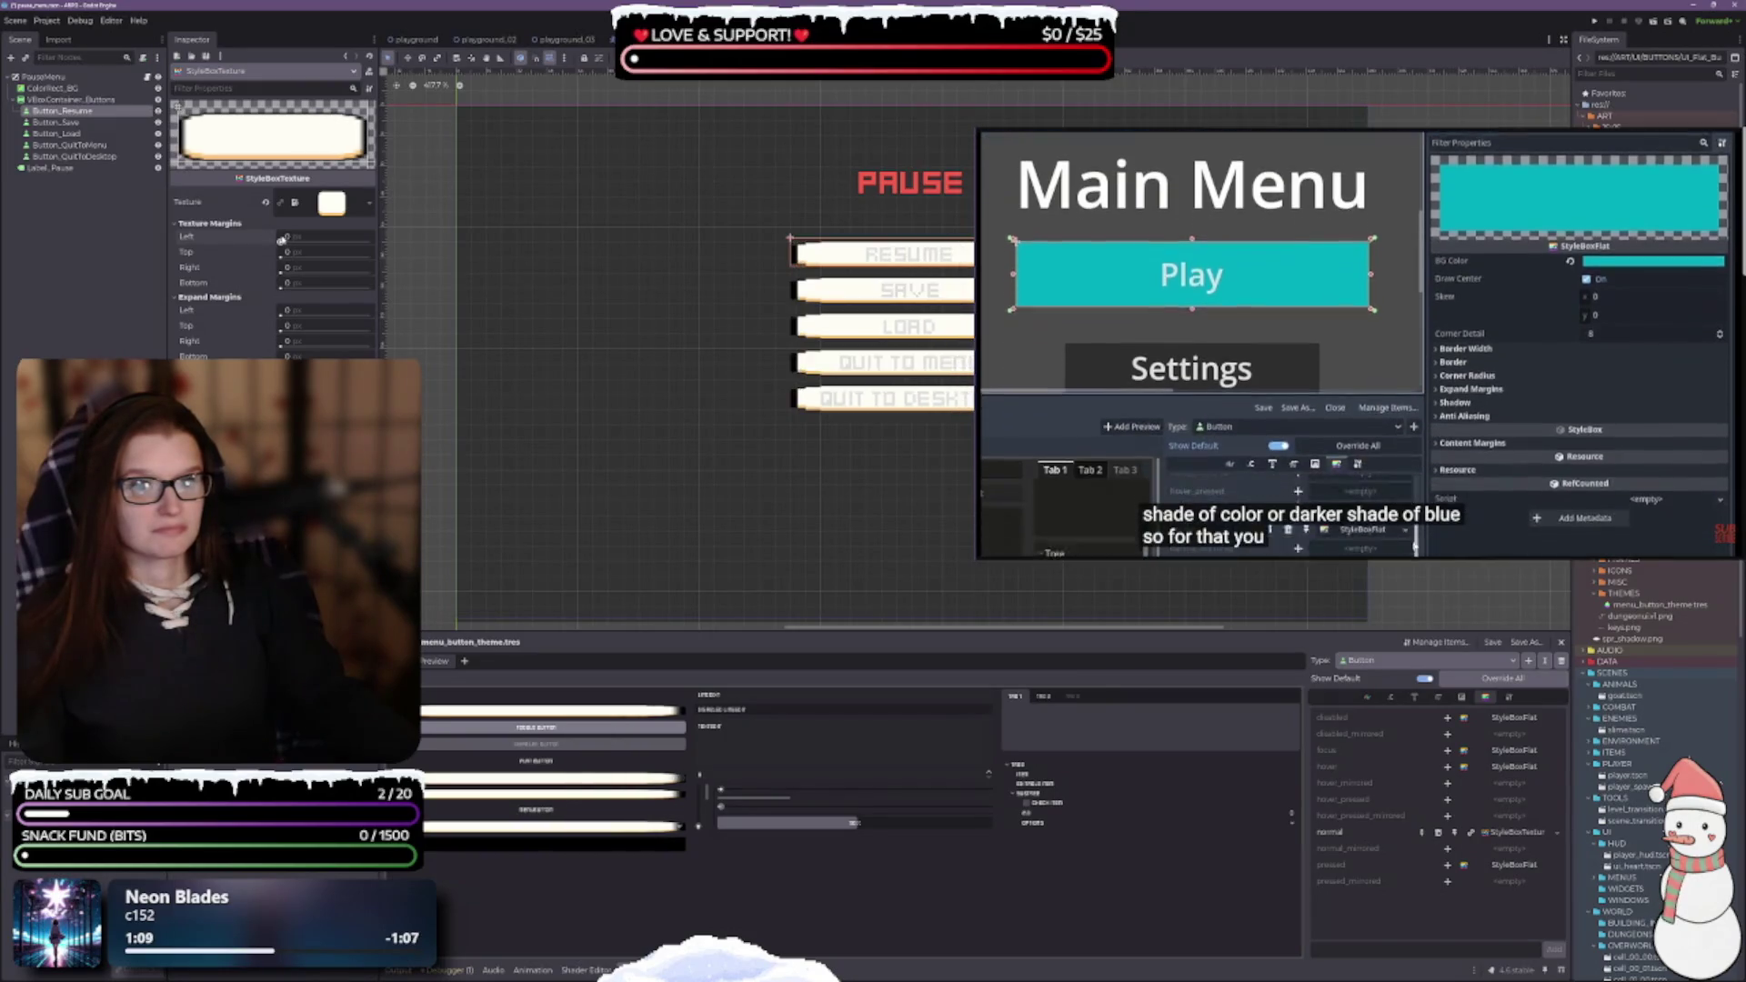
pyautogui.click(322, 238)
pyautogui.press('Return')
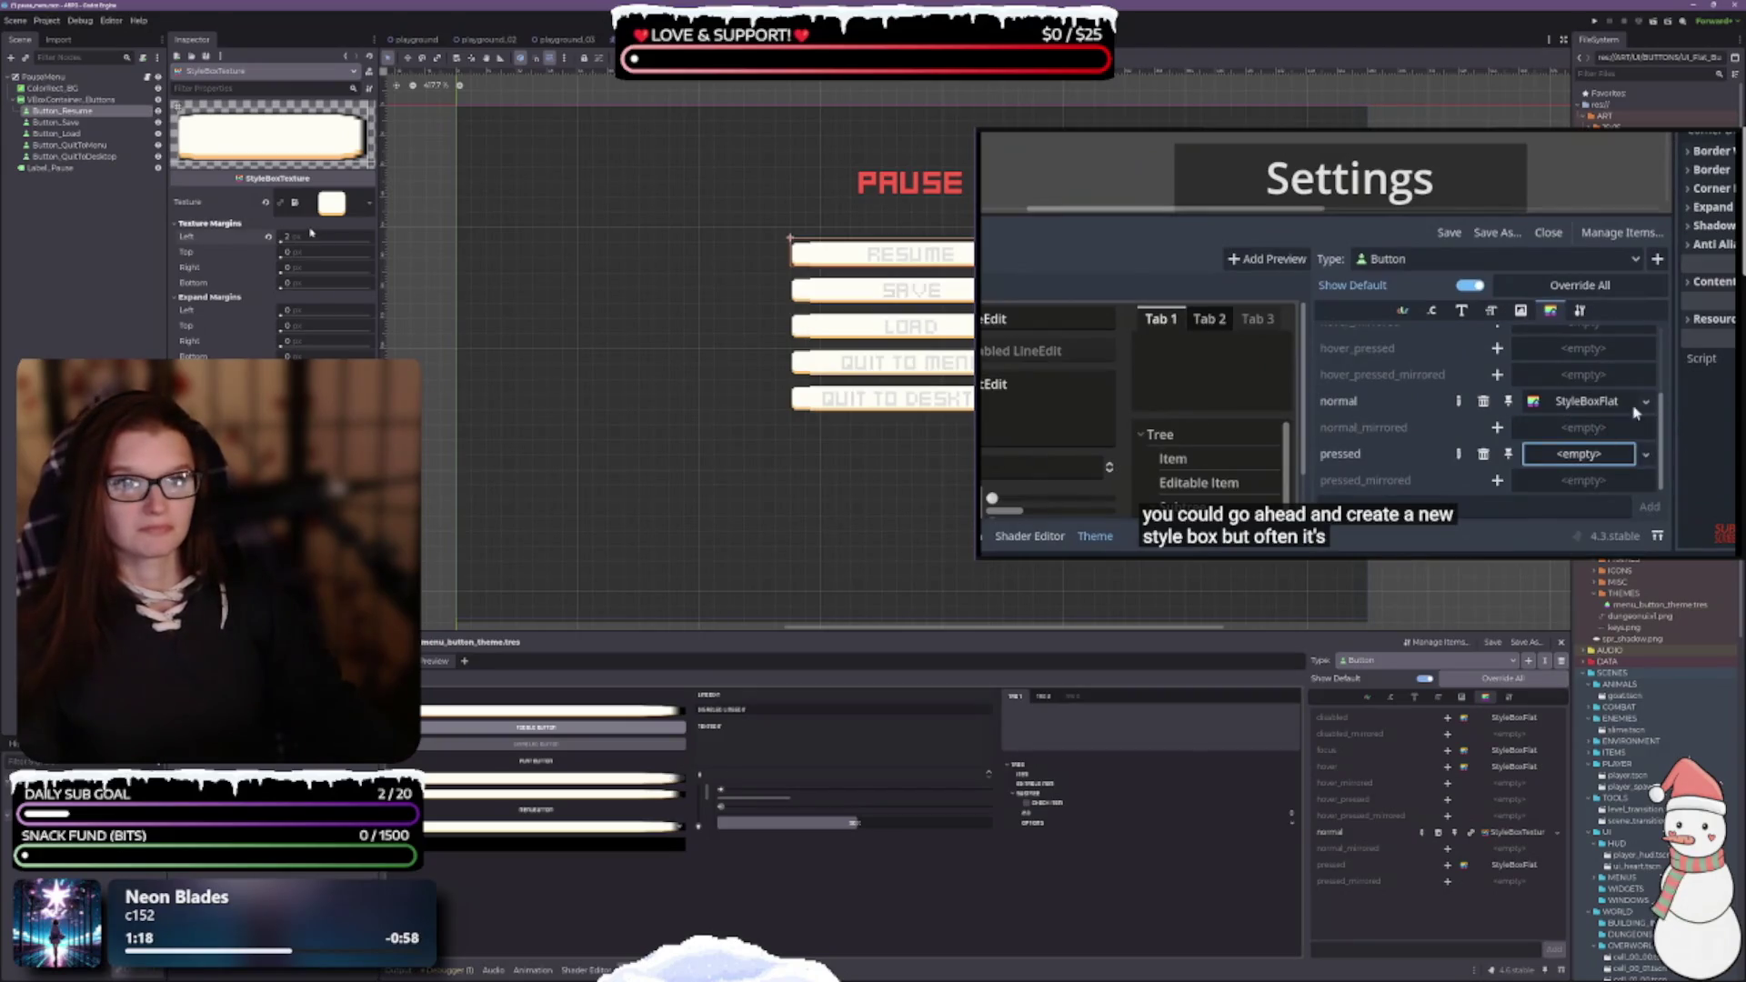
pyautogui.click(293, 223)
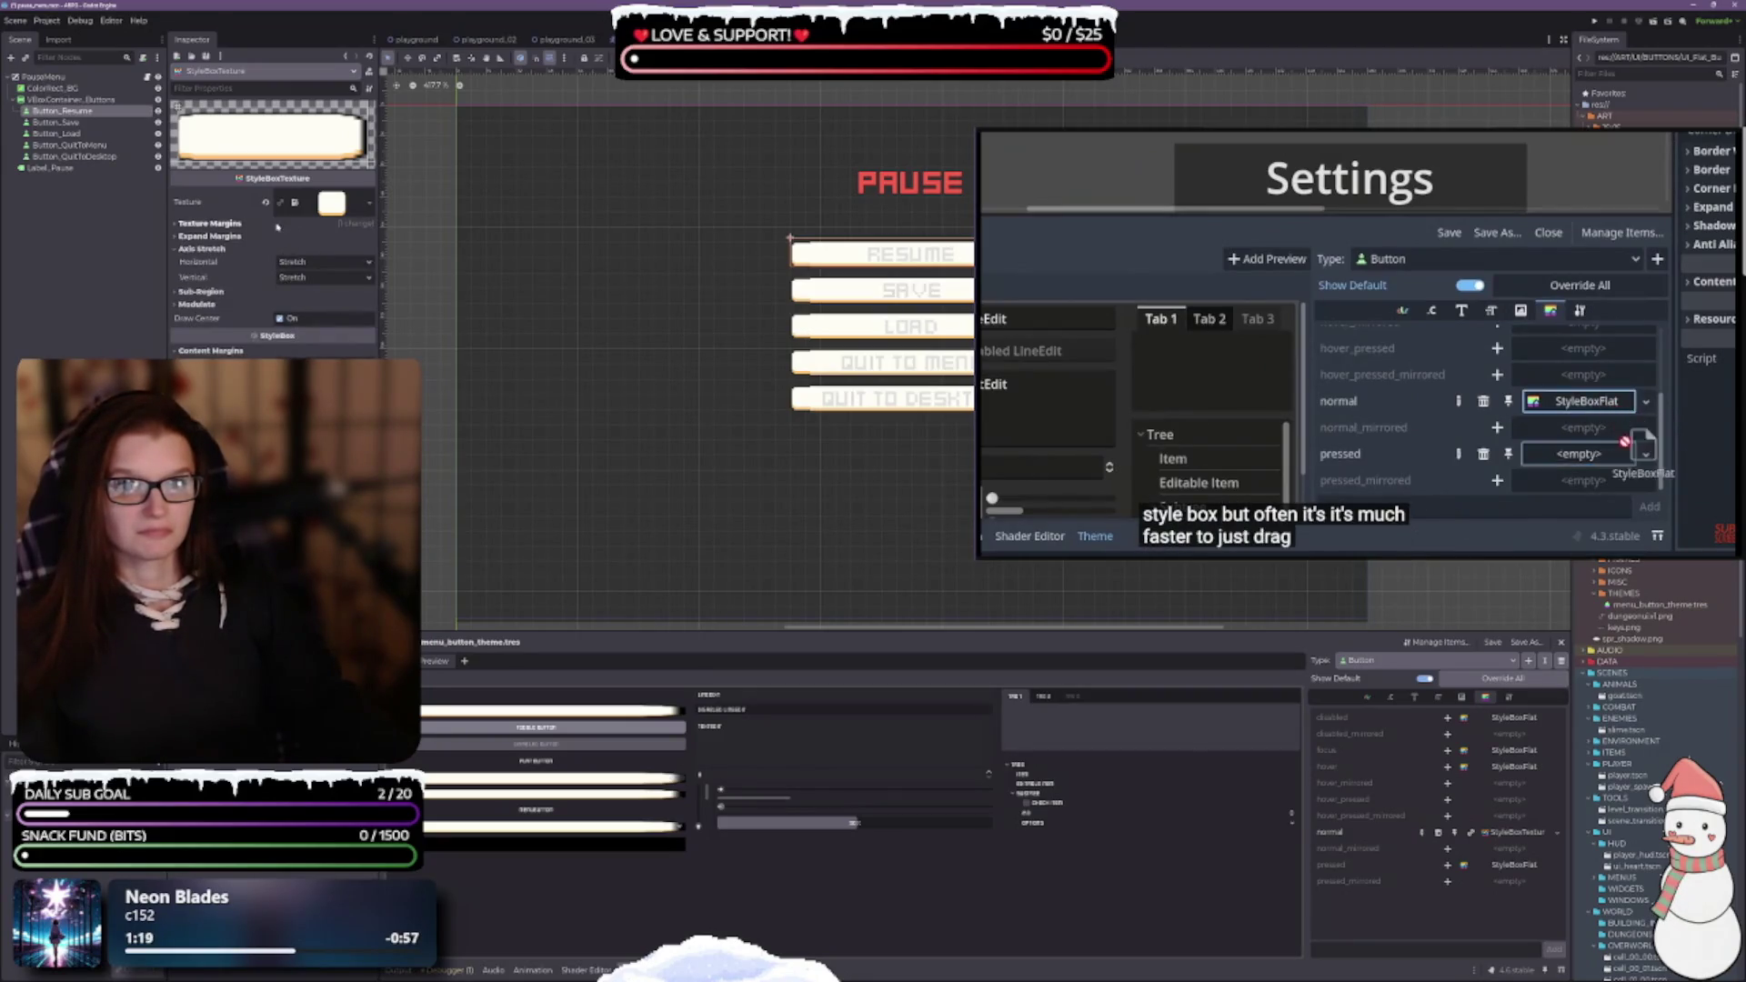
pyautogui.click(209, 224)
pyautogui.moveTo(289, 236); pyautogui.dragTo(323, 240)
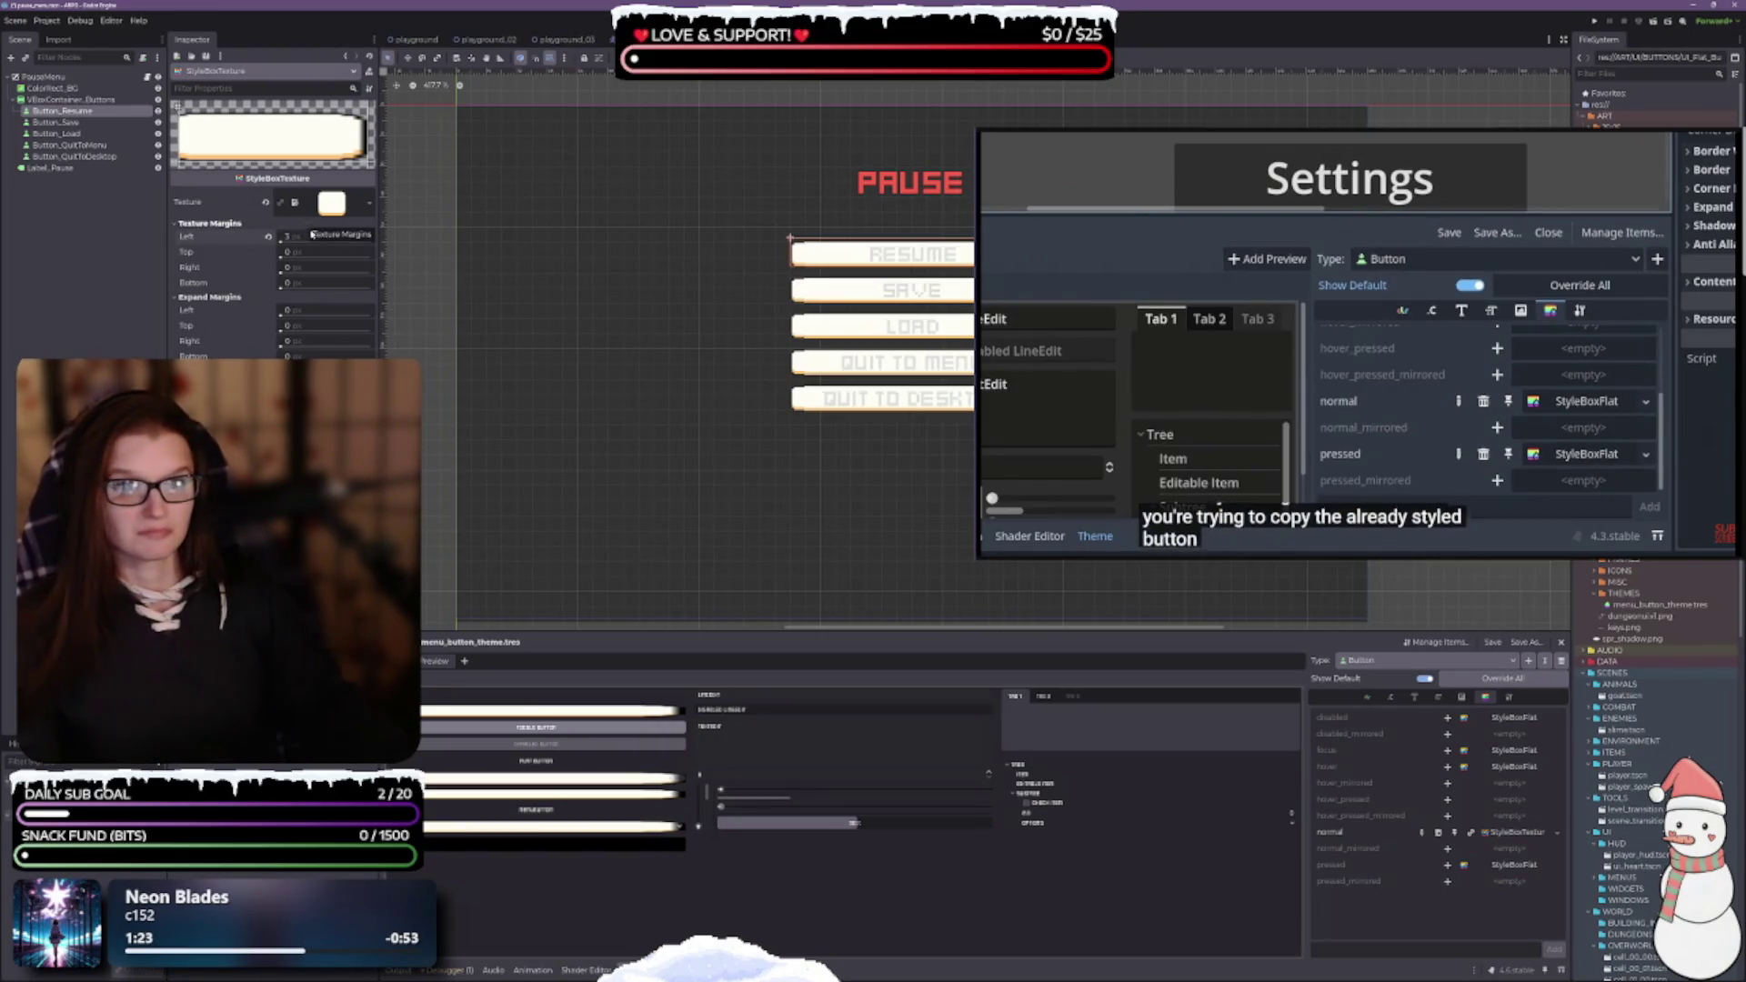
pyautogui.moveTo(313, 237); pyautogui.dragTo(316, 236)
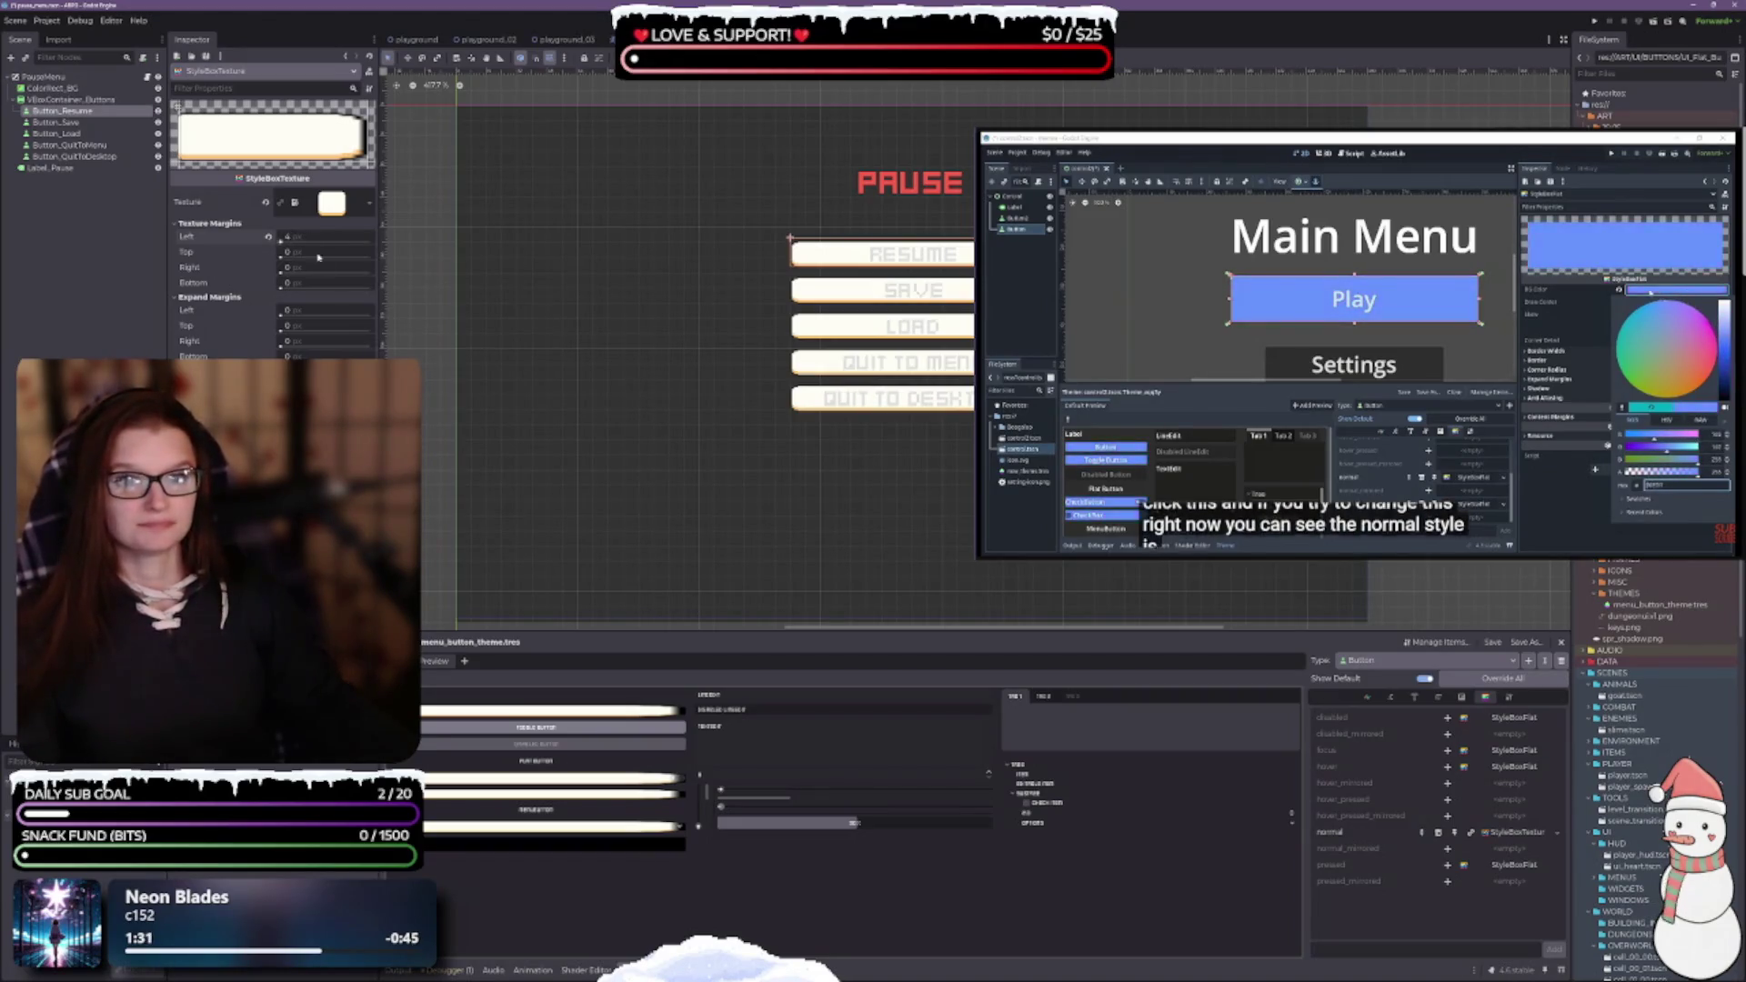
# - Try a 1 px top texture margin, then revert it to the default
pyautogui.click(316, 266)
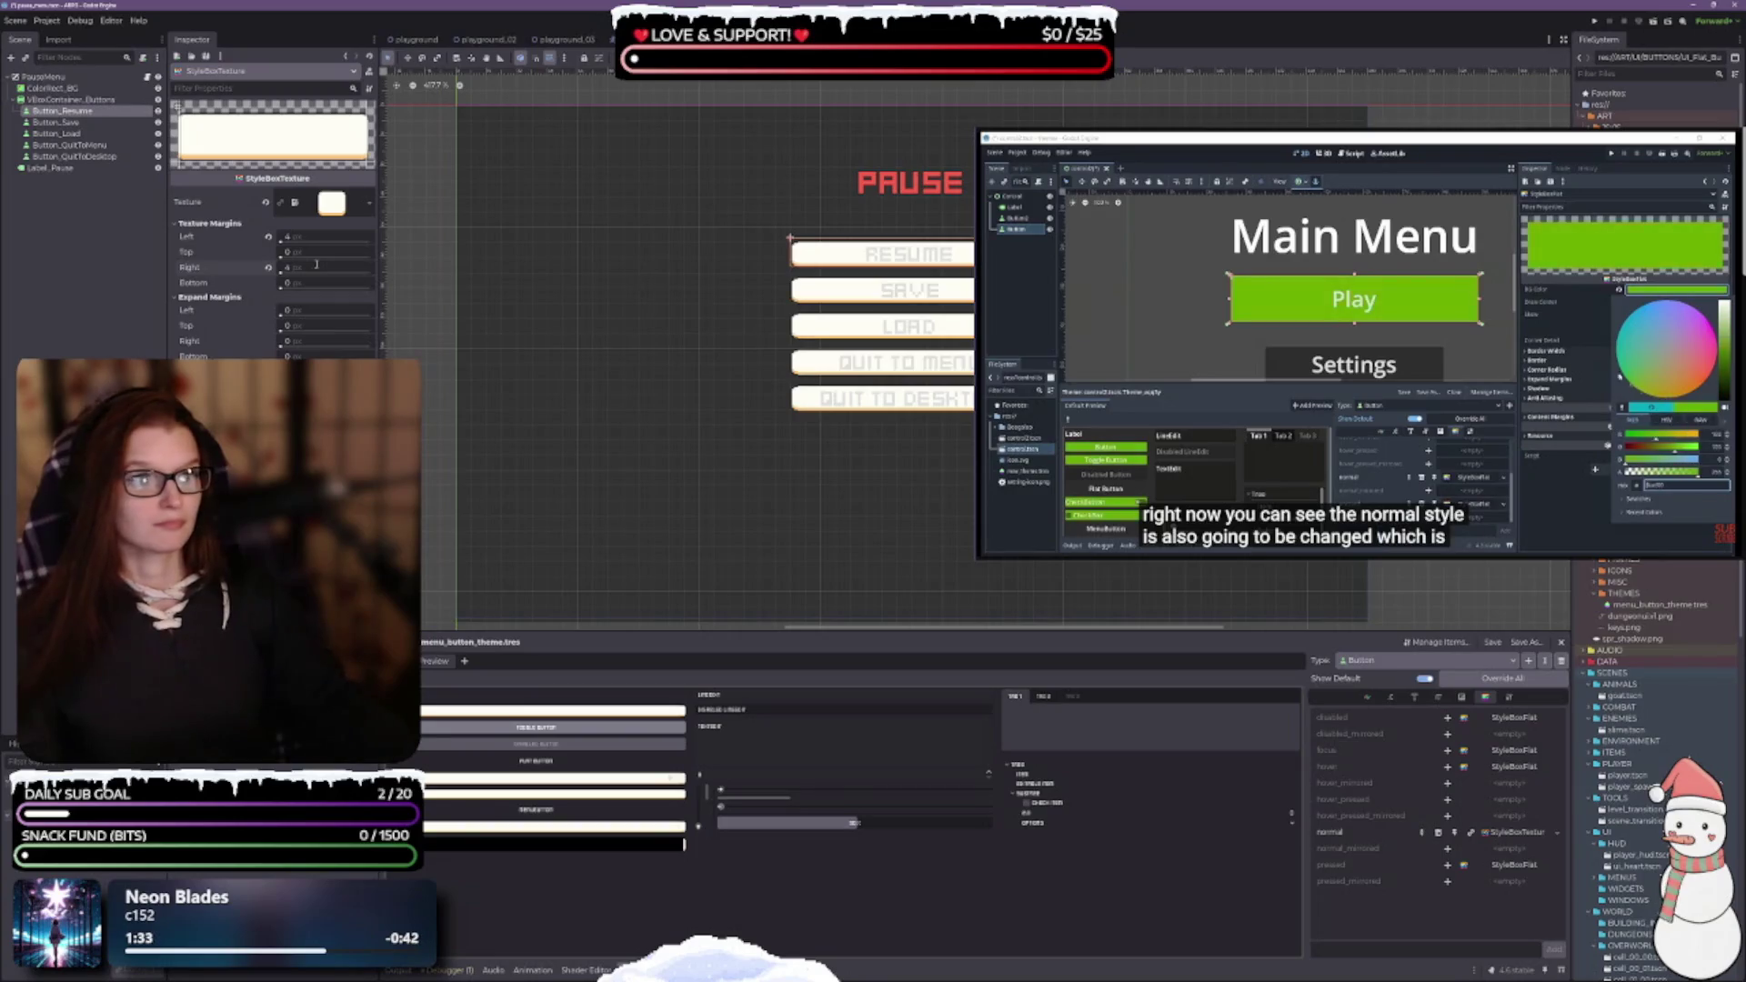
pyautogui.click(1305, 382)
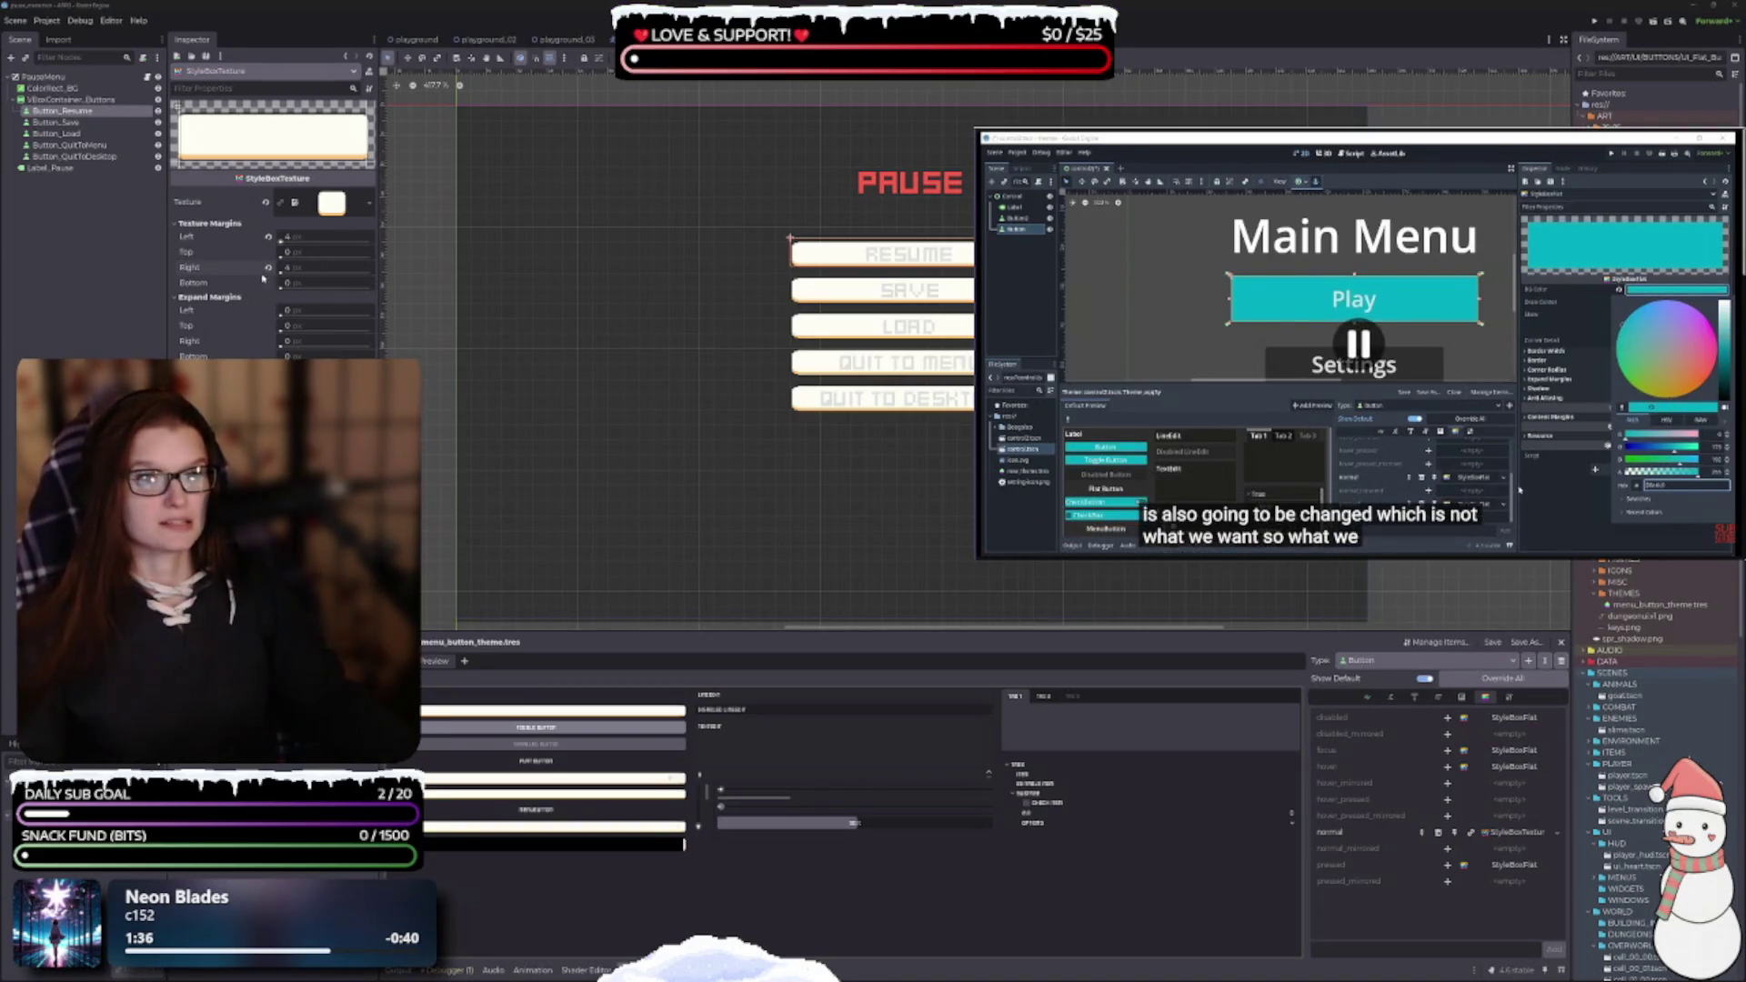
pyautogui.click(297, 254)
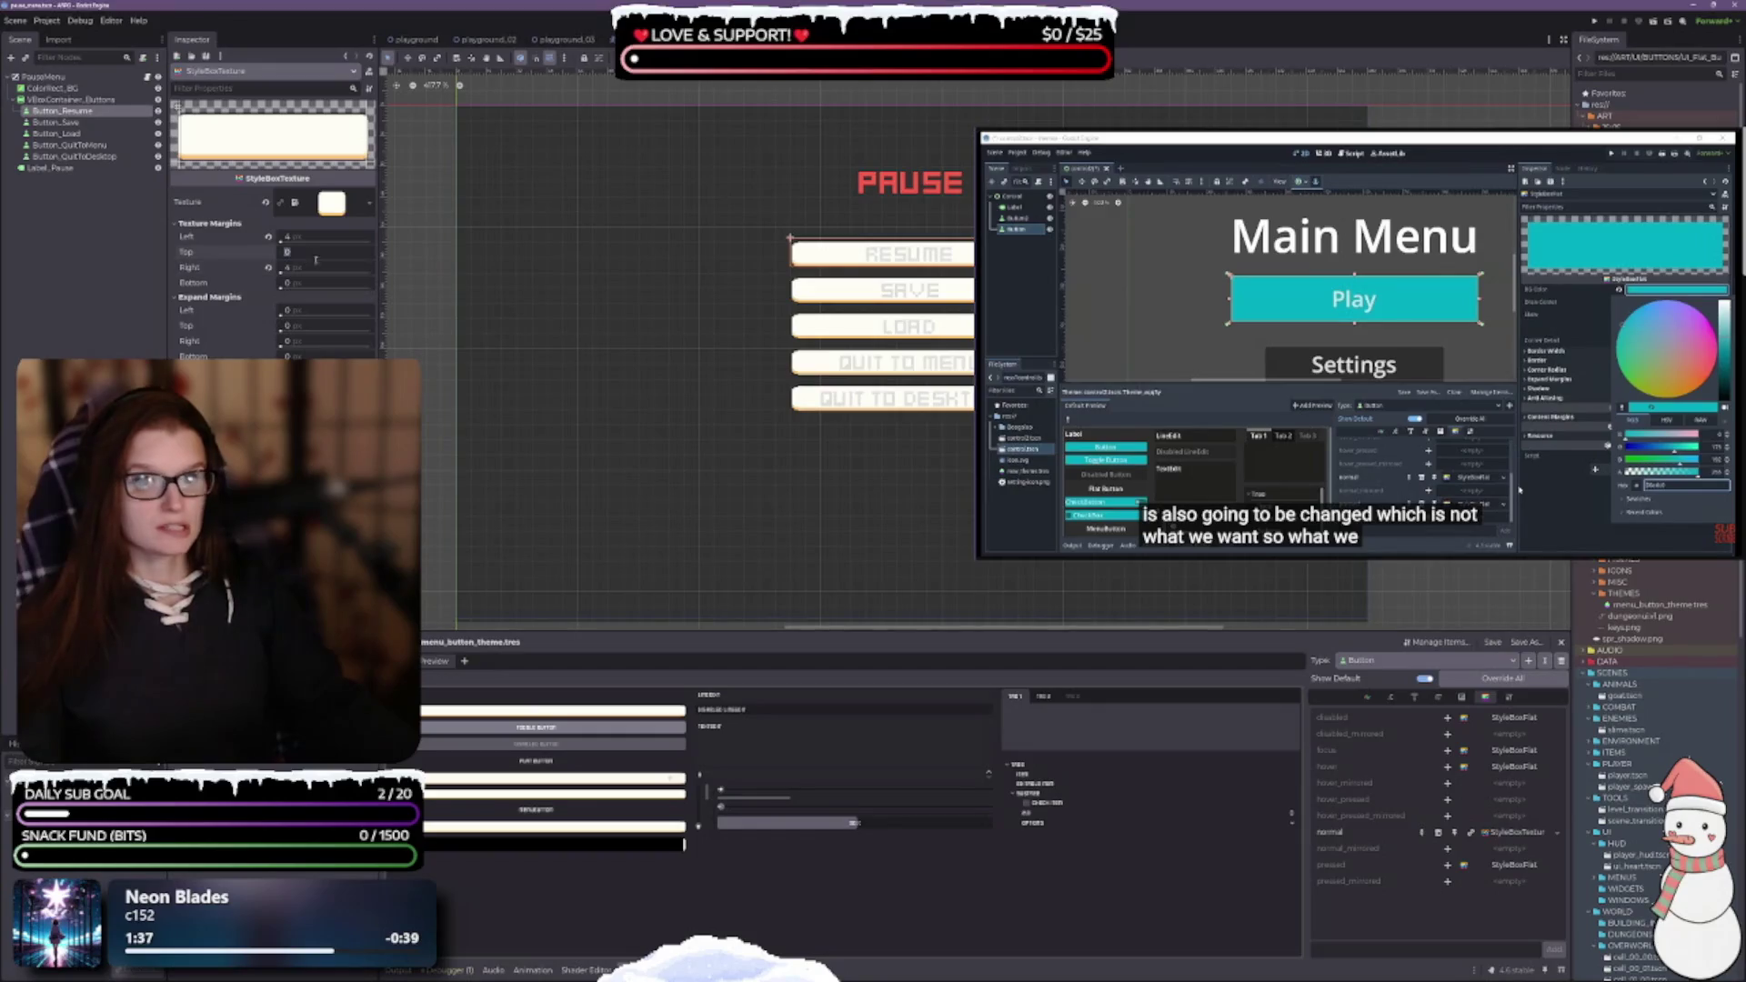
pyautogui.press('Return')
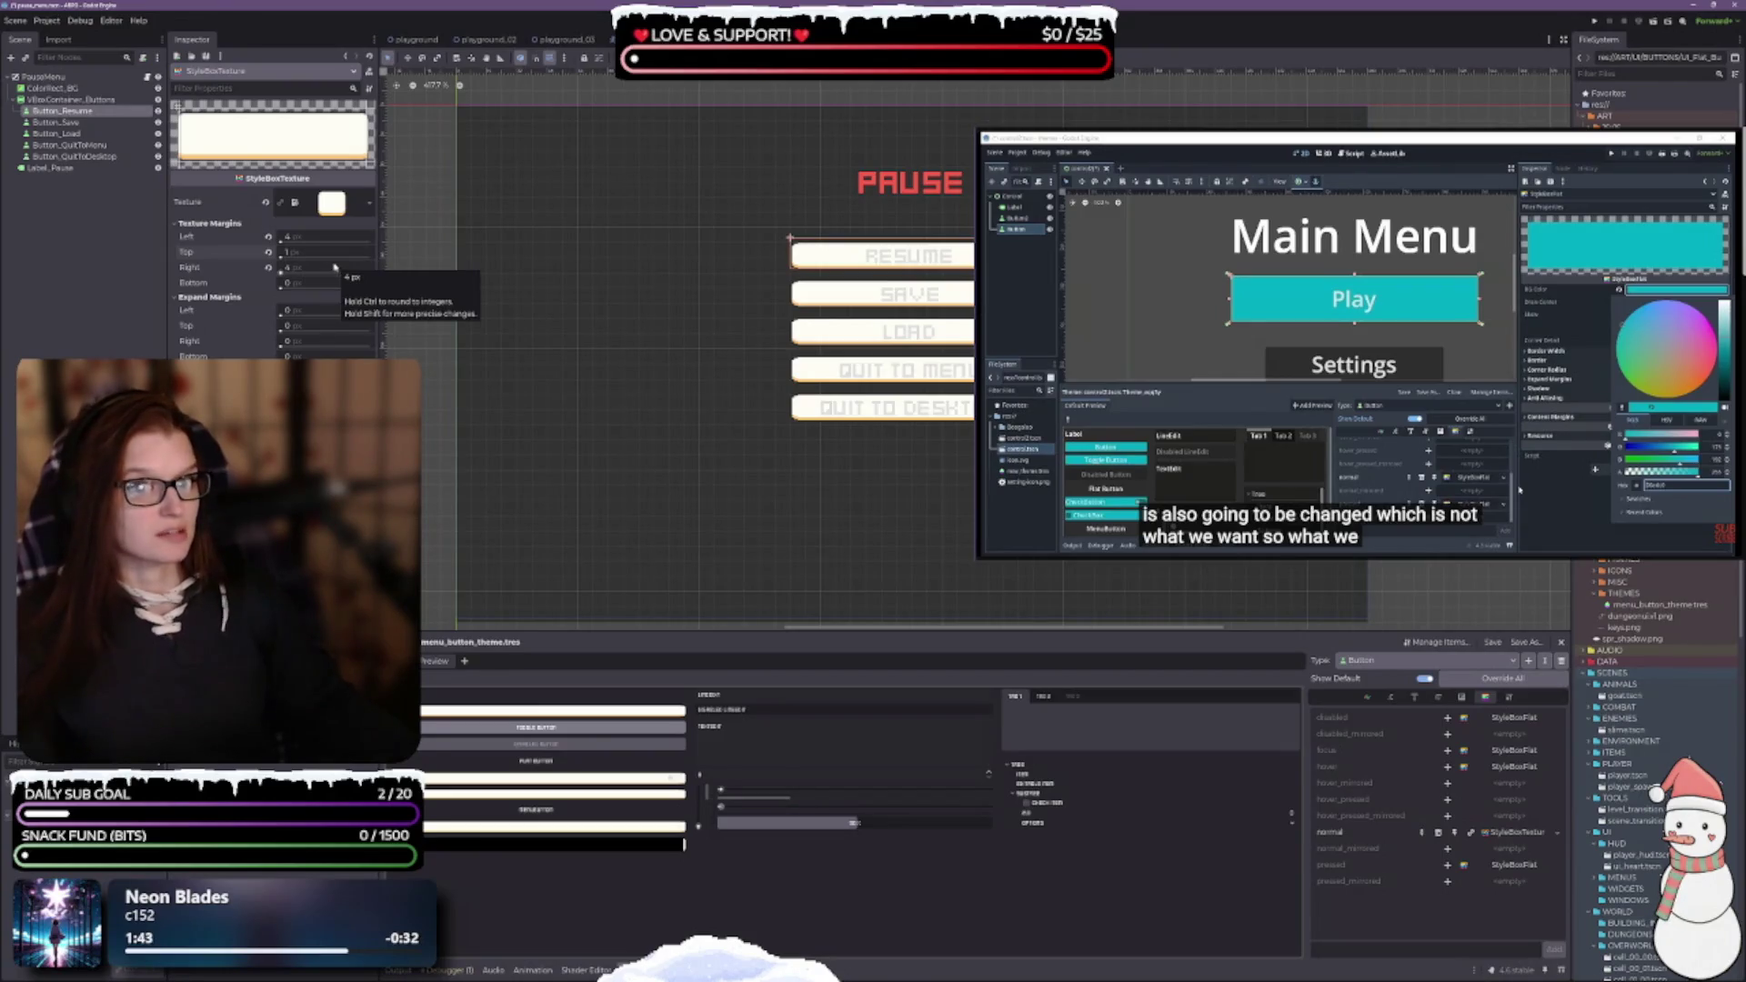
pyautogui.click(267, 252)
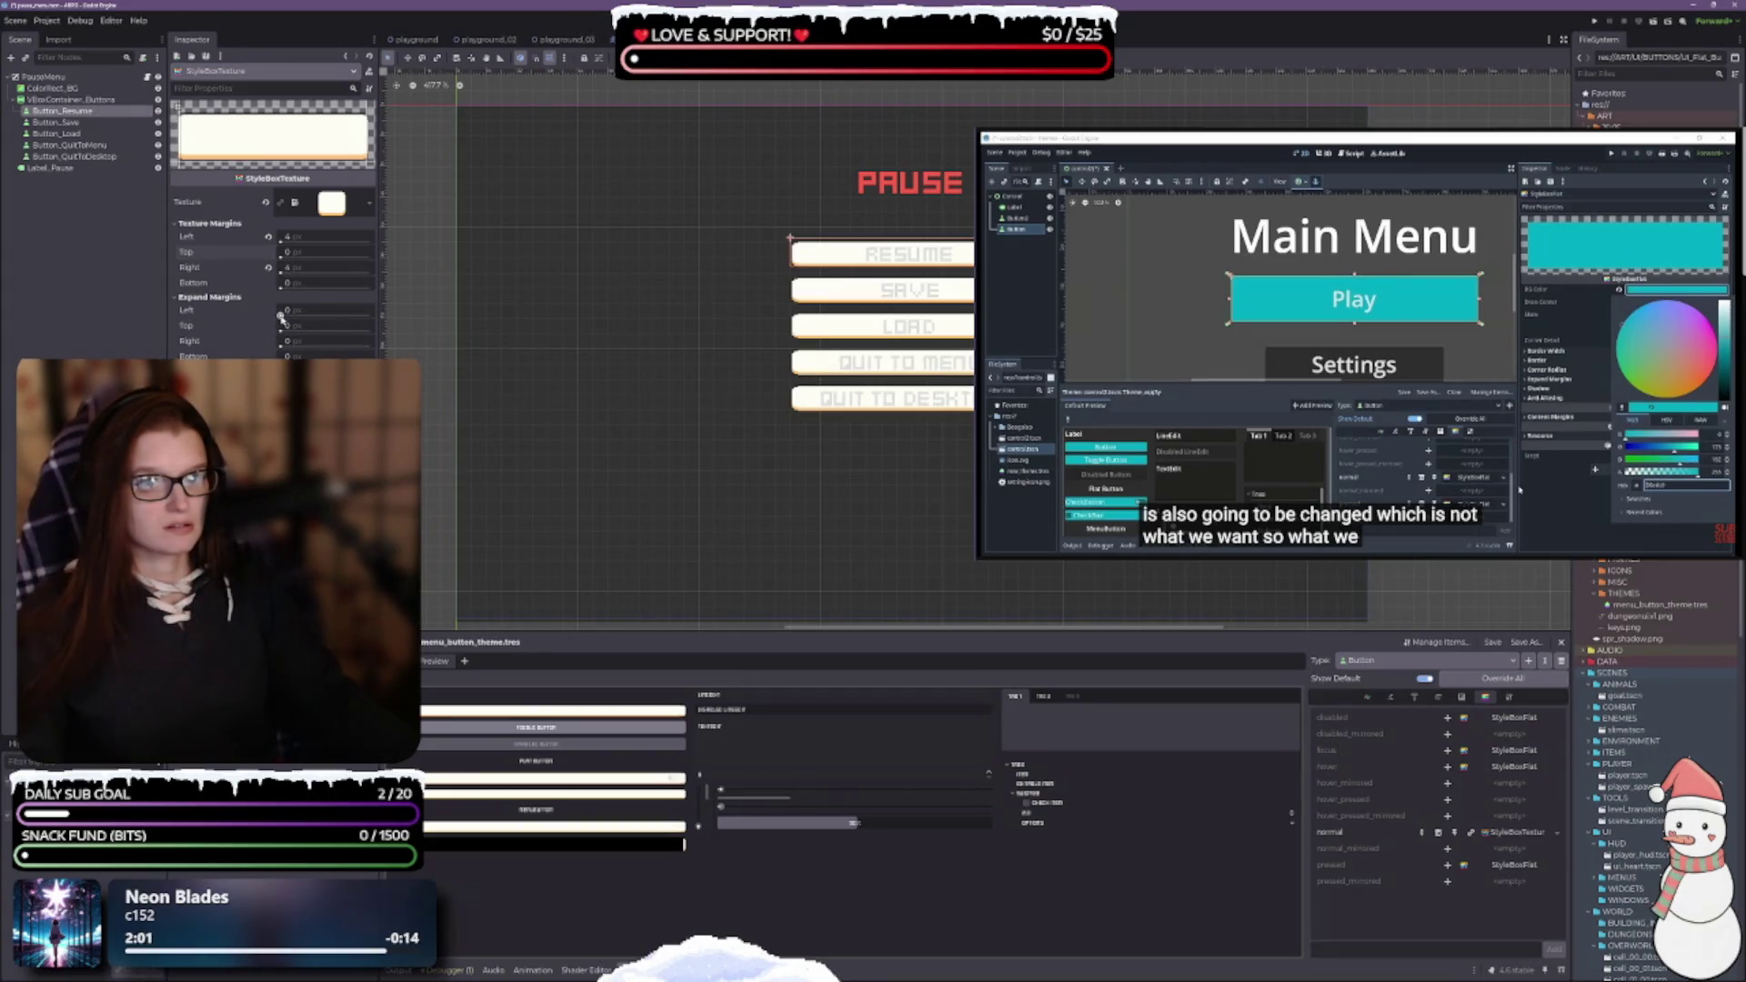
# - Experiment with the left and top expand margins, then revert top and bottom to default
pyautogui.moveTo(282, 310)
pyautogui.mouseDown()
pyautogui.moveTo(336, 311)
pyautogui.moveTo(281, 316)
pyautogui.mouseUp()
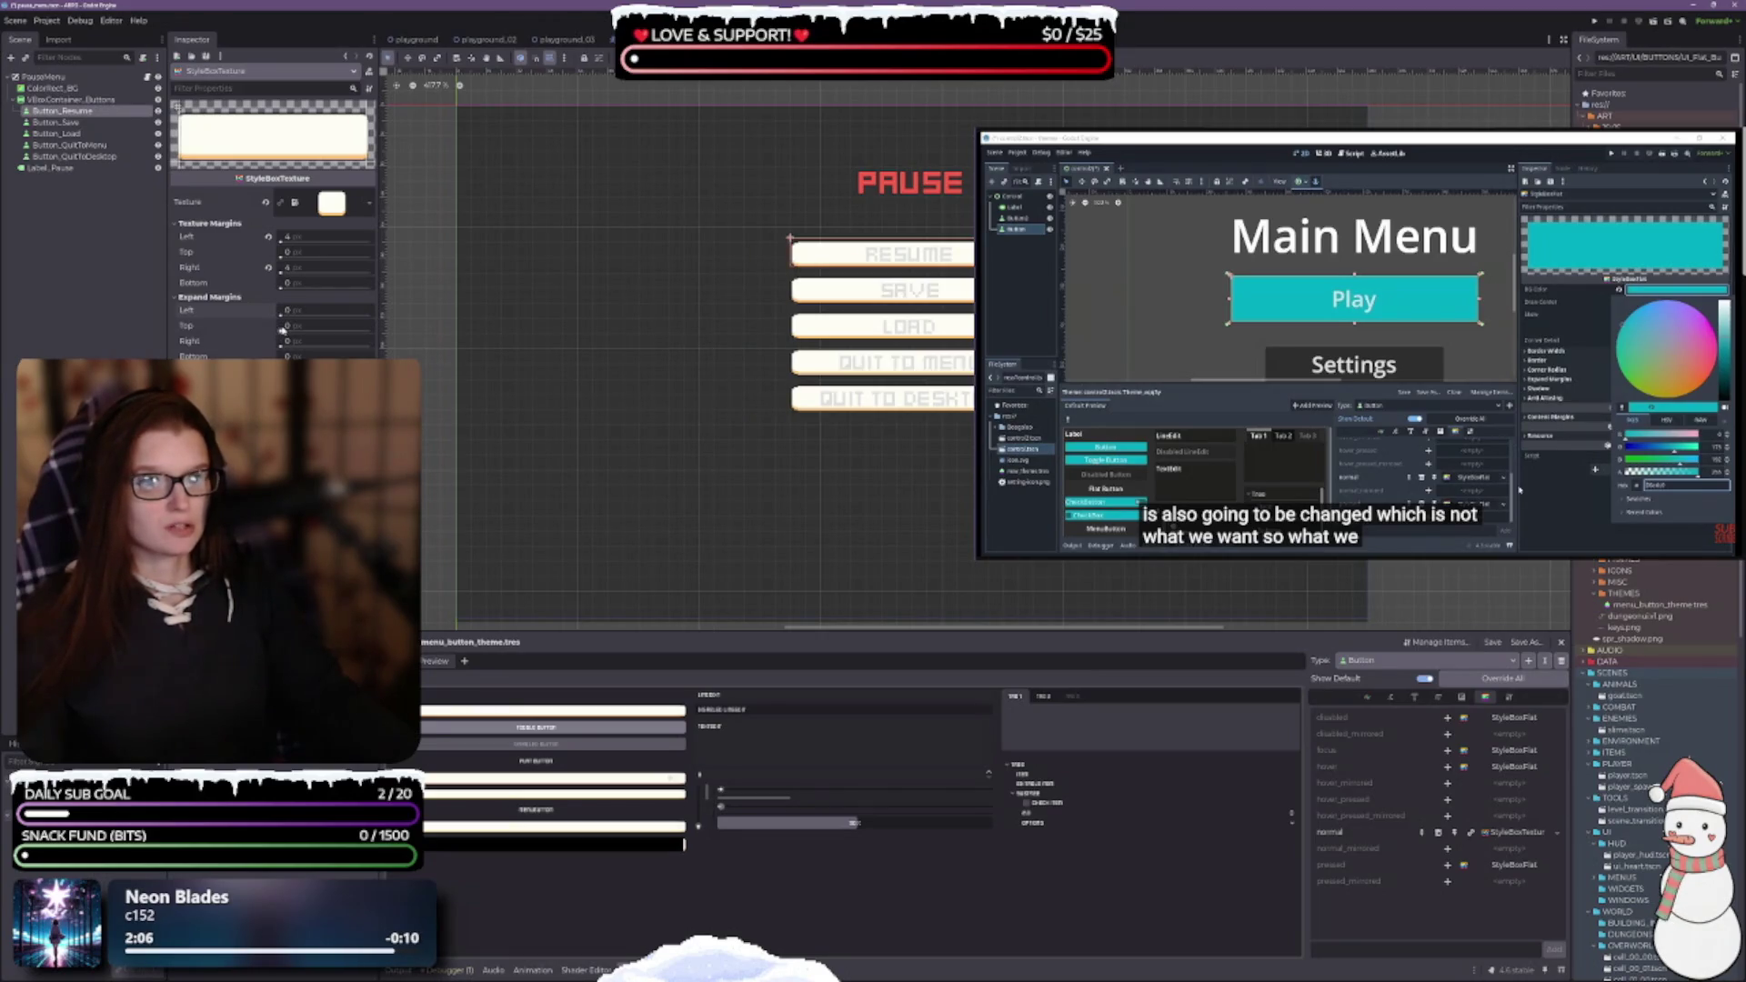
pyautogui.moveTo(281, 330)
pyautogui.mouseDown()
pyautogui.moveTo(300, 330)
pyautogui.moveTo(282, 333)
pyautogui.mouseUp()
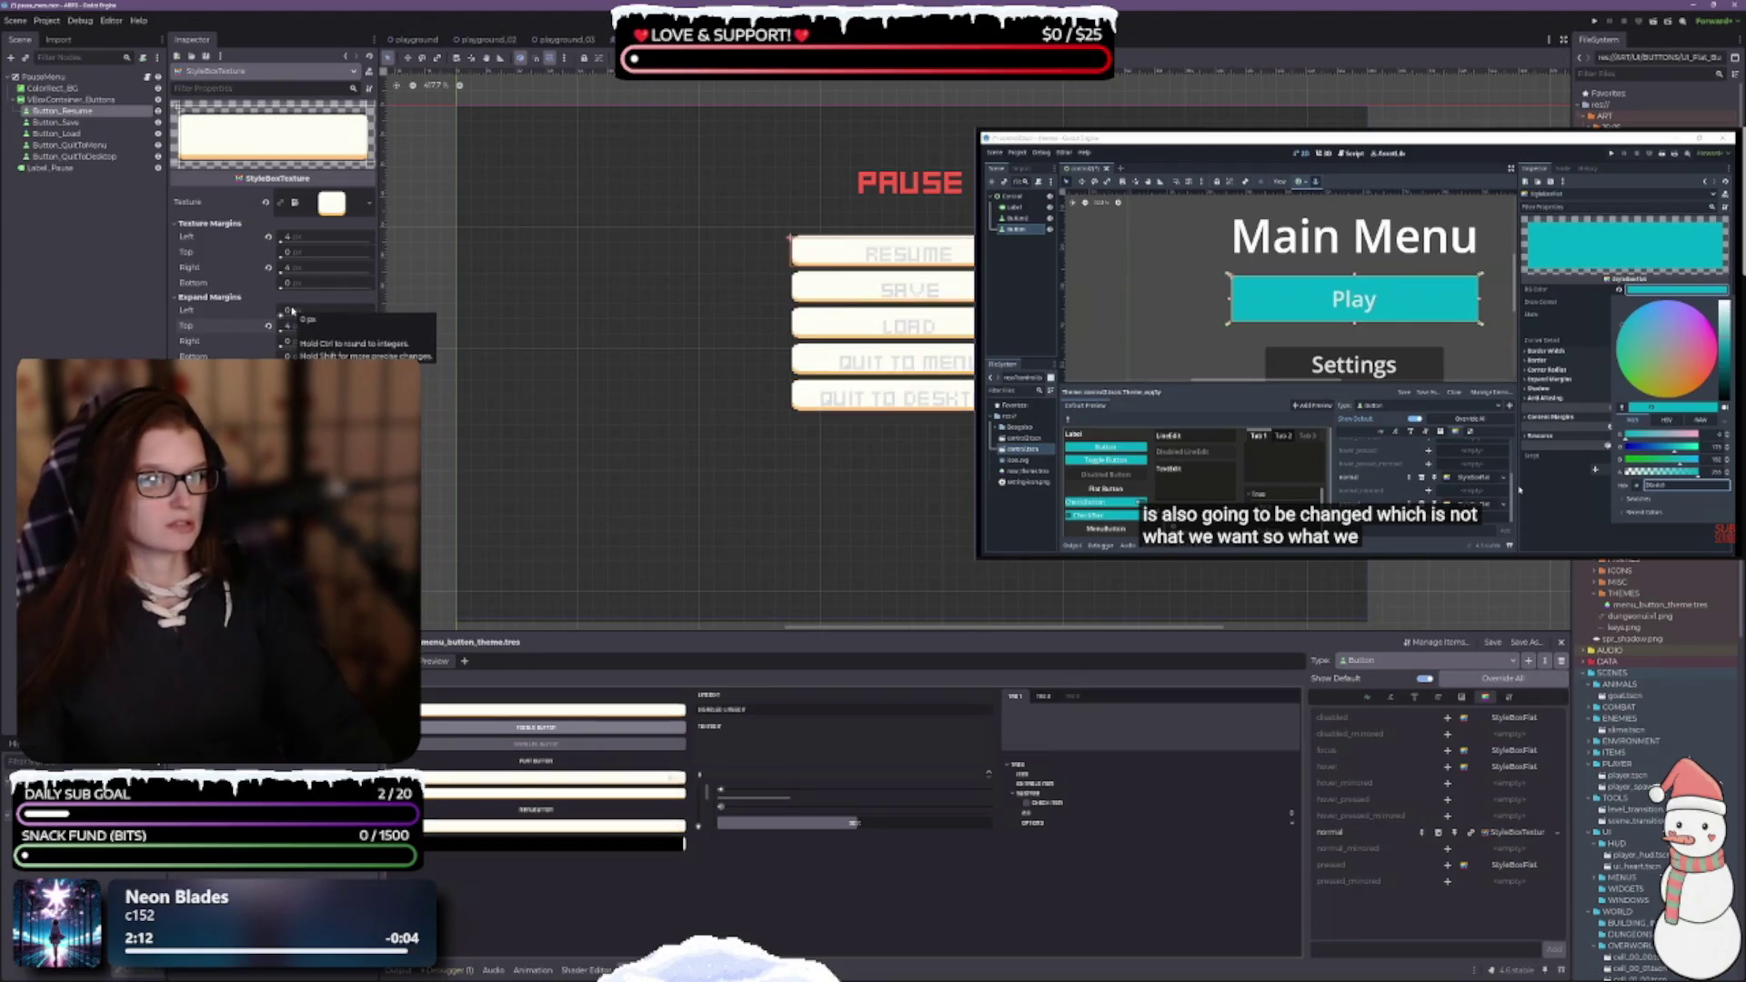
pyautogui.press('Tab')
pyautogui.press('Tab')
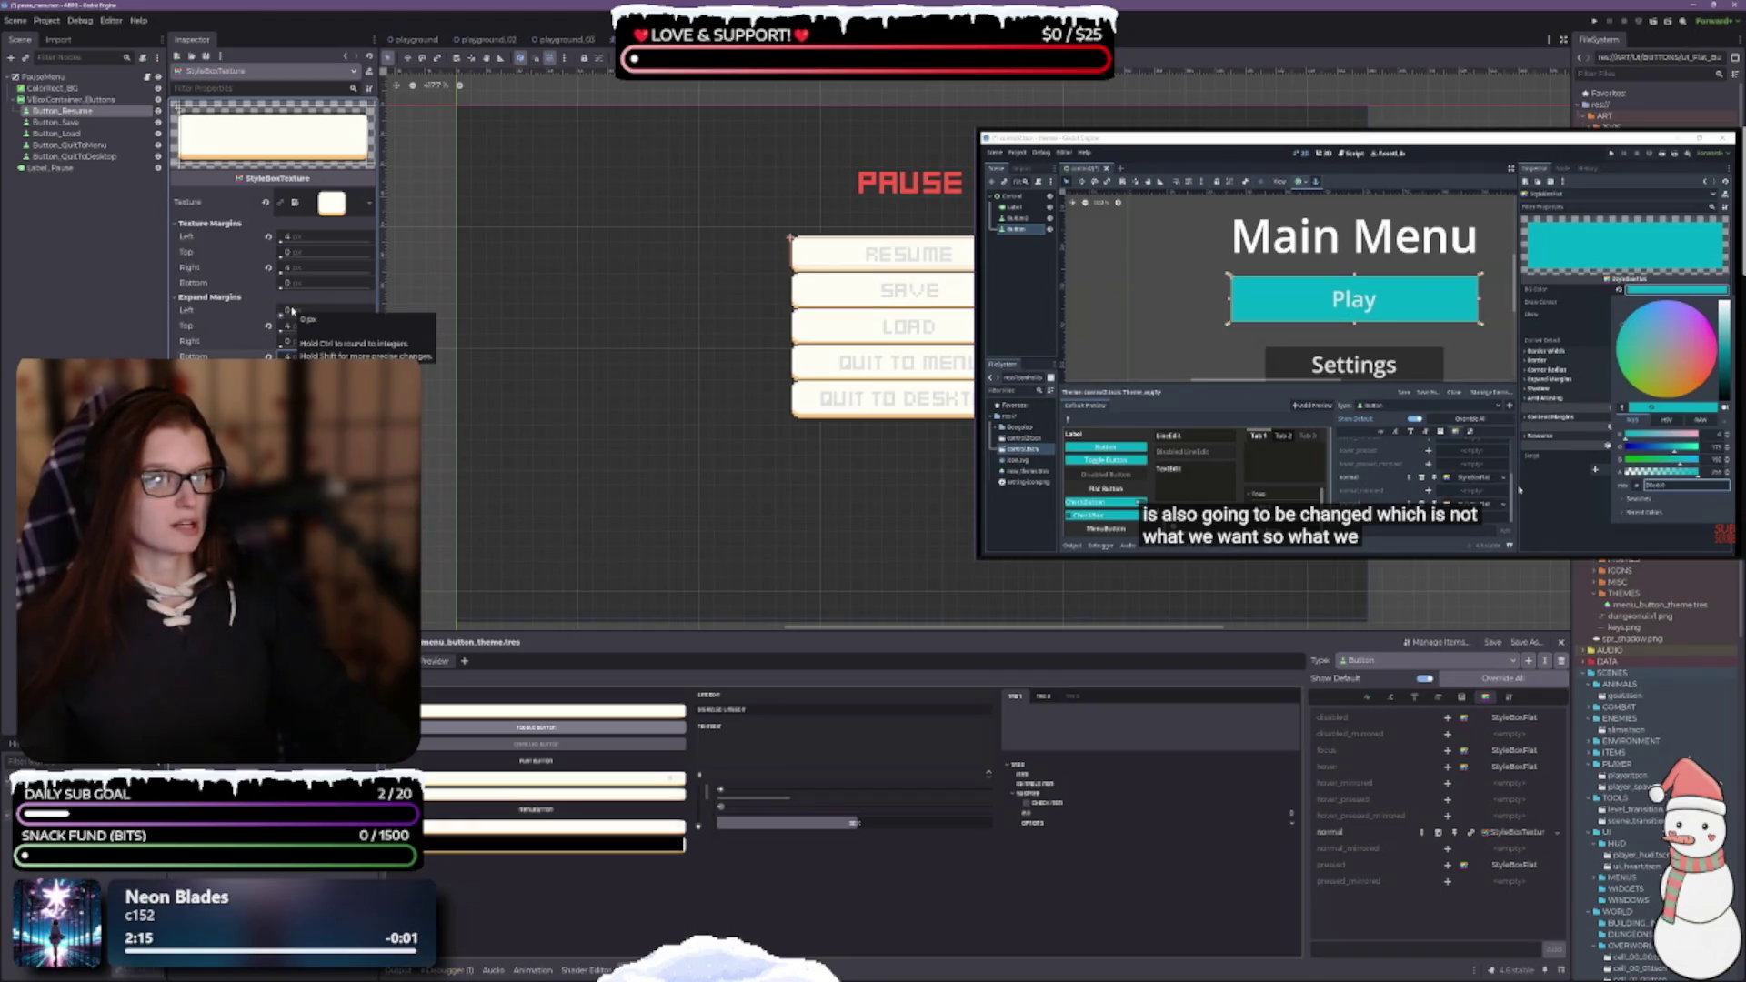
pyautogui.scroll(1, 922, 363)
pyautogui.scroll(2, 922, 363)
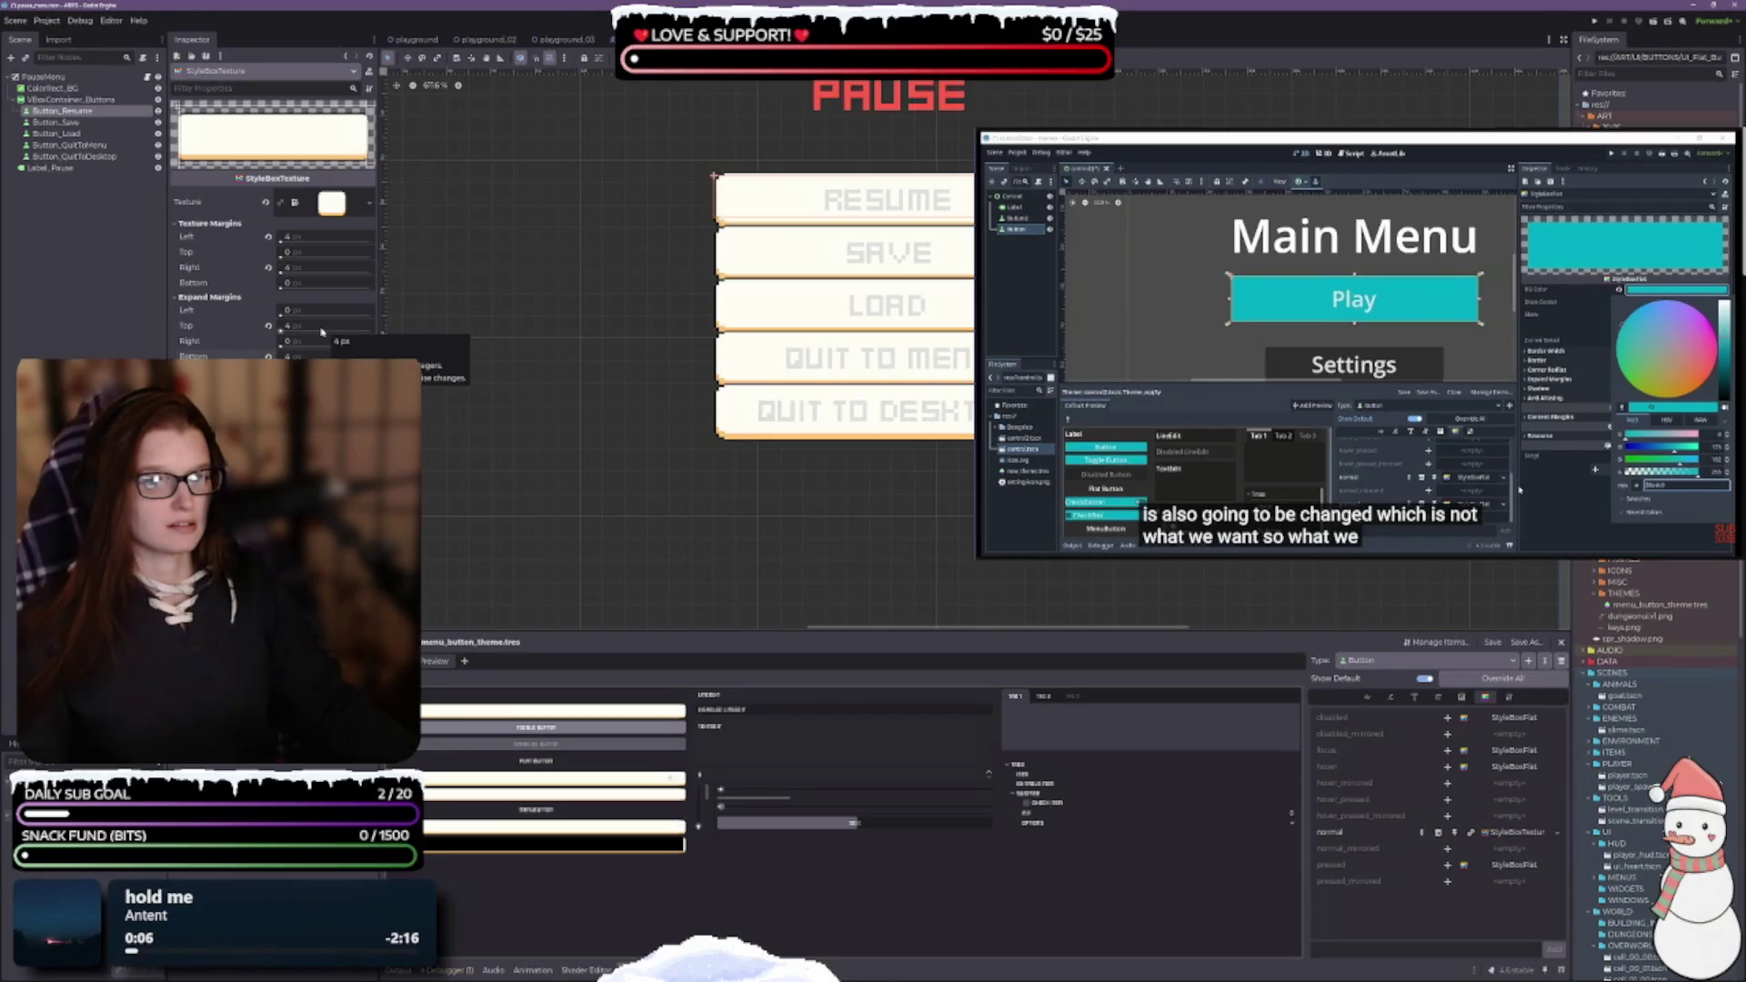
pyautogui.click(268, 325)
pyautogui.click(268, 355)
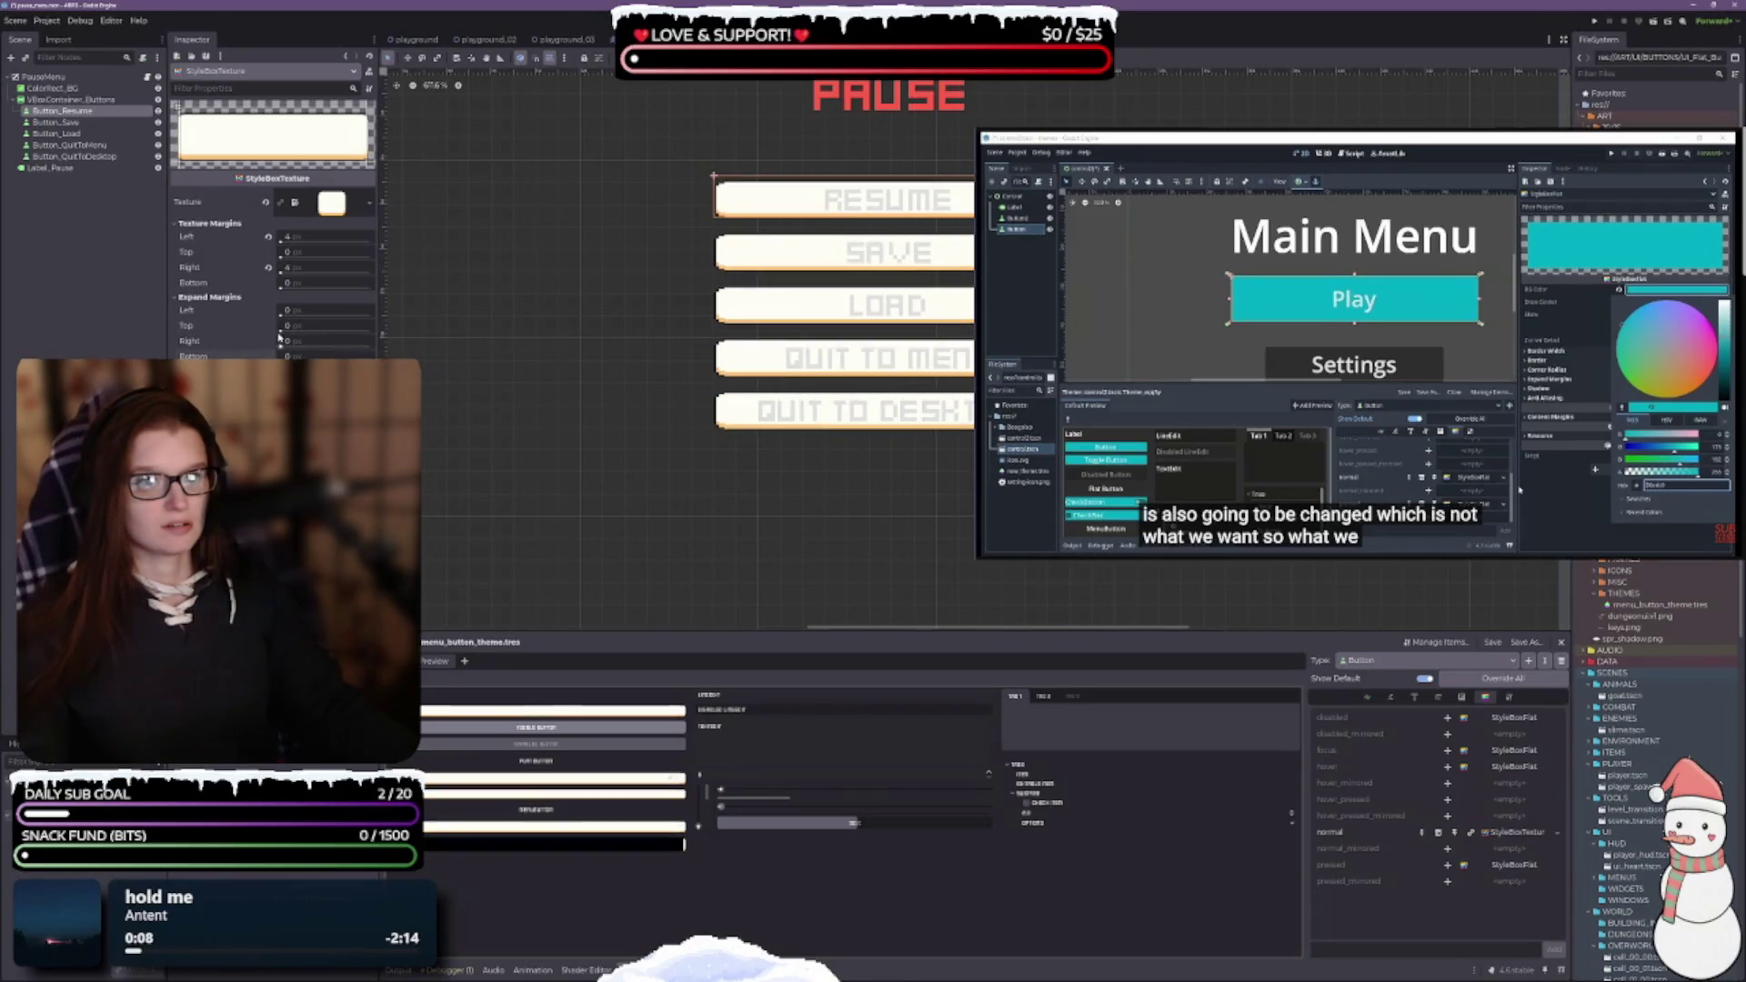
# - Set the top, right and bottom texture margins to 4 px
pyautogui.click(305, 255)
pyautogui.write('4')
pyautogui.press('Tab')
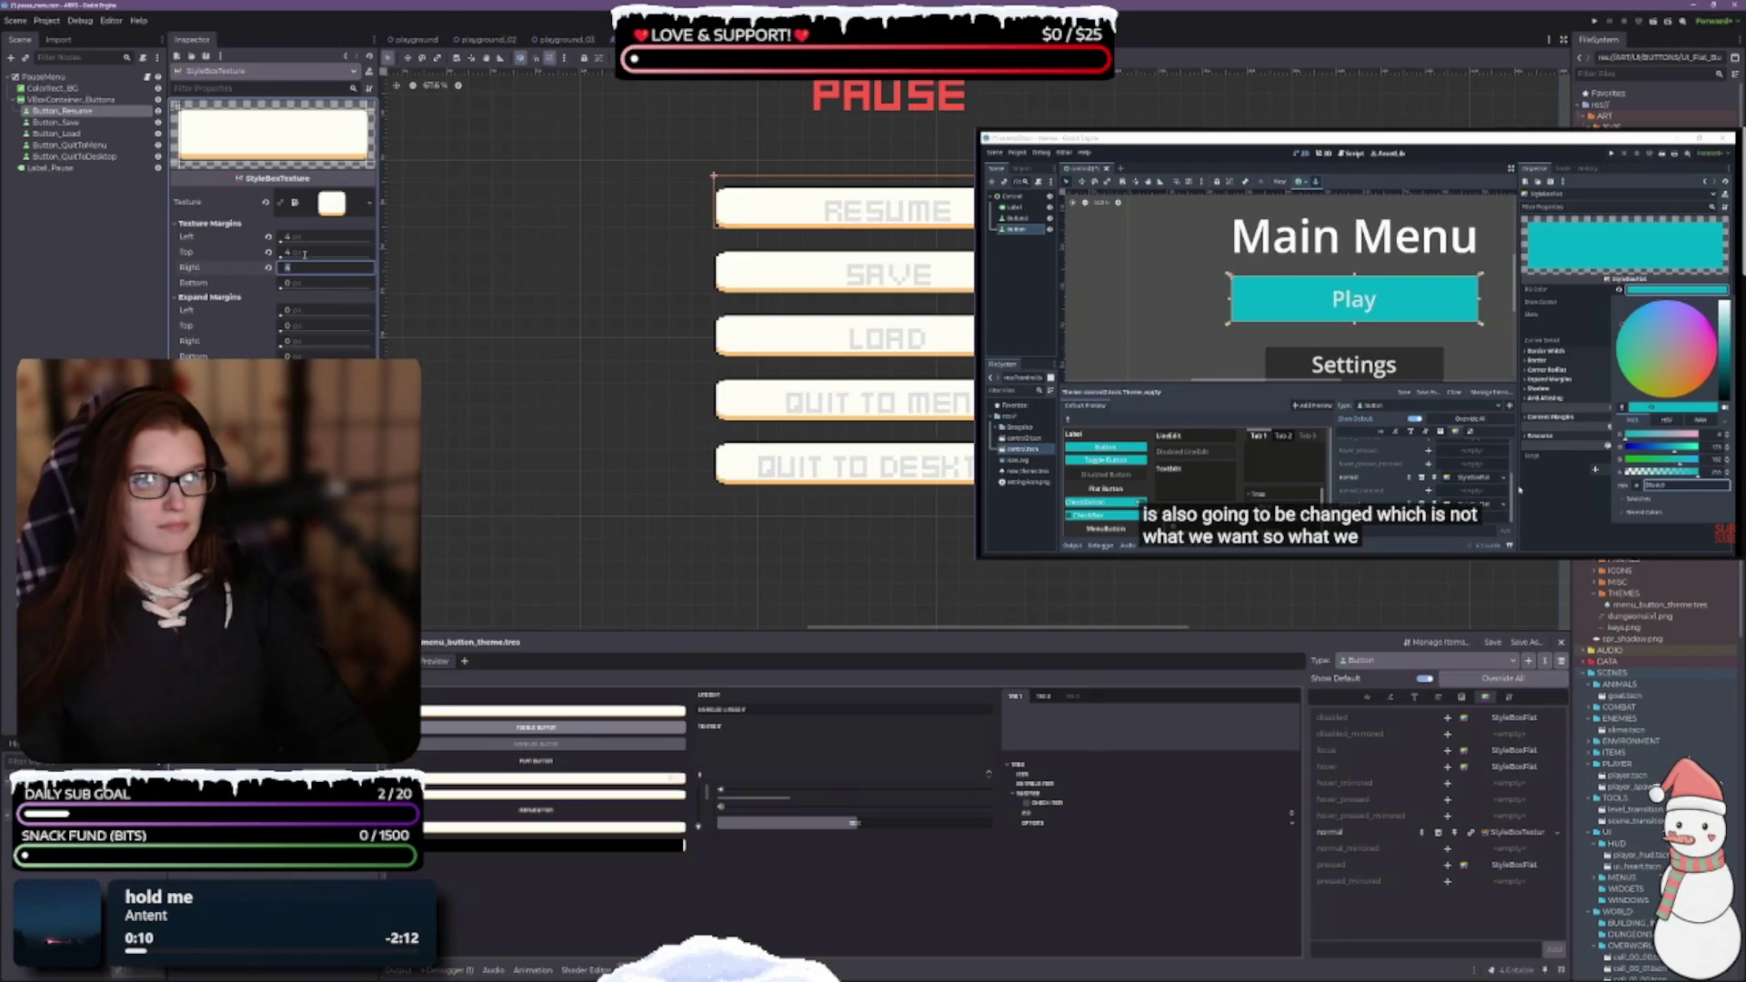
pyautogui.write('4')
pyautogui.press('Tab')
pyautogui.write('4')
pyautogui.press('Return')
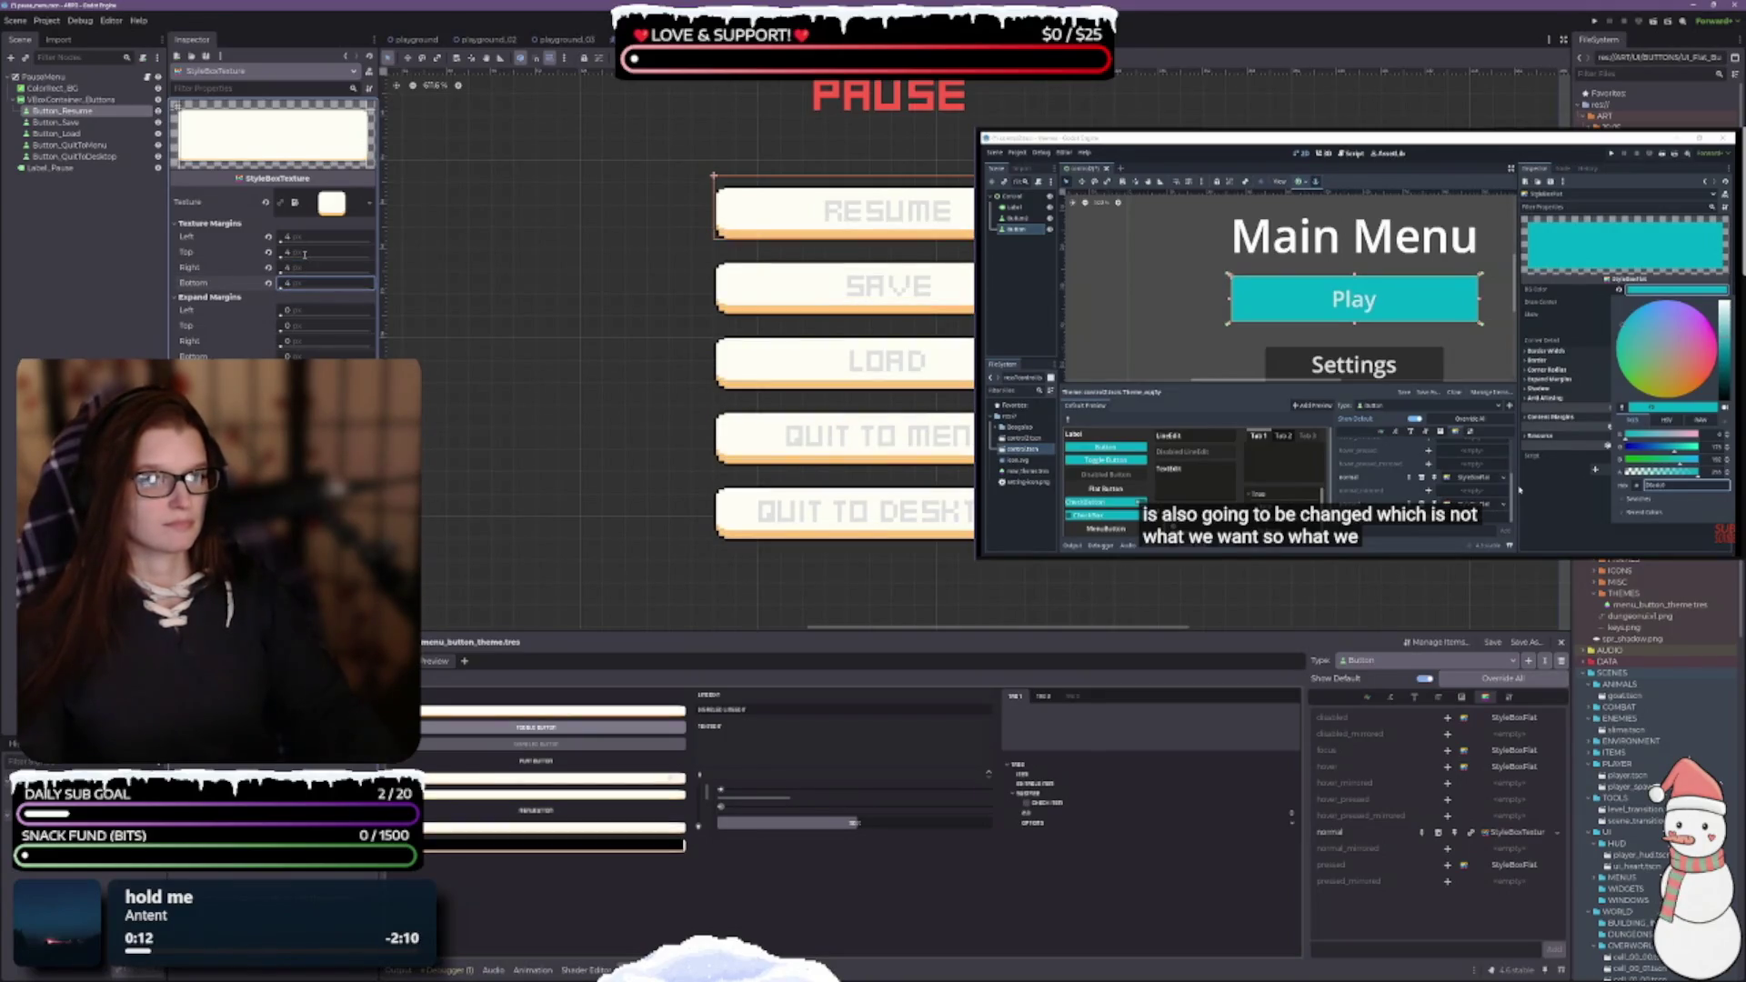
pyautogui.scroll(-2, 963, 391)
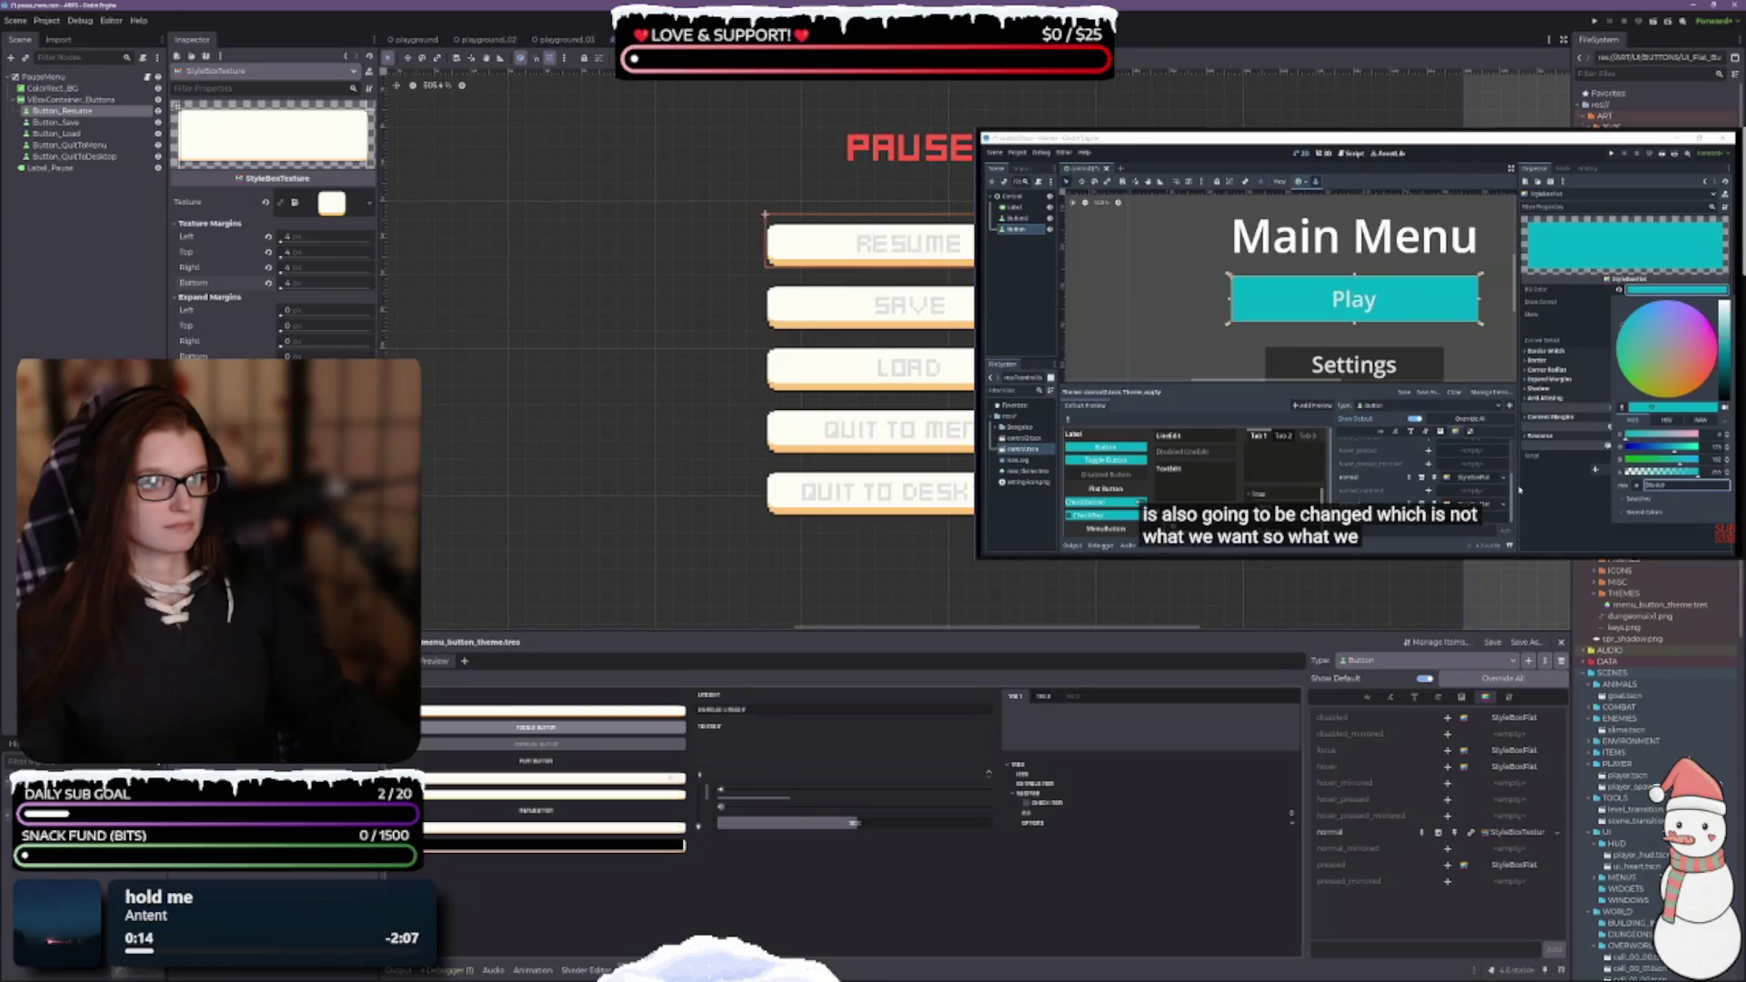
pyautogui.scroll(-2, 969, 382)
pyautogui.scroll(2, 968, 382)
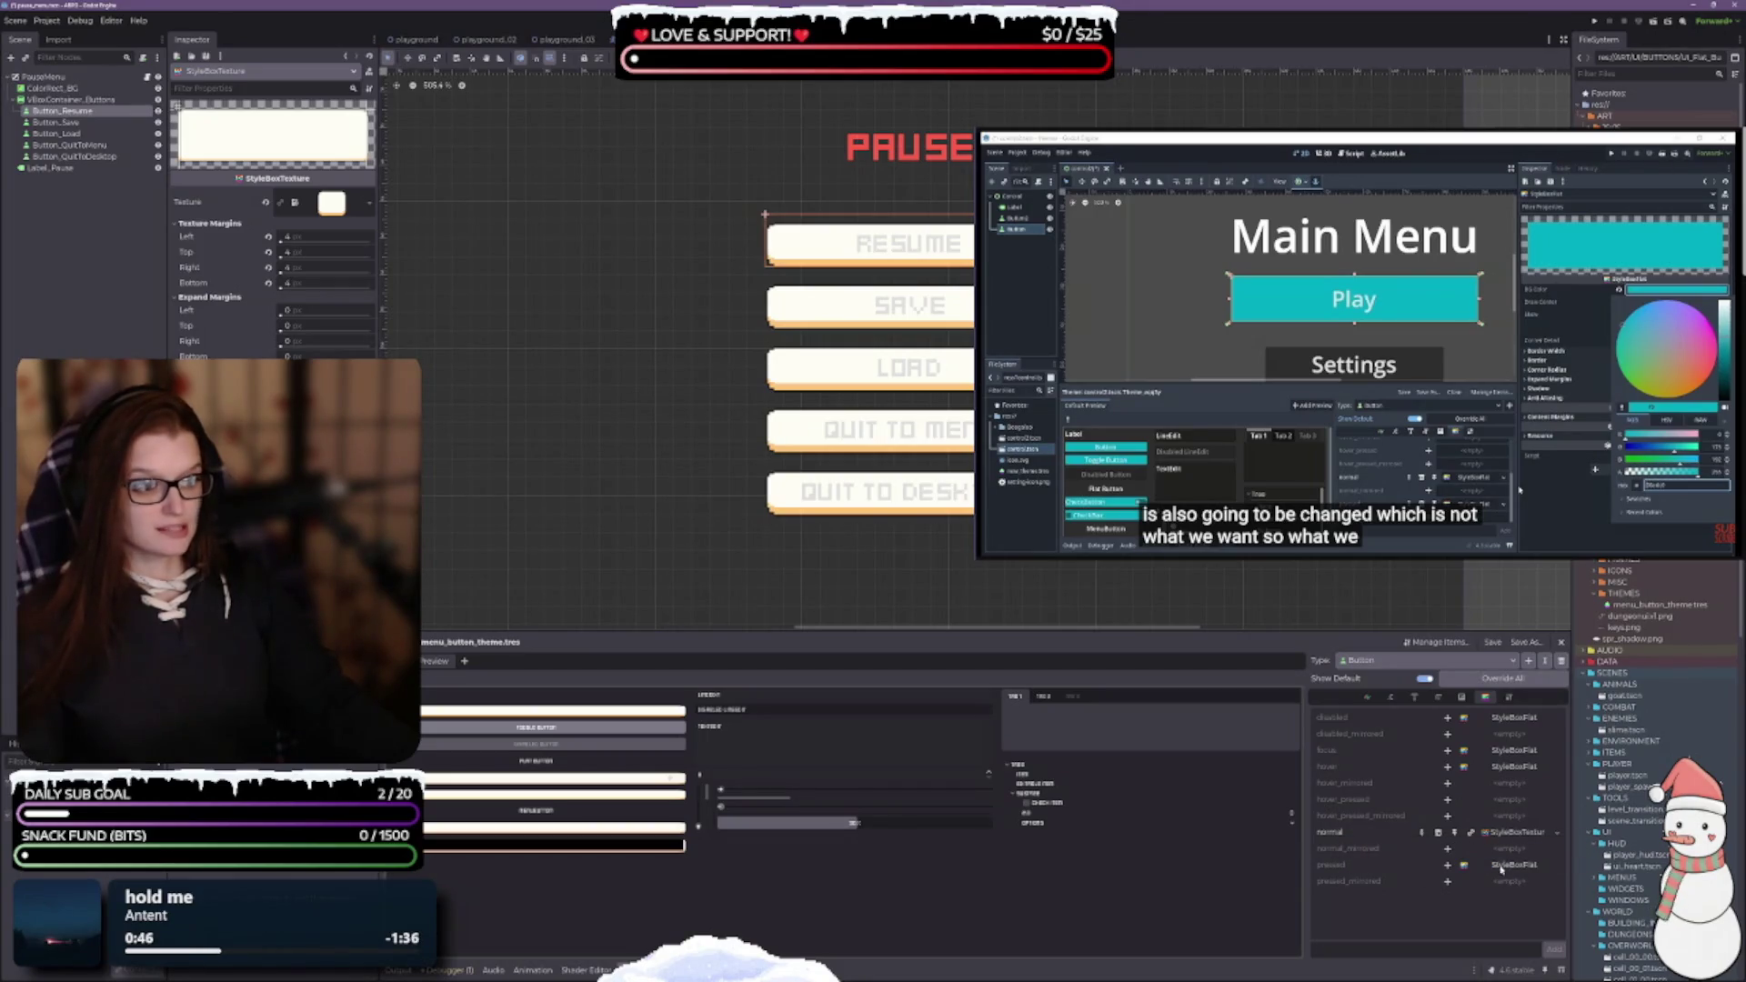
# - Override the pressed style with a new StyleBoxTexture using the white button texture
pyautogui.click(1446, 864)
pyautogui.click(1556, 864)
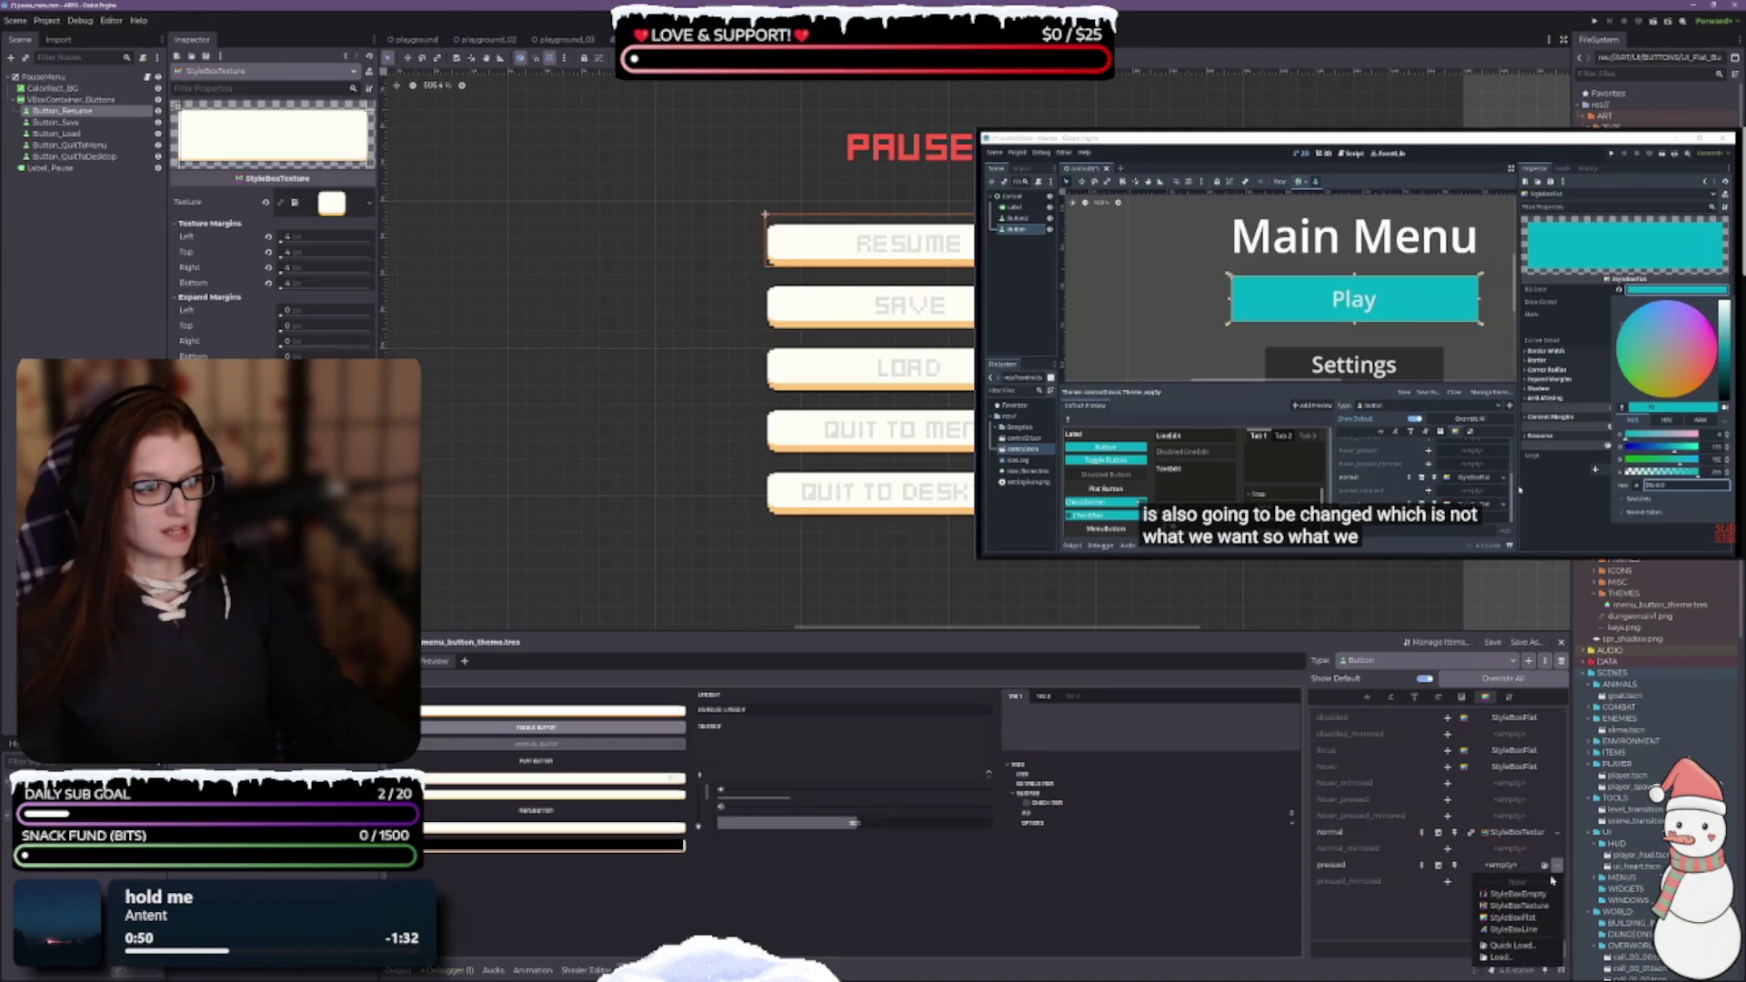
pyautogui.click(1518, 905)
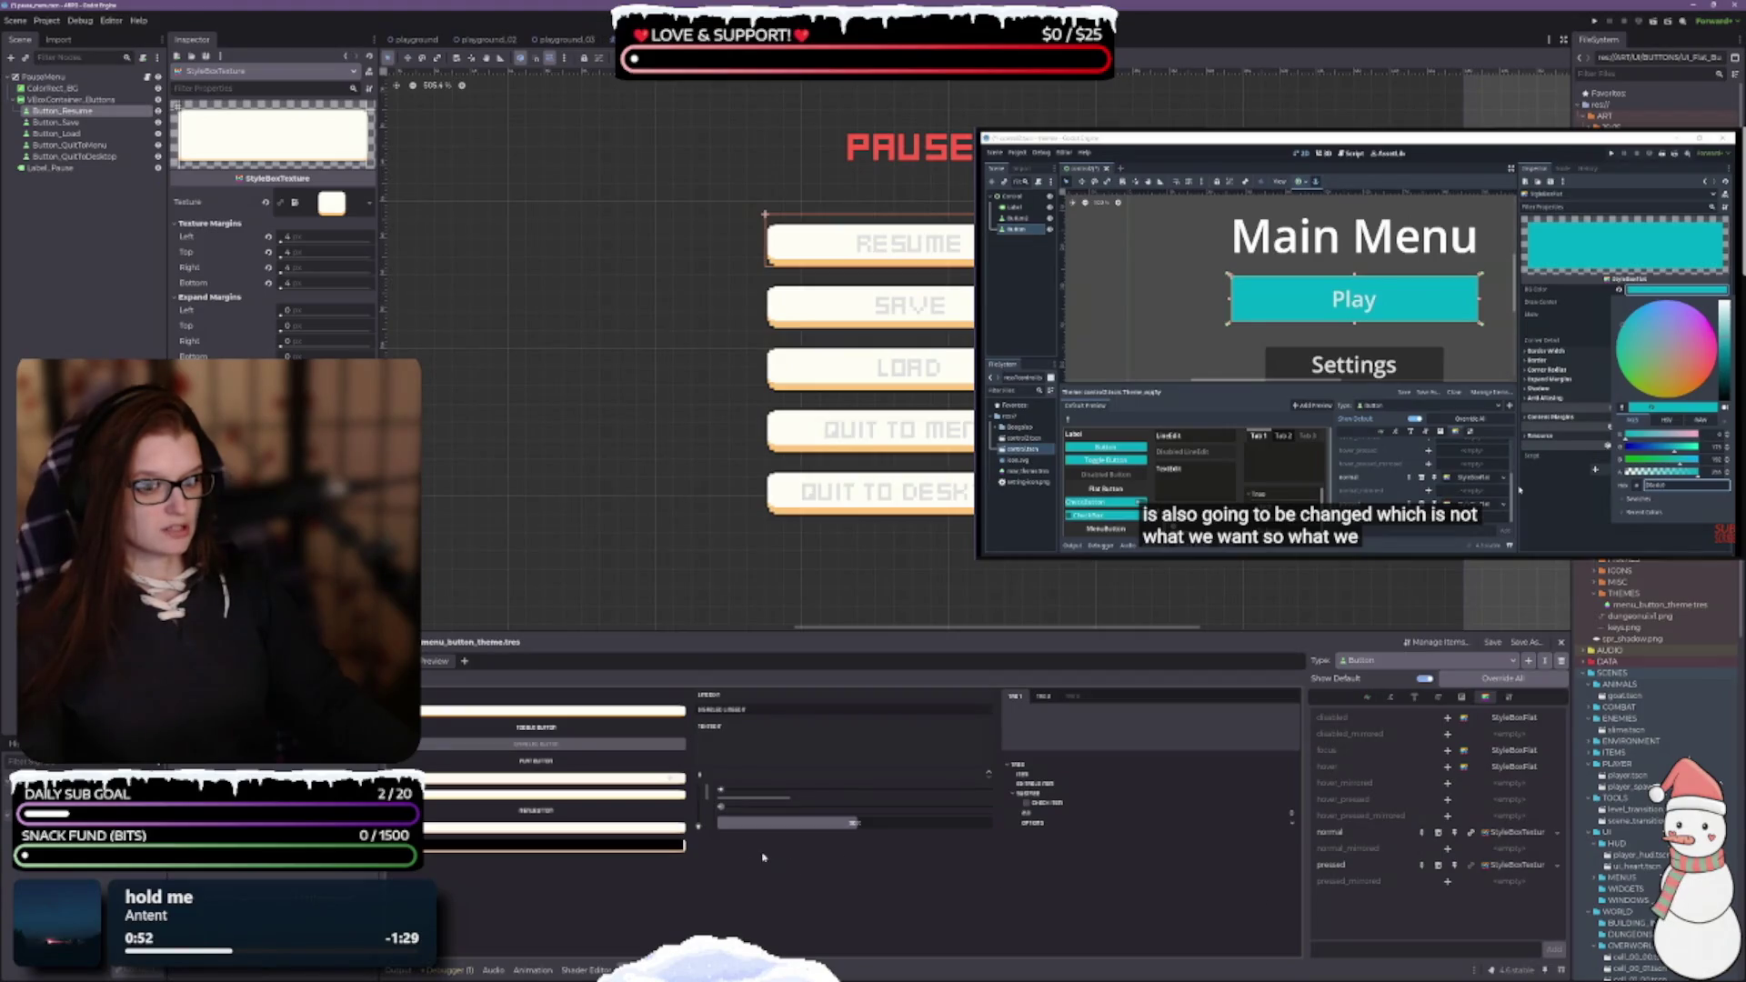
pyautogui.click(1510, 865)
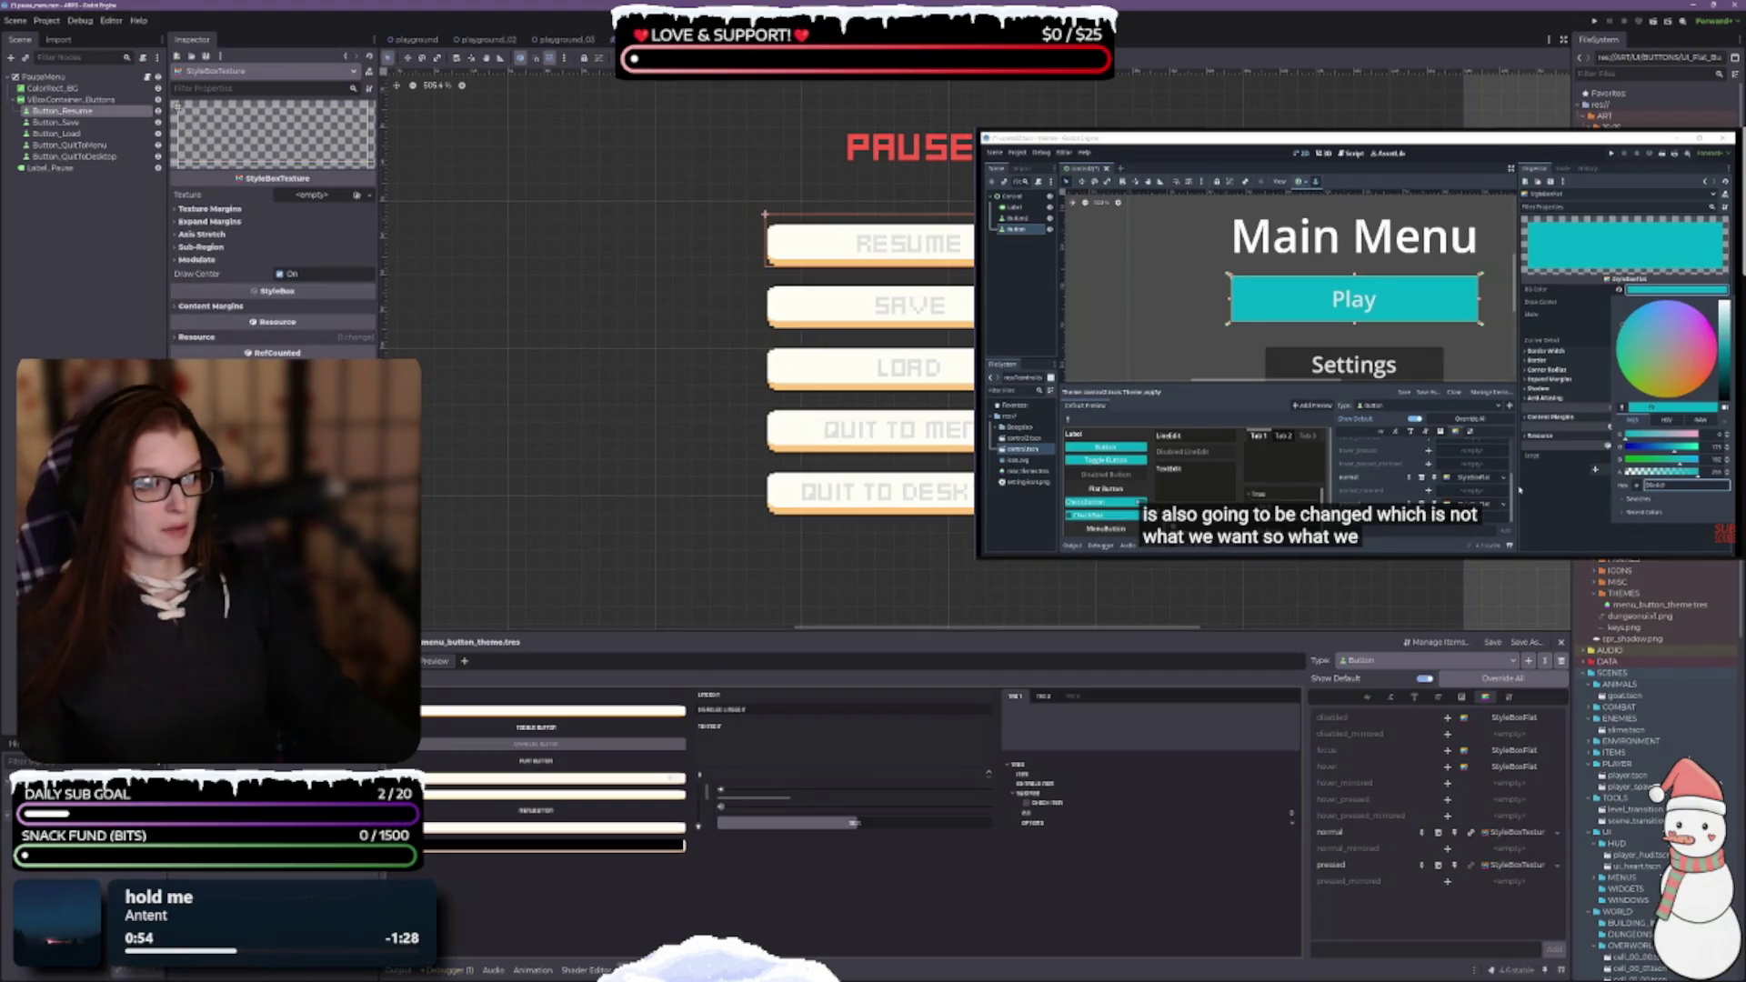
pyautogui.moveTo(1628, 382)
pyautogui.mouseDown()
pyautogui.moveTo(391, 233)
pyautogui.moveTo(329, 202)
pyautogui.mouseUp()
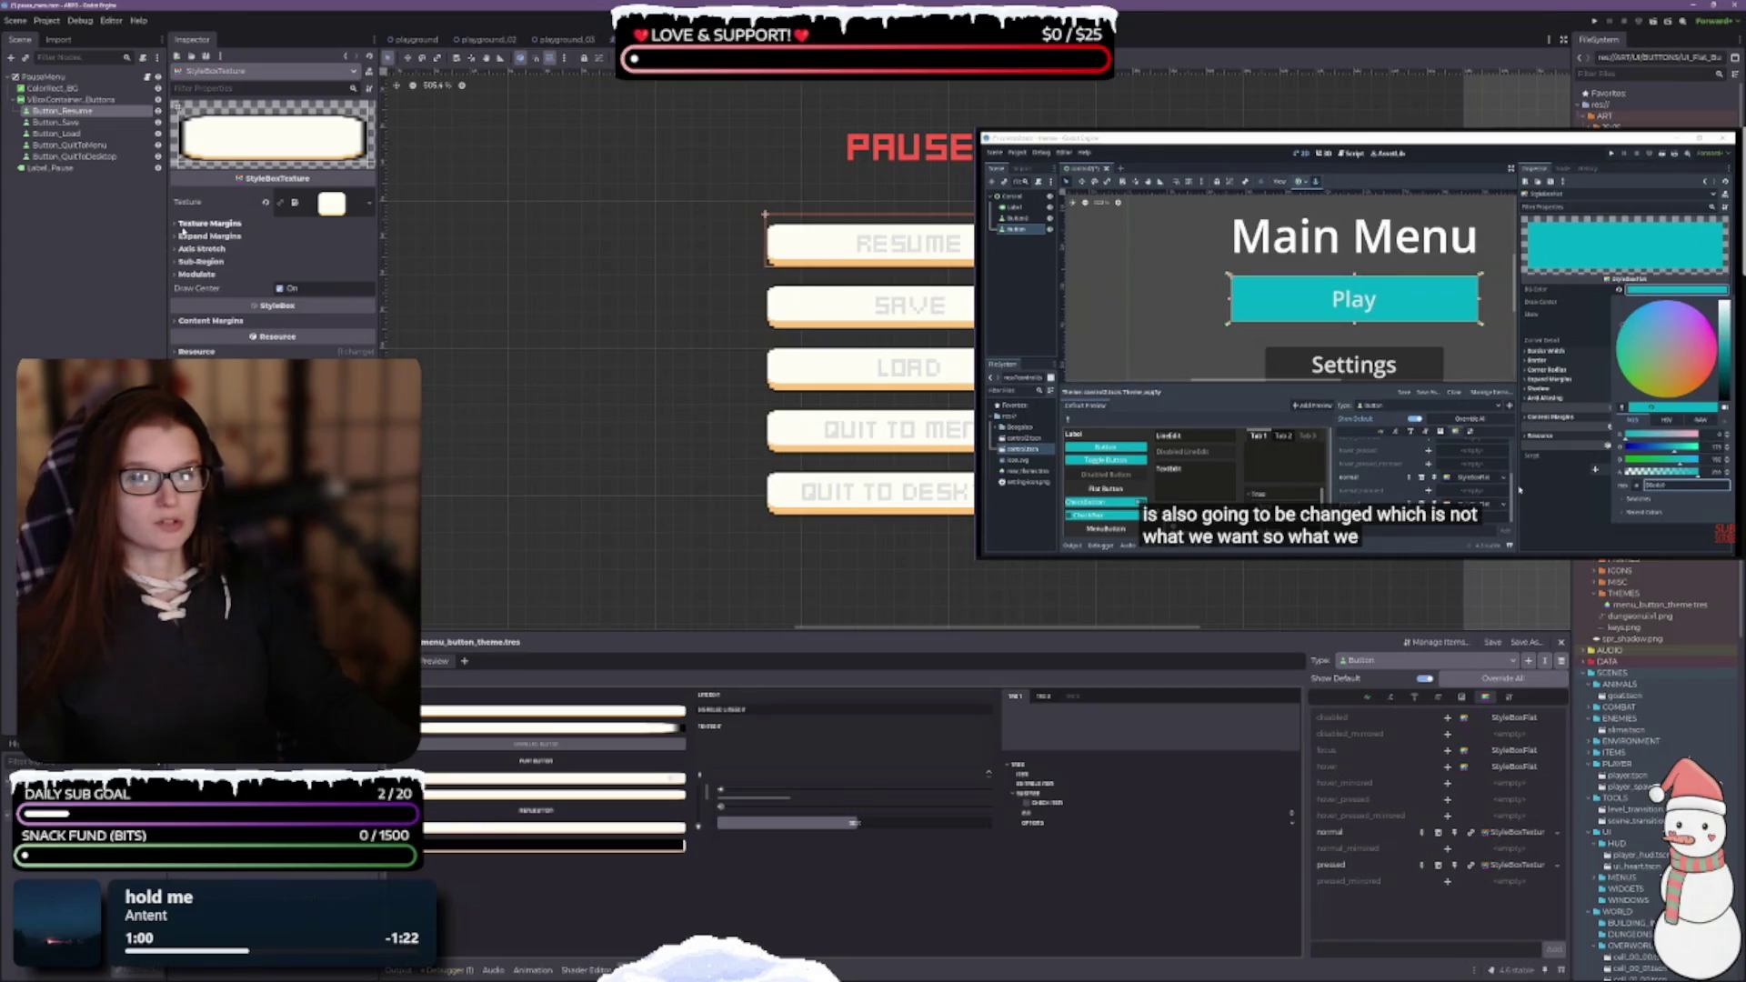
# - Set all four texture margins of the pressed stylebox to 4 px and save the scene
pyautogui.click(176, 225)
pyautogui.click(328, 235)
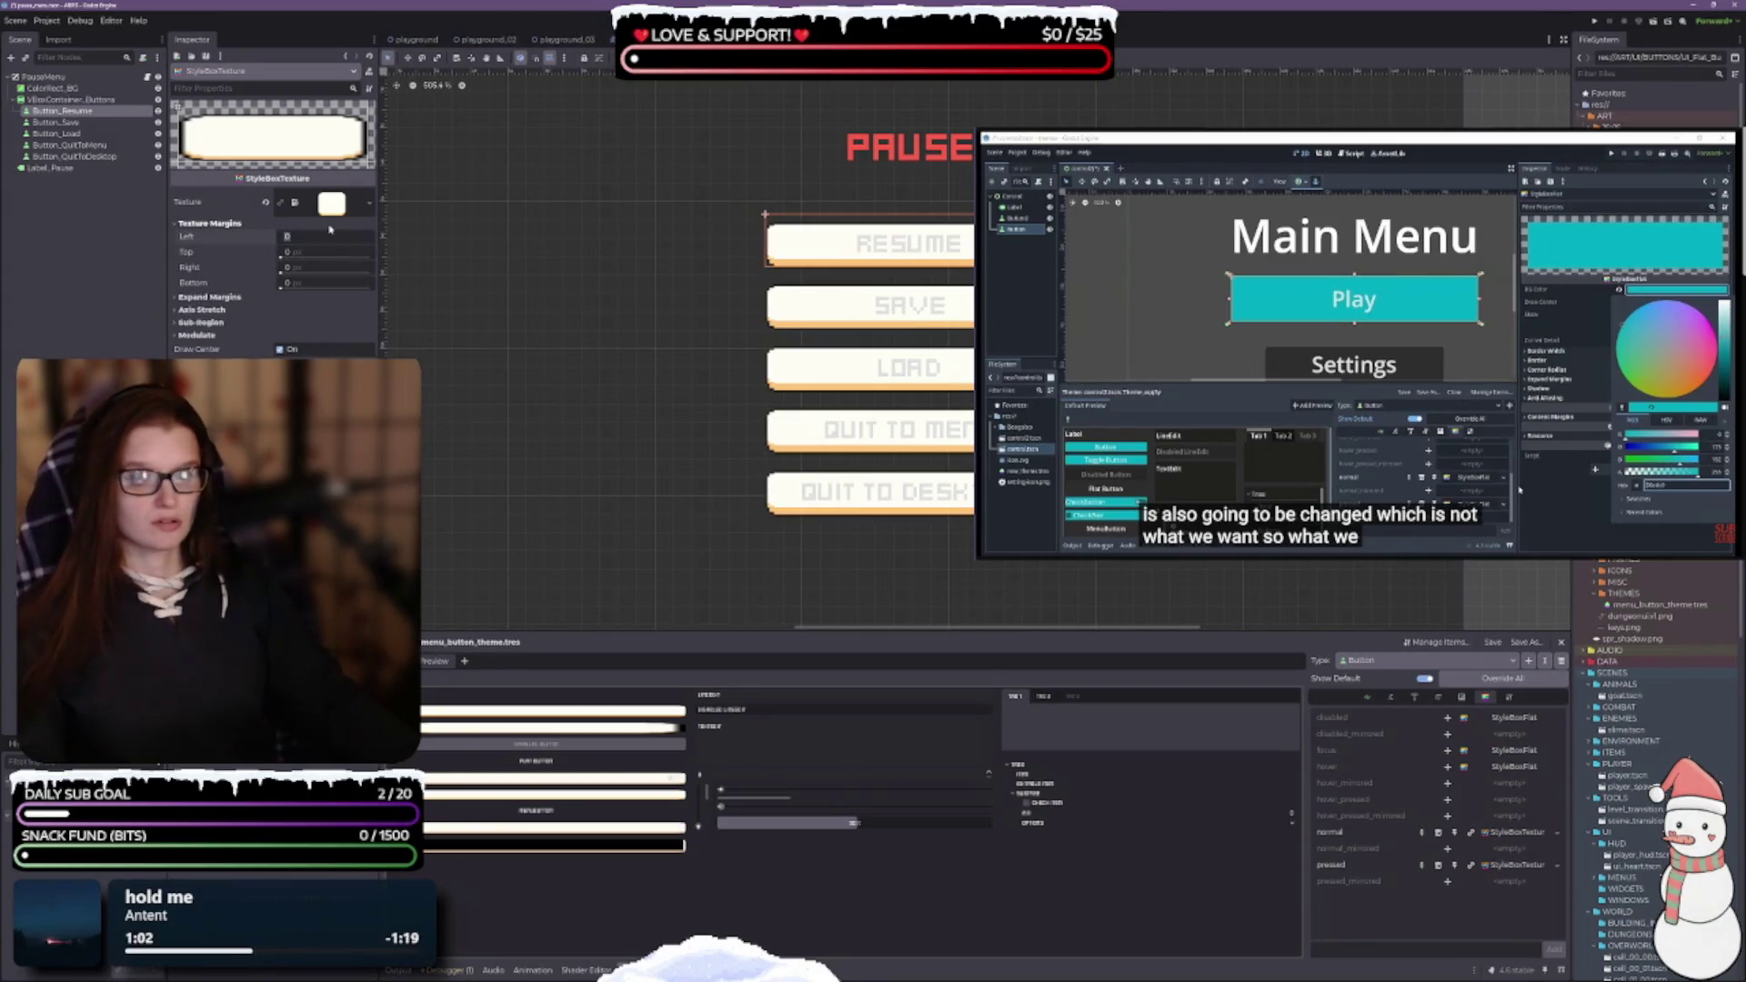
pyautogui.write('4')
pyautogui.press('Tab')
pyautogui.write('4')
pyautogui.press('Tab')
pyautogui.write('4')
pyautogui.press('Tab')
pyautogui.write('4')
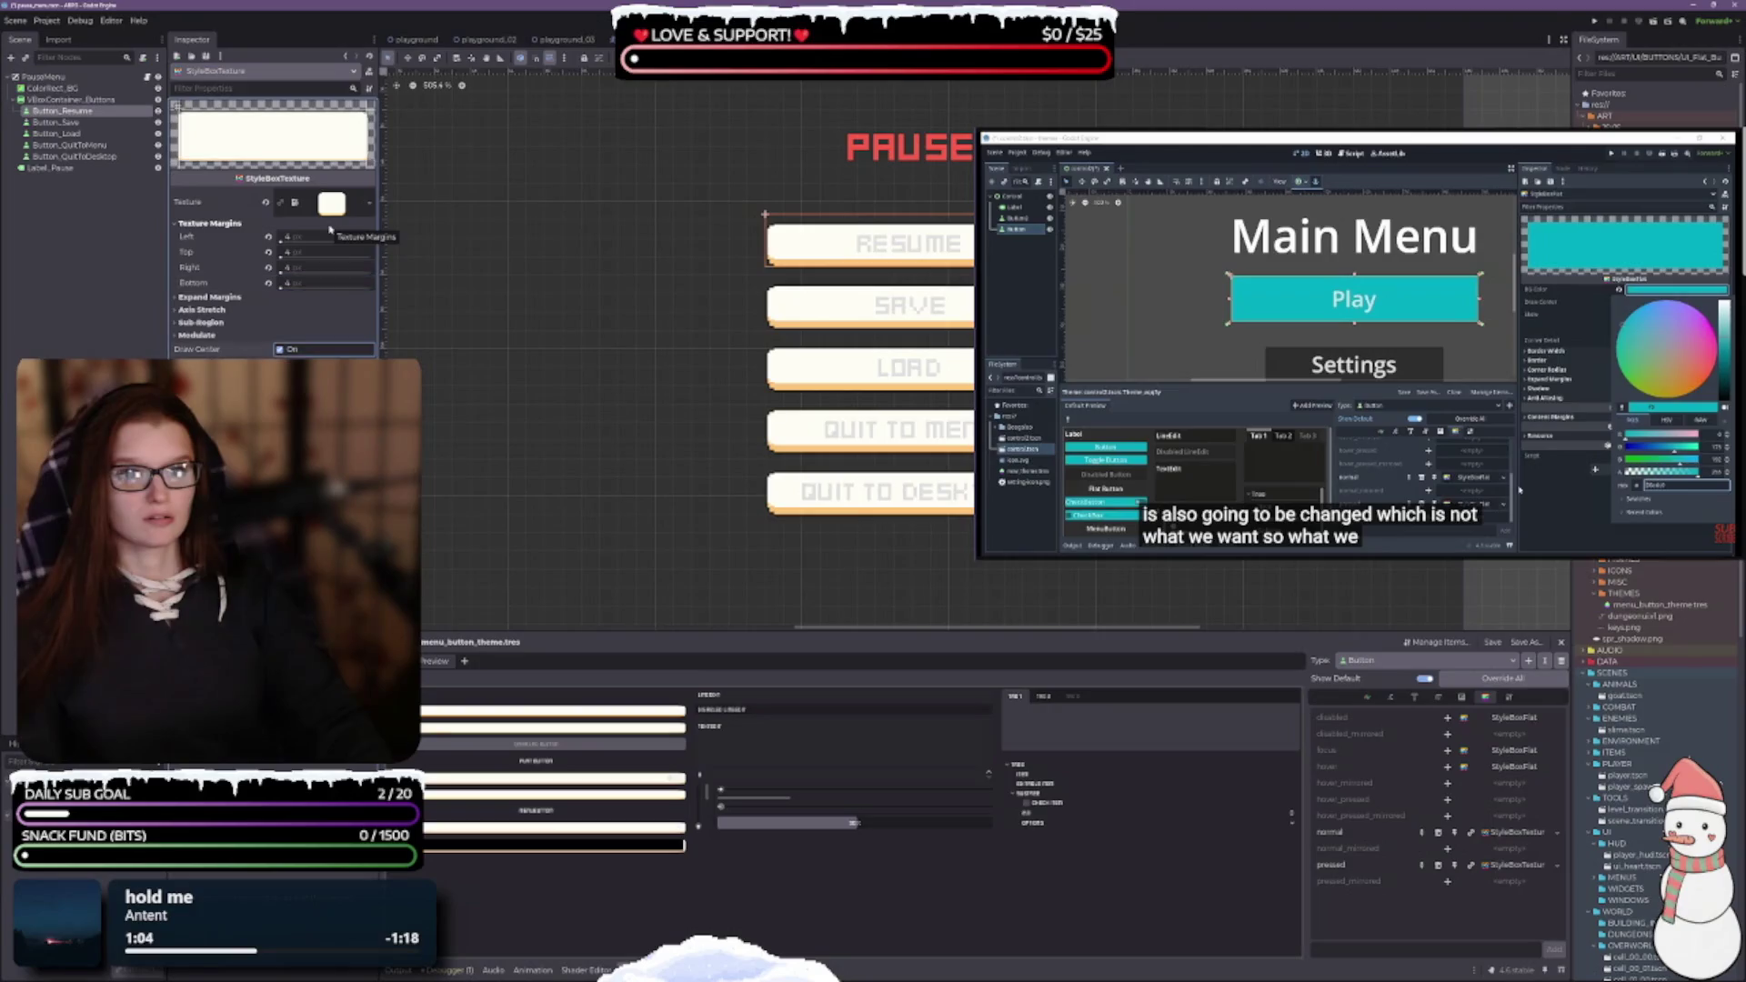
pyautogui.press('Tab')
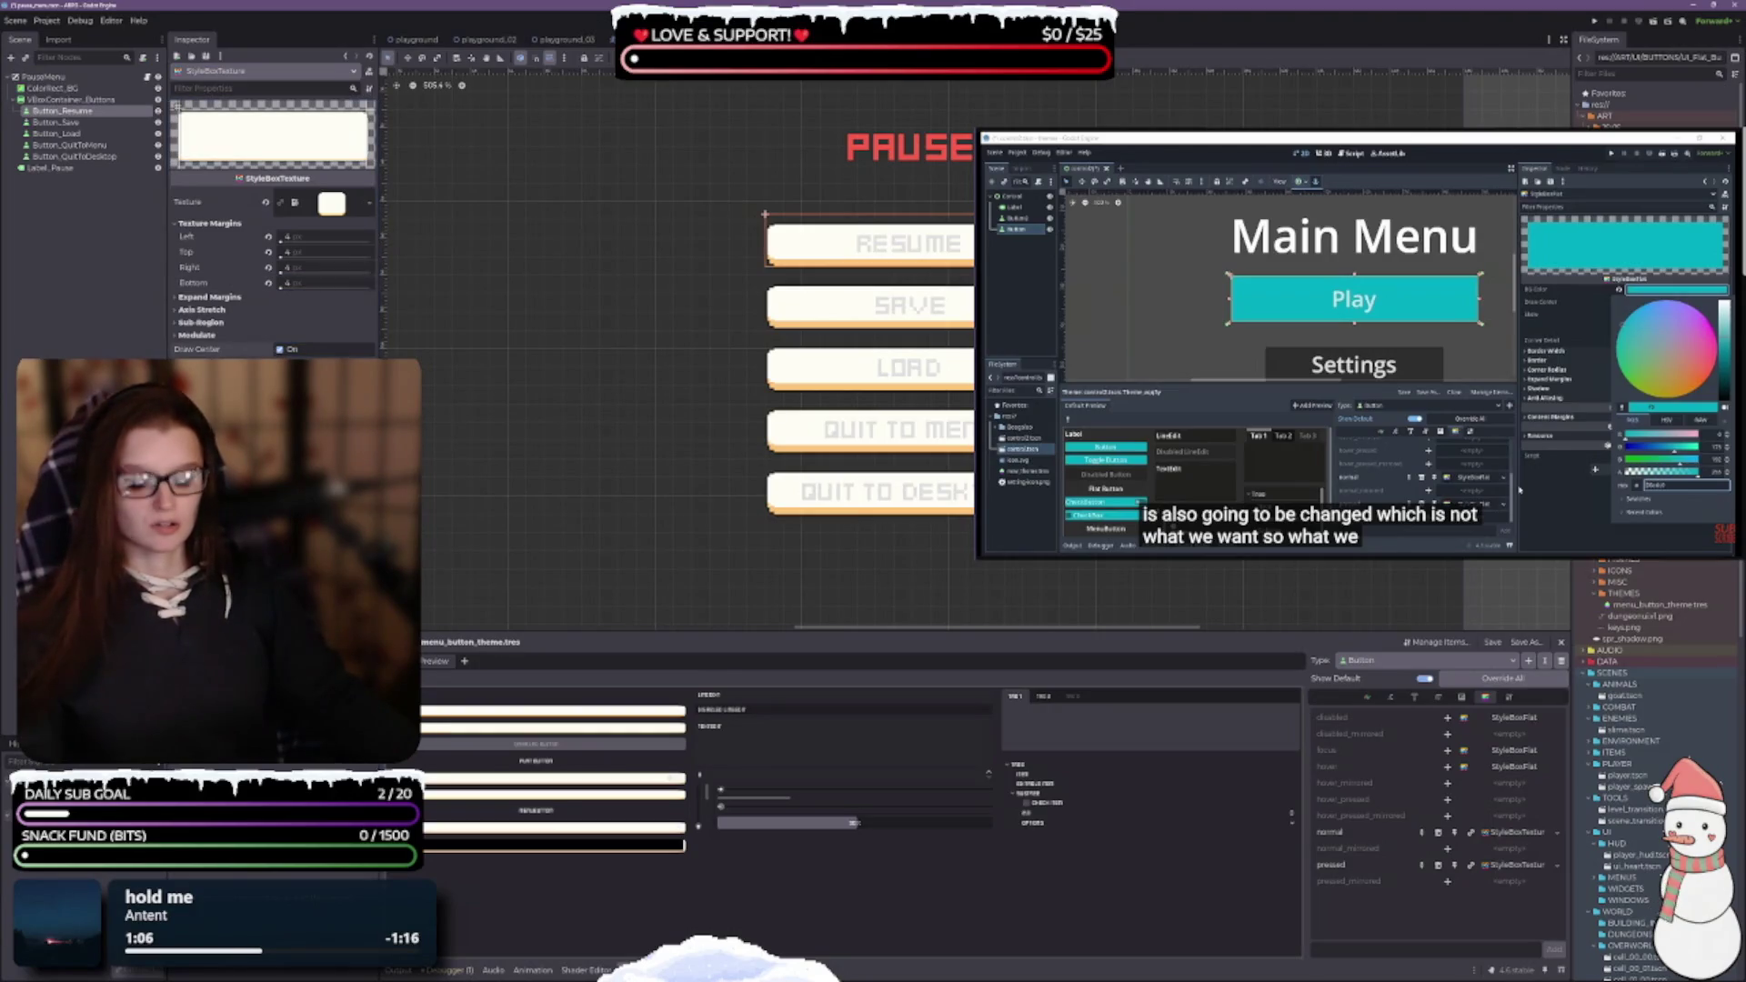
pyautogui.hotkey('ctrl', 's')
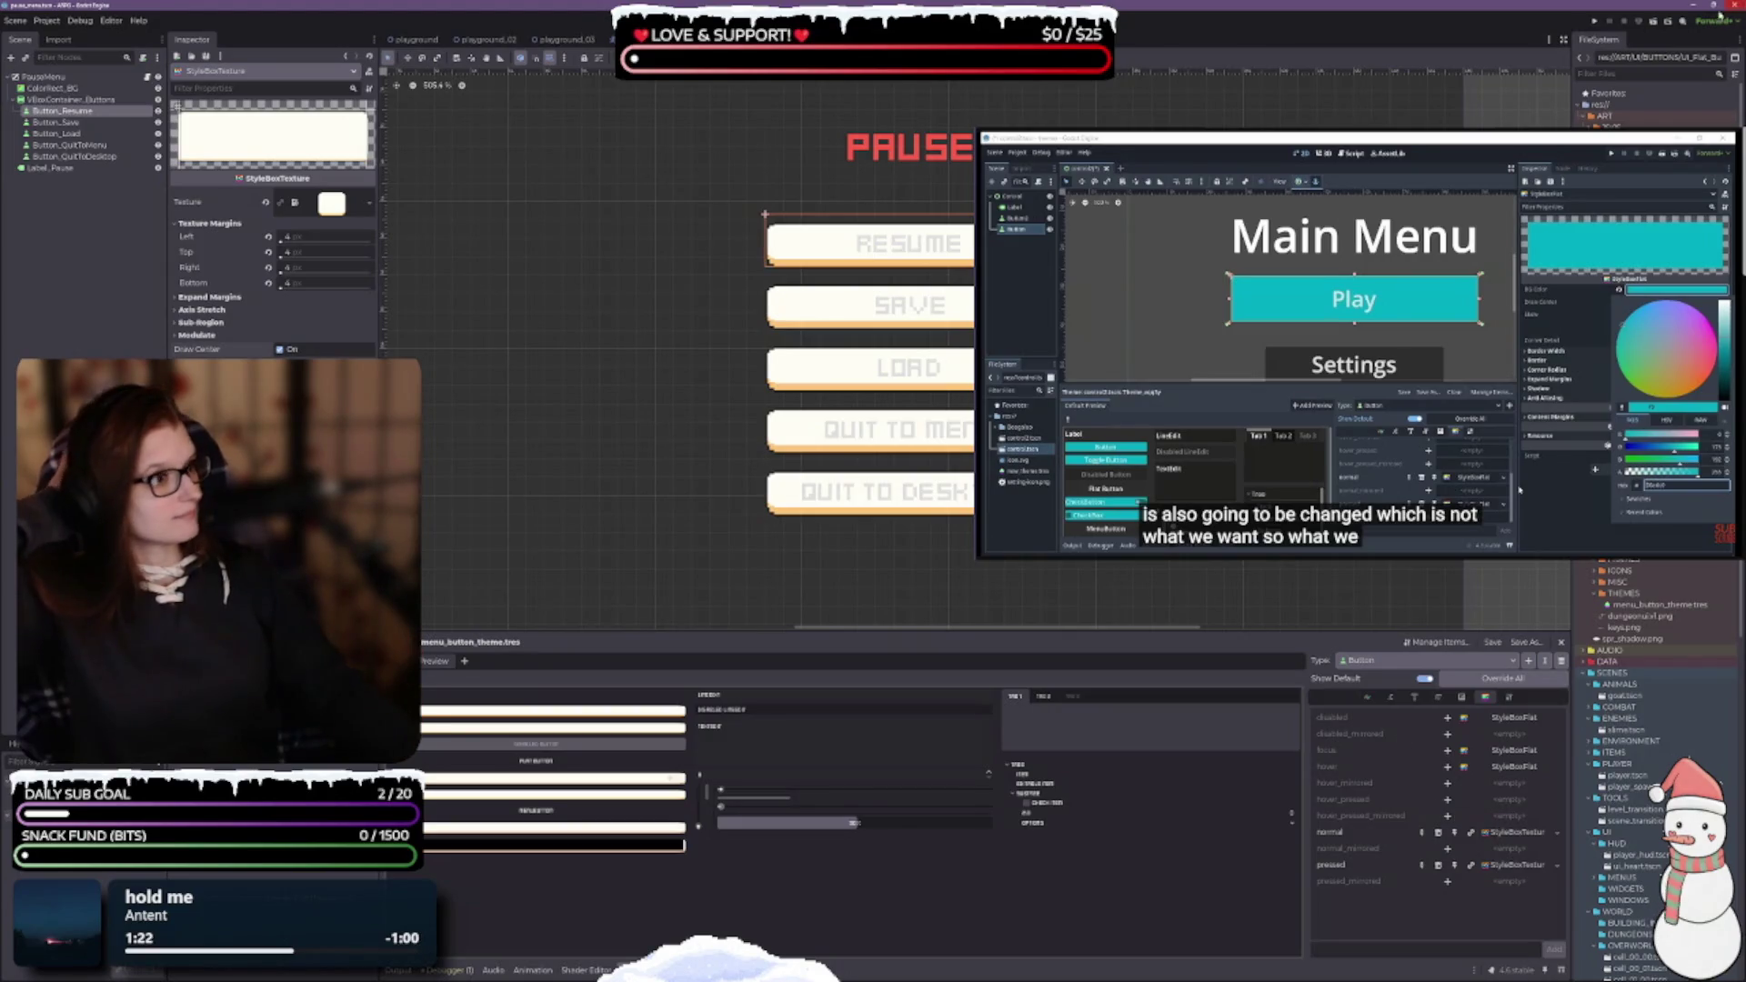
# - Run the pause menu scene, stop it with F8, and hide the bottom Output panel
pyautogui.click(1653, 22)
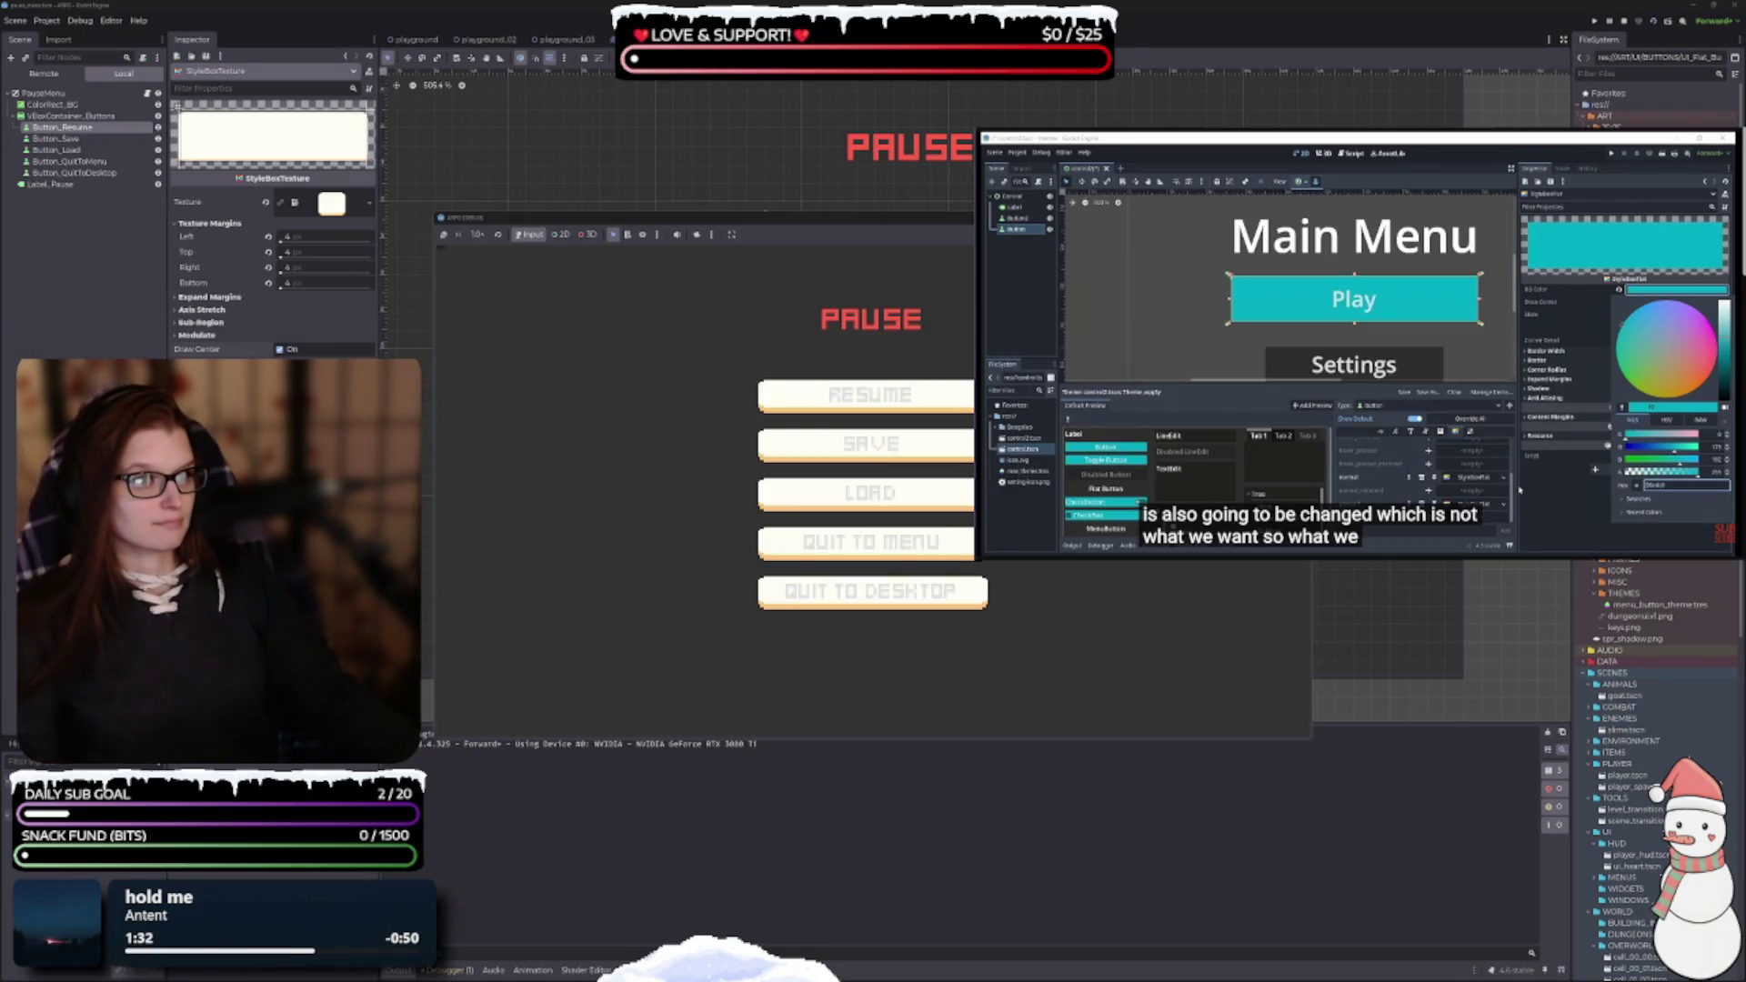
pyautogui.press('F8')
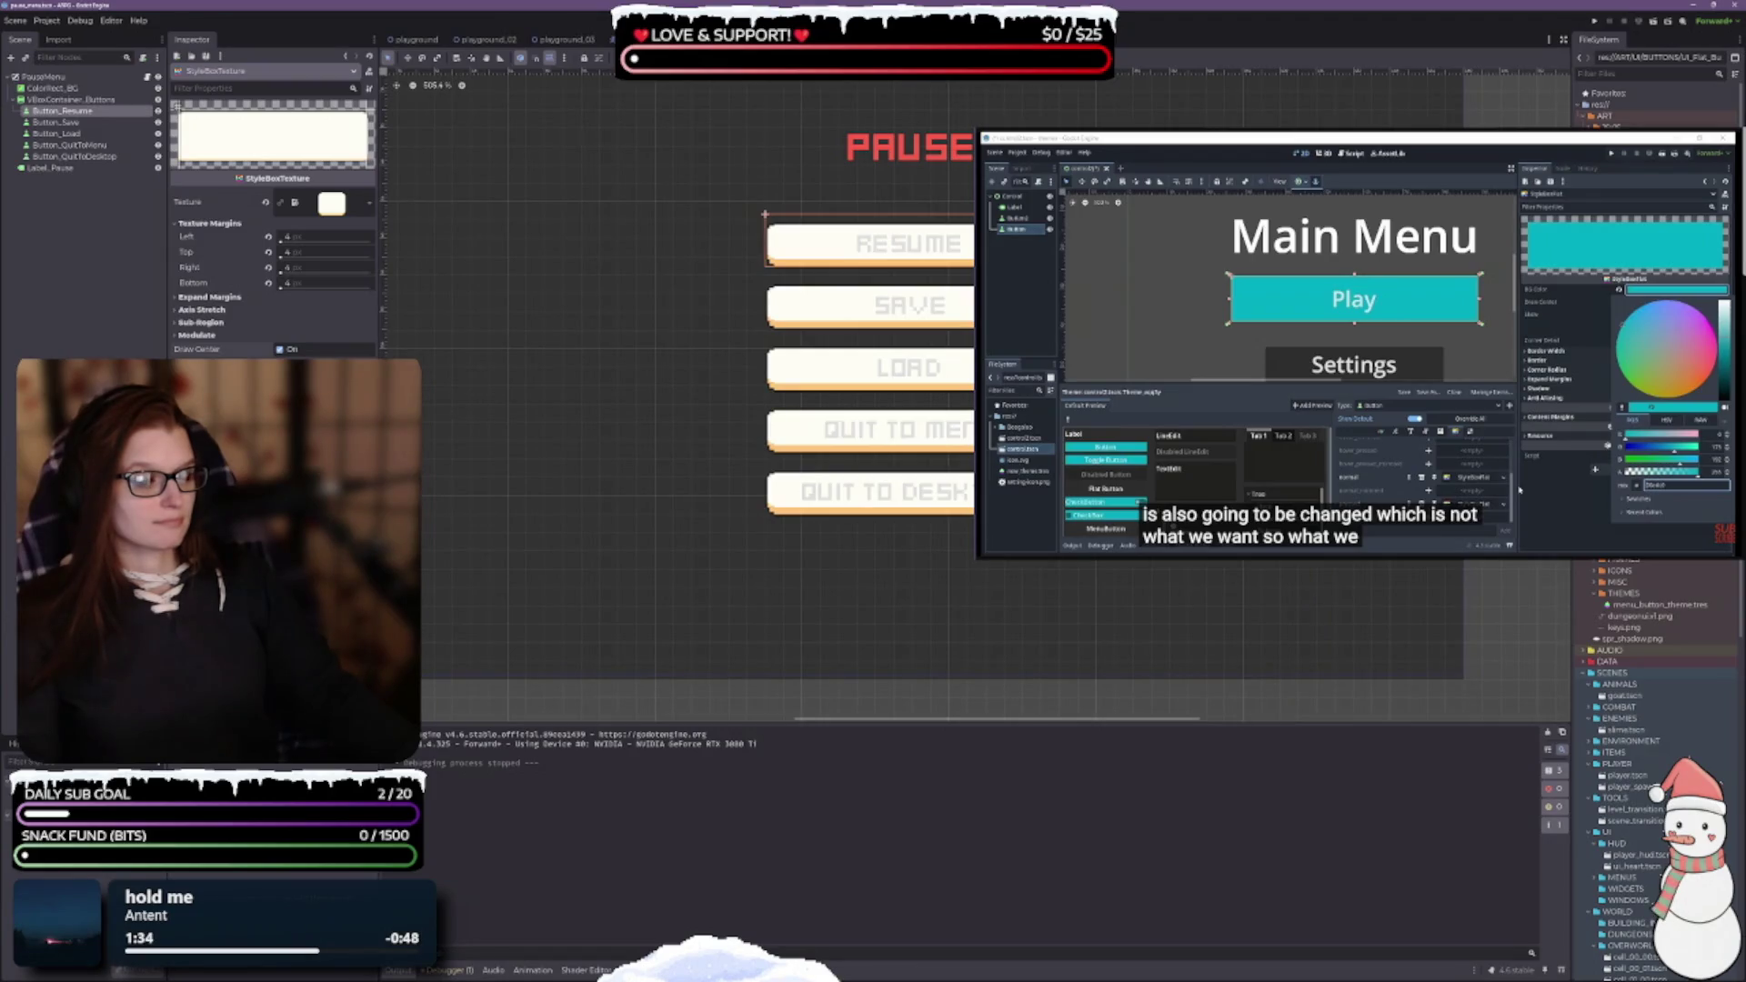
pyautogui.click(404, 971)
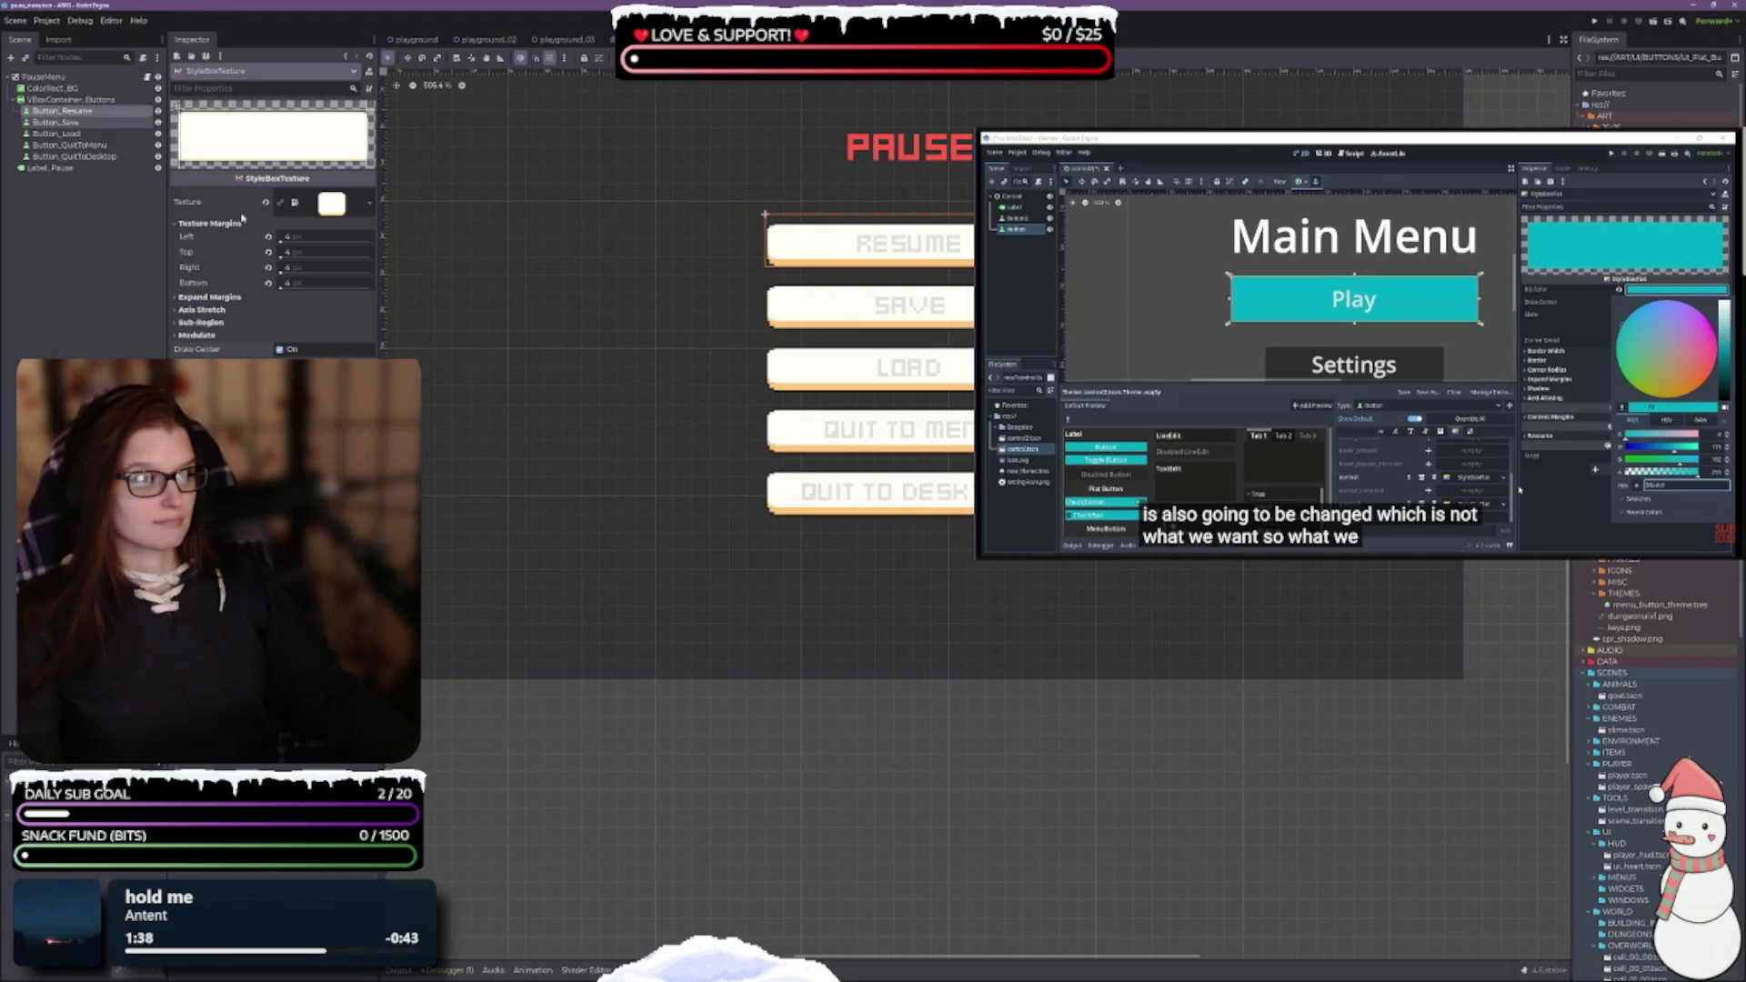
# - Override the hover style with a new StyleBoxTexture using UI_Flat_Button02a_2.png
pyautogui.click(1661, 607)
pyautogui.doubleClick(1661, 607)
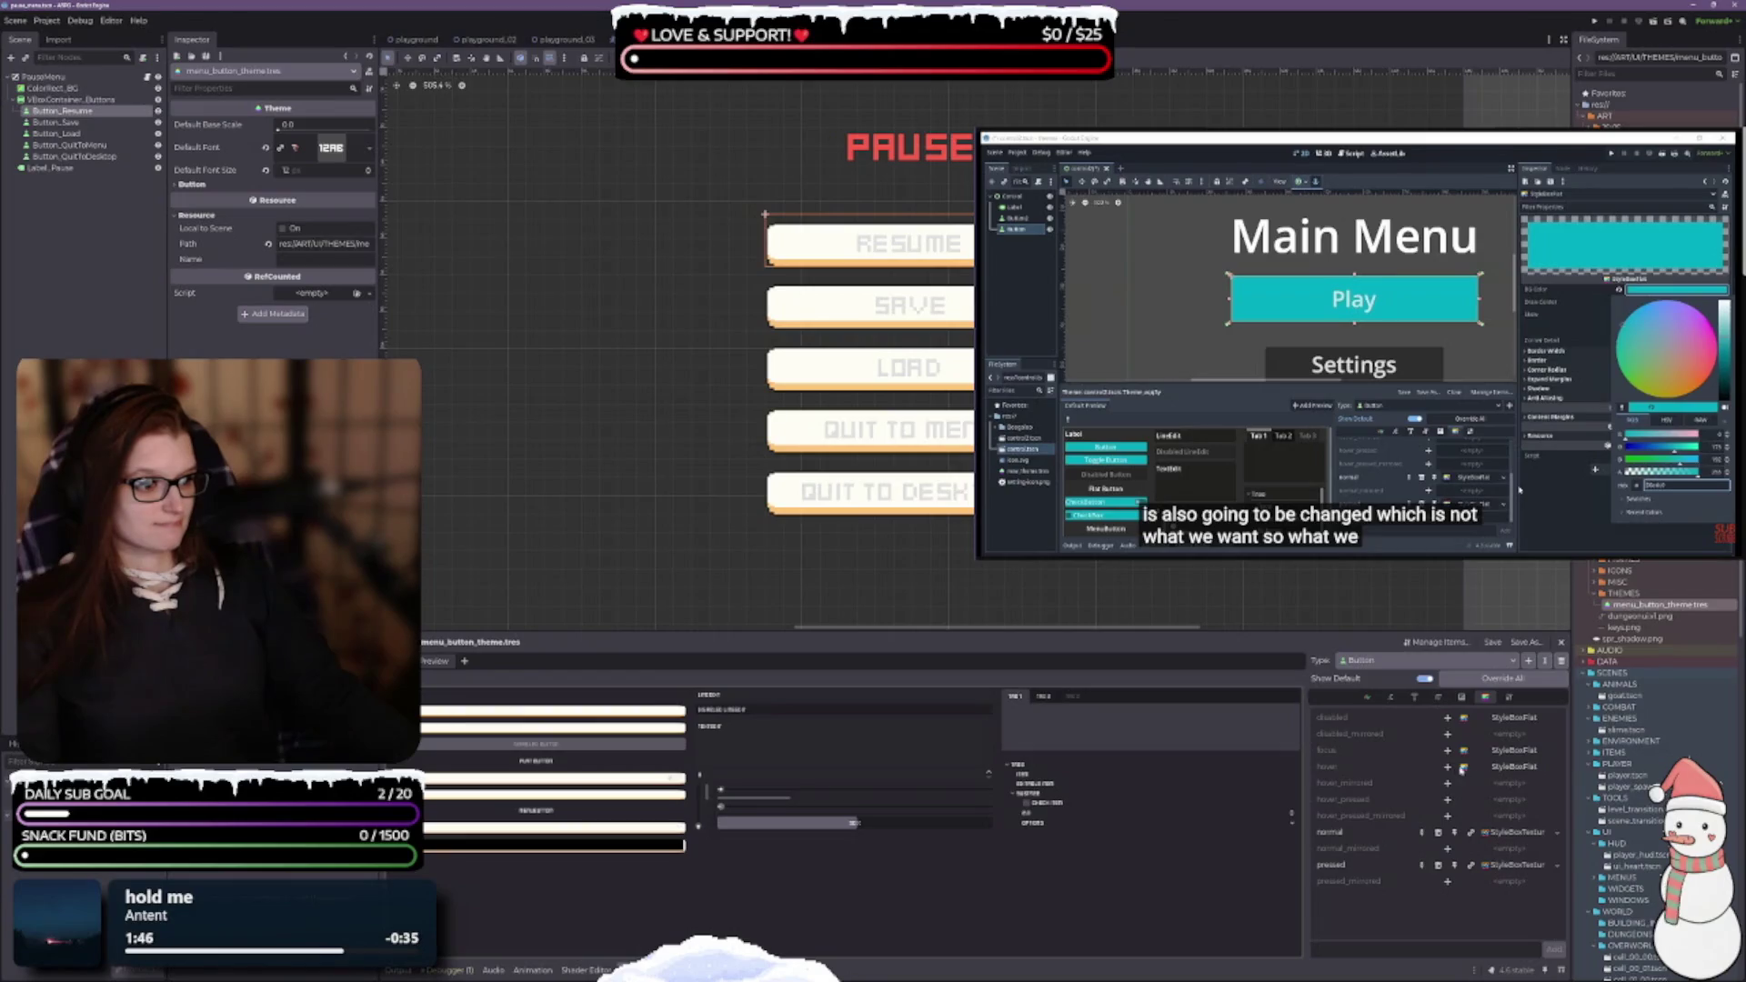
pyautogui.click(1447, 766)
pyautogui.click(1555, 768)
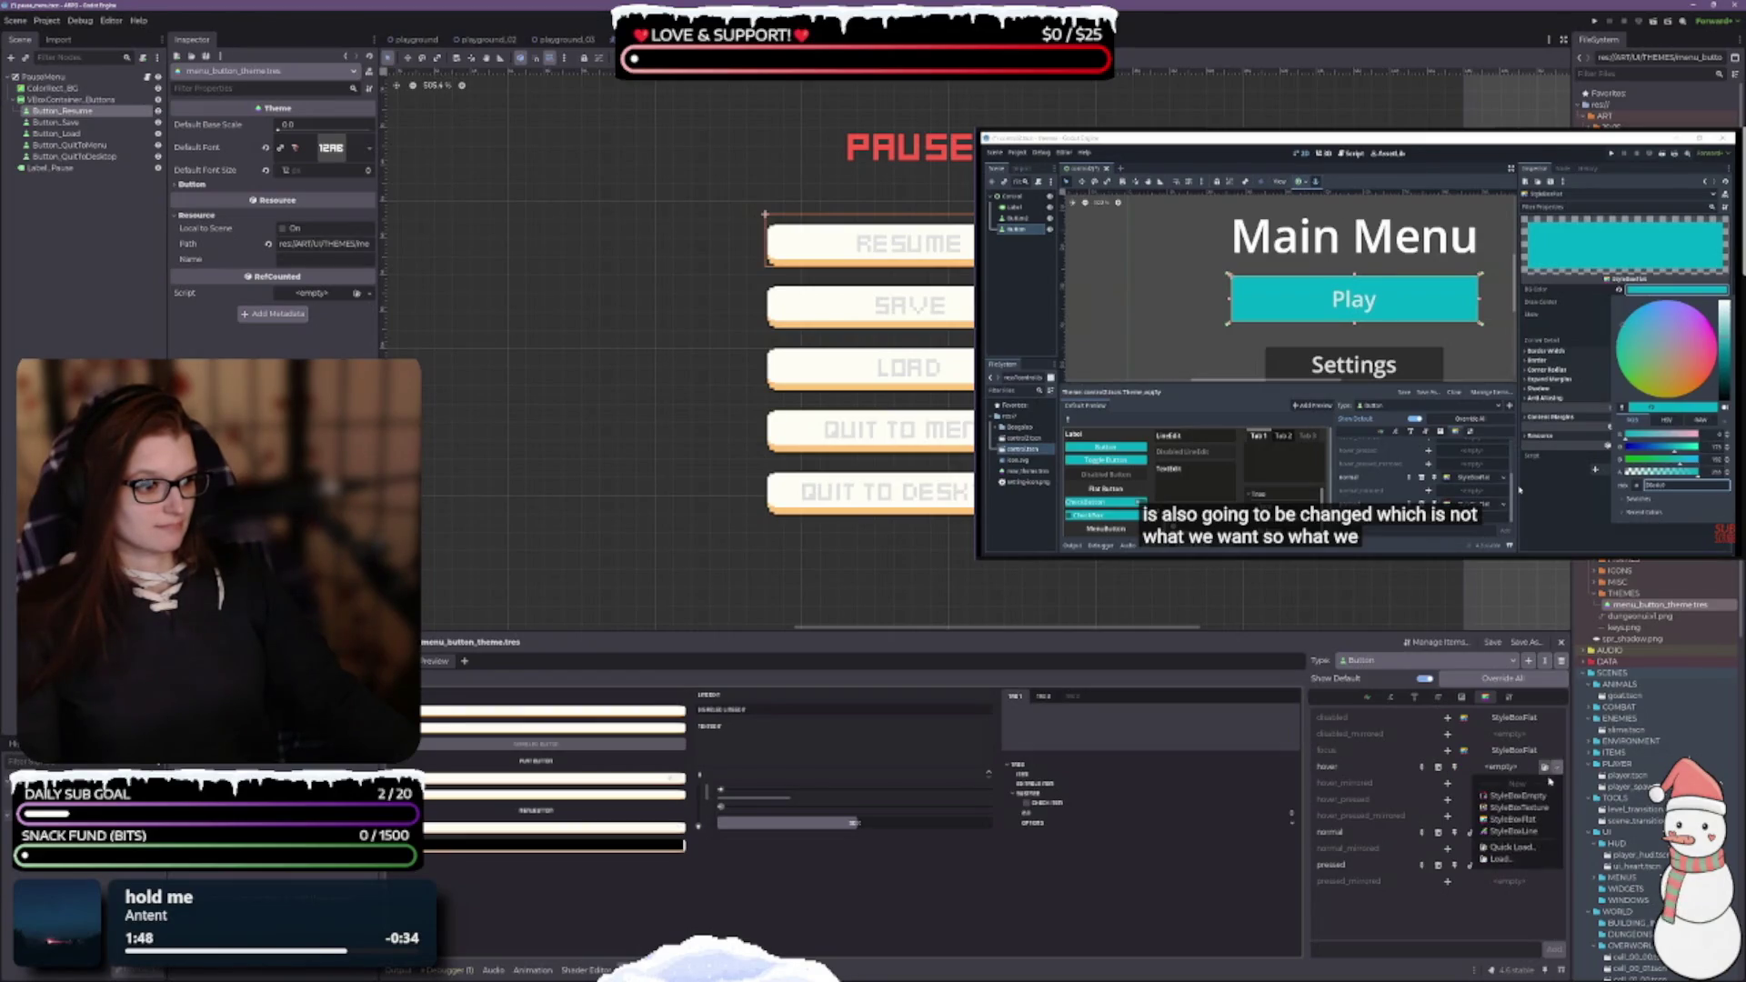
pyautogui.click(1526, 816)
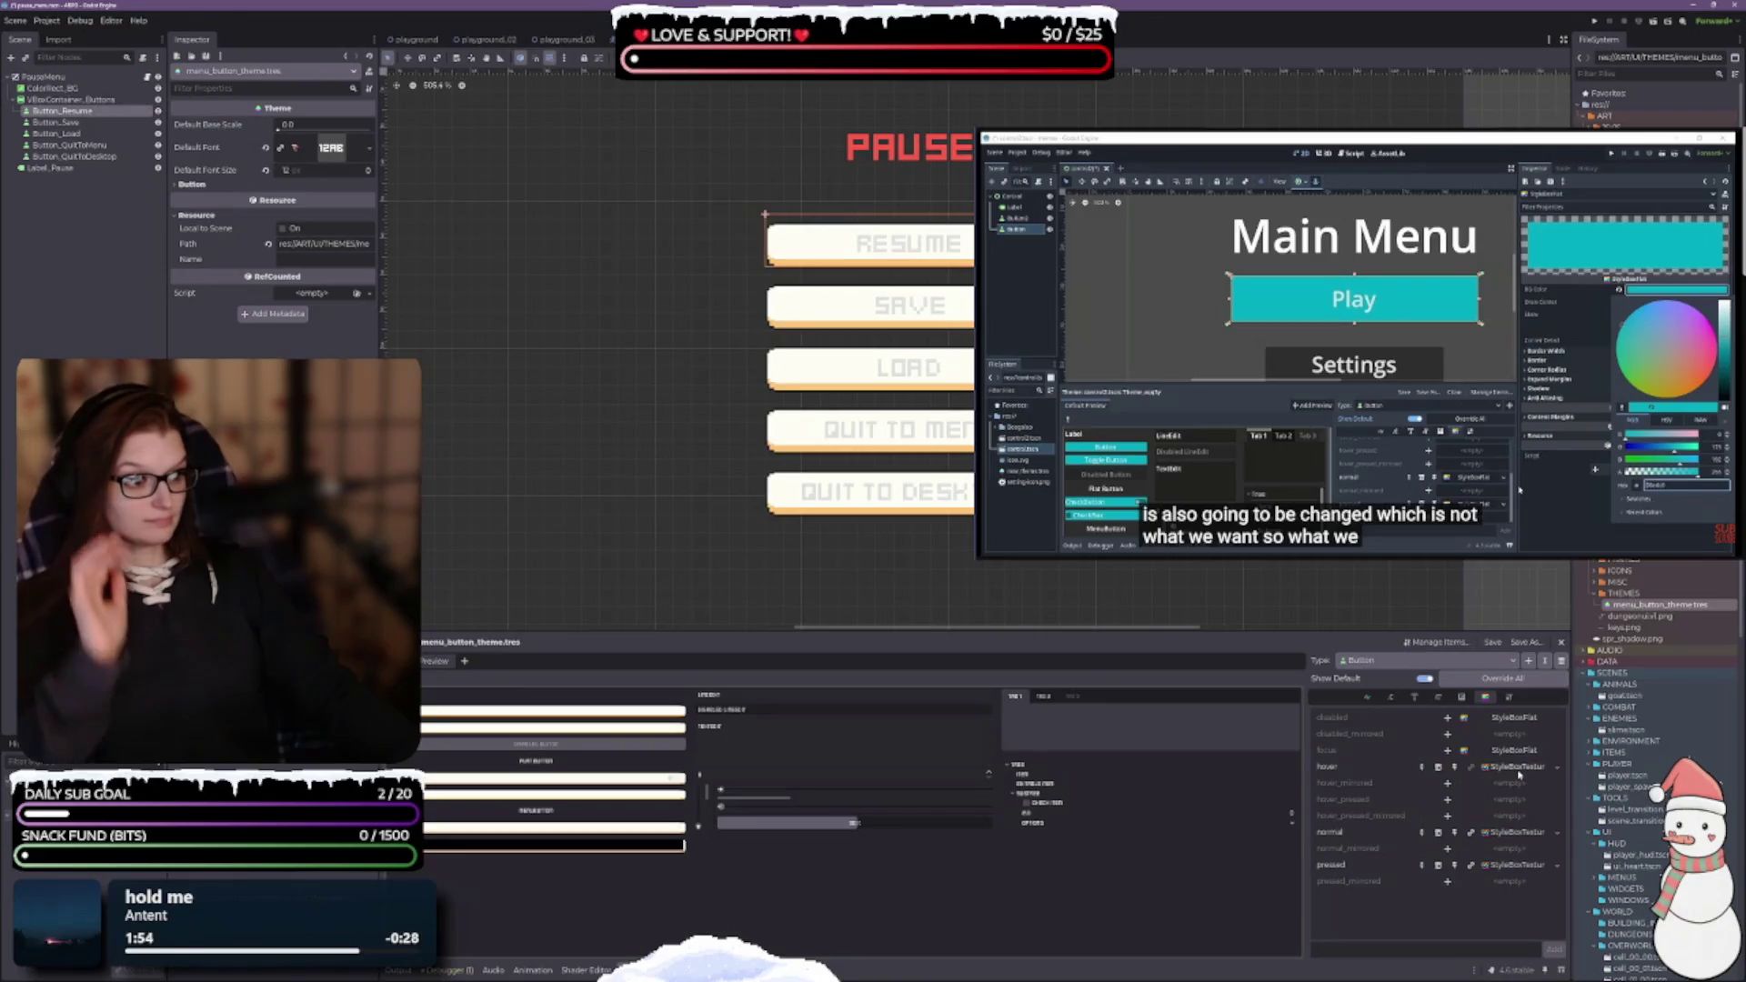
pyautogui.click(1517, 766)
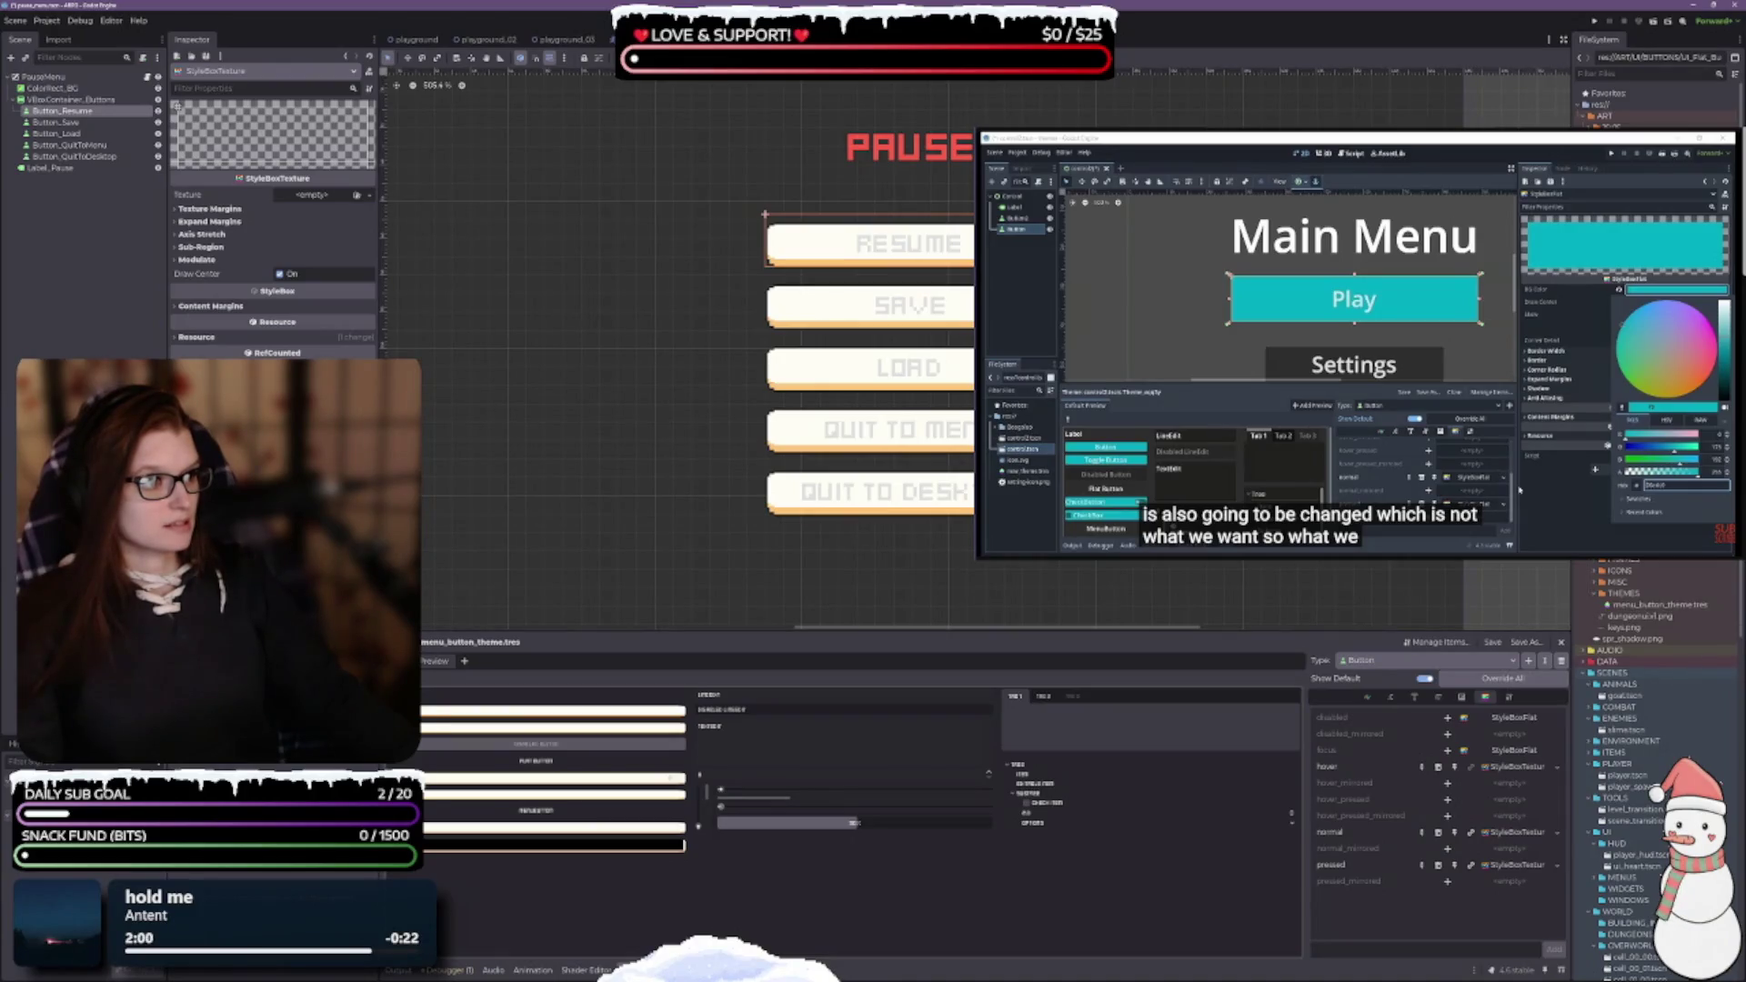
pyautogui.moveTo(1628, 272)
pyautogui.mouseDown()
pyautogui.moveTo(391, 117)
pyautogui.moveTo(327, 213)
pyautogui.moveTo(317, 202)
pyautogui.mouseUp()
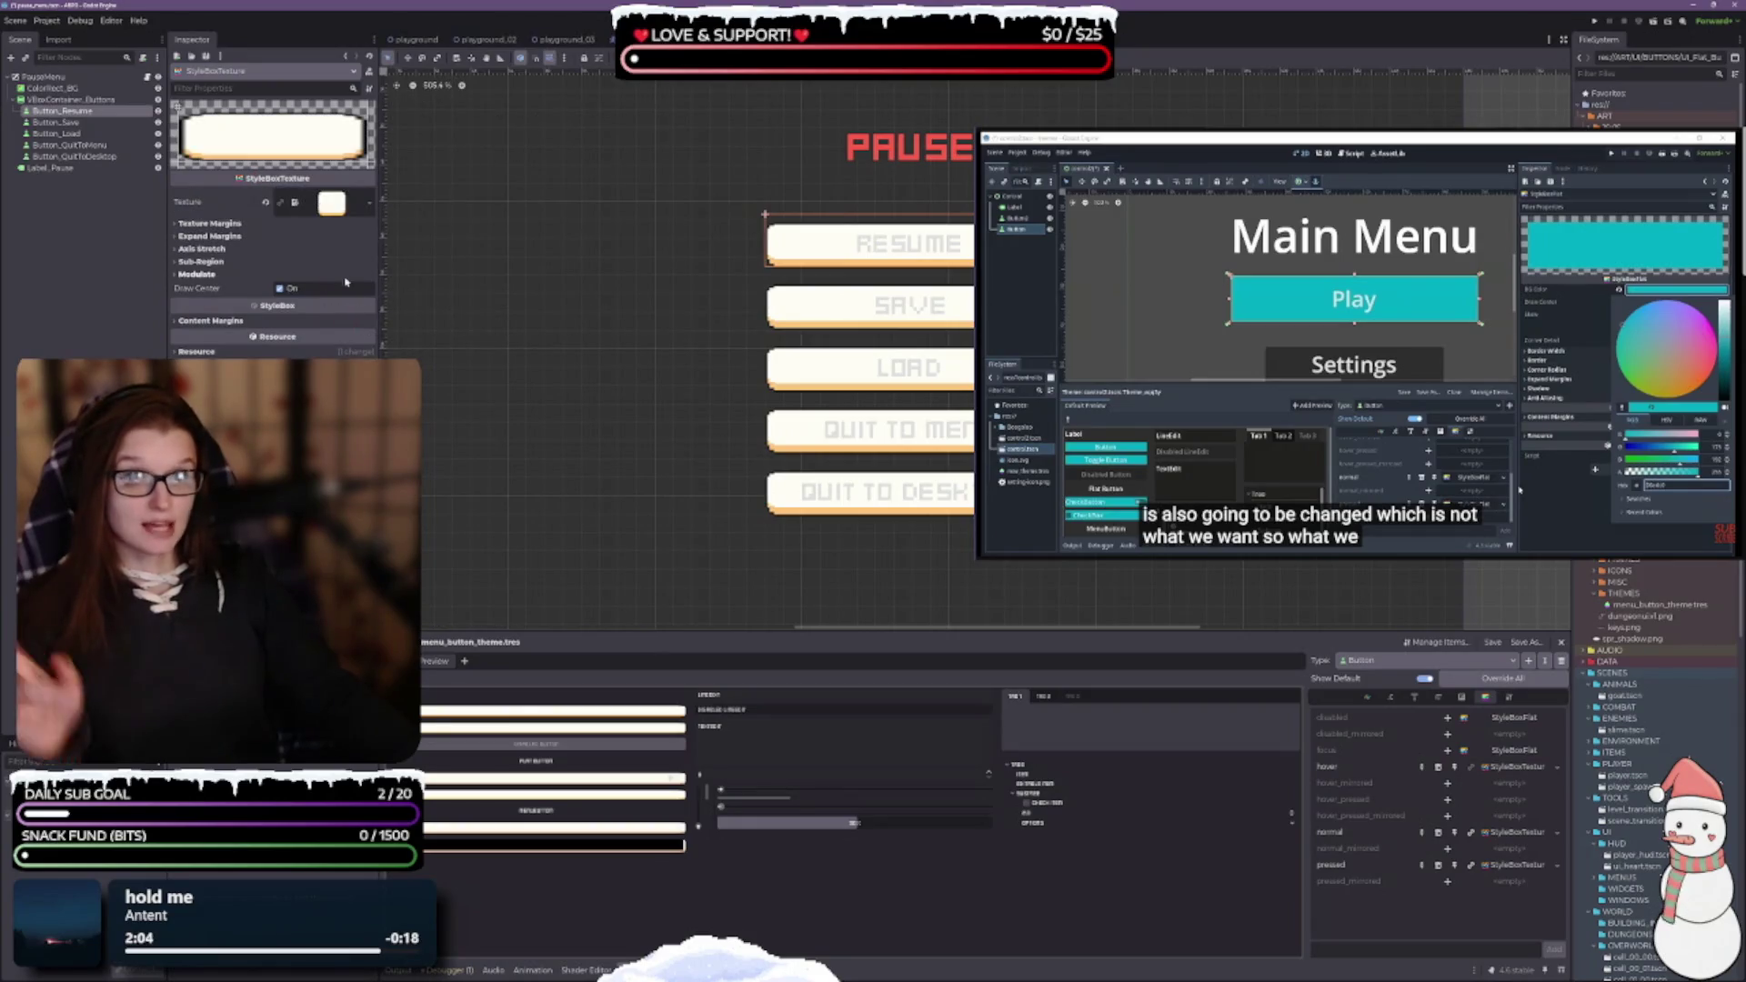
# - Set the hover stylebox's left, top, right and bottom texture margins to 4 px
pyautogui.click(287, 222)
pyautogui.click(300, 237)
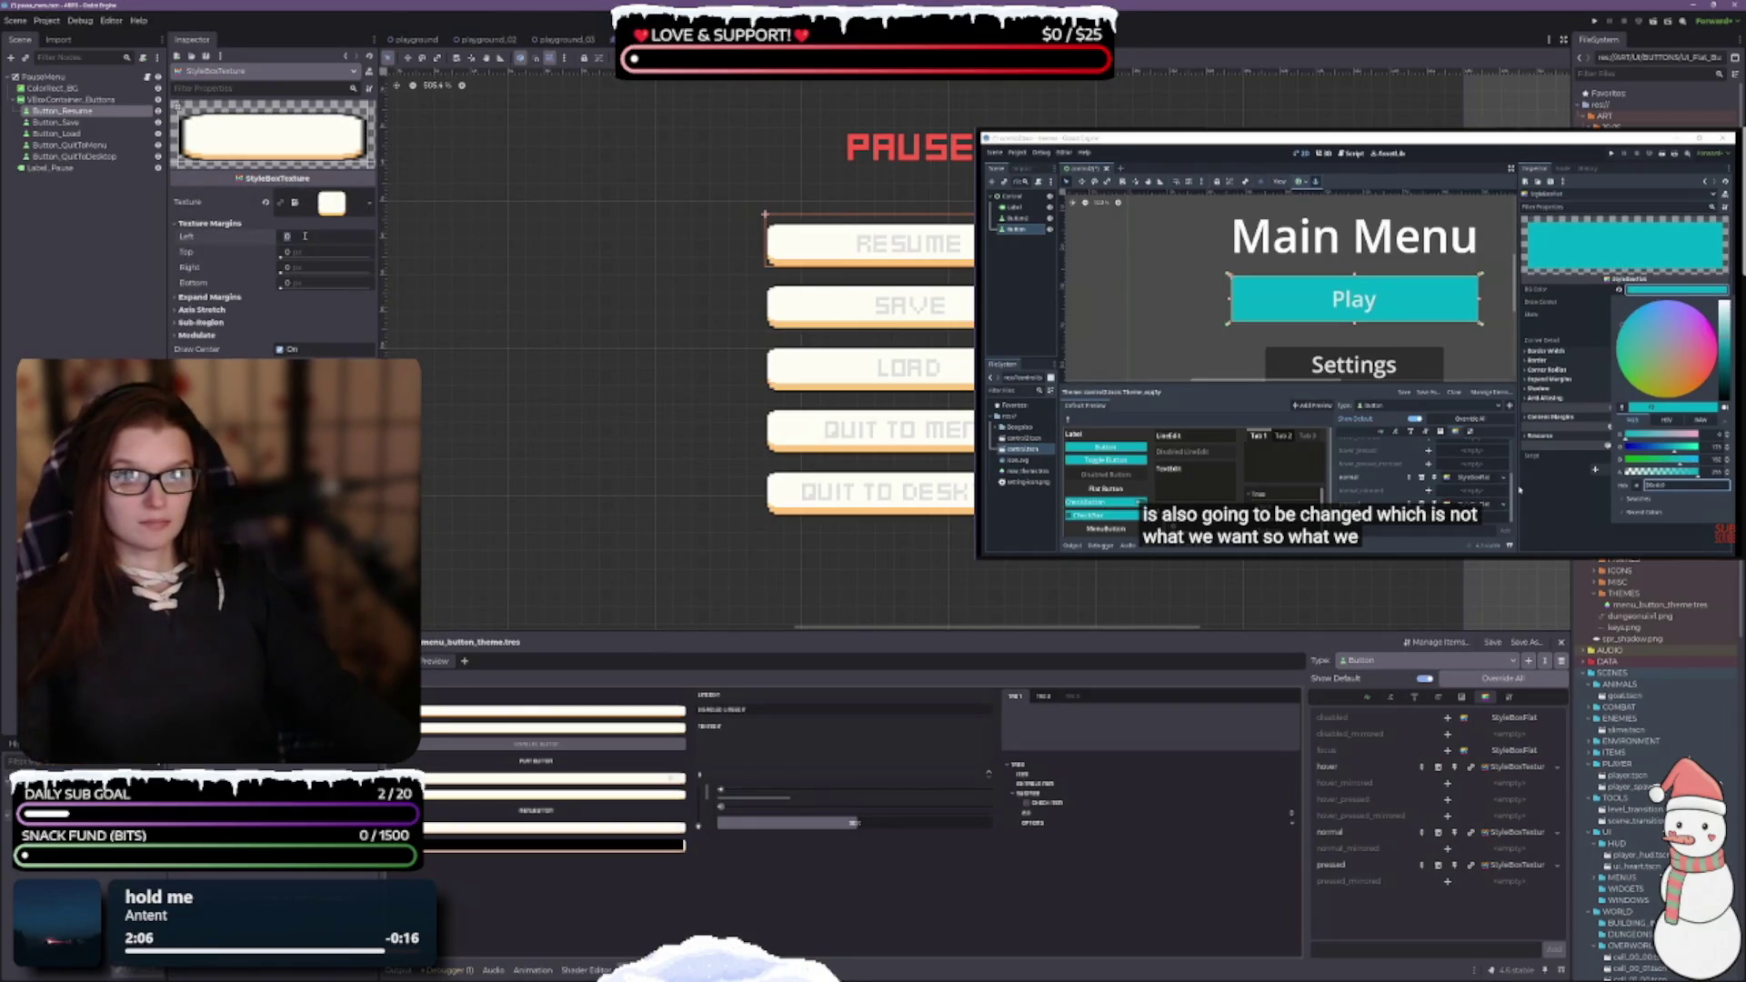
pyautogui.write('4')
pyautogui.press('Tab')
pyautogui.write('4')
pyautogui.press('Tab')
pyautogui.write('4')
pyautogui.press('Tab')
pyautogui.write('4')
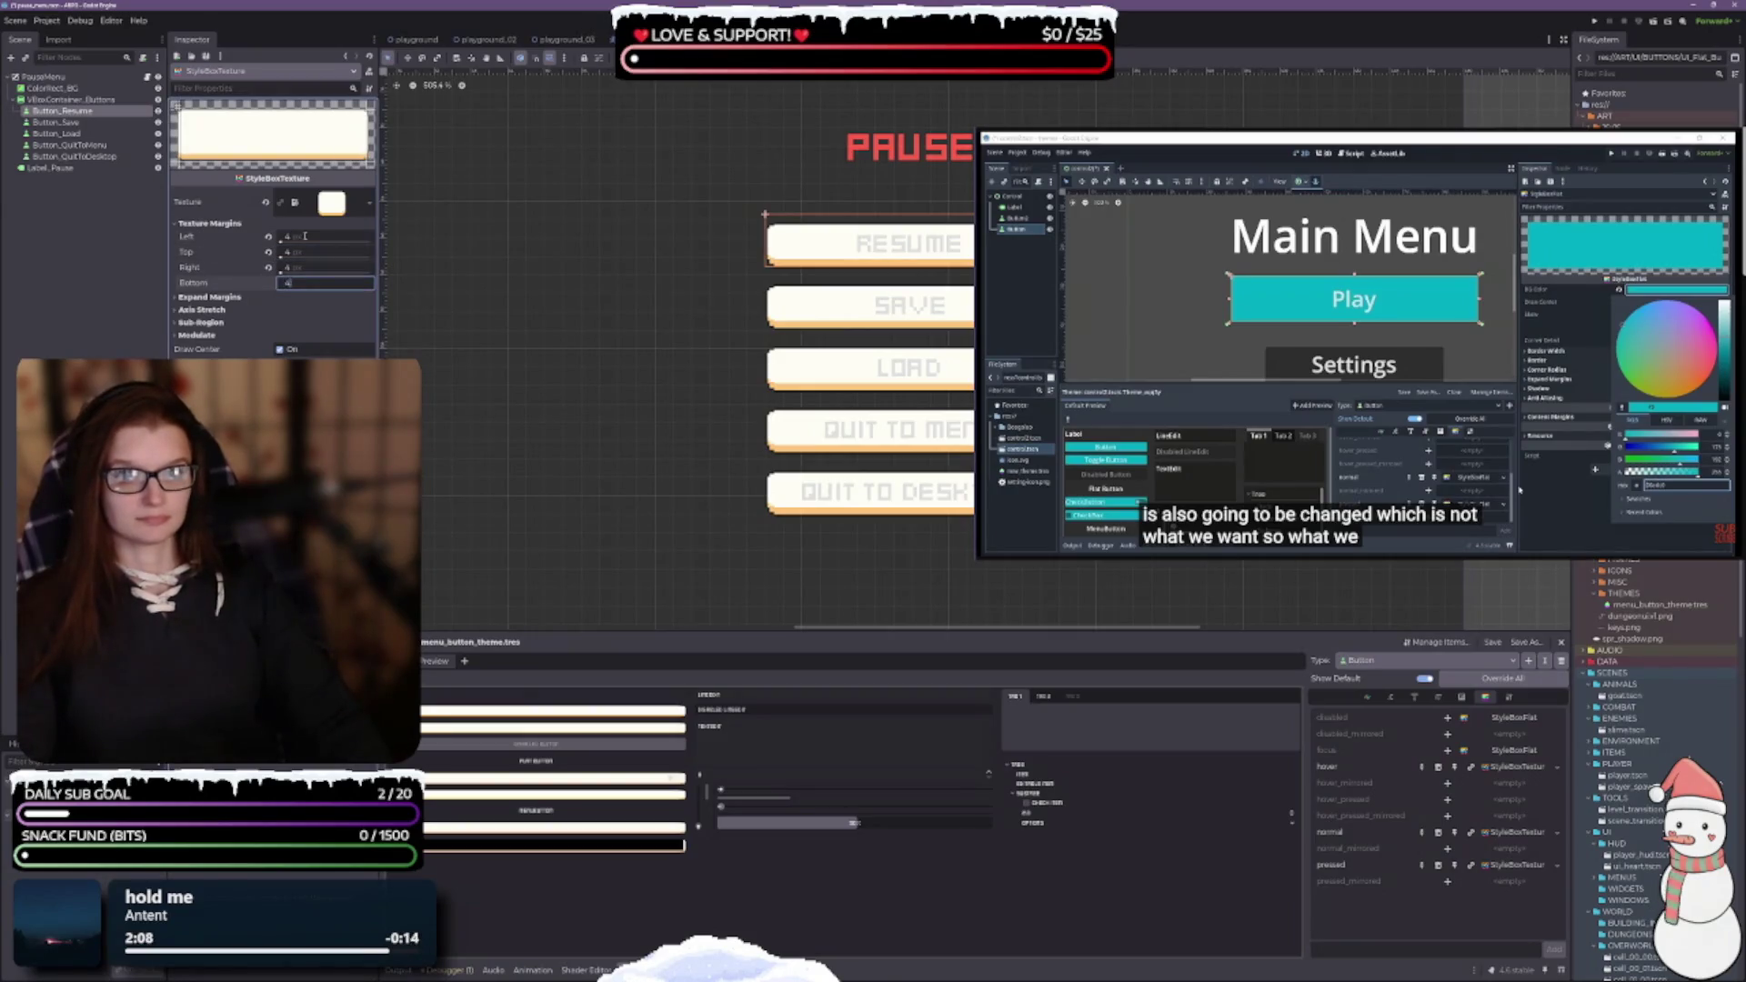
pyautogui.press('Tab')
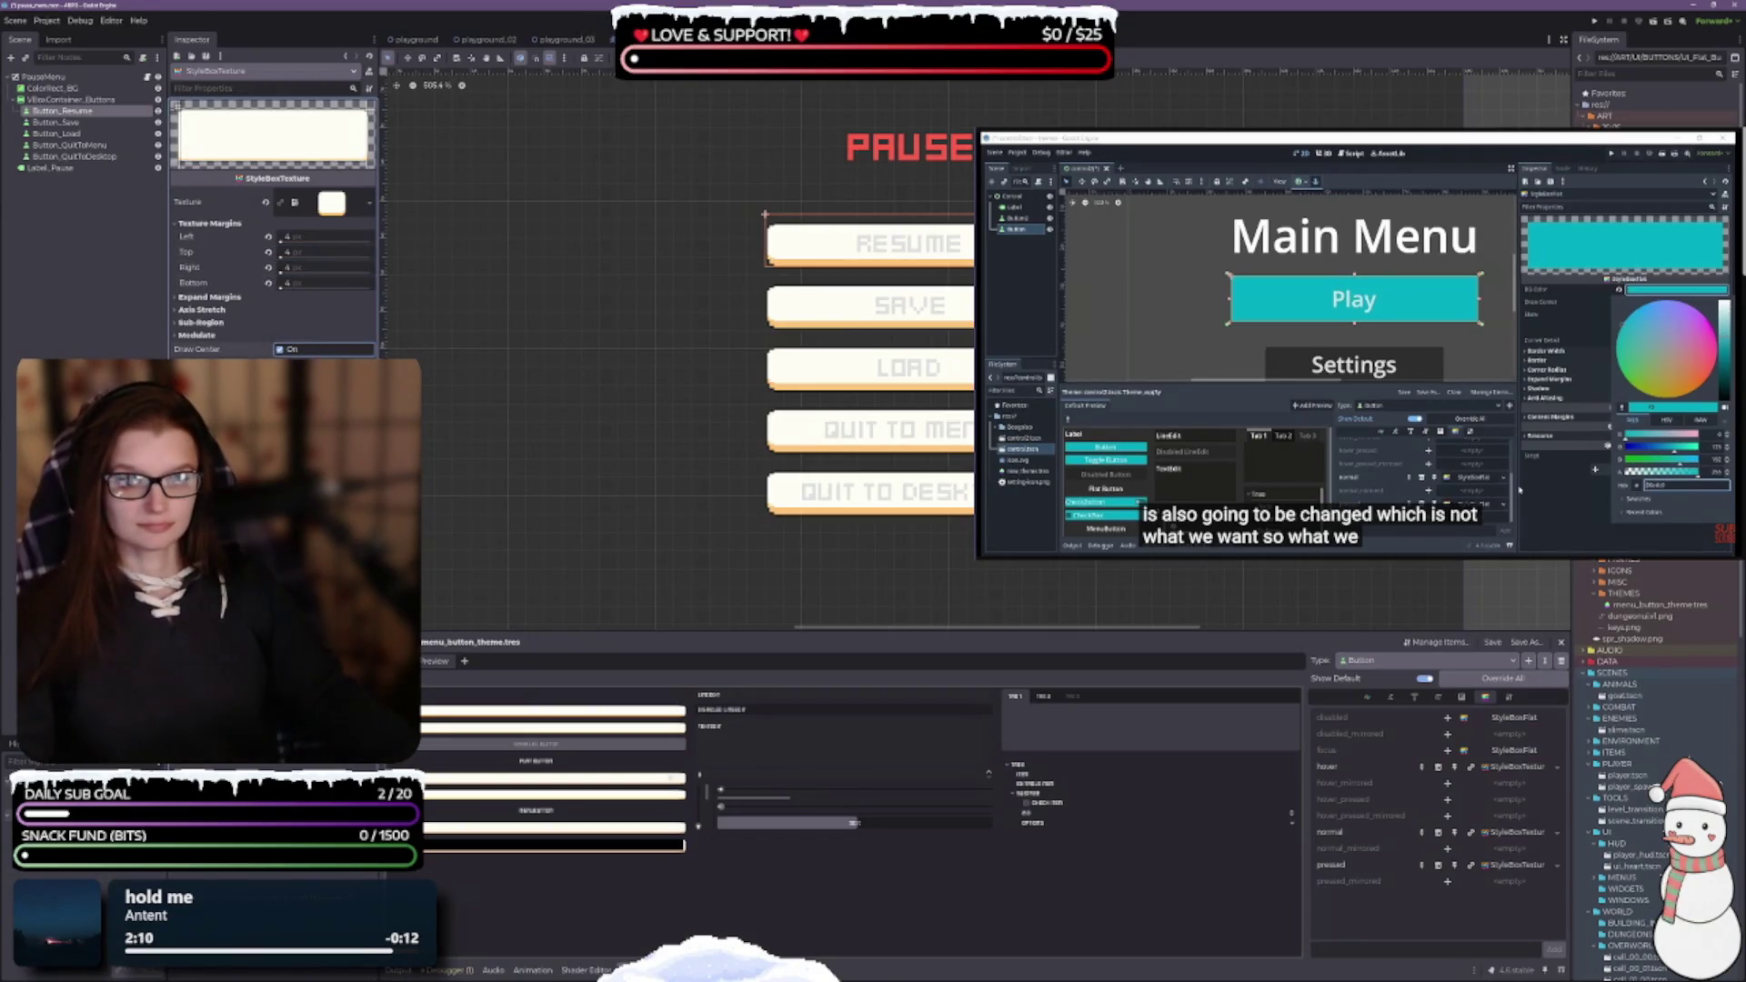
pyautogui.press('Escape')
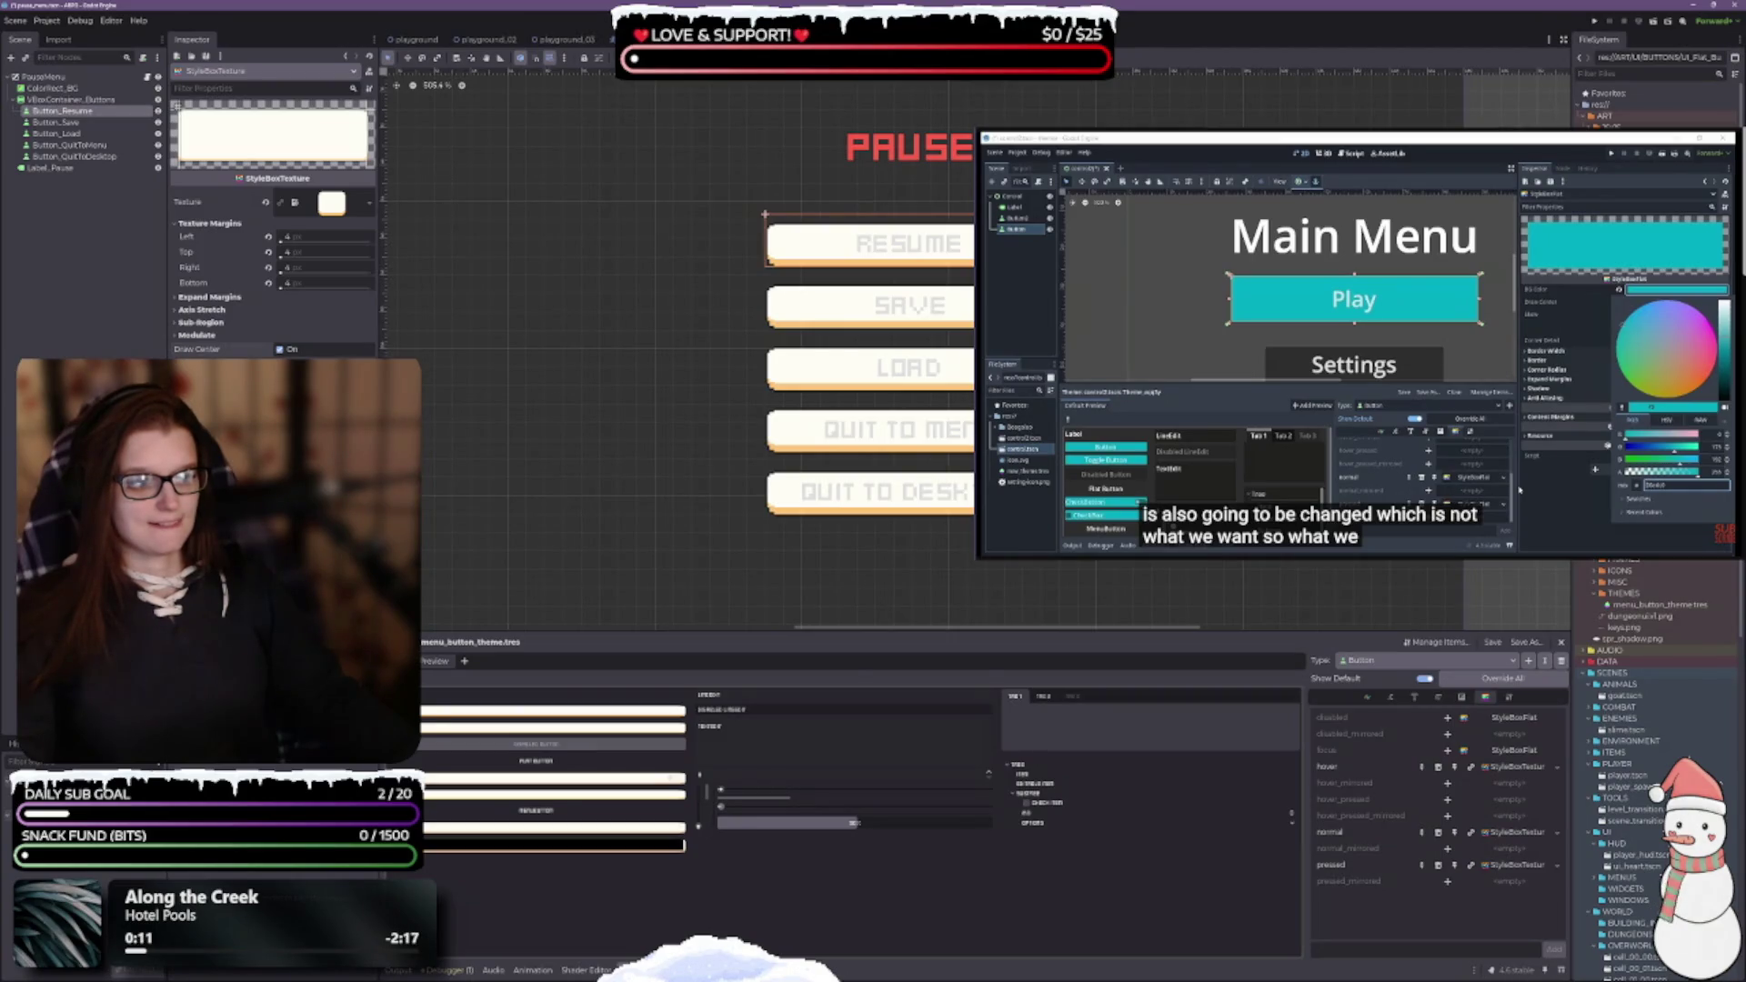
# - Tint the hover stylebox's Modulate colour pink, then run the pause scene to preview the buttons
pyautogui.click(1557, 769)
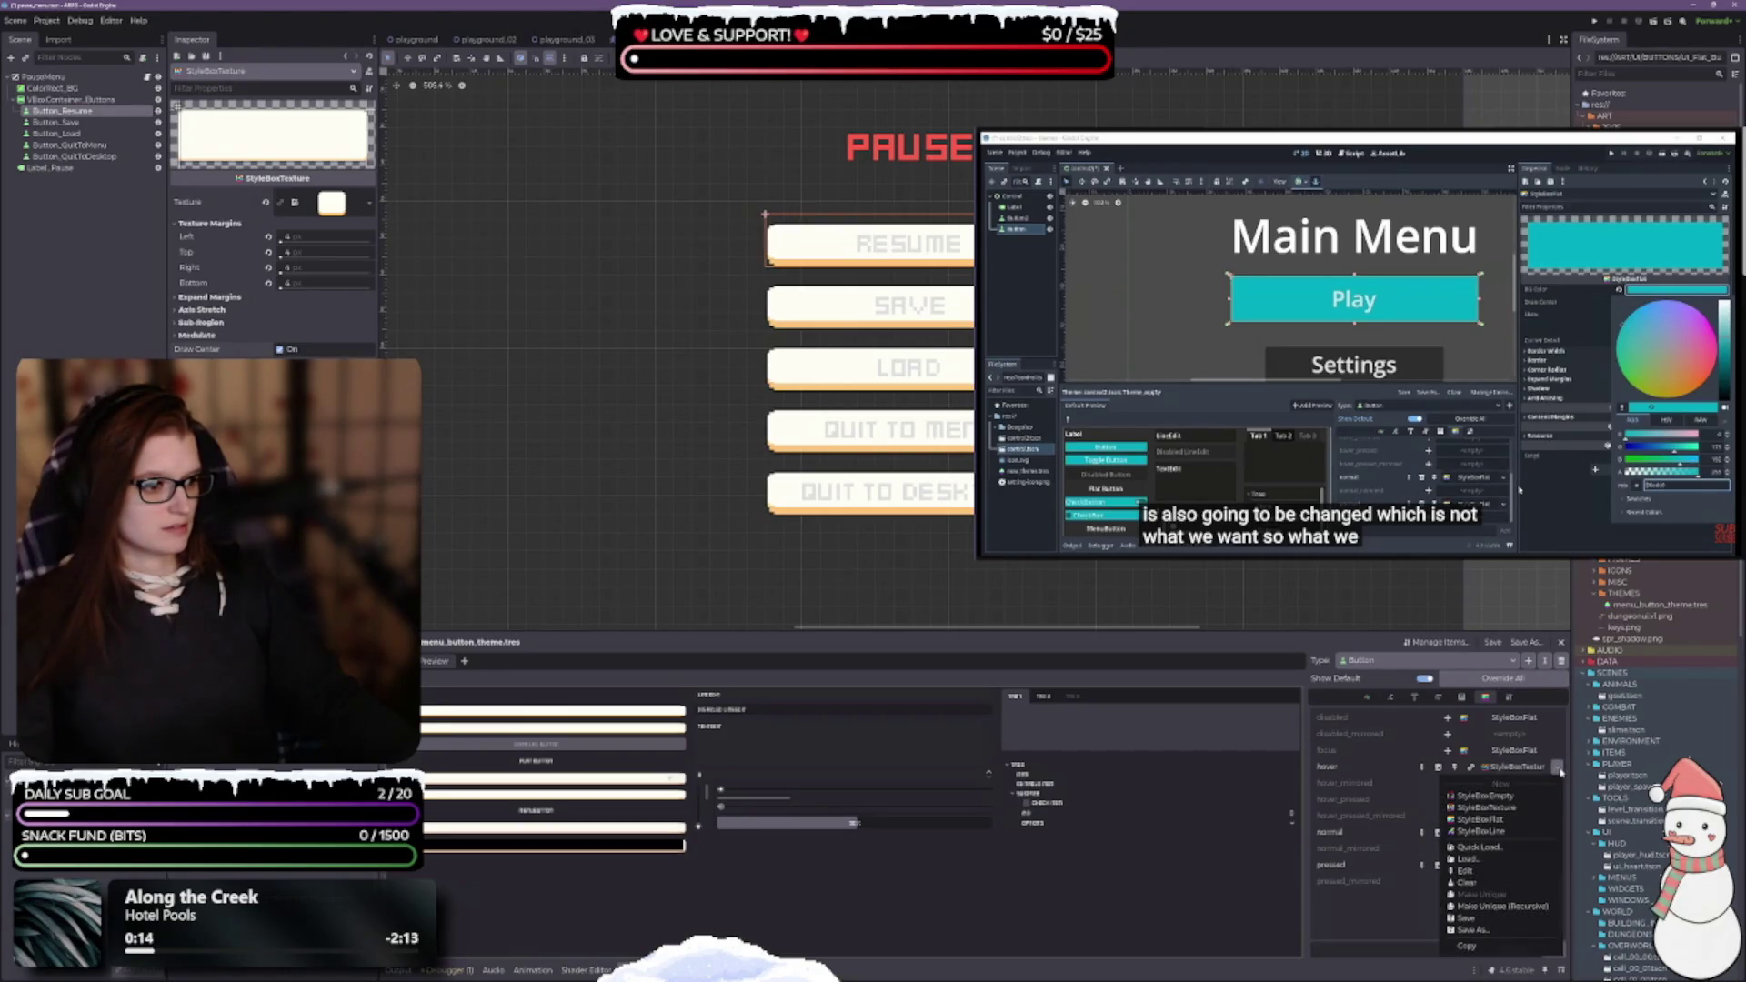
pyautogui.click(1465, 870)
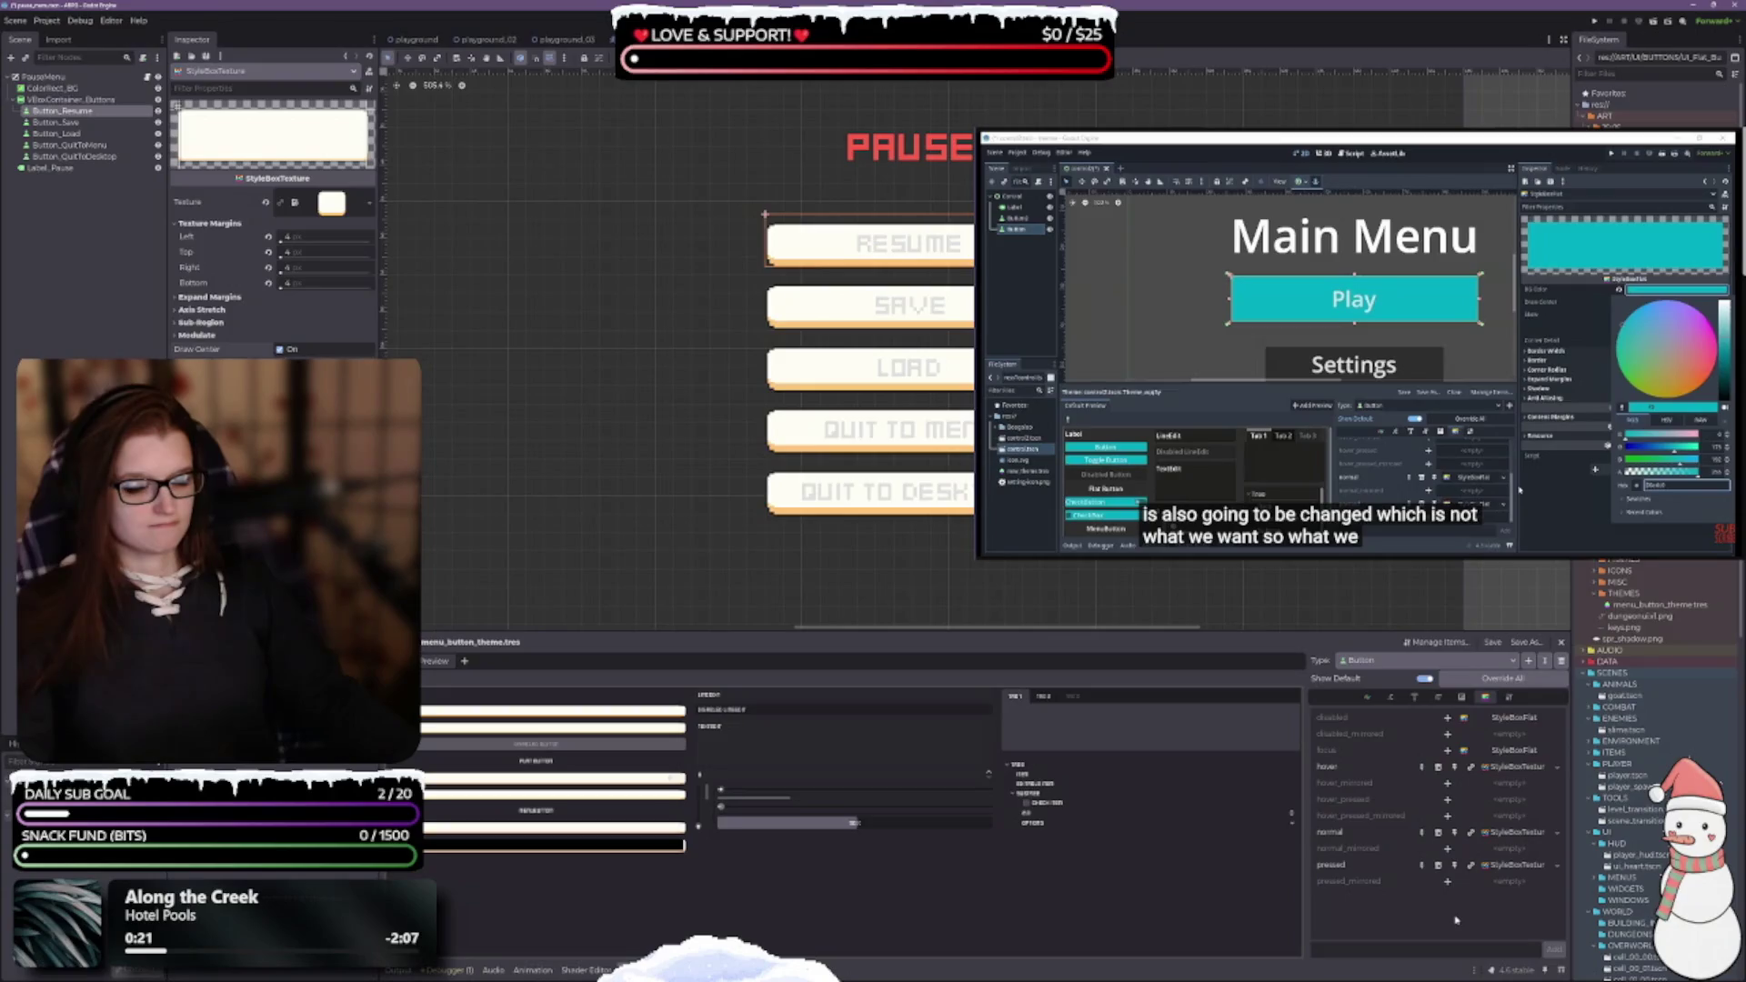
pyautogui.click(196, 334)
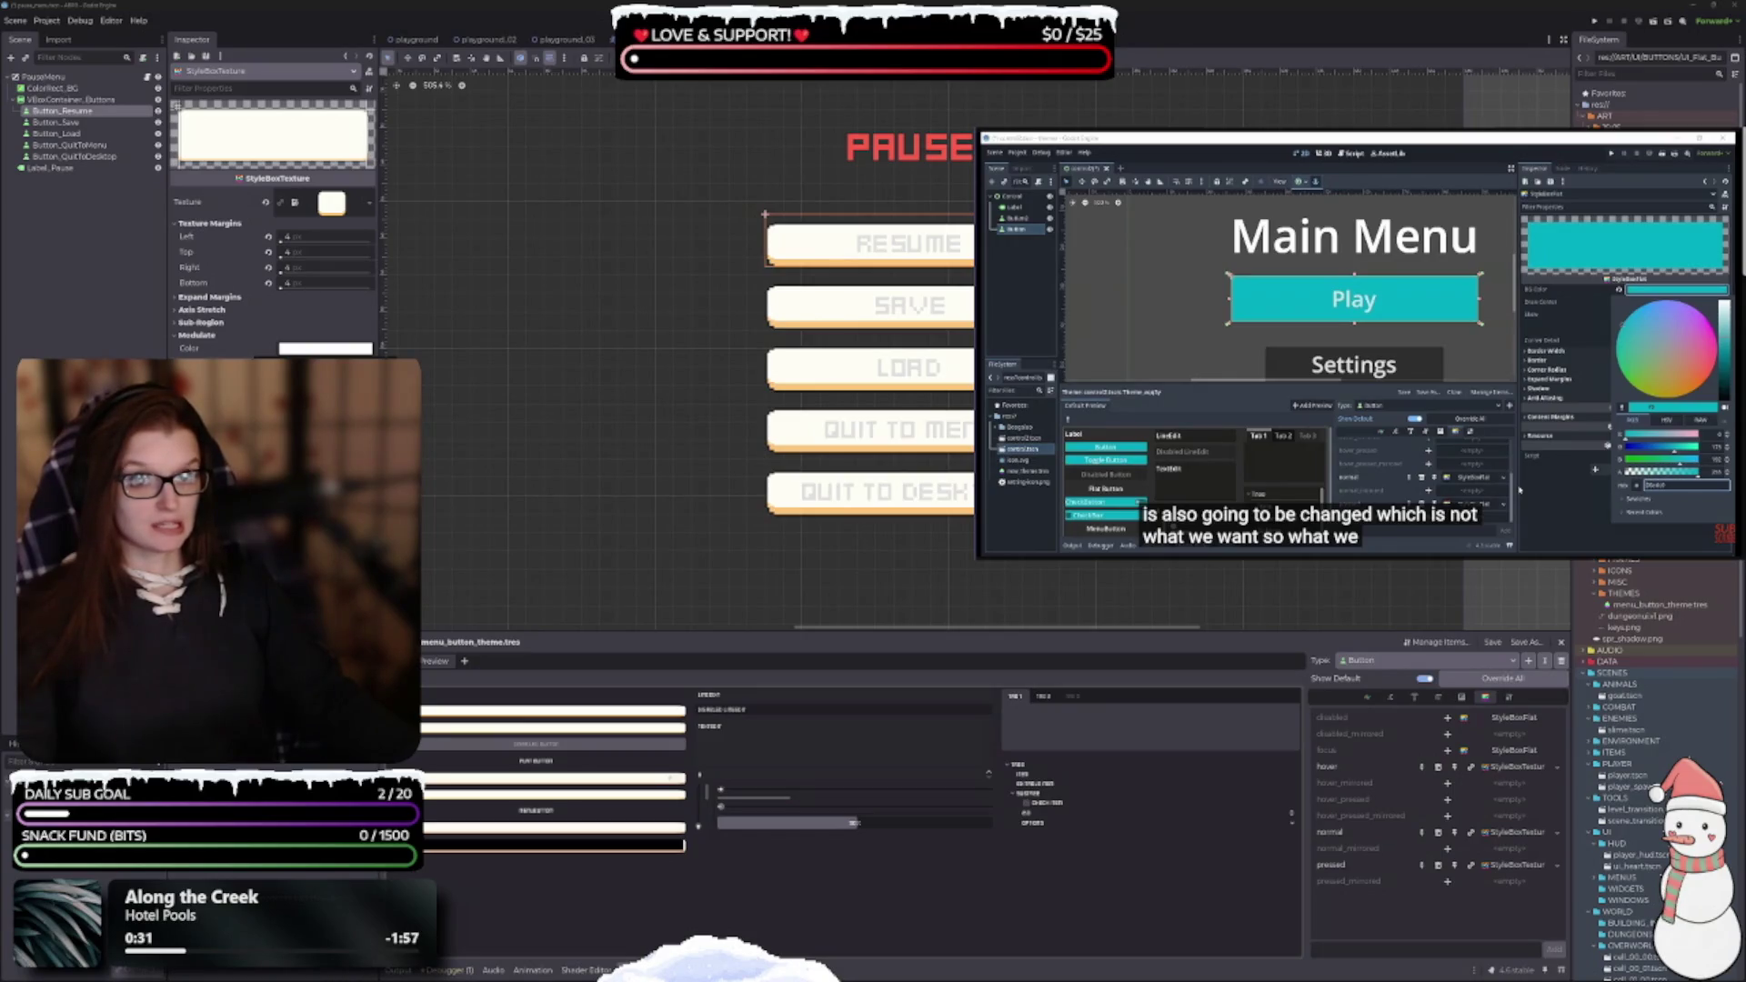
pyautogui.click(227, 473)
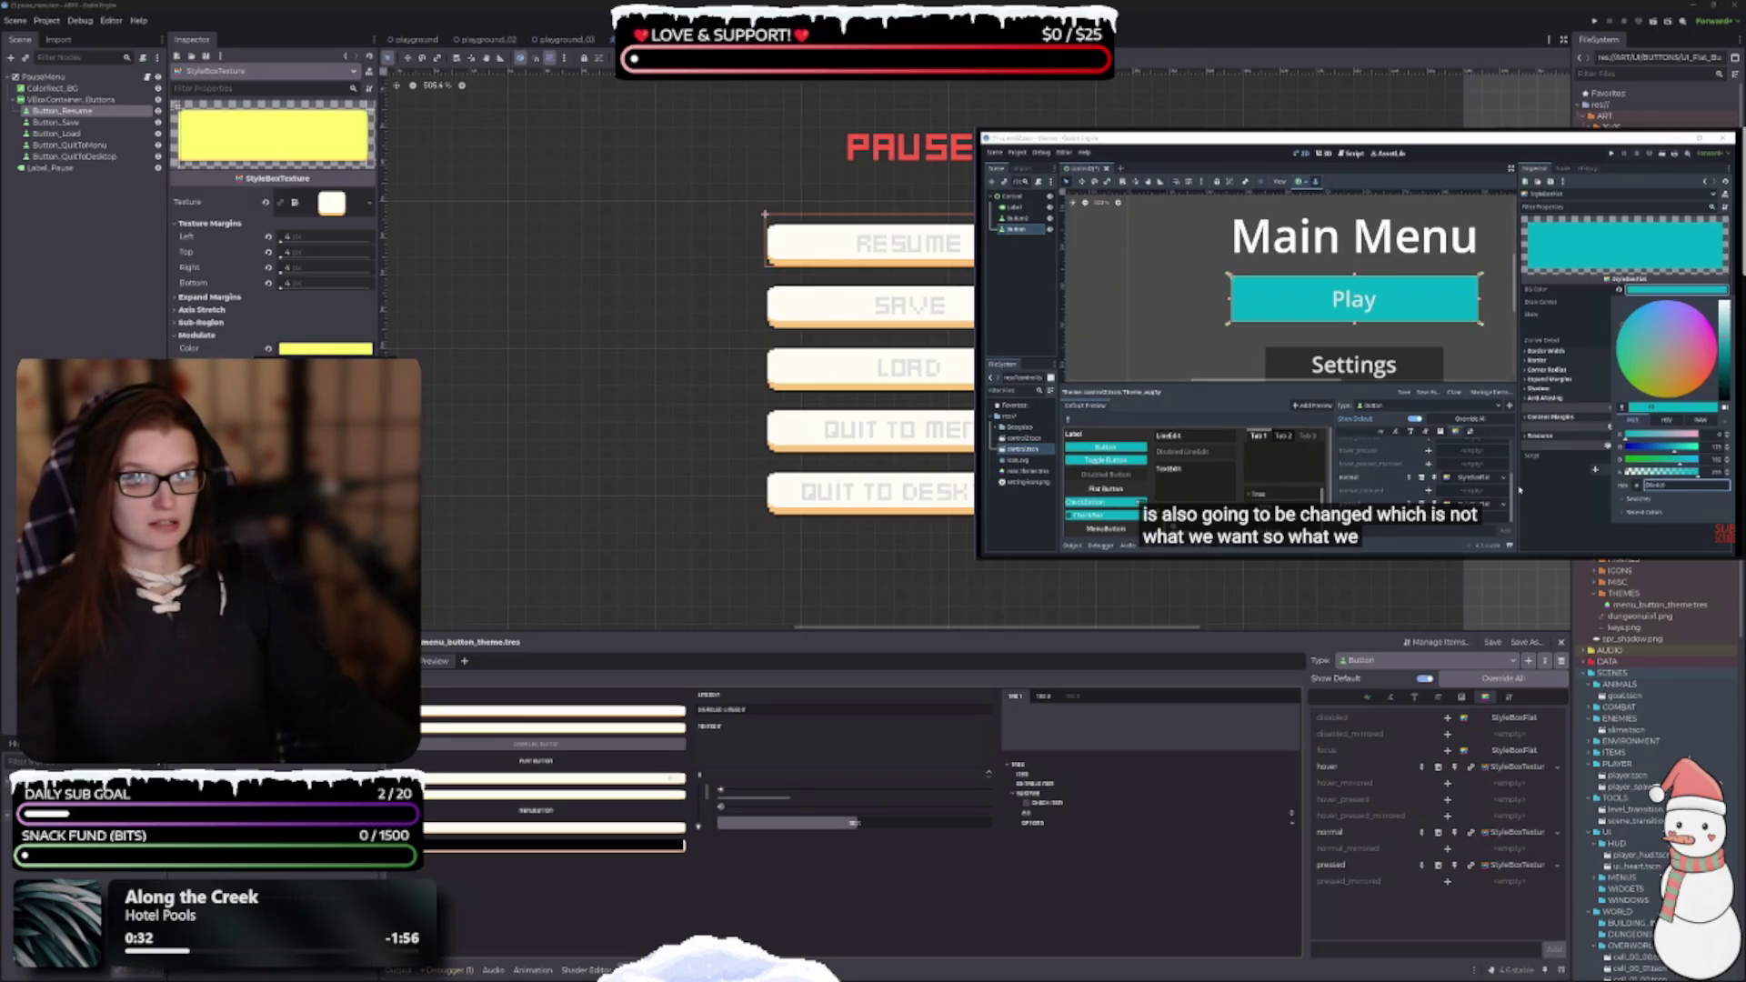
pyautogui.click(228, 472)
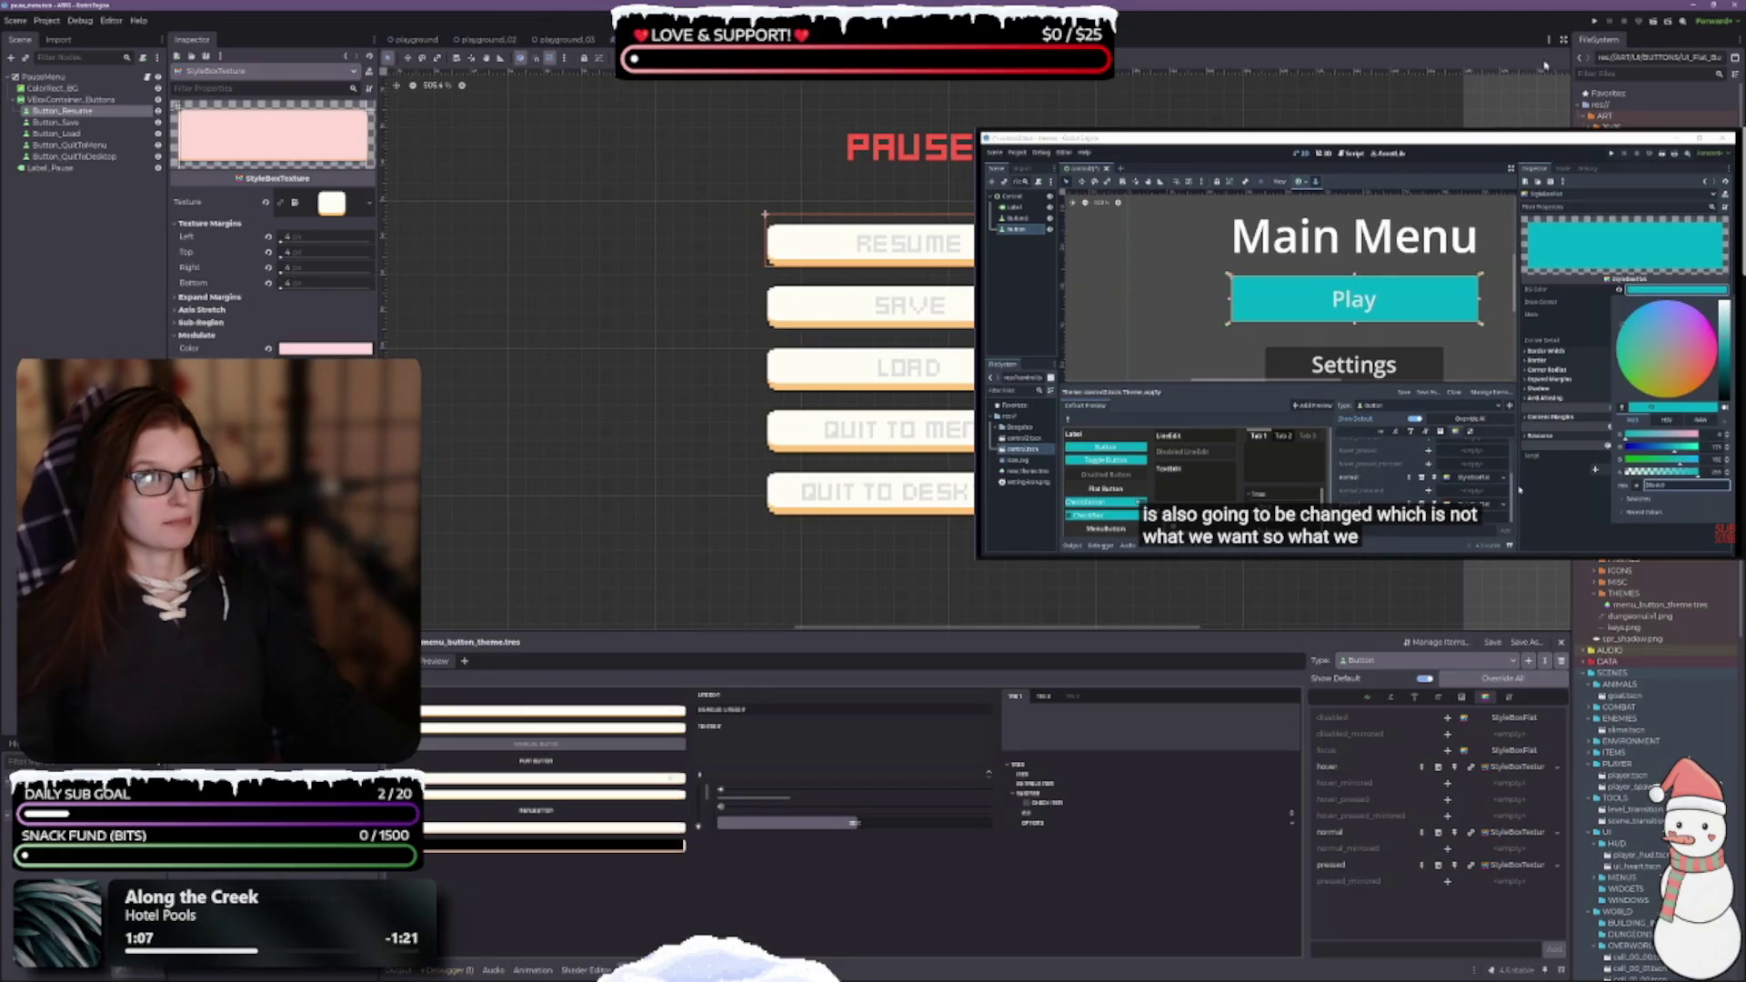
pyautogui.click(1653, 22)
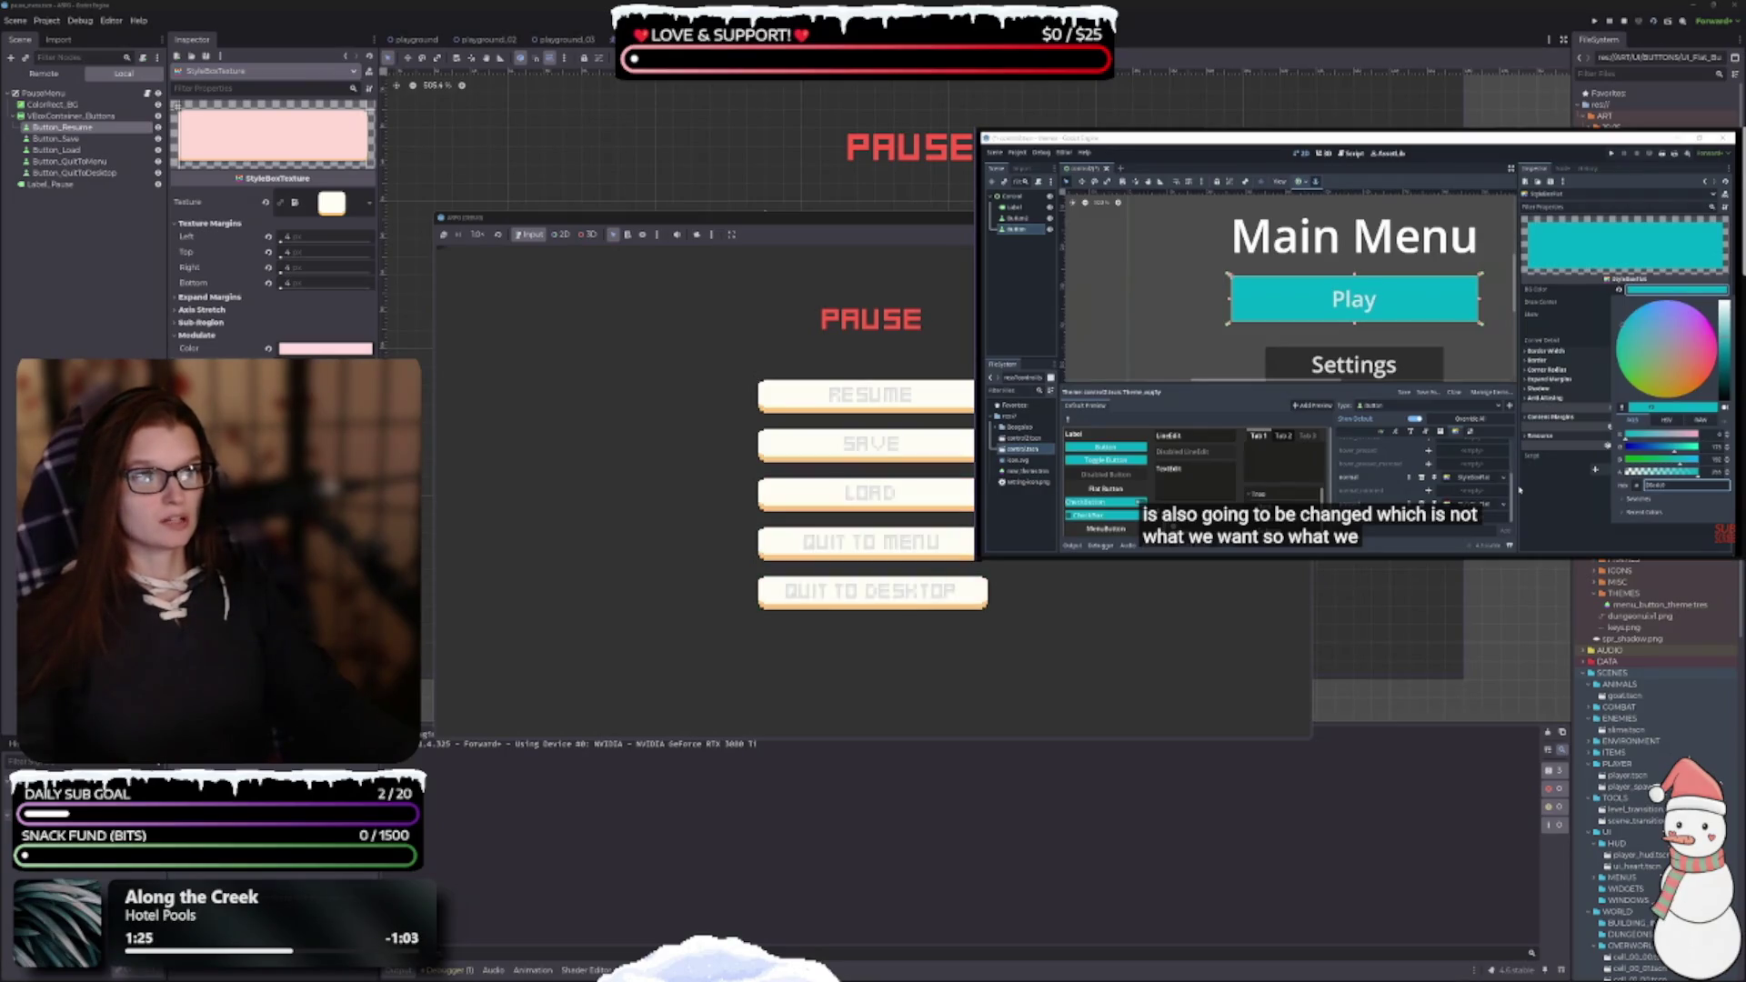
# - Stop the game, reset the hover stylebox tint to white, and run the scene again
pyautogui.press('F8')
pyautogui.click(267, 348)
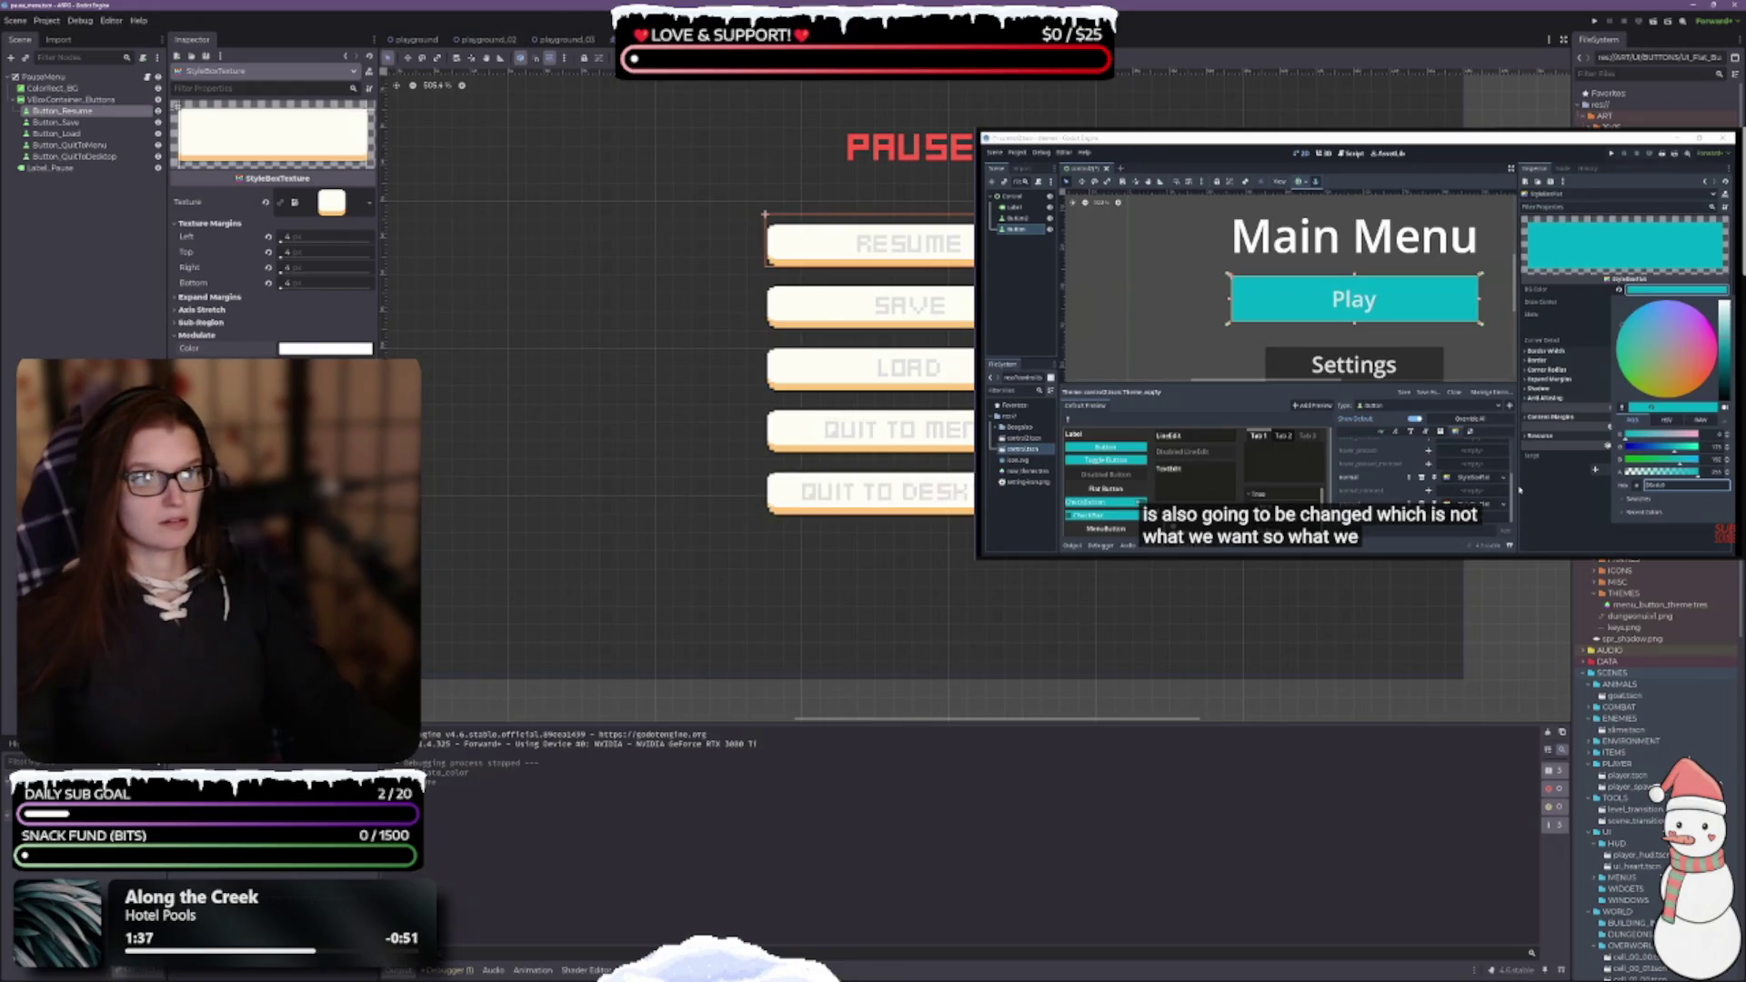
pyautogui.click(1666, 20)
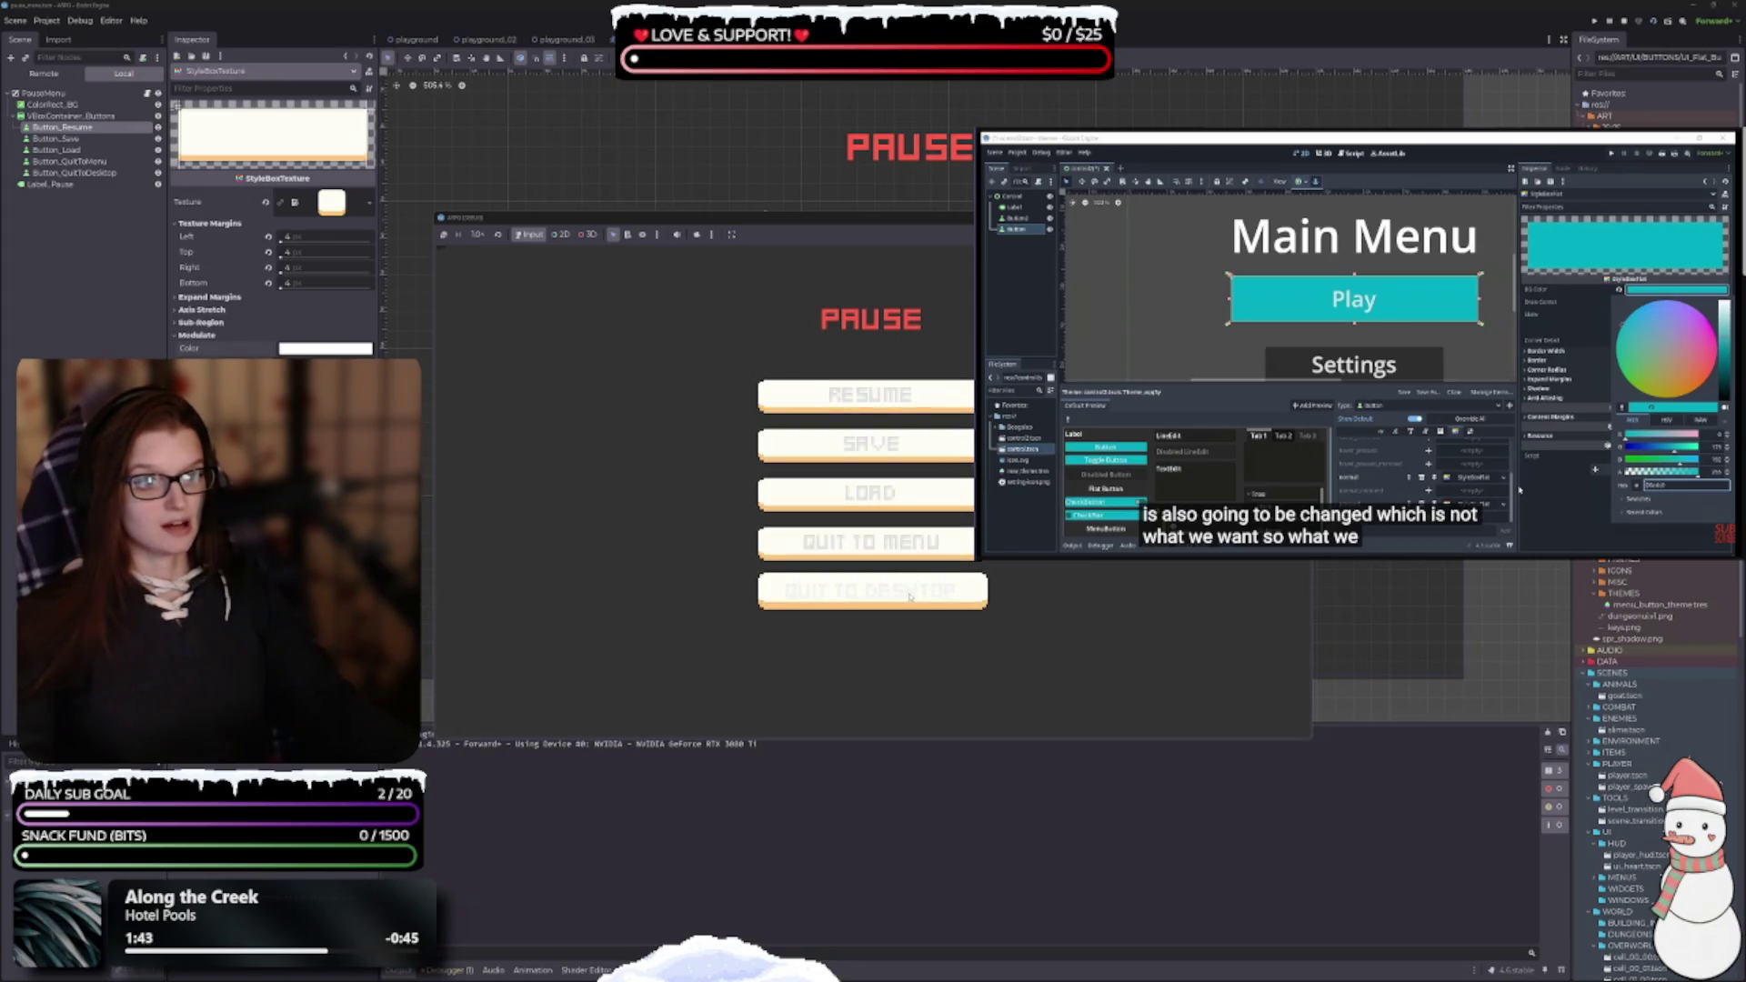
# - Press the Resume button repeatedly to check its pressed look, then stop the game
pyautogui.click(884, 391)
pyautogui.click(883, 391)
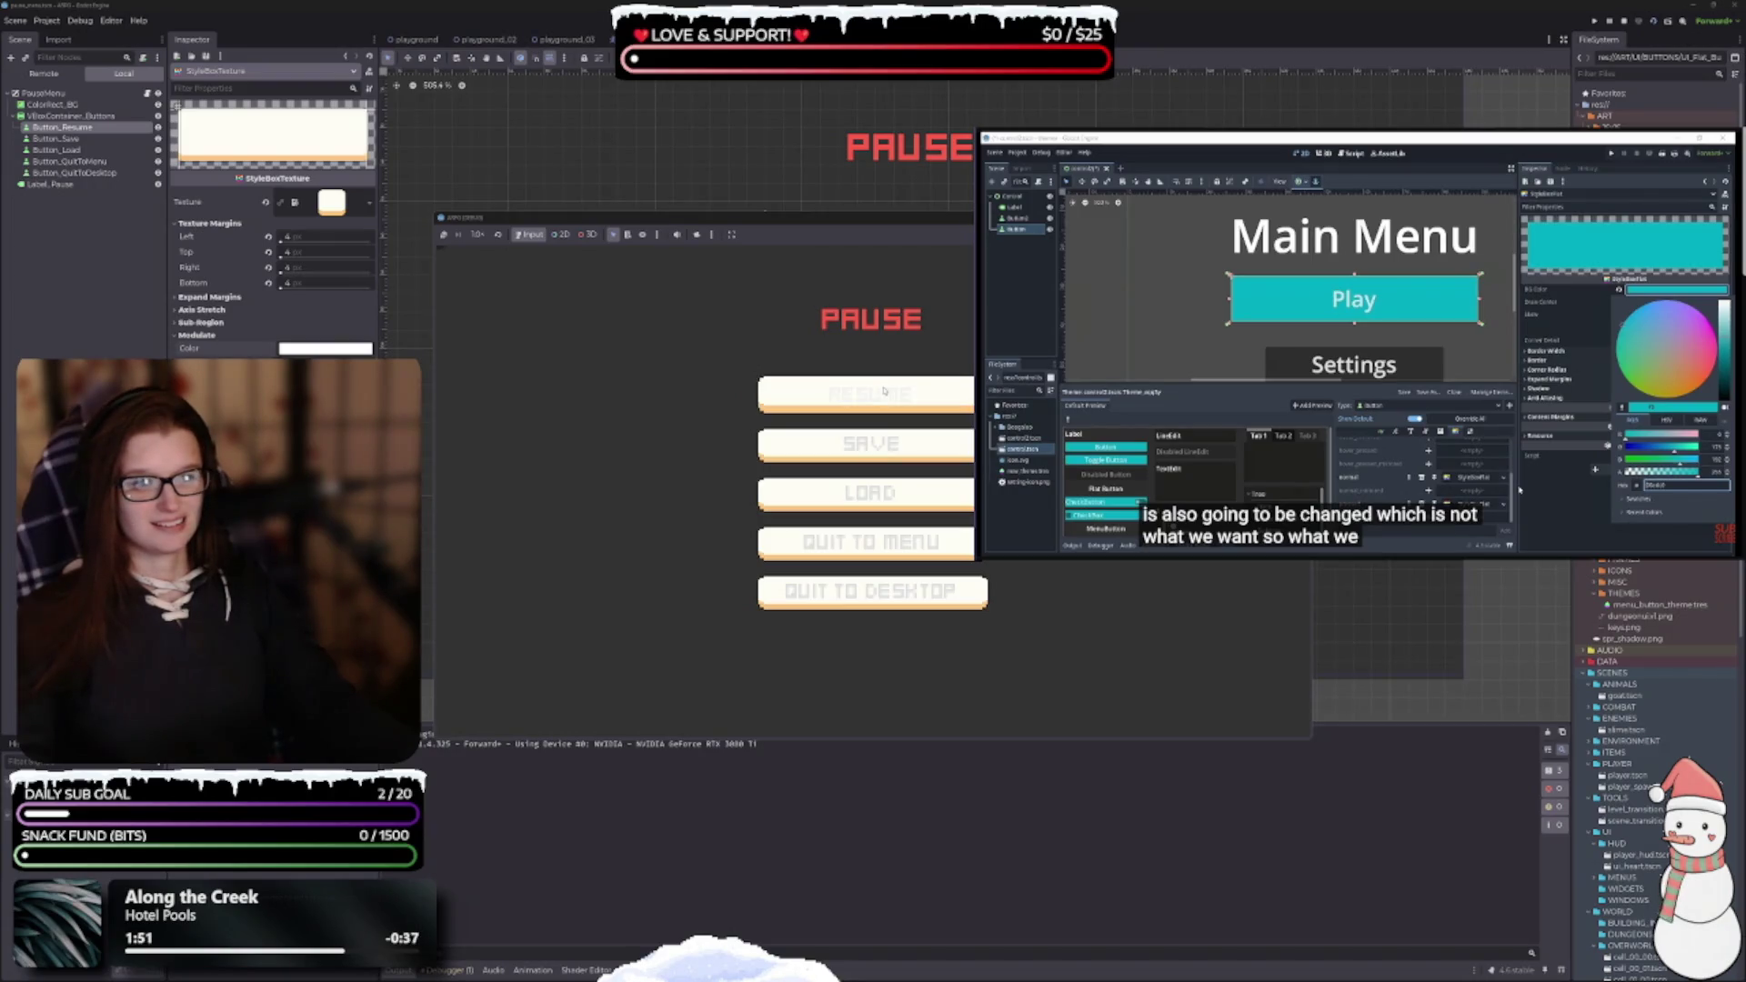
pyautogui.click(884, 391)
pyautogui.click(951, 405)
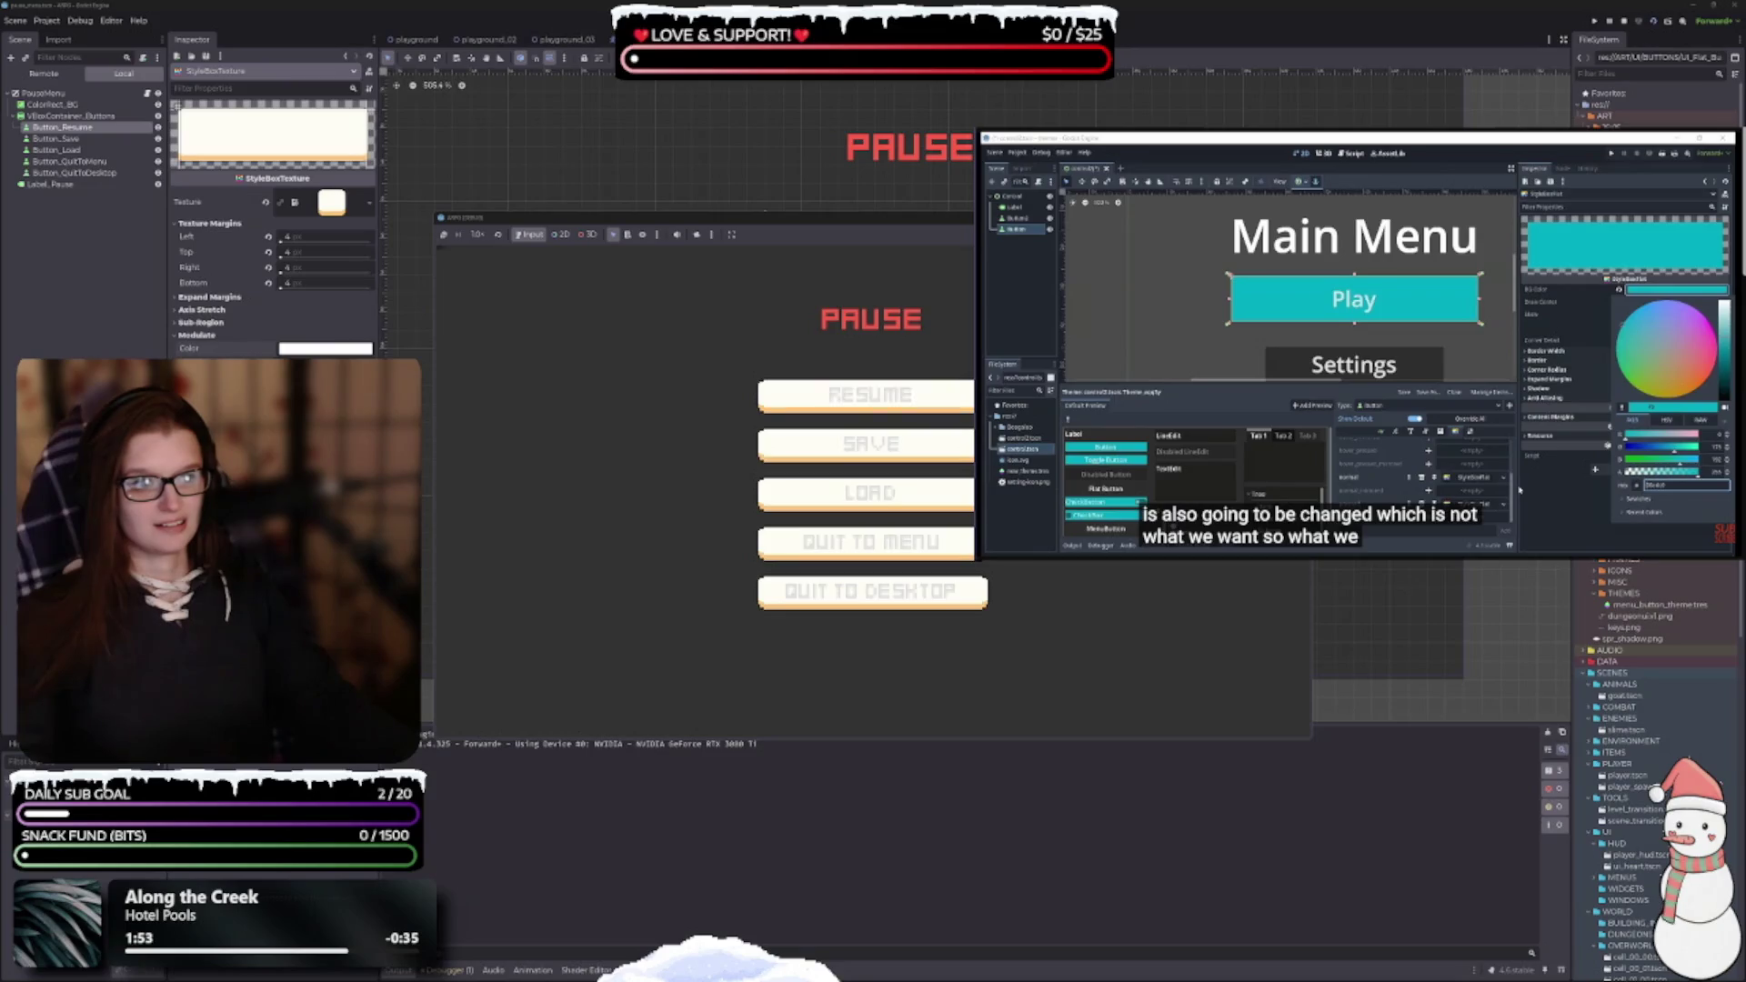
pyautogui.click(951, 400)
pyautogui.click(950, 398)
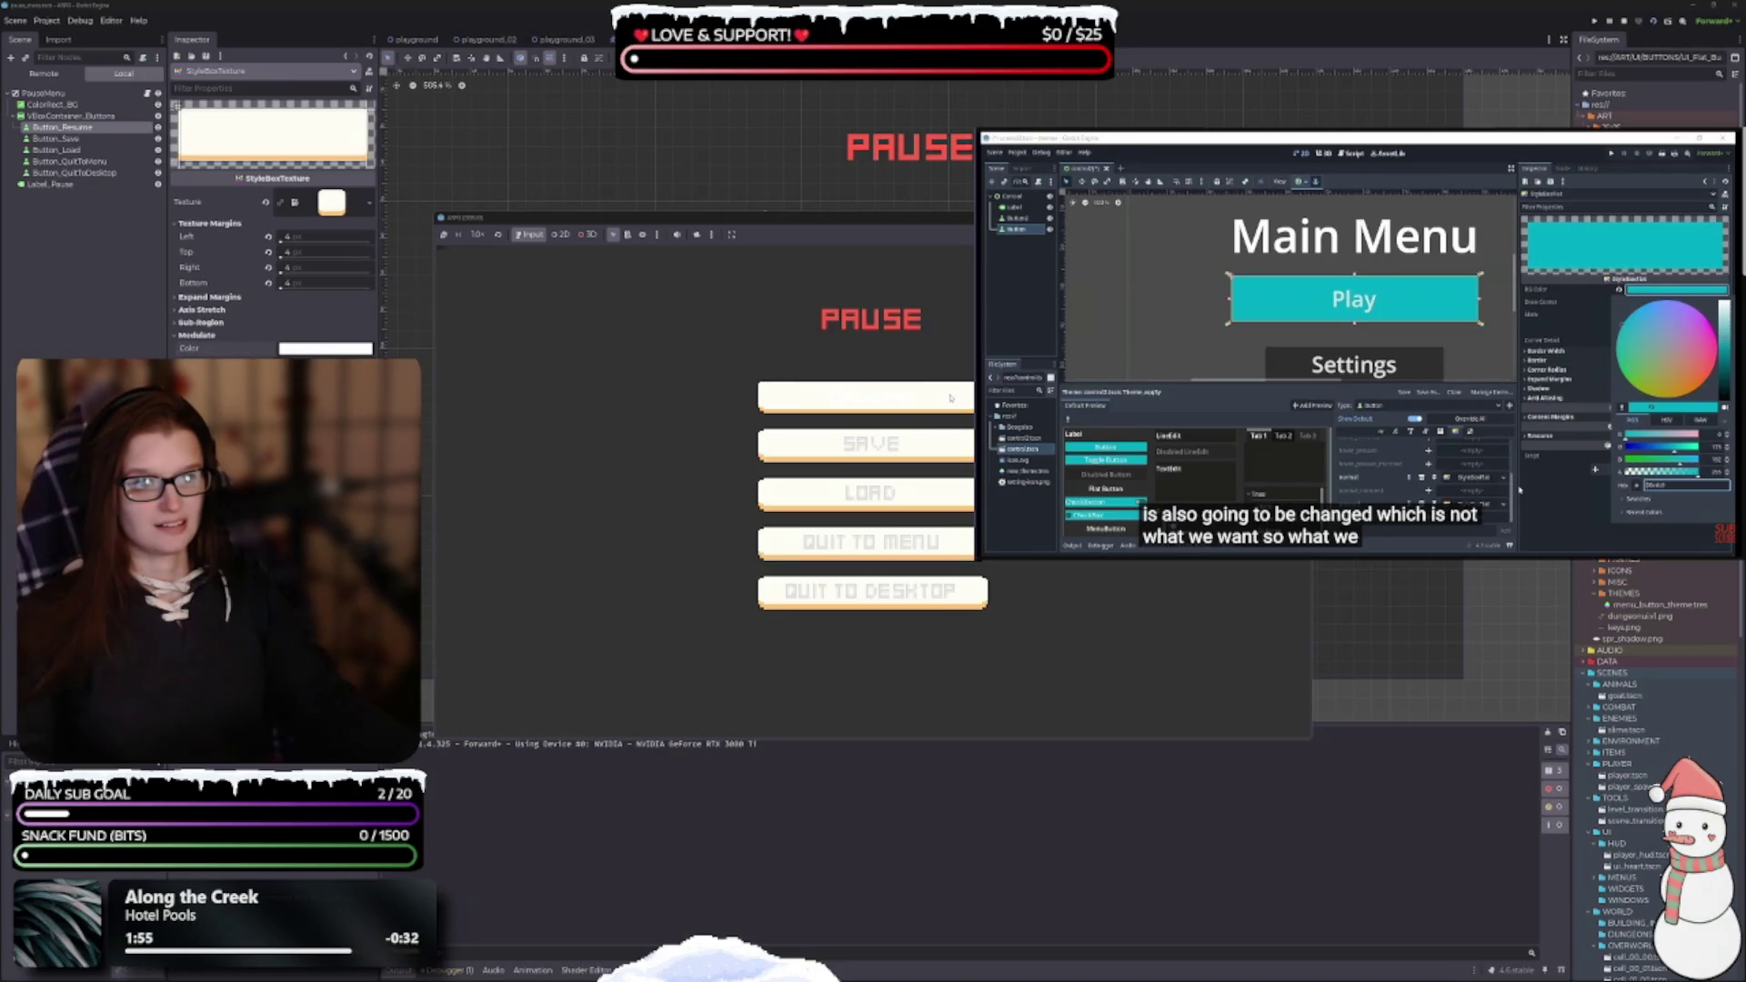
pyautogui.click(951, 397)
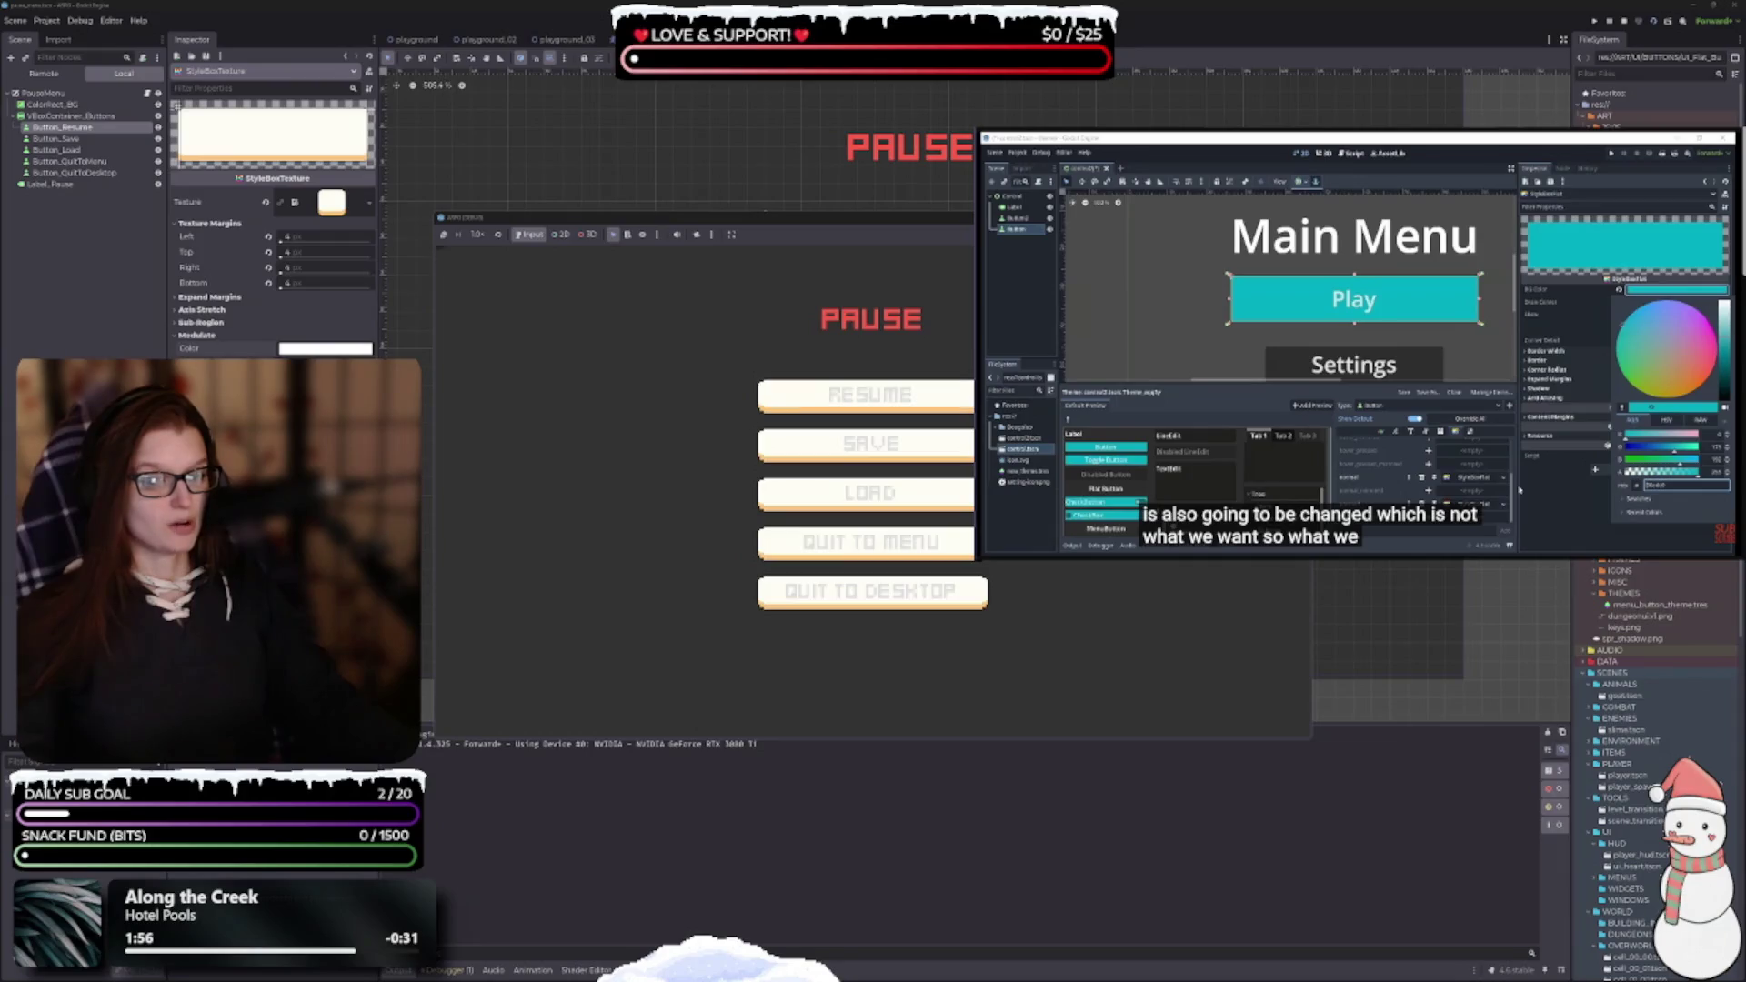
pyautogui.press('F8')
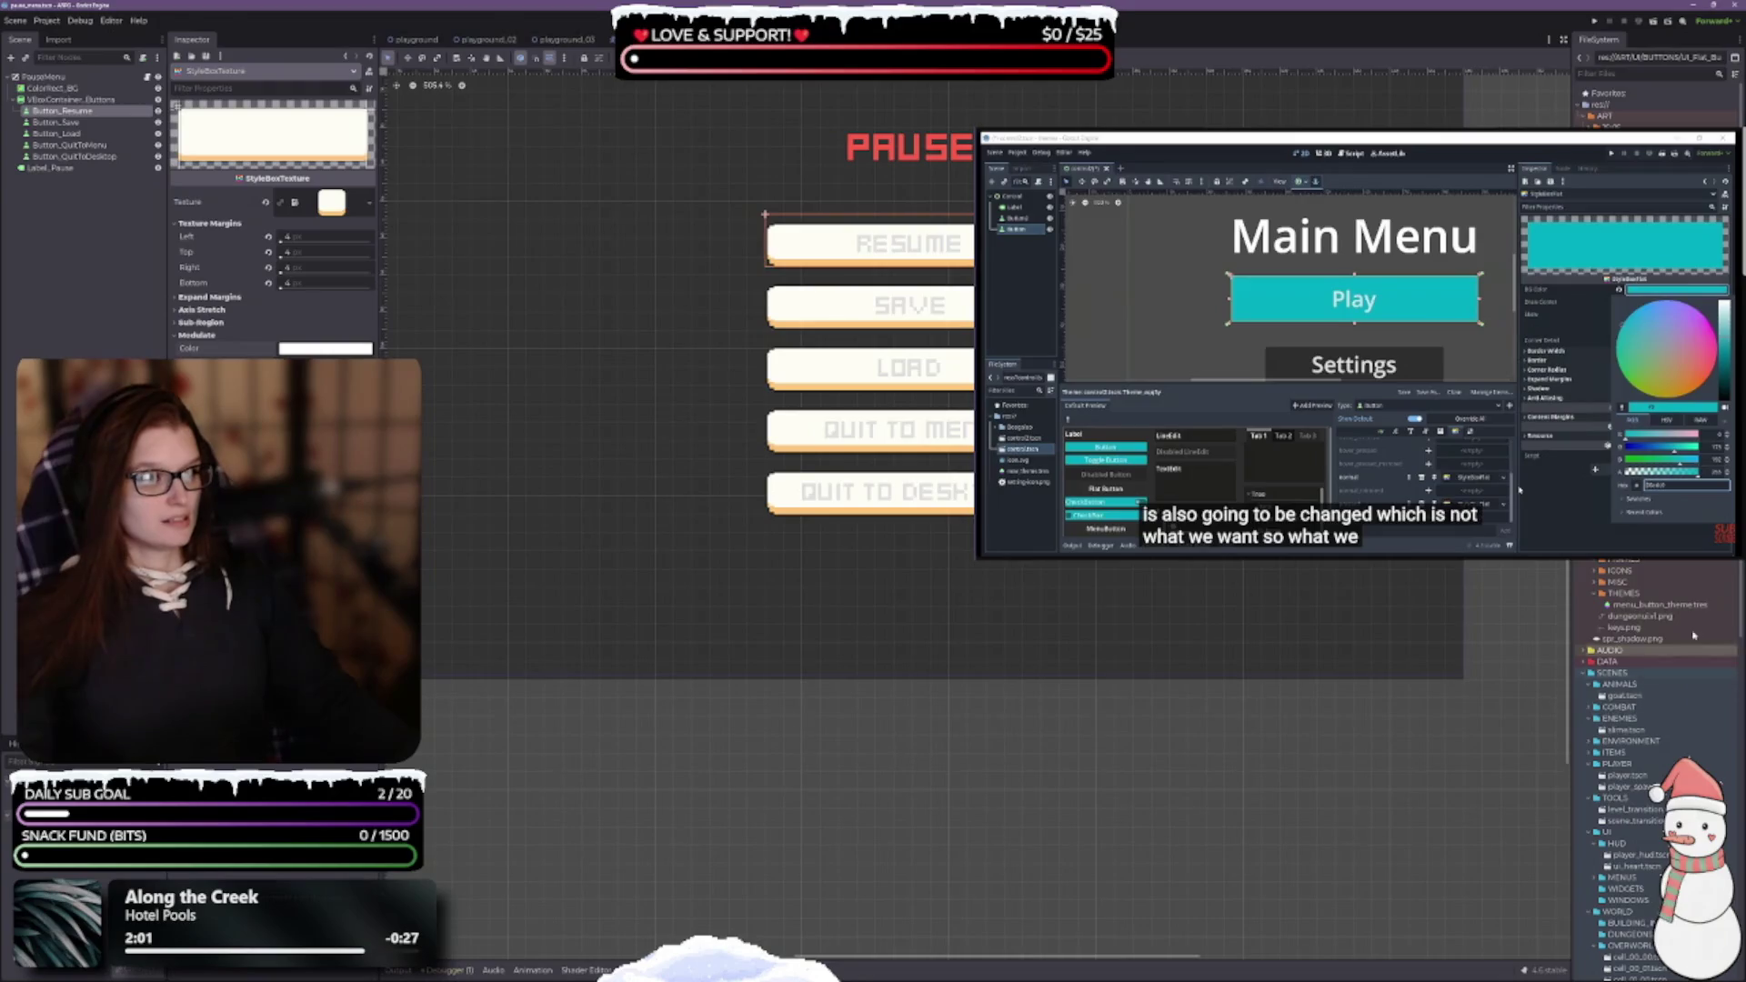
# - In menu_button_theme.tres, set the pressed StyleBoxTexture's top texture margin to 3
pyautogui.click(1627, 605)
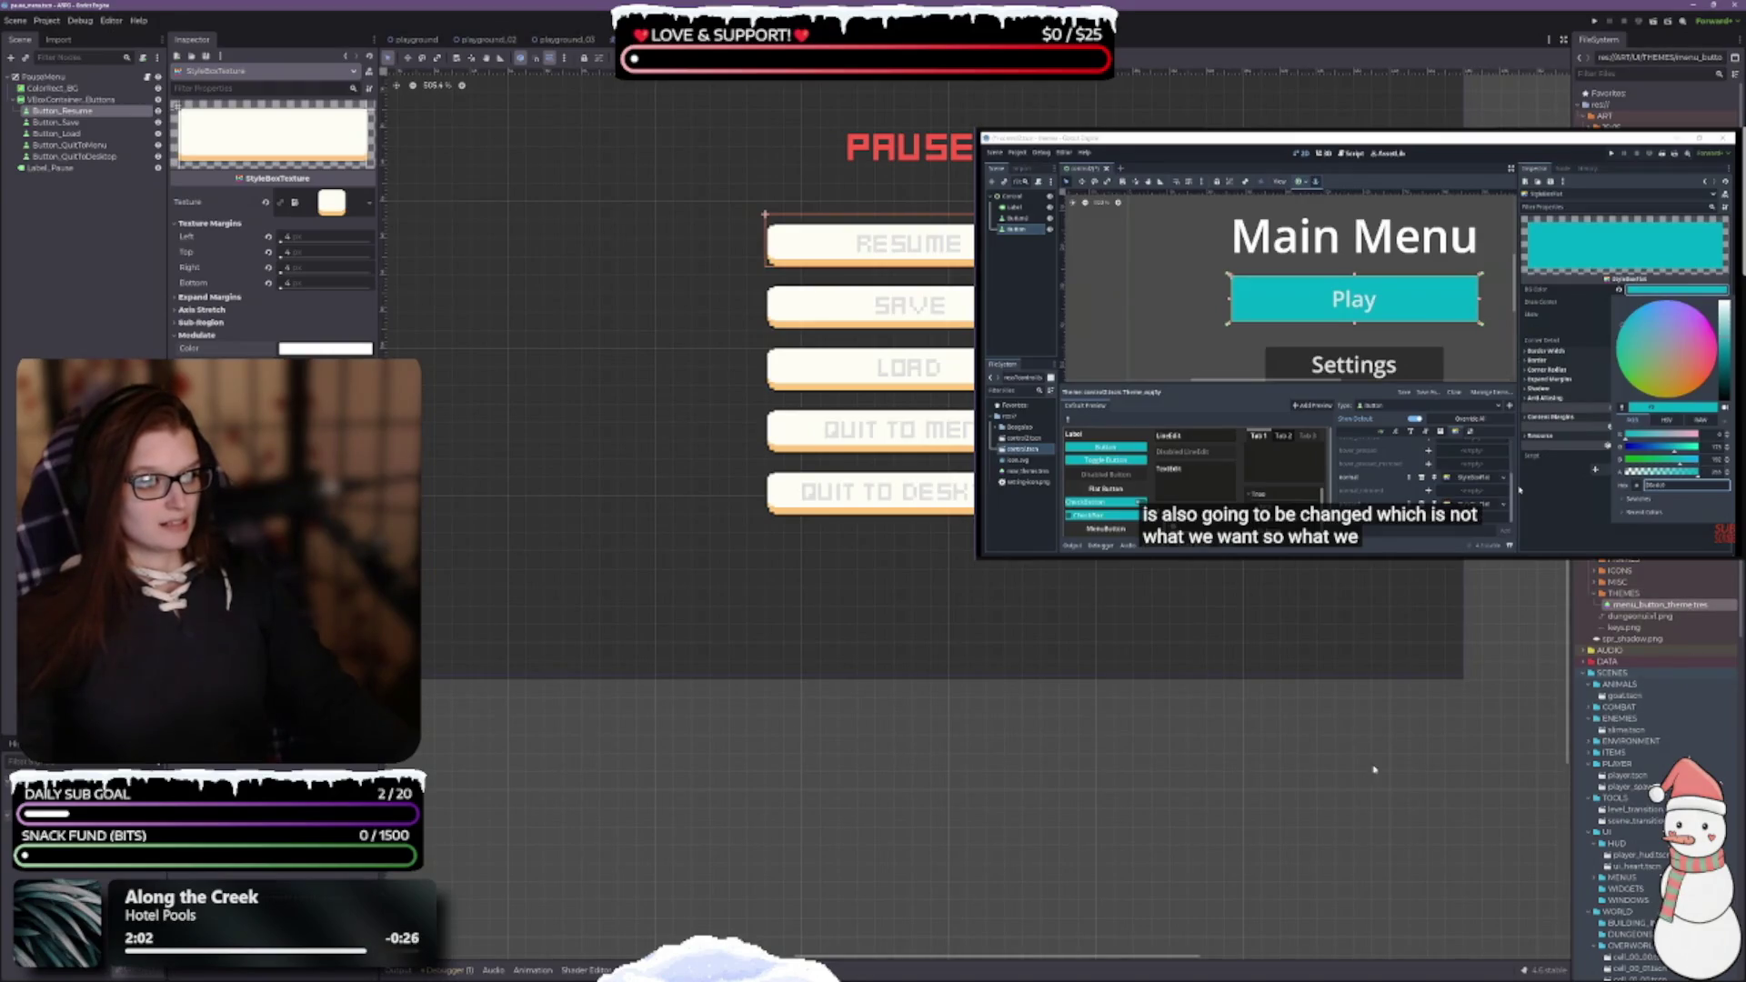
pyautogui.doubleClick(1624, 606)
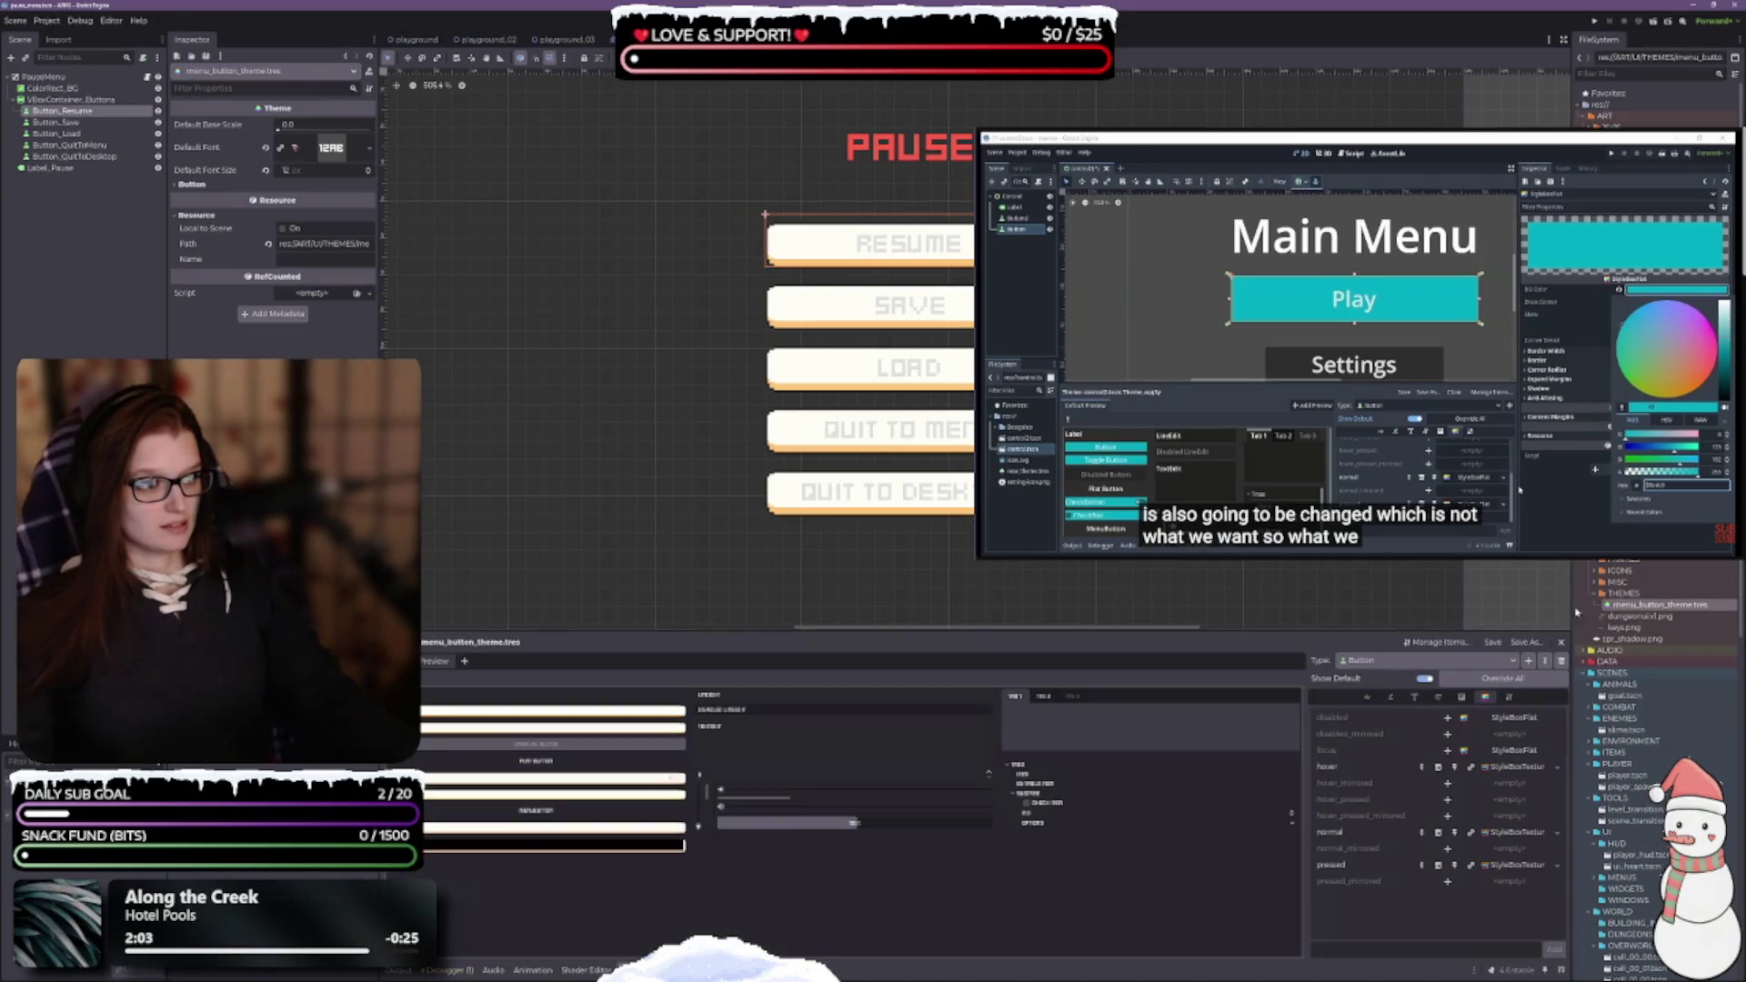
pyautogui.click(1527, 866)
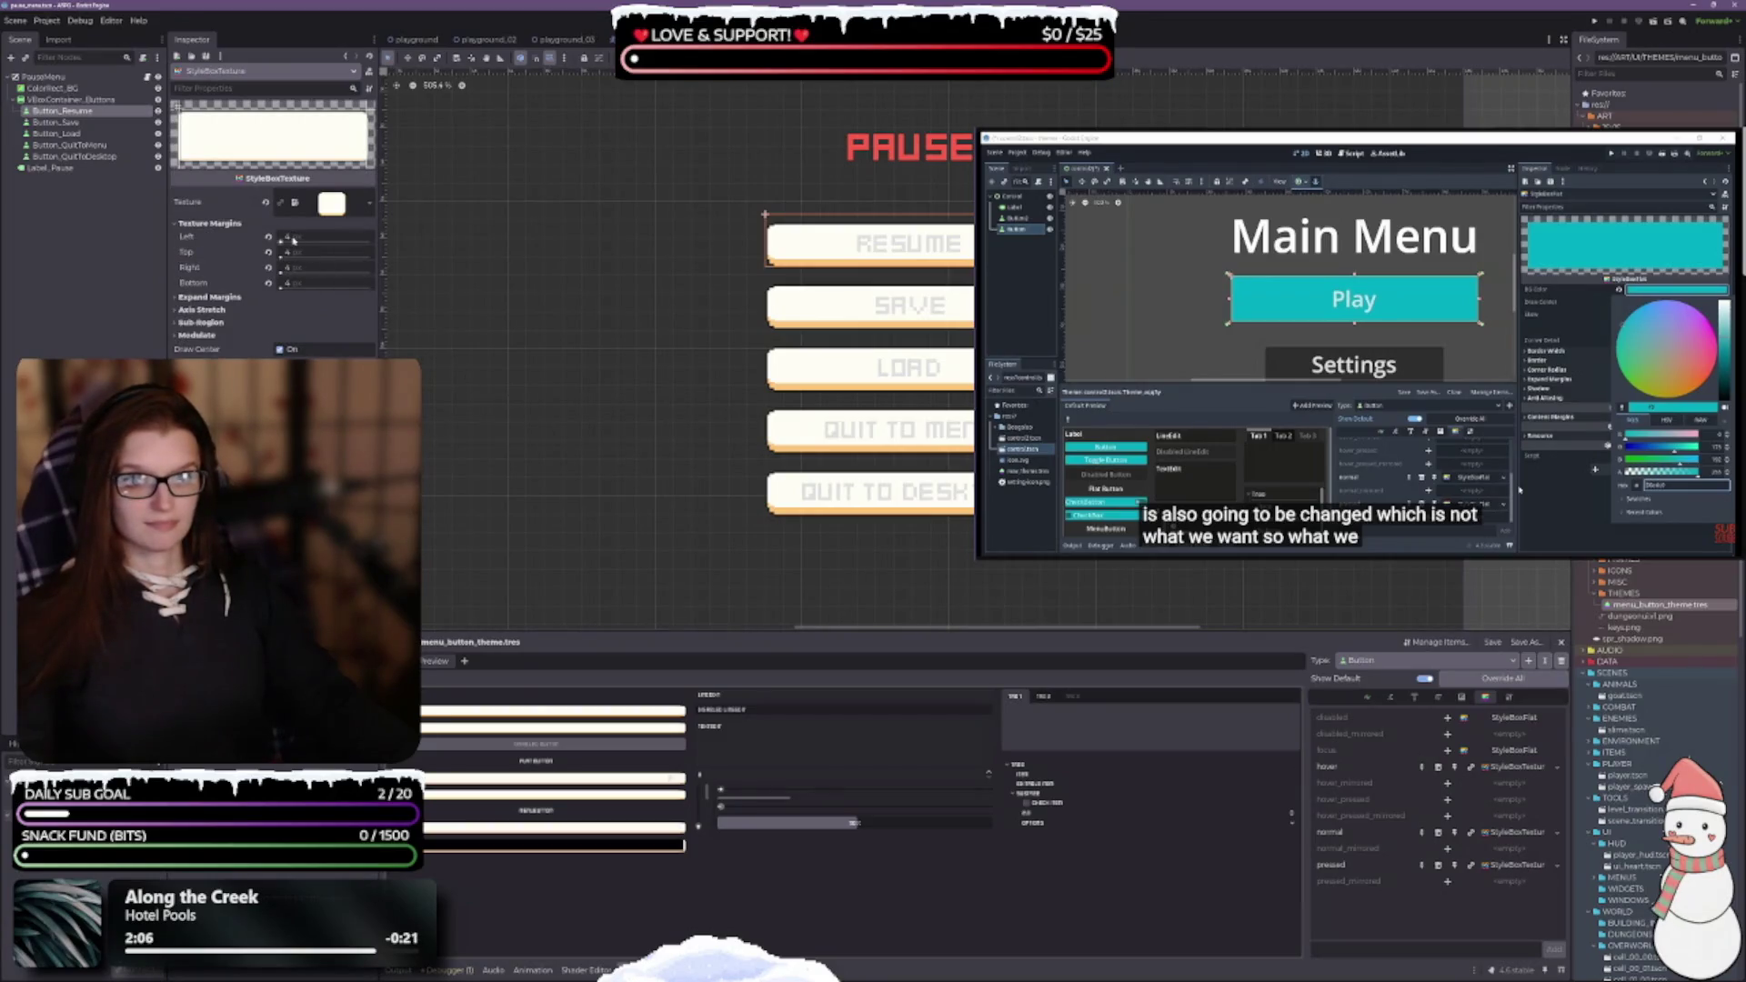
pyautogui.click(332, 250)
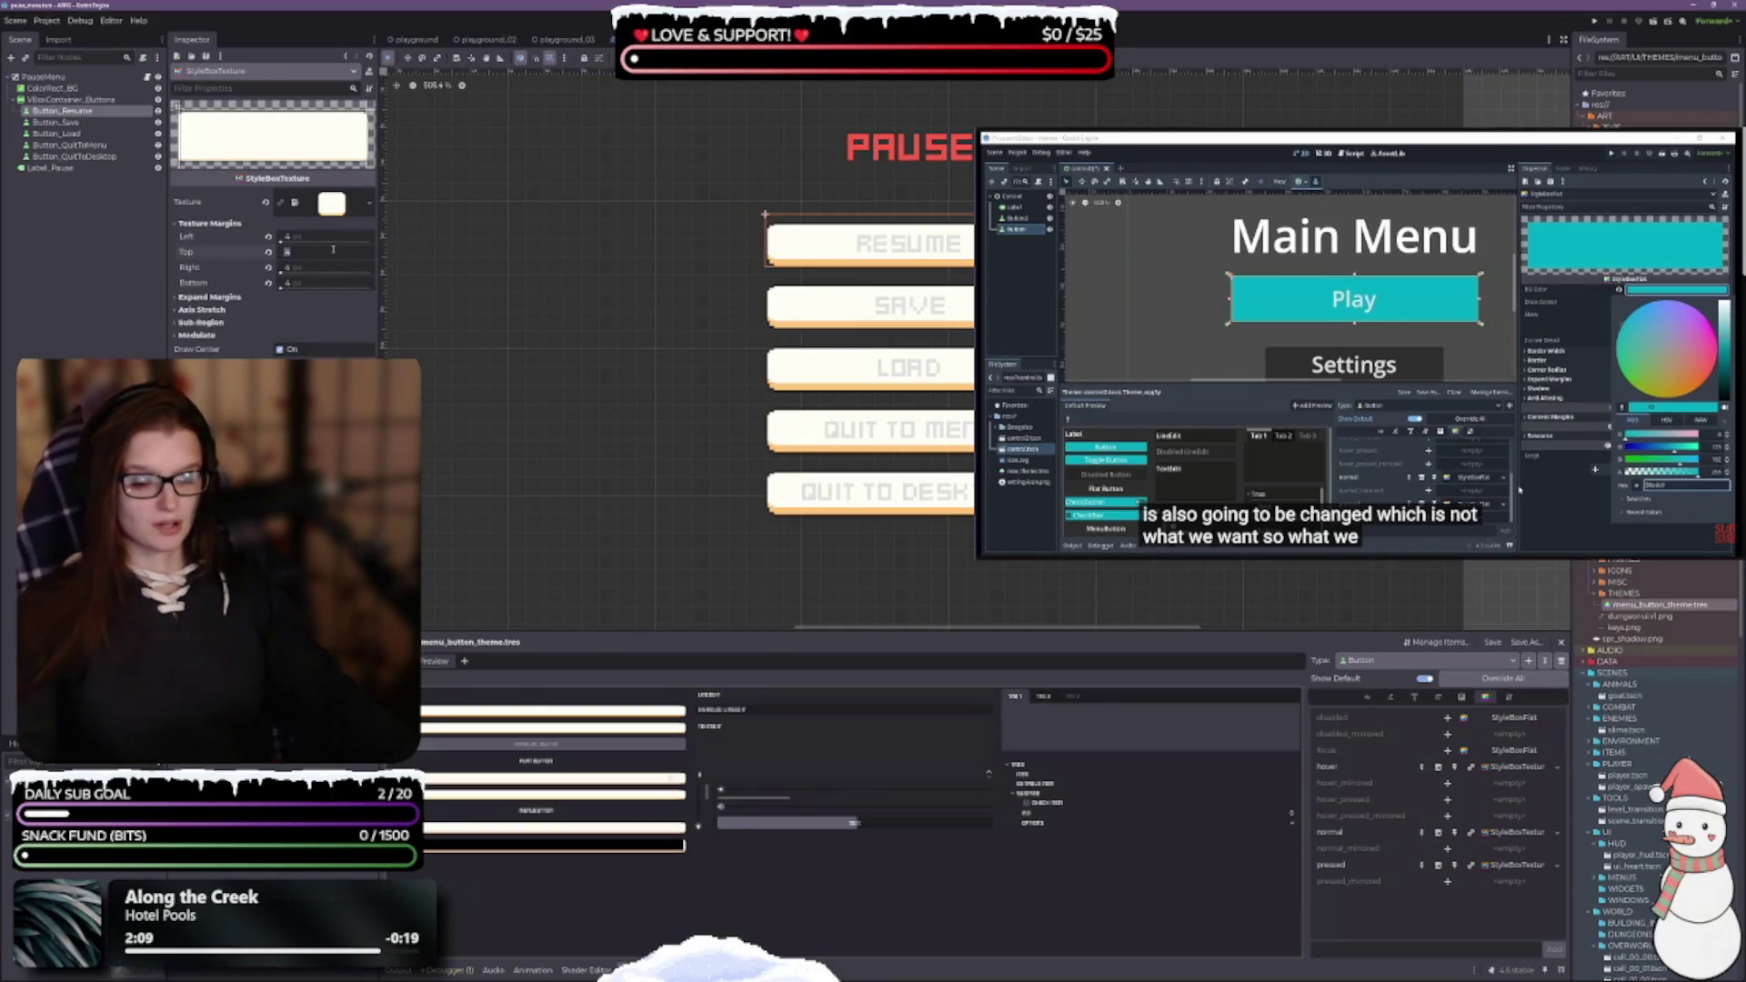
pyautogui.press('Tab')
pyautogui.press('Tab')
pyautogui.write('3')
pyautogui.press('Return')
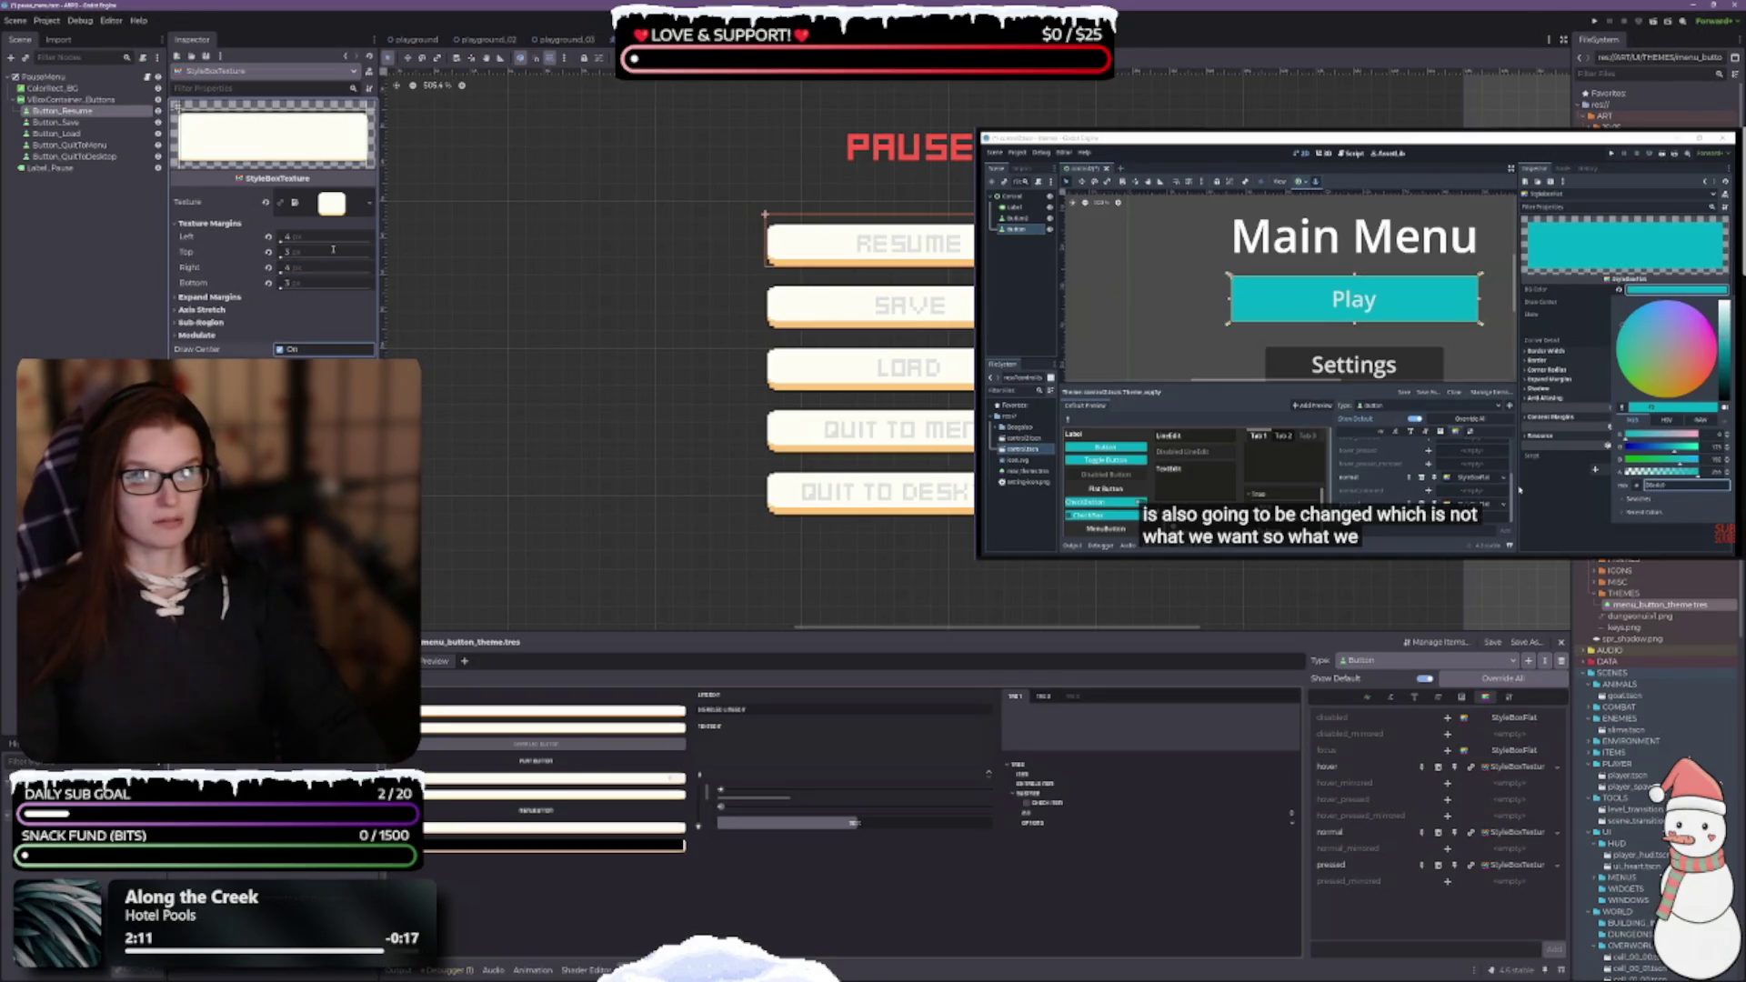
# - Set the pressed stylebox's bottom margin to 4, save the scene, and run it
pyautogui.click(335, 283)
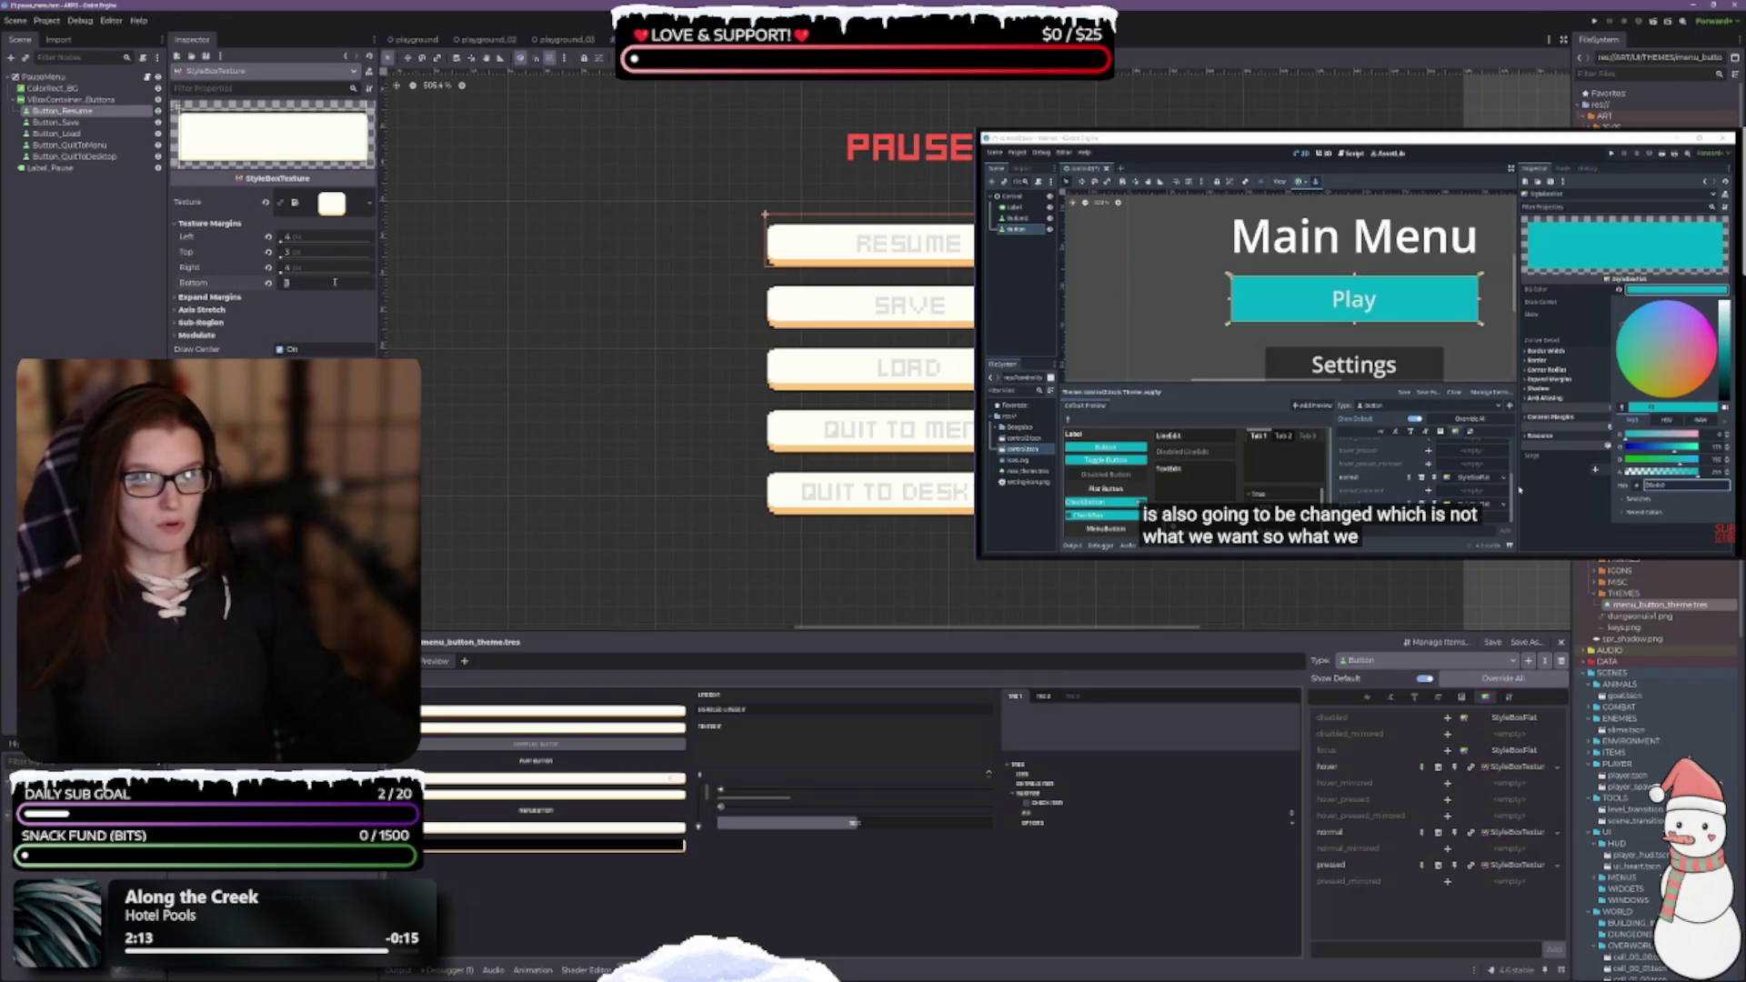
pyautogui.write('4')
pyautogui.press('Return')
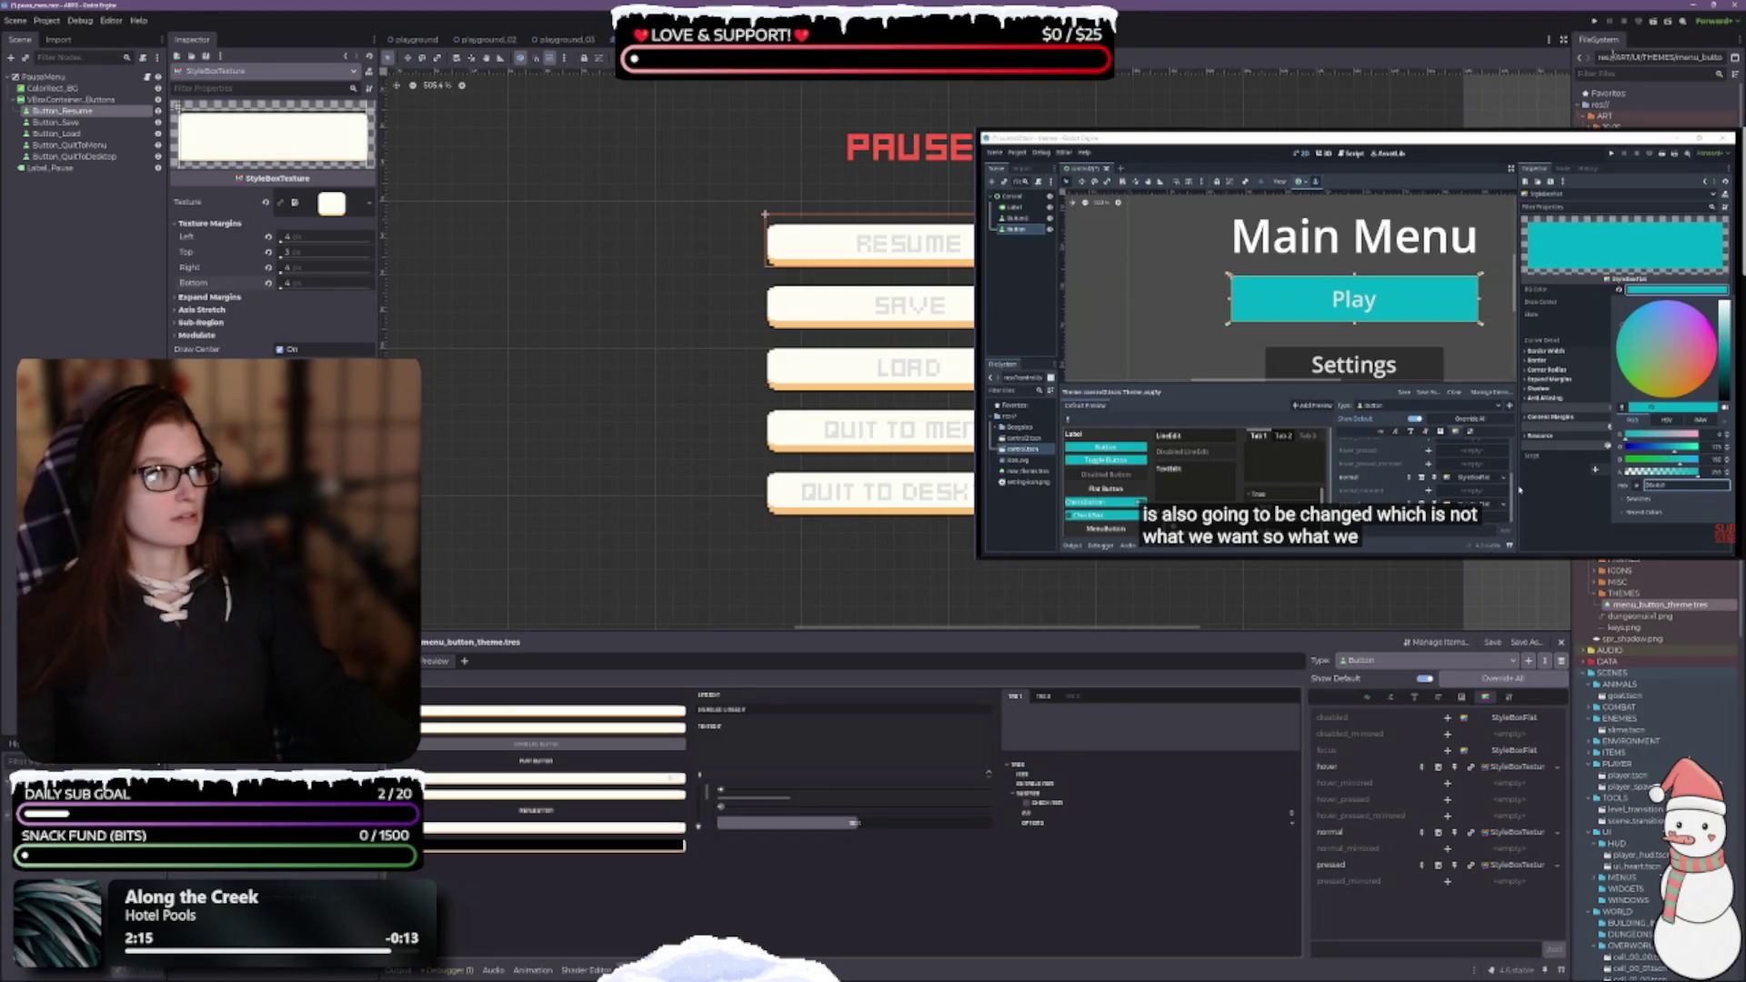
pyautogui.hotkey('ctrl', 's')
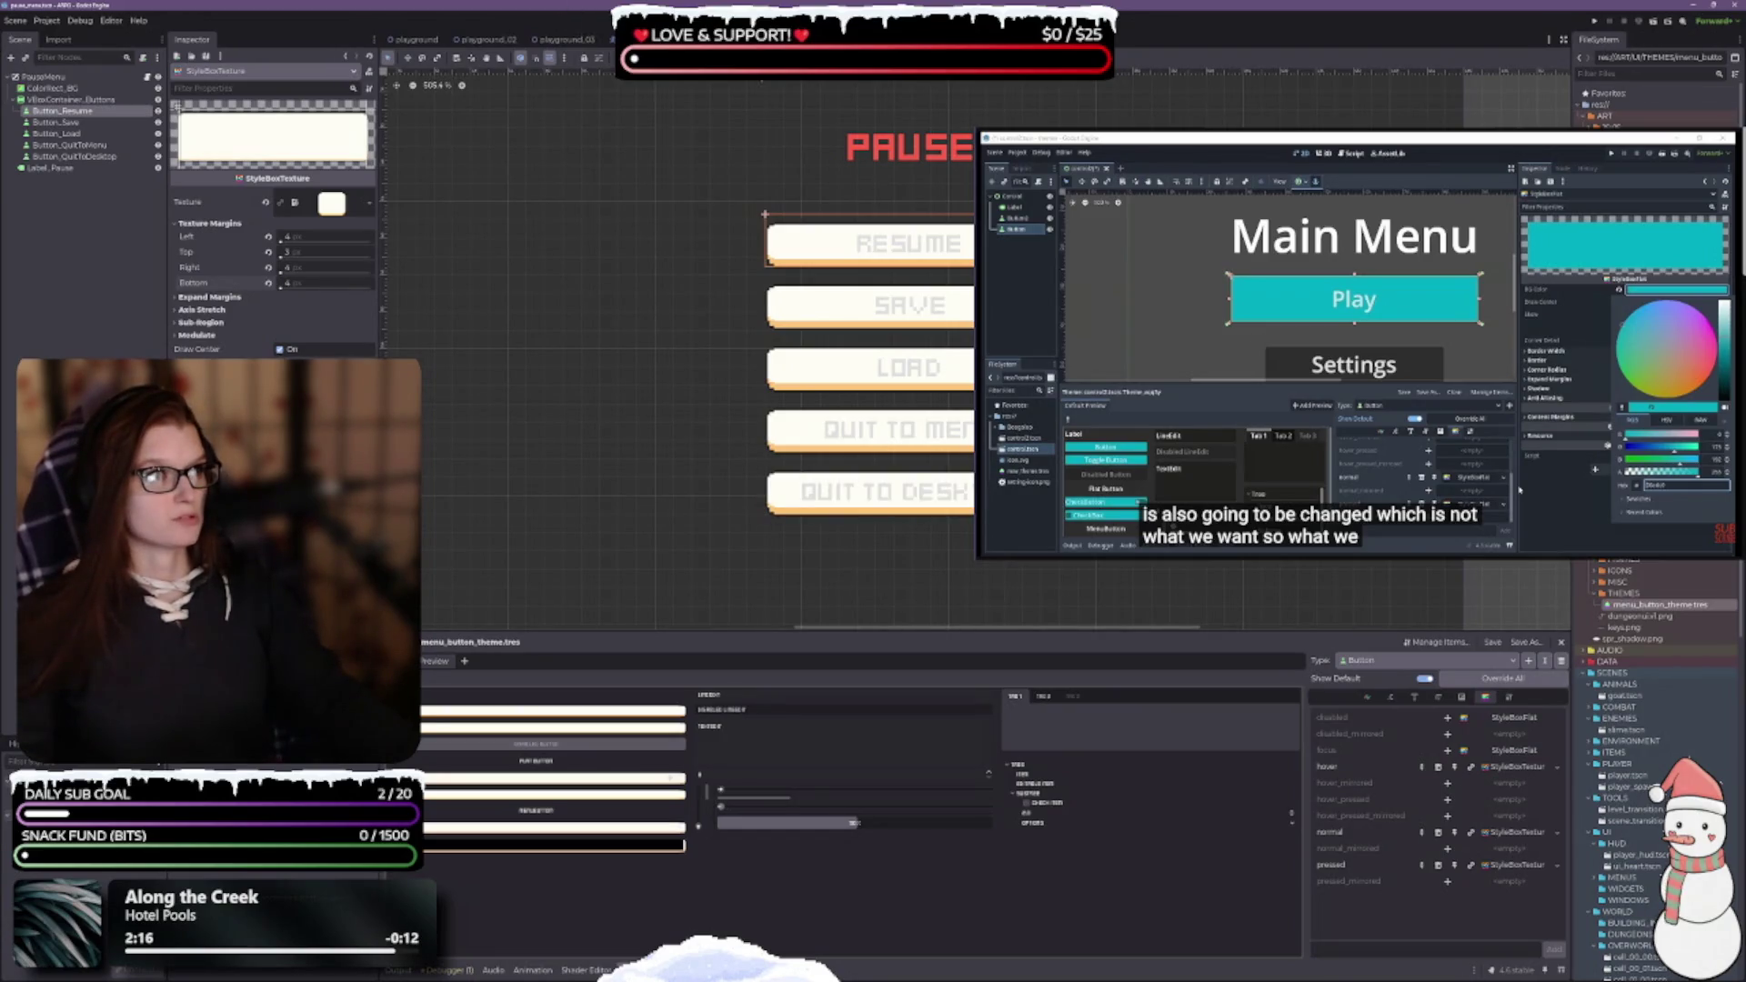
pyautogui.click(1650, 21)
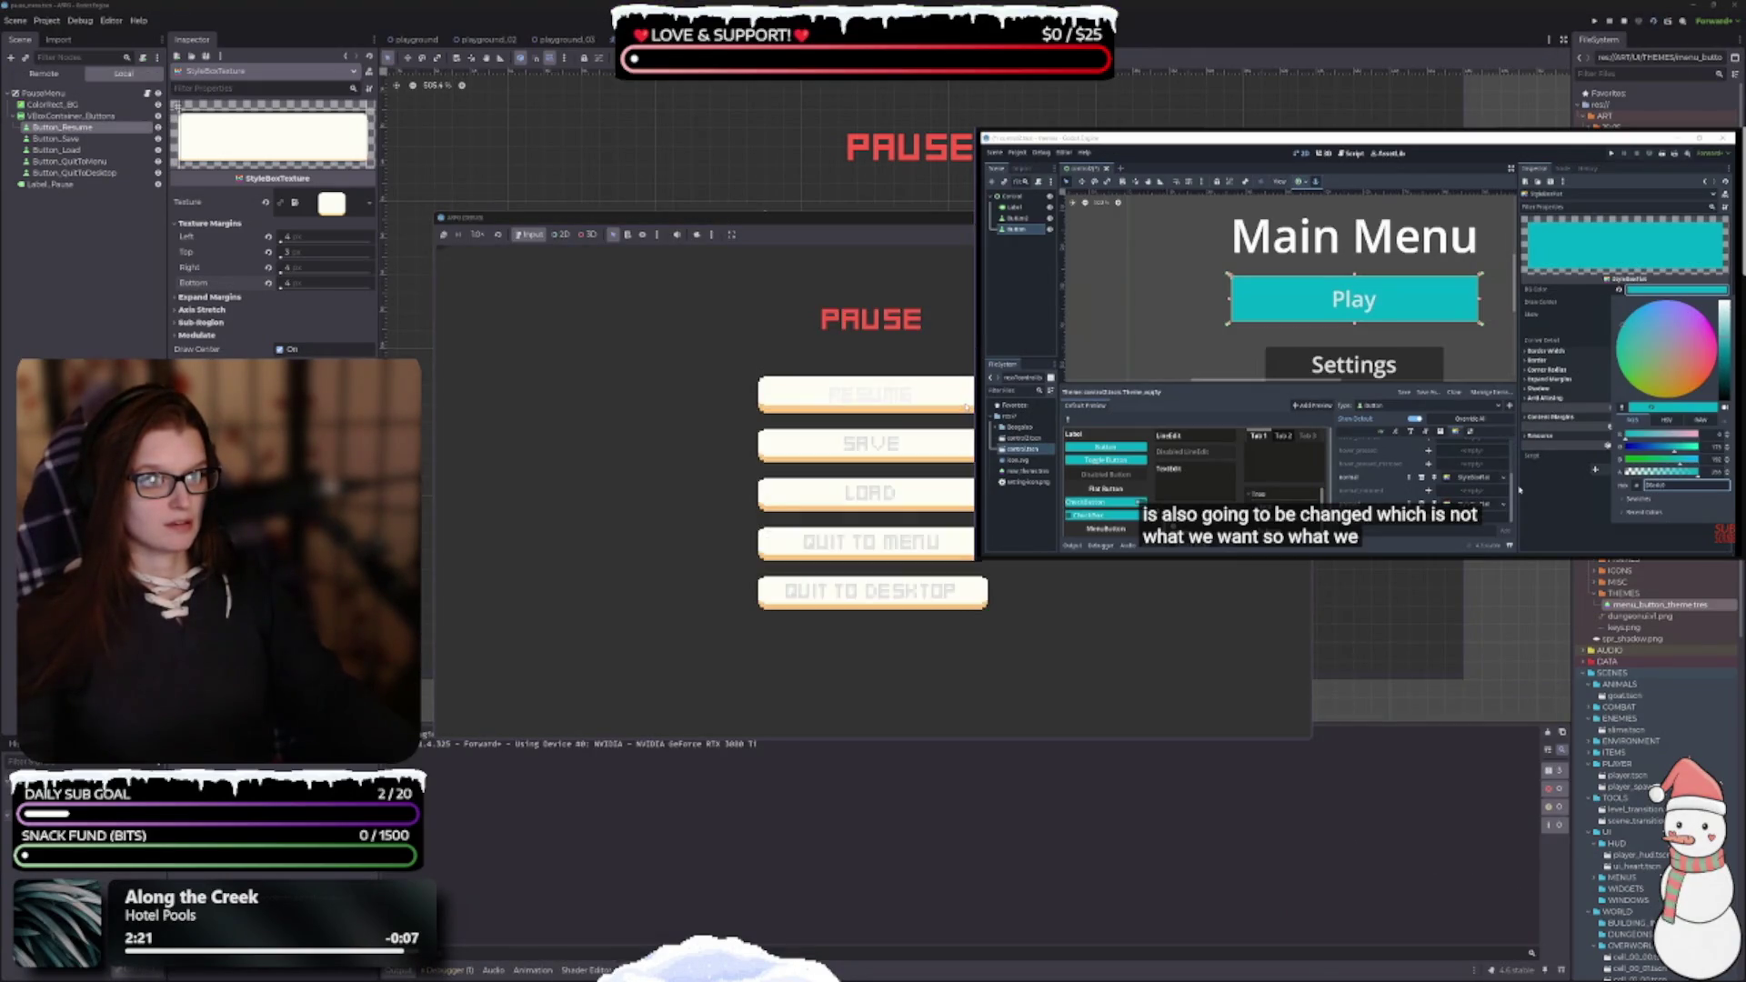
# - Press the Resume button several times to test it, then stop the game
pyautogui.click(966, 406)
pyautogui.click(964, 405)
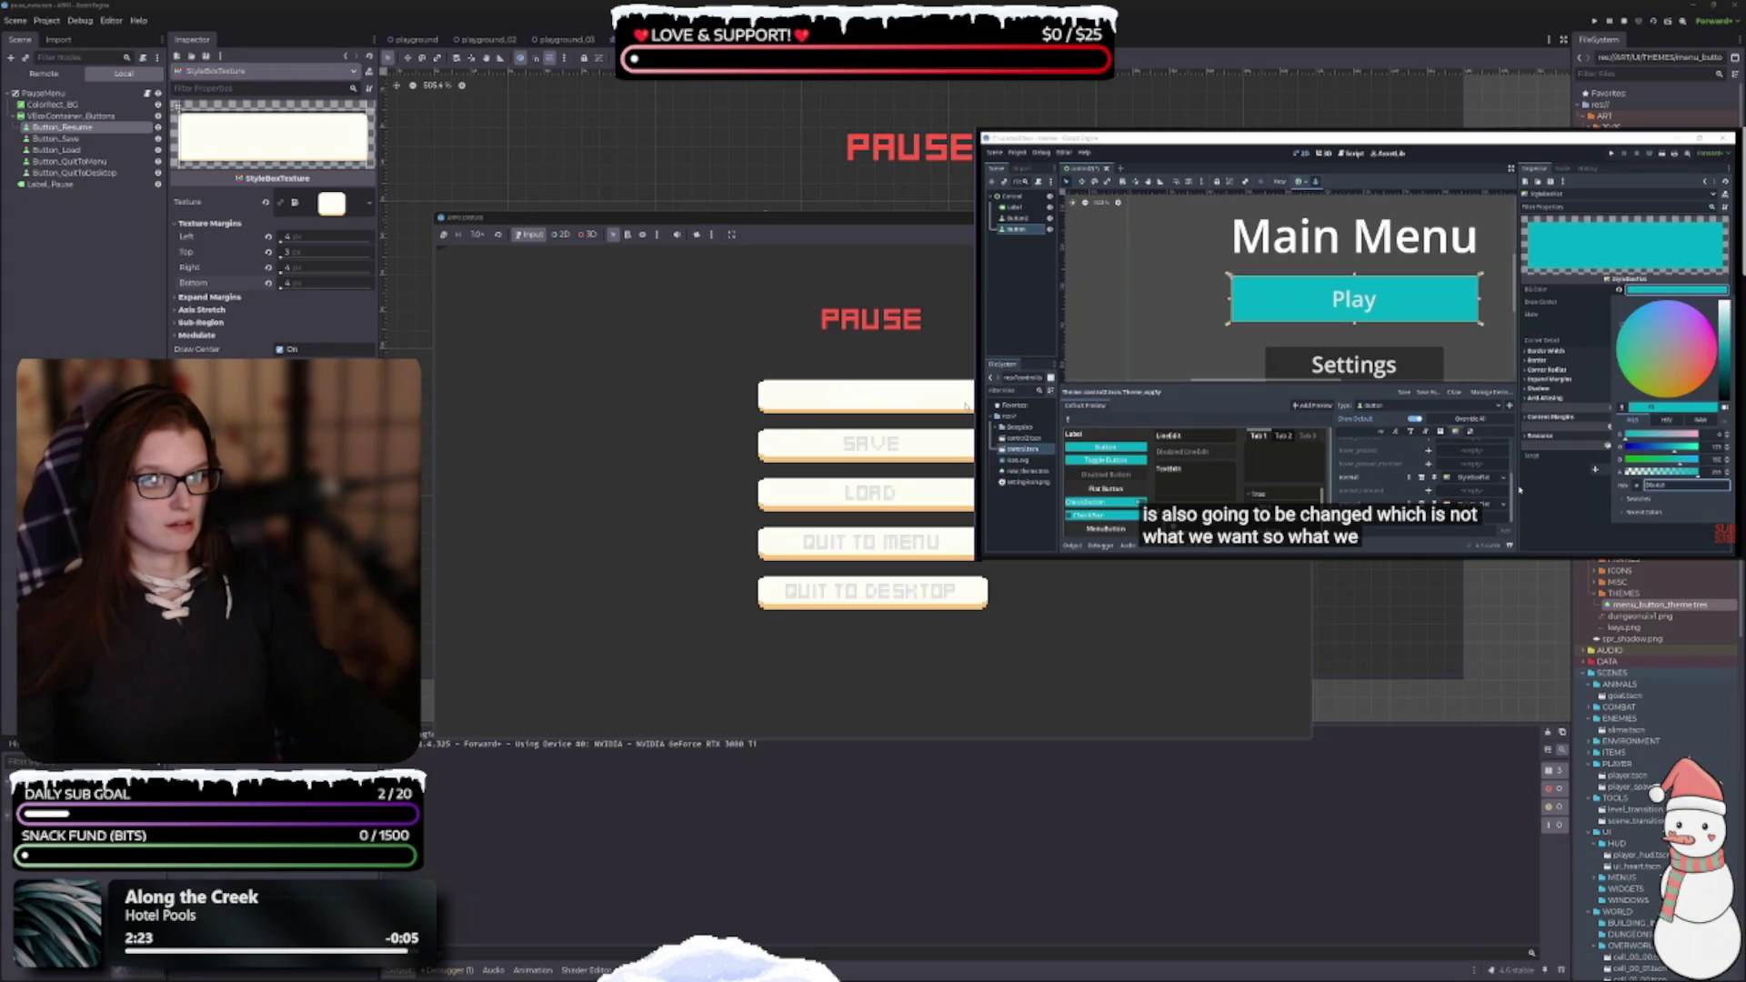
pyautogui.click(964, 405)
pyautogui.click(966, 405)
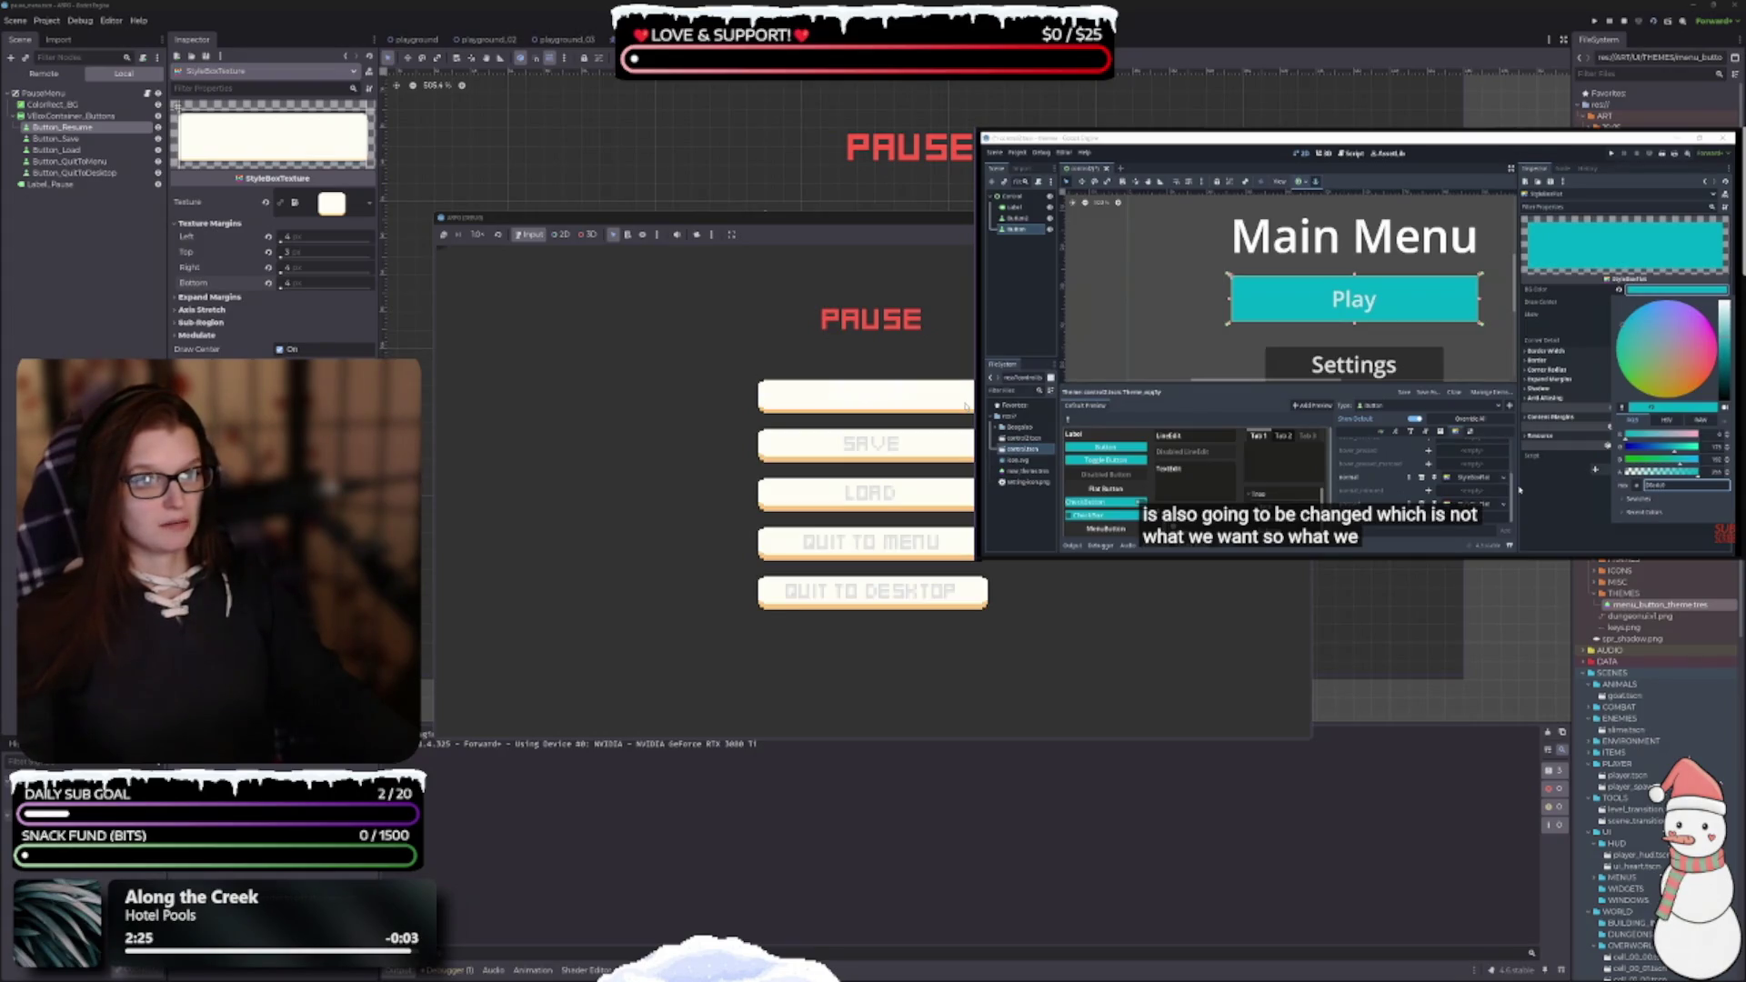
pyautogui.click(966, 405)
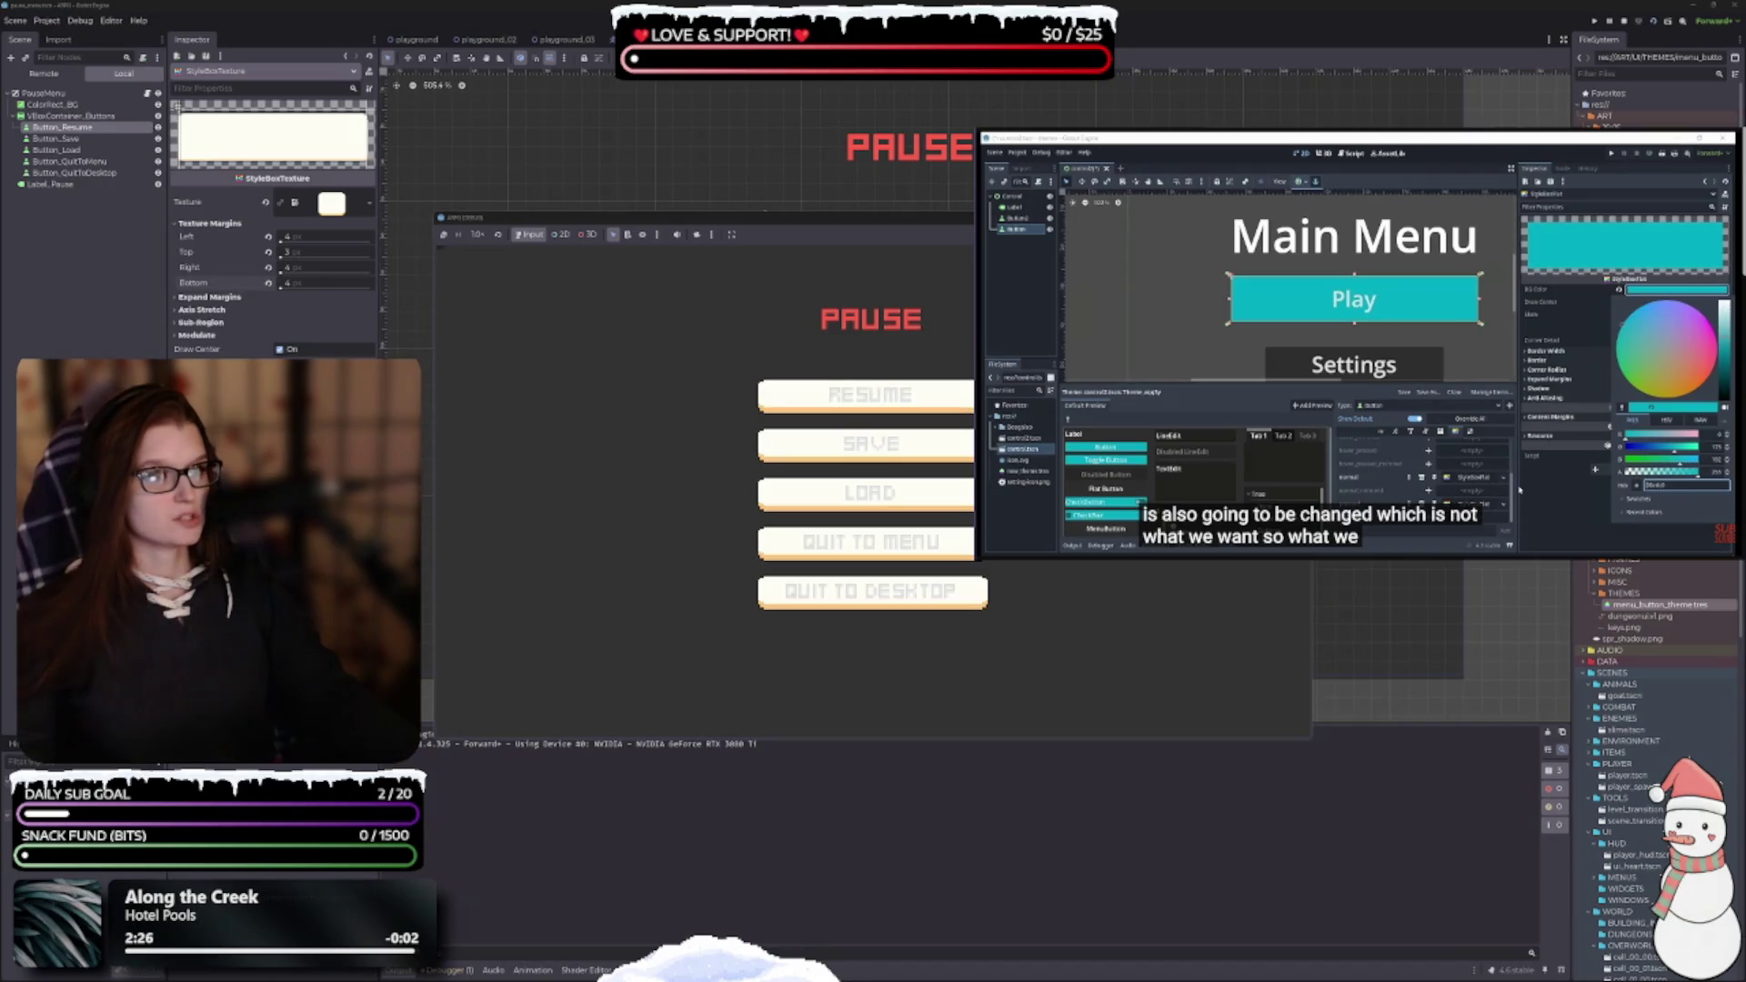
pyautogui.press('F8')
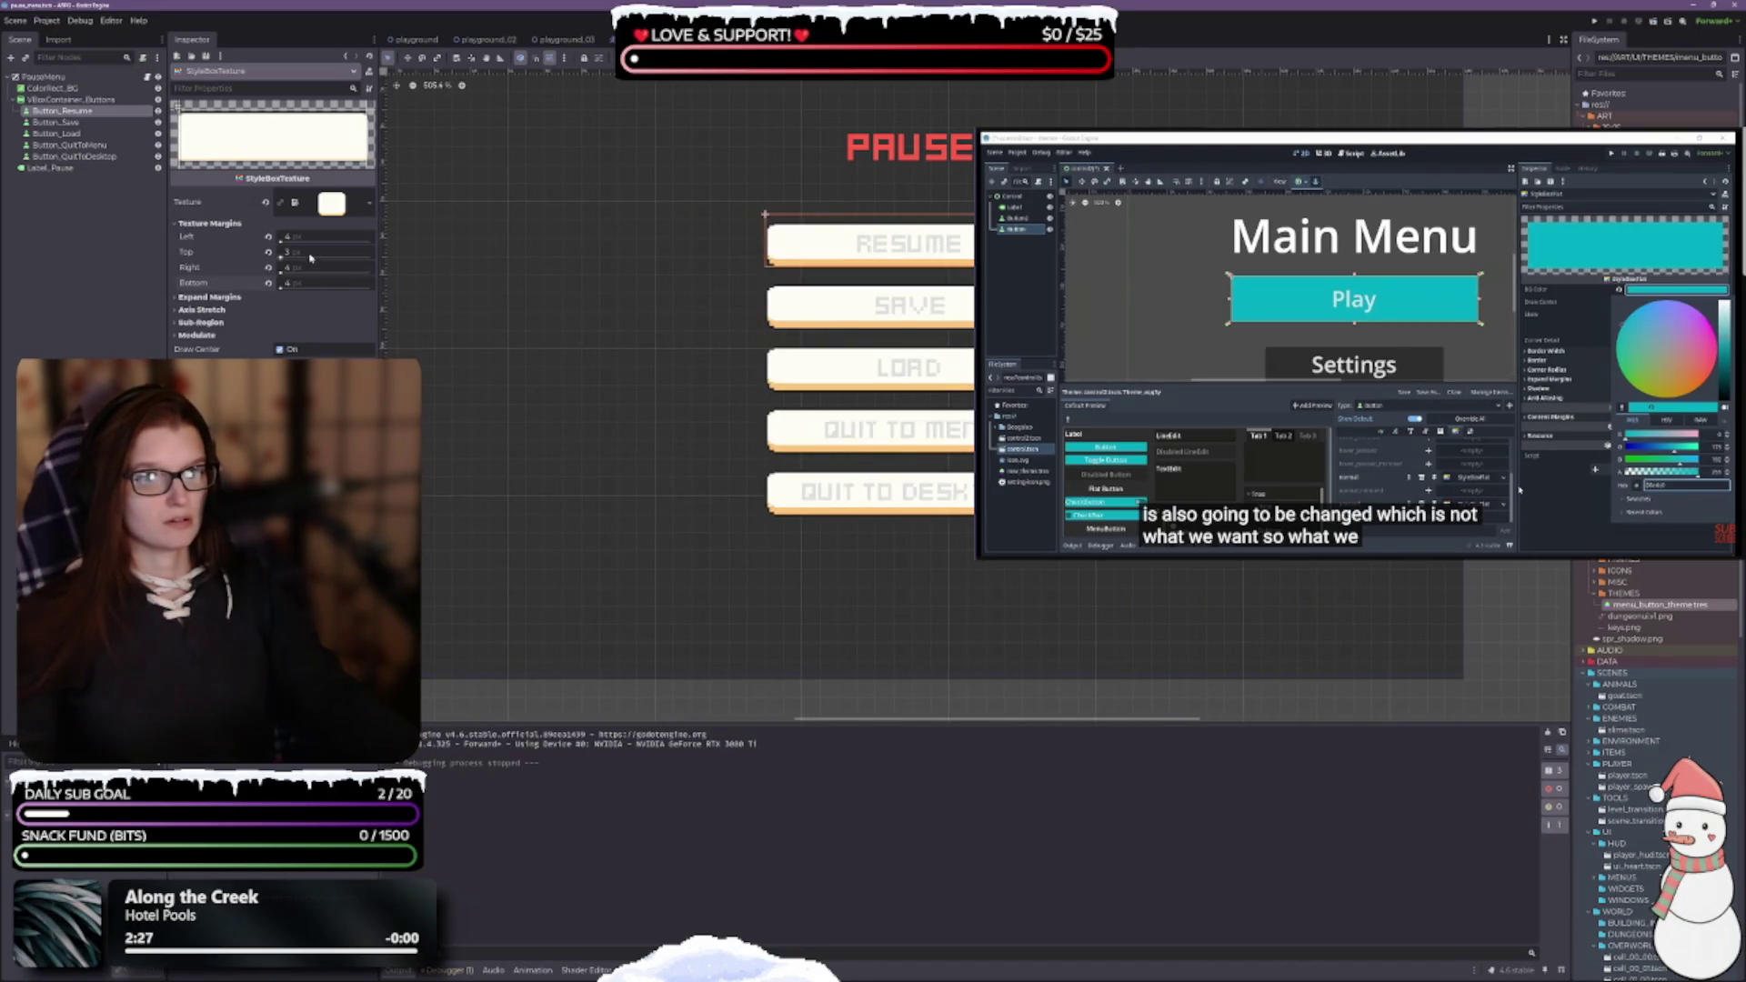
# - Undo the top margin back to 2 px, rerun the scene to check it, then stop
pyautogui.hotkey('ctrl', 'z')
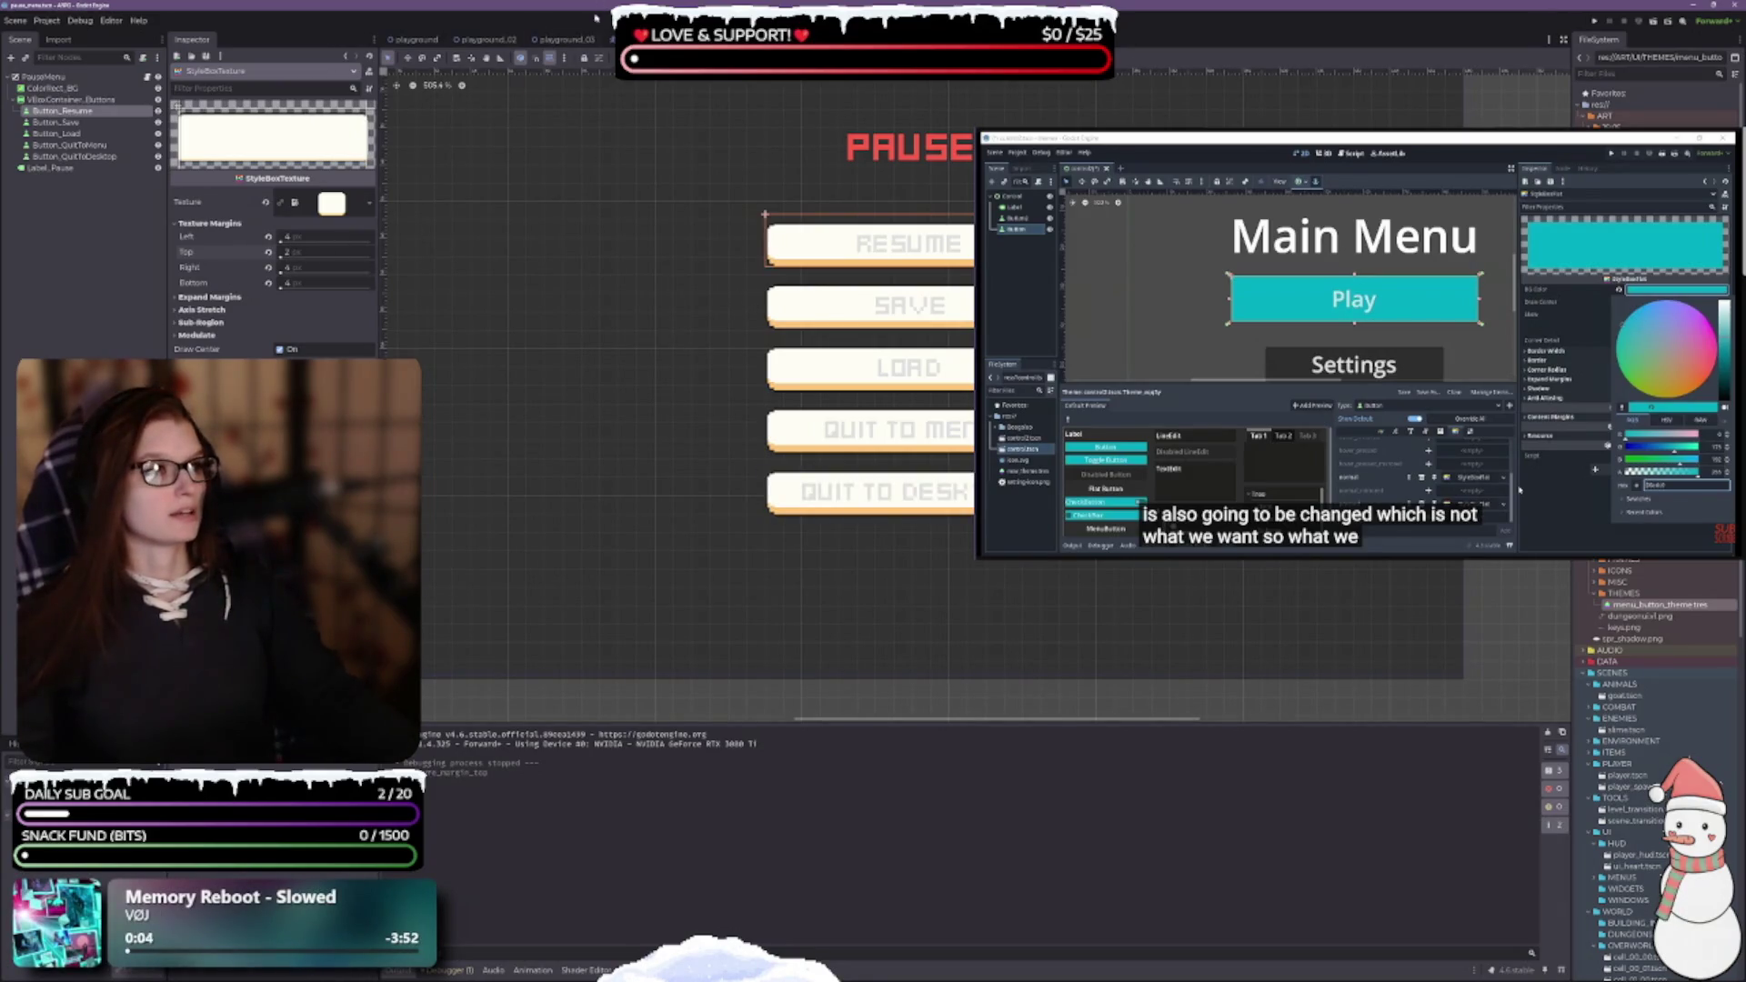
pyautogui.click(1647, 20)
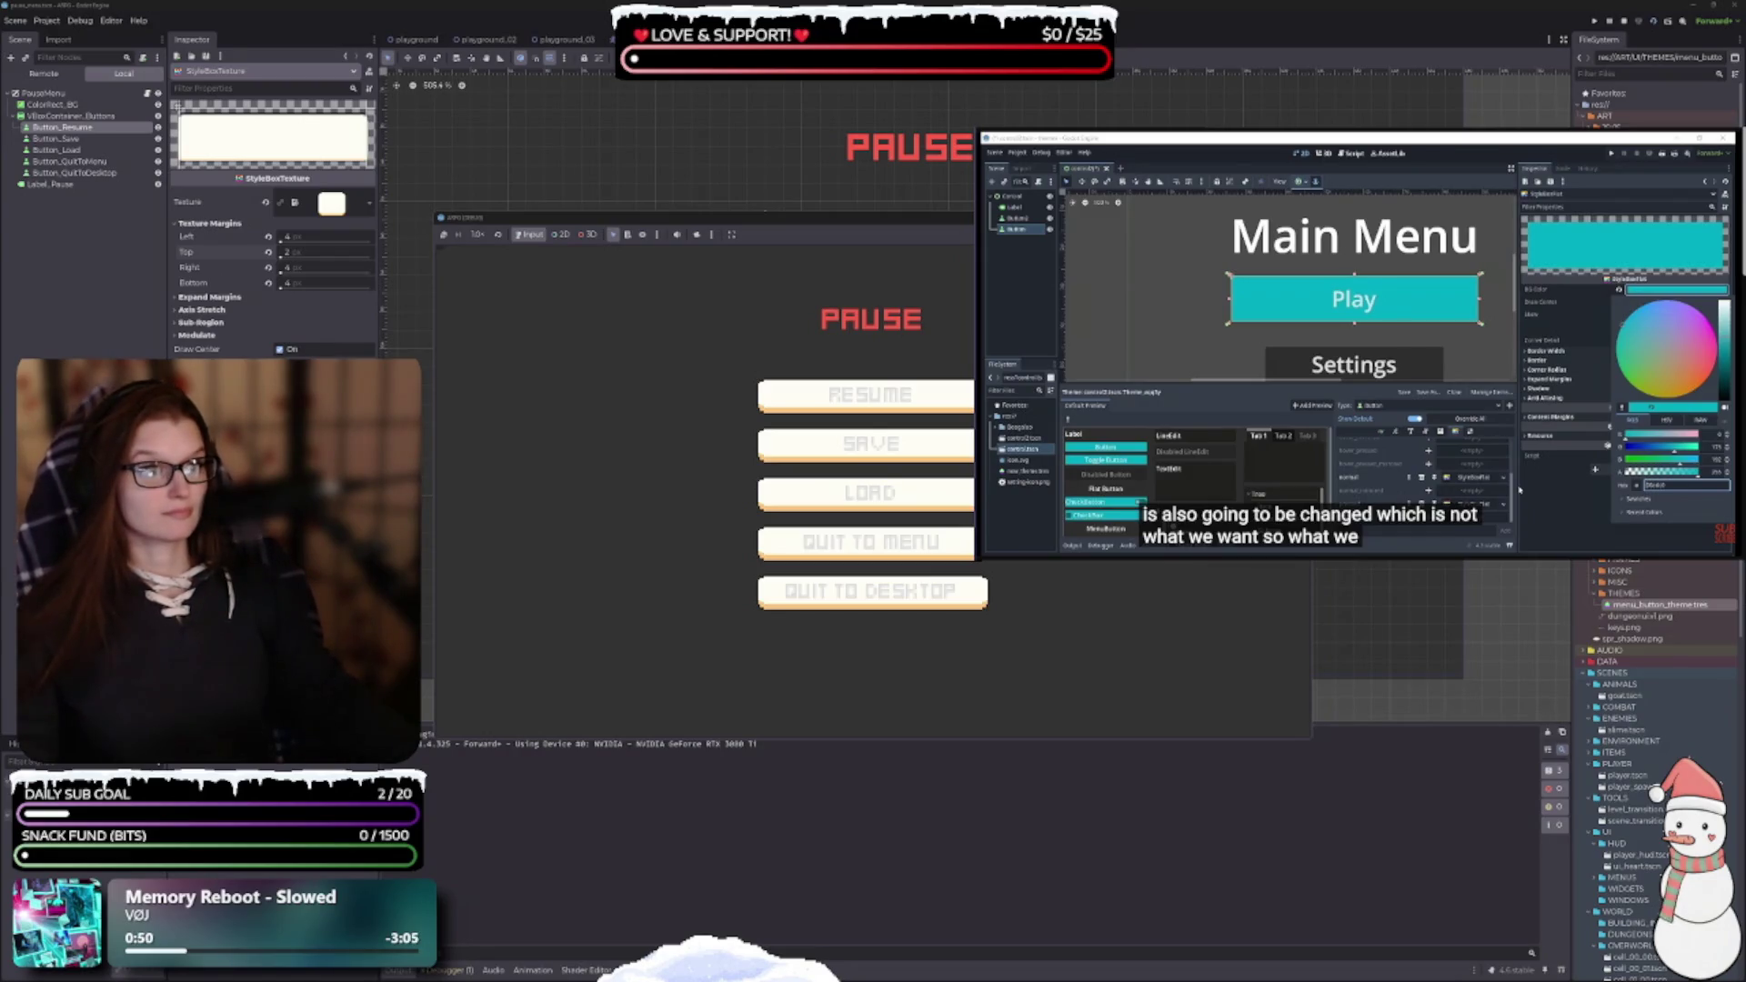
pyautogui.moveTo(710, 219); pyautogui.dragTo(730, 141)
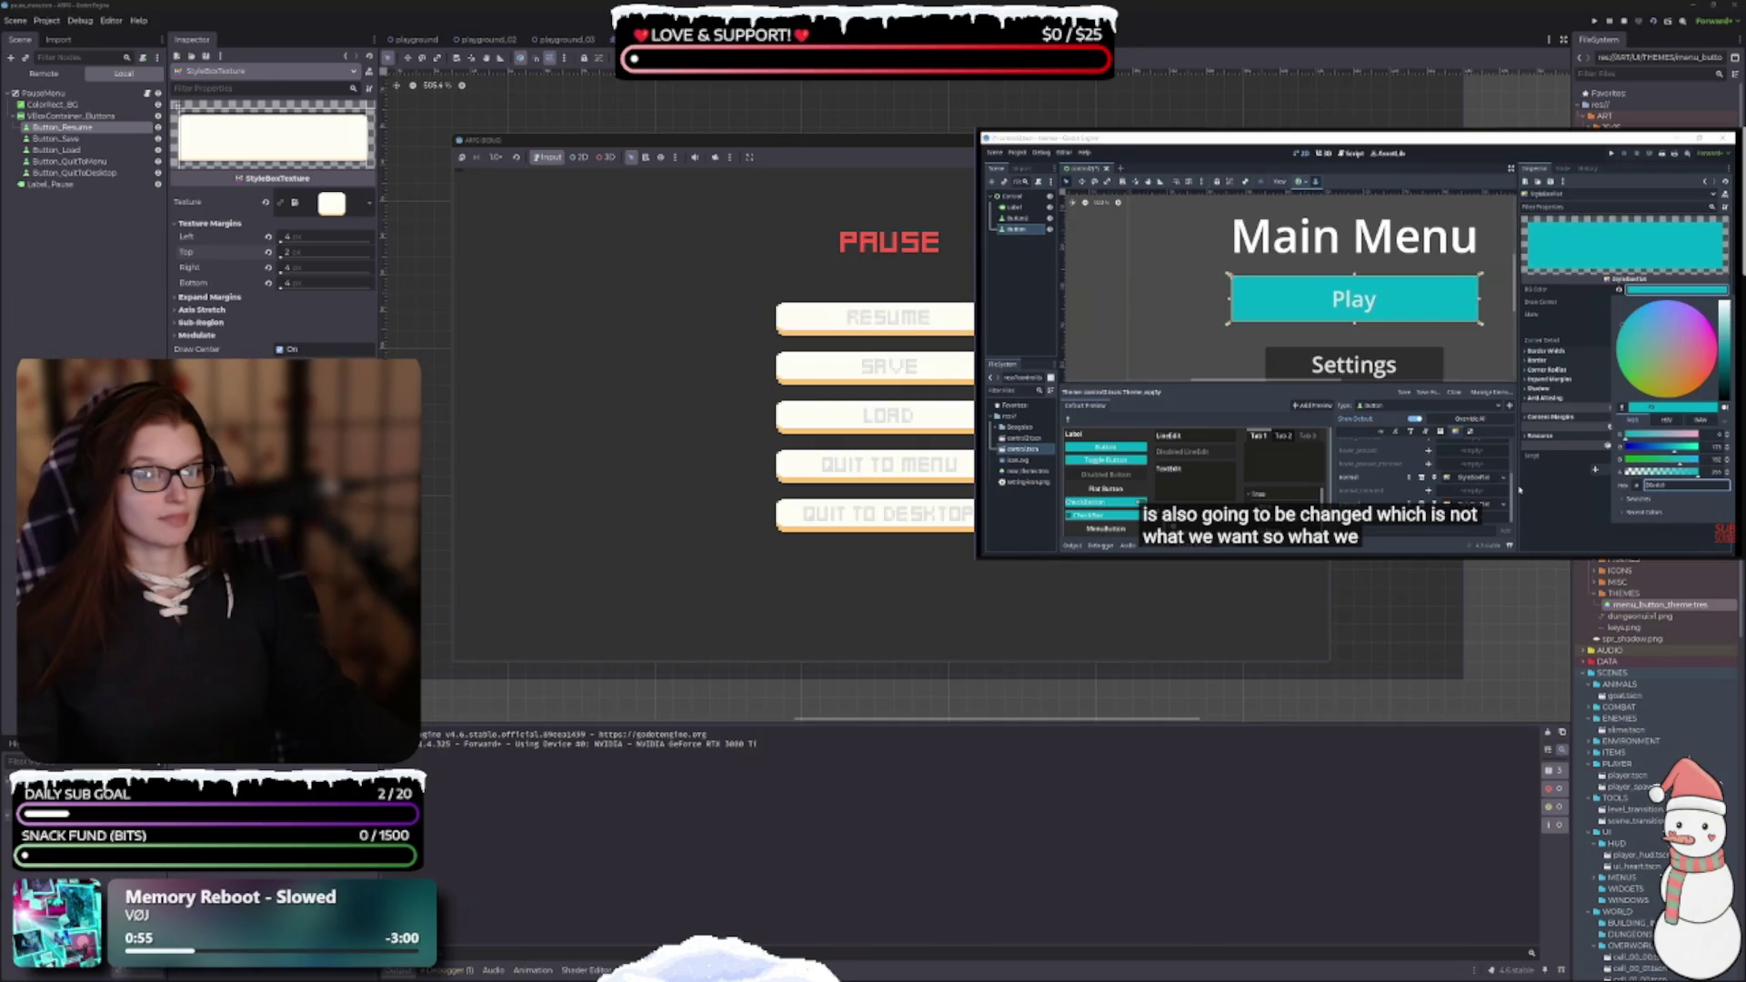
pyautogui.press('F8')
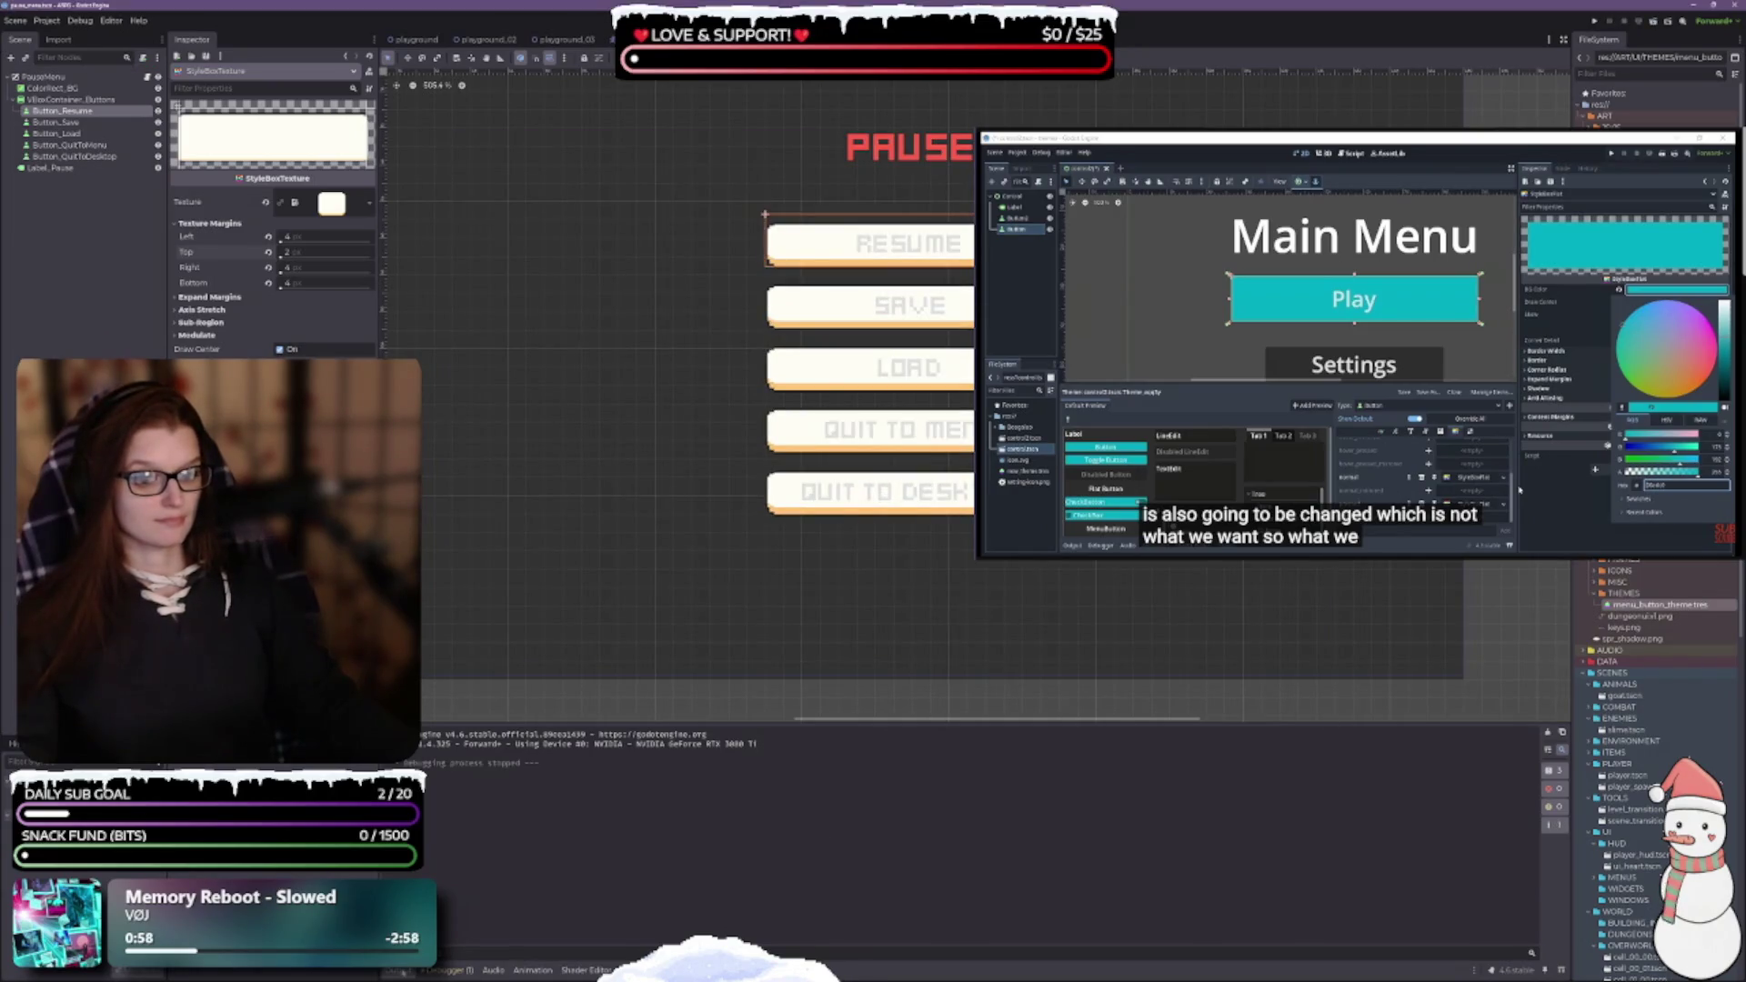
# - Open menu_button_theme.tres to show its Button normal, hover and pressed StyleBoxTextures
pyautogui.doubleClick(1660, 605)
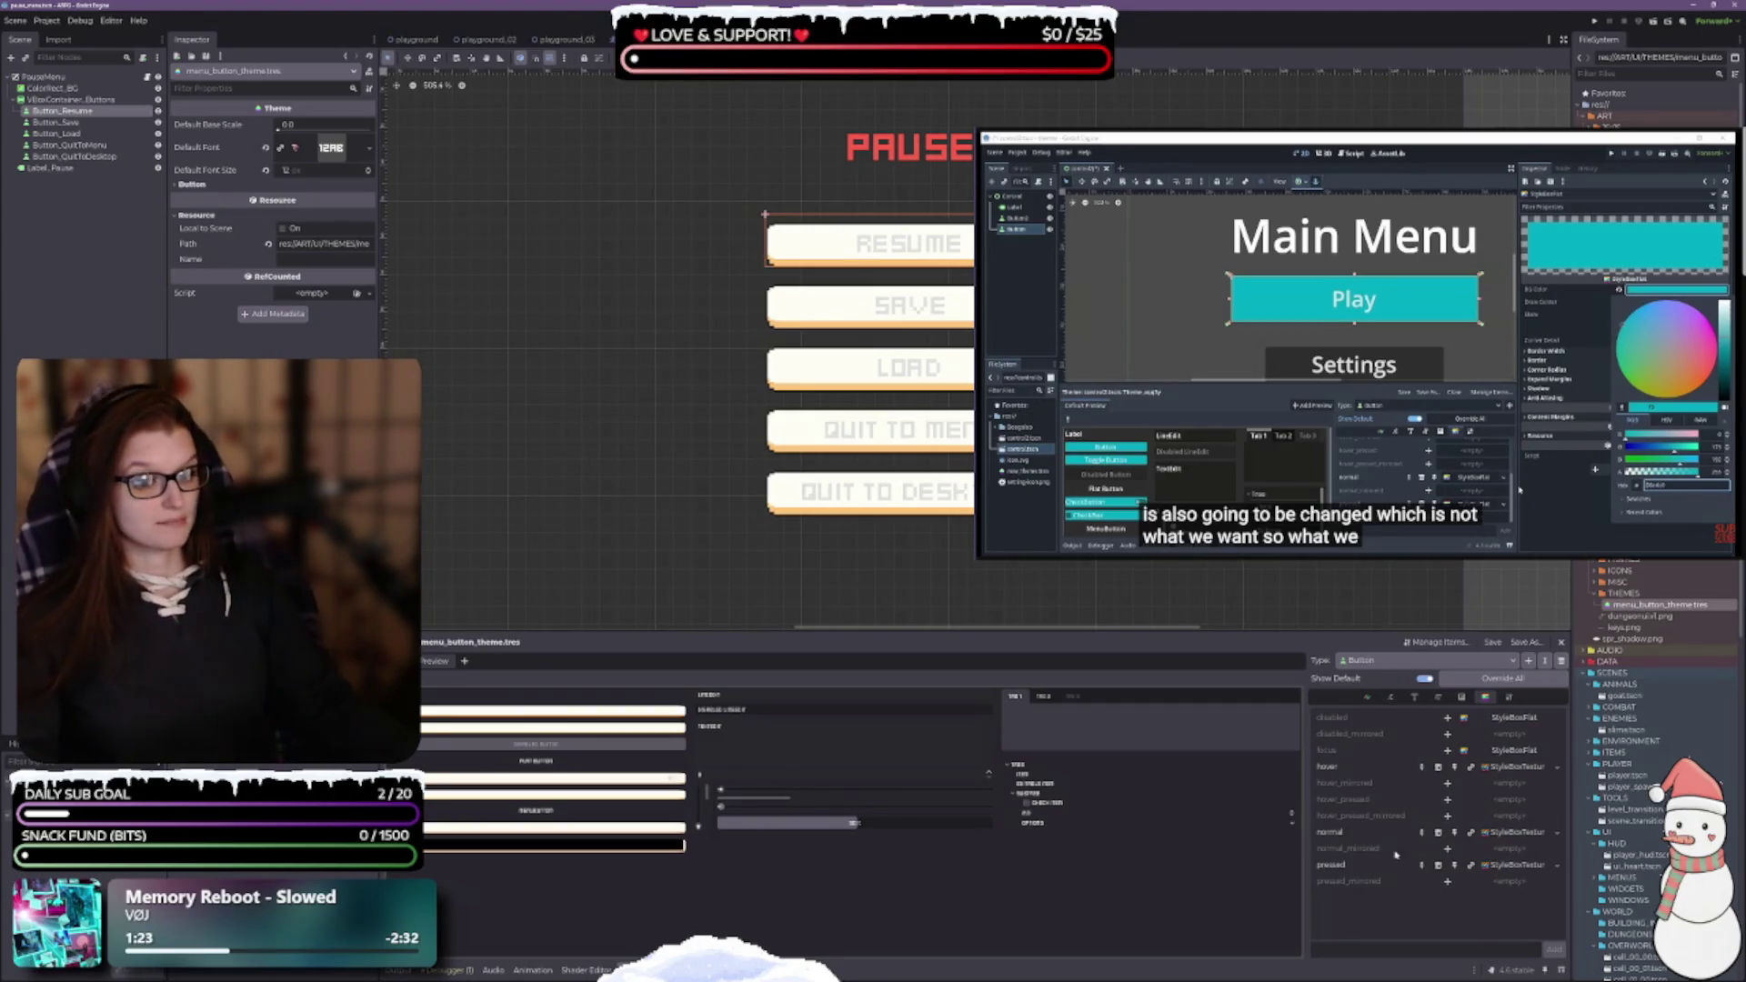
pyautogui.press('space')
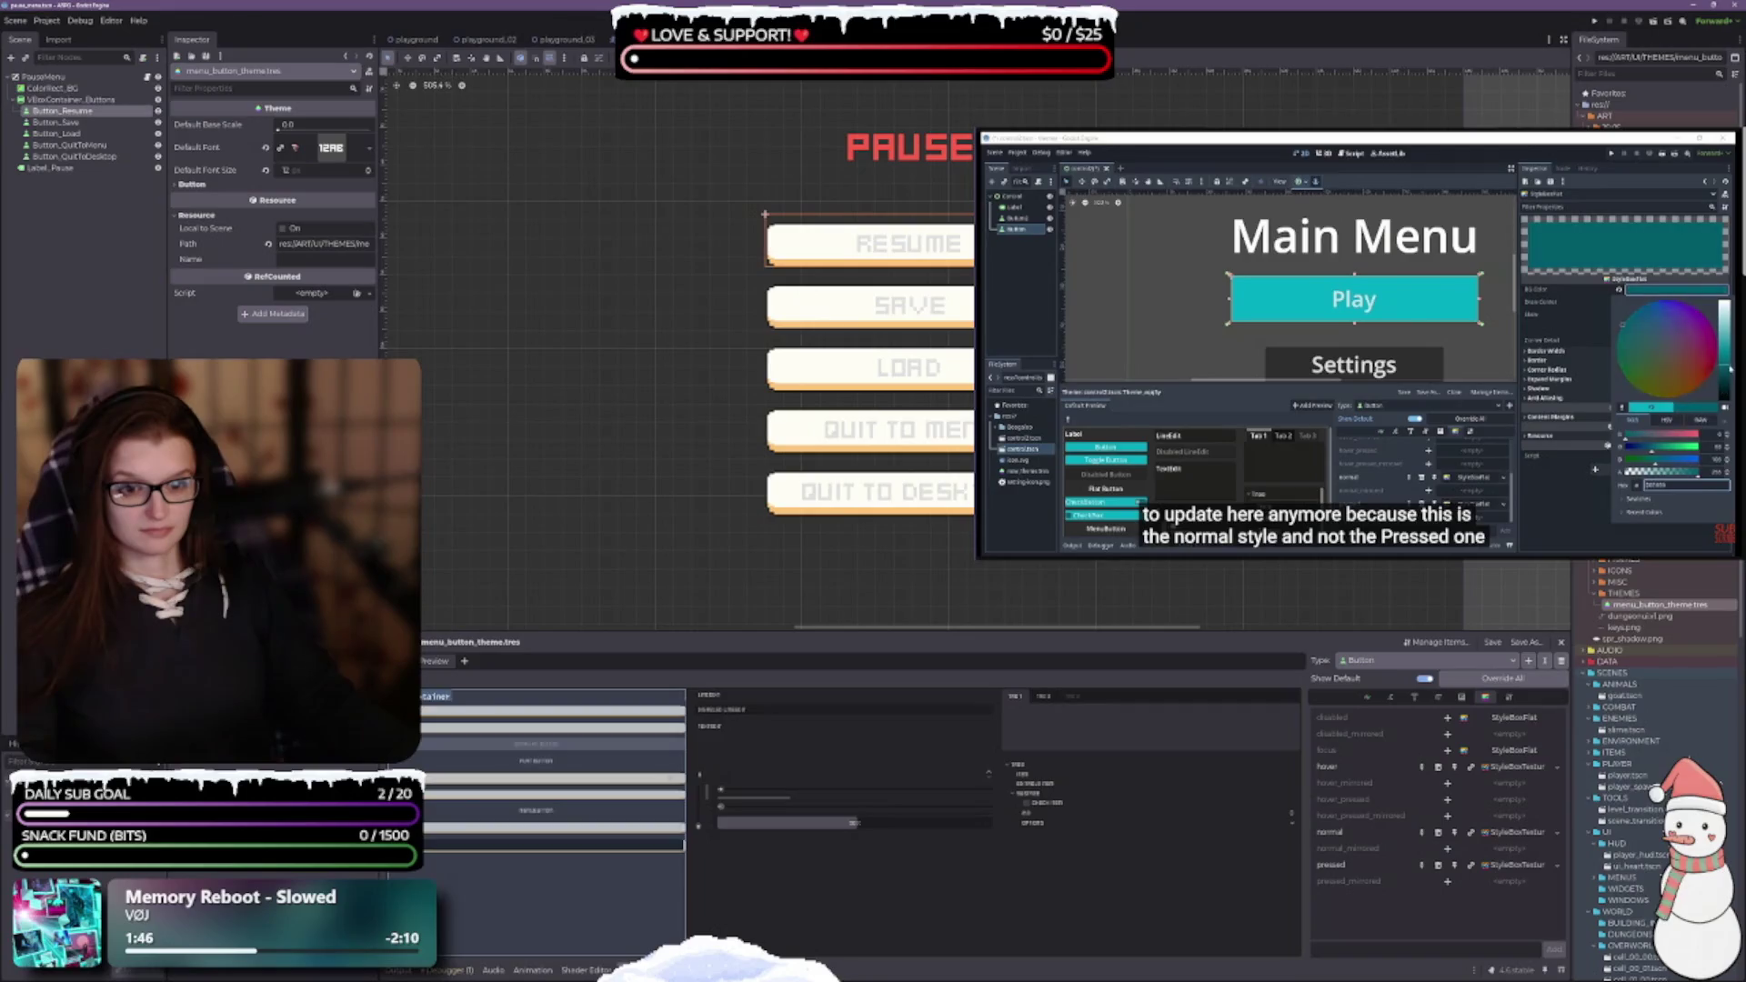
# - Switch the Theme editor's type to Label to view its focus and normal styles
pyautogui.click(675, 697)
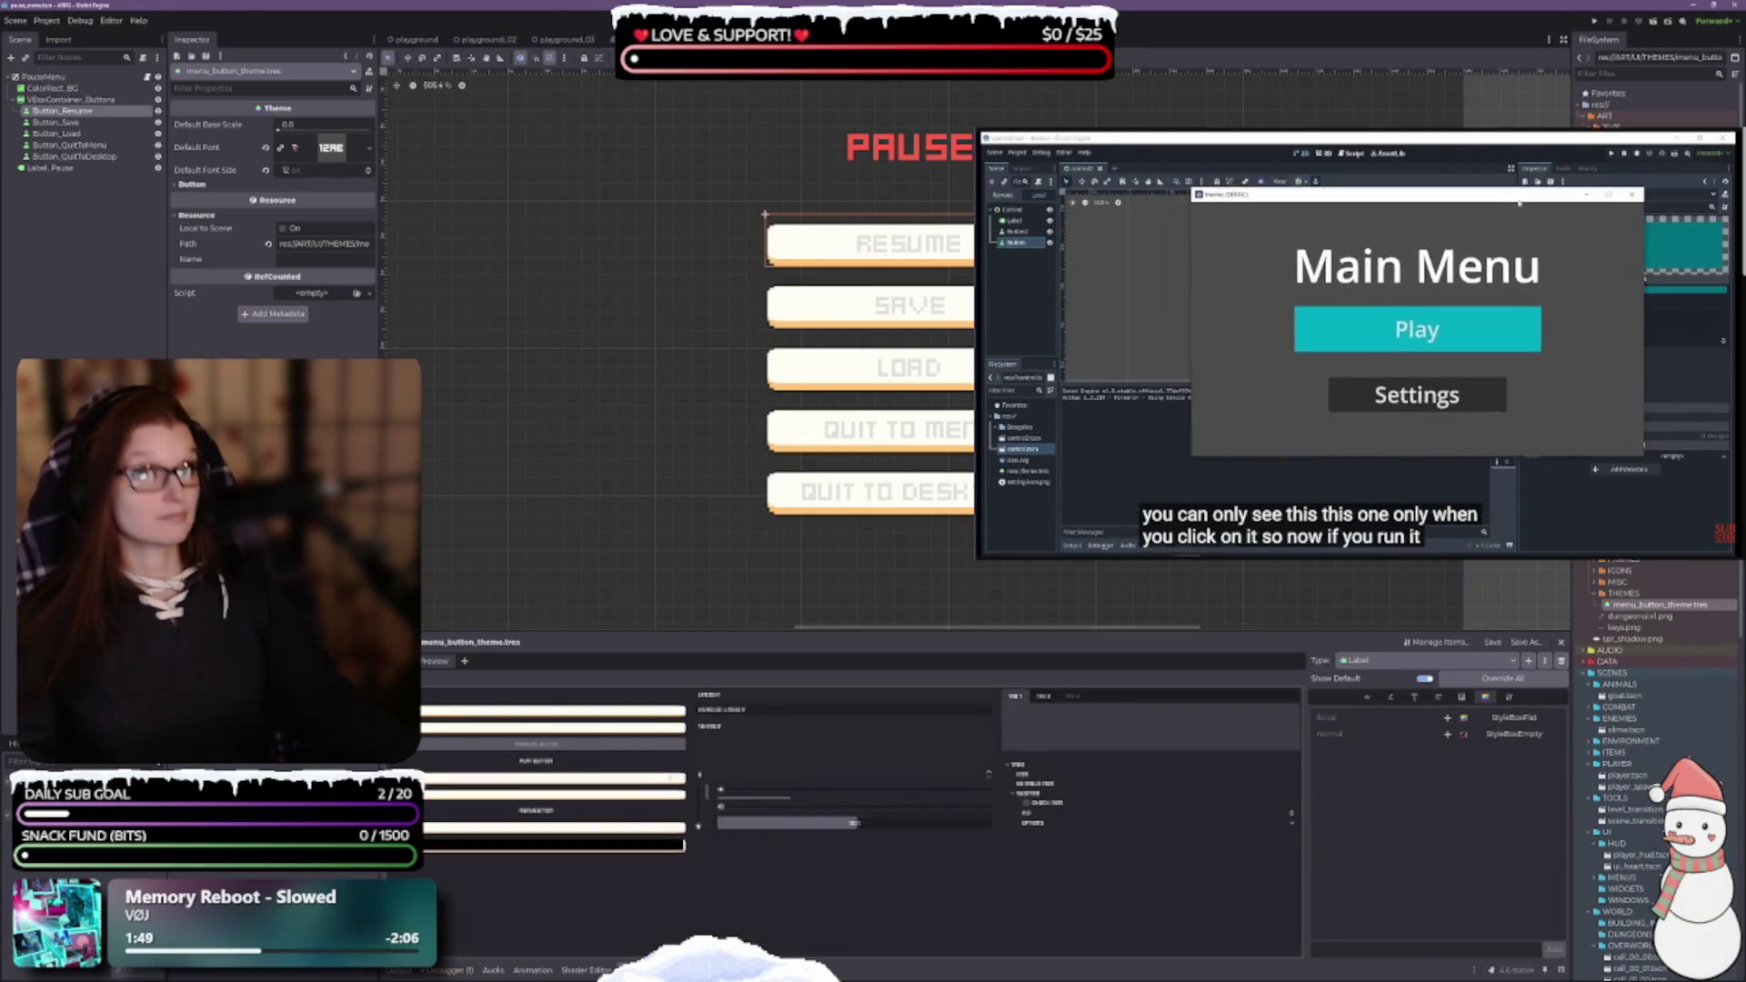
pyautogui.moveTo(1468, 327)
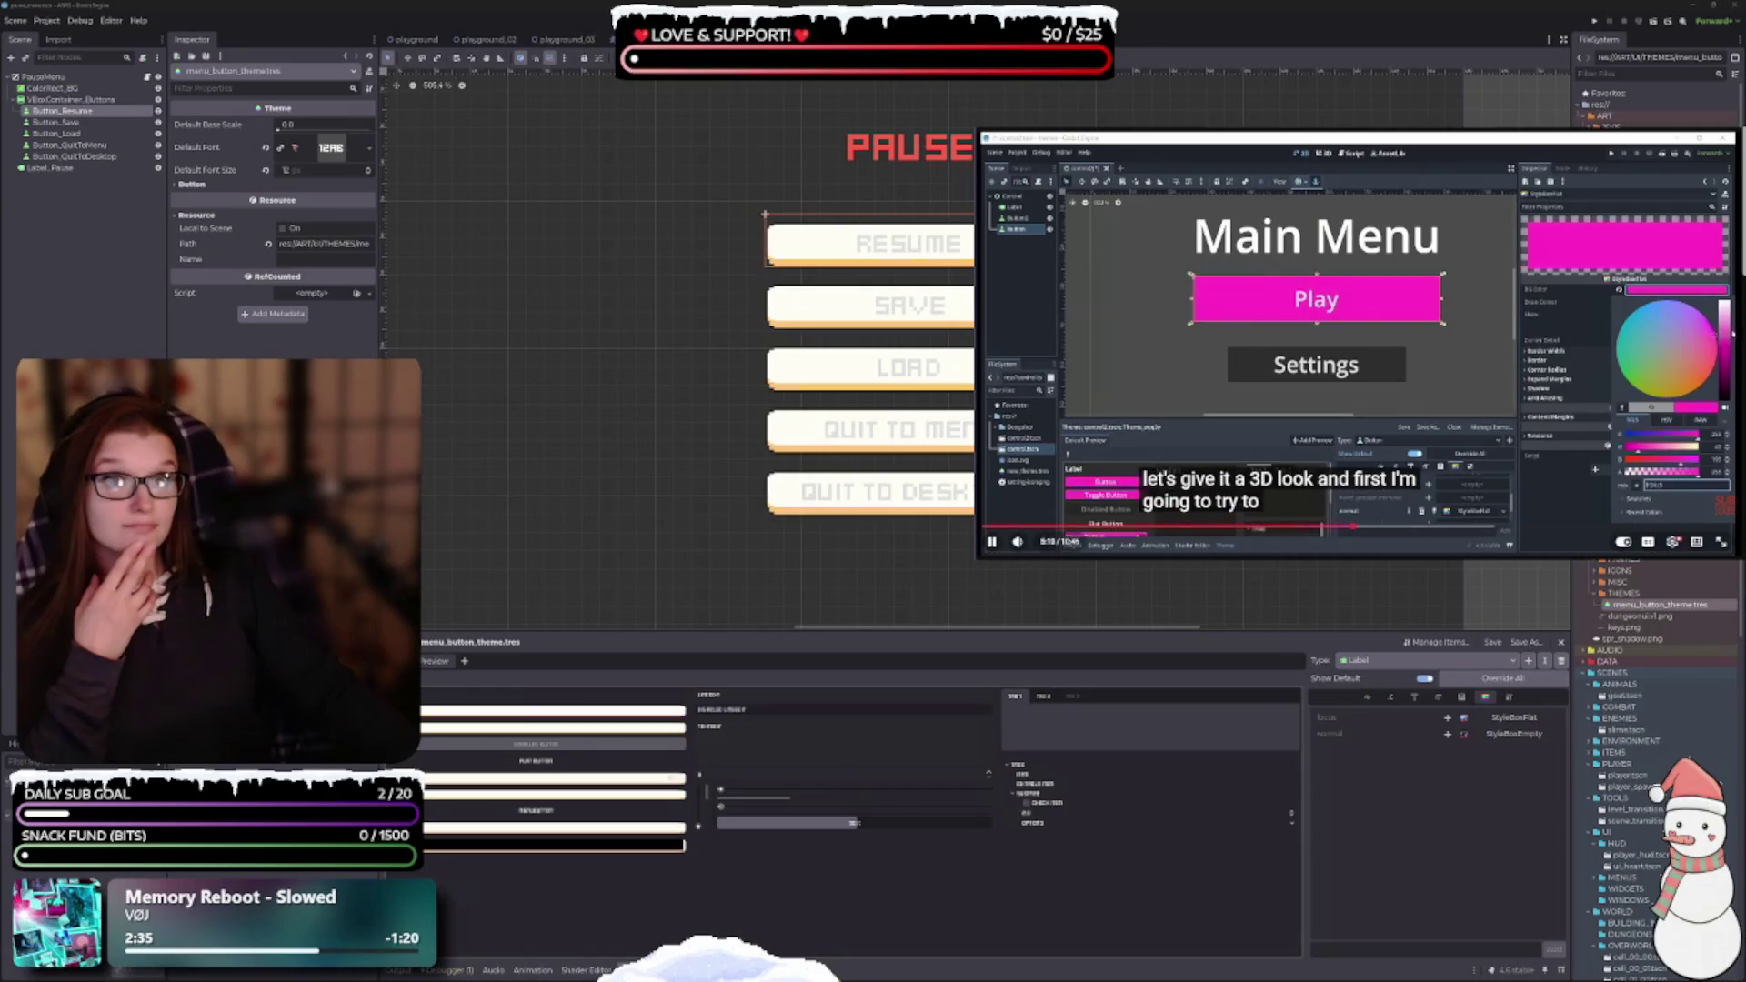
pyautogui.moveTo(1316, 300)
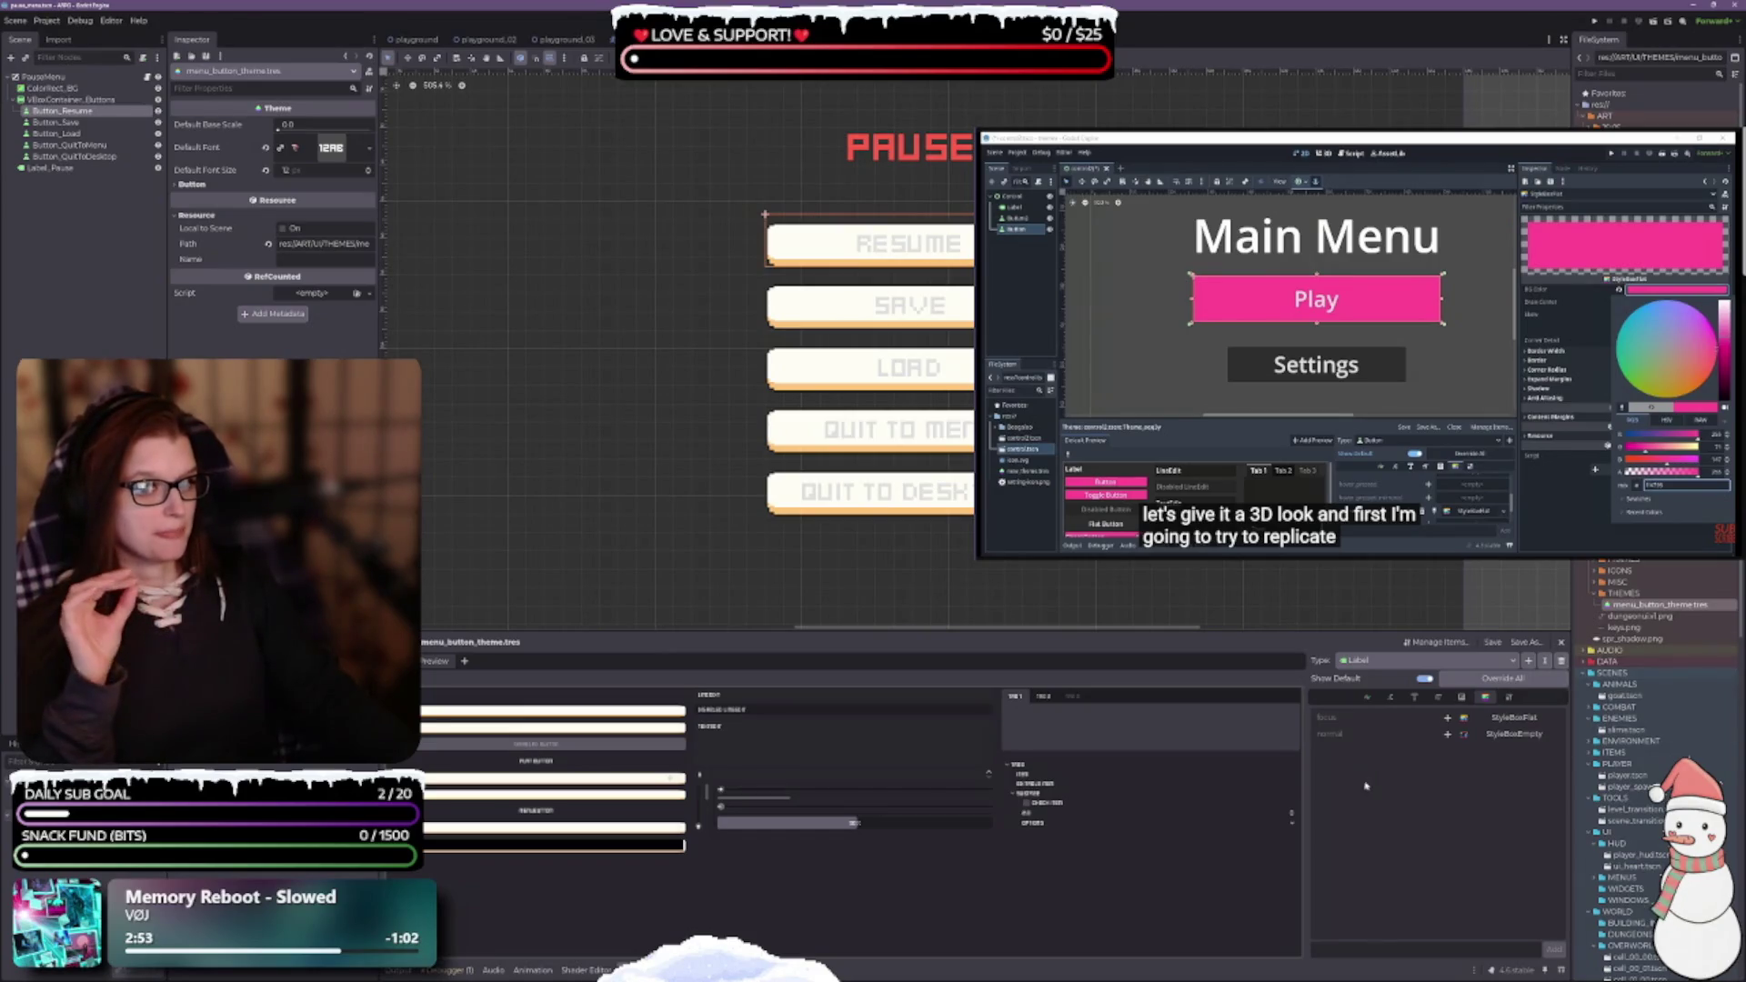
# - Override the Label normal style with a new StyleBoxFlat
pyautogui.click(1448, 734)
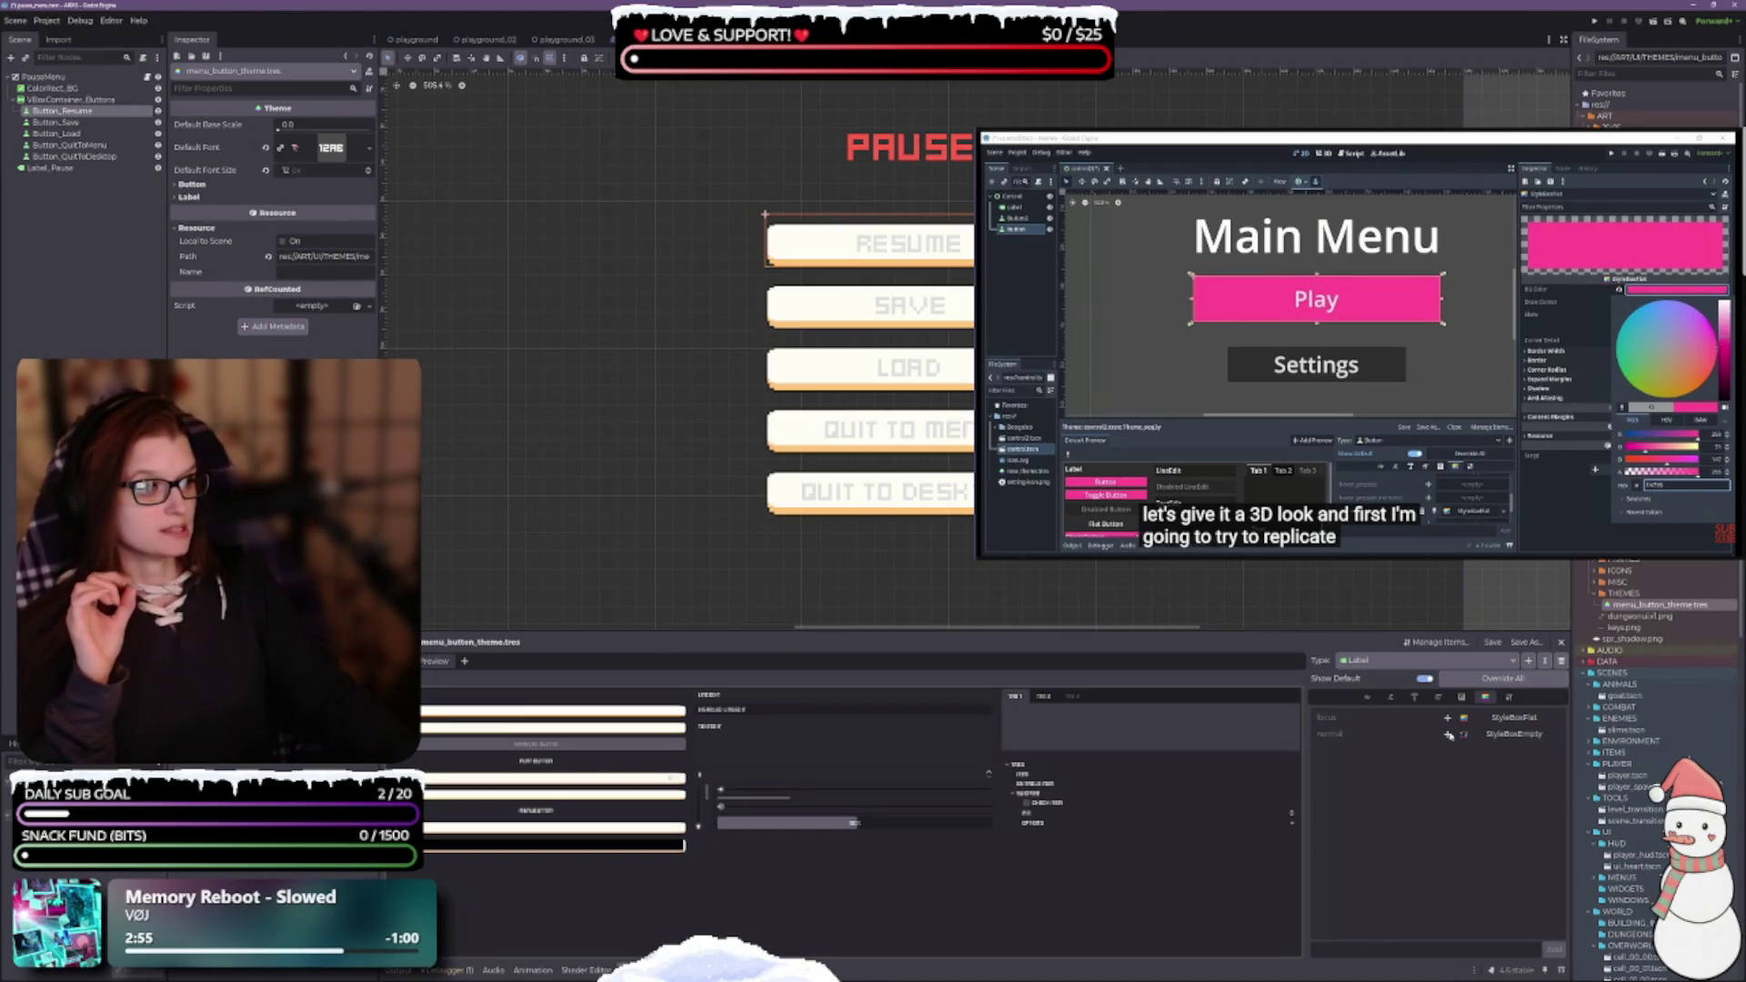
pyautogui.click(1512, 734)
pyautogui.click(1555, 734)
pyautogui.click(1556, 736)
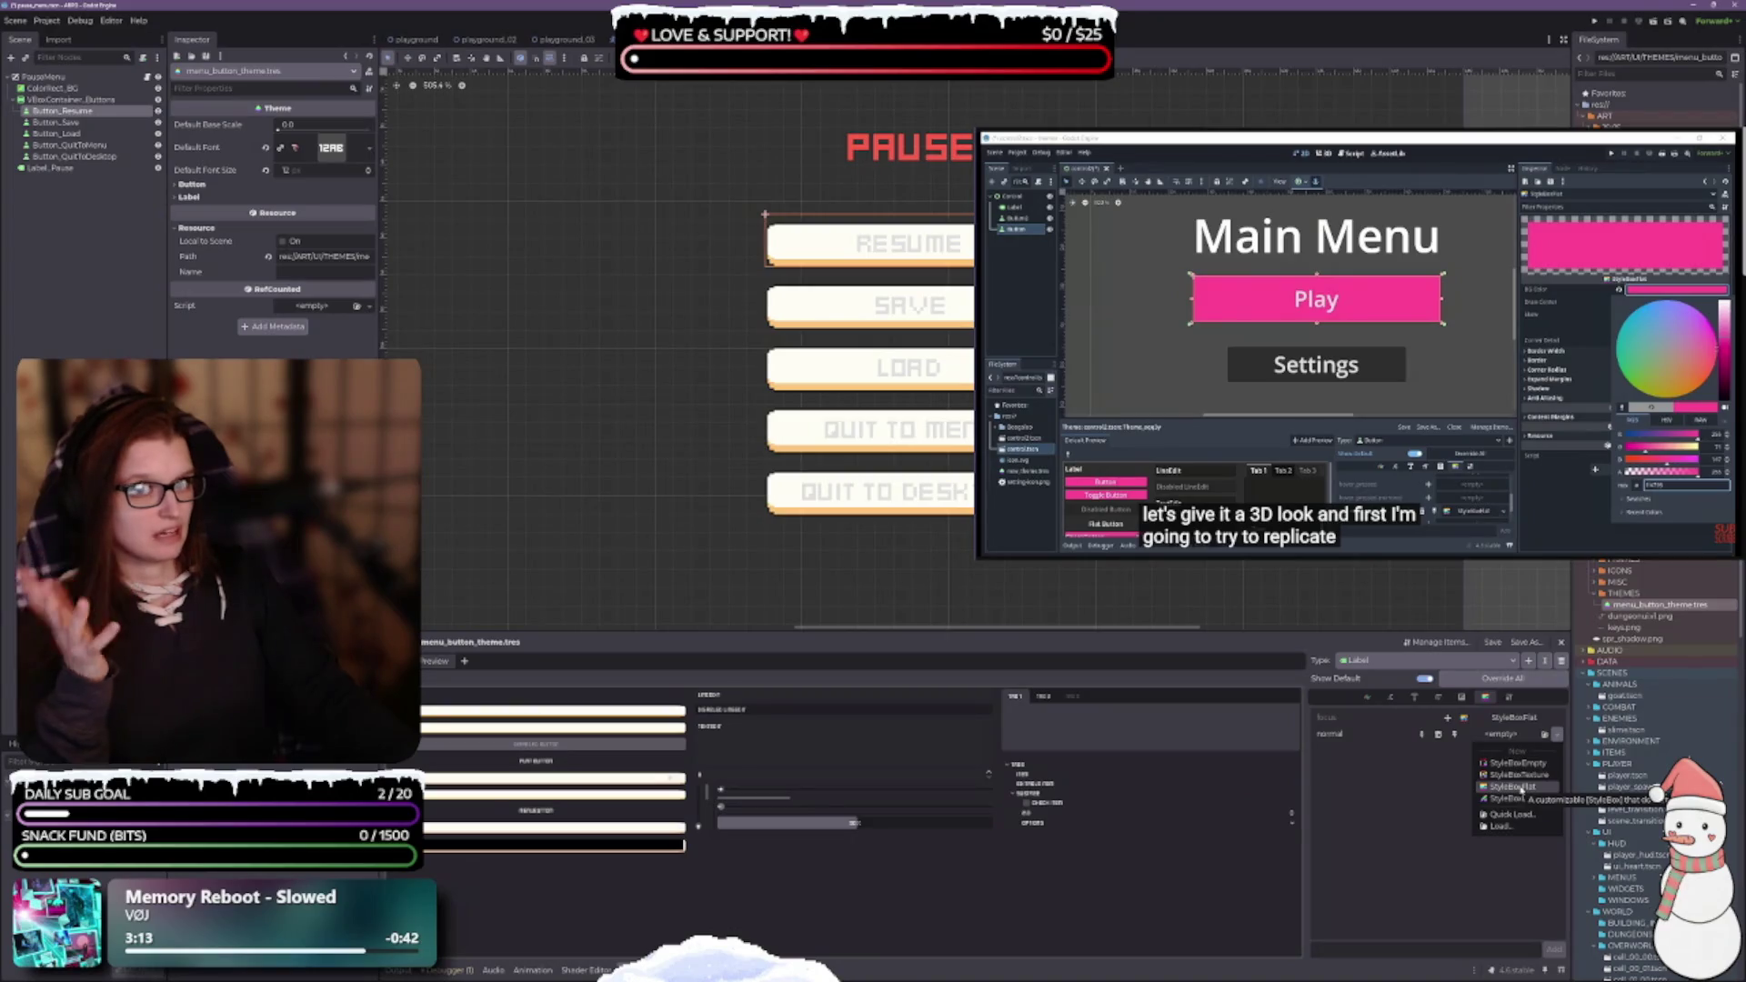
pyautogui.click(1521, 787)
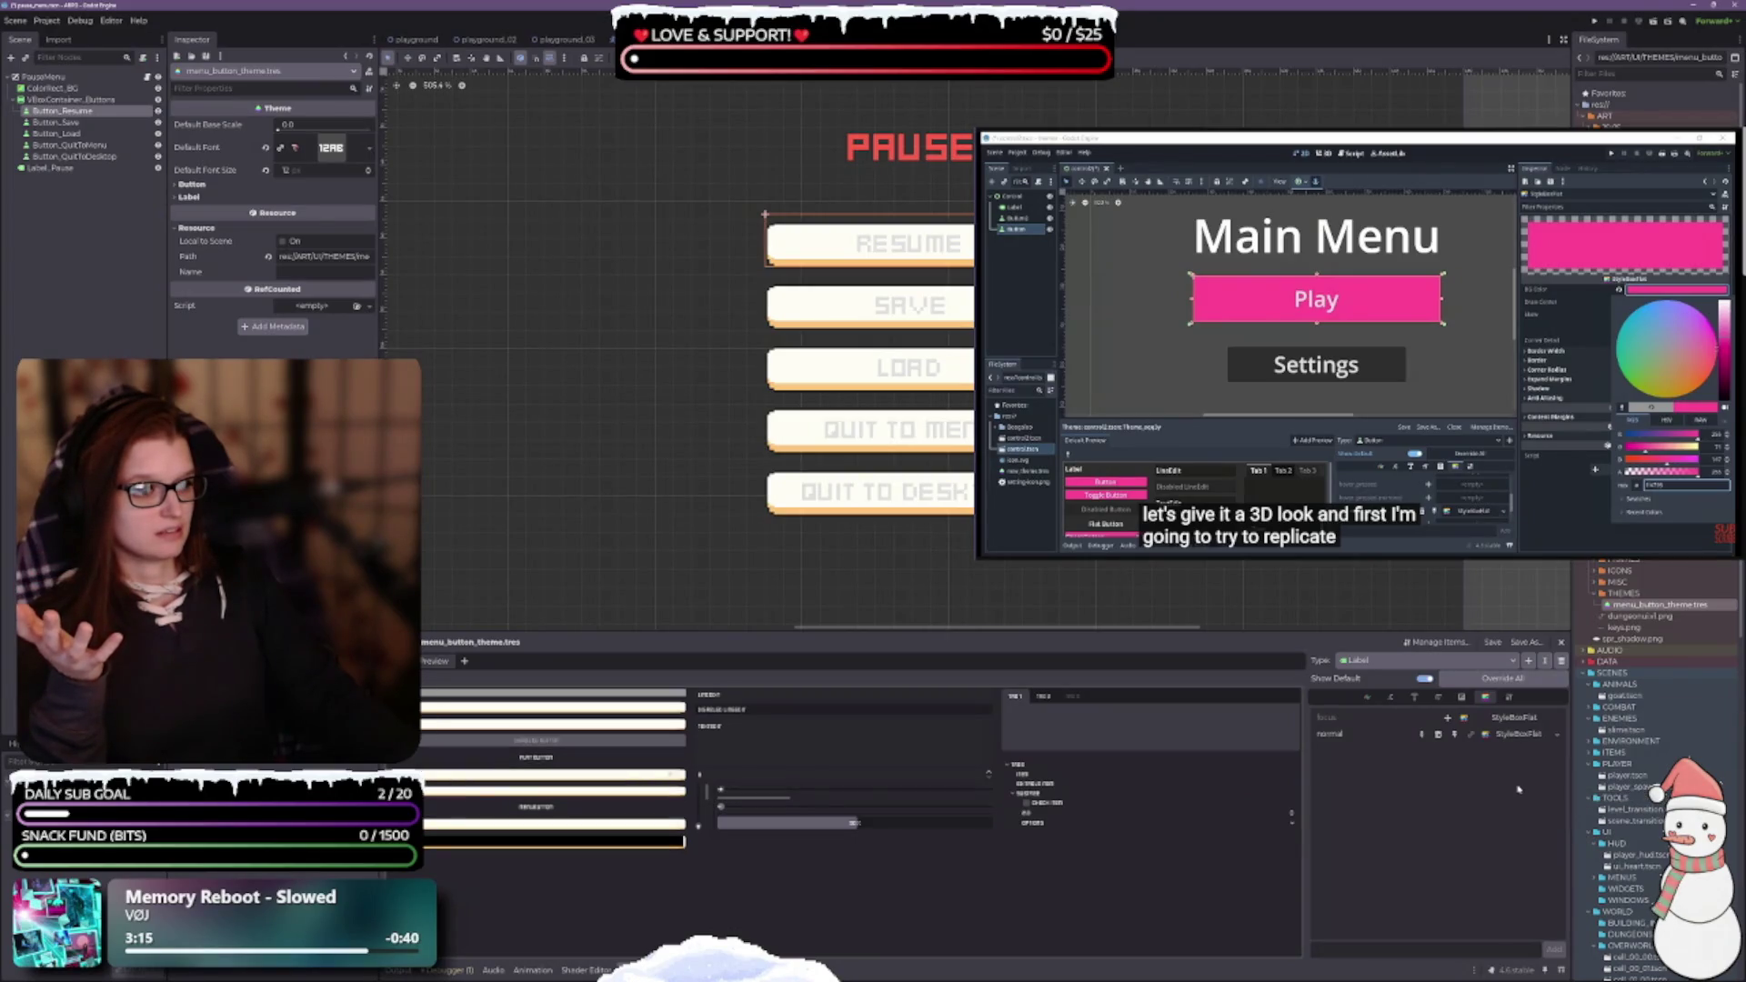
pyautogui.click(1519, 734)
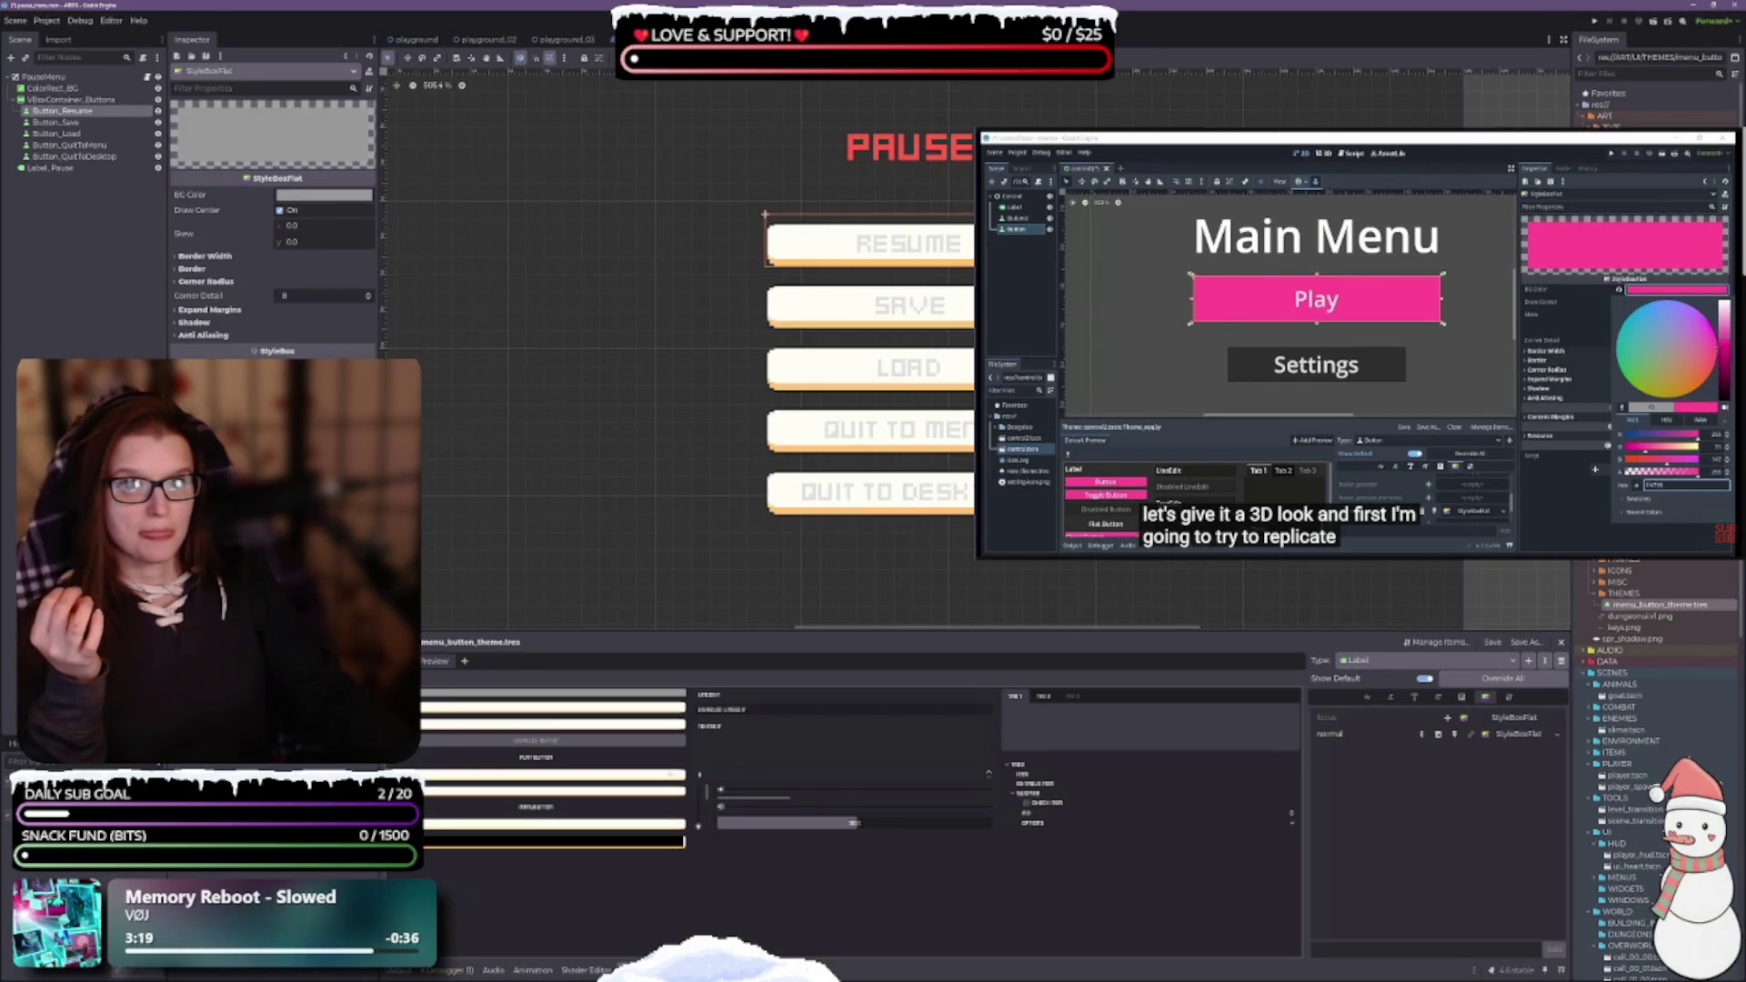
# - Remove the Label normal StyleBoxFlat override and return the theme editor to the Button type
pyautogui.click(1437, 735)
pyautogui.click(1438, 735)
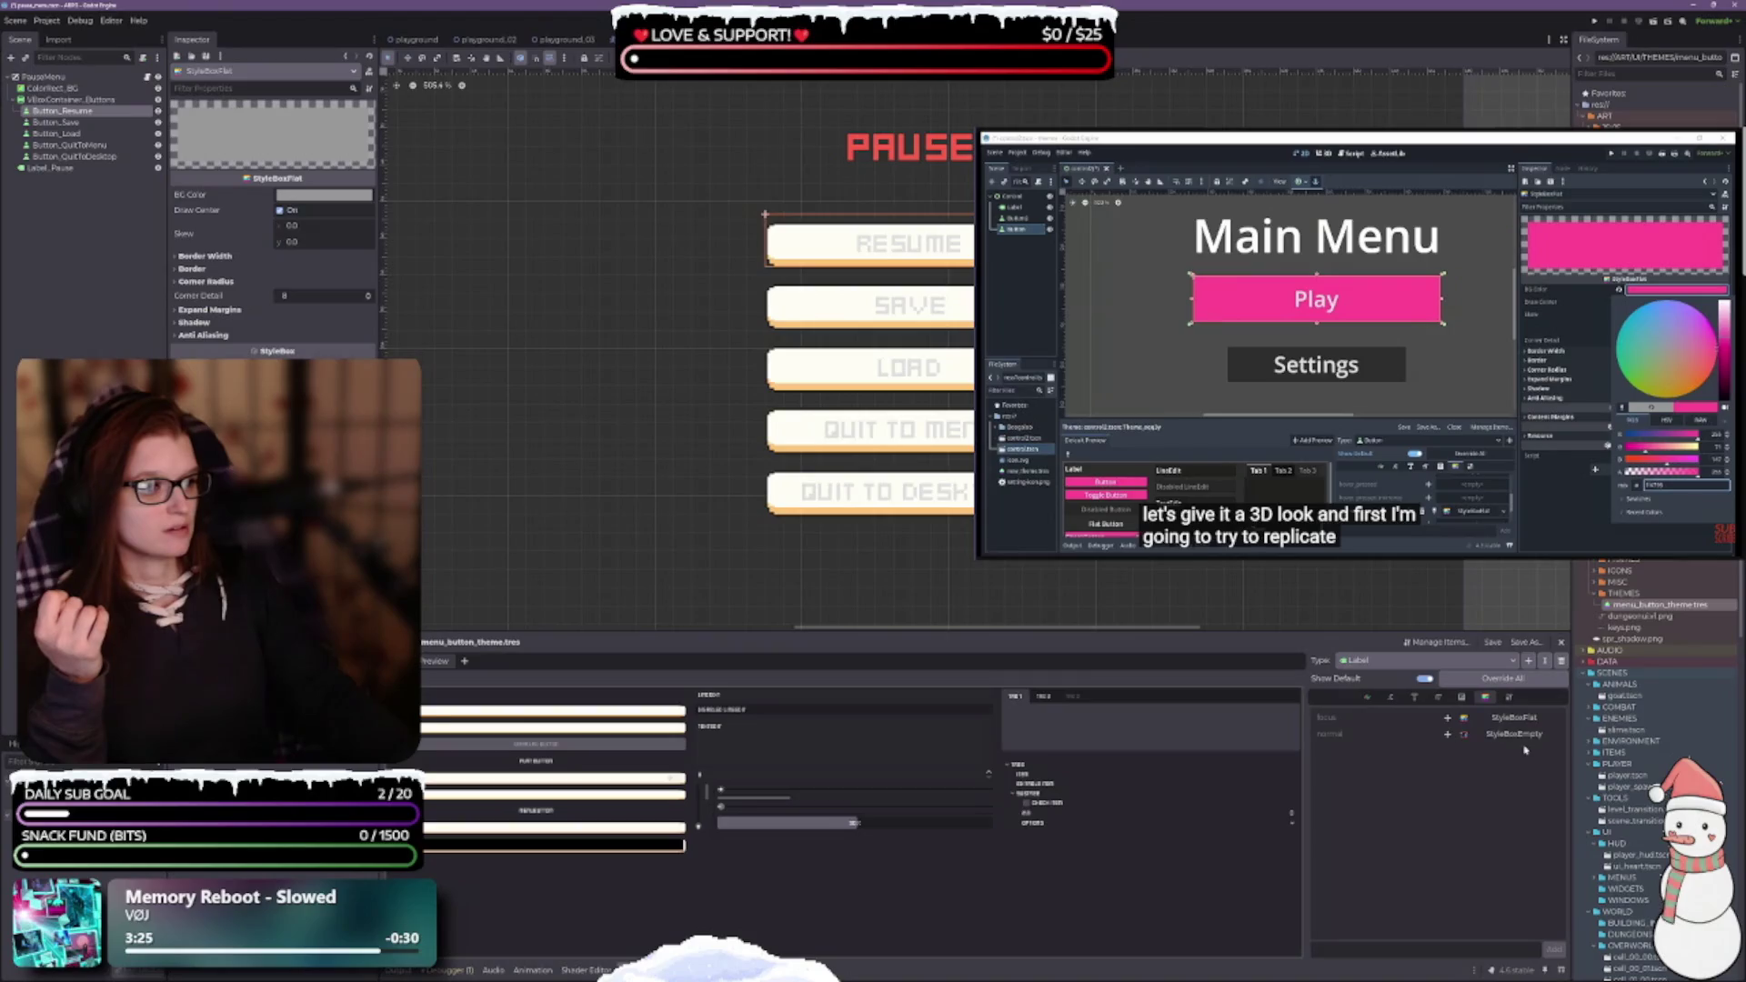
pyautogui.click(1557, 734)
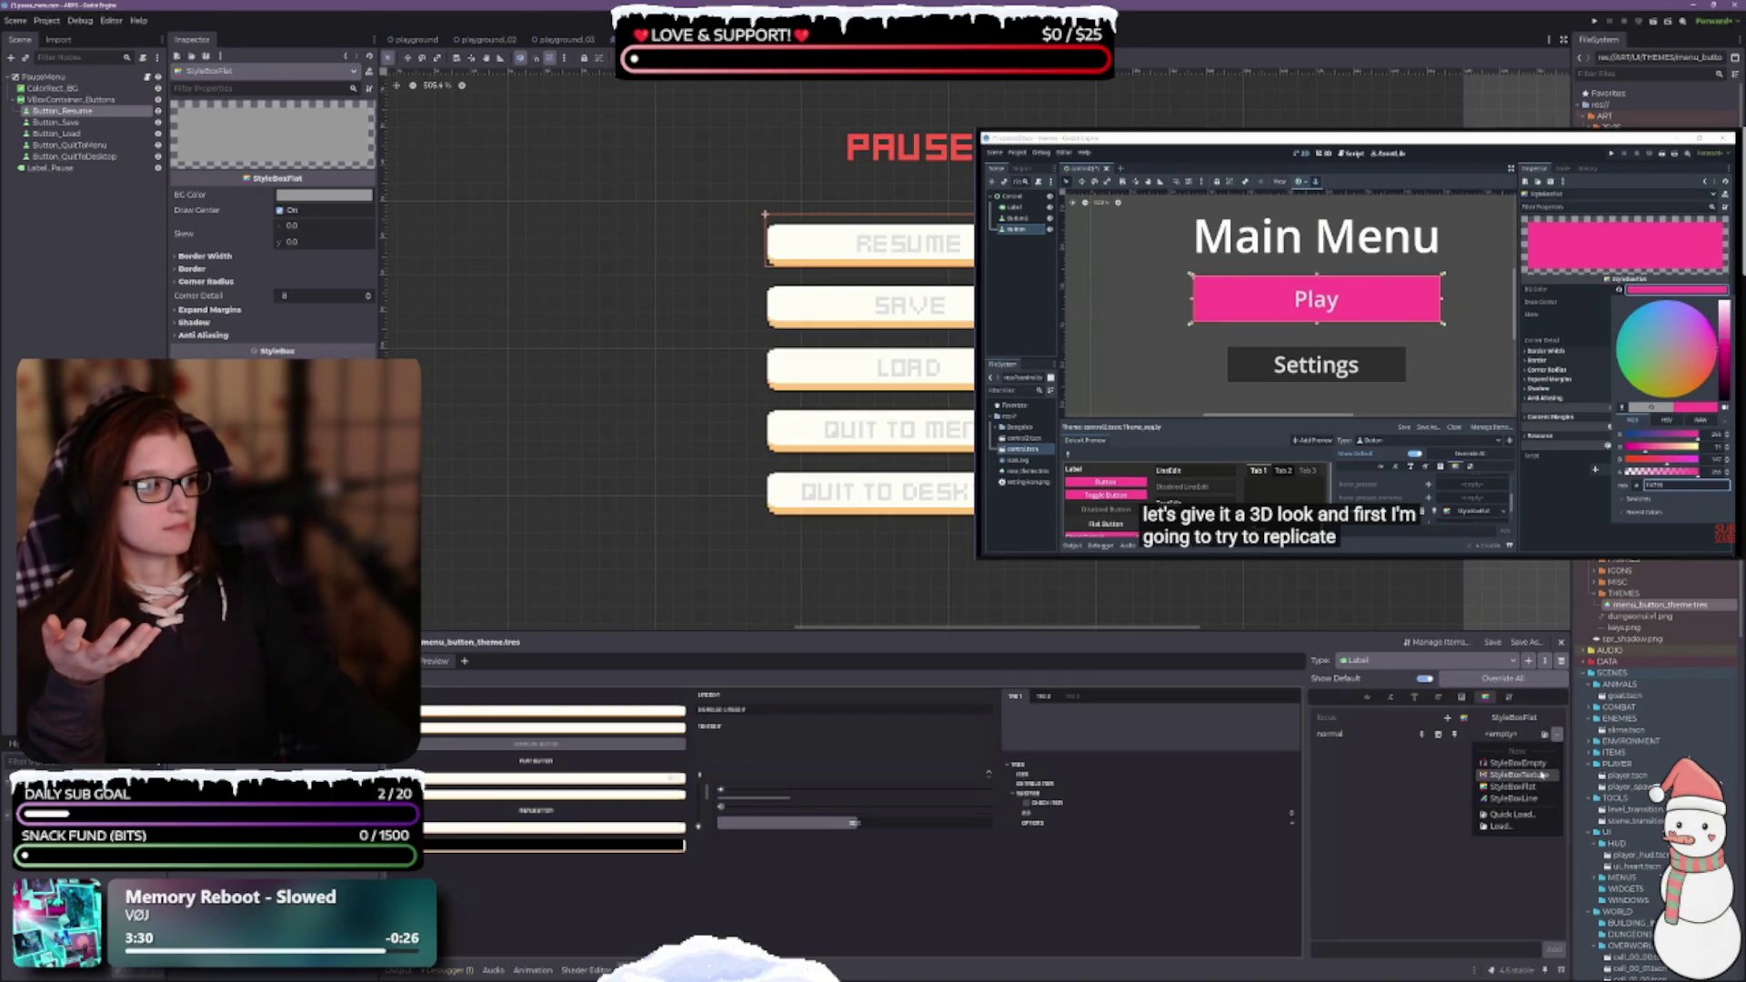
pyautogui.click(1441, 750)
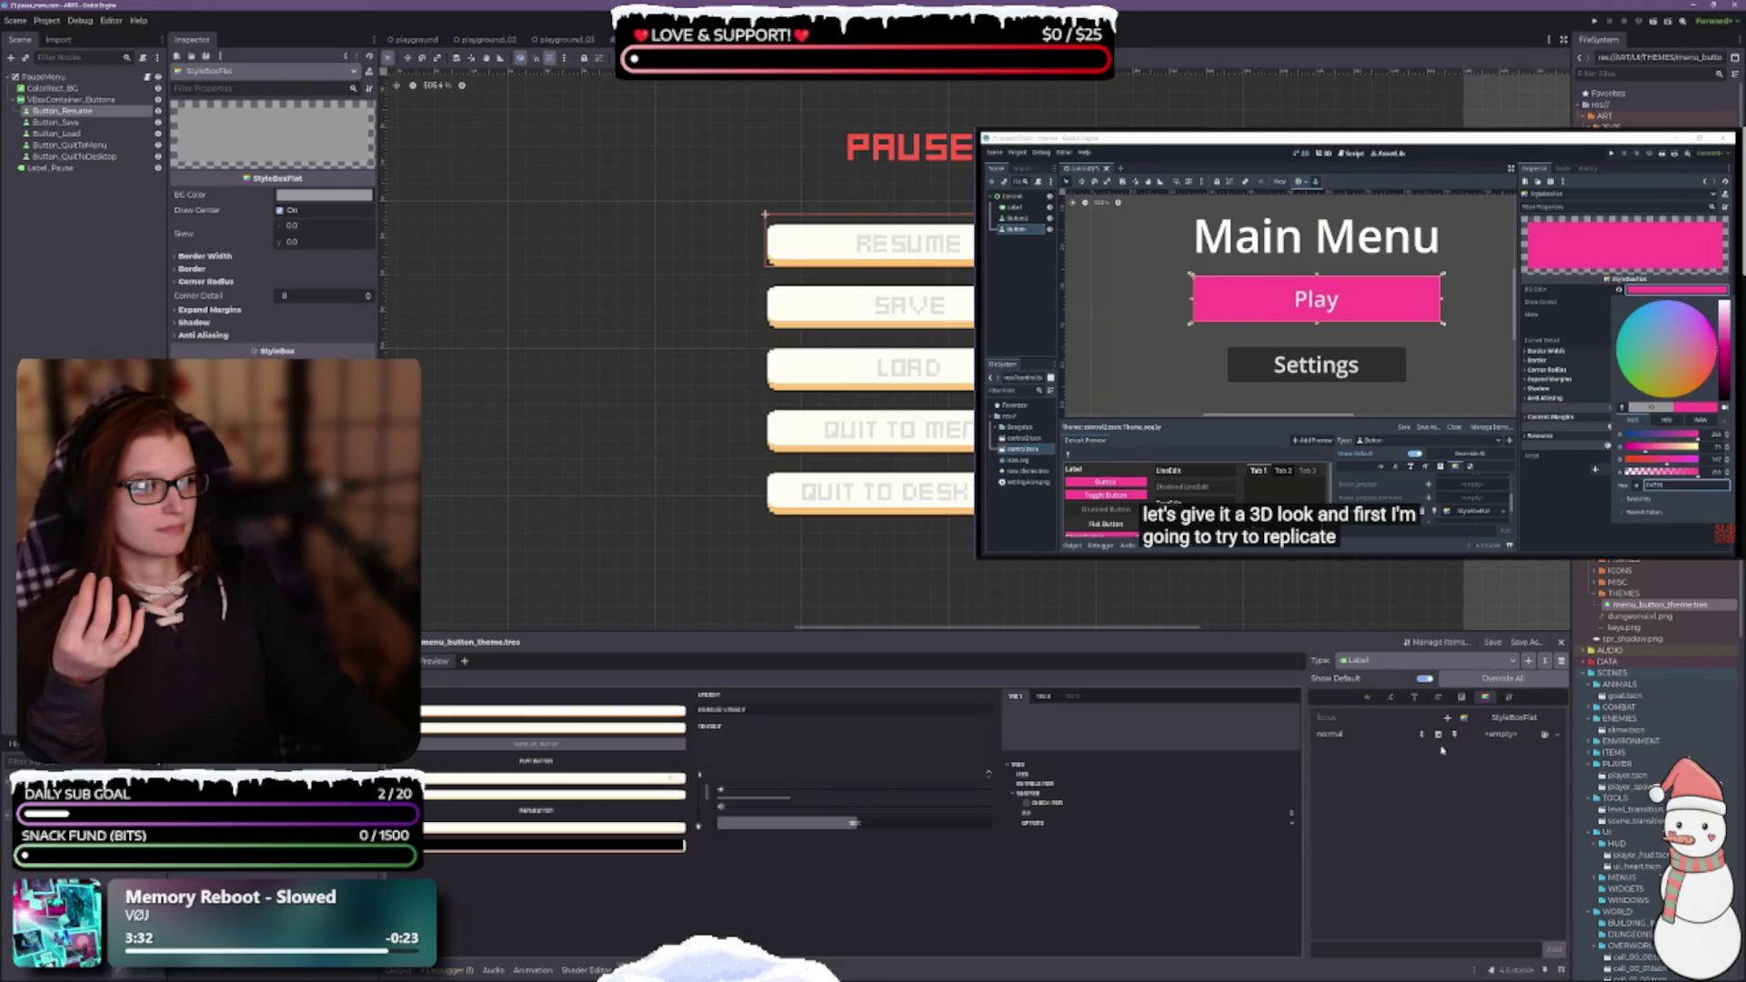
pyautogui.hotkey('ctrl', 'z')
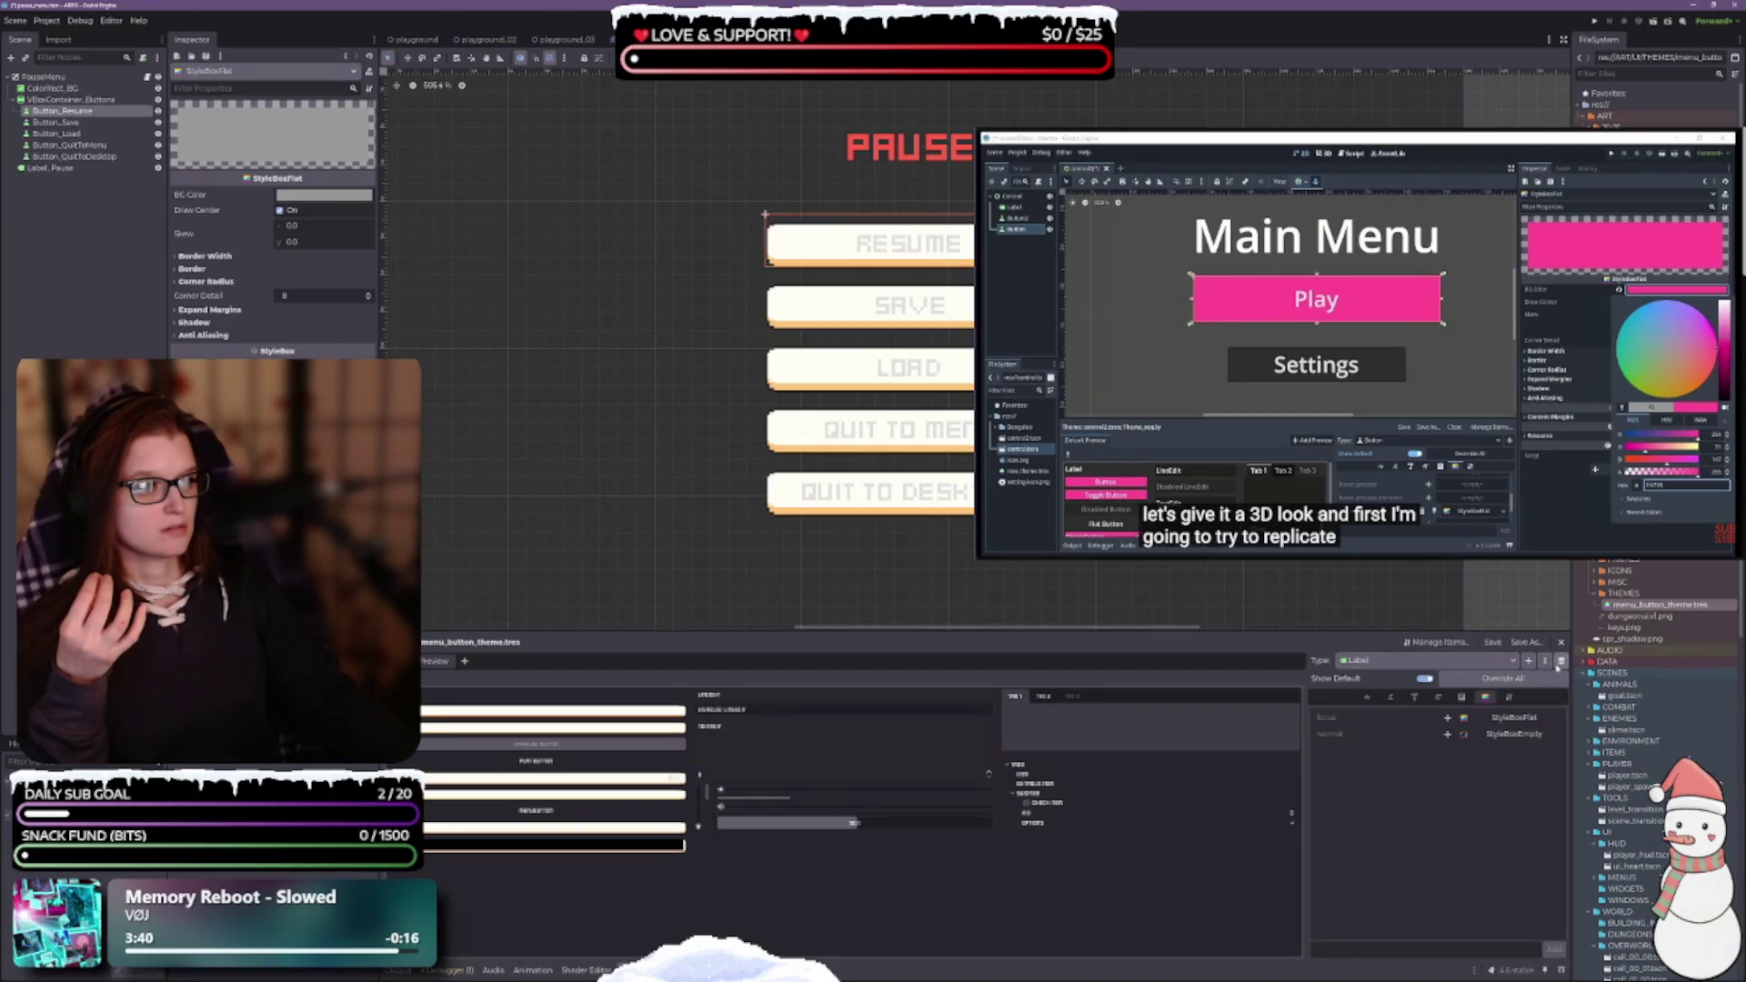
pyautogui.click(1559, 666)
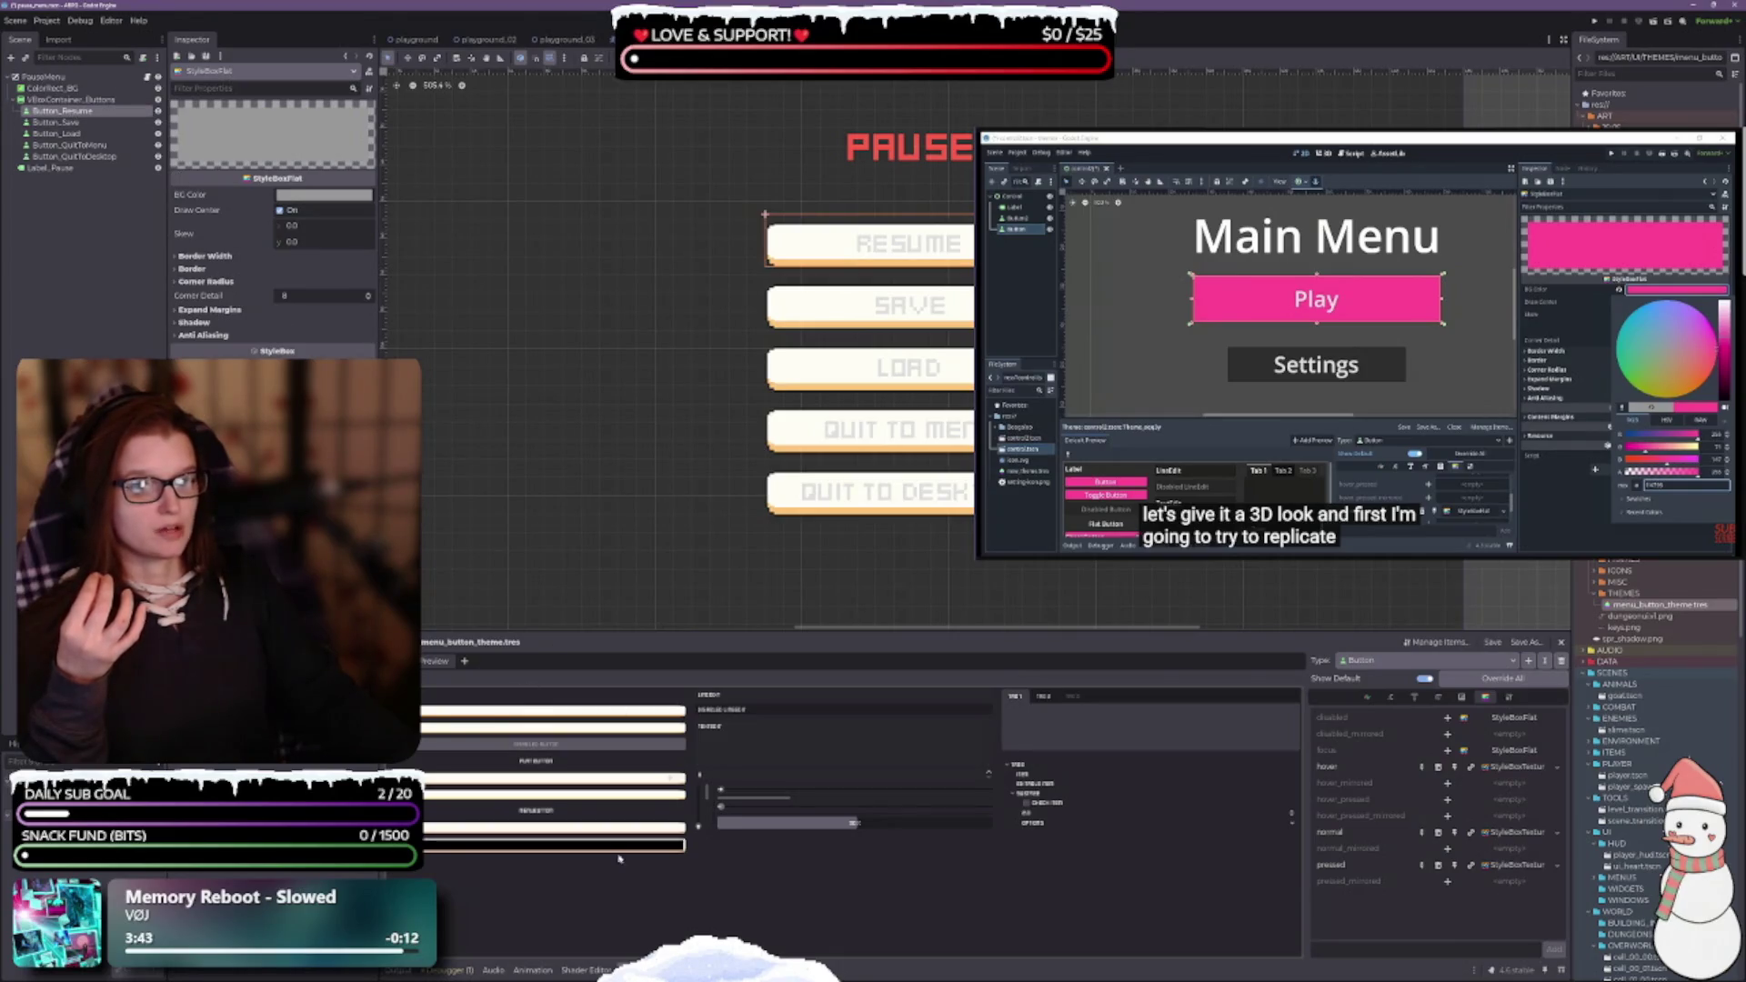
# - Switch the theme editor to the Label type and list its font colour items
pyautogui.click(1625, 605)
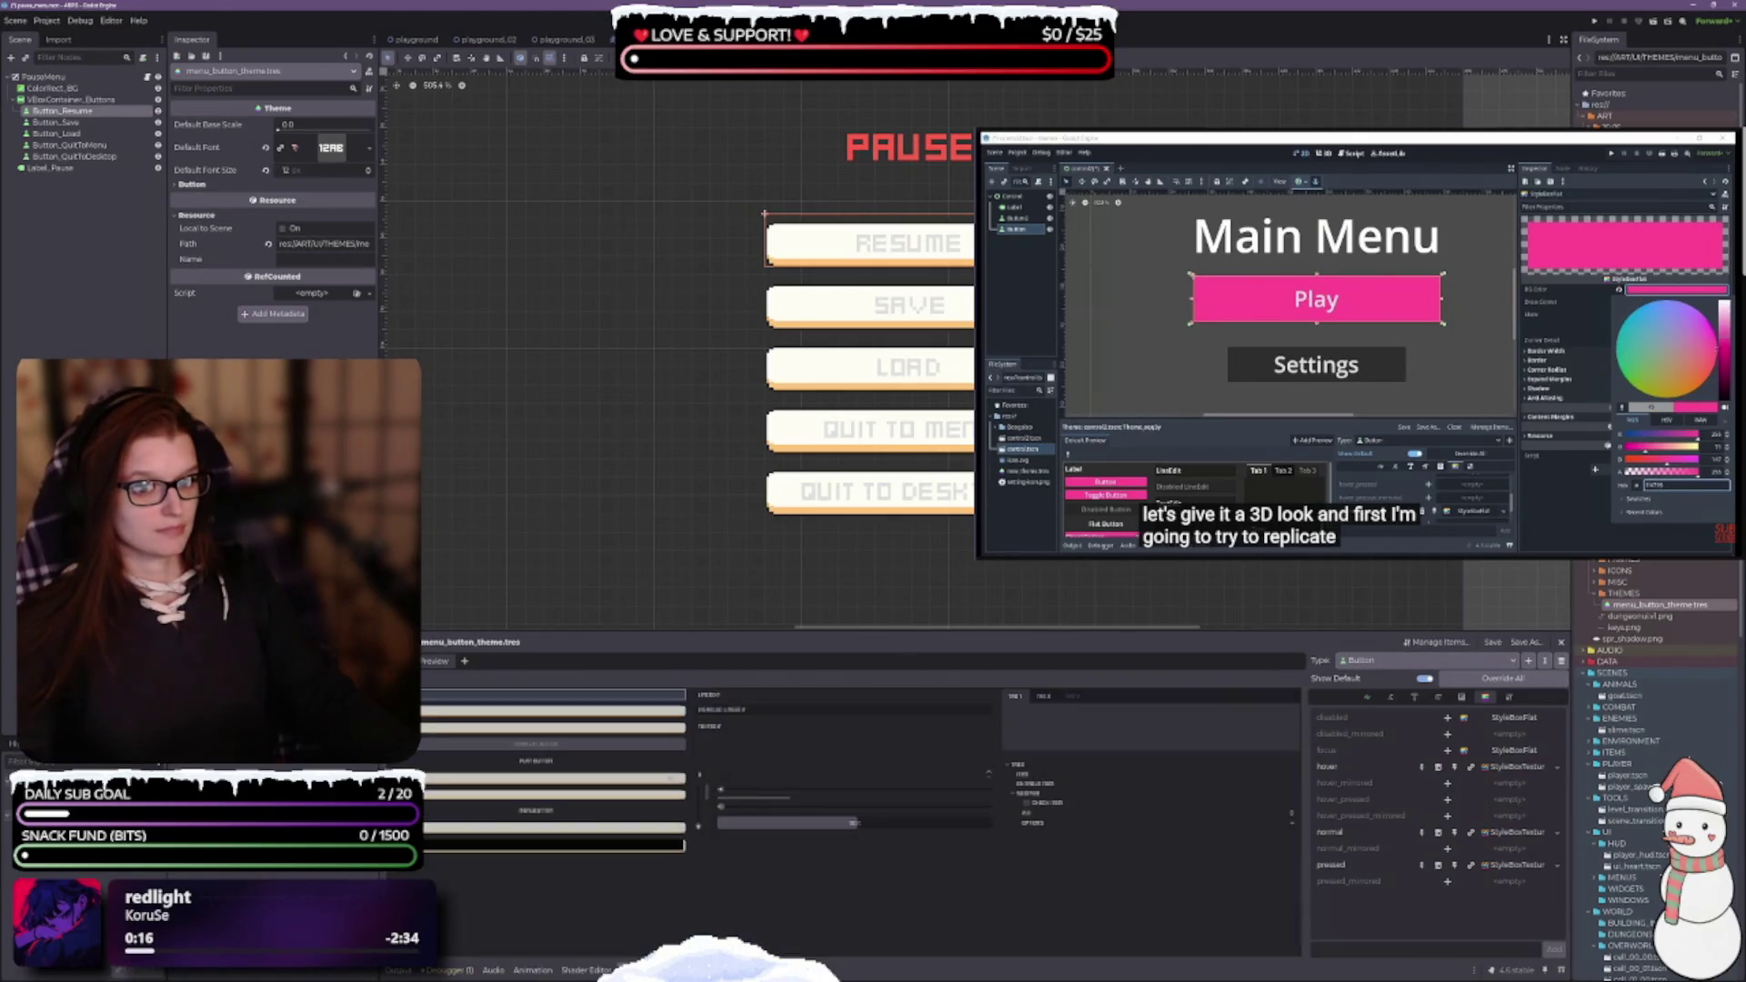
pyautogui.click(427, 700)
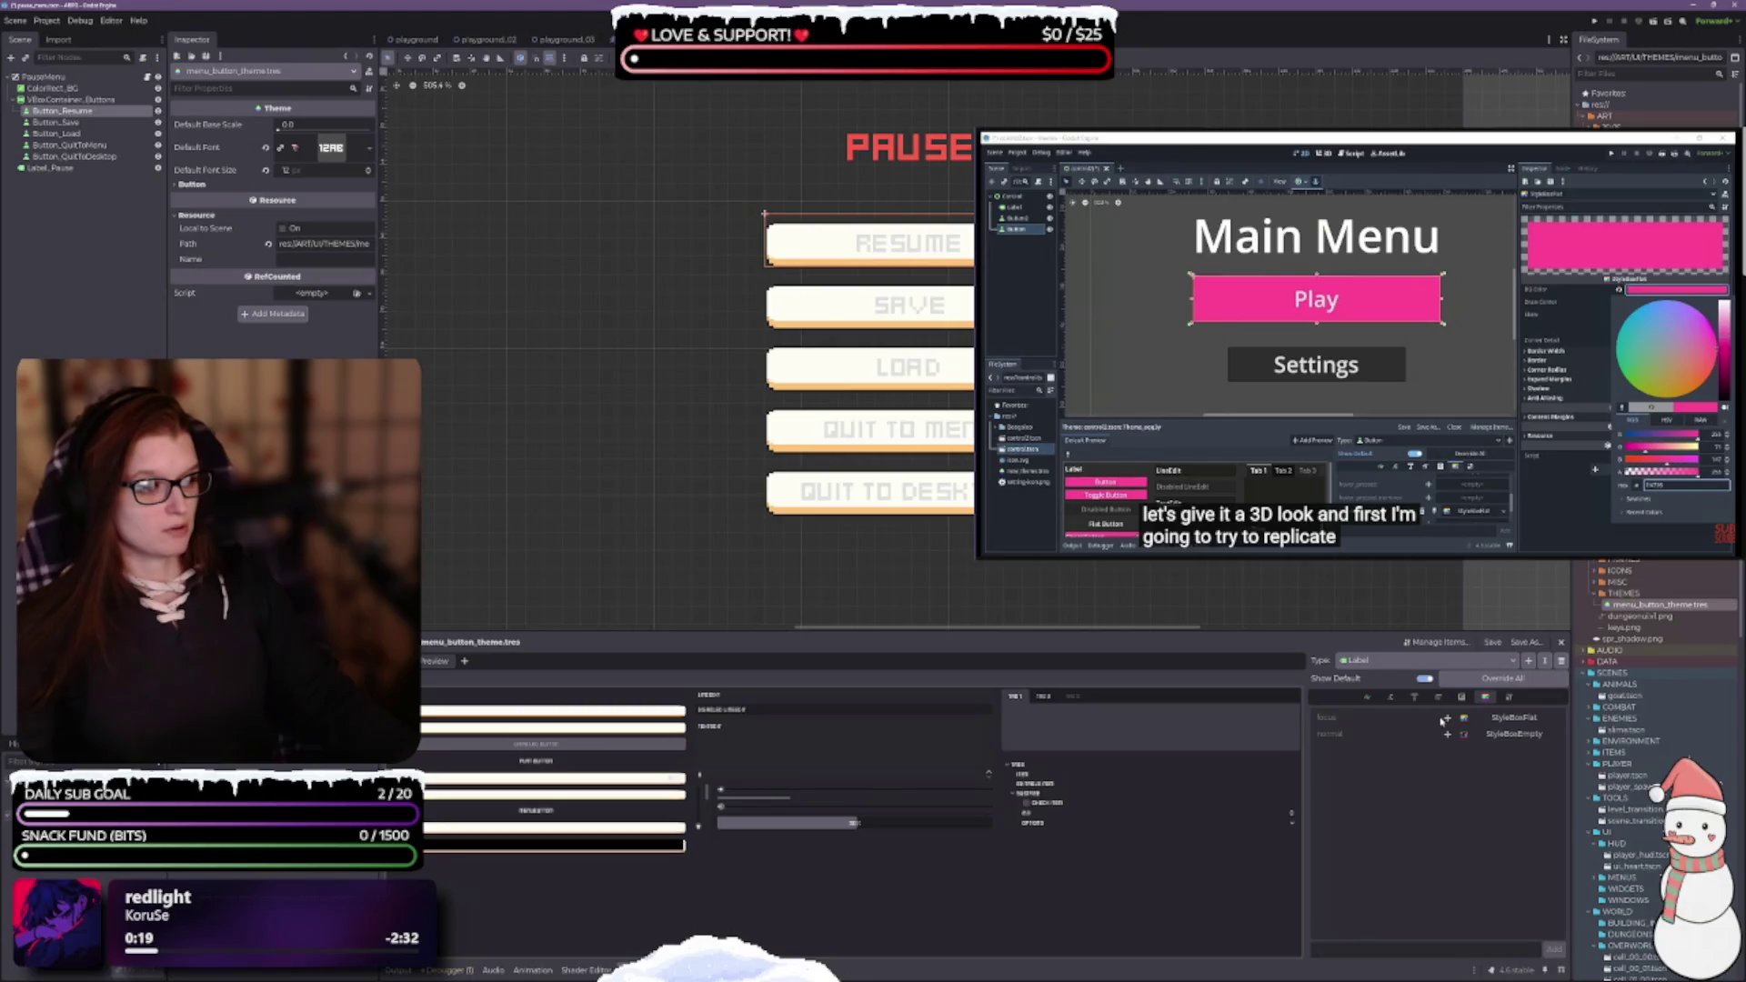
pyautogui.click(1371, 699)
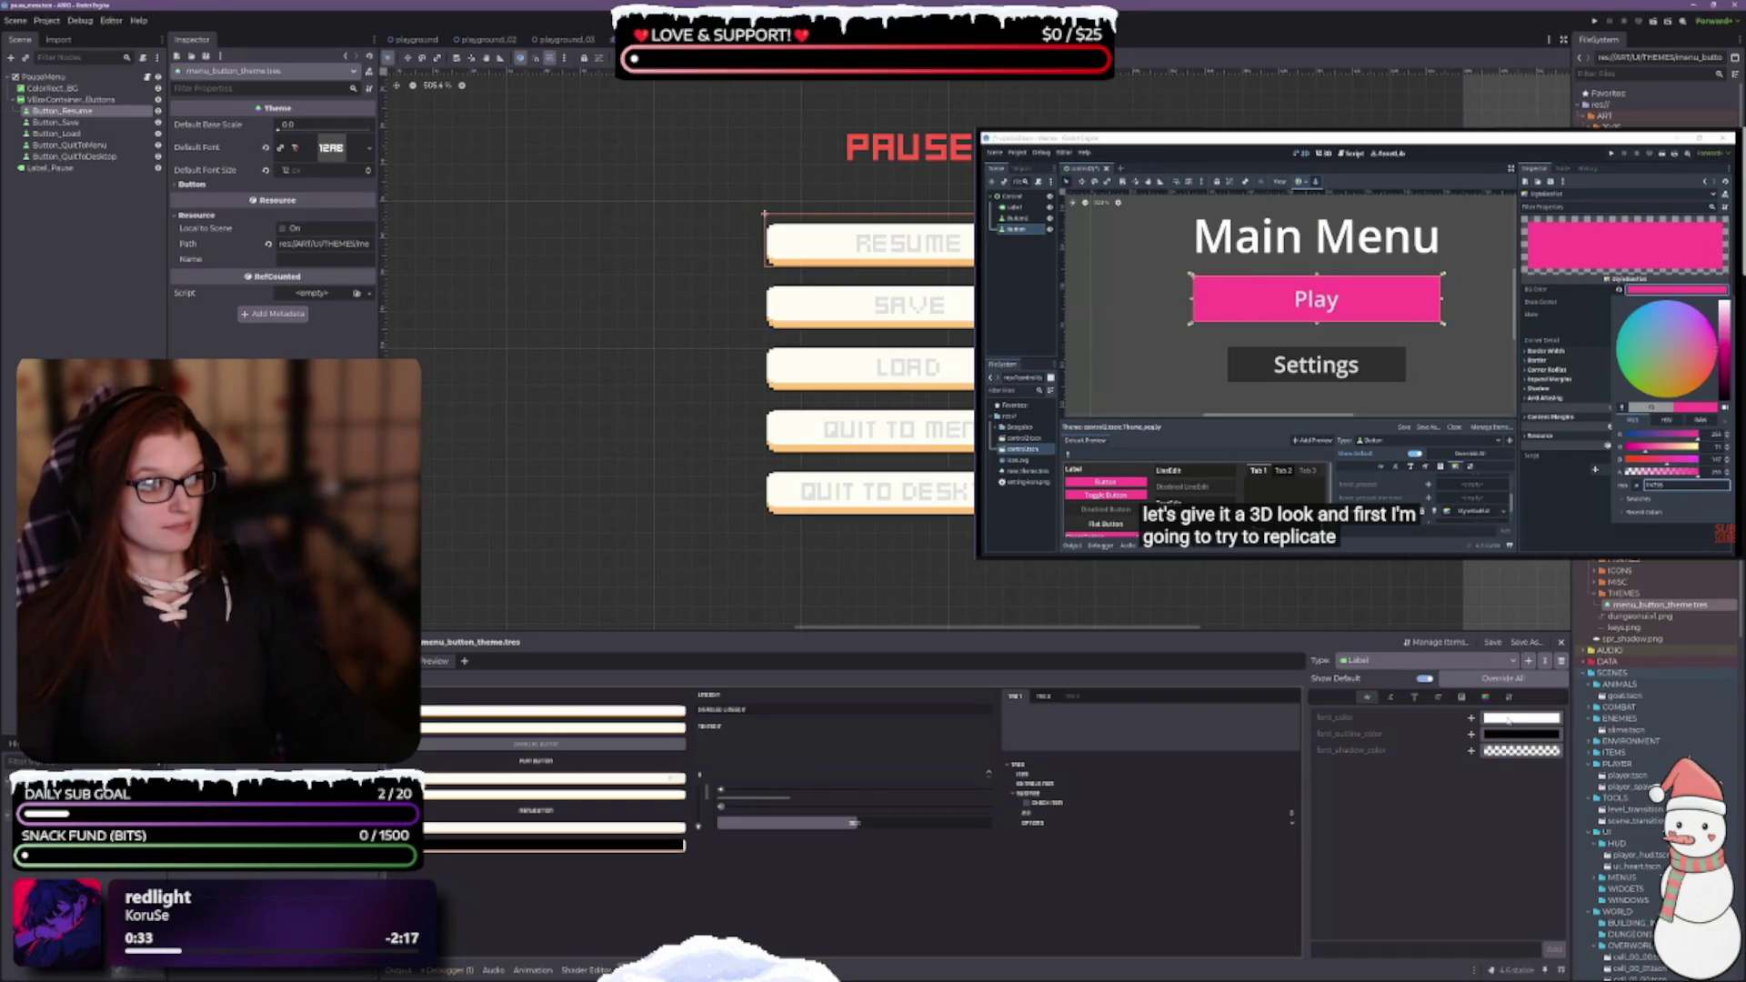
# - Override the Label font_color and set it to black, hex 000000
pyautogui.click(1470, 717)
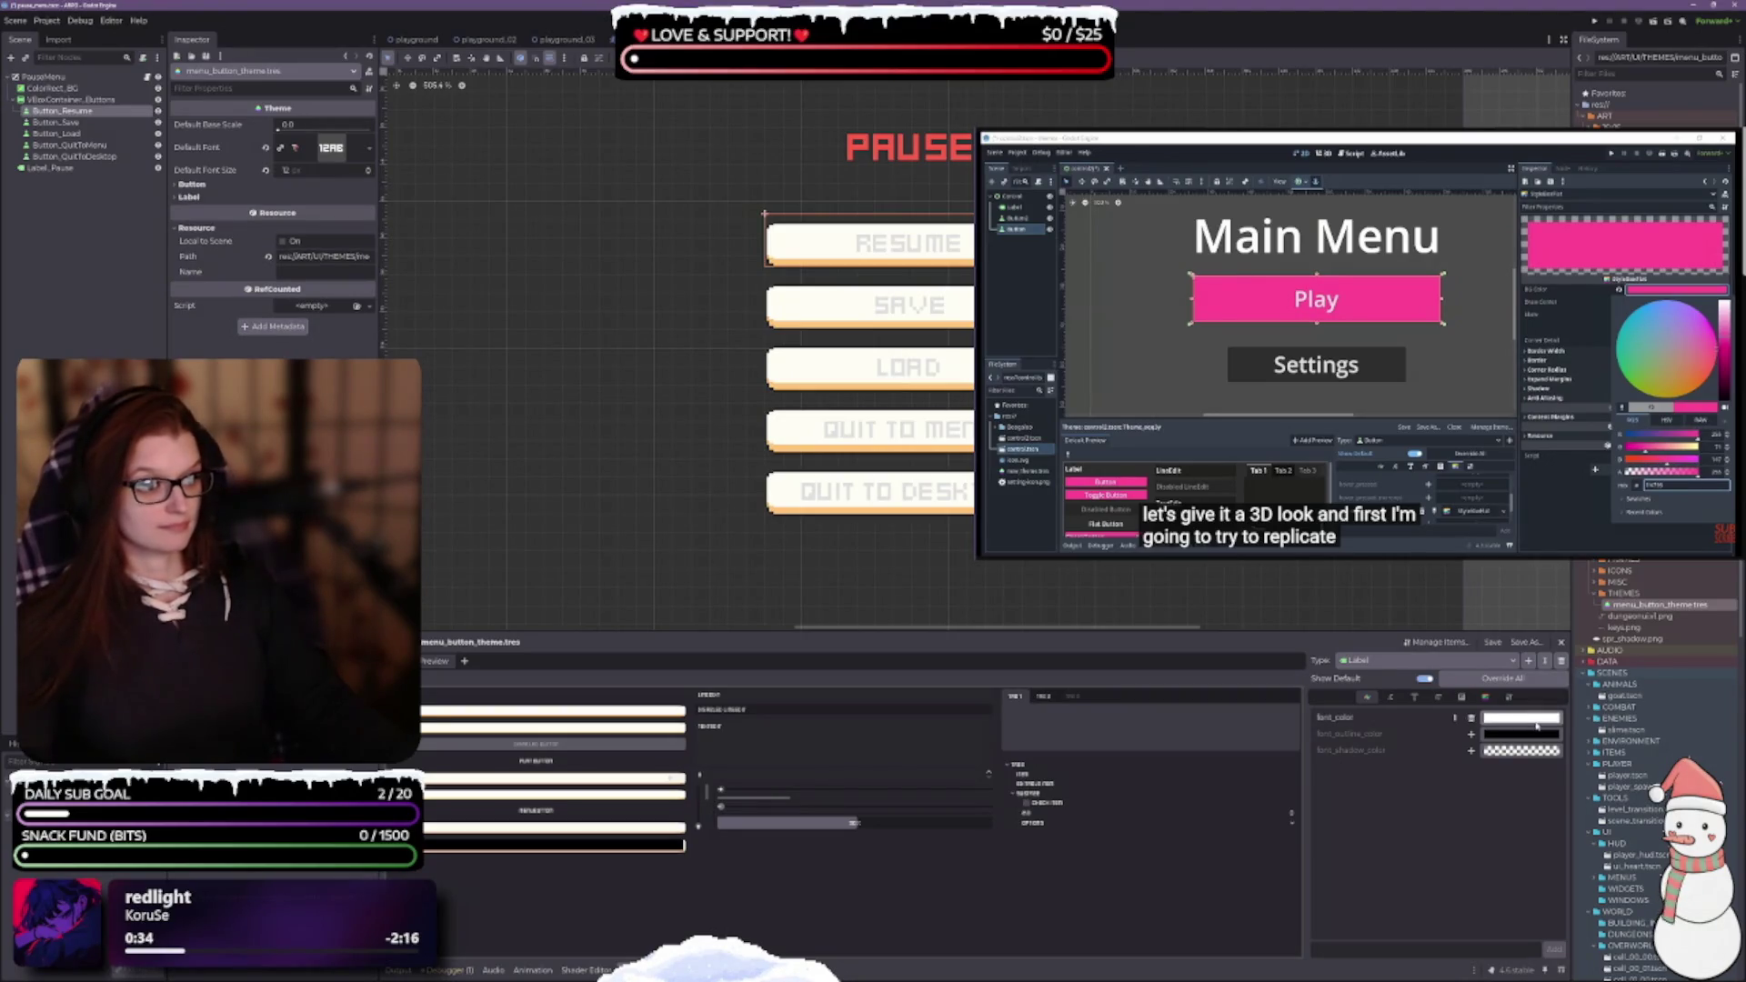
pyautogui.click(182, 196)
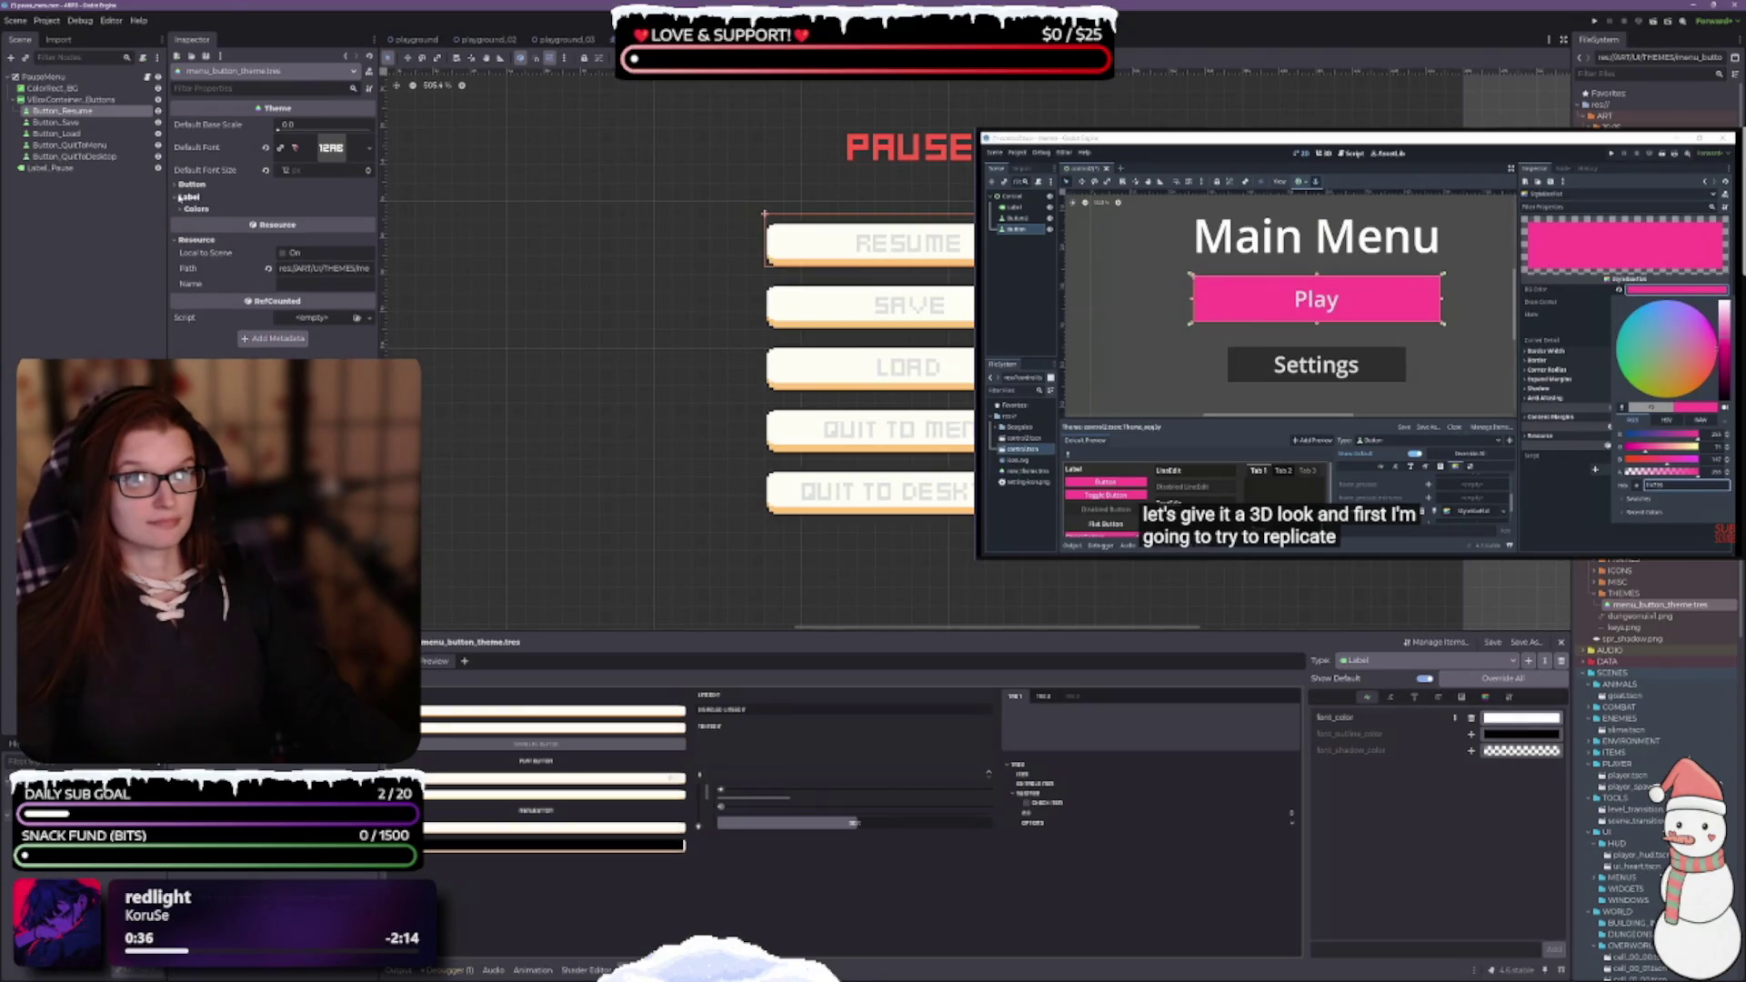
pyautogui.click(181, 209)
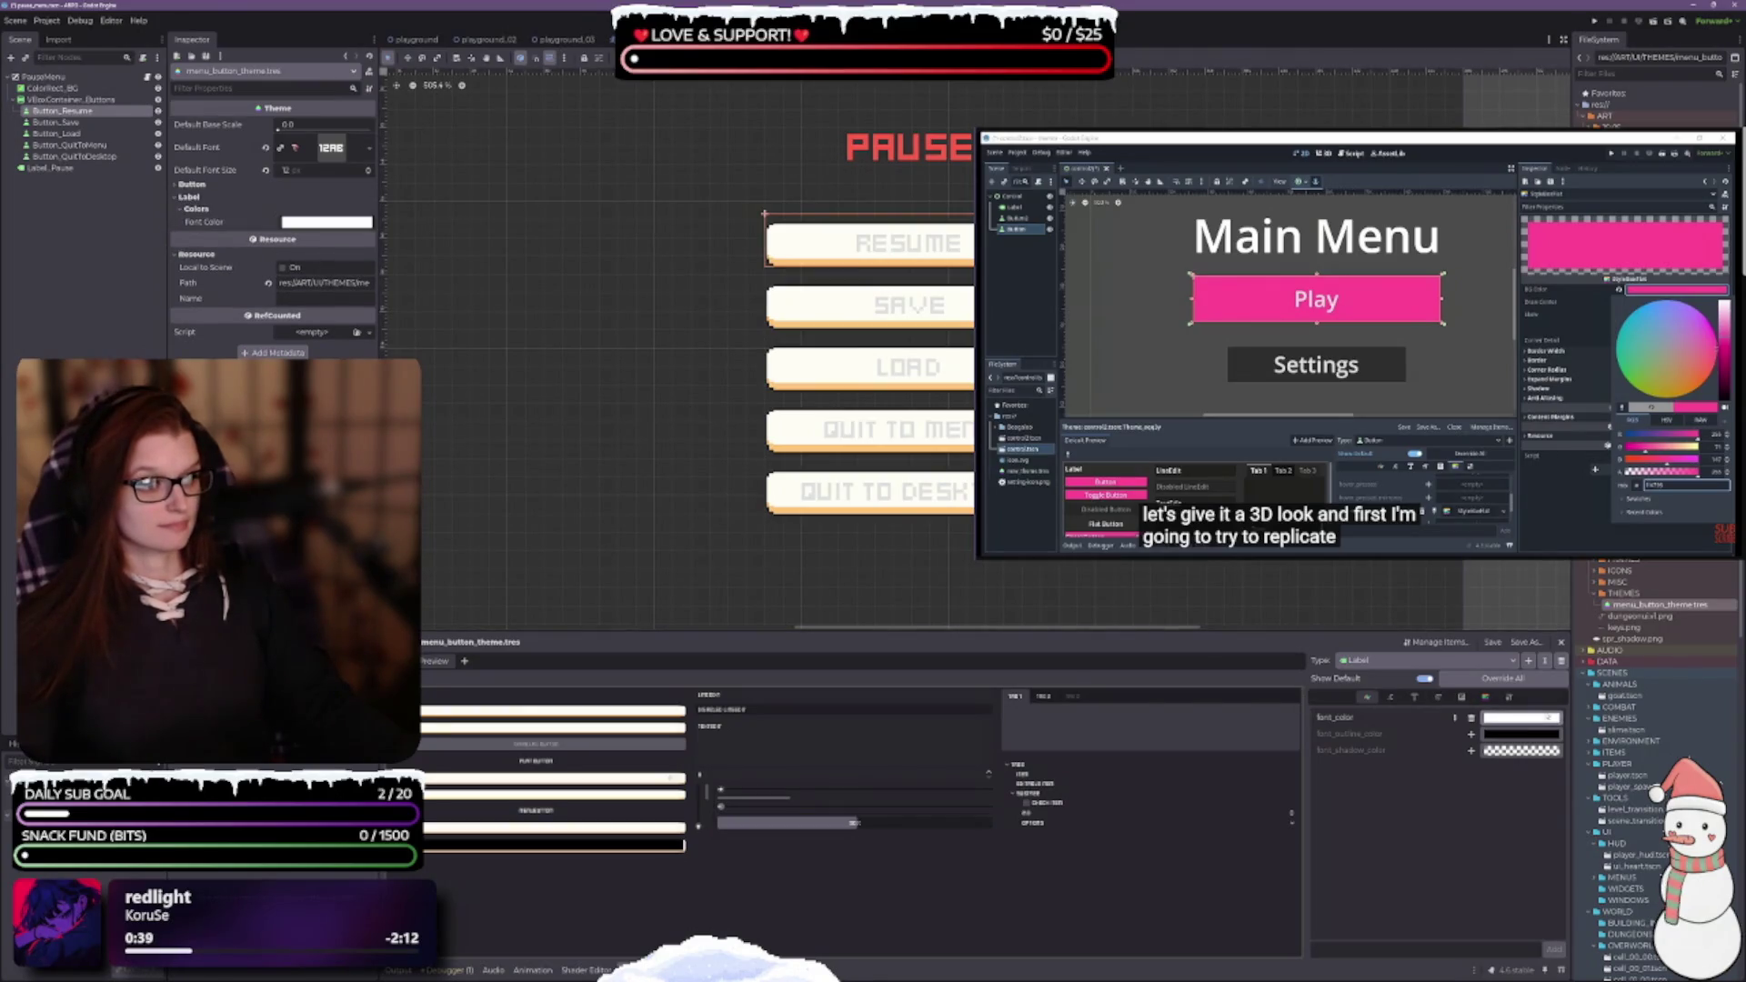
pyautogui.click(1552, 718)
pyautogui.write('000000')
pyautogui.press('Return')
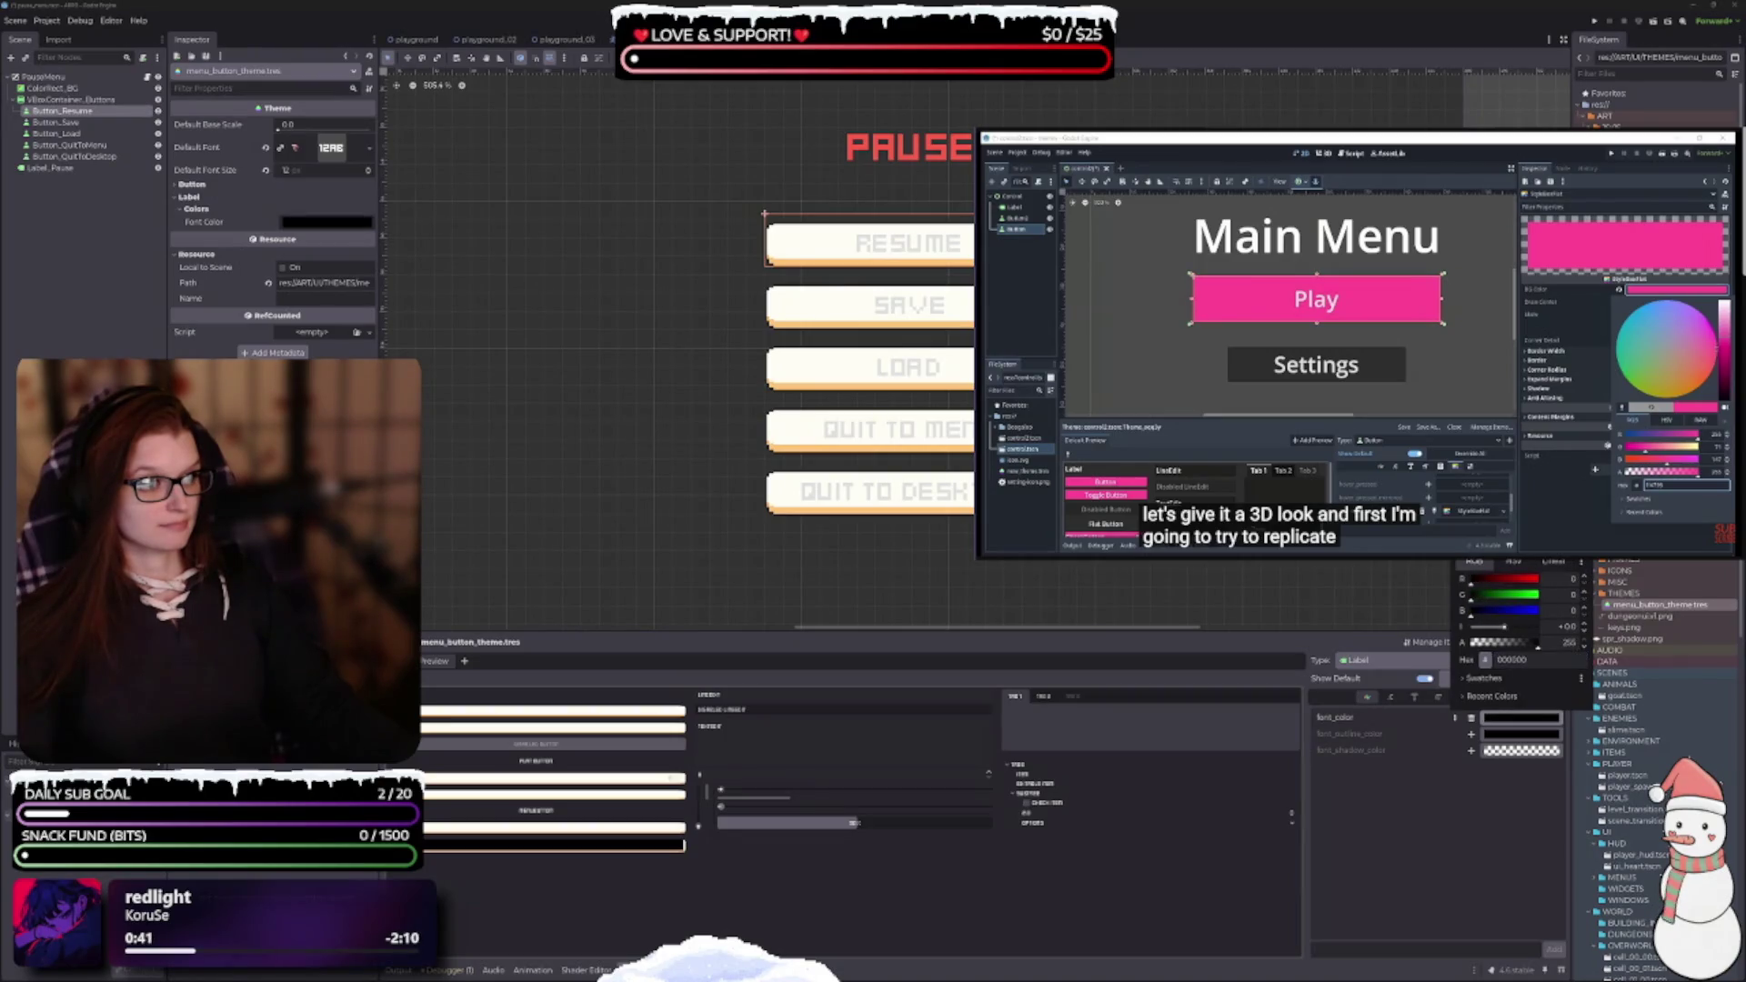
pyautogui.click(1474, 856)
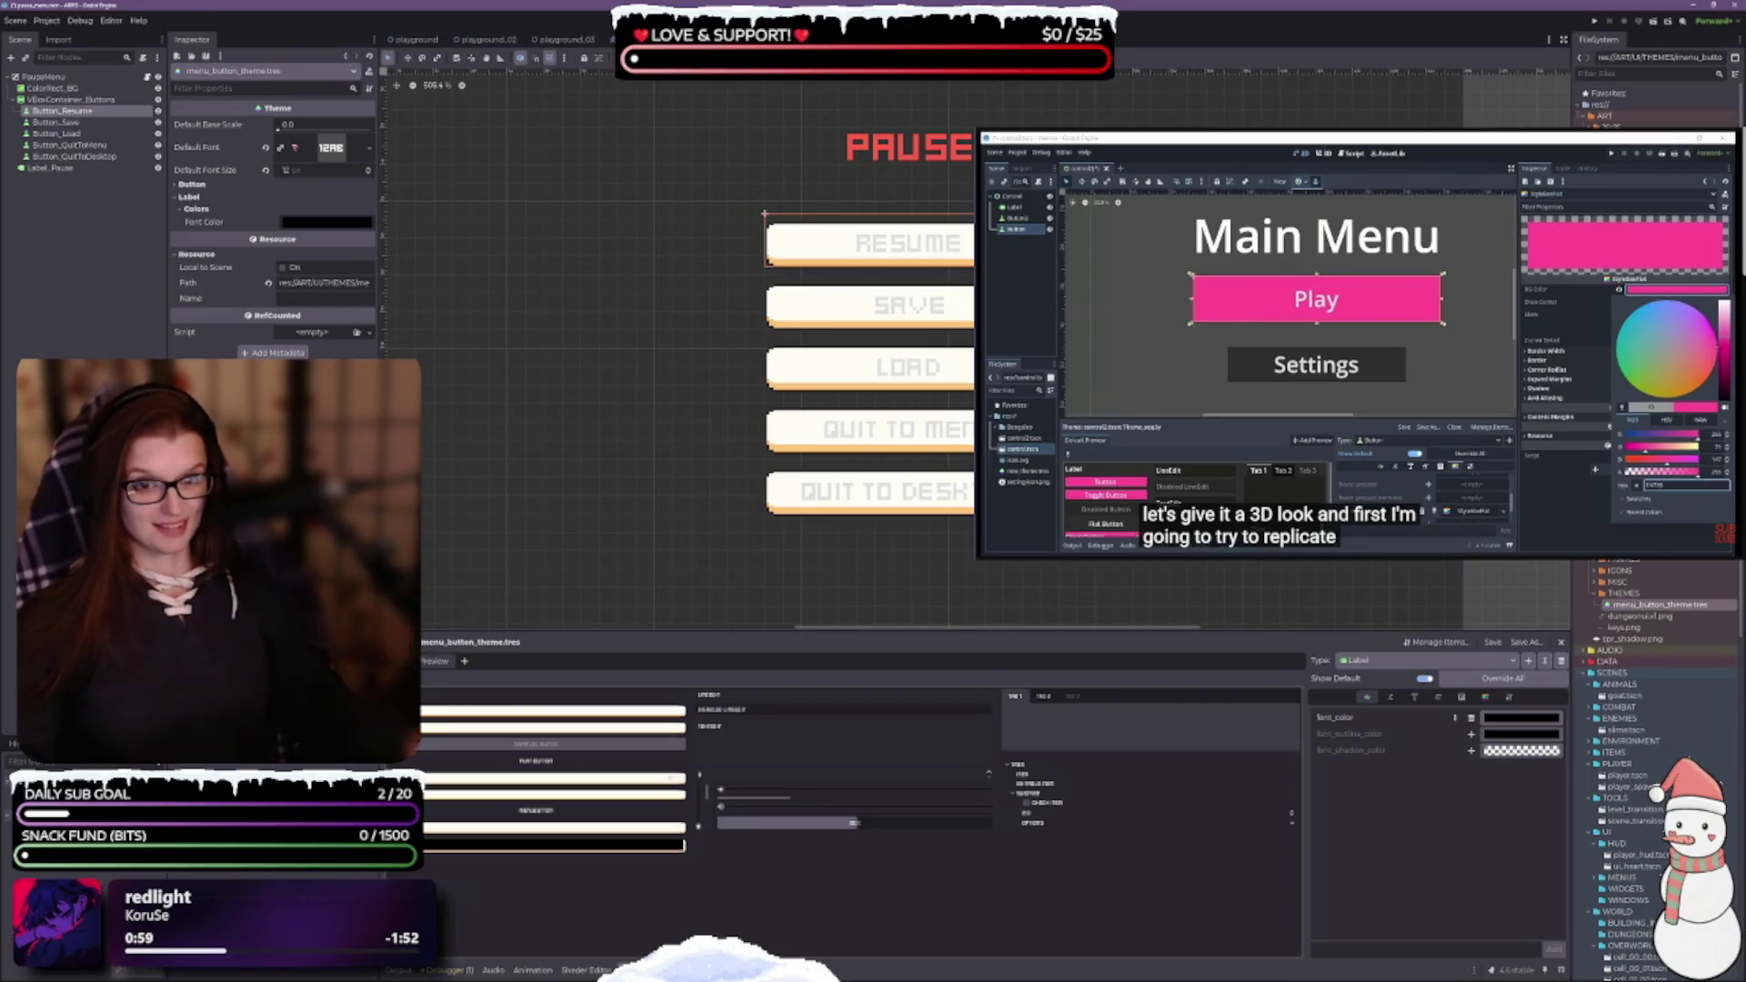
pyautogui.hscroll(1, 691, 364)
pyautogui.hscroll(1, 691, 363)
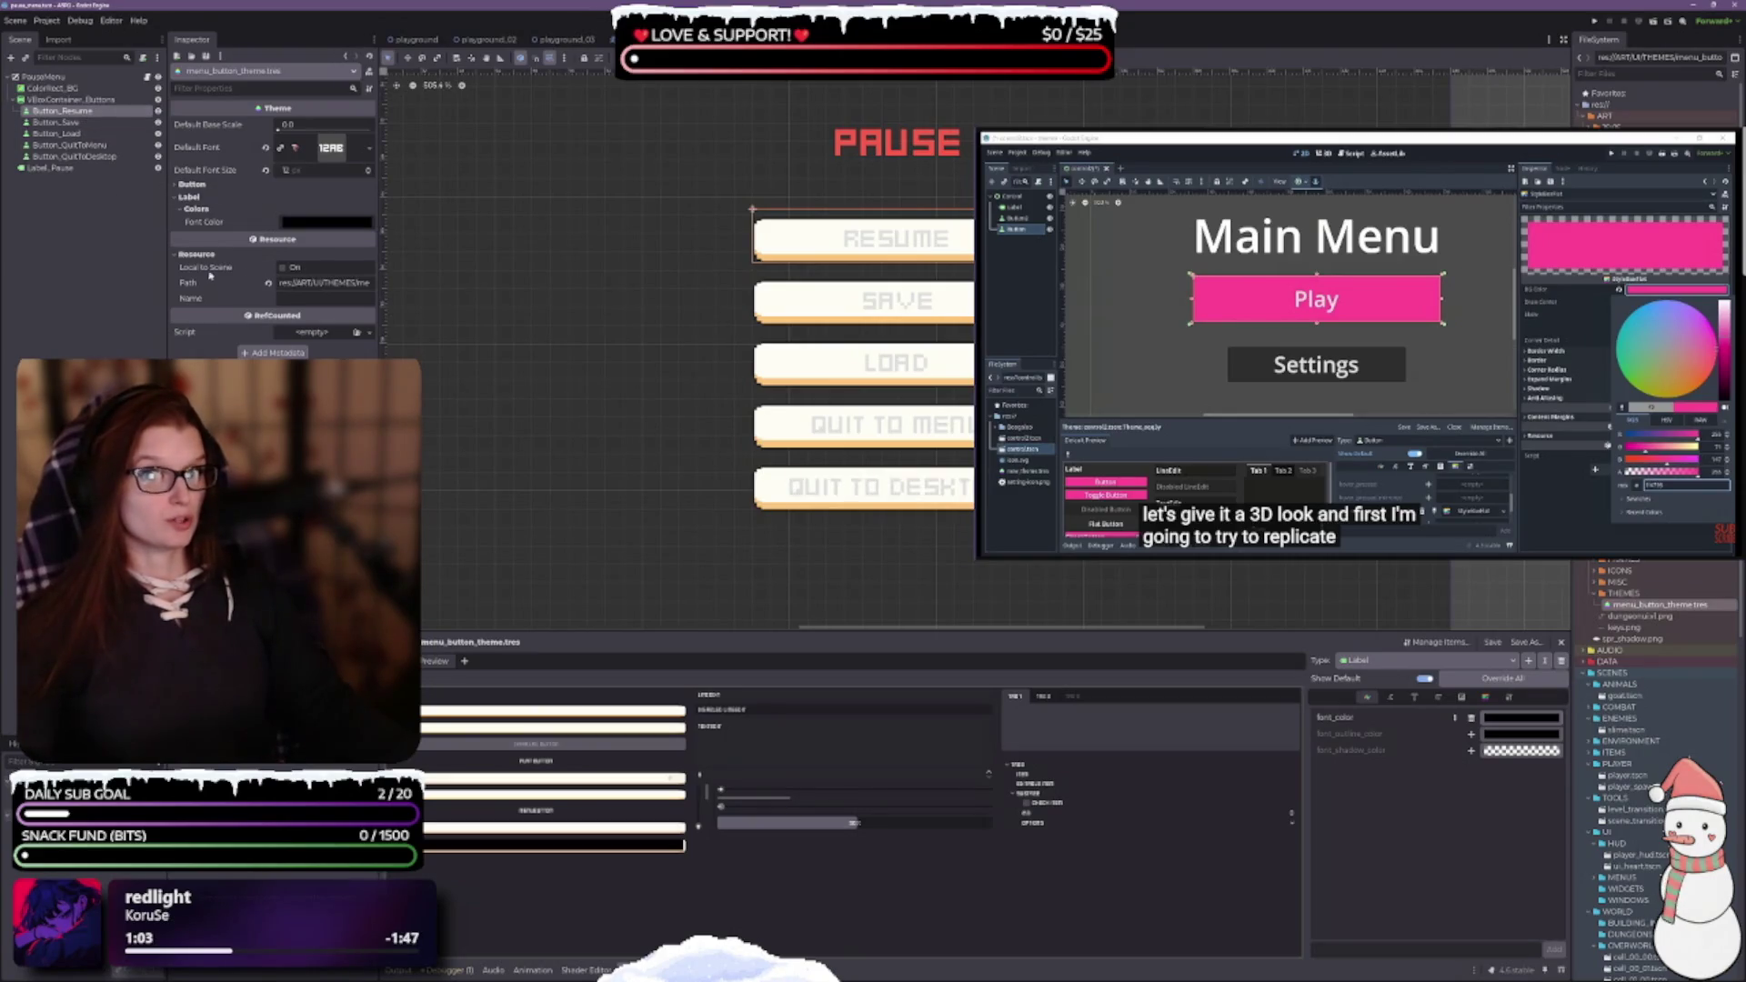
pyautogui.click(50, 112)
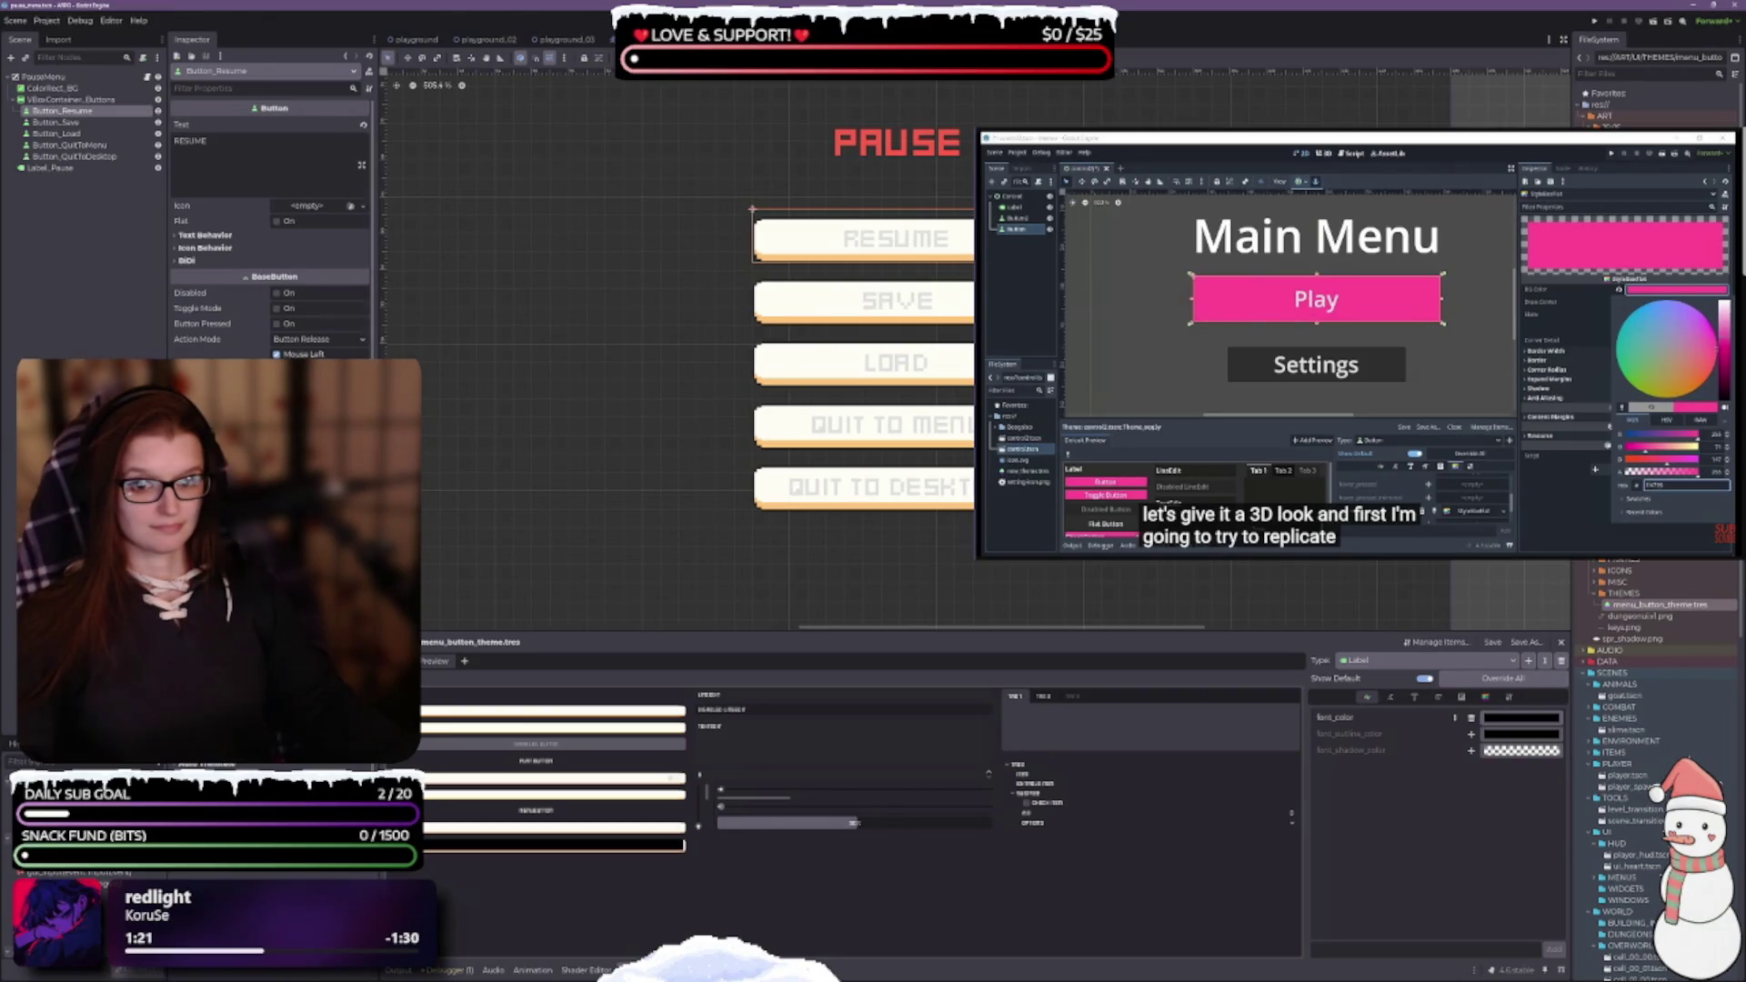
pyautogui.scroll(-4, 273, 227)
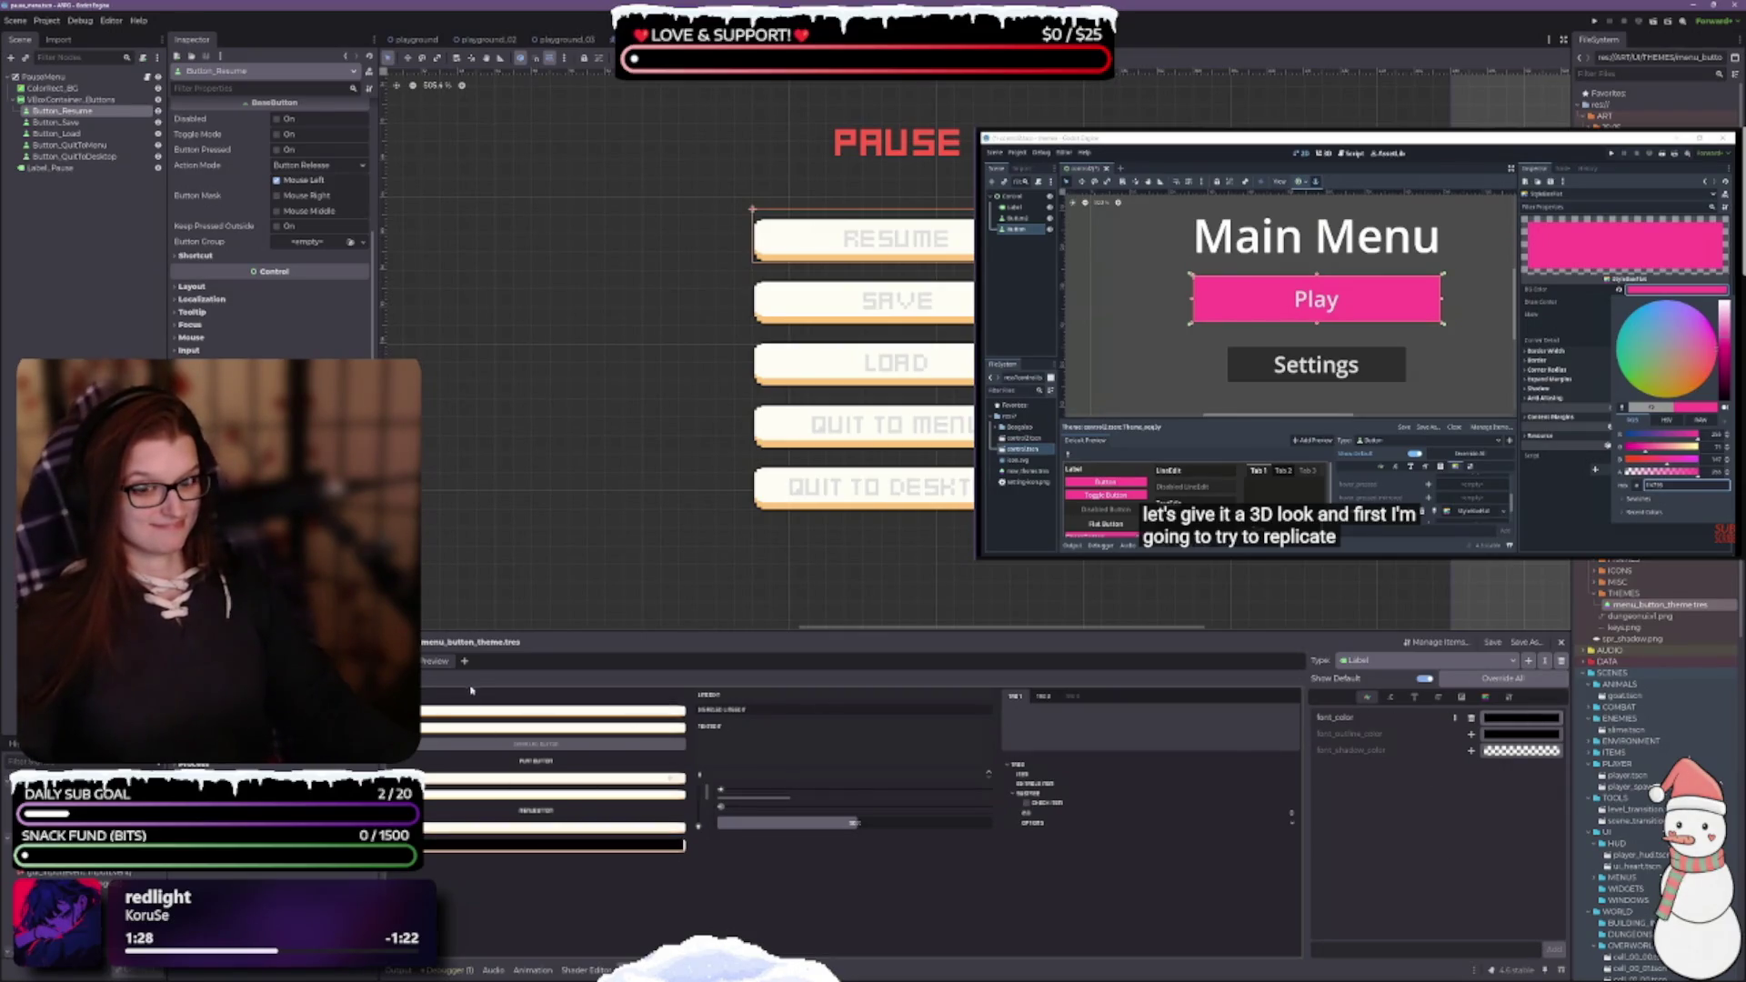
pyautogui.scroll(3, 263, 336)
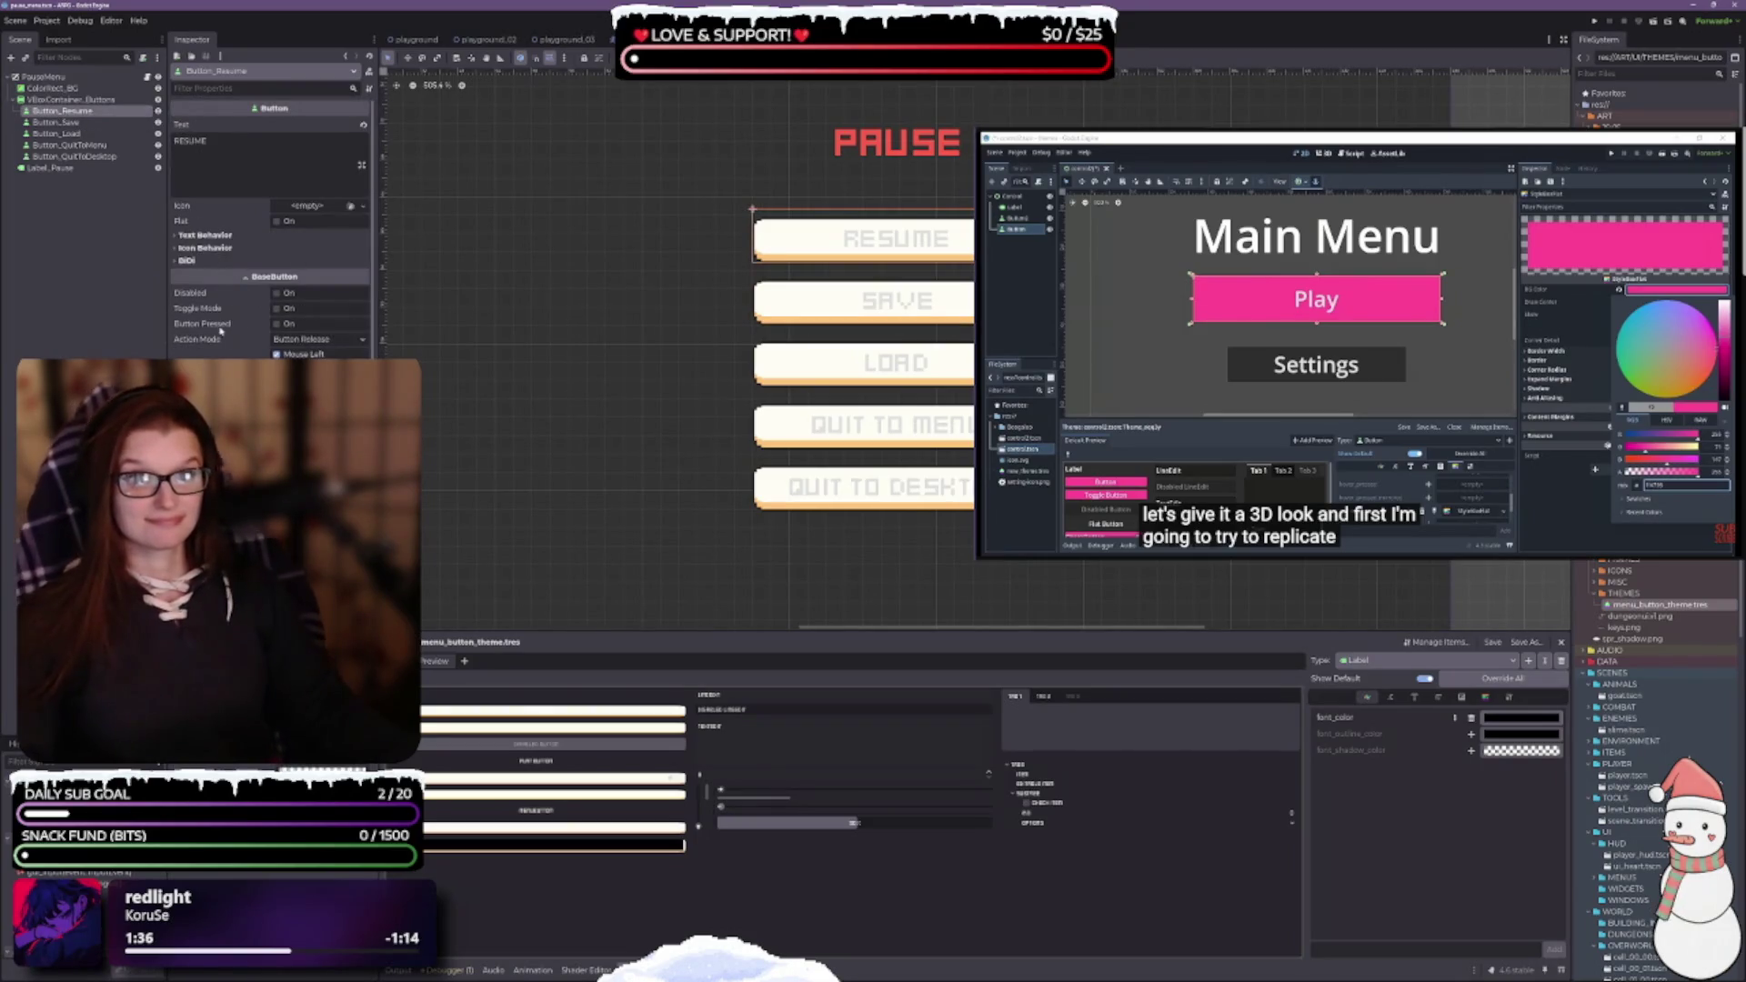
pyautogui.scroll(-5, 218, 337)
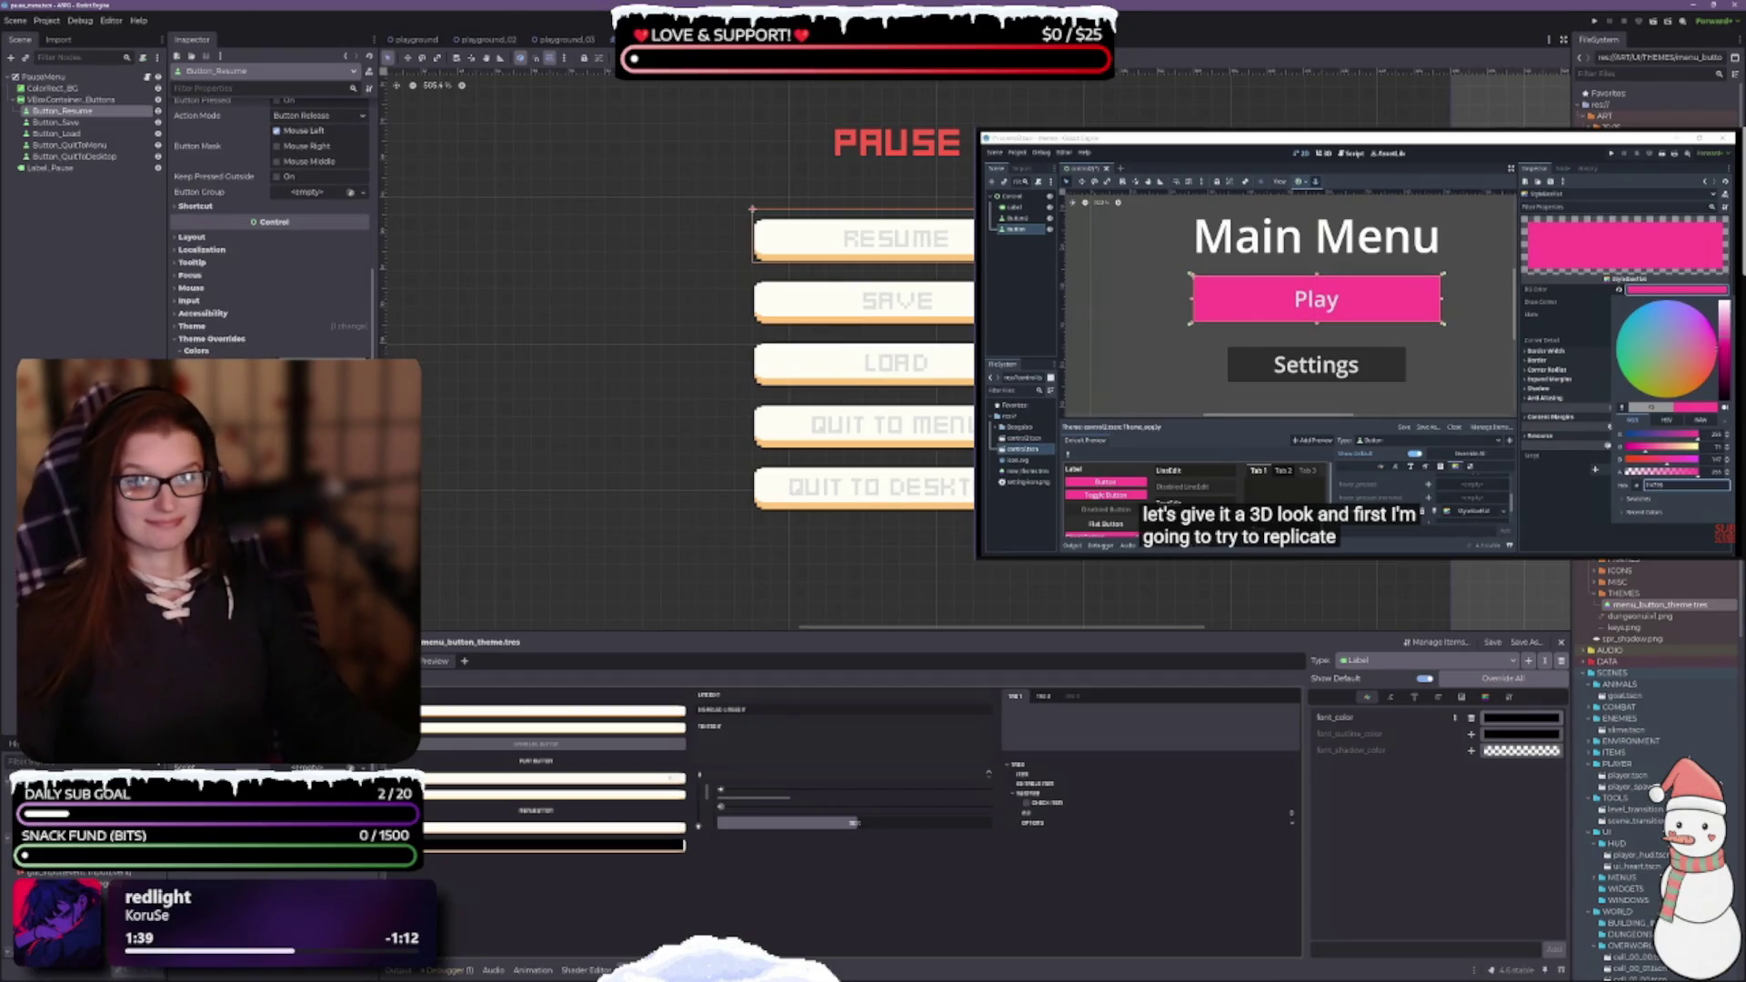
pyautogui.scroll(4, 271, 228)
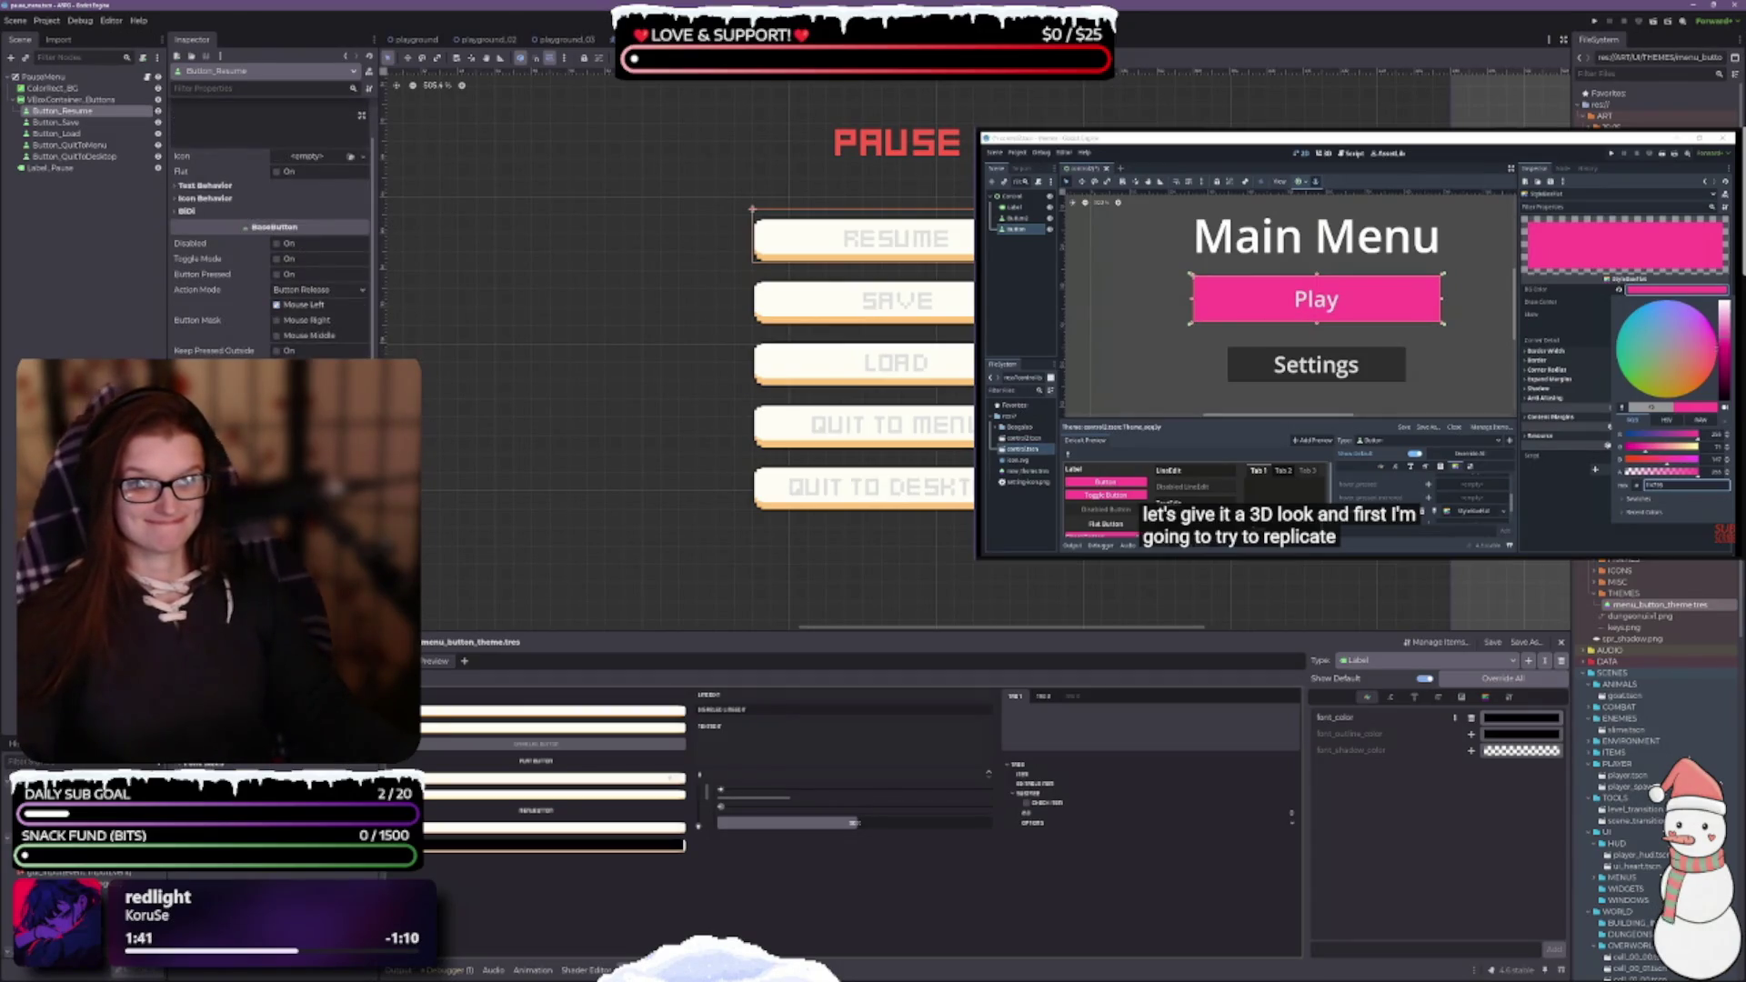
pyautogui.scroll(1, 271, 227)
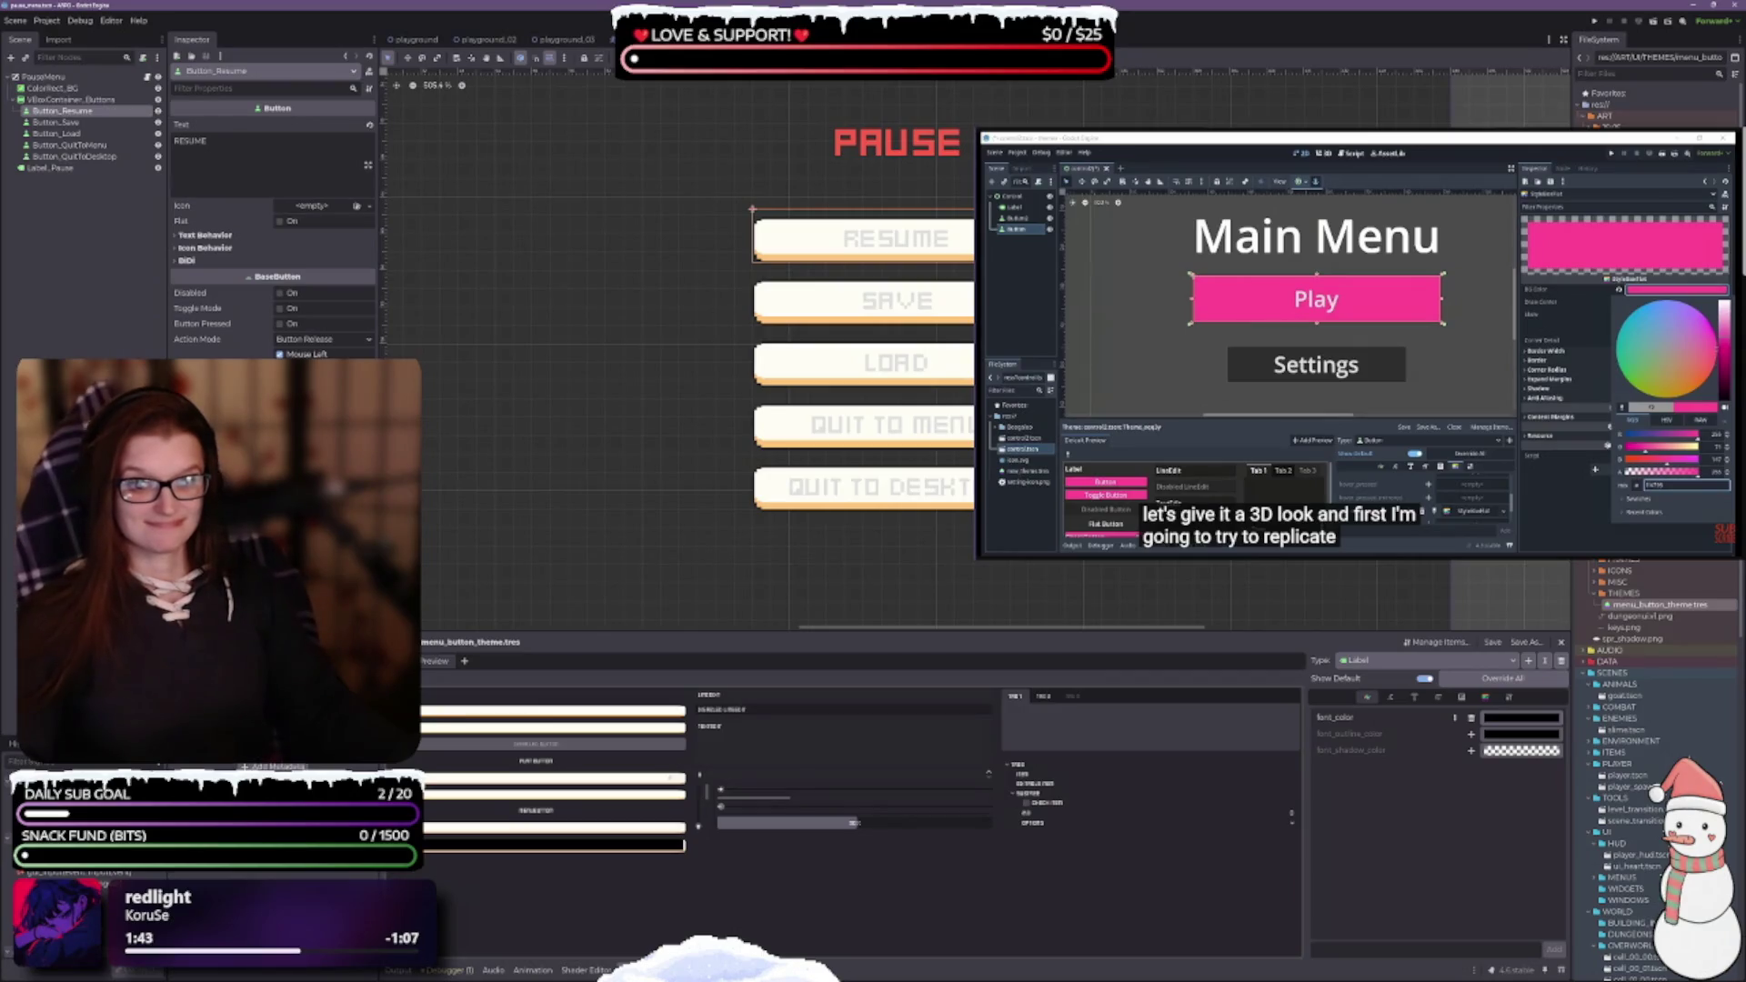
pyautogui.moveTo(1664, 603)
pyautogui.mouseDown()
pyautogui.moveTo(420, 571)
pyautogui.moveTo(273, 737)
pyautogui.mouseUp()
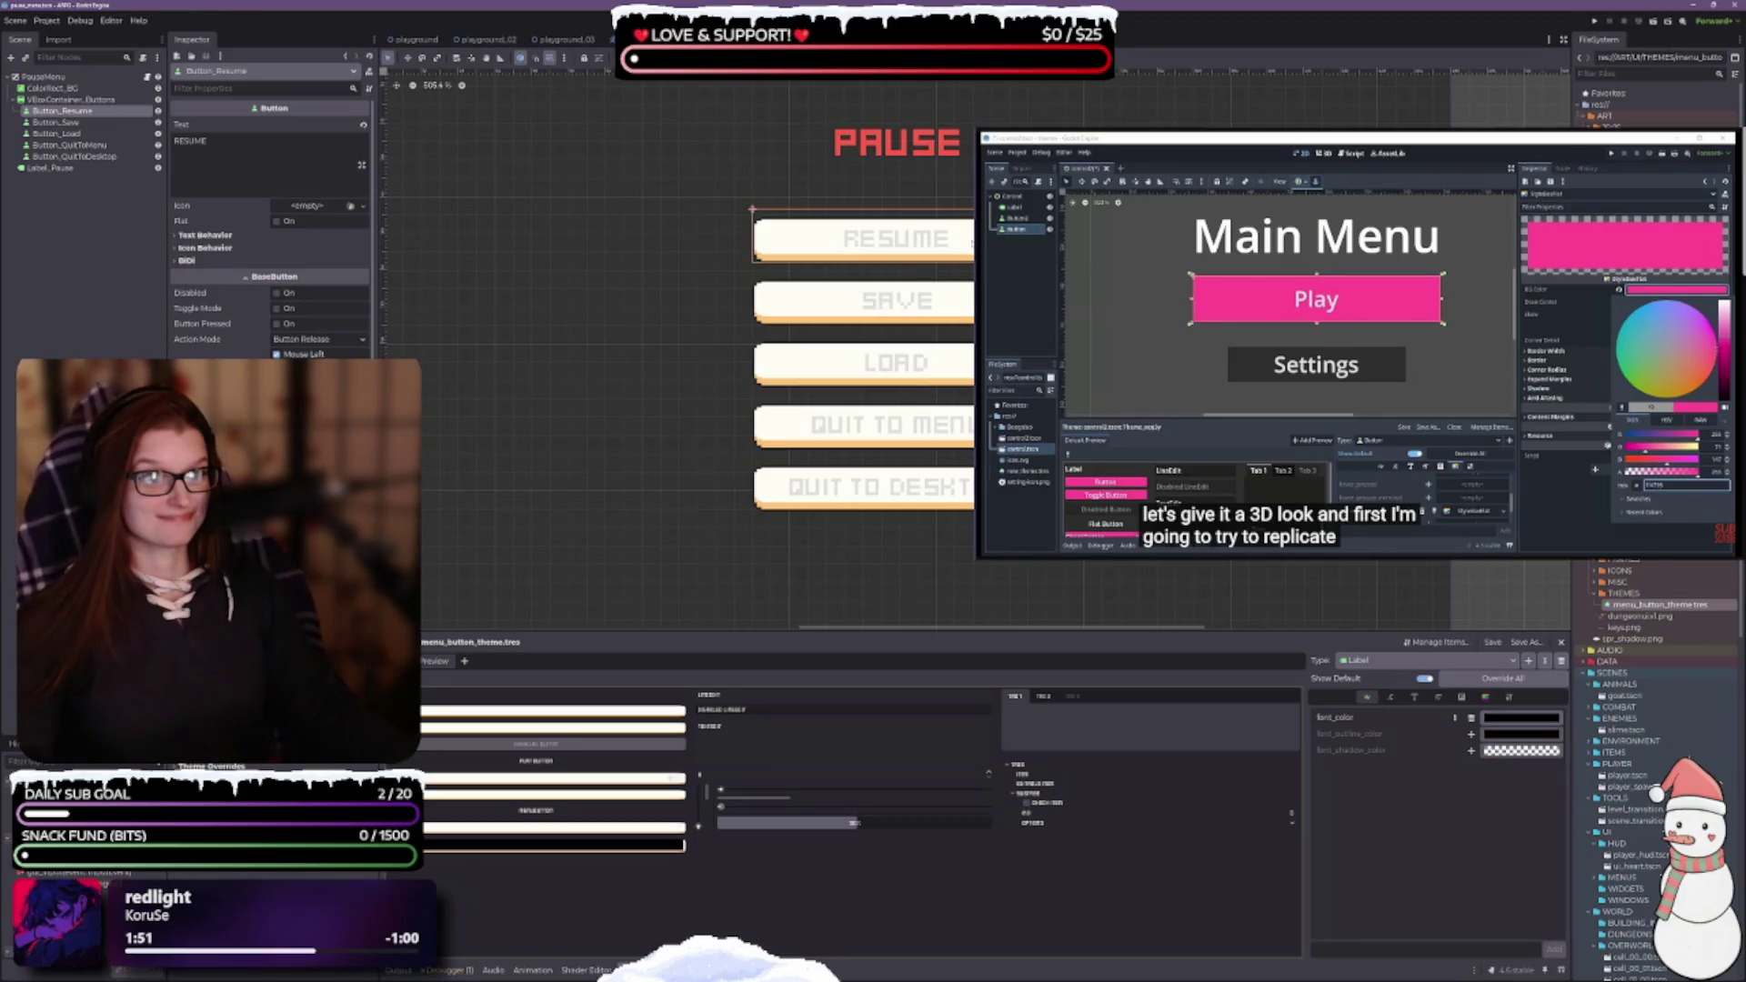
pyautogui.click(1653, 21)
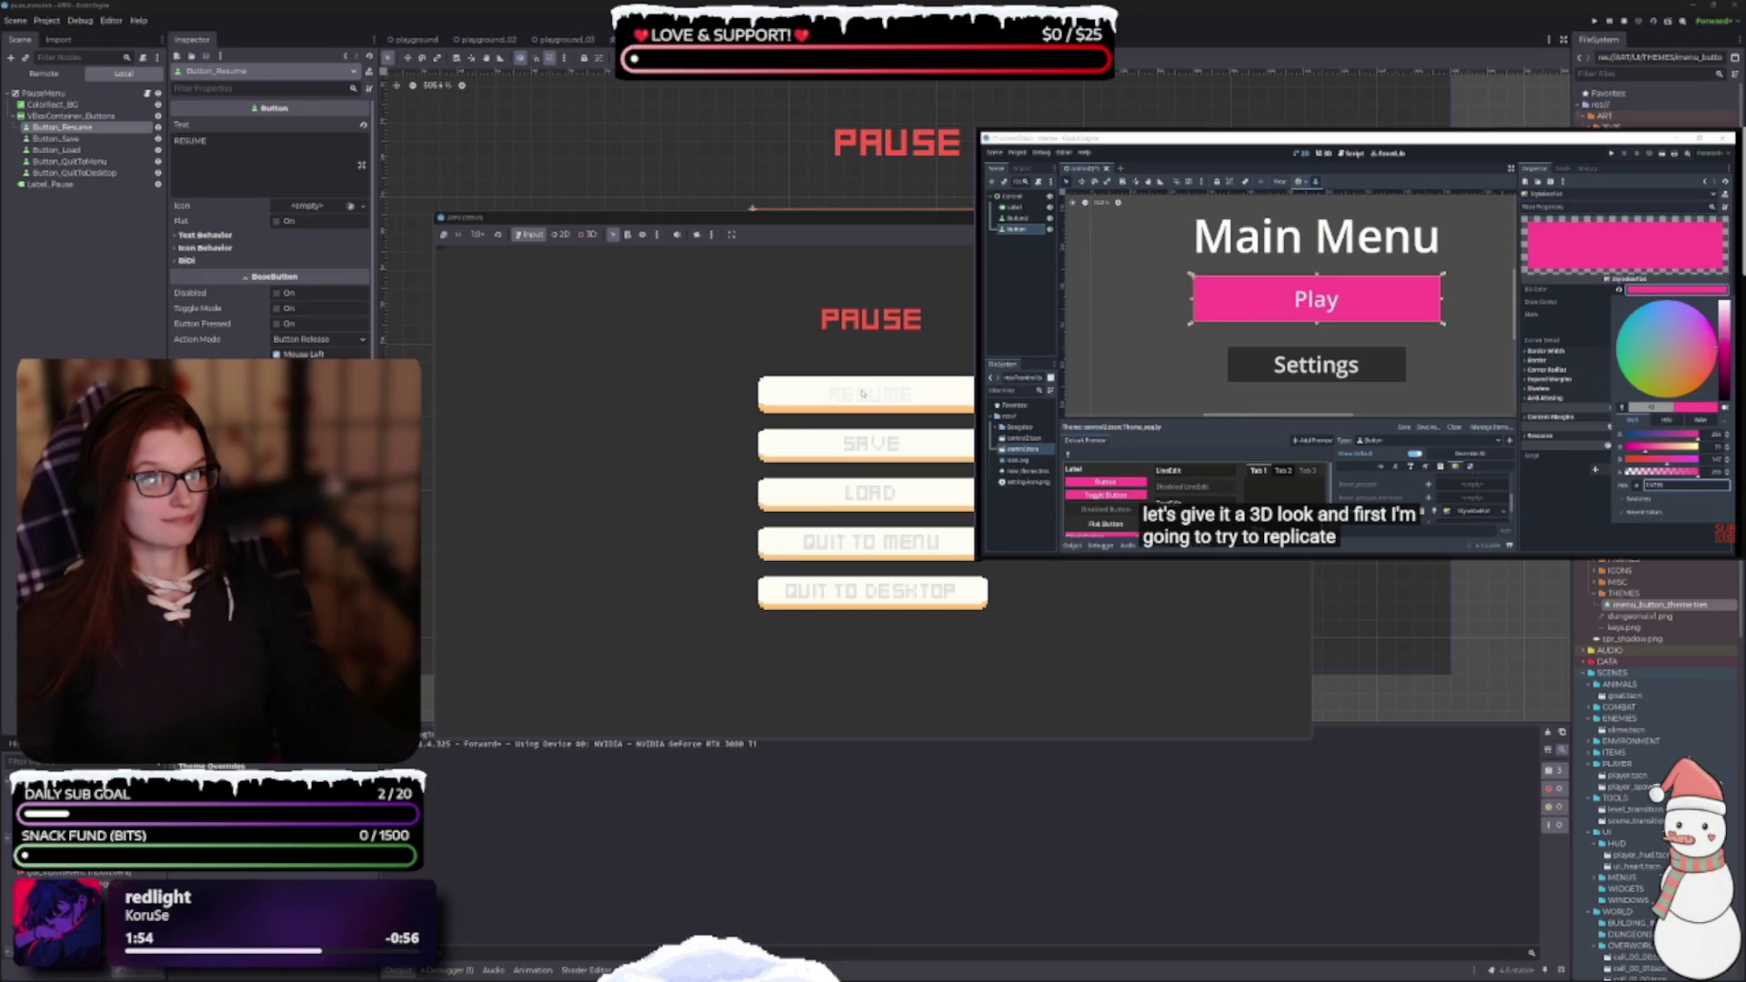
pyautogui.press('F8')
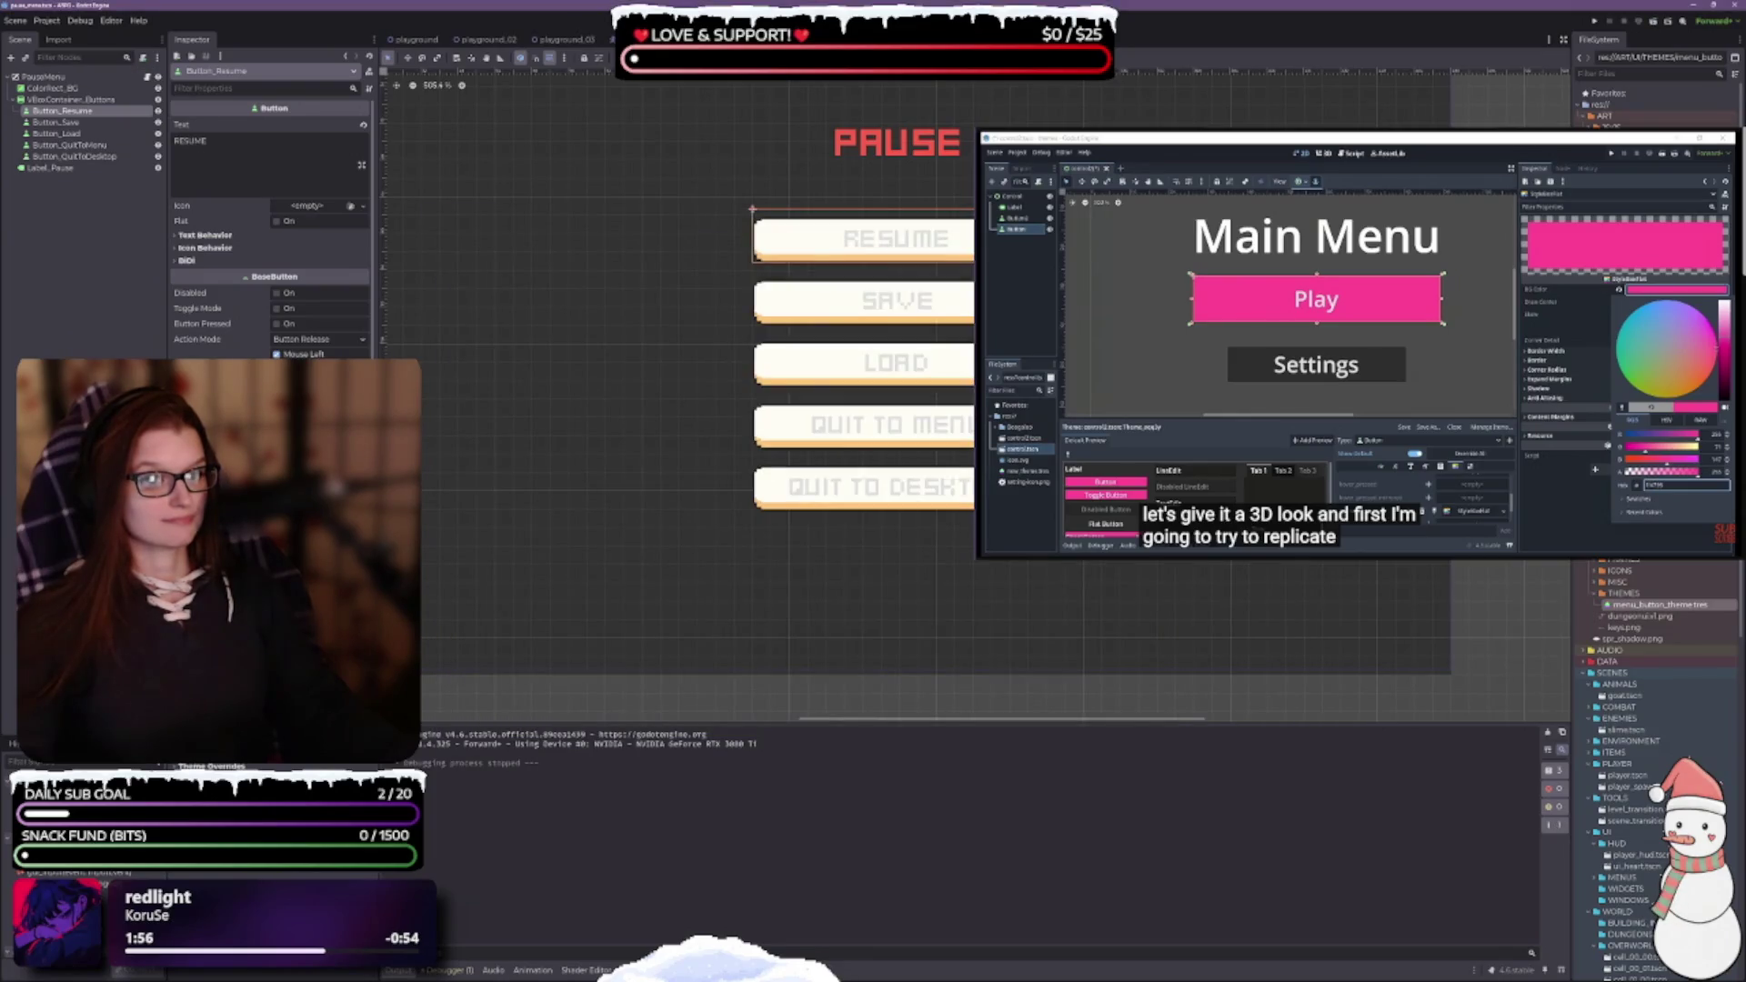
# - Select menu_button_theme.tres and review its Fonts, Icons and Colors entries, ending on Label colours
pyautogui.click(1660, 603)
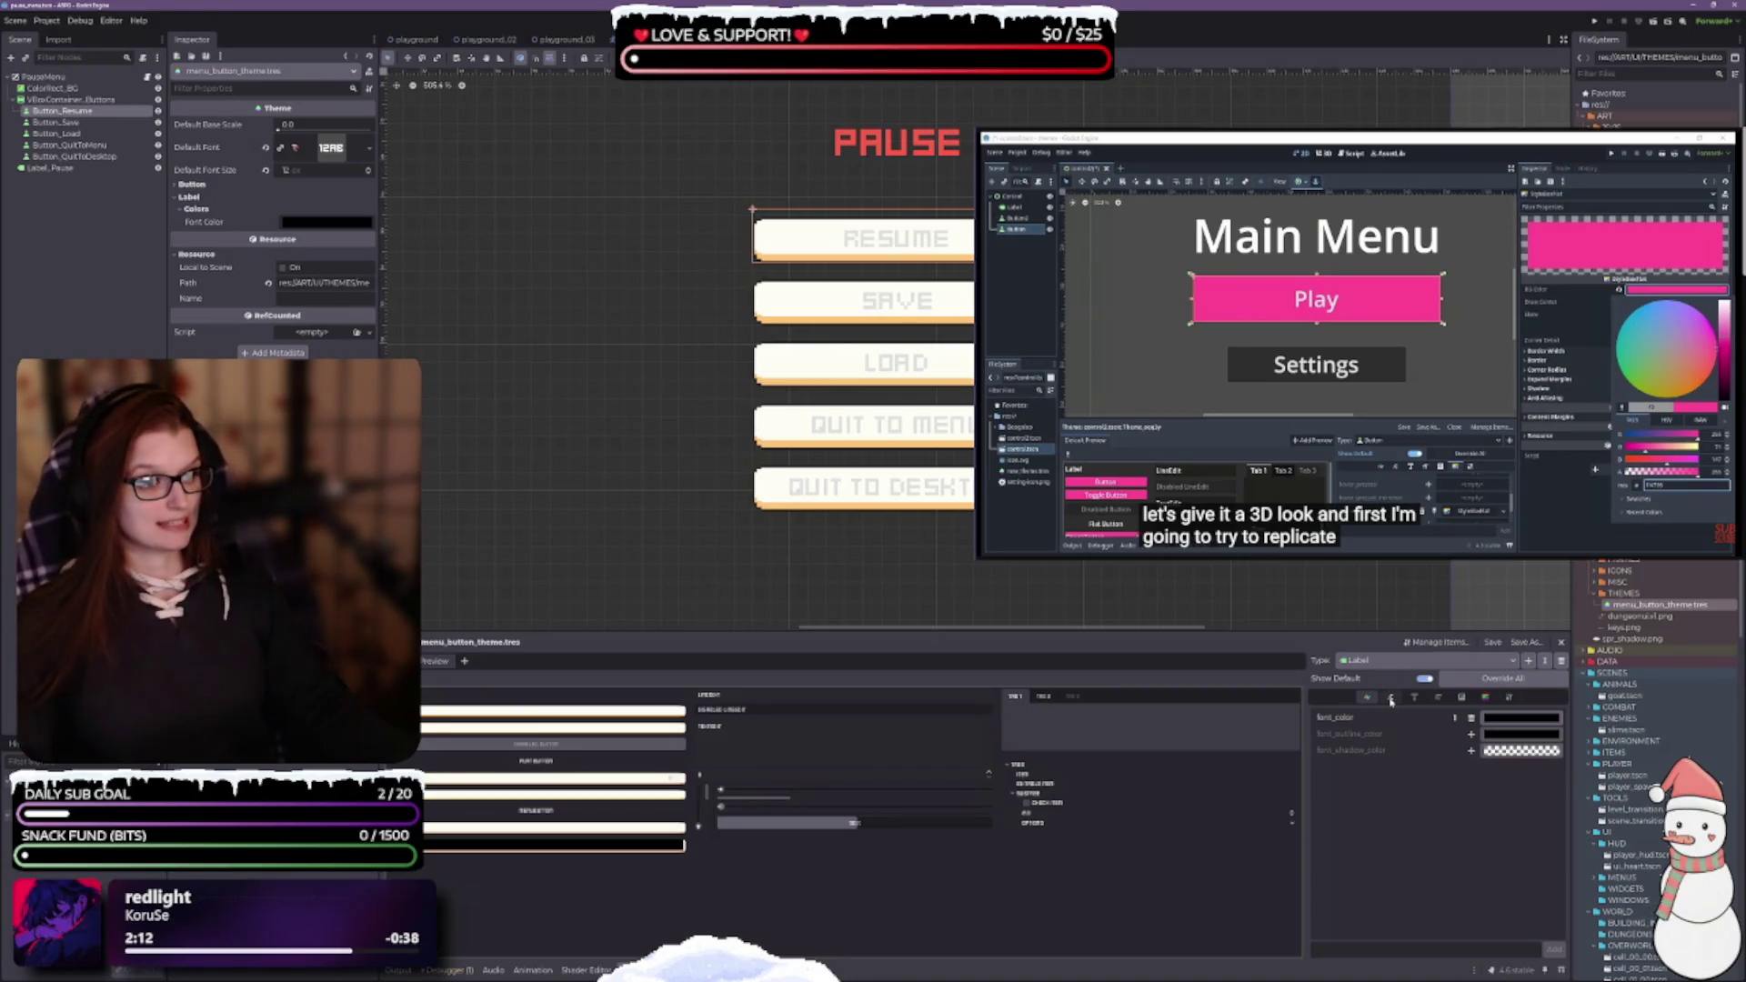
pyautogui.click(1390, 698)
pyautogui.click(1415, 698)
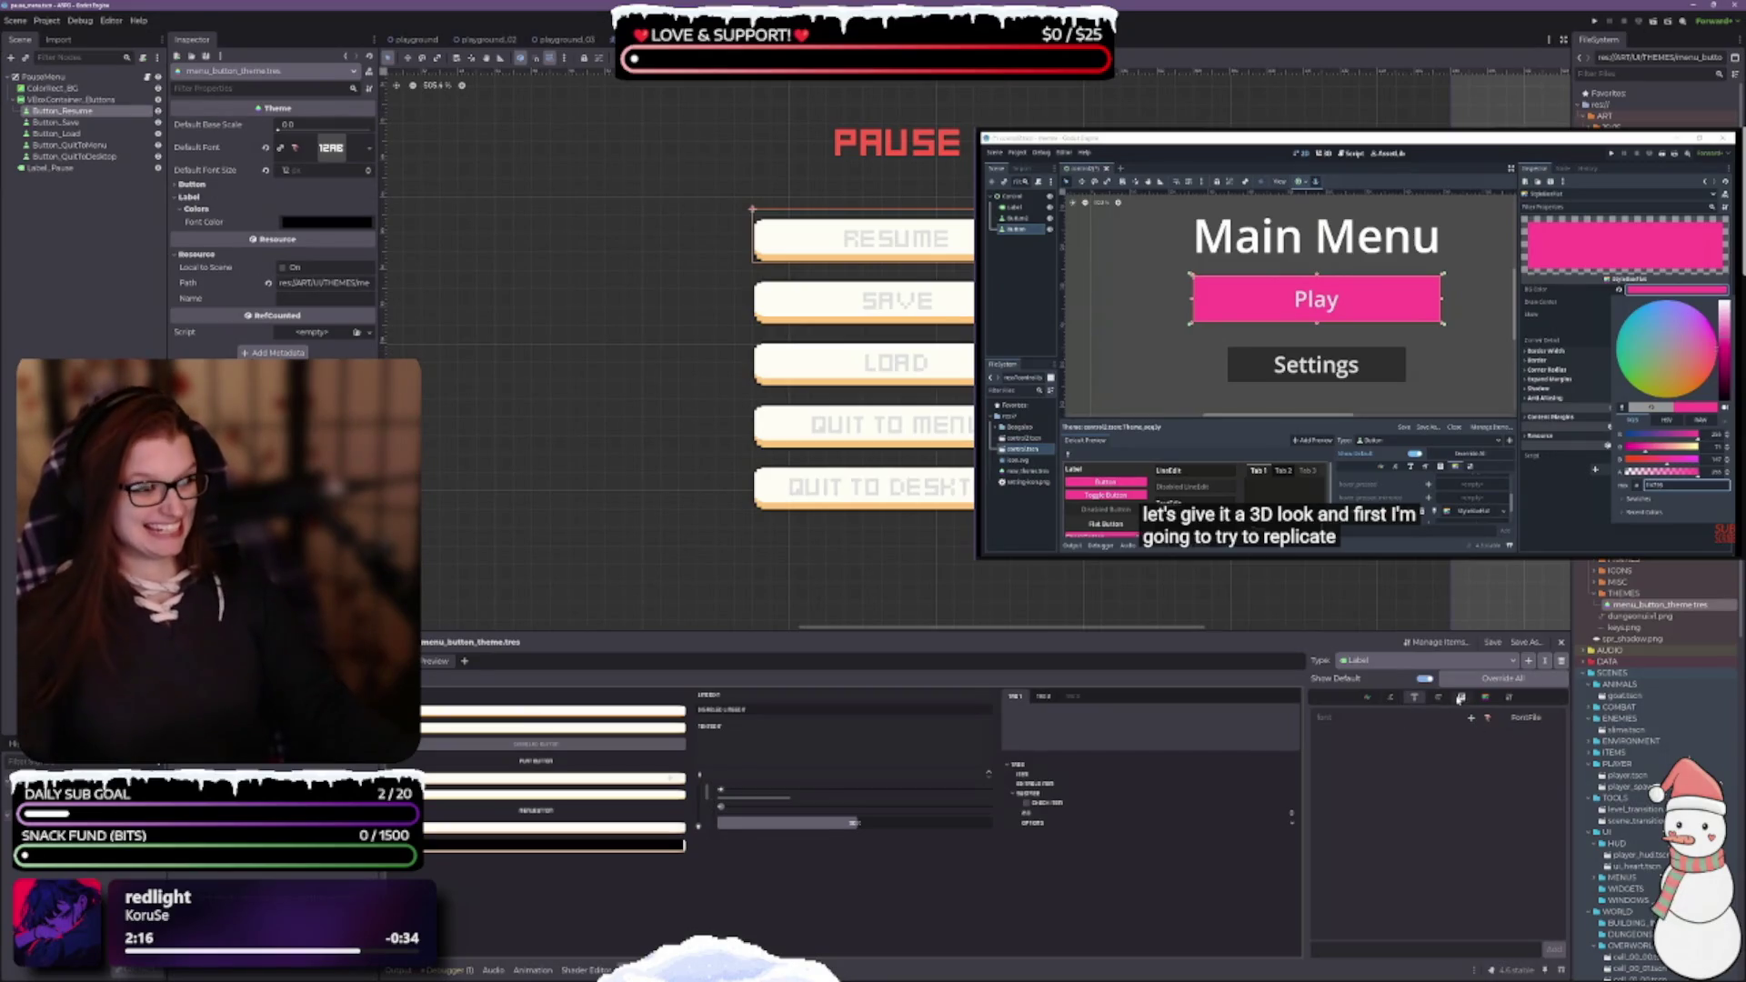
pyautogui.click(1459, 699)
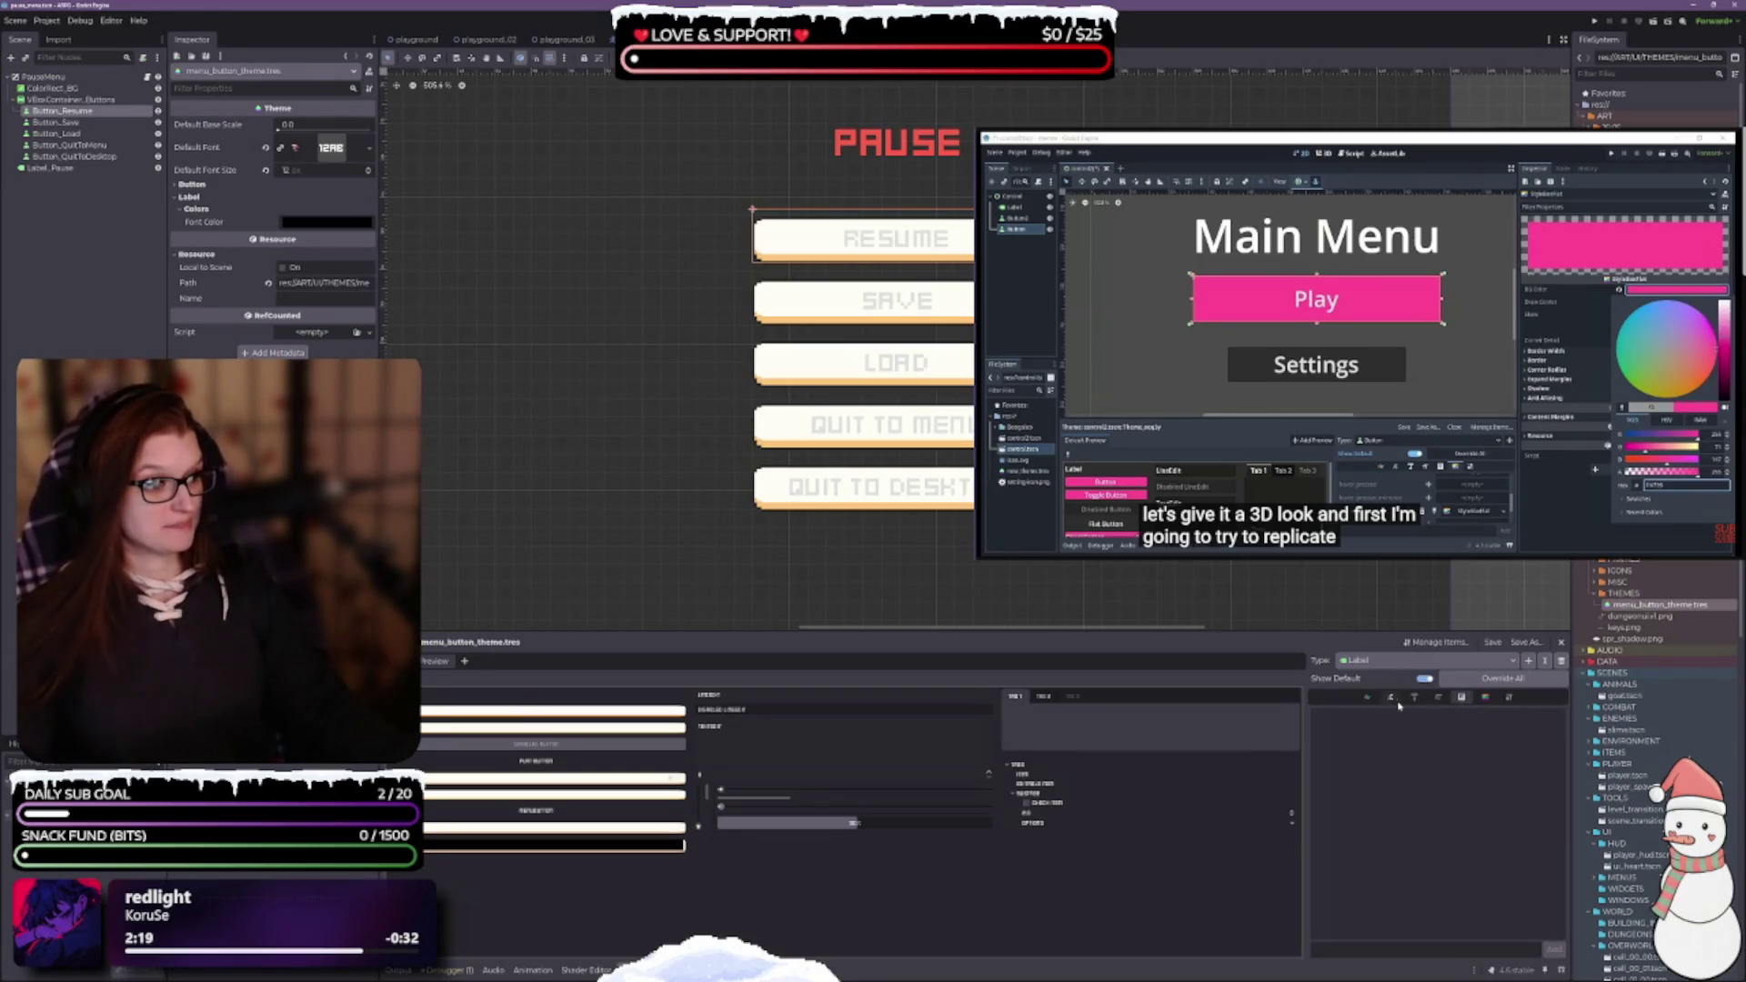
pyautogui.click(1367, 699)
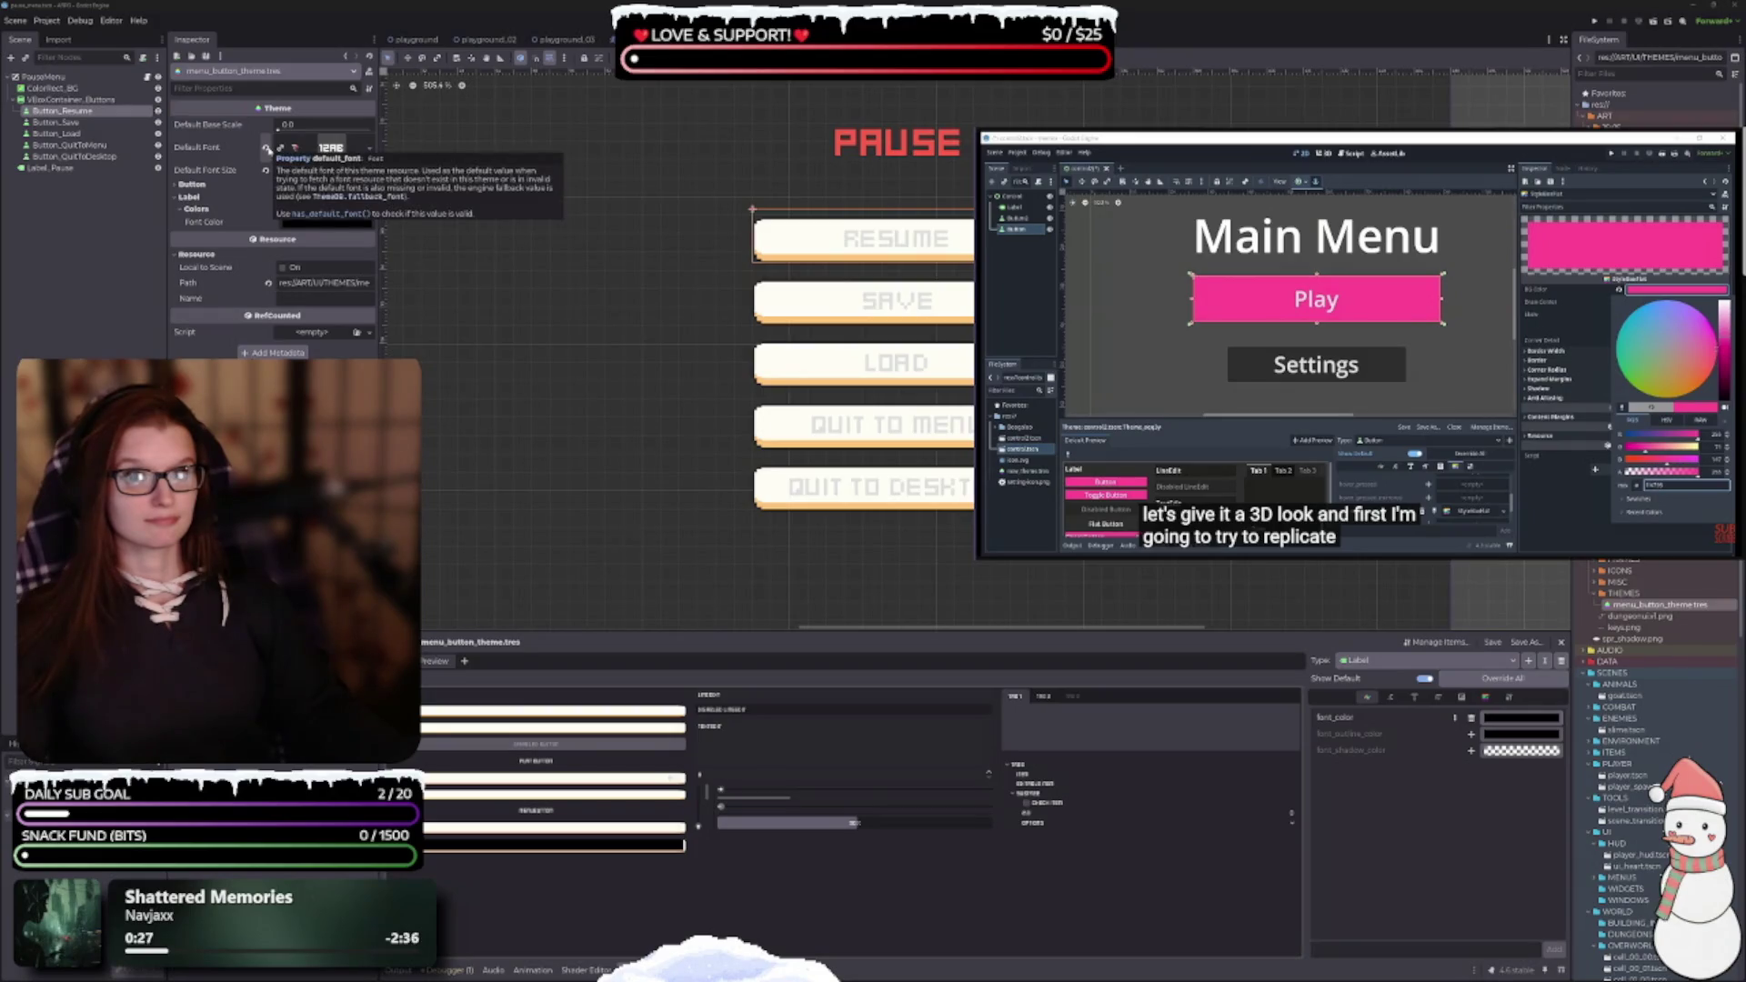
# - Revert the theme's Default Font and Default Font Size to empty
pyautogui.click(1411, 697)
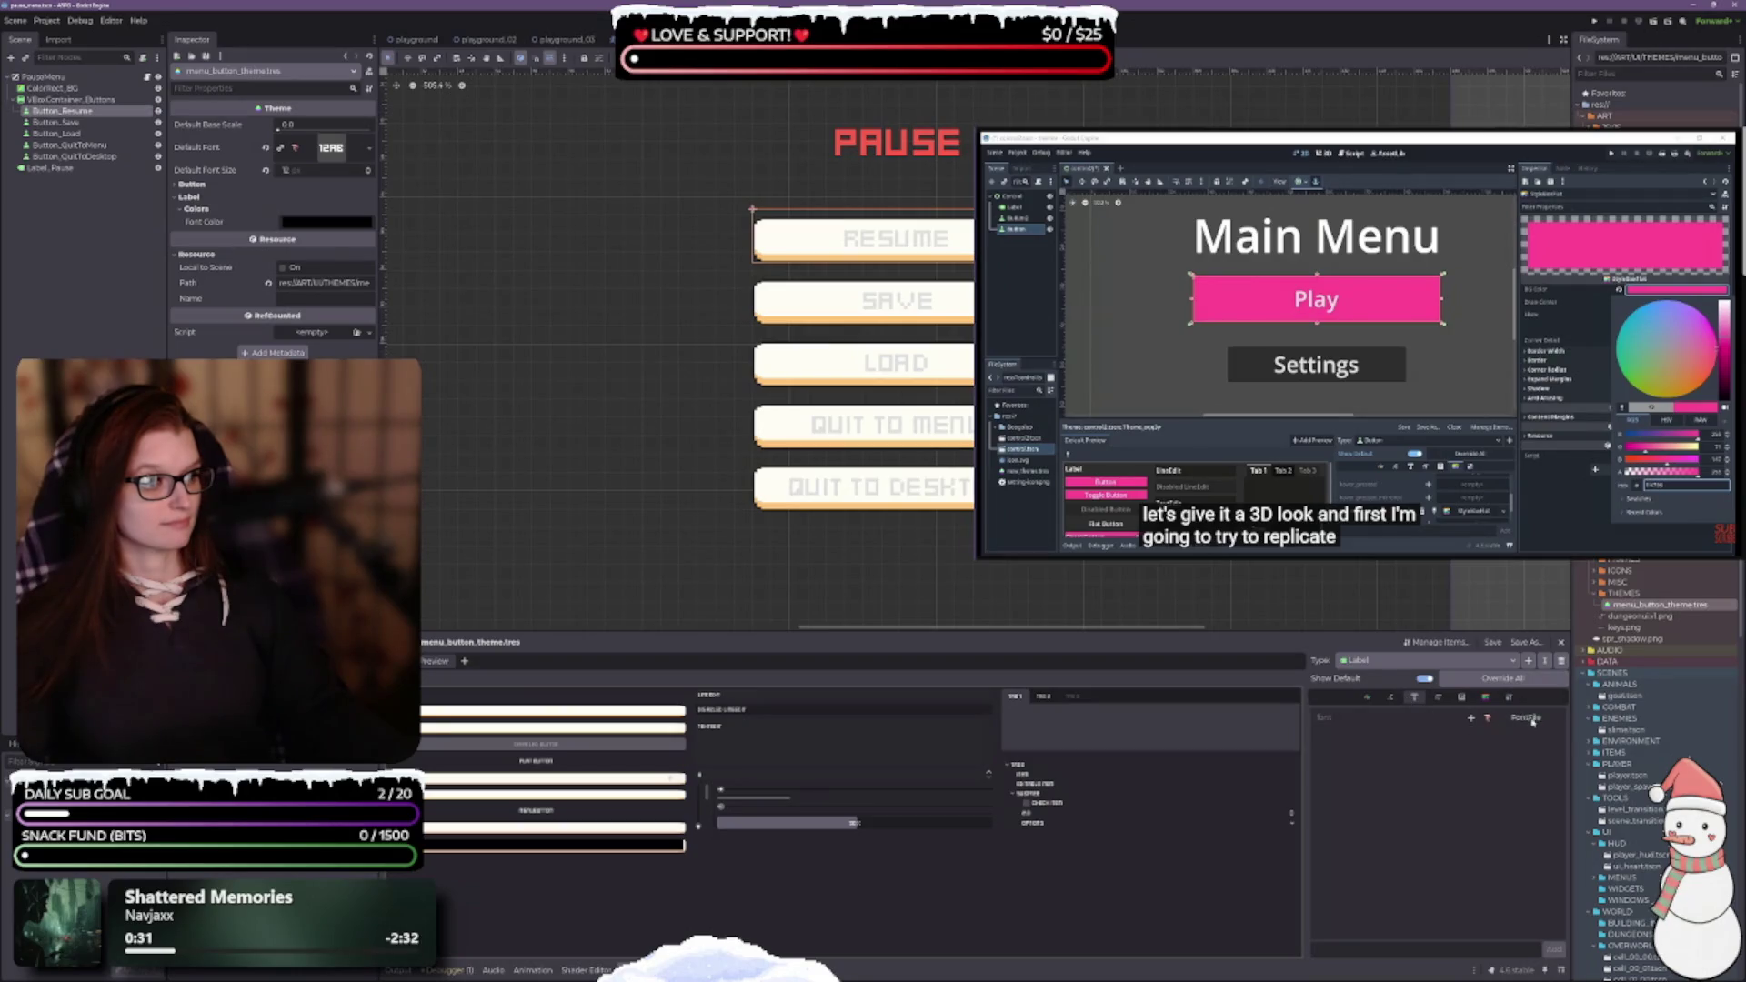
pyautogui.click(266, 170)
pyautogui.click(265, 147)
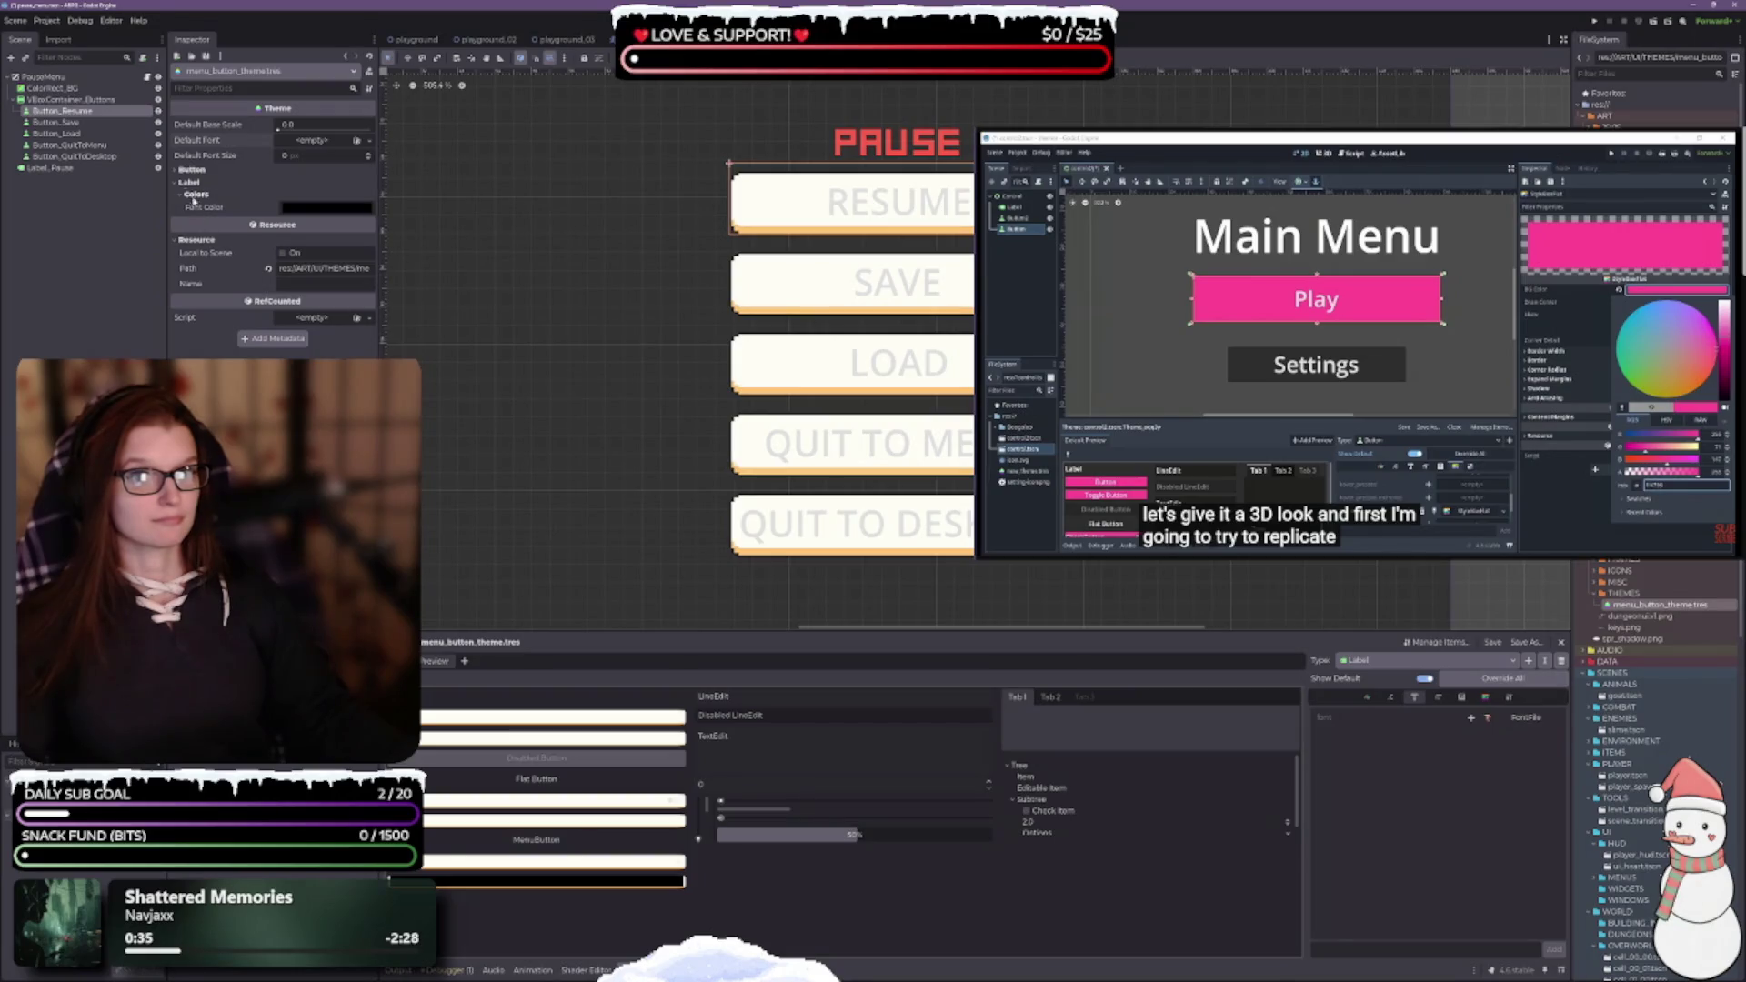
# - Expand the Button styles and give the Label type a pixel-font override
pyautogui.click(179, 171)
pyautogui.click(179, 182)
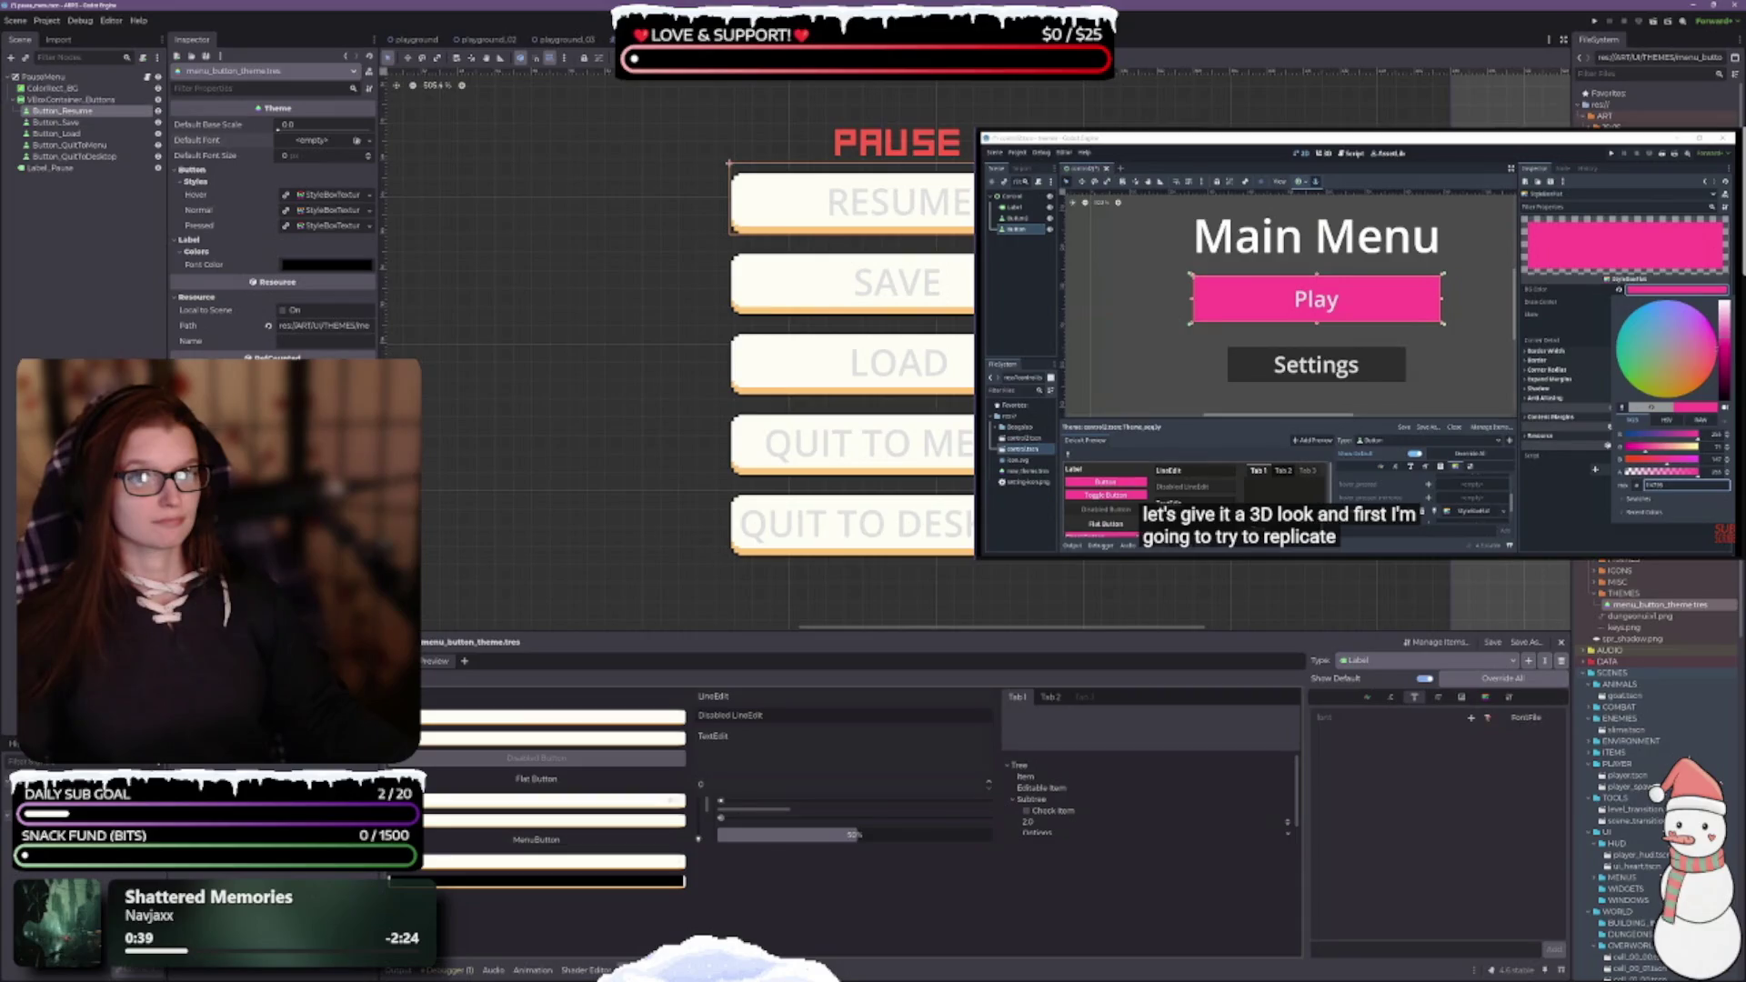
pyautogui.click(1470, 718)
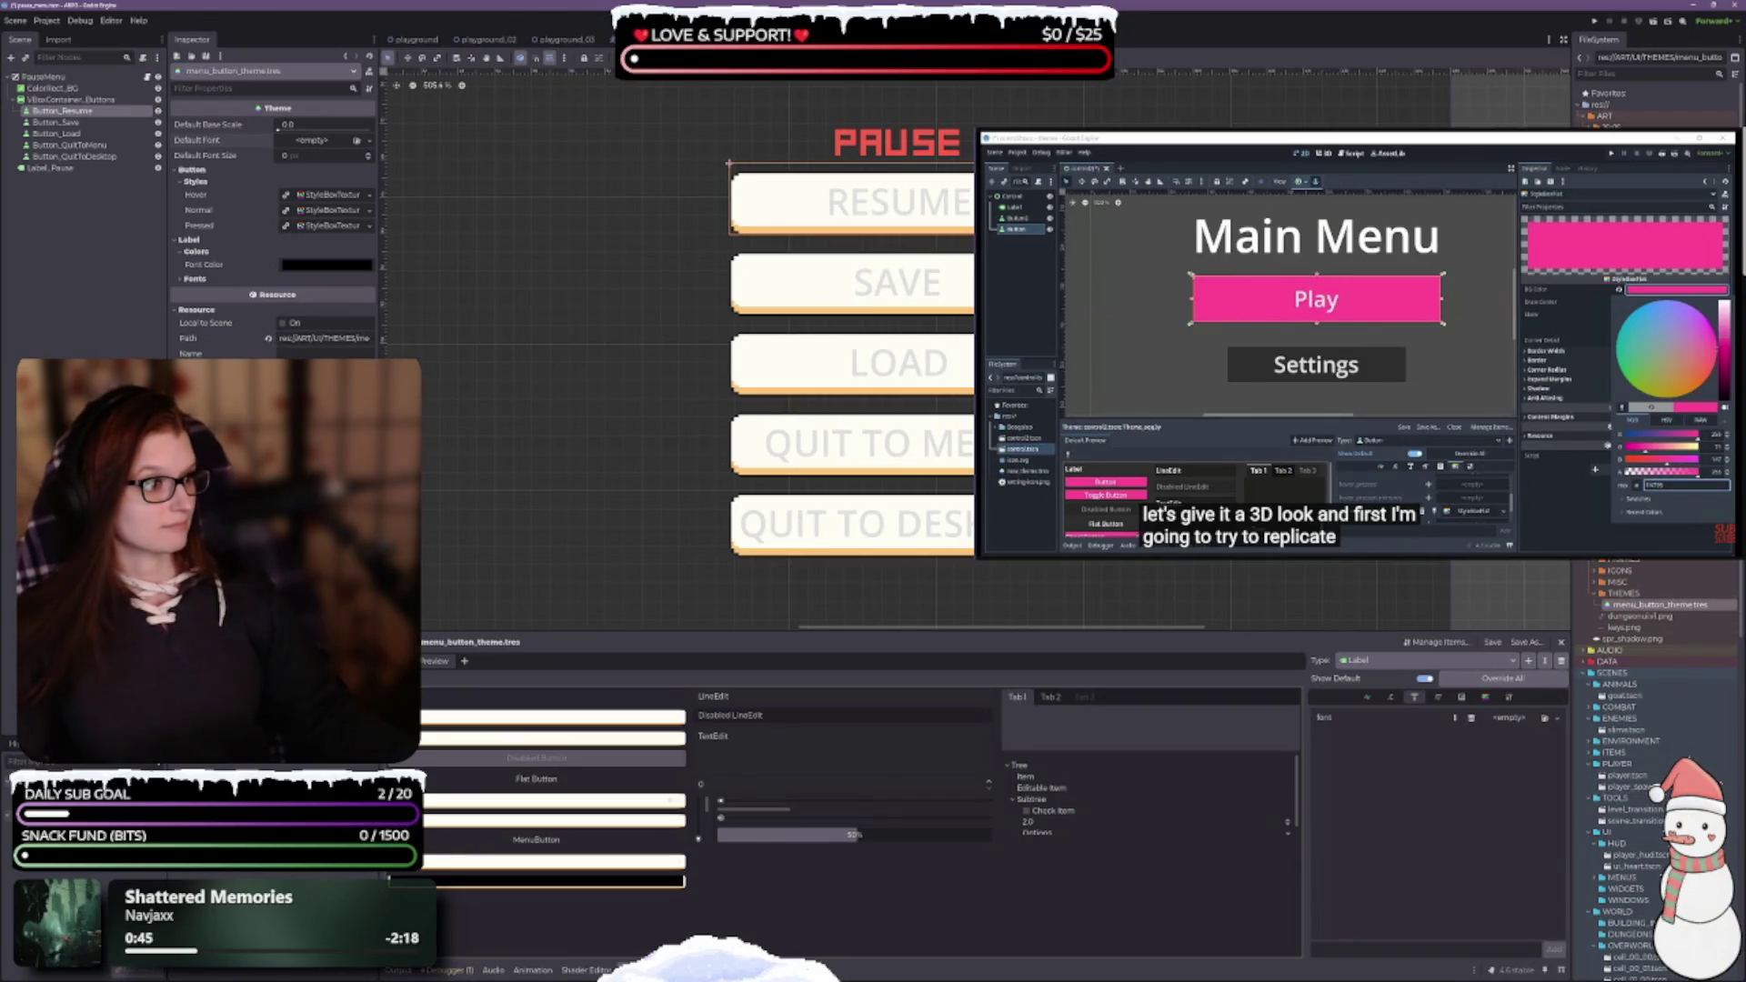
pyautogui.moveTo(1636, 573)
pyautogui.mouseDown()
pyautogui.moveTo(1563, 710)
pyautogui.moveTo(1527, 725)
pyautogui.mouseUp()
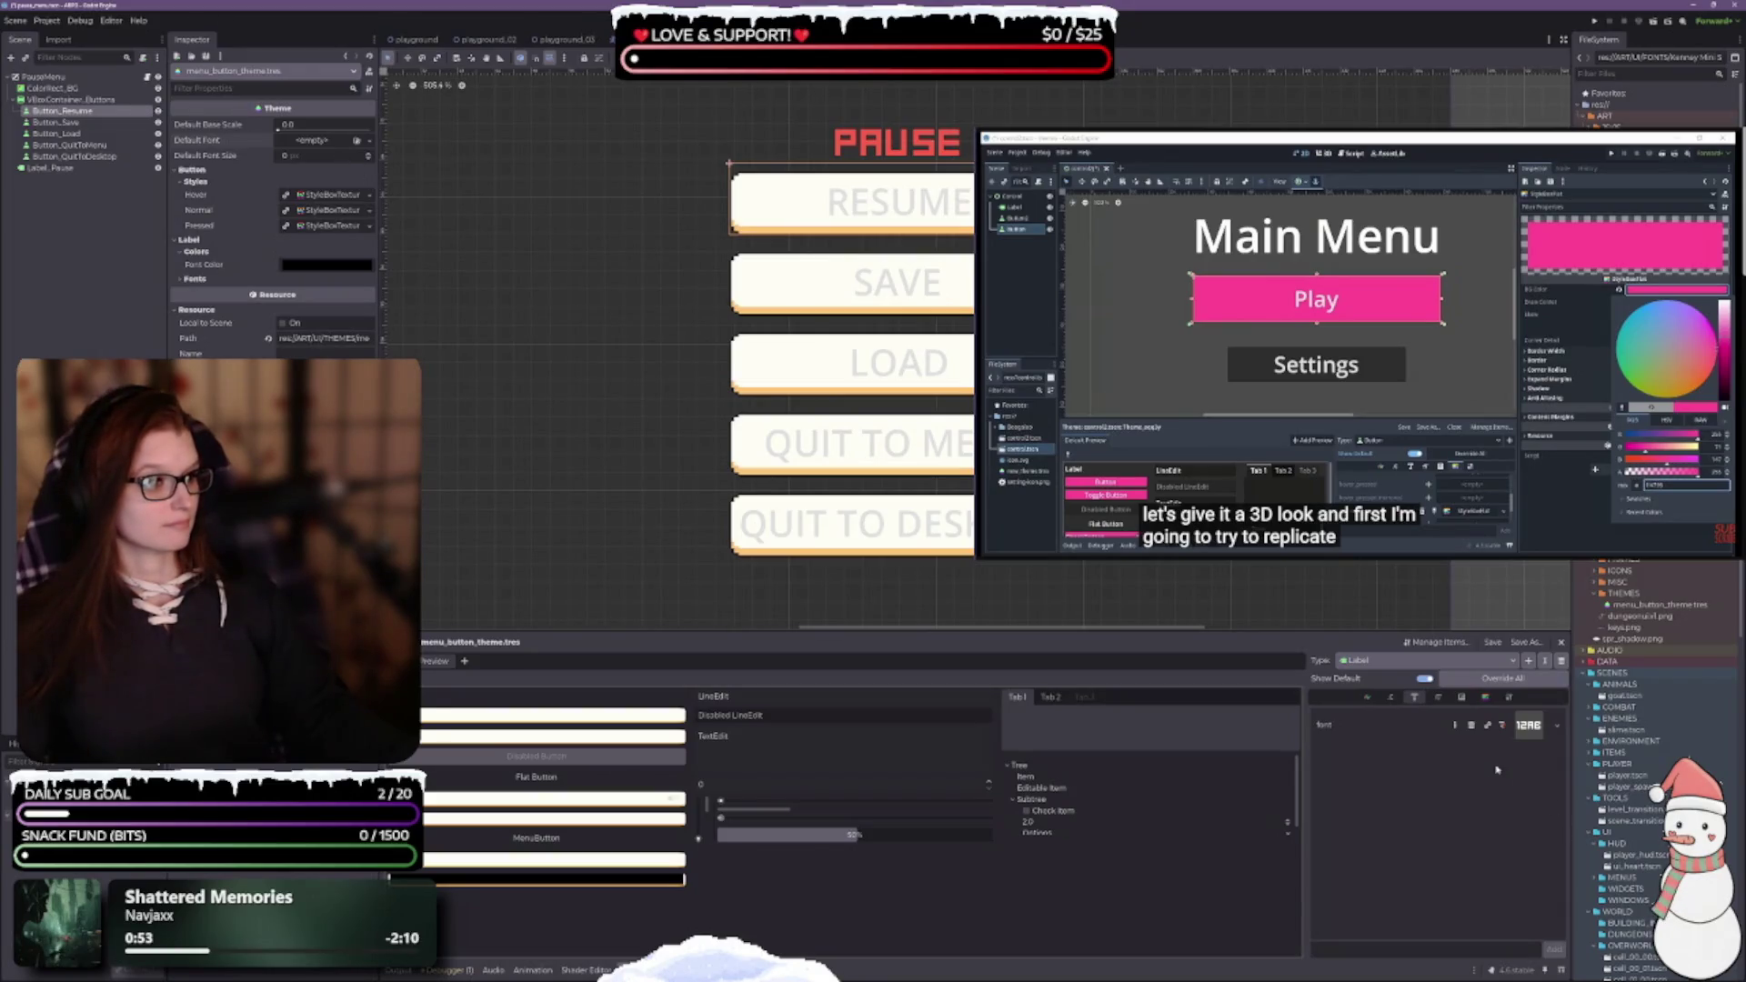
# - Check the Label's Kenney Mini Square font, add a Label font_size override, and save the scene
pyautogui.click(1526, 735)
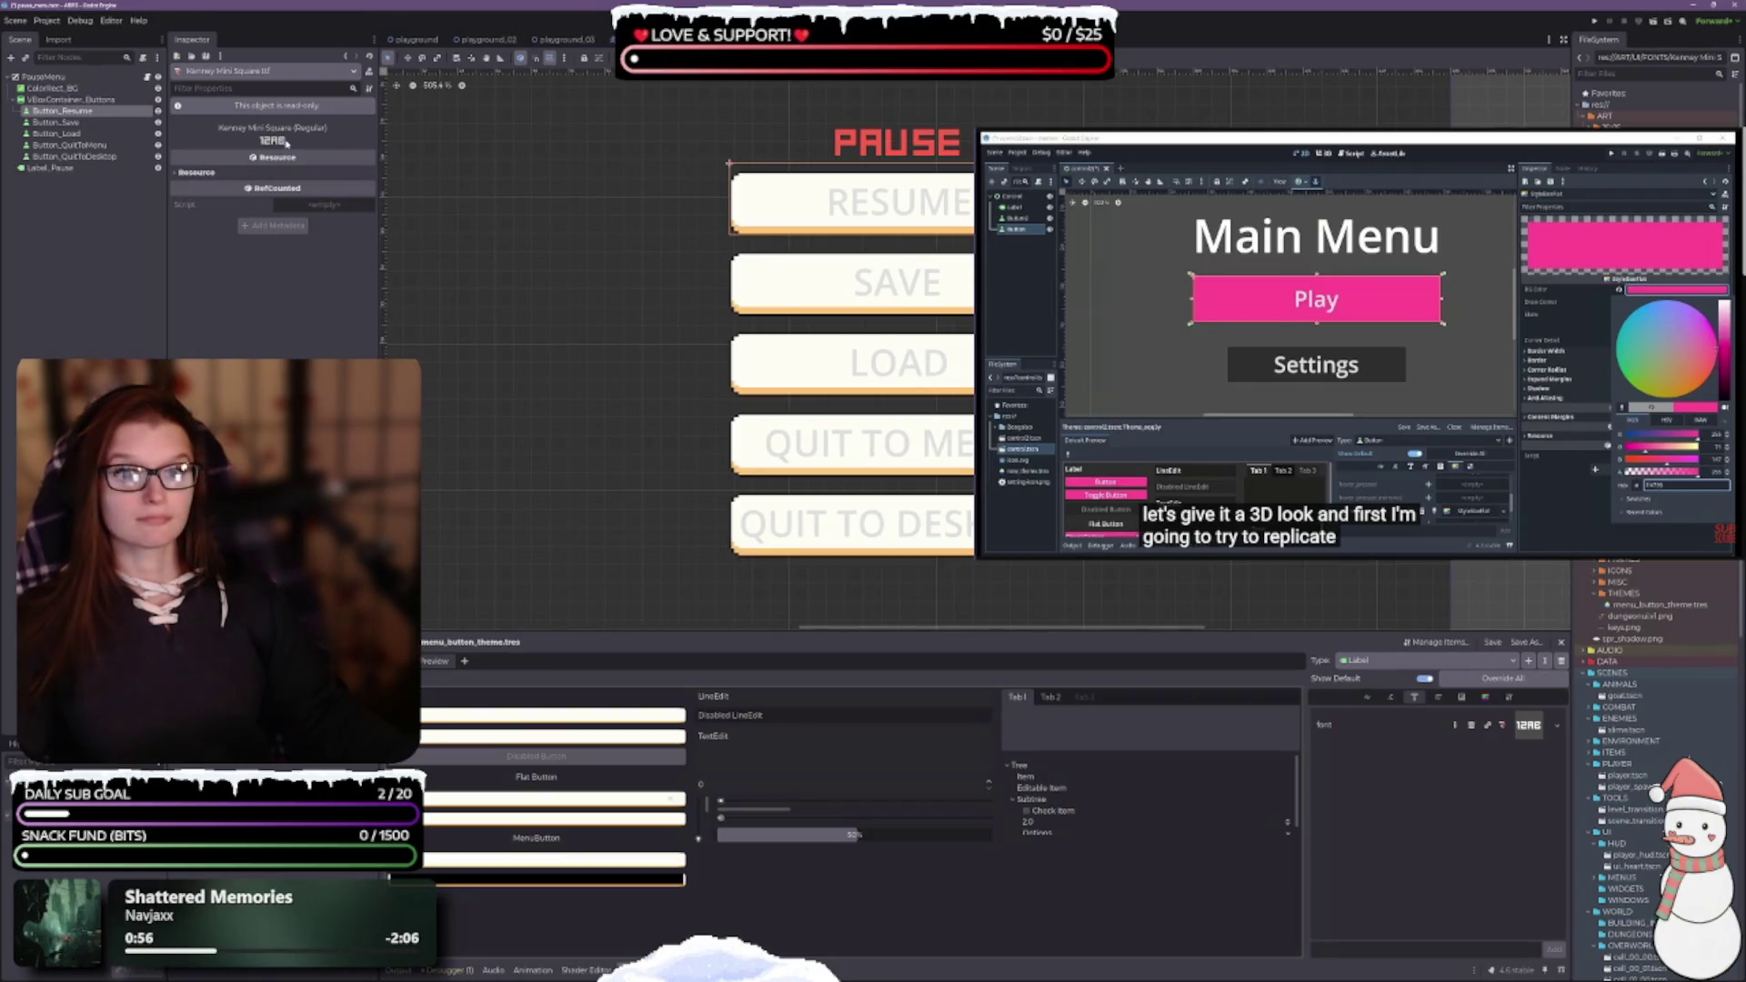
pyautogui.click(195, 172)
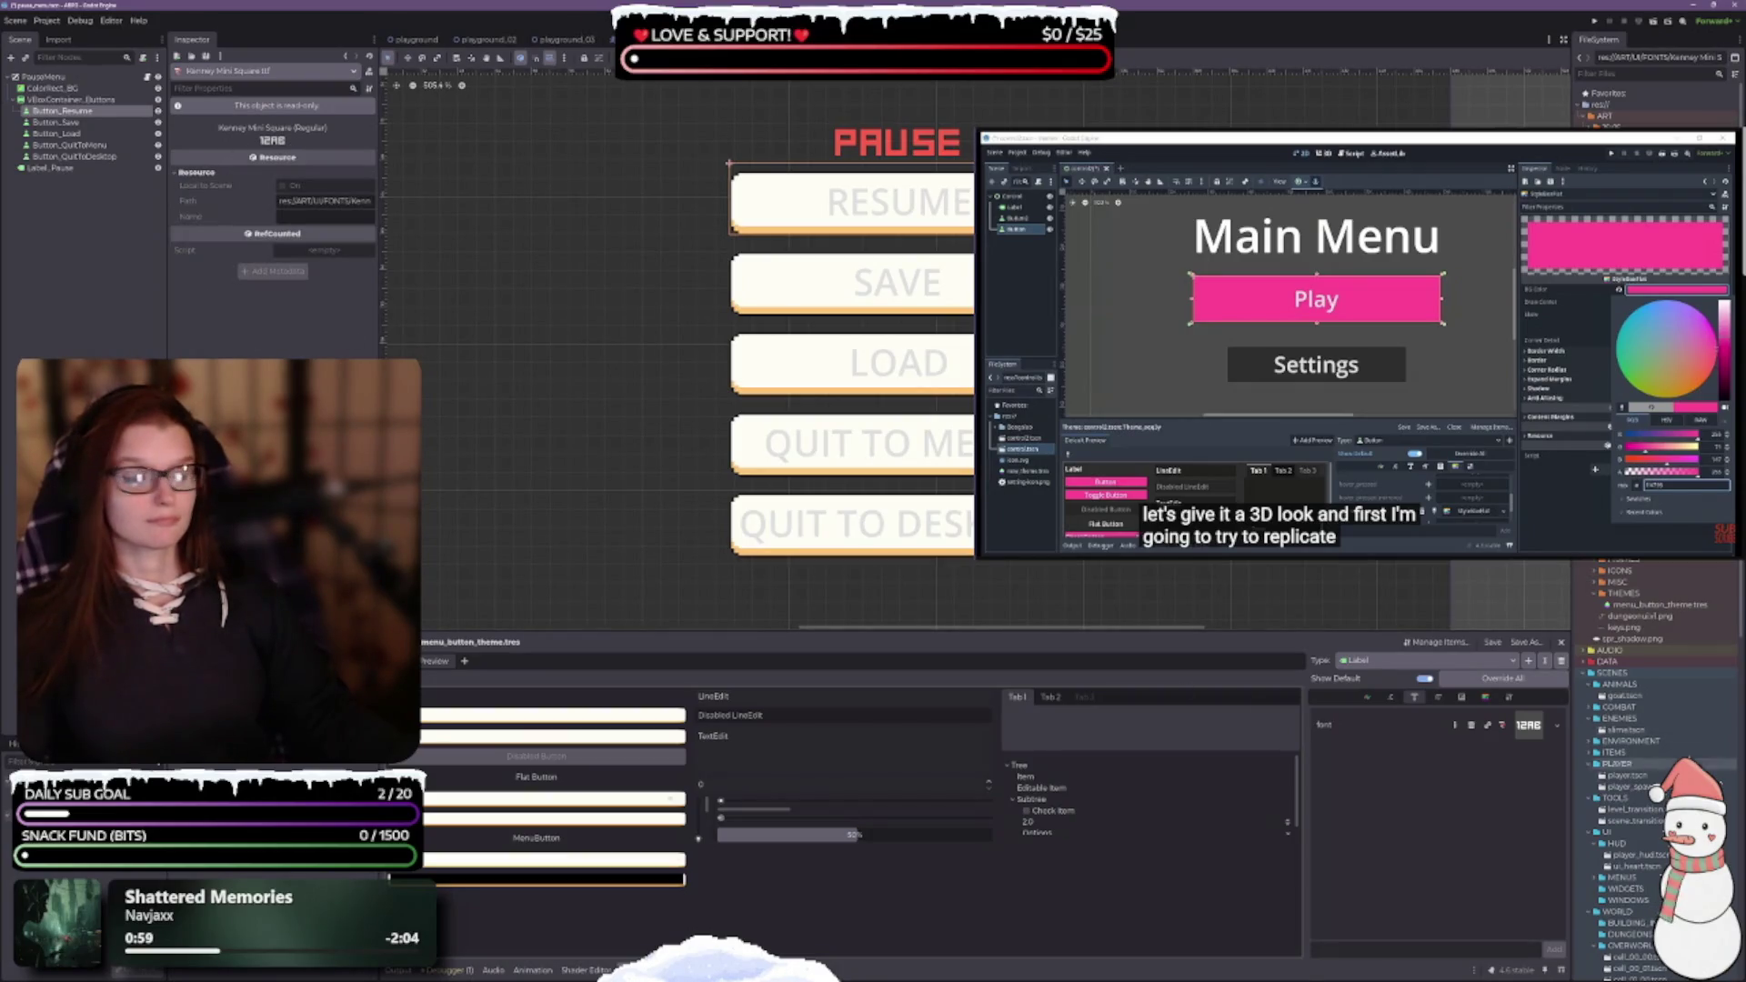
pyautogui.click(1367, 698)
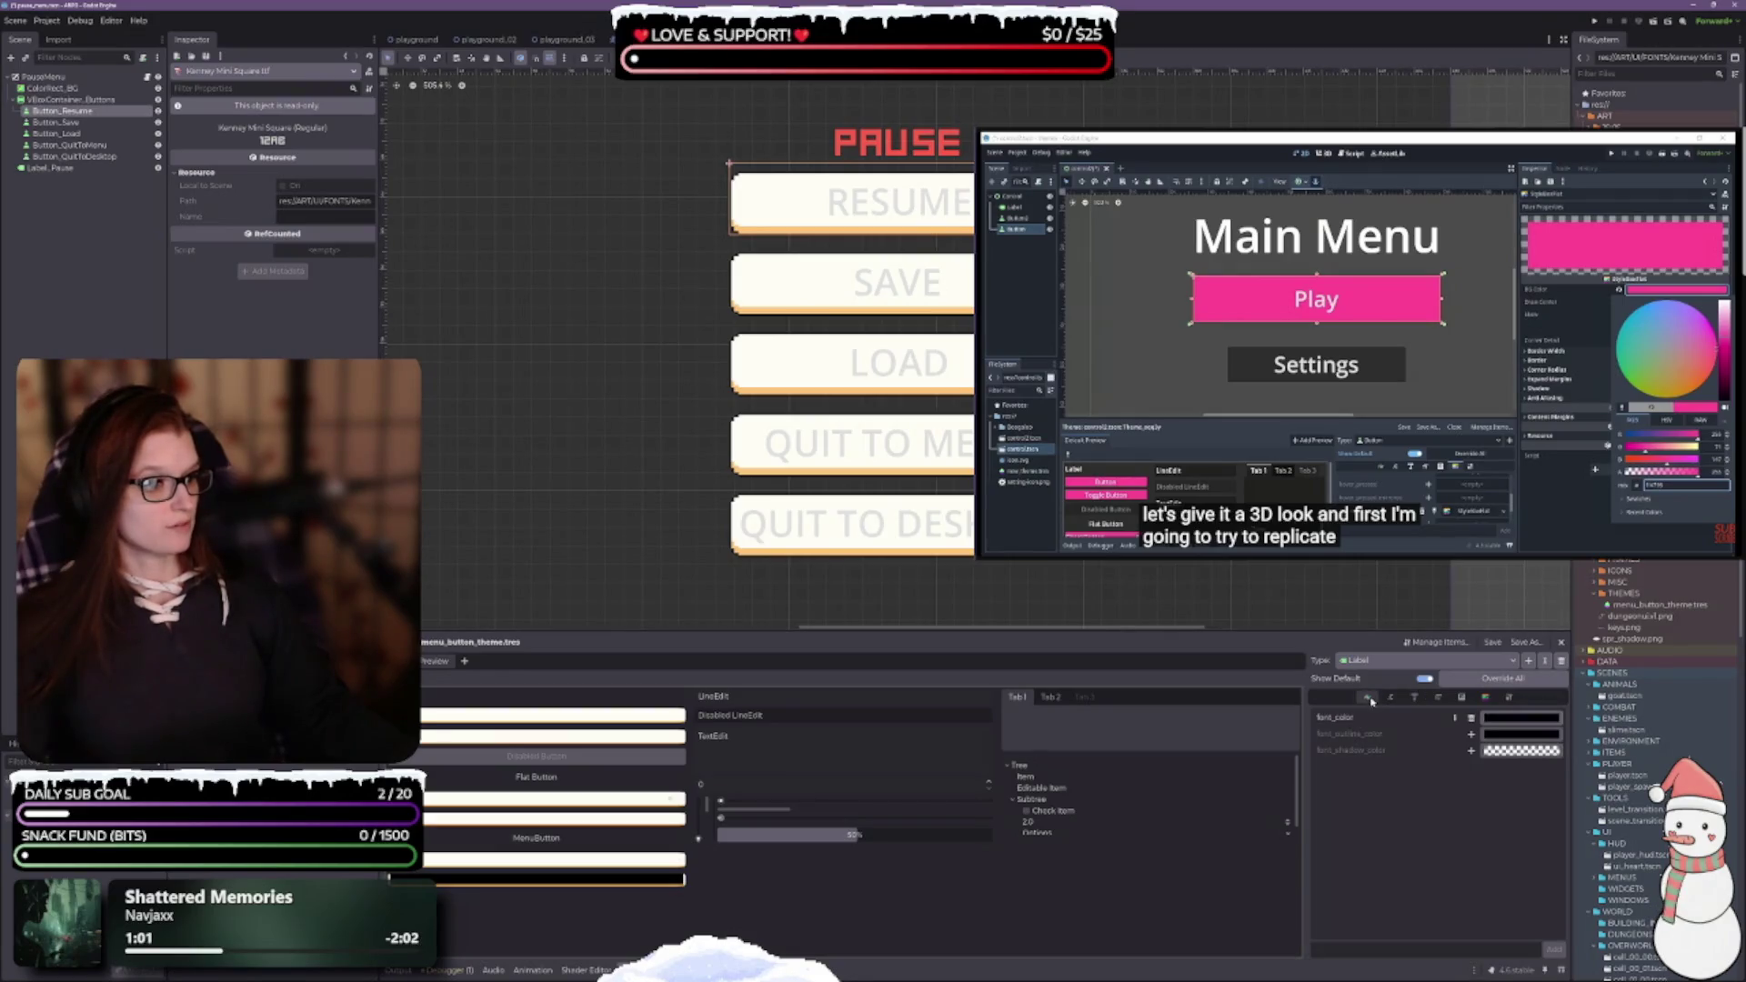
pyautogui.click(1415, 697)
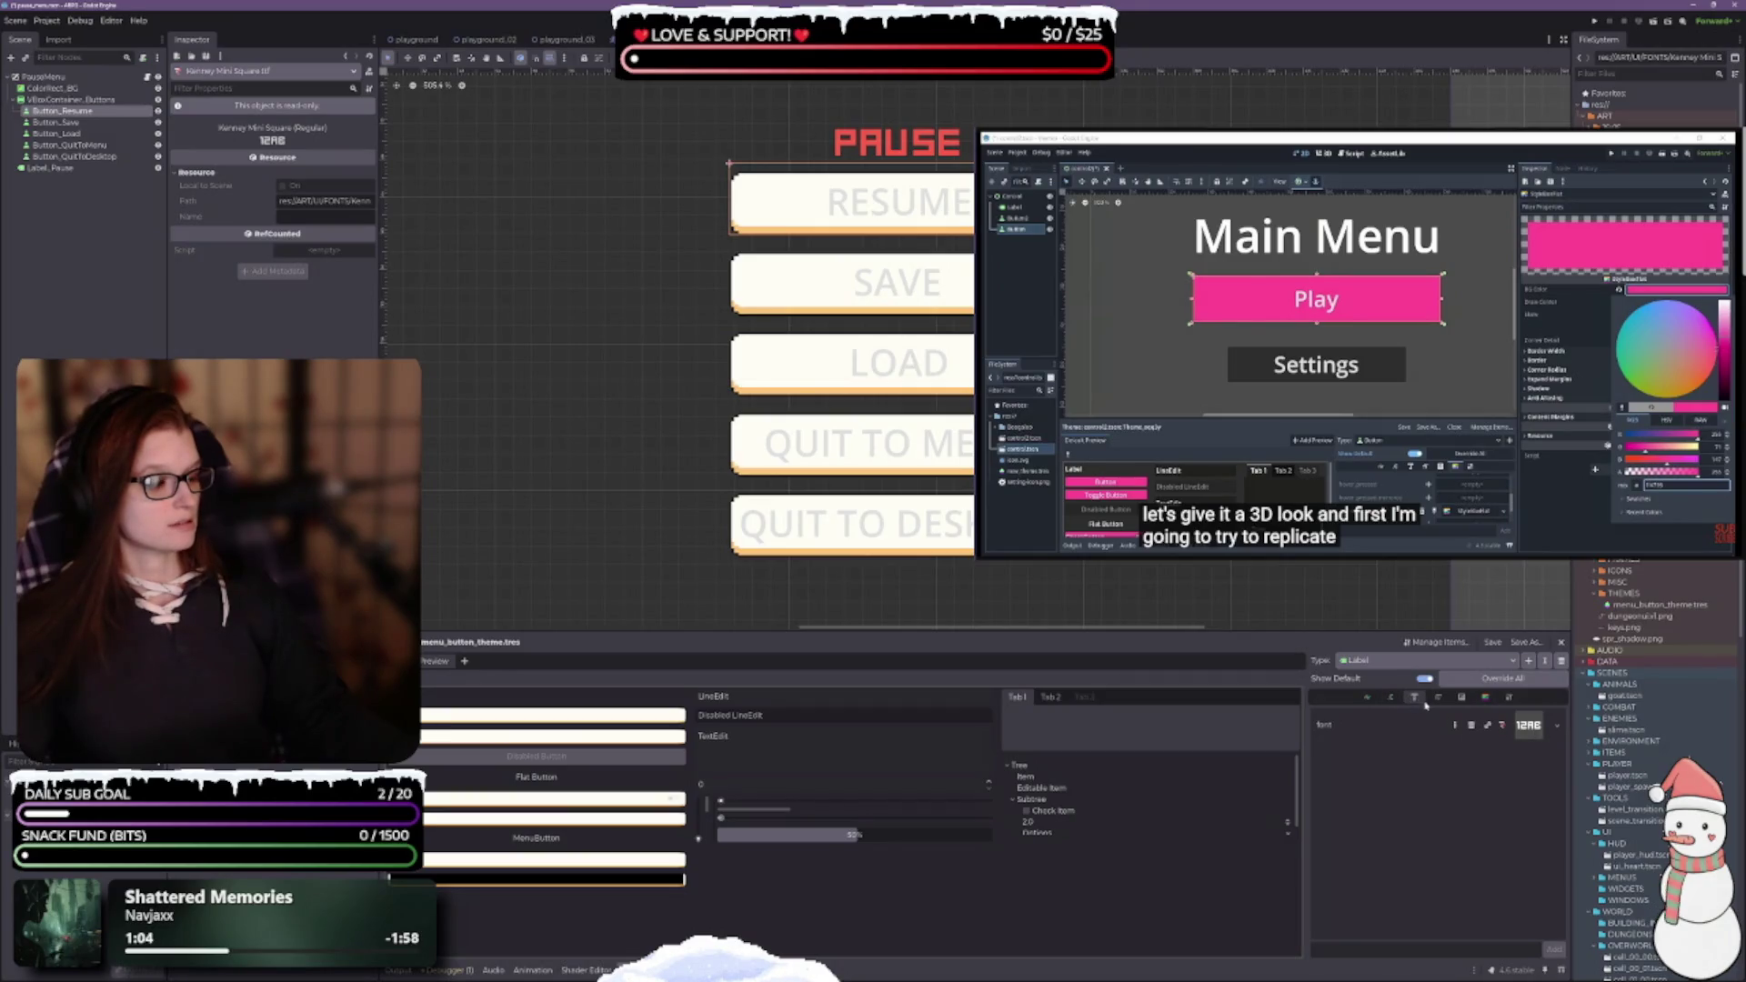
pyautogui.click(1437, 697)
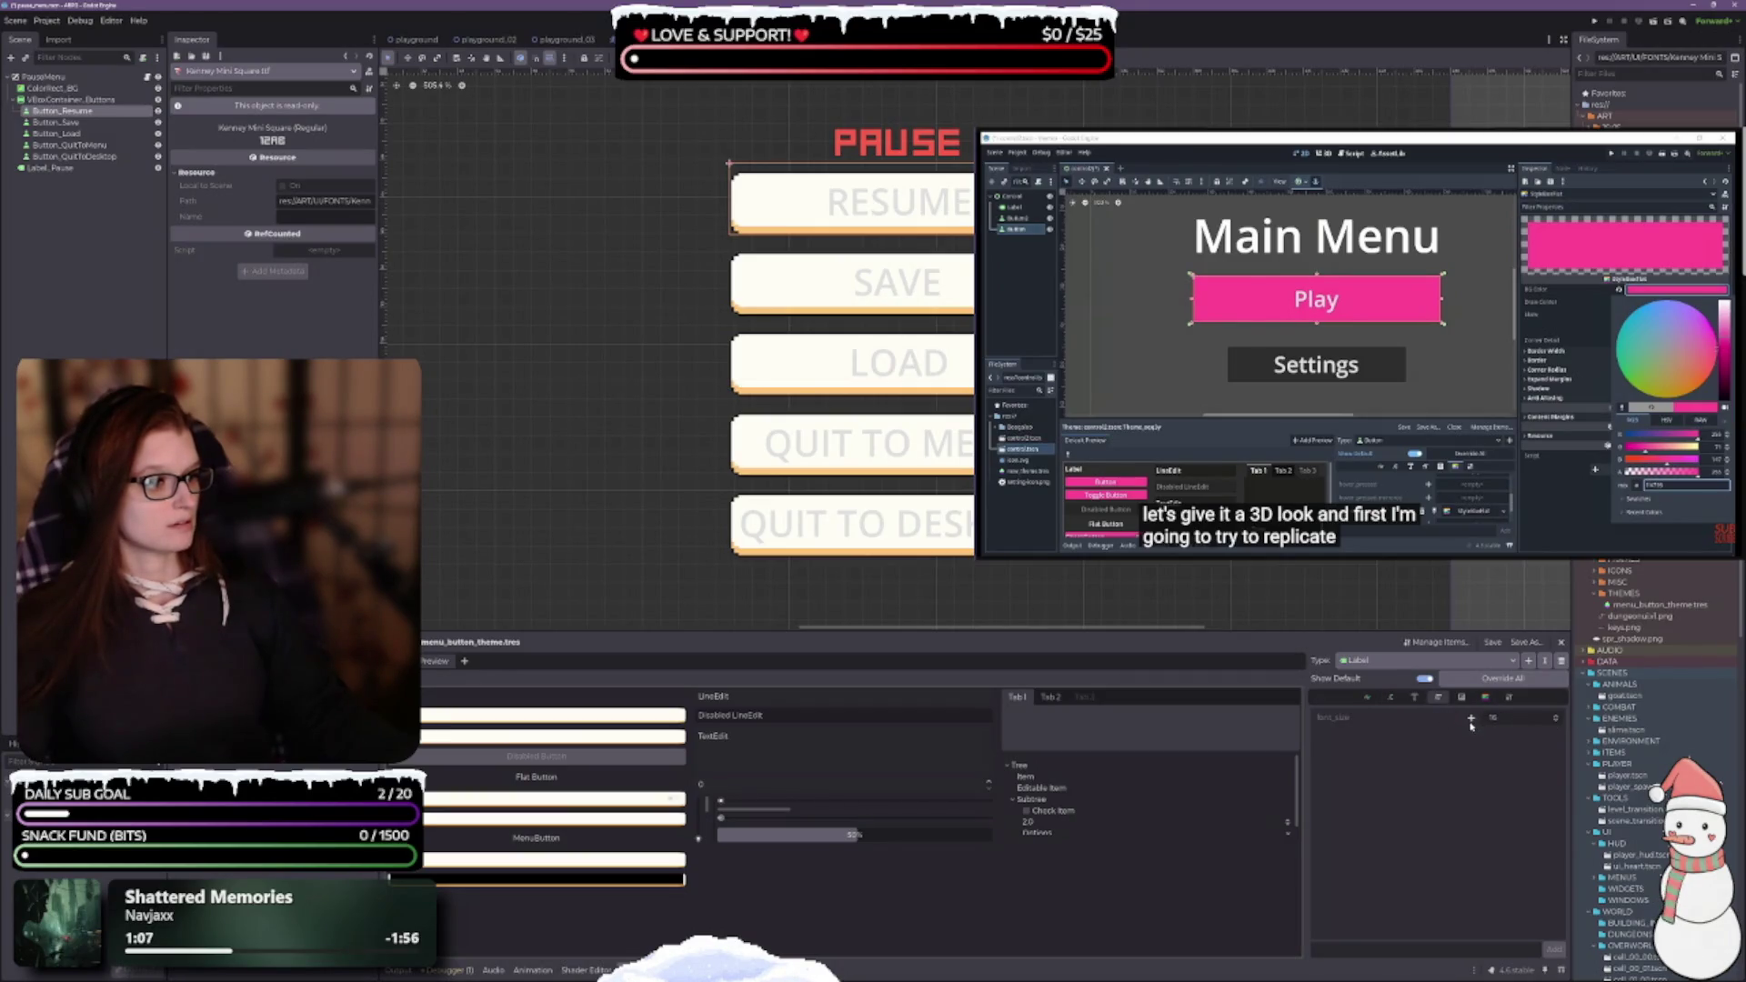
pyautogui.click(1470, 718)
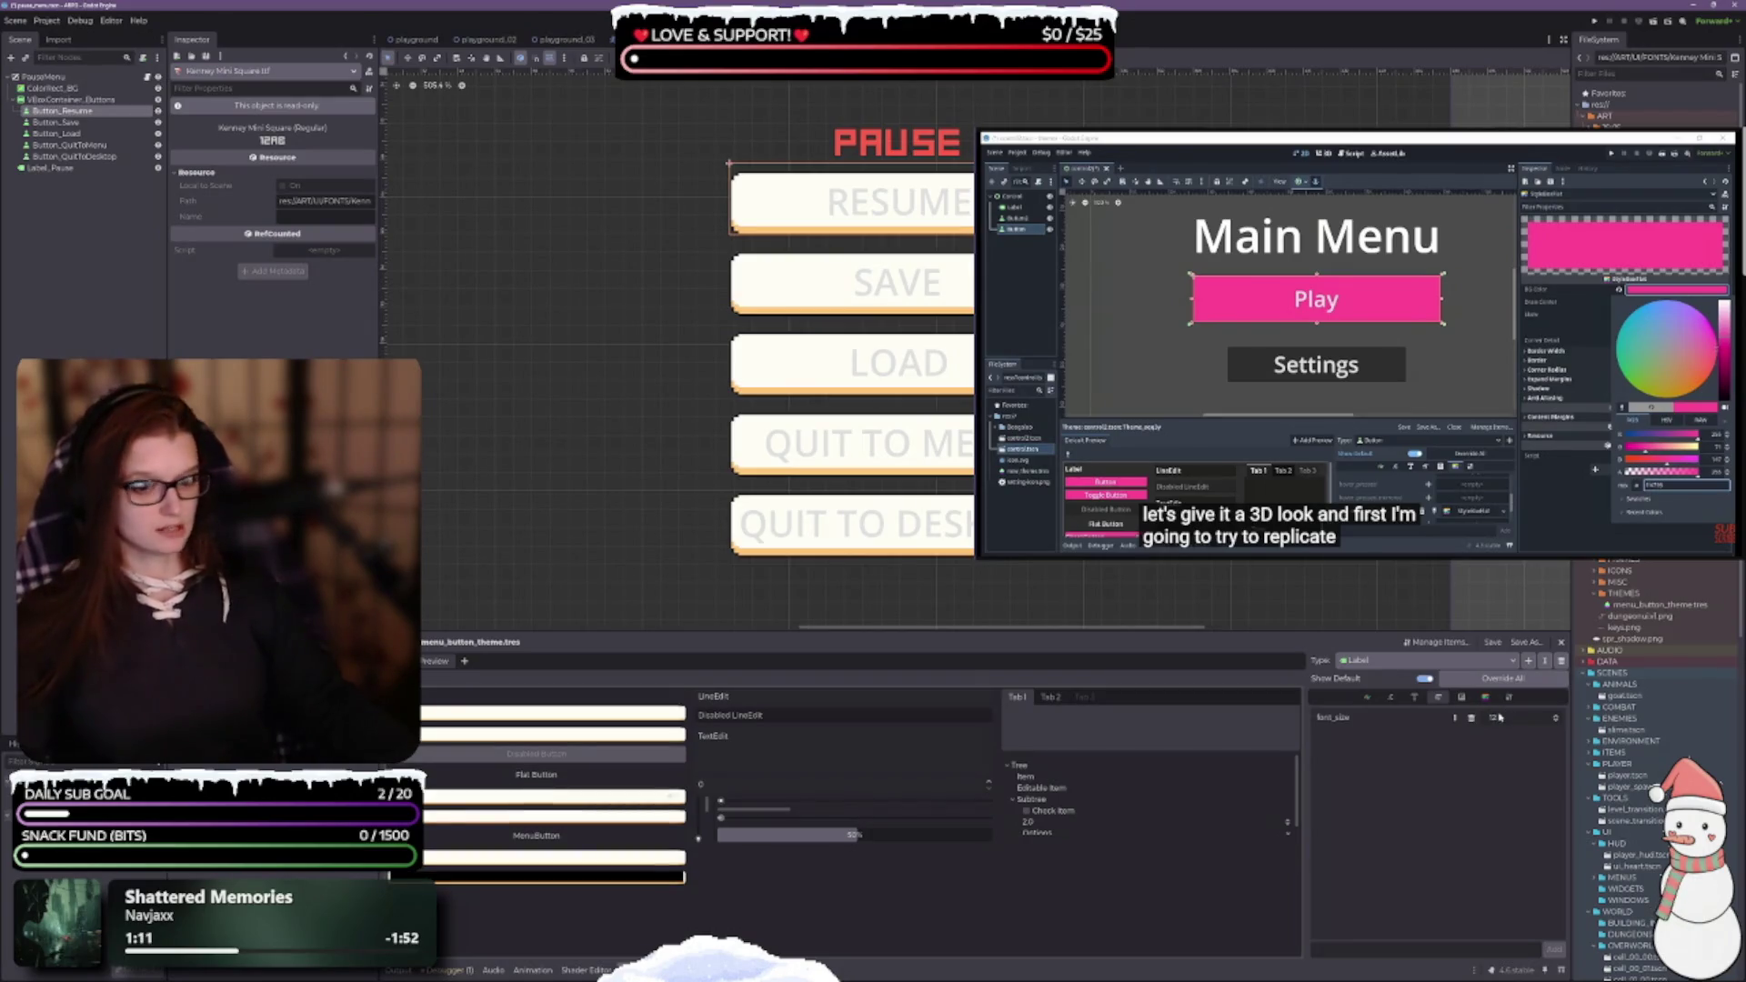
pyautogui.hotkey('ctrl', 's')
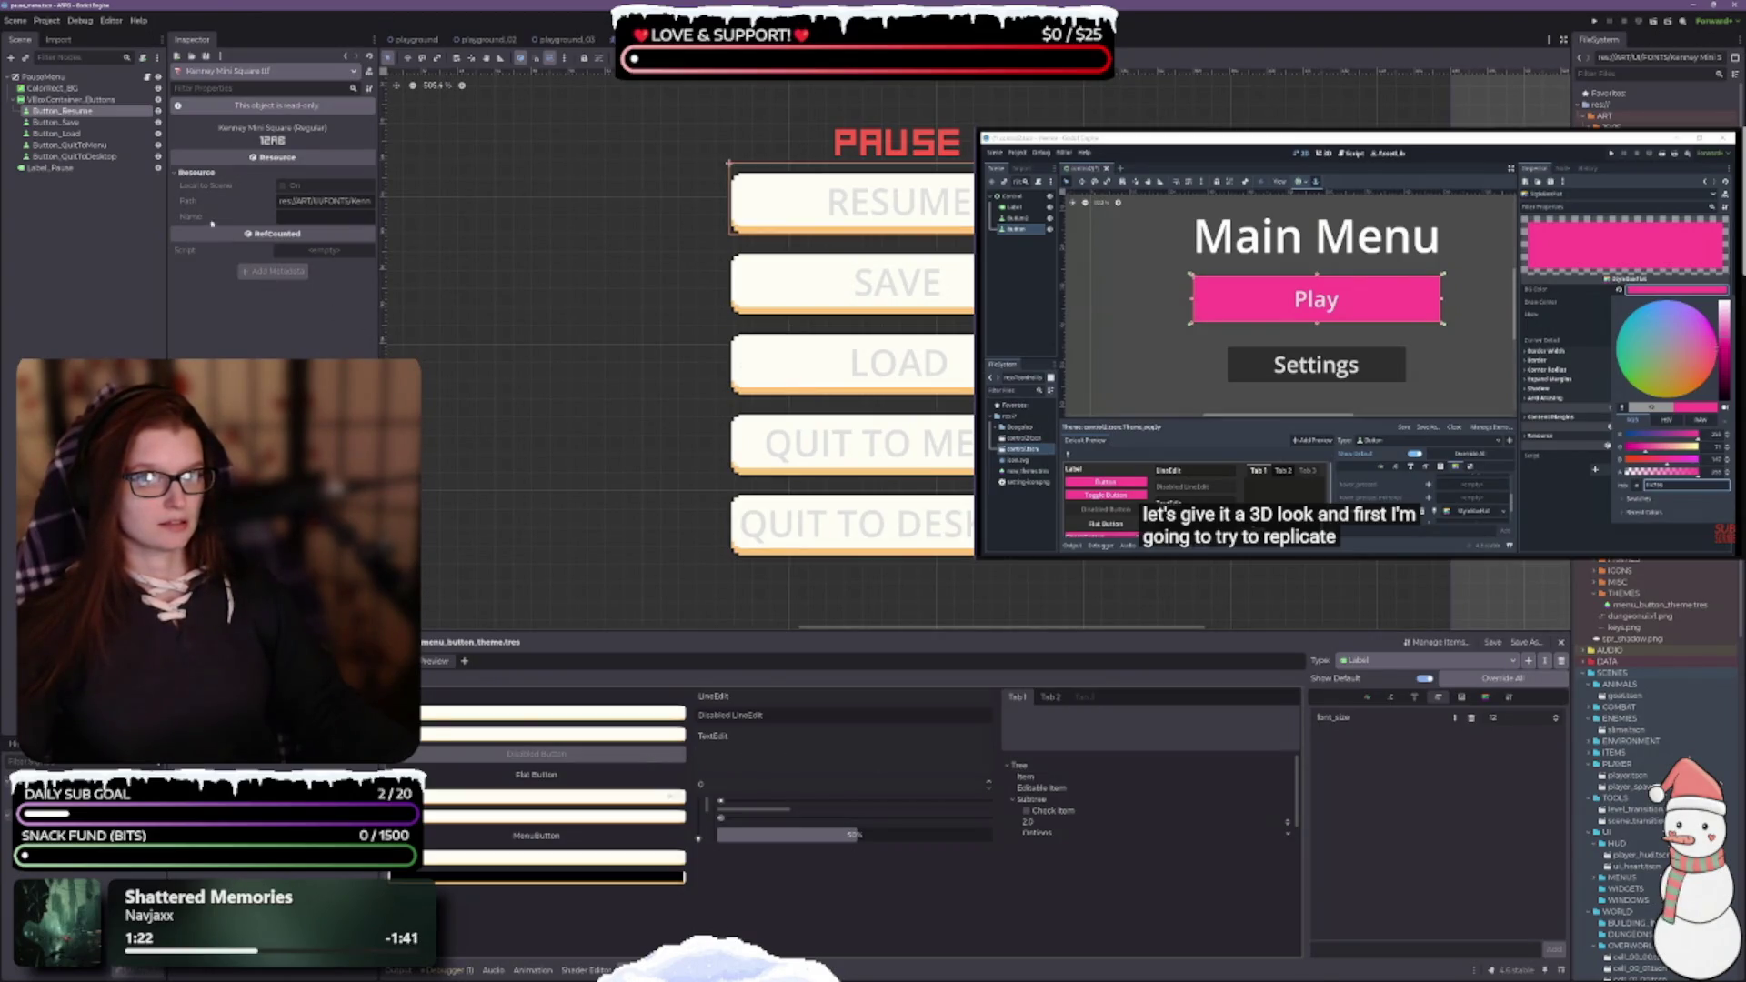
pyautogui.click(603, 365)
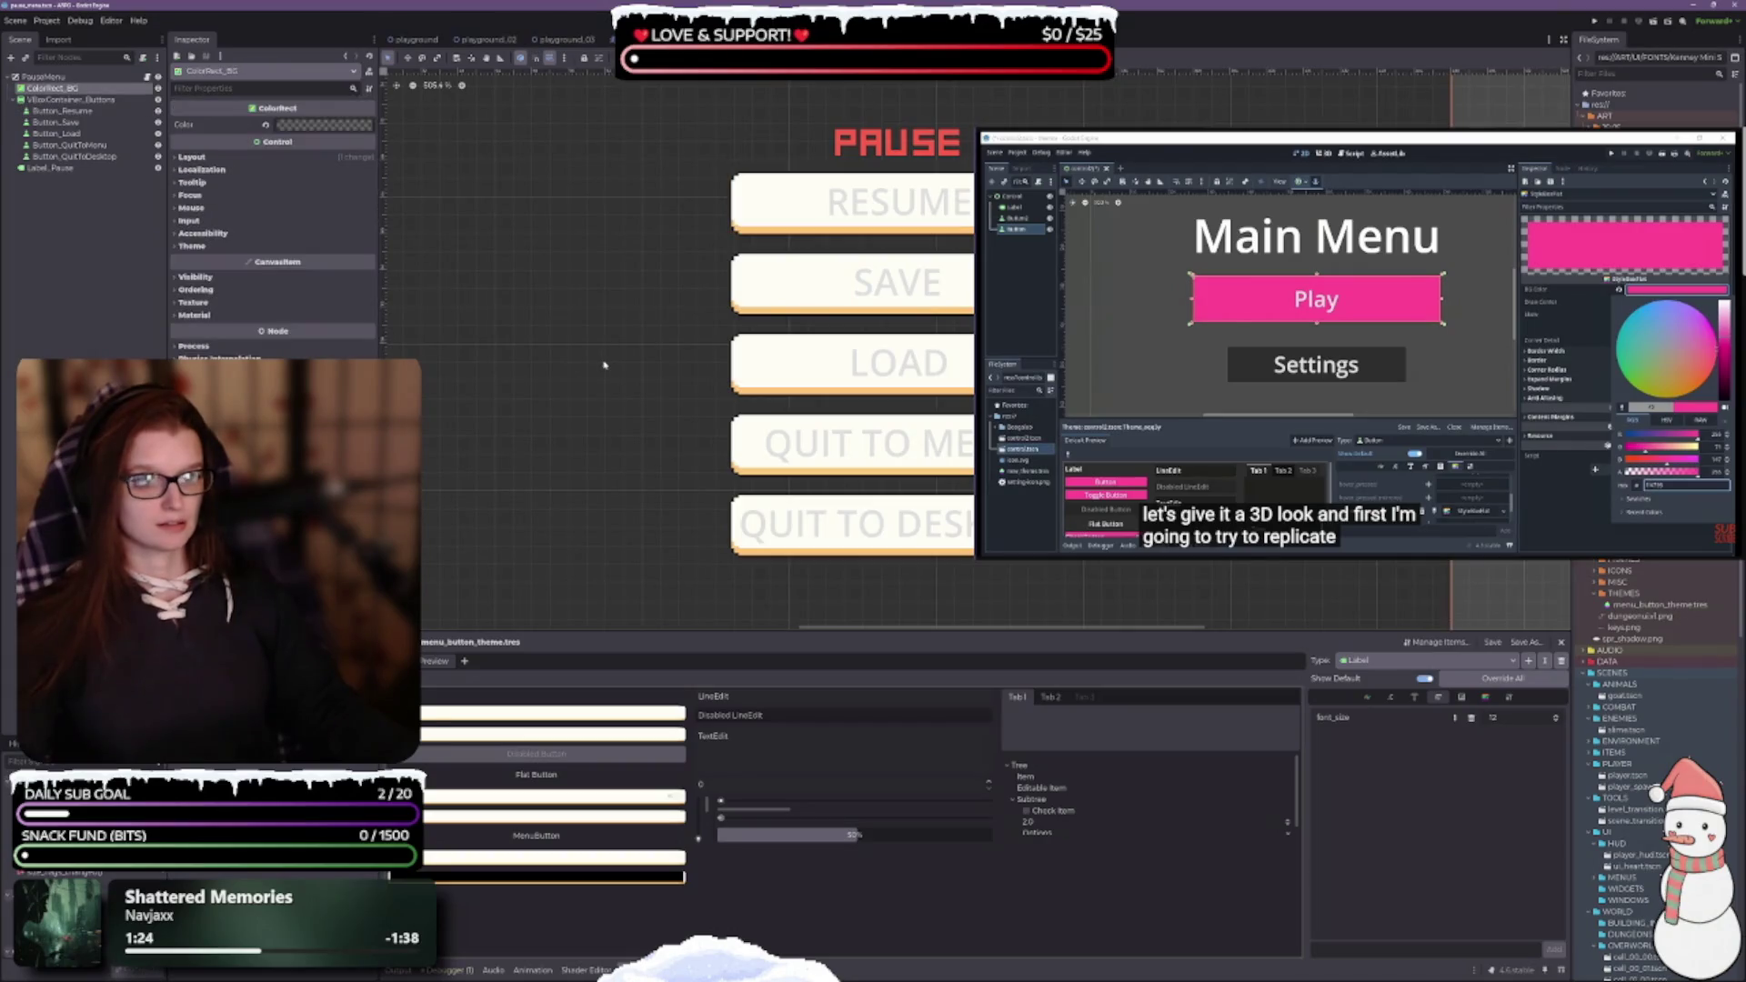
pyautogui.hotkey('ctrl', 'Tab')
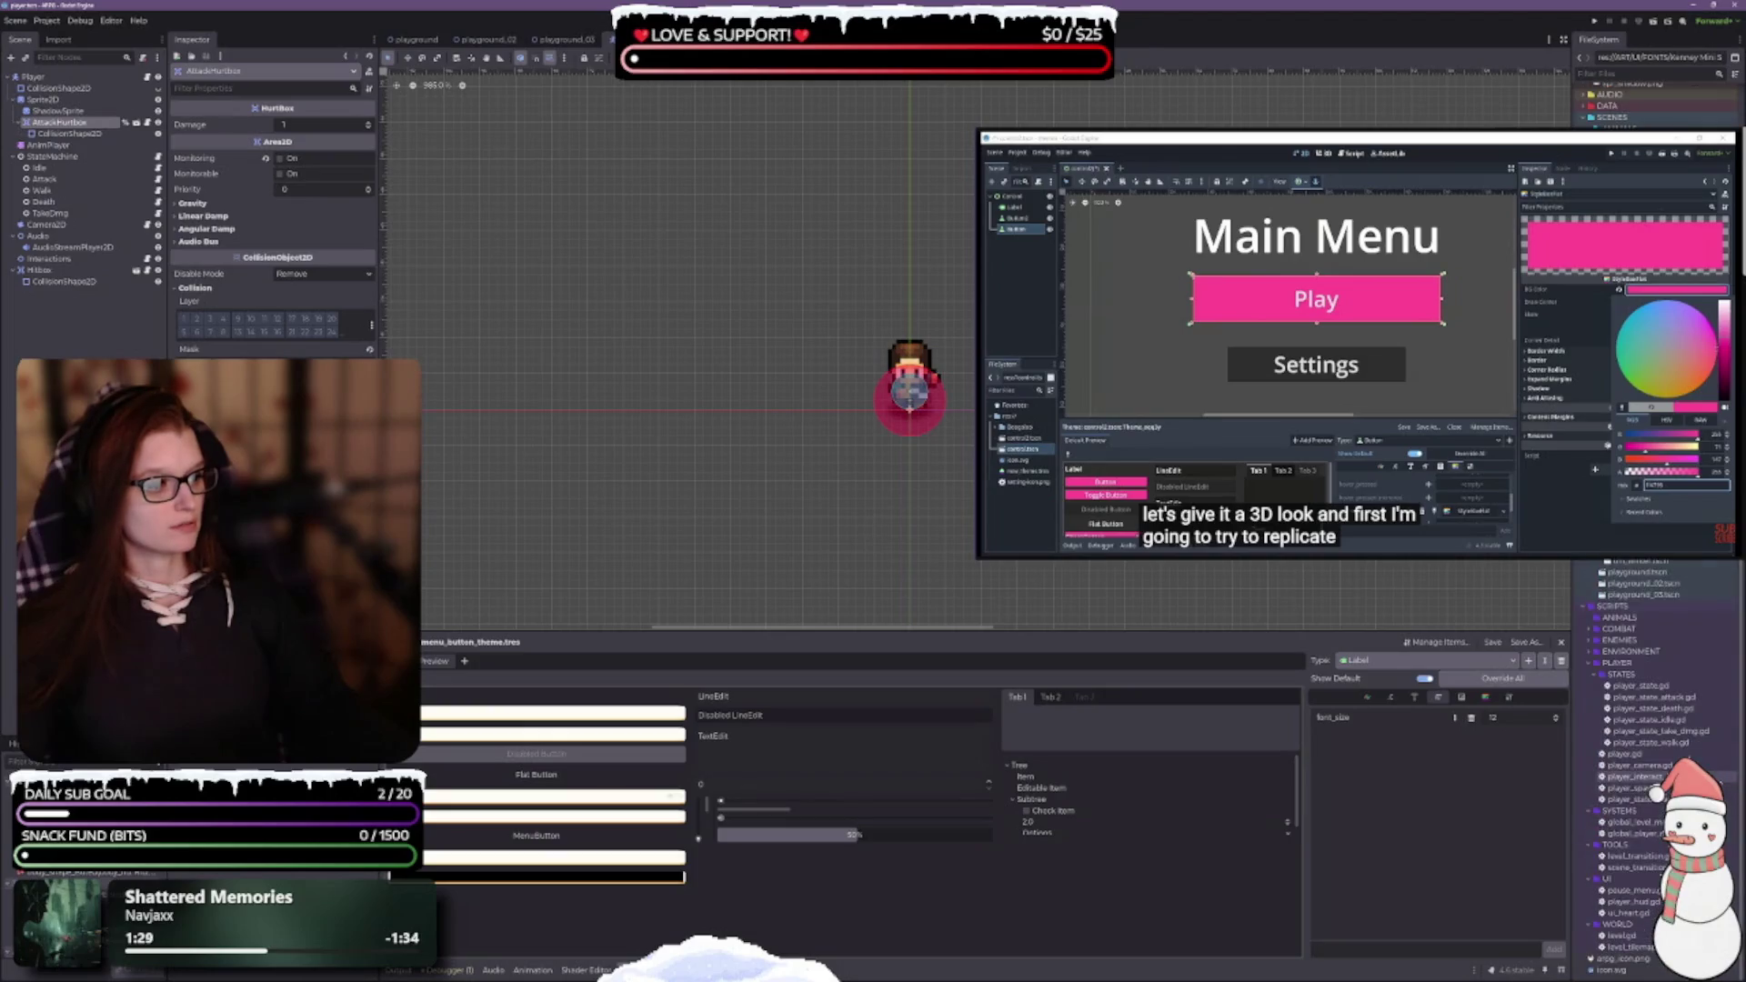
pyautogui.scroll(-5, 1651, 770)
pyautogui.scroll(-5, 1656, 746)
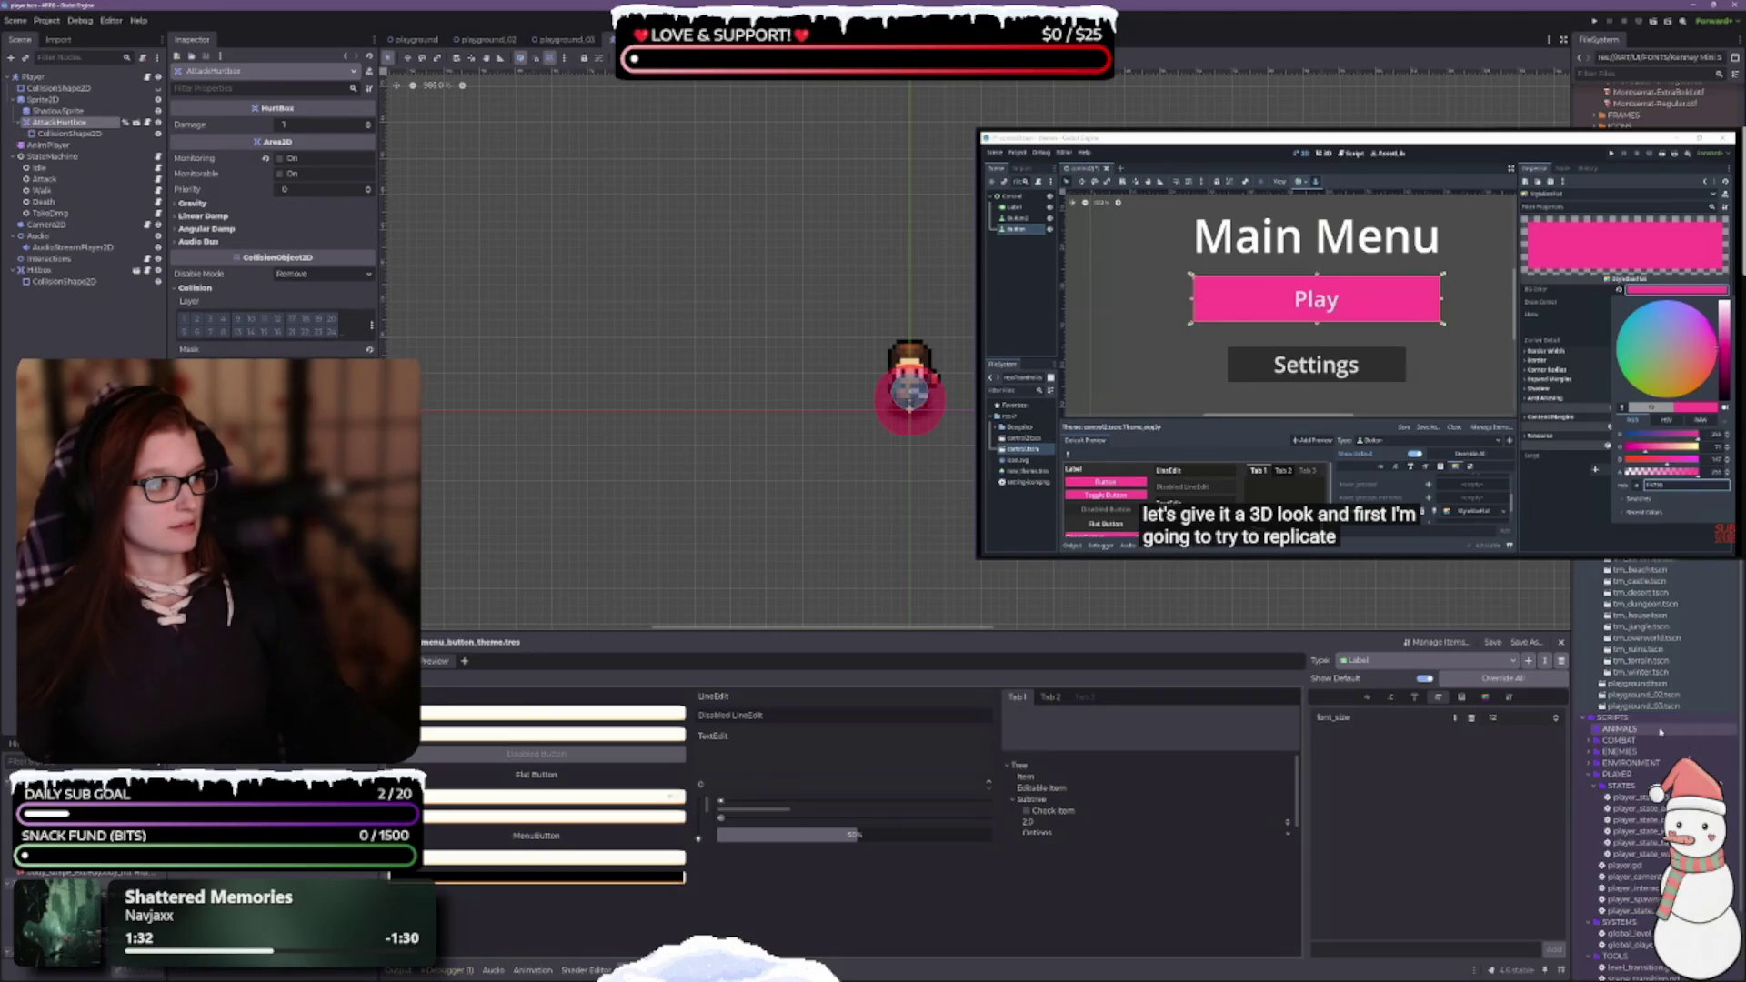
pyautogui.scroll(1, 1636, 773)
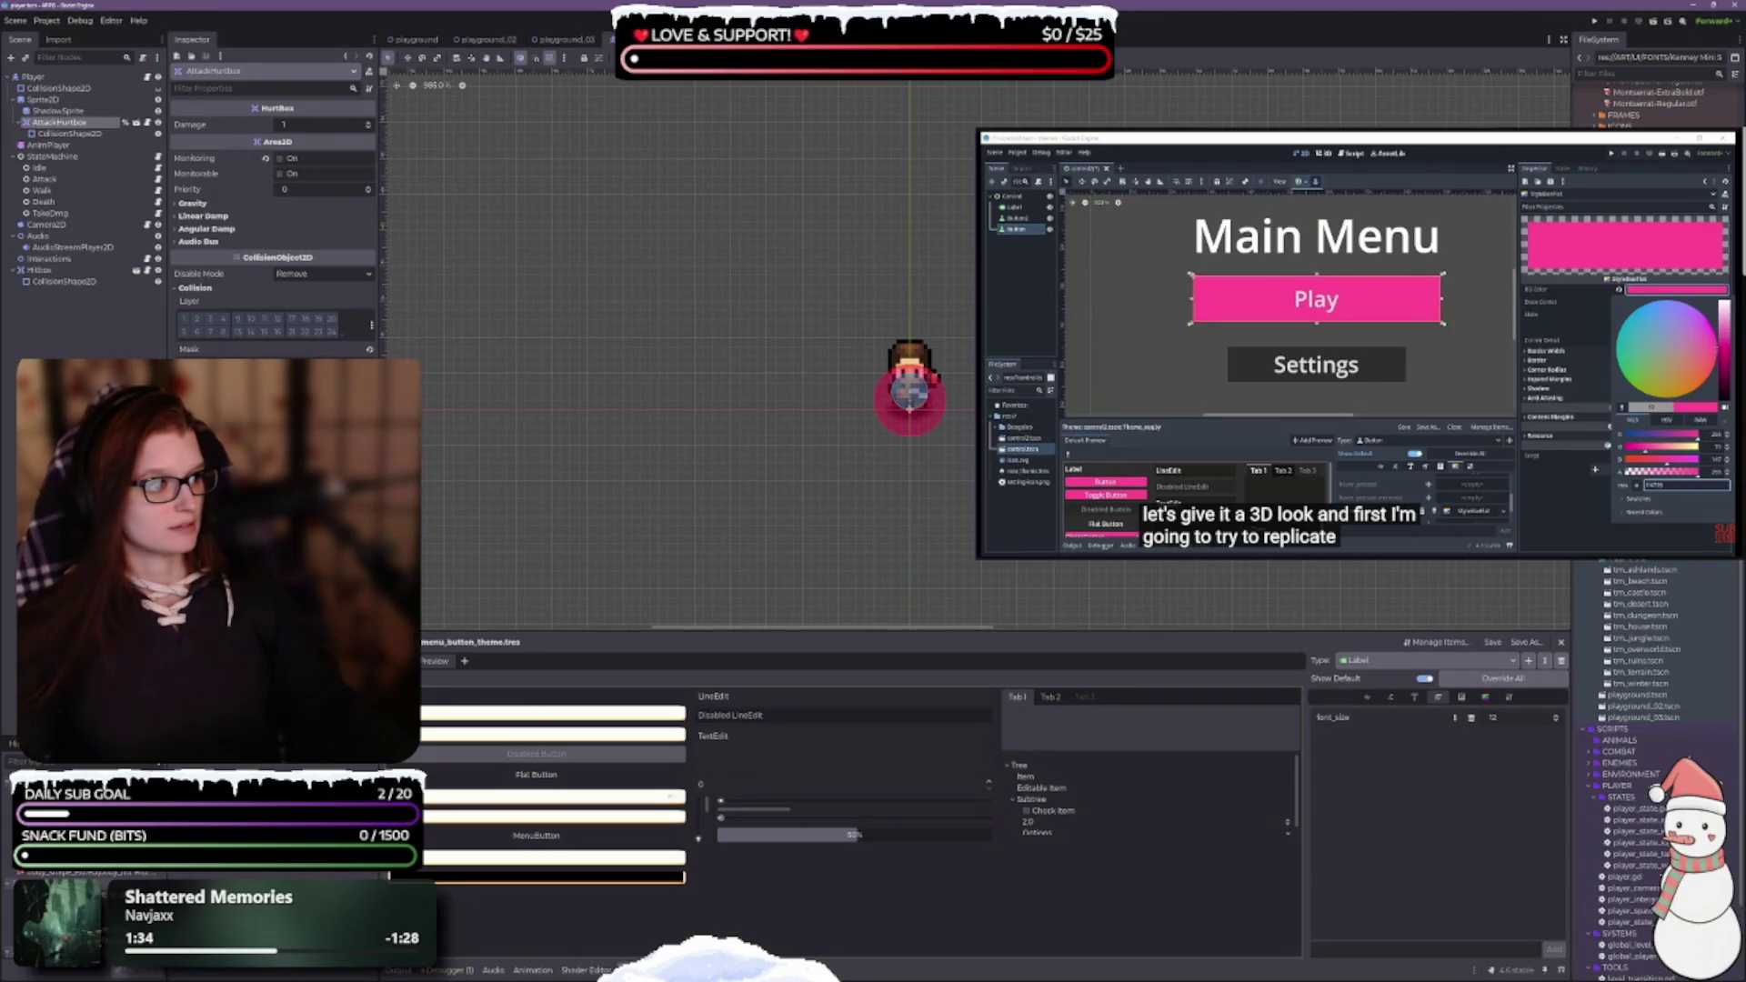
pyautogui.doubleClick(1637, 509)
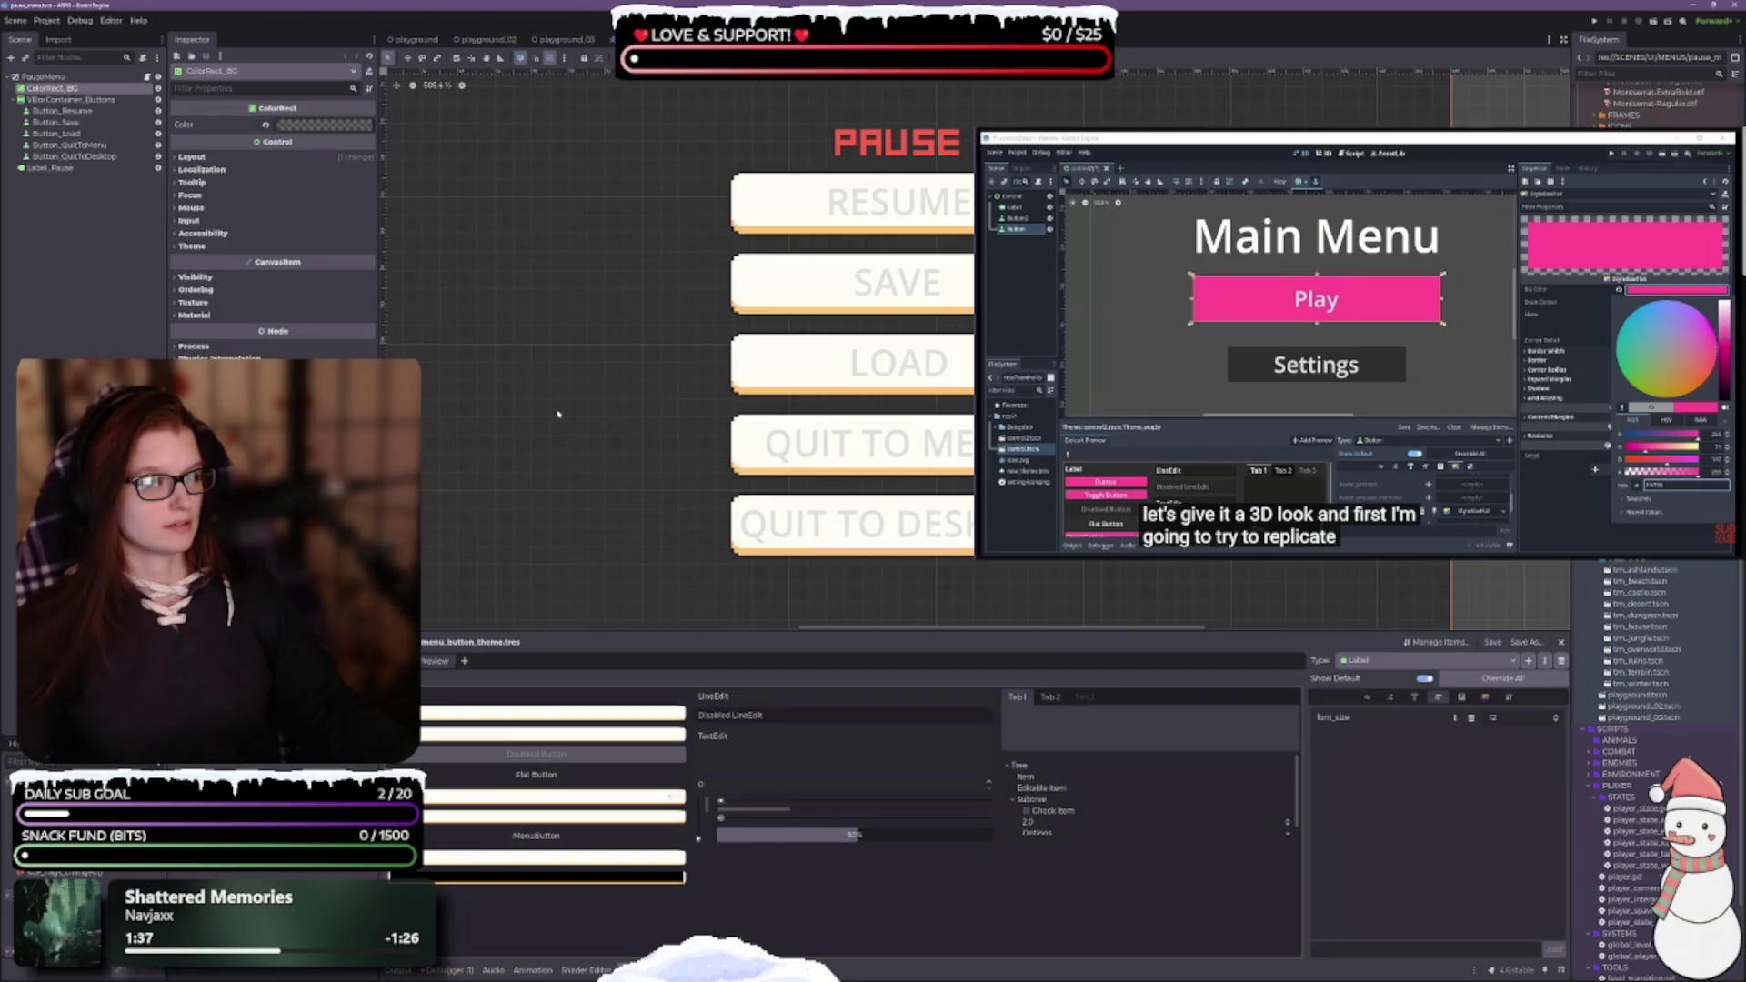
# - Select Button_Resume and empty its Text property, removing the RESUME label
pyautogui.click(62, 110)
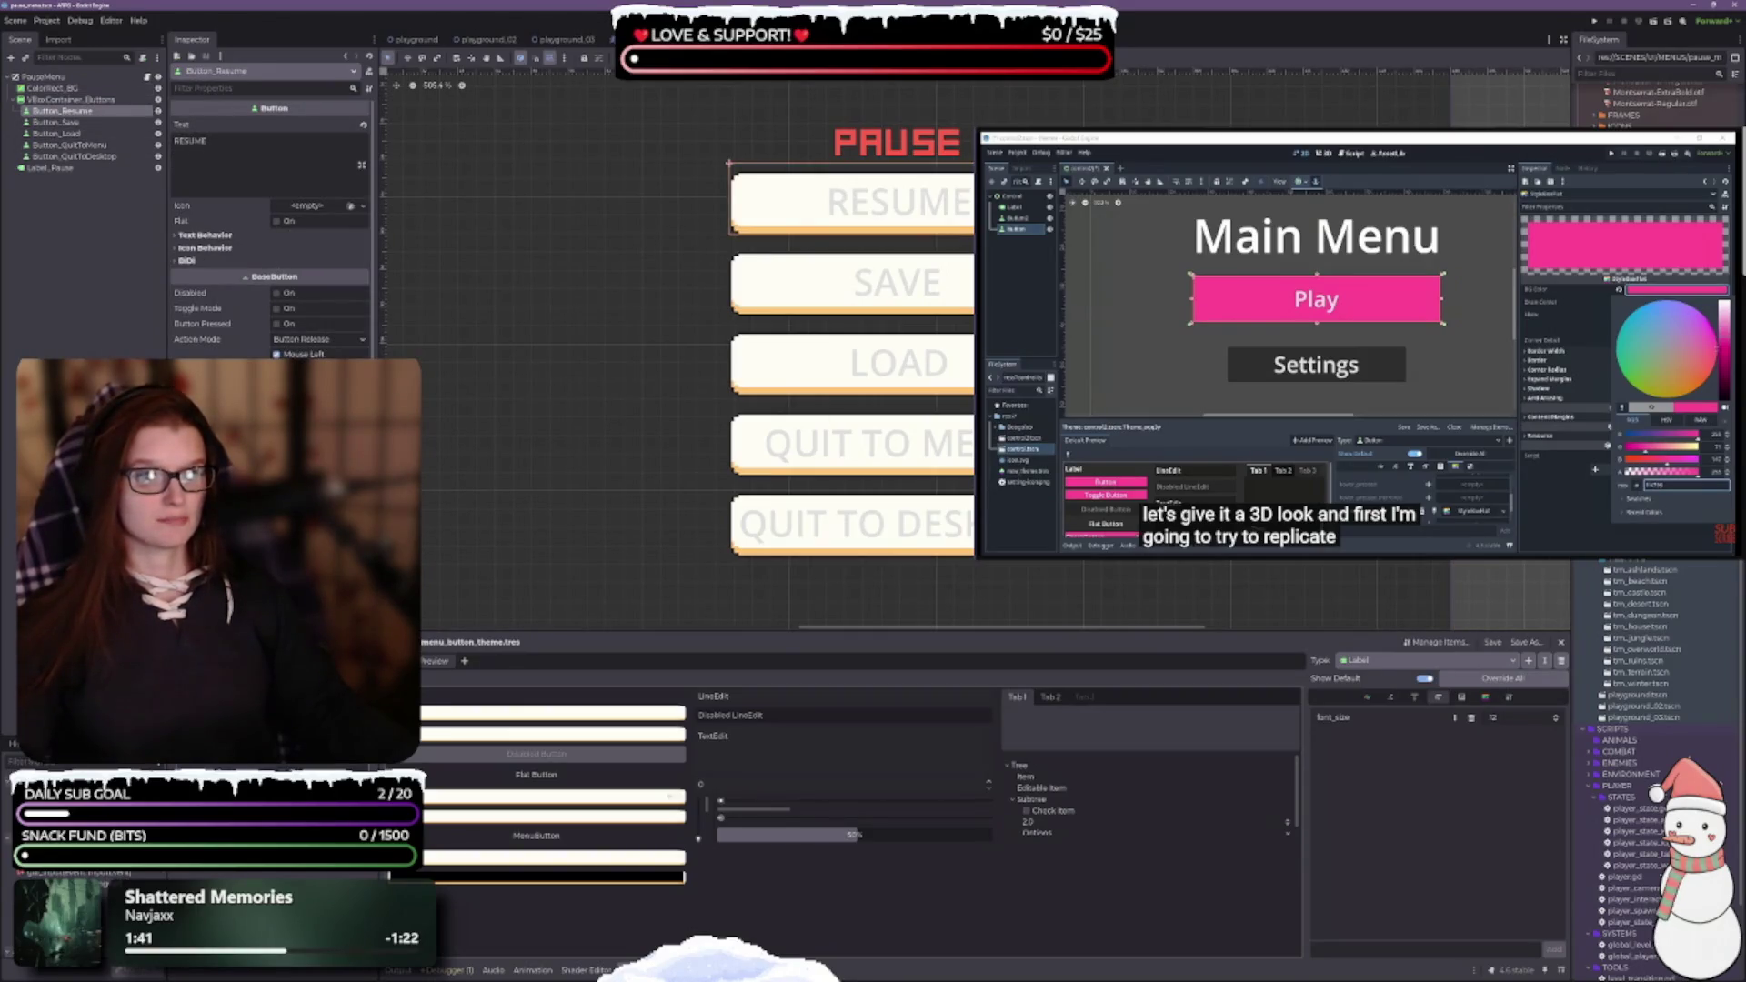
pyautogui.scroll(-4, 269, 273)
pyautogui.scroll(-2, 269, 273)
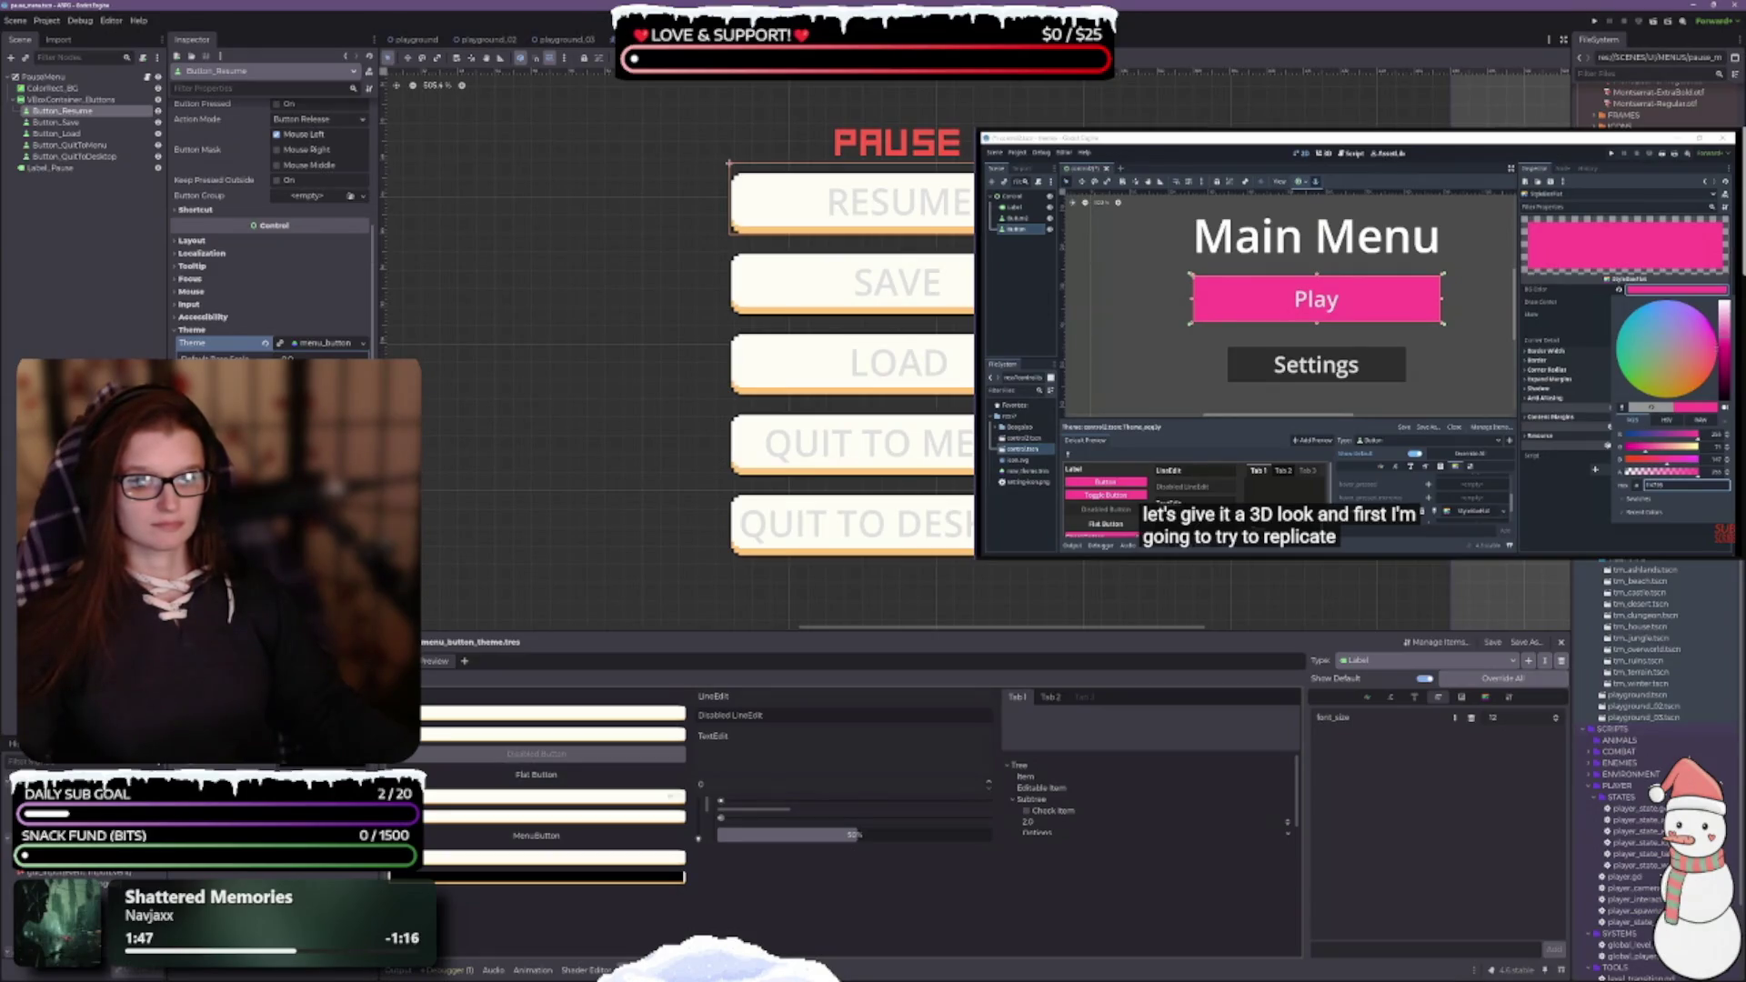
pyautogui.scroll(-4, 271, 227)
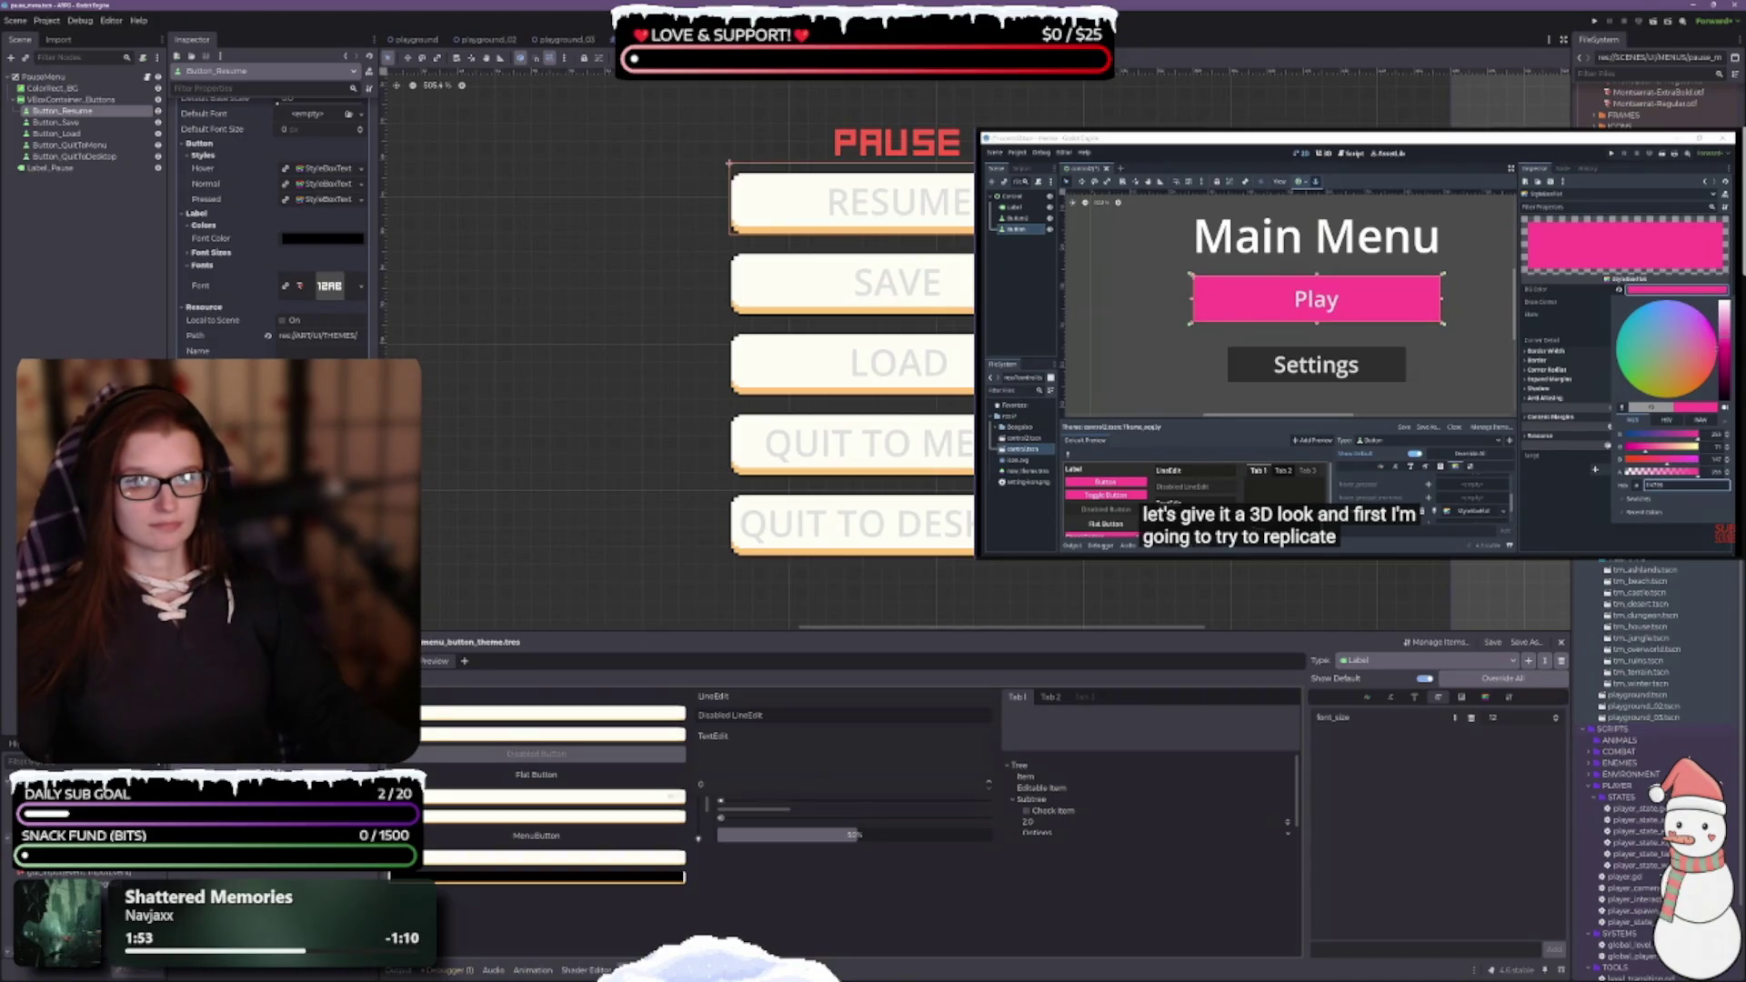
pyautogui.scroll(5, 270, 227)
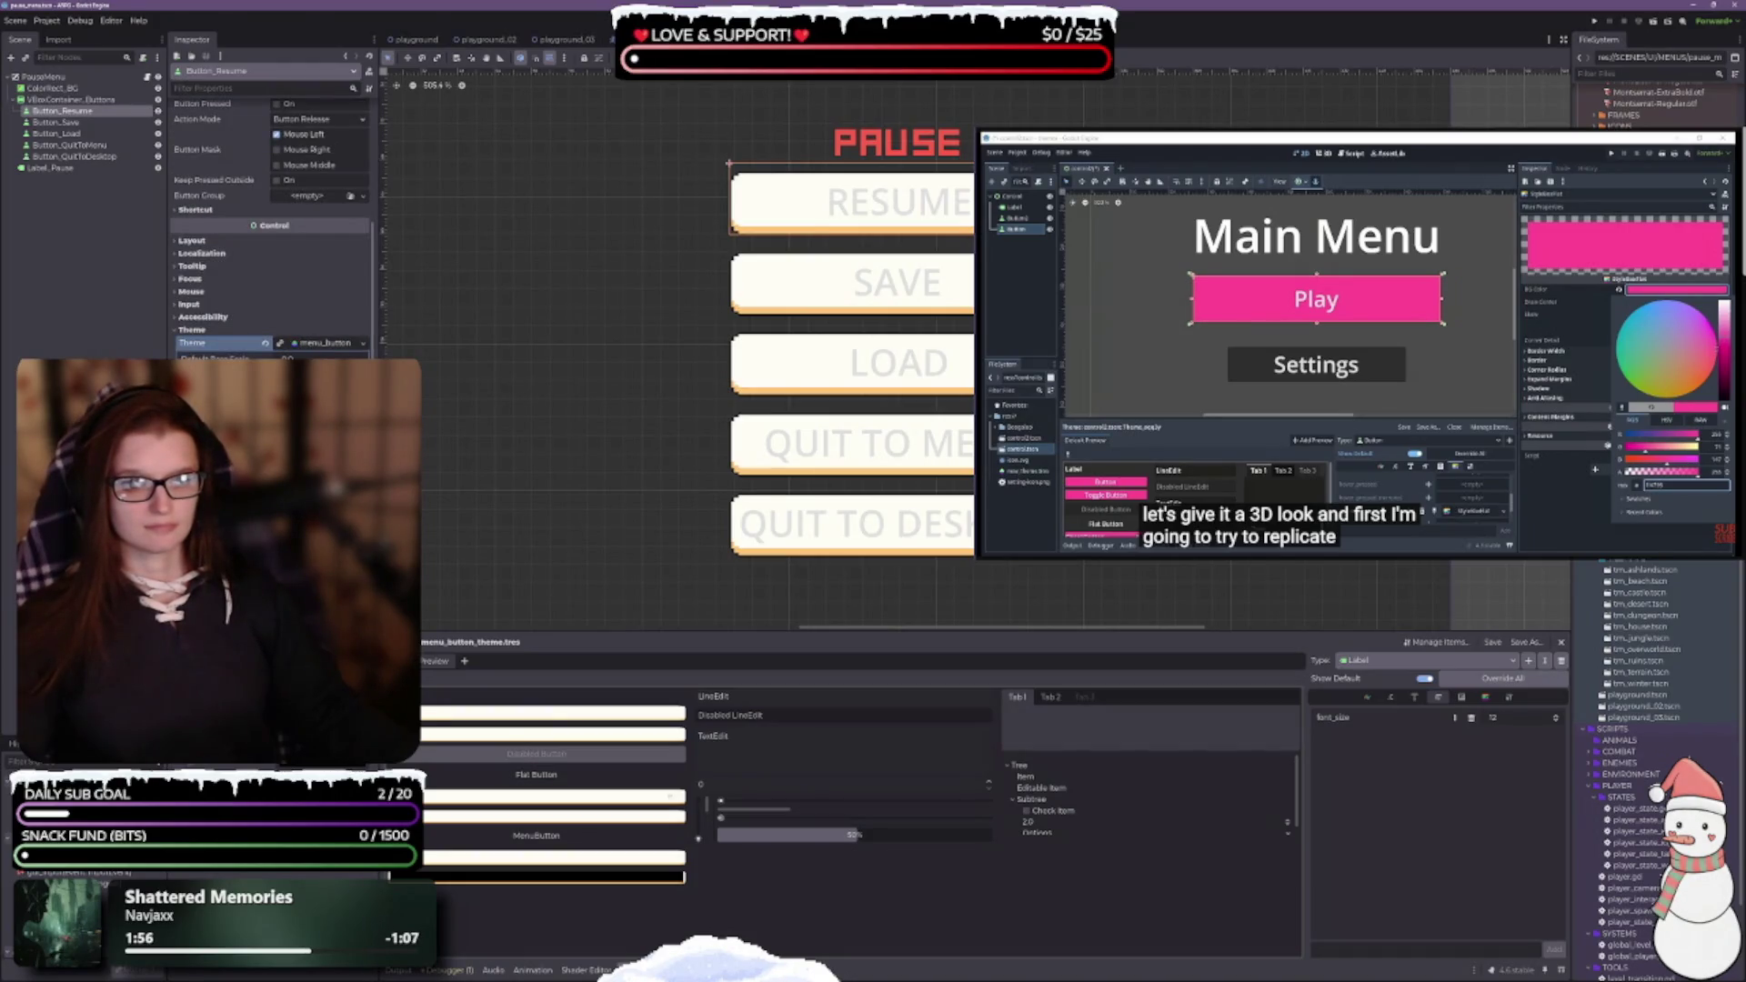
pyautogui.scroll(4, 270, 227)
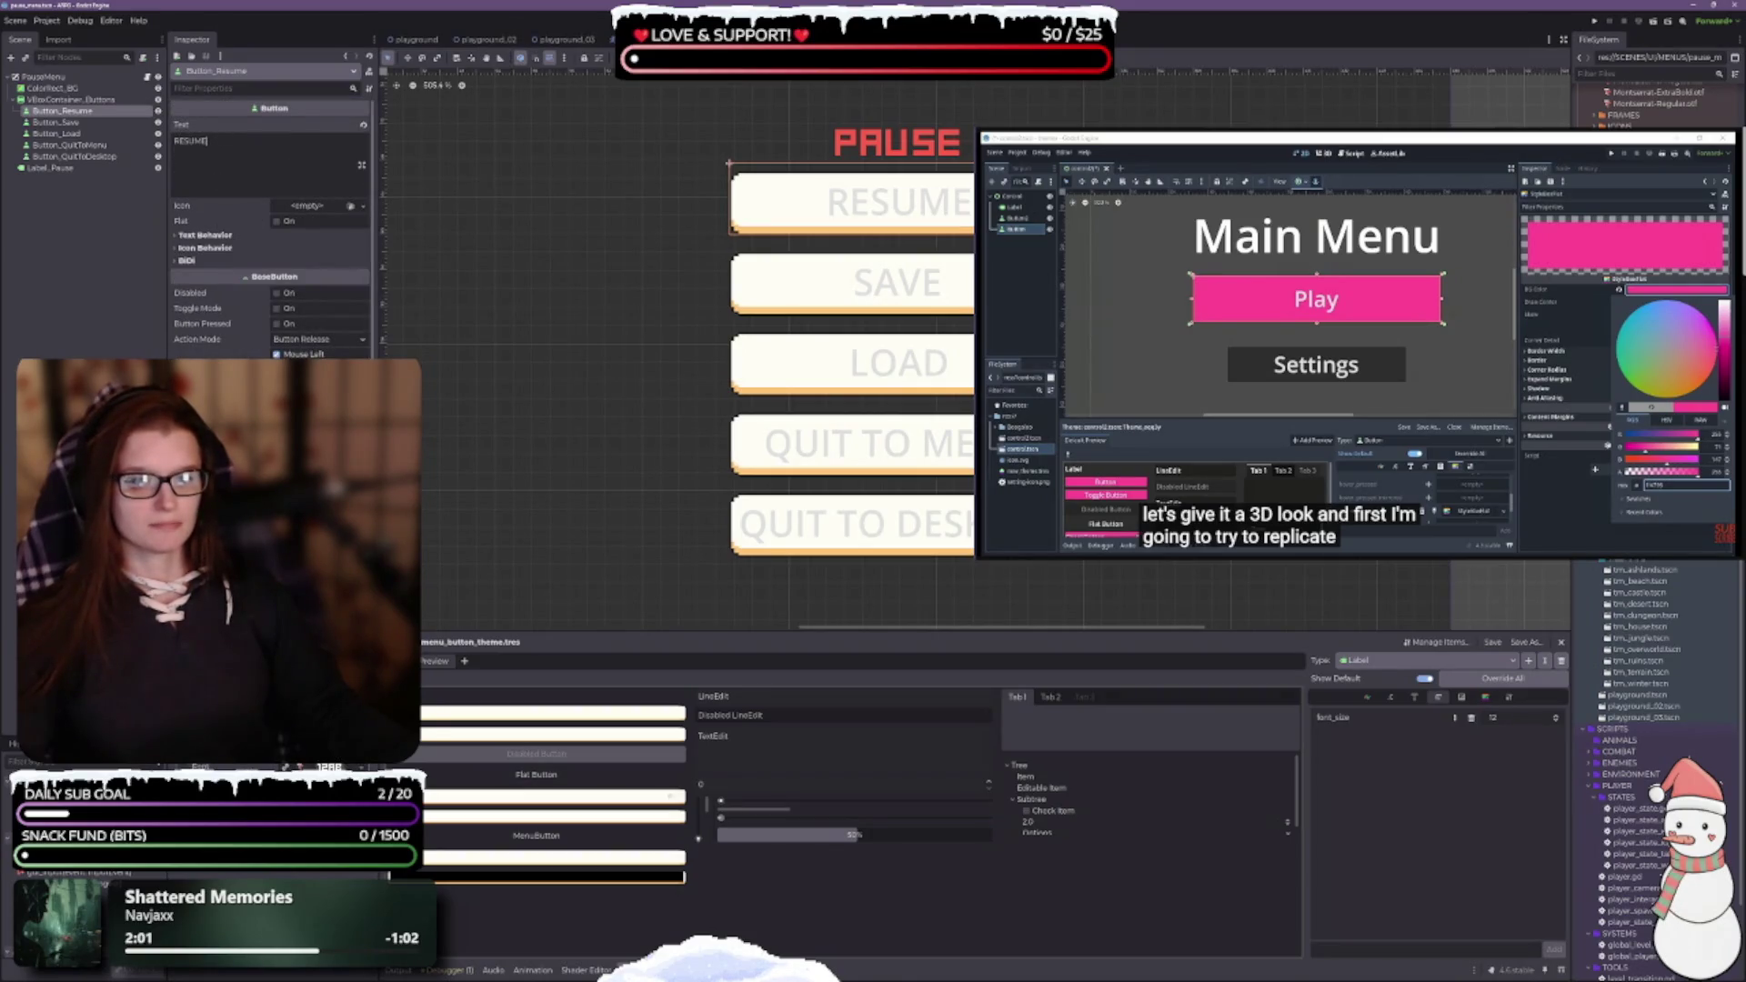
pyautogui.hotkey('ctrl', 'a')
pyautogui.press('BackSpace')
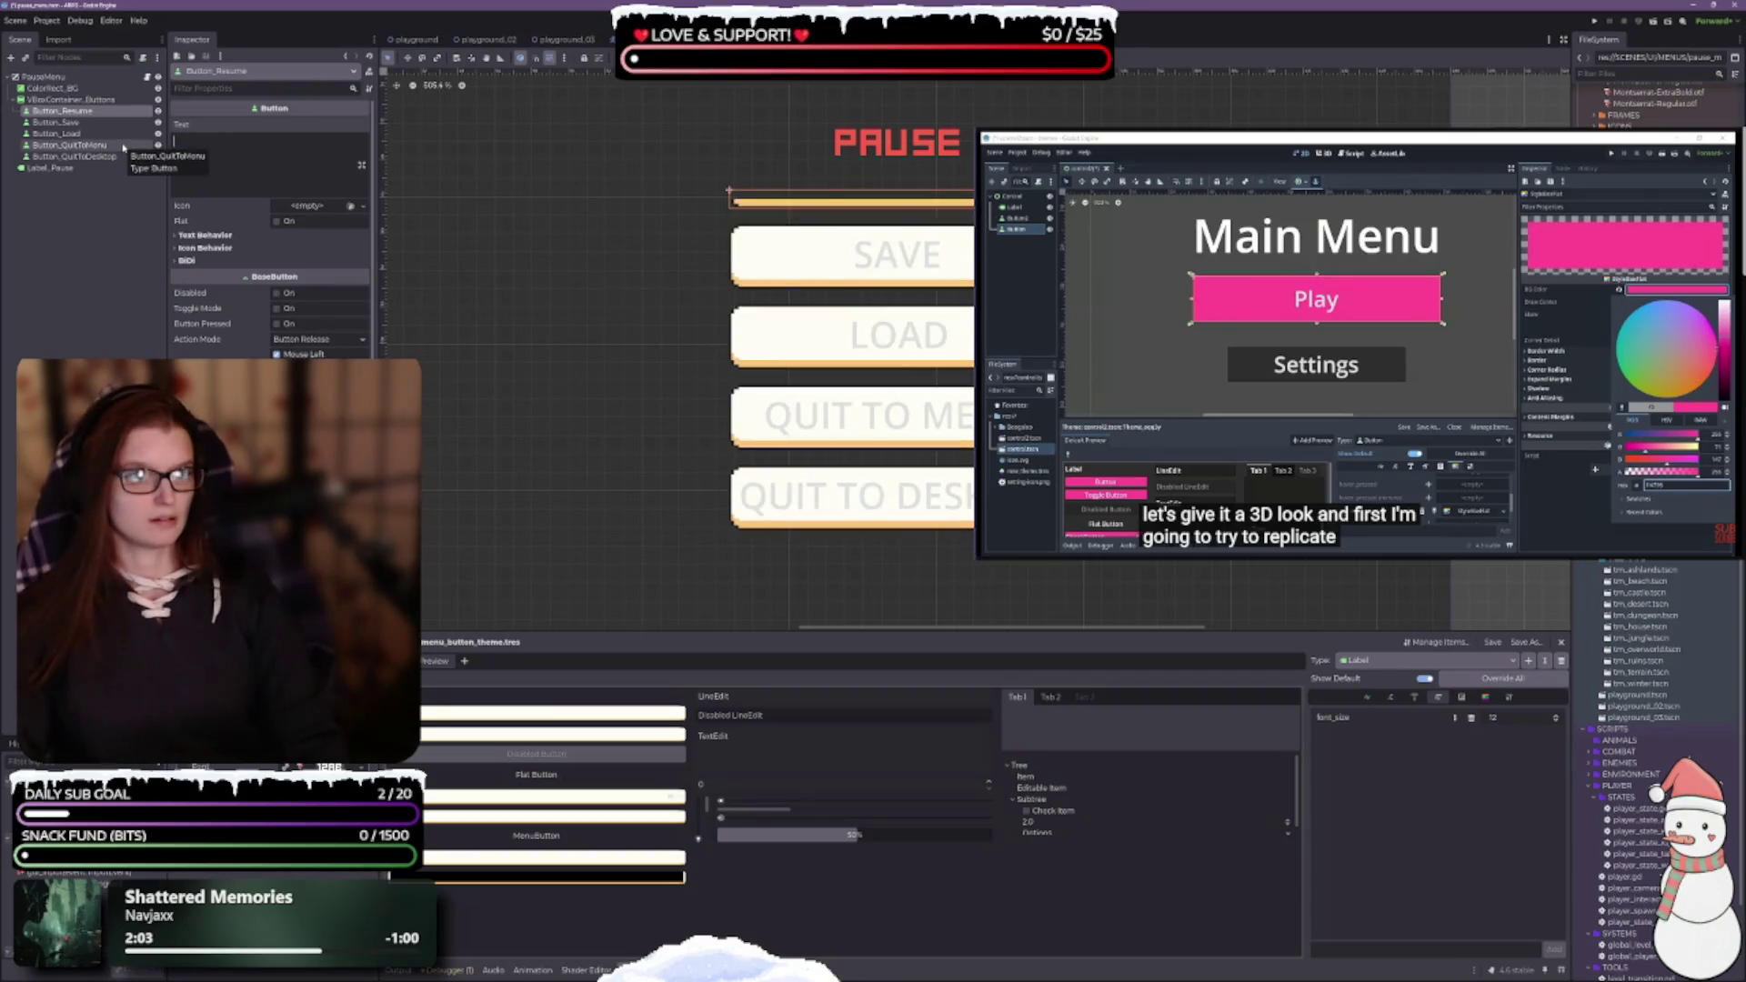
pyautogui.write('RESUME')
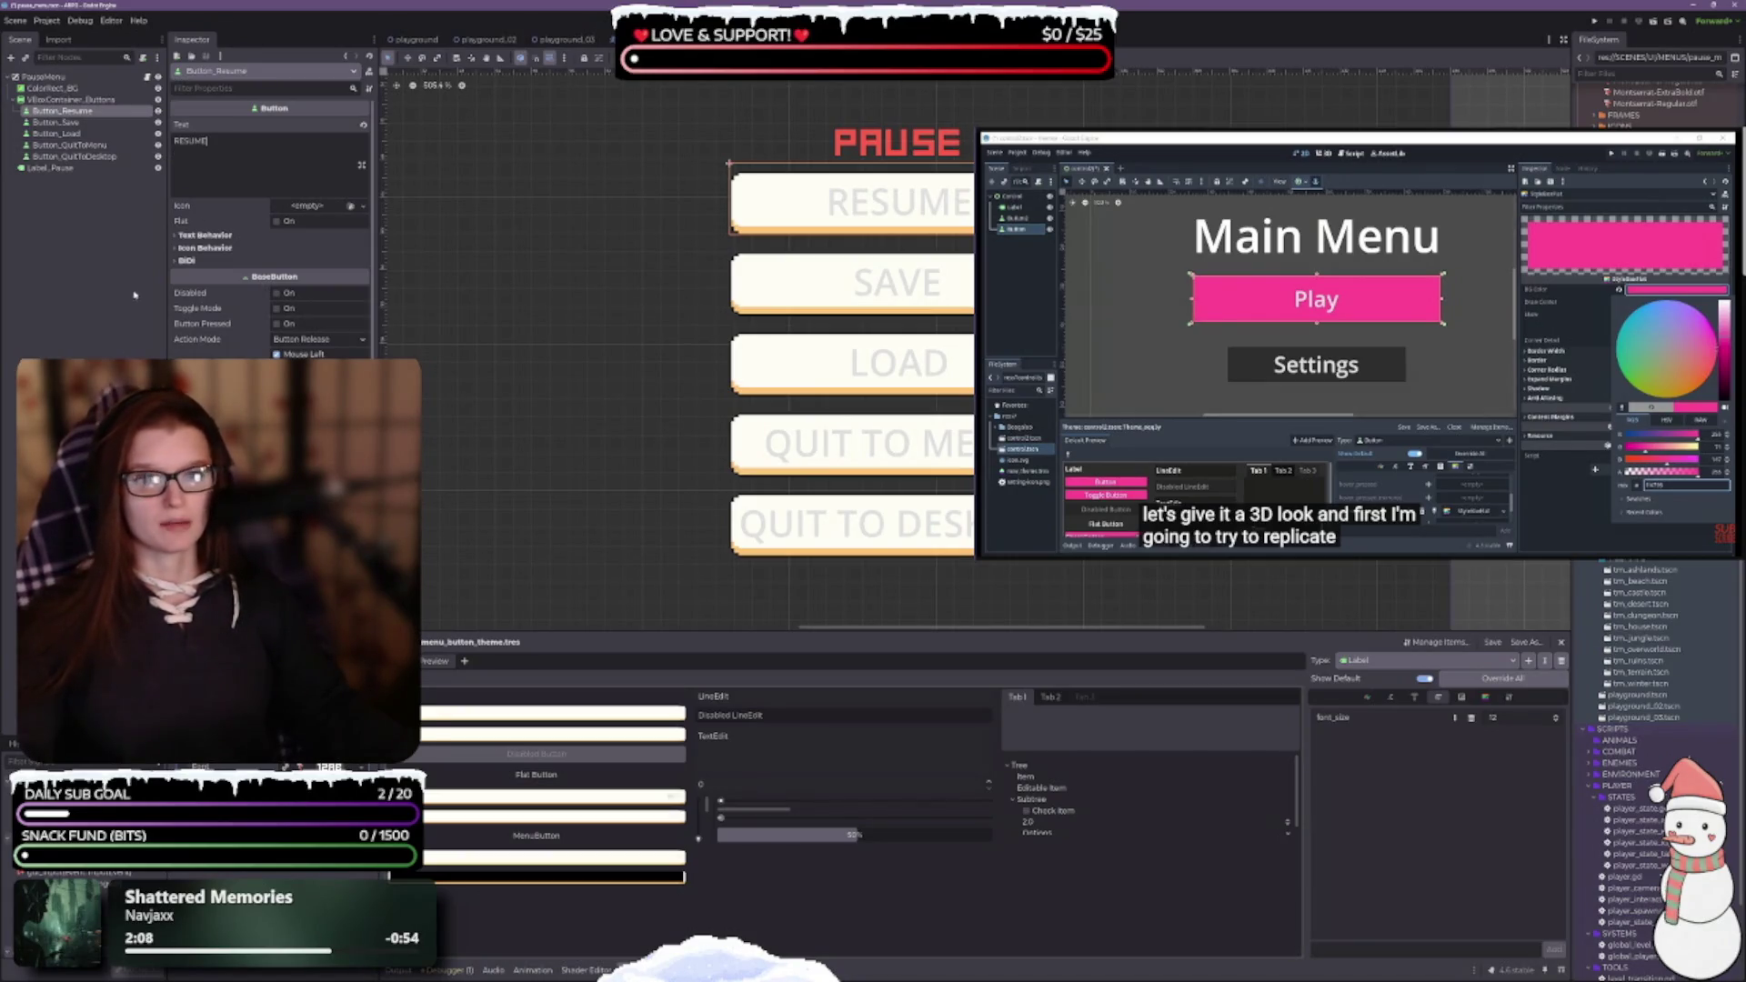
pyautogui.press('BackSpace')
pyautogui.press('BackSpace')
pyautogui.press('BackSpace')
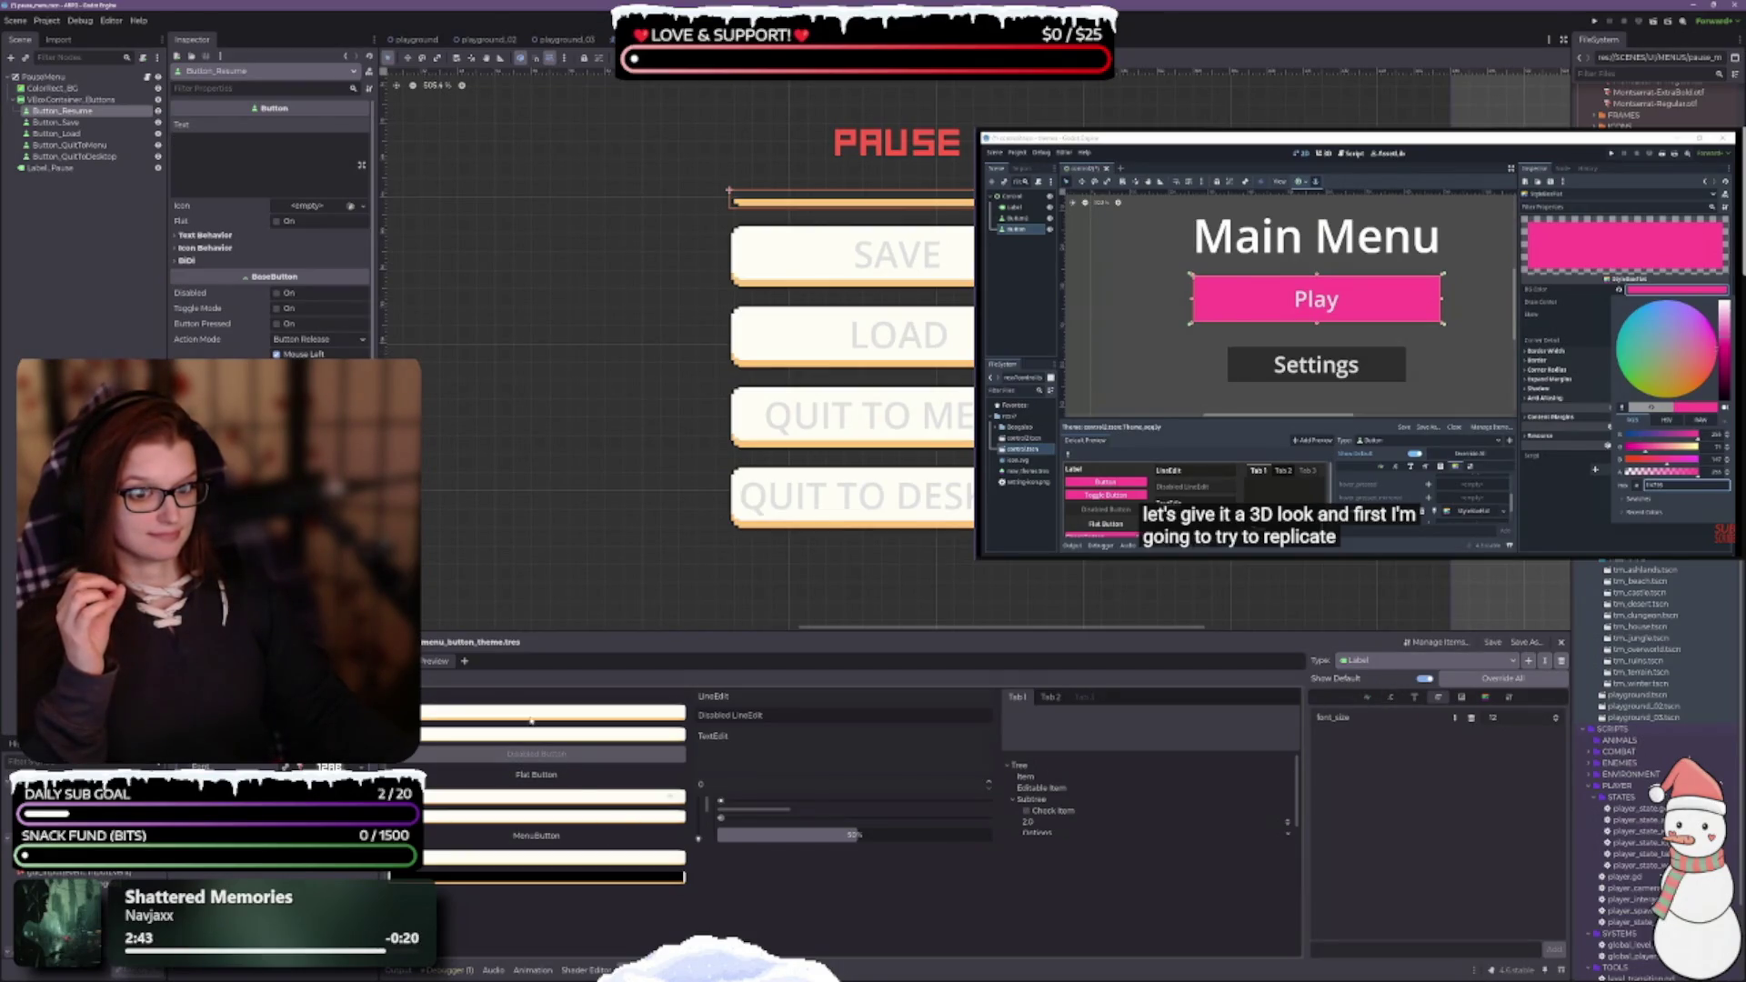
# - Switch the theme type to Button and assign the Kenney Mini pixel font
pyautogui.click(1397, 664)
pyautogui.click(1370, 687)
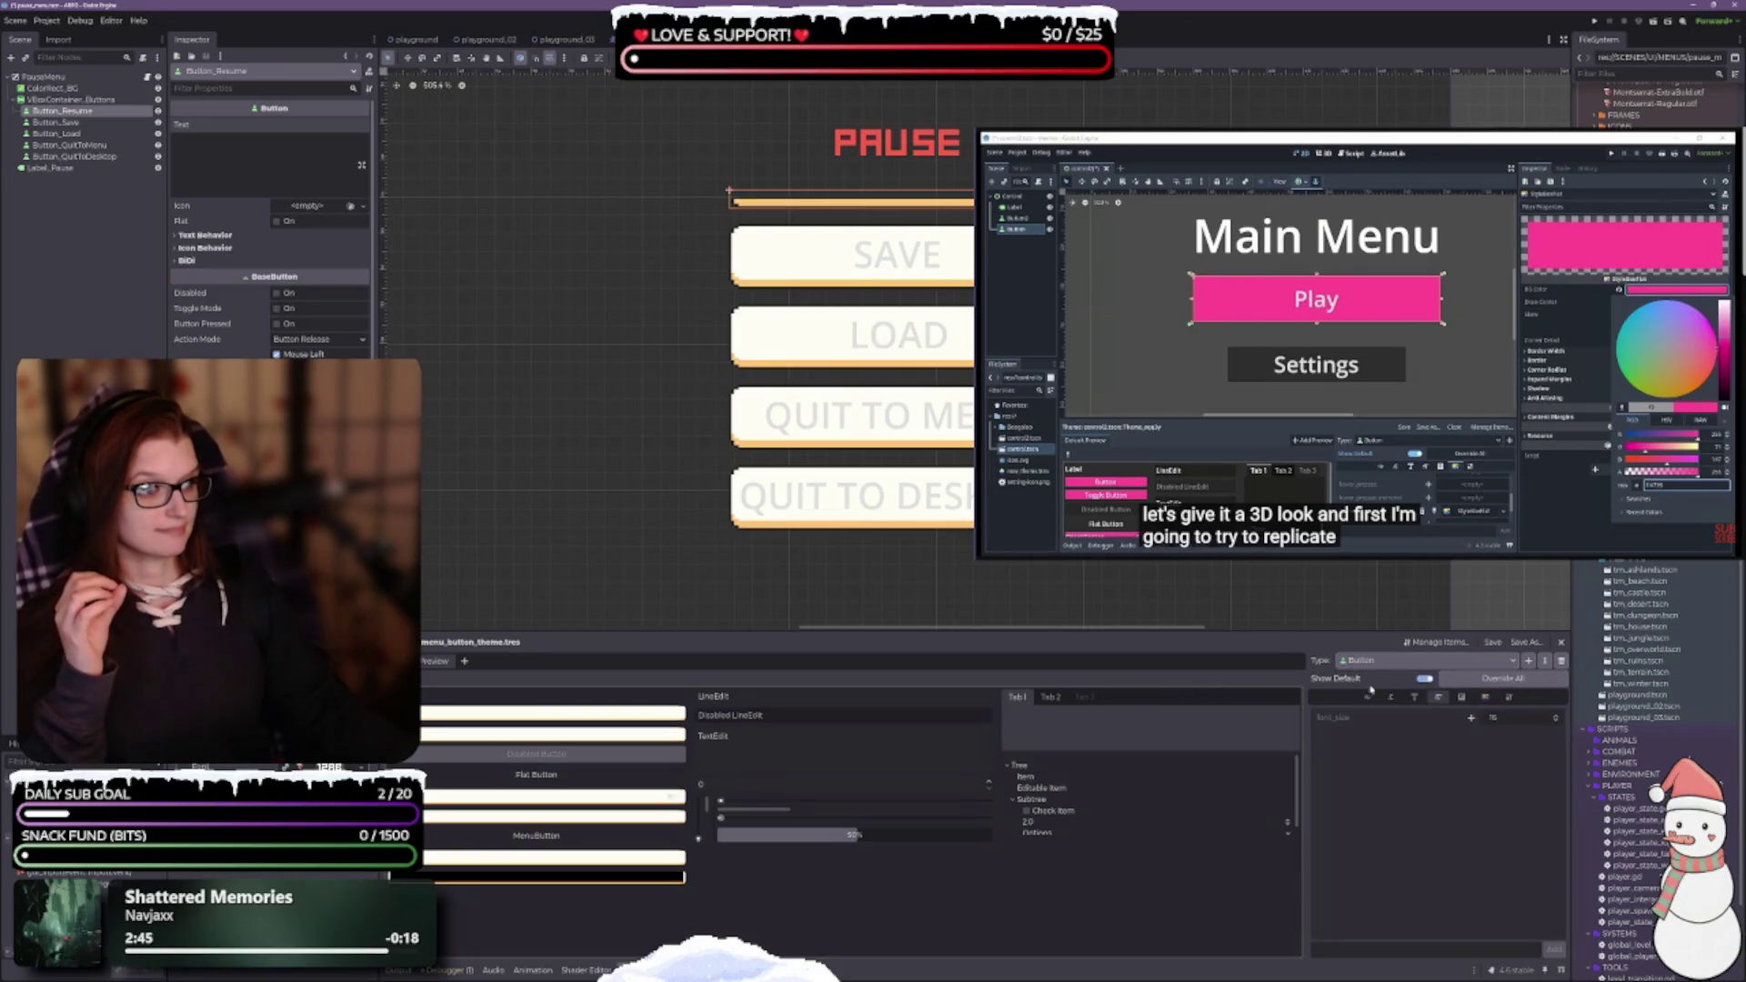
pyautogui.click(1412, 697)
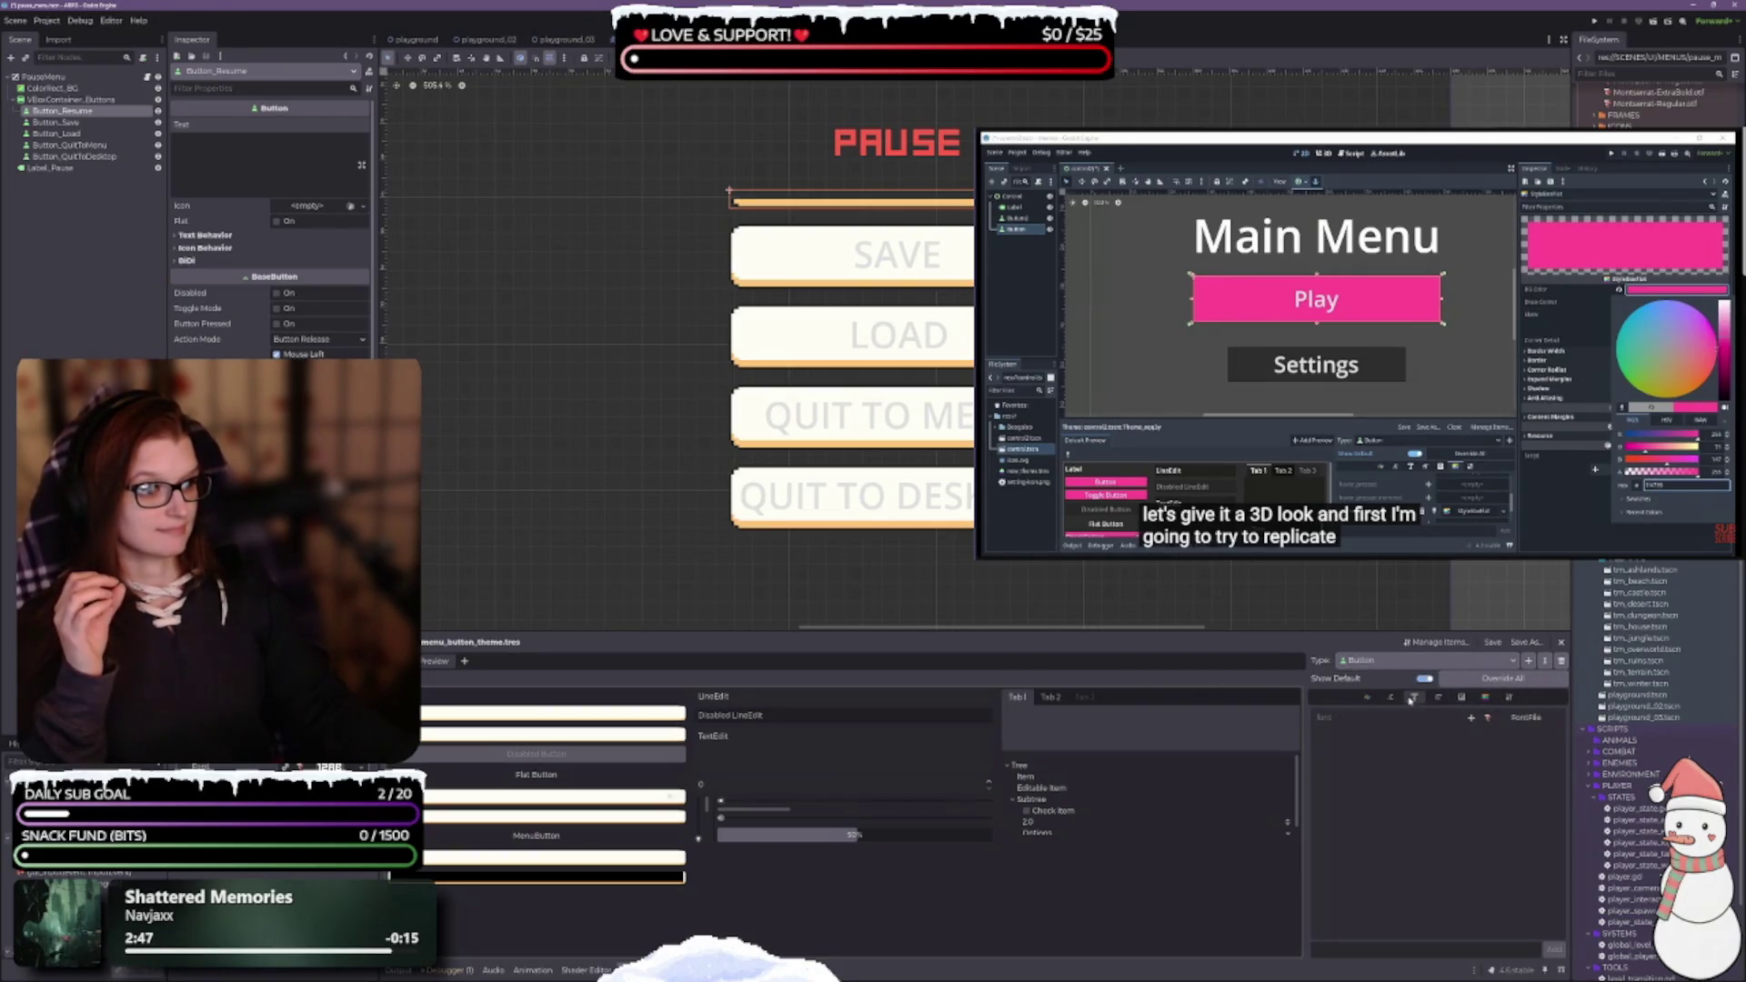
pyautogui.scroll(10, 1628, 773)
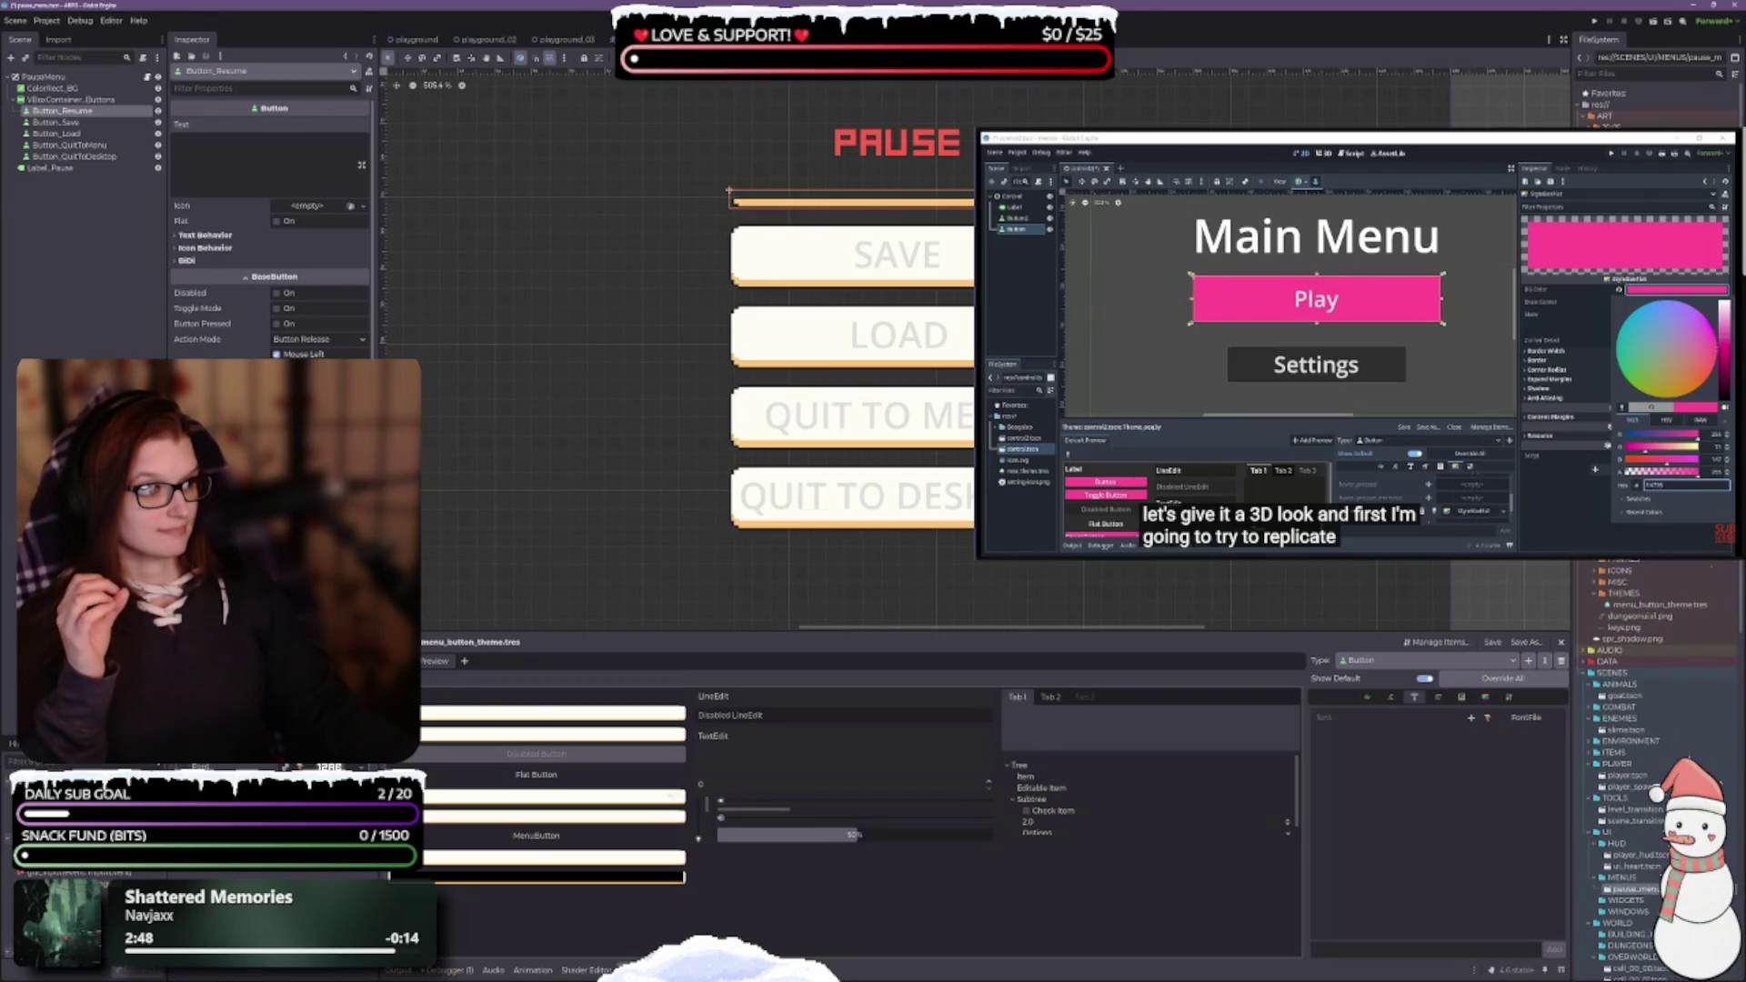
pyautogui.moveTo(1636, 364); pyautogui.dragTo(1511, 725)
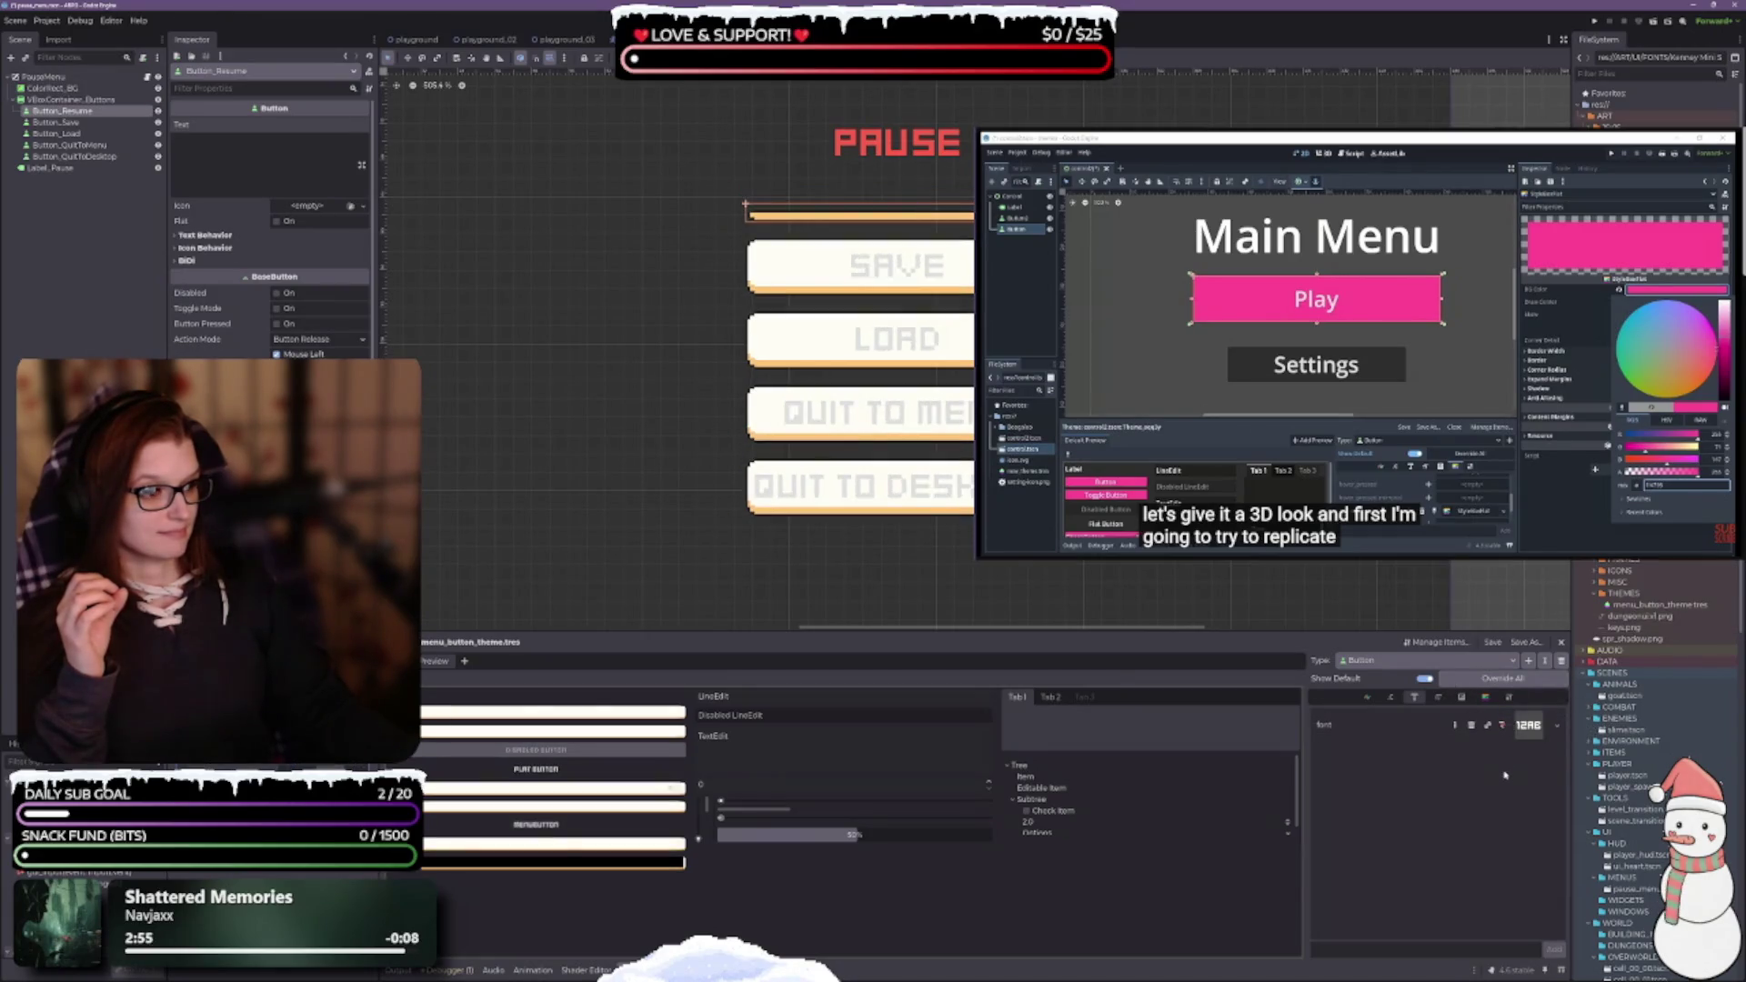
# - Override the Button font_size to 12 and font_color to 000000
pyautogui.click(1437, 697)
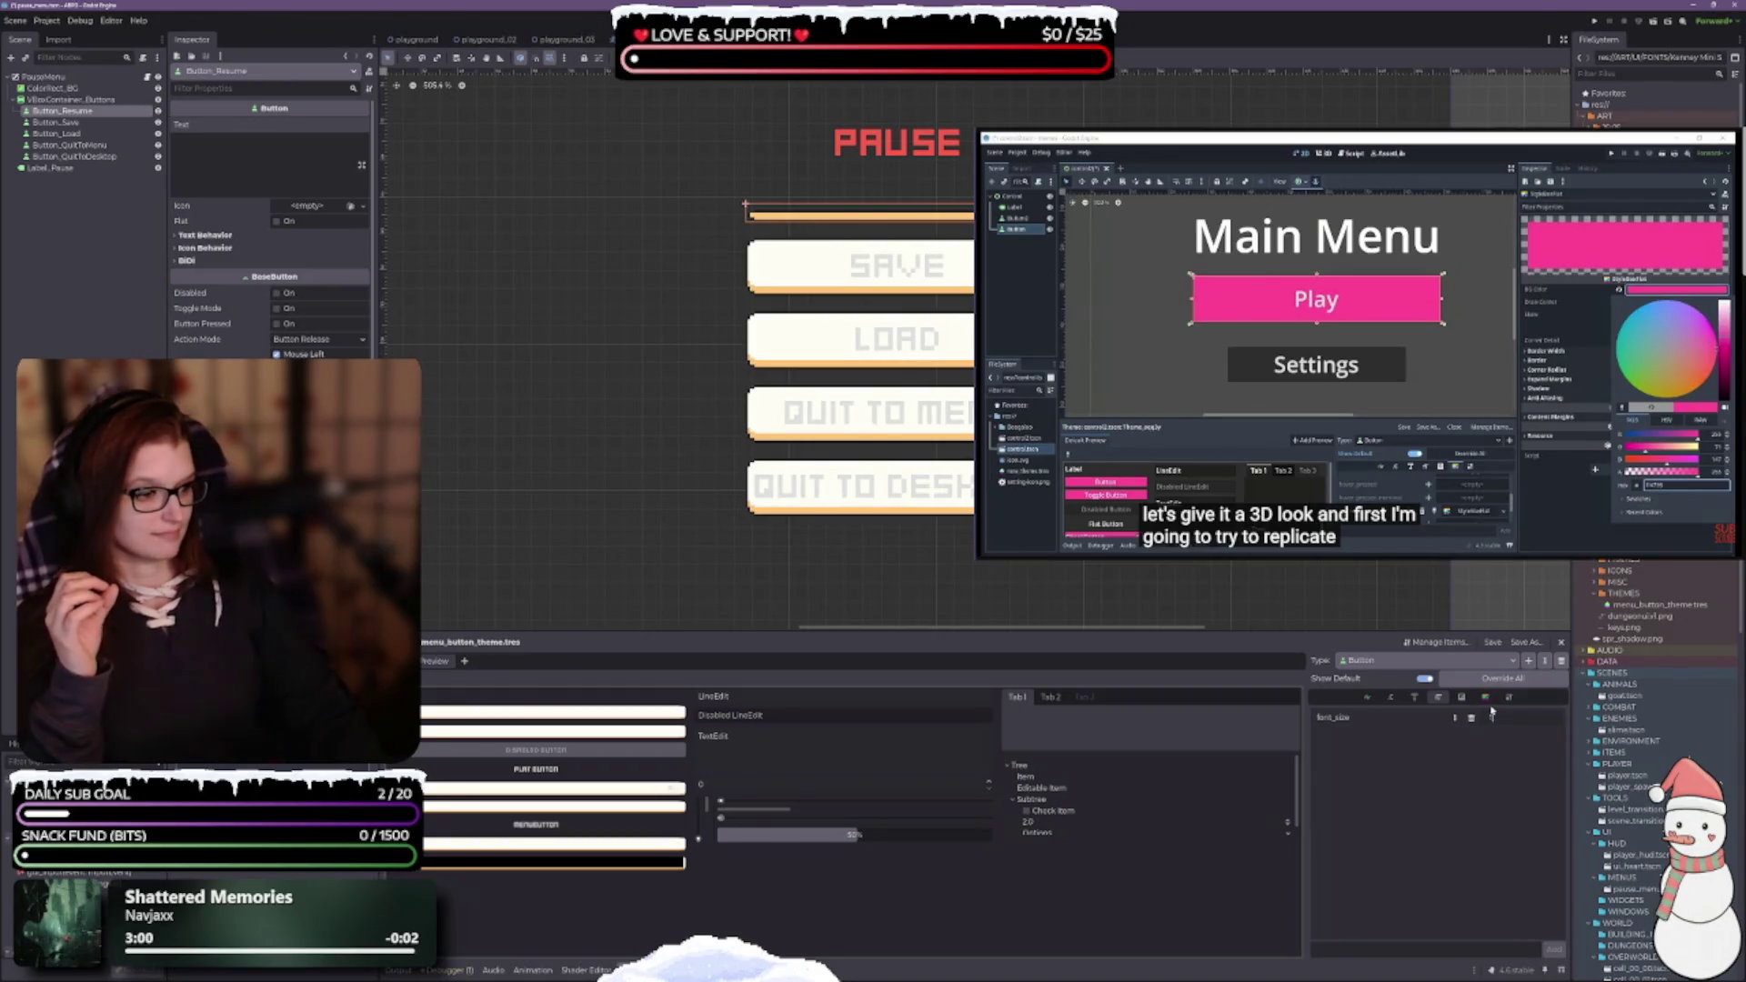
pyautogui.click(1491, 716)
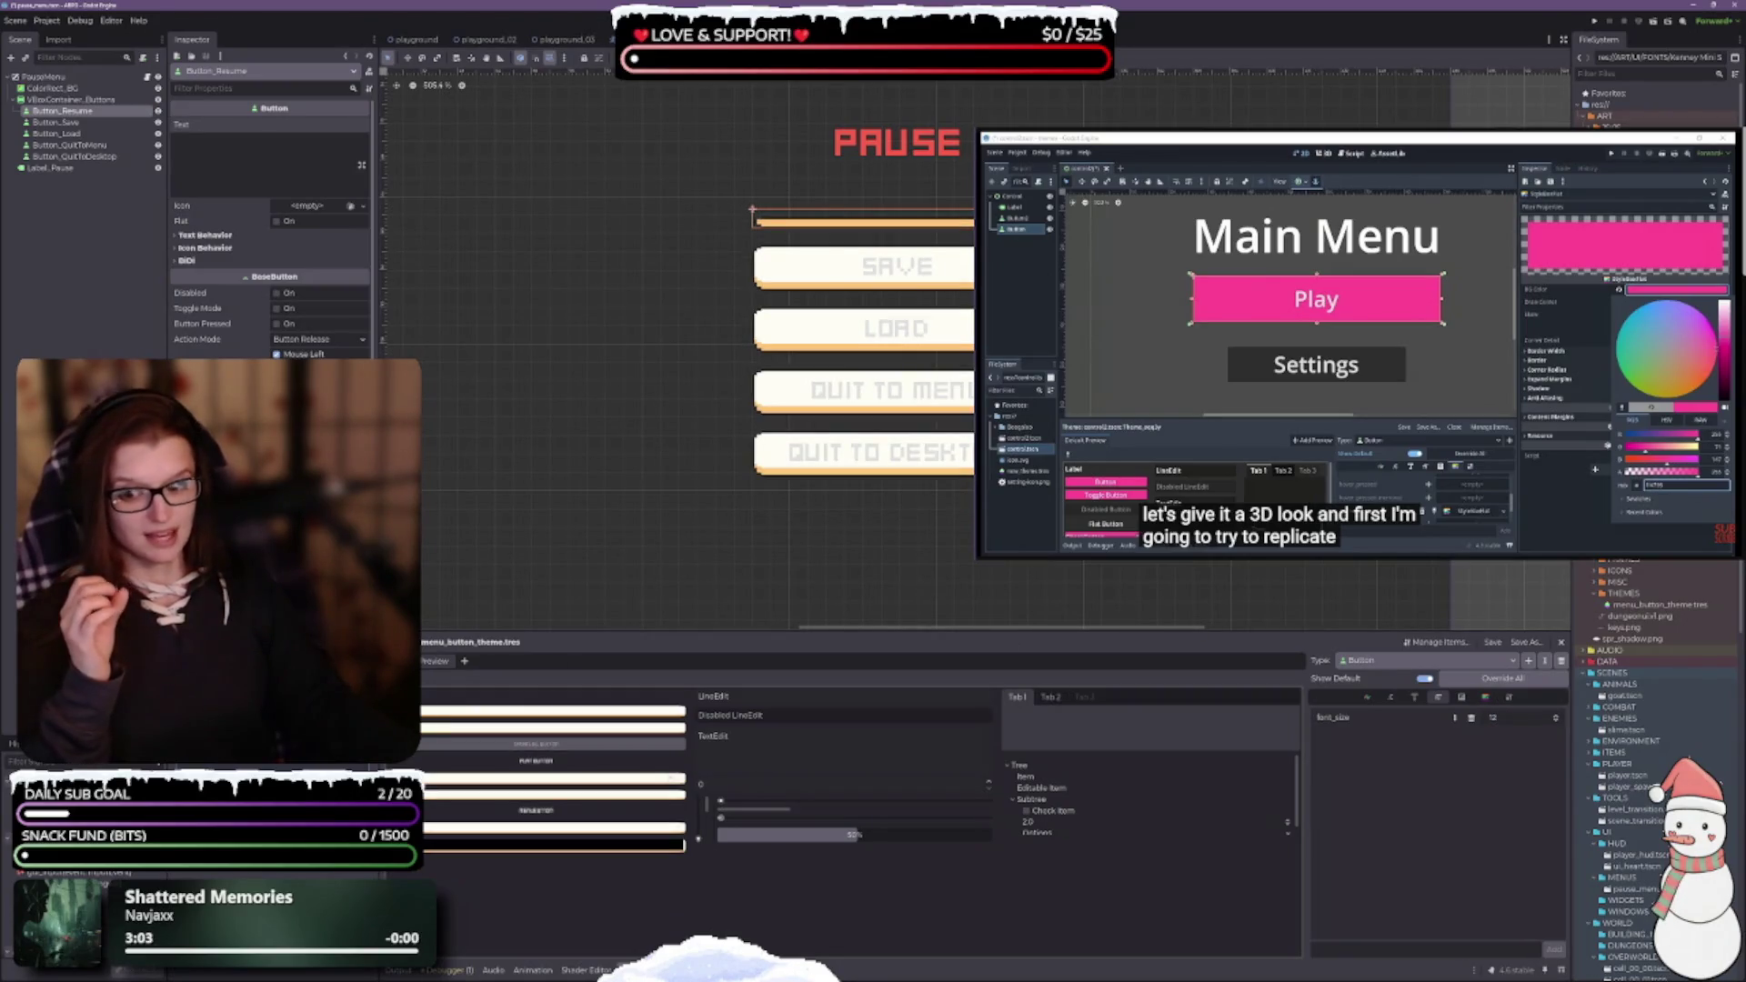
pyautogui.click(1365, 698)
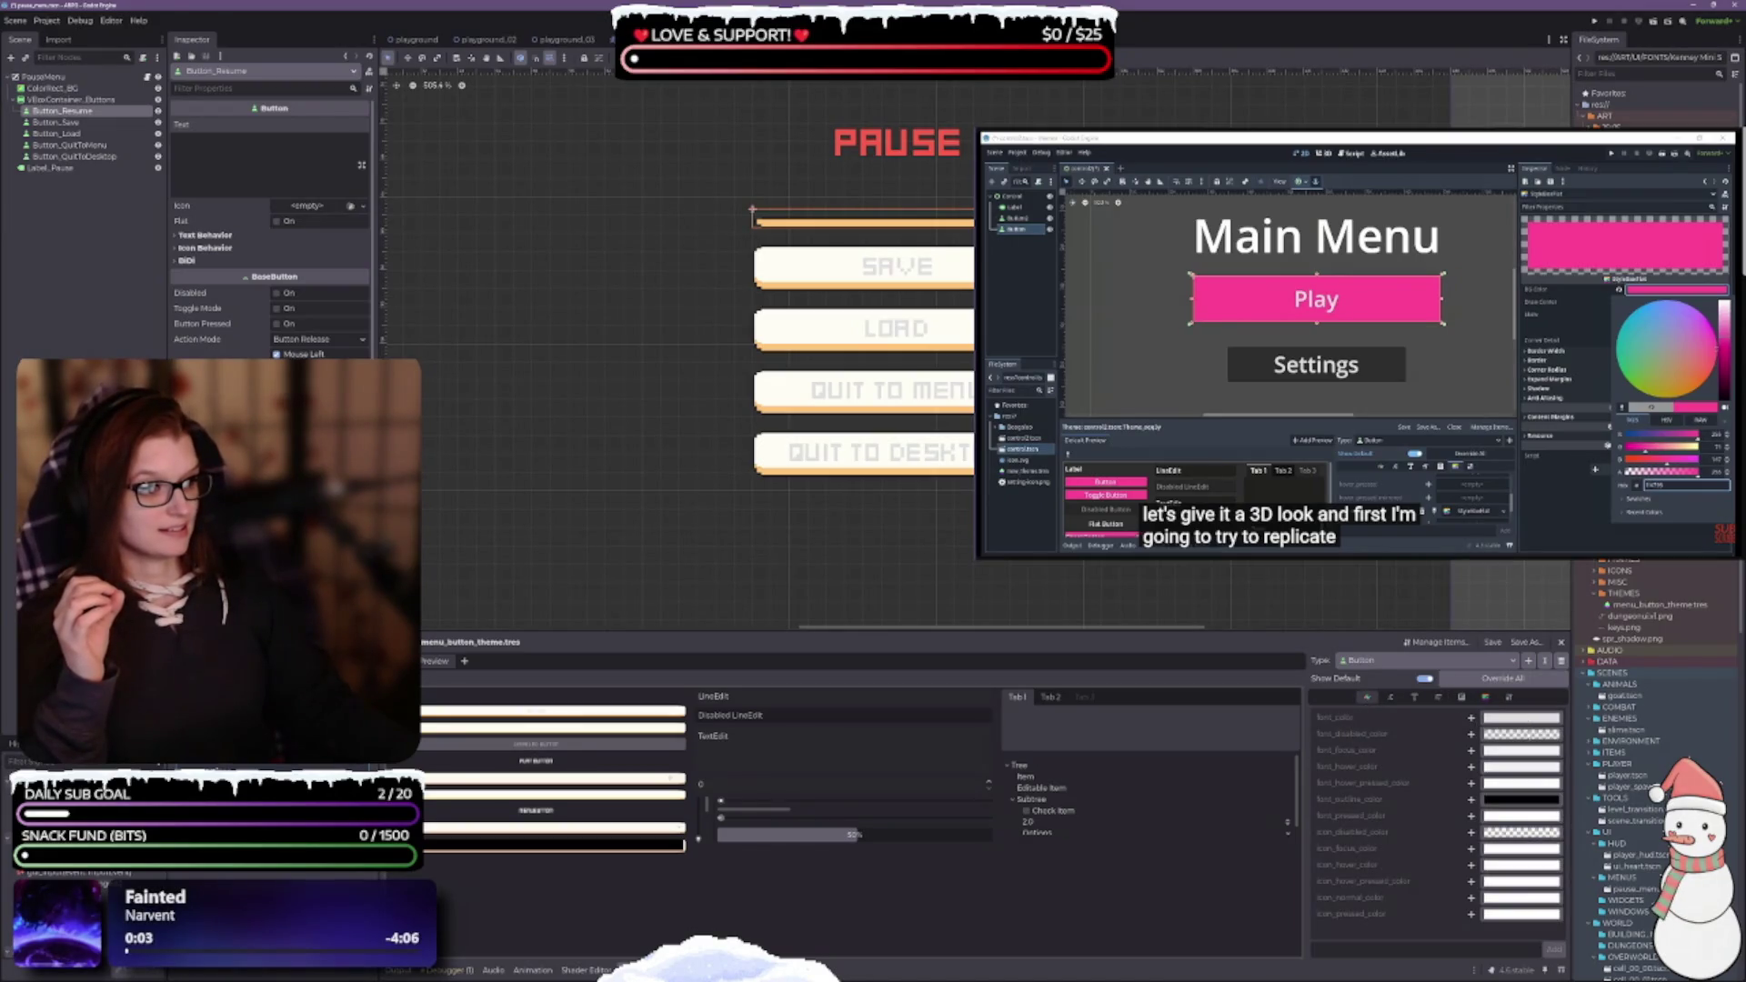
pyautogui.click(1472, 718)
pyautogui.click(1519, 717)
pyautogui.write('000000')
pyautogui.press('Return')
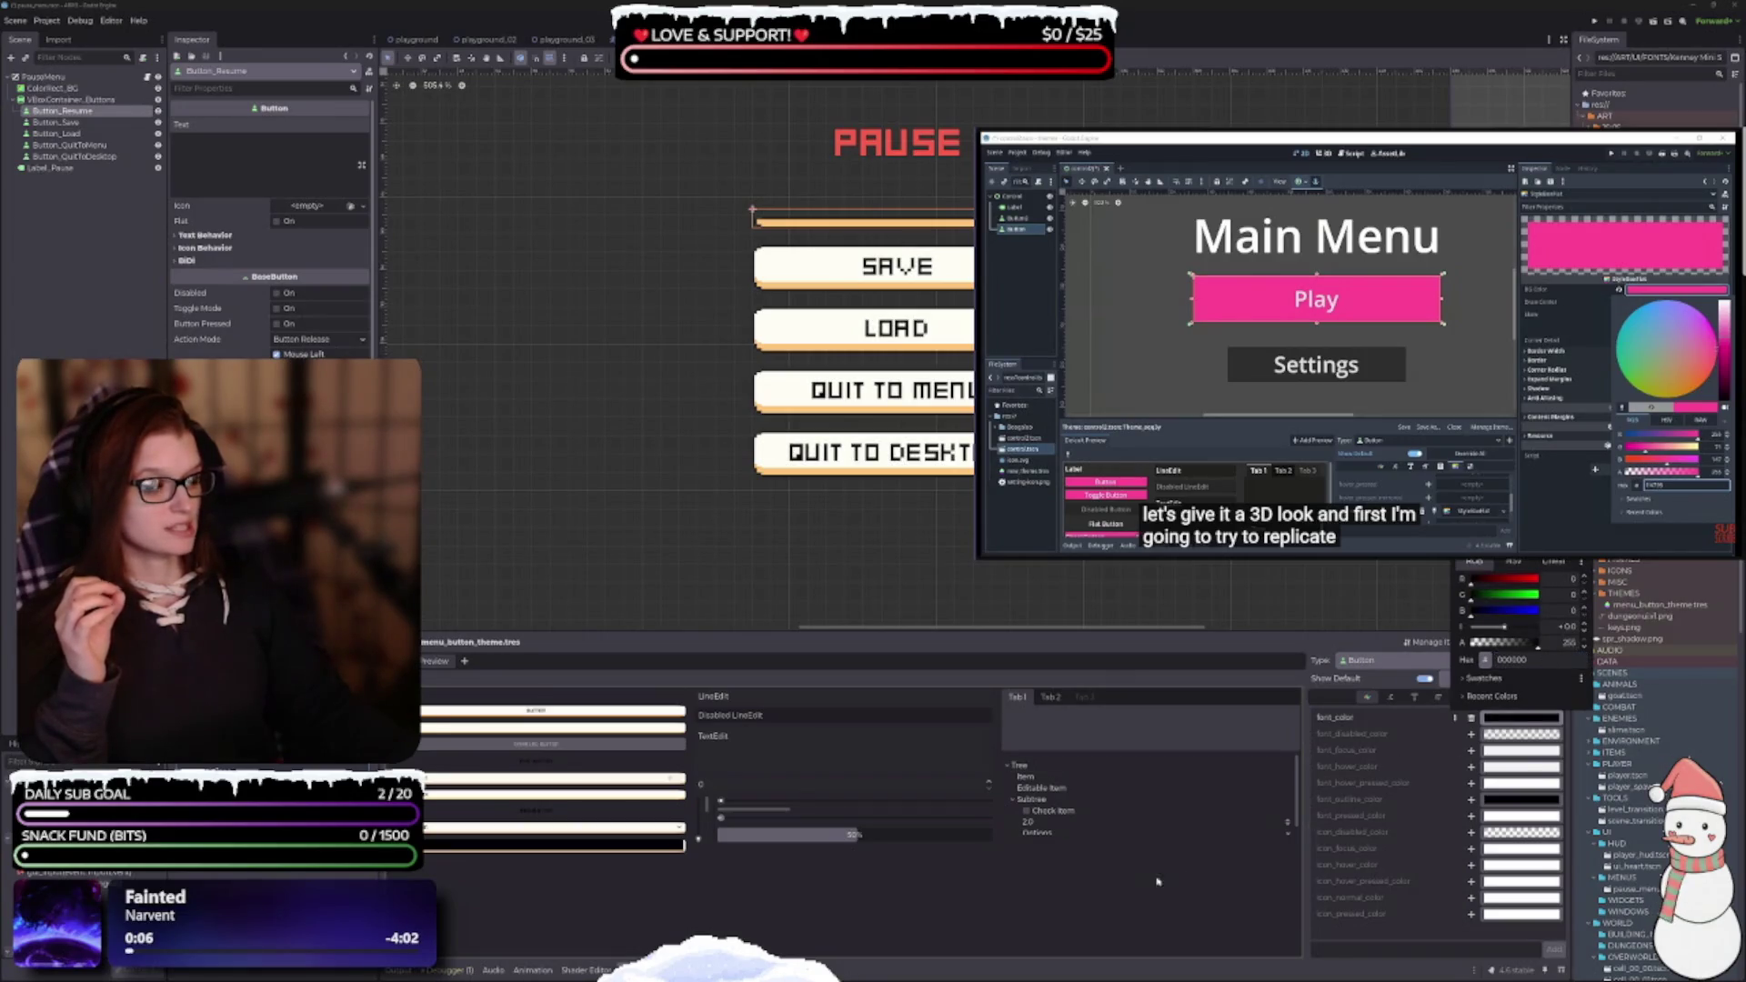
pyautogui.click(223, 171)
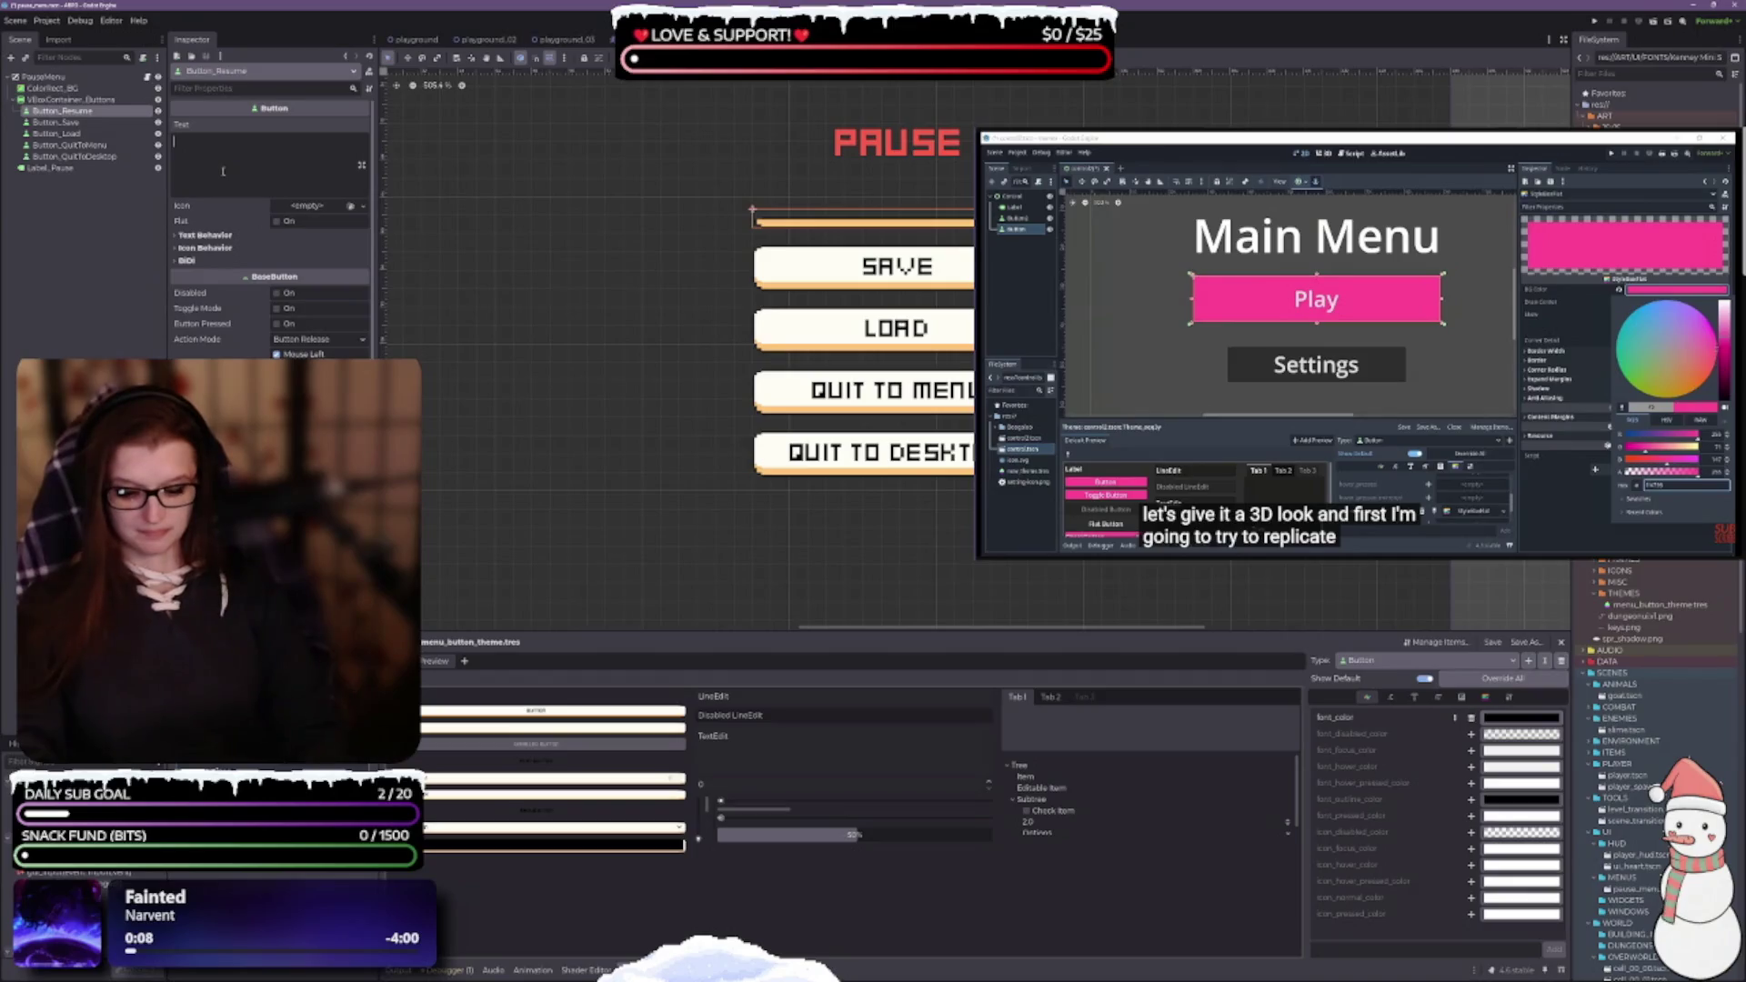
# - Restore the Resume button's text to RESUME and review the Label and Button theme types
pyautogui.write('RESUME')
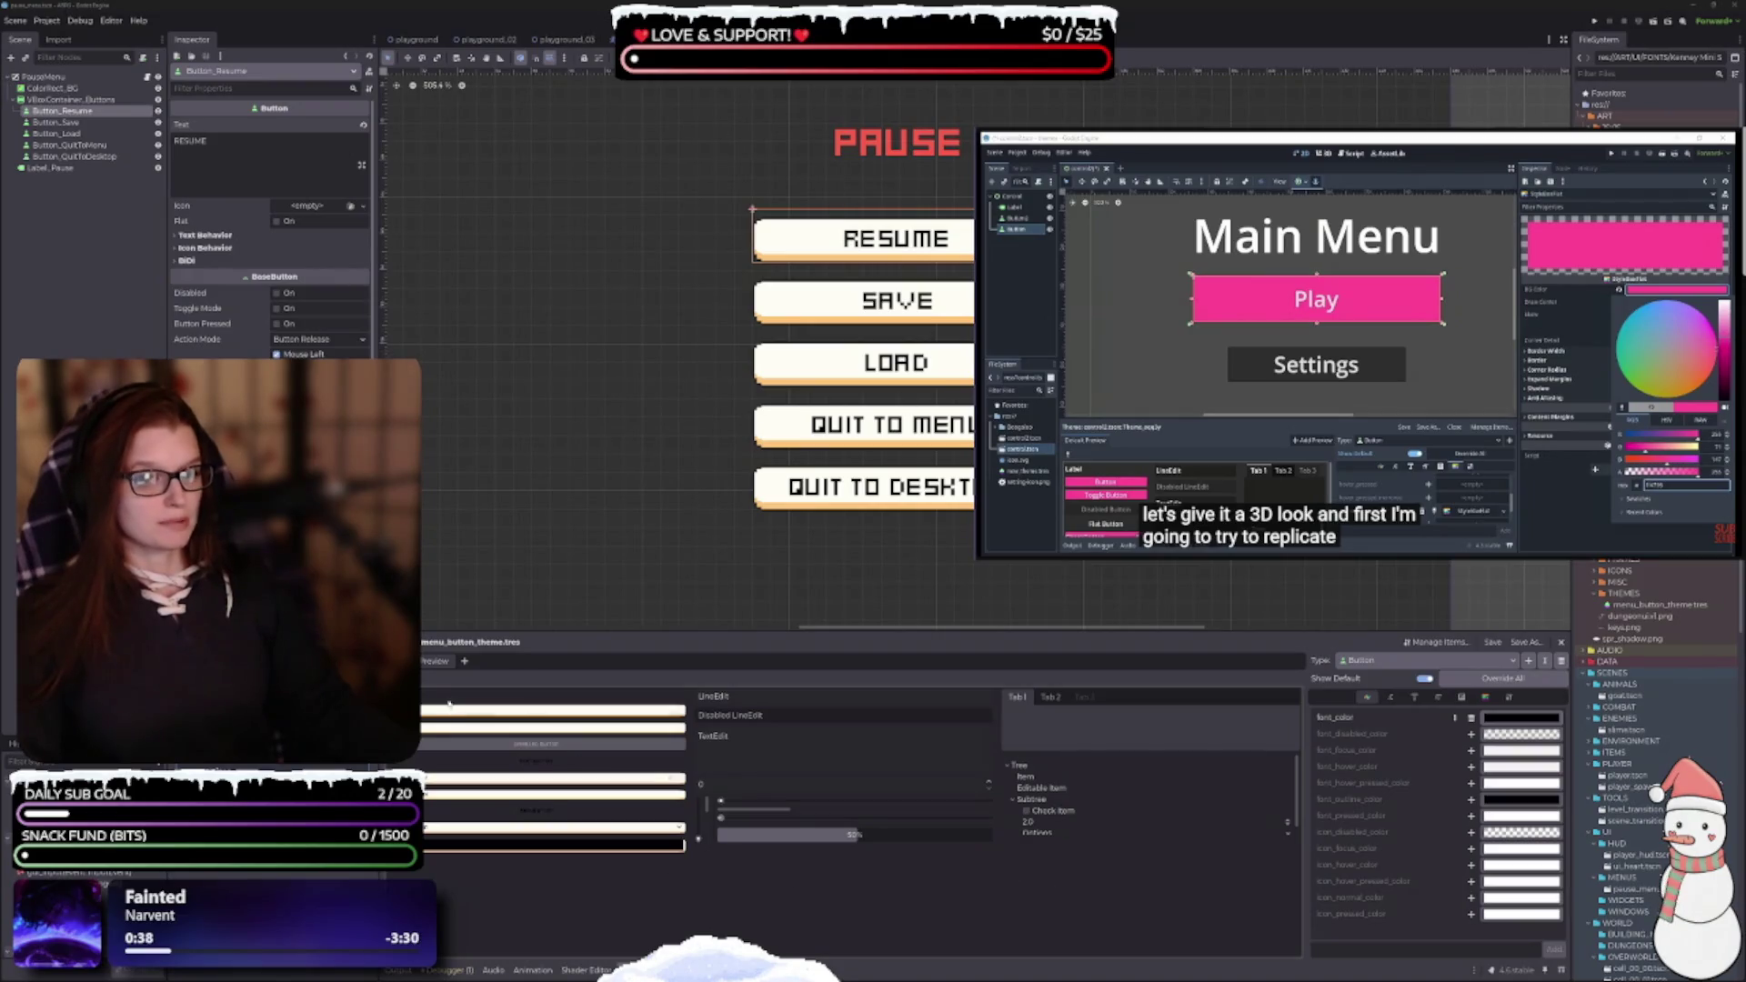
pyautogui.click(264, 146)
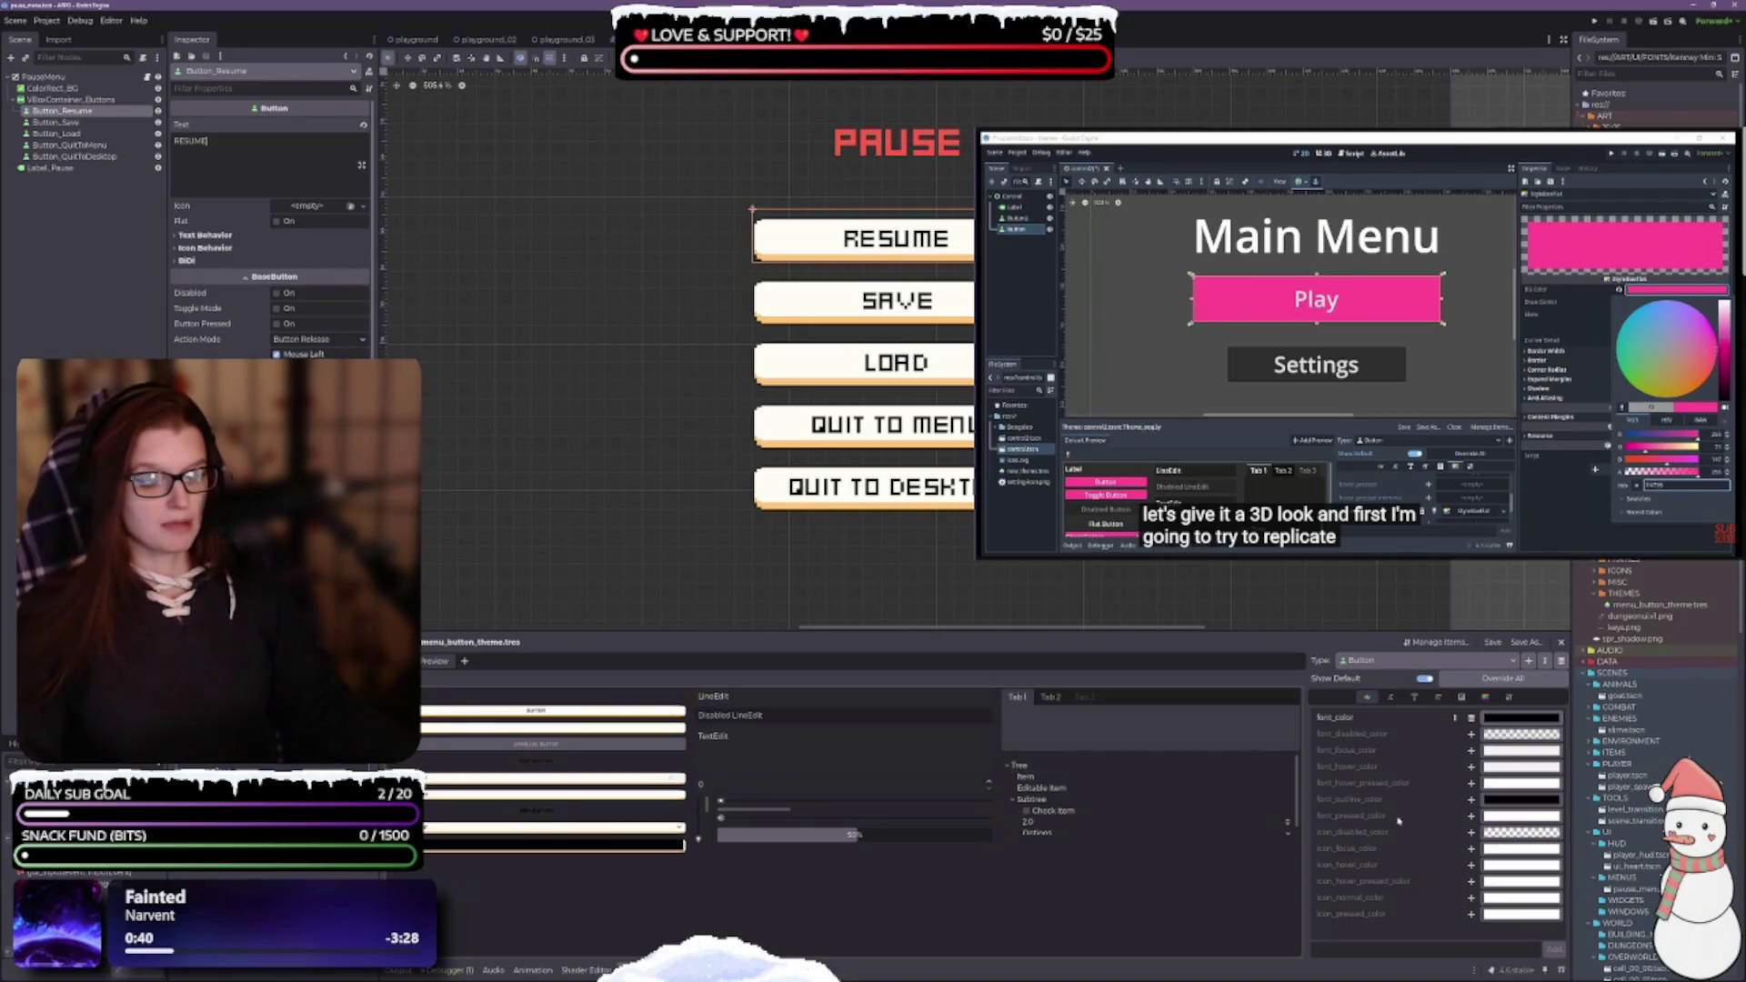
pyautogui.click(1404, 660)
pyautogui.click(1373, 689)
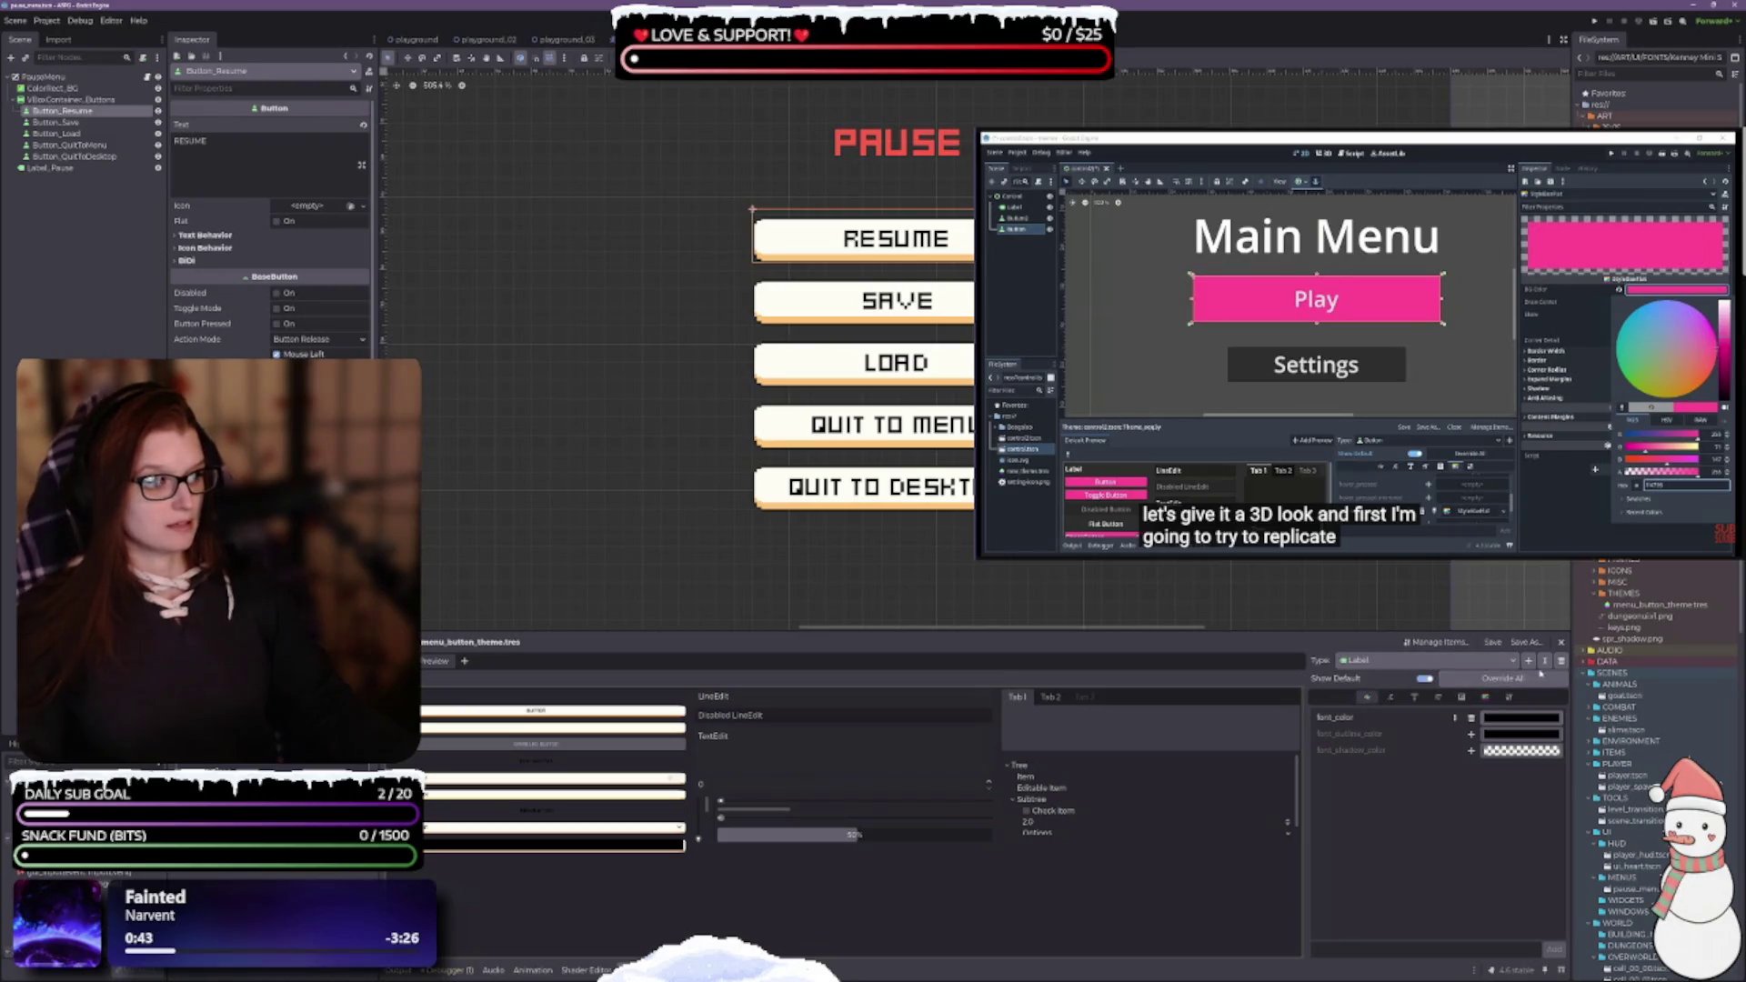
pyautogui.click(1560, 661)
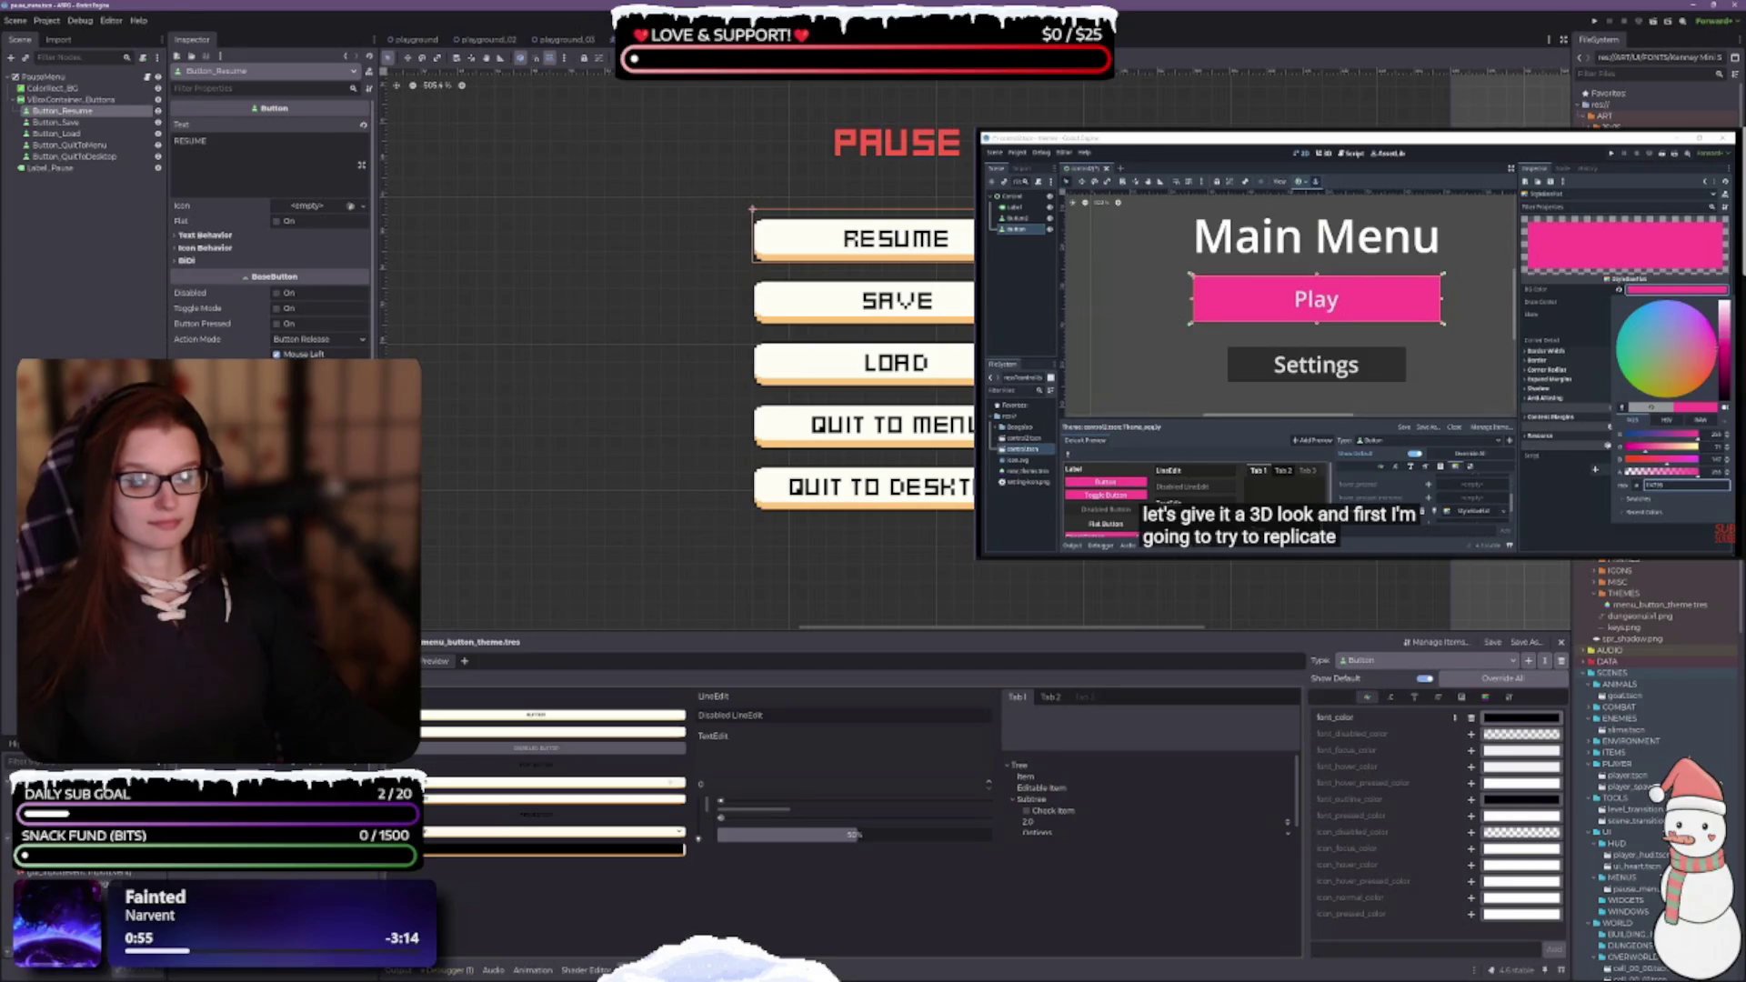
# - Test-run the pause menu scene with its dark pixel-text buttons, then stop it
pyautogui.scroll(-5, 270, 227)
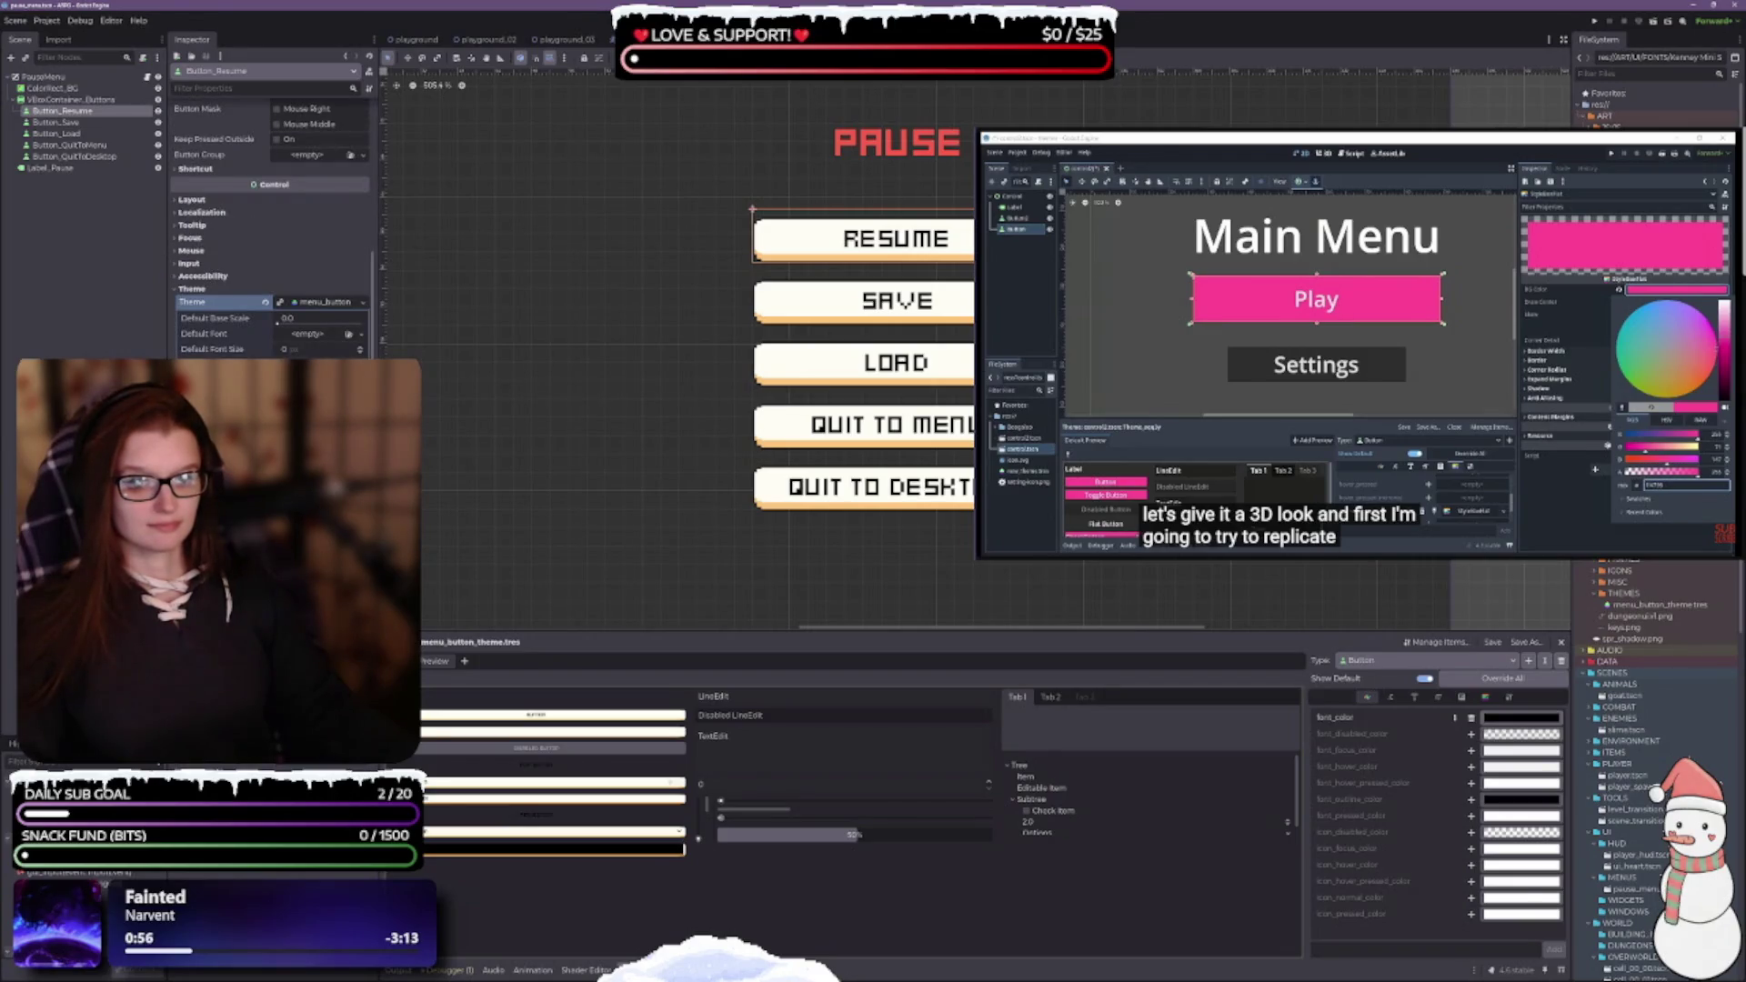
pyautogui.scroll(1, 270, 227)
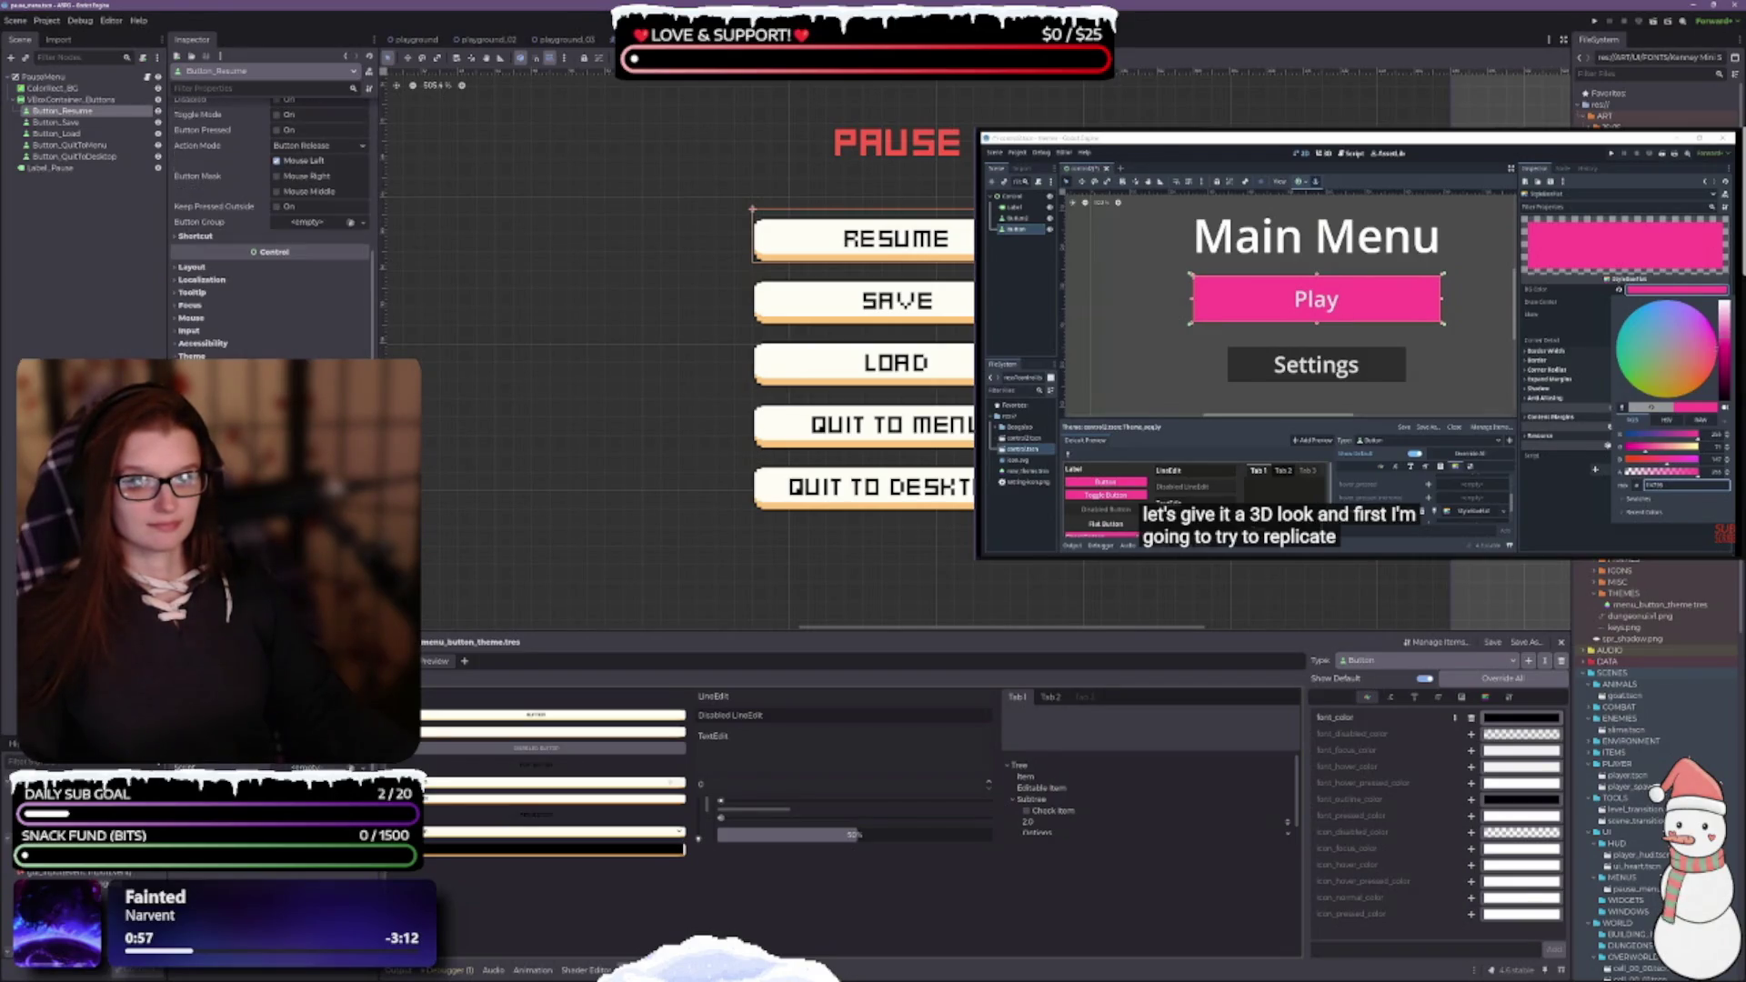
pyautogui.click(1653, 23)
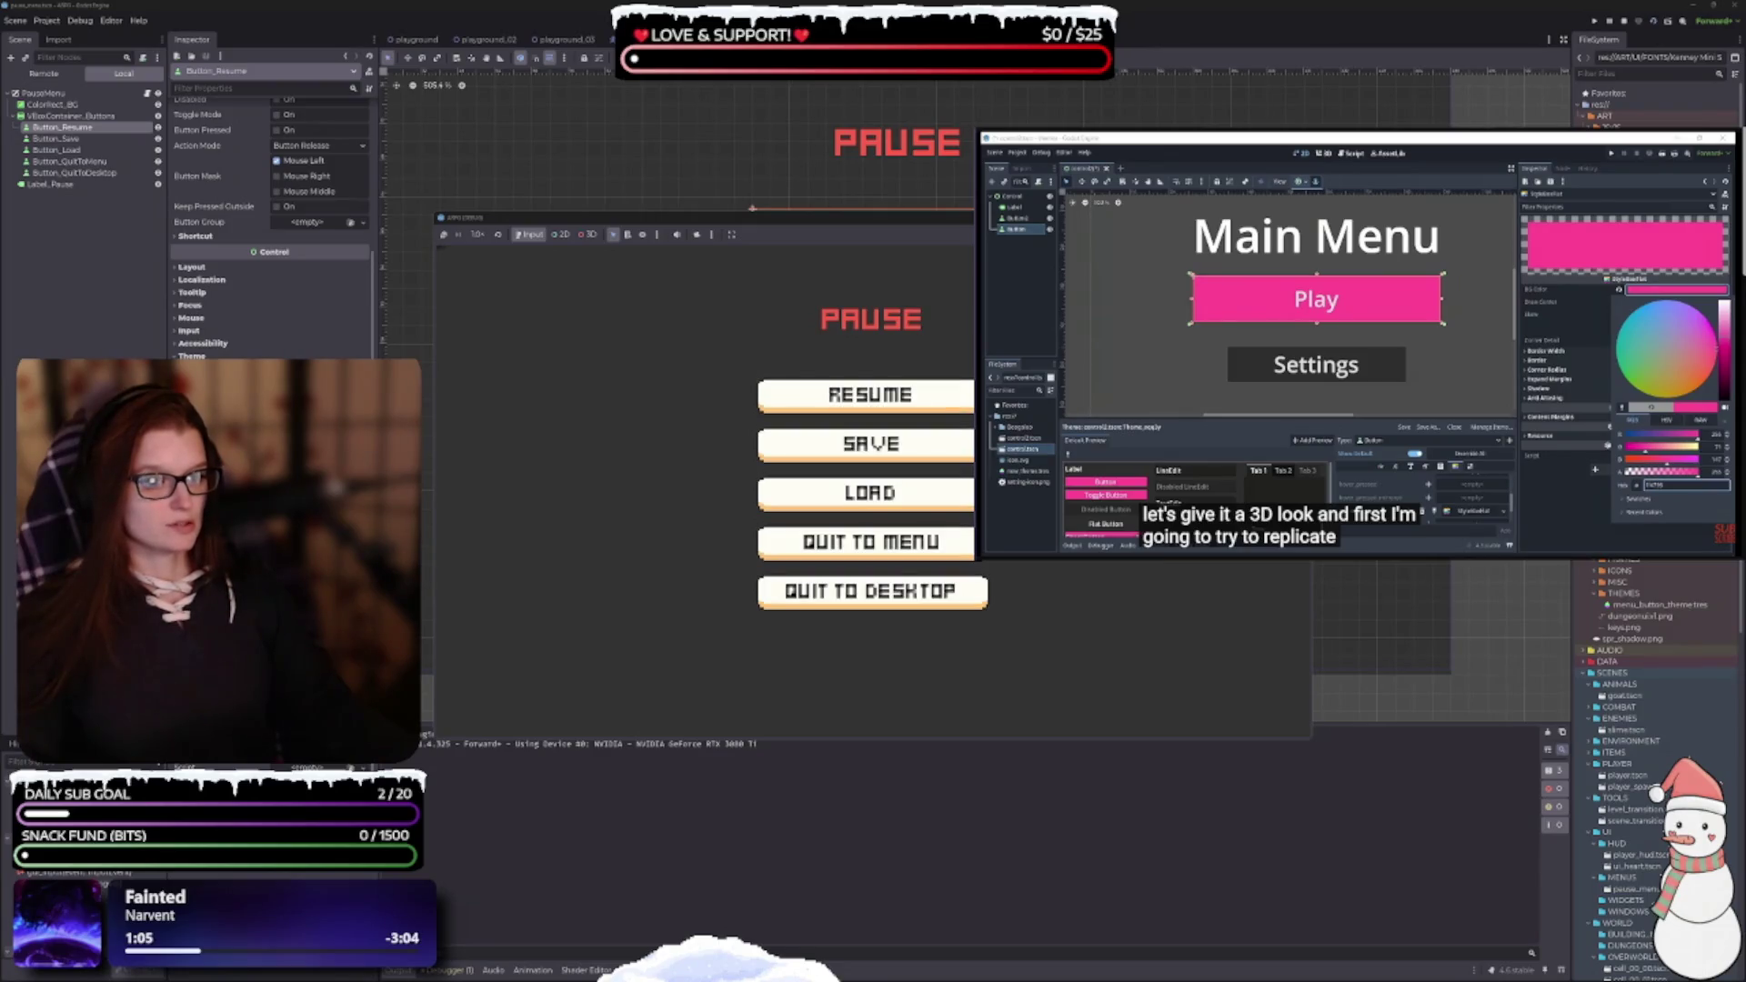
pyautogui.press('F8')
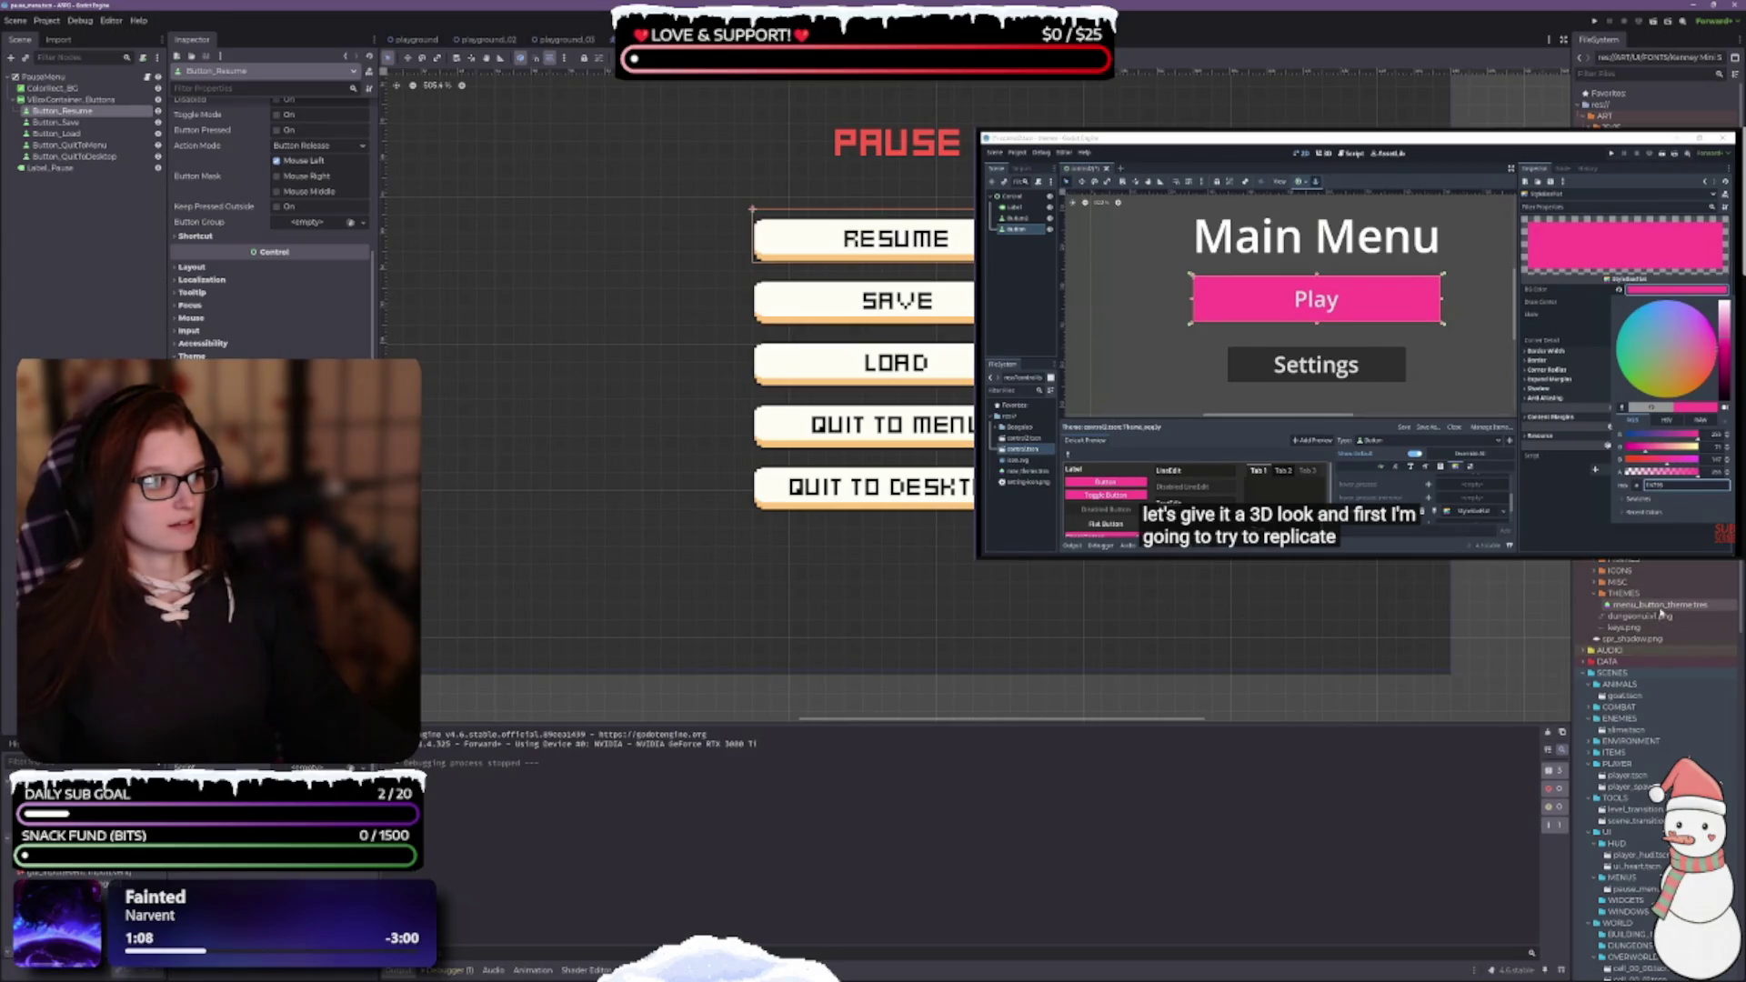
# - Open menu_button_theme.tres, add a font_outline_color of 00000000, and run the scene
pyautogui.click(1600, 604)
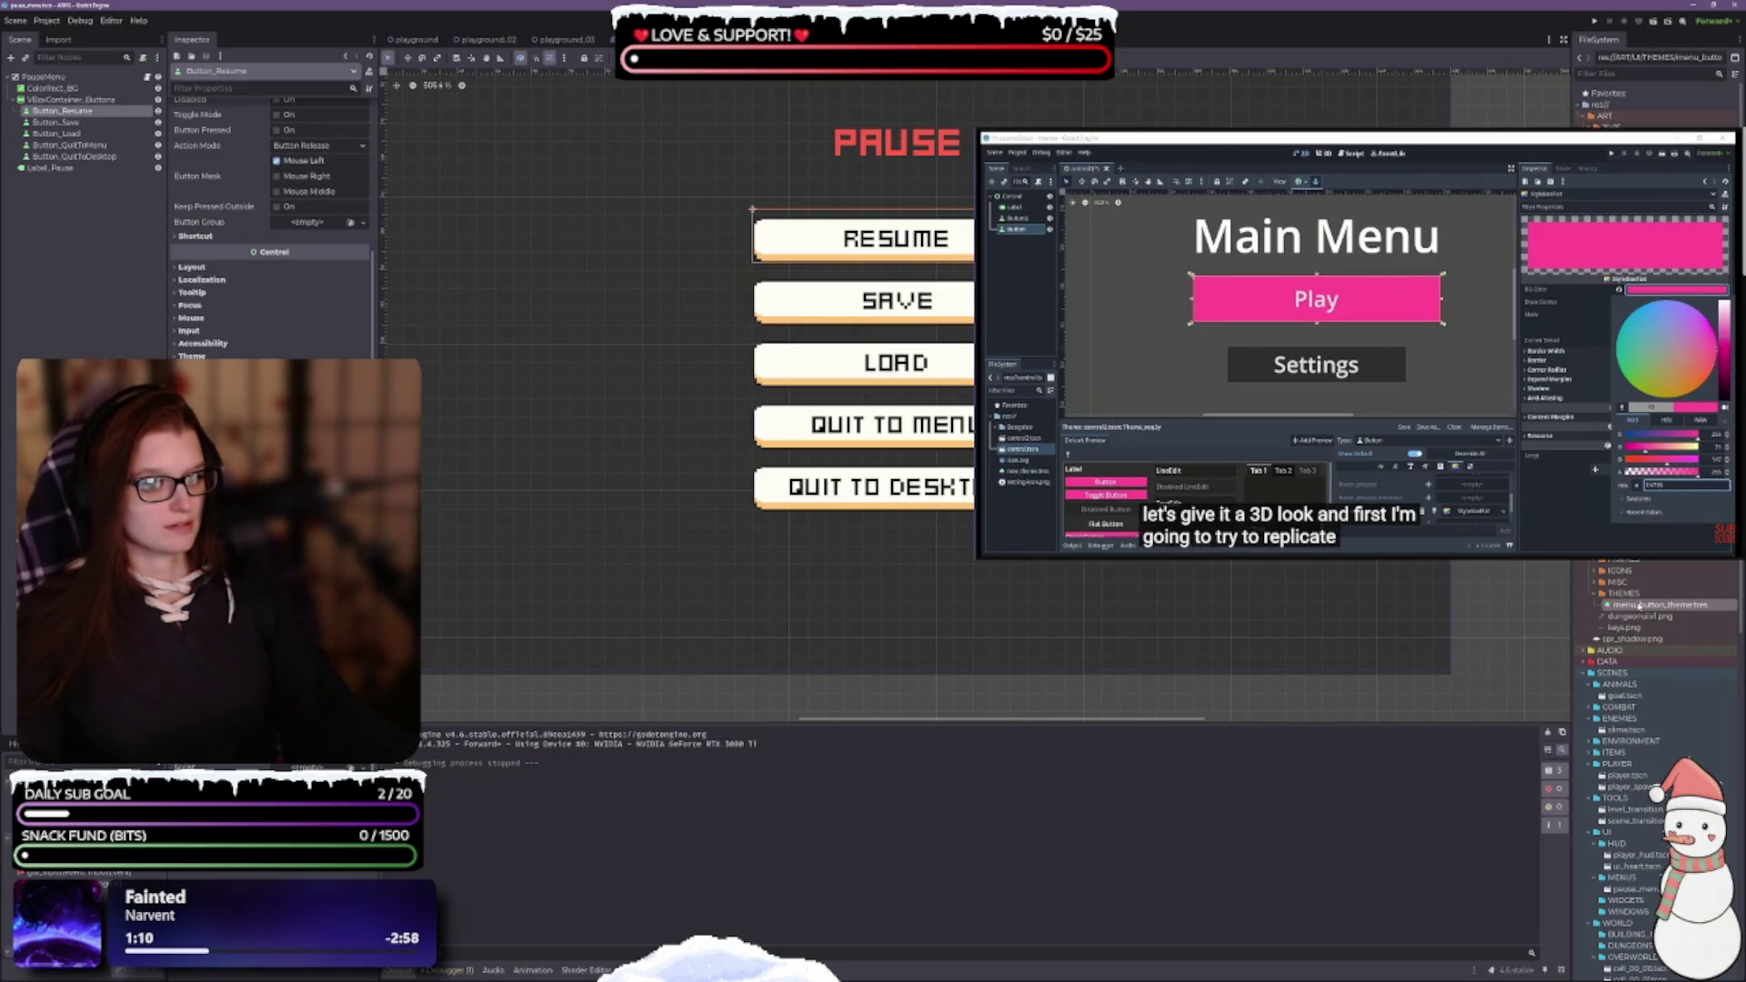
pyautogui.doubleClick(1640, 604)
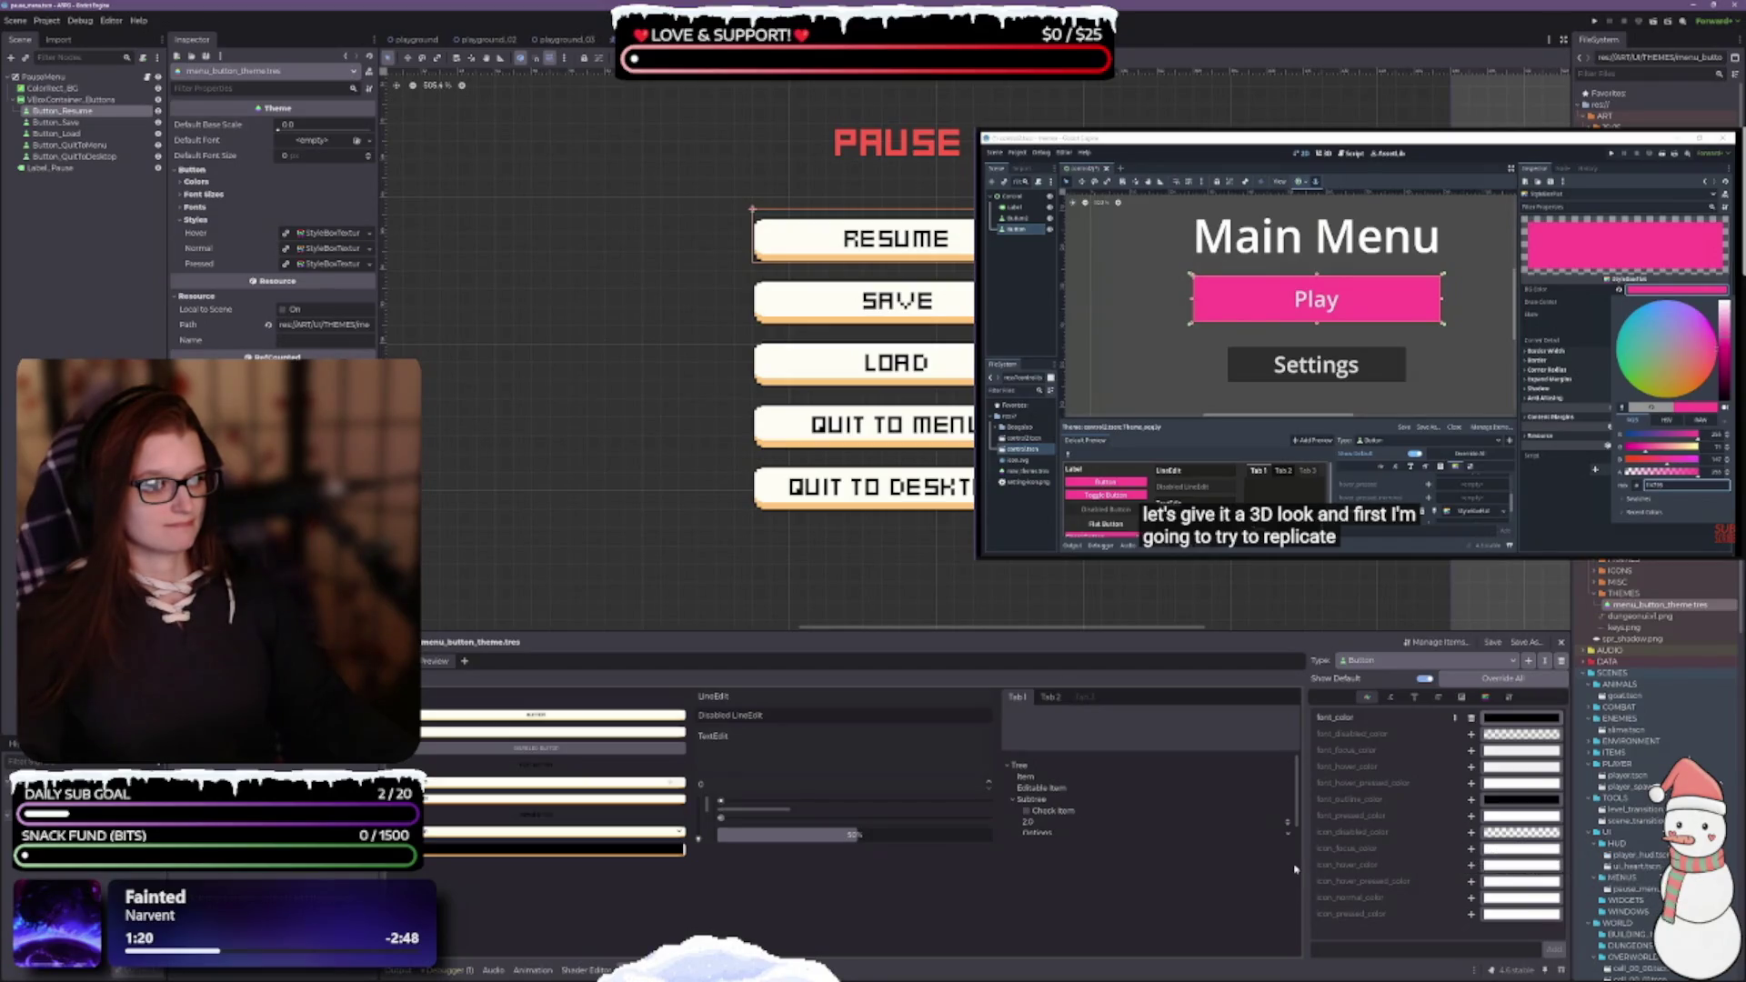
pyautogui.click(1471, 802)
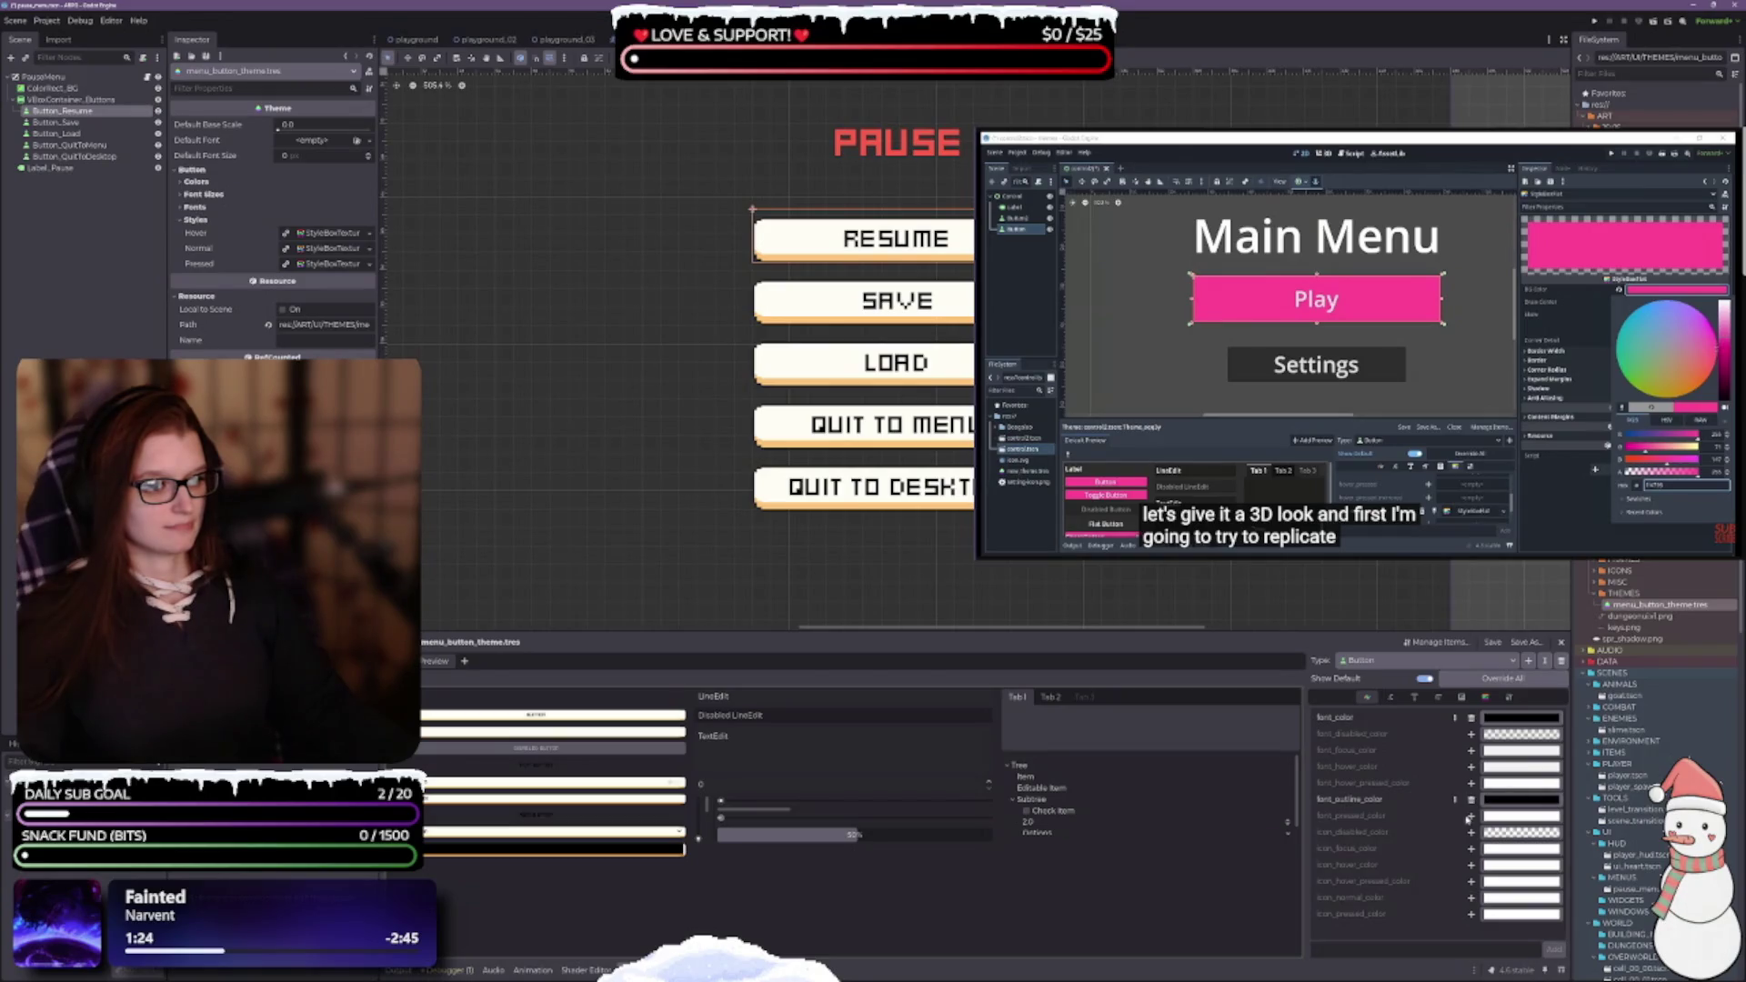
pyautogui.click(1514, 800)
pyautogui.write('00000000')
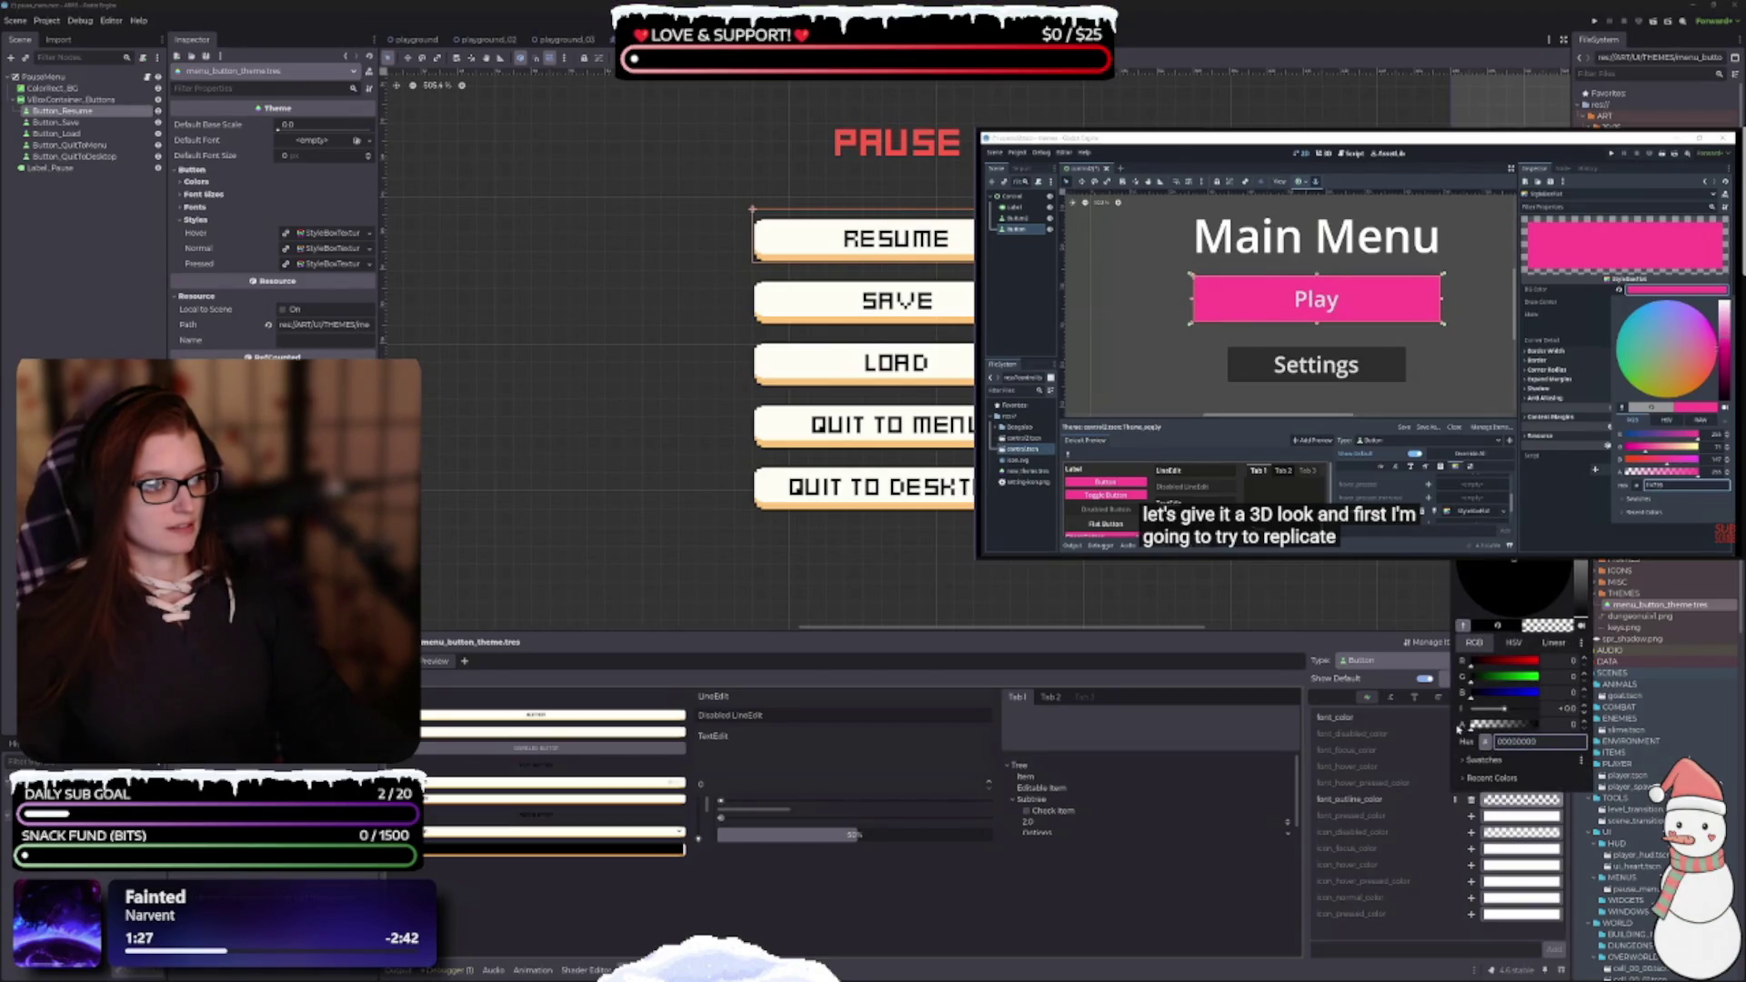
pyautogui.click(1438, 937)
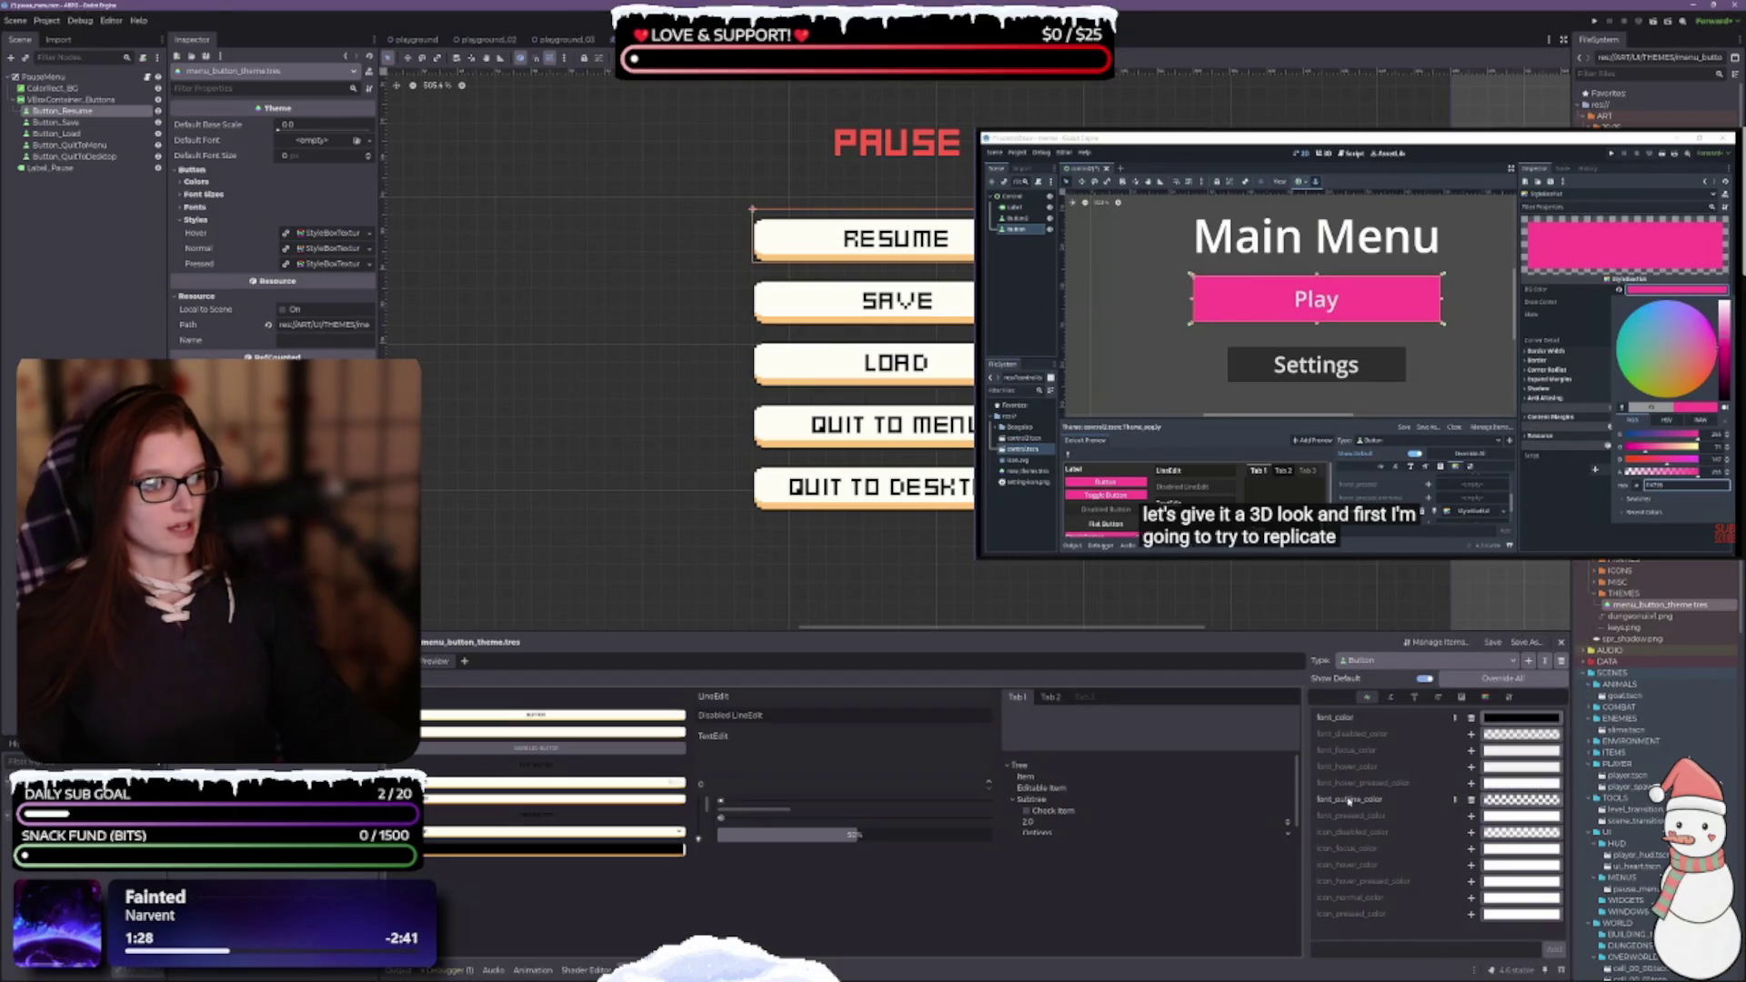
pyautogui.click(1650, 23)
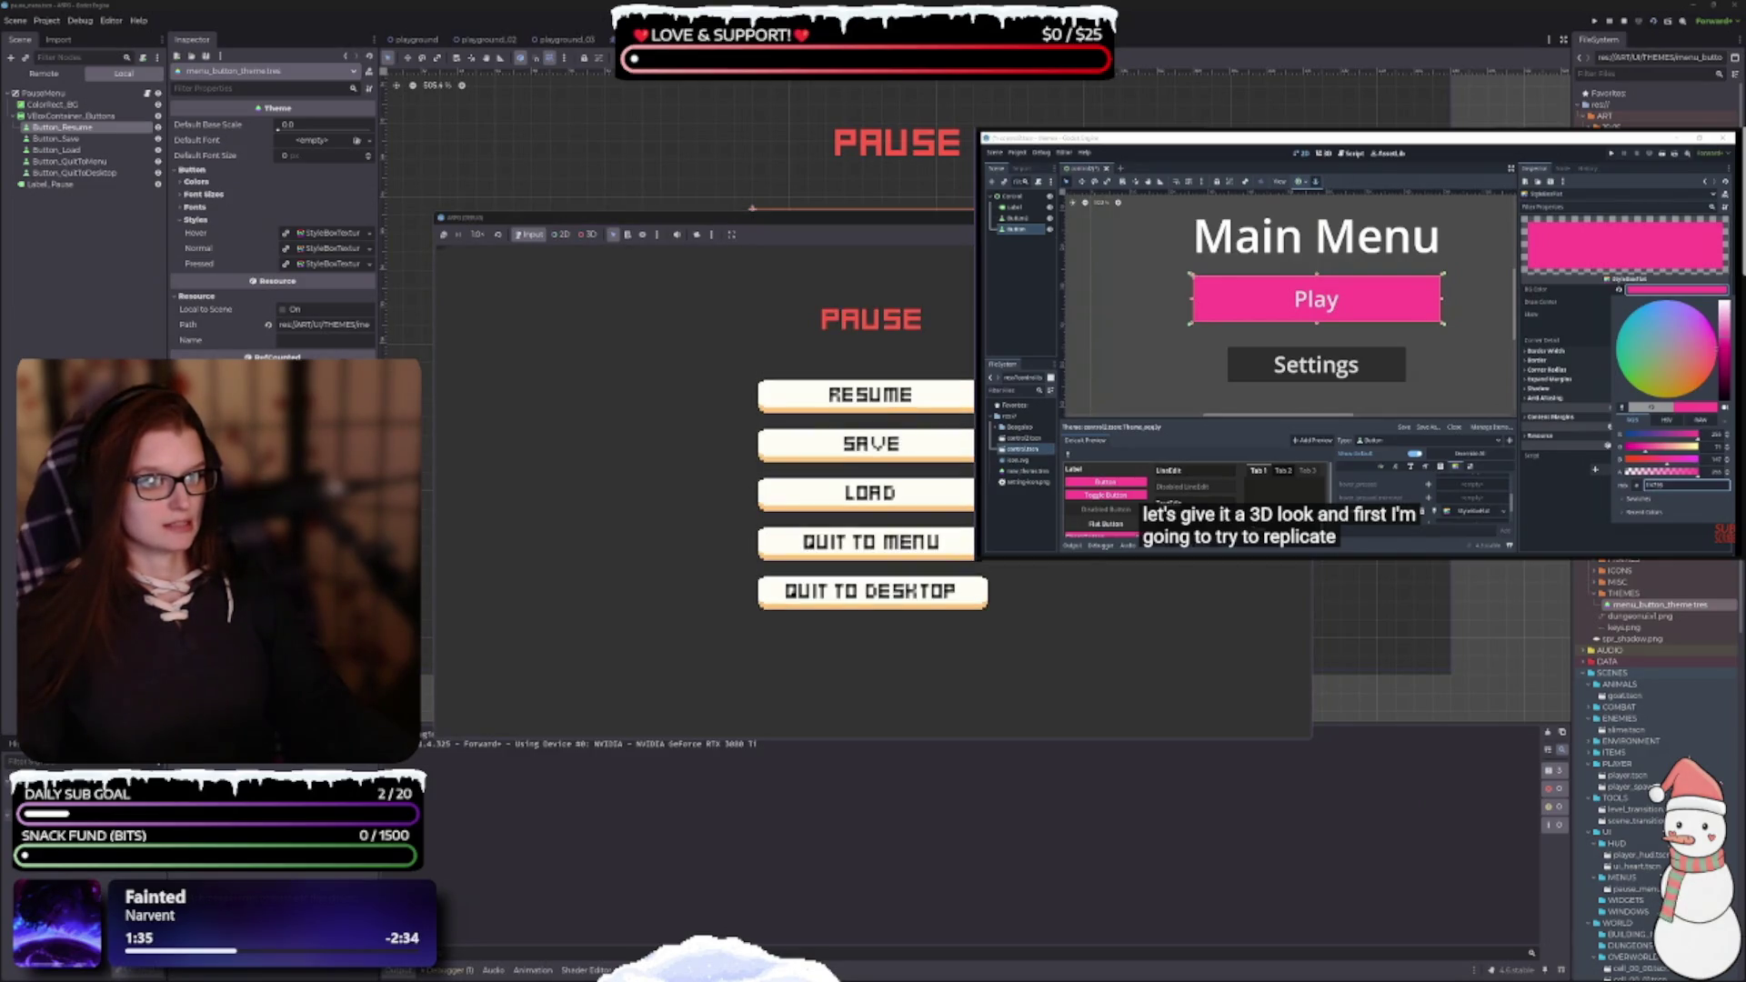
# - Close the game window, reopen menu_button_theme.tres, and review its Constants, Fonts, Font Sizes and Icons tabs
pyautogui.click(873, 591)
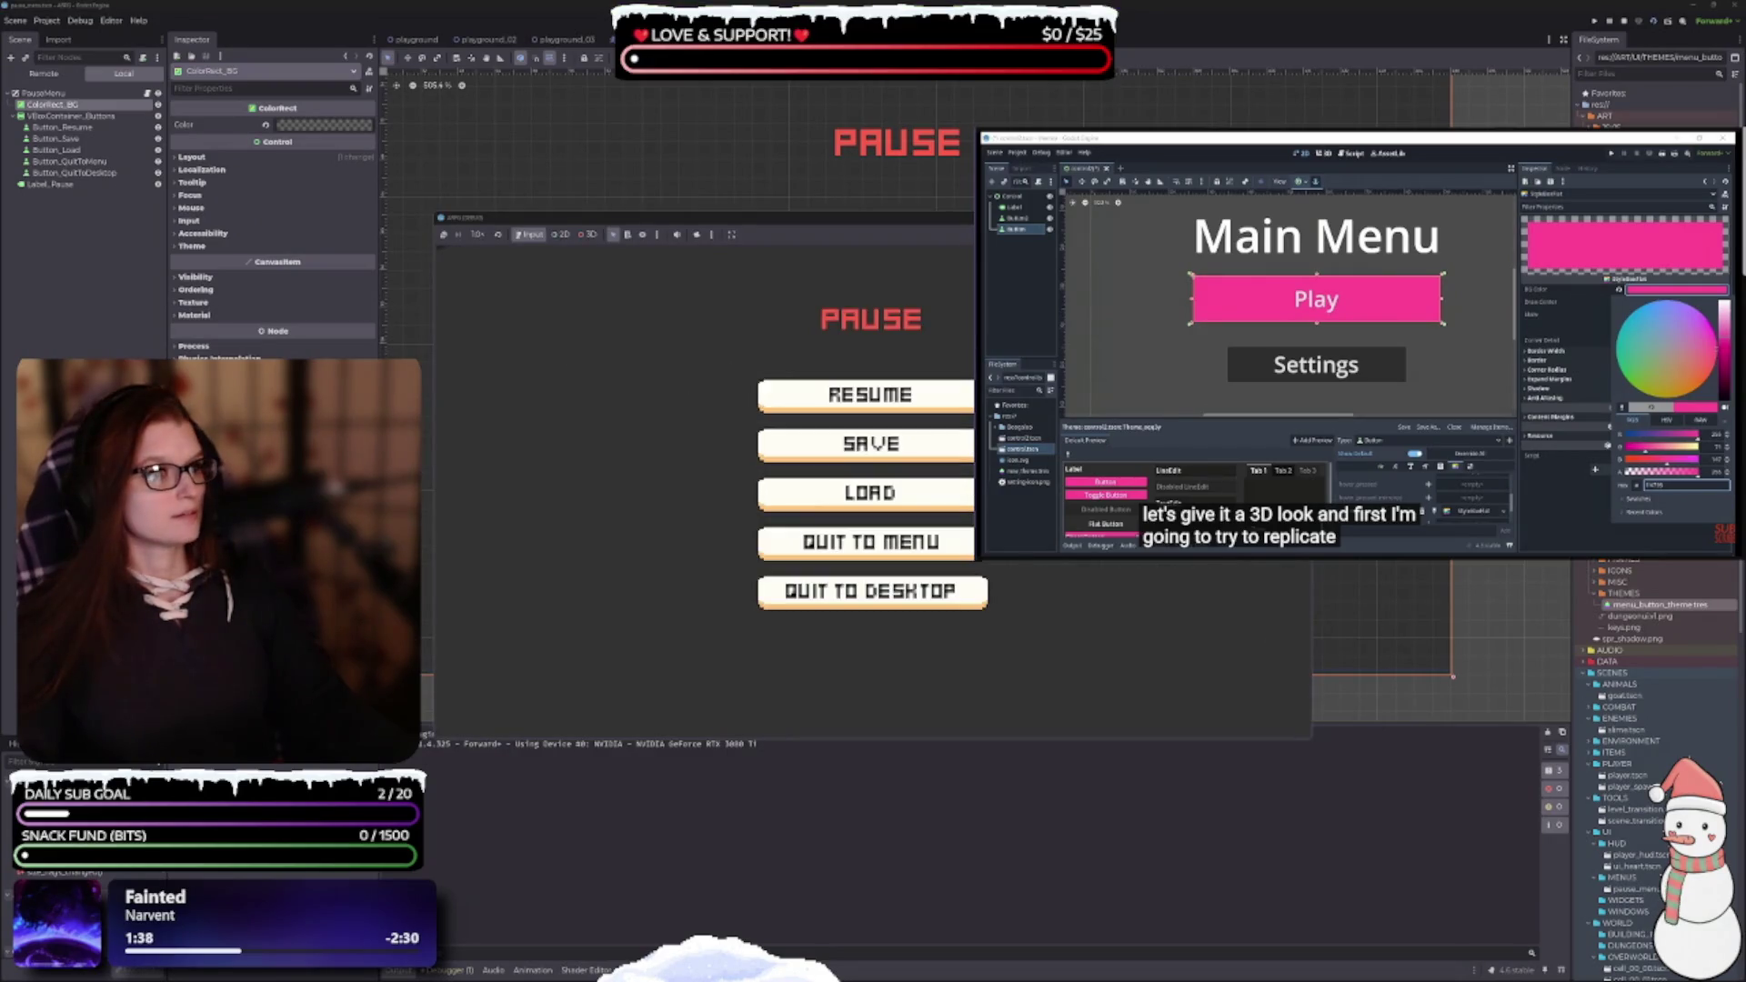
pyautogui.doubleClick(1659, 603)
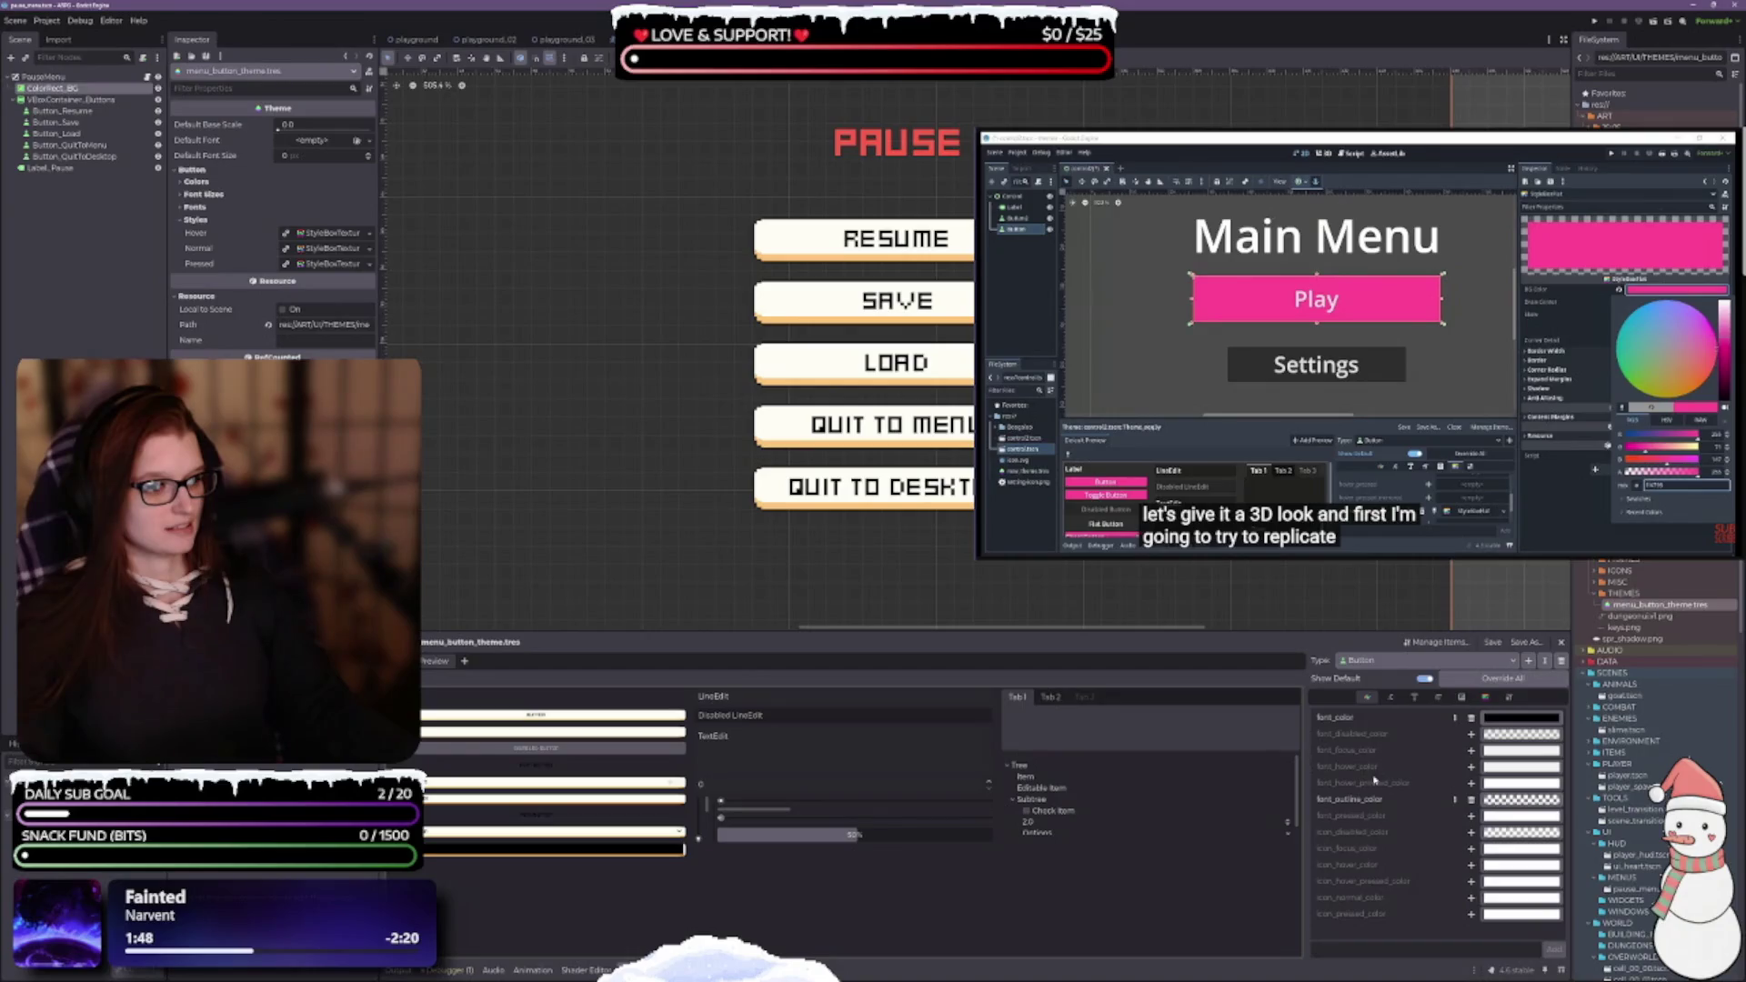
pyautogui.click(1391, 698)
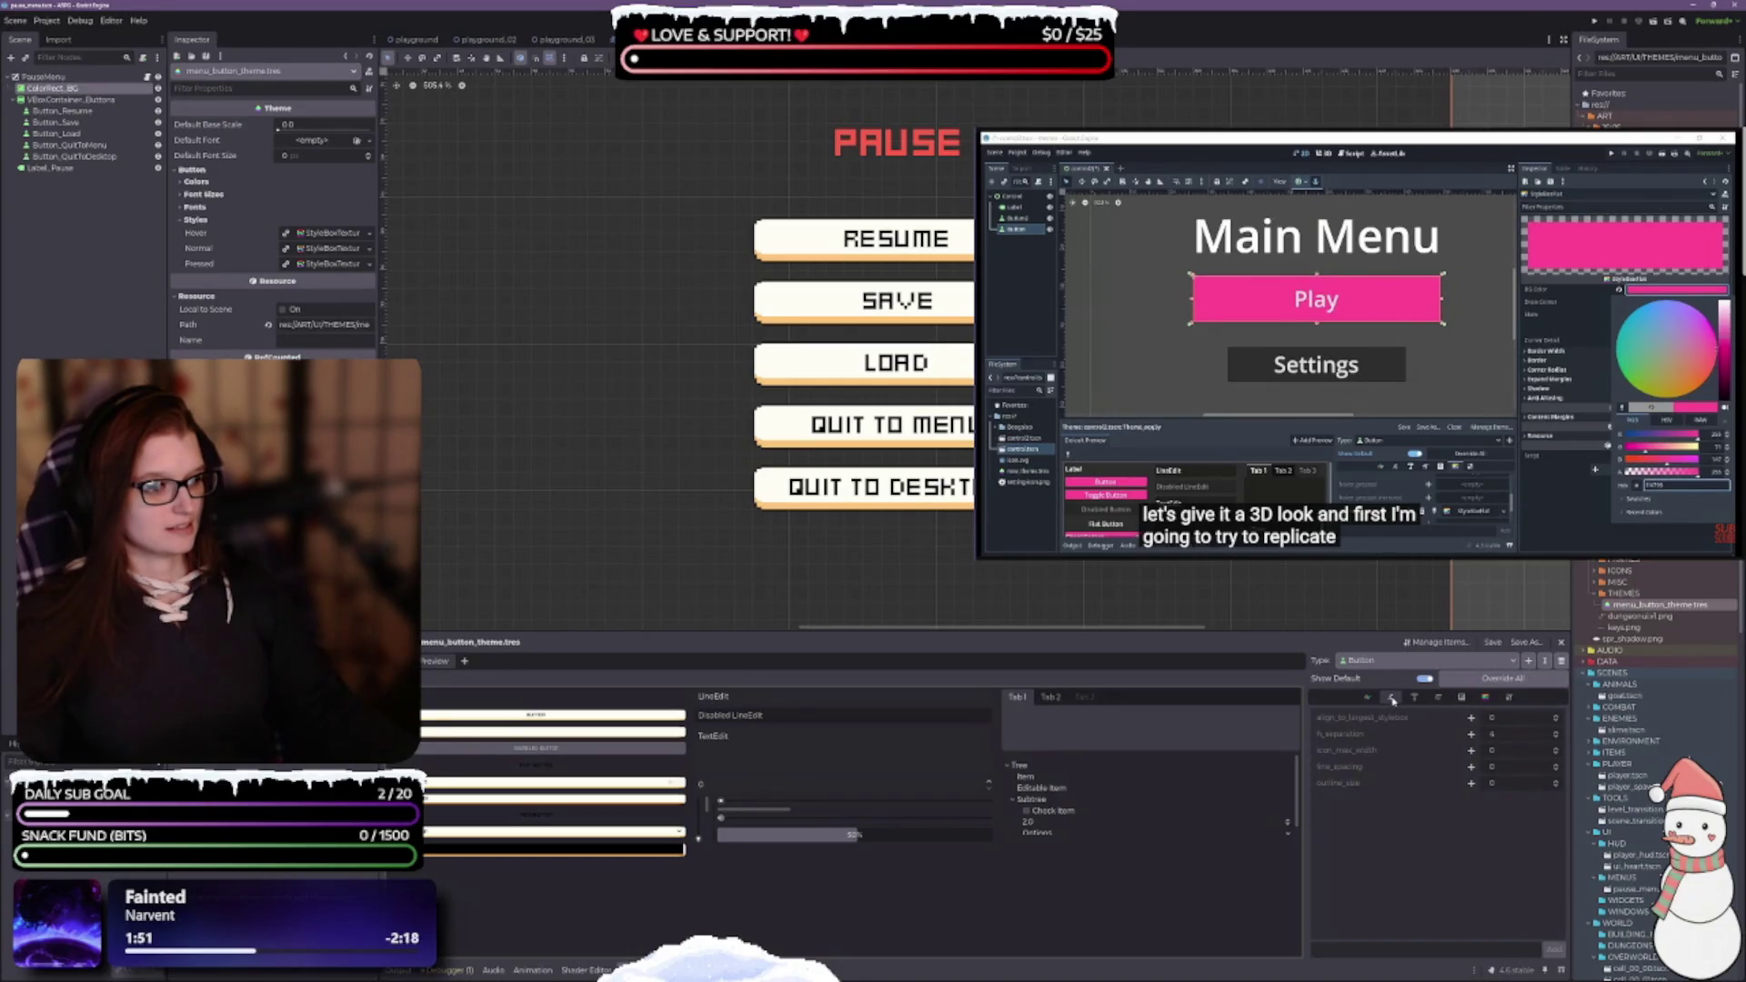
pyautogui.click(1417, 697)
pyautogui.click(1438, 697)
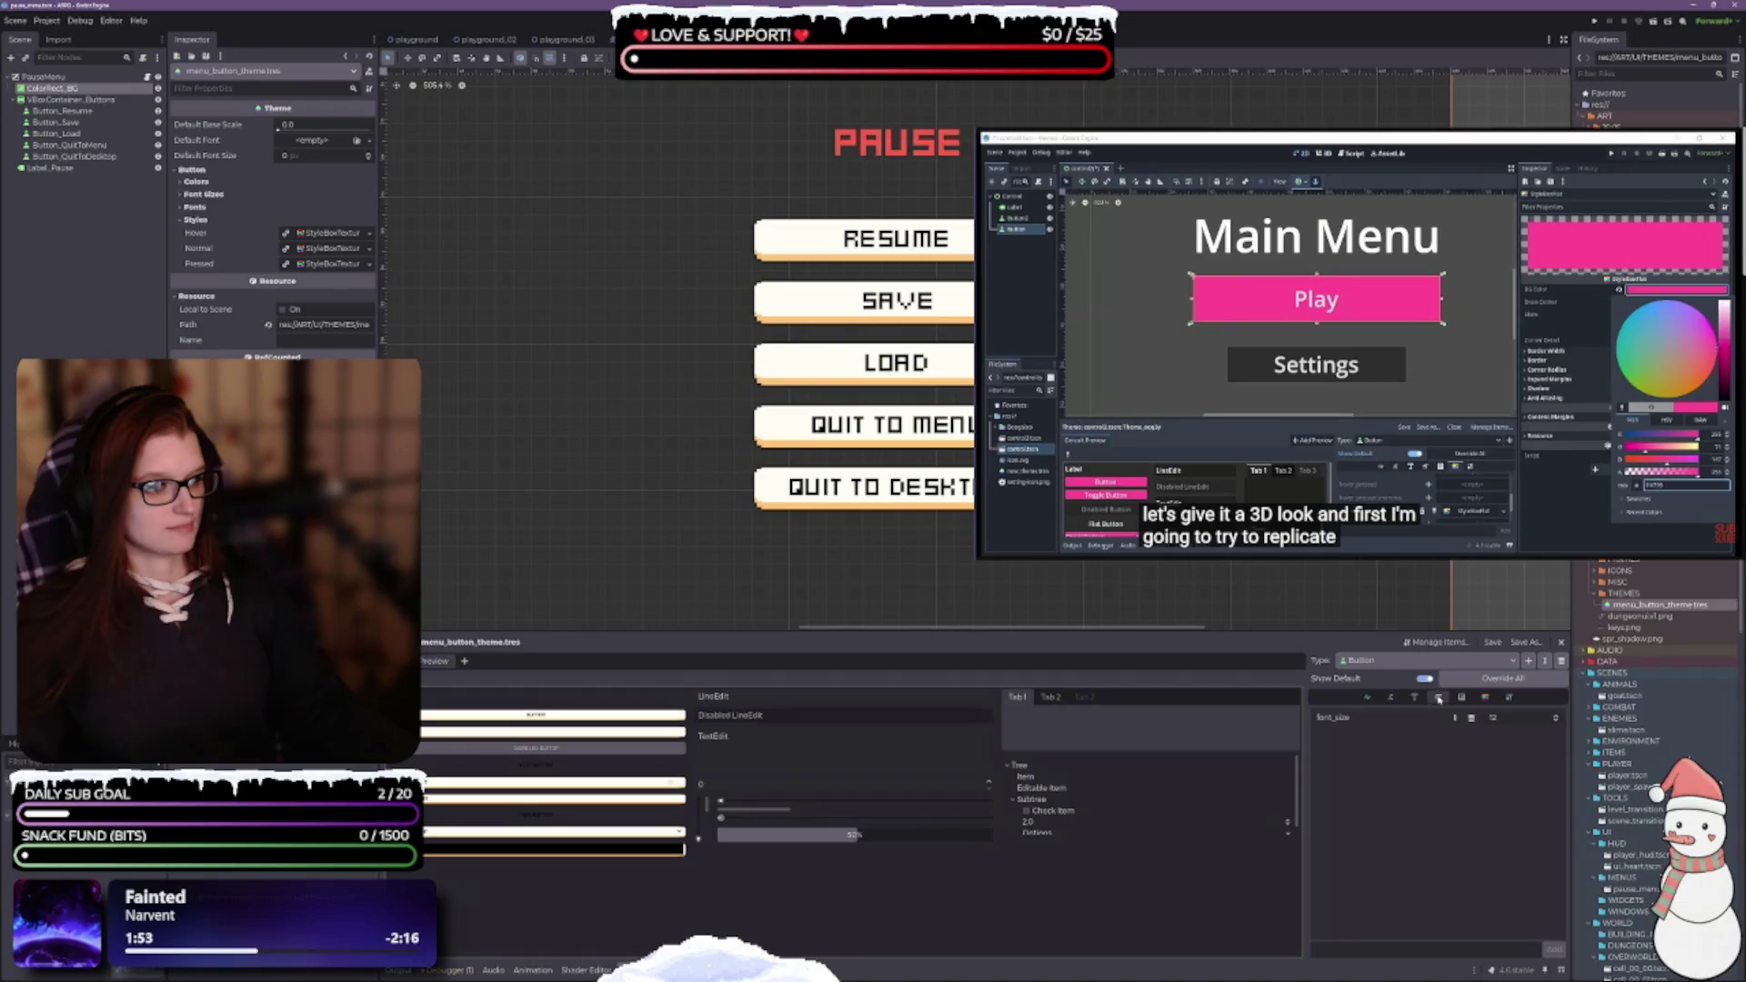
pyautogui.click(1461, 698)
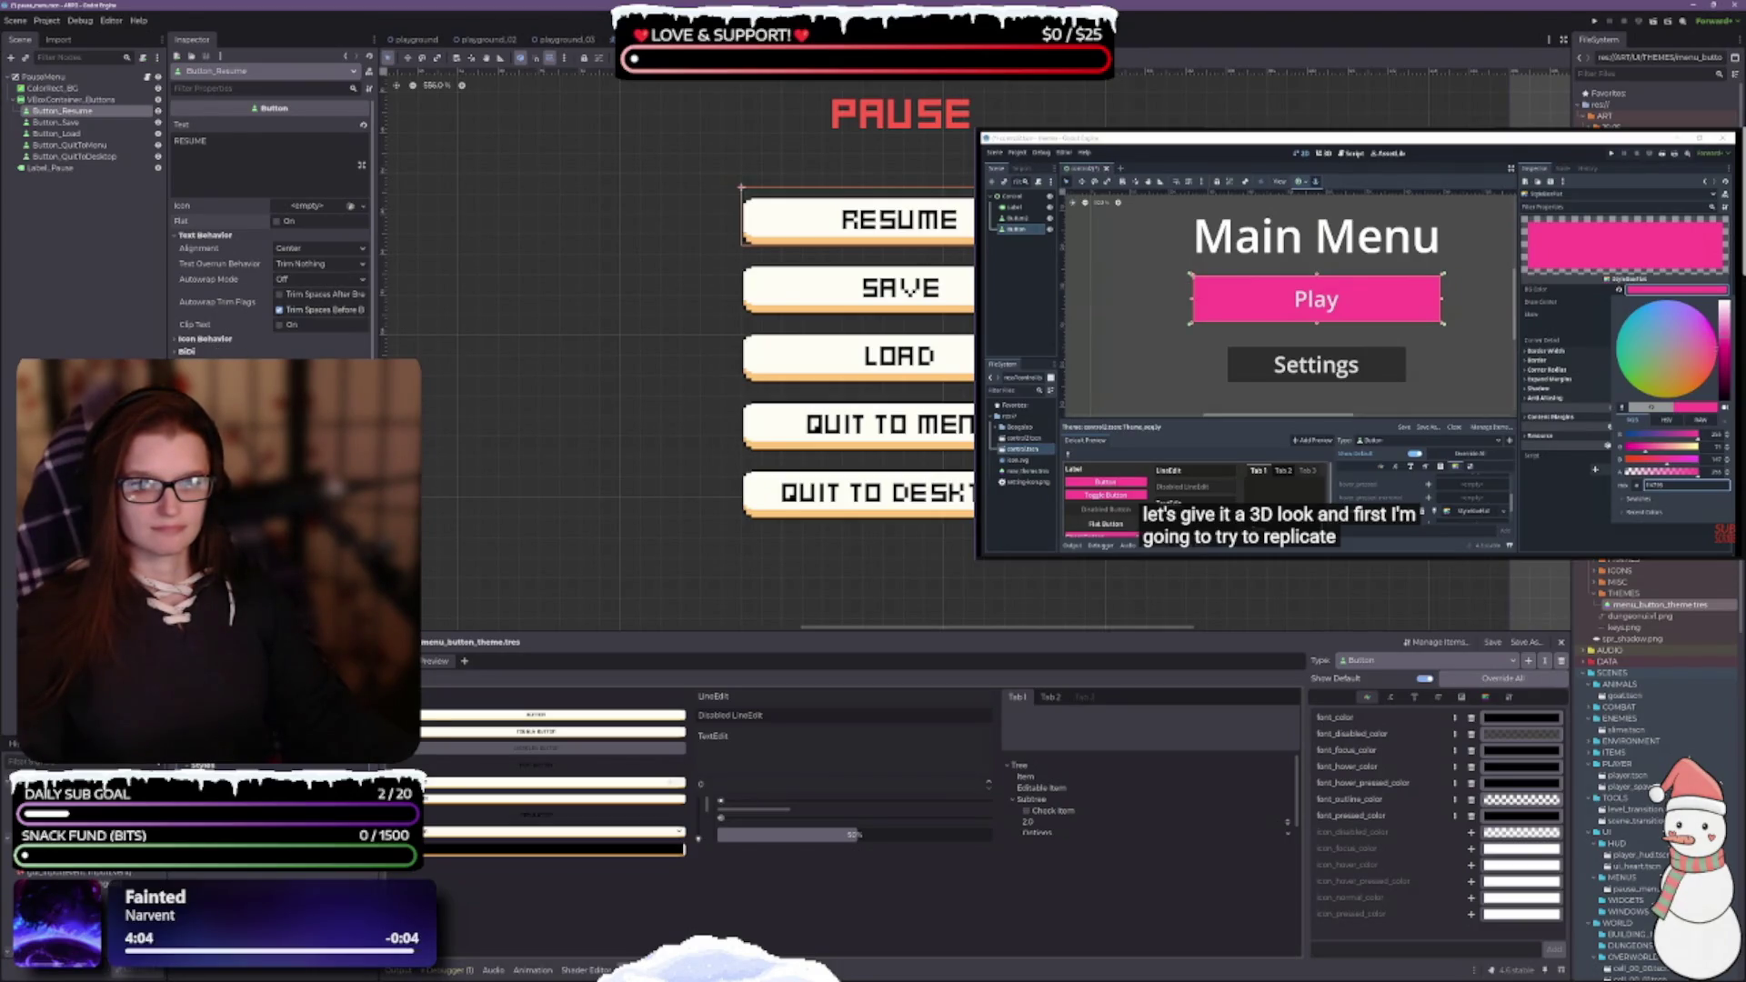
pyautogui.scroll(-4, 271, 218)
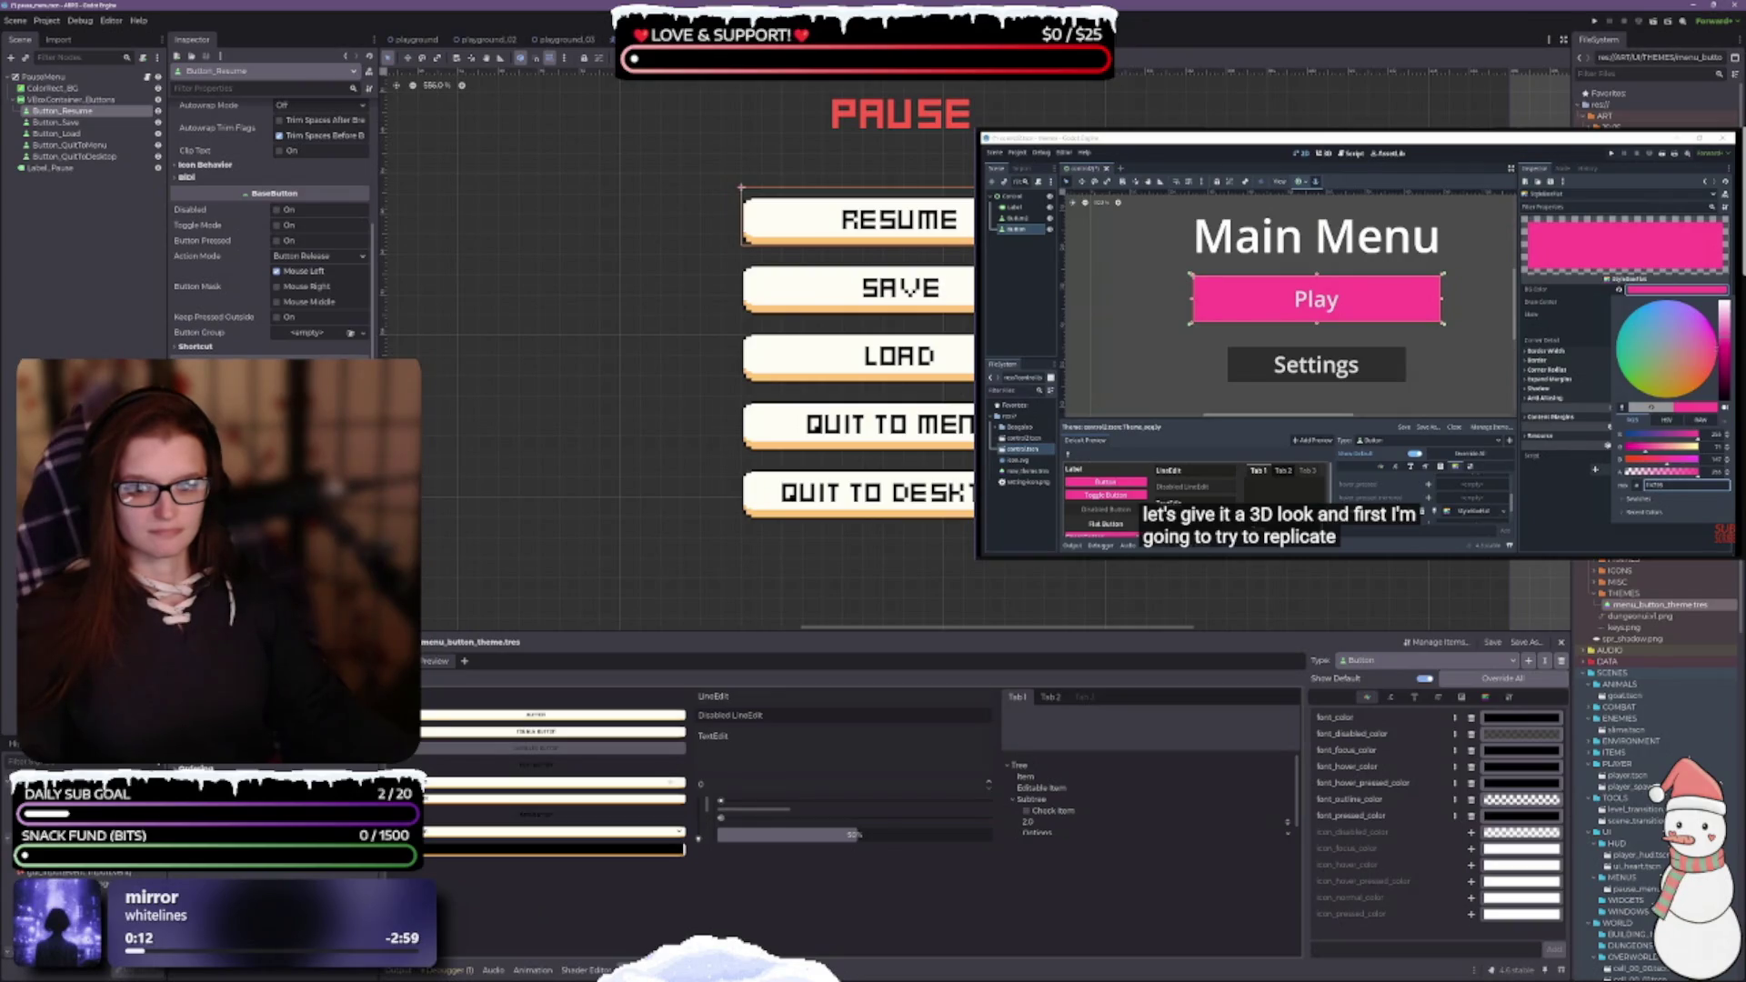
pyautogui.scroll(-3, 271, 227)
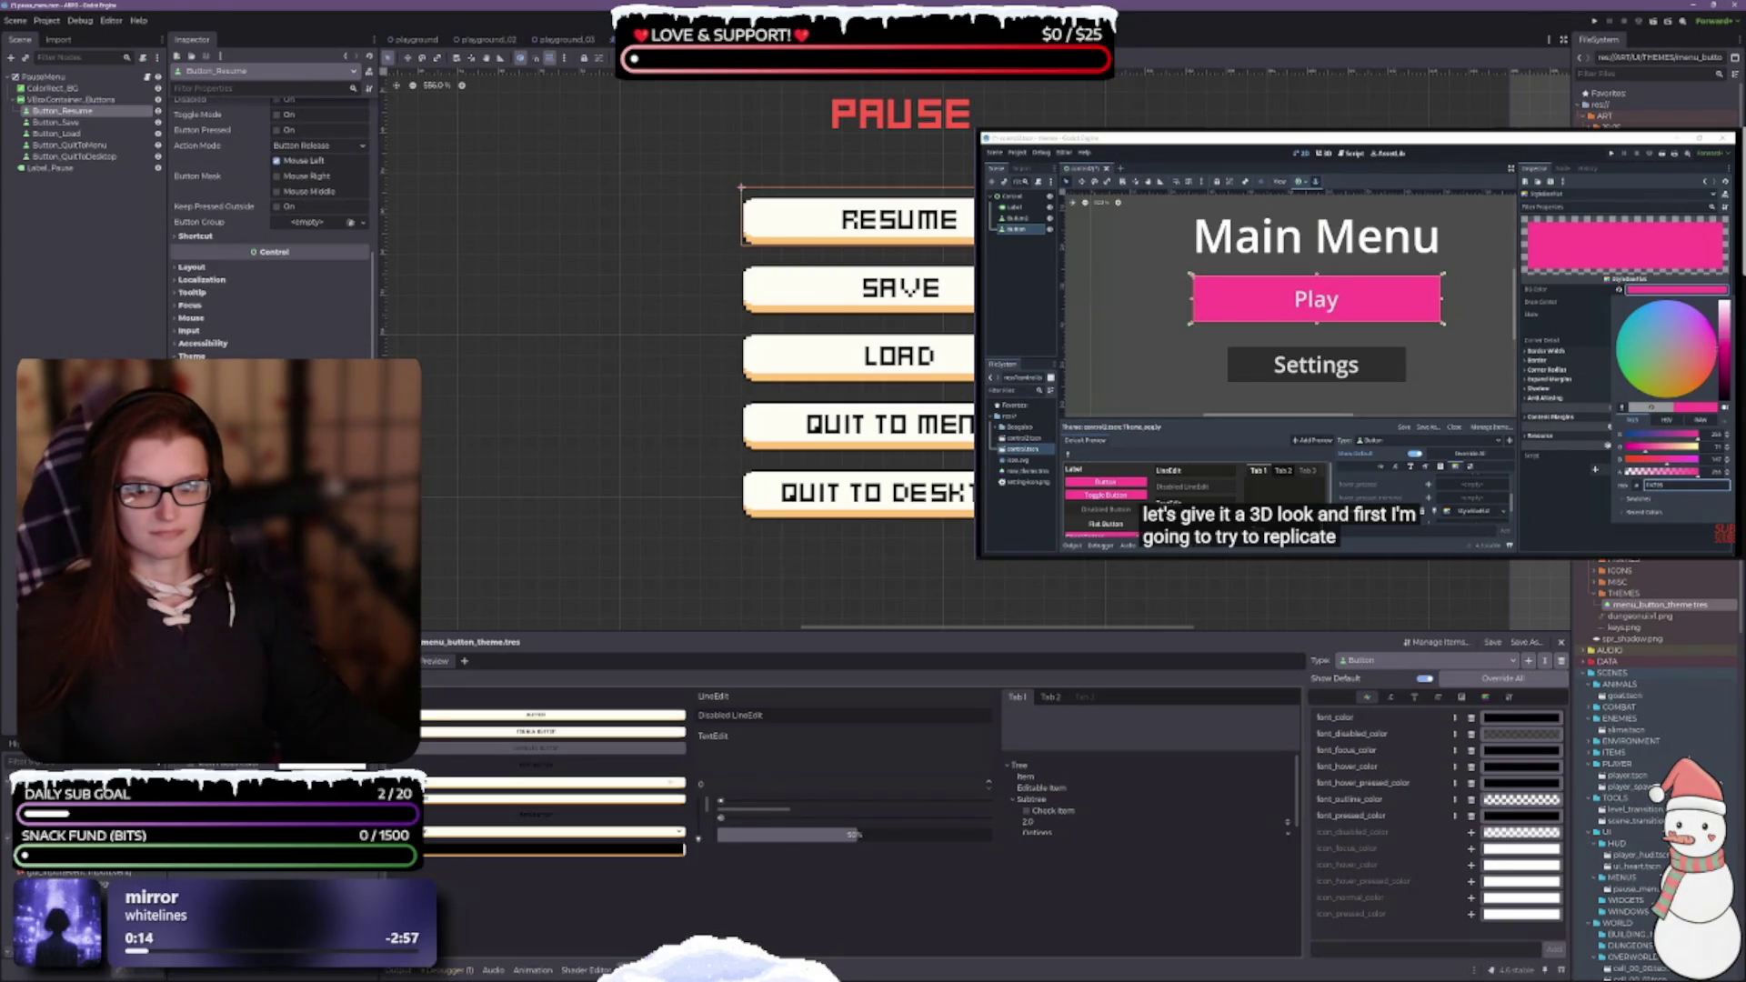
pyautogui.scroll(-5, 270, 227)
pyautogui.scroll(2, 271, 227)
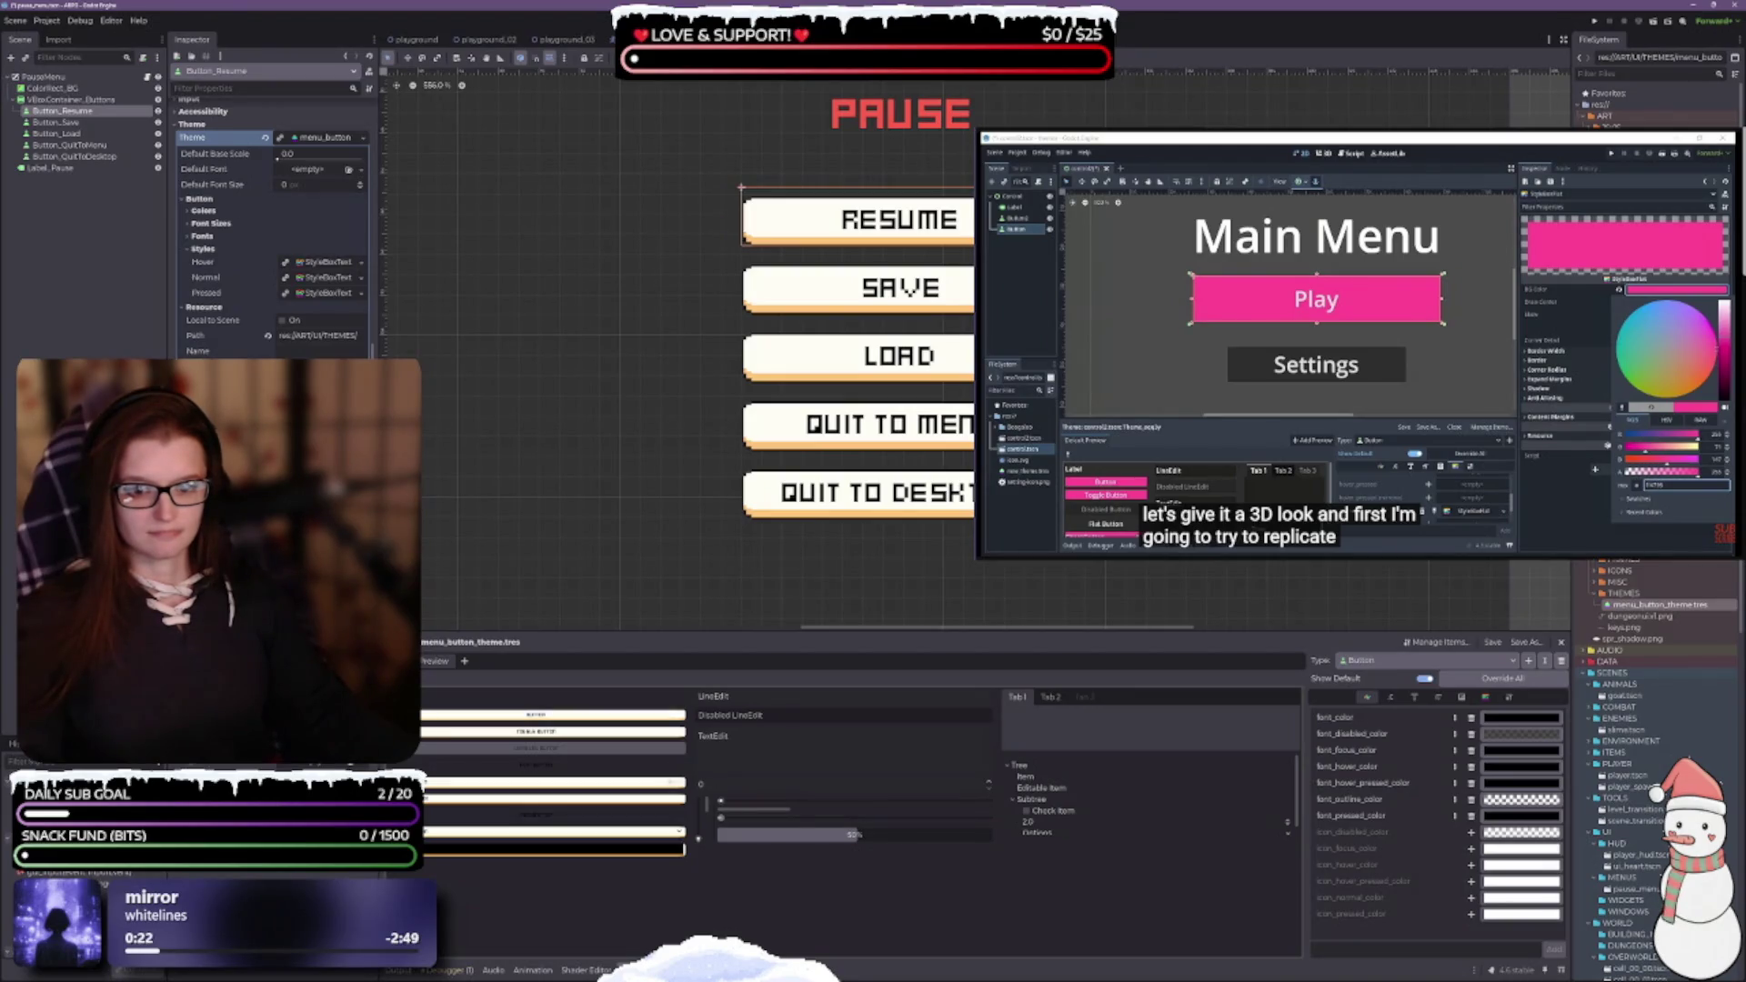
pyautogui.scroll(-5, 272, 236)
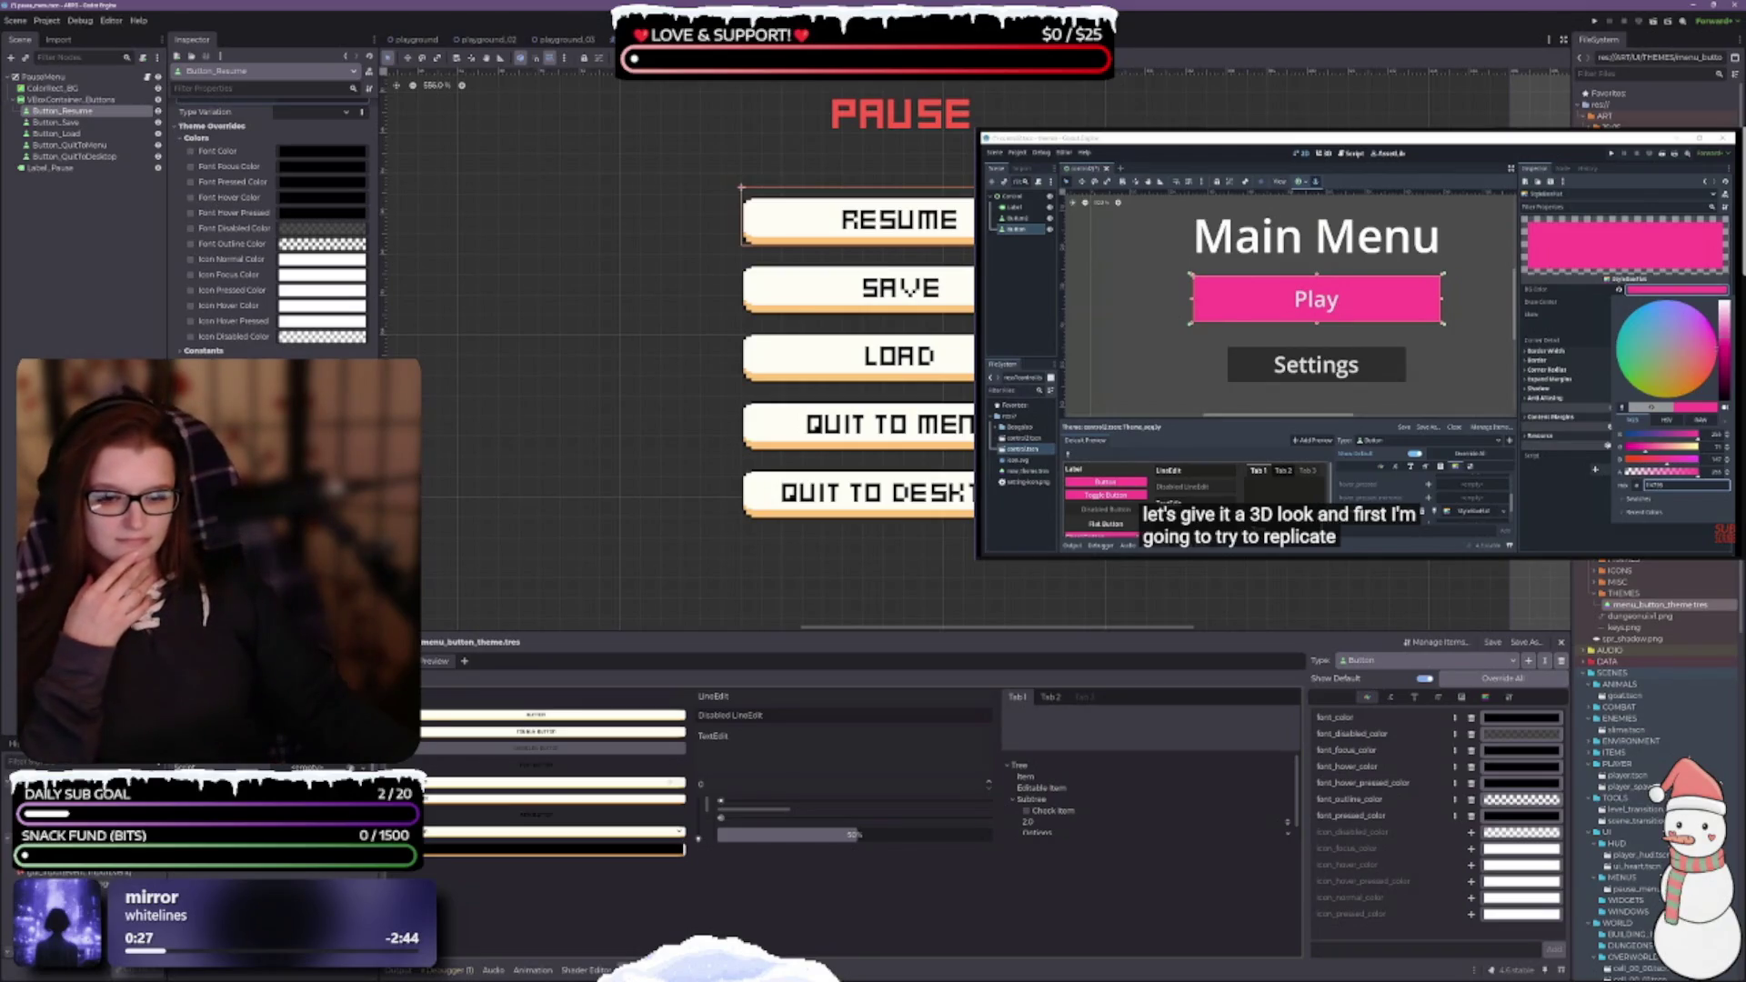
pyautogui.scroll(5, 273, 227)
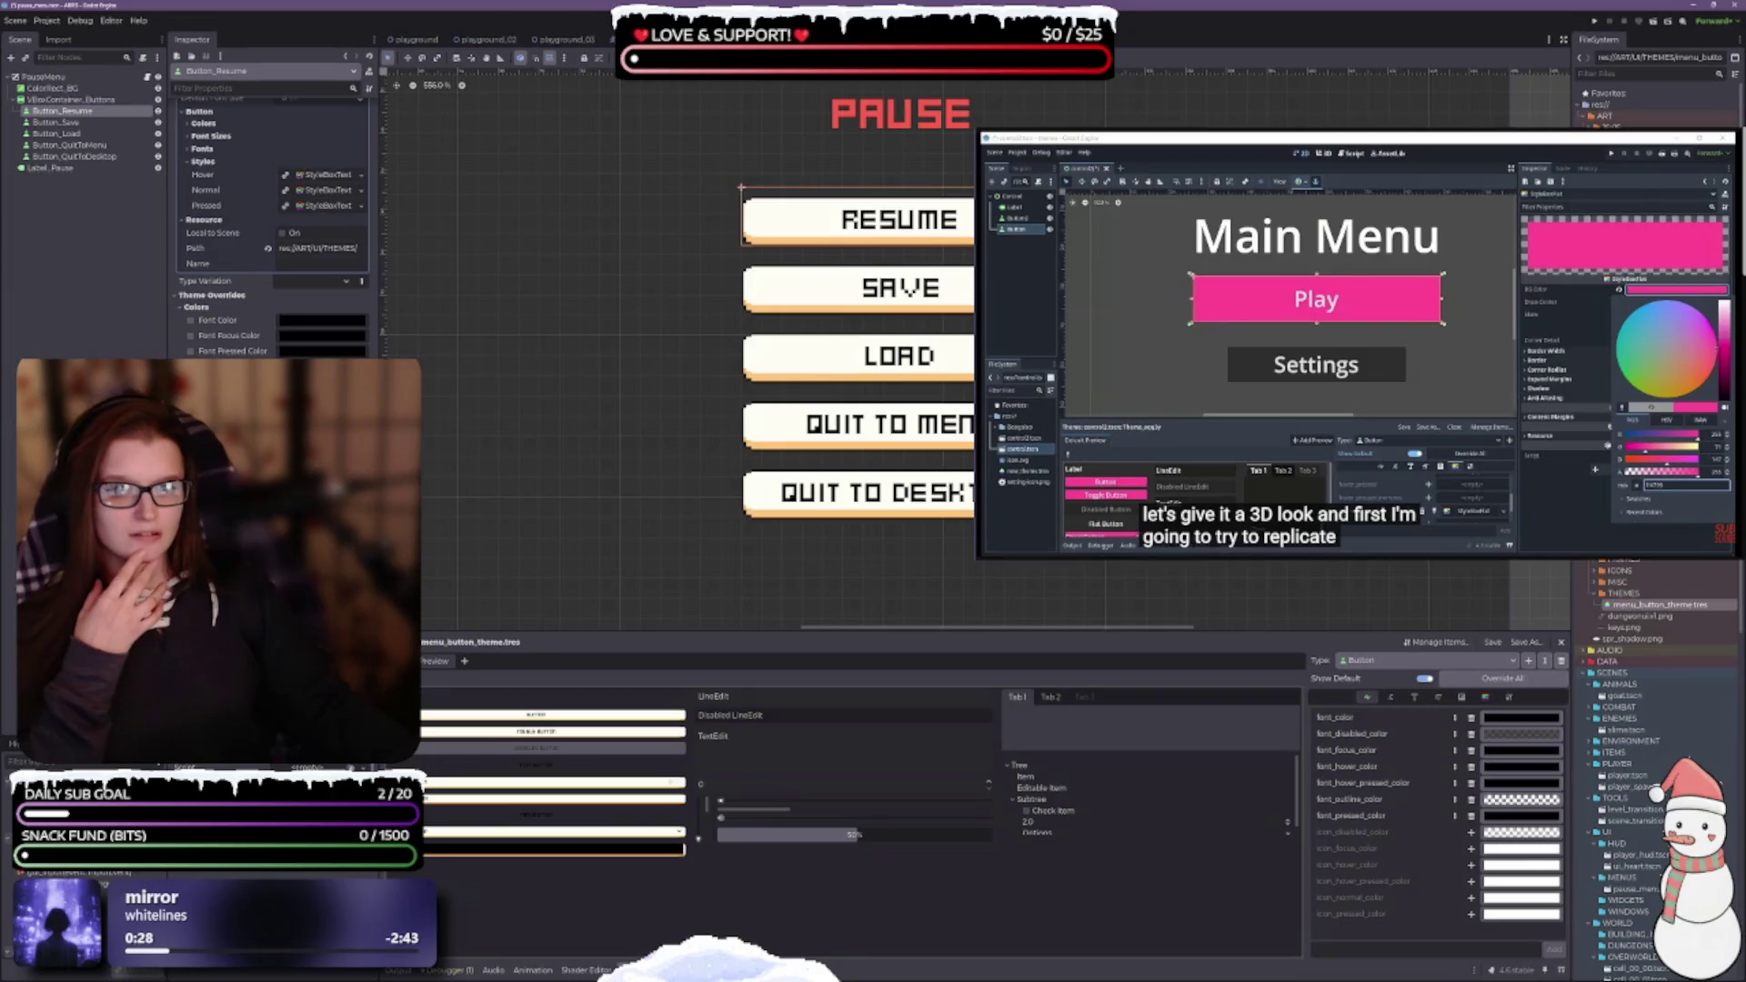
pyautogui.scroll(1, 273, 227)
pyautogui.scroll(8, 176, 348)
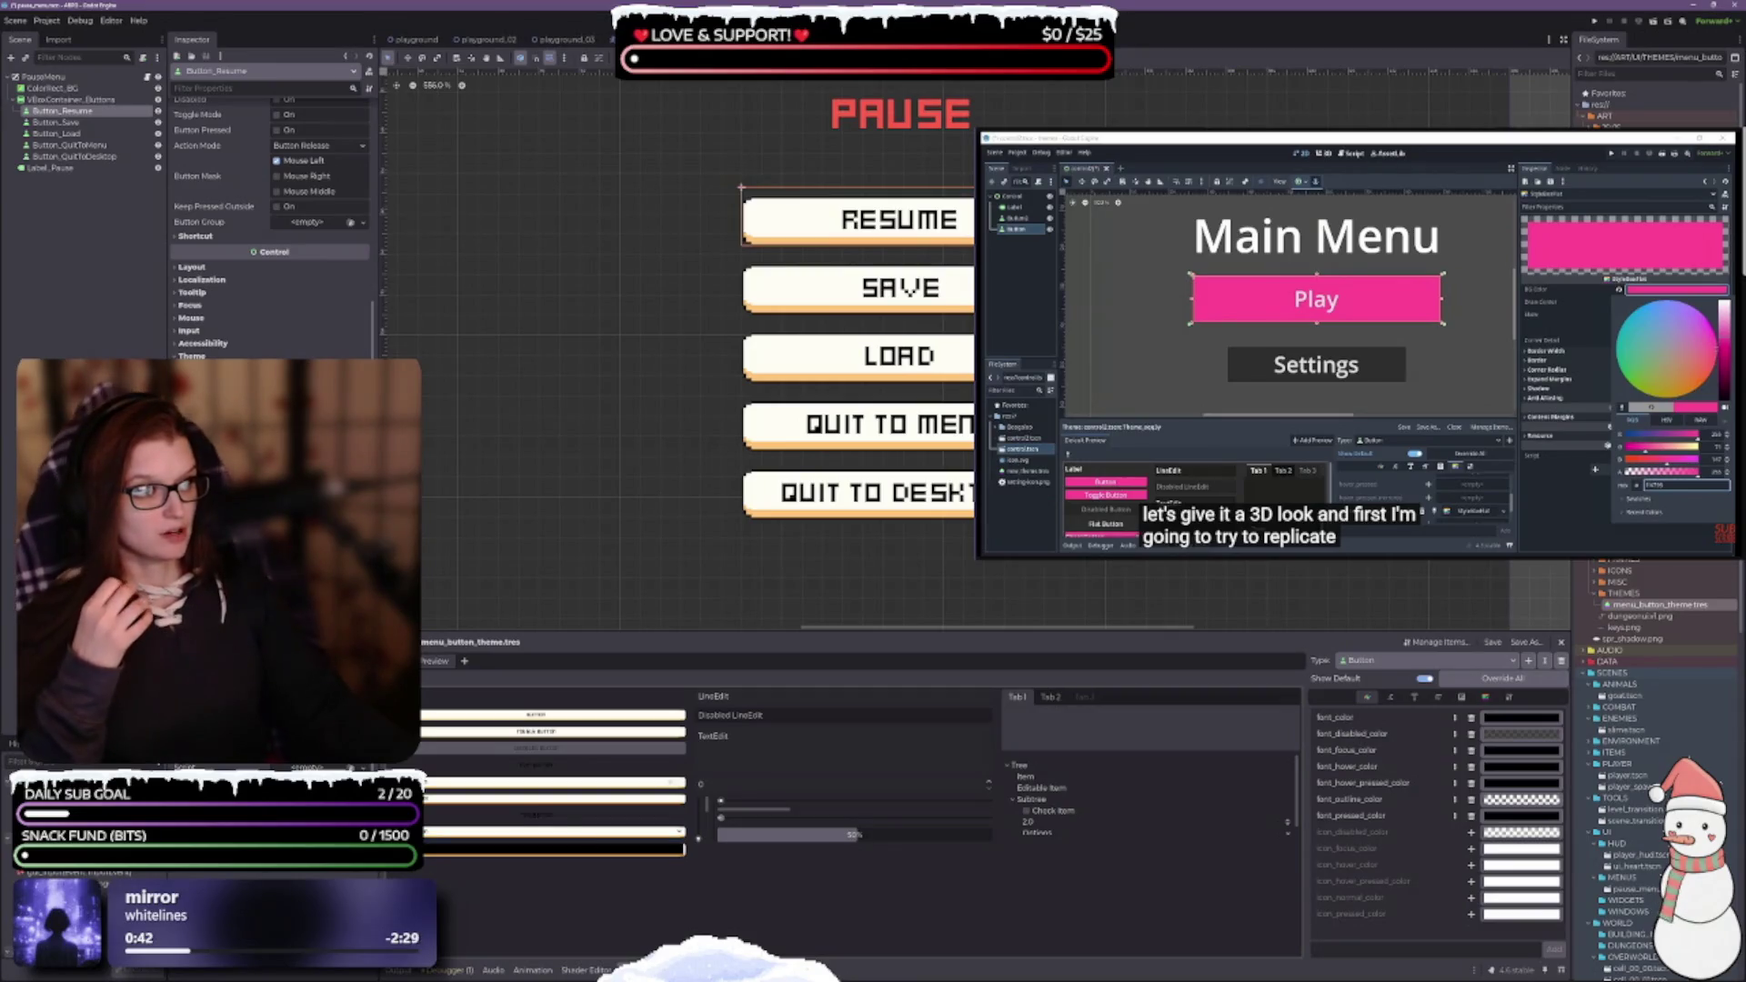
# - Open the Kenney Mini Square font's advanced import settings and test-run the pause menu
pyautogui.click(1636, 545)
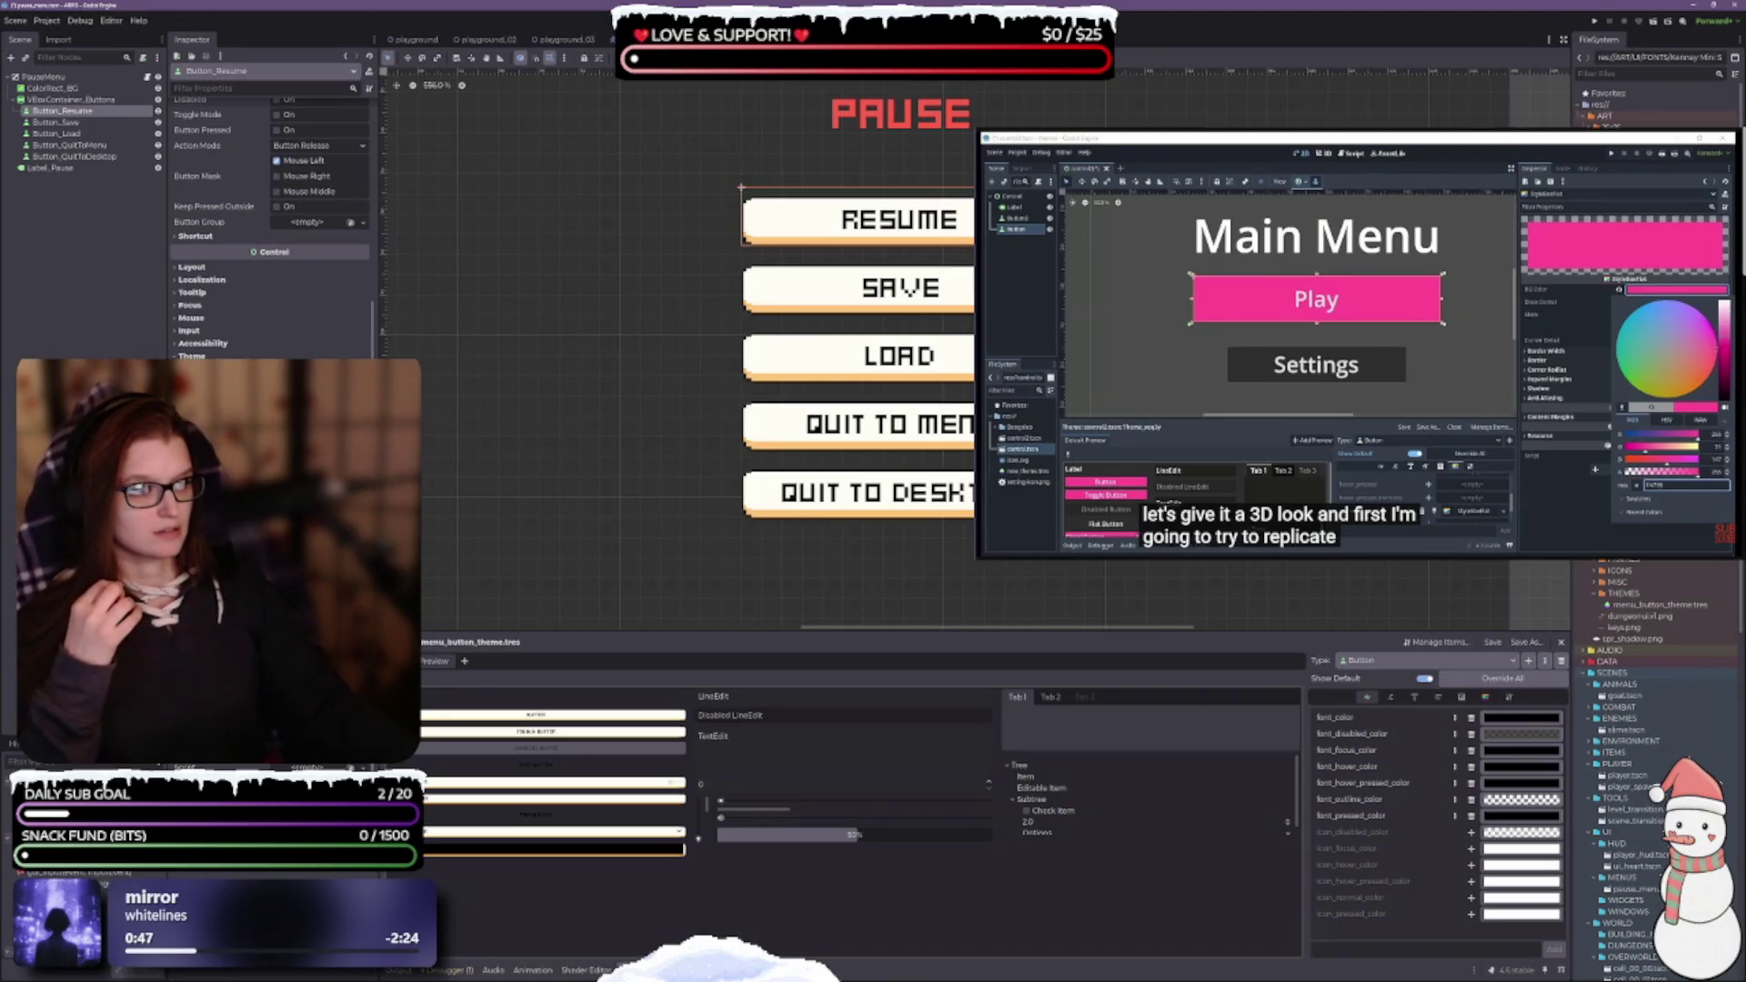
pyautogui.doubleClick(1637, 546)
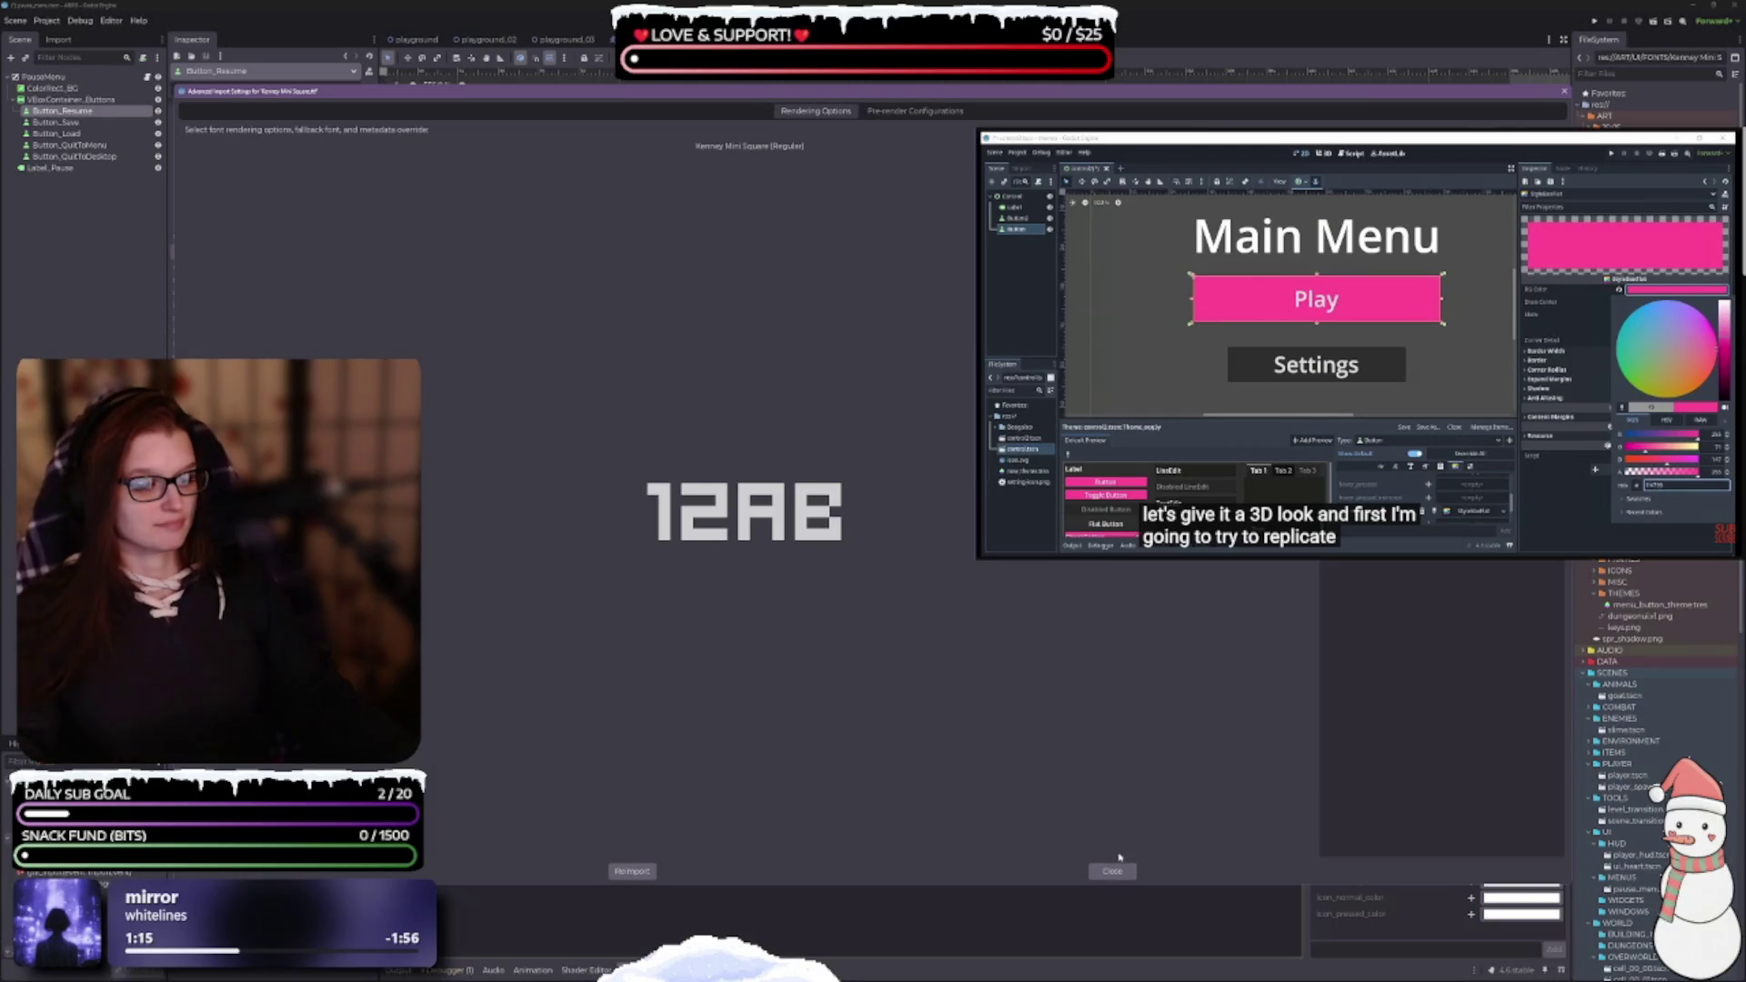
pyautogui.click(1564, 92)
pyautogui.click(1653, 21)
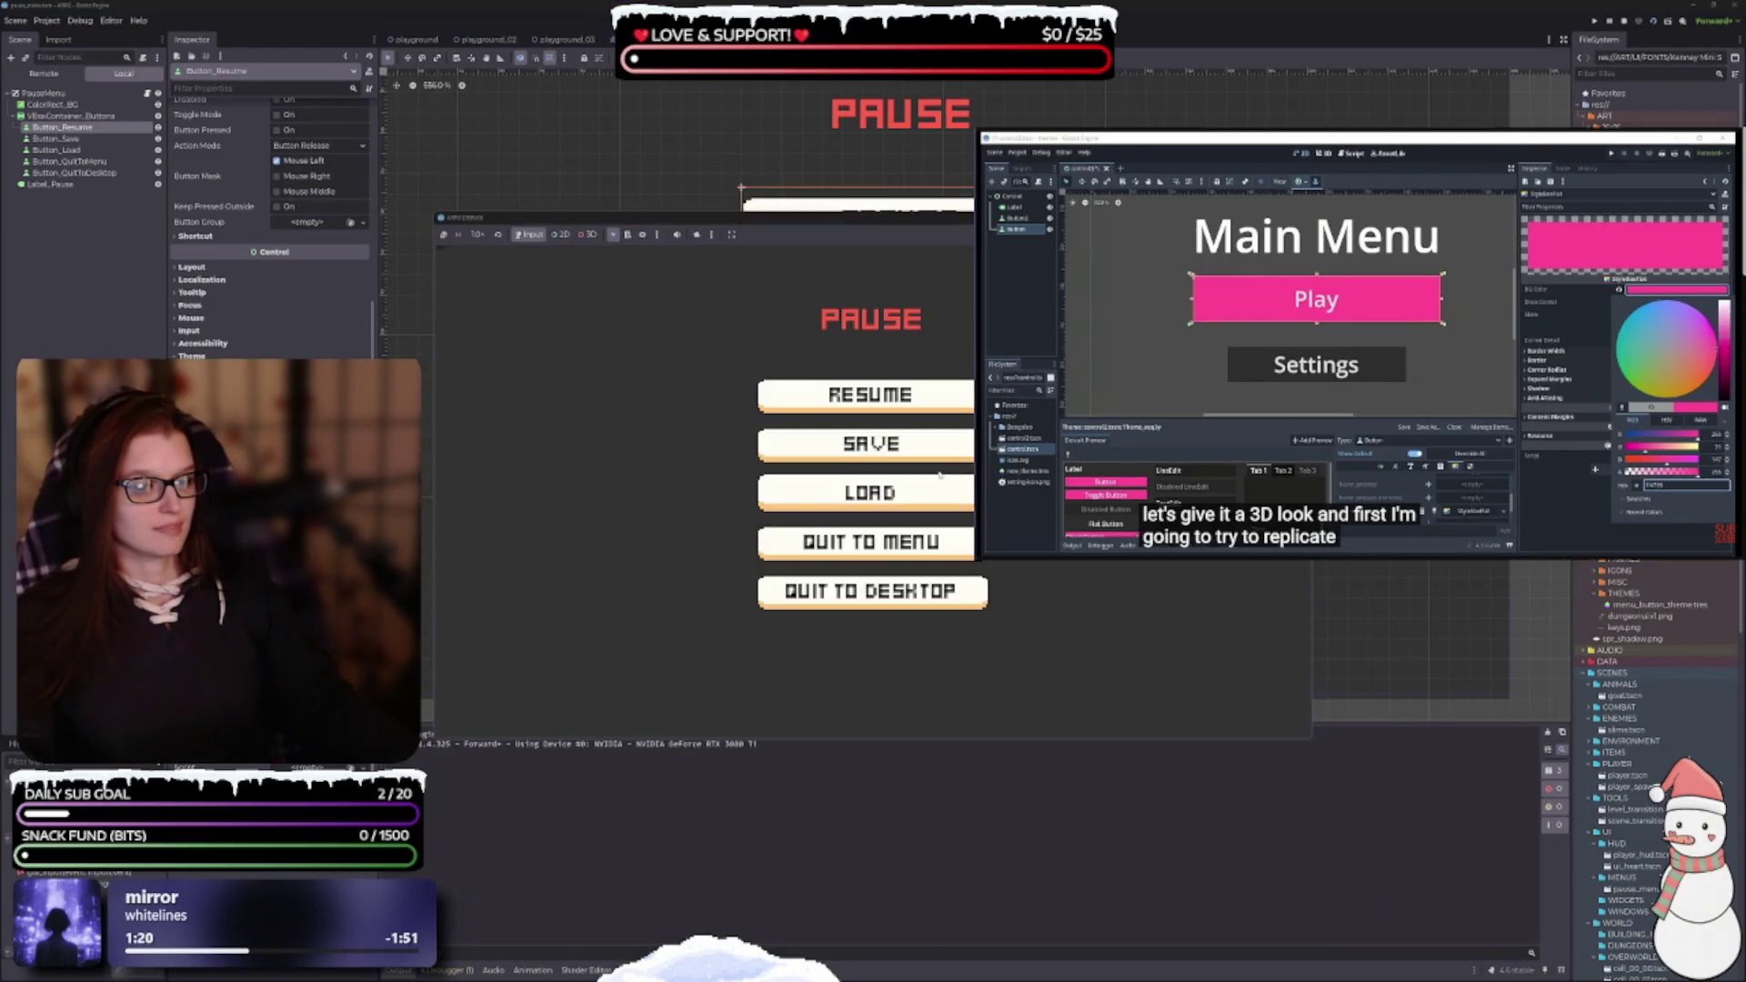
pyautogui.press('F8')
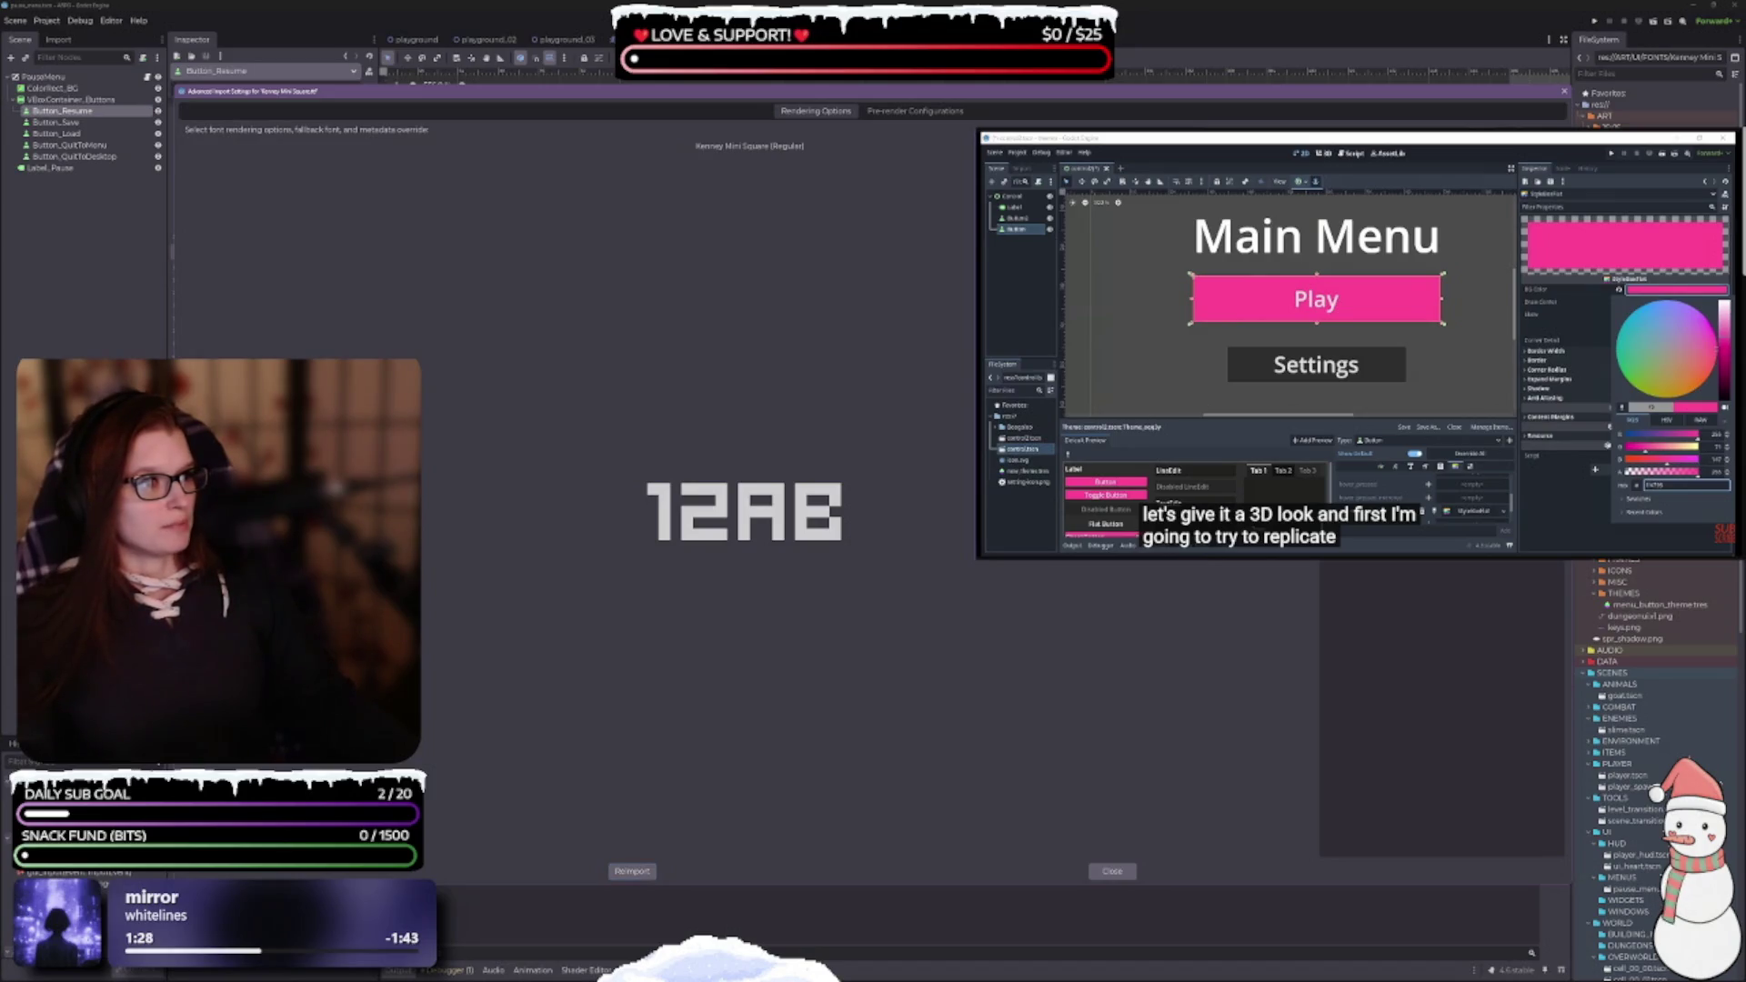
# - Reimport the font as a pixel font and test-run the scene again
pyautogui.click(634, 872)
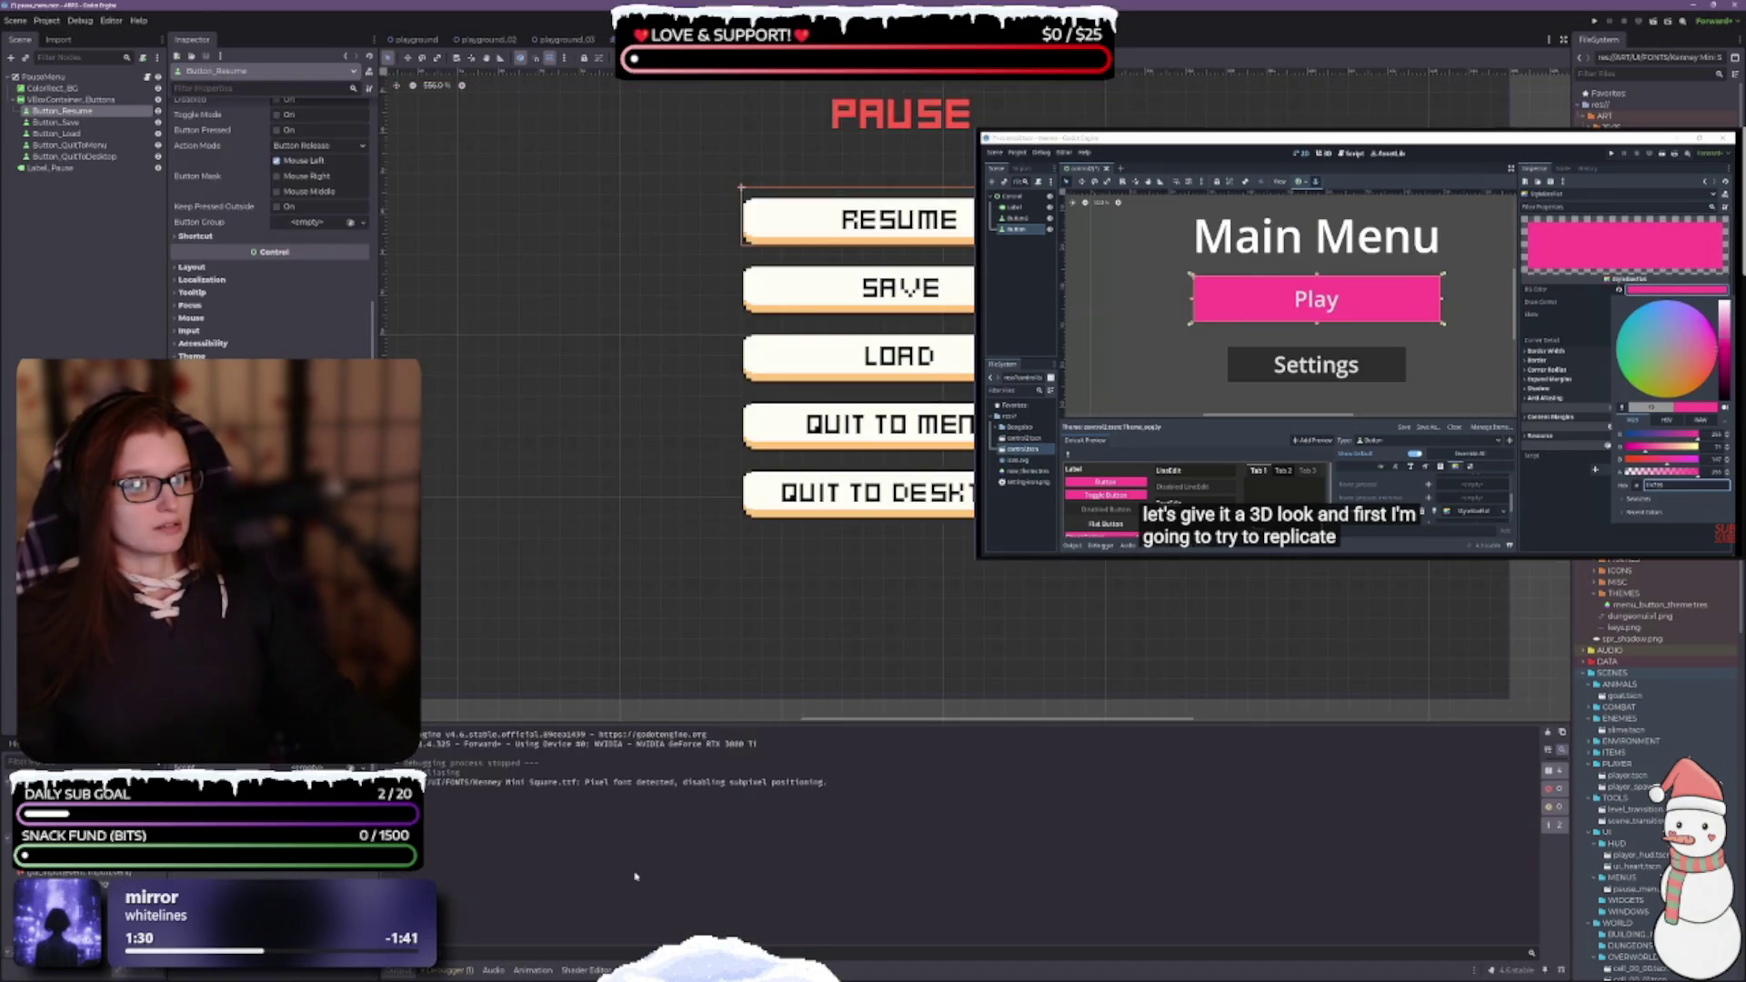
pyautogui.click(1653, 20)
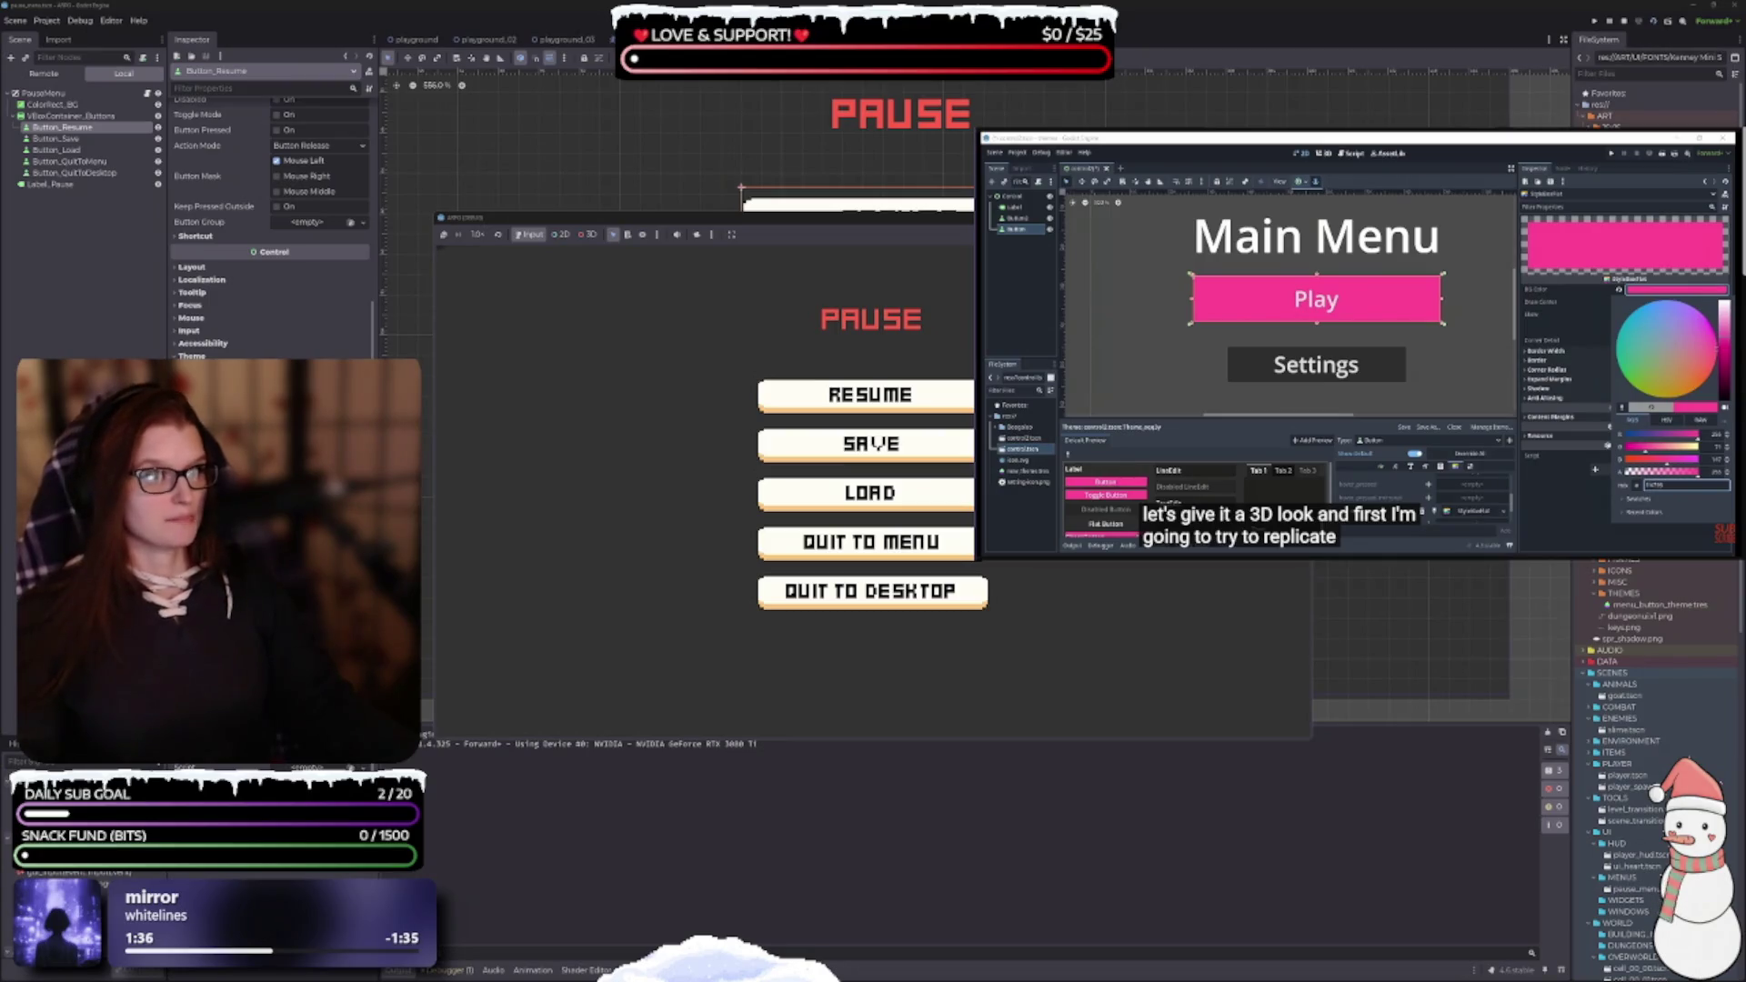
pyautogui.press('F8')
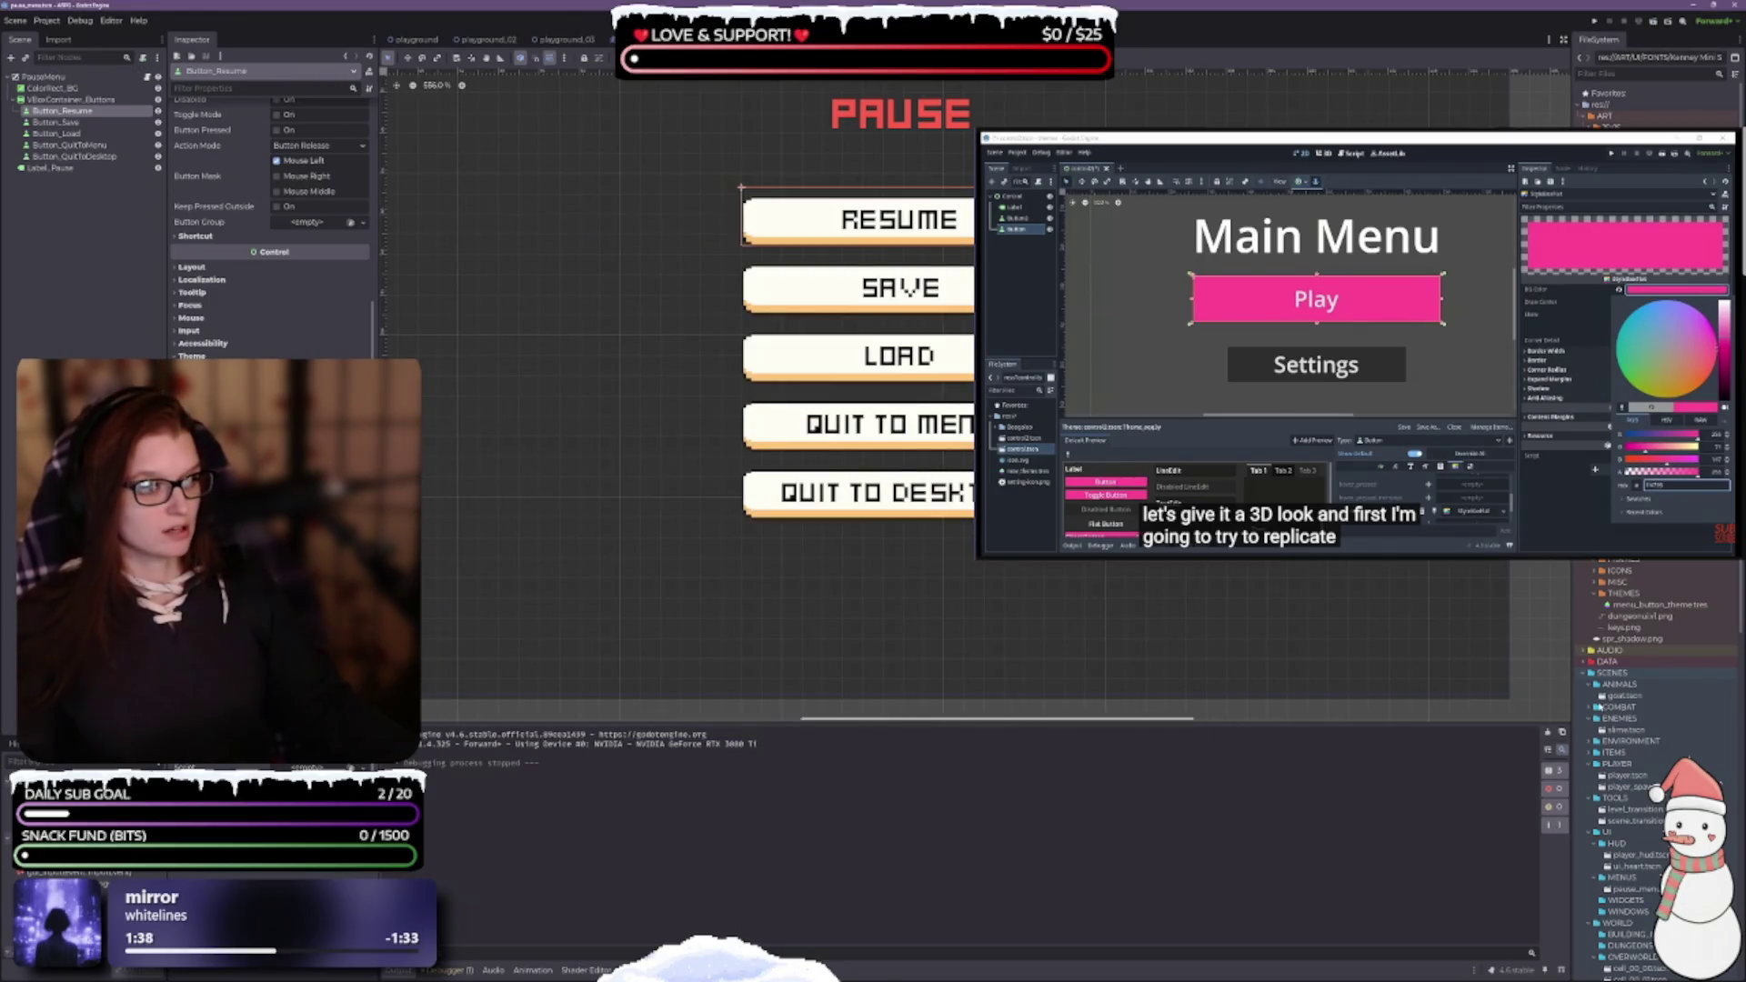
# - Open menu_button_theme.tres and browse its Button Constants, Fonts and Font Sizes entries without changes
pyautogui.click(1659, 603)
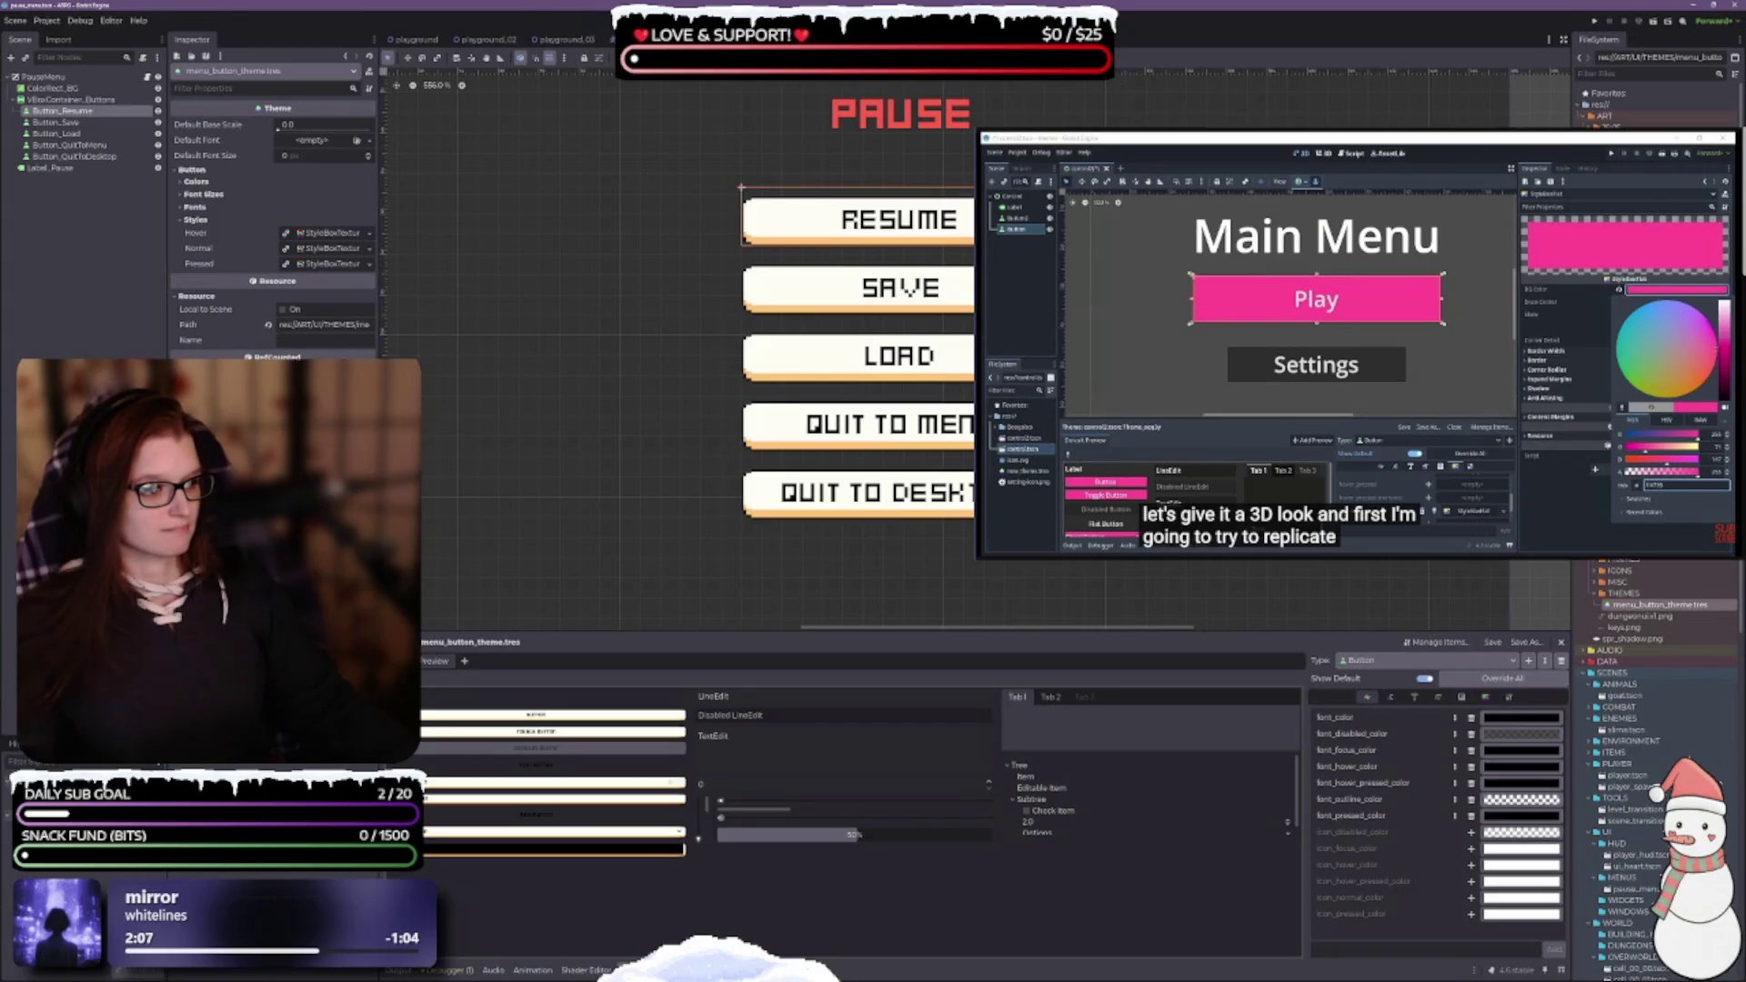
pyautogui.click(1391, 697)
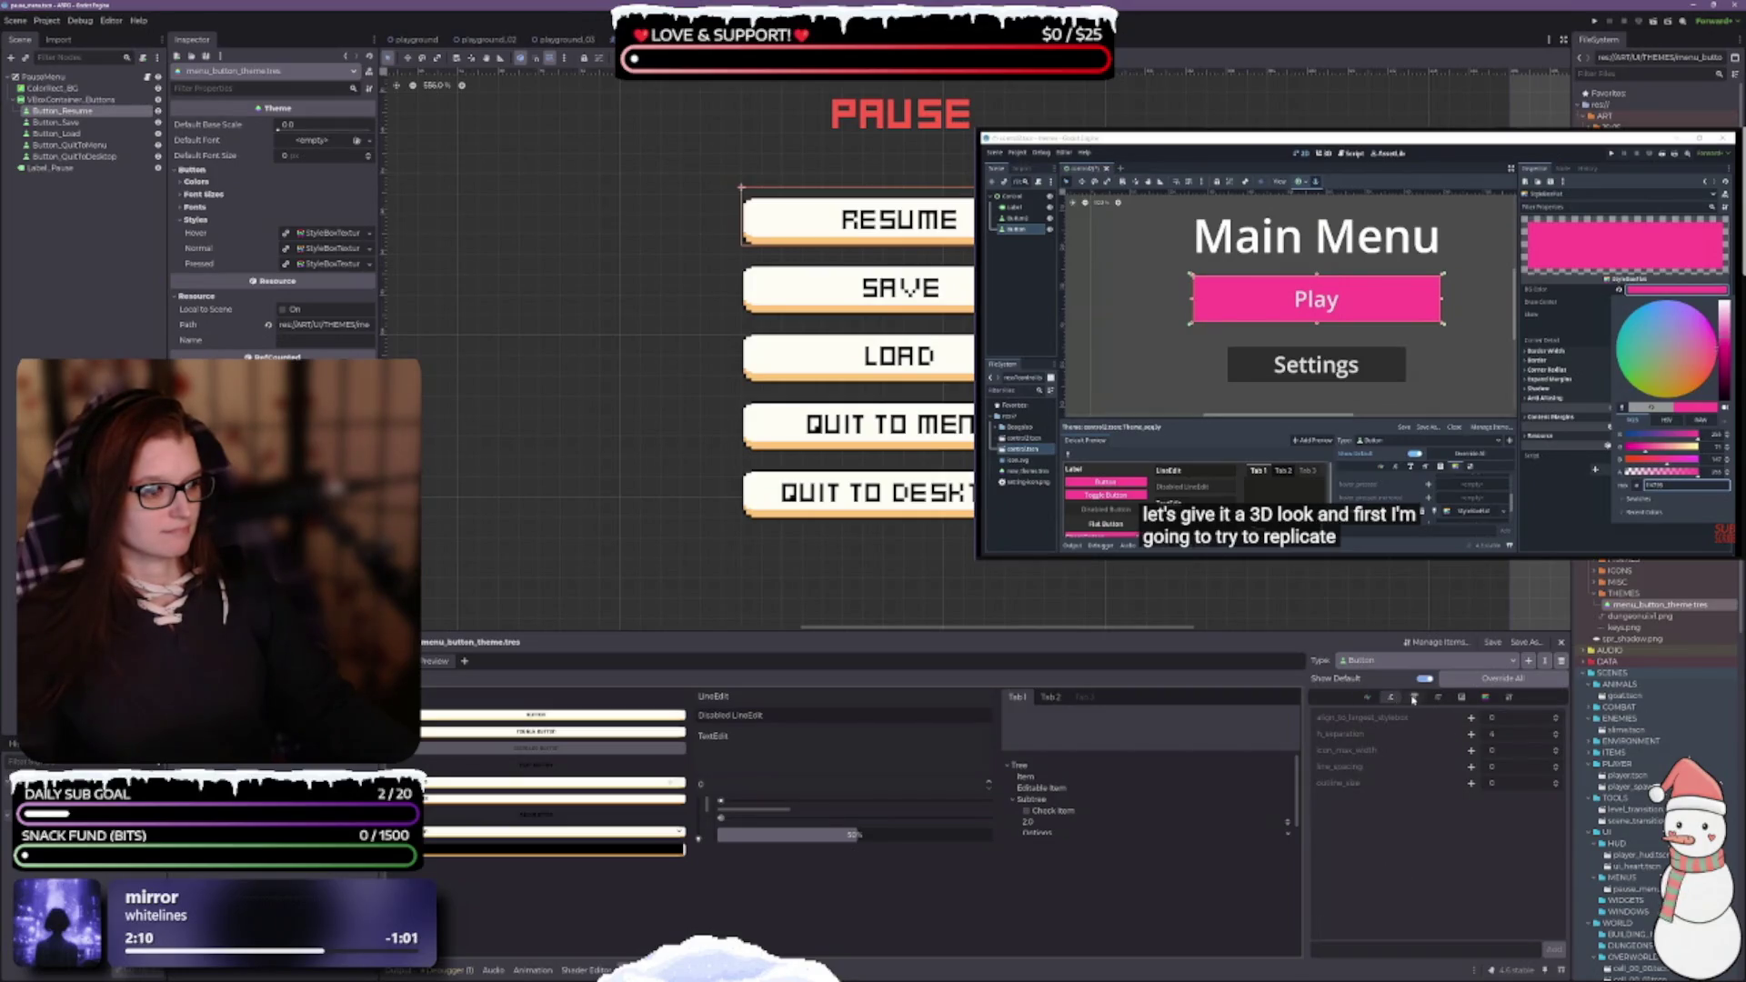
pyautogui.click(1414, 697)
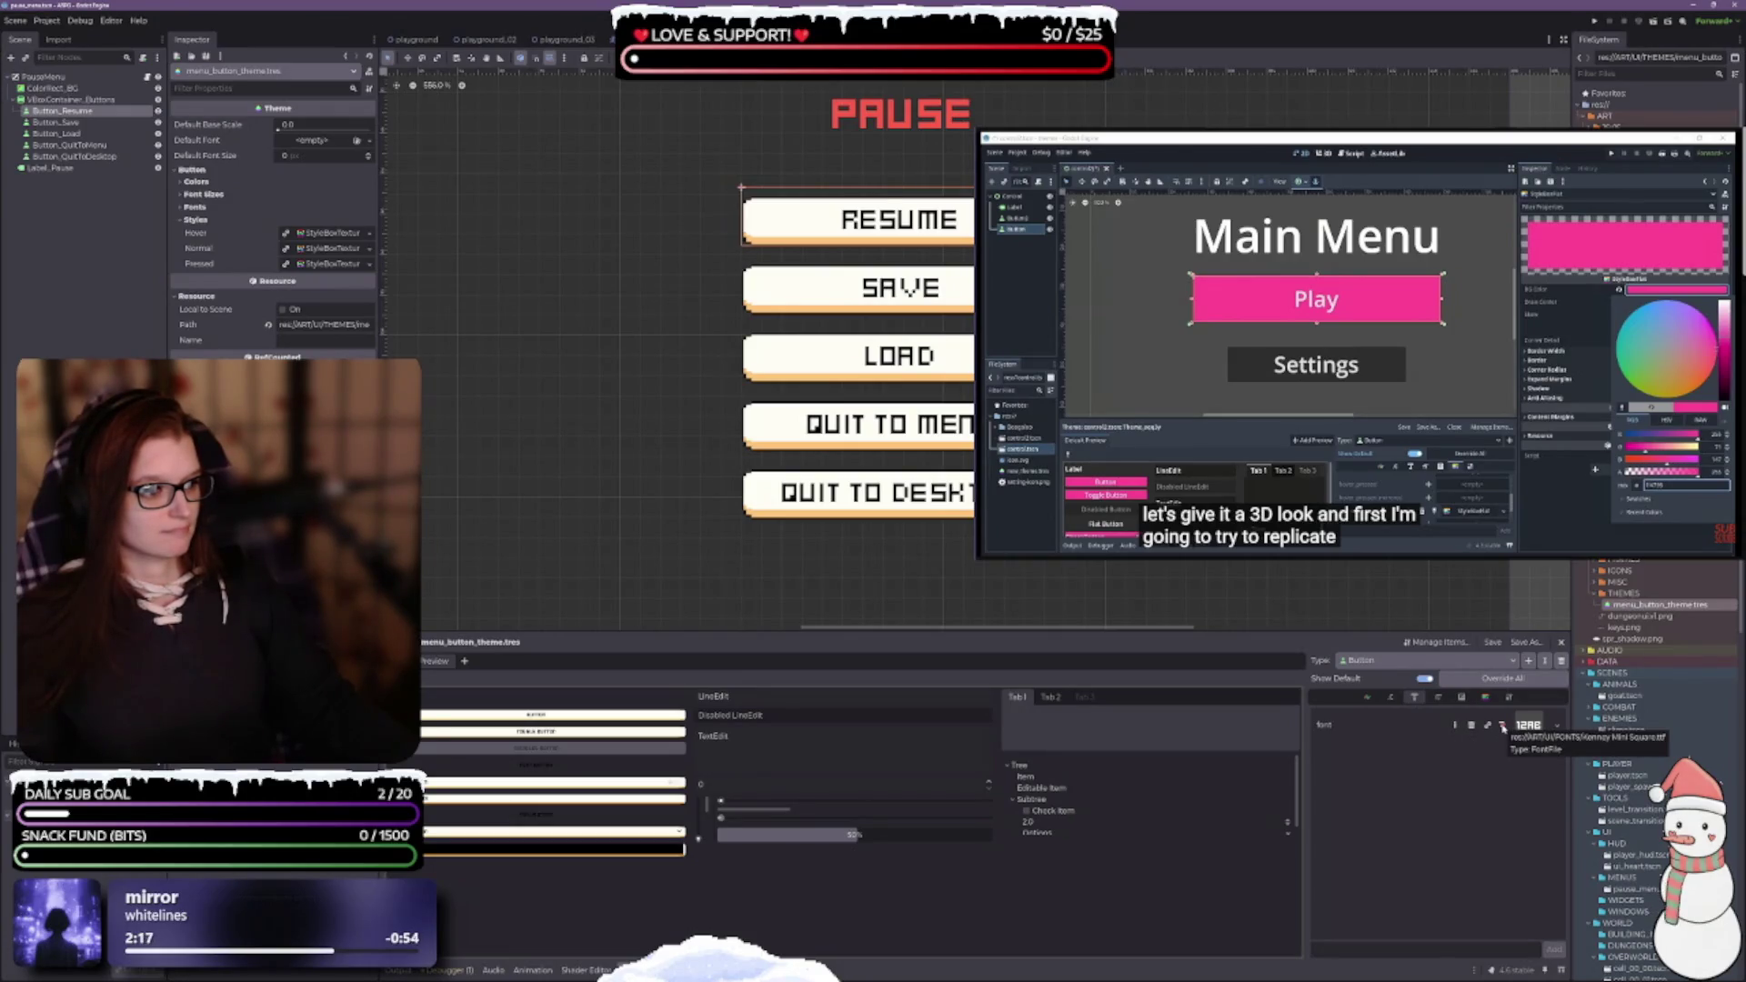
pyautogui.click(1559, 727)
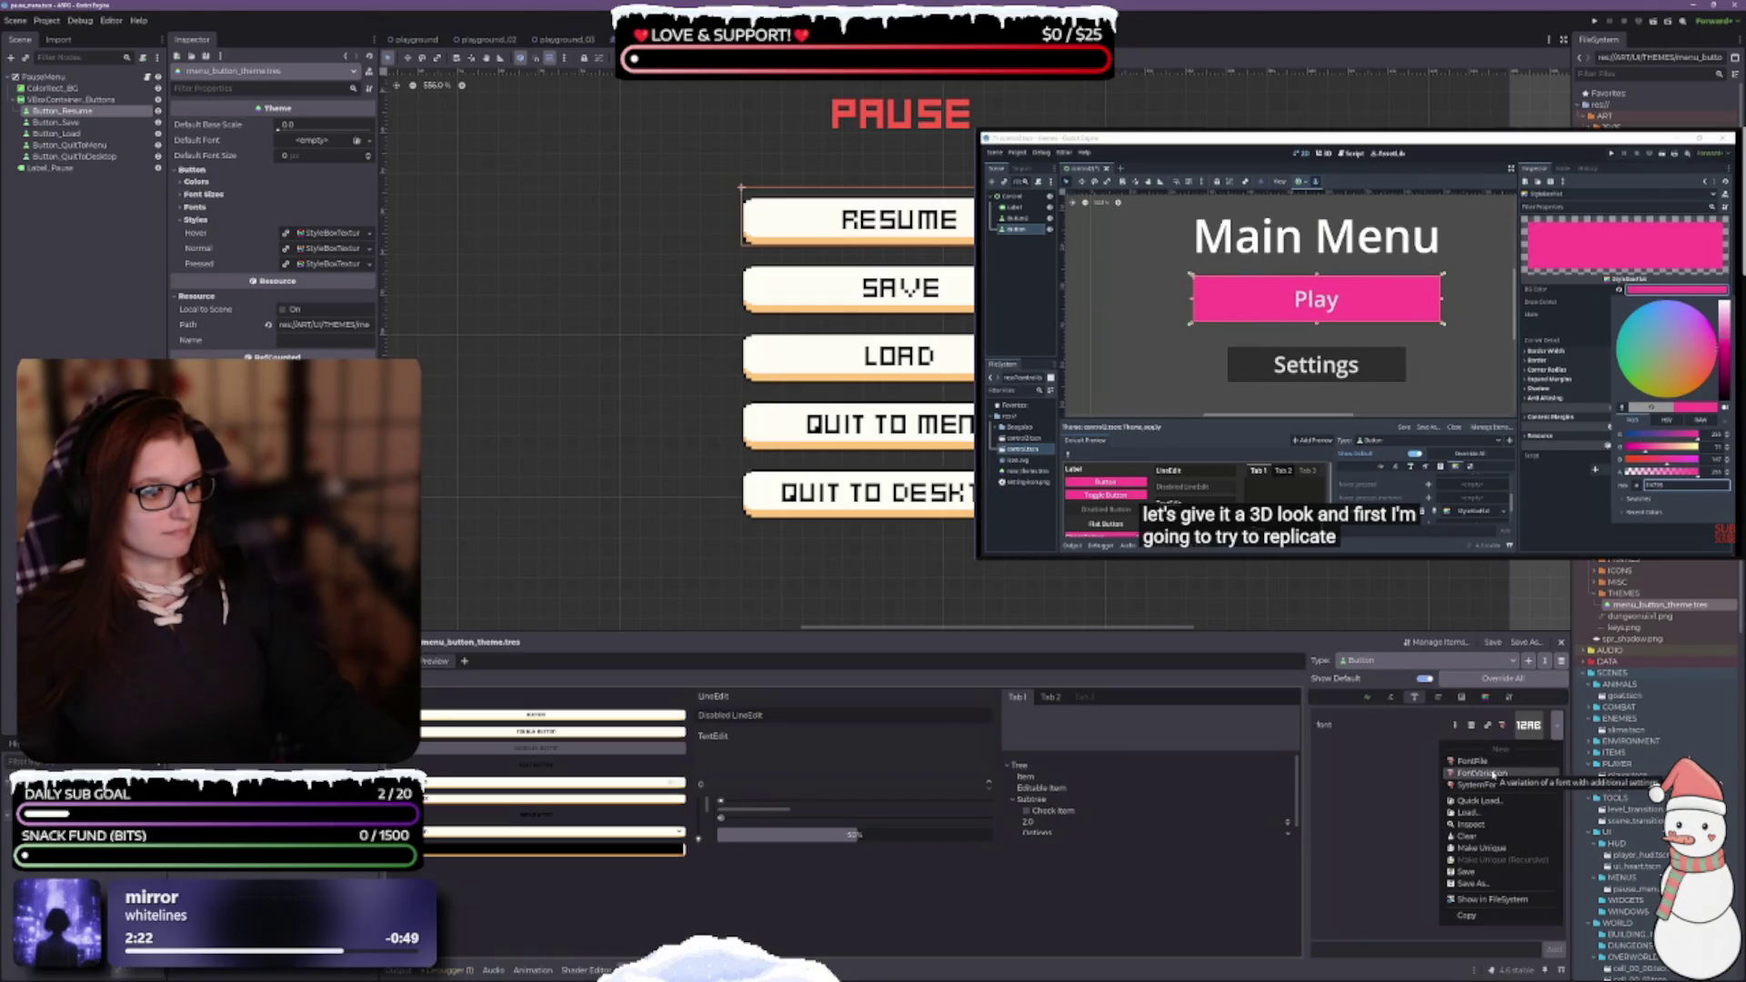
pyautogui.click(1412, 760)
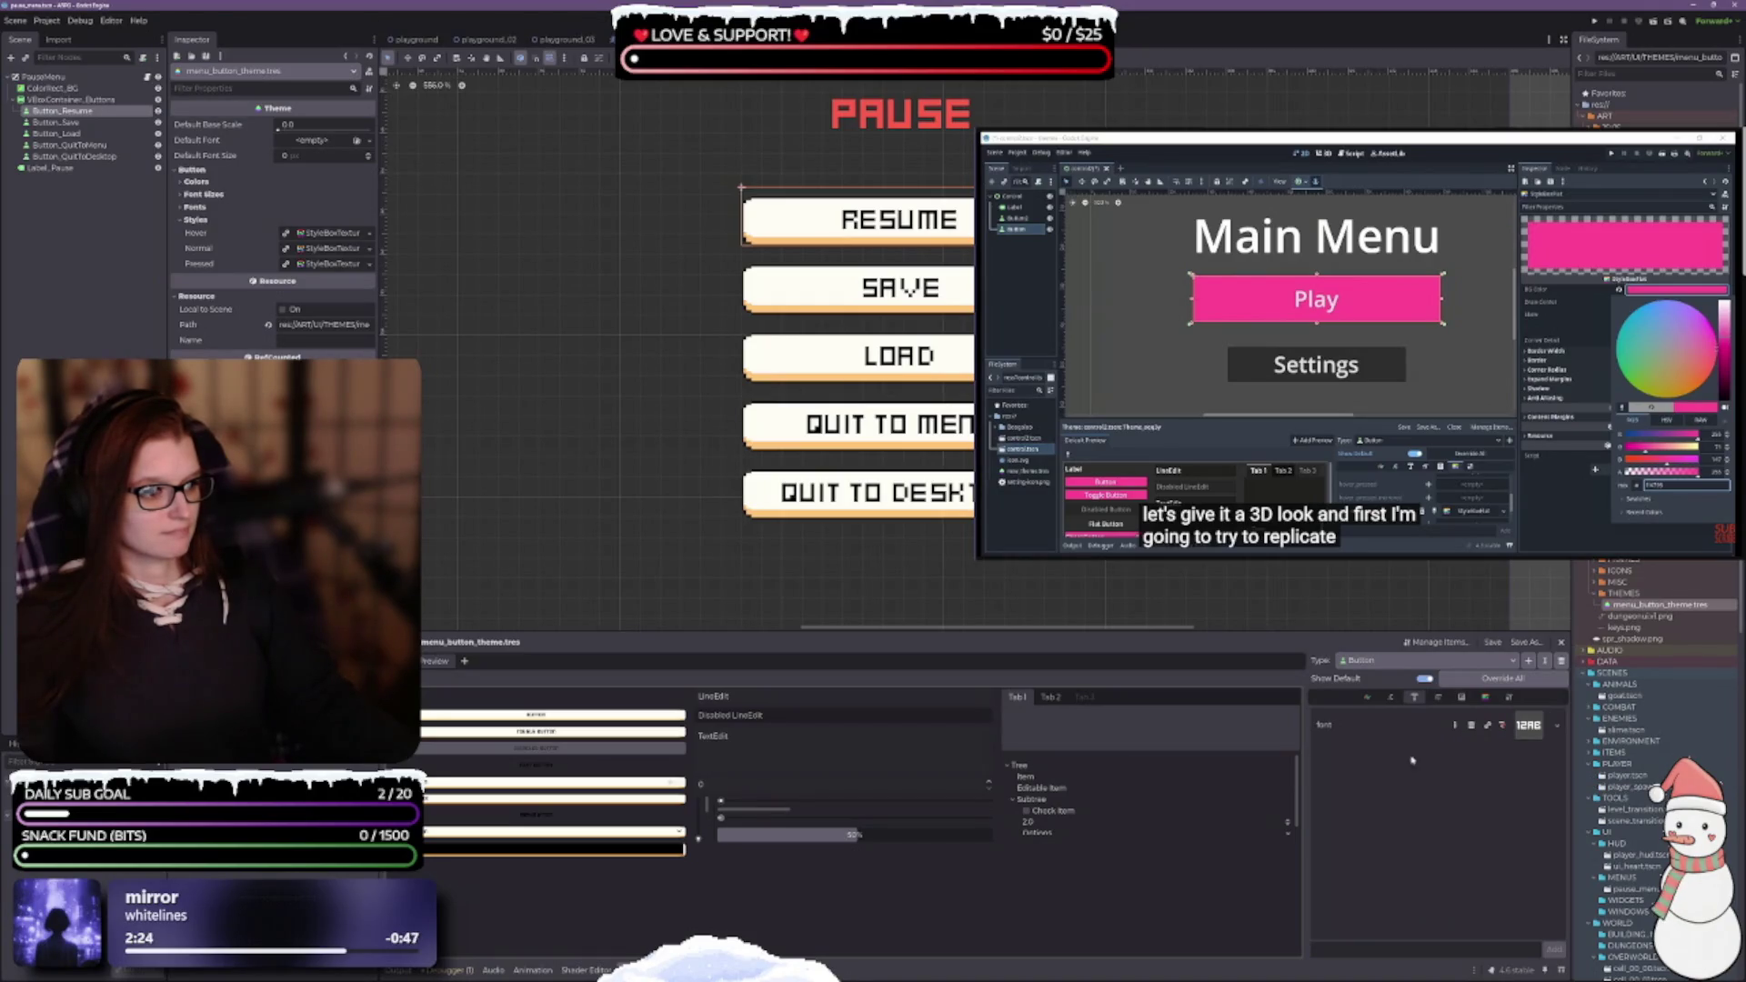
pyautogui.click(1437, 697)
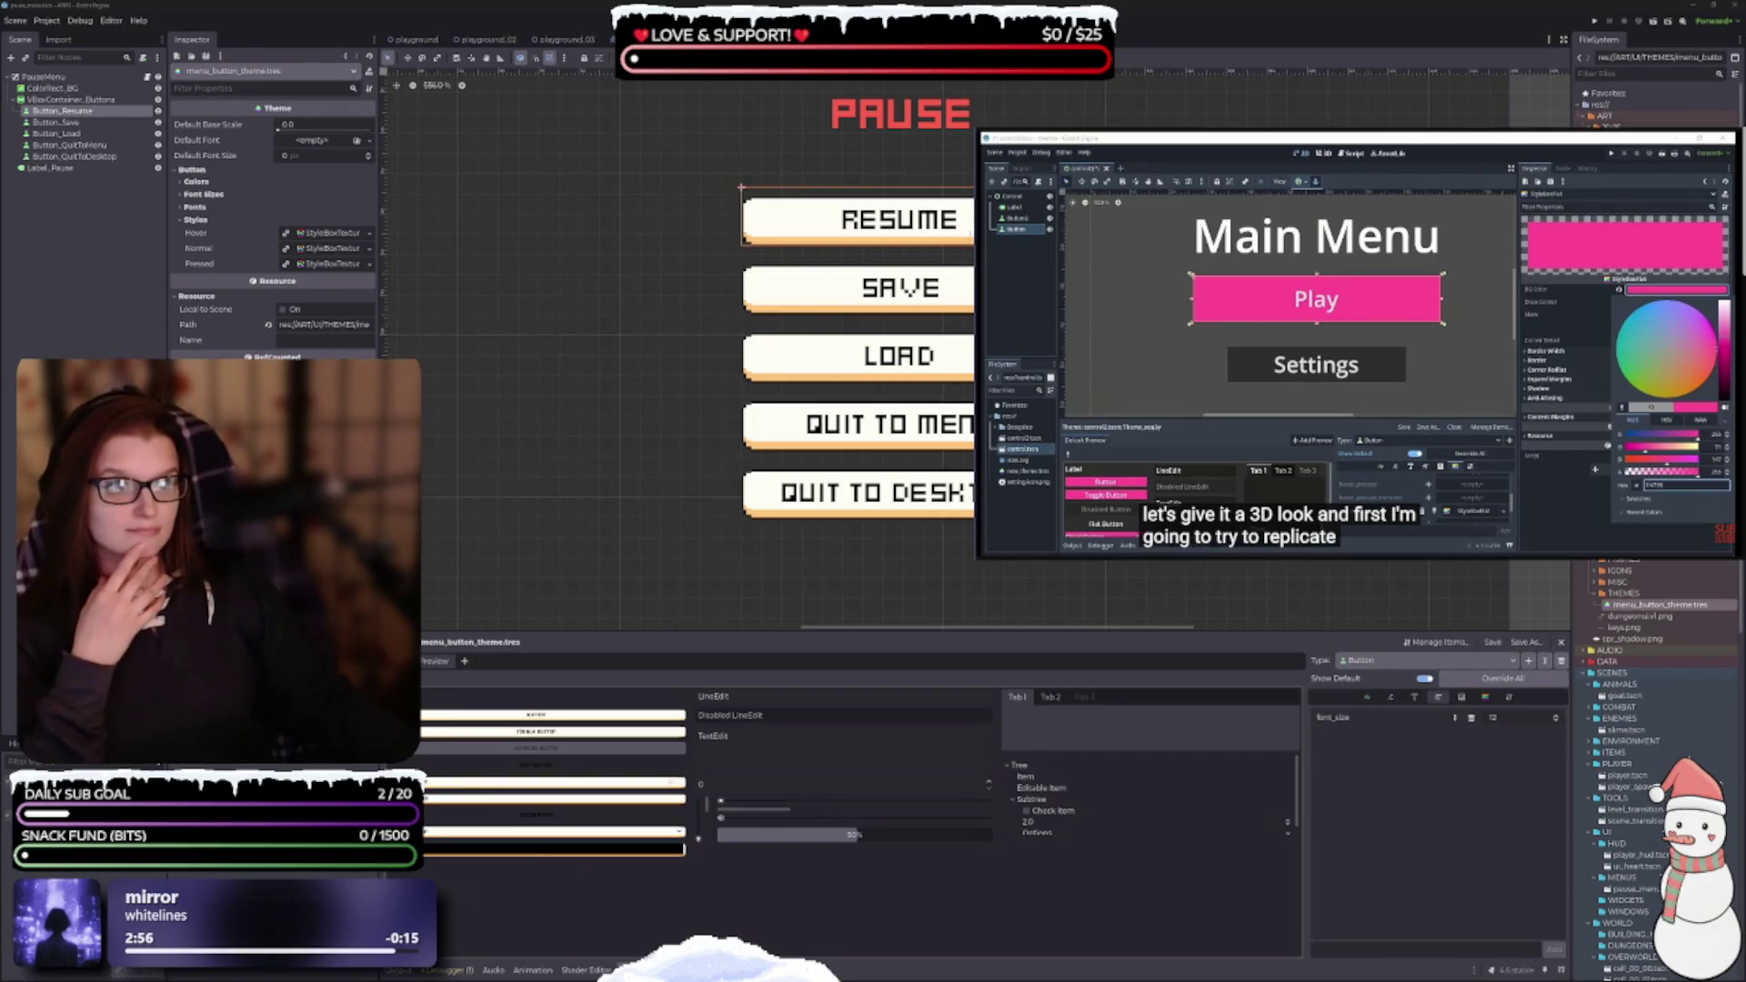
# - Inspect the TextEdit type's font and colour items through the theme preview
pyautogui.scroll(-1, 836, 346)
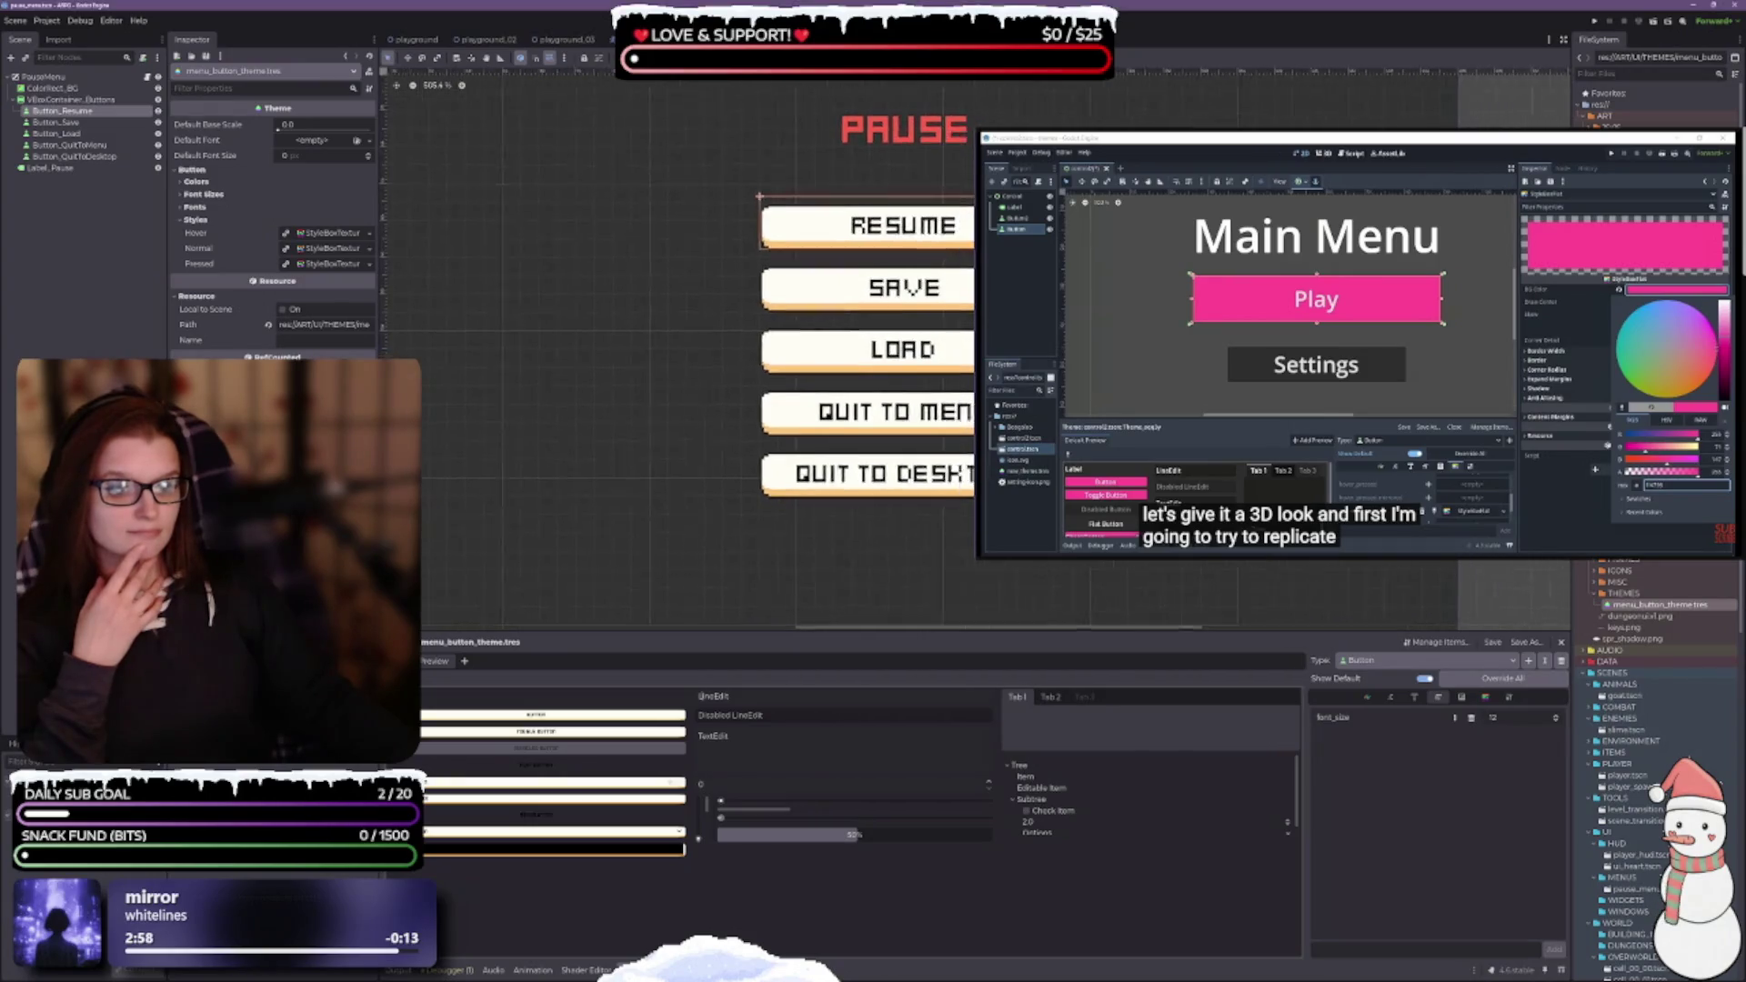
pyautogui.click(765, 698)
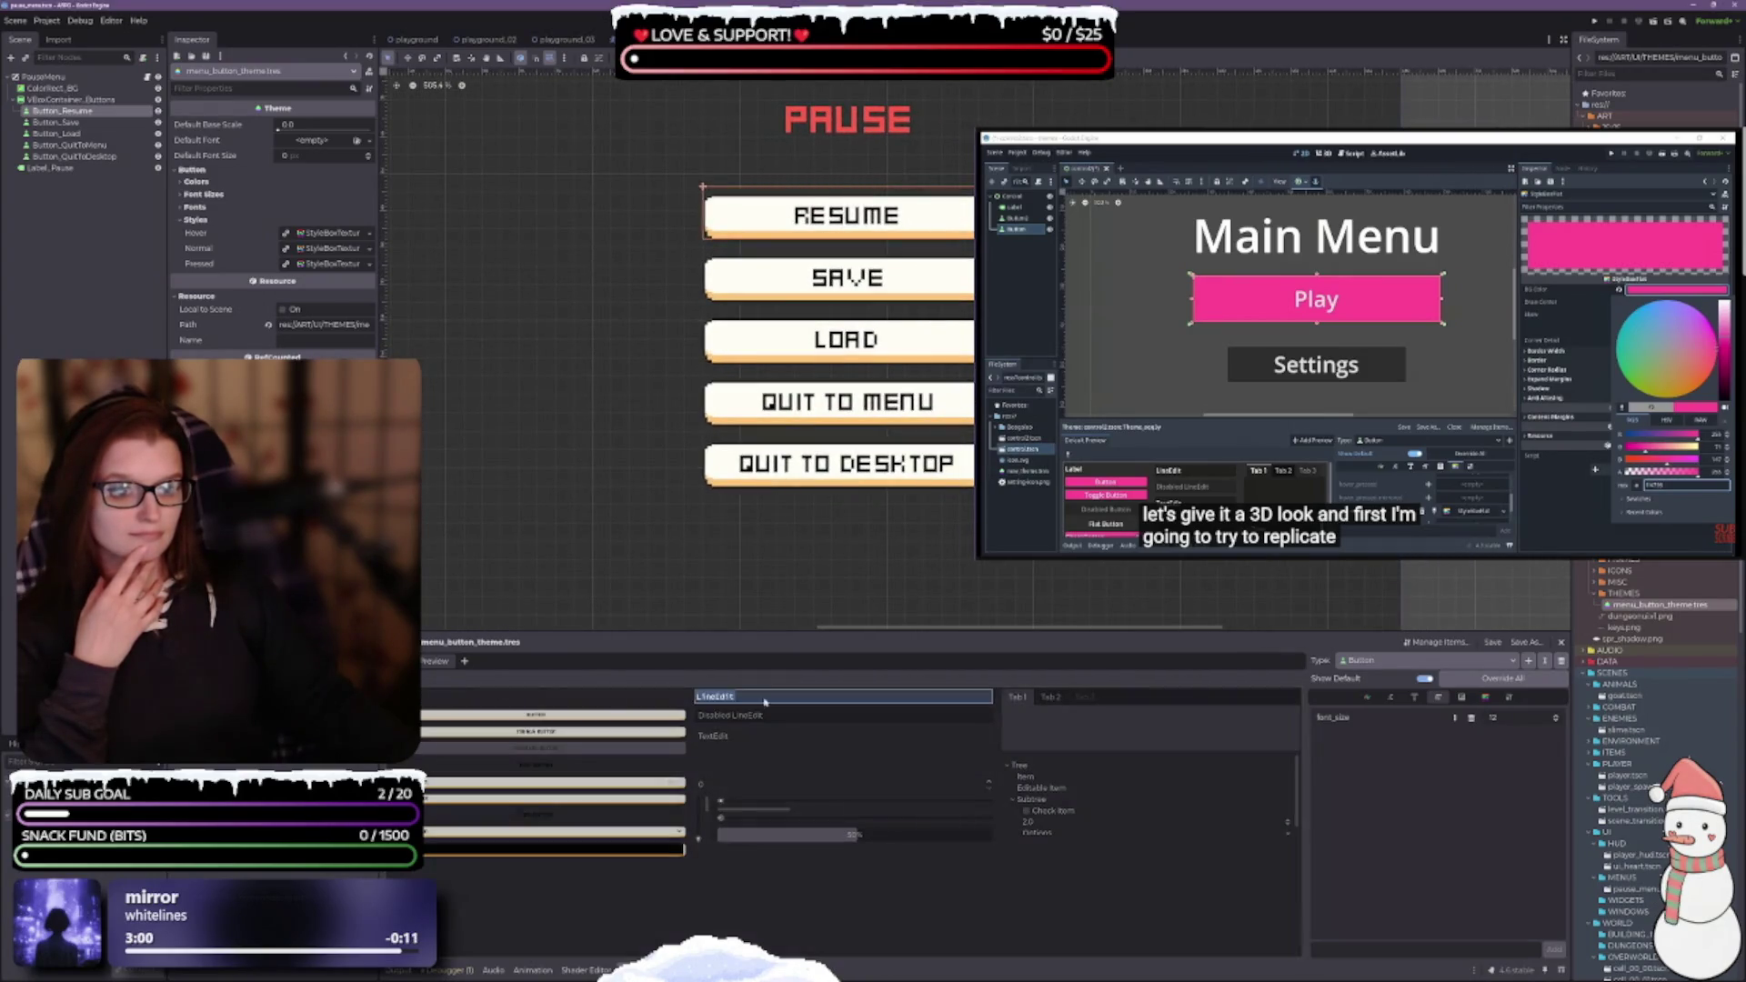
pyautogui.click(762, 736)
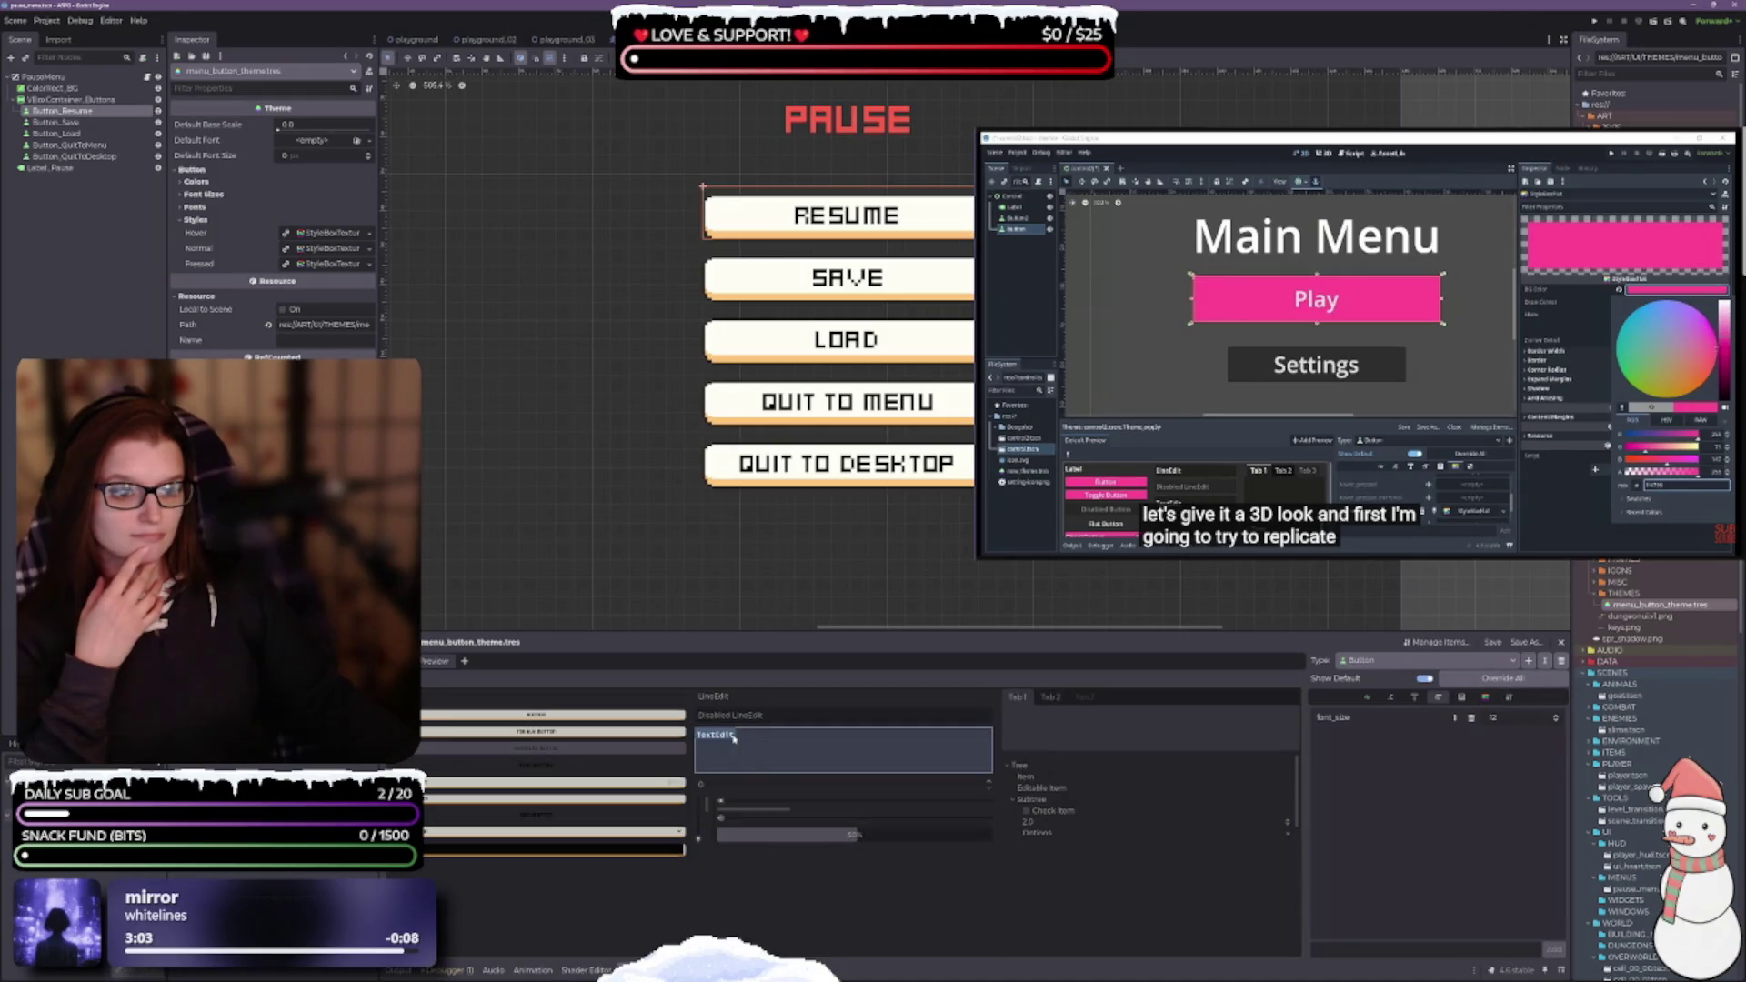
pyautogui.click(735, 737)
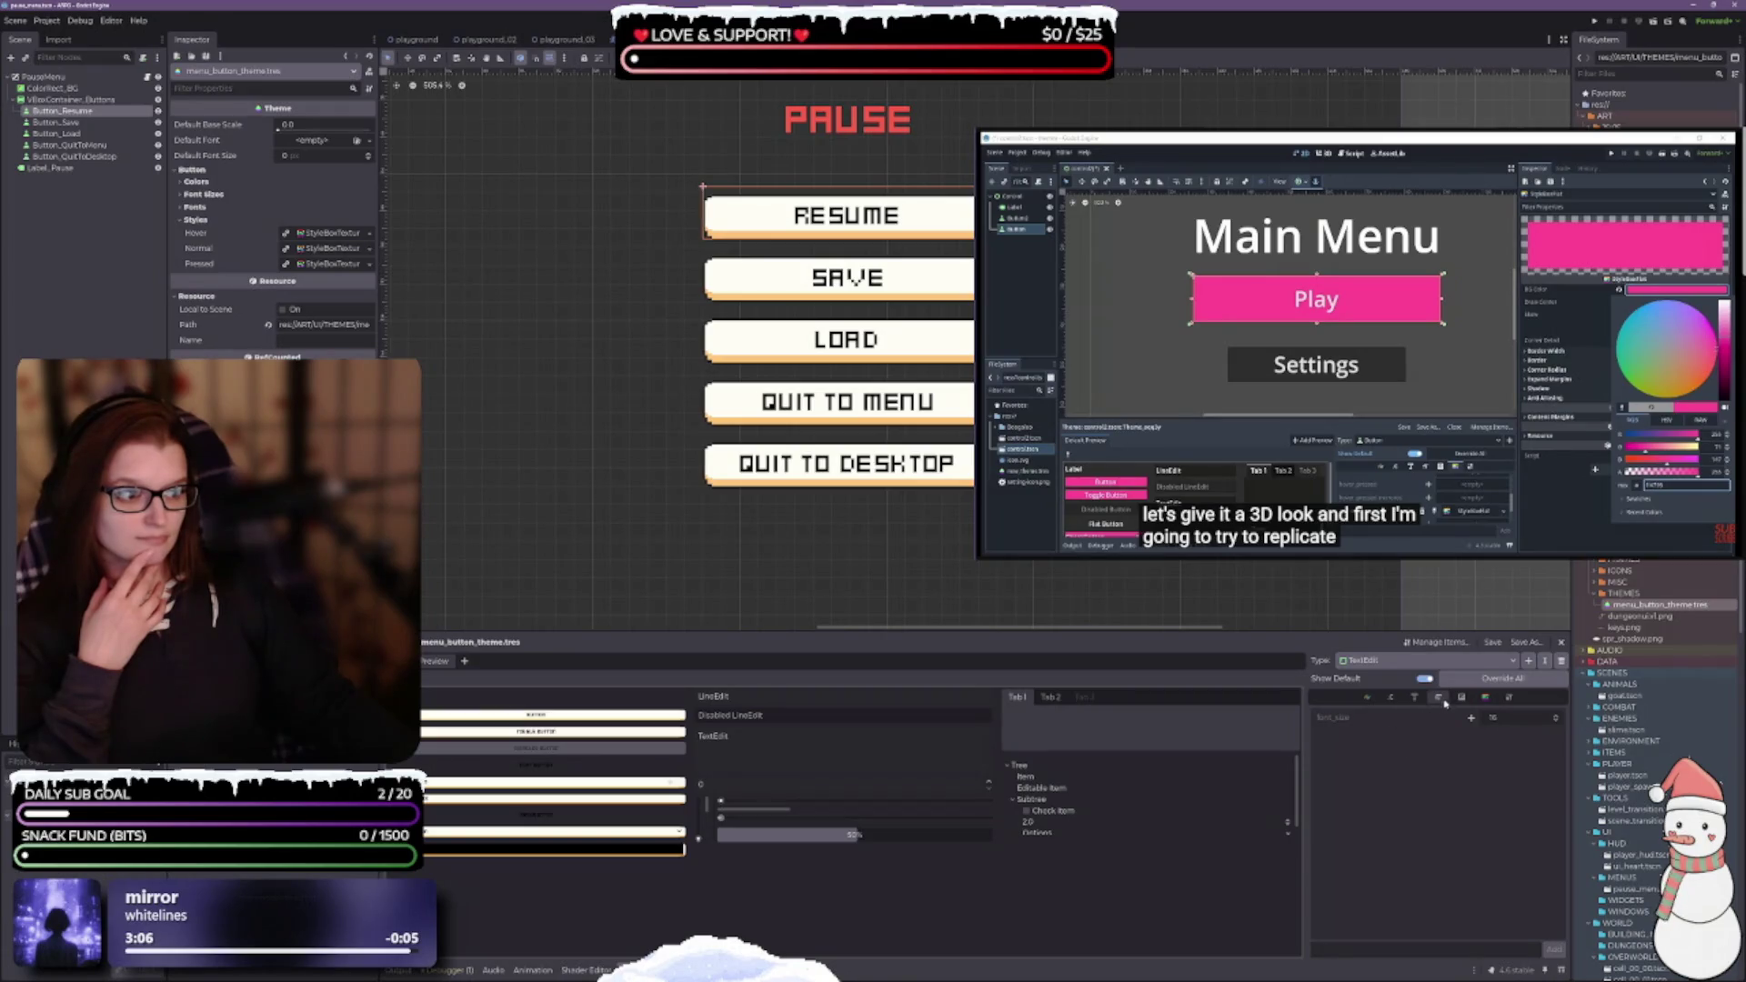
pyautogui.click(1415, 700)
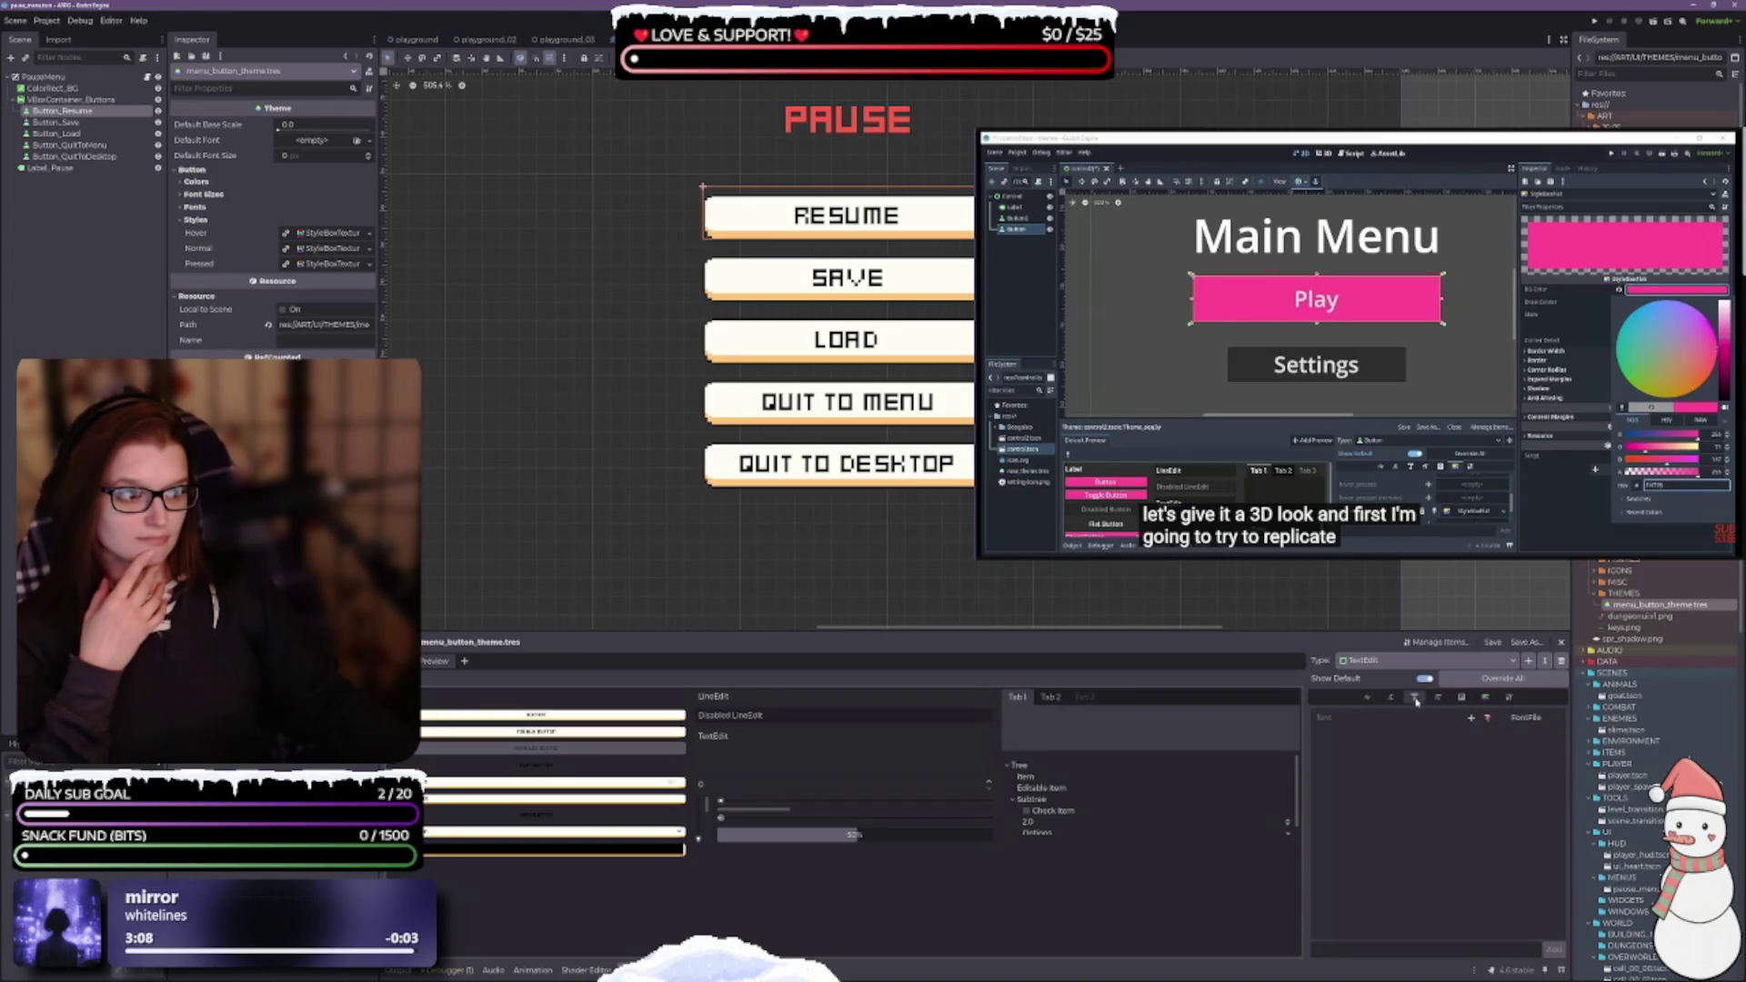
pyautogui.click(1368, 697)
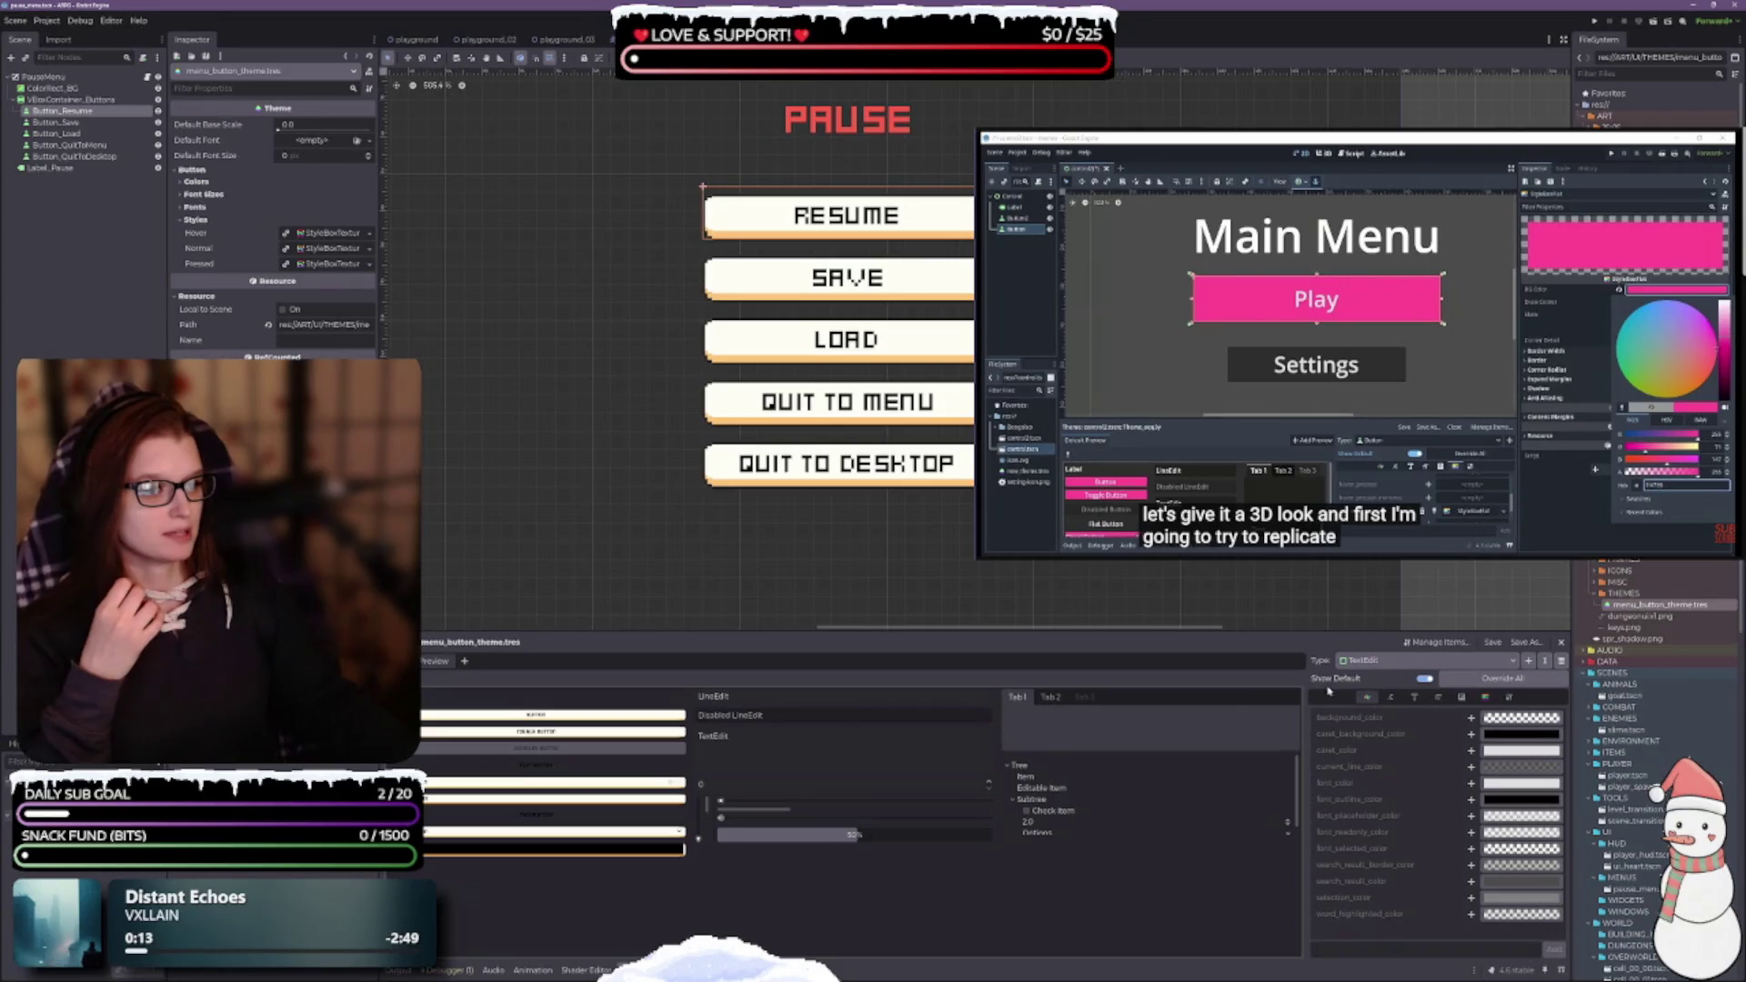
pyautogui.click(1560, 661)
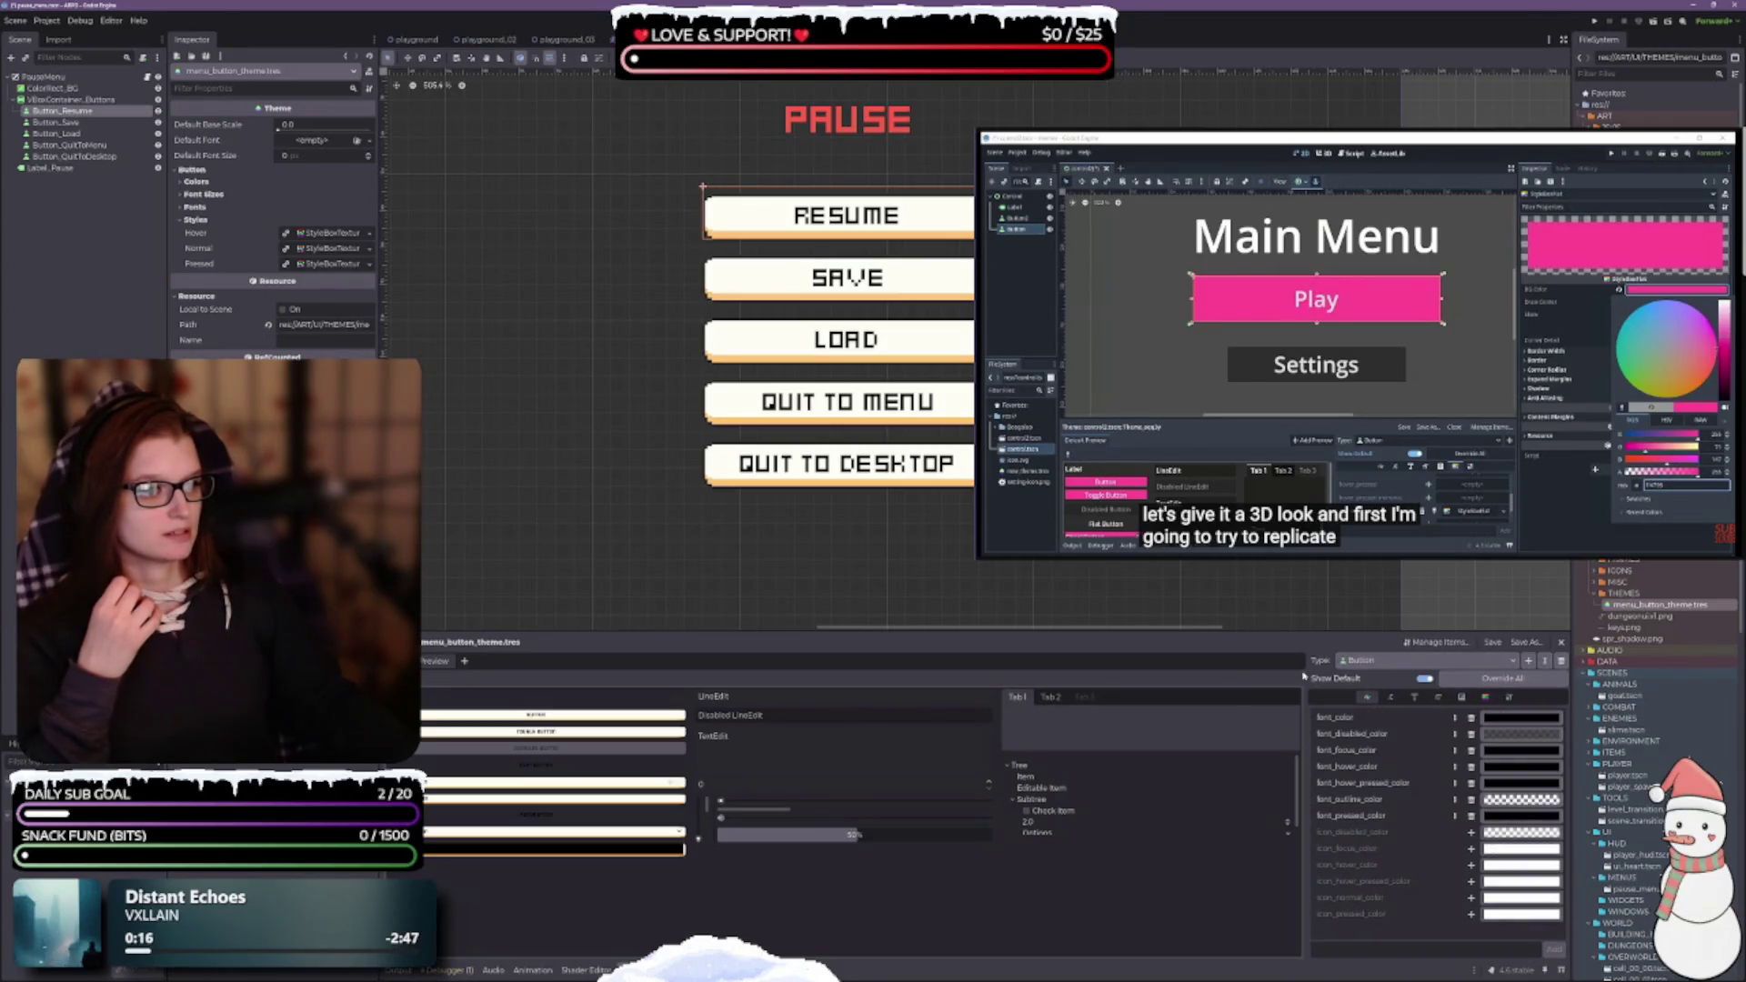
# - Inspect the LineEdit type's items, then return the Type to Button's colours
pyautogui.click(728, 699)
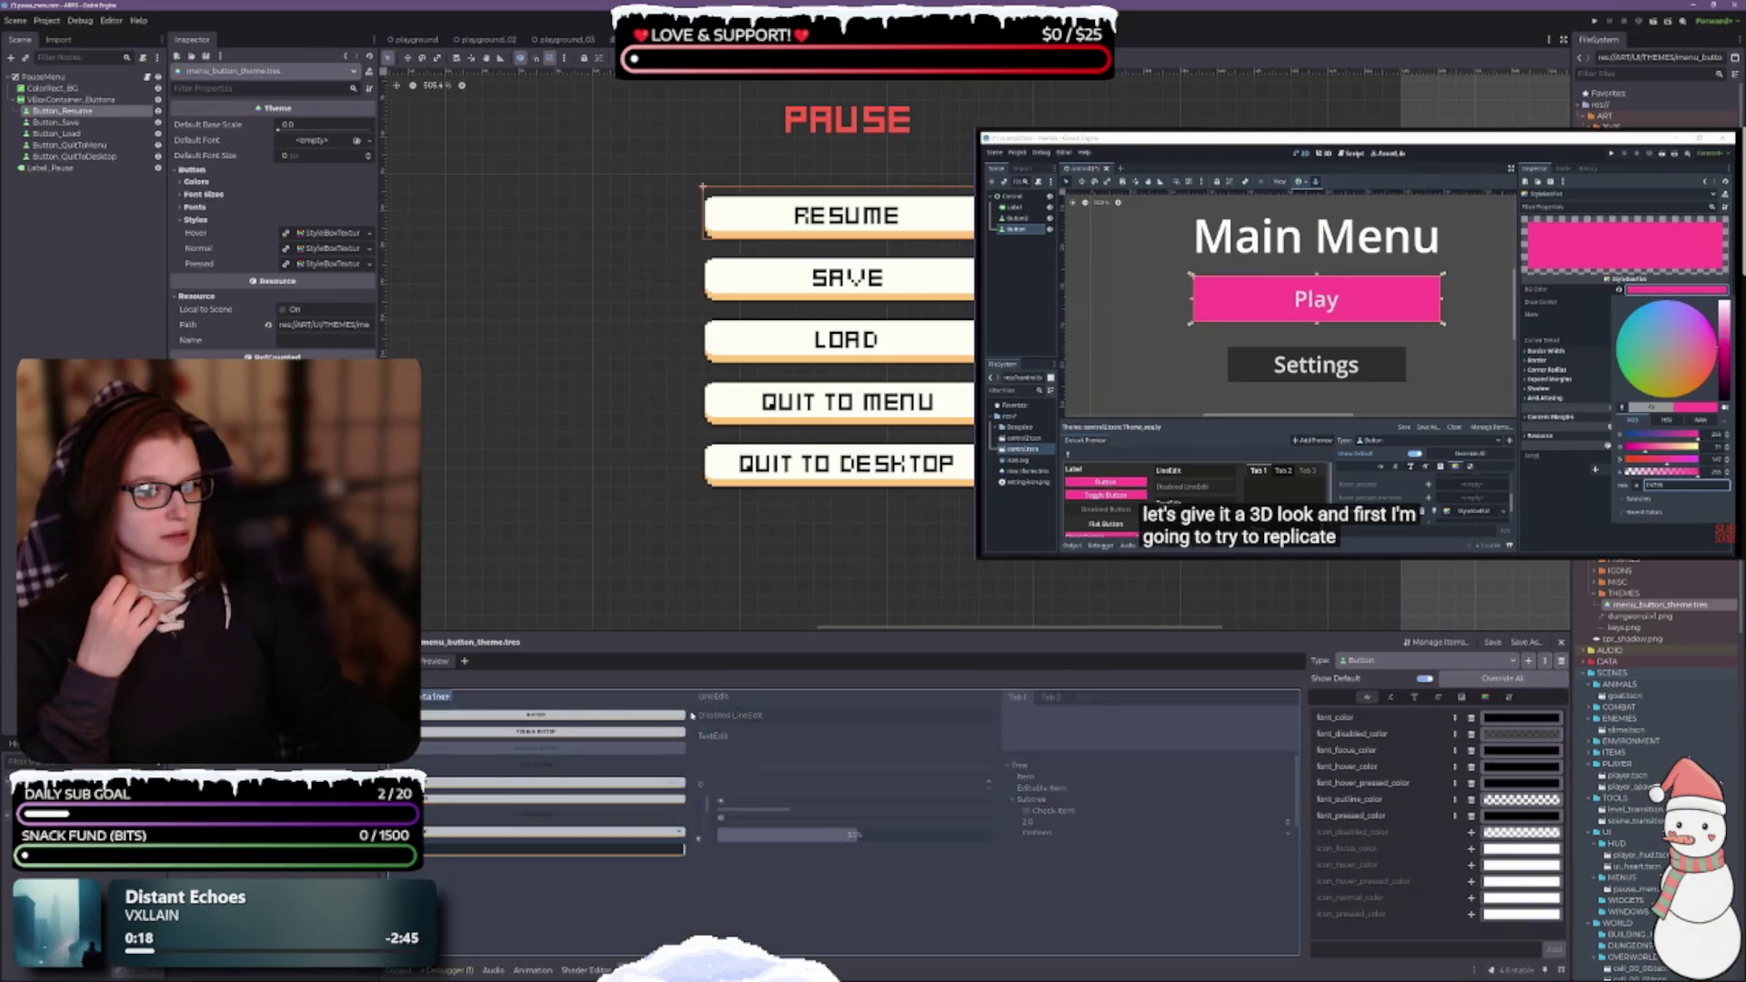
pyautogui.click(759, 700)
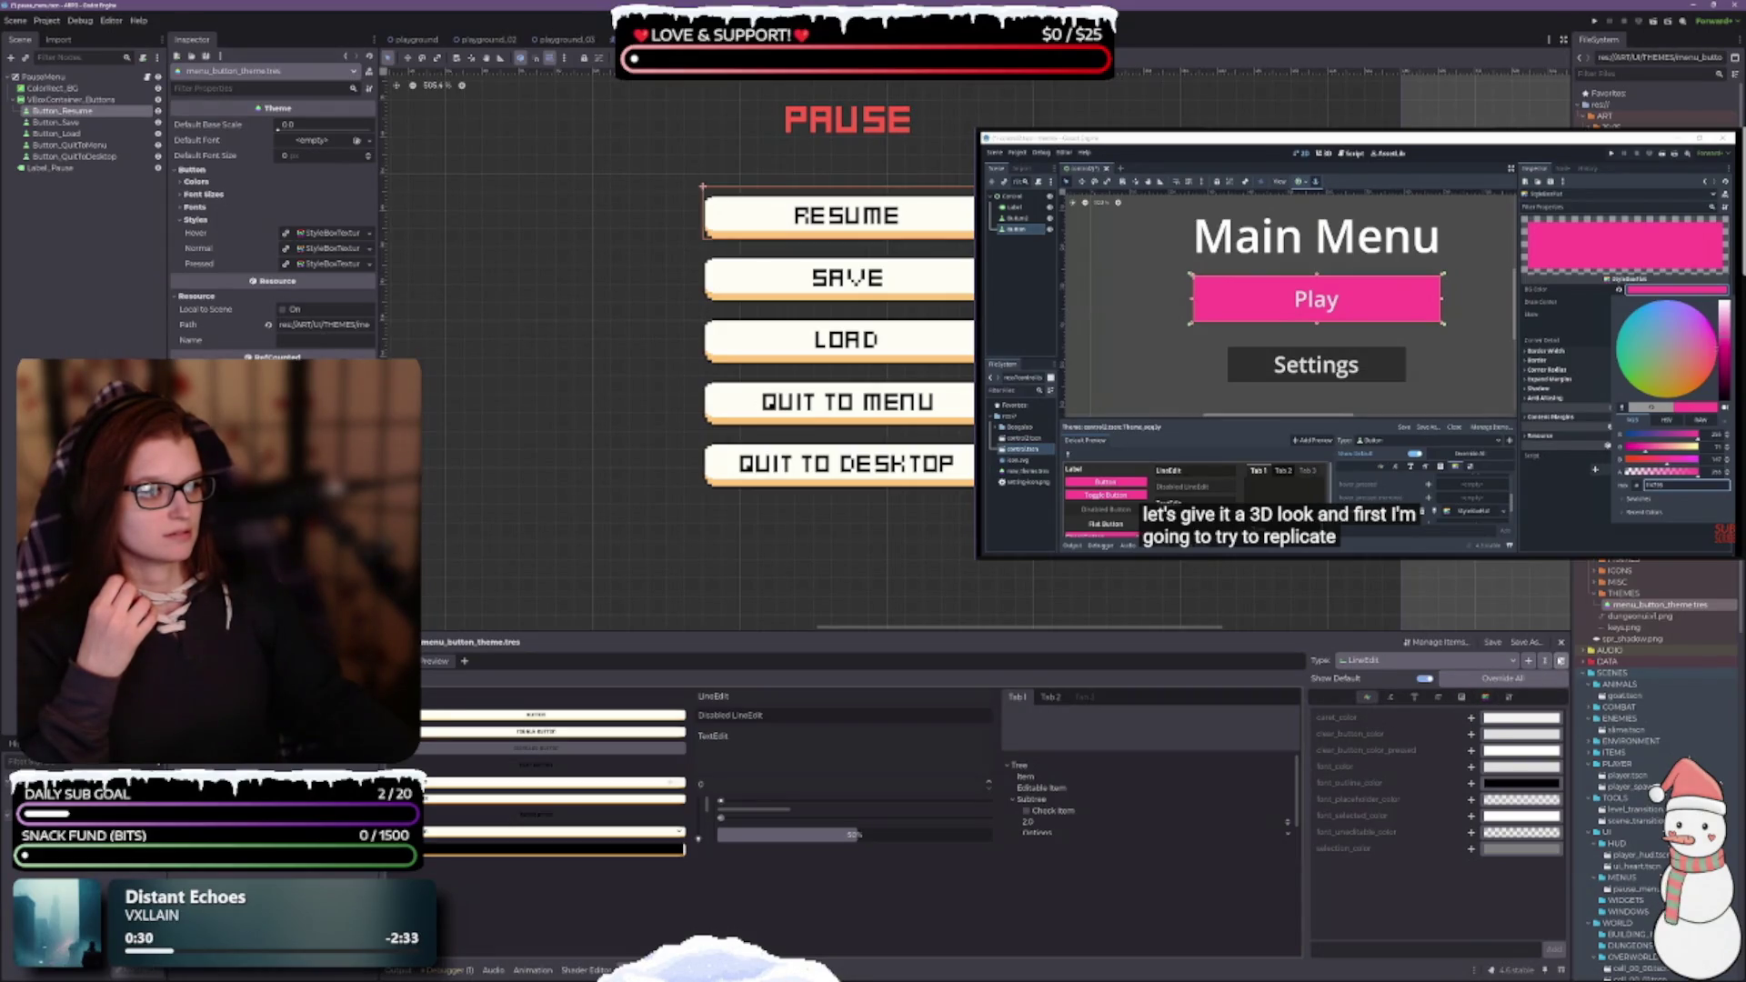
pyautogui.click(1387, 660)
pyautogui.click(1388, 686)
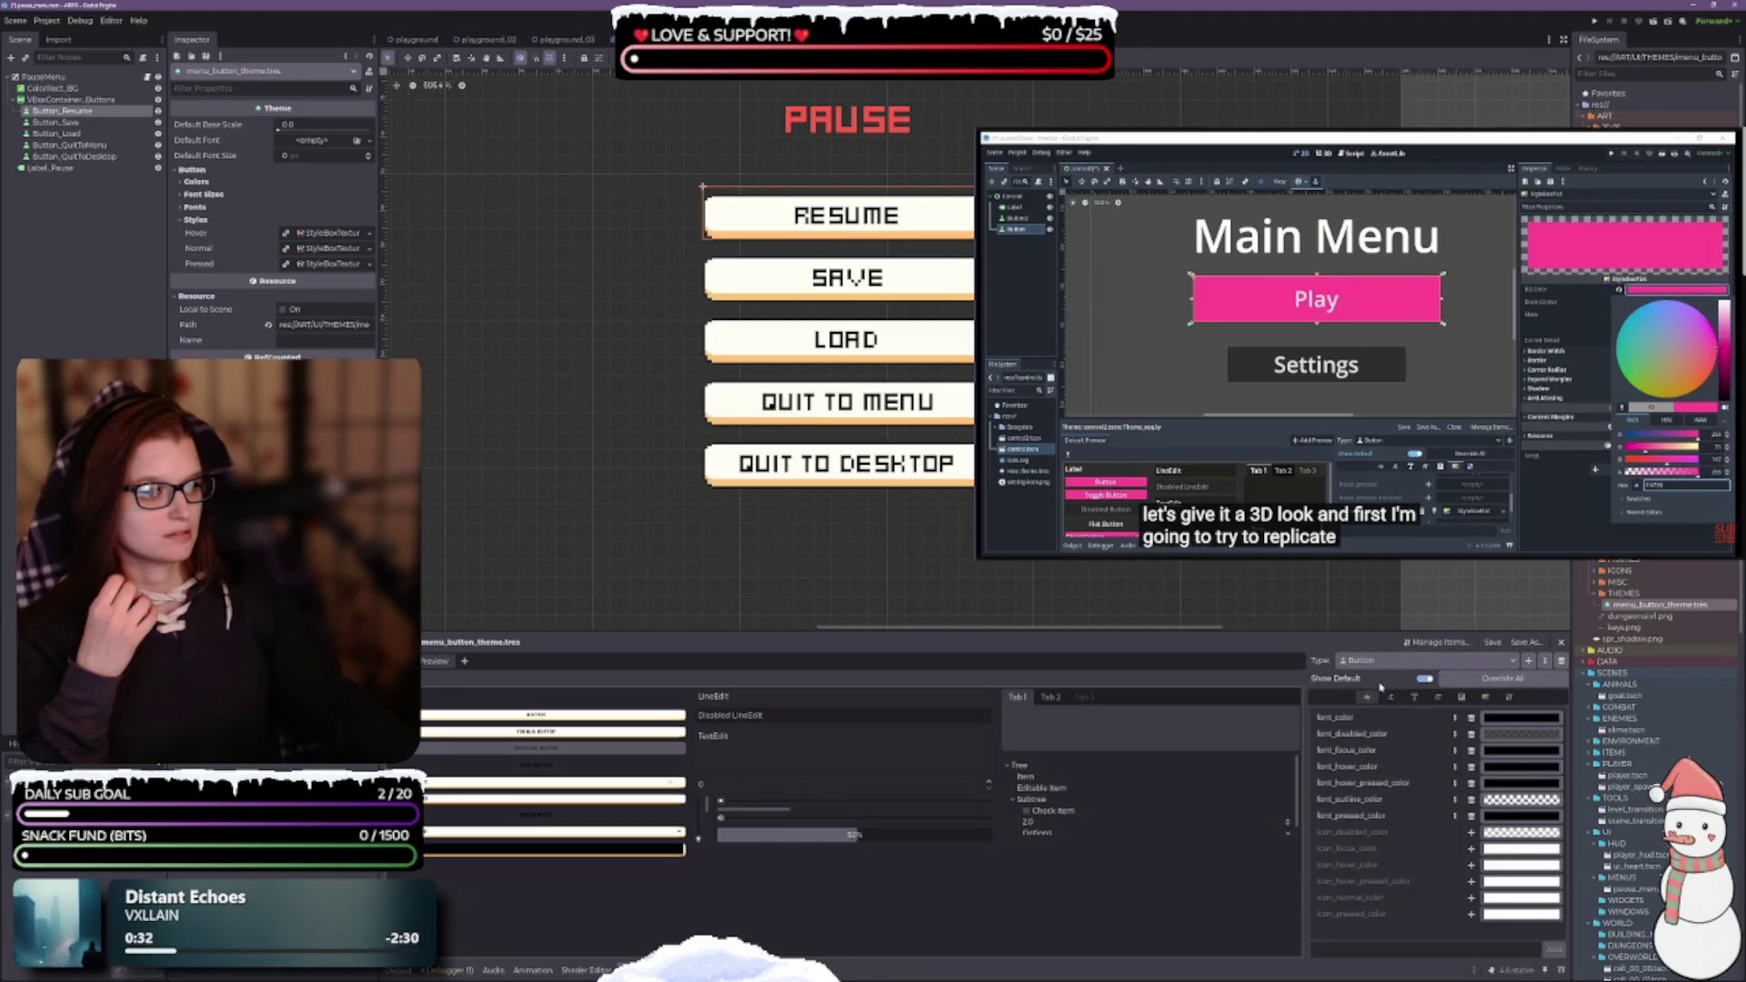
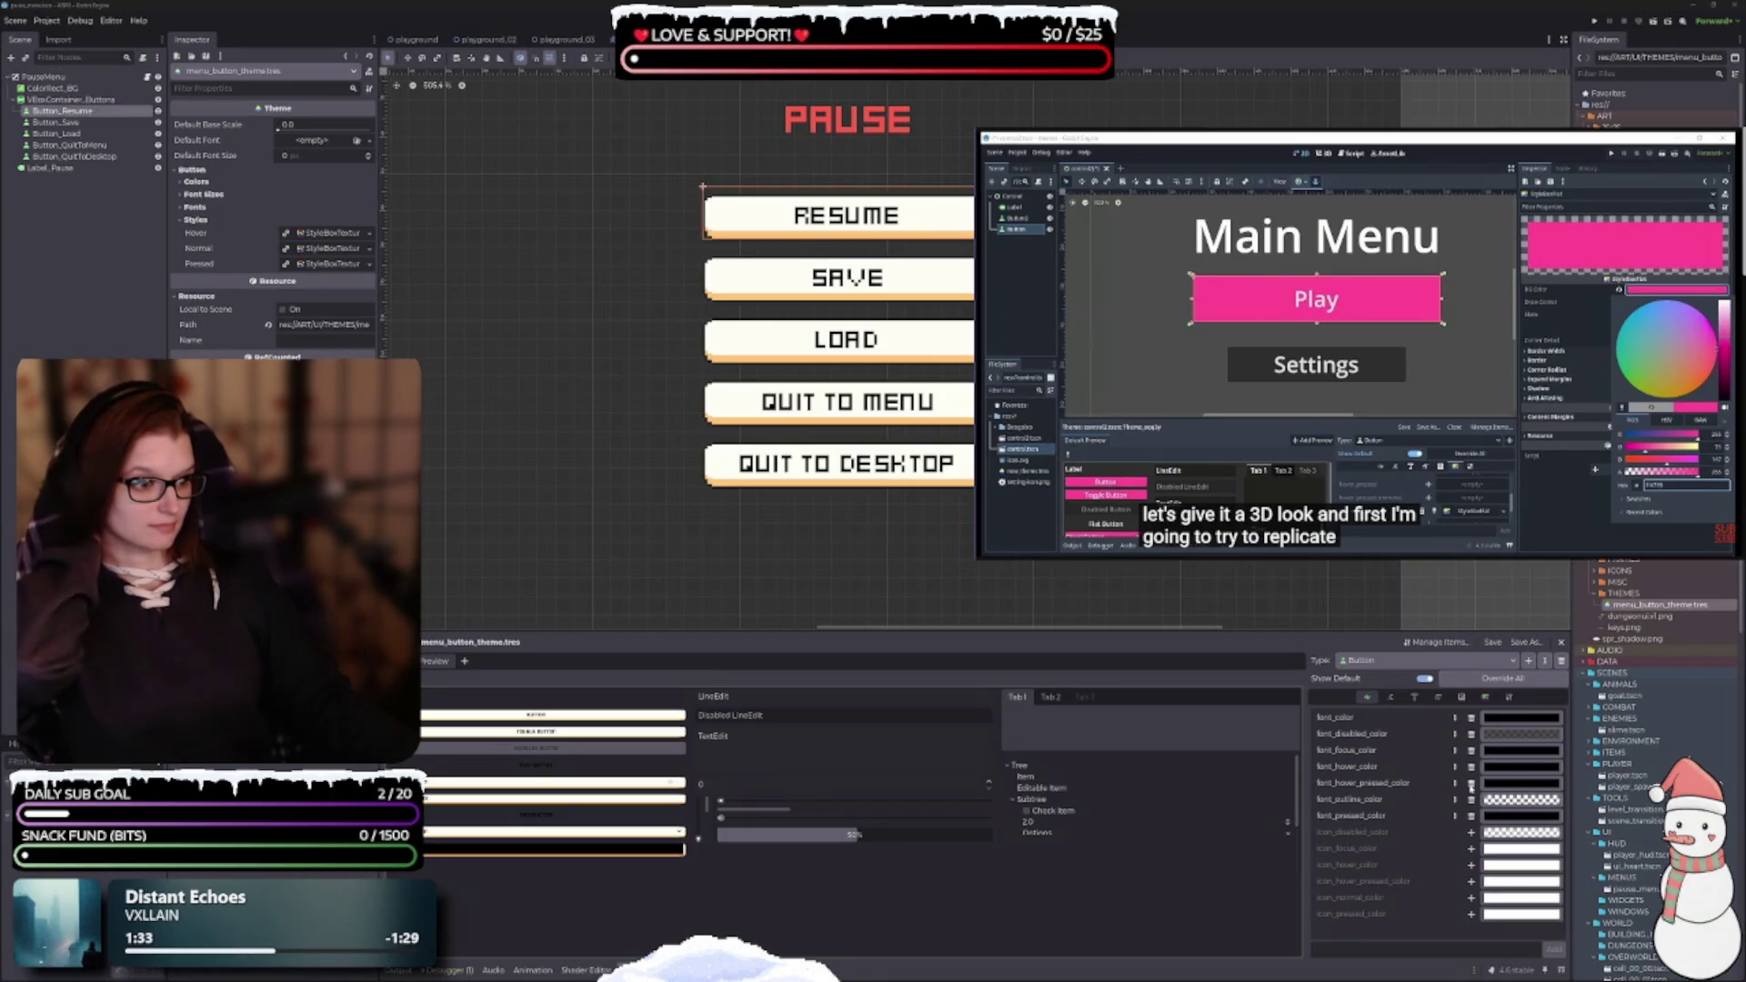
# - Browse the Button type's constant, font and colour items in the theme editor
pyautogui.click(1389, 697)
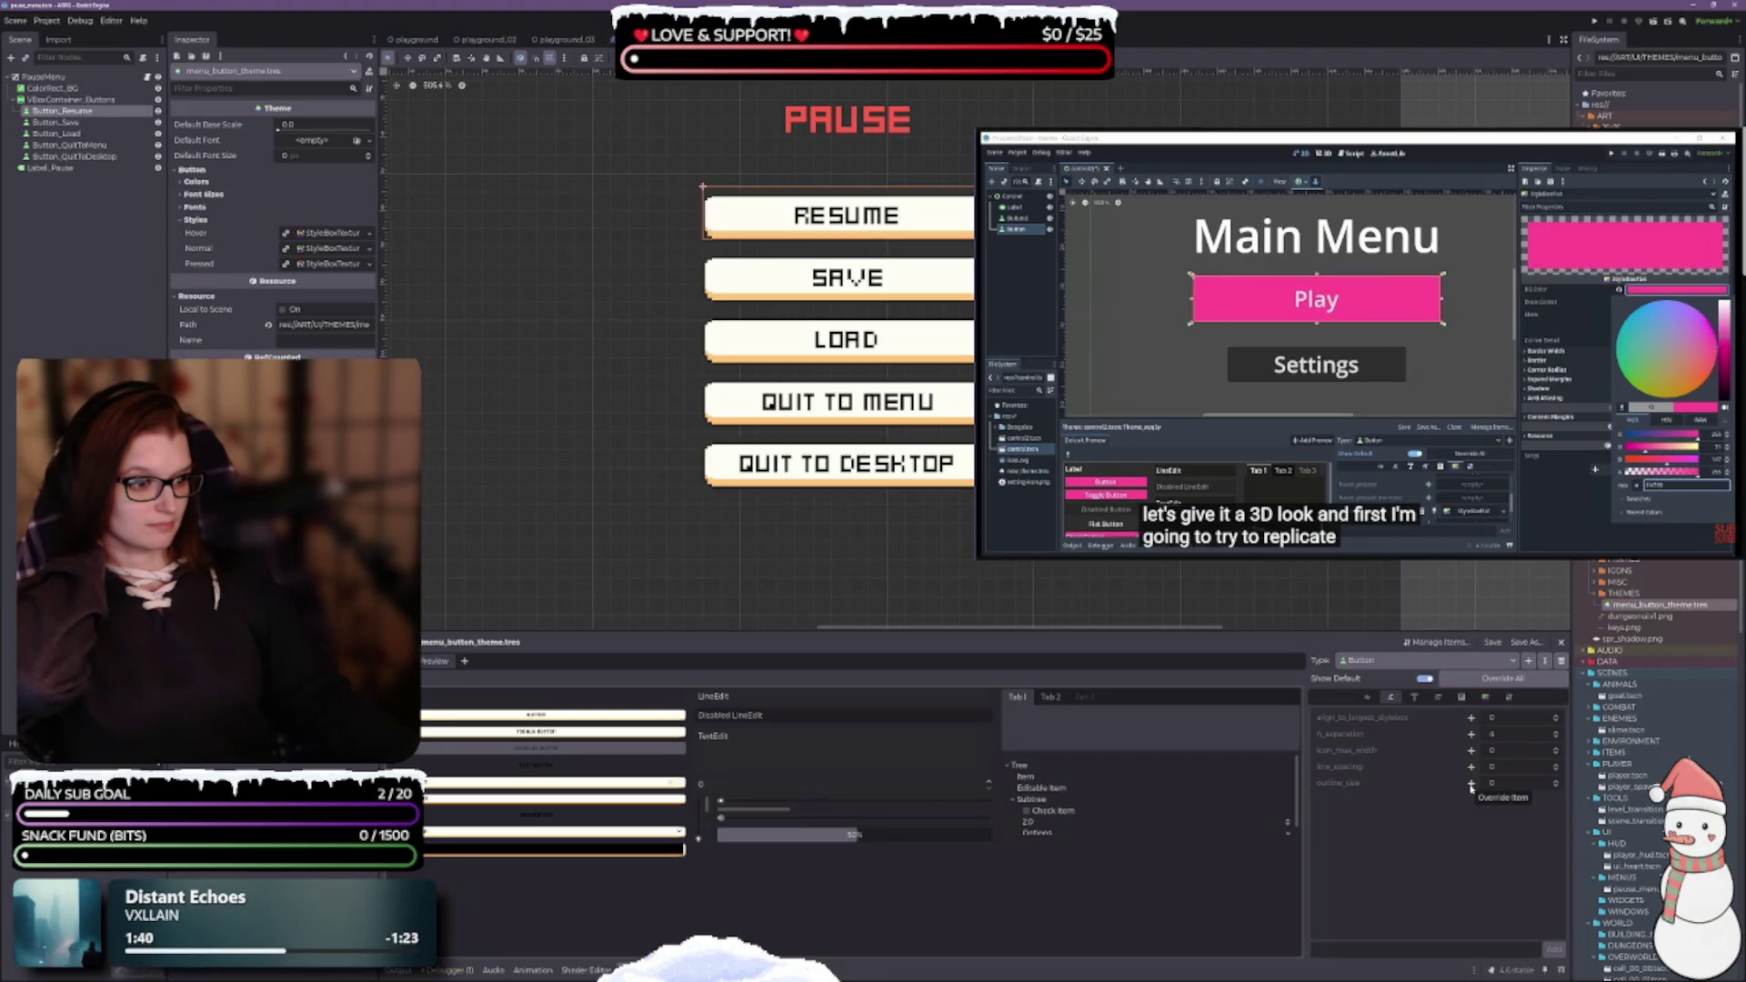
pyautogui.click(1412, 696)
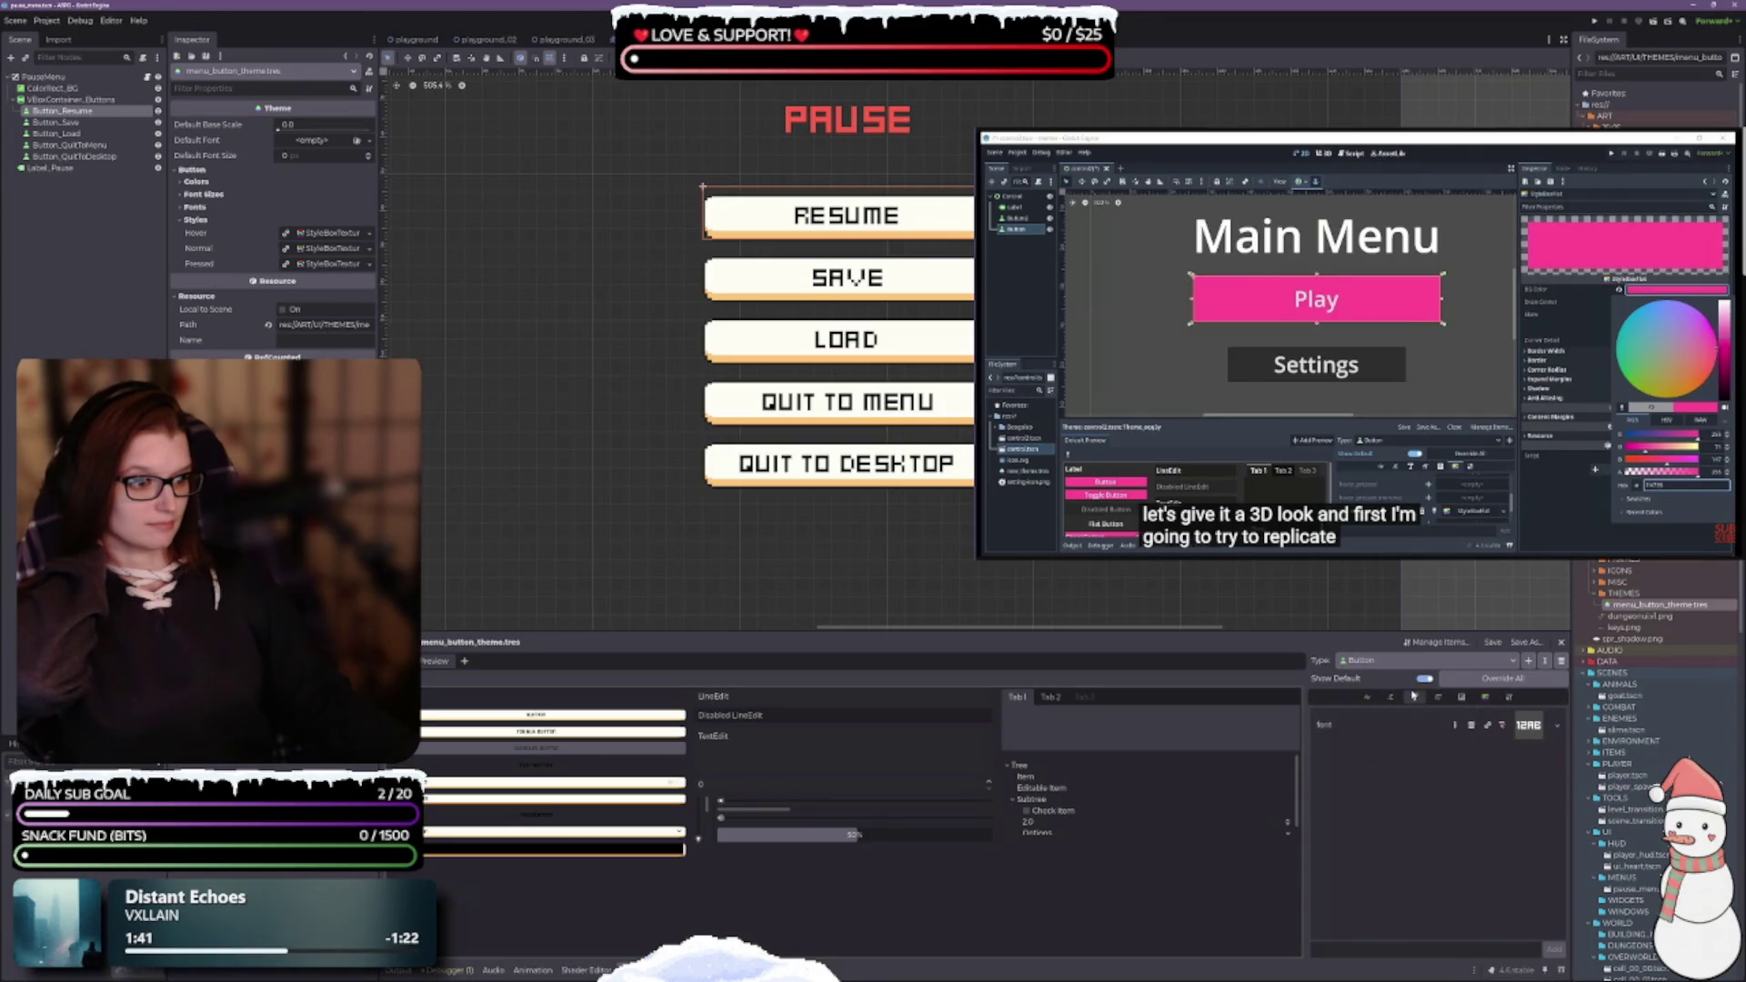
pyautogui.click(1366, 697)
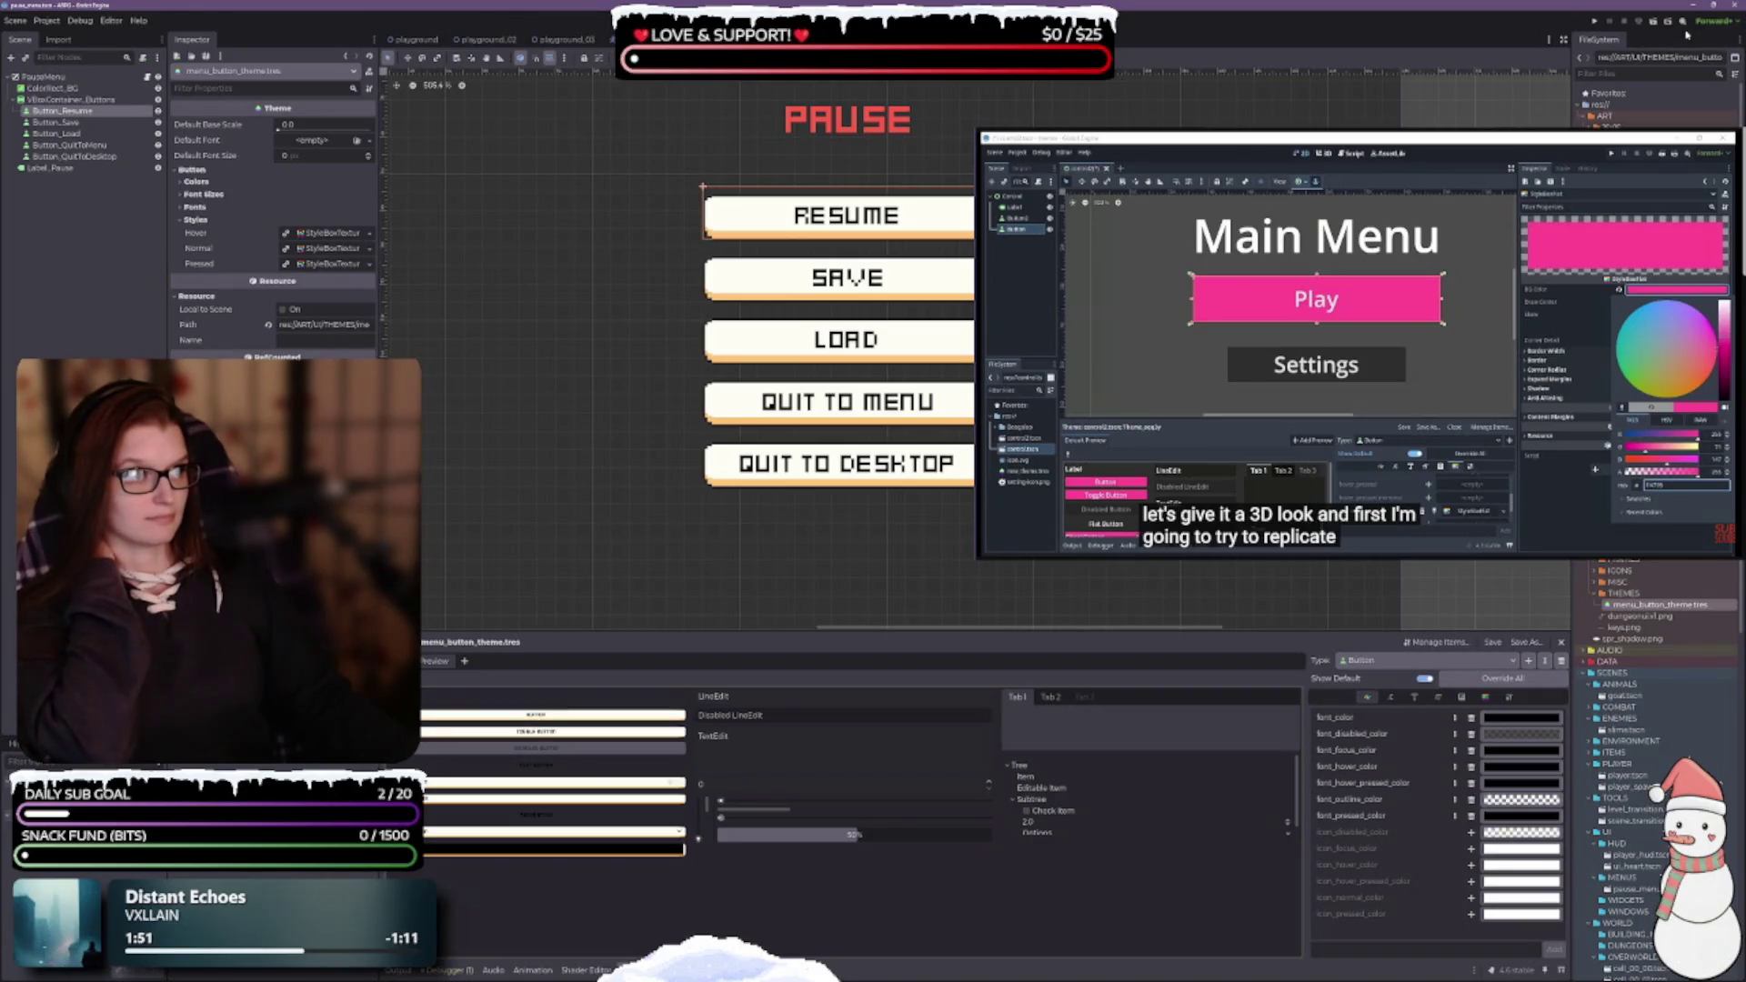
# - Test-run the pause menu, stop it with F8, and return to menu_button_theme.tres
pyautogui.click(1655, 20)
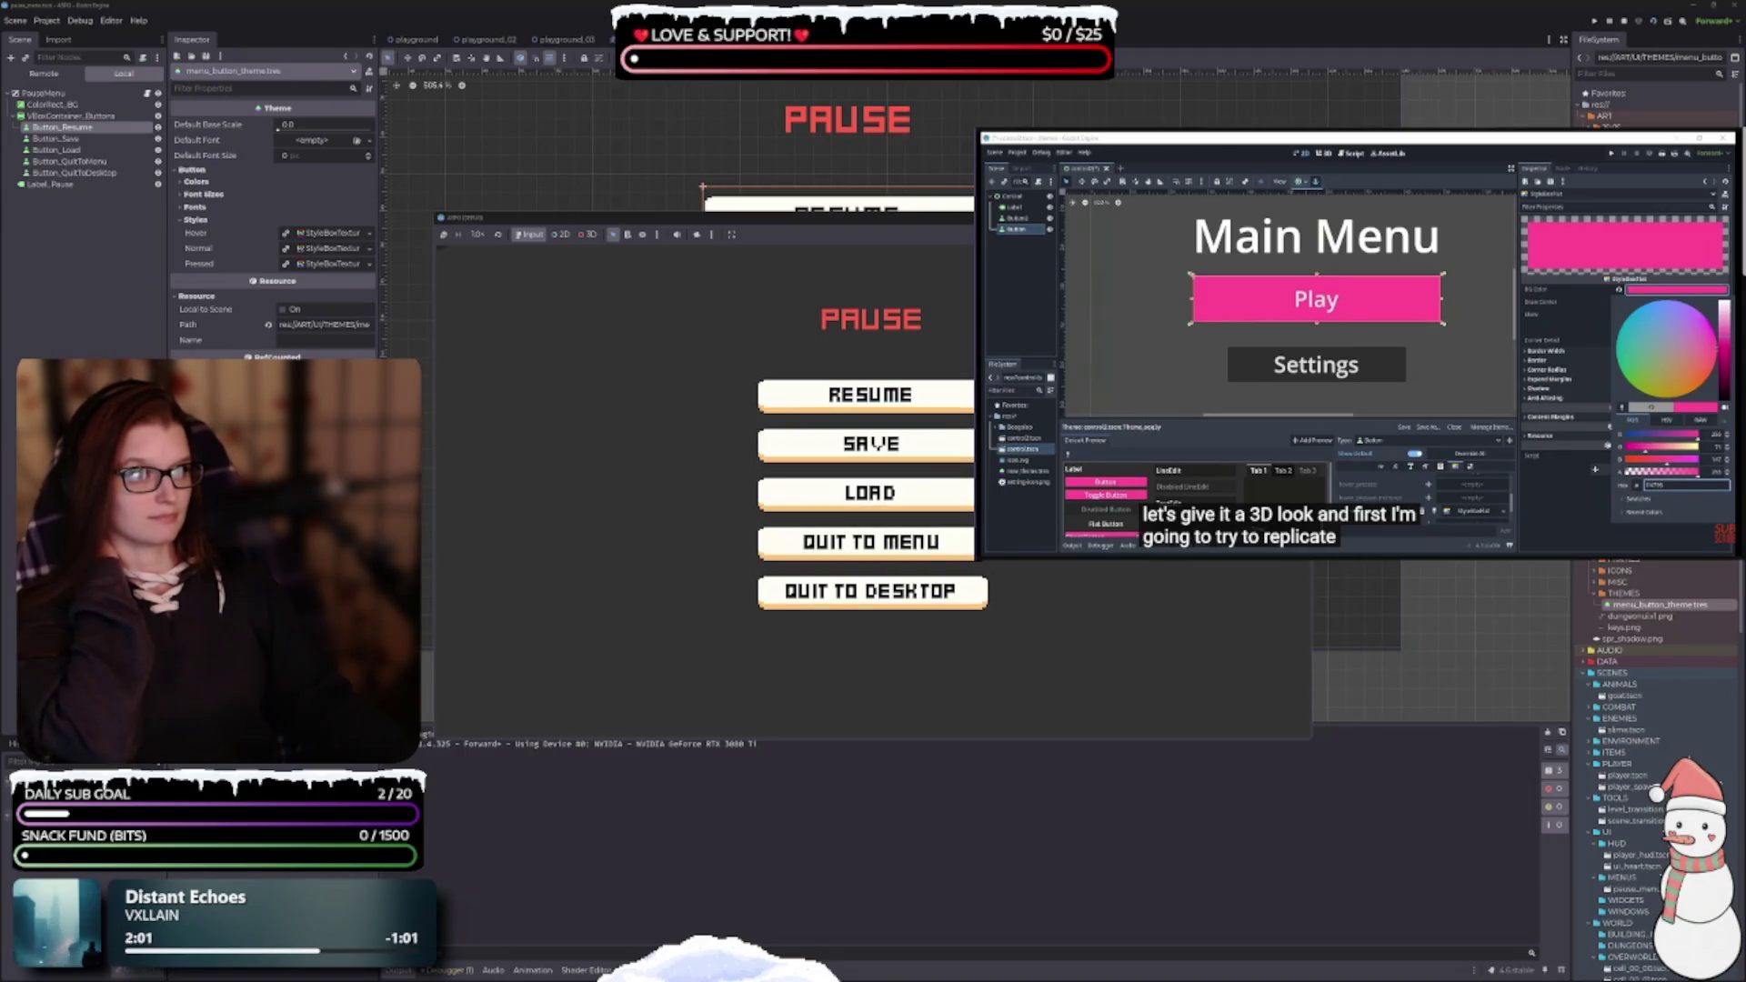
pyautogui.press('F8')
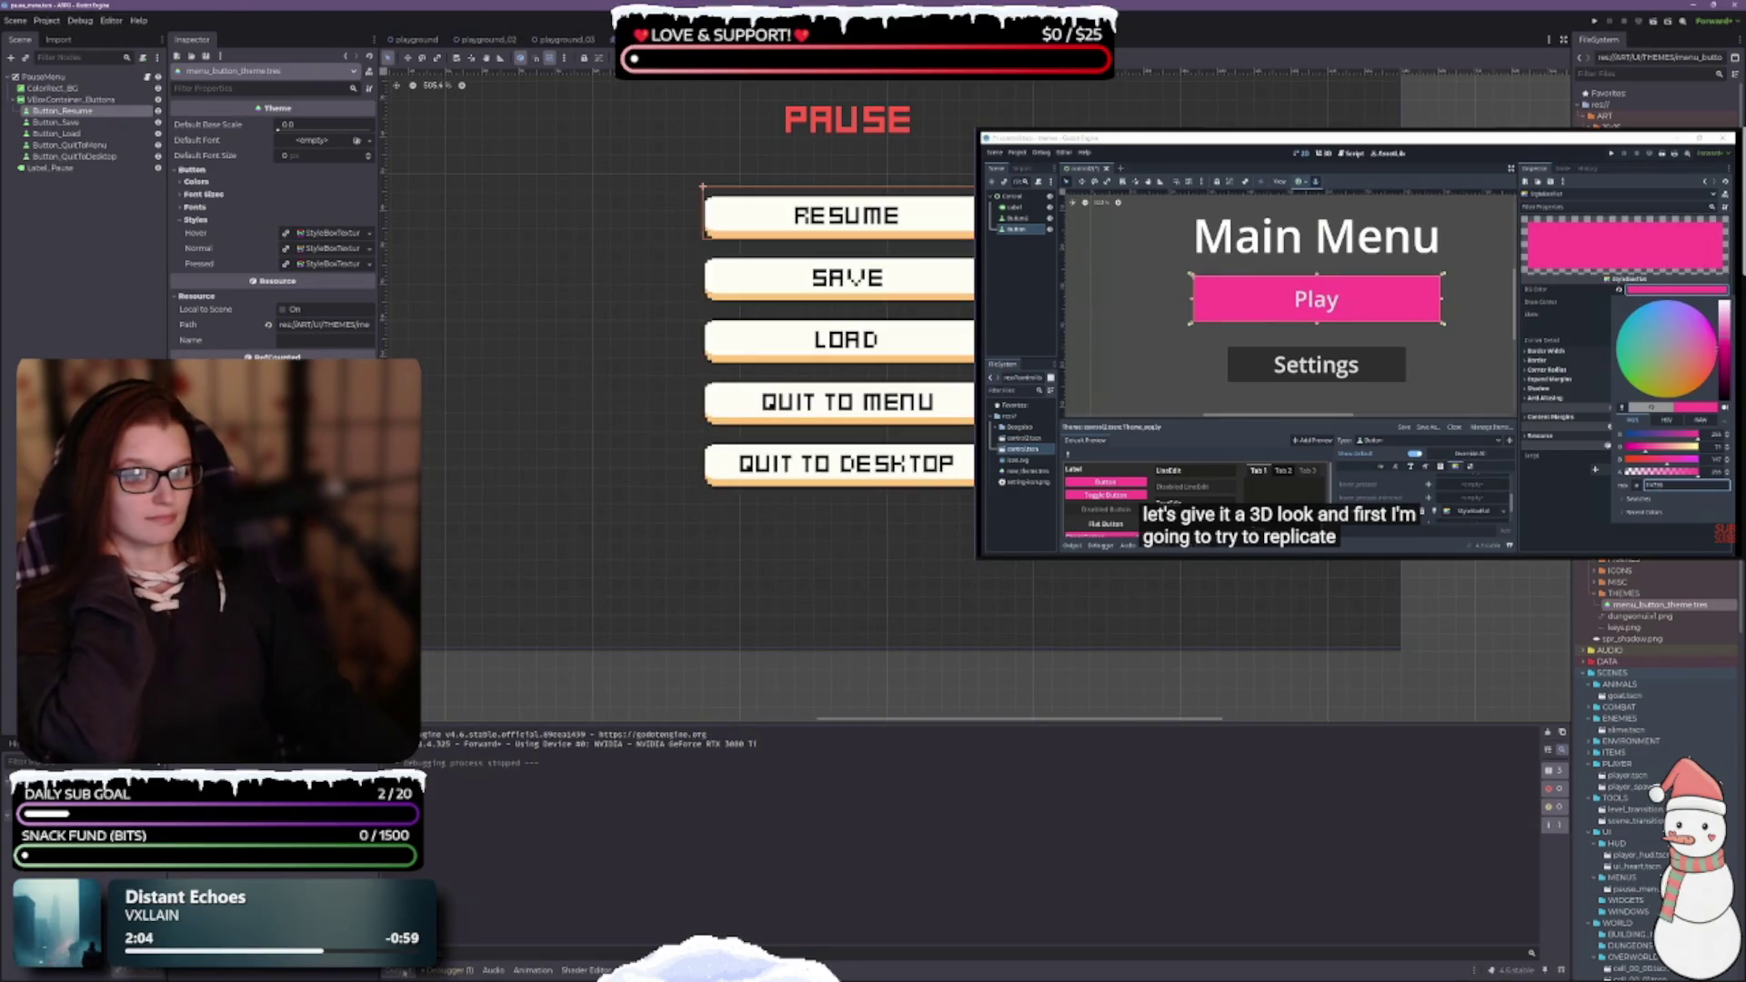
pyautogui.click(913, 963)
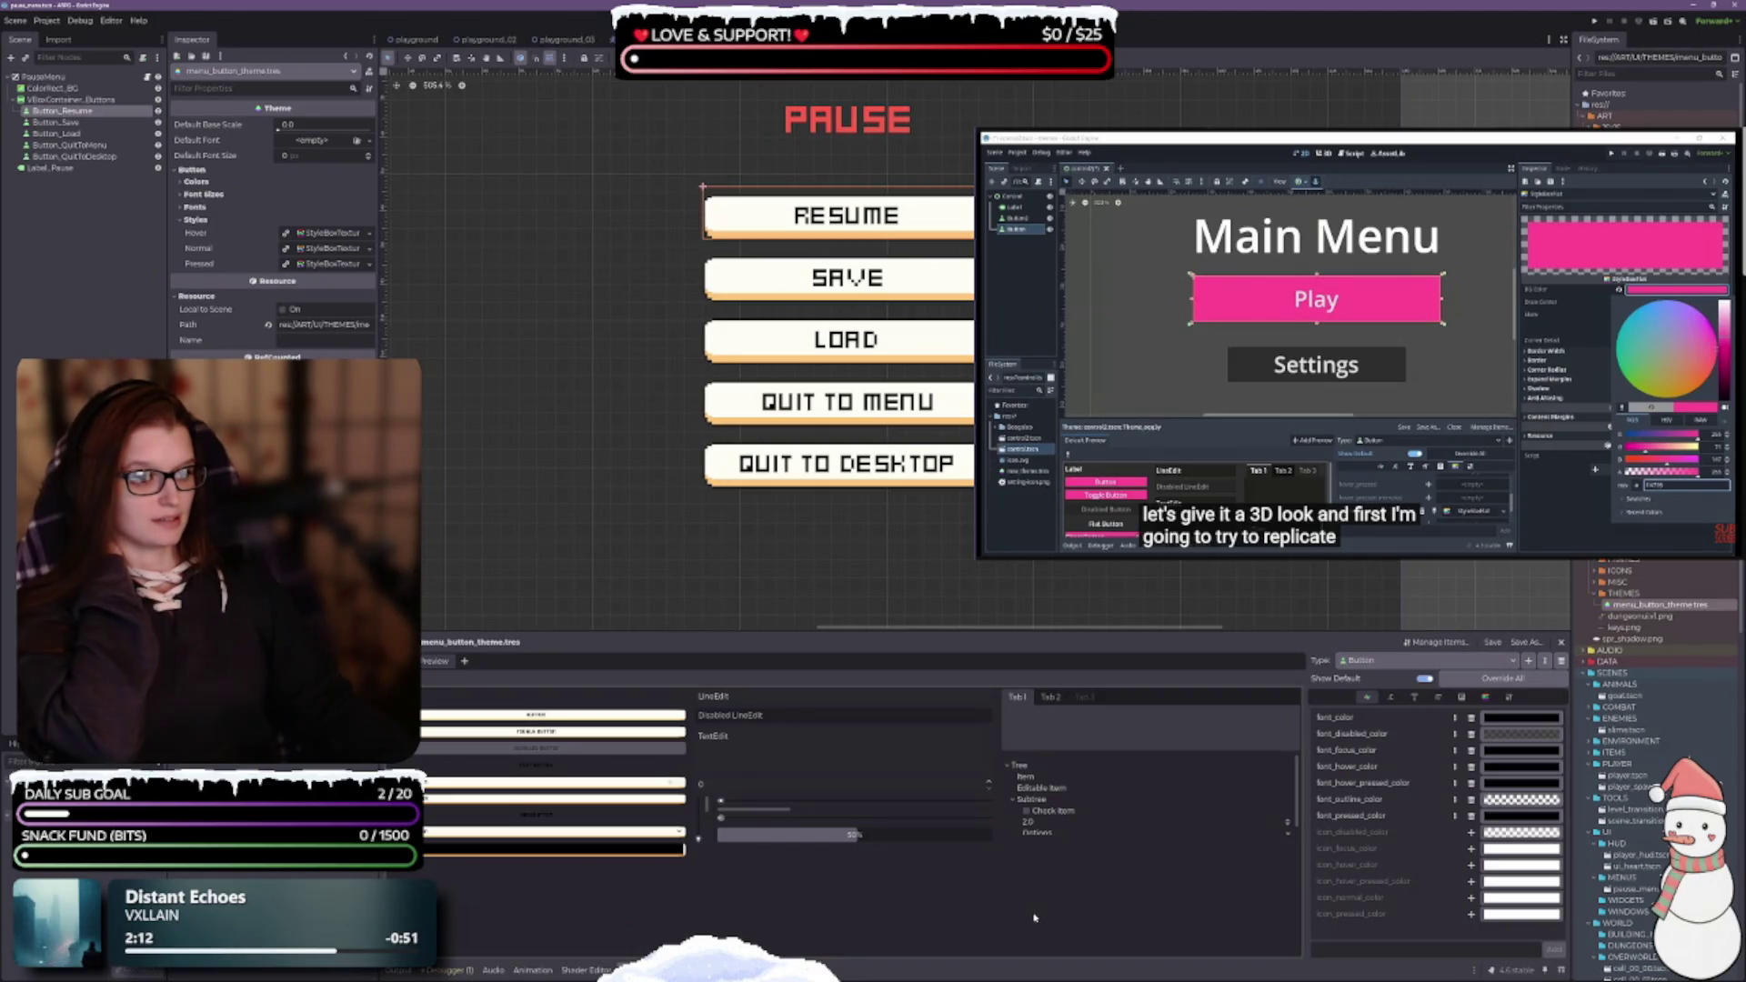
# - Switch the theme editor to the Label type and browse its font, constant and colour items
pyautogui.click(1436, 696)
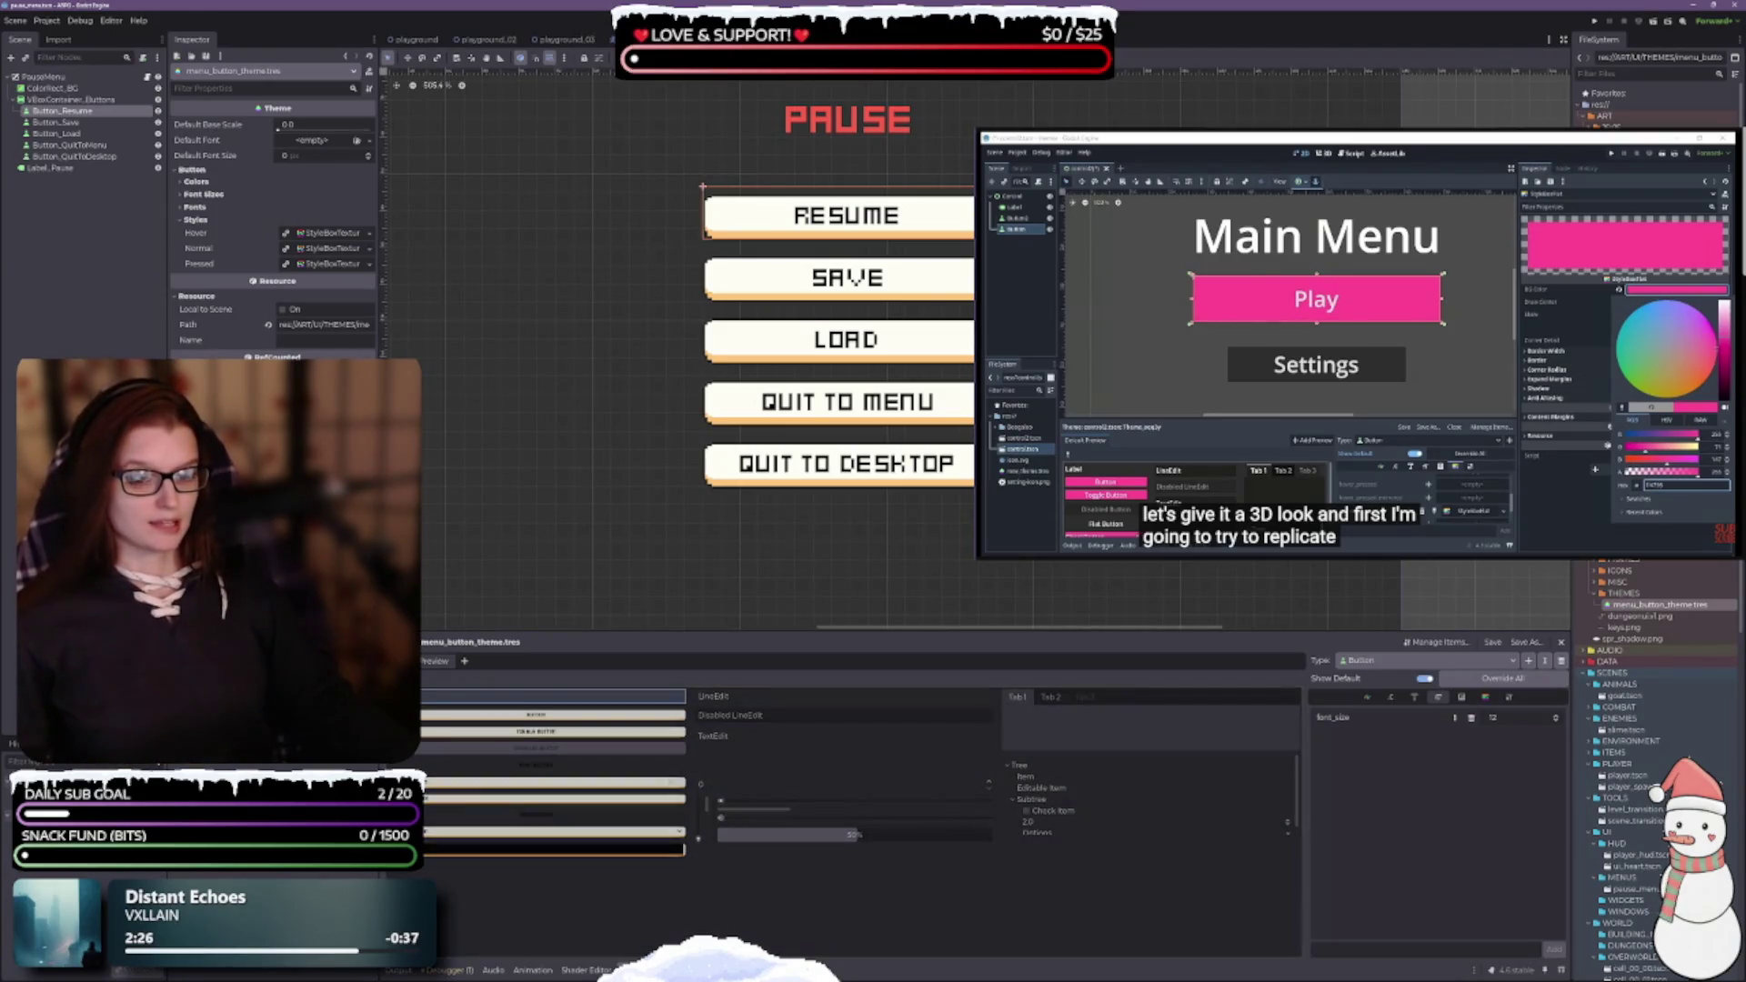
pyautogui.click(552, 695)
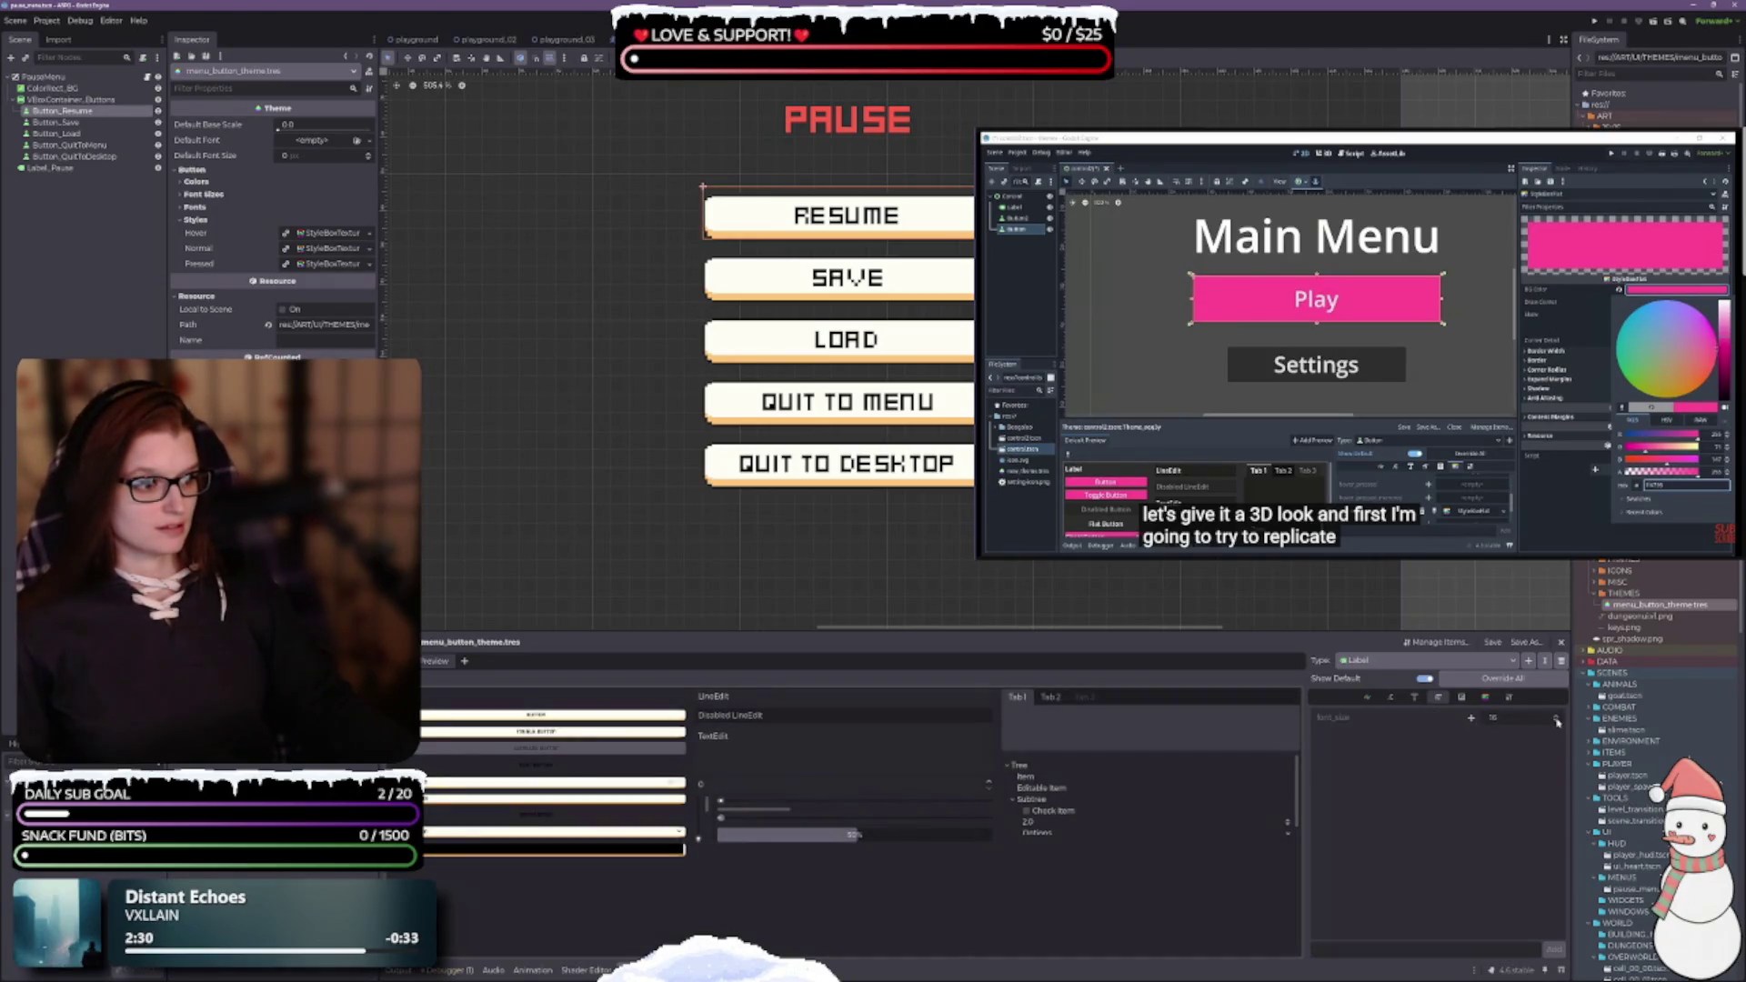
pyautogui.click(1414, 697)
pyautogui.click(1398, 698)
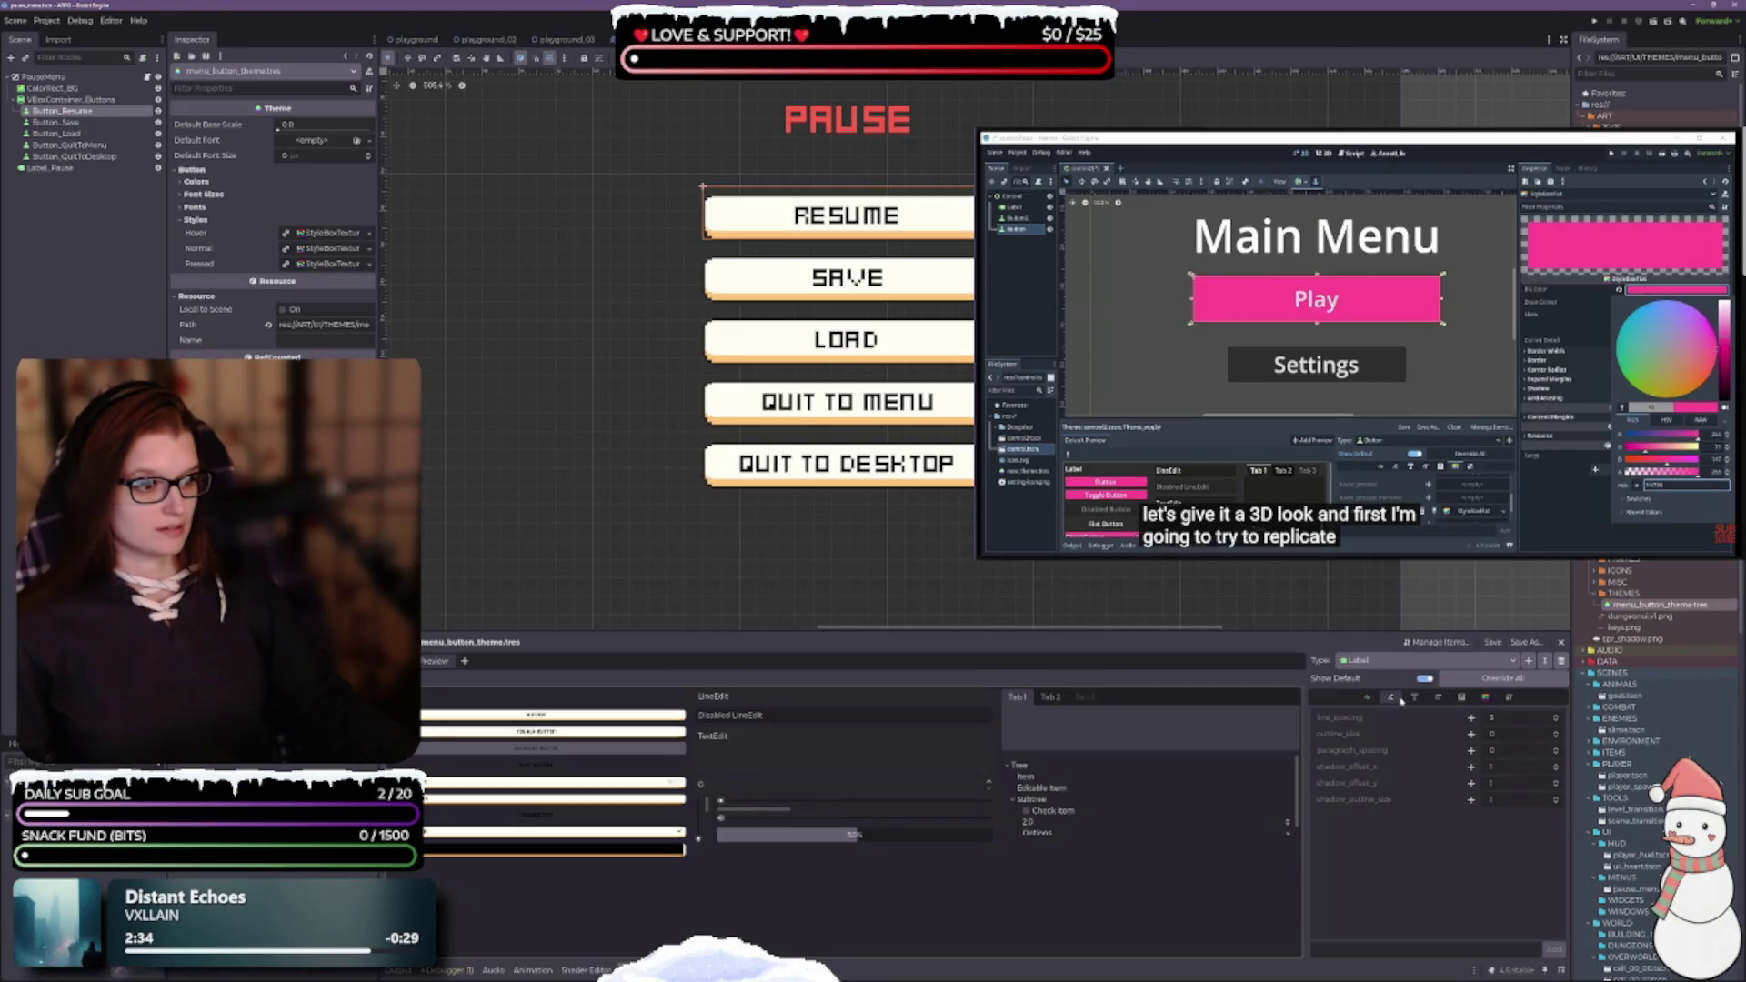
pyautogui.click(1369, 698)
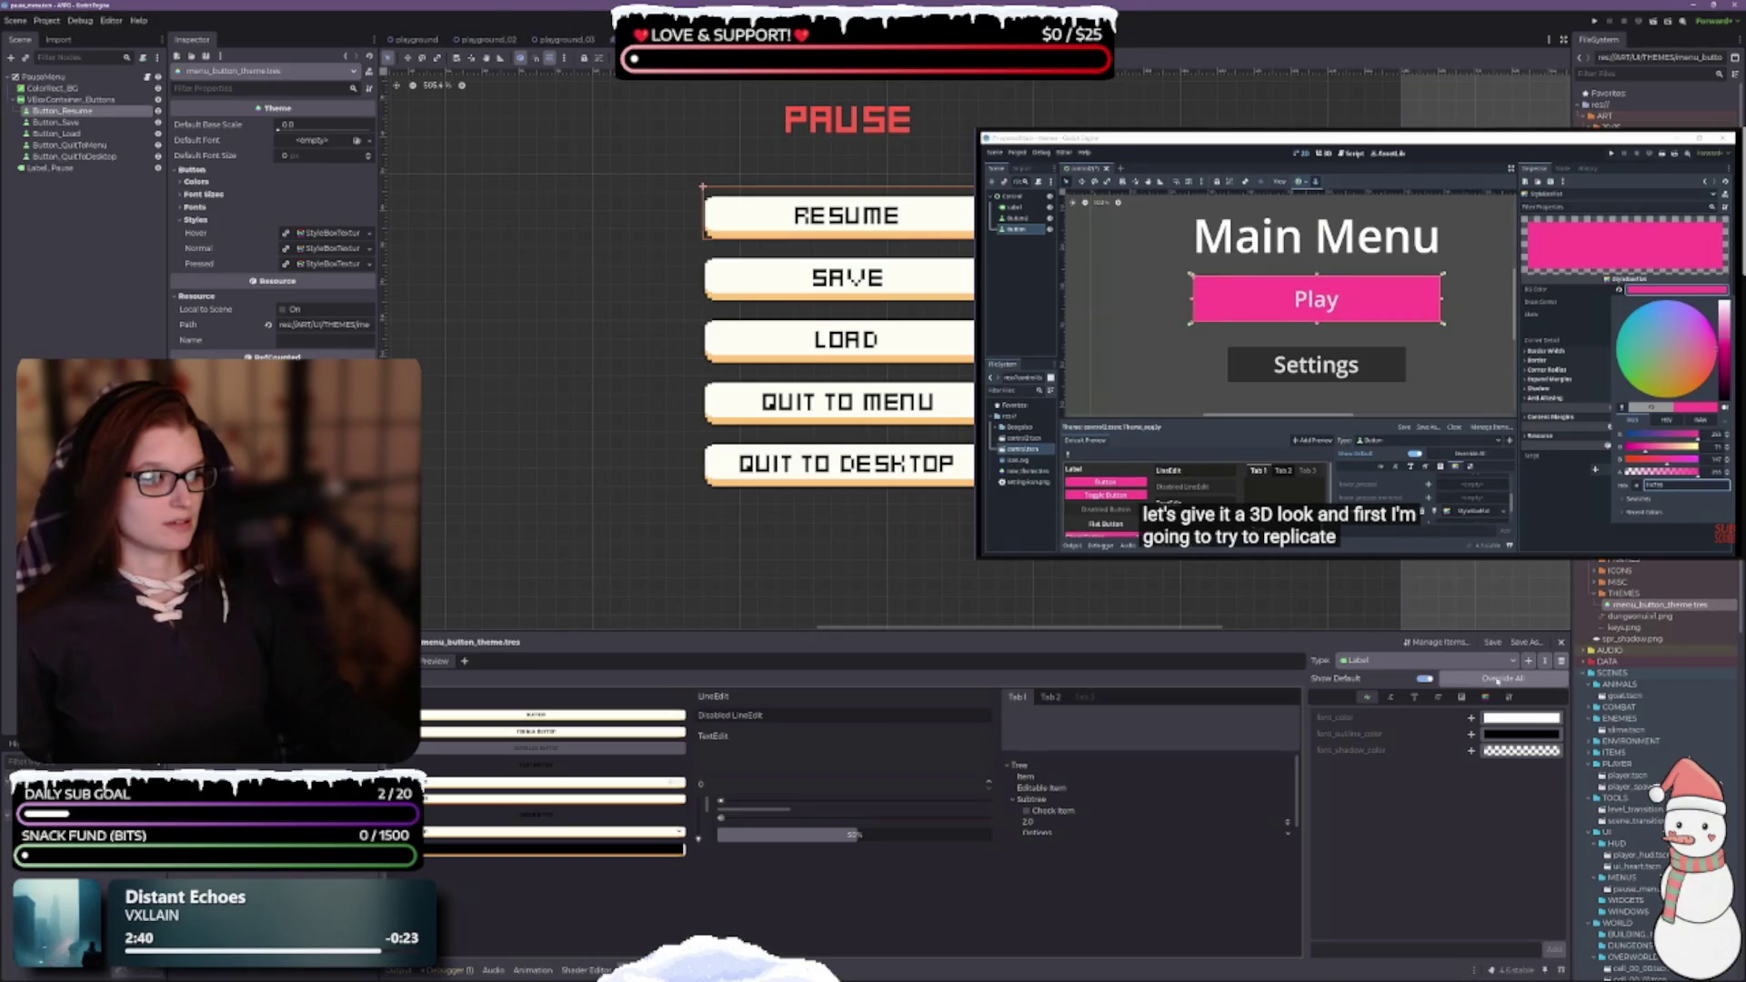
# - Override Label font_color to black 000000 and make font_outline_color fully transparent
pyautogui.click(1471, 718)
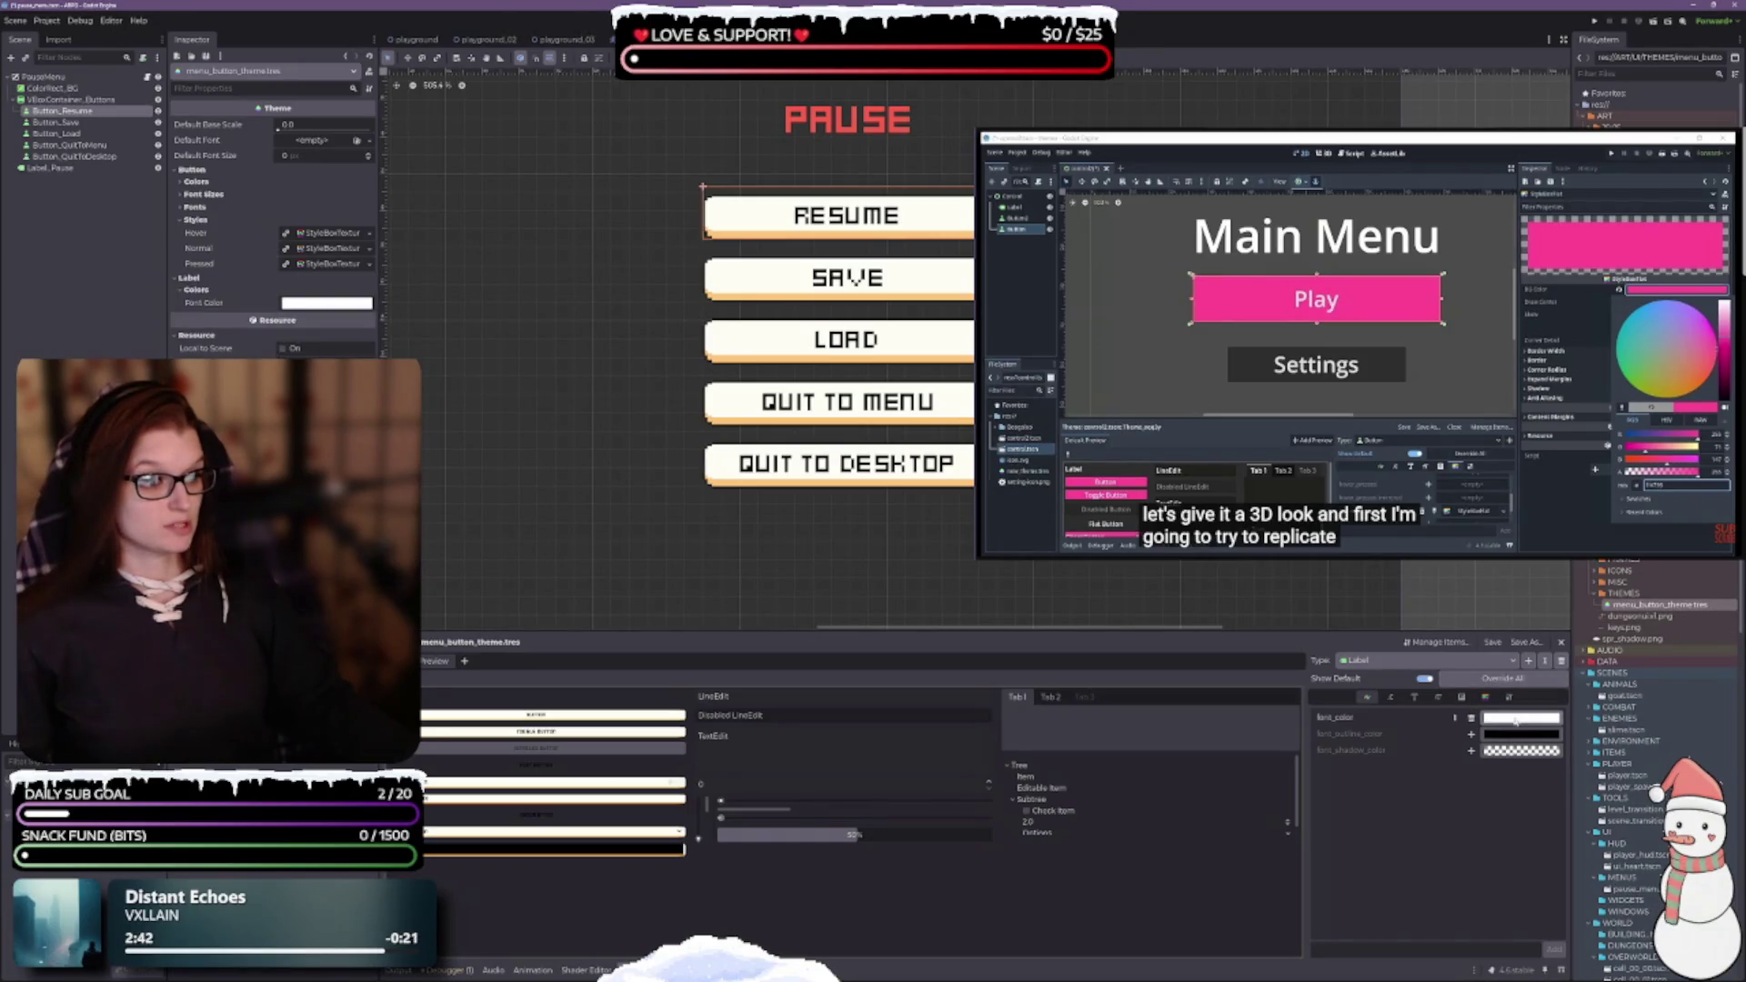
pyautogui.click(1516, 723)
pyautogui.write('000000')
pyautogui.press('Return')
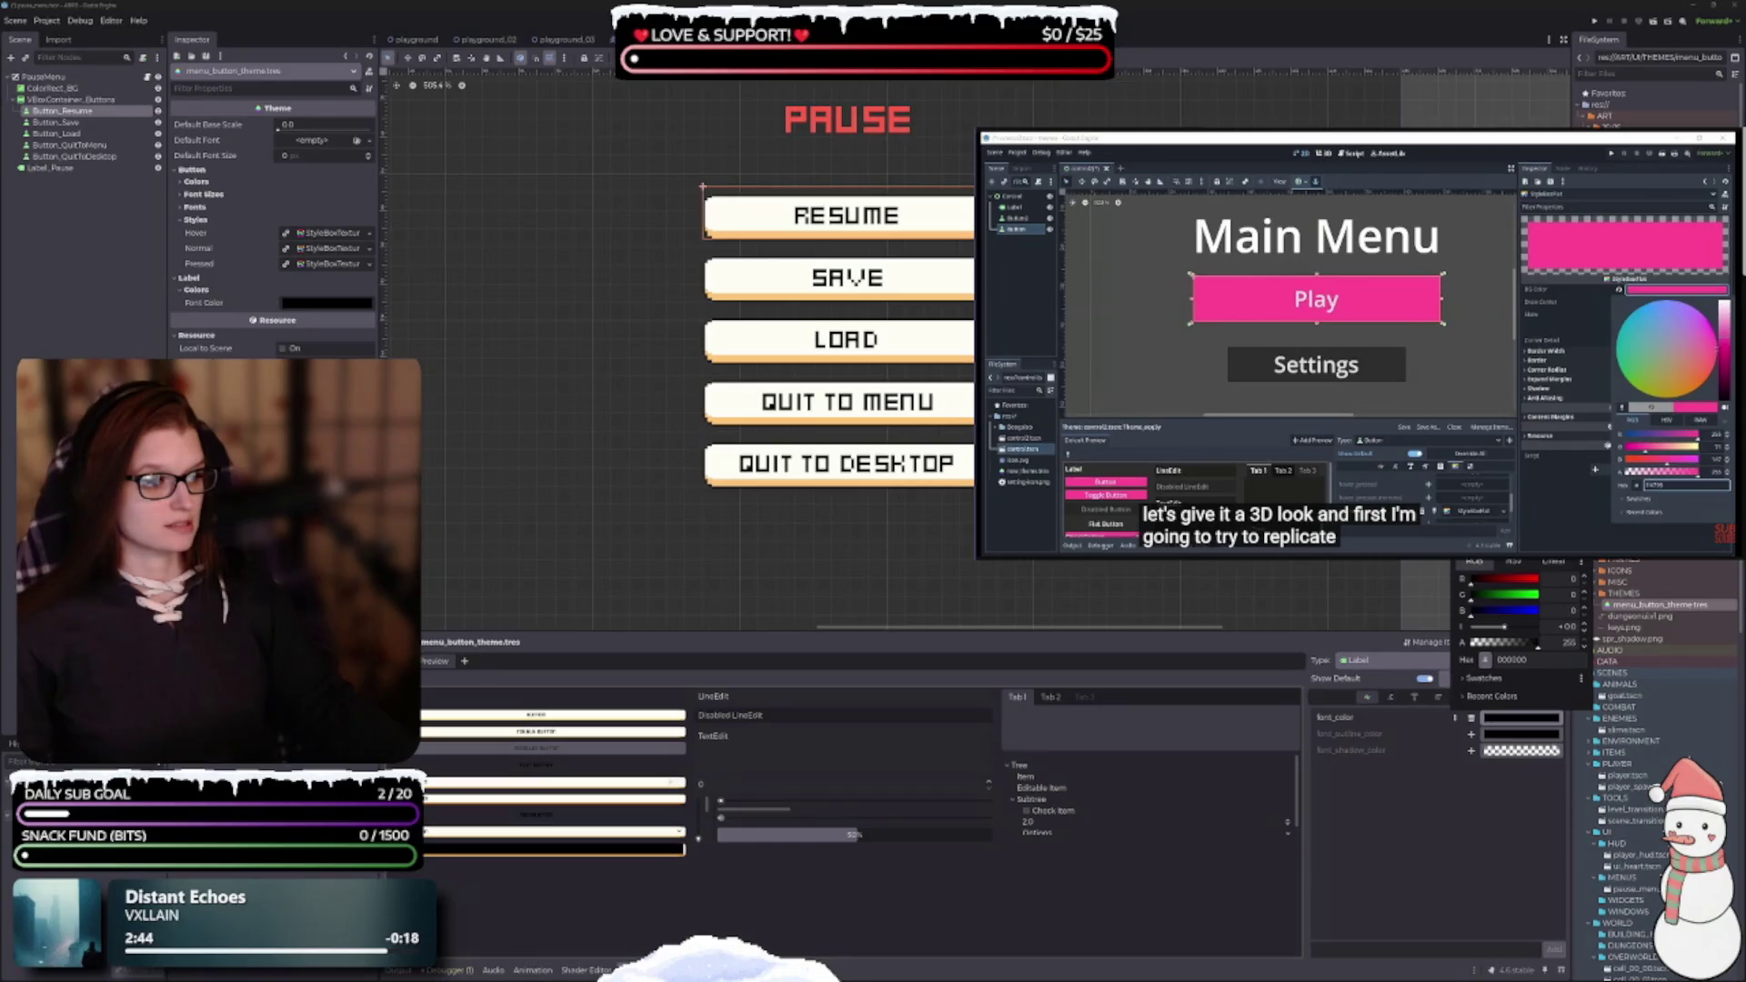
pyautogui.click(1527, 734)
pyautogui.click(1471, 734)
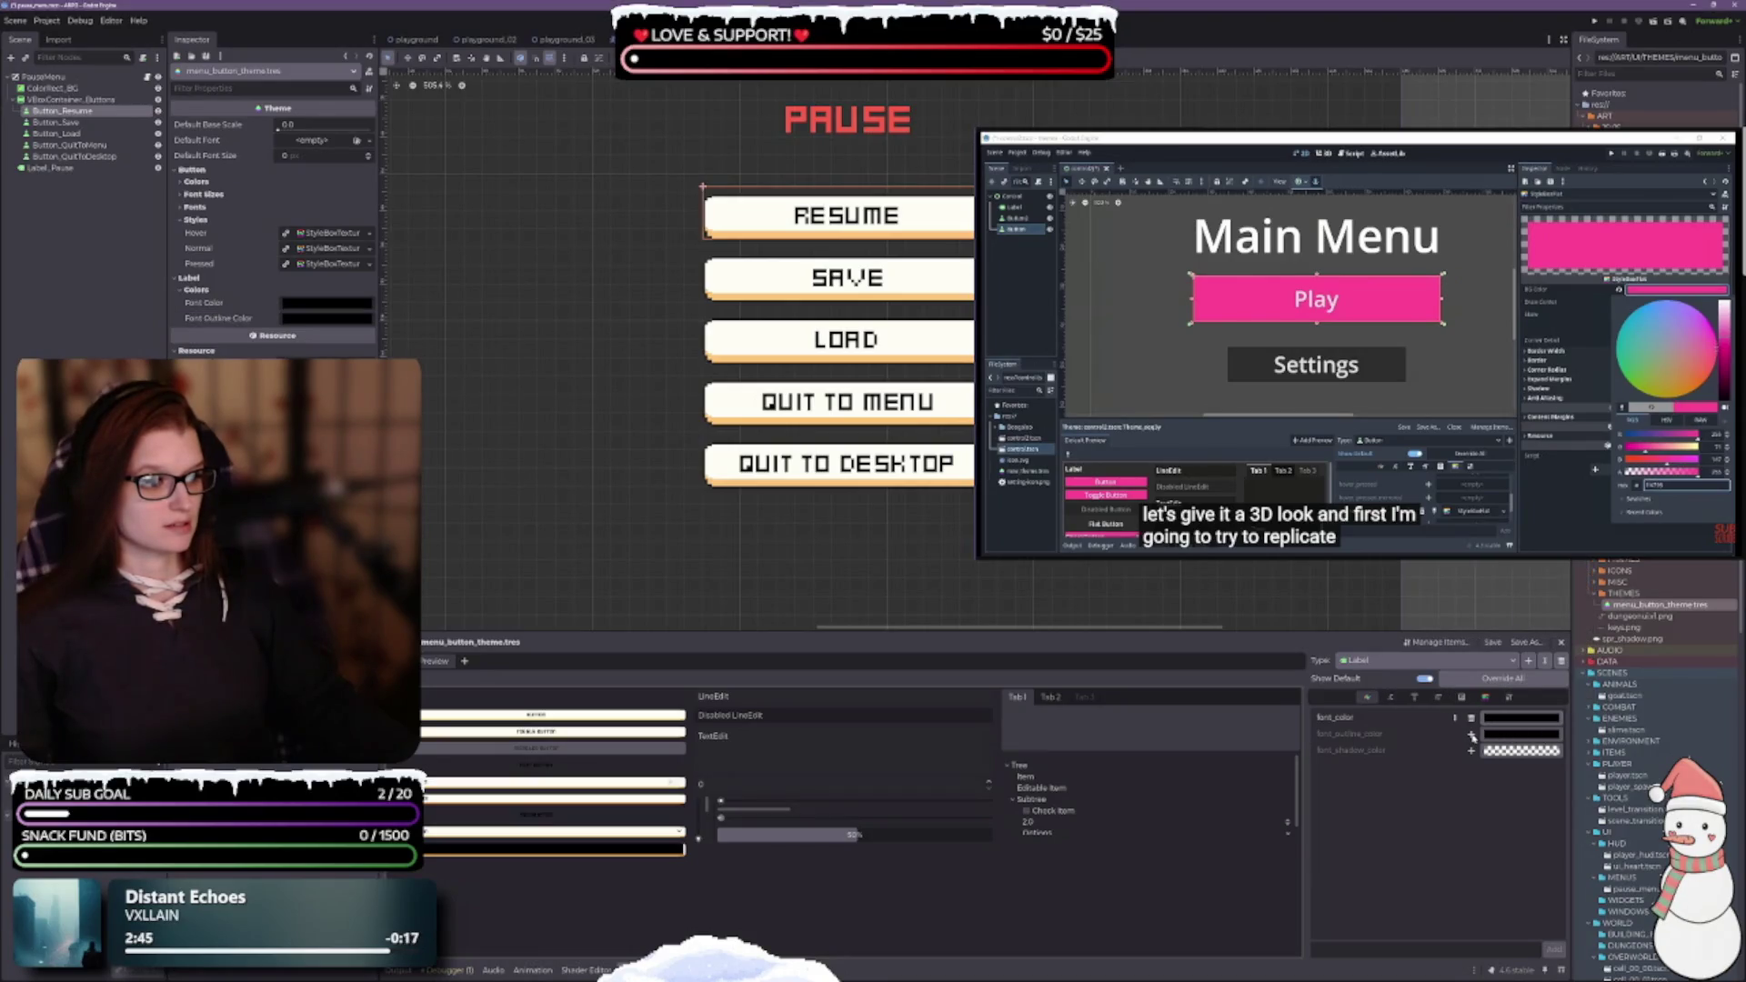
pyautogui.click(1514, 740)
pyautogui.moveTo(1527, 665); pyautogui.dragTo(1465, 664)
pyautogui.click(1472, 821)
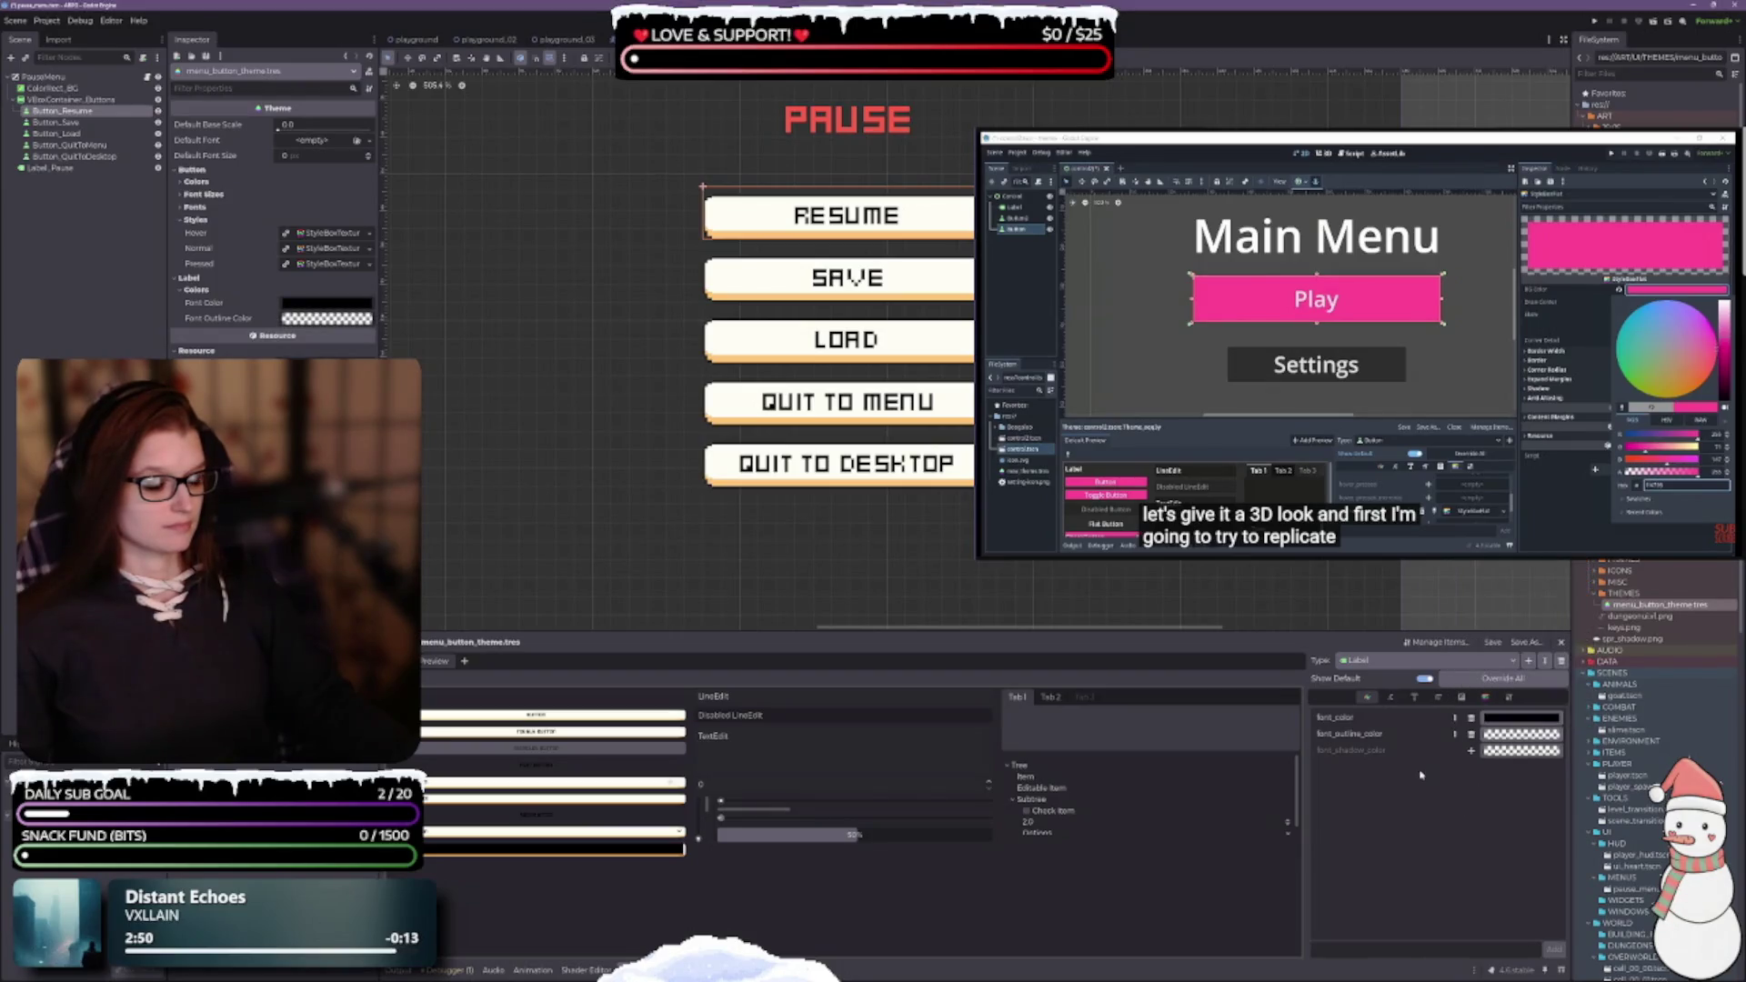
# - Assign the Kenney Mini Square font to Label and set its font_size to 12
pyautogui.click(1389, 698)
pyautogui.click(1414, 698)
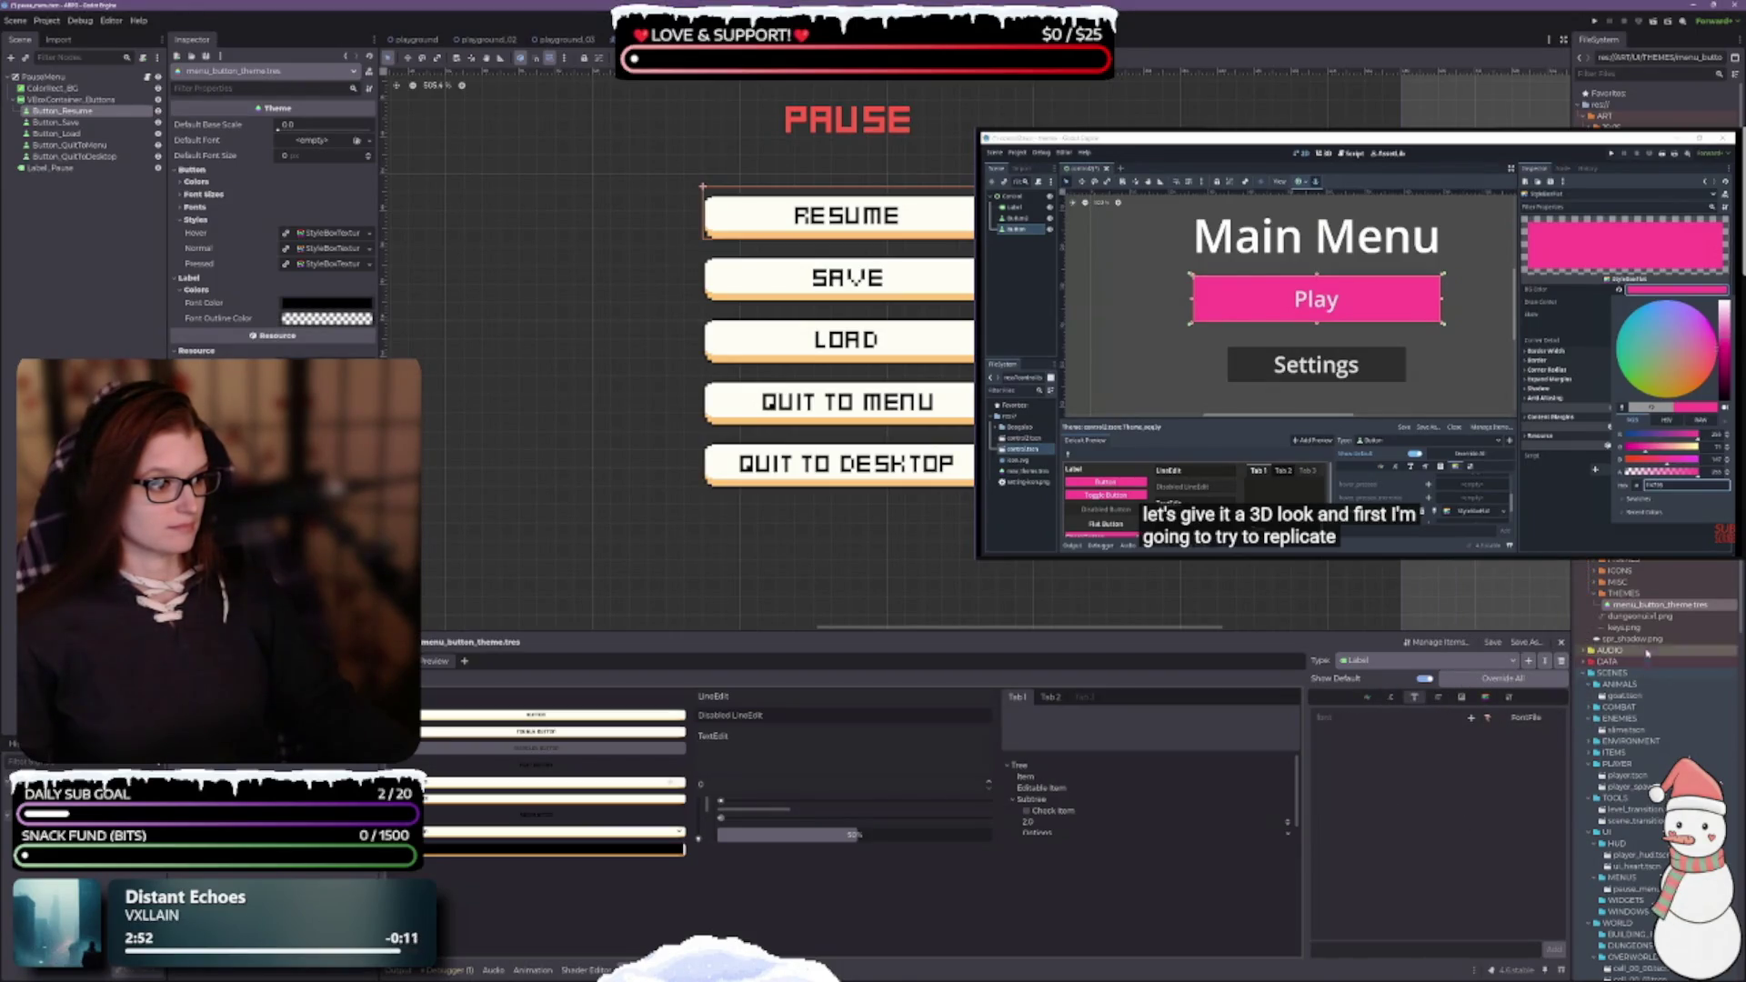
pyautogui.moveTo(1636, 548)
pyautogui.mouseDown()
pyautogui.moveTo(1551, 602)
pyautogui.moveTo(1521, 725)
pyautogui.mouseUp()
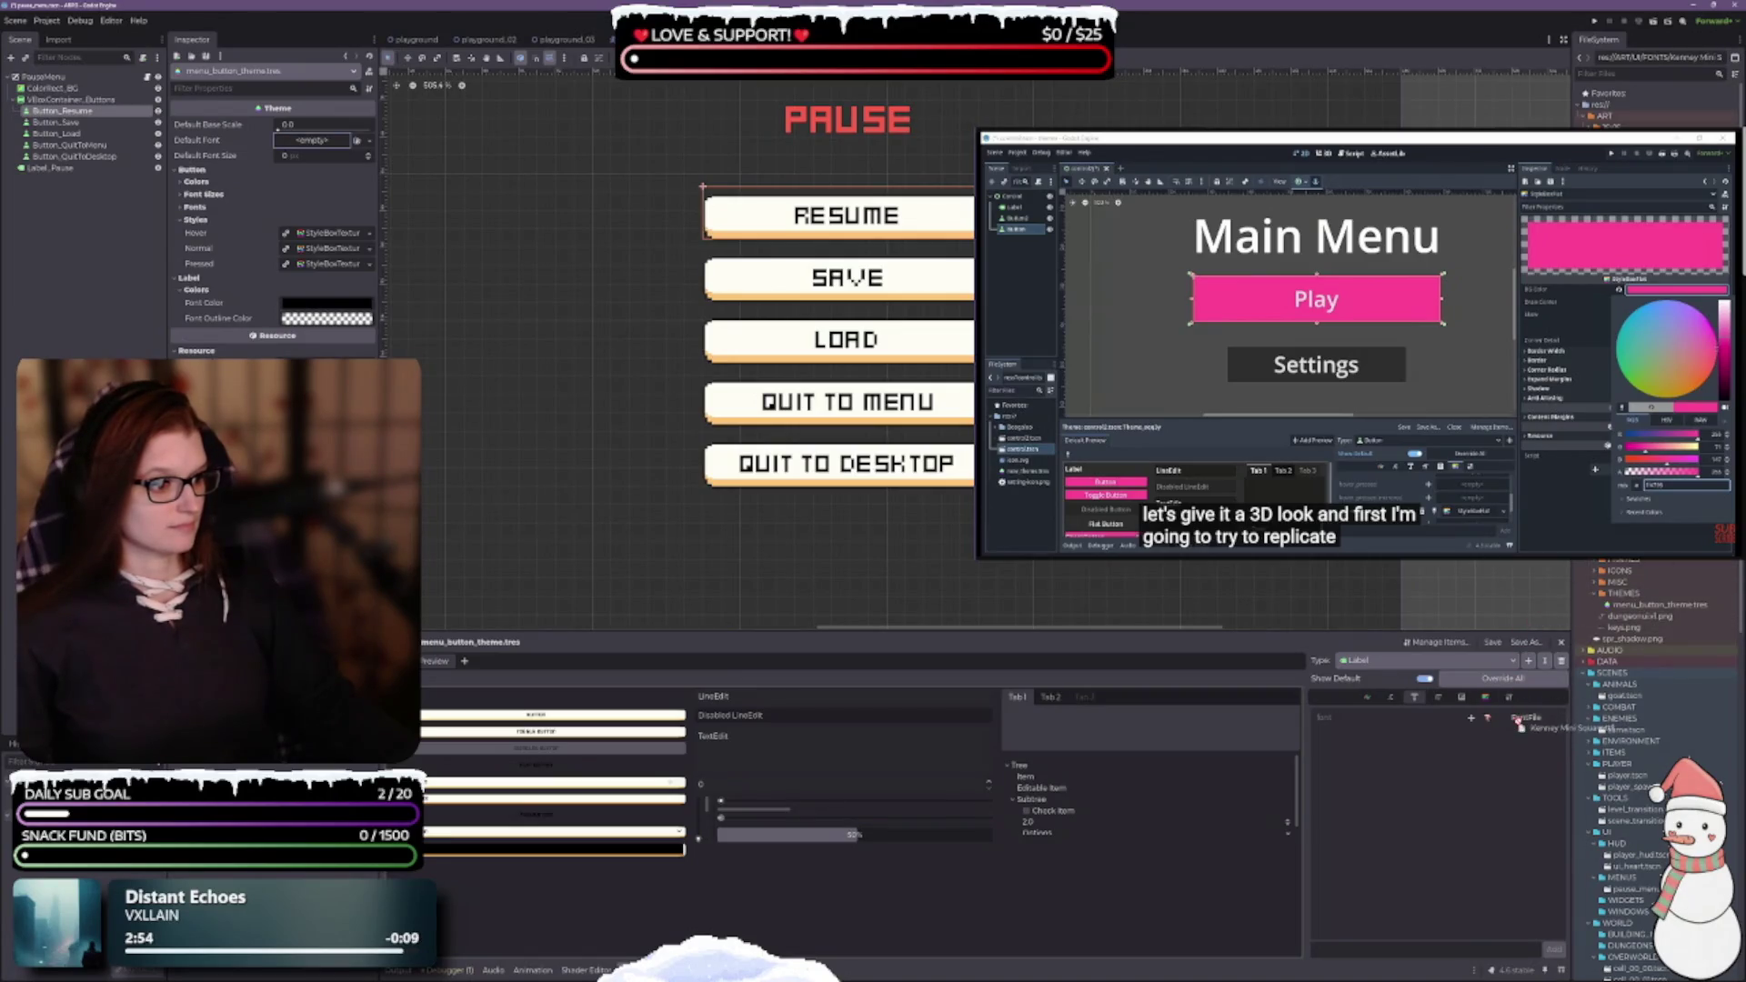
pyautogui.click(1471, 717)
pyautogui.moveTo(1618, 658); pyautogui.dragTo(1500, 723)
pyautogui.click(1438, 698)
pyautogui.click(1471, 718)
pyautogui.click(1556, 722)
pyautogui.click(1556, 722)
pyautogui.click(1557, 722)
pyautogui.click(1557, 722)
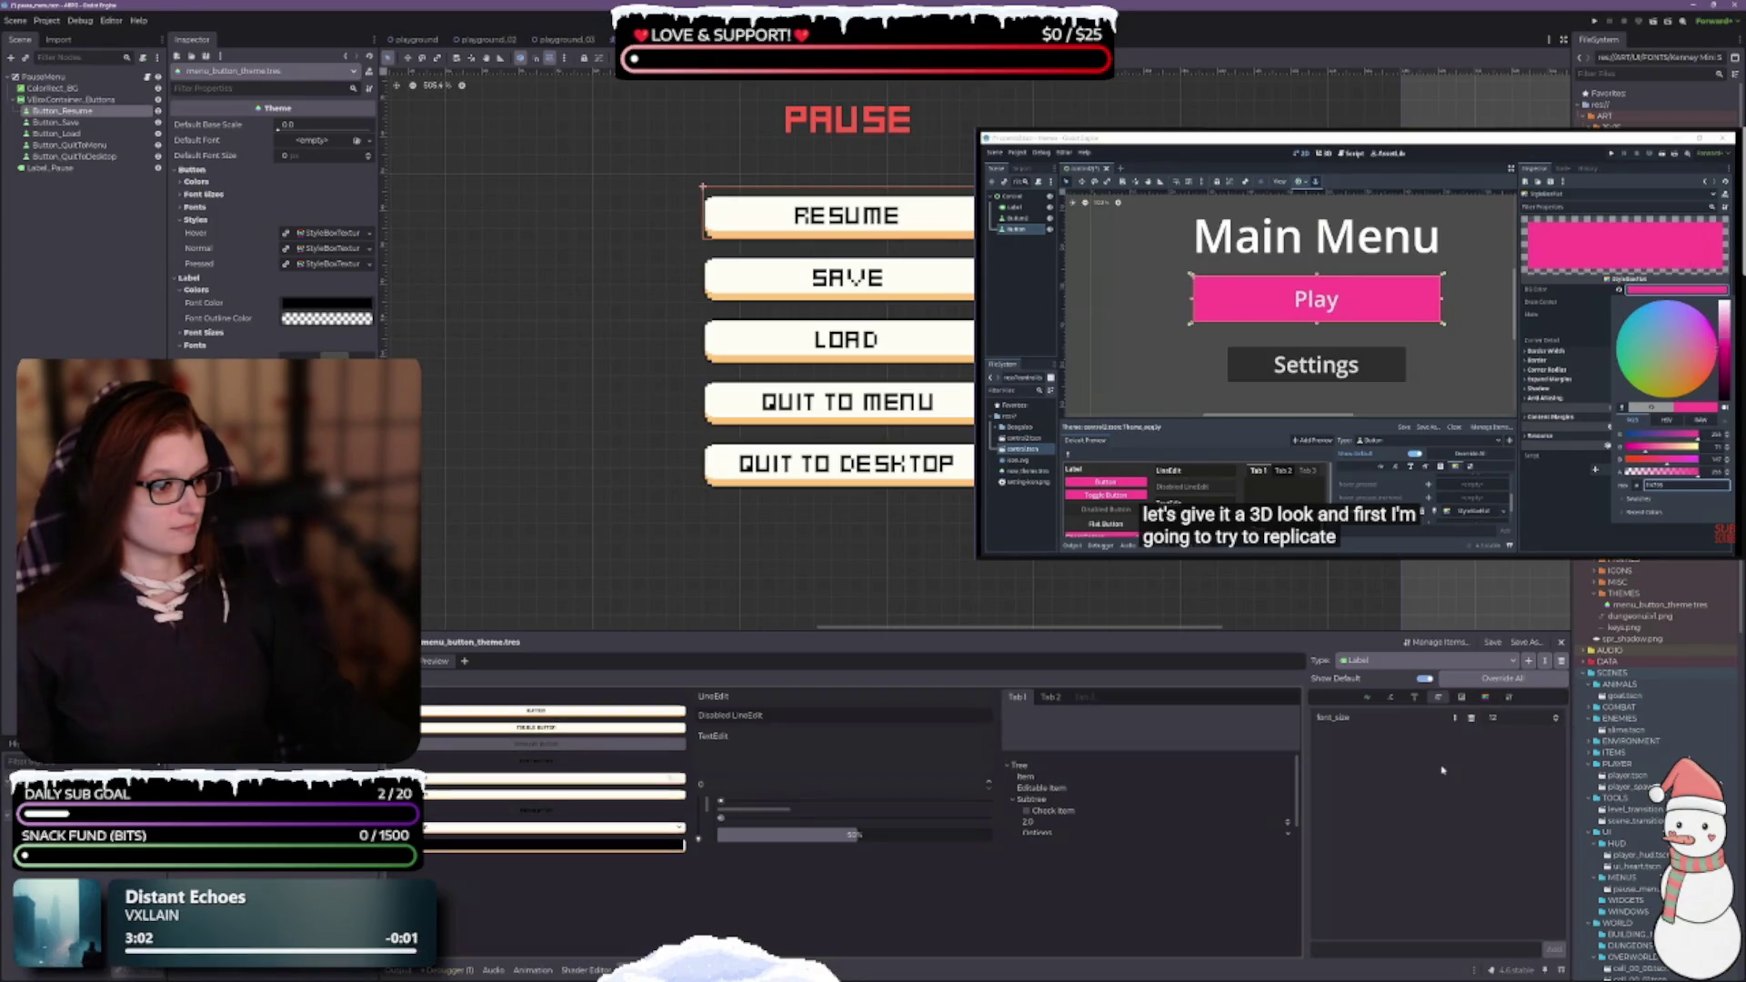
# - Save the changes, then test-run the project and stop it
pyautogui.hotkey('ctrl', 's')
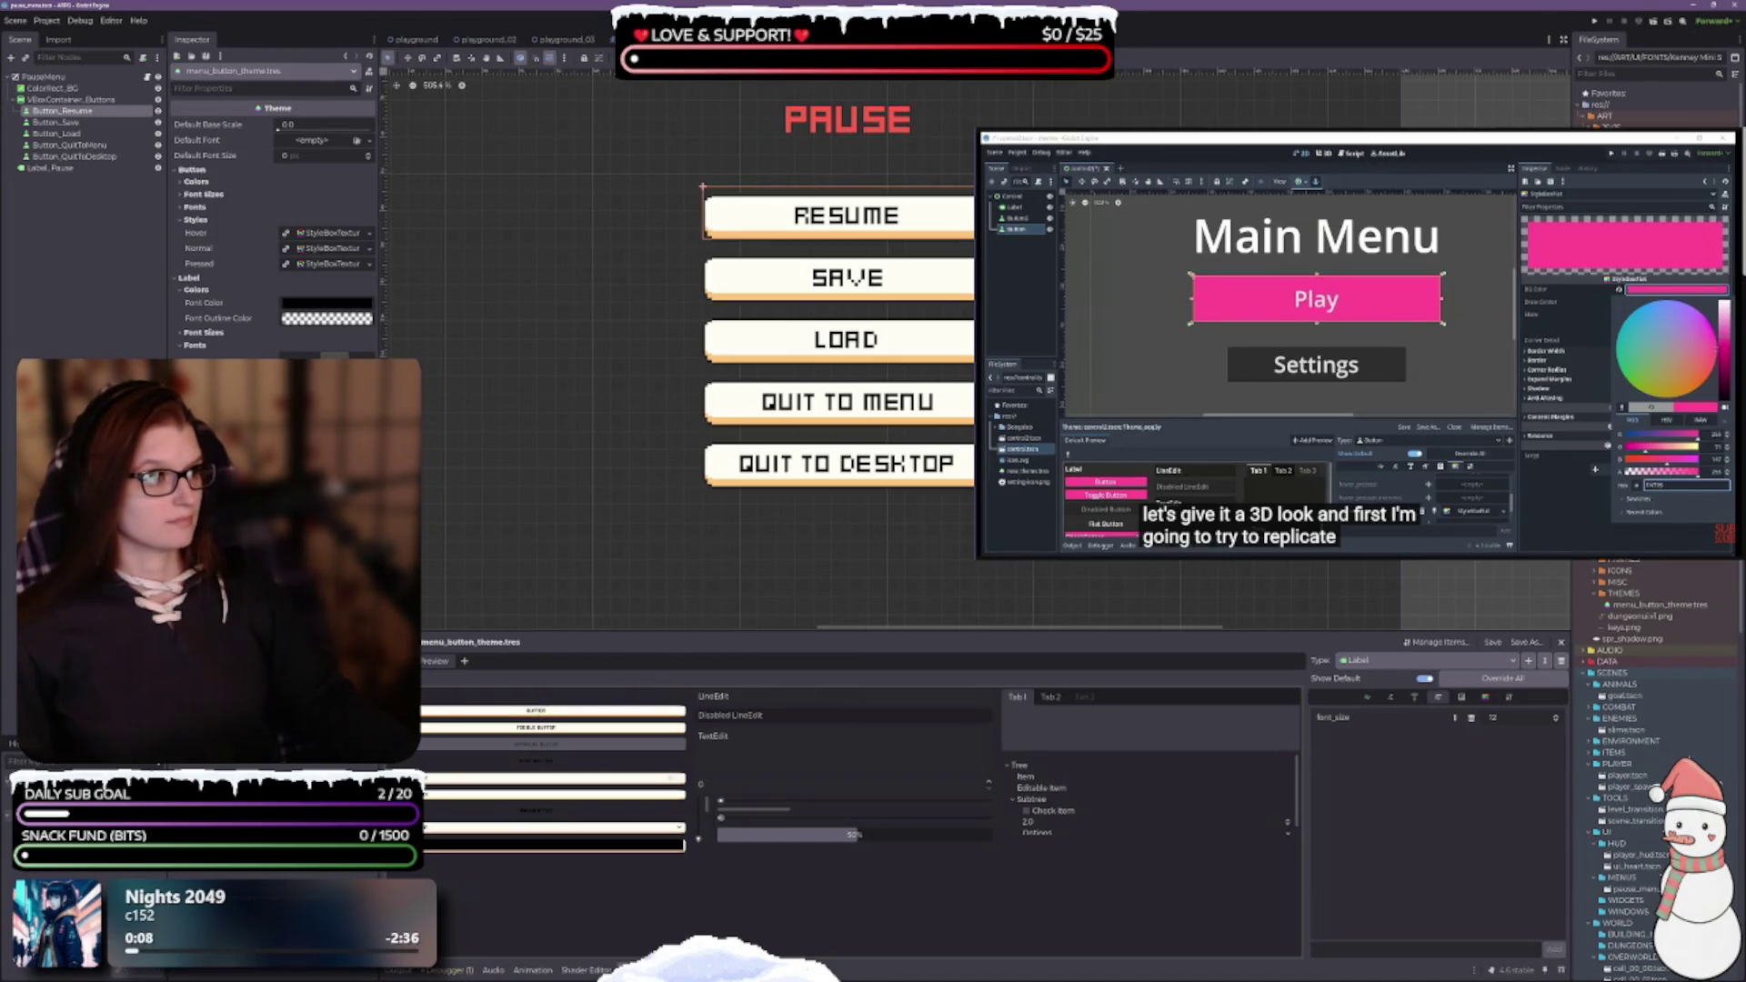
pyautogui.click(1653, 22)
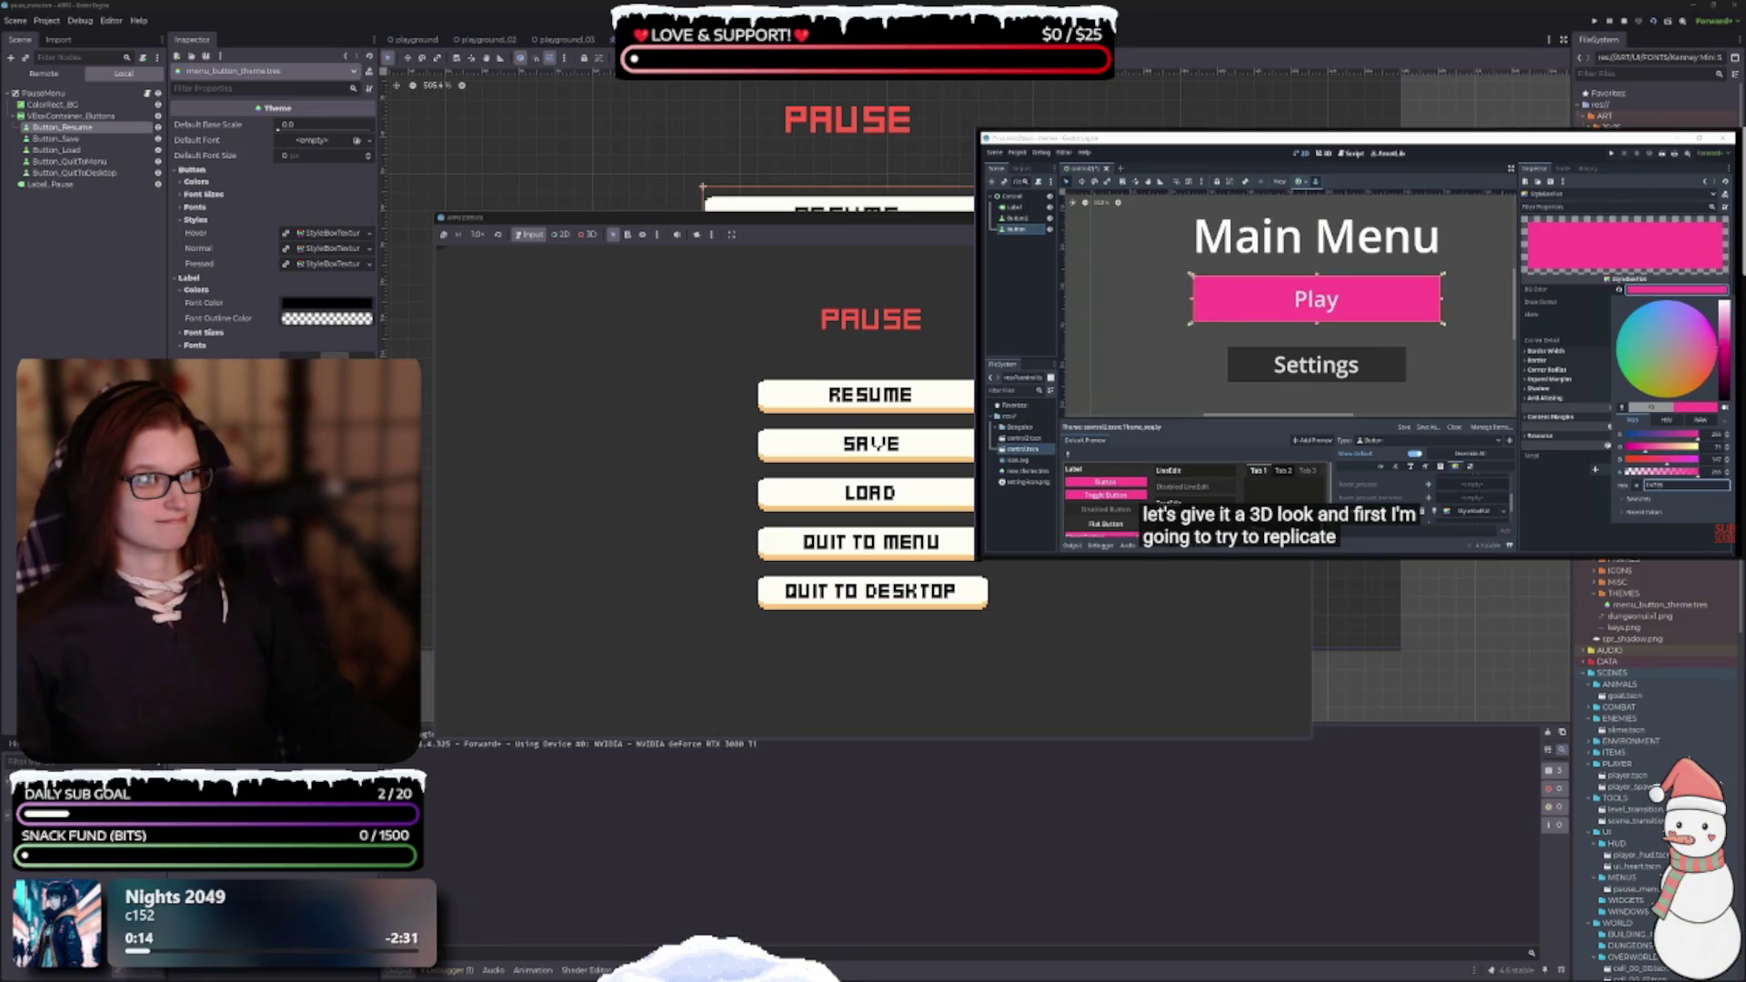
pyautogui.press('F8')
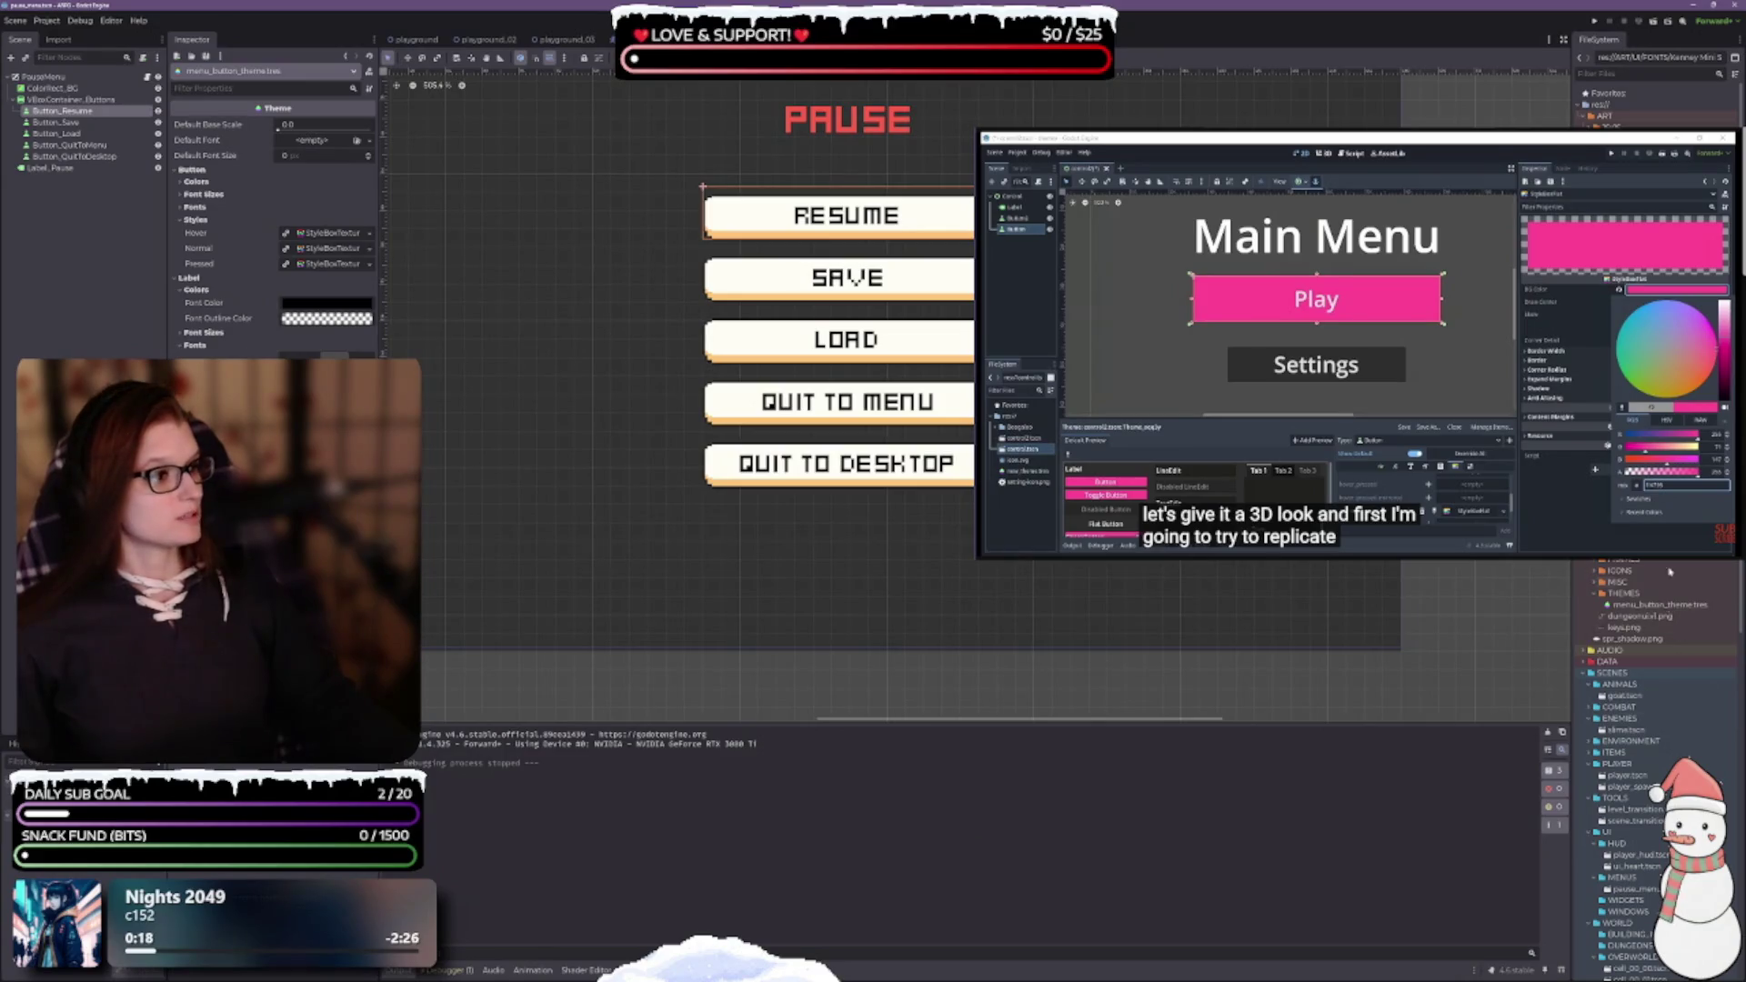
# - Reopen menu_button_theme.tres in a taller theme editor and switch it to the Button type
pyautogui.click(1661, 604)
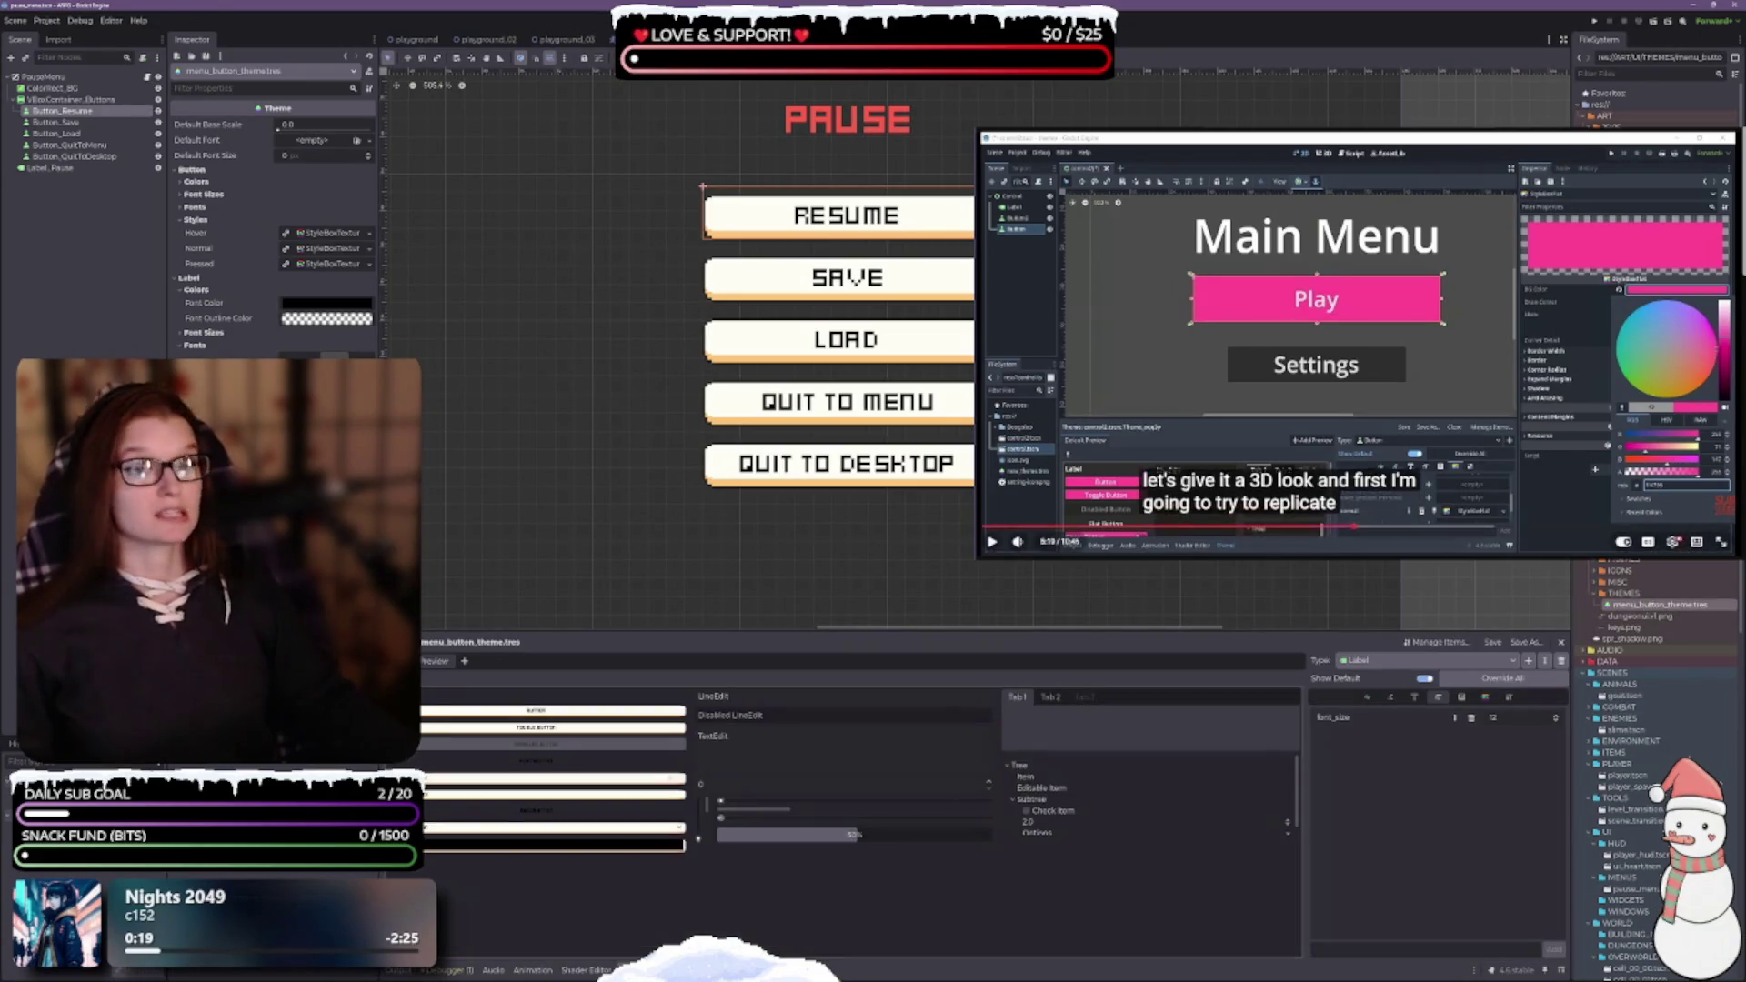
pyautogui.click(1339, 322)
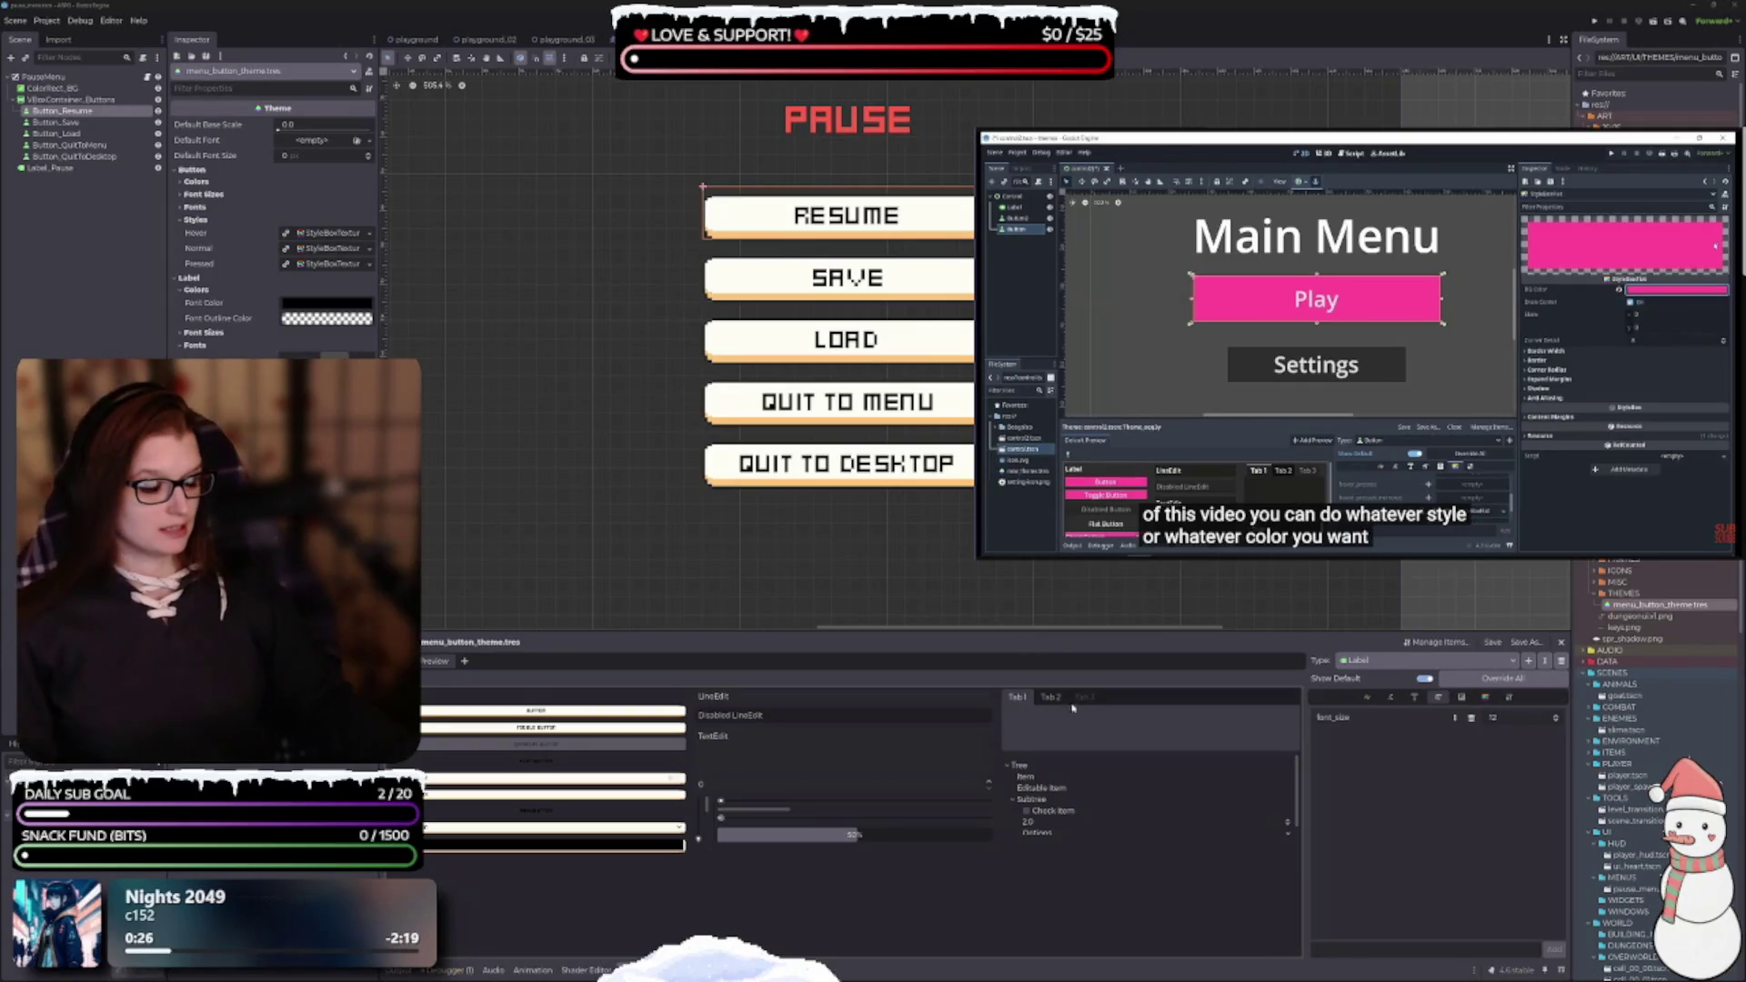
pyautogui.moveTo(1091, 628)
pyautogui.mouseDown()
pyautogui.moveTo(1091, 585)
pyautogui.moveTo(1089, 614)
pyautogui.mouseUp()
pyautogui.click(1428, 643)
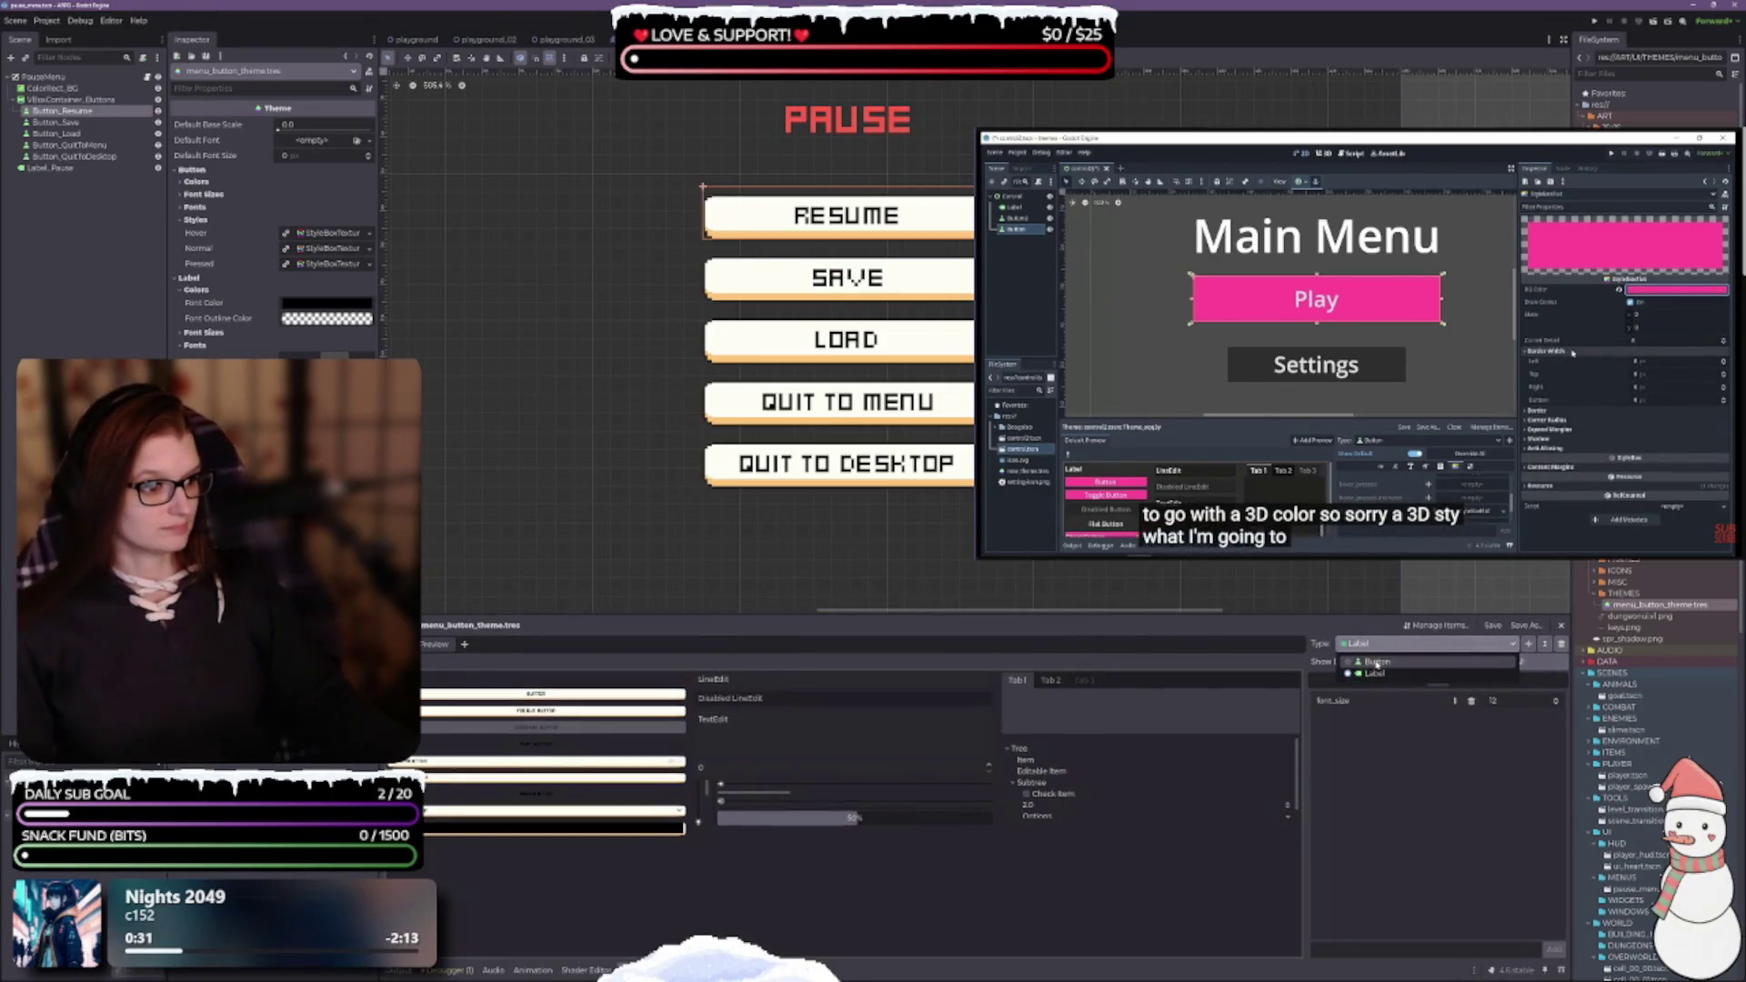
pyautogui.click(1363, 669)
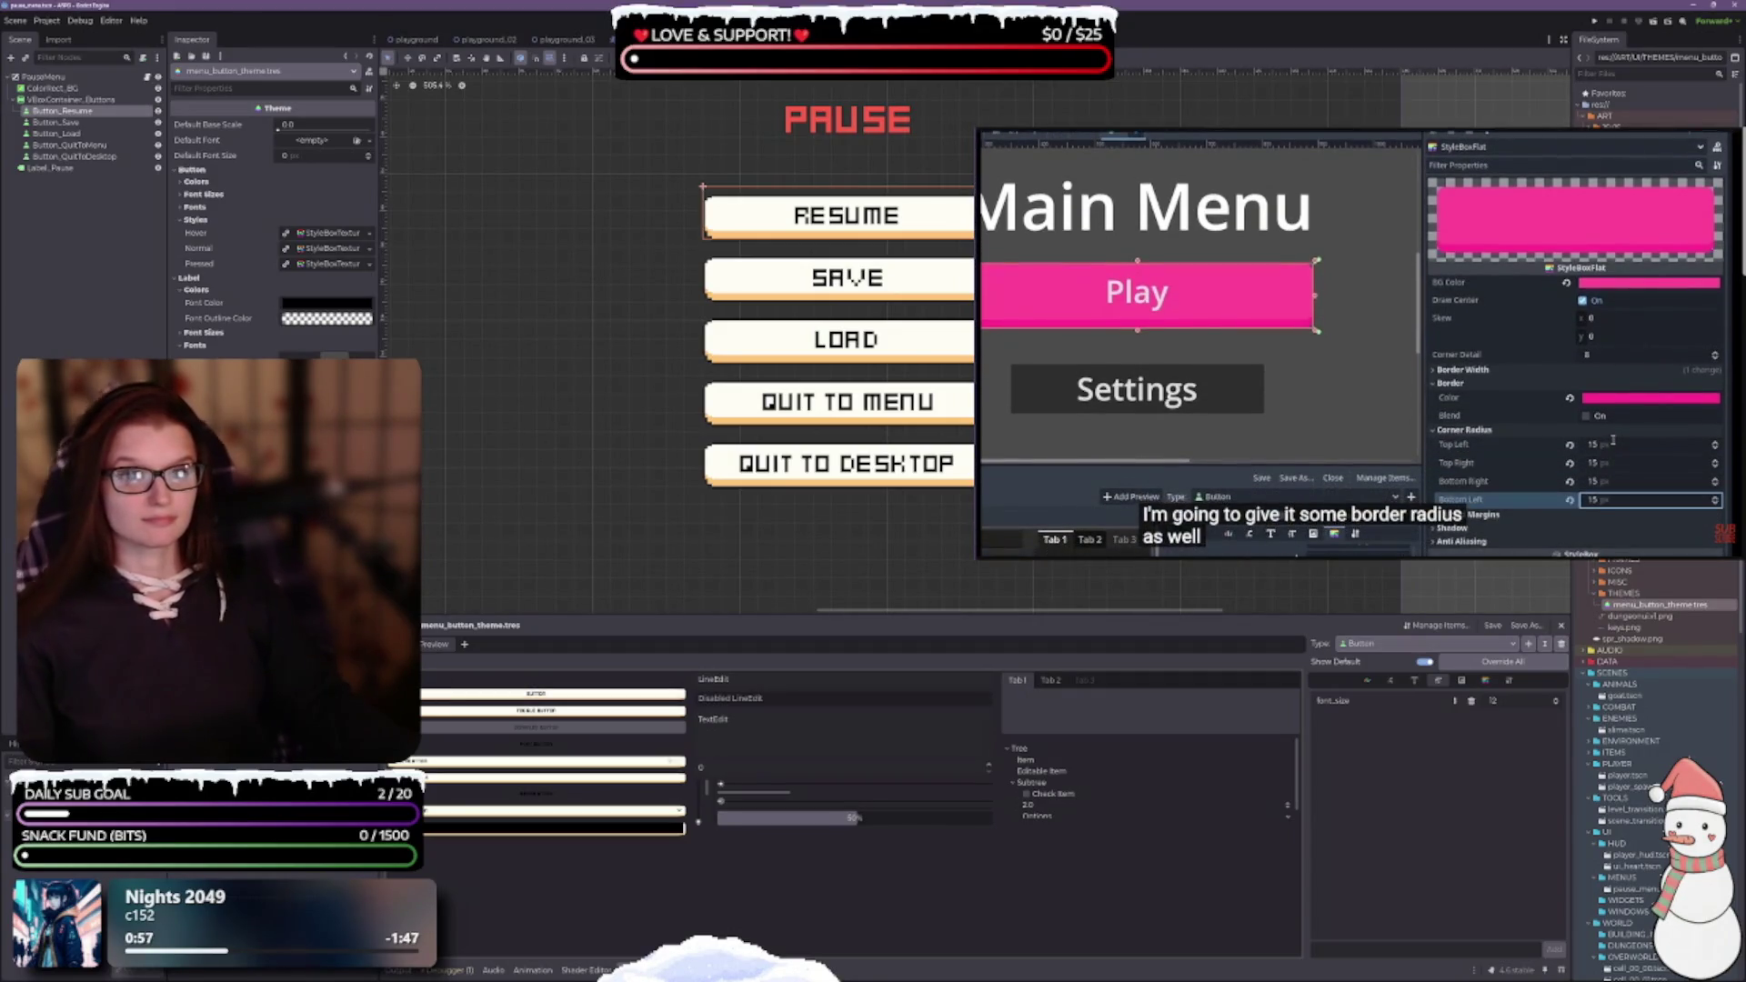
# - Expand and collapse the Label and Button override groups in the Inspector
pyautogui.click(195, 289)
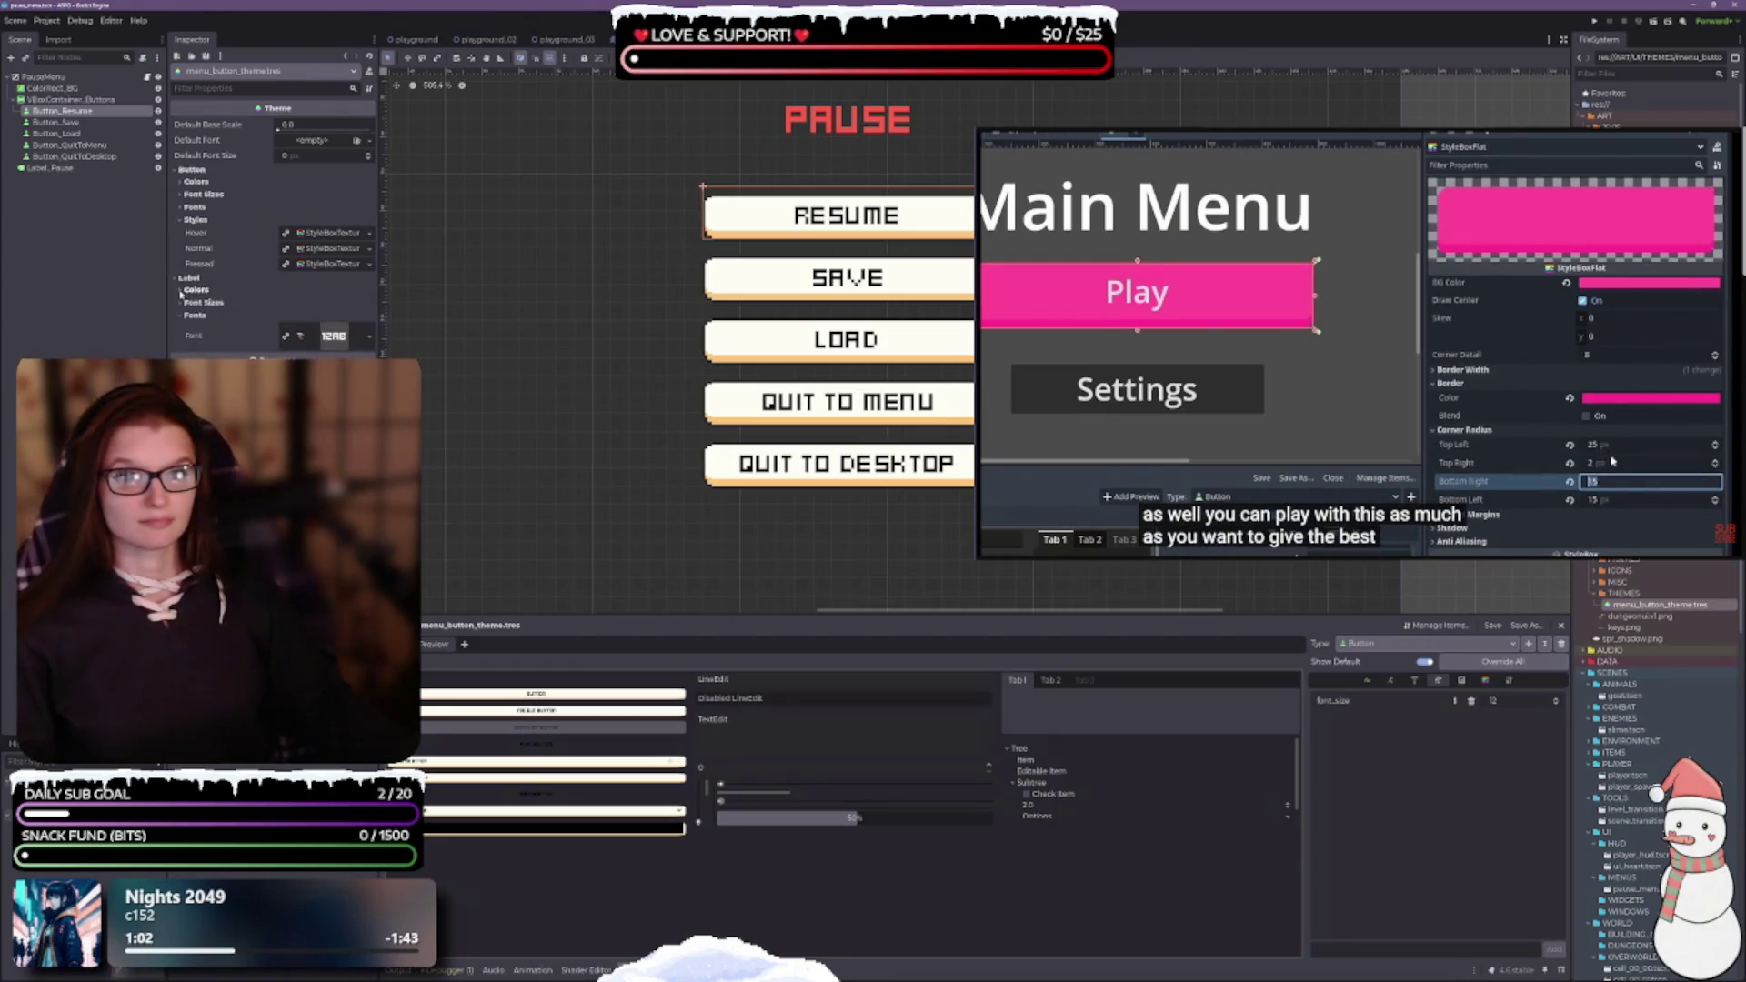
pyautogui.click(195, 314)
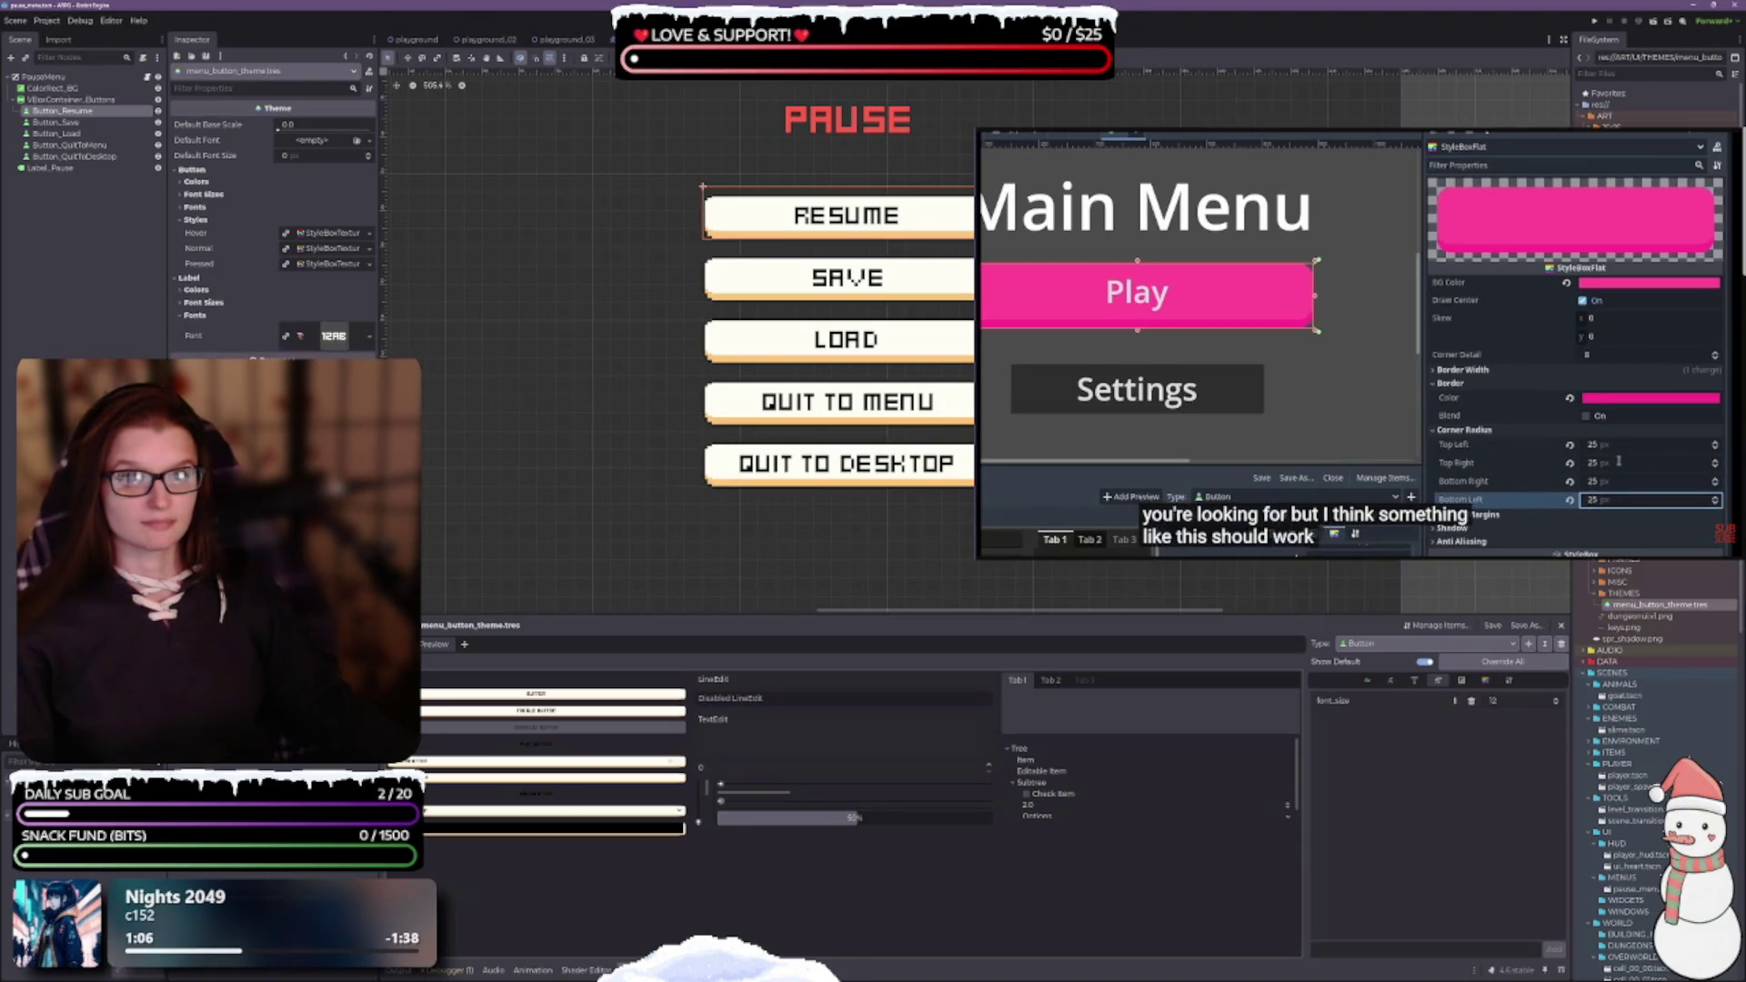
pyautogui.click(185, 207)
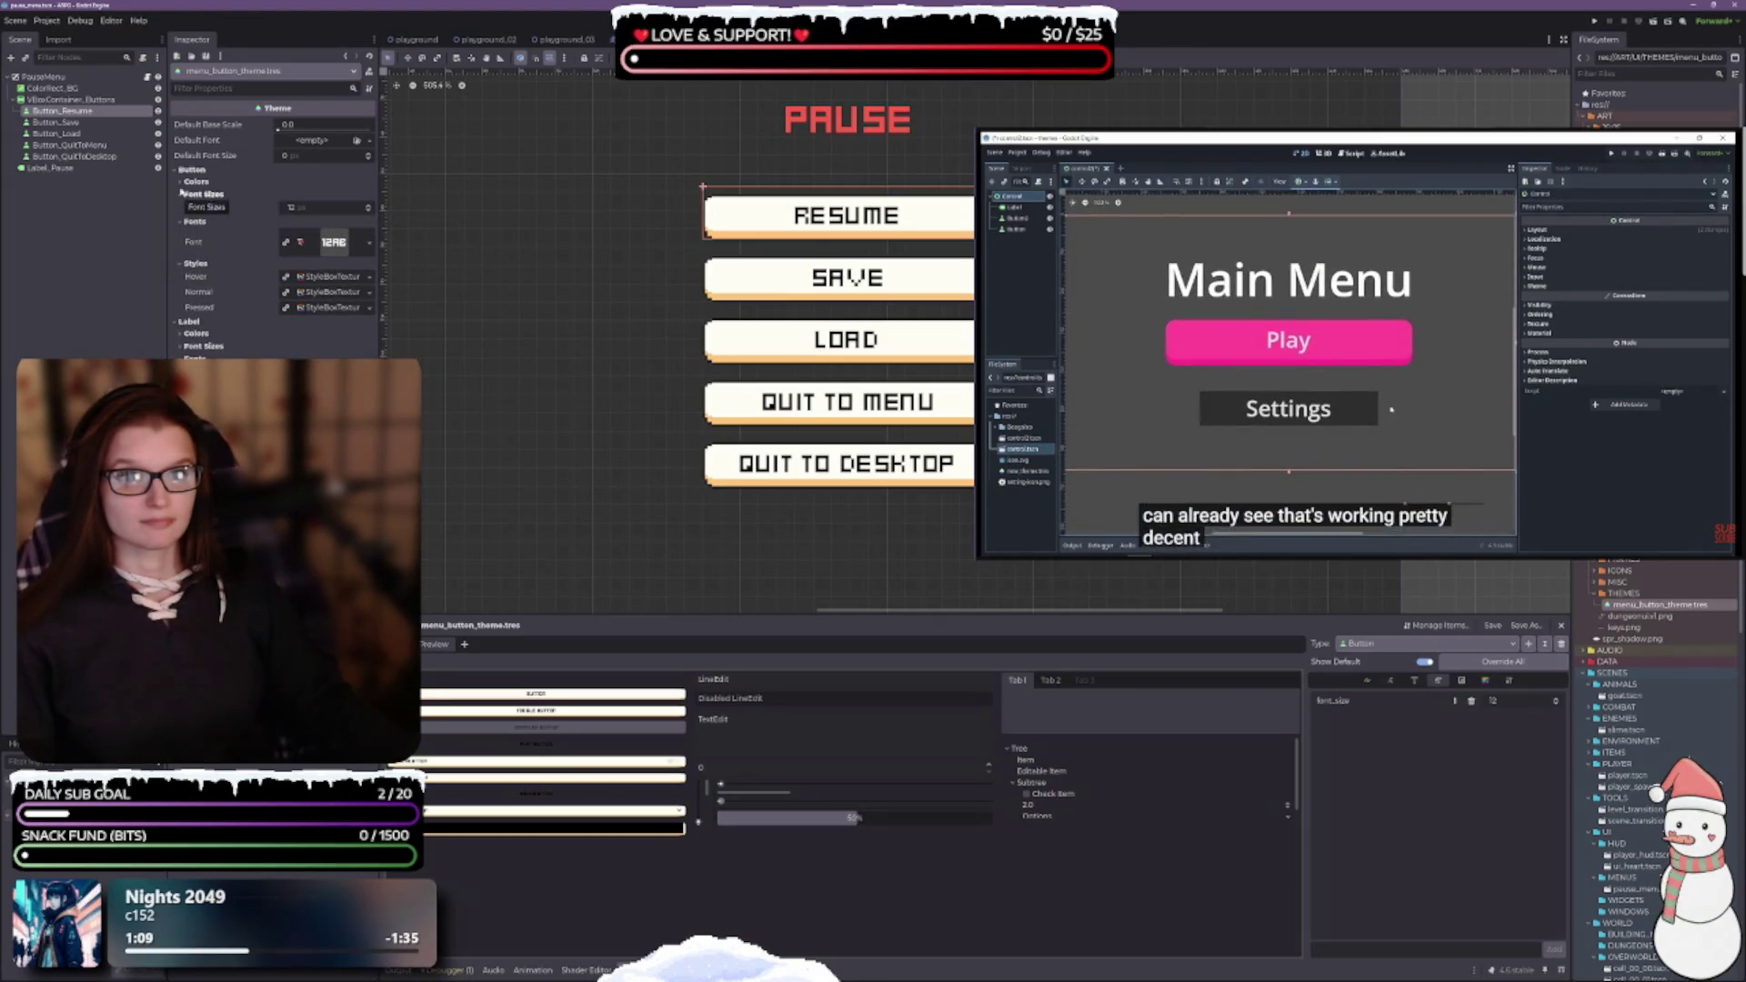
pyautogui.click(181, 183)
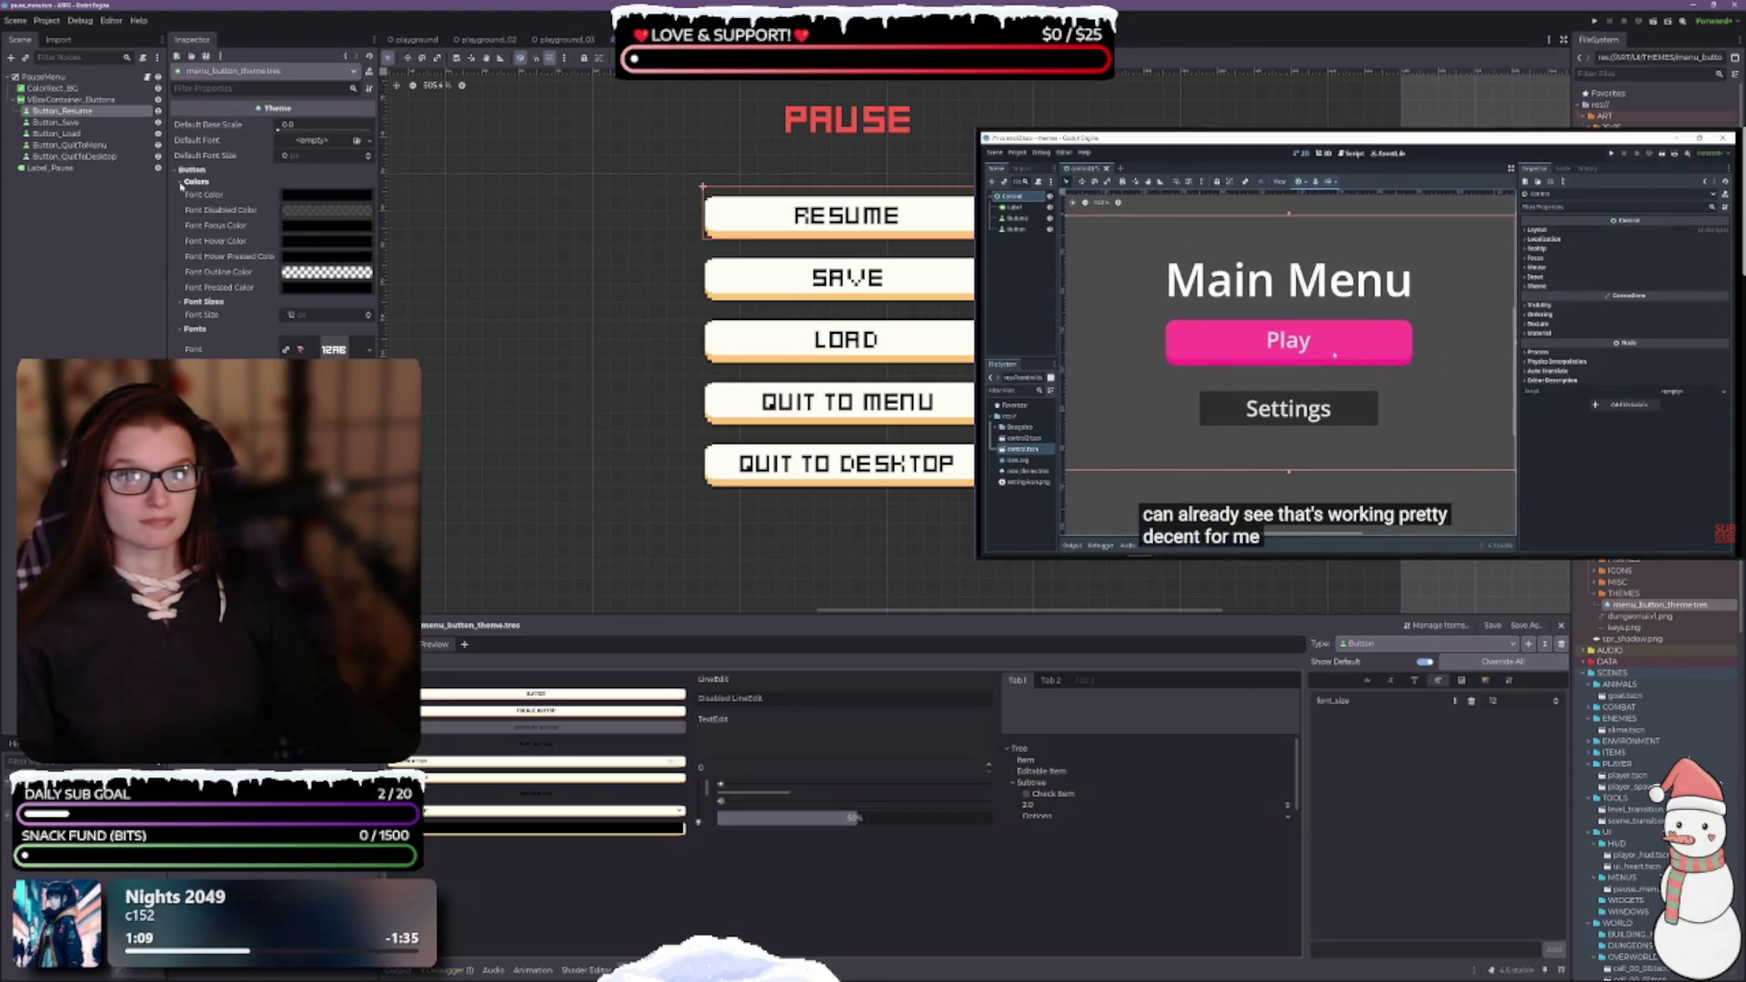
pyautogui.click(180, 182)
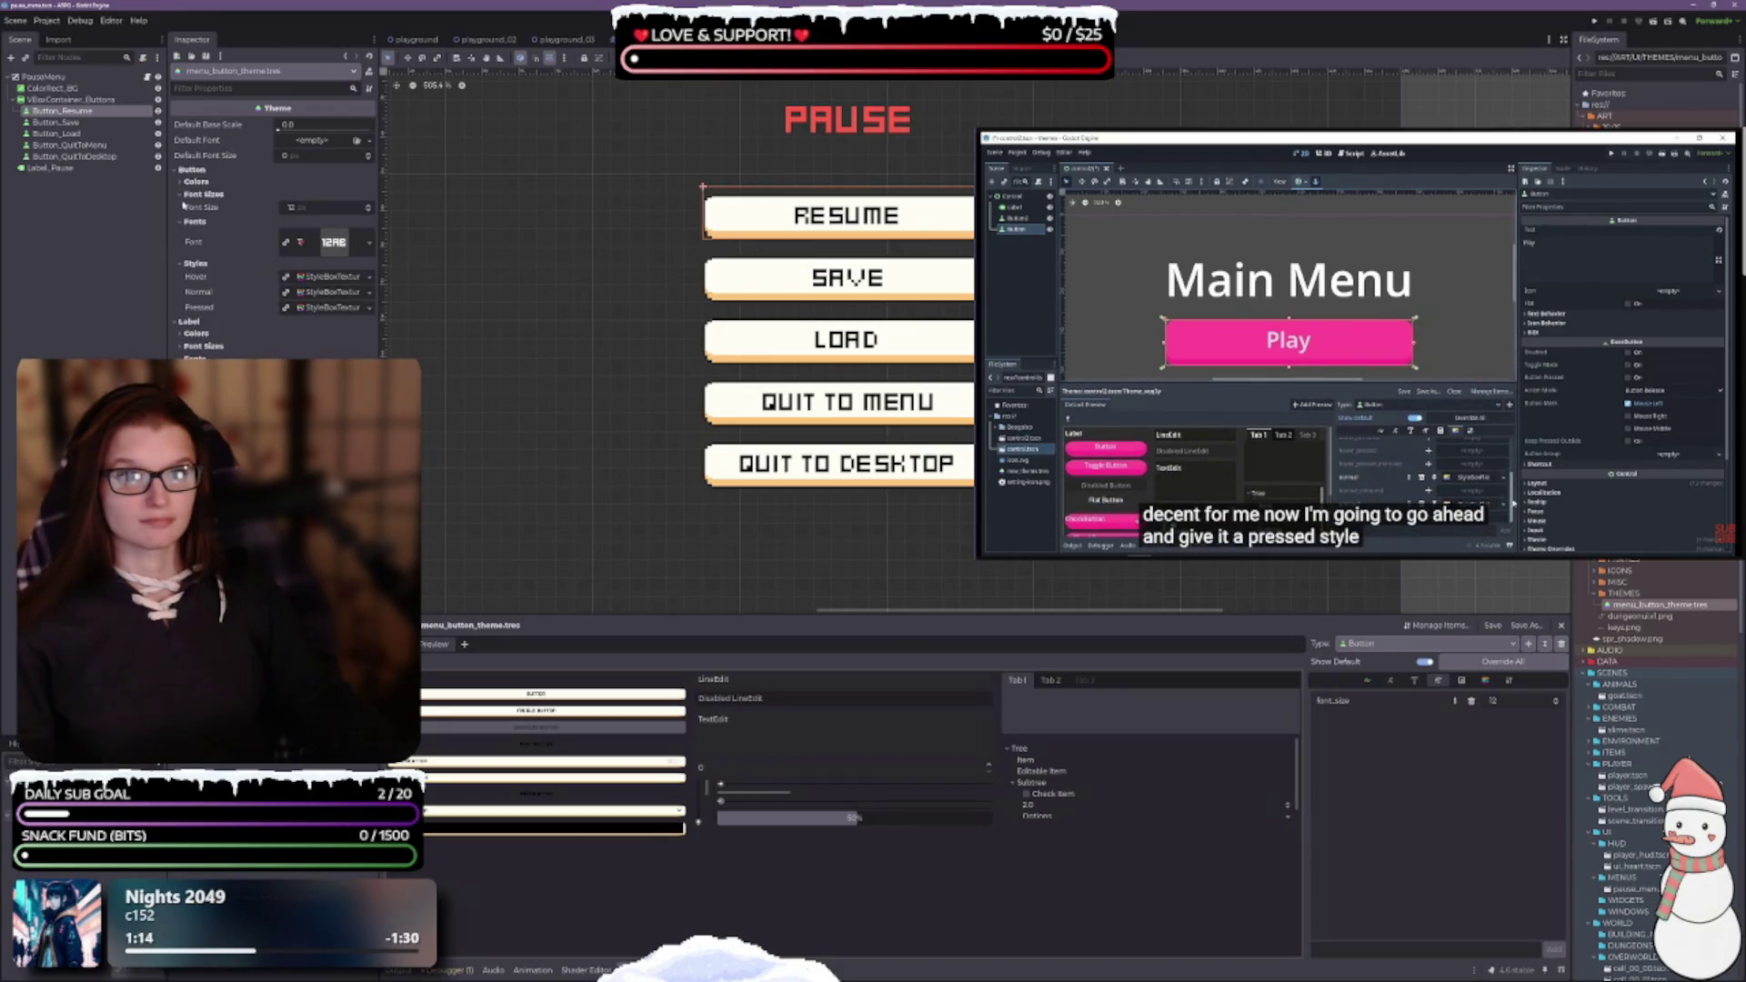
pyautogui.click(183, 194)
pyautogui.click(183, 208)
pyautogui.click(183, 220)
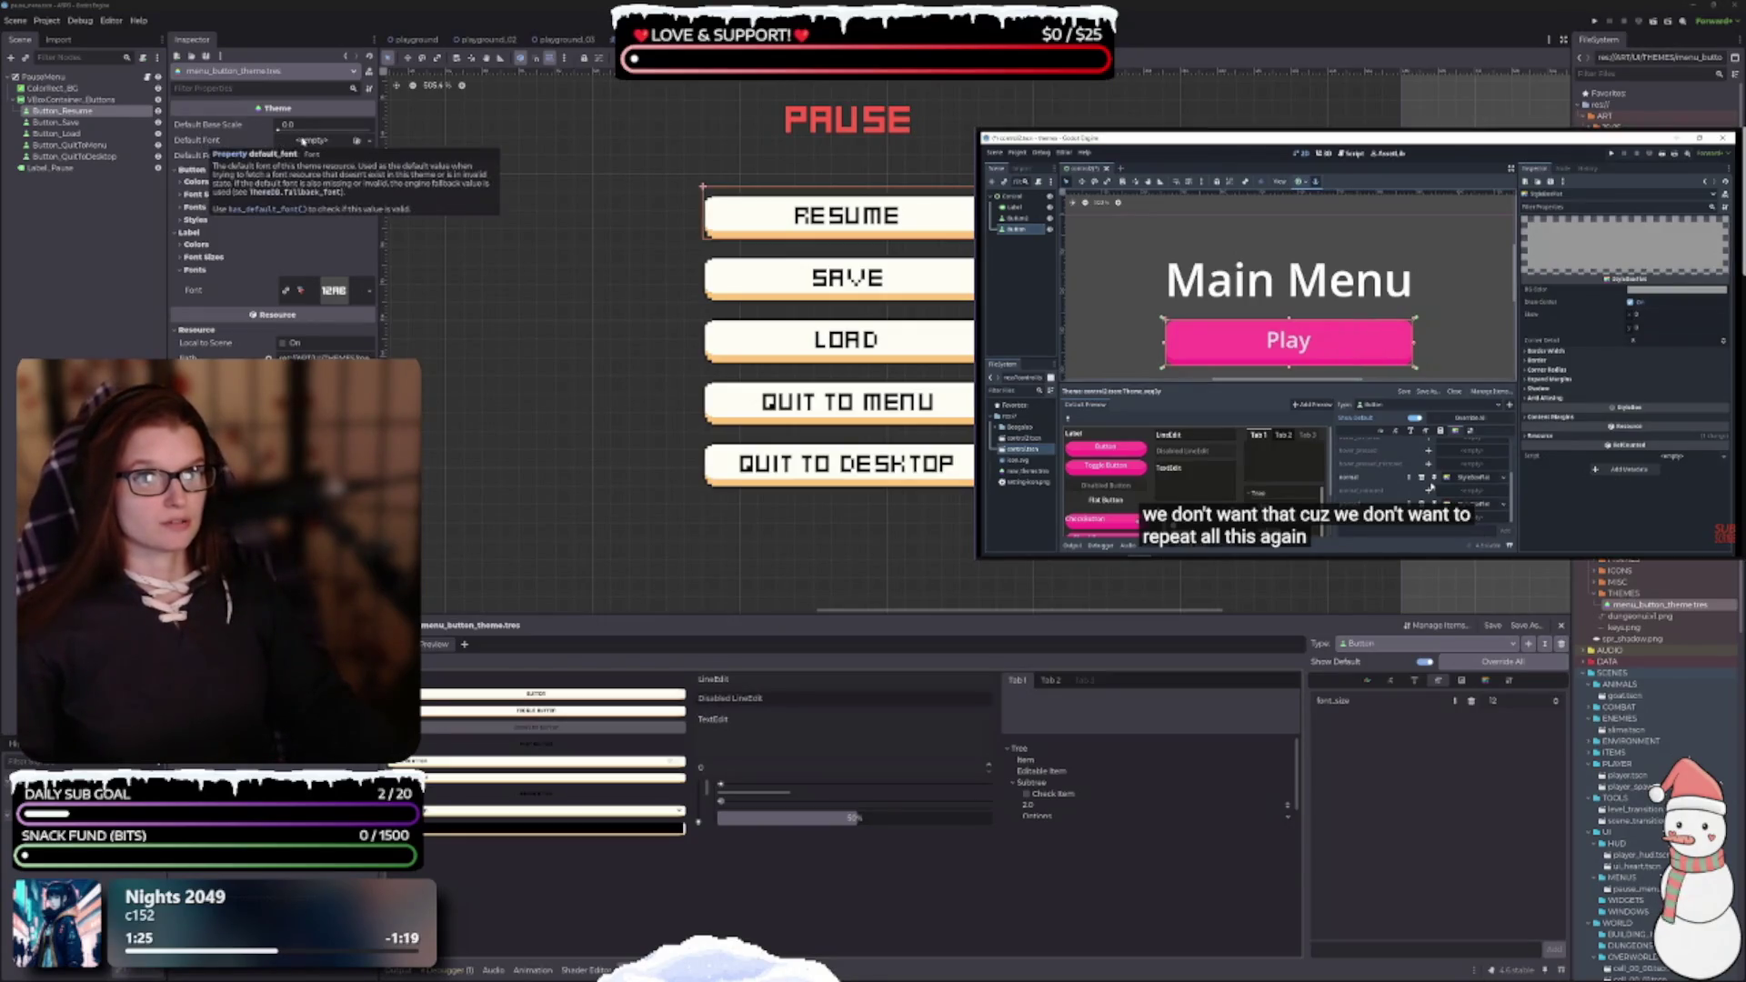
# - Set Kenney Mini Square as the theme's Default Font and run the pause menu scene
pyautogui.moveTo(1636, 547); pyautogui.dragTo(889, 275)
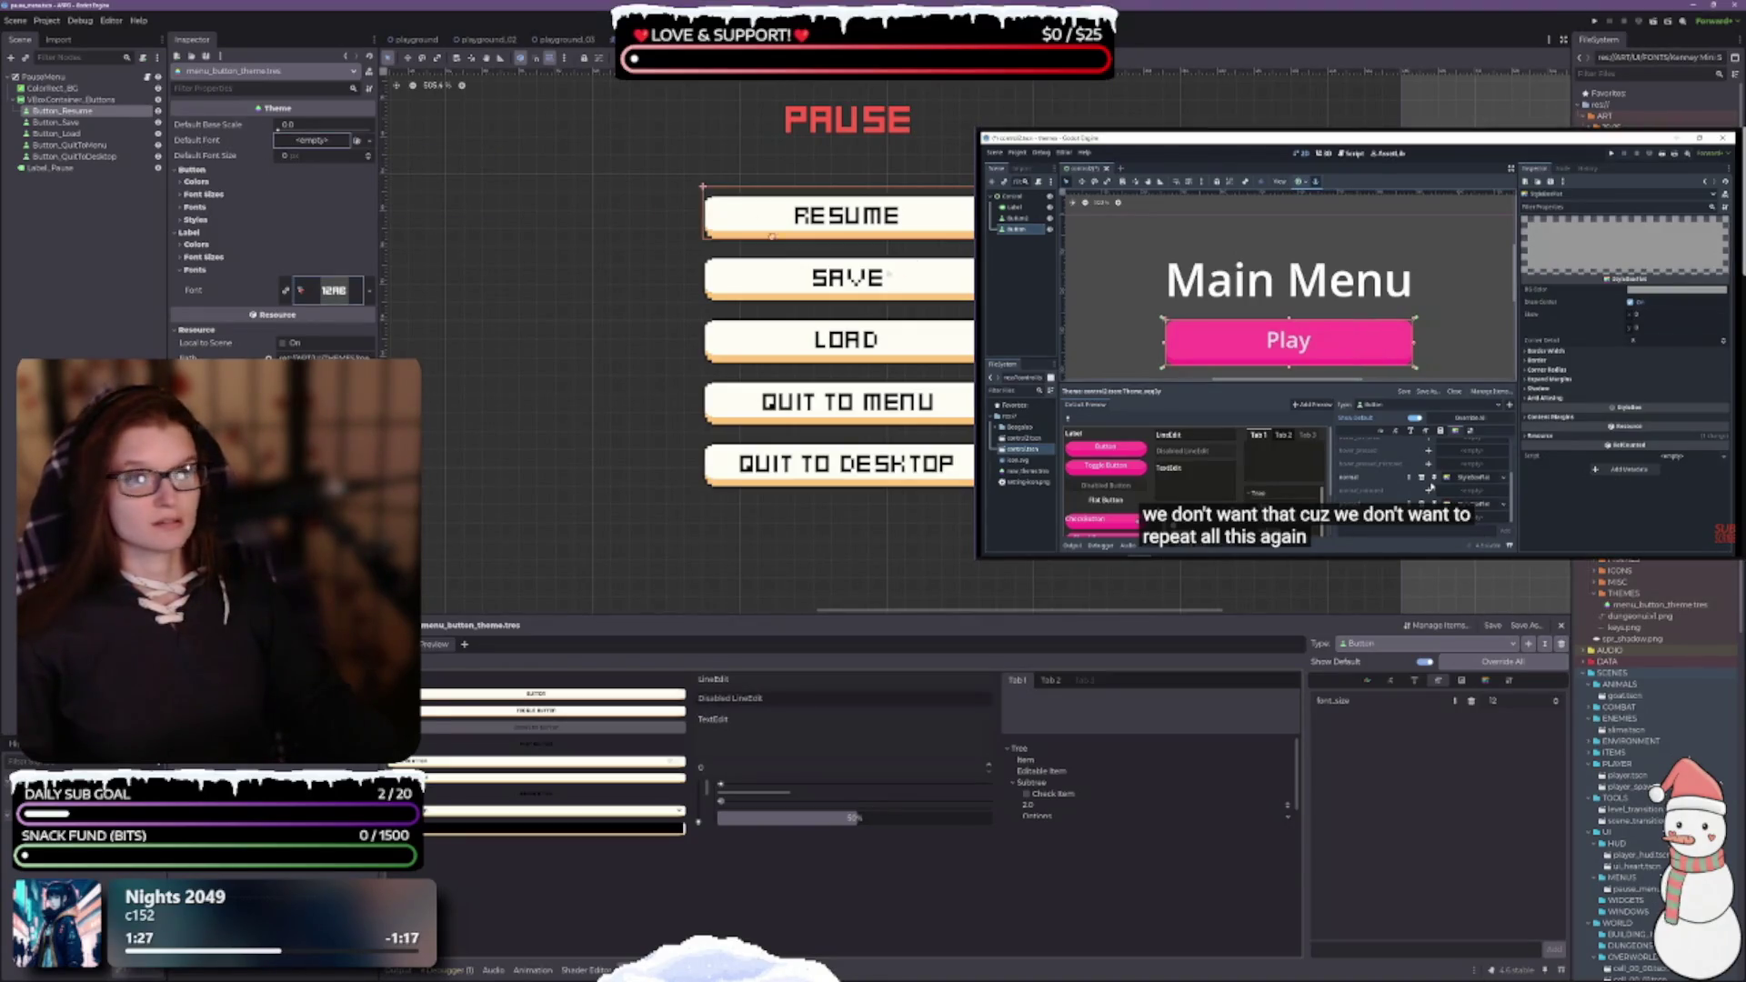
pyautogui.moveTo(339, 143); pyautogui.dragTo(310, 145)
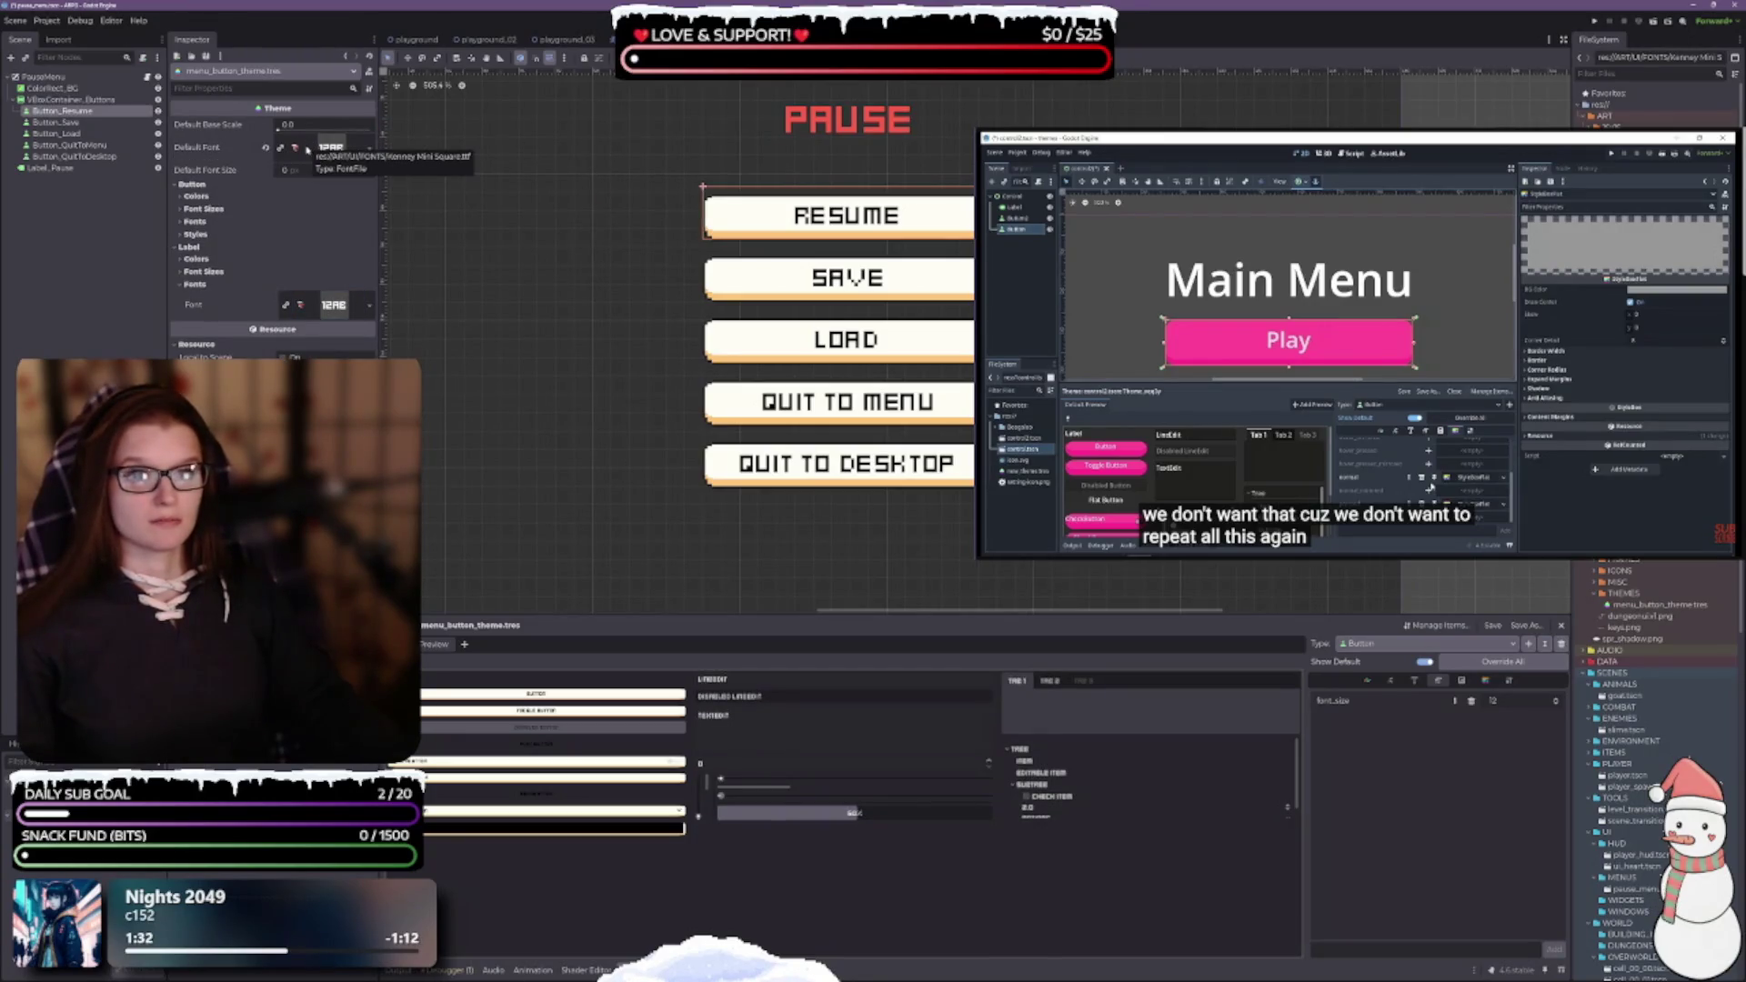
pyautogui.moveTo(197, 150)
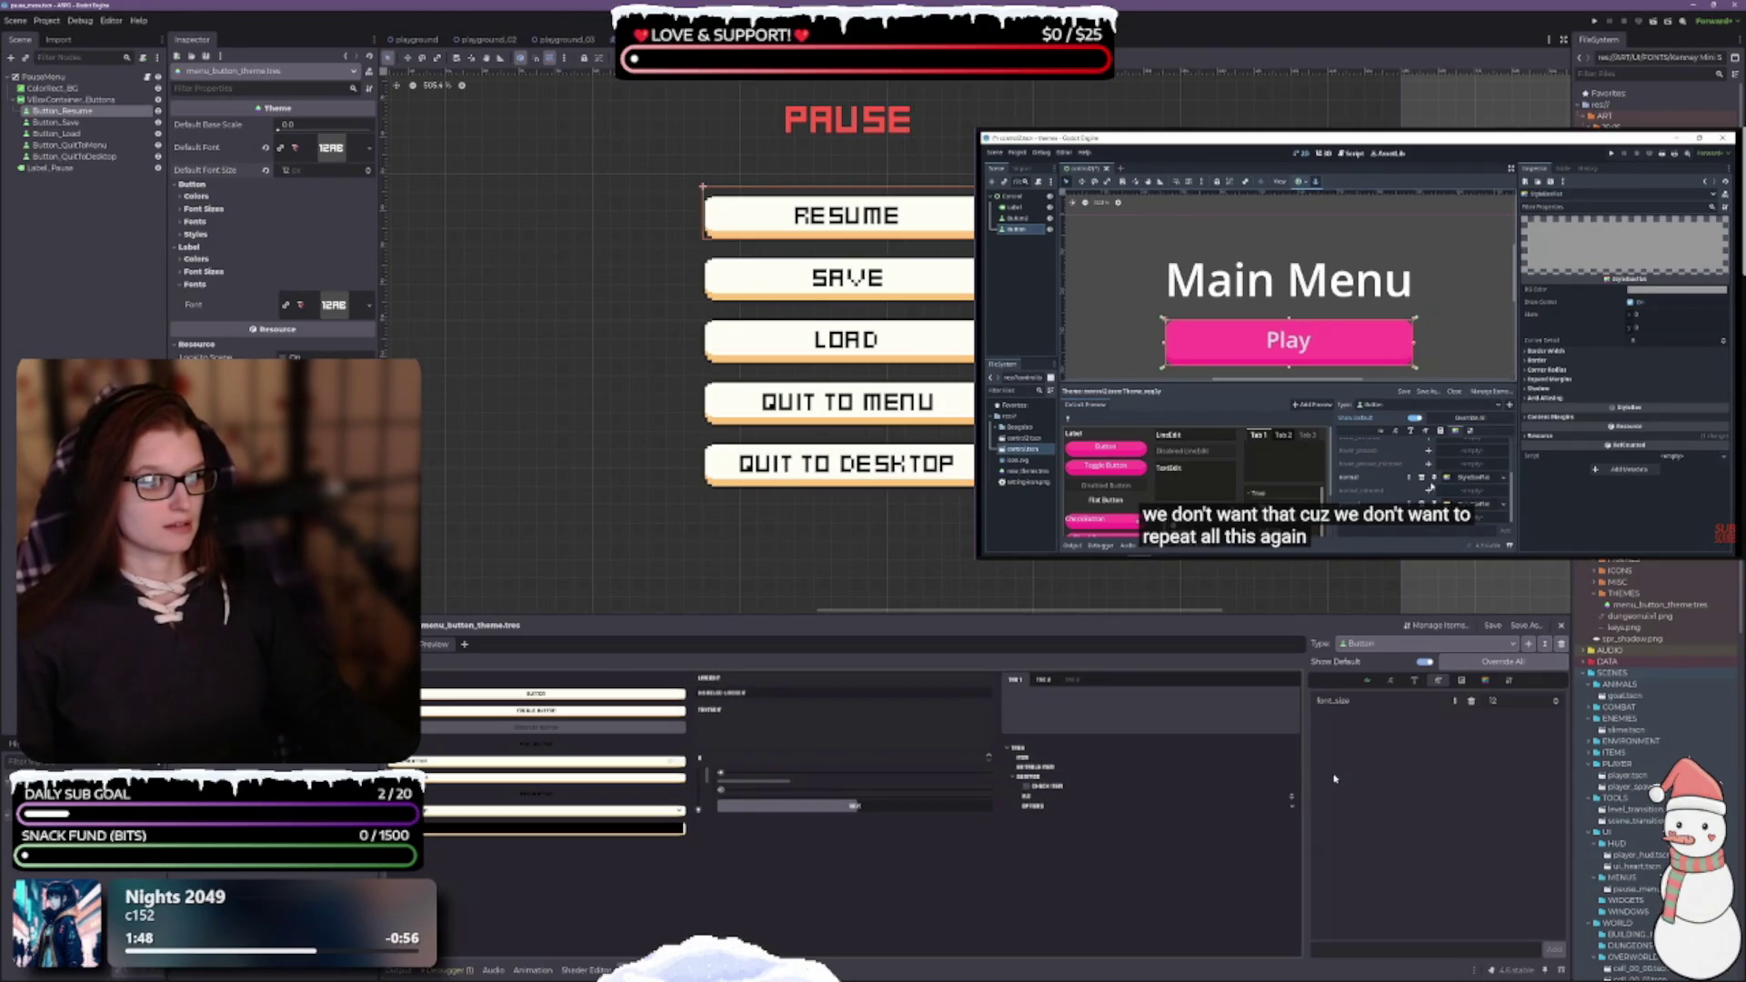
pyautogui.click(180, 197)
pyautogui.click(179, 201)
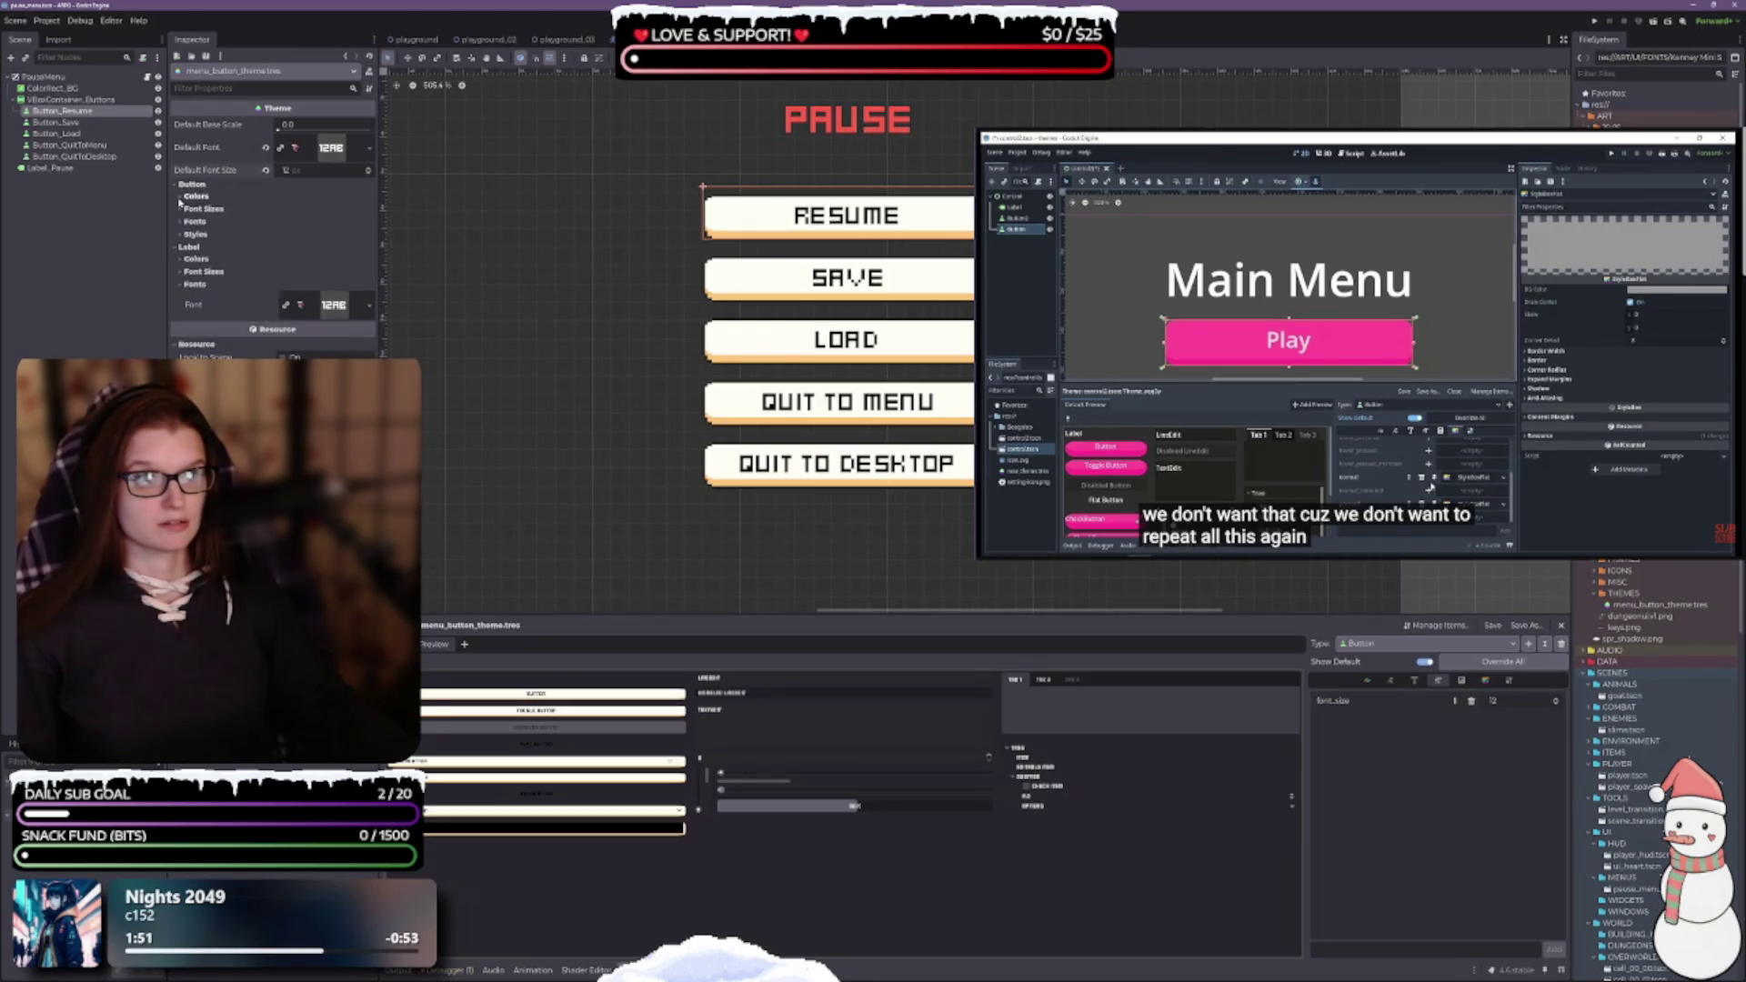
pyautogui.click(1655, 25)
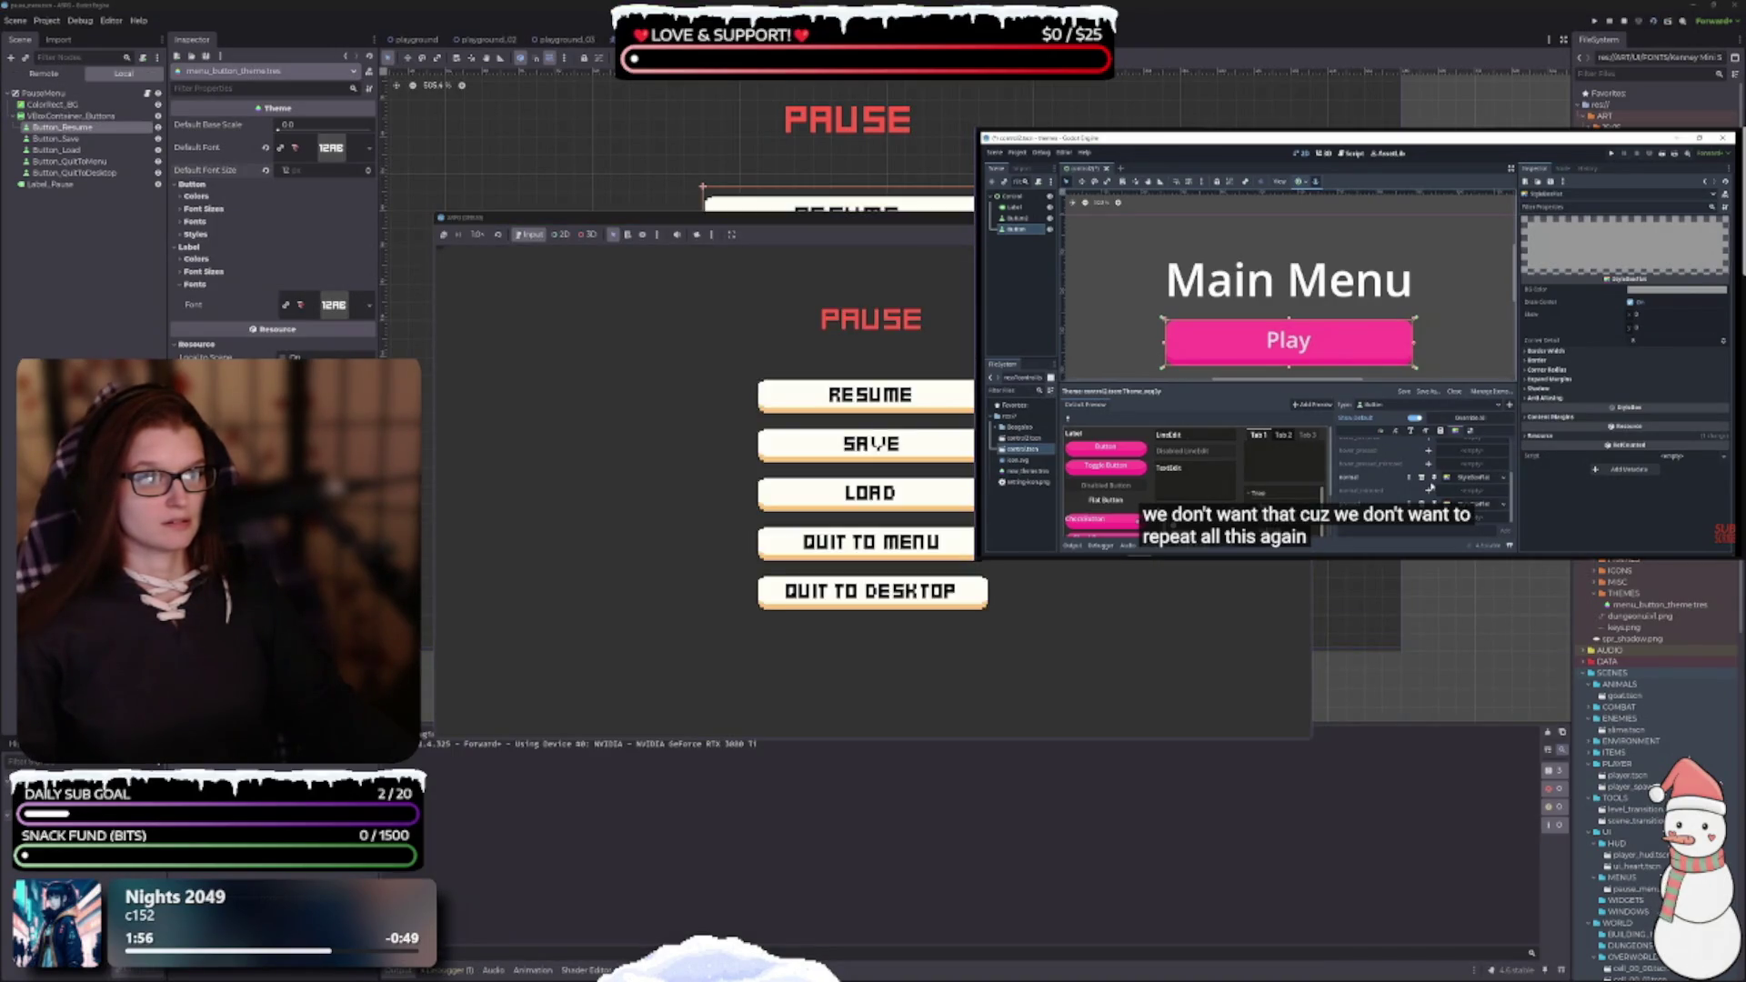
# - Stop the game, hide the output log, and open the hover StyleBoxTexture in menu_button_theme.tres
pyautogui.press('F8')
pyautogui.click(397, 971)
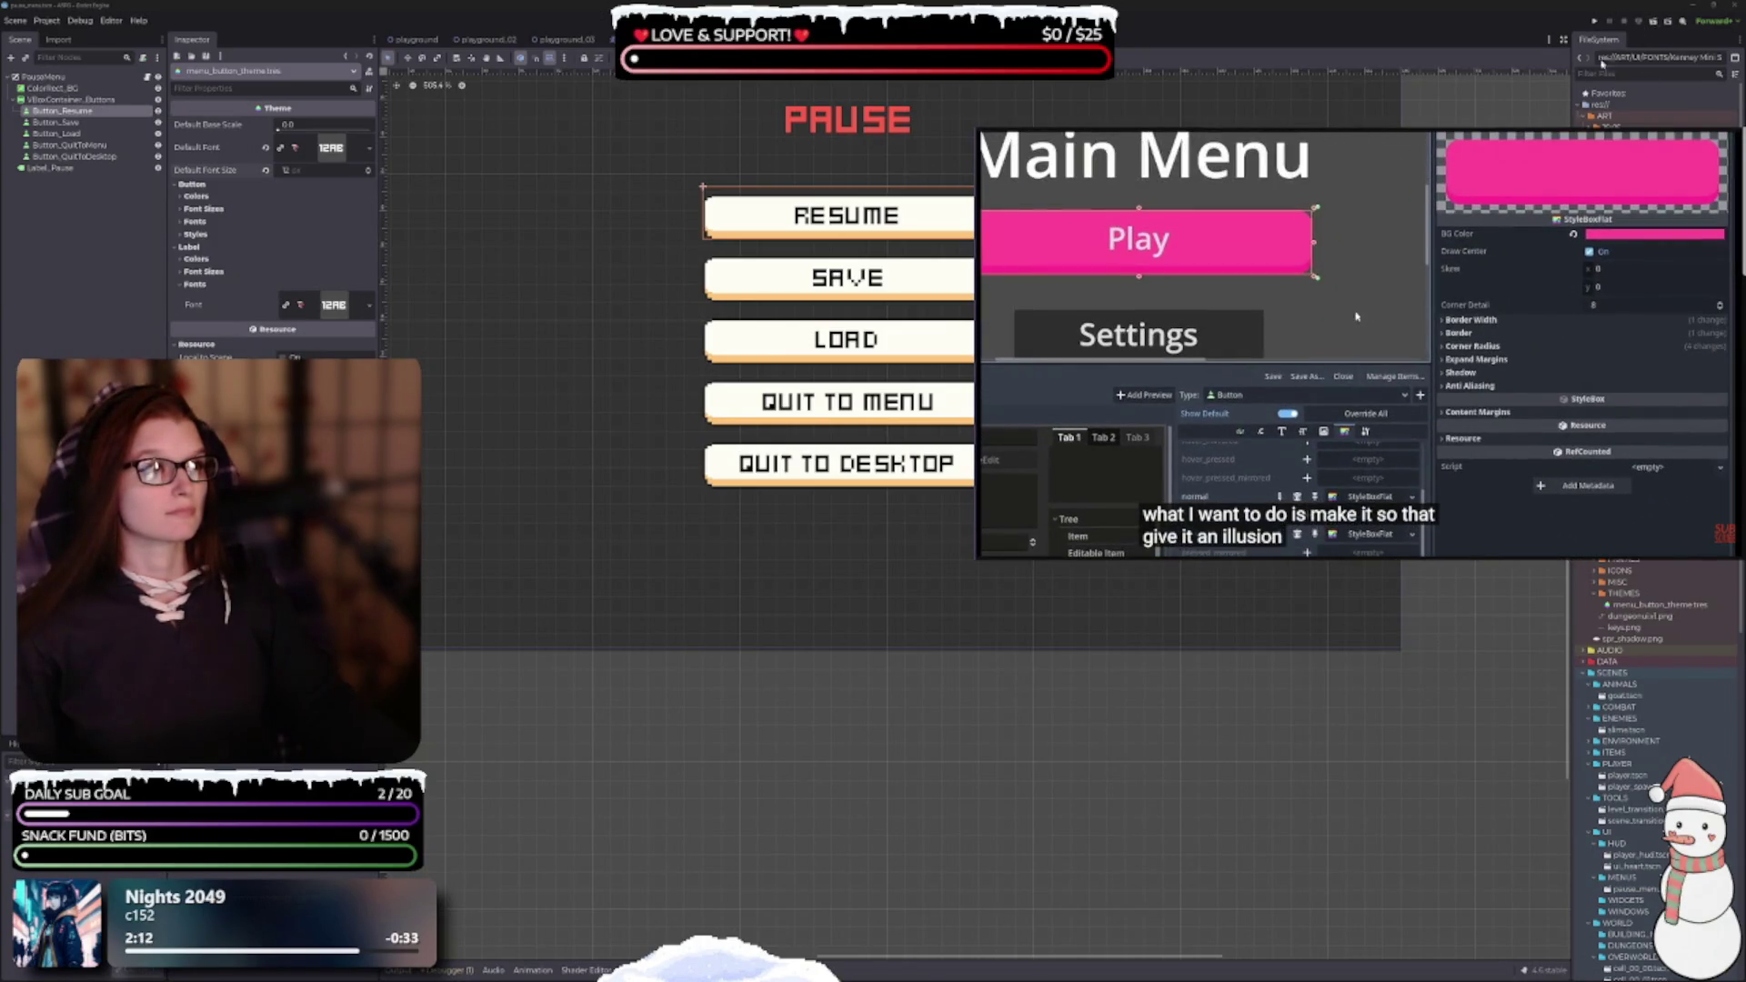
pyautogui.click(1673, 605)
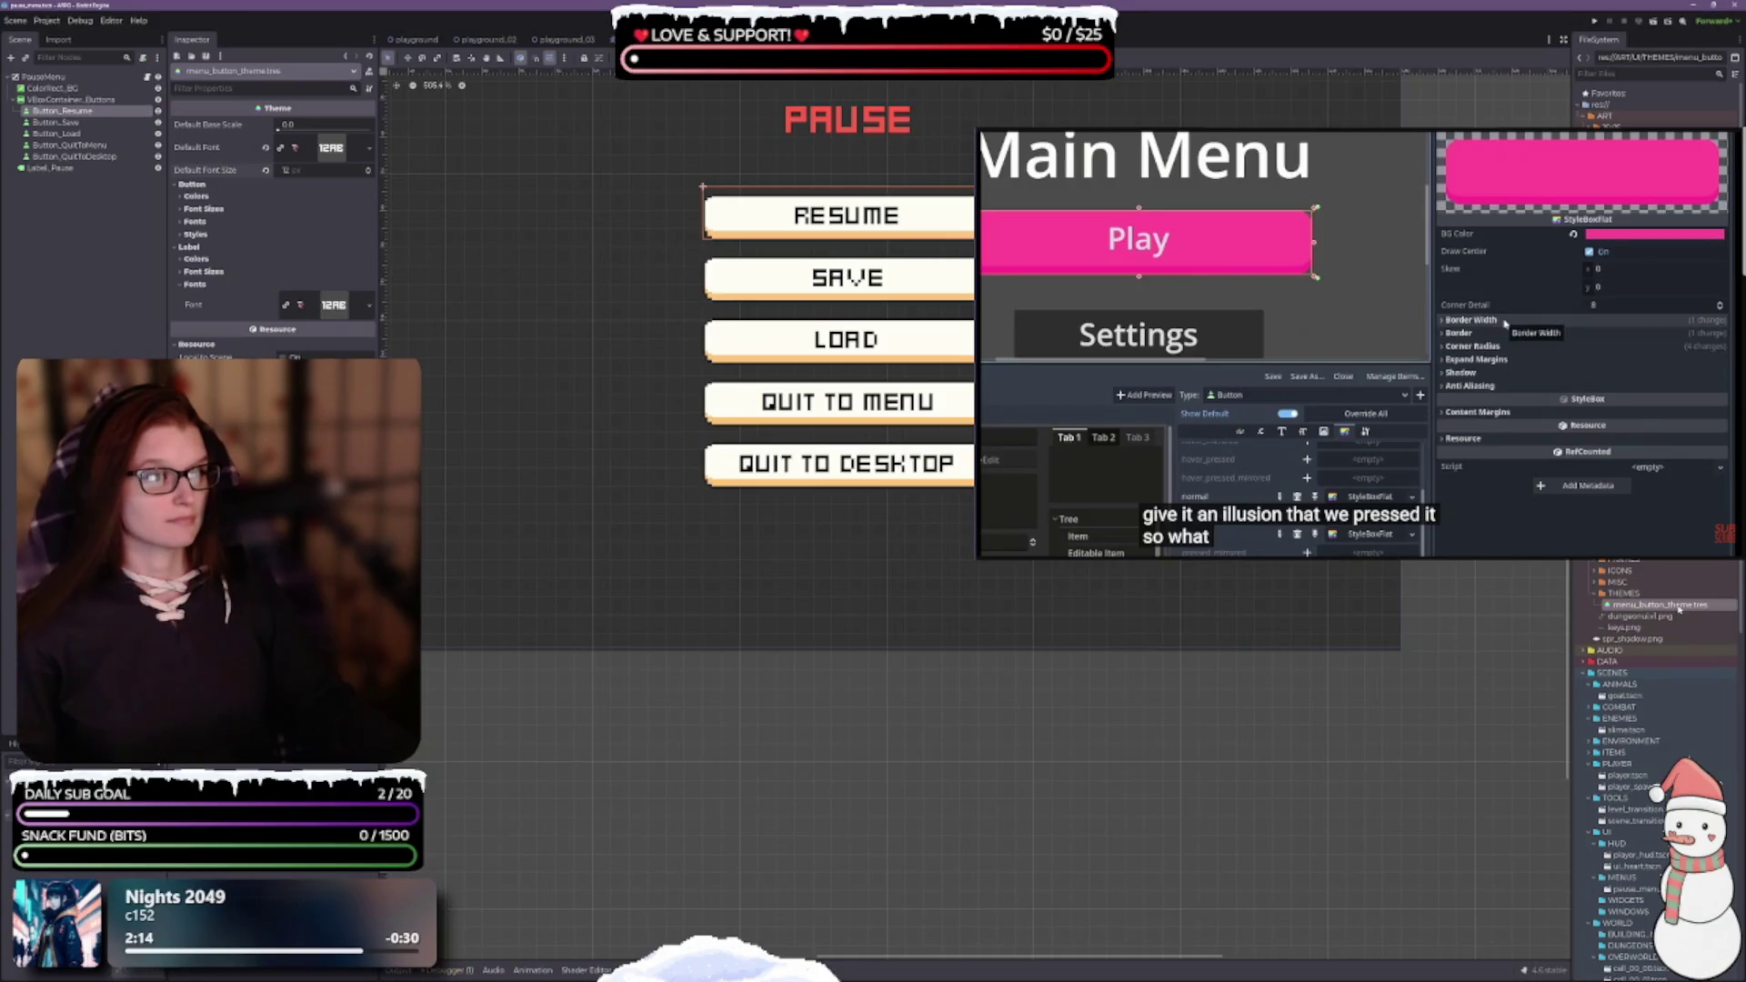
pyautogui.doubleClick(1673, 604)
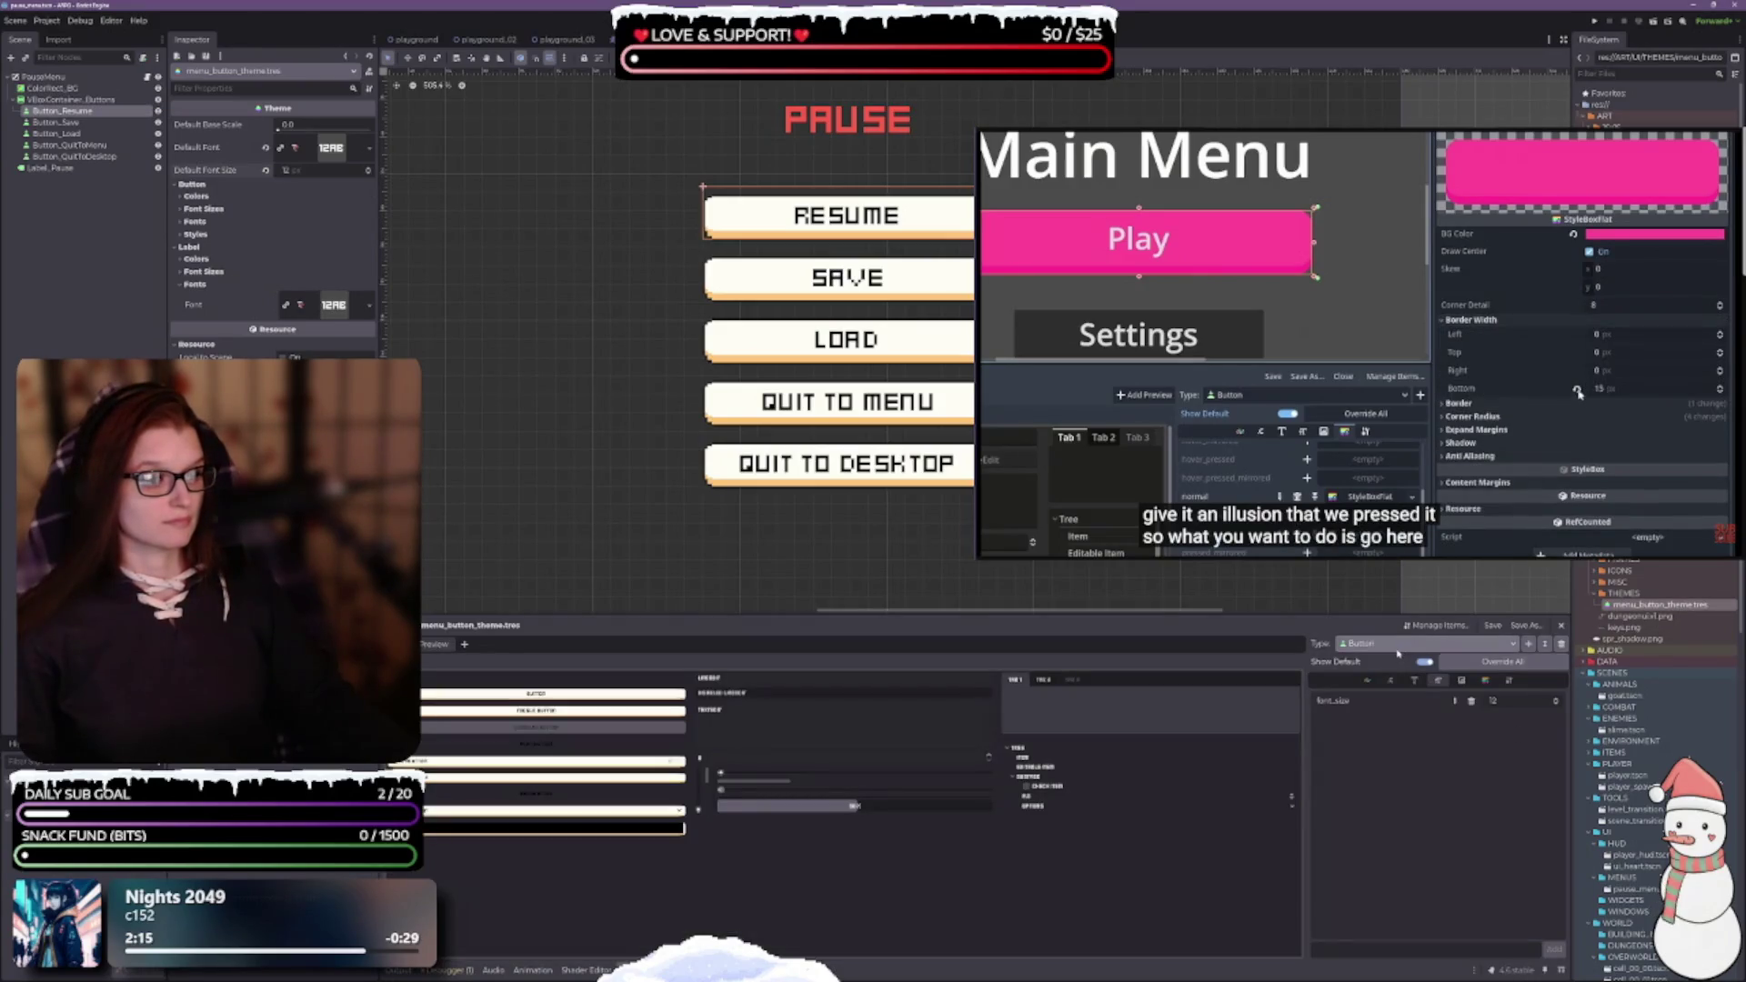
pyautogui.click(1486, 682)
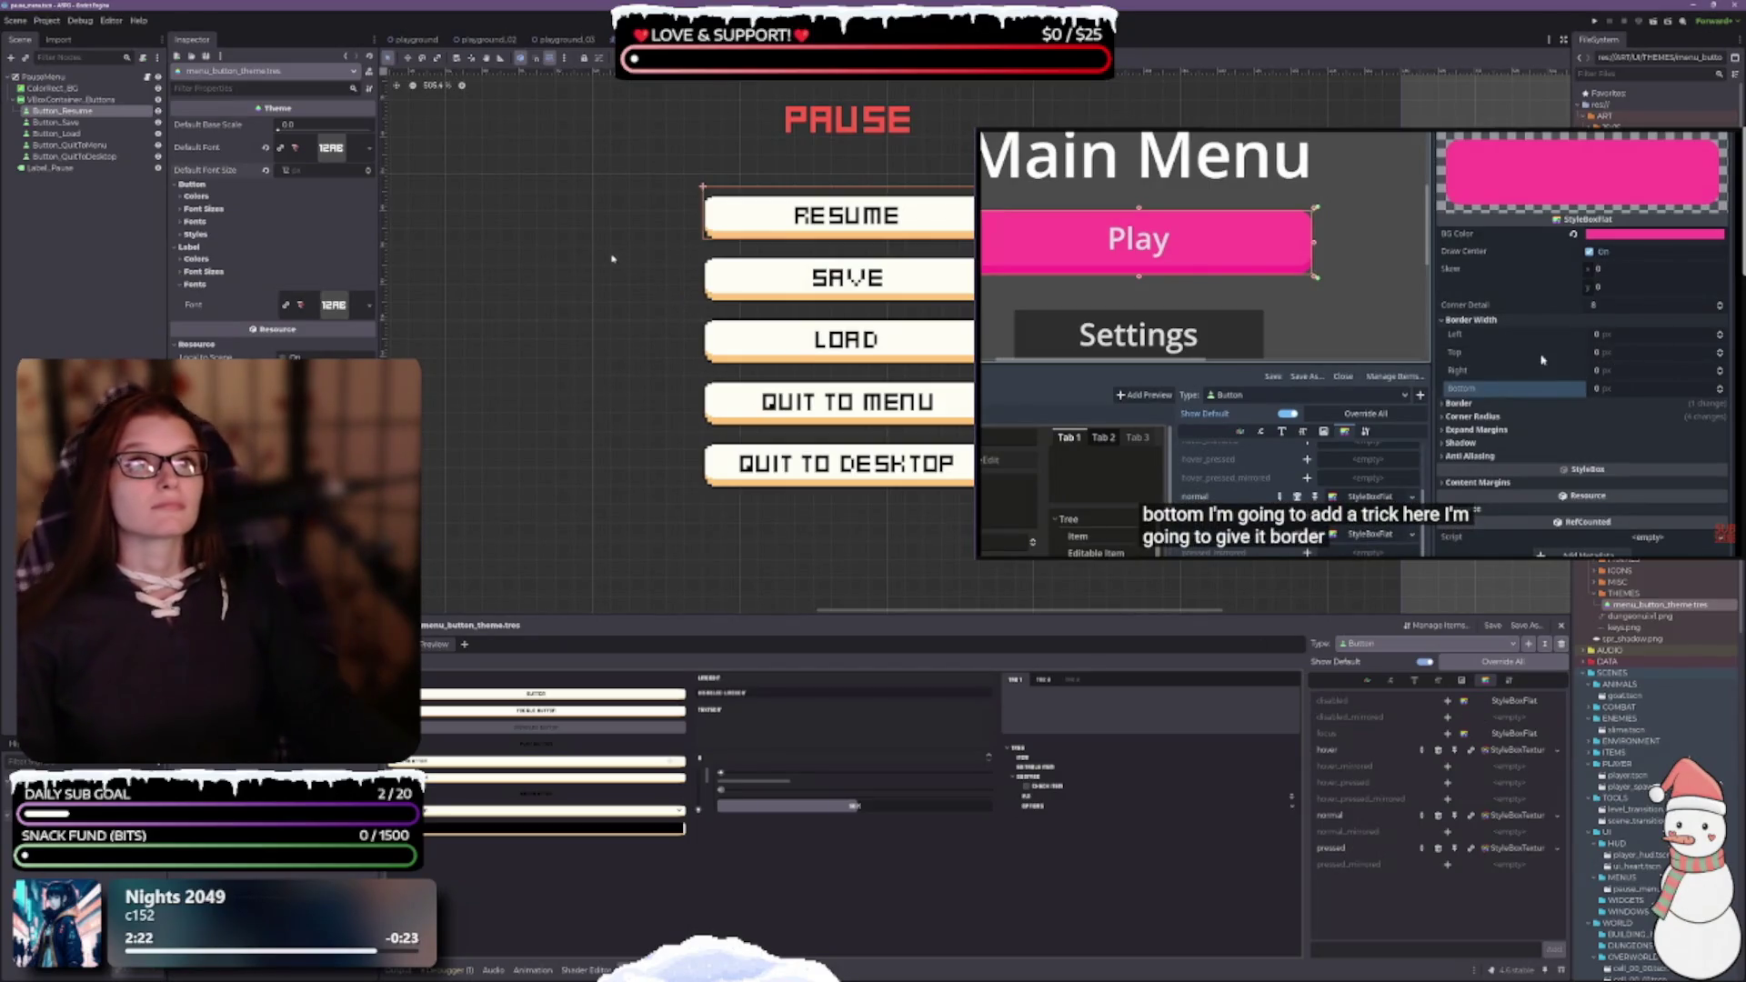
pyautogui.click(1541, 751)
pyautogui.click(1555, 751)
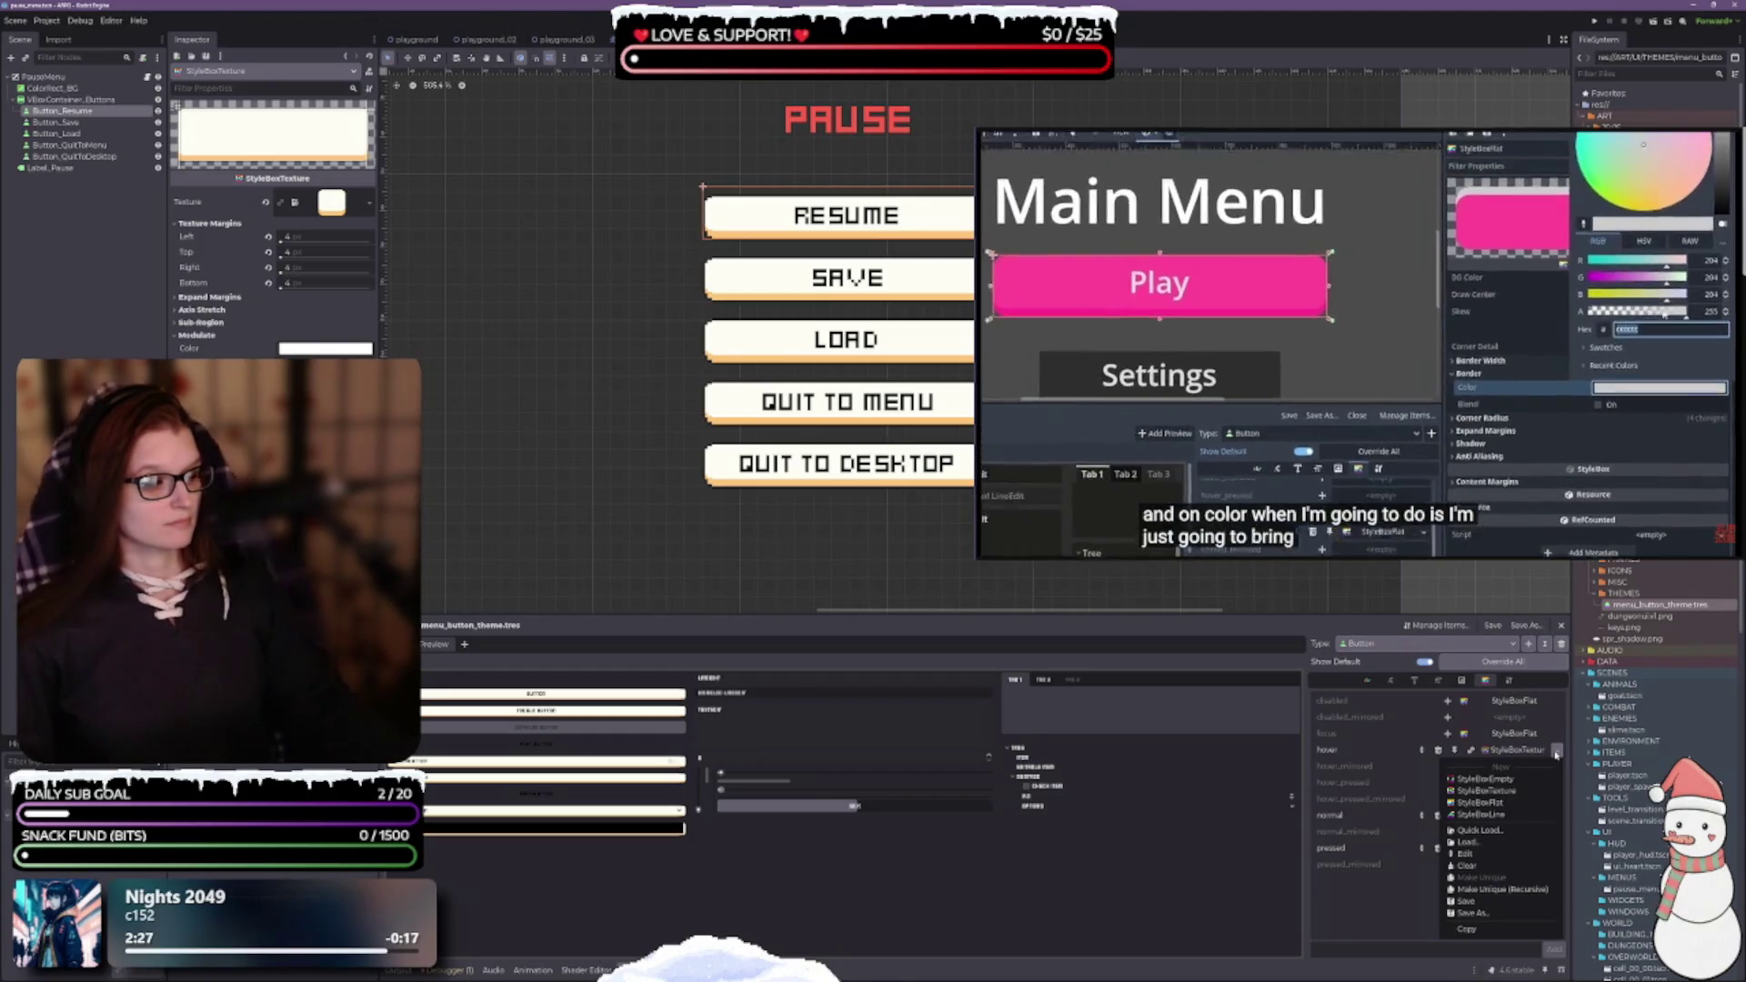
pyautogui.press('Escape')
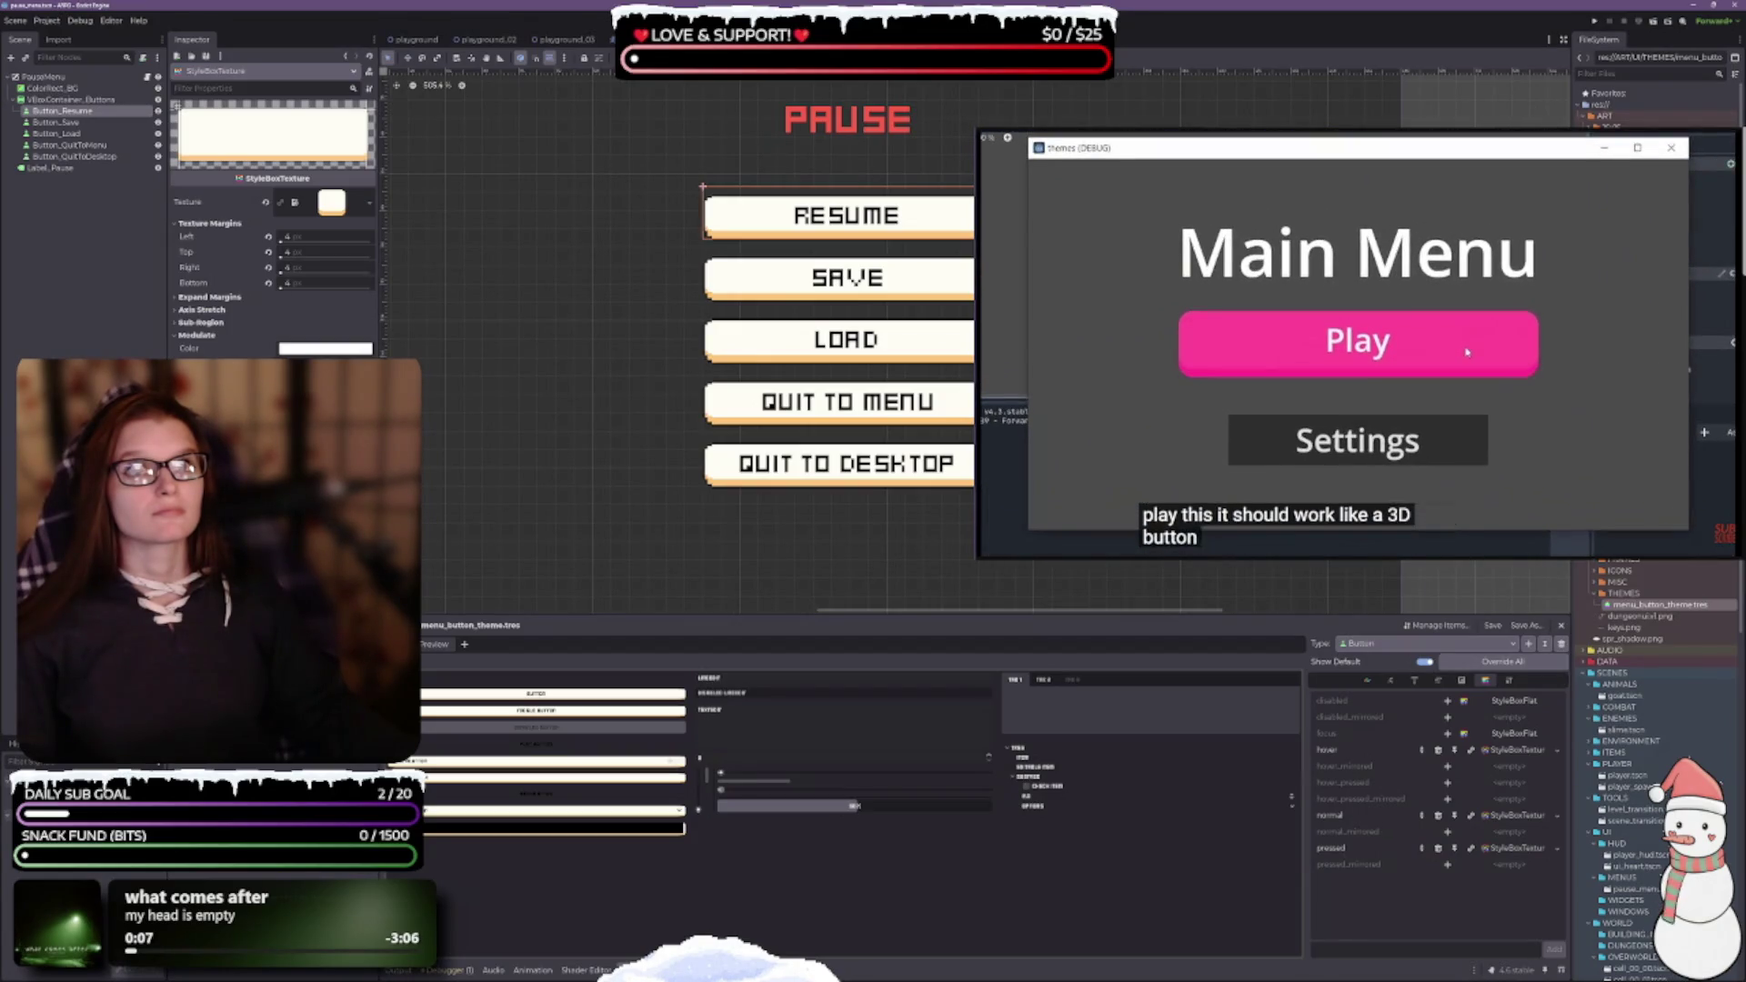
pyautogui.click(1469, 350)
pyautogui.click(1472, 349)
pyautogui.click(1471, 349)
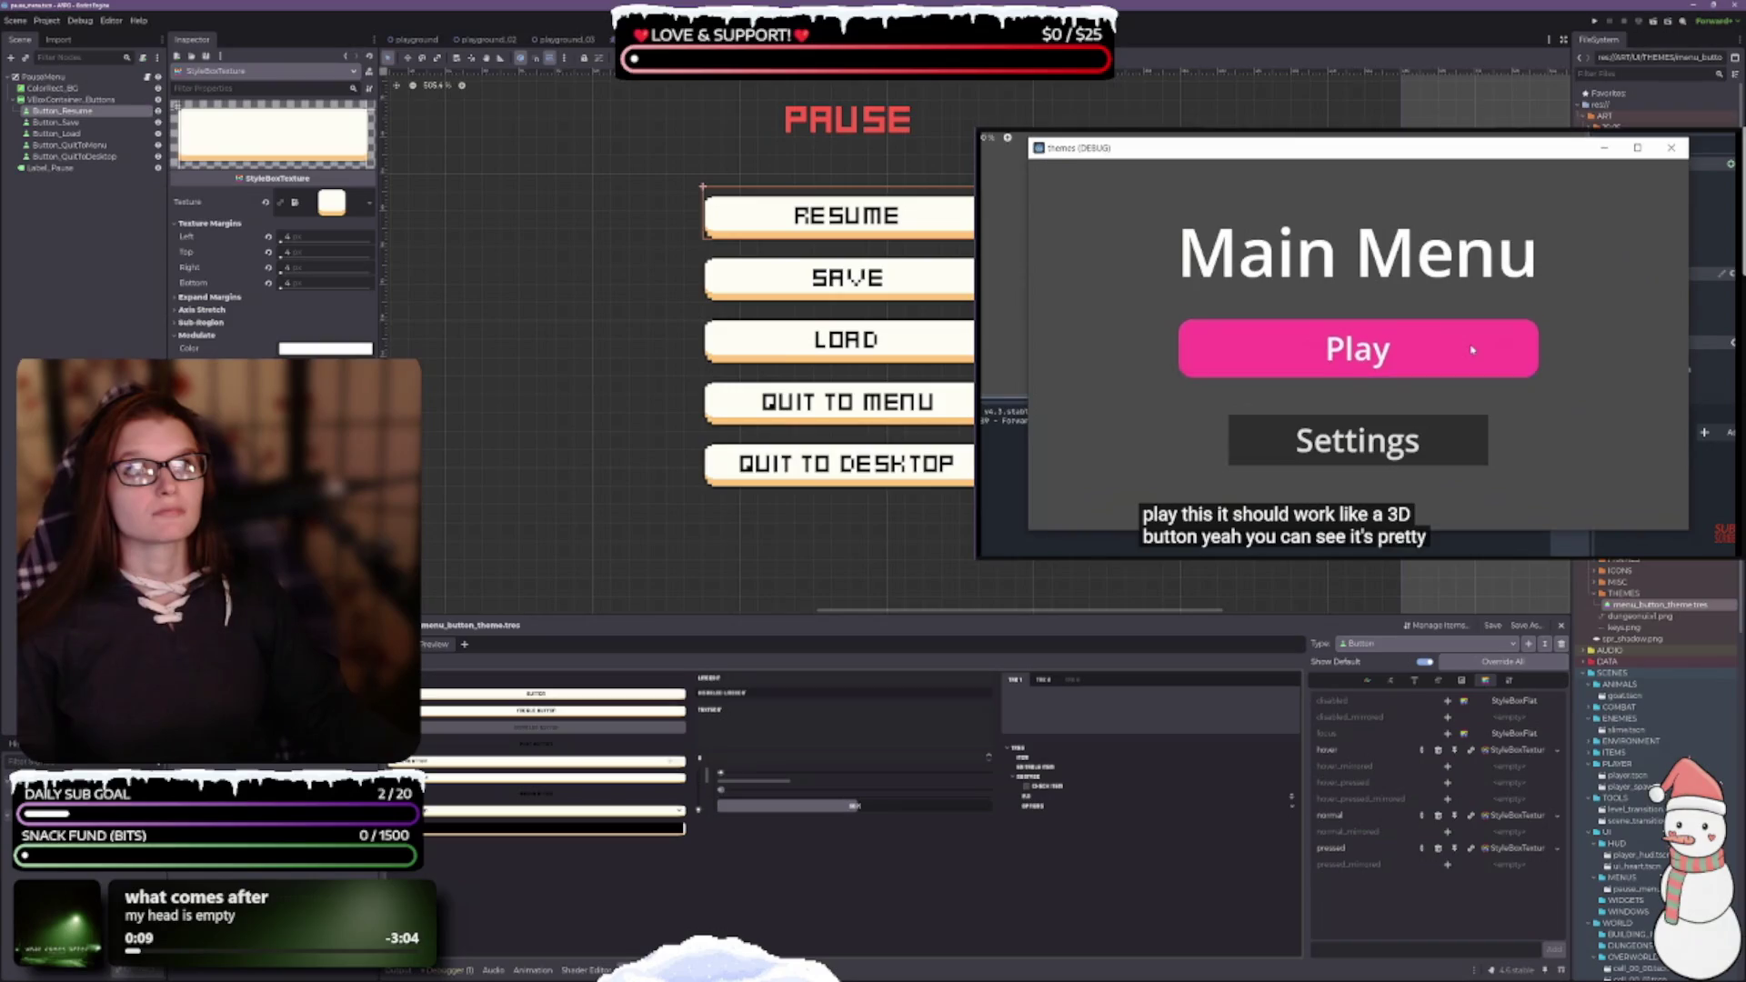
pyautogui.click(1469, 349)
pyautogui.click(1318, 360)
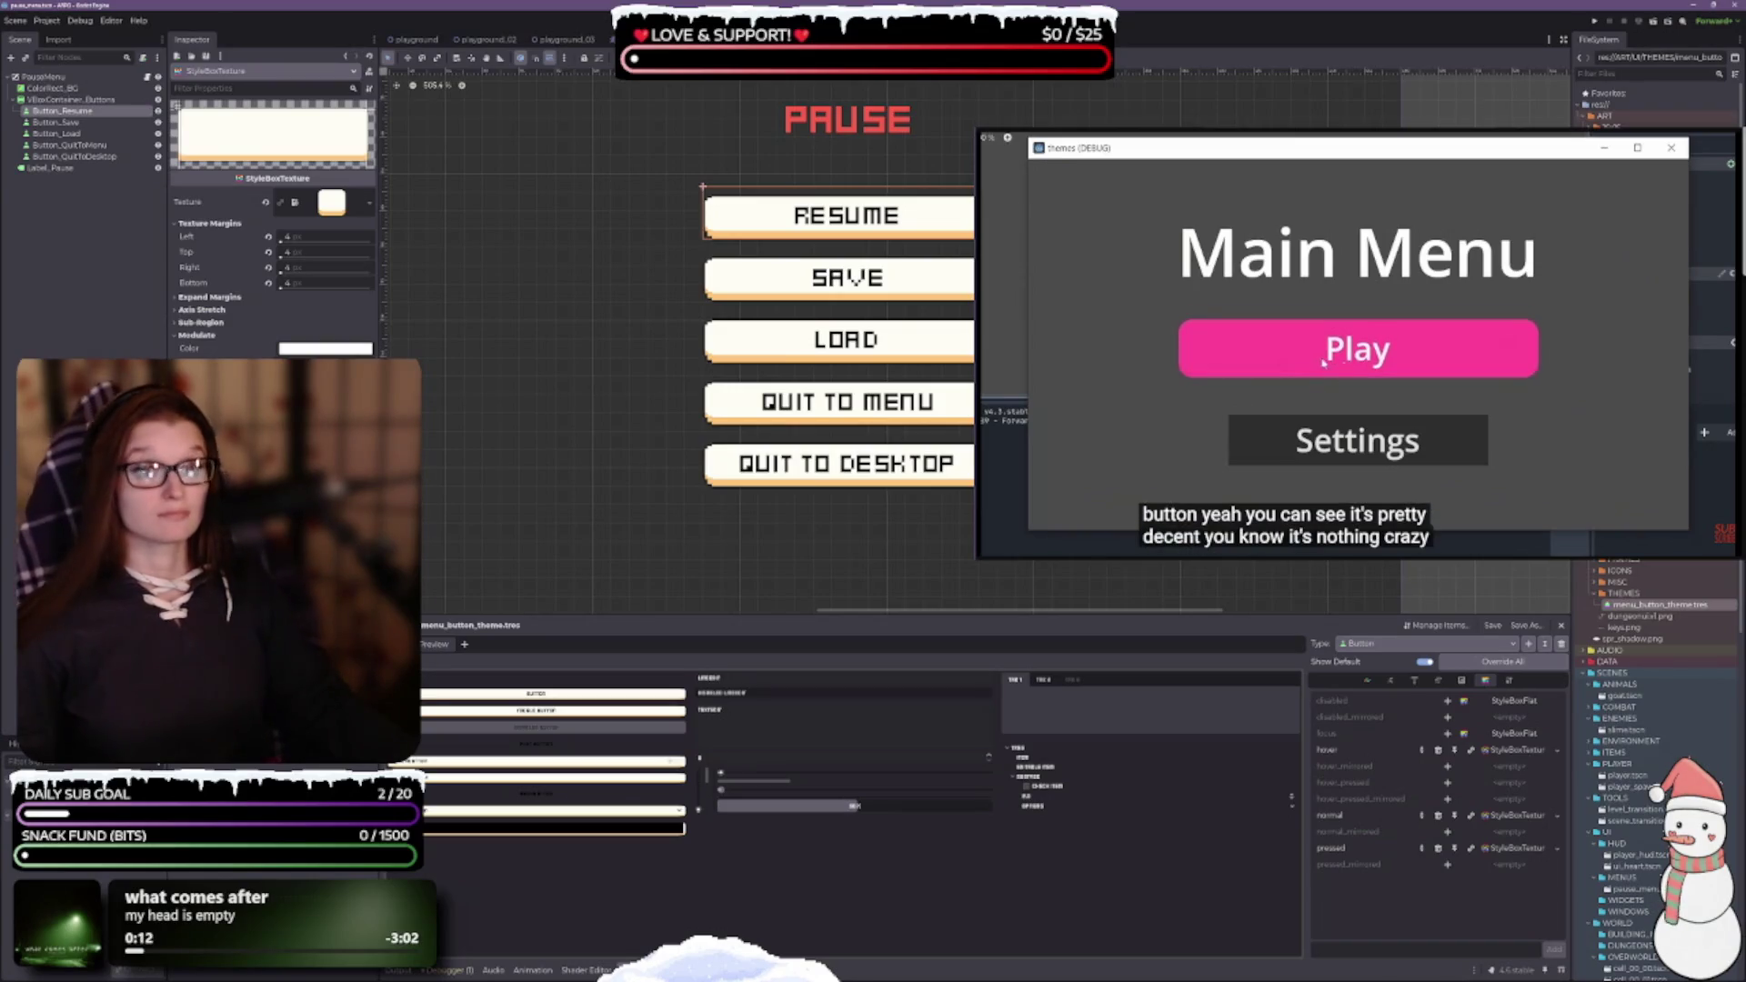
pyautogui.click(1675, 153)
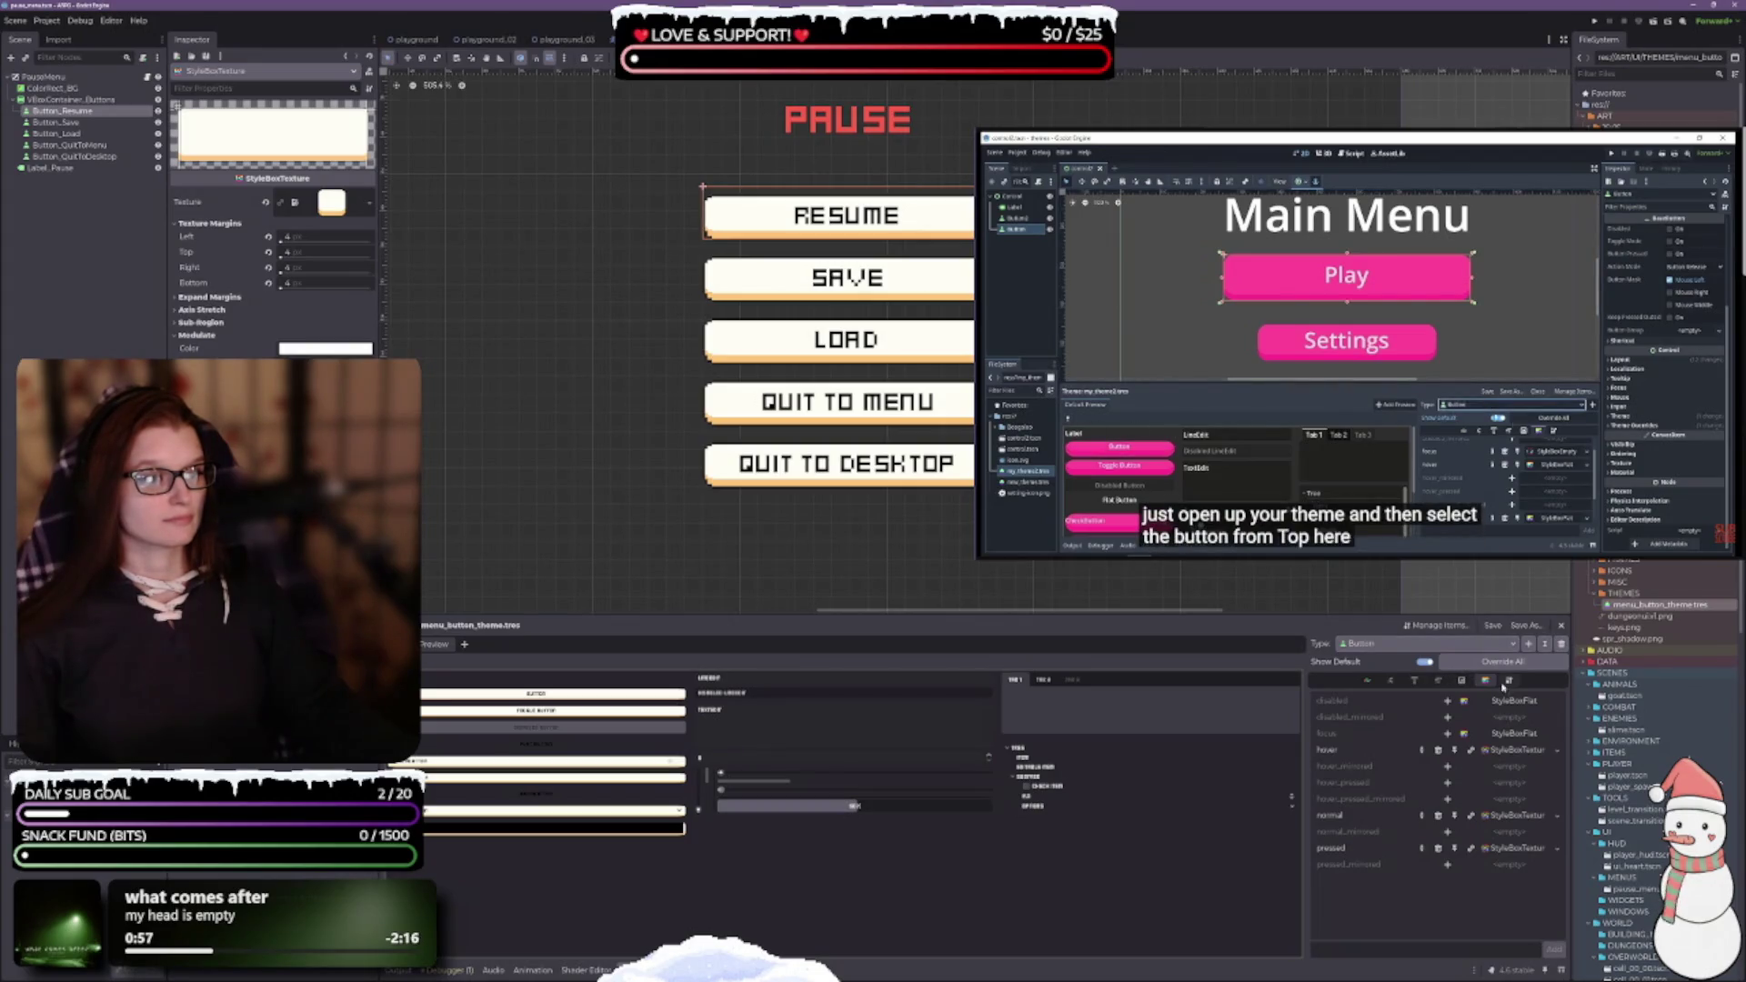
pyautogui.click(1460, 681)
pyautogui.click(1484, 681)
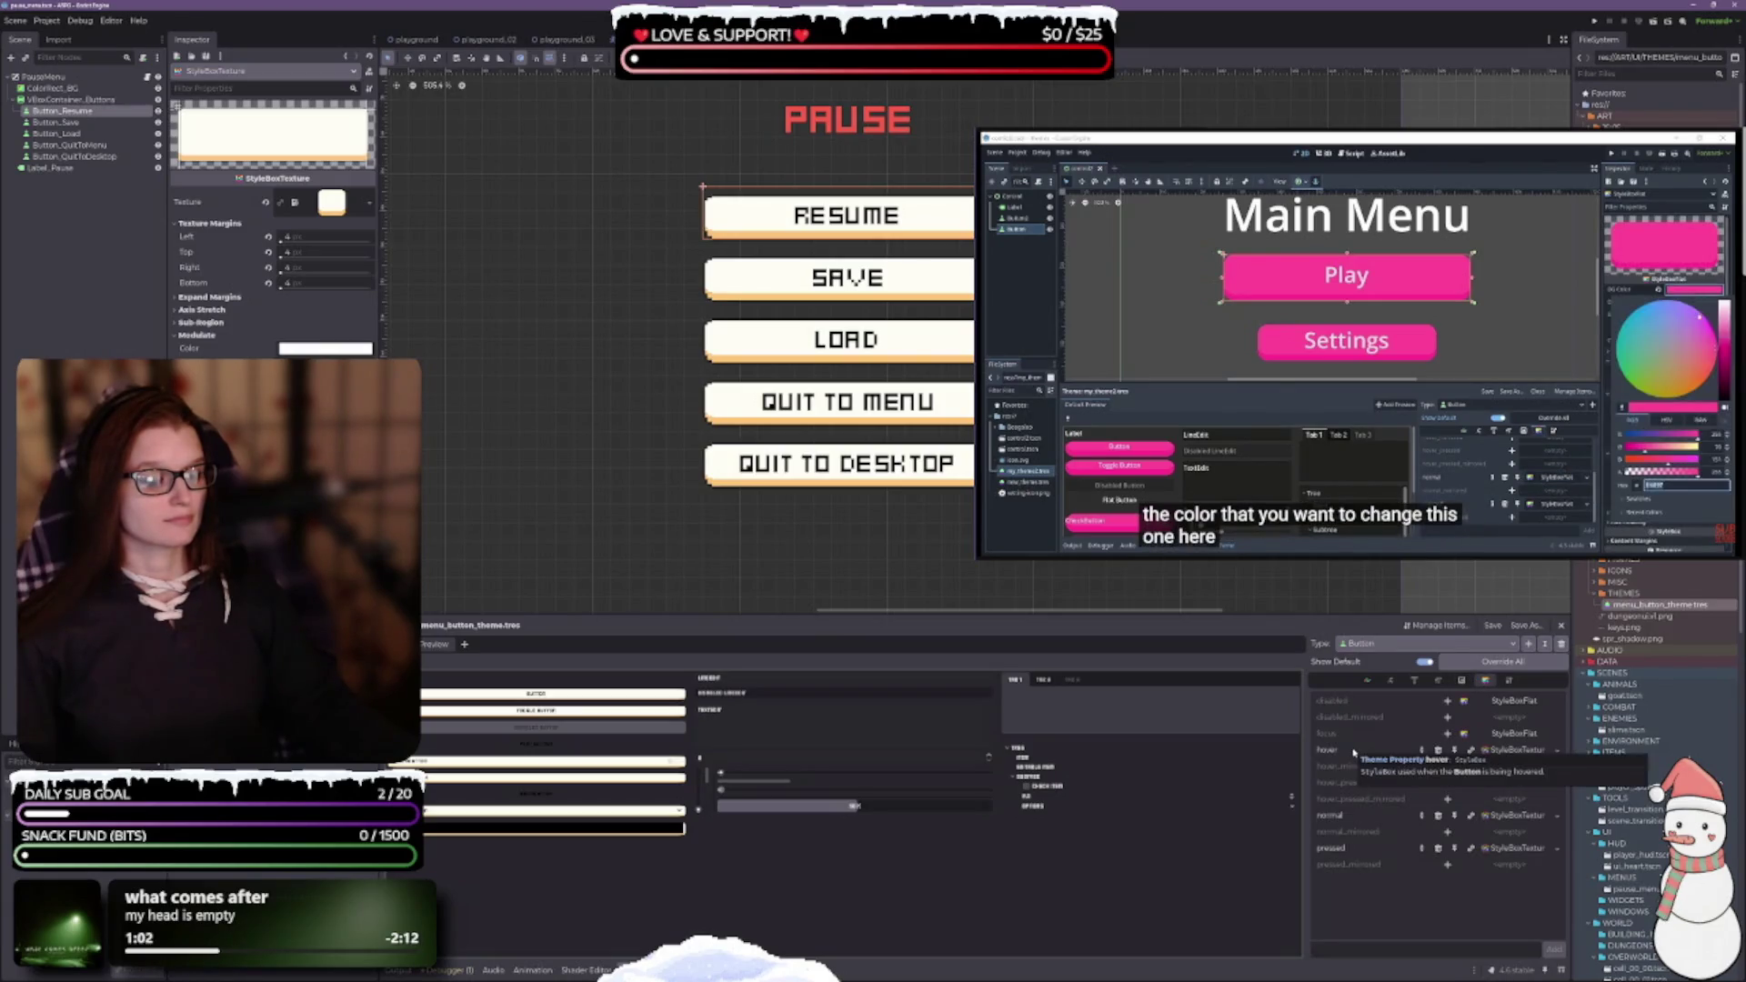
pyautogui.click(1509, 815)
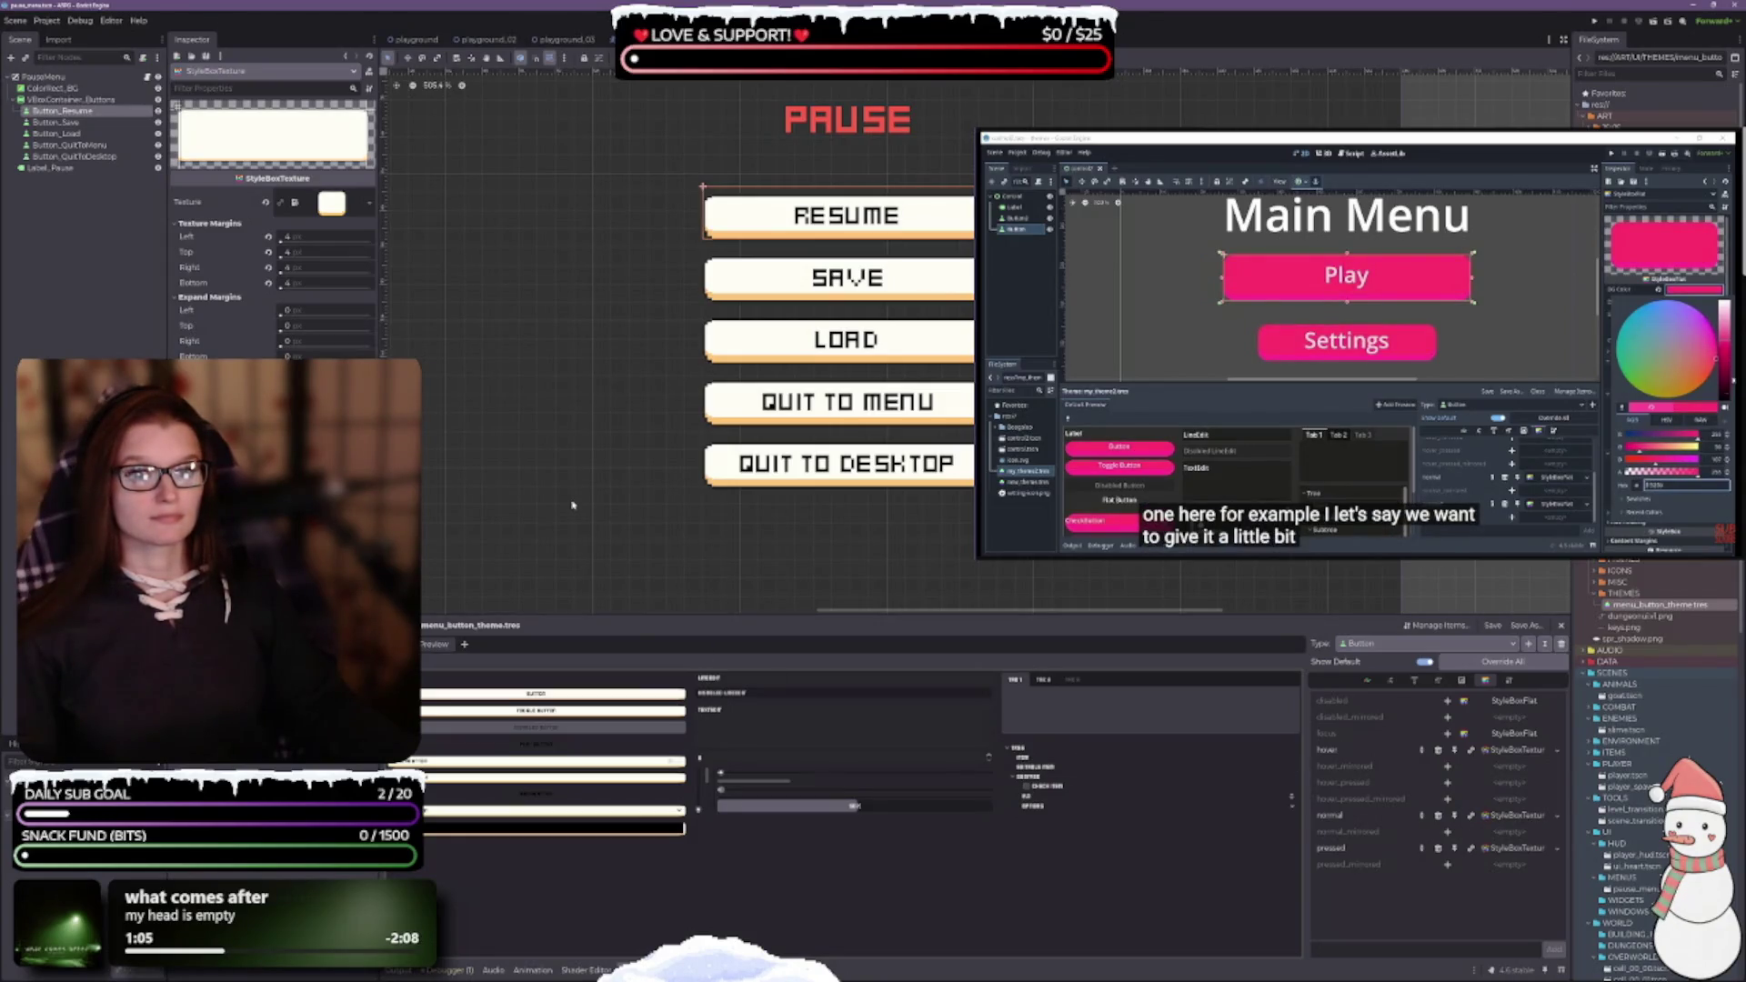
pyautogui.click(1514, 751)
pyautogui.click(1516, 820)
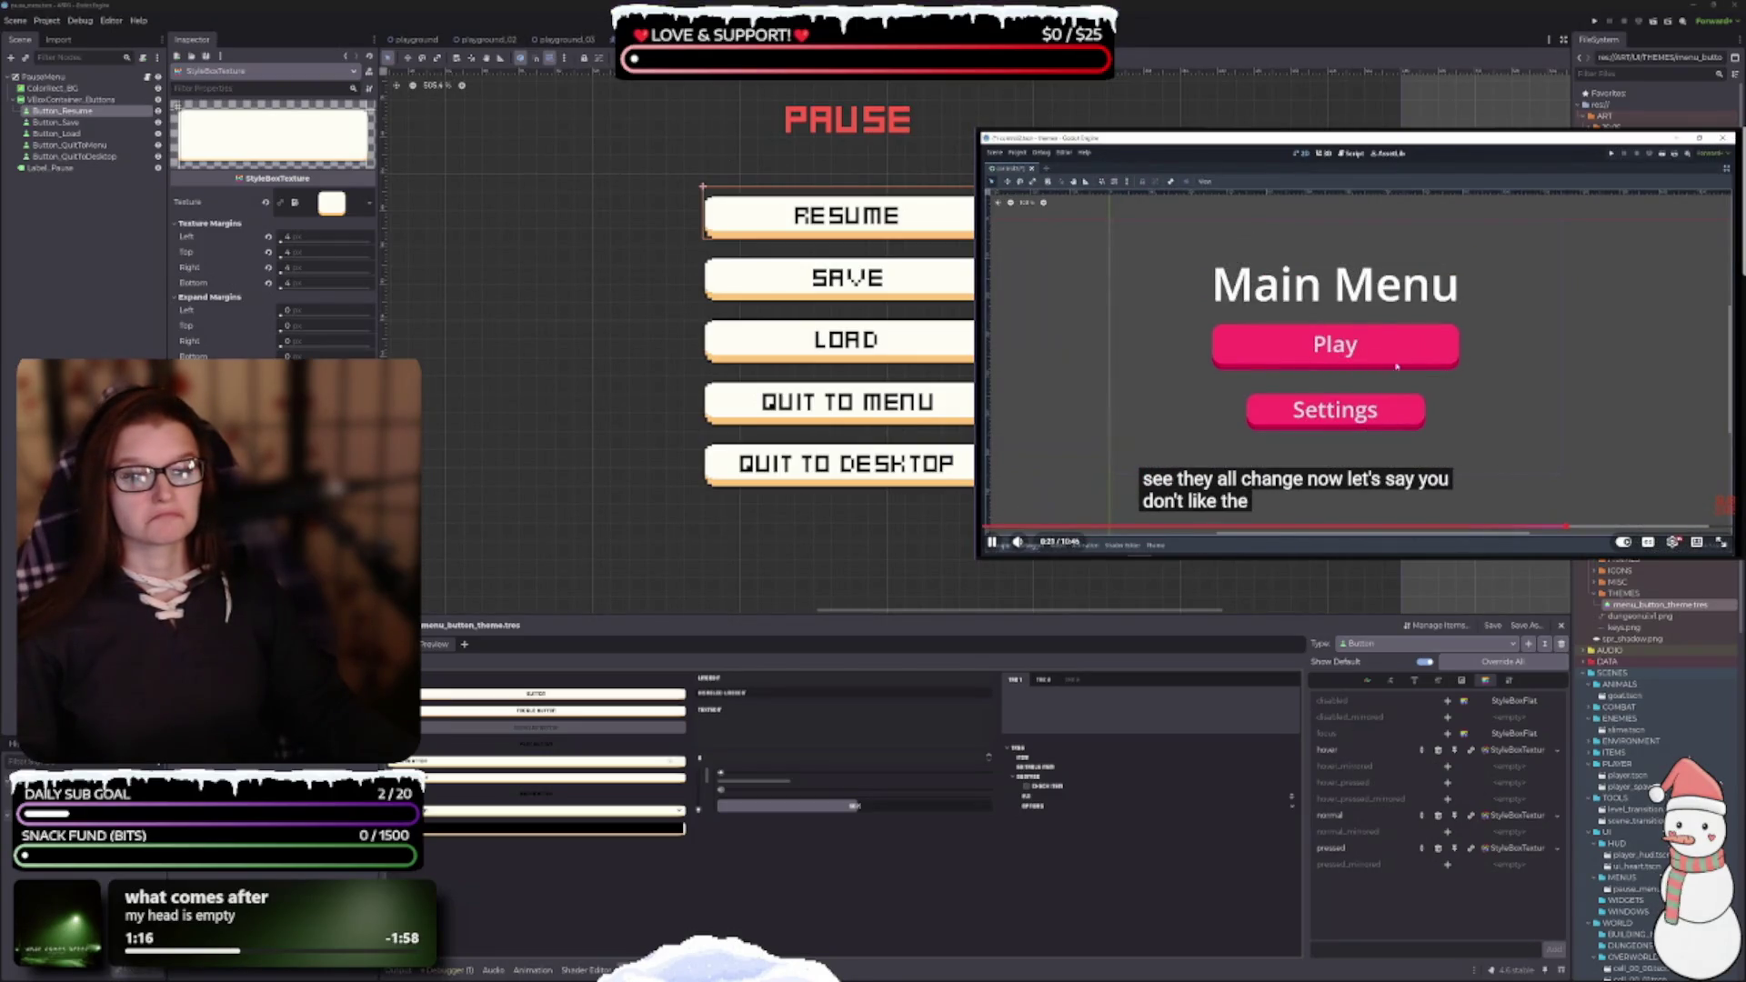
pyautogui.click(1389, 350)
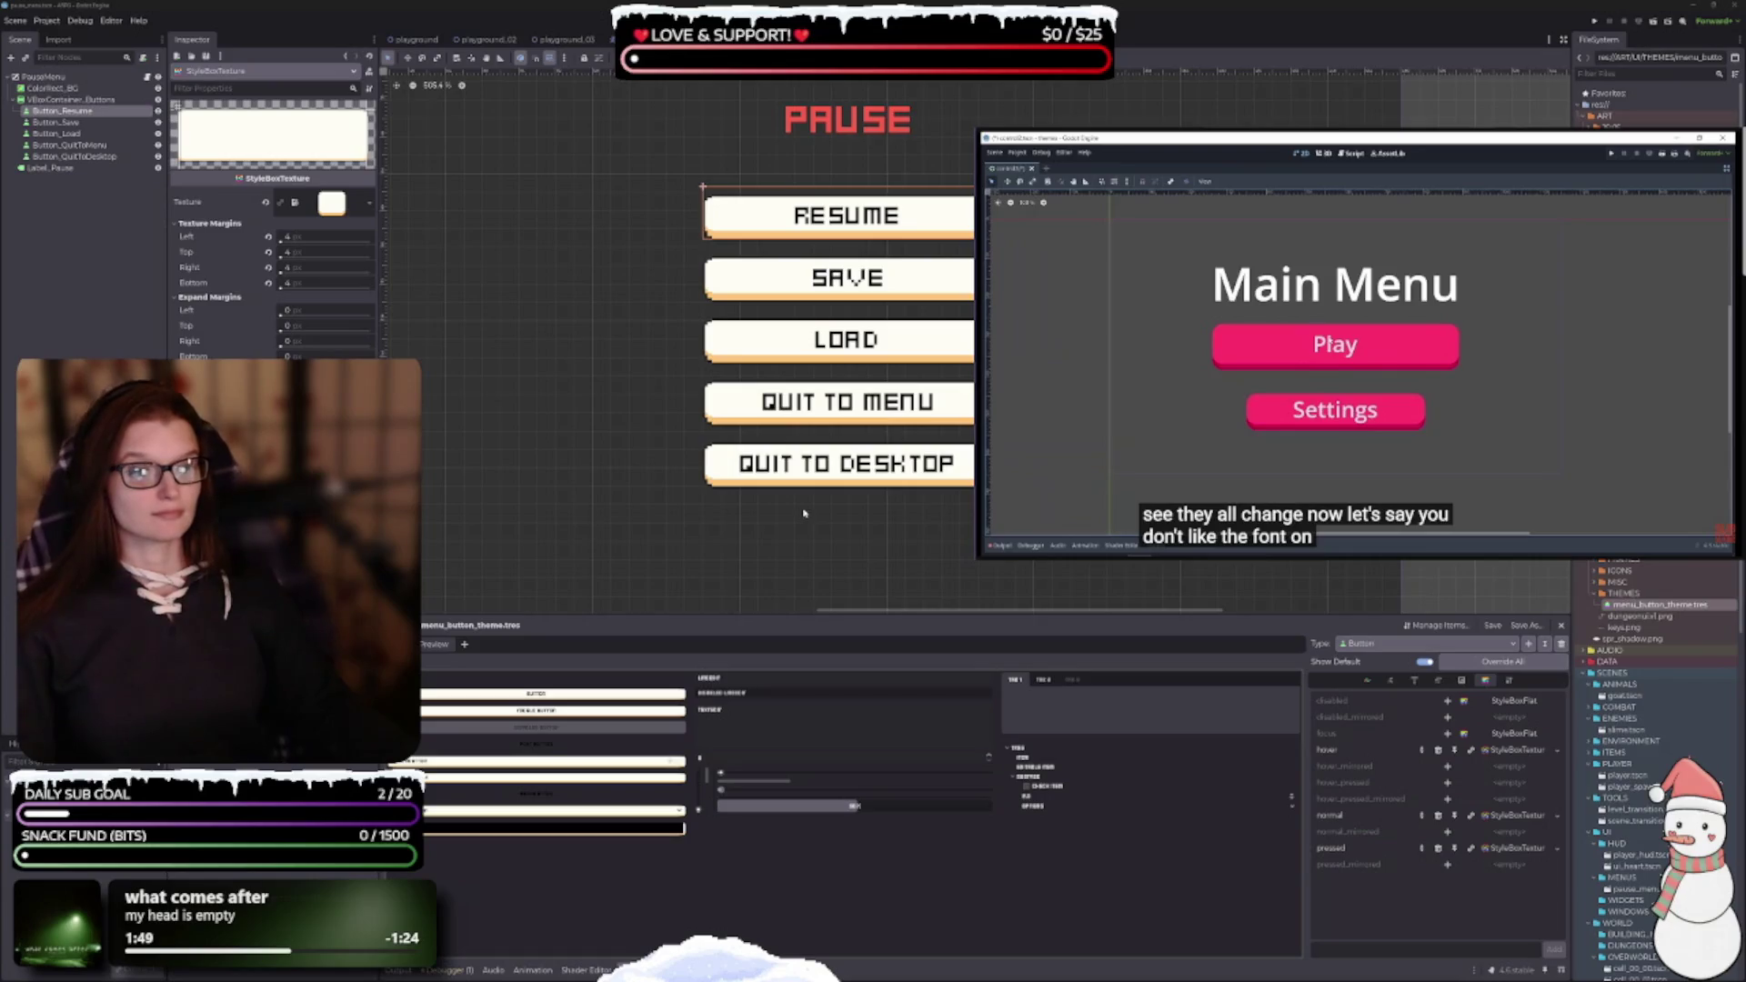
pyautogui.press('space')
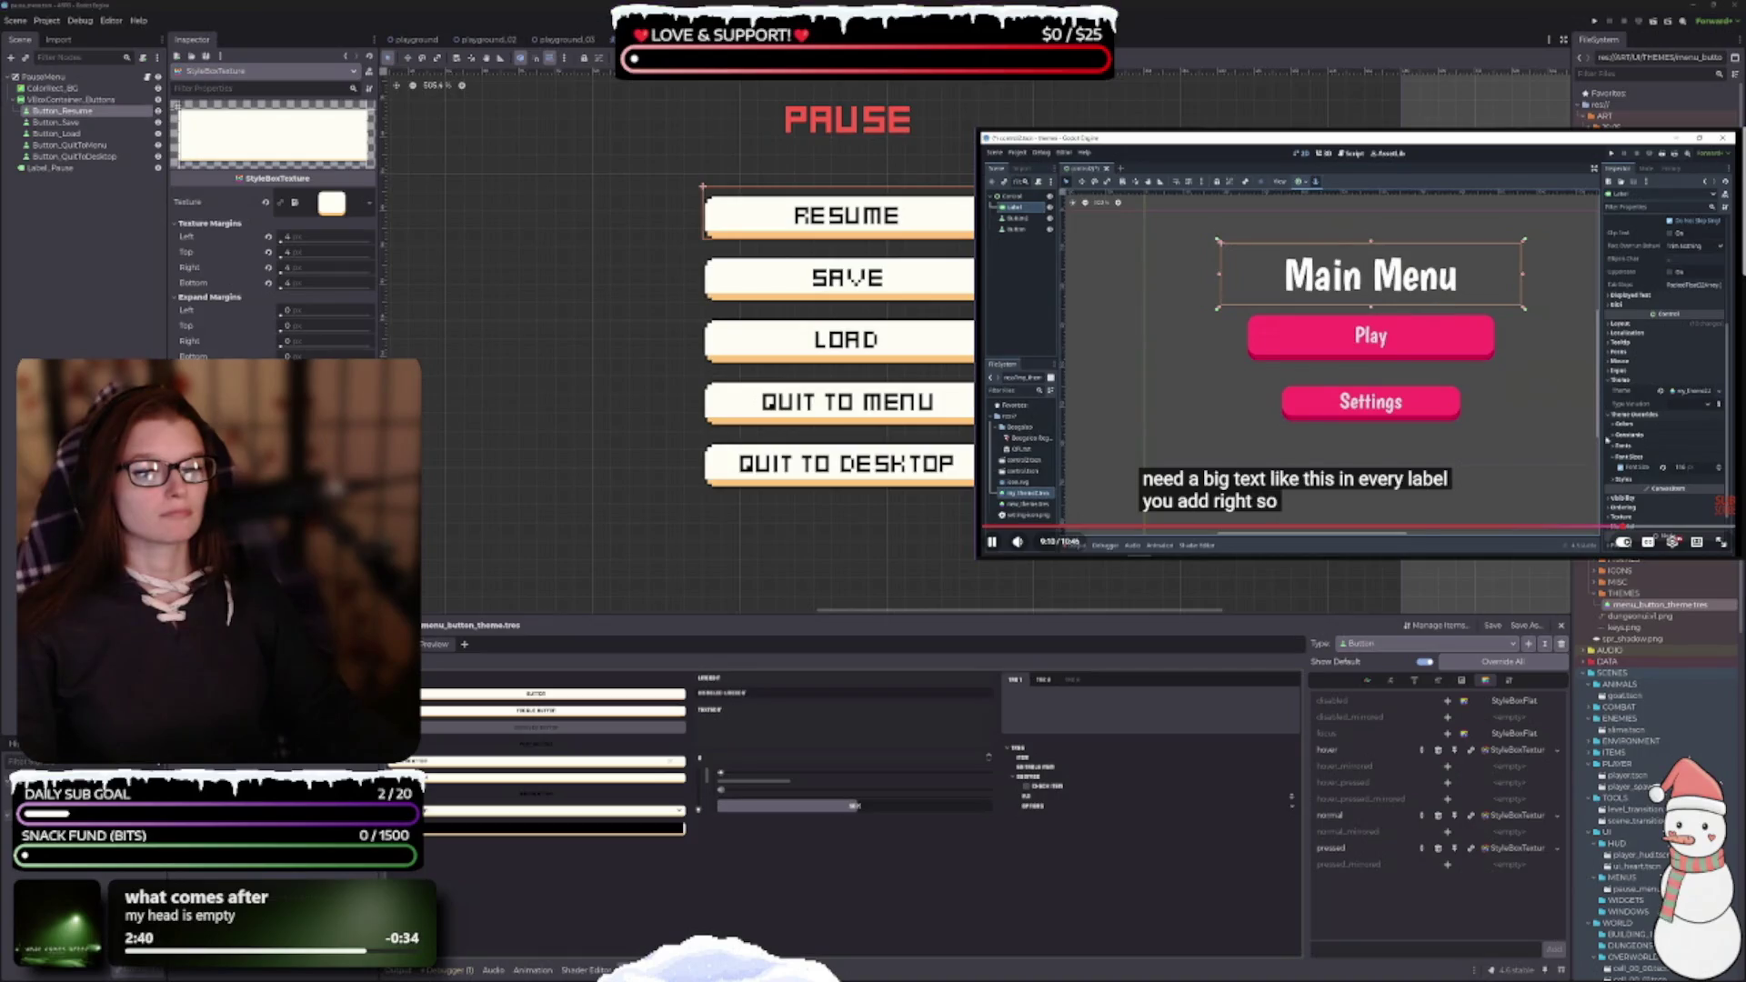
# - Set the first button StyleBoxTexture's Axis Stretch to Tile horizontally and vertically
pyautogui.click(1413, 409)
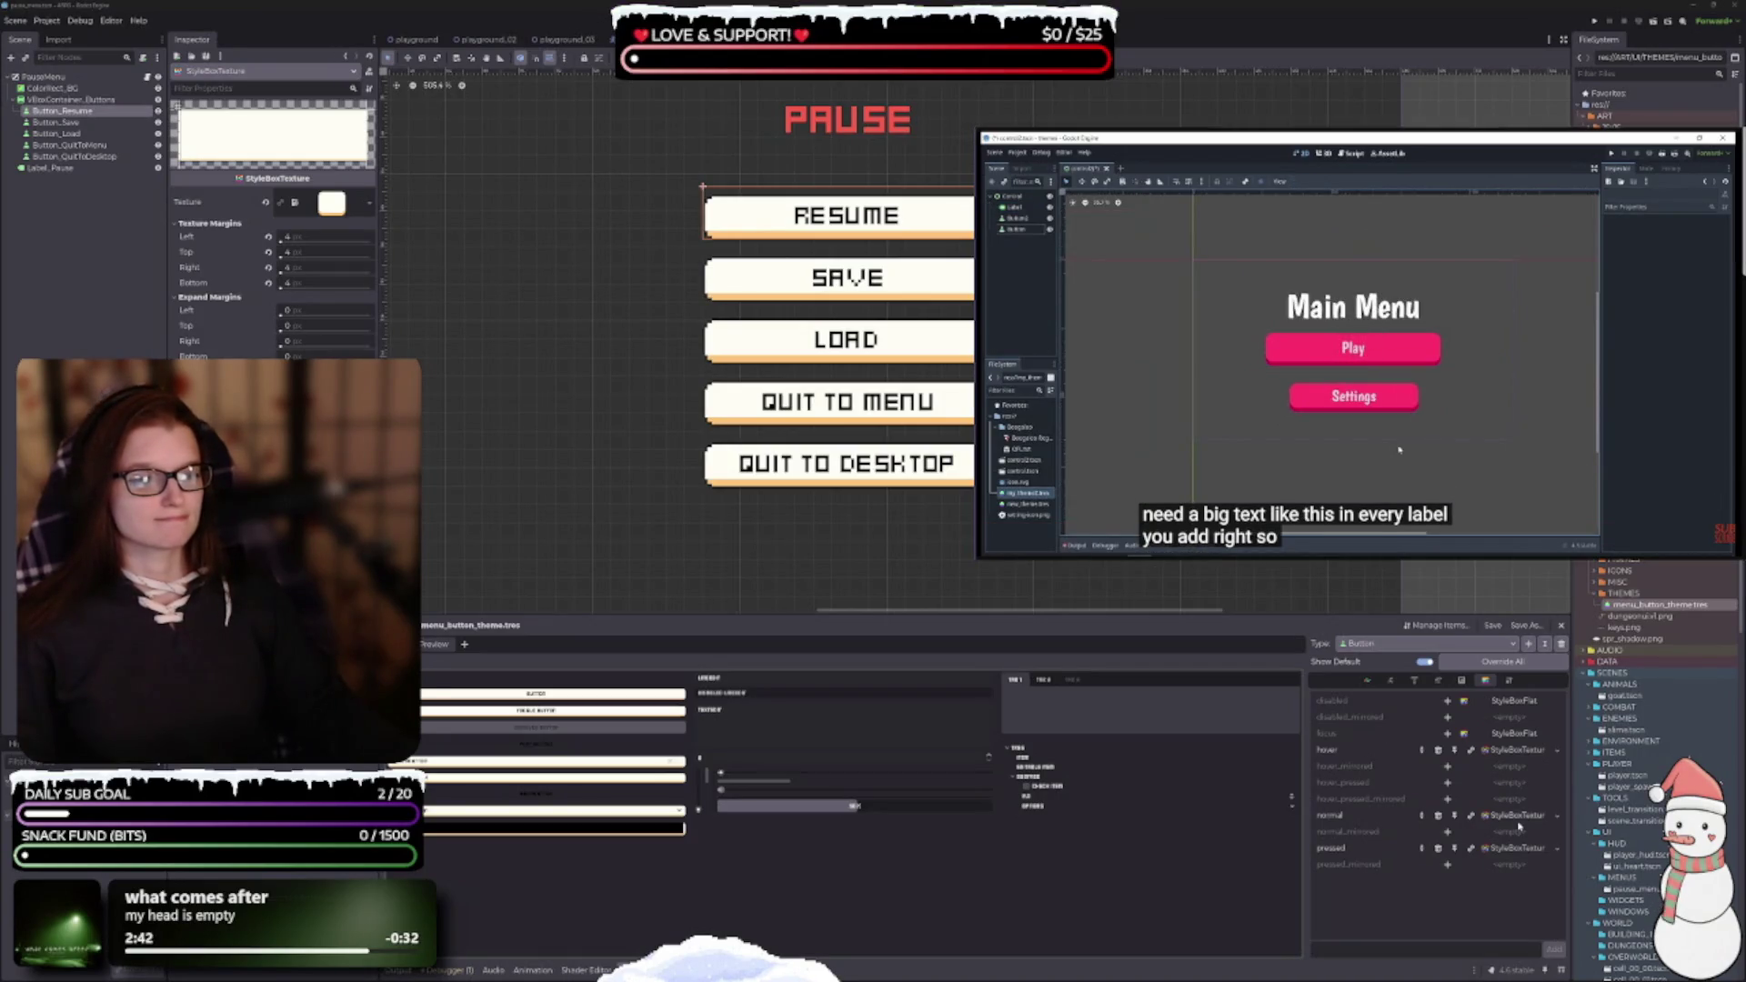
pyautogui.click(1515, 752)
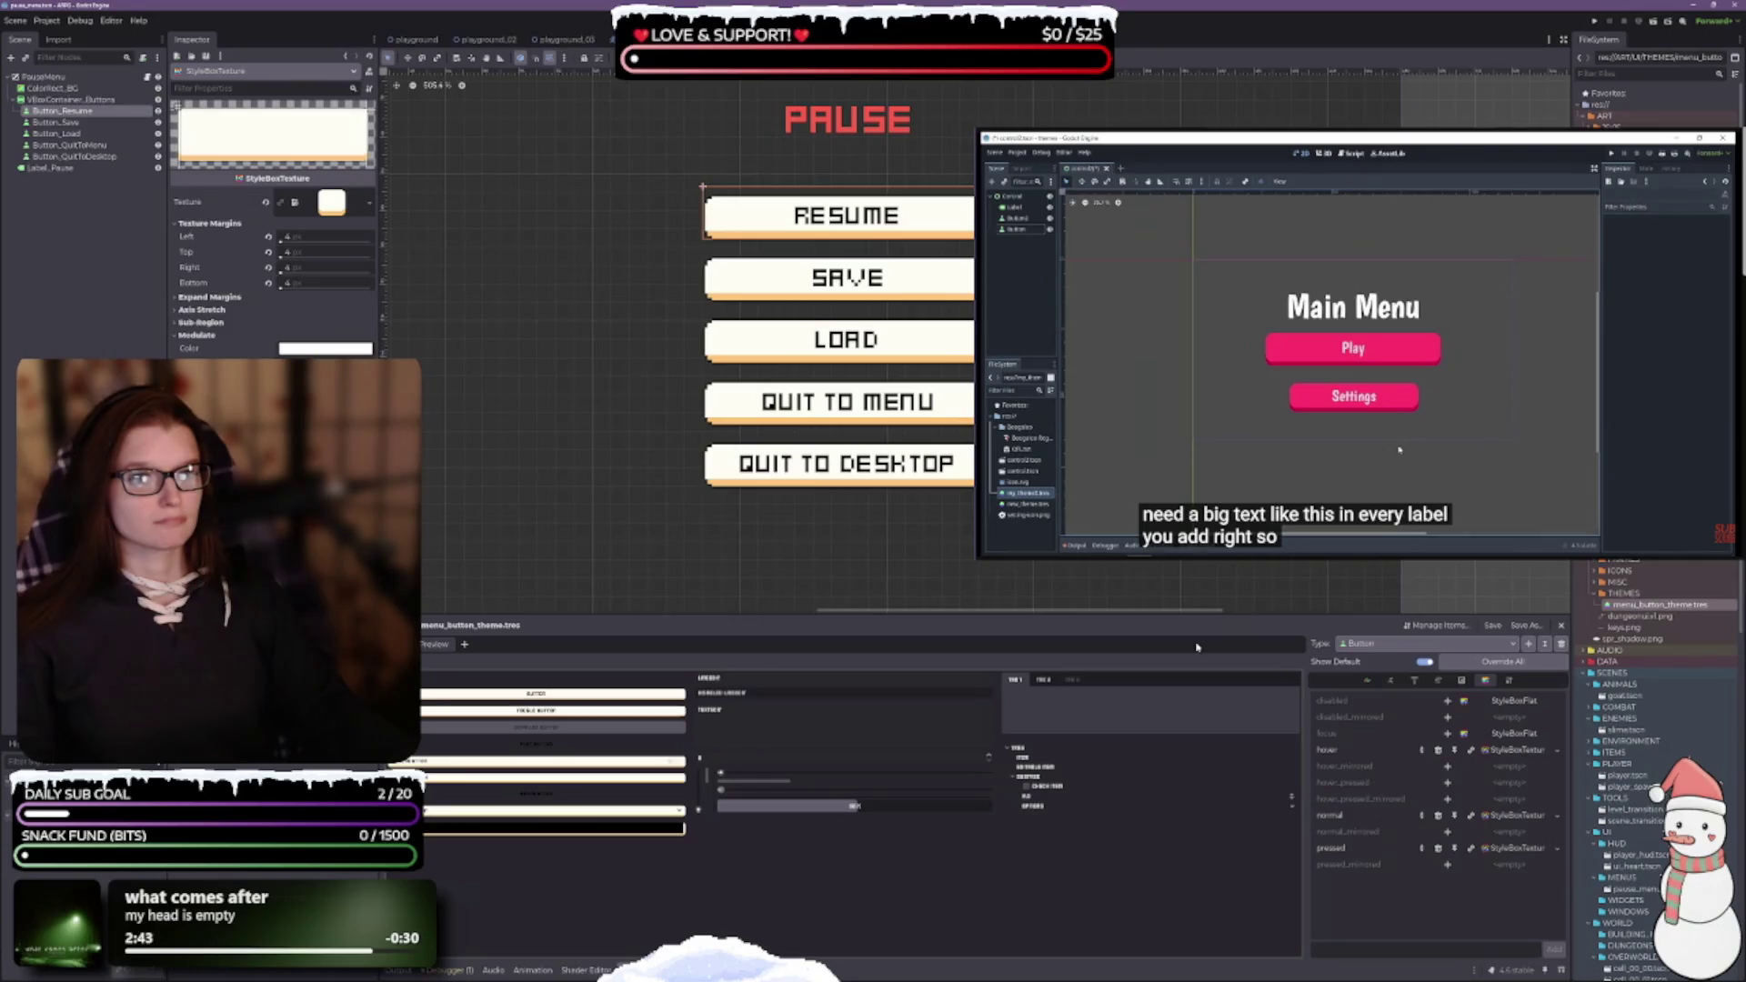
pyautogui.click(177, 310)
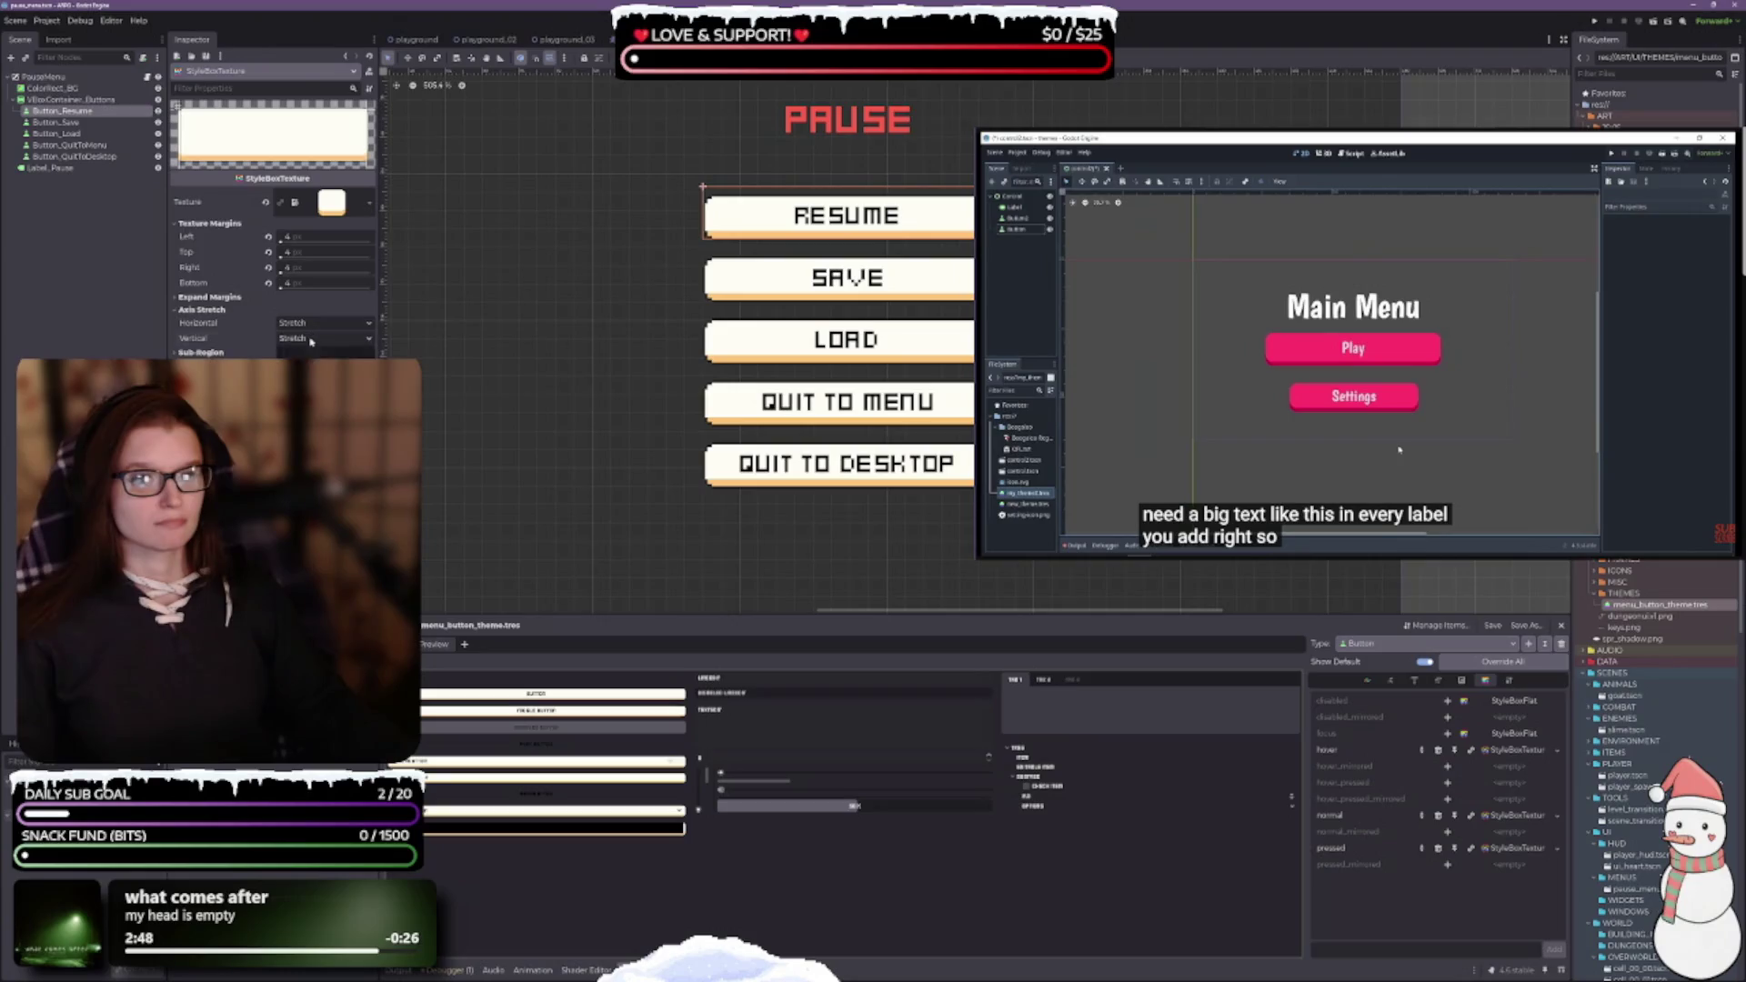
pyautogui.click(307, 371)
pyautogui.click(309, 323)
pyautogui.click(308, 354)
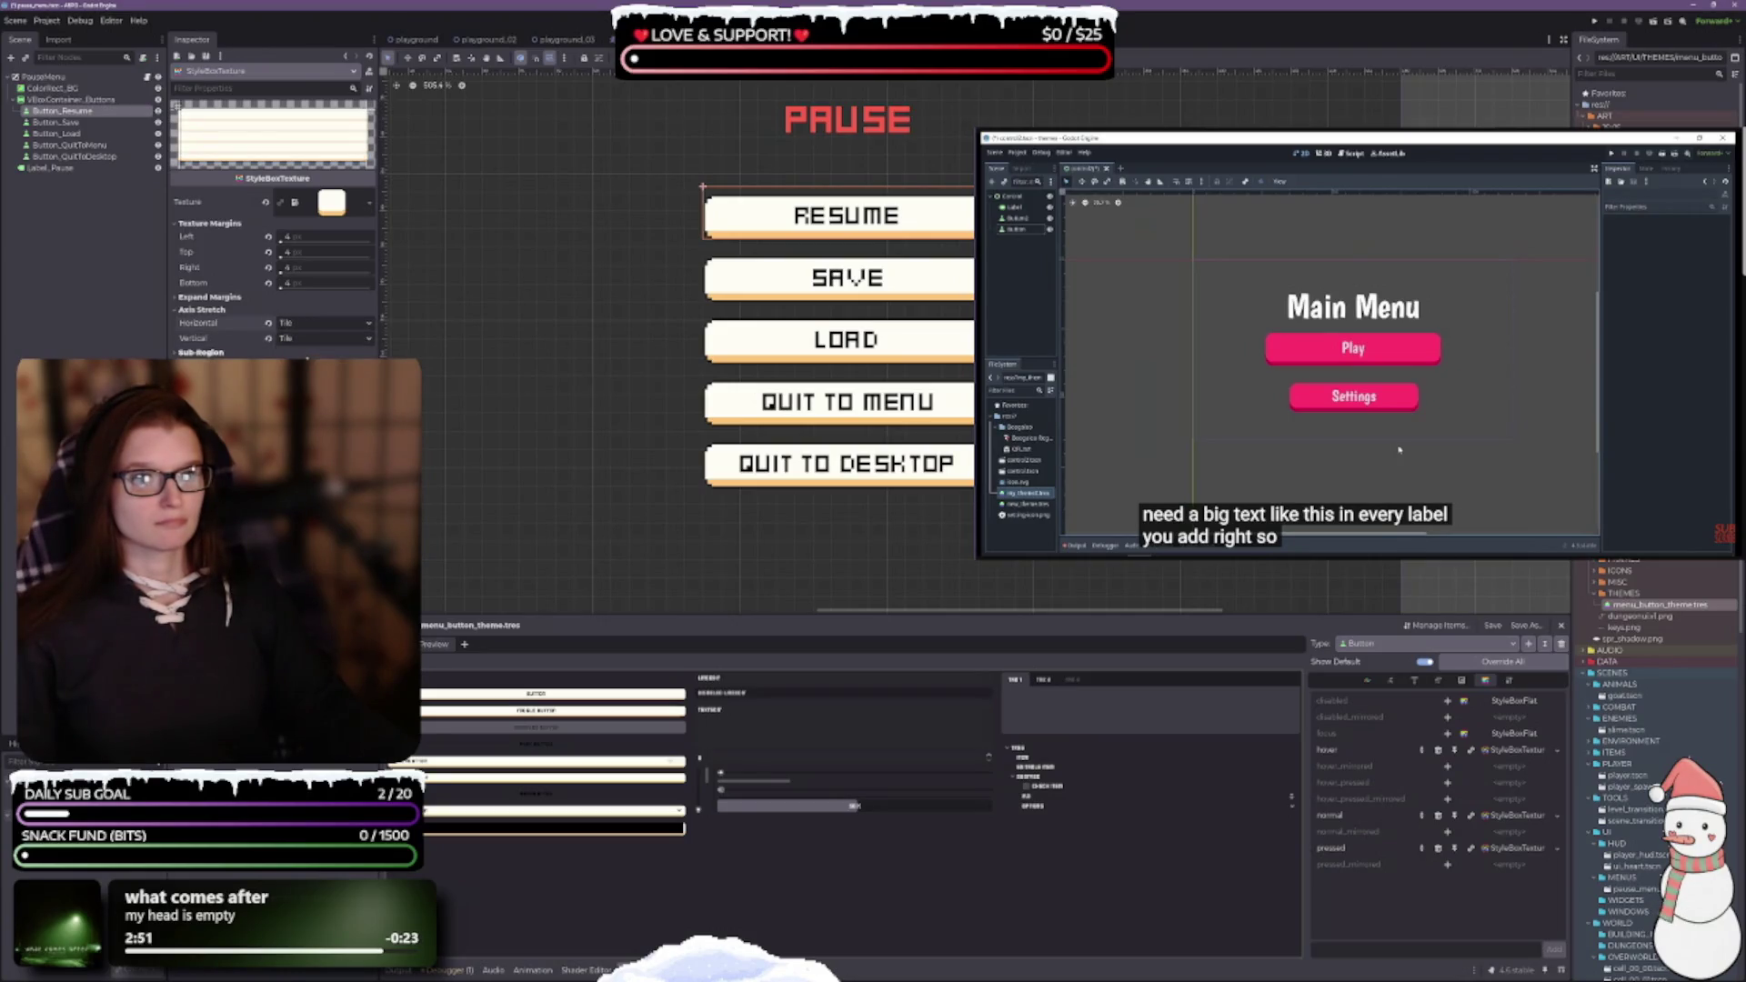
# - Make the pressed StyleBoxTexture tile on both axes and run the scene with F6
pyautogui.click(1515, 849)
pyautogui.click(182, 310)
pyautogui.click(309, 324)
pyautogui.click(307, 352)
pyautogui.click(309, 338)
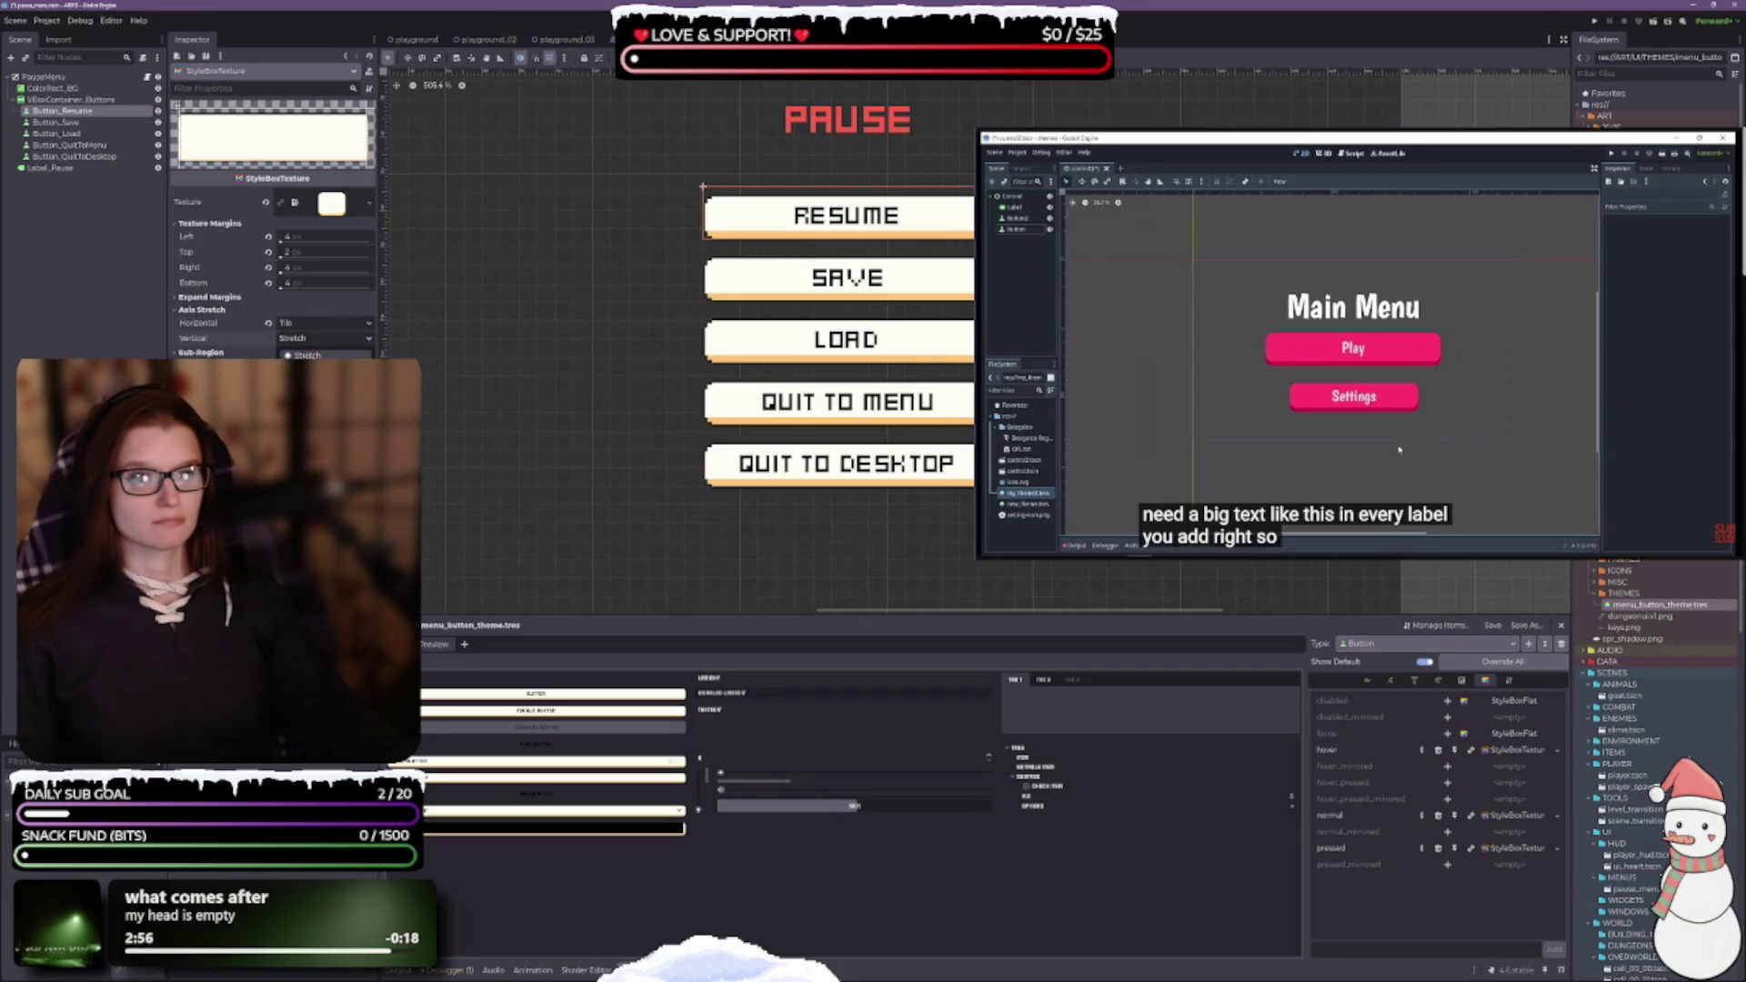
pyautogui.click(302, 367)
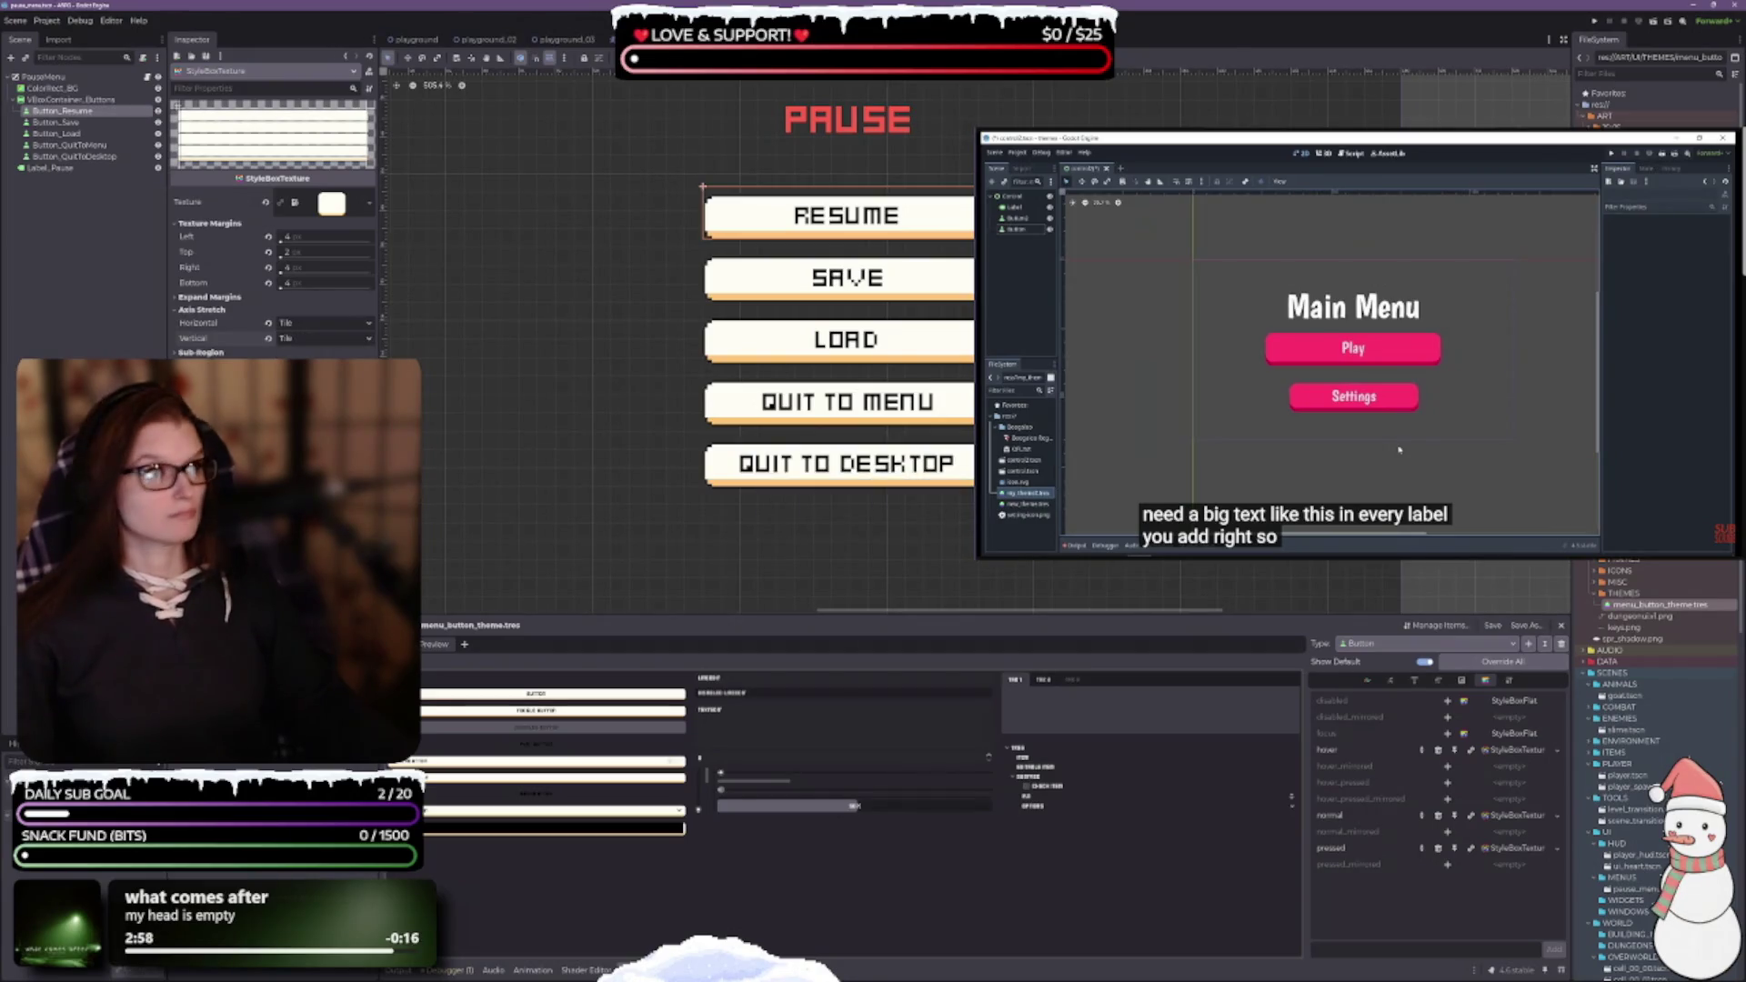
pyautogui.press('F6')
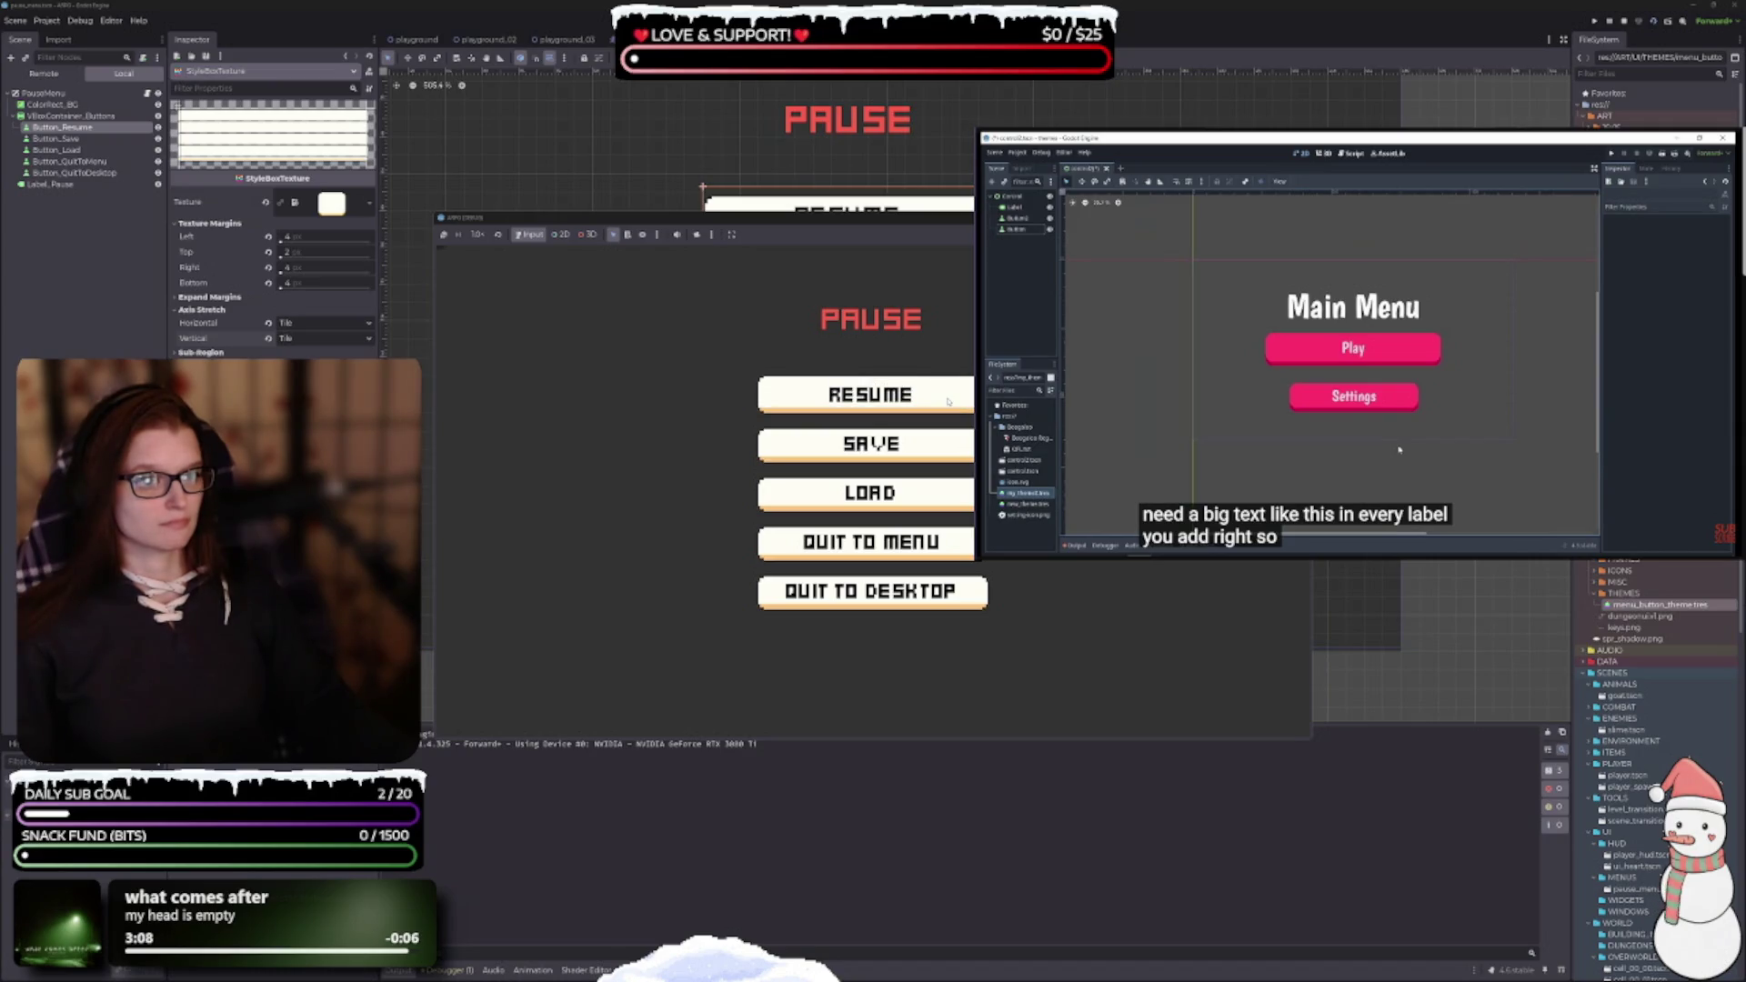
# - Stop the game and confirm a 4 px top margin on the pressed StyleBoxTexture
pyautogui.press('F8')
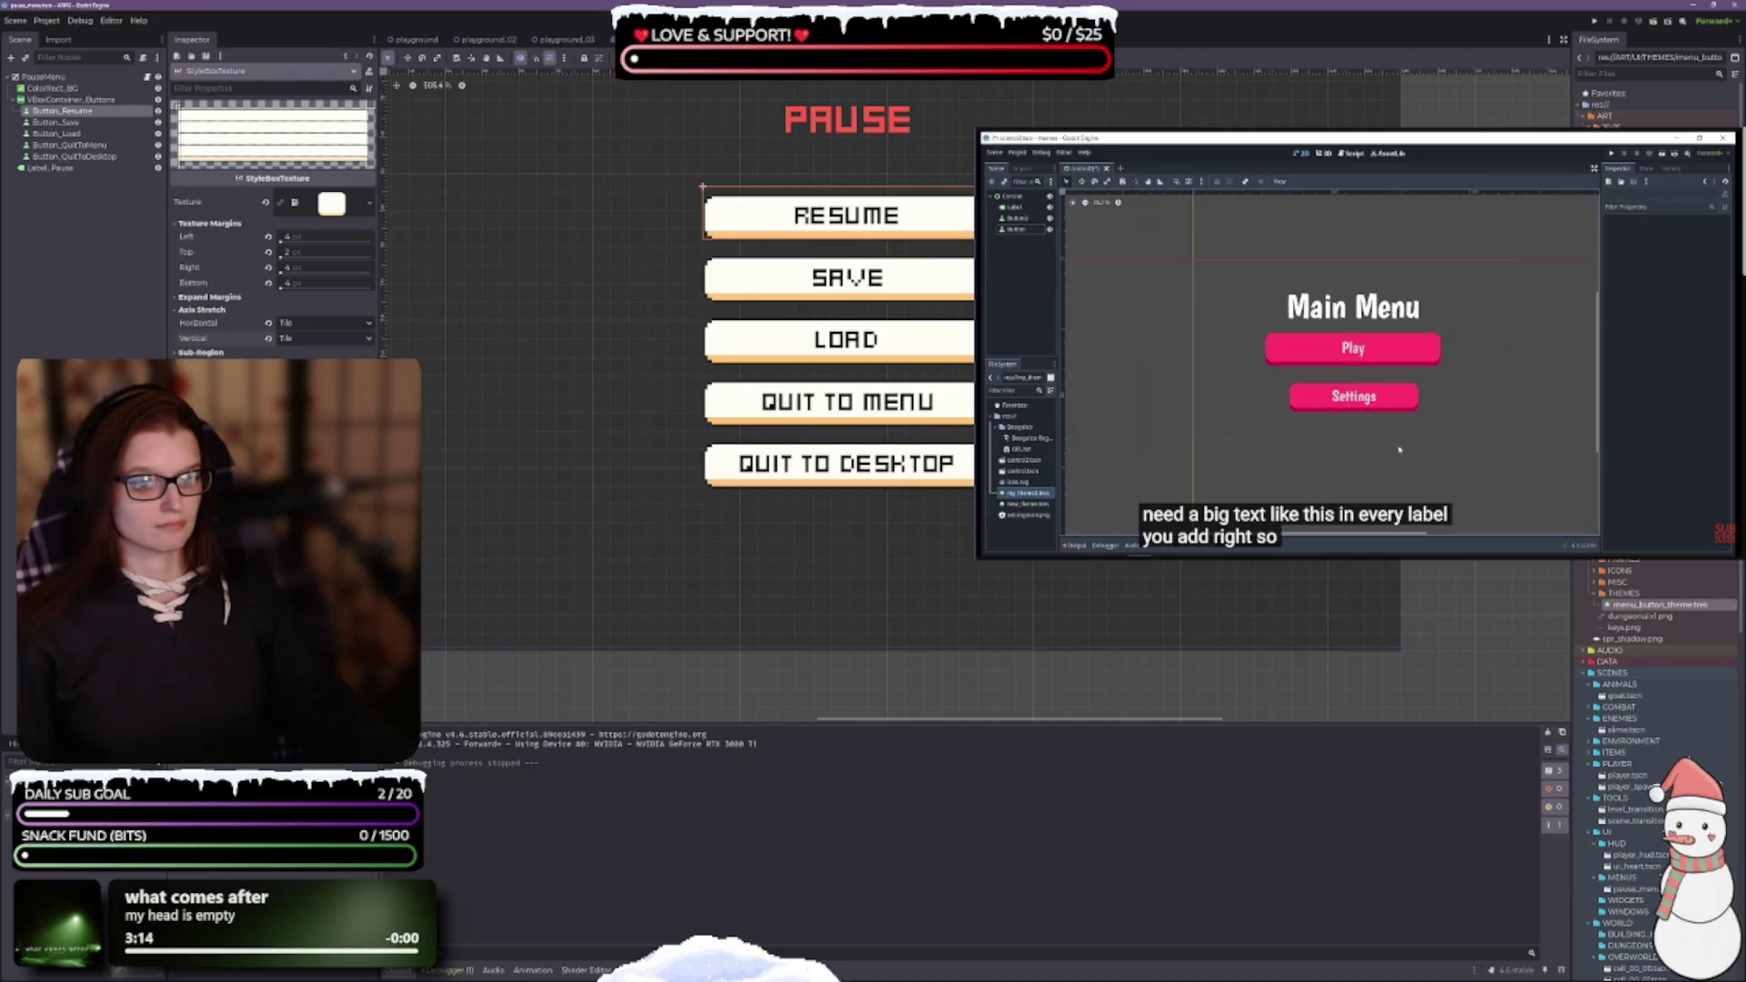
pyautogui.hotkey('ctrl', 'j')
pyautogui.click(1660, 604)
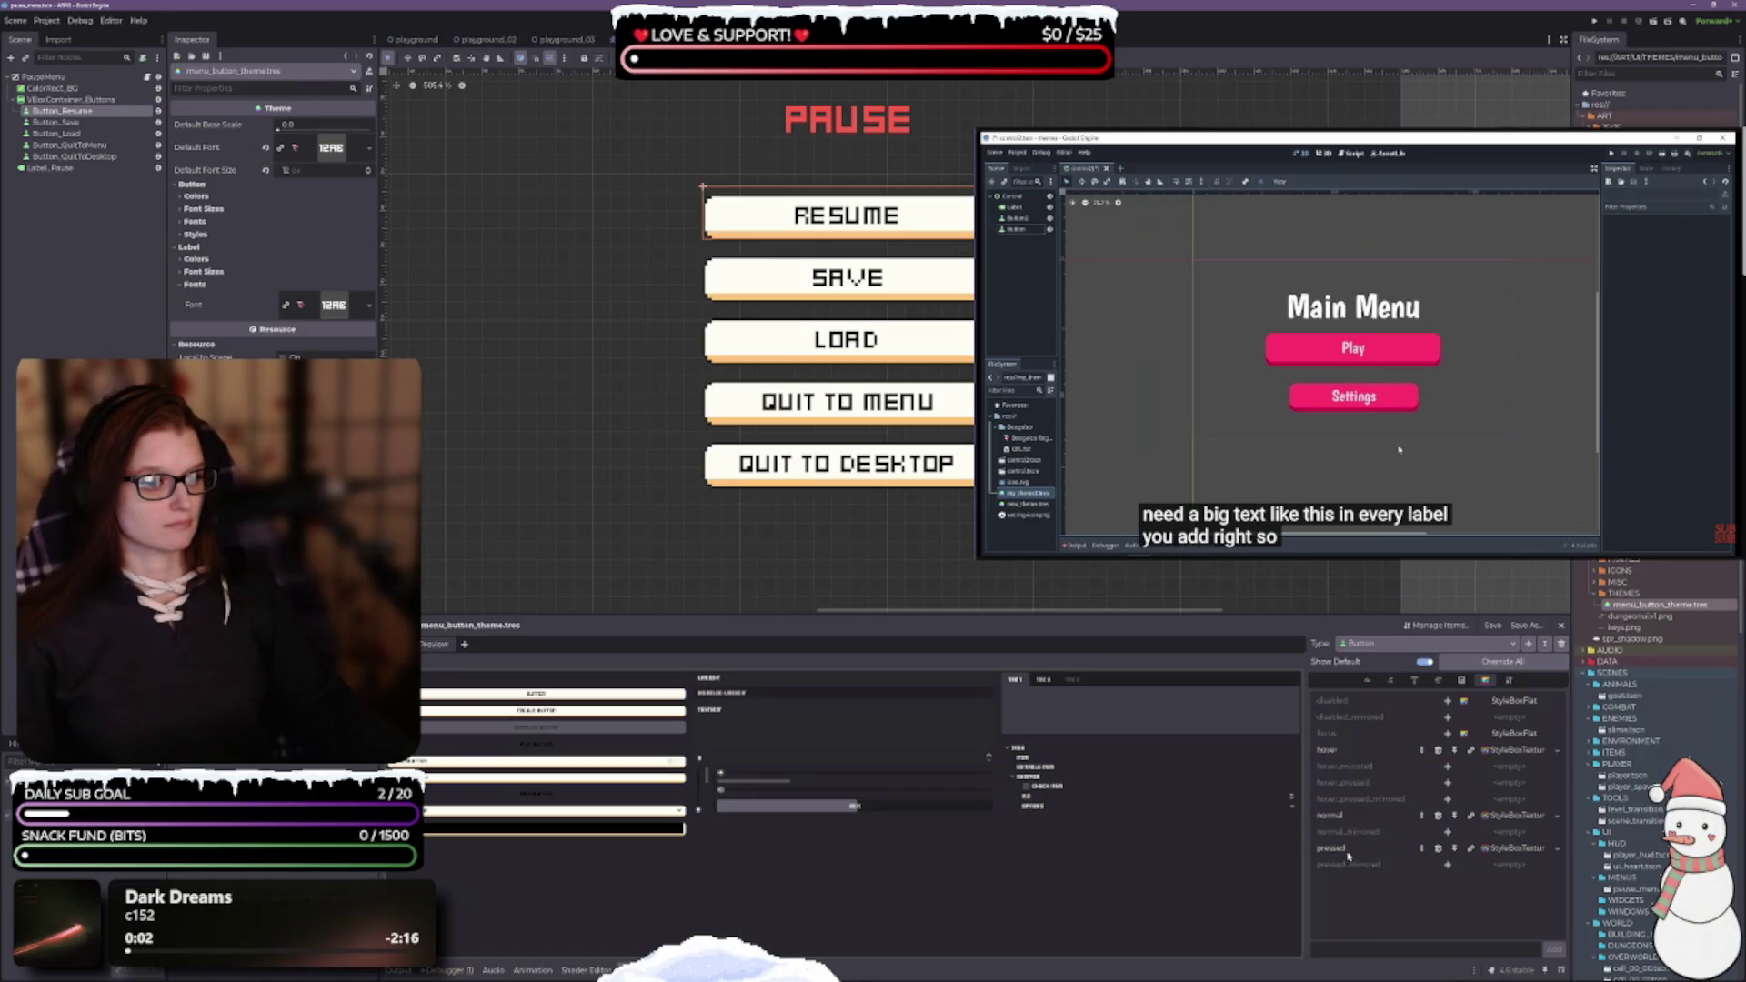
pyautogui.click(1511, 848)
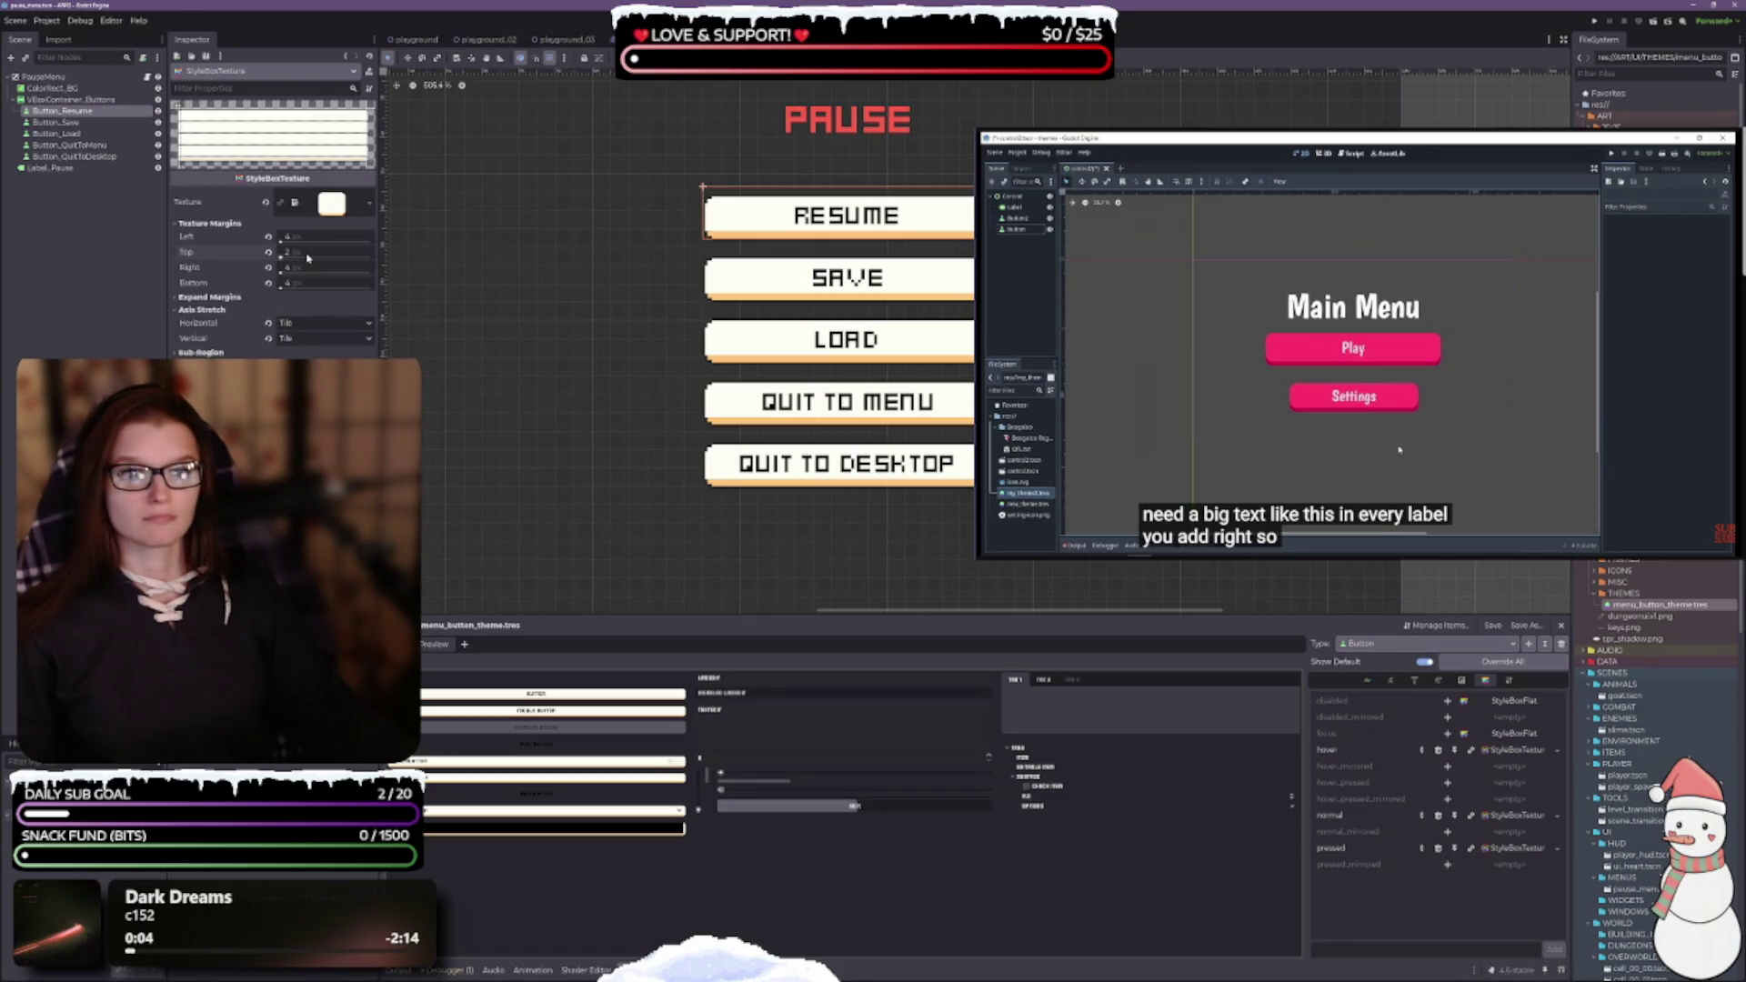
pyautogui.press('Return')
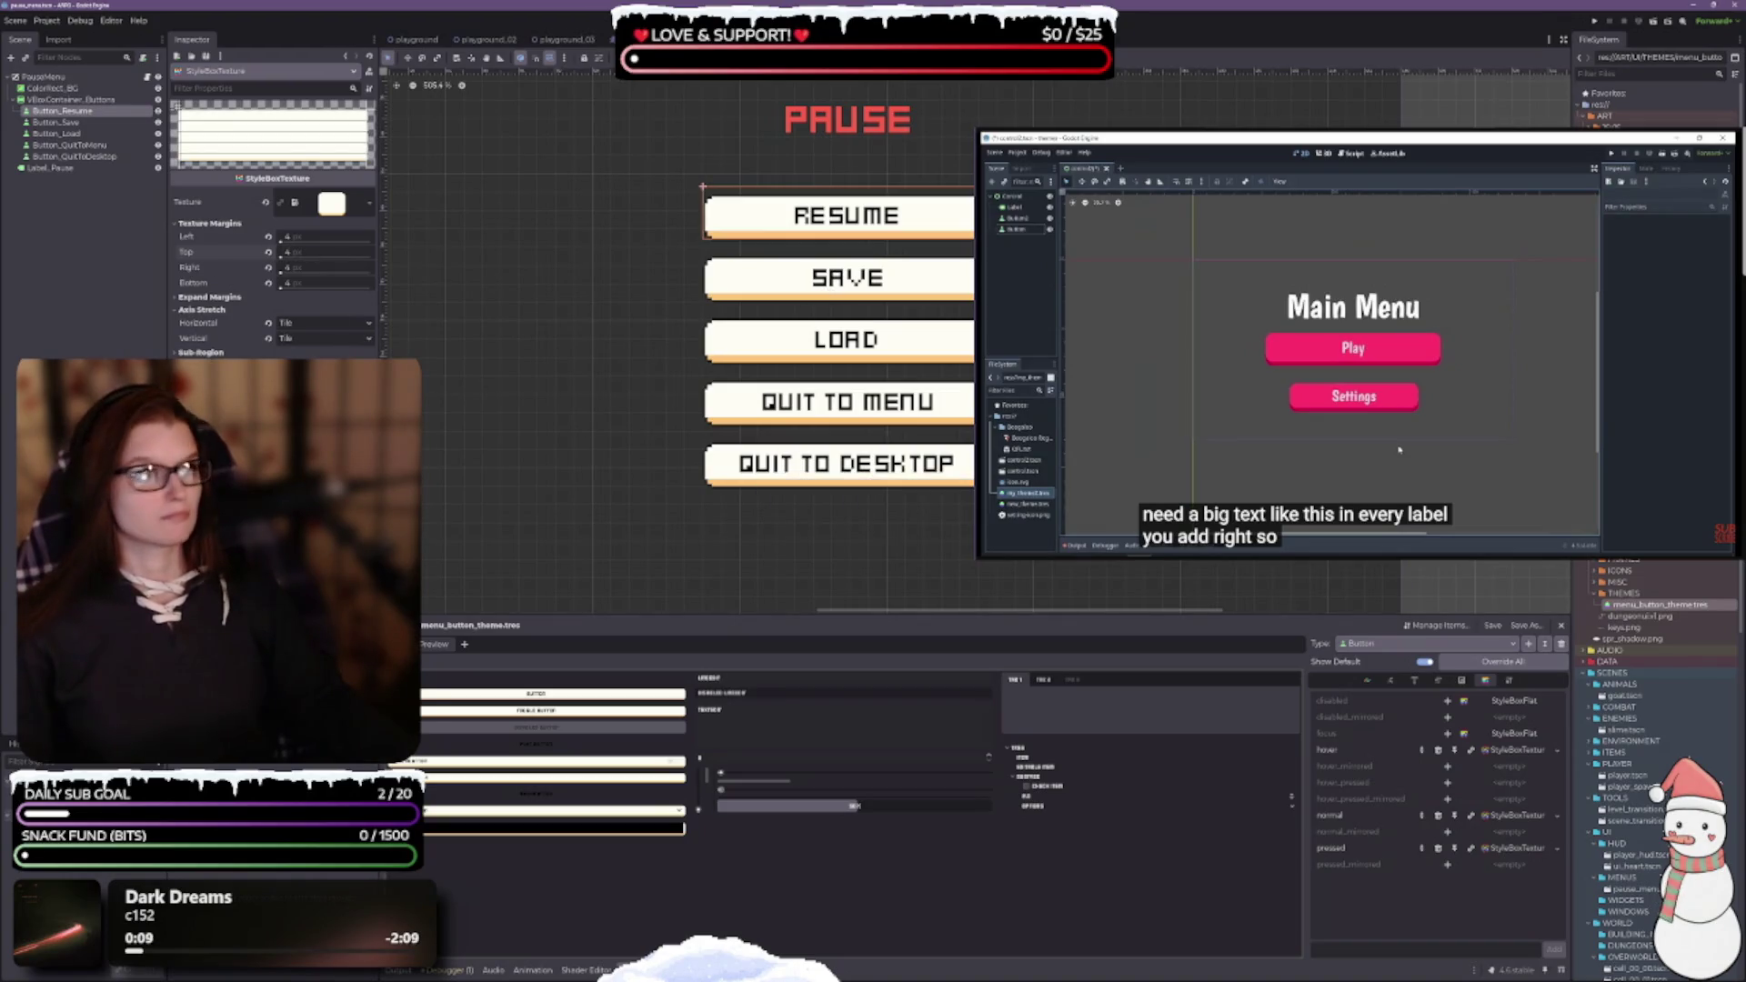
# - Run the game, try RESUME twice in the pause menu, then stop it
pyautogui.click(1653, 21)
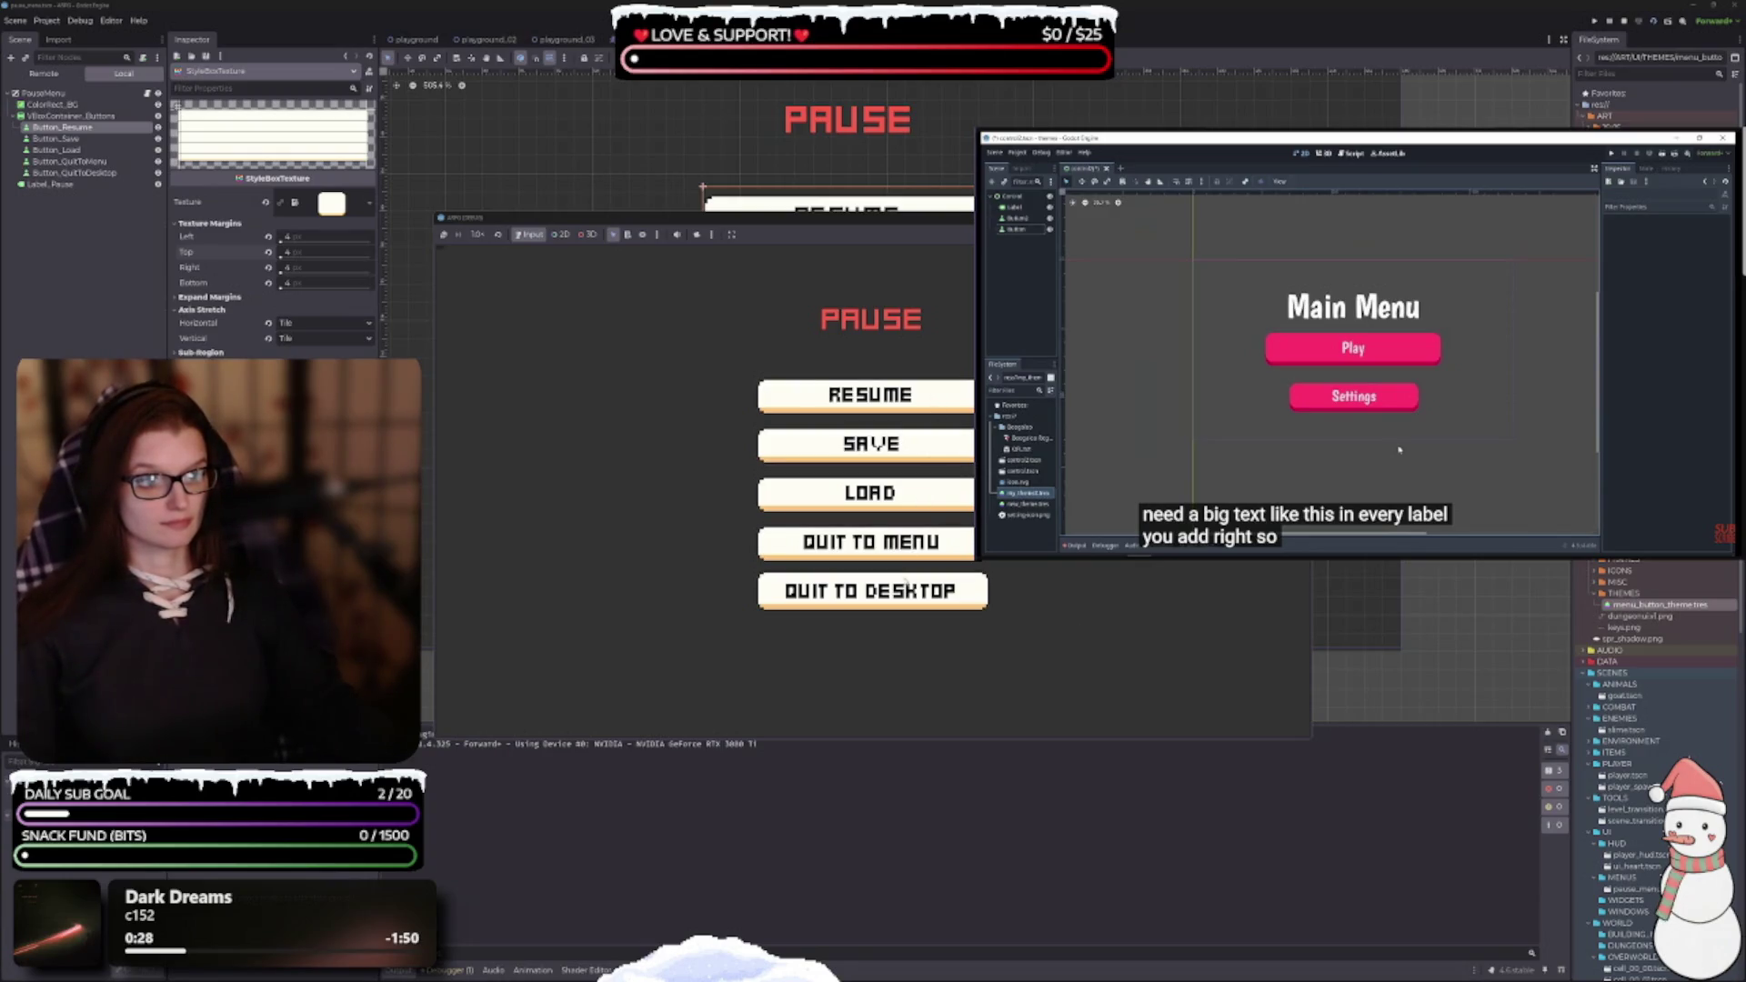
pyautogui.click(897, 398)
pyautogui.click(895, 398)
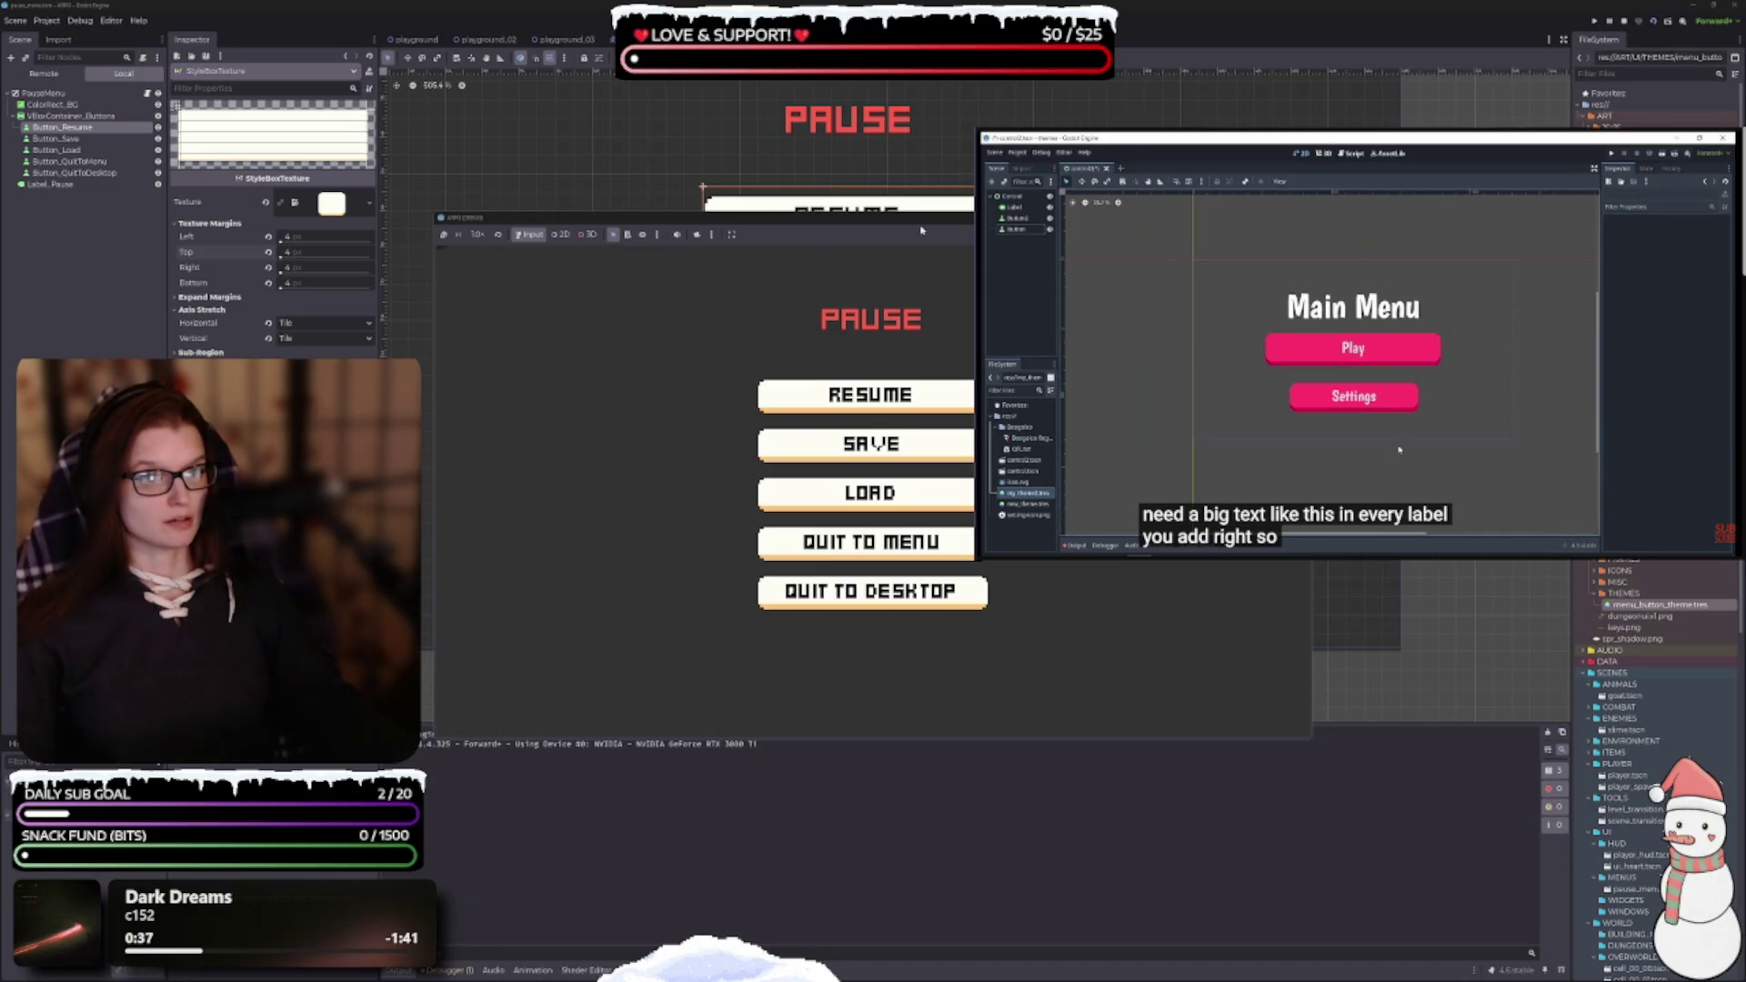
pyautogui.press('F8')
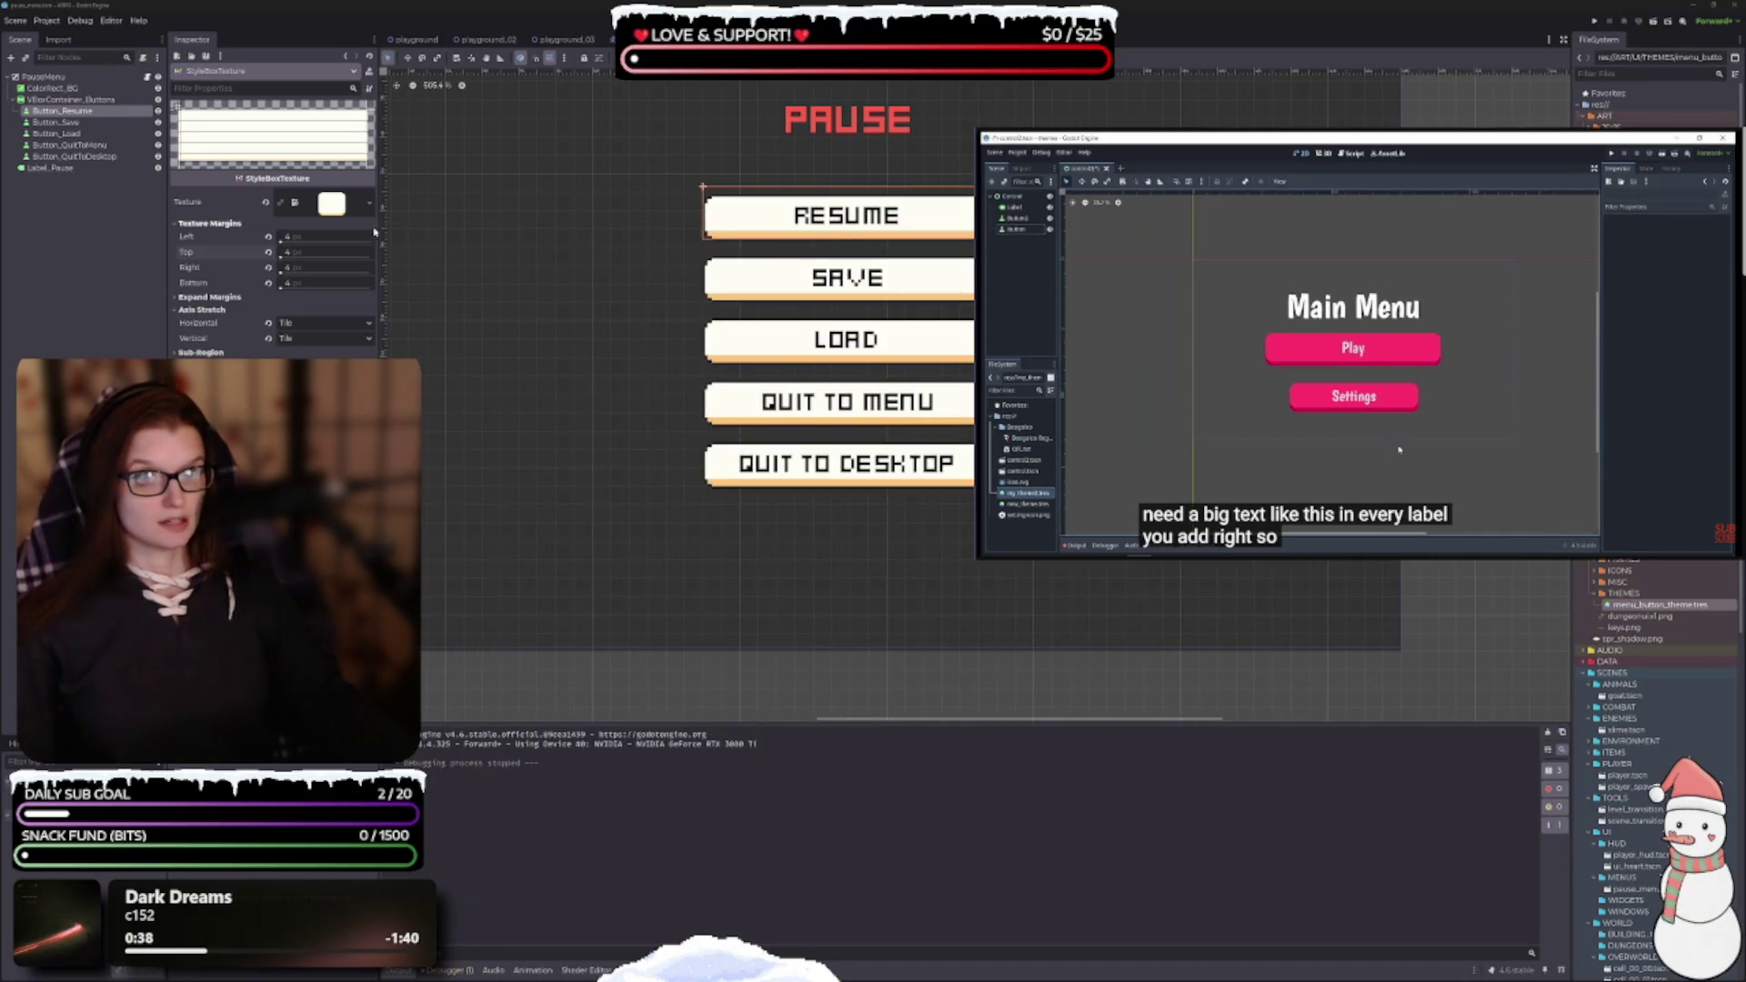
# - Give the hover StyleBoxTexture a 5 px top margin, undoing an accidental bottom margin edit
pyautogui.click(397, 971)
pyautogui.doubleClick(1687, 609)
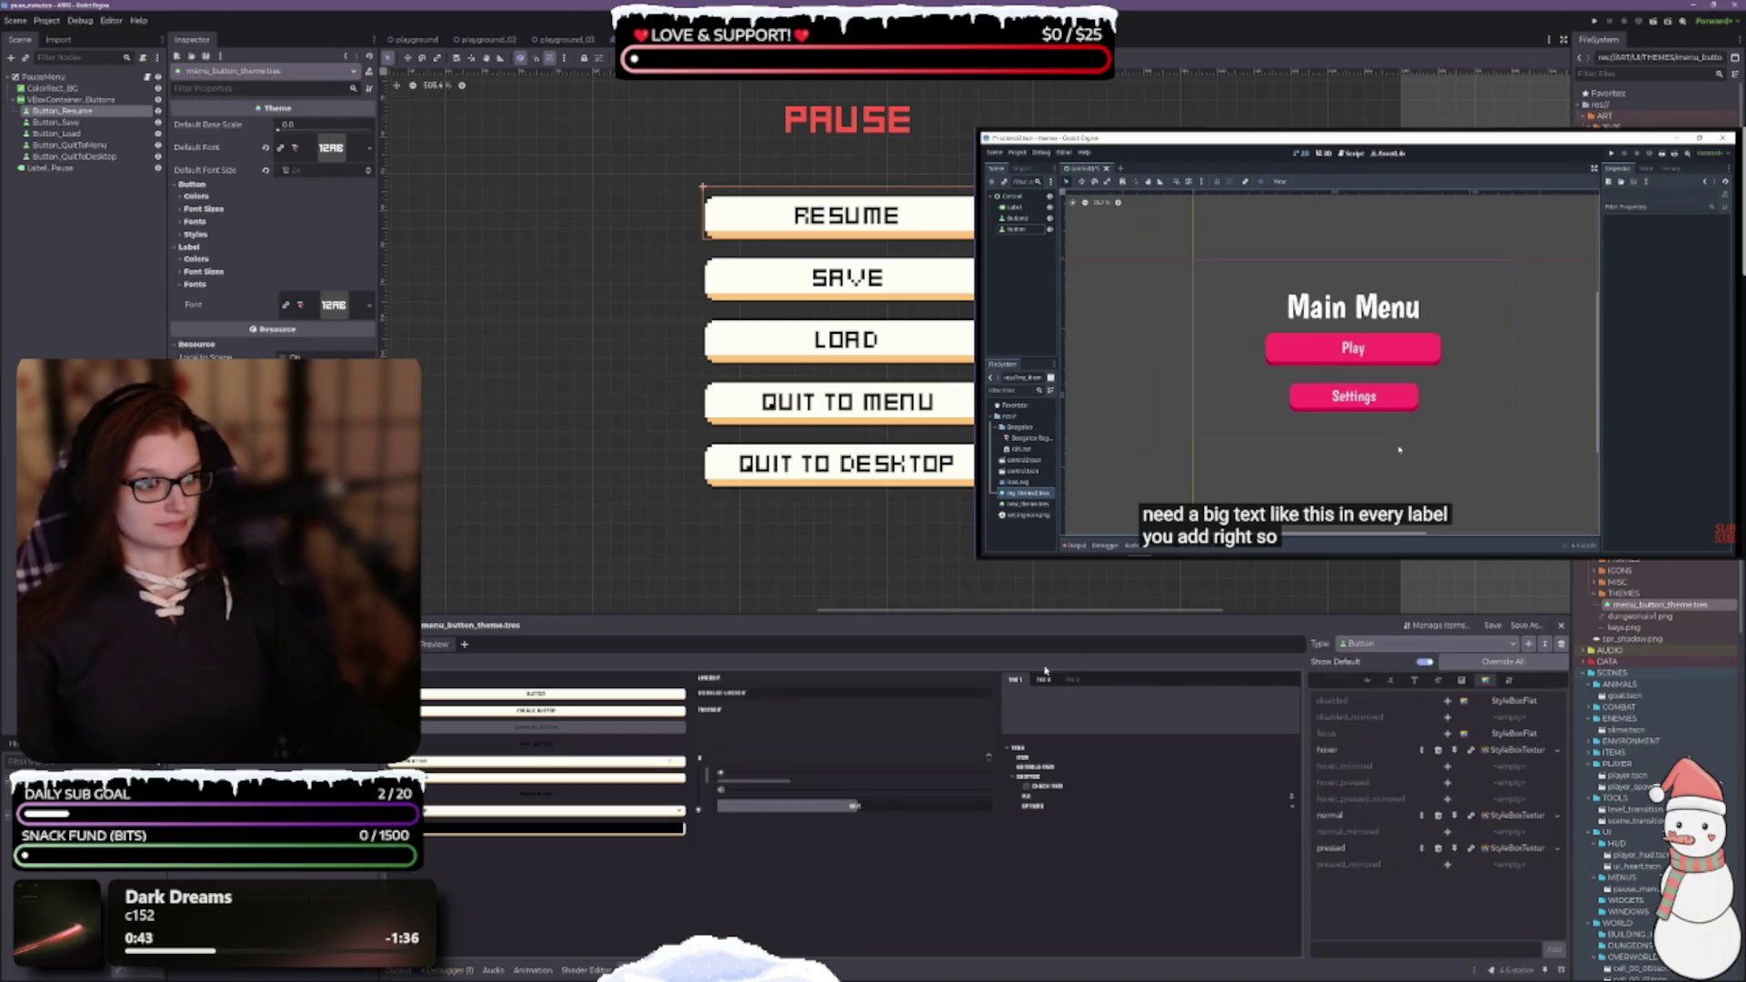
pyautogui.click(1524, 750)
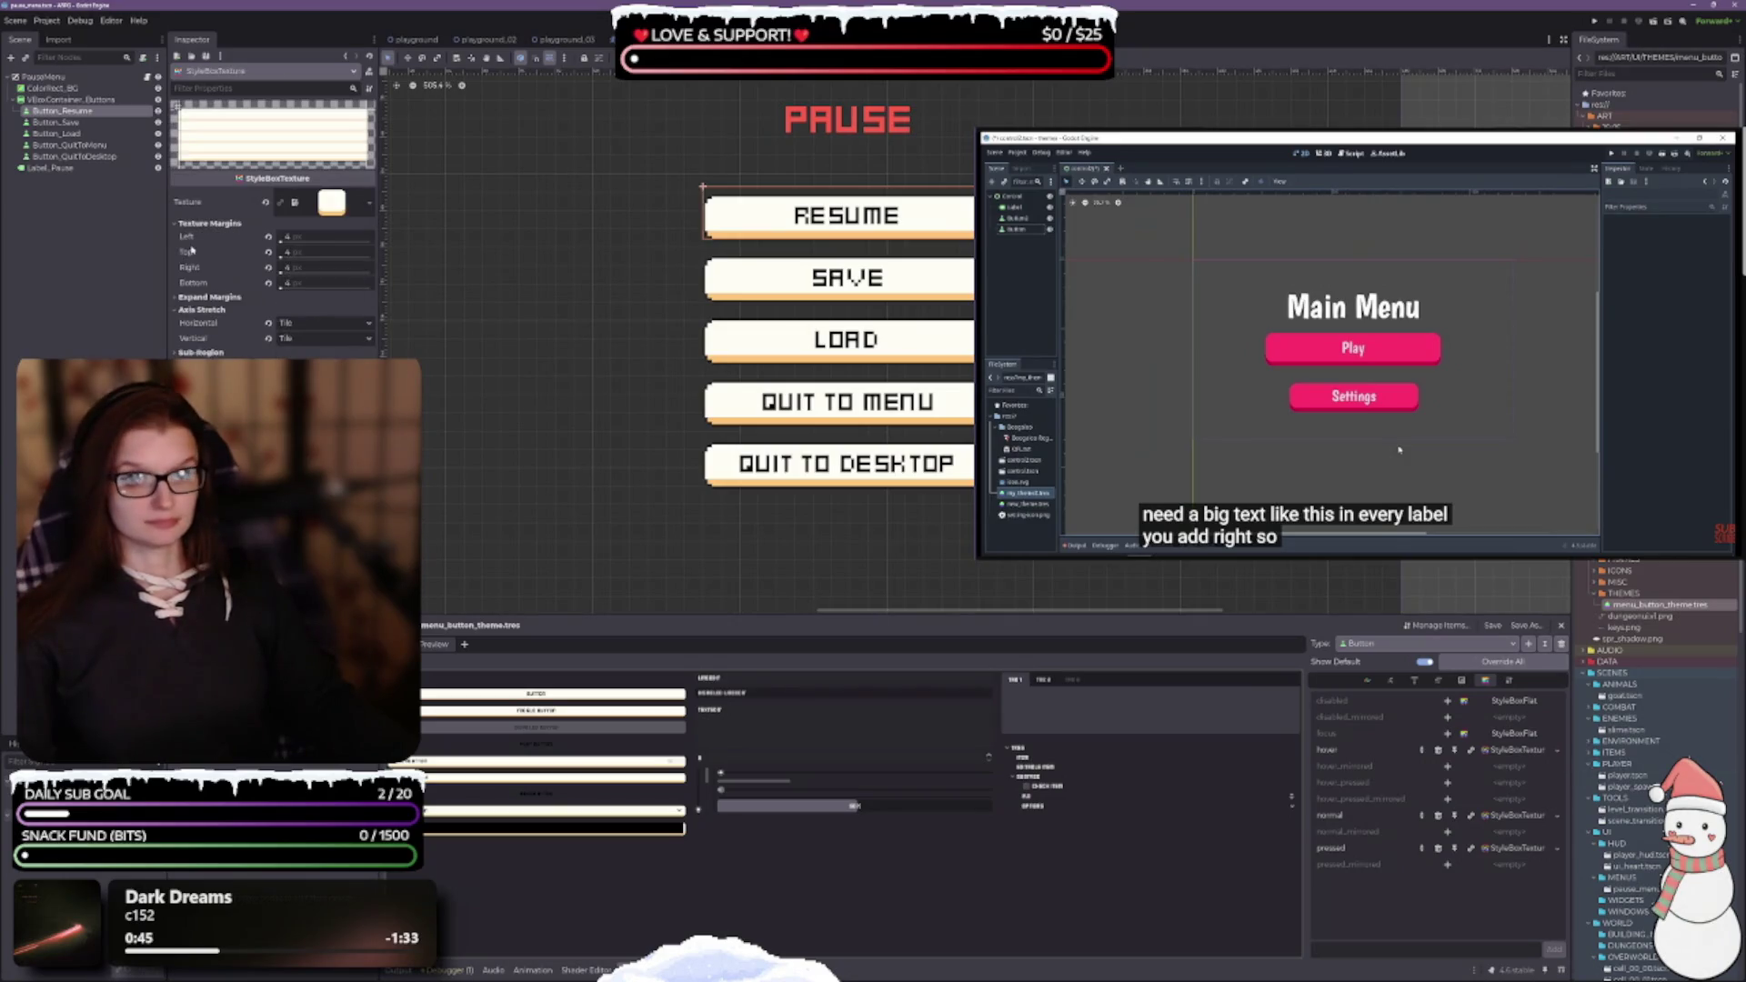
pyautogui.click(323, 284)
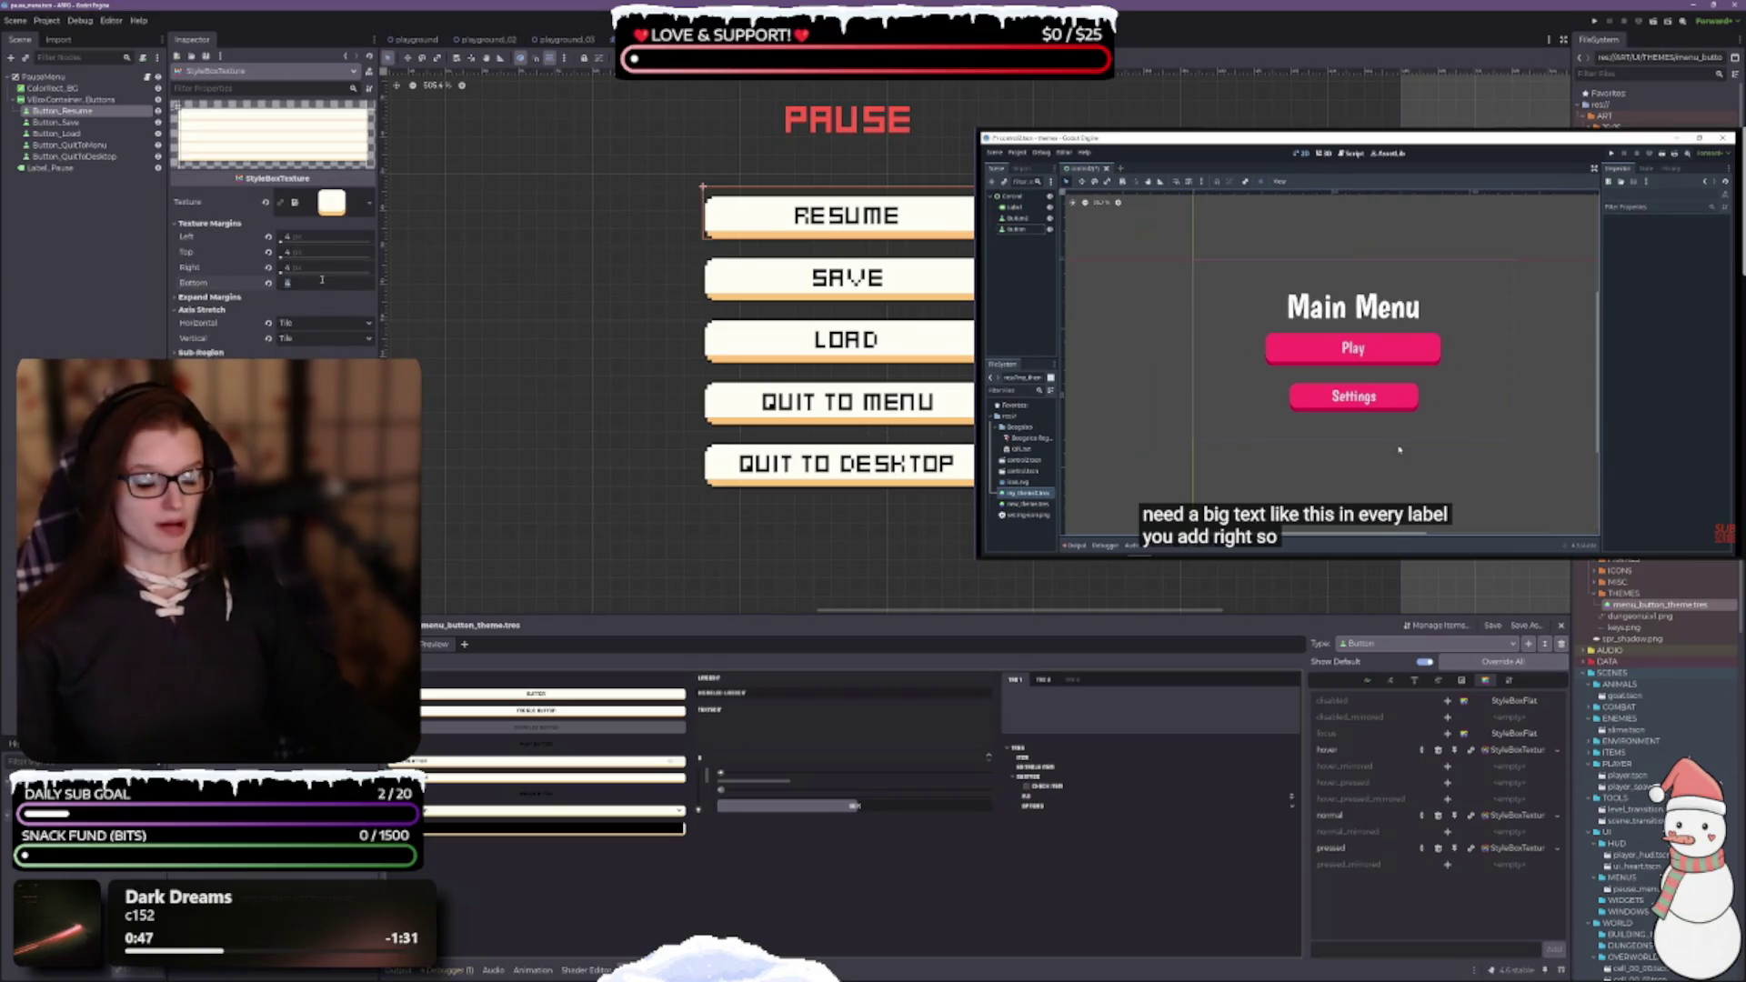
pyautogui.write('5')
pyautogui.press('Return')
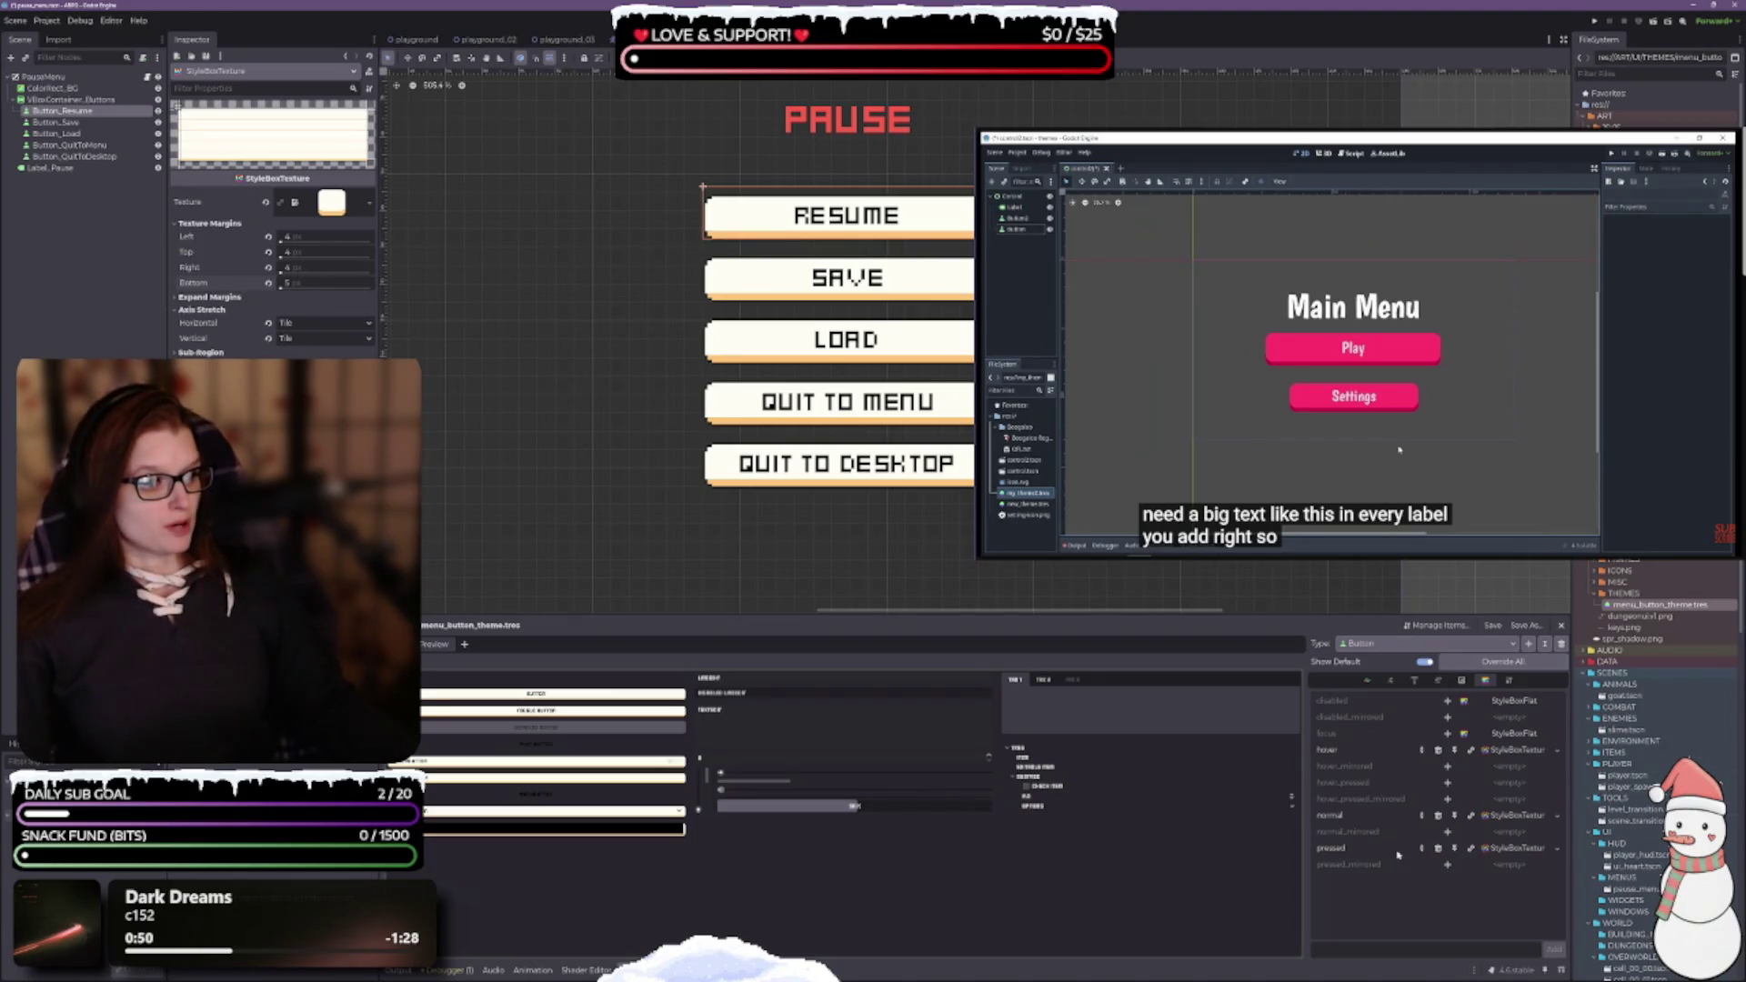
pyautogui.hotkey('ctrl', 'z')
pyautogui.click(329, 253)
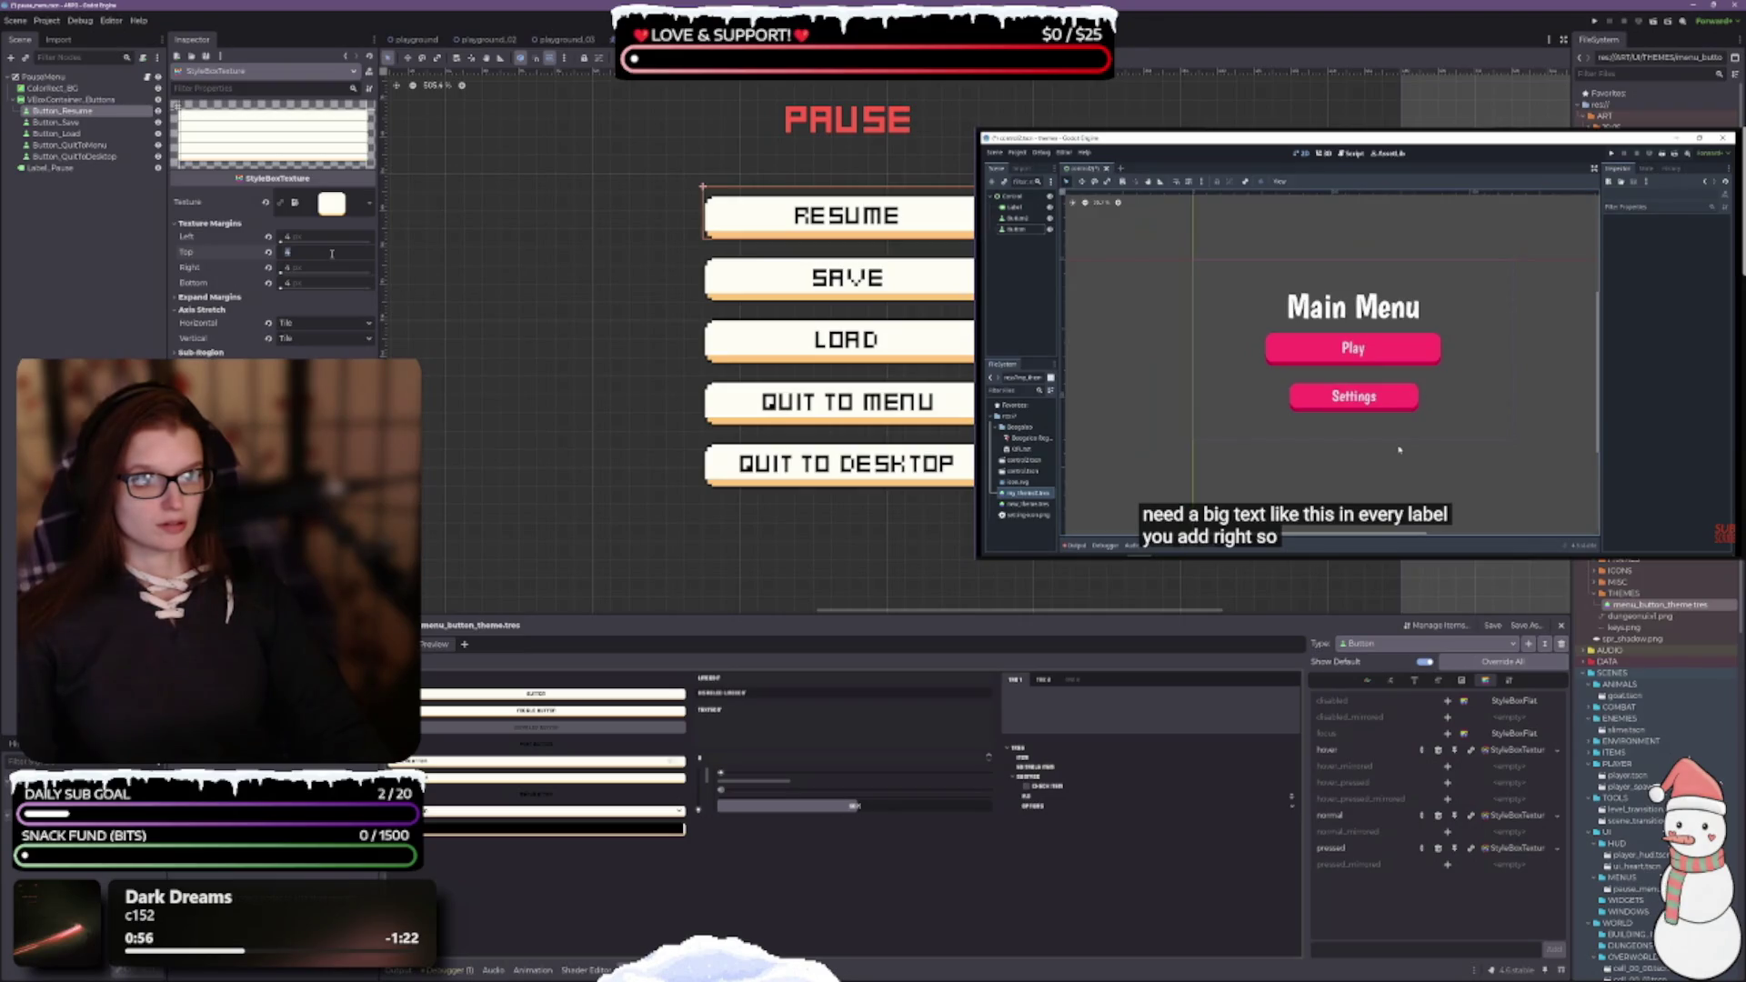
pyautogui.press('Return')
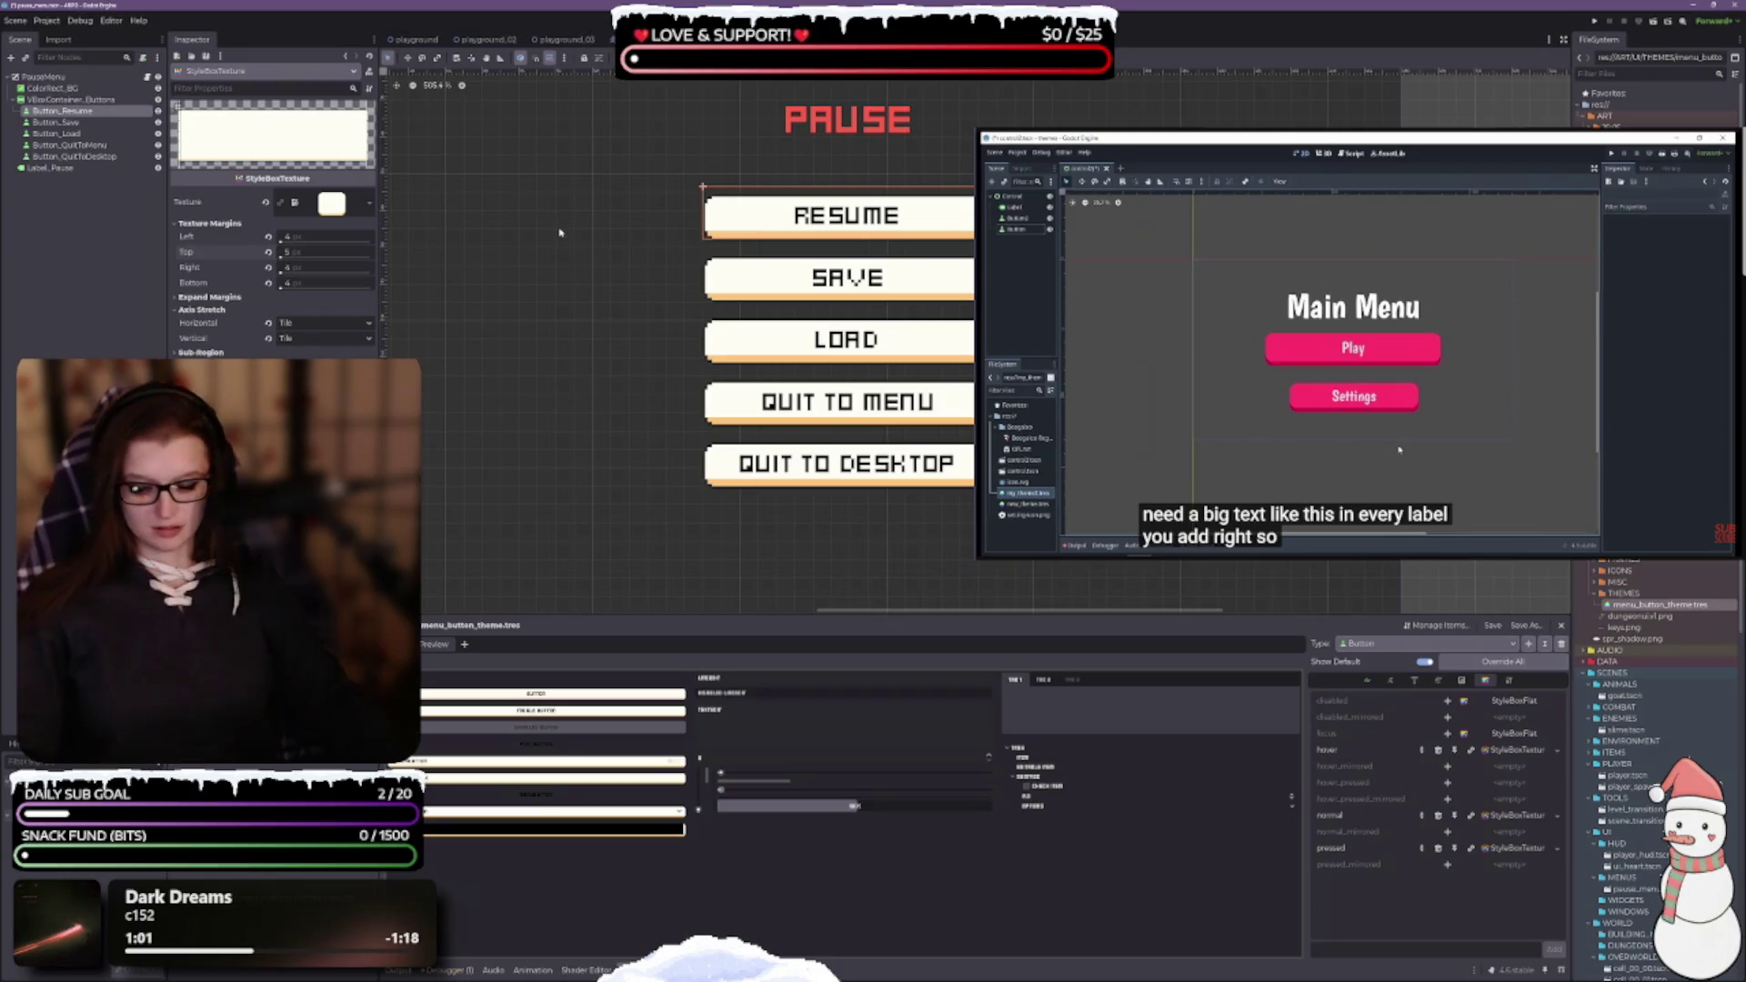
# - Save the scene, then test-run the game and stop it
pyautogui.hotkey('ctrl', 's')
pyautogui.click(1653, 22)
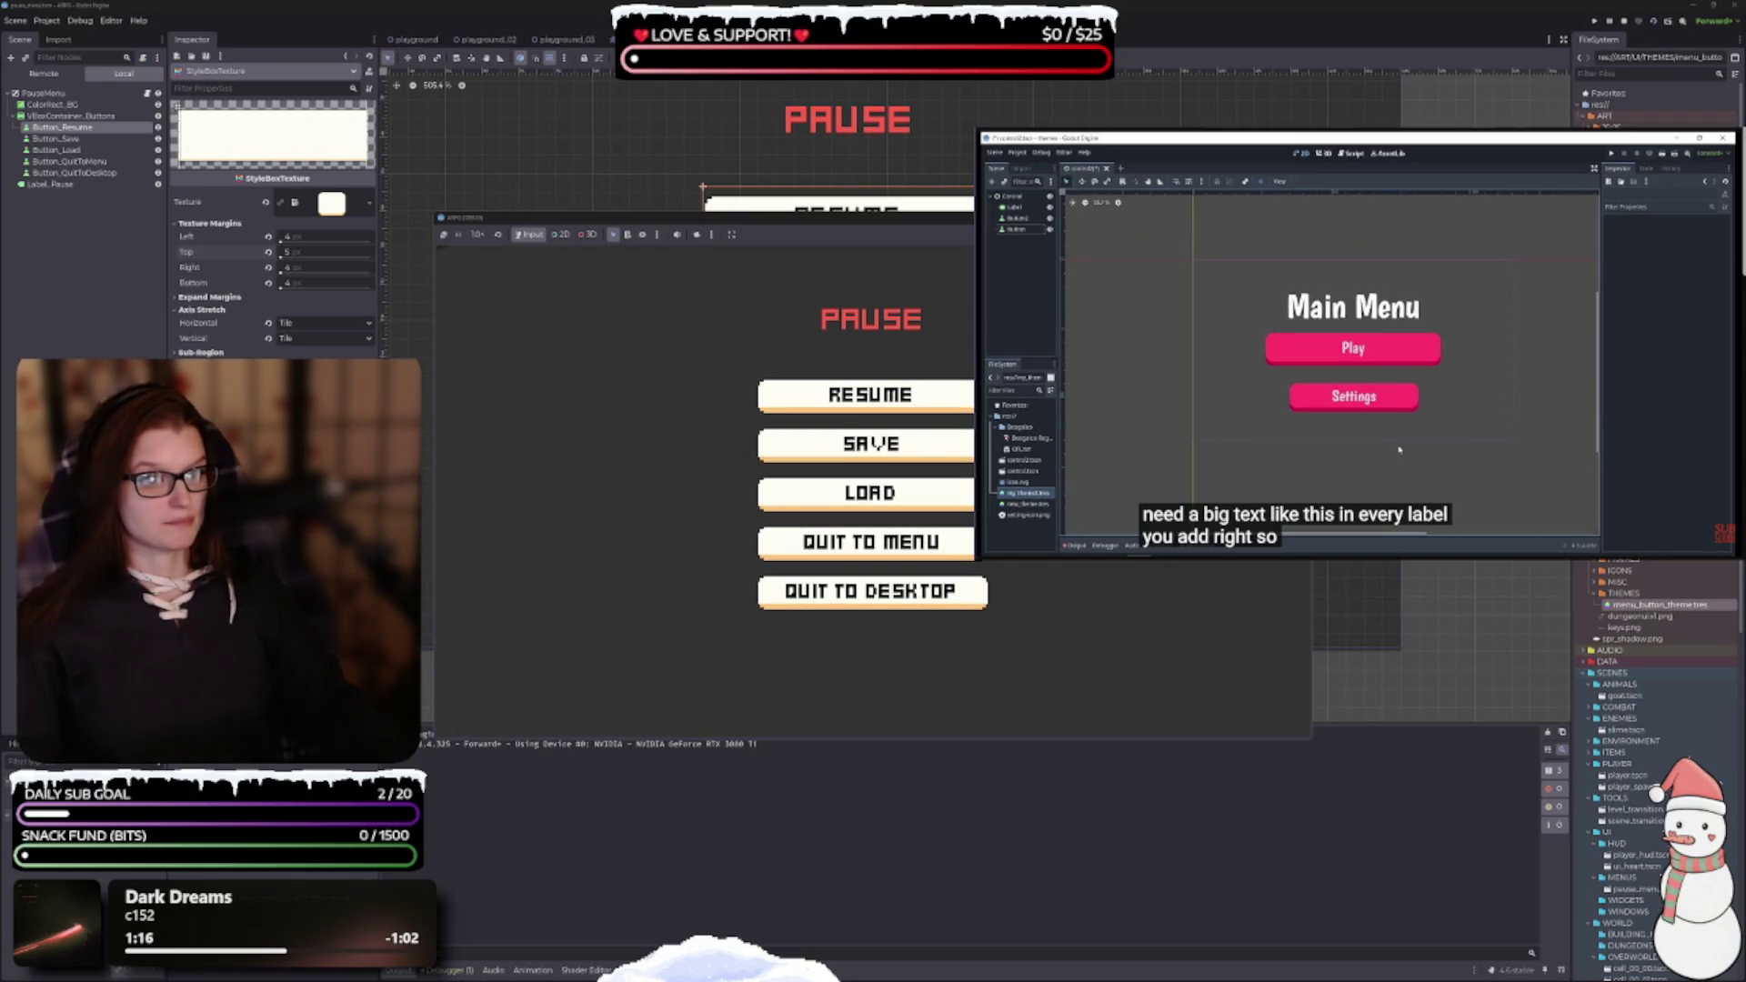
pyautogui.press('F8')
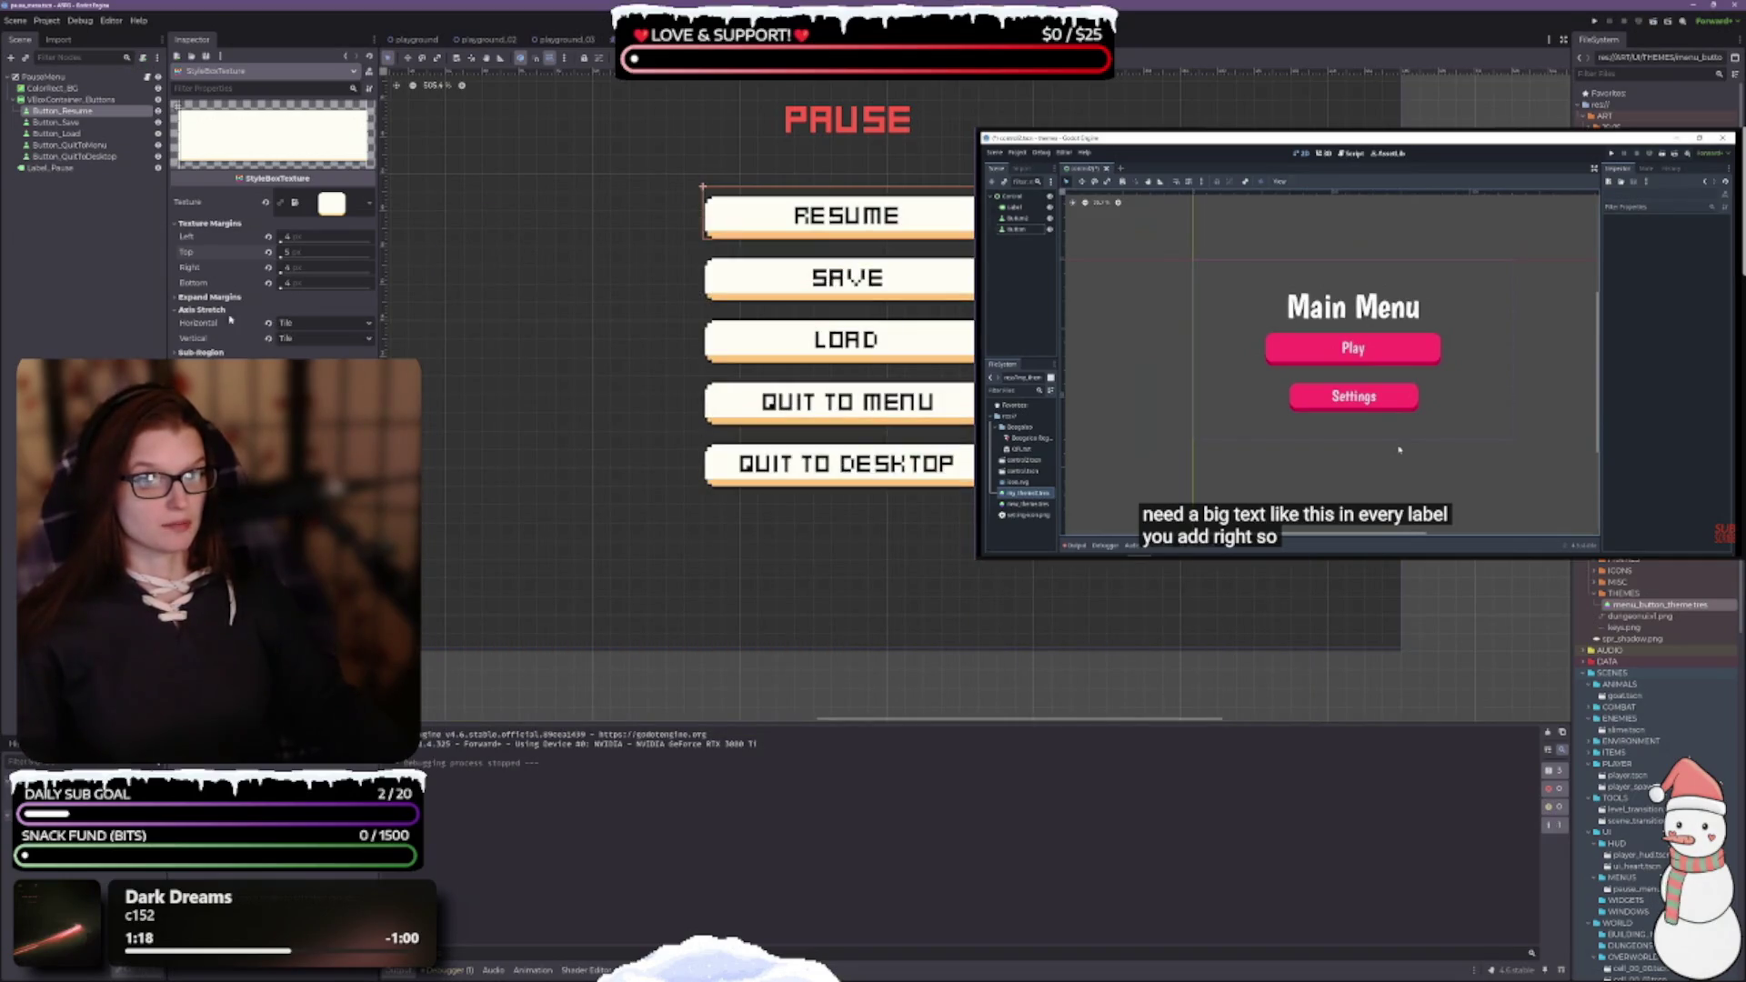
# - Open menu_button_theme.tres and select Label_Pause, Button_Resume and Button_Save in the Scene tree
pyautogui.doubleClick(1676, 606)
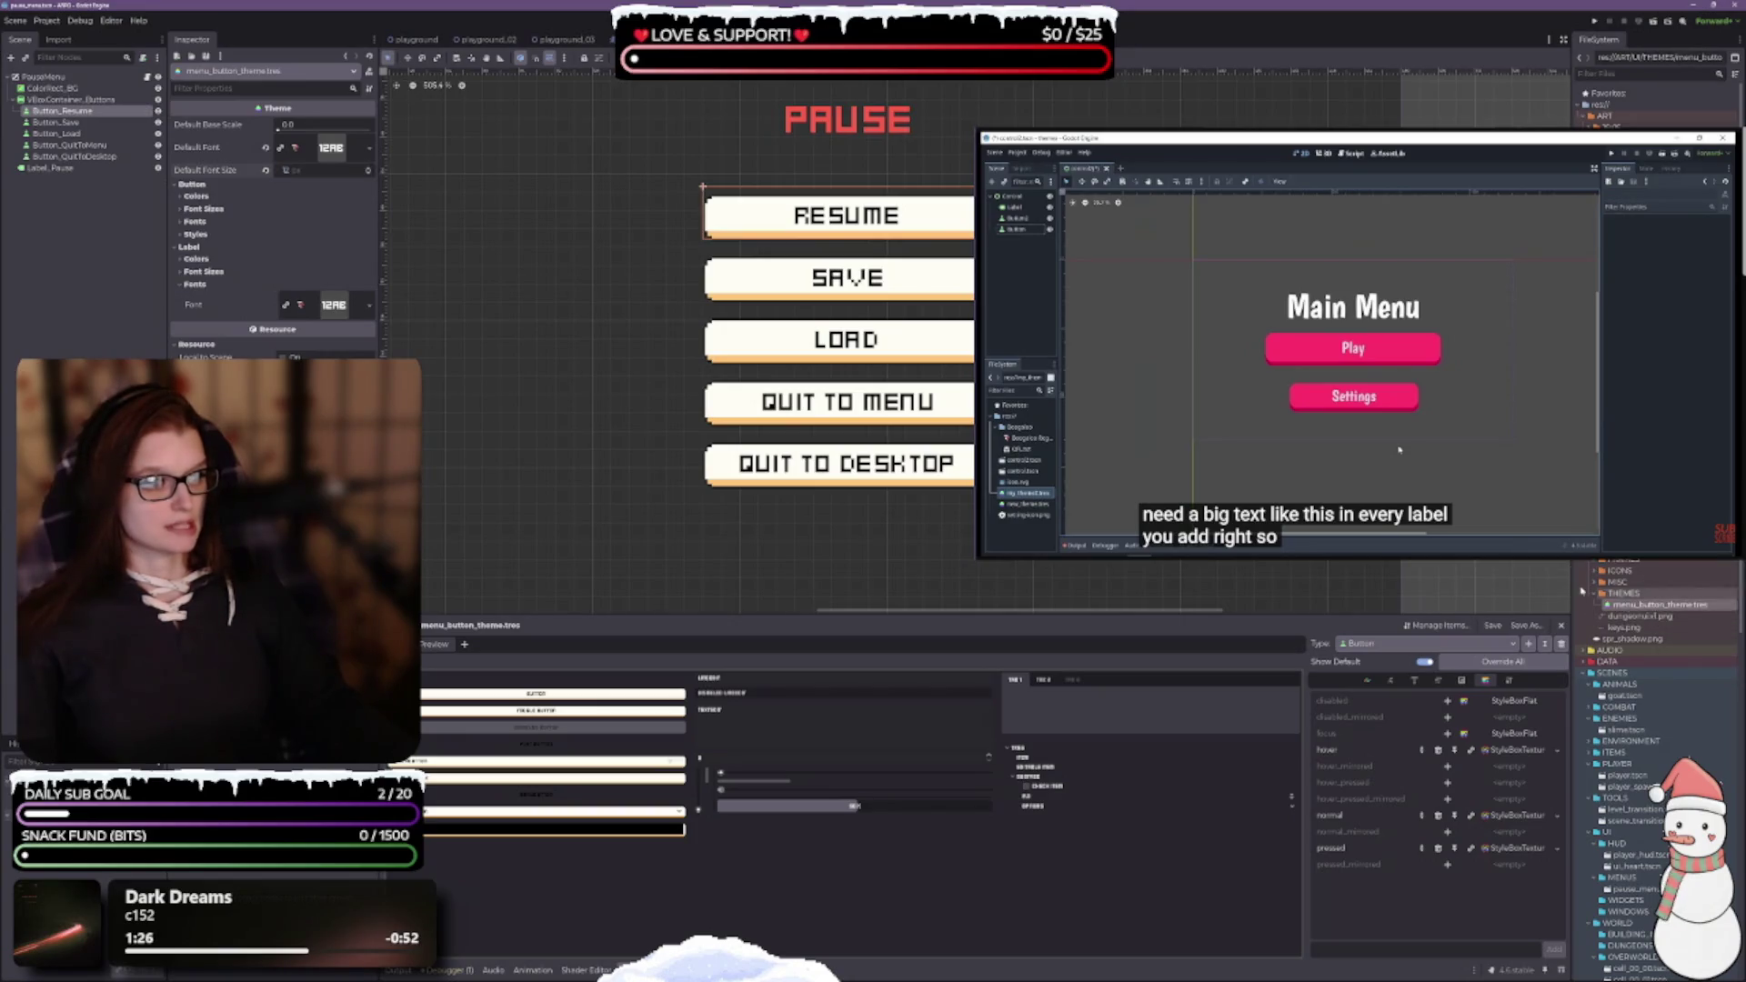
pyautogui.click(62, 169)
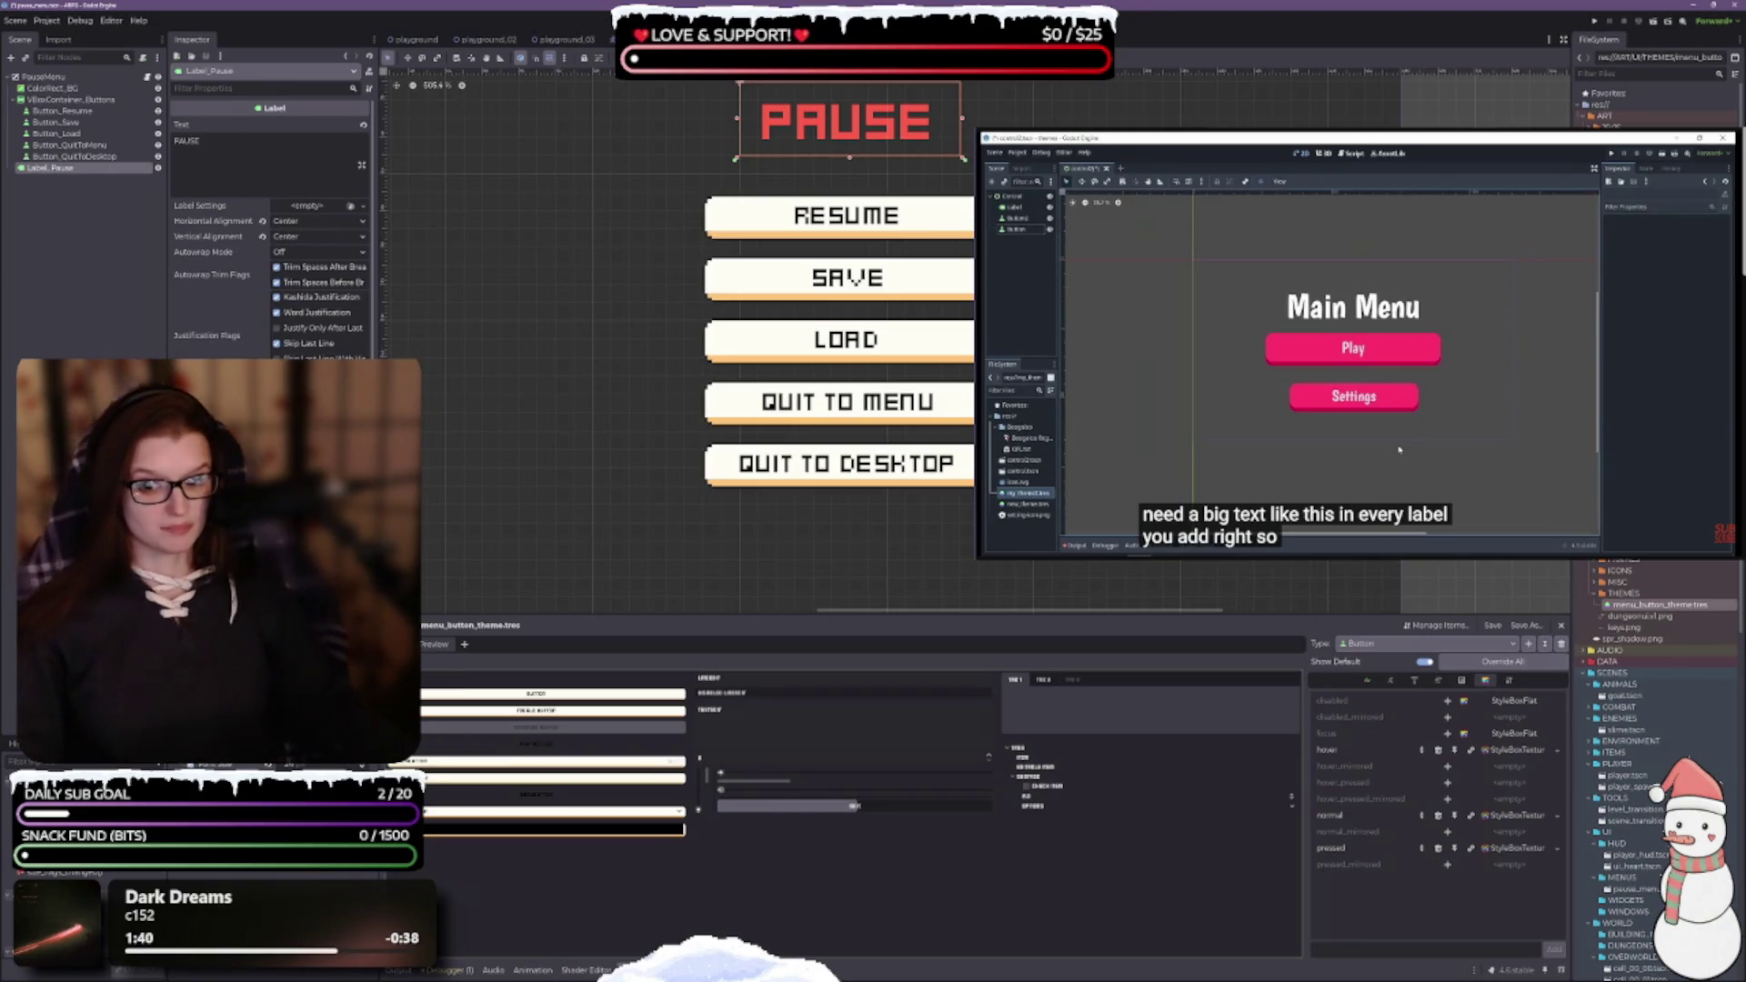
pyautogui.click(62, 110)
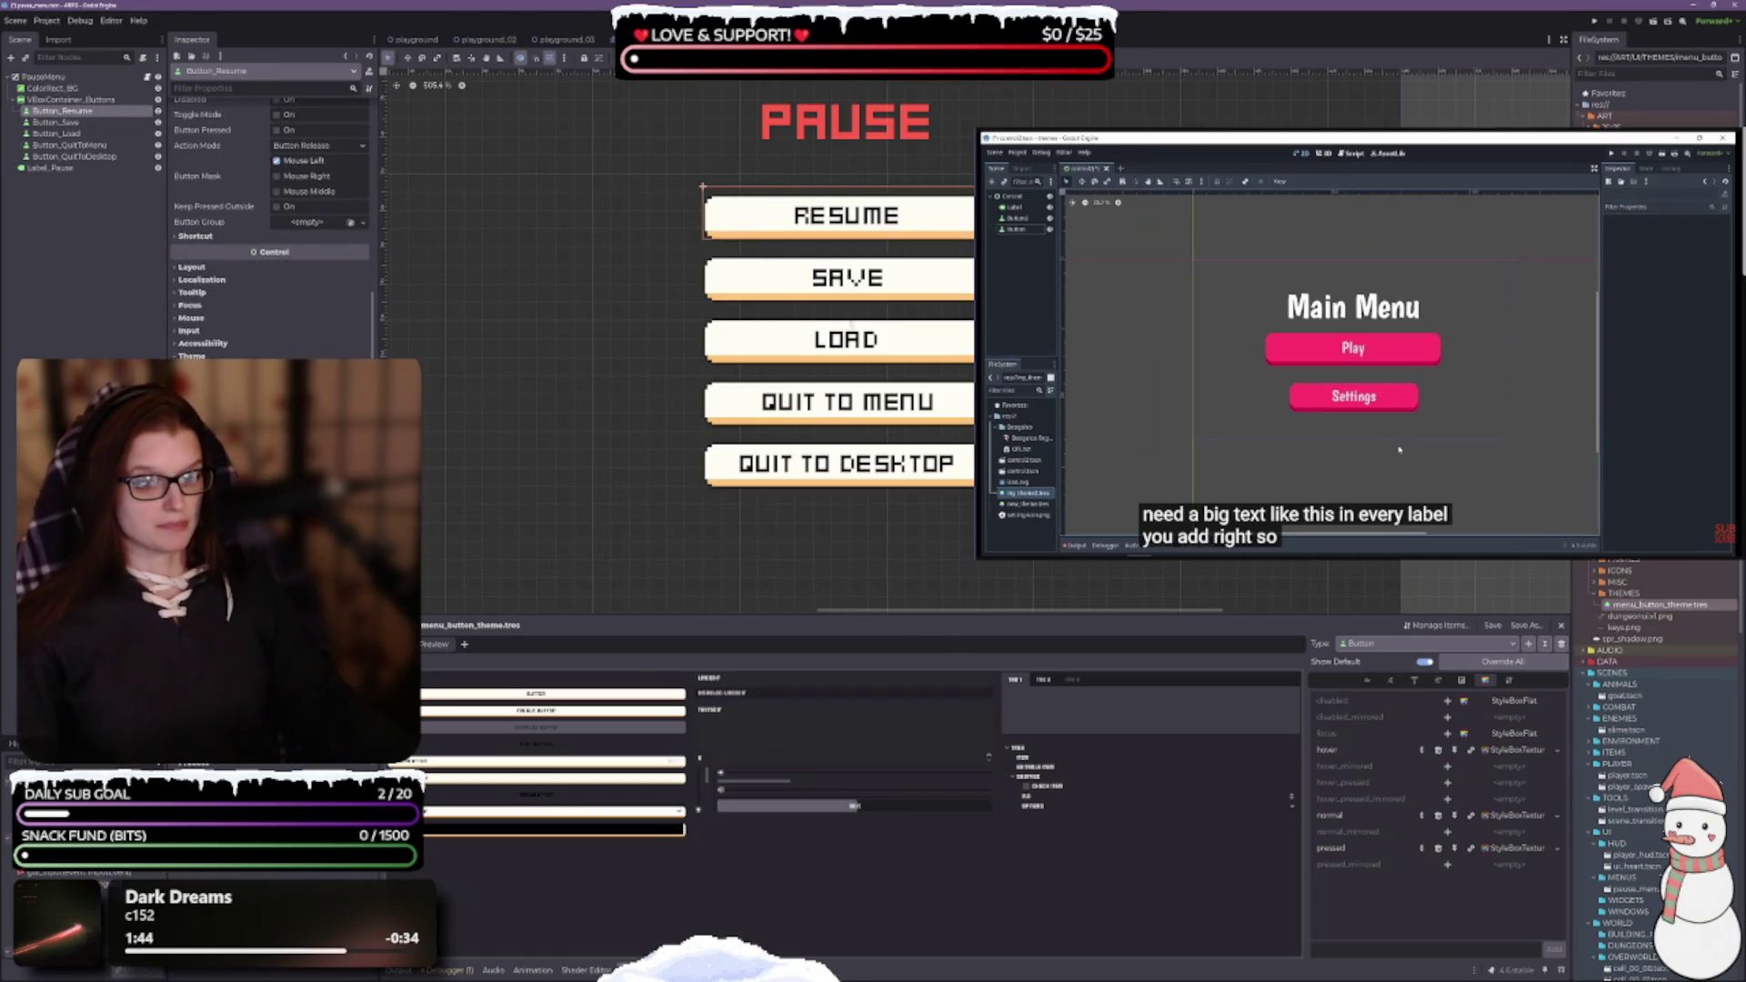
pyautogui.click(1484, 341)
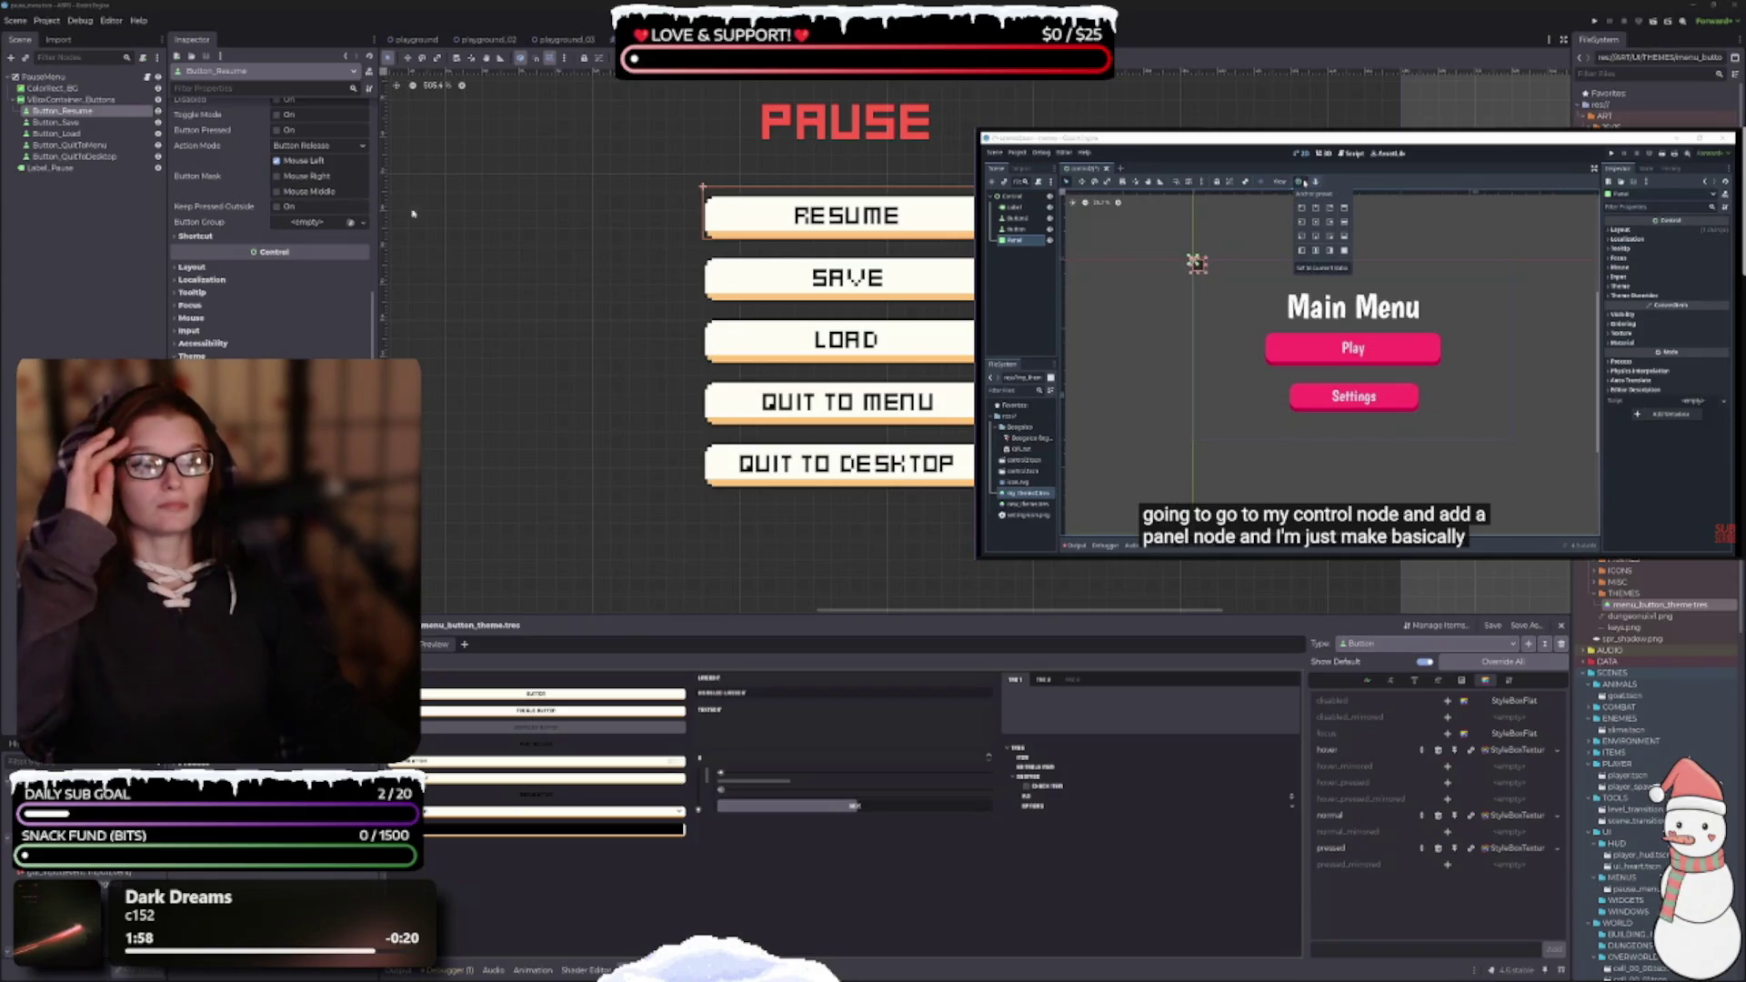
pyautogui.scroll(-4, 985, 410)
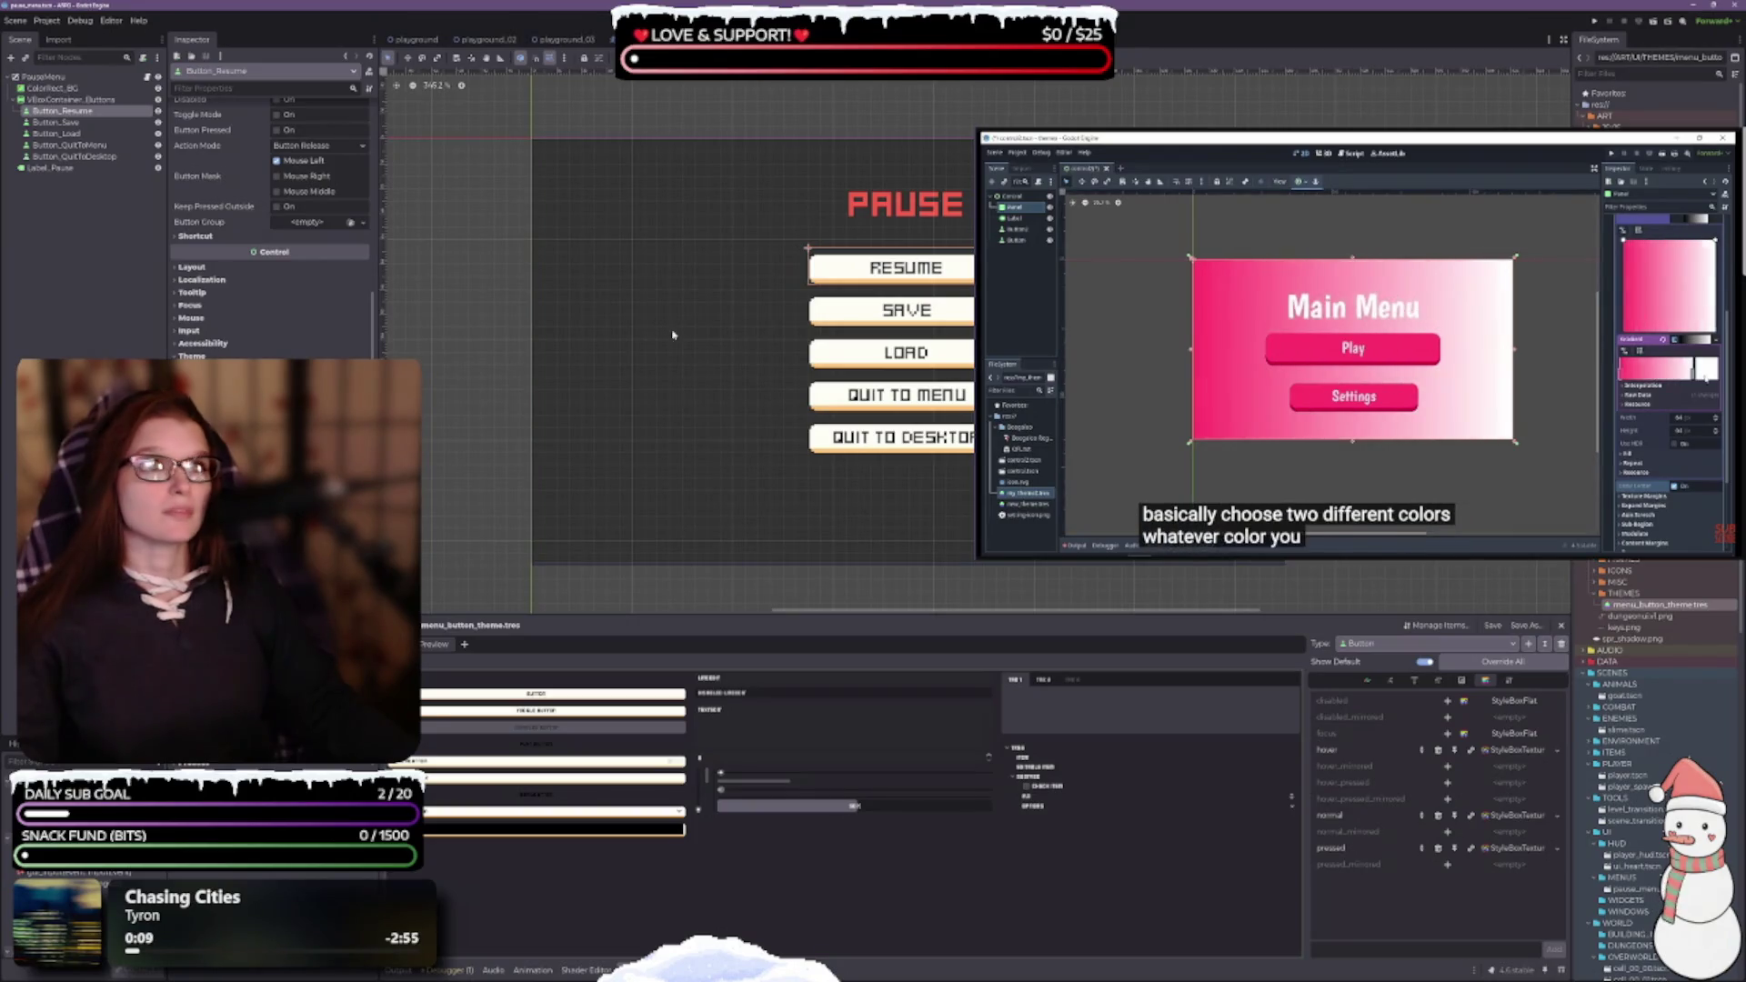
pyautogui.click(1304, 316)
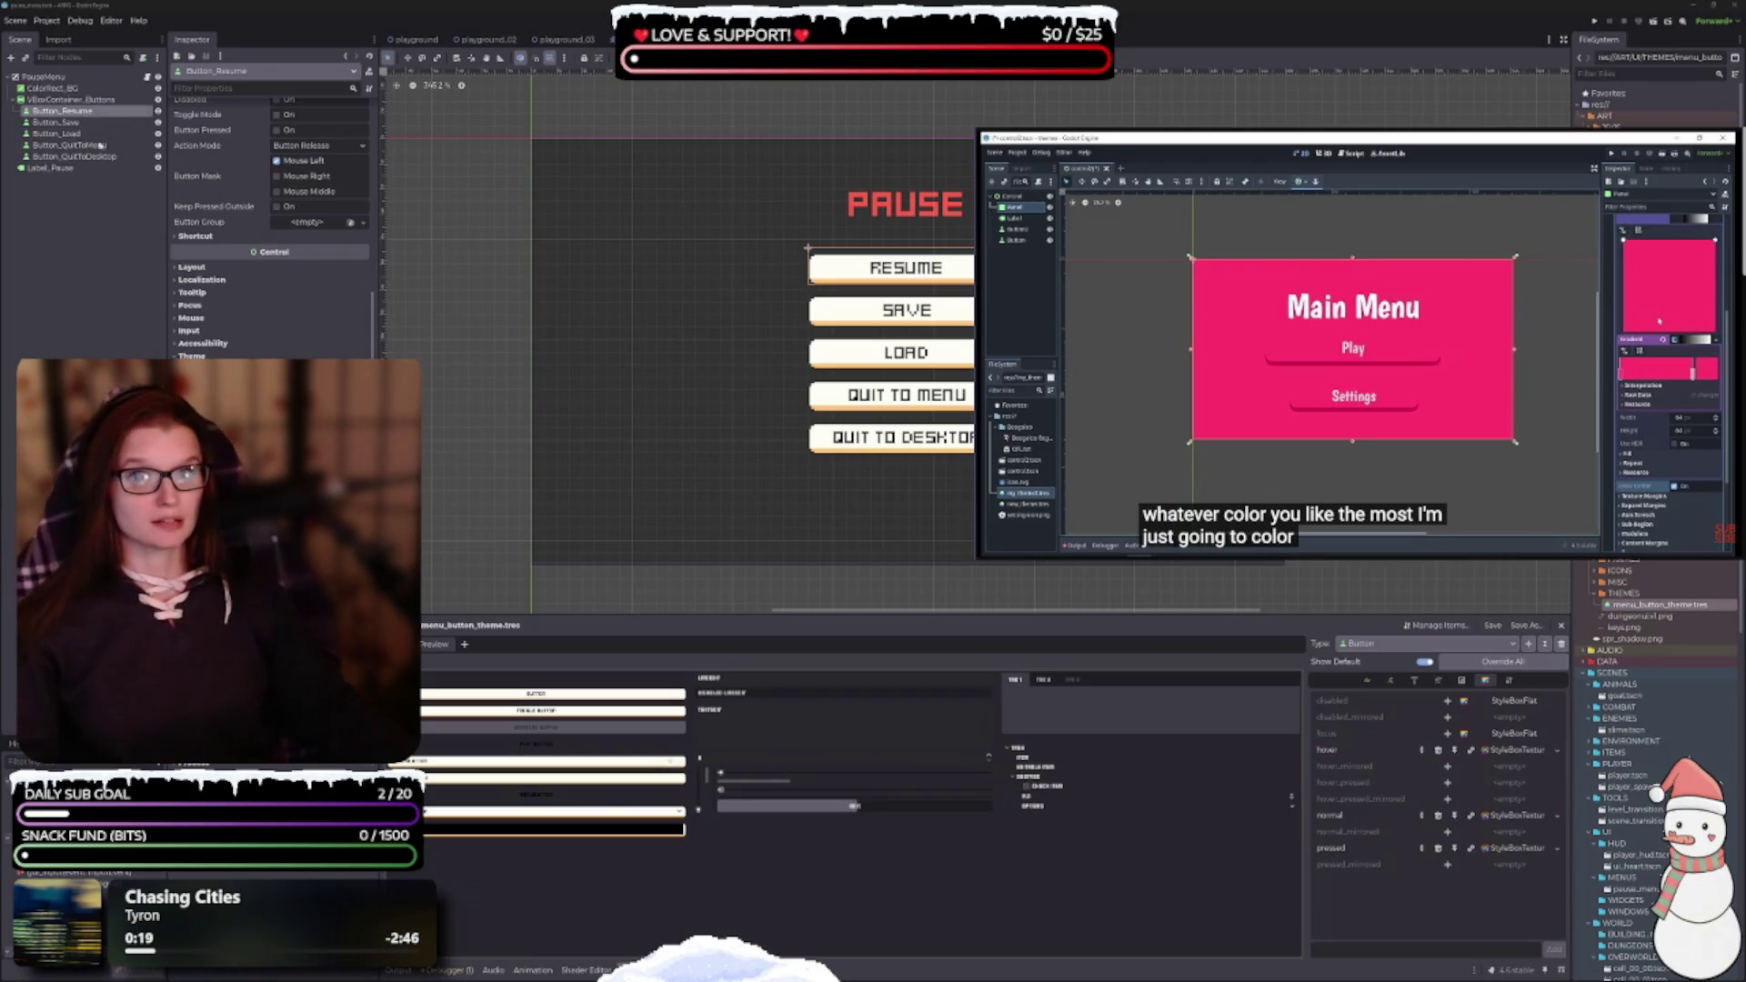
pyautogui.click(72, 124)
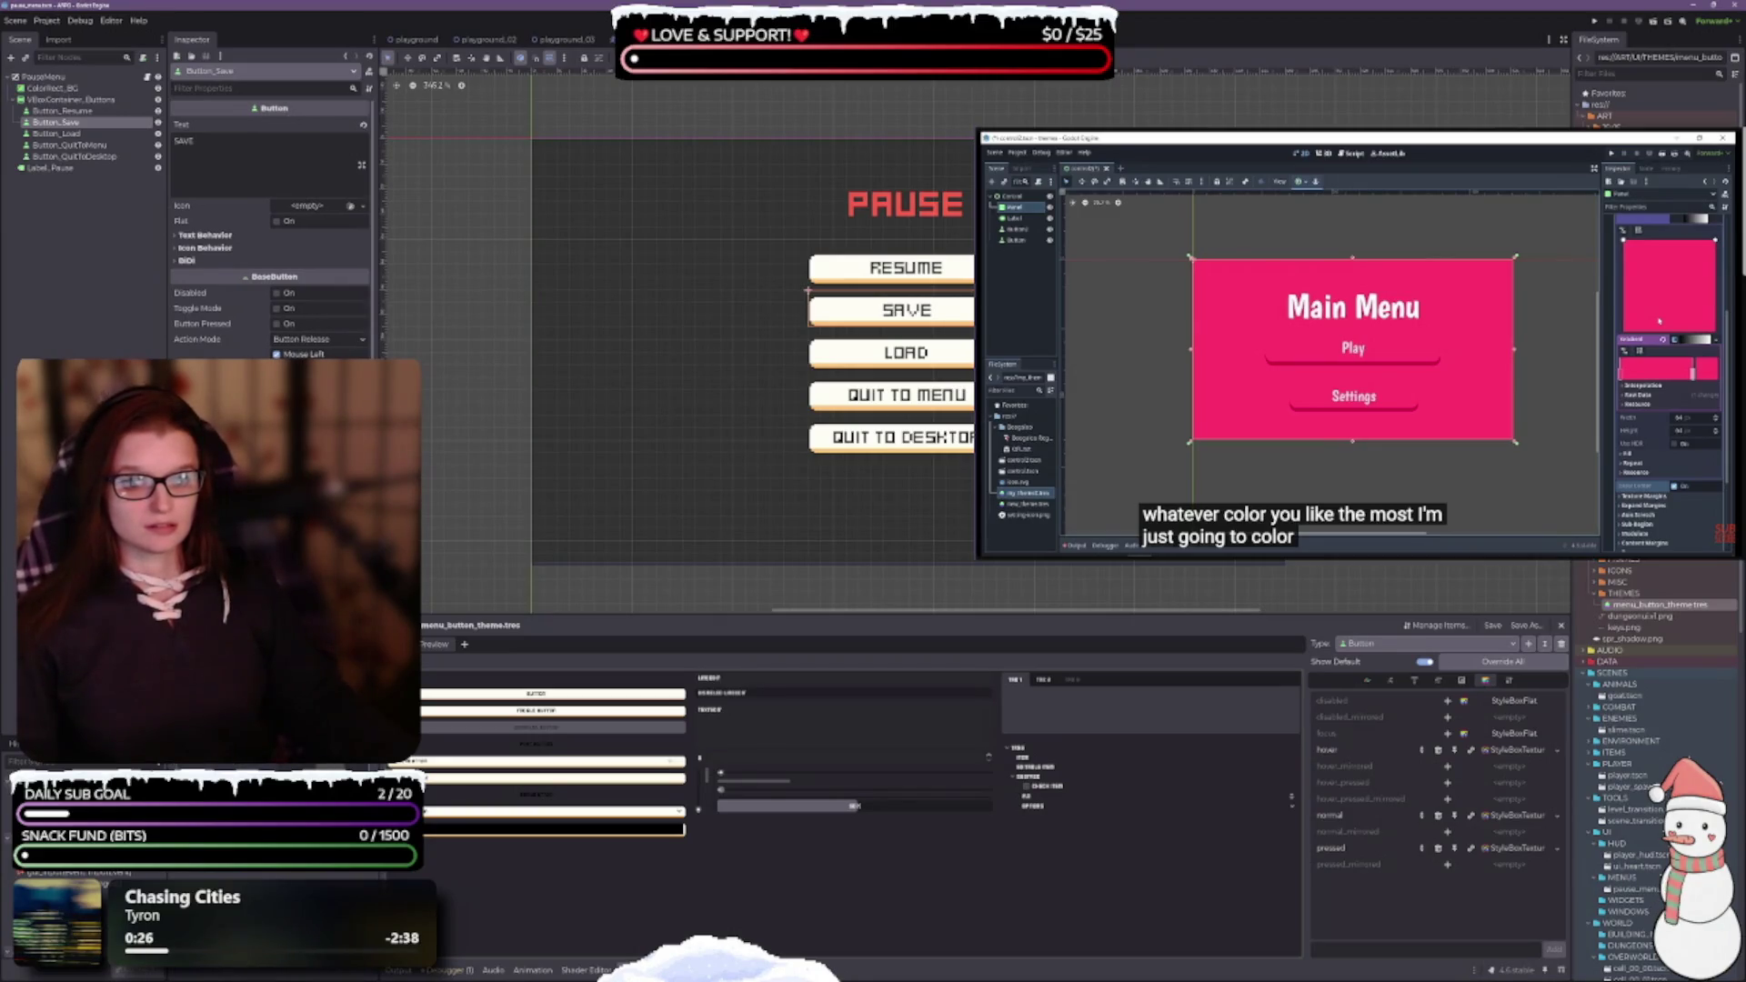
# - Select VBoxContainer_Buttons and stretch its bottom edge down below the QUIT TO DESKTOP button
pyautogui.click(77, 100)
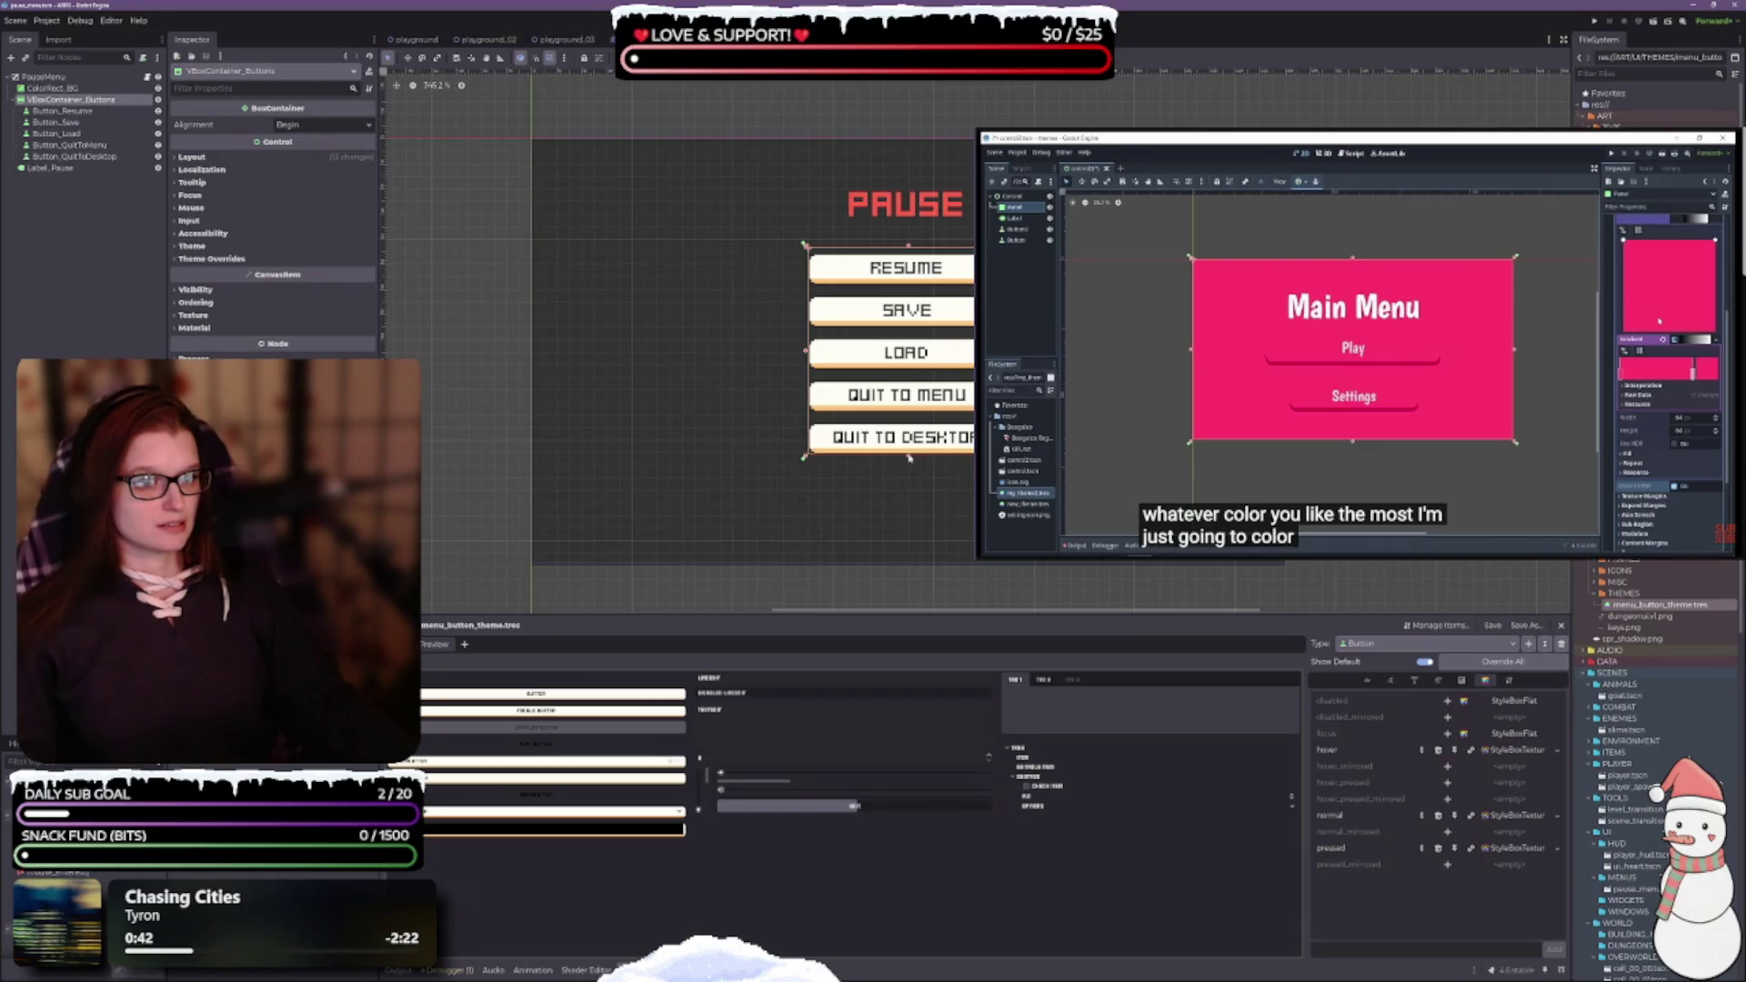
pyautogui.moveTo(909, 459)
pyautogui.mouseDown()
pyautogui.moveTo(904, 526)
pyautogui.moveTo(906, 506)
pyautogui.mouseUp()
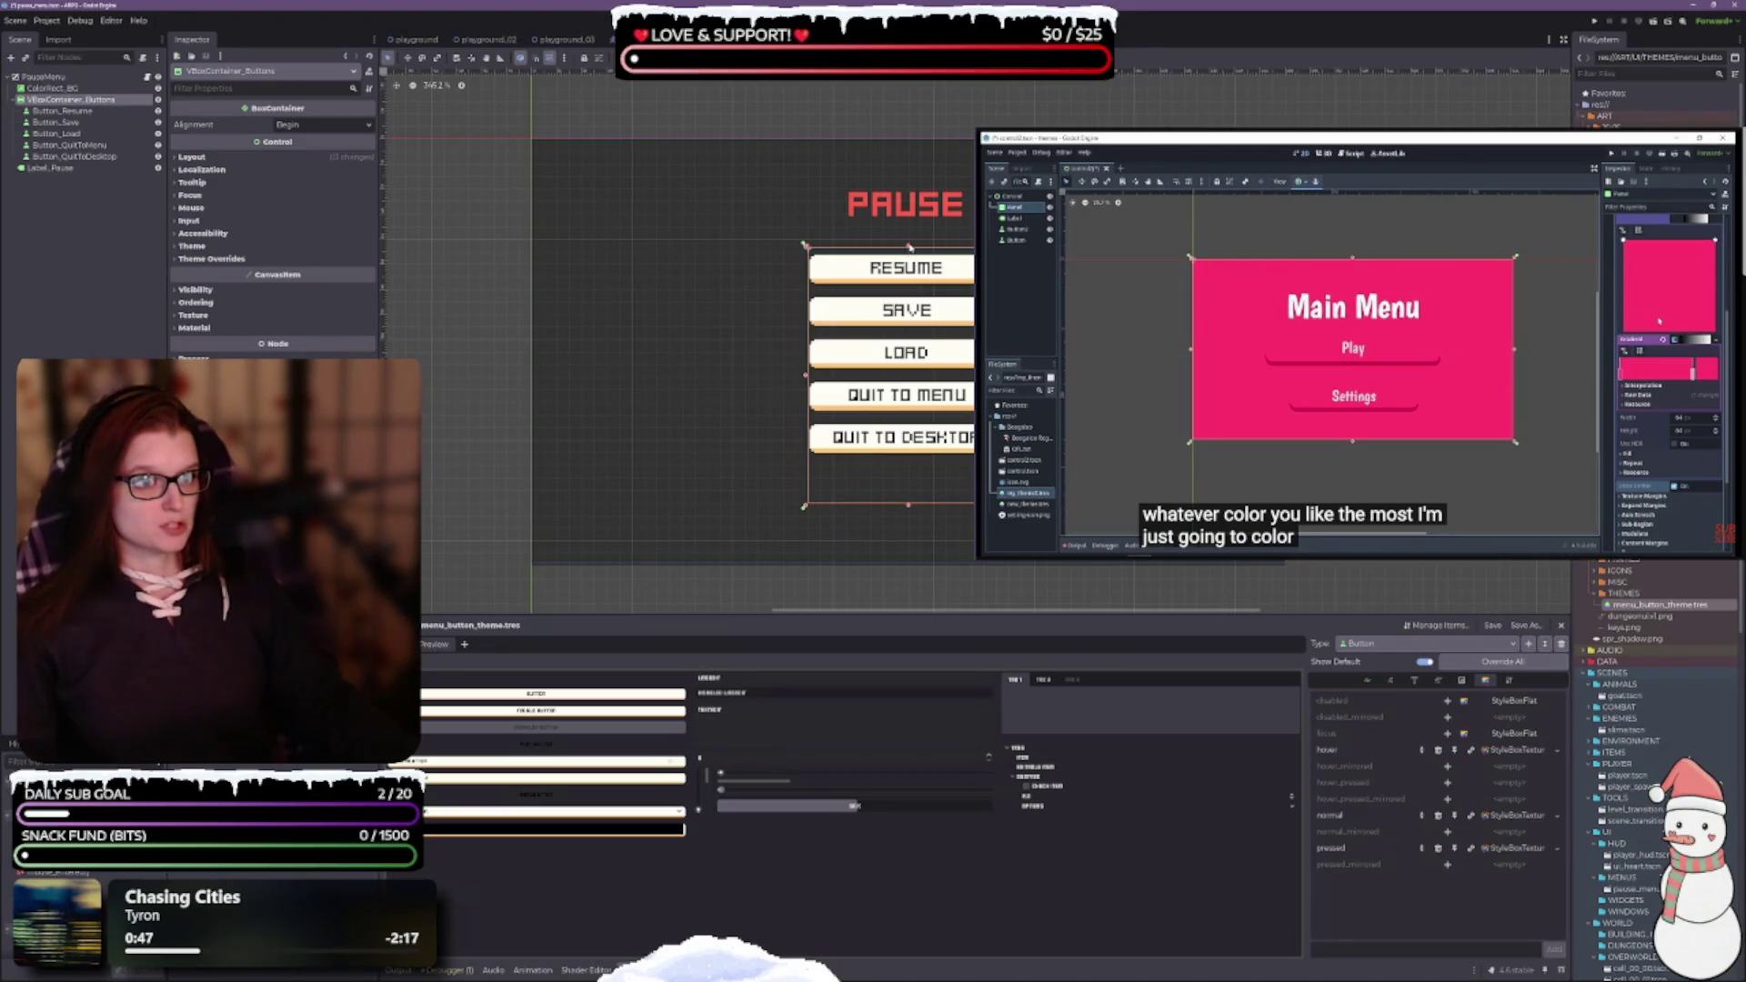
# - Lower the button container's top edge and move the PAUSE label down just above the buttons
pyautogui.moveTo(908, 247); pyautogui.dragTo(912, 284)
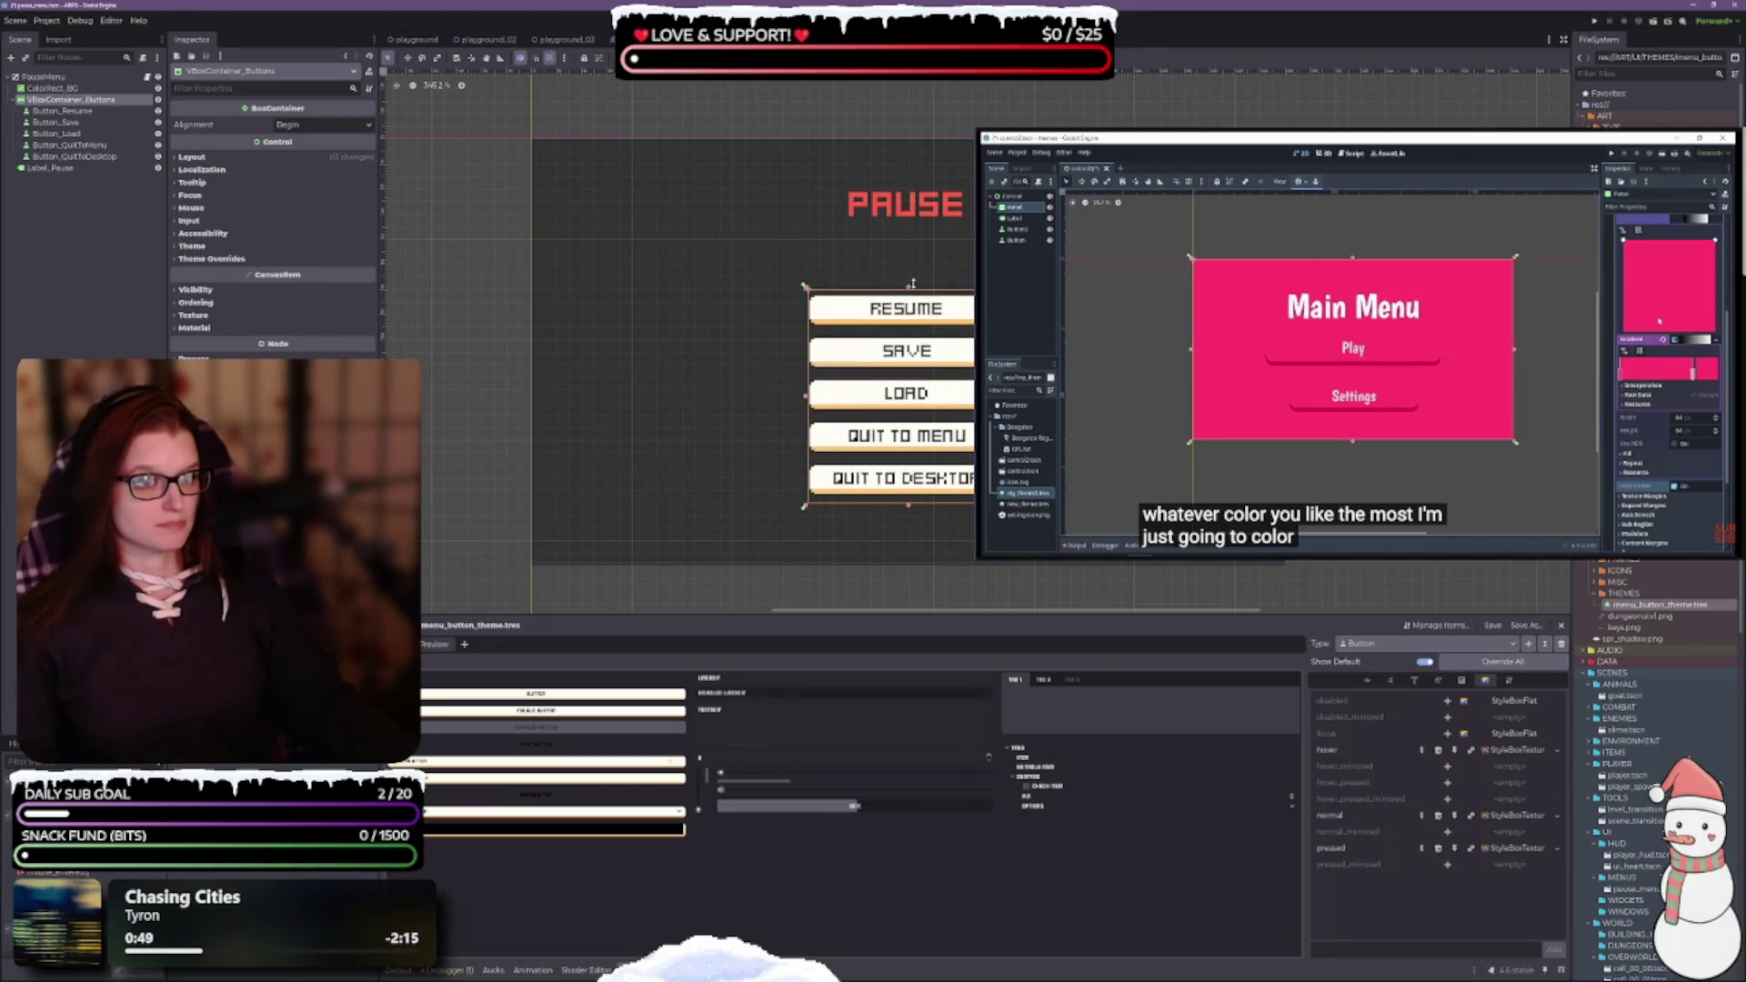
pyautogui.click(932, 208)
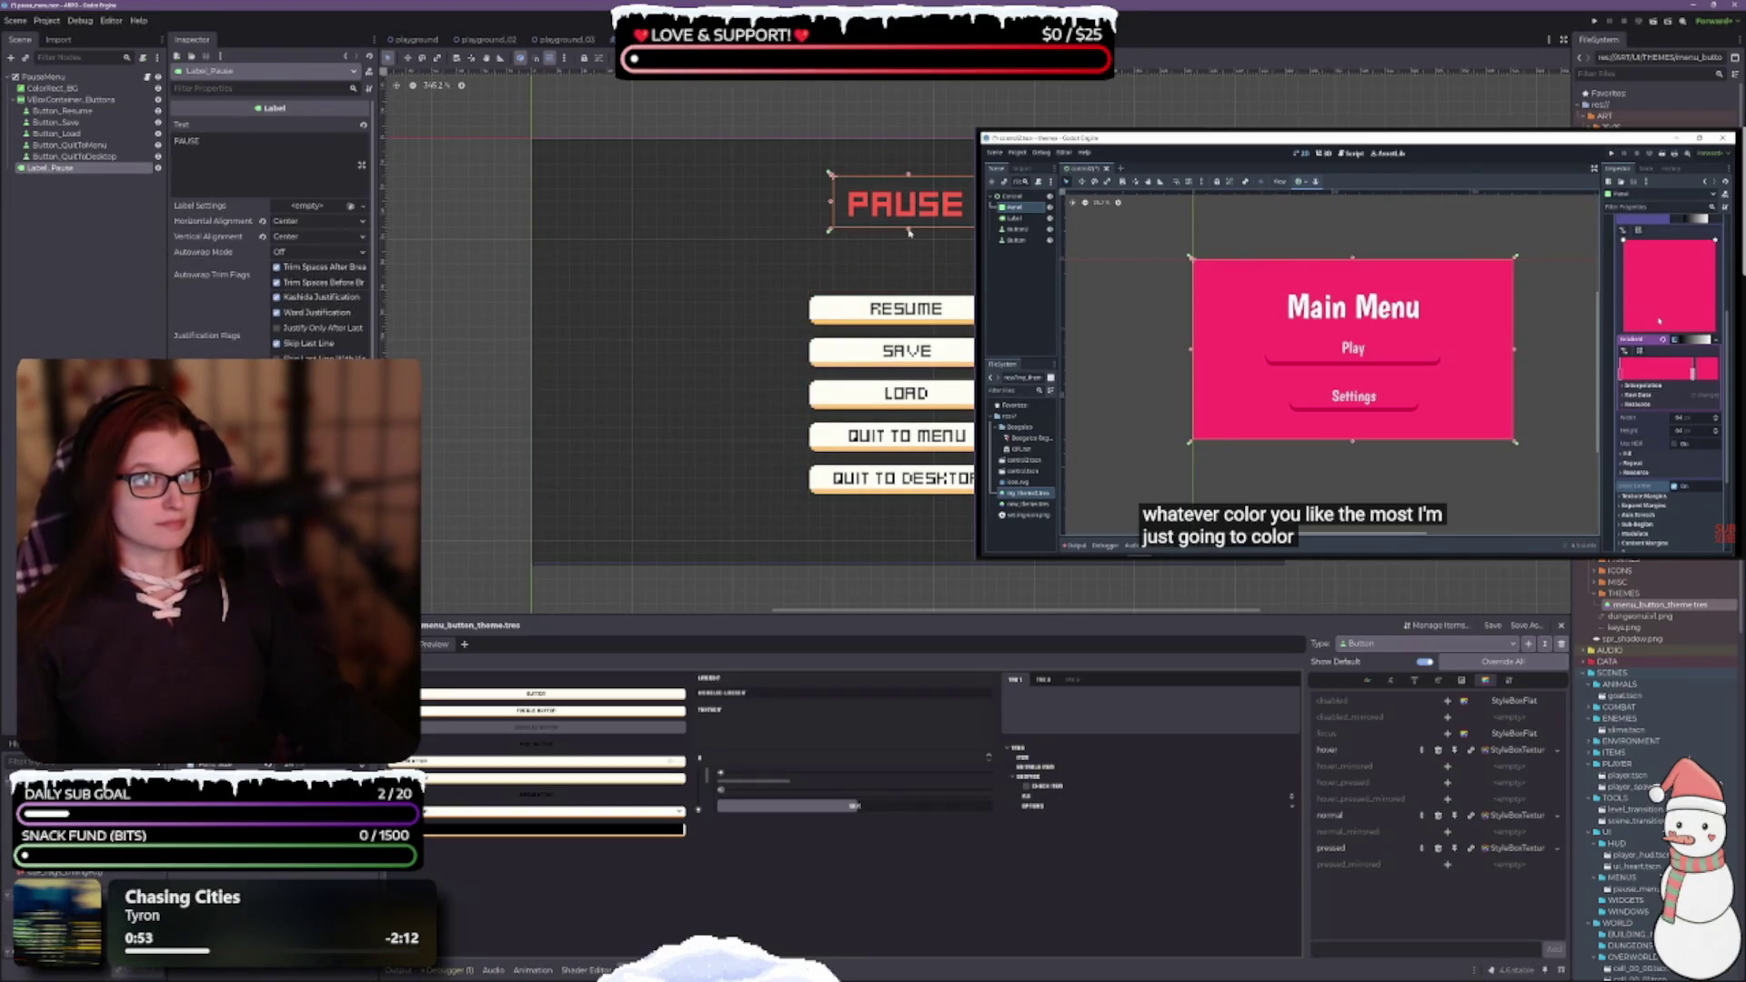
pyautogui.moveTo(908, 229); pyautogui.dragTo(908, 267)
pyautogui.moveTo(909, 175); pyautogui.dragTo(909, 195)
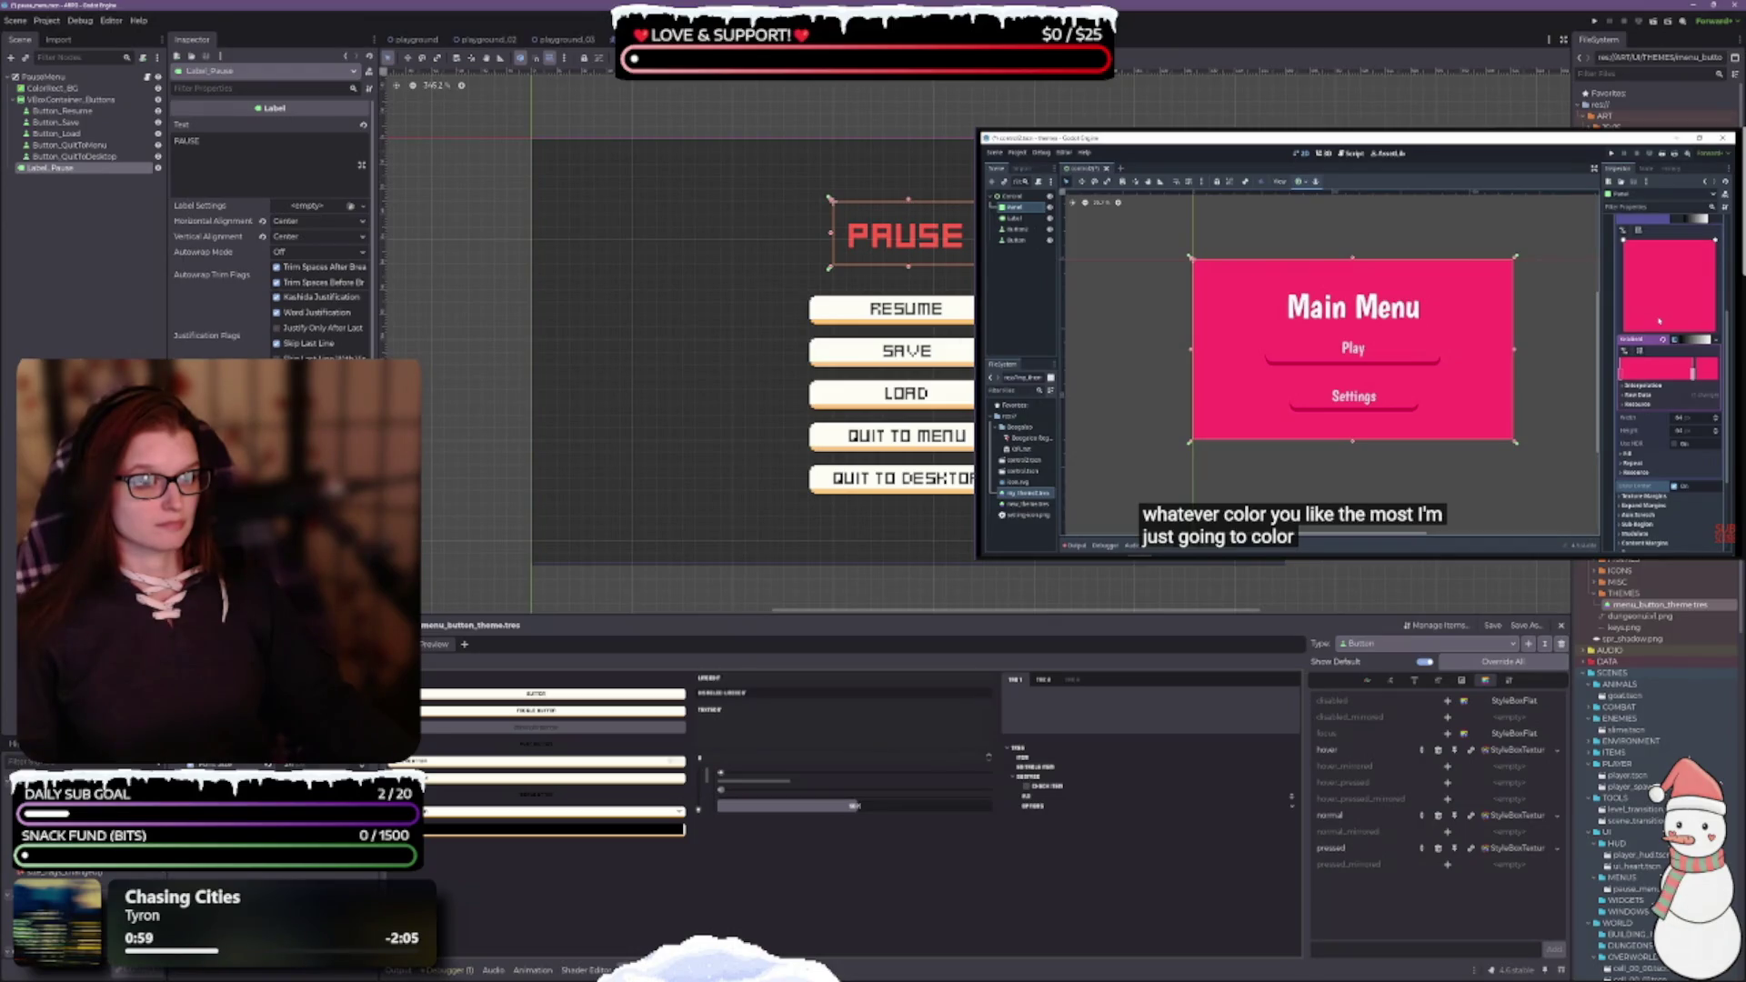
pyautogui.click(531, 138)
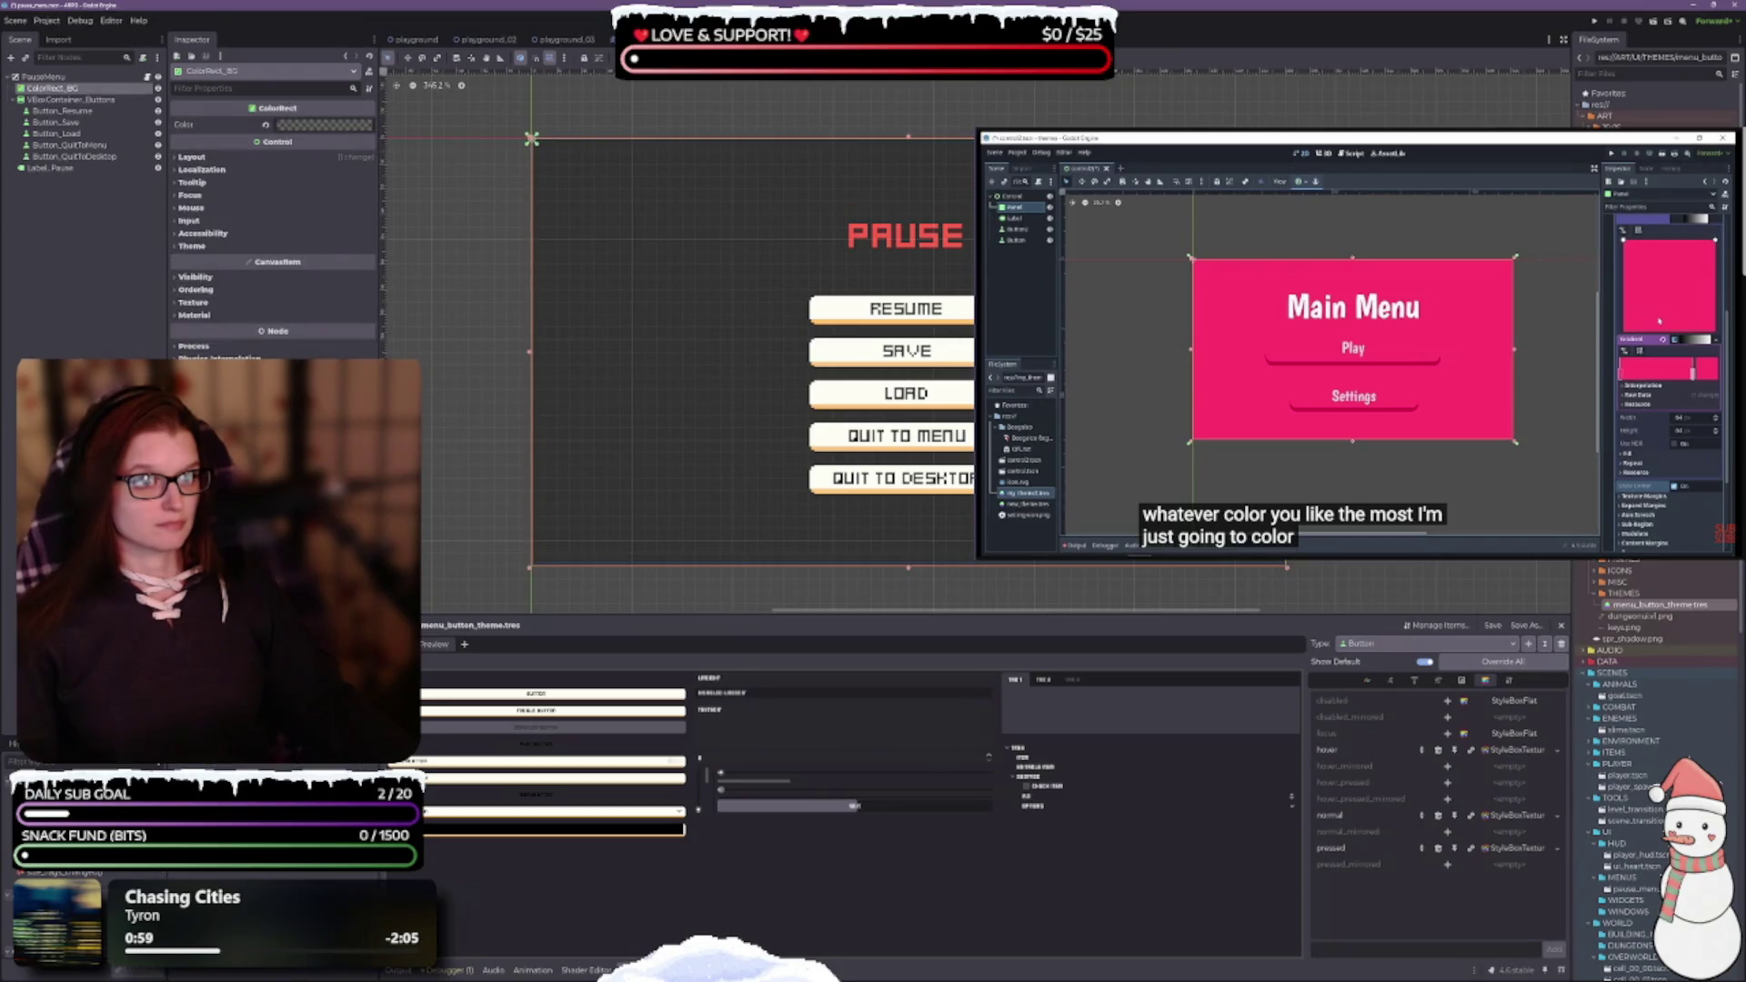
pyautogui.click(73, 99)
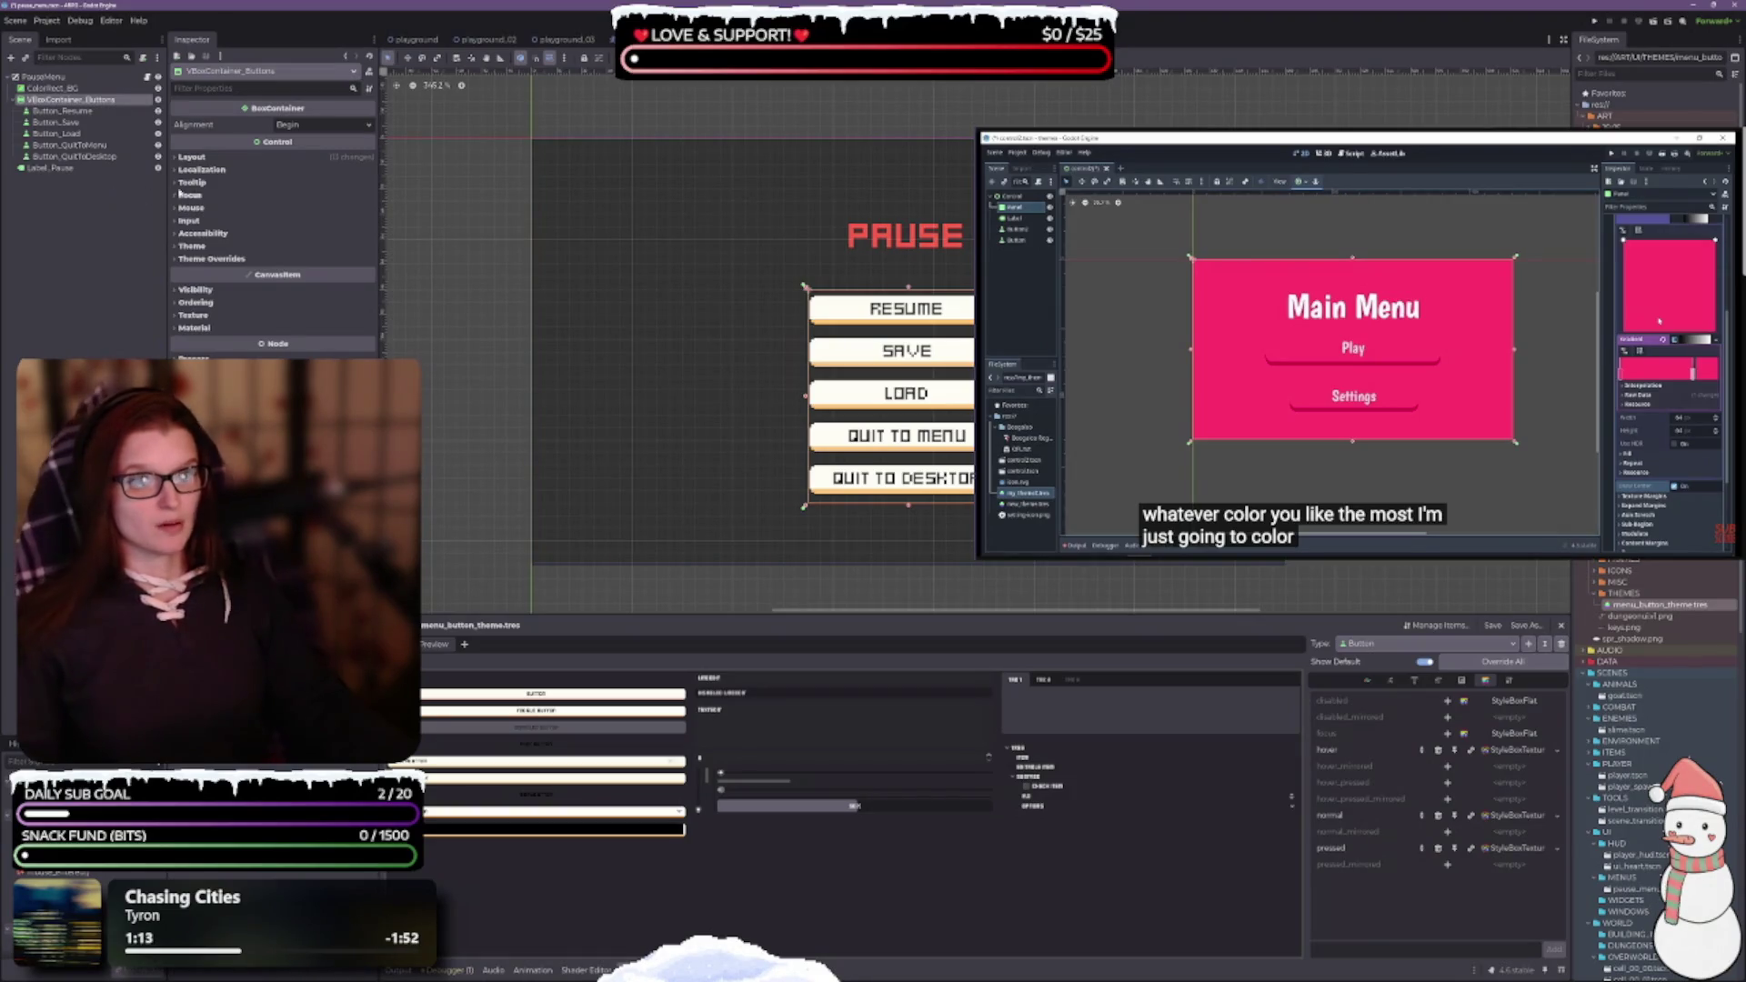
# - Test-run the pause menu, try RESUME, stop with F8, then select Button_Resume to view its theme
pyautogui.click(89, 169)
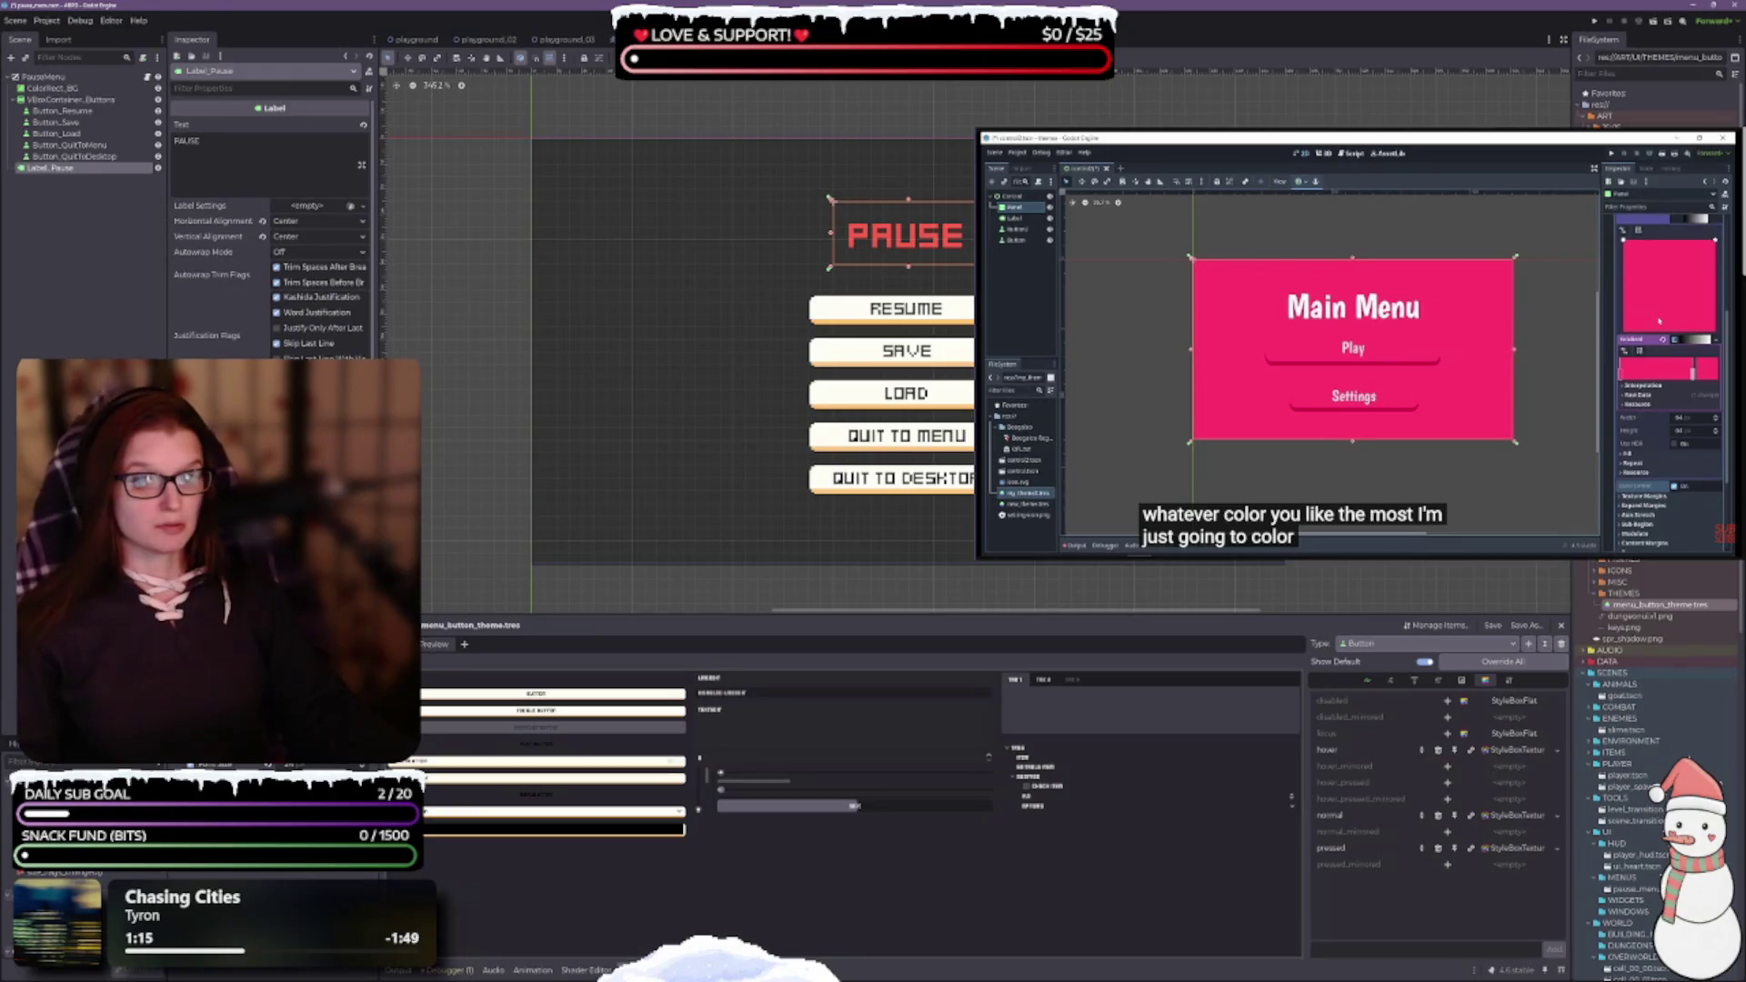
pyautogui.scroll(-4, 269, 227)
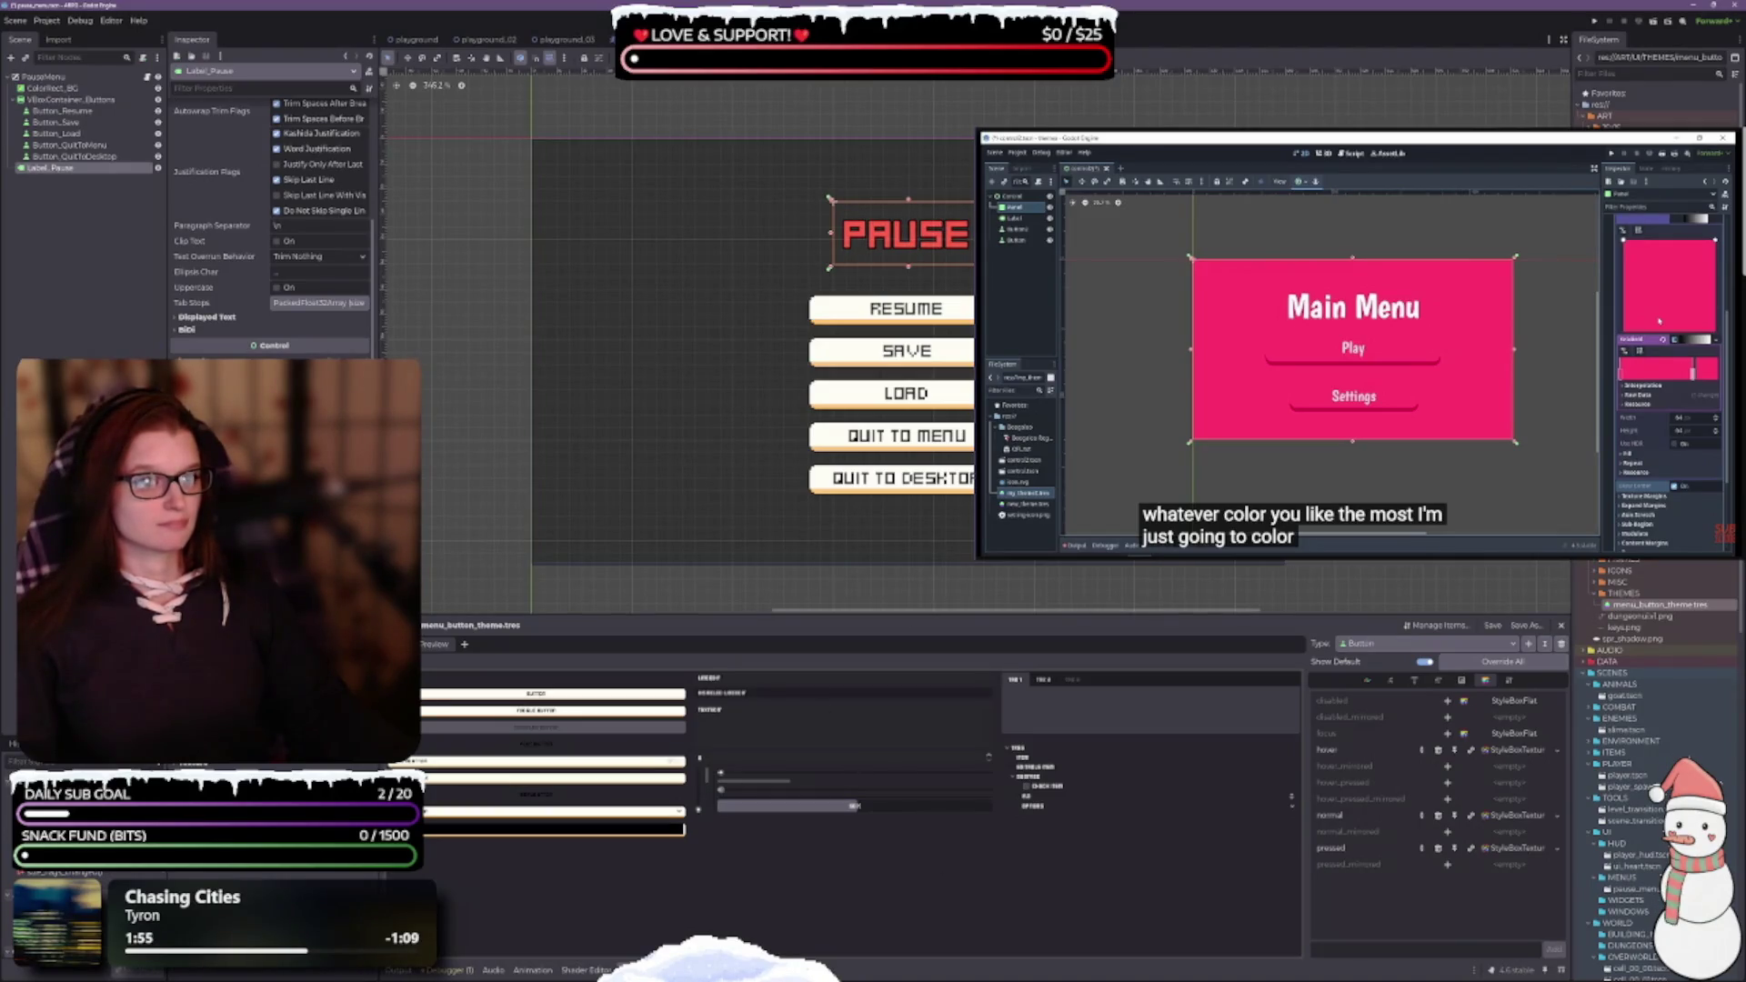
pyautogui.click(1666, 20)
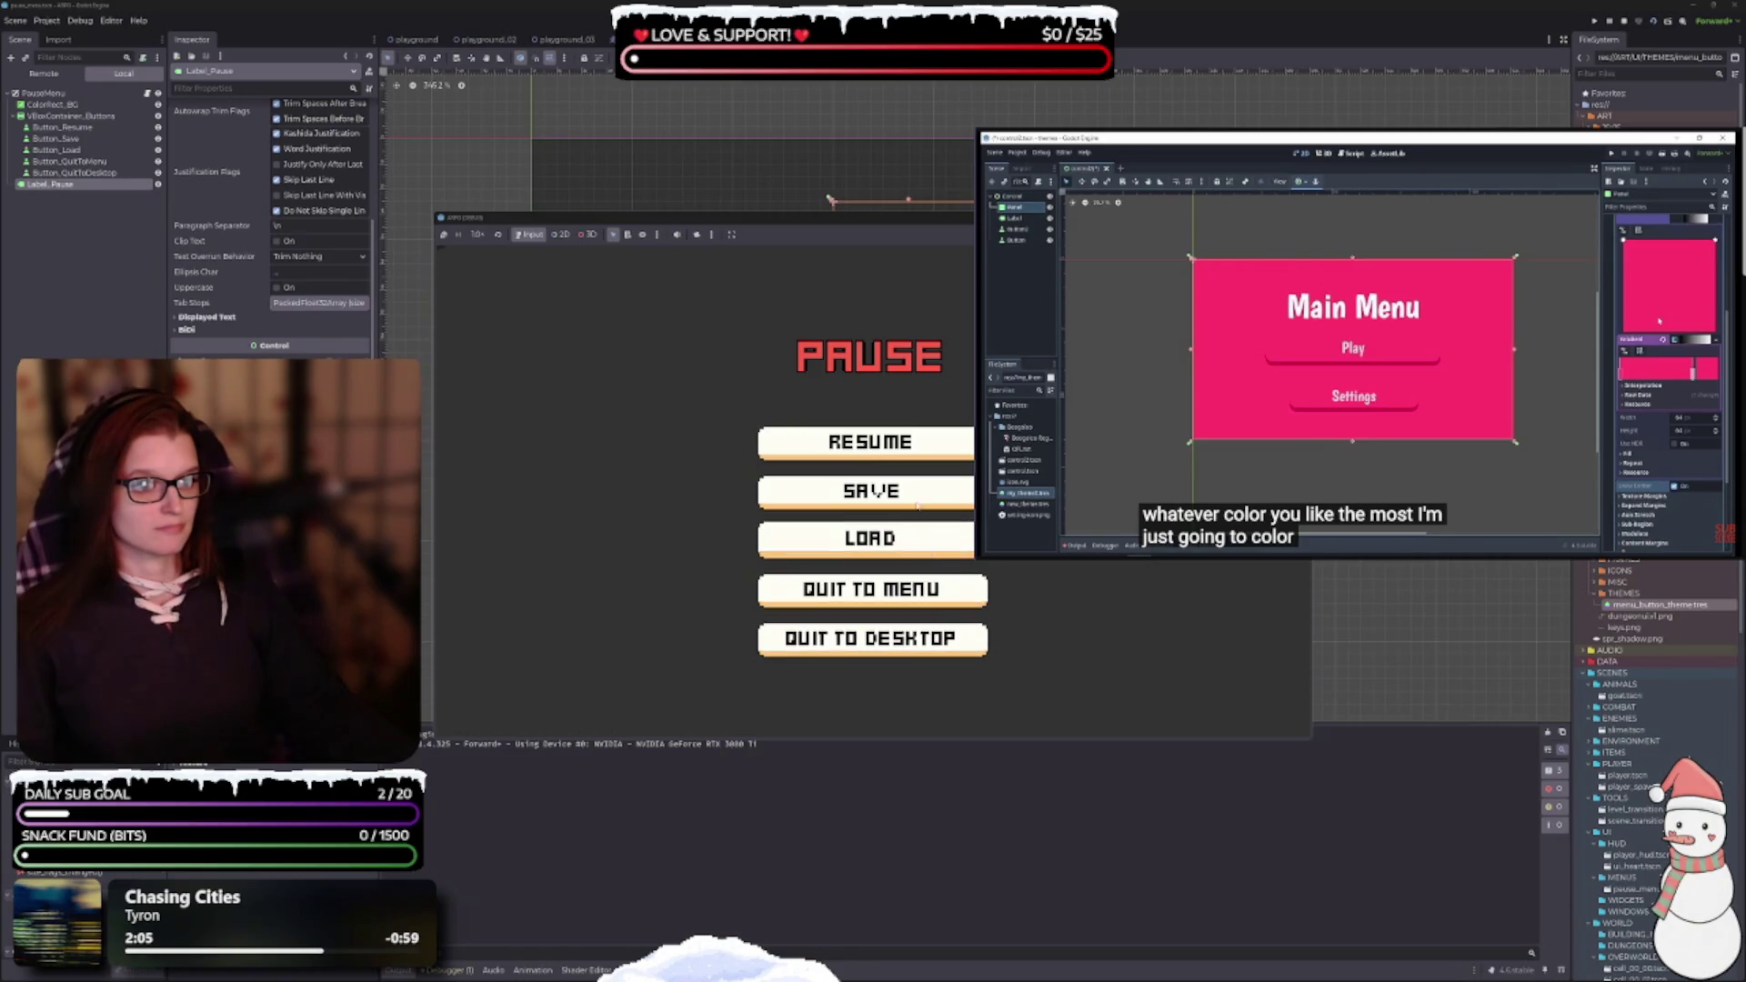
pyautogui.click(910, 452)
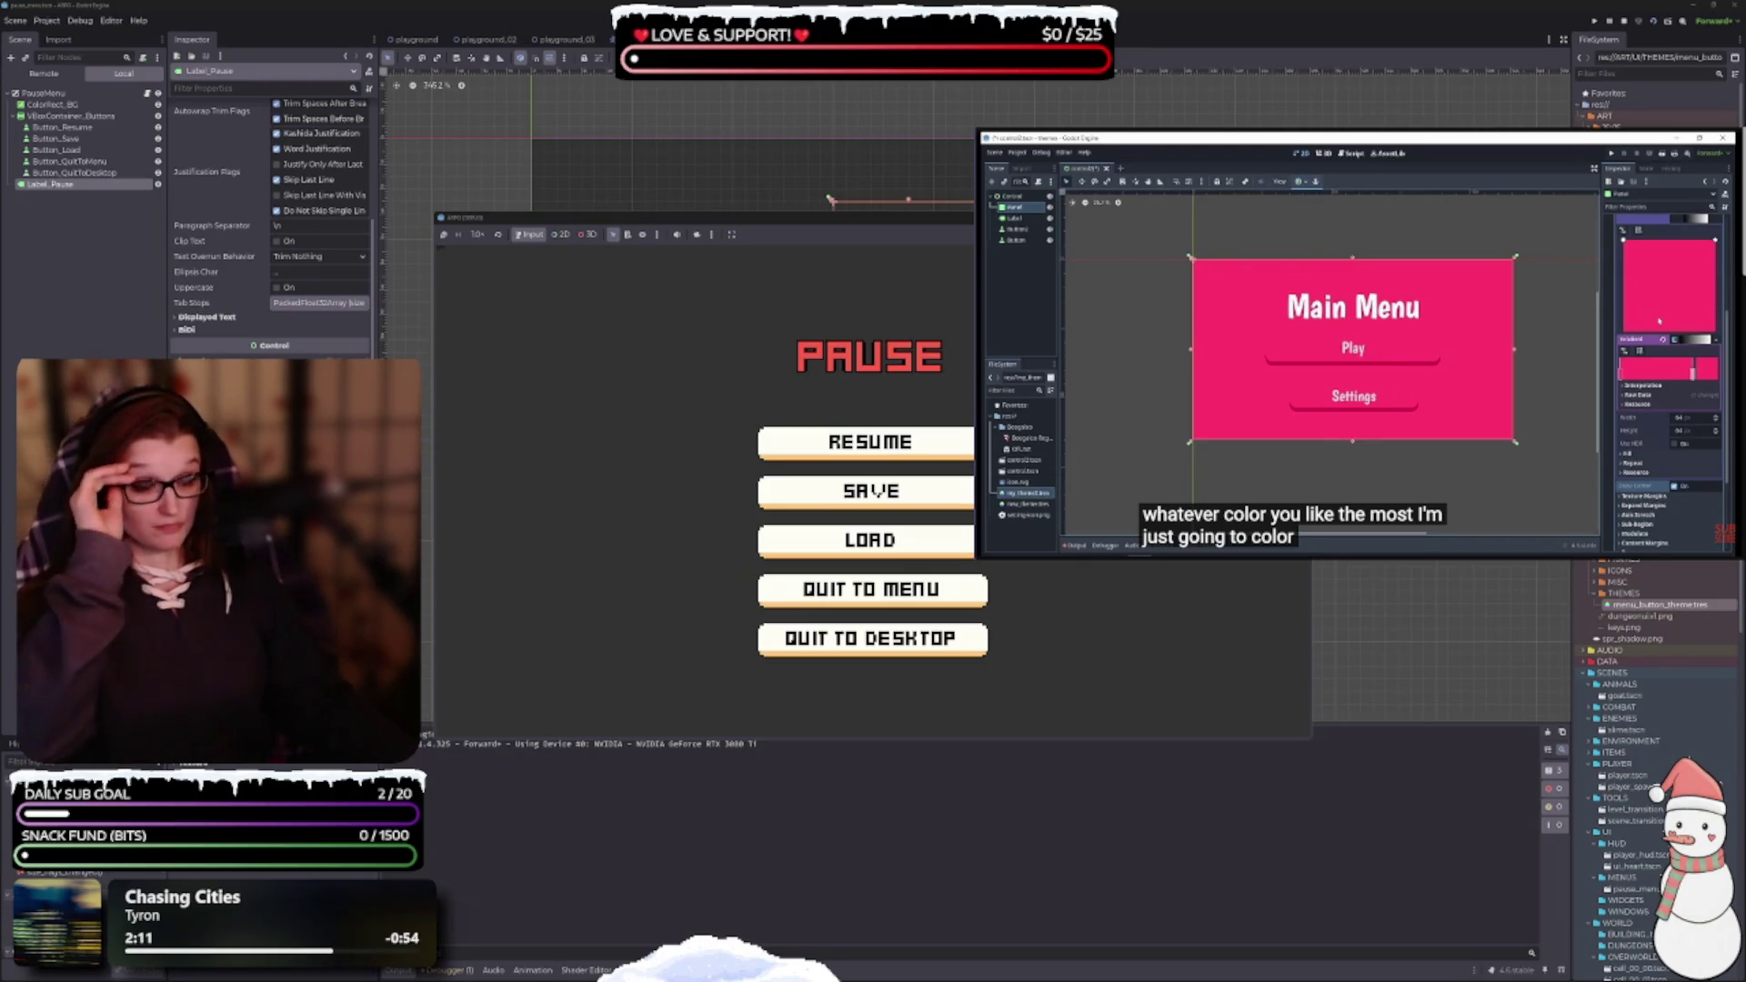
pyautogui.press('F8')
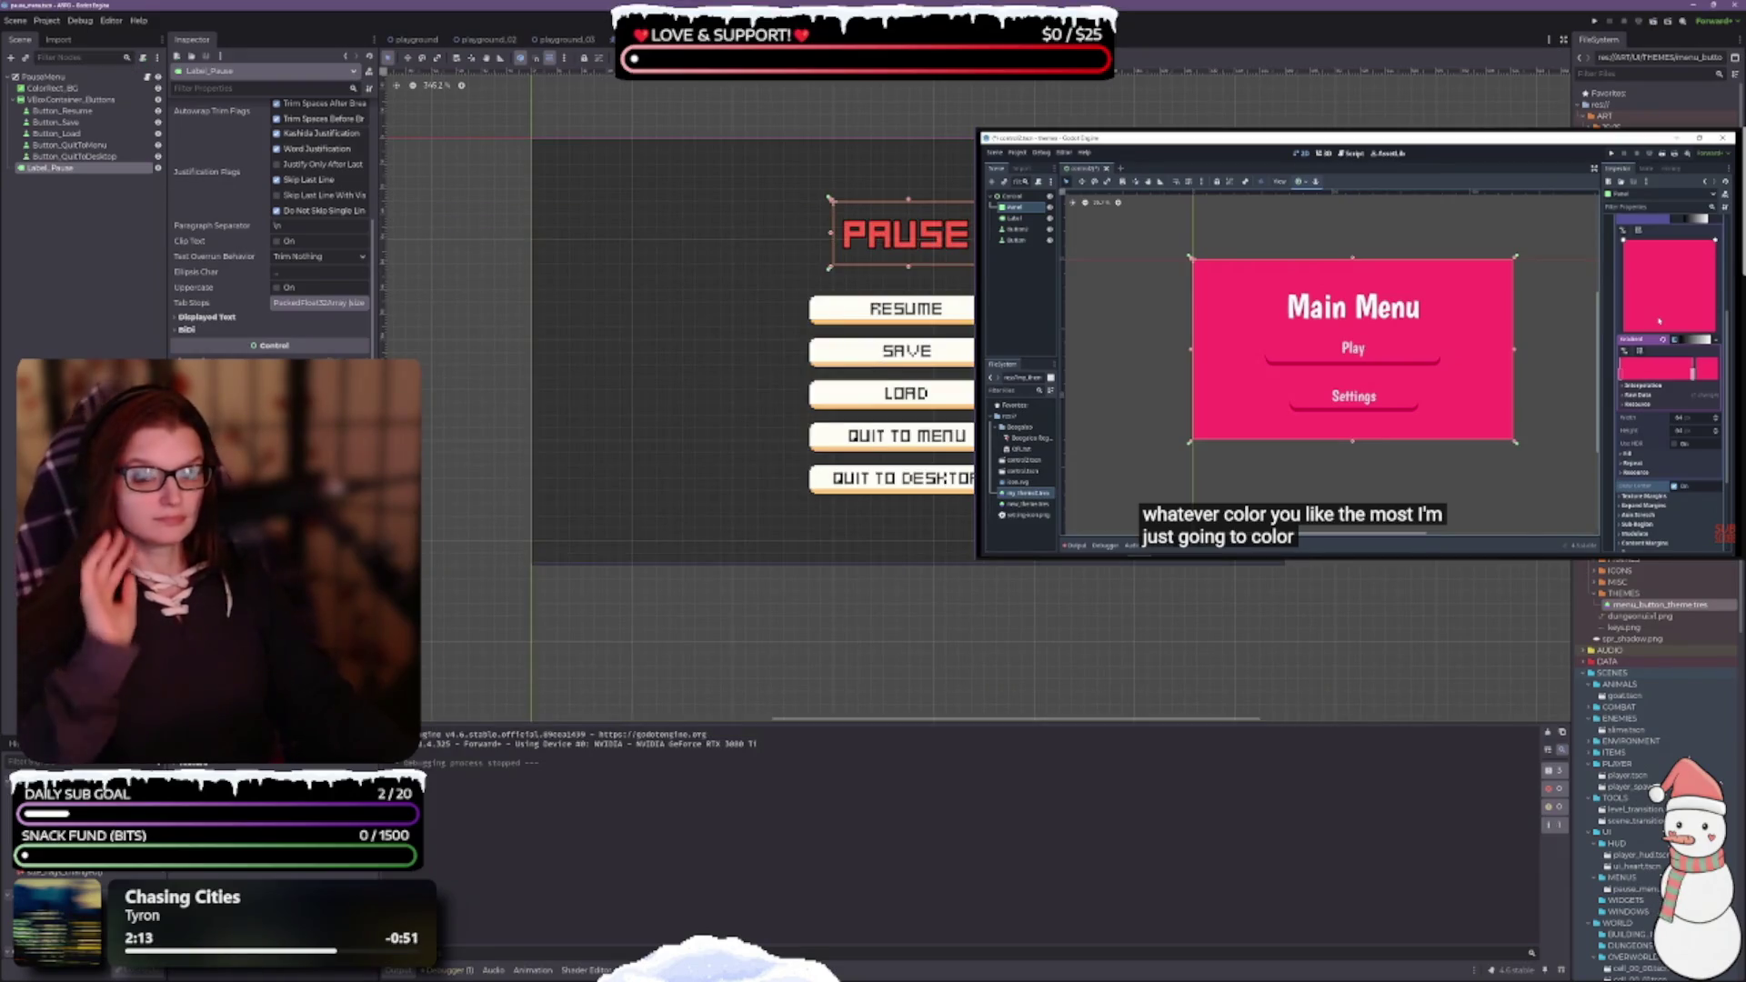
pyautogui.click(63, 111)
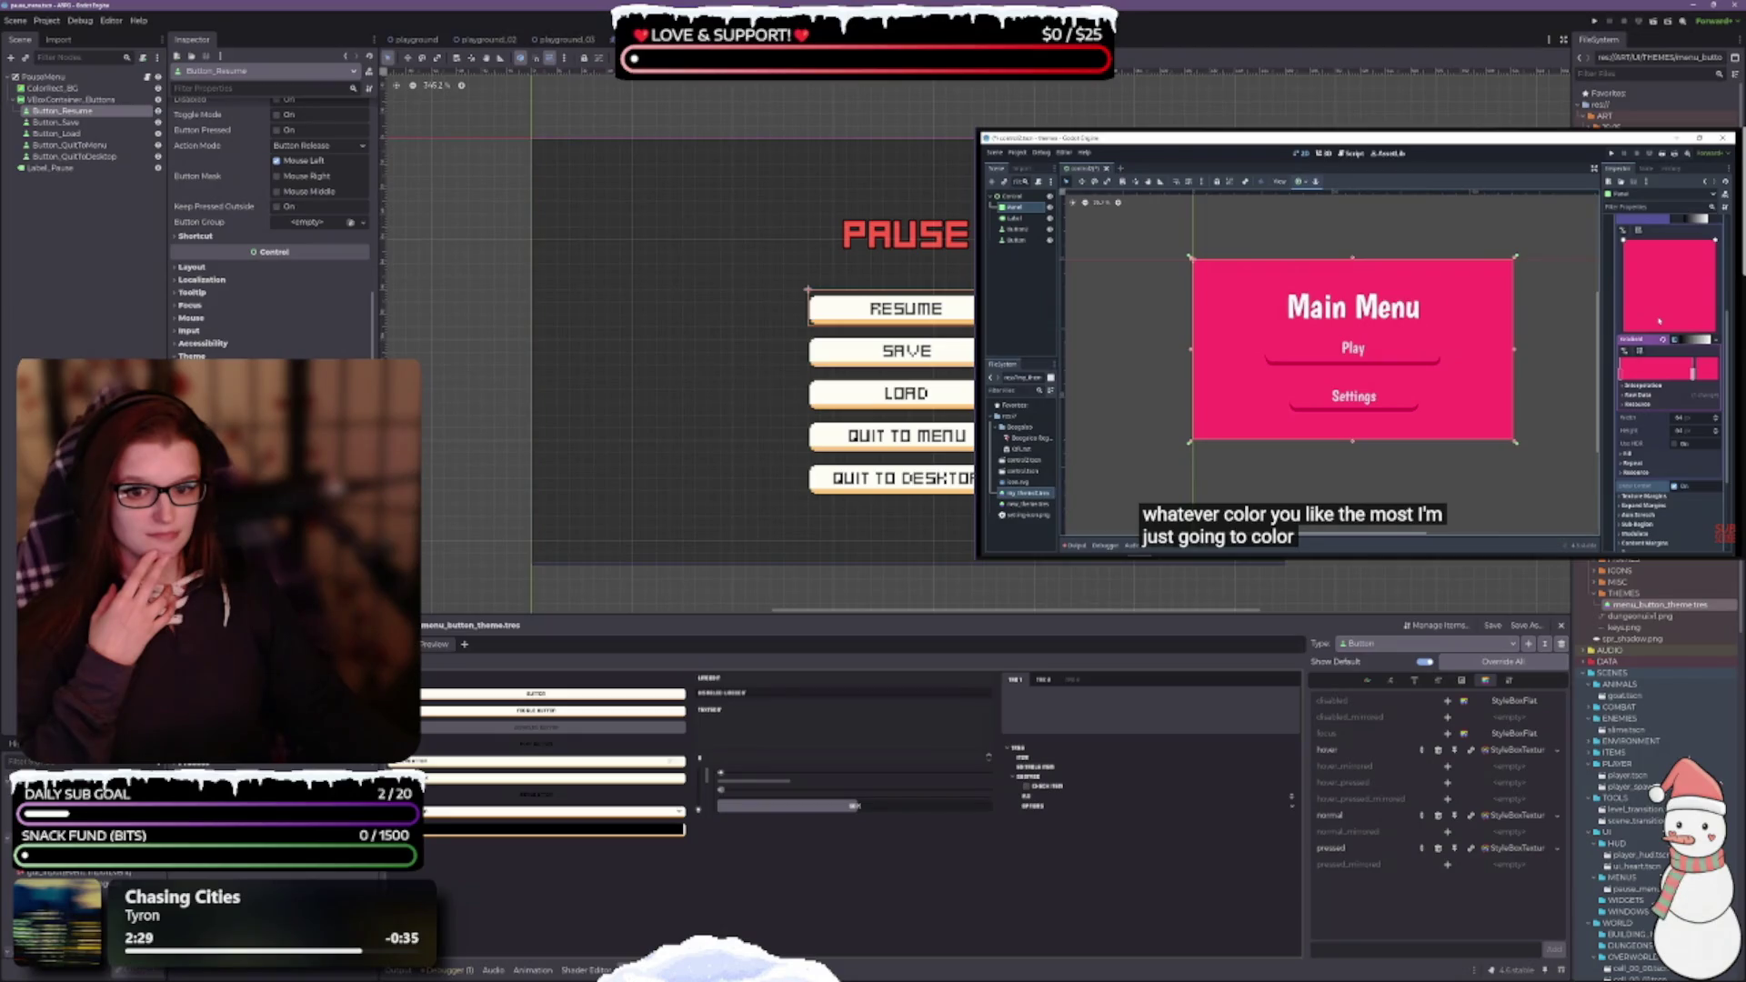
# - Review Button_Resume's Theme and Theme Overrides in the Inspector, then select the PAUSE label
pyautogui.scroll(-5, 271, 227)
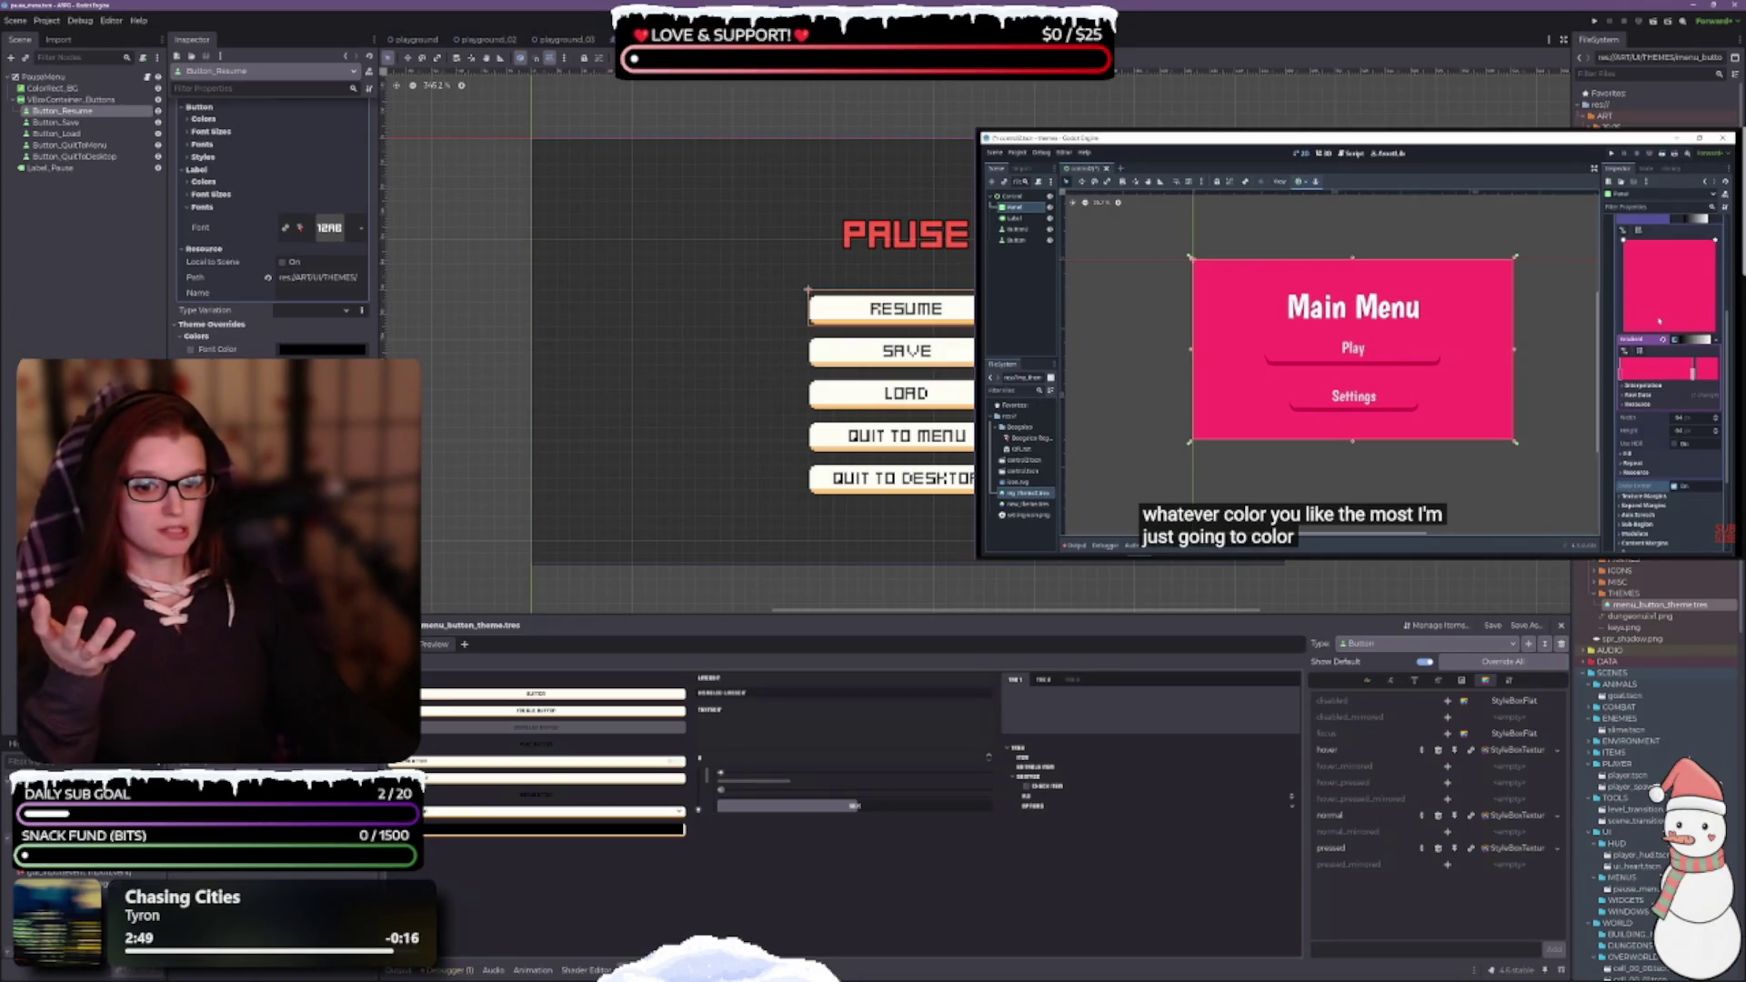
pyautogui.scroll(-5, 271, 227)
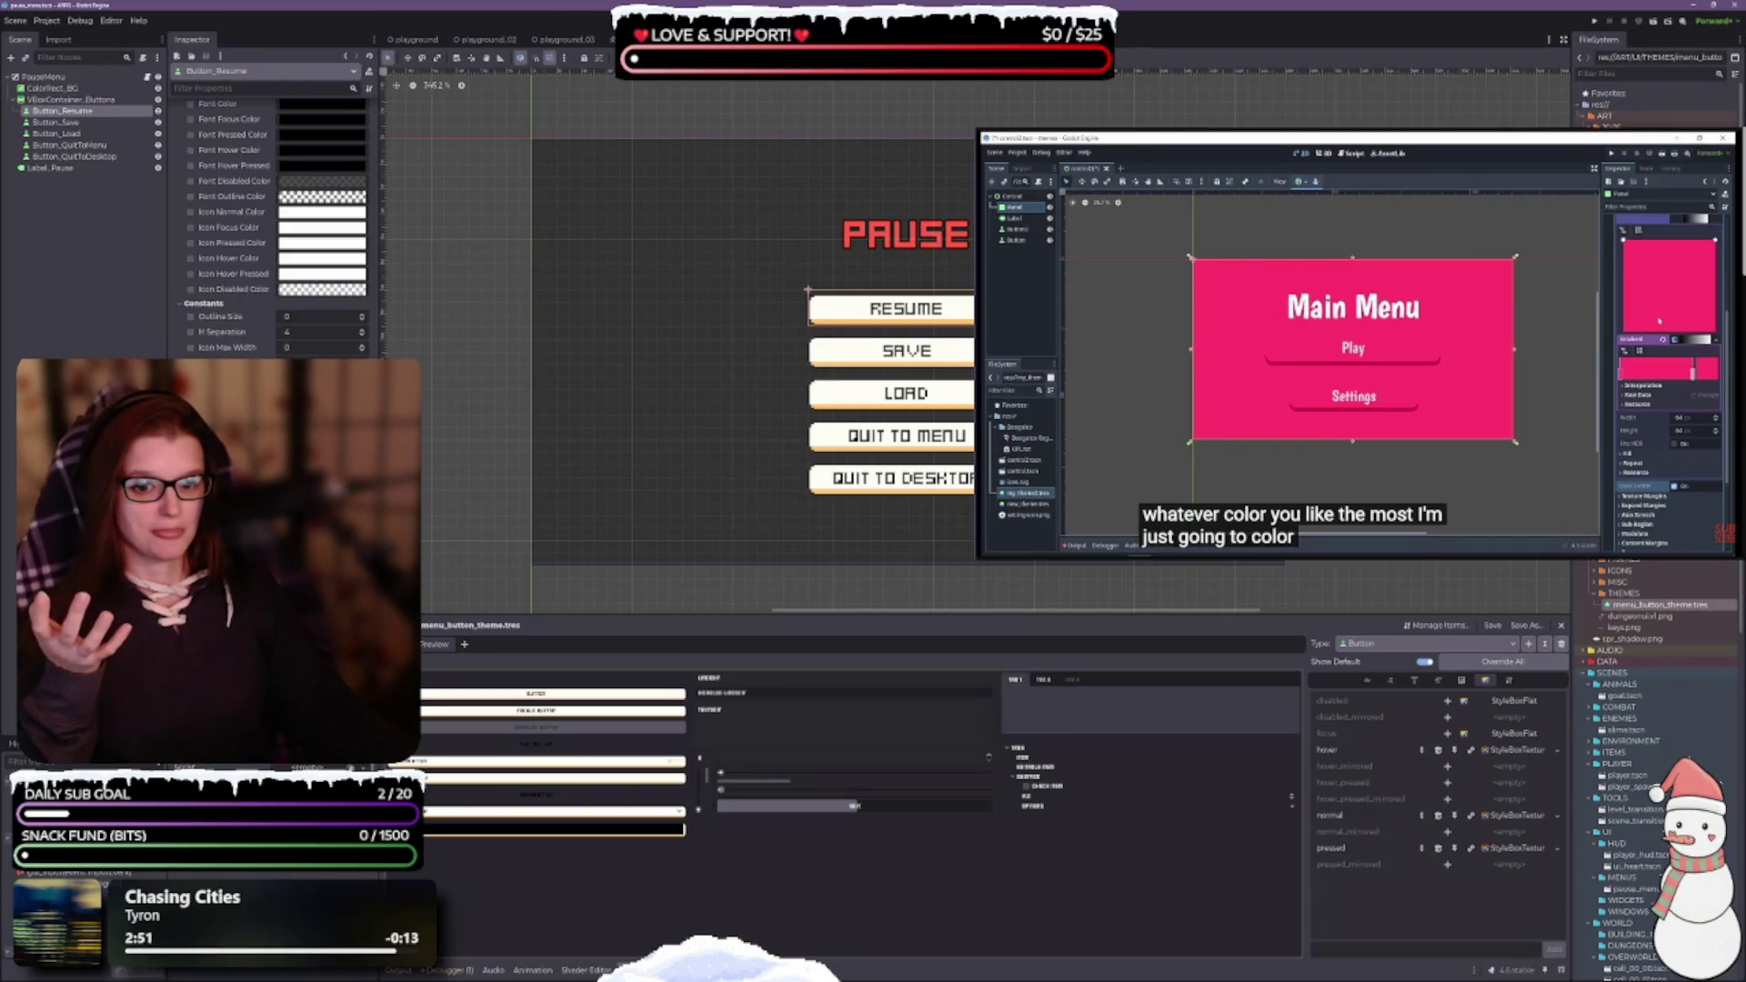
pyautogui.scroll(10, 271, 227)
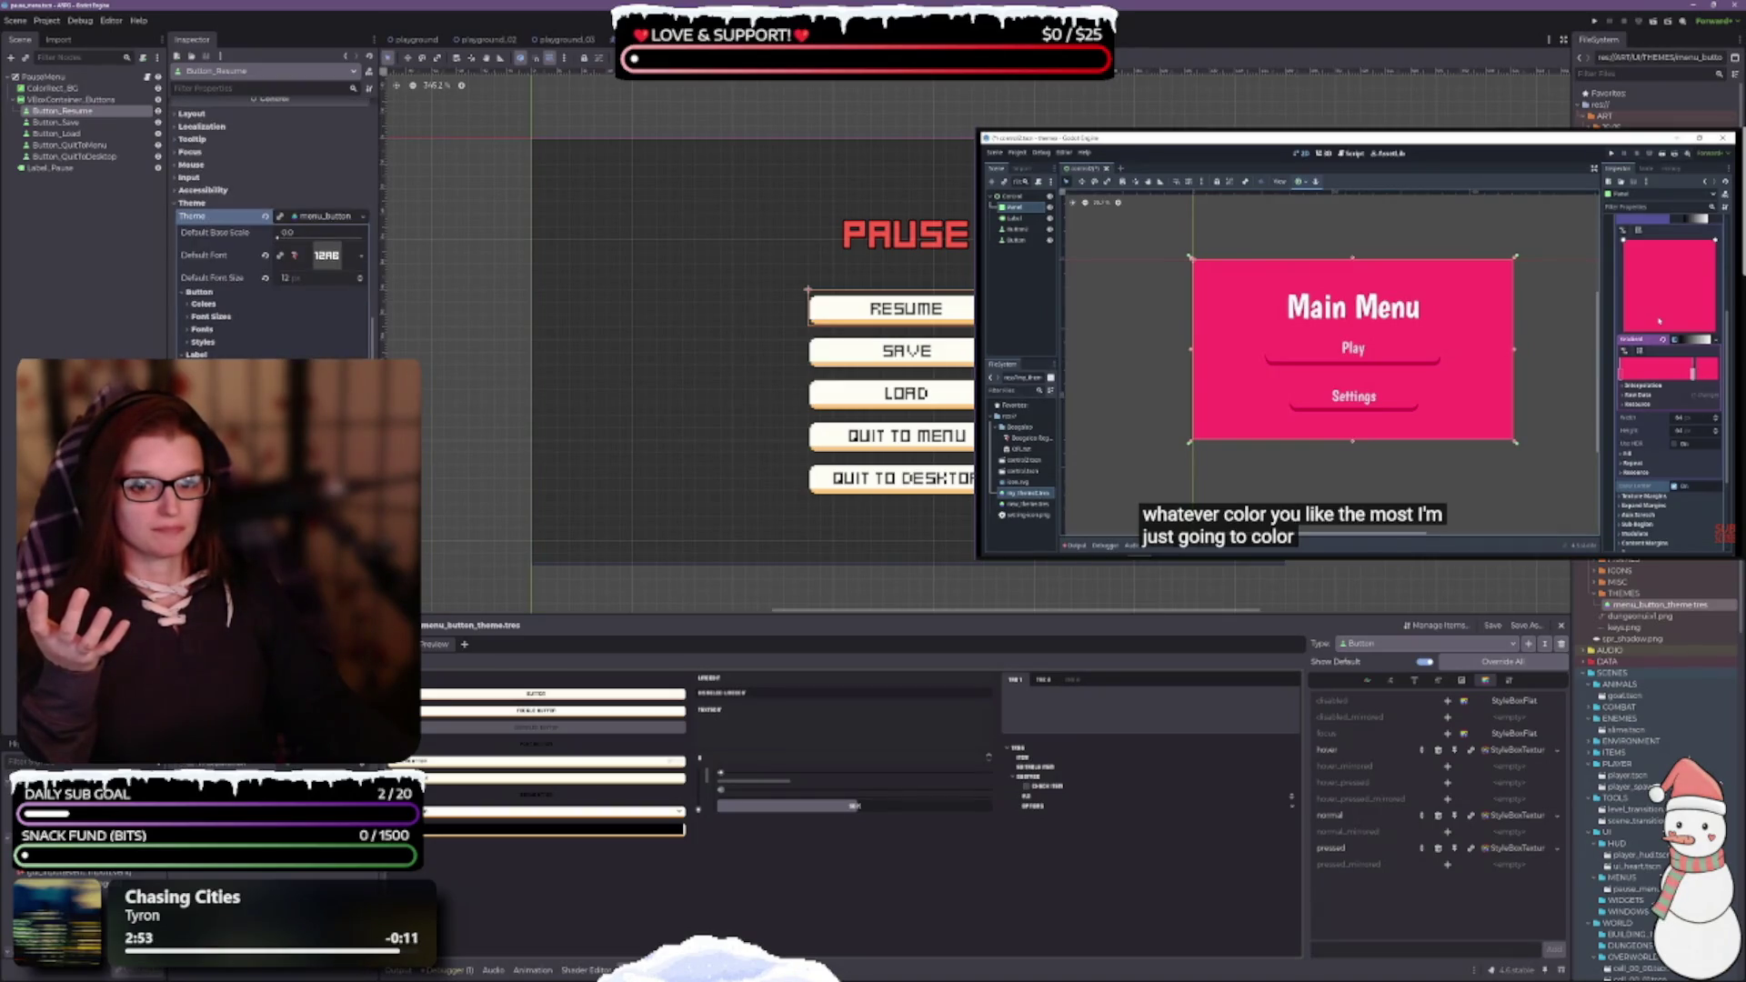
pyautogui.scroll(2, 271, 227)
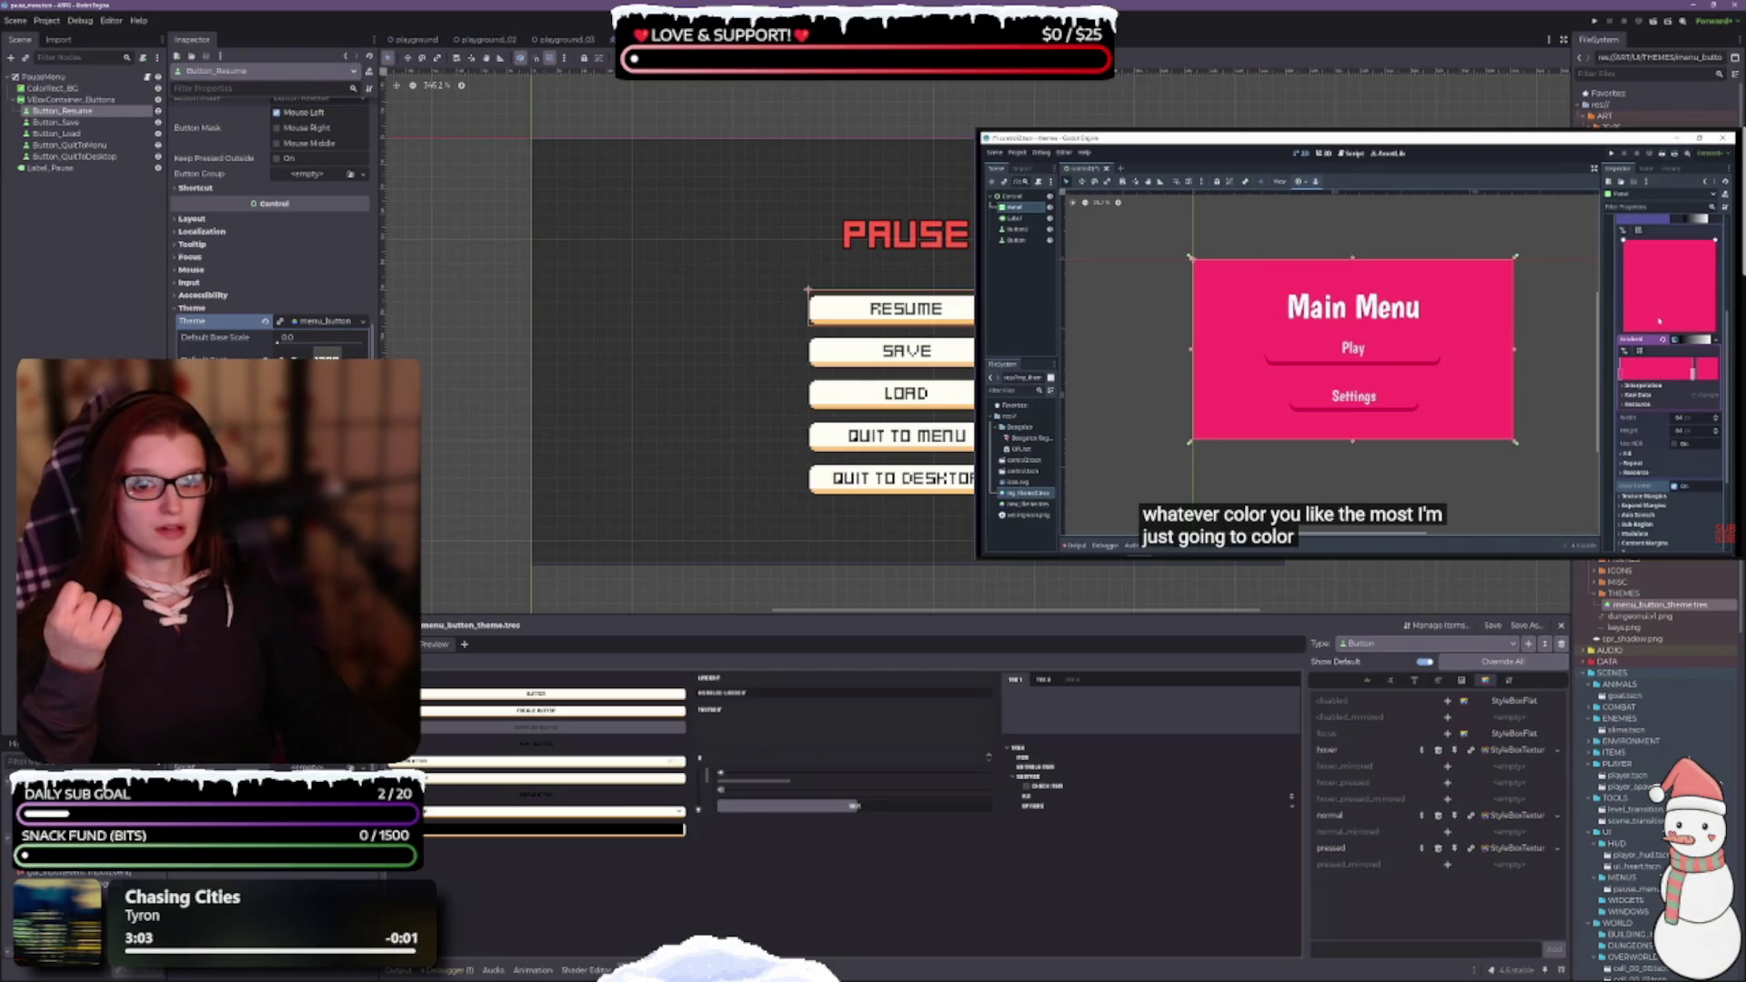
pyautogui.click(905, 235)
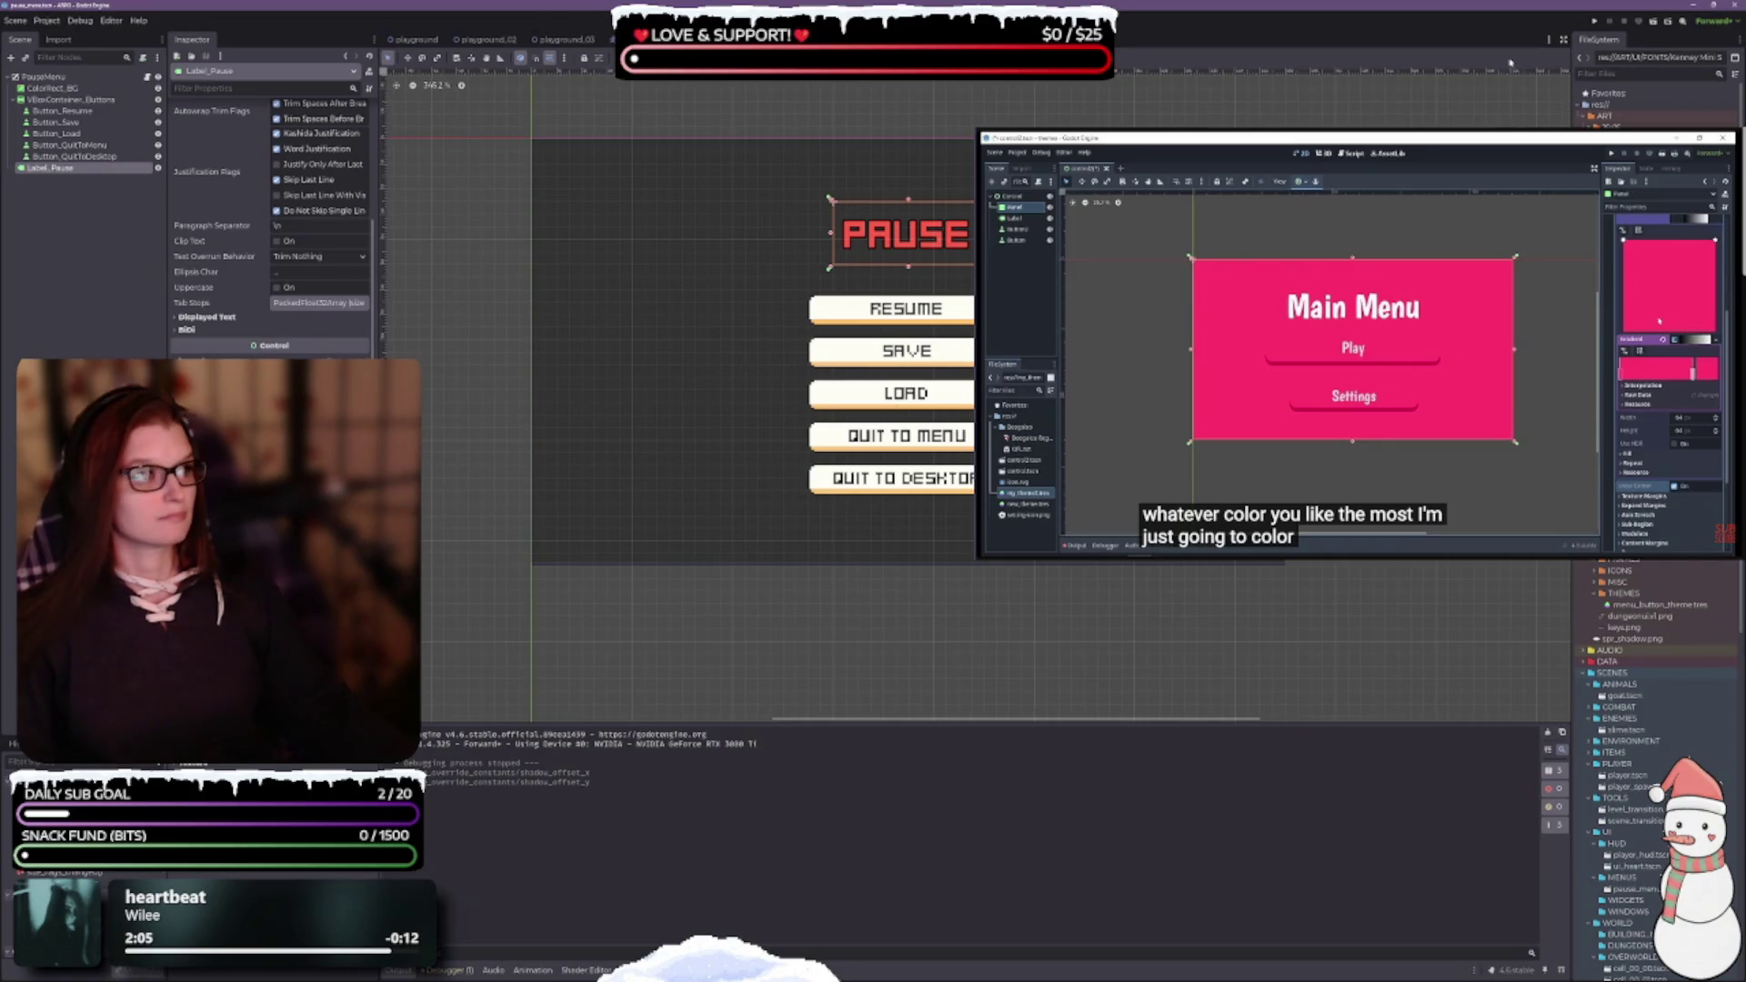
# - Test-run the pause menu, save the scene with Ctrl+S, and test-run it again with F6
pyautogui.click(1653, 22)
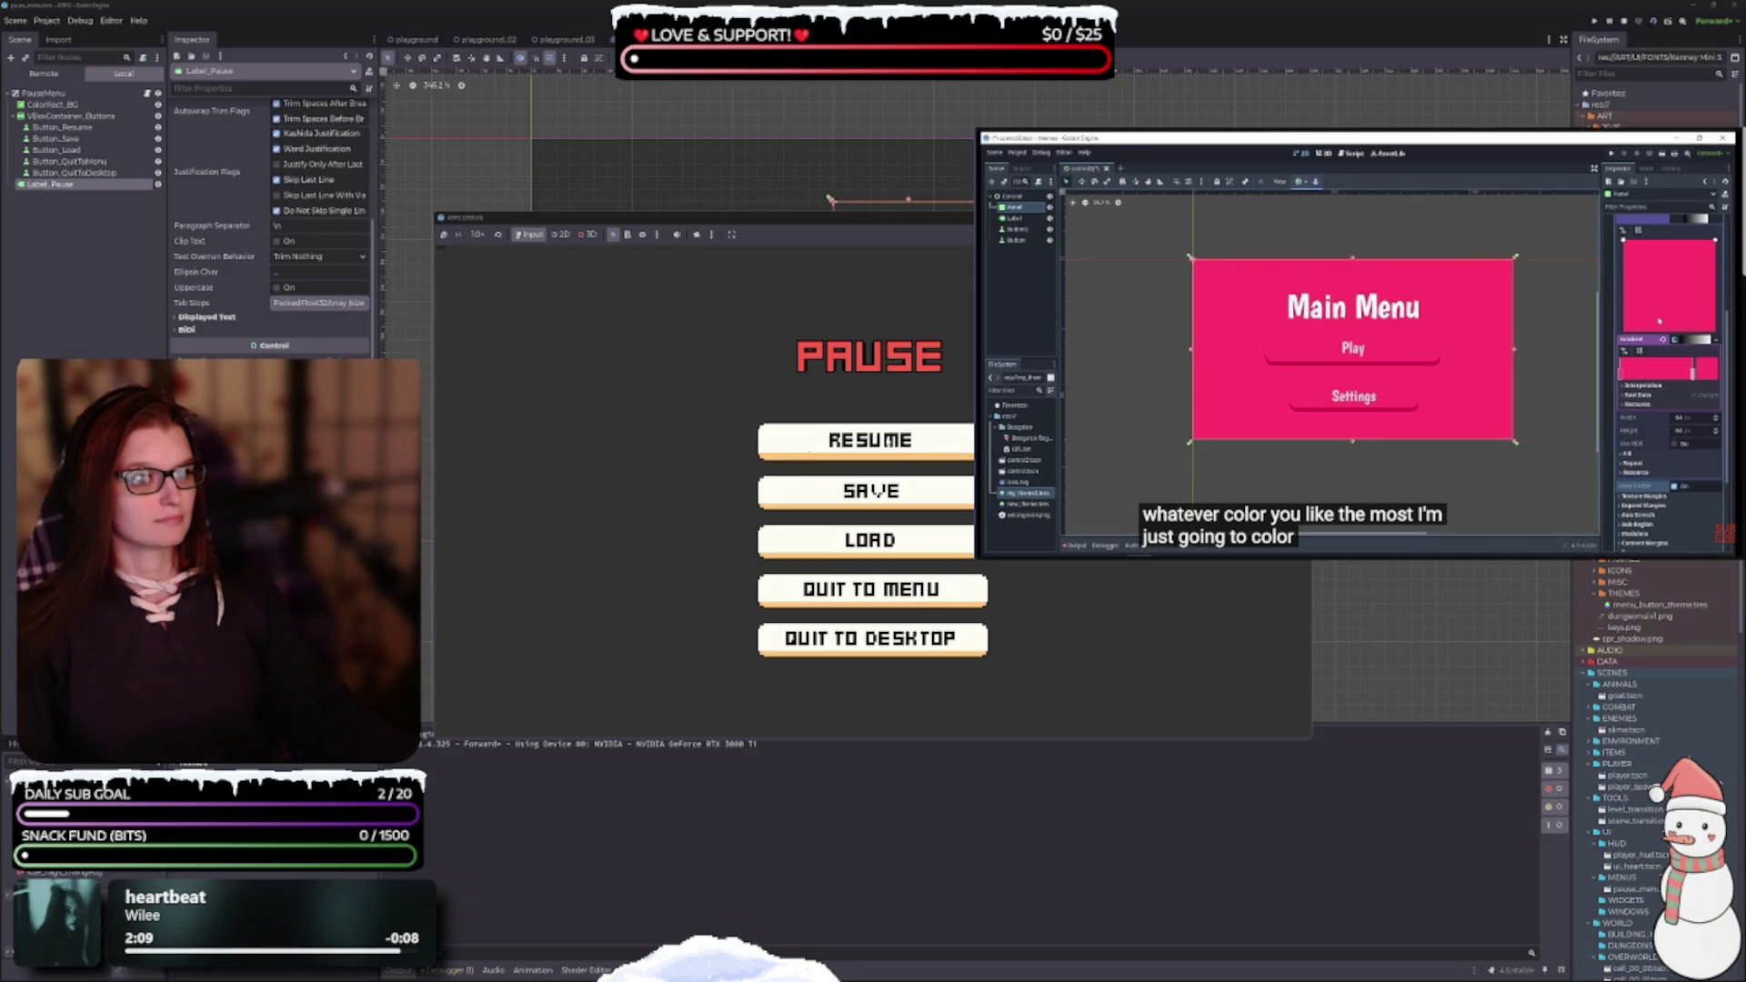
pyautogui.press('F8')
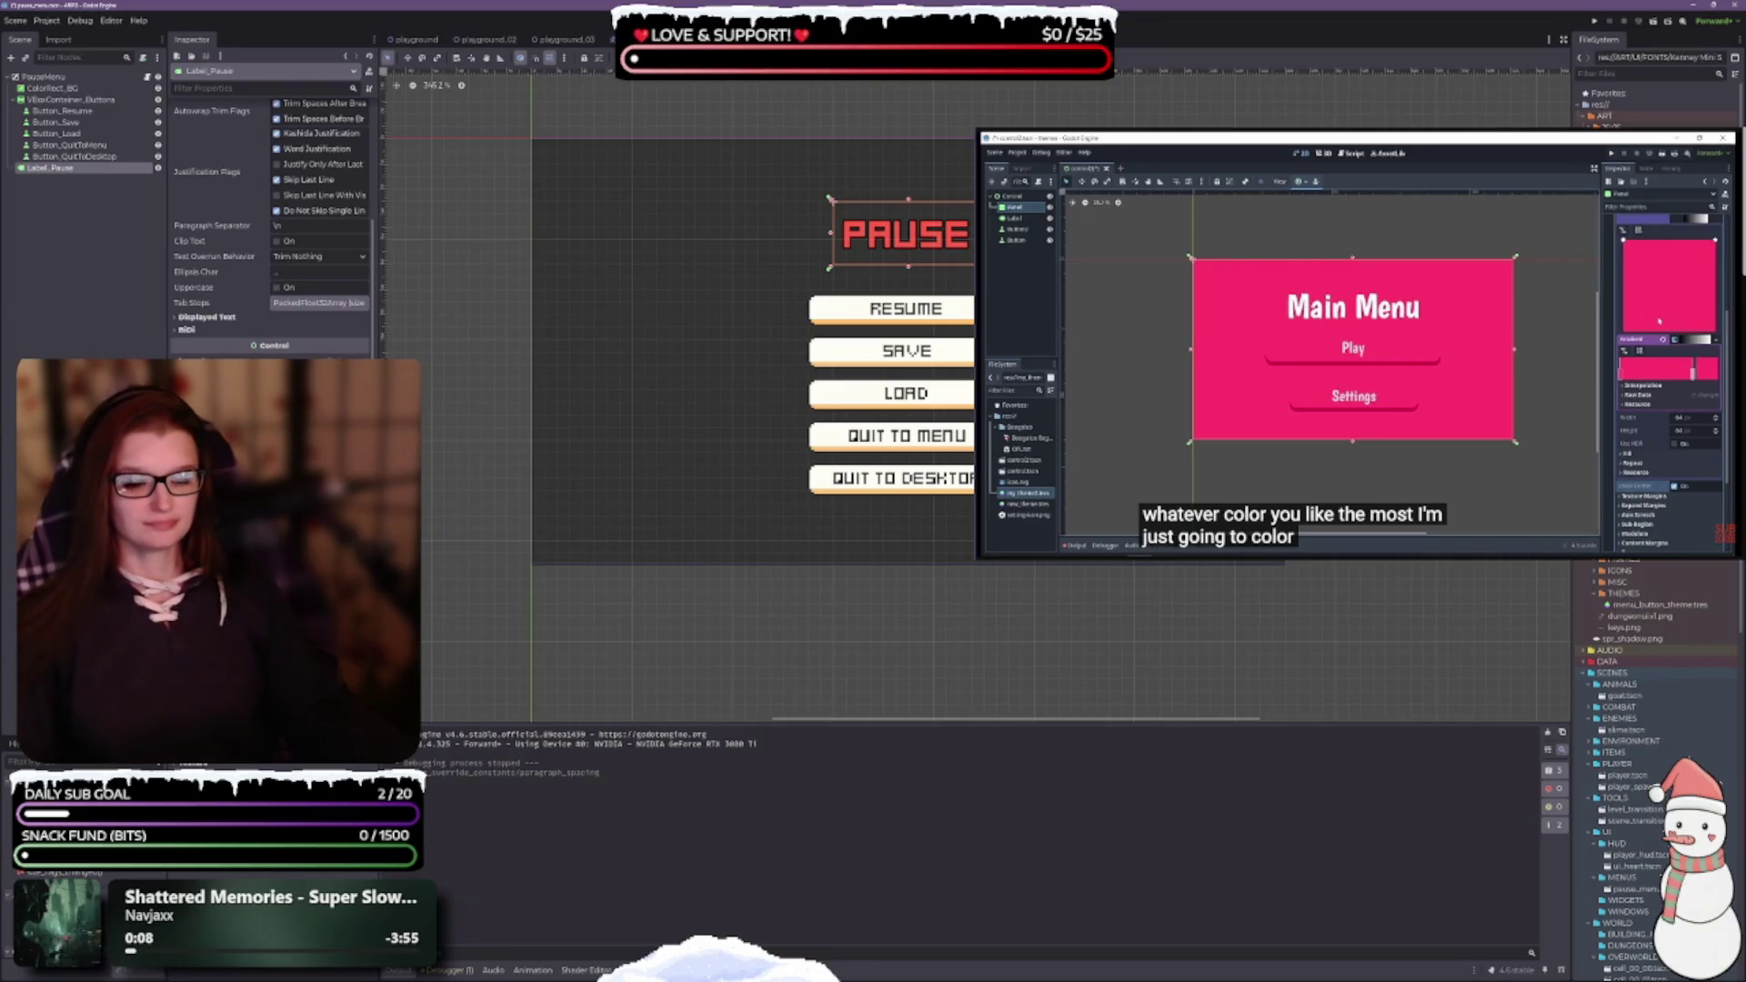
pyautogui.hotkey('ctrl', 's')
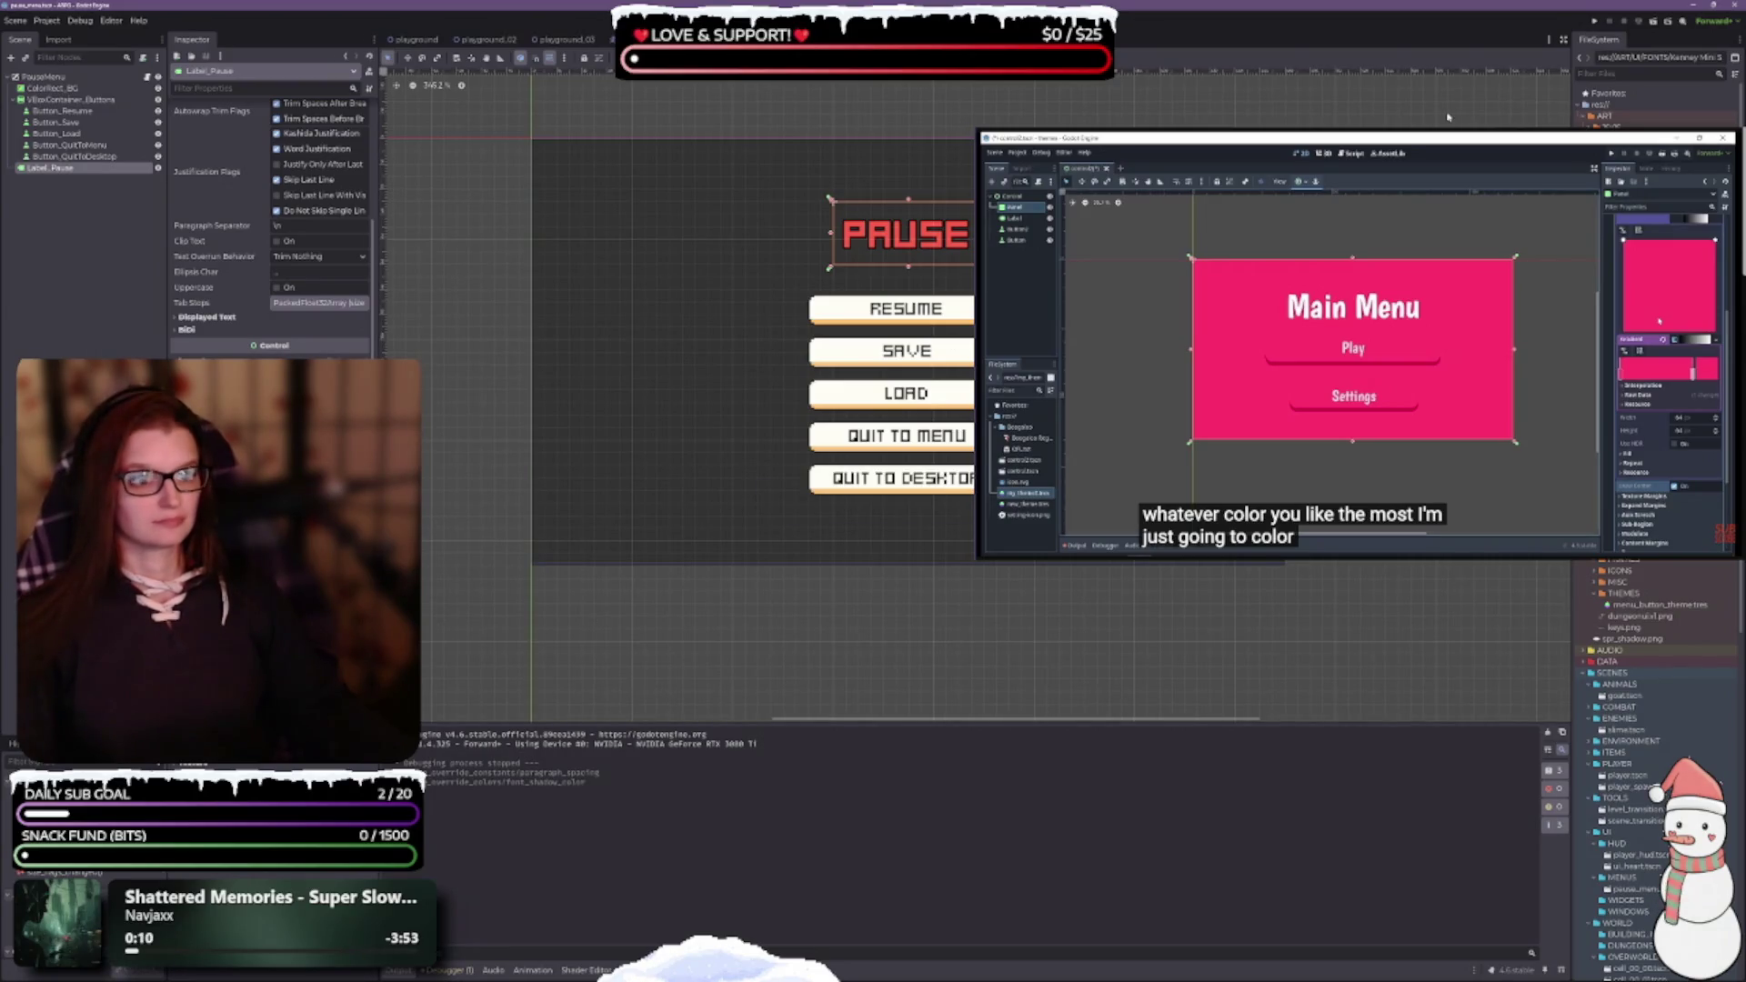
pyautogui.press('F6')
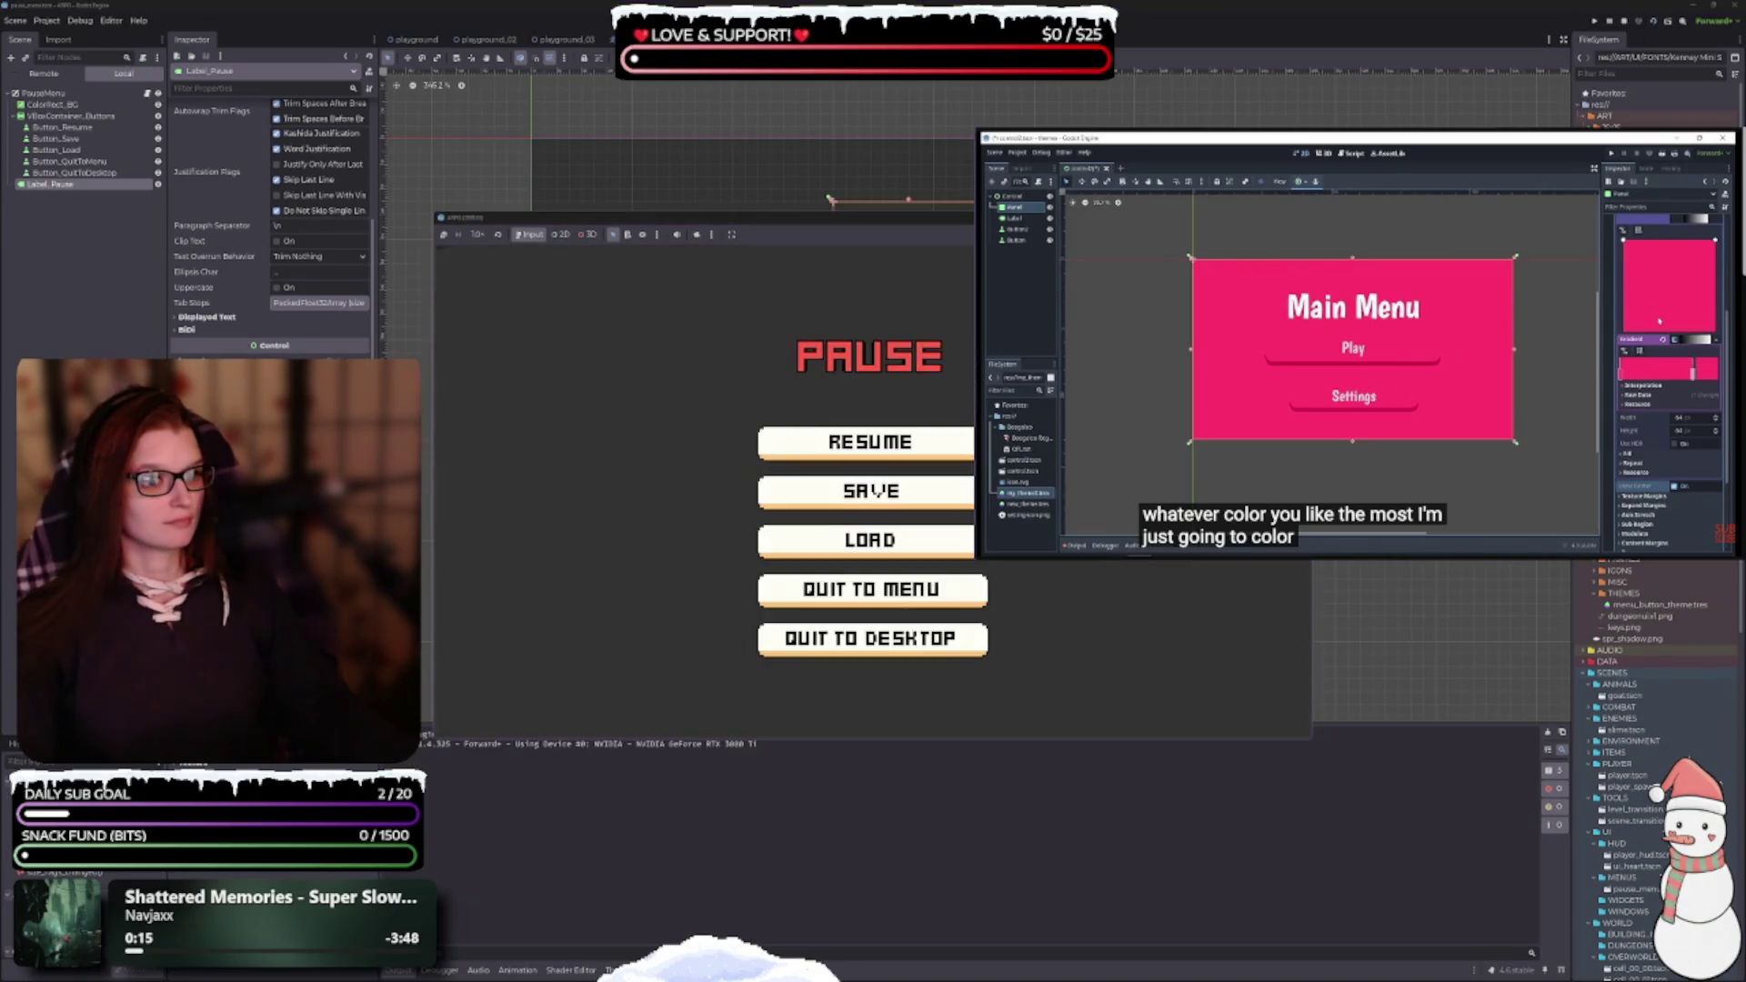
pyautogui.press('F8')
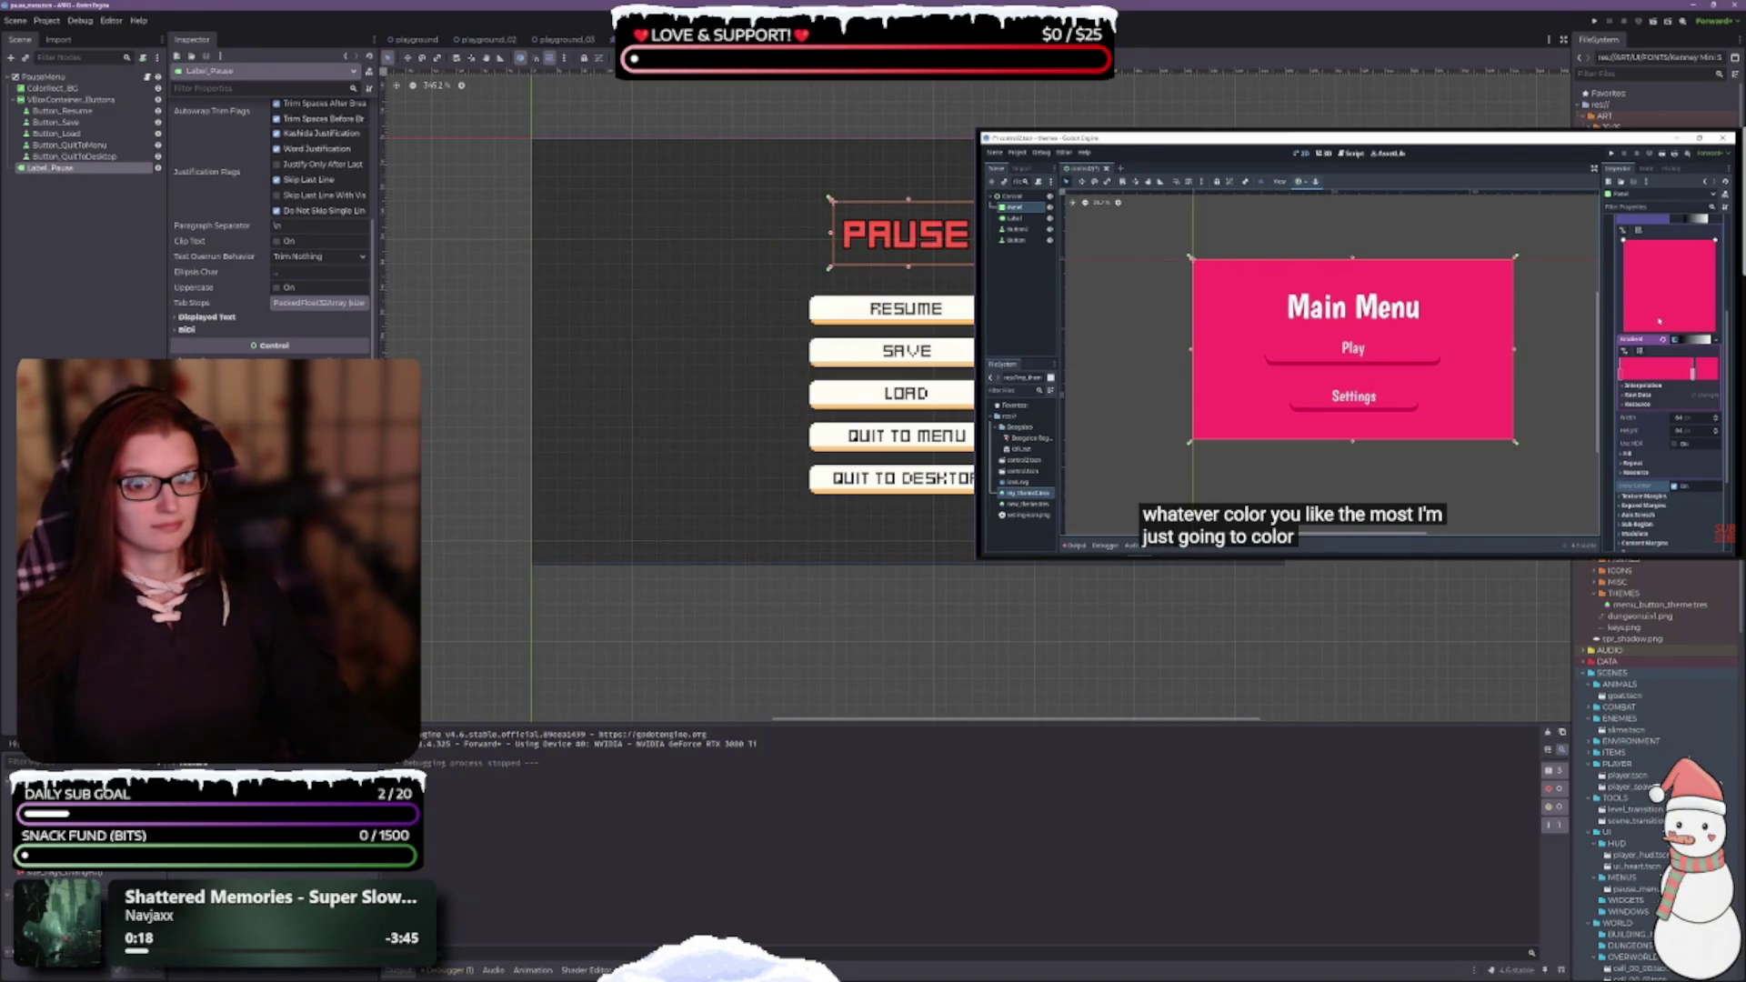
pyautogui.scroll(4, 270, 219)
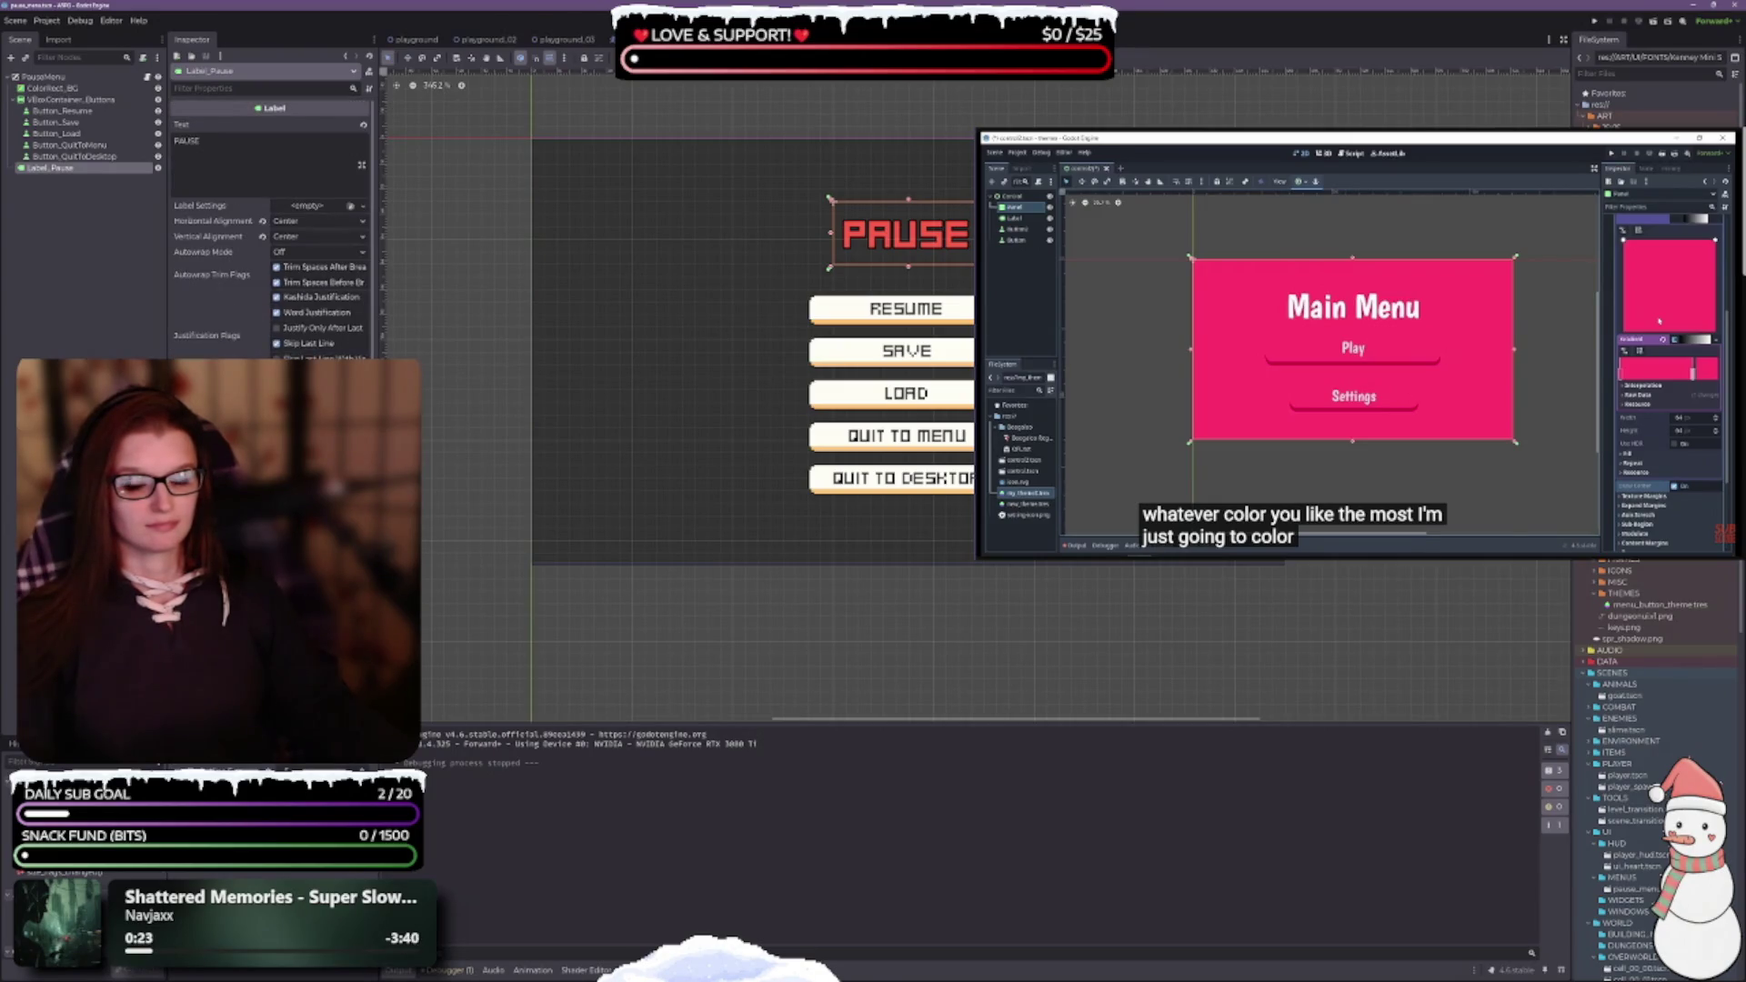
# - Check the PAUSE label's text and its Label Settings options, leaving them unchanged
pyautogui.click(236, 156)
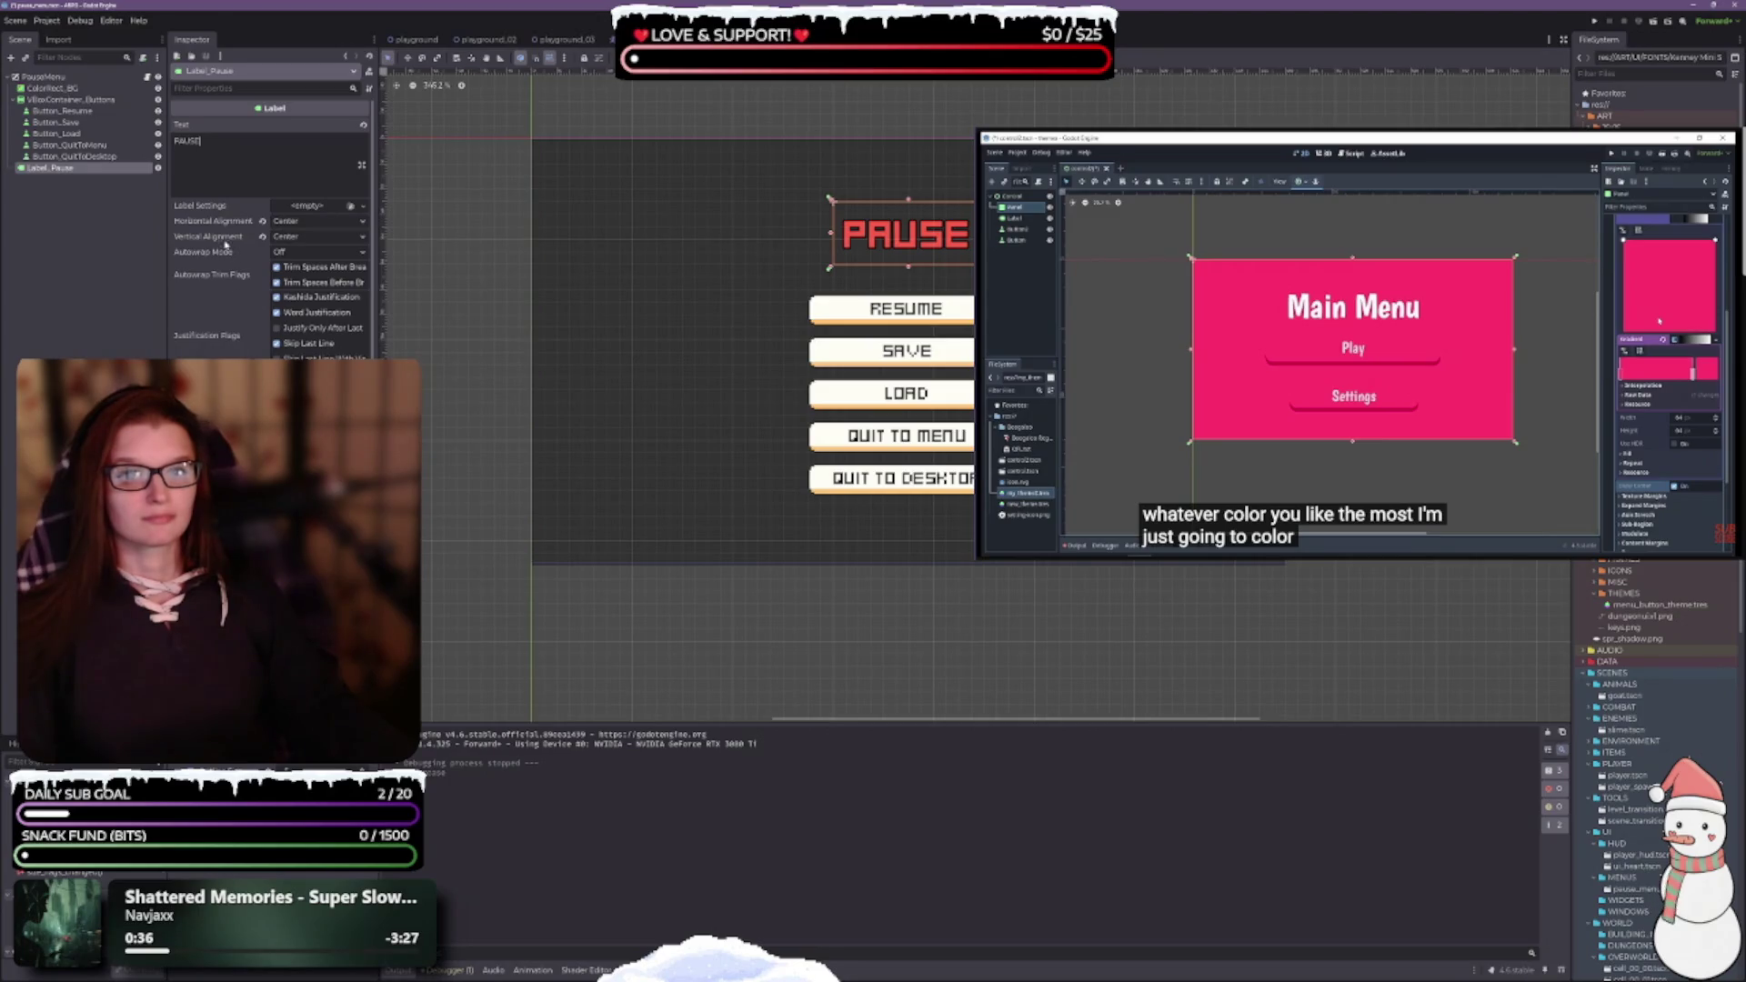
pyautogui.click(318, 208)
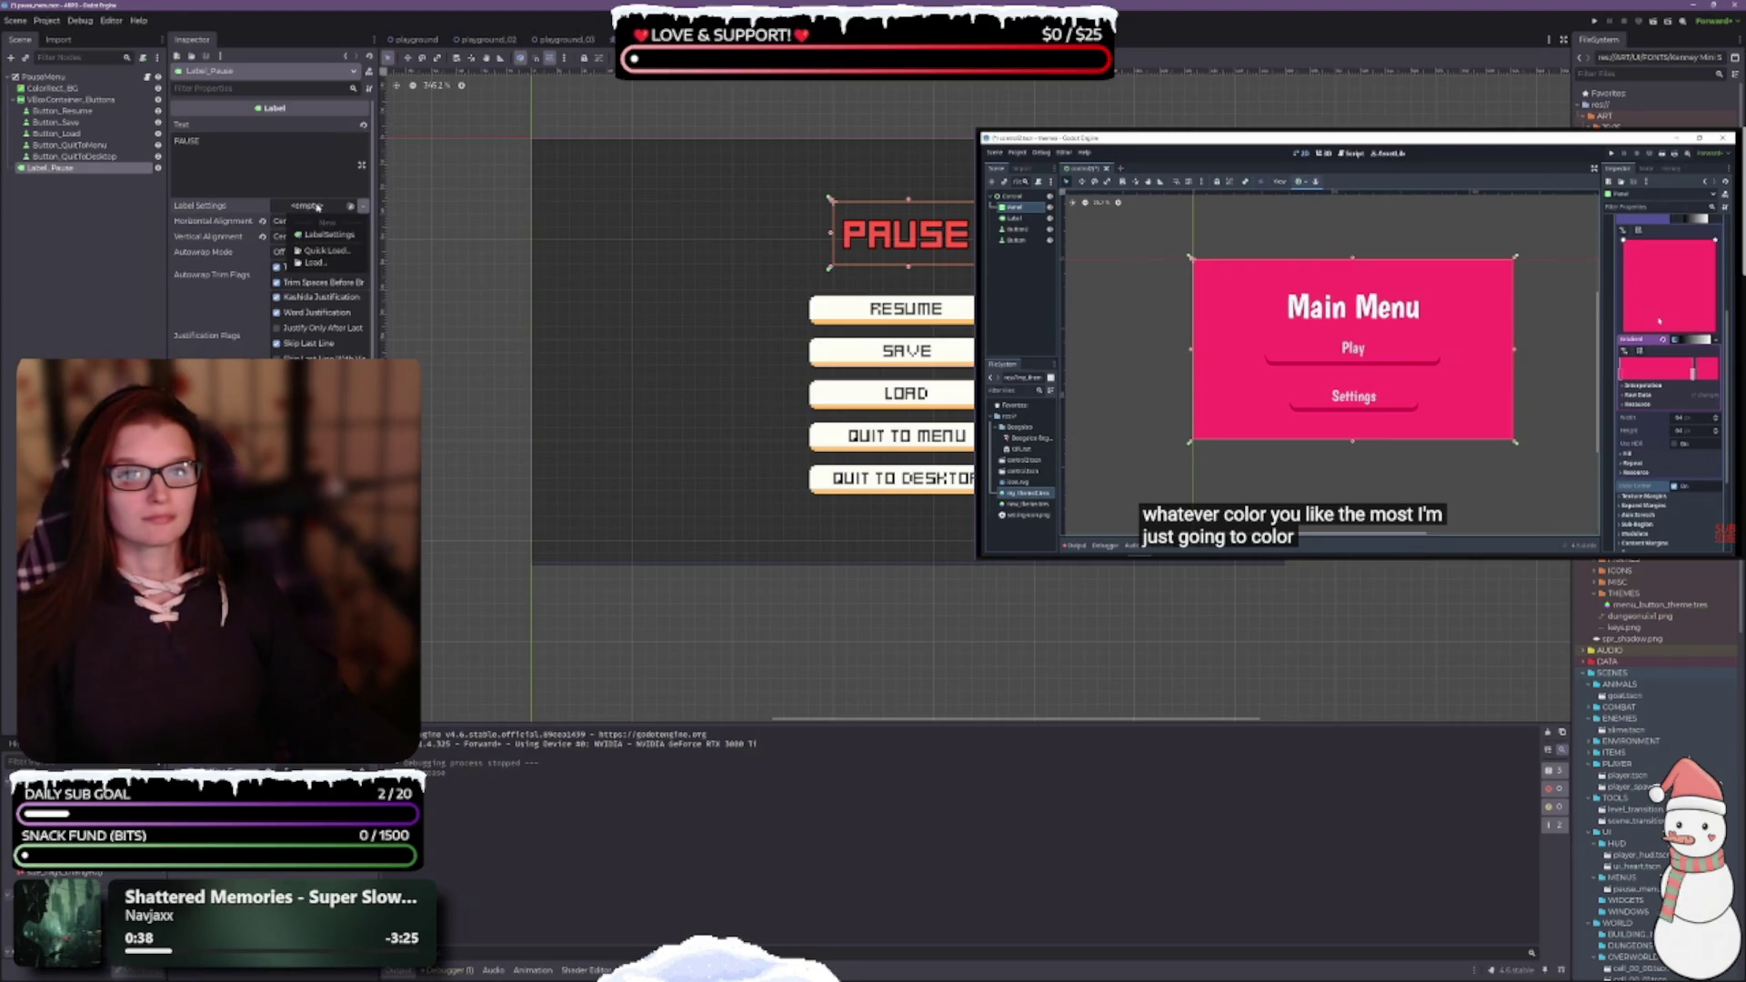
pyautogui.click(317, 206)
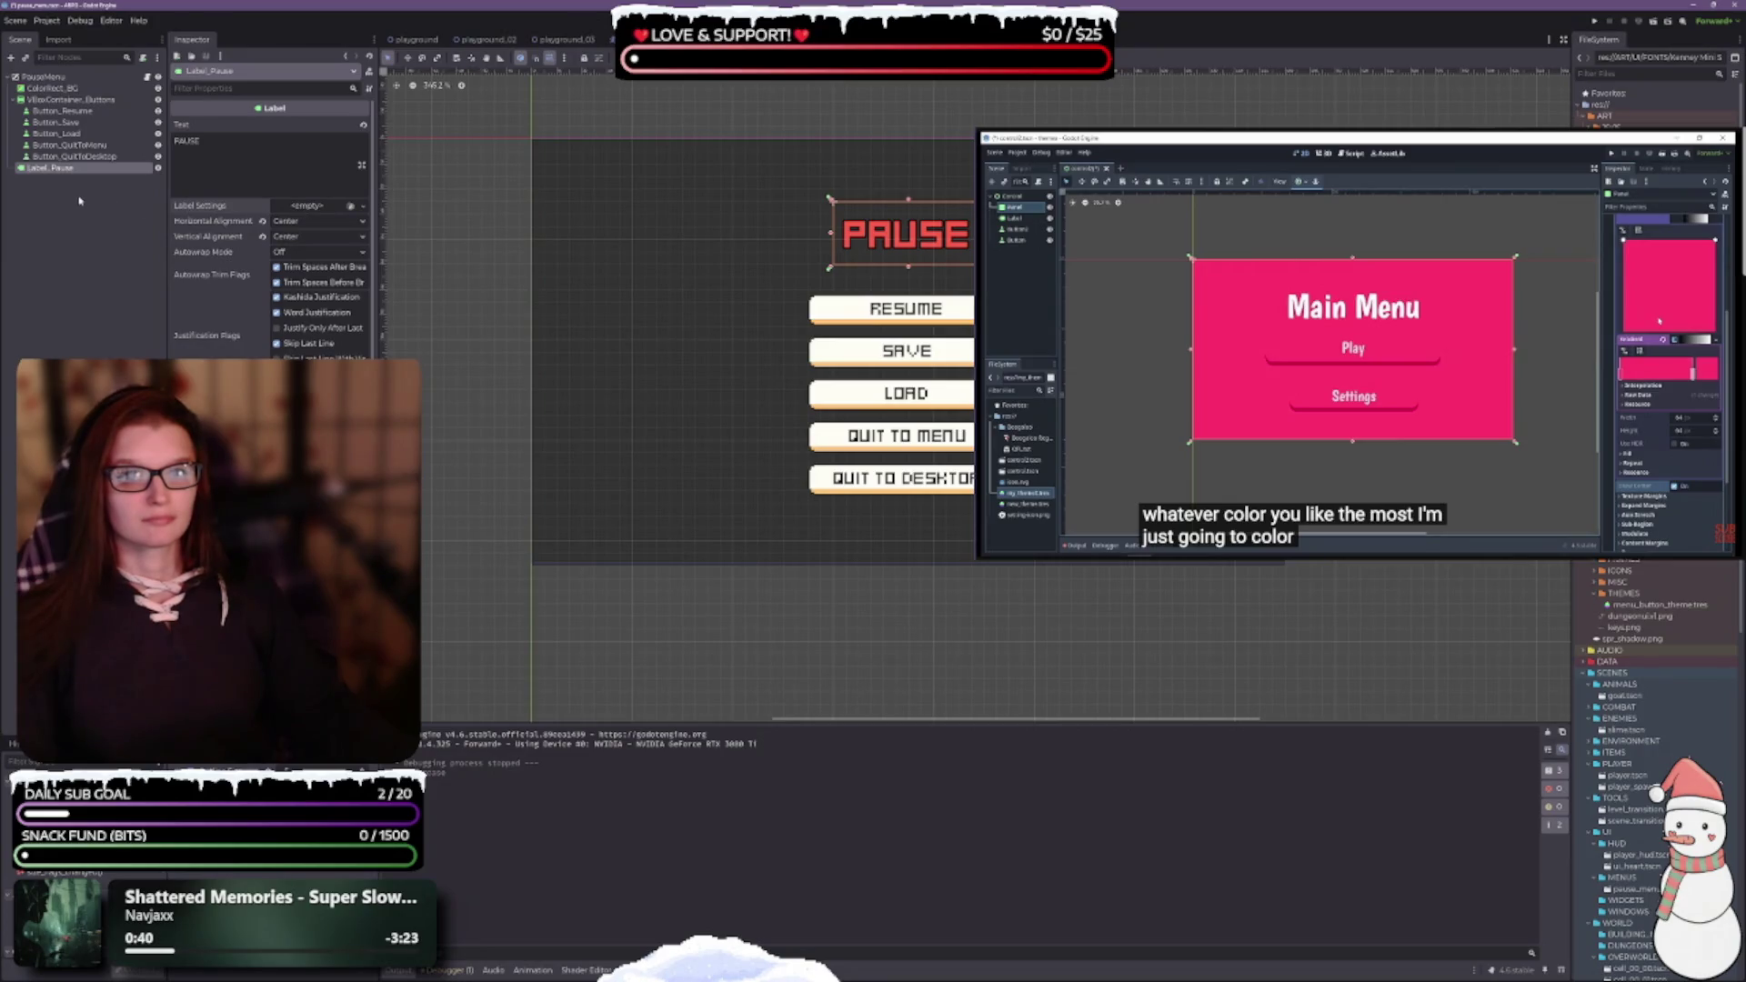
# - Select Button_Resume and review its text, BiDi group and theme font colour entries
pyautogui.click(62, 110)
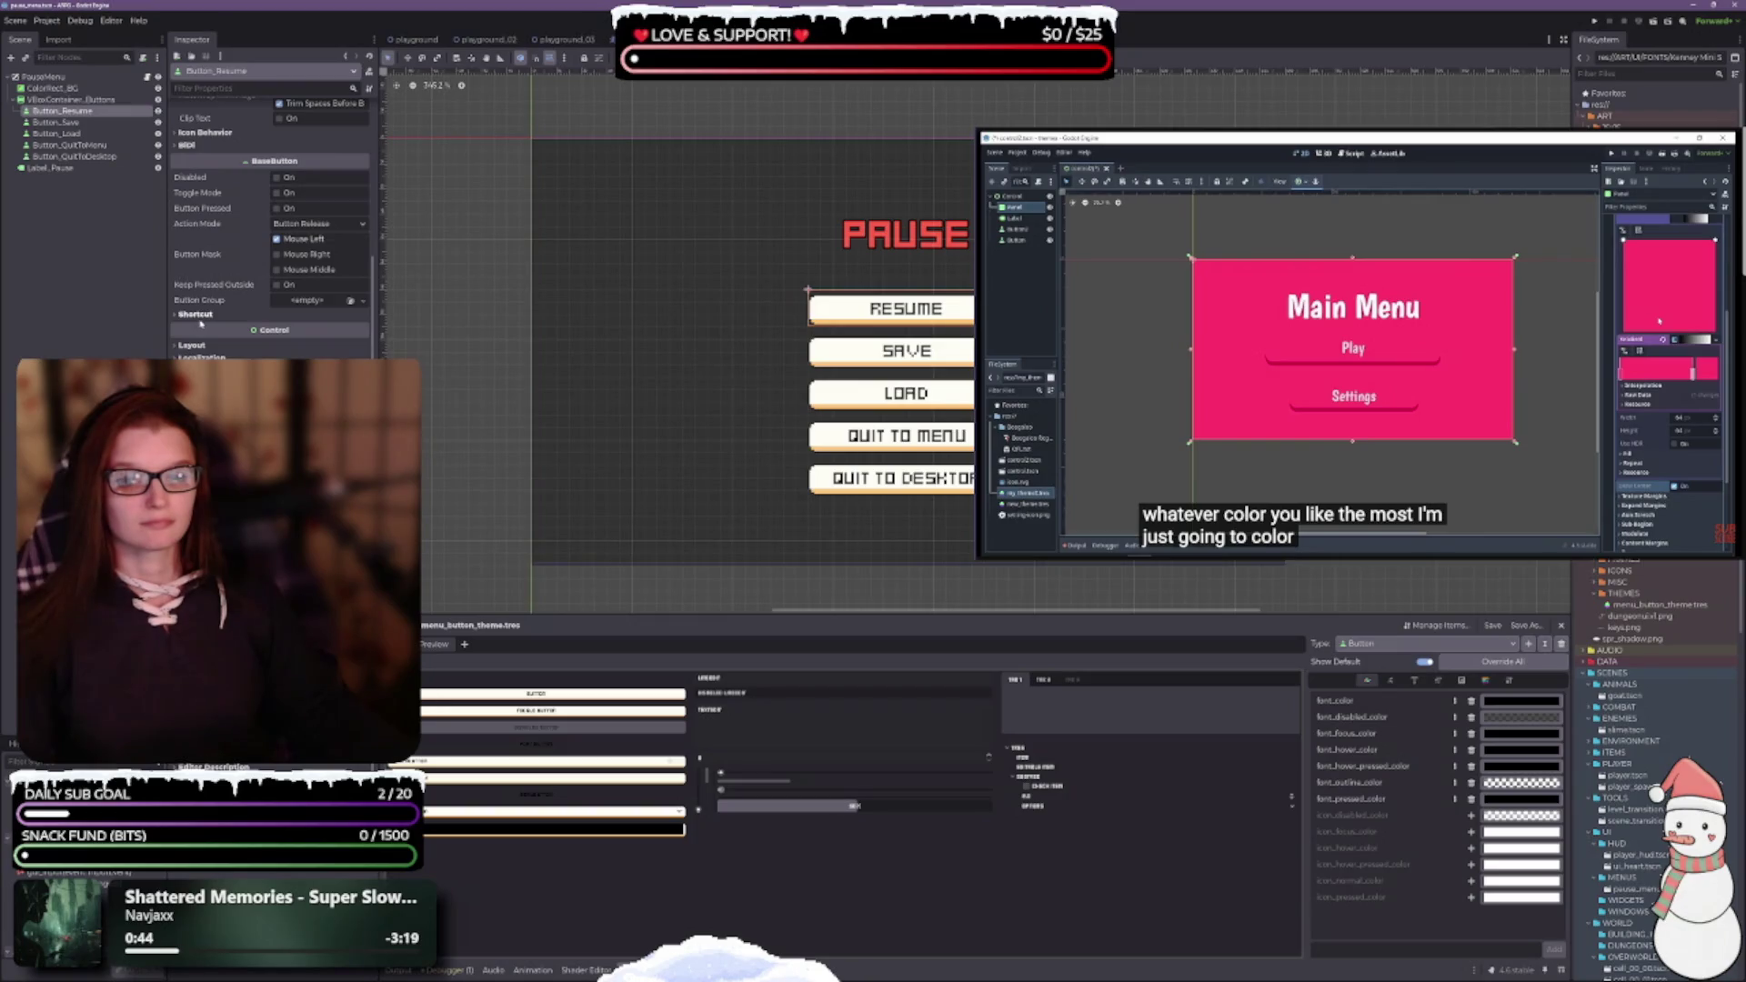
pyautogui.scroll(3, 200, 323)
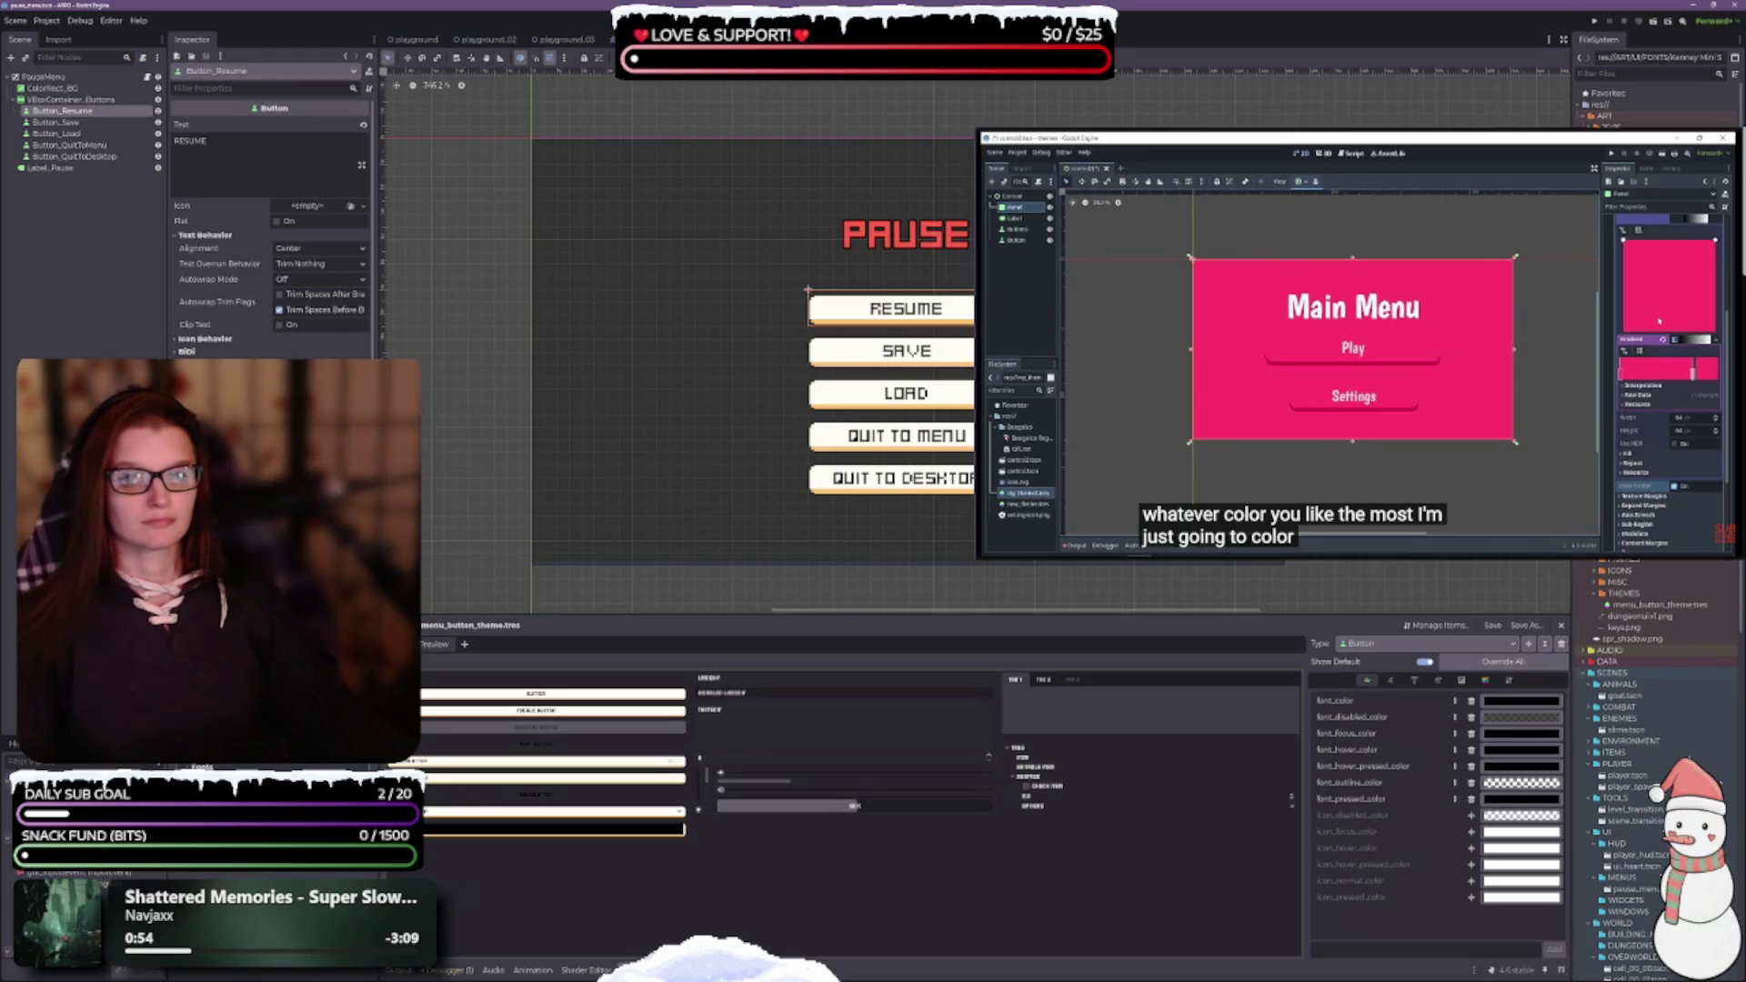
pyautogui.click(225, 245)
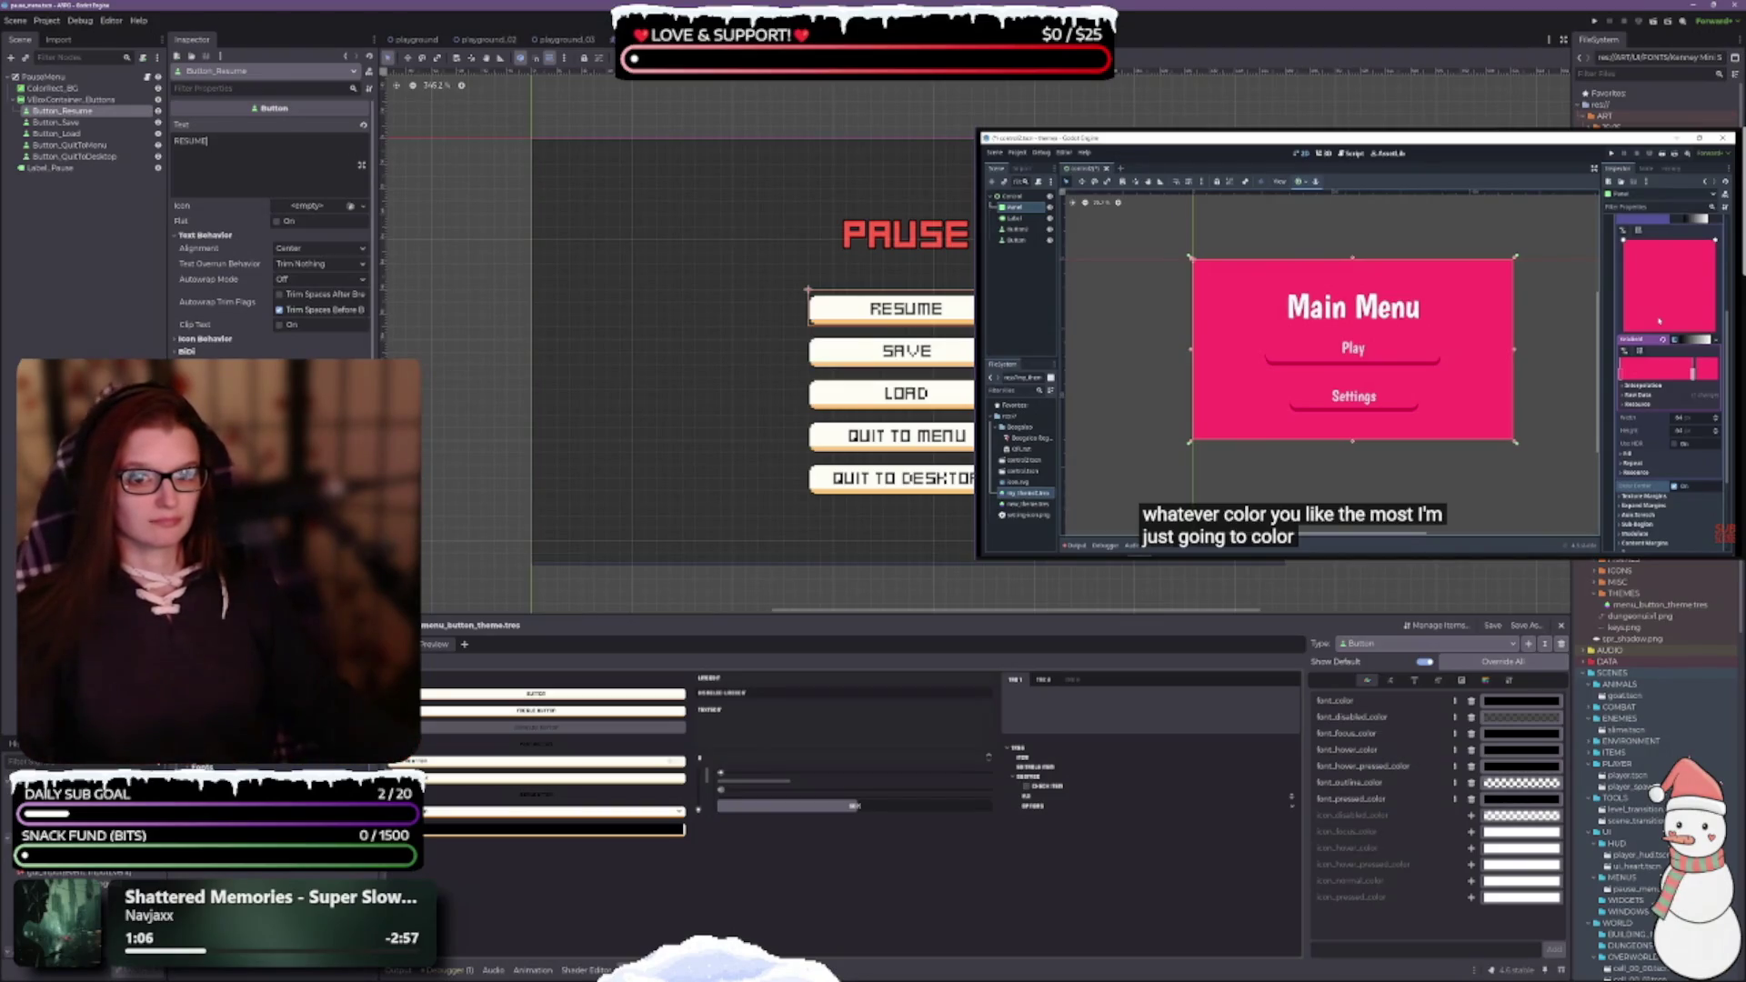
pyautogui.click(184, 351)
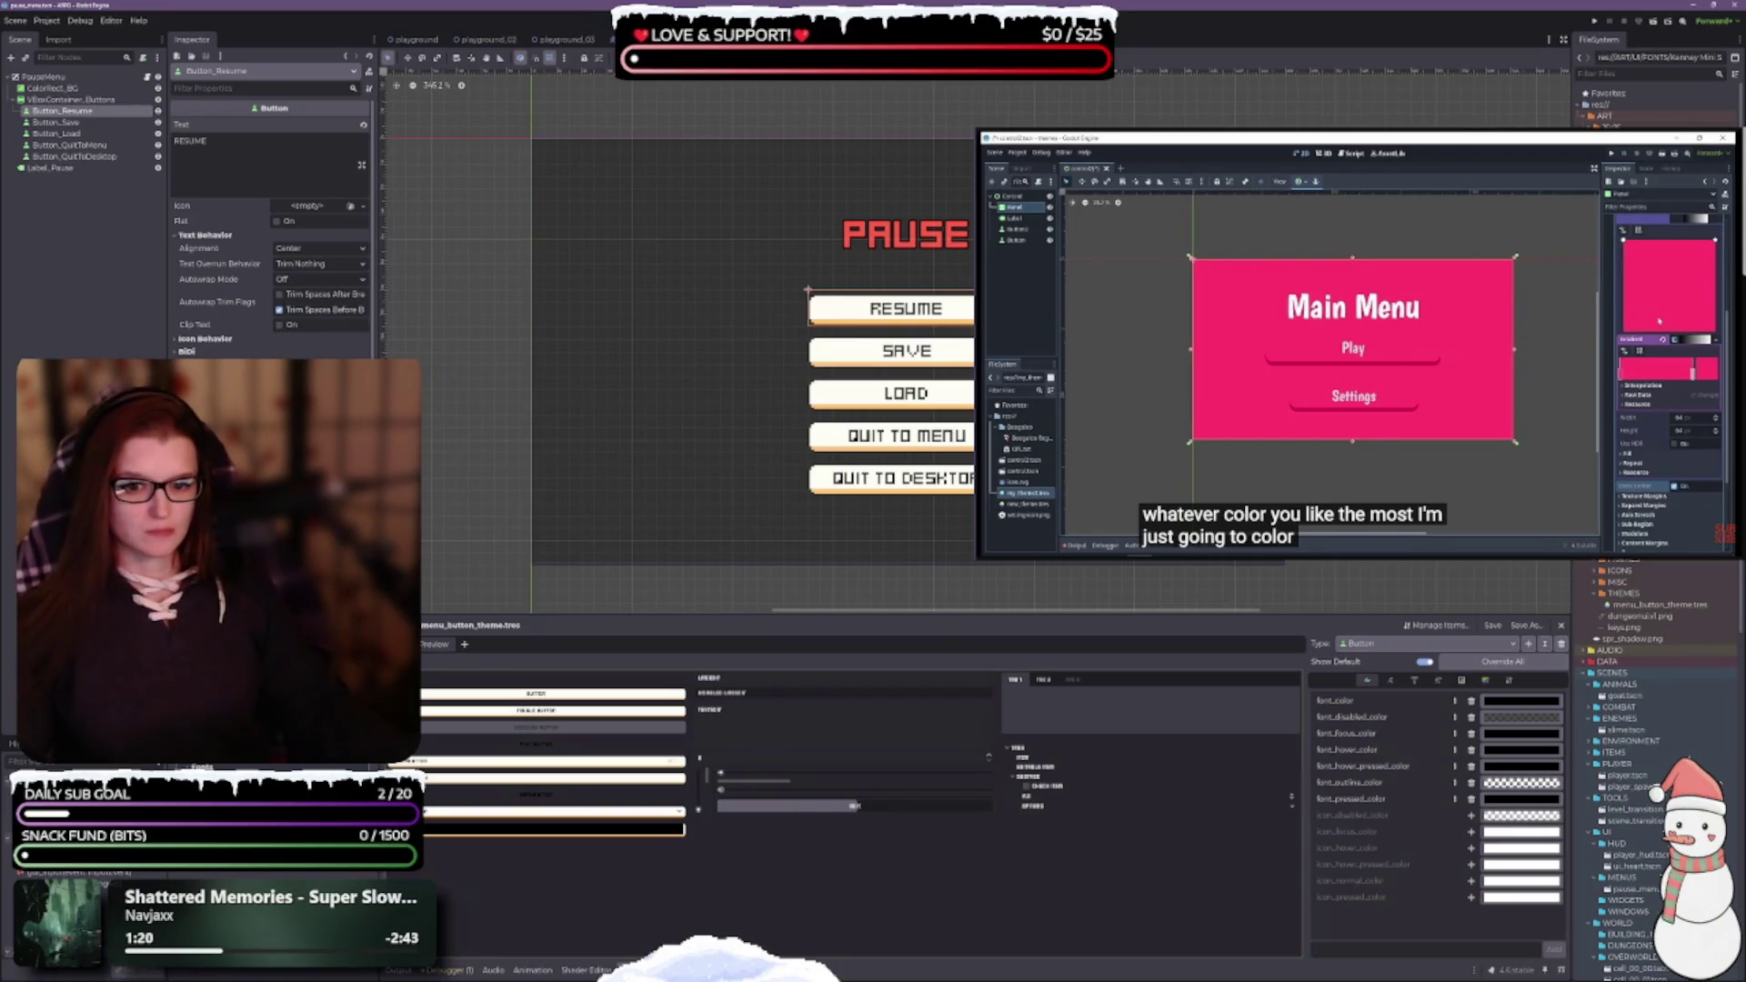
pyautogui.scroll(-5, 271, 228)
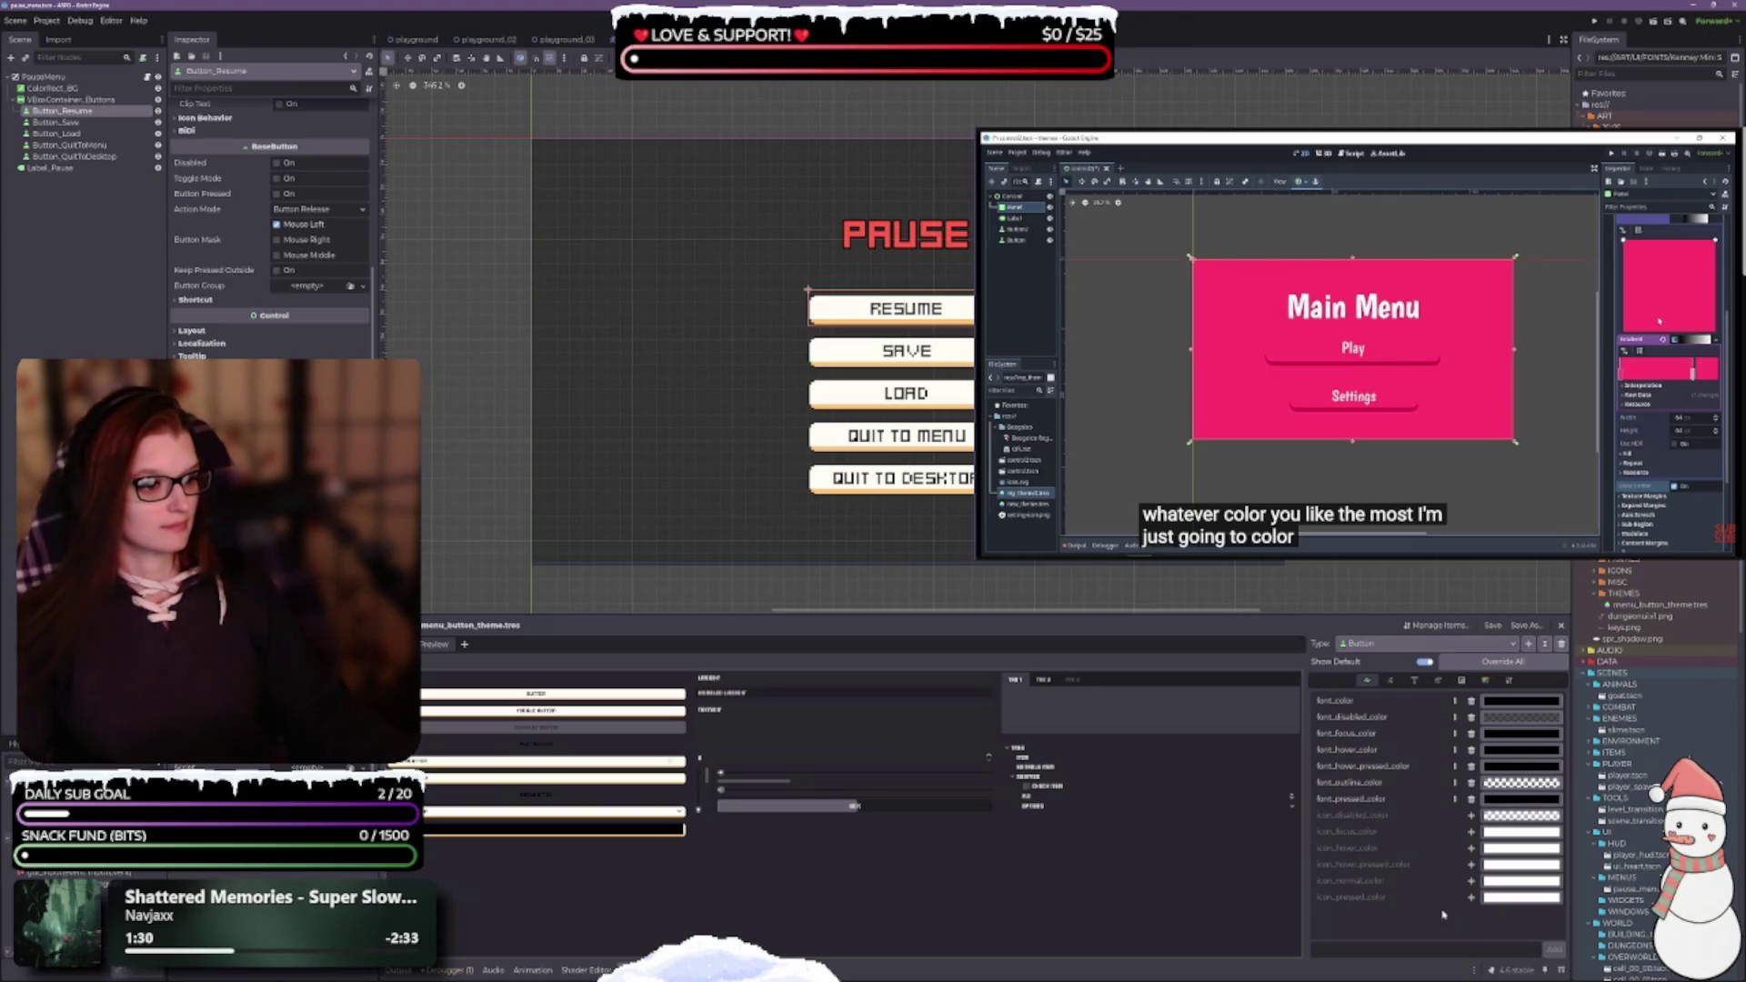
pyautogui.moveTo(1355, 409)
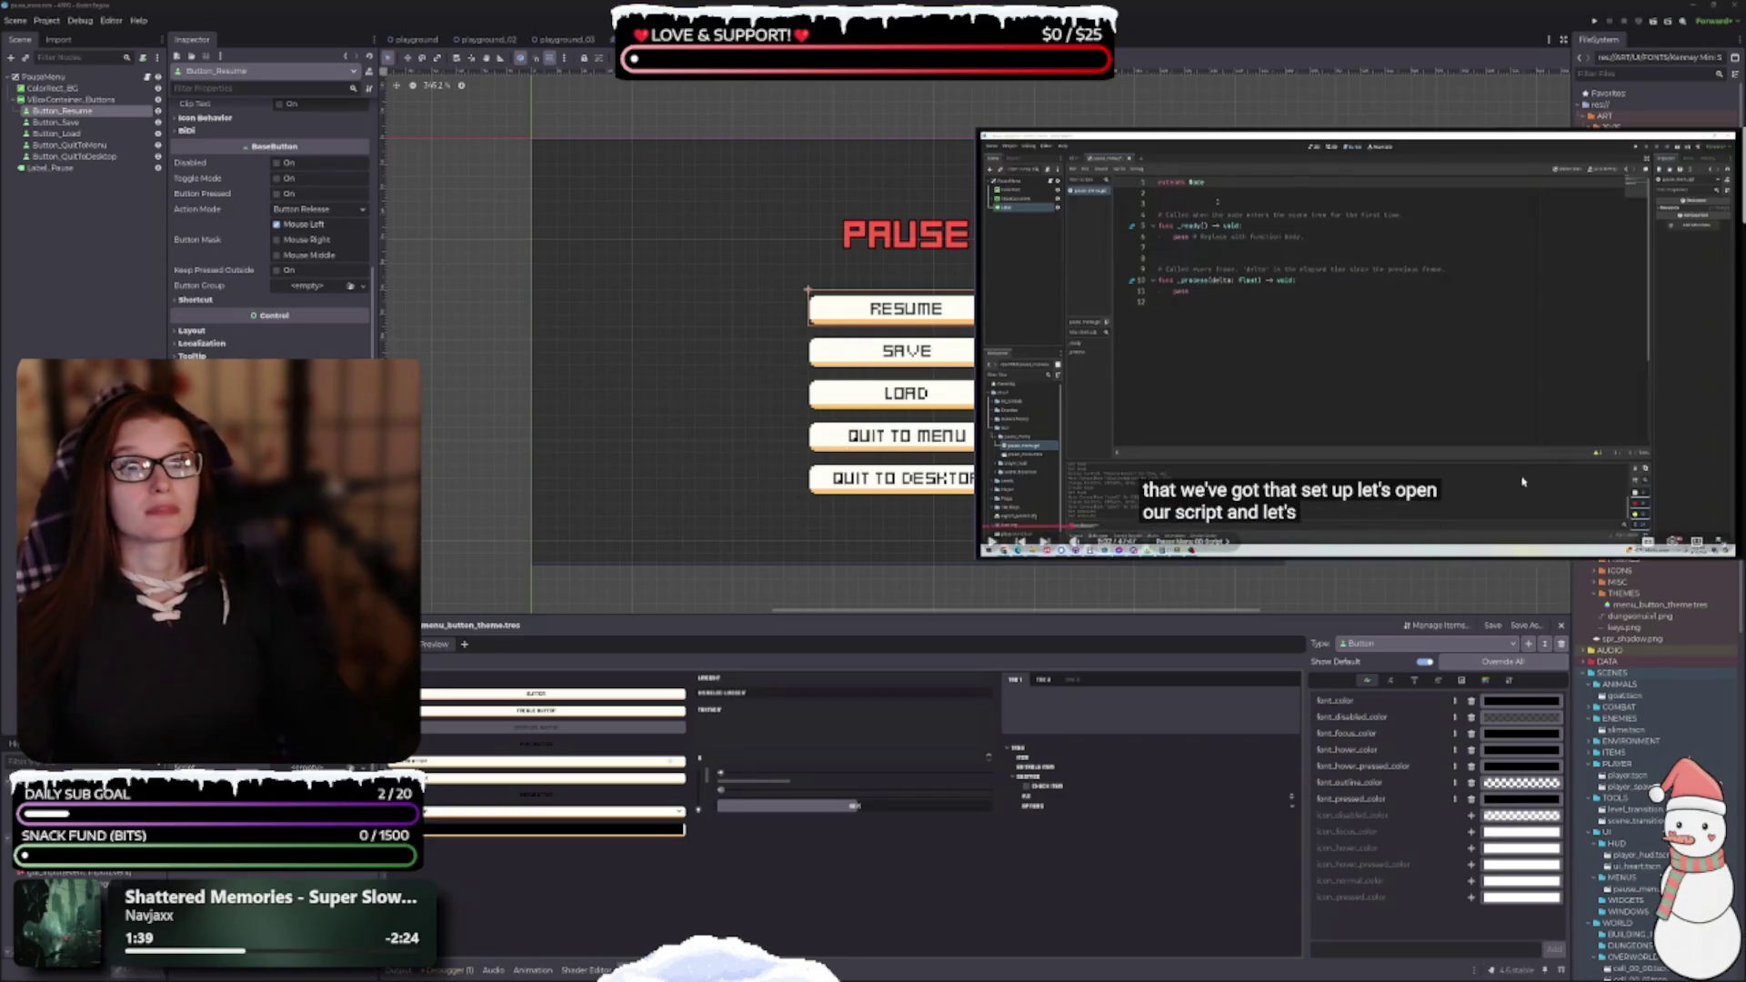
pyautogui.moveTo(1371, 363)
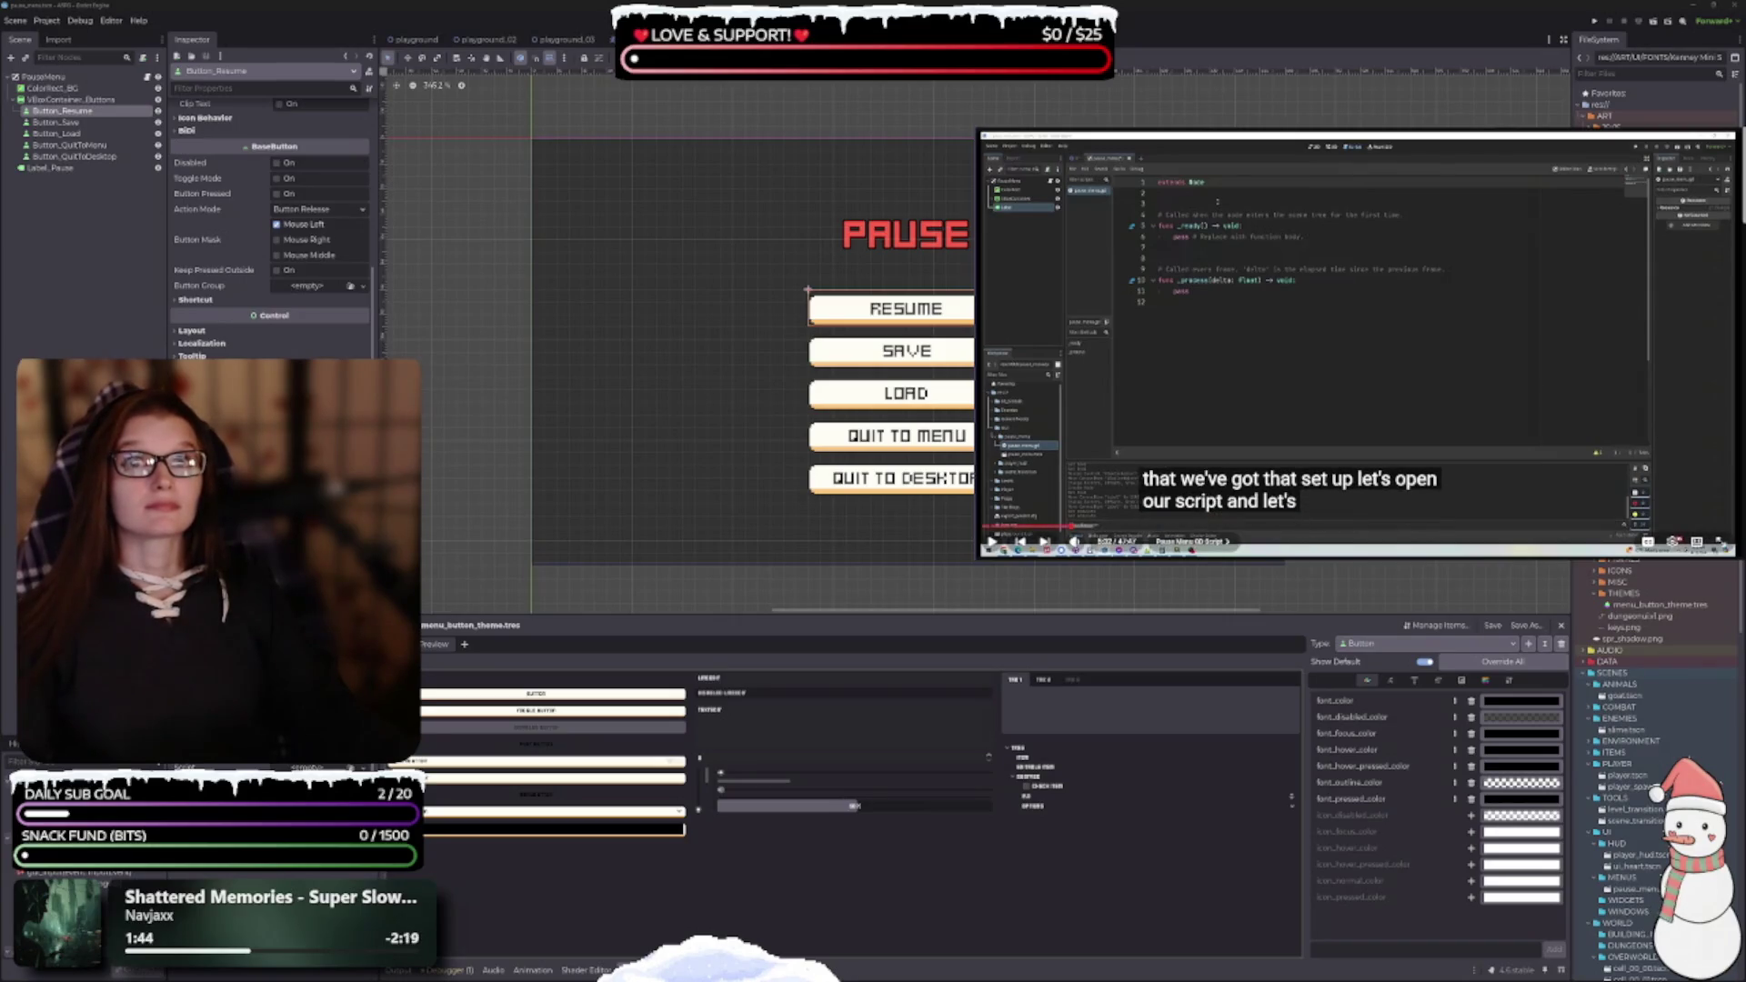
# - Resume the reference tutorial video and switch back to the Godot editor
pyautogui.click(1371, 363)
pyautogui.press('space')
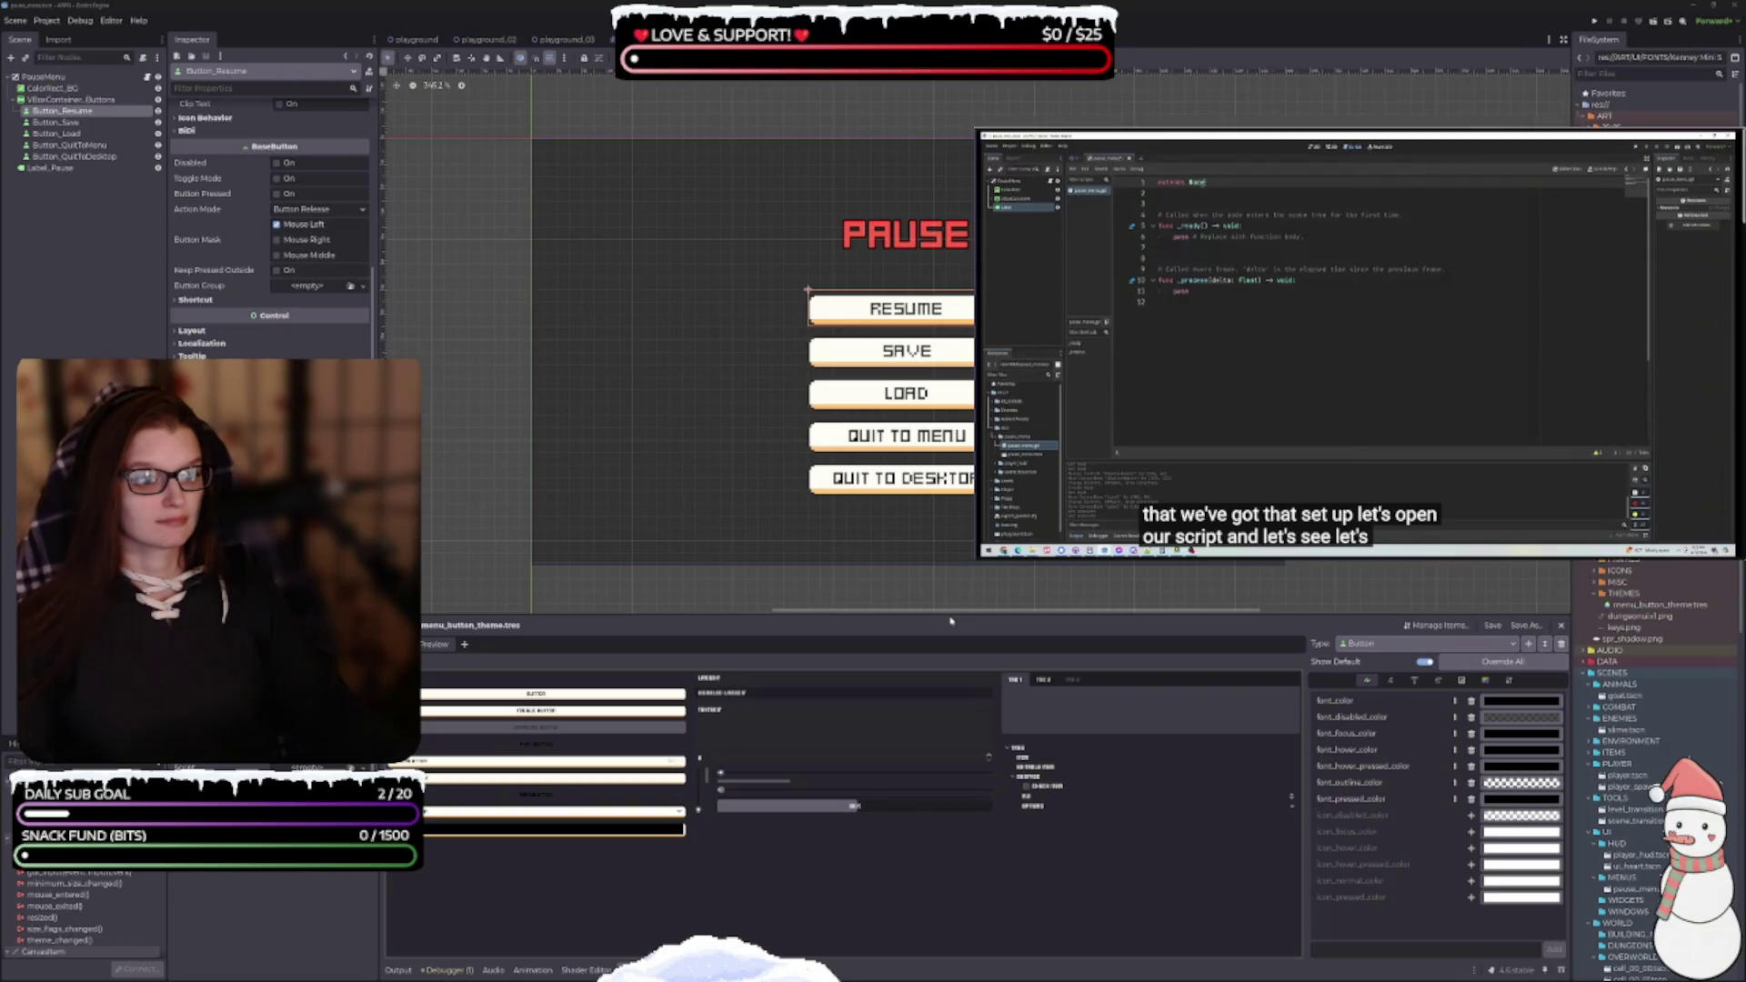
pyautogui.click(951, 603)
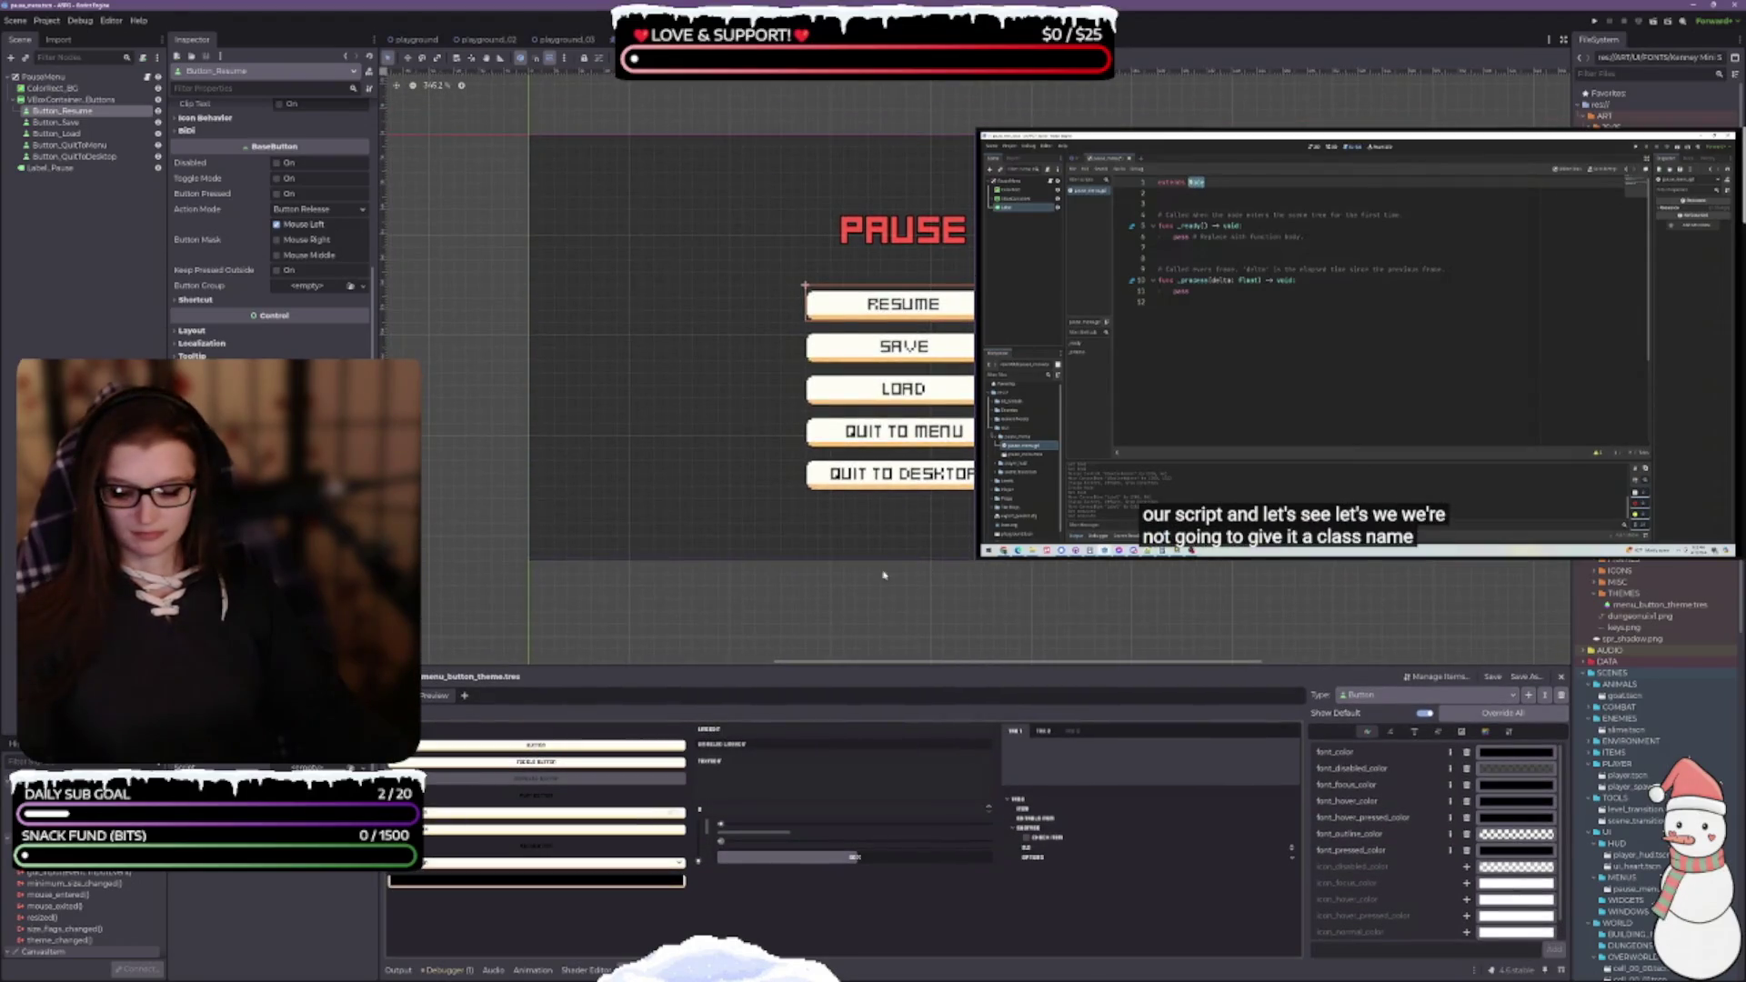
pyautogui.hotkey('alt', 'Tab')
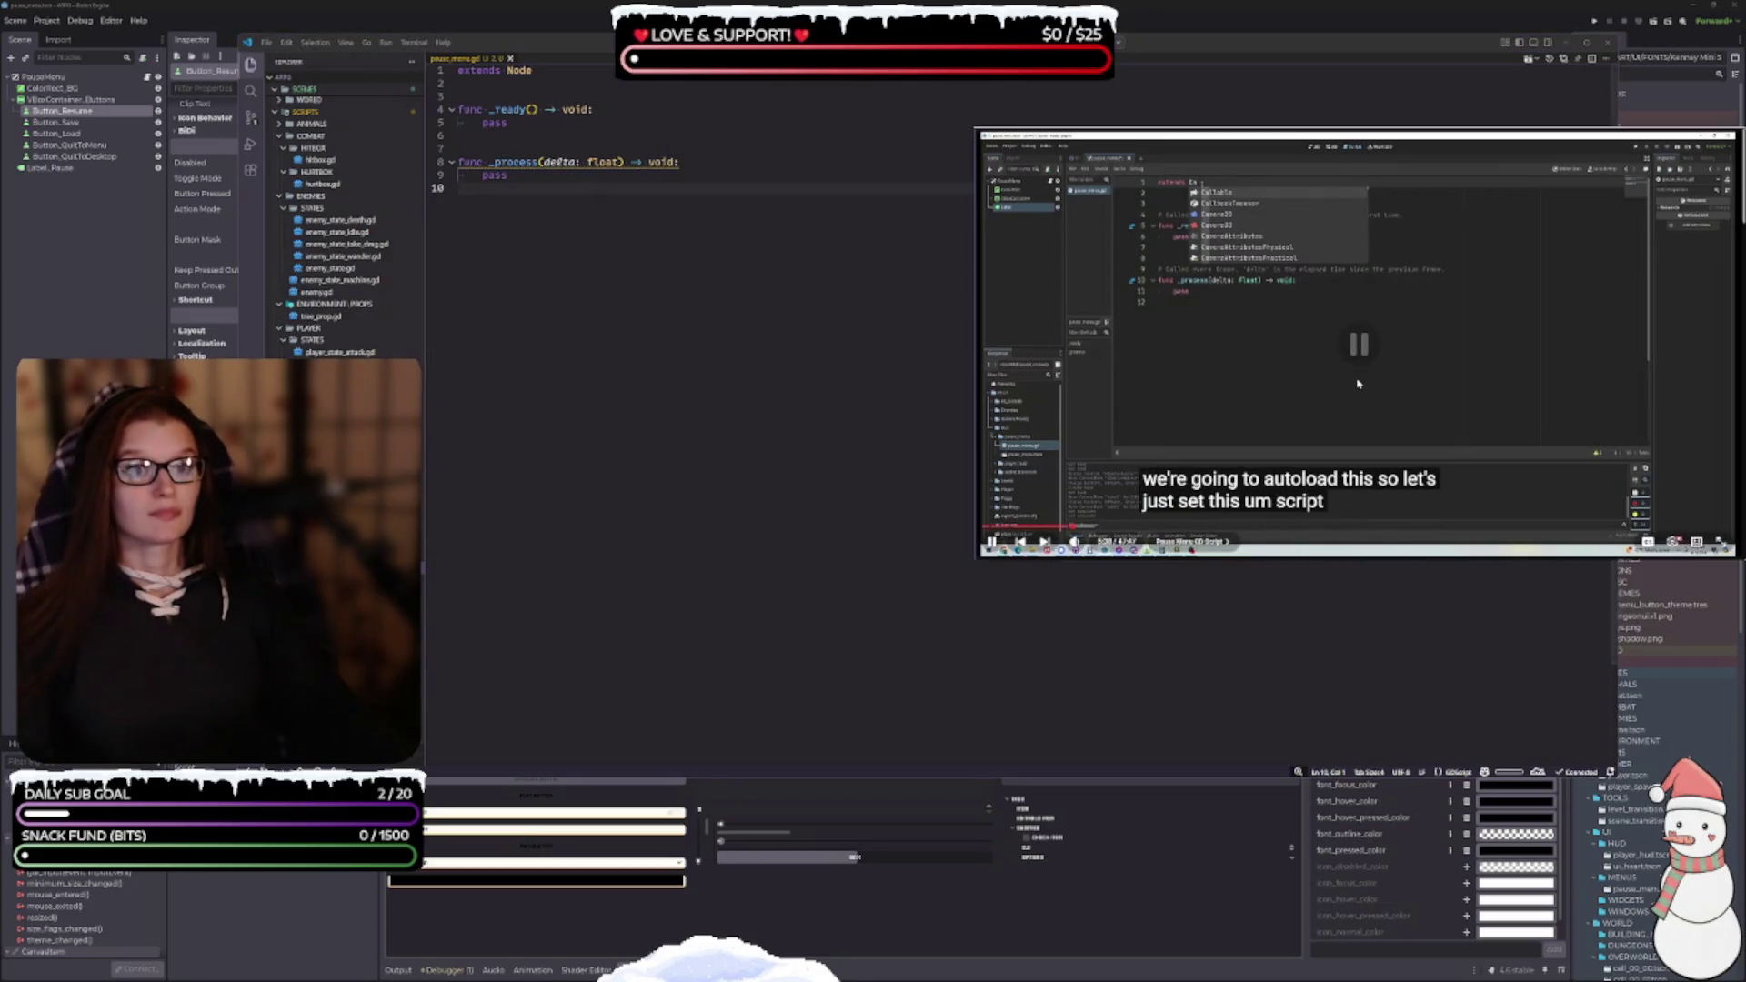
# - Show the Autoload list in Project Settings
pyautogui.click(47, 20)
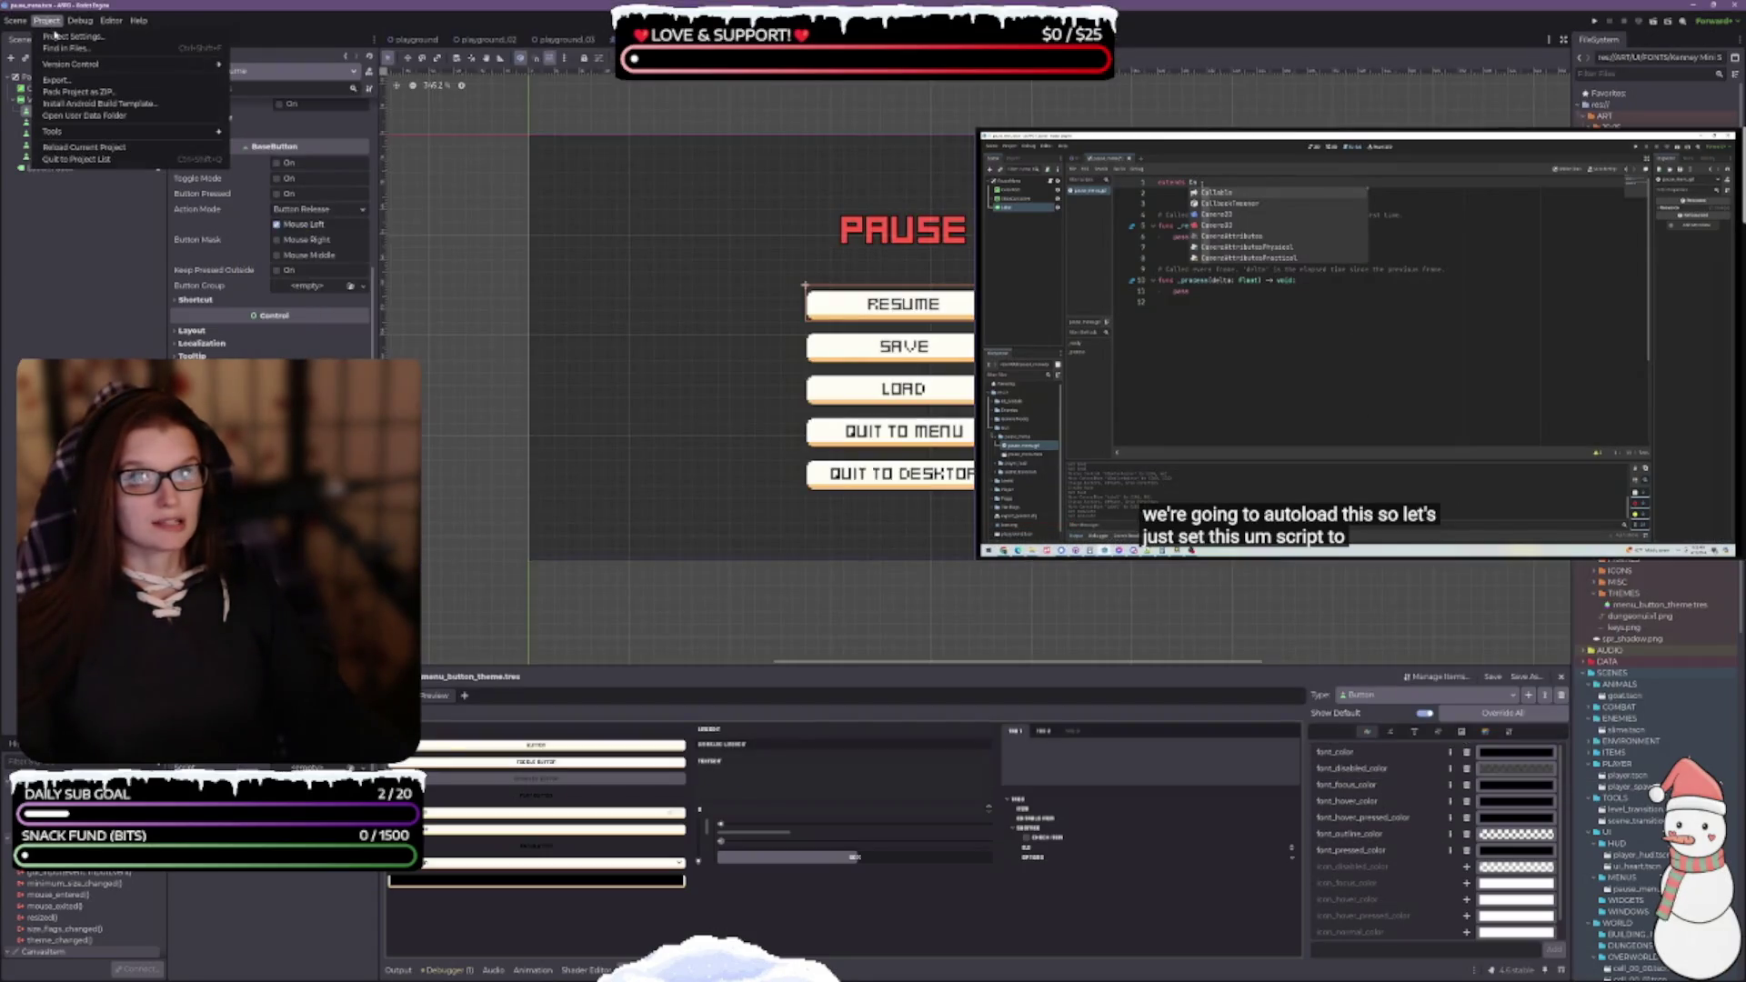
pyautogui.click(73, 34)
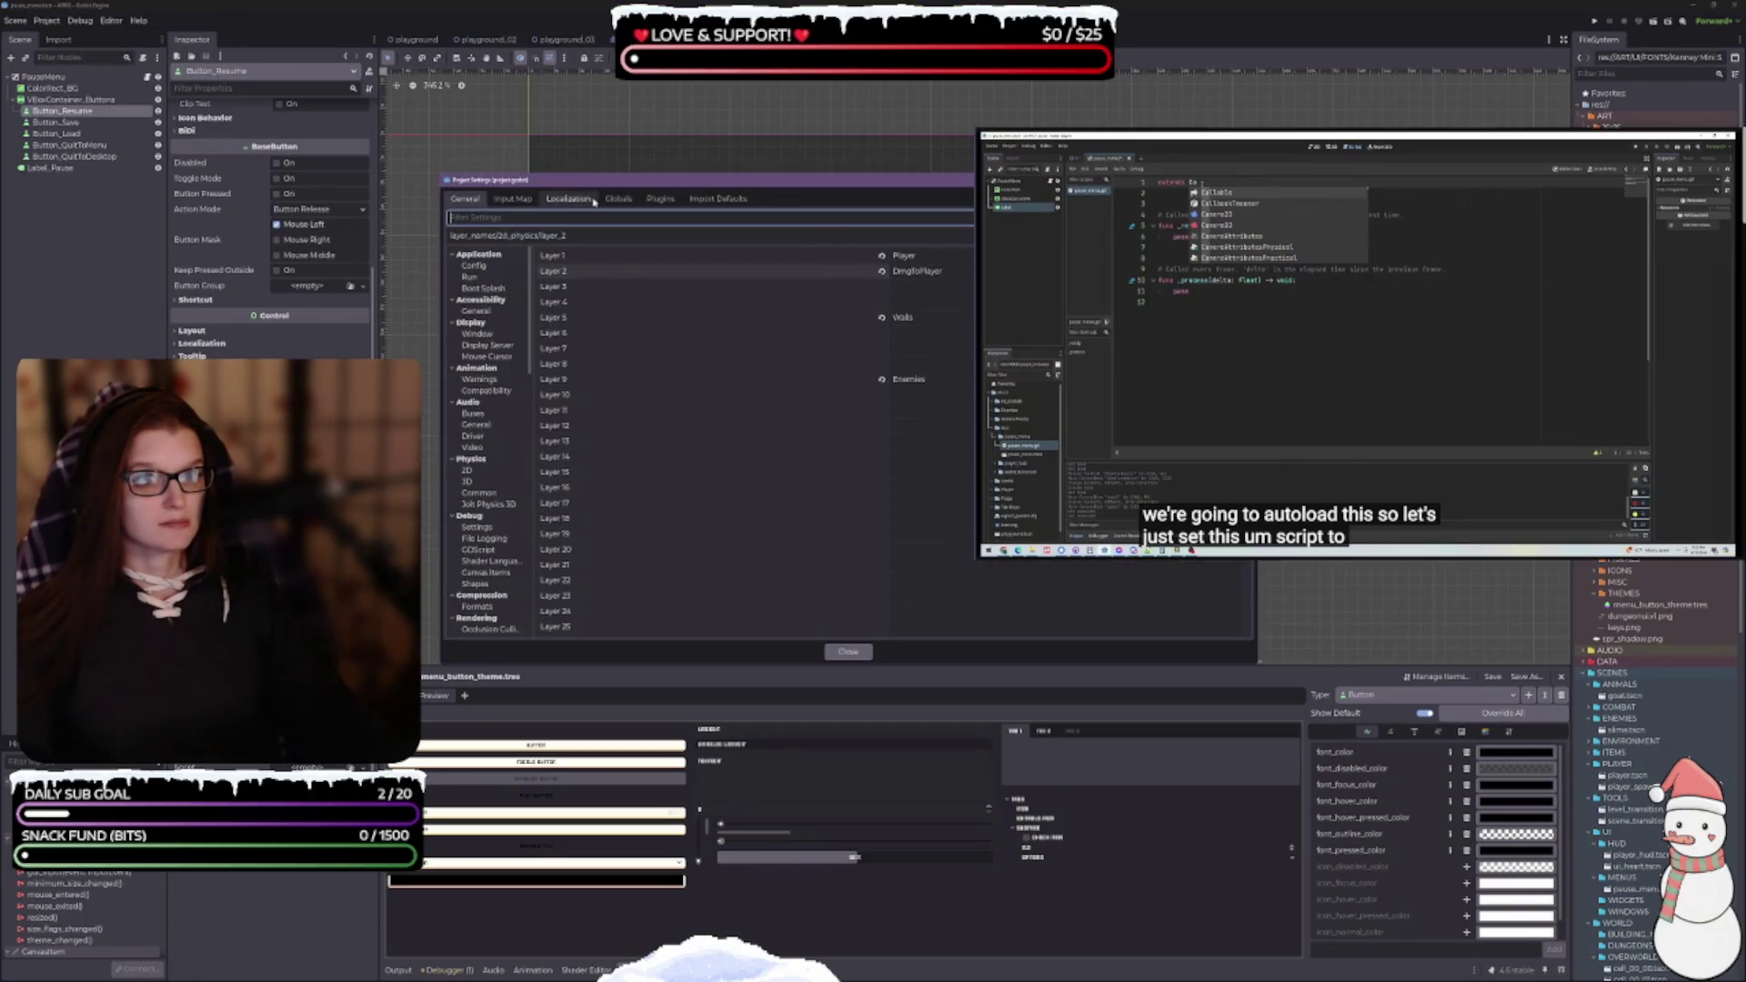
pyautogui.click(619, 199)
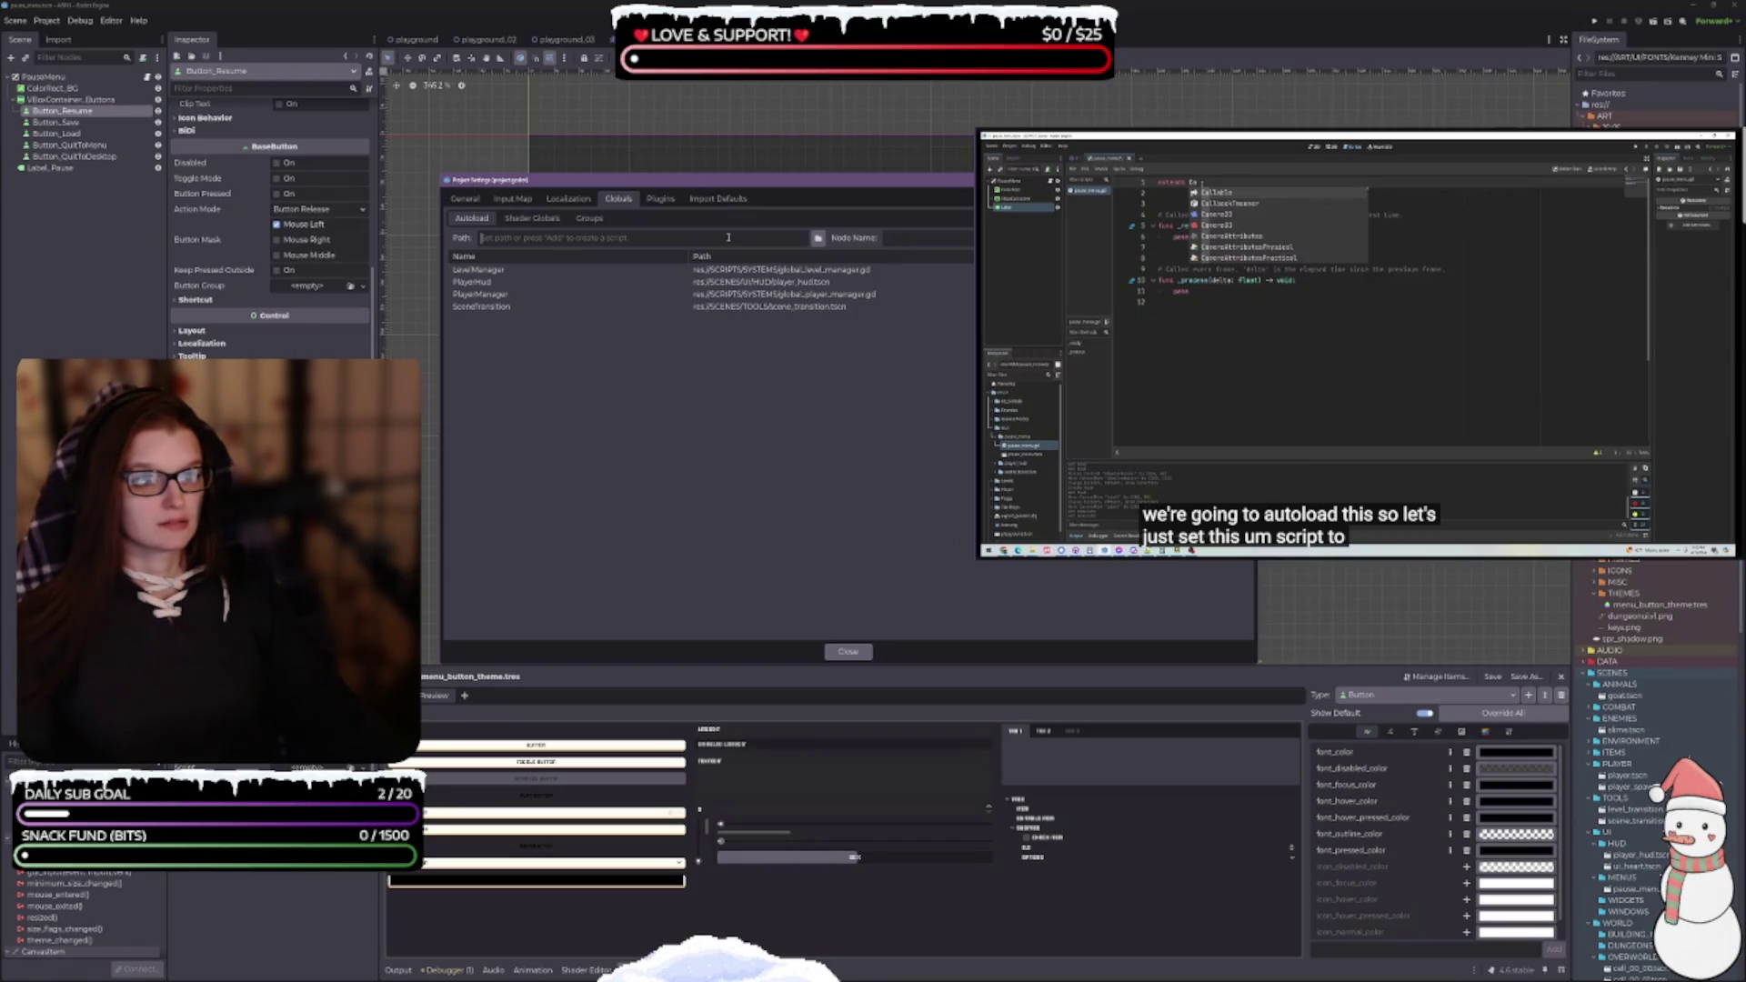
# - Add res://SCENES/UI/MENUS/pause_menu.tscn as the PauseMenu autoload and close the settings
pyautogui.click(817, 239)
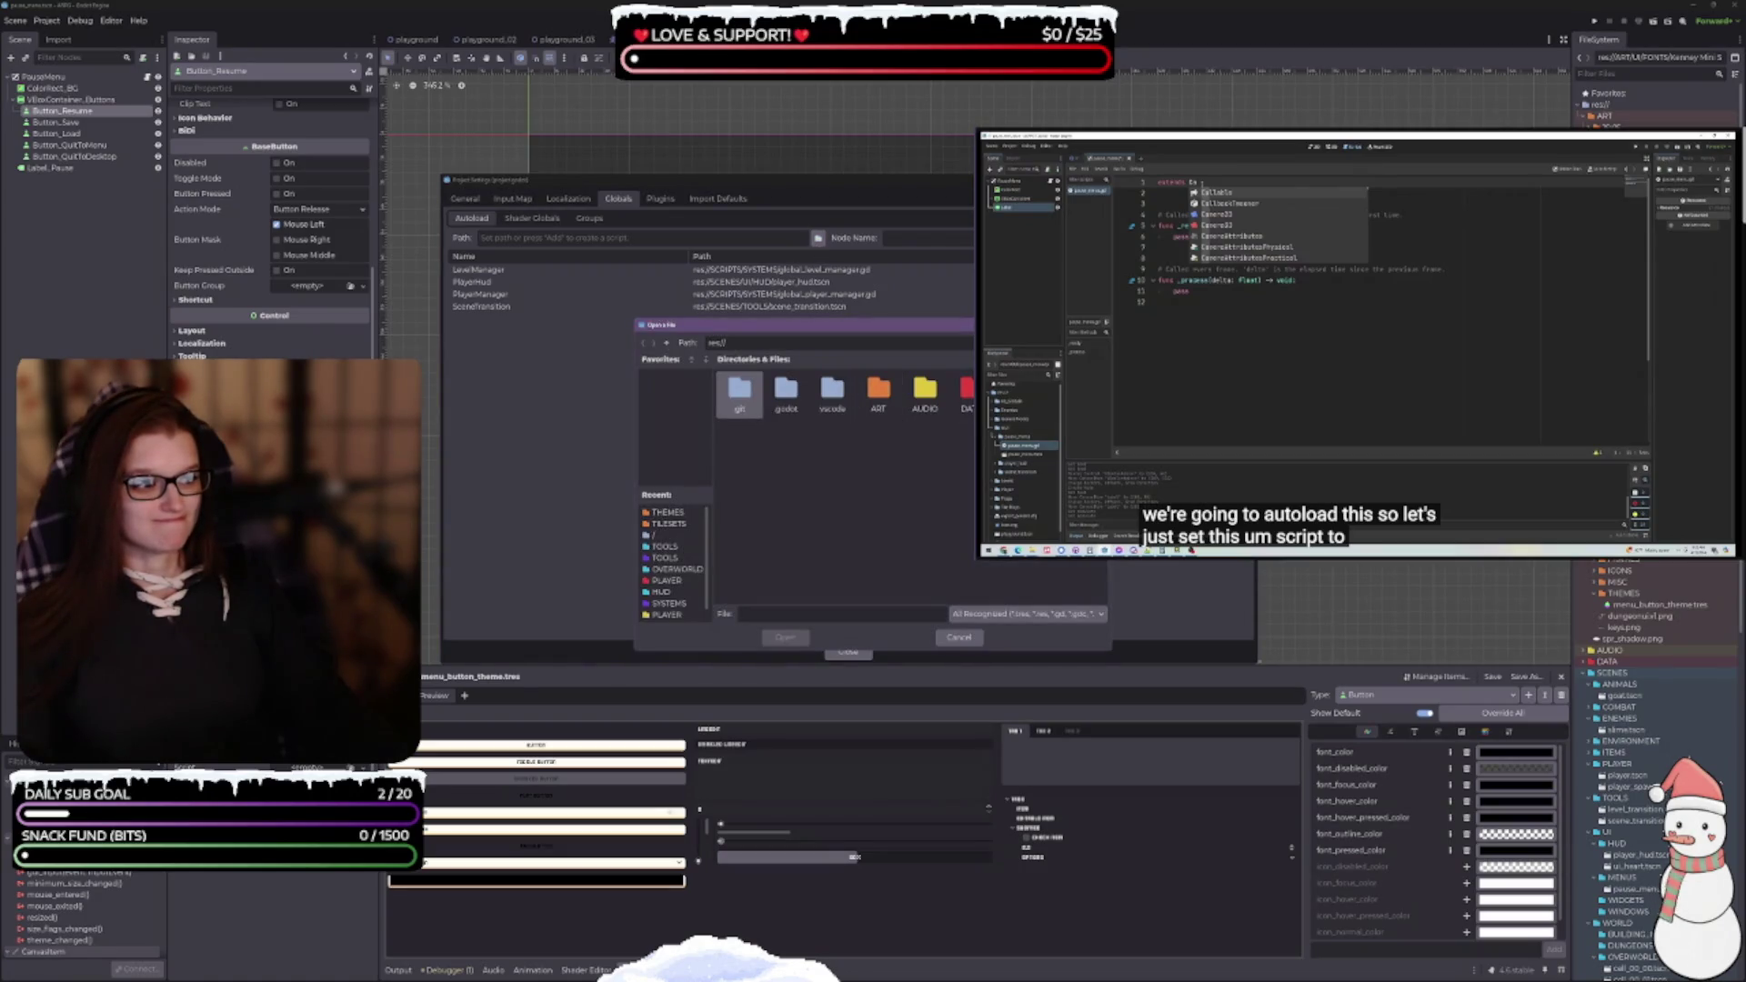
pyautogui.doubleClick(966, 391)
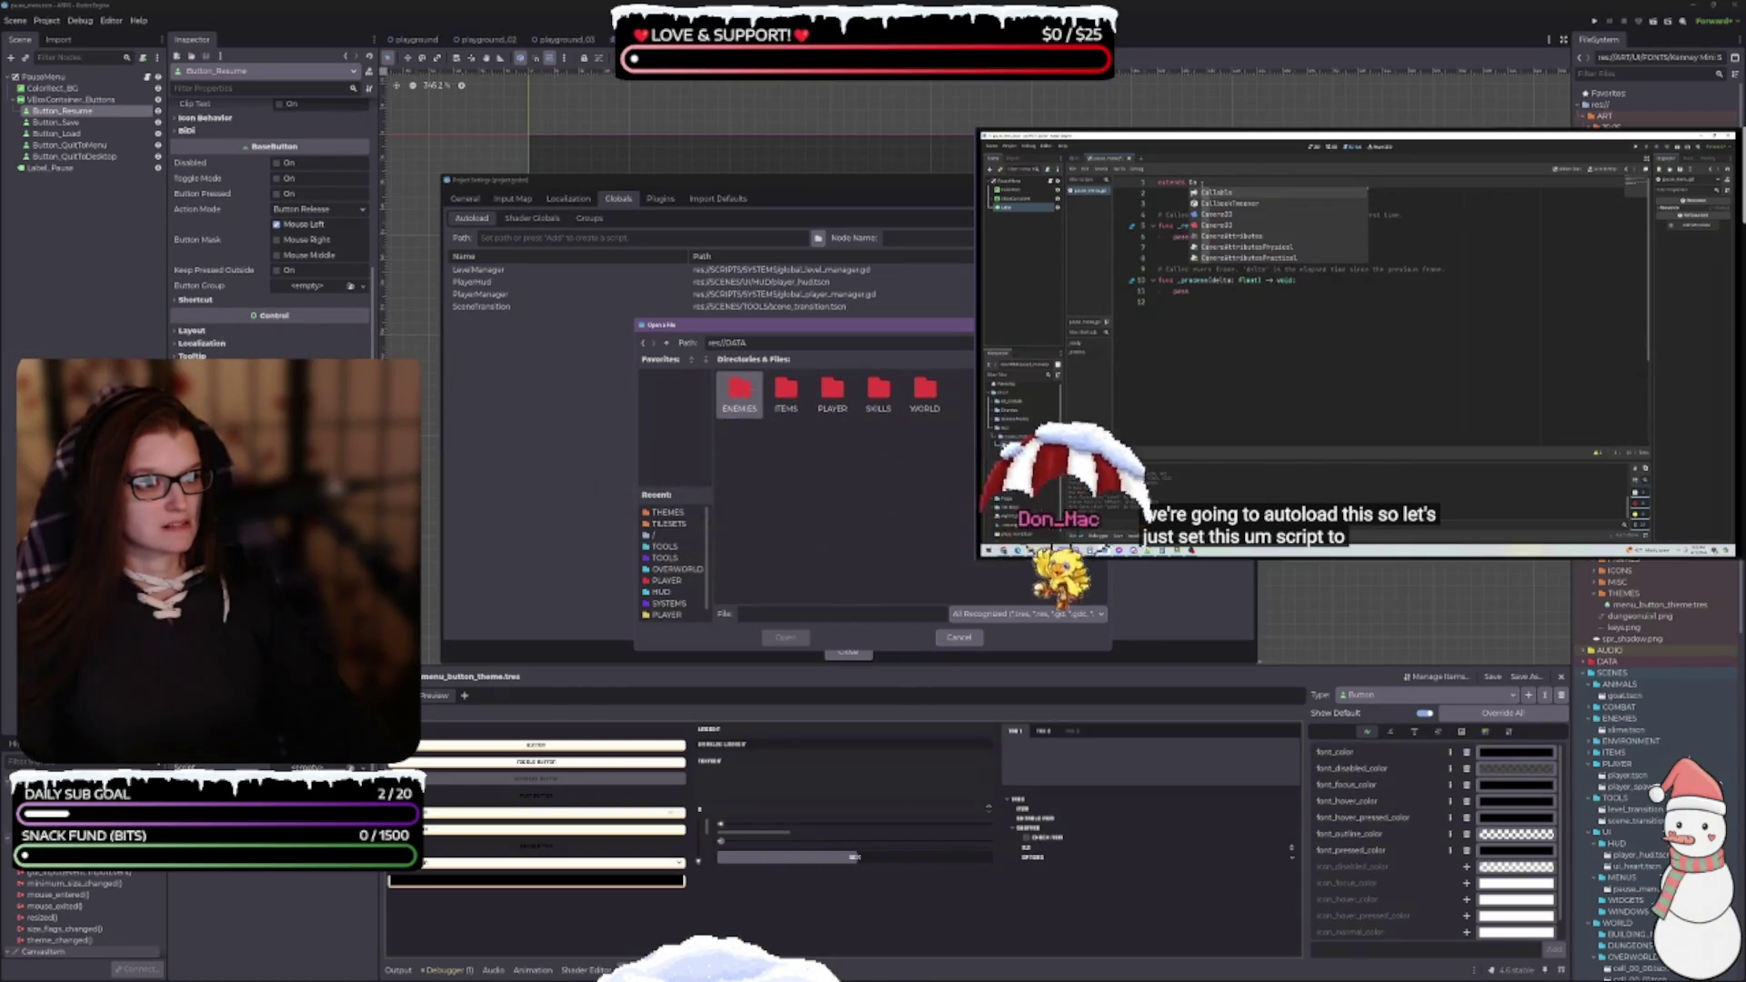
pyautogui.click(645, 344)
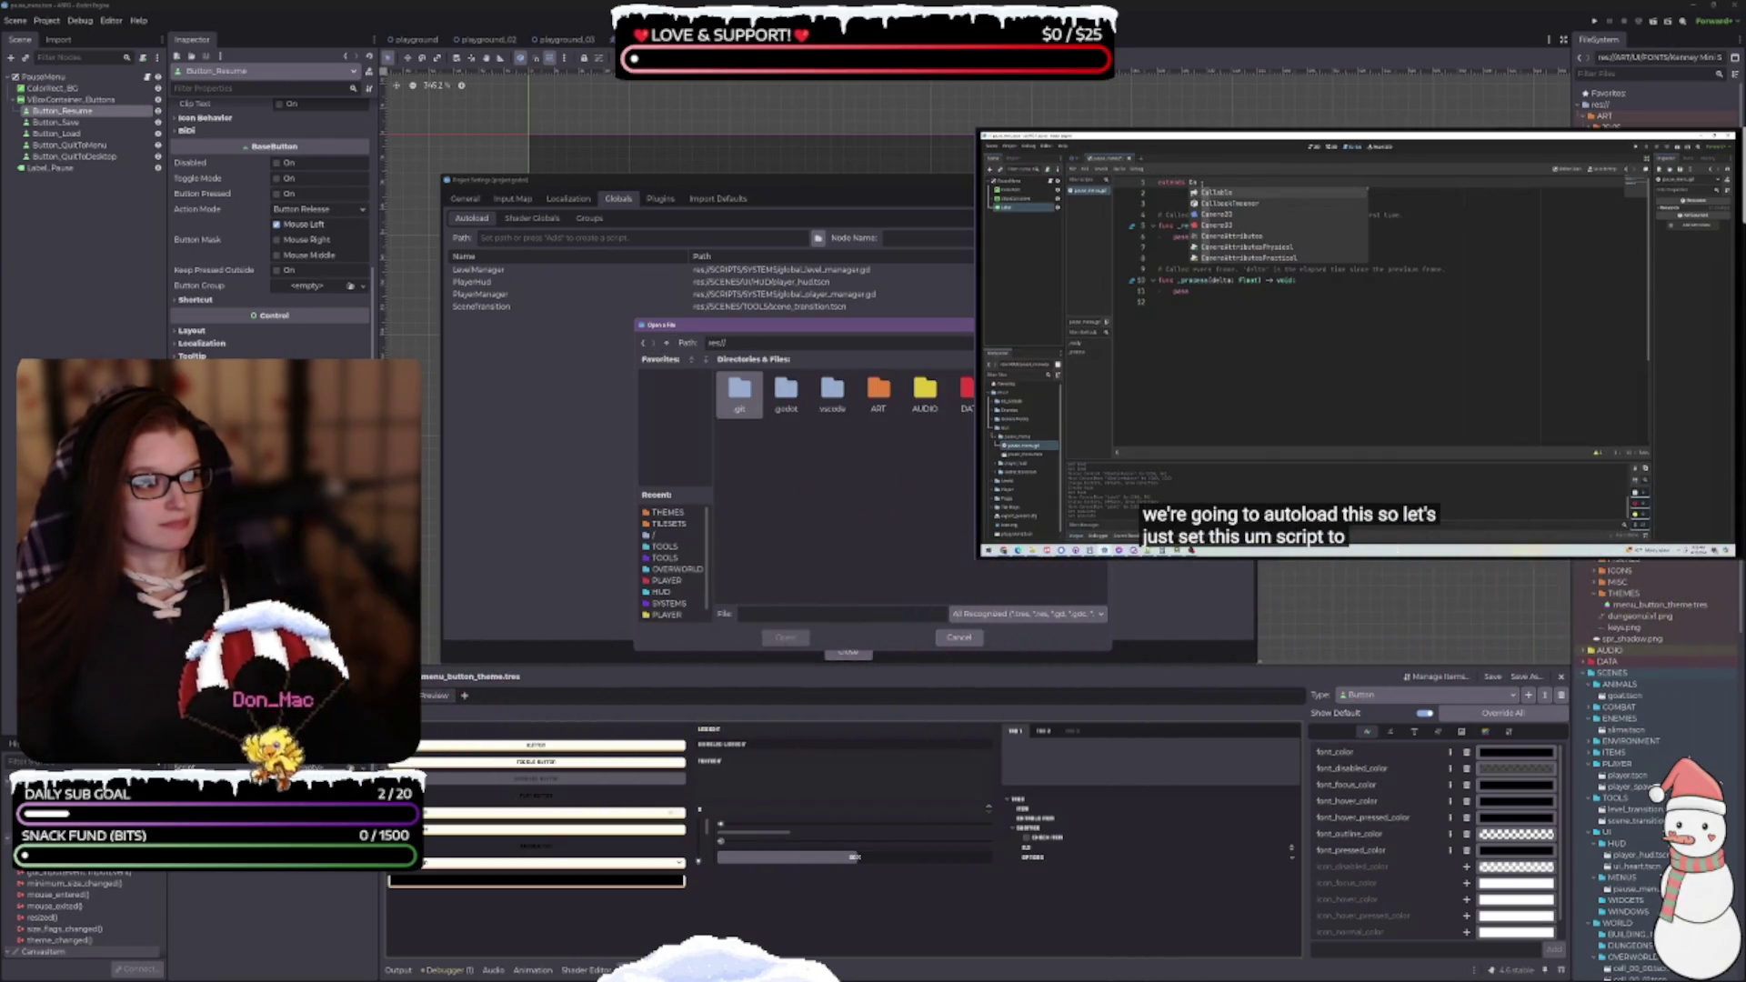
pyautogui.doubleClick(1018, 391)
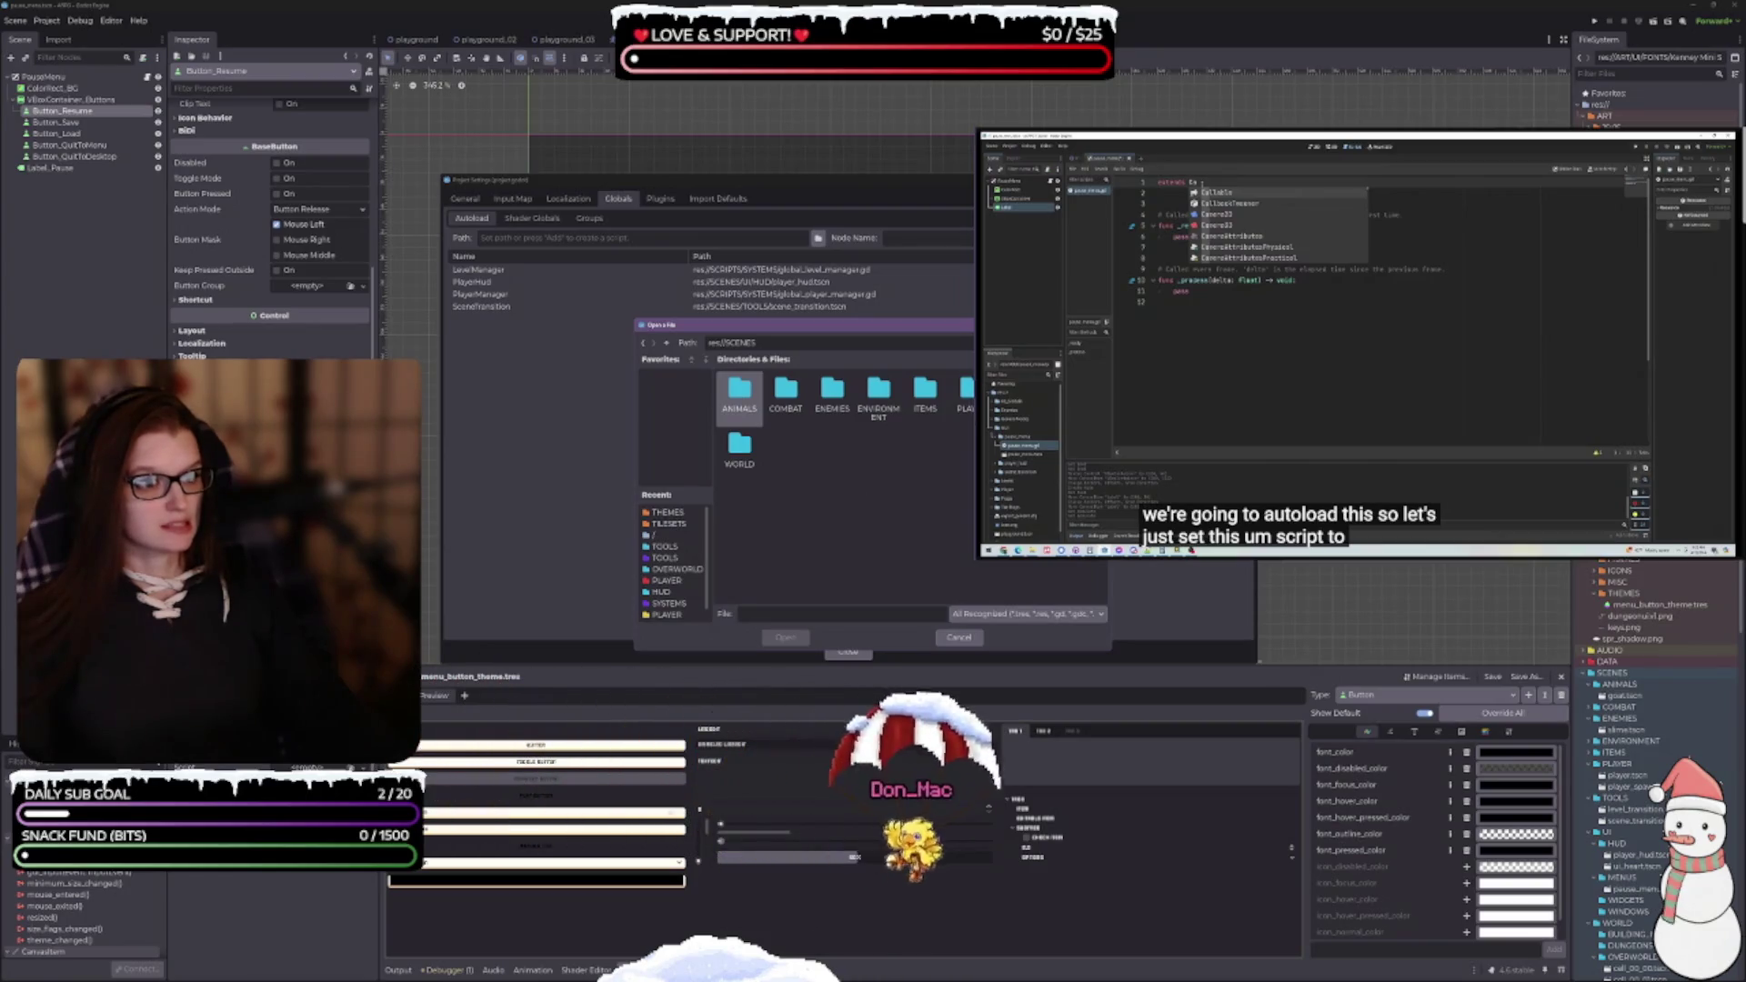
pyautogui.doubleClick(1063, 391)
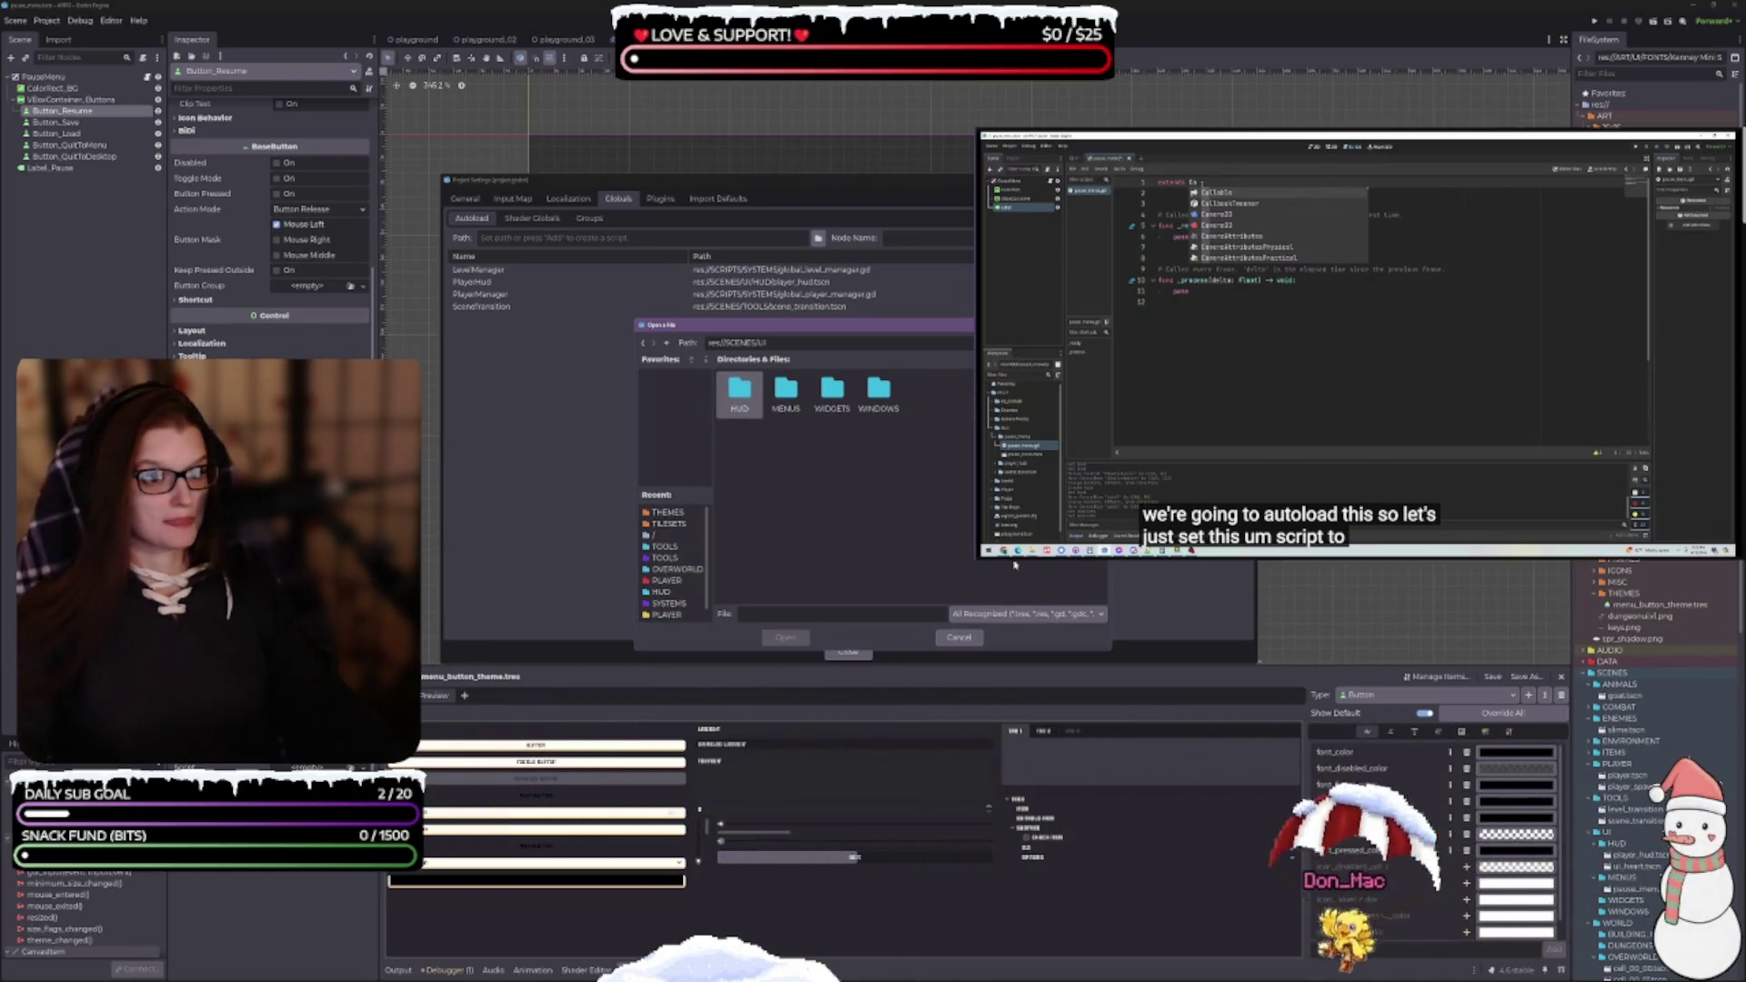
pyautogui.doubleClick(785, 391)
pyautogui.click(738, 393)
pyautogui.click(785, 637)
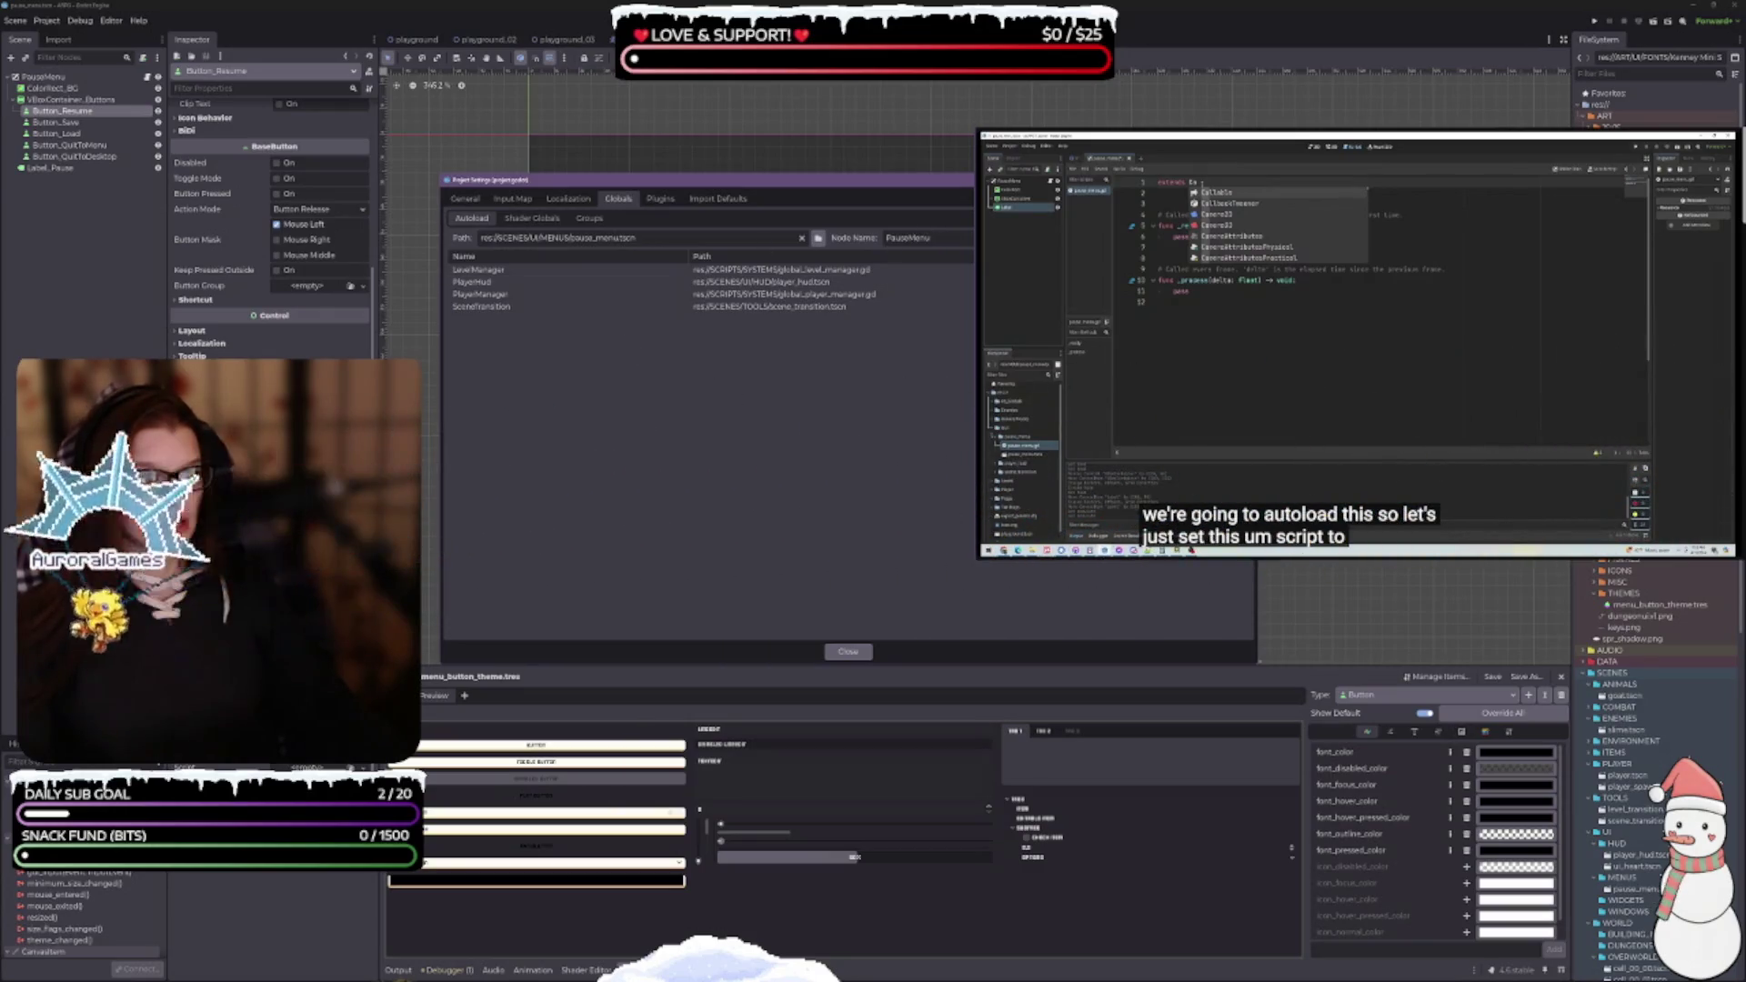
pyautogui.click(1000, 238)
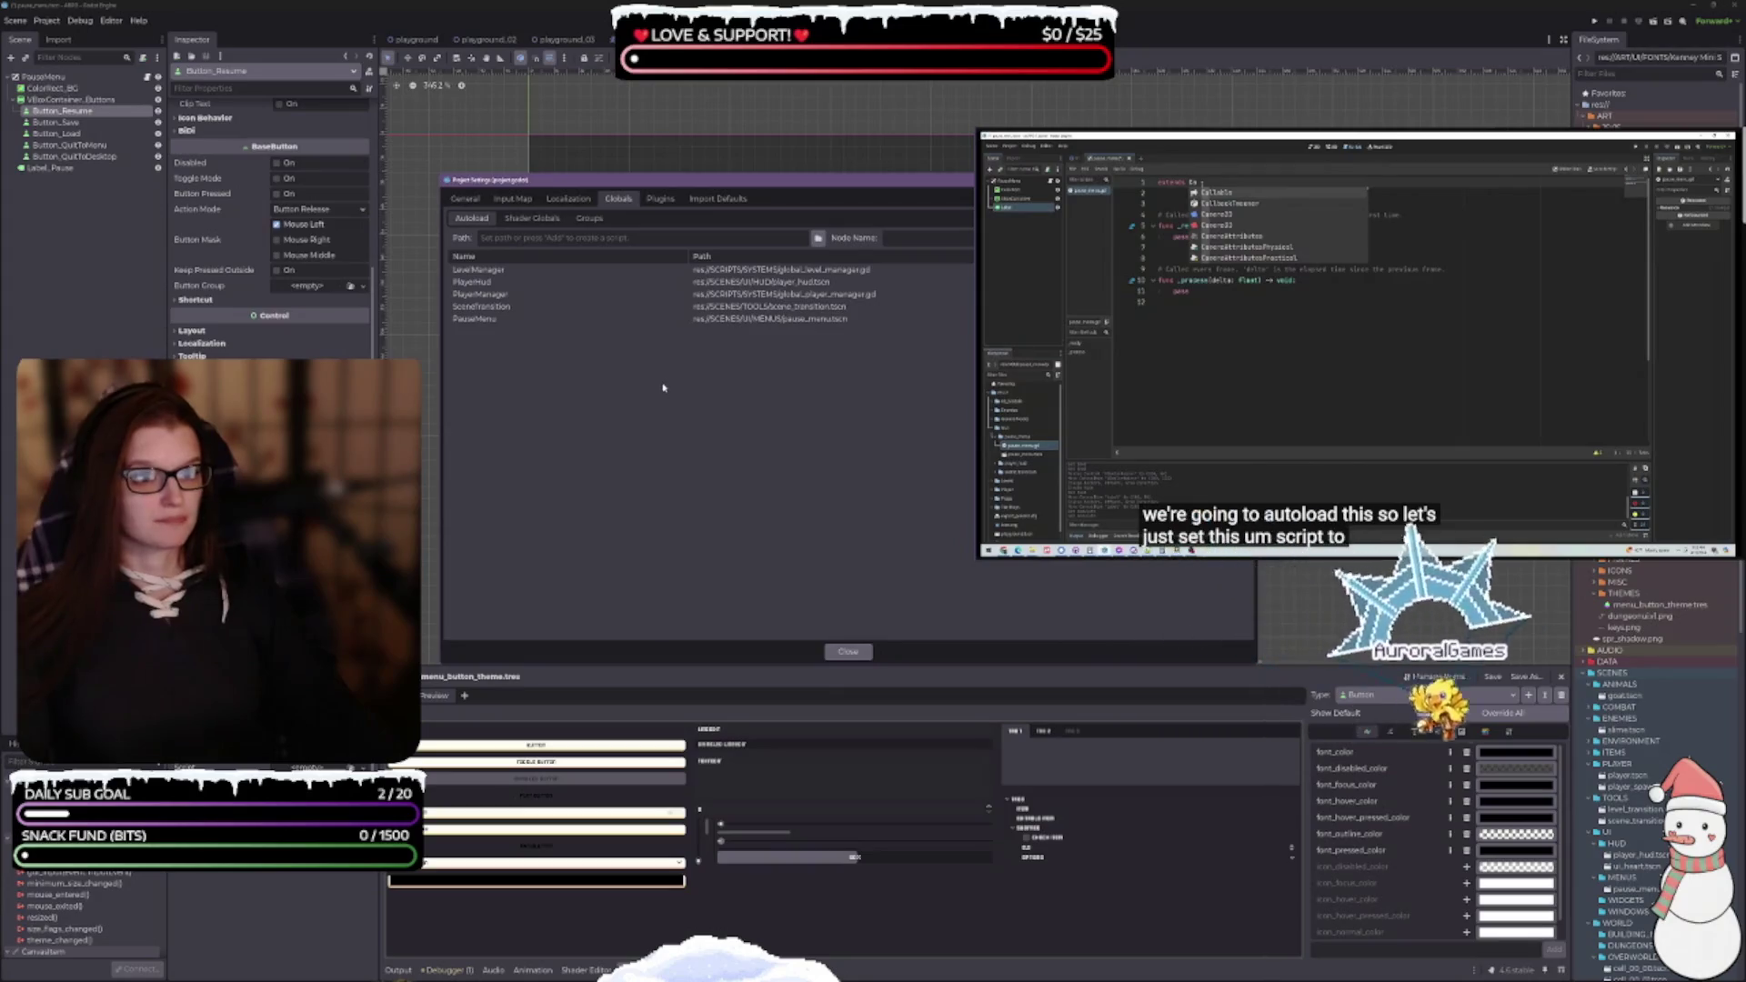
pyautogui.click(847, 651)
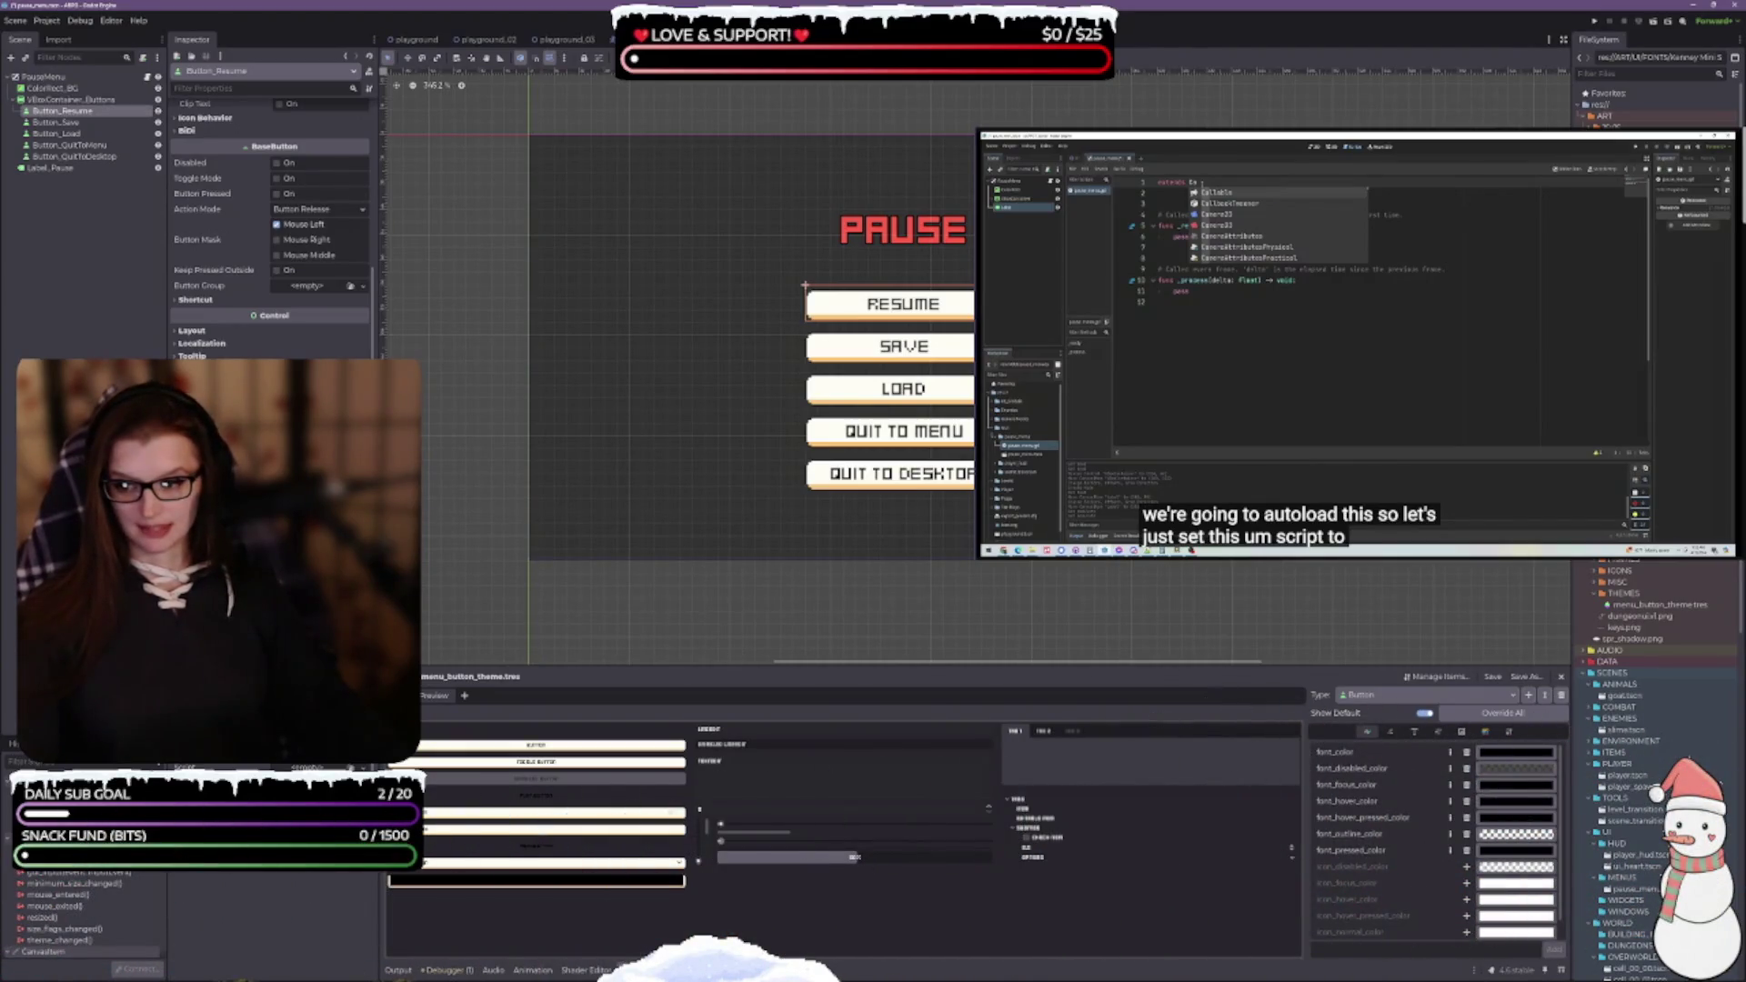
# - Change the script's base class from Node to CanvasLayer
pyautogui.press('space')
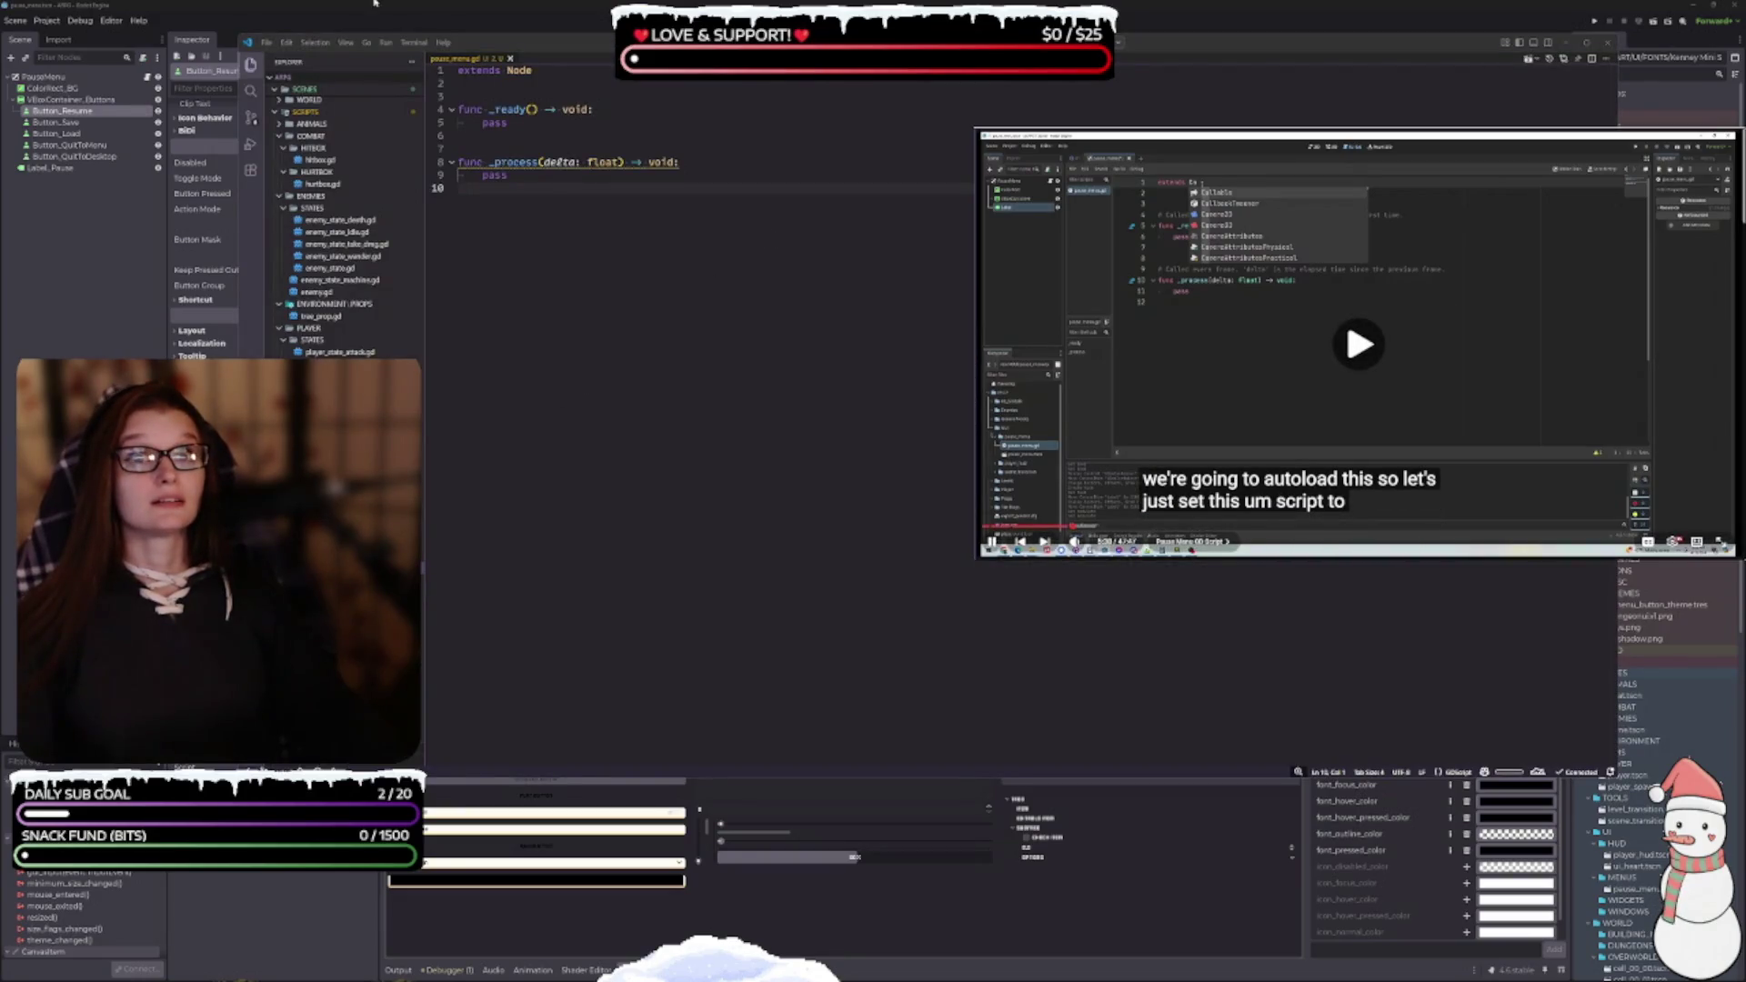
pyautogui.press('space')
pyautogui.press('BackSpace')
pyautogui.press('BackSpace')
pyautogui.press('BackSpace')
pyautogui.write('CanvasLayer')
pyautogui.press('Return')
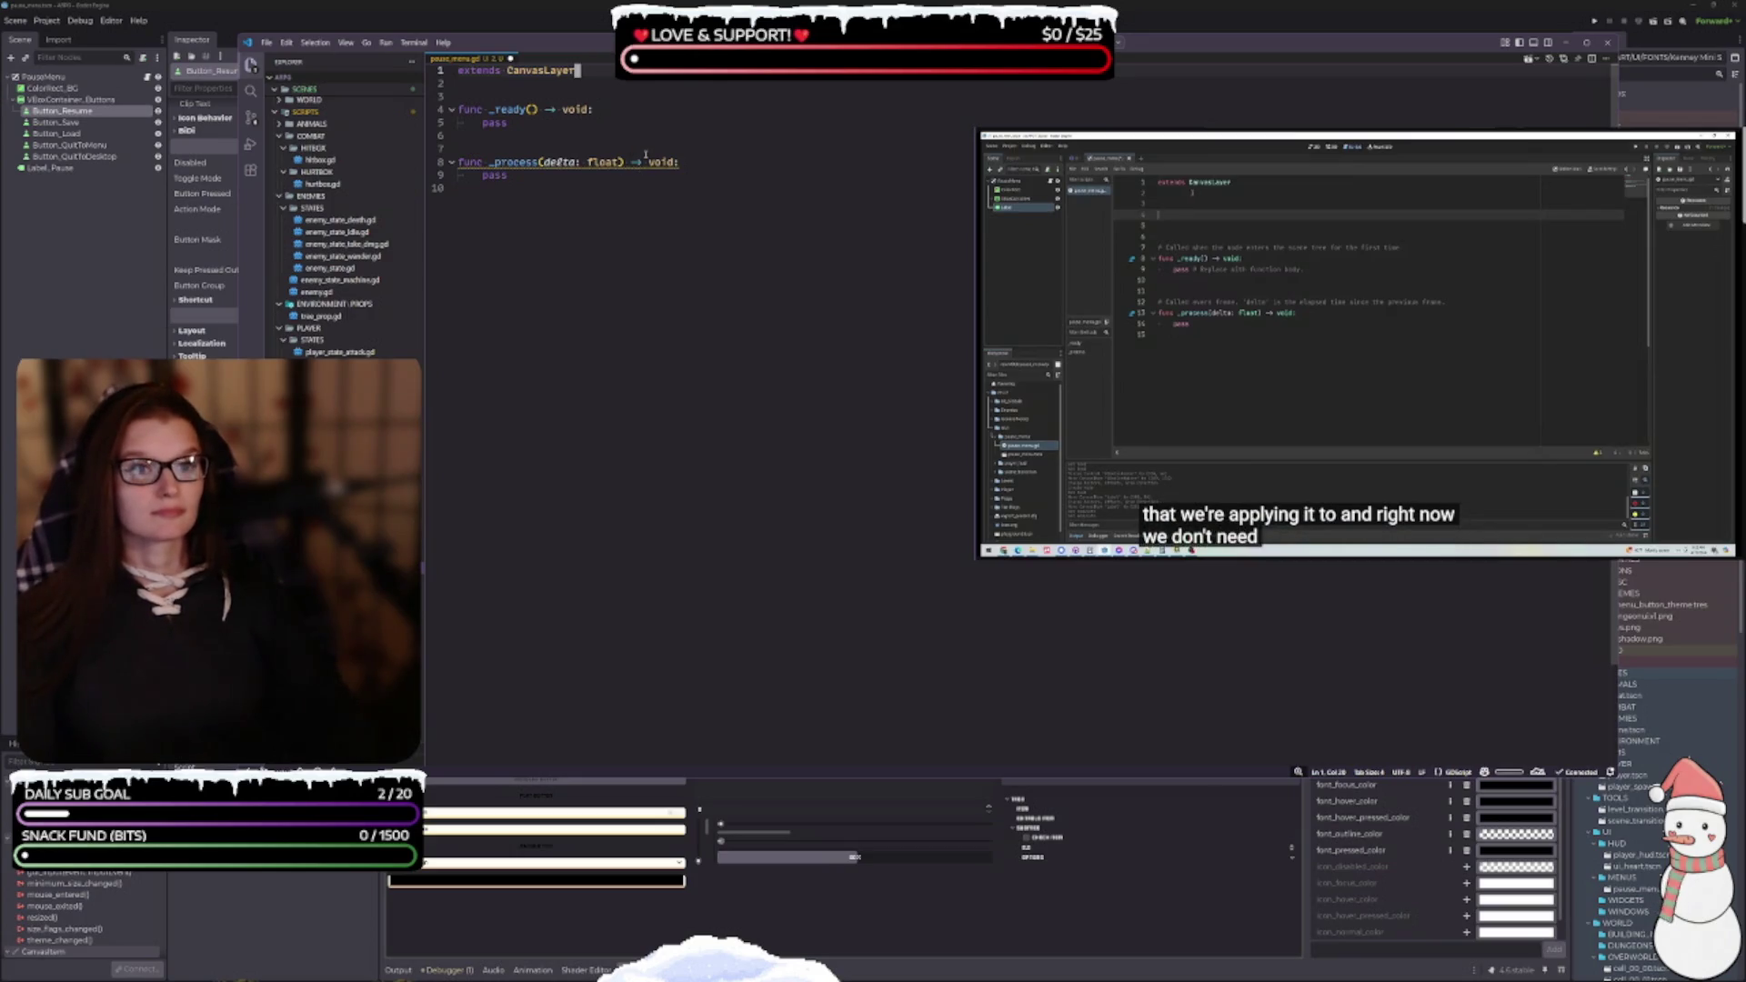
# - Open blank lines between the extends line and _ready, with the caret on line 4
pyautogui.press('Return')
pyautogui.press('Return')
pyautogui.press('Return')
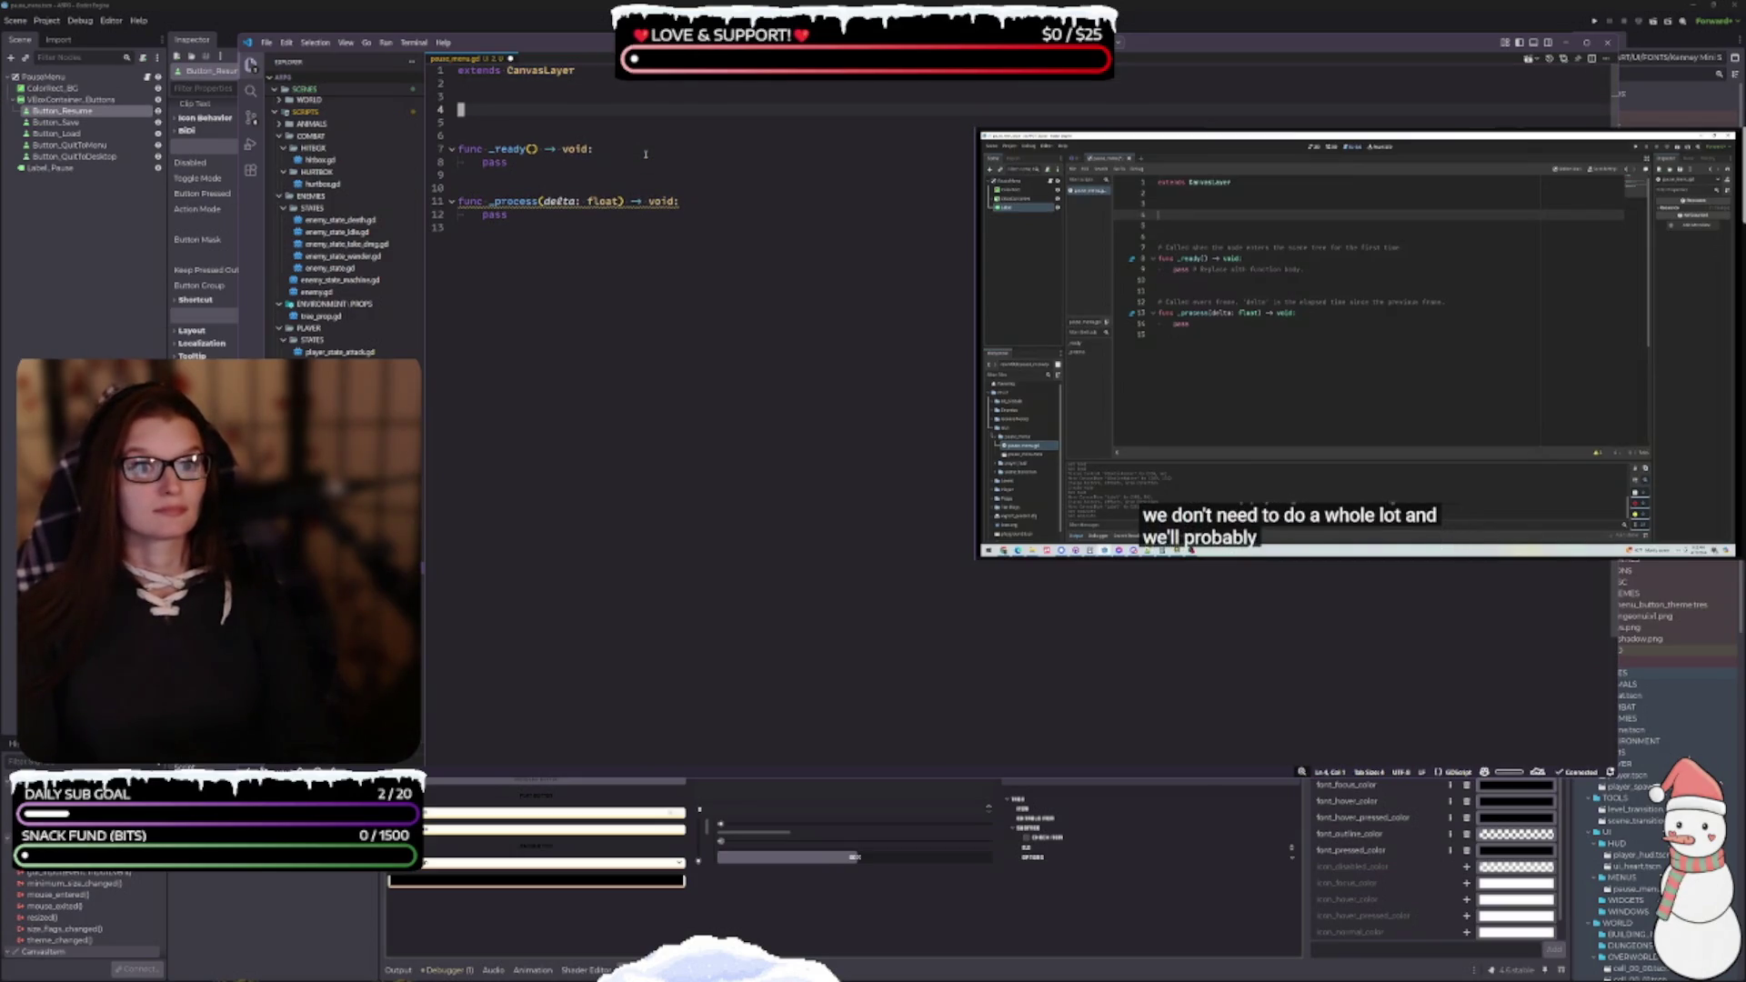
pyautogui.press('Up')
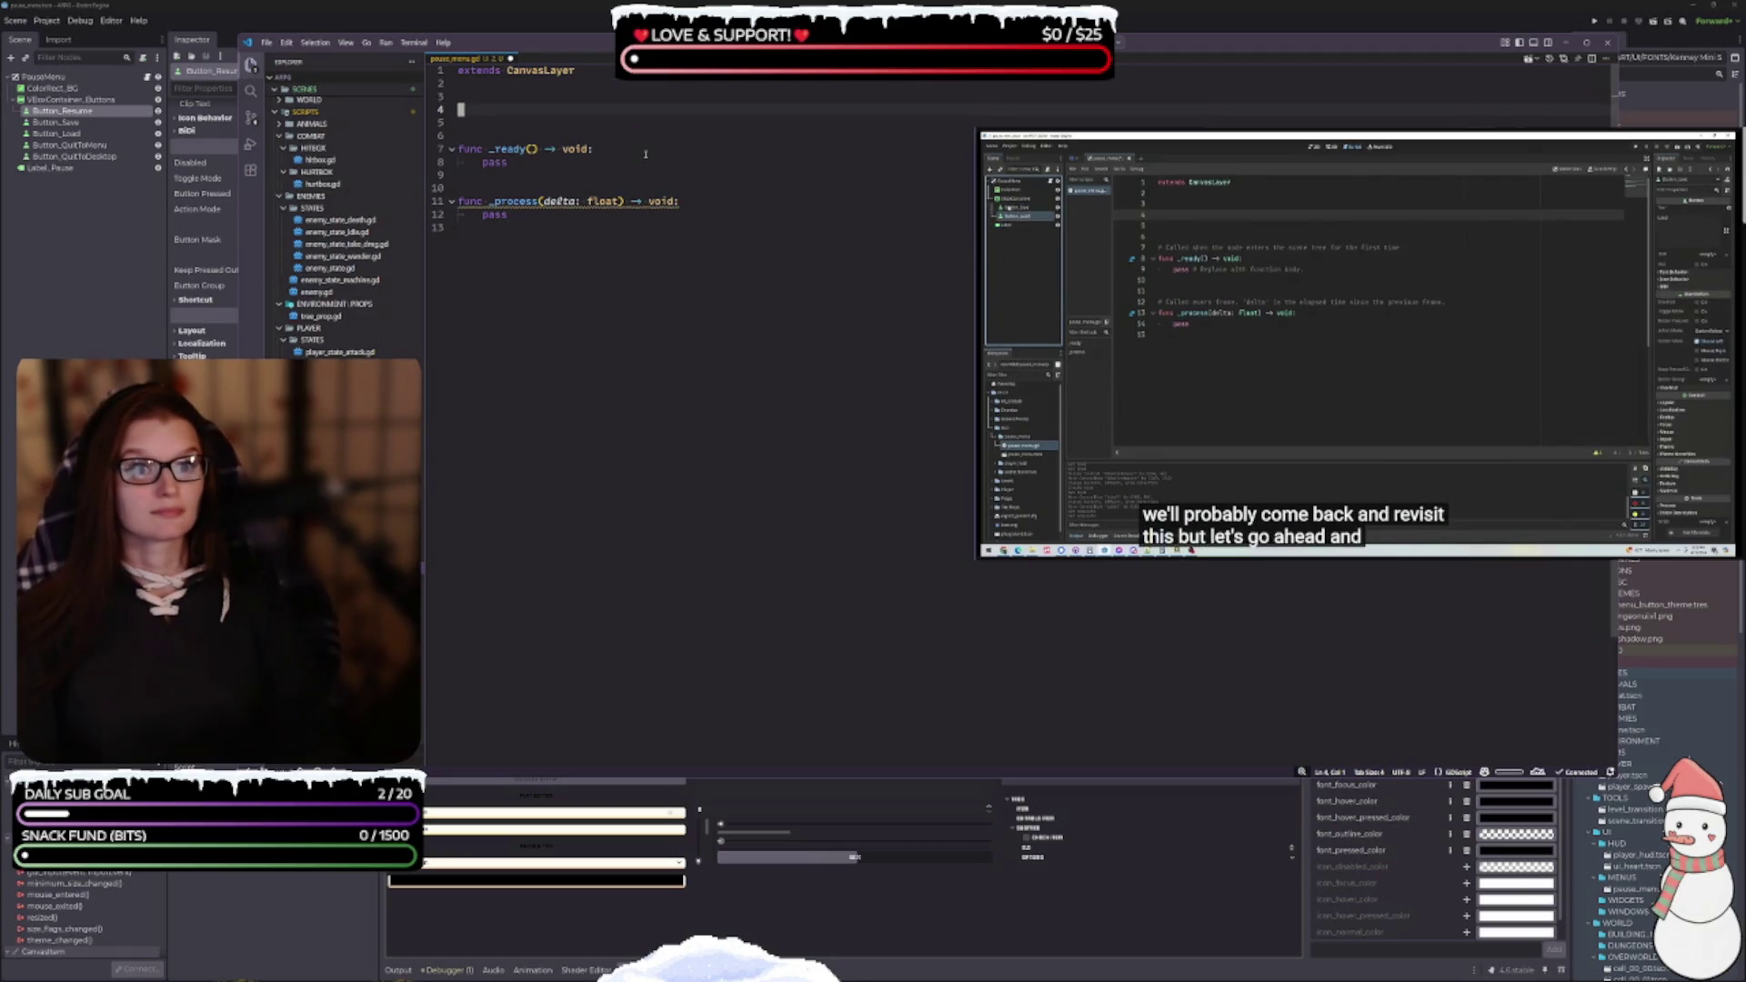
pyautogui.press('Down')
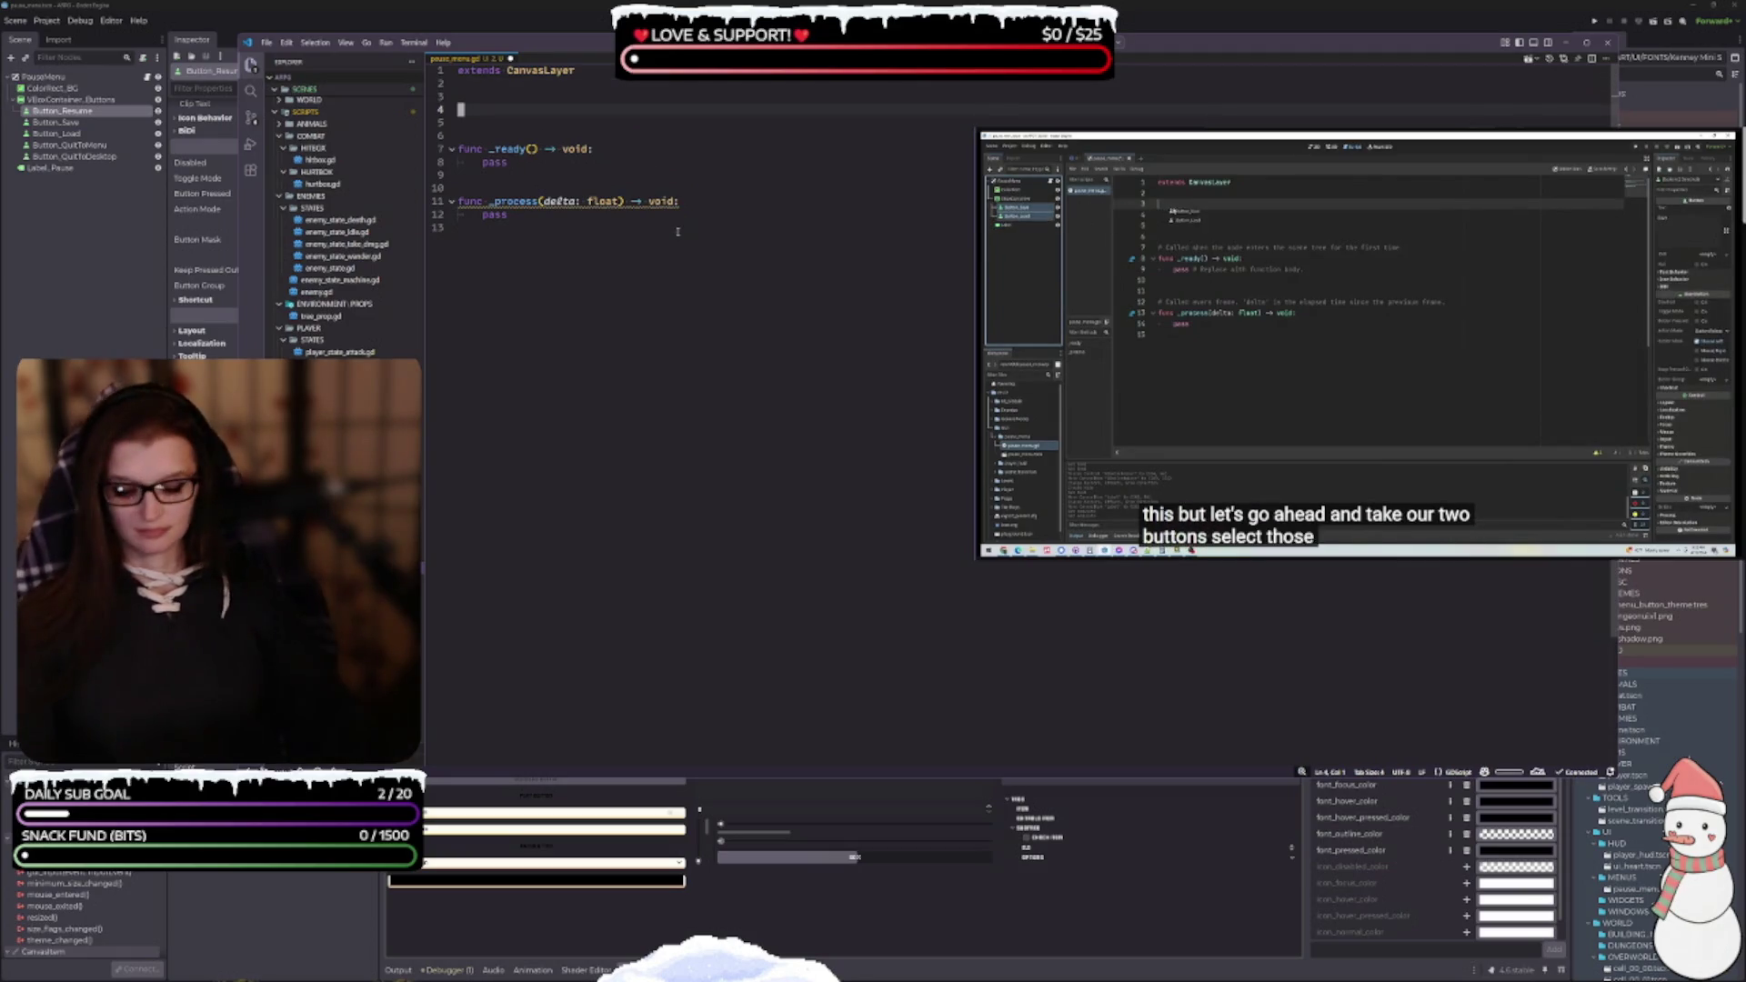
pyautogui.hotkey('ctrl', 'z')
pyautogui.click(498, 93)
pyautogui.press('Return')
pyautogui.press('Return')
pyautogui.press('Return')
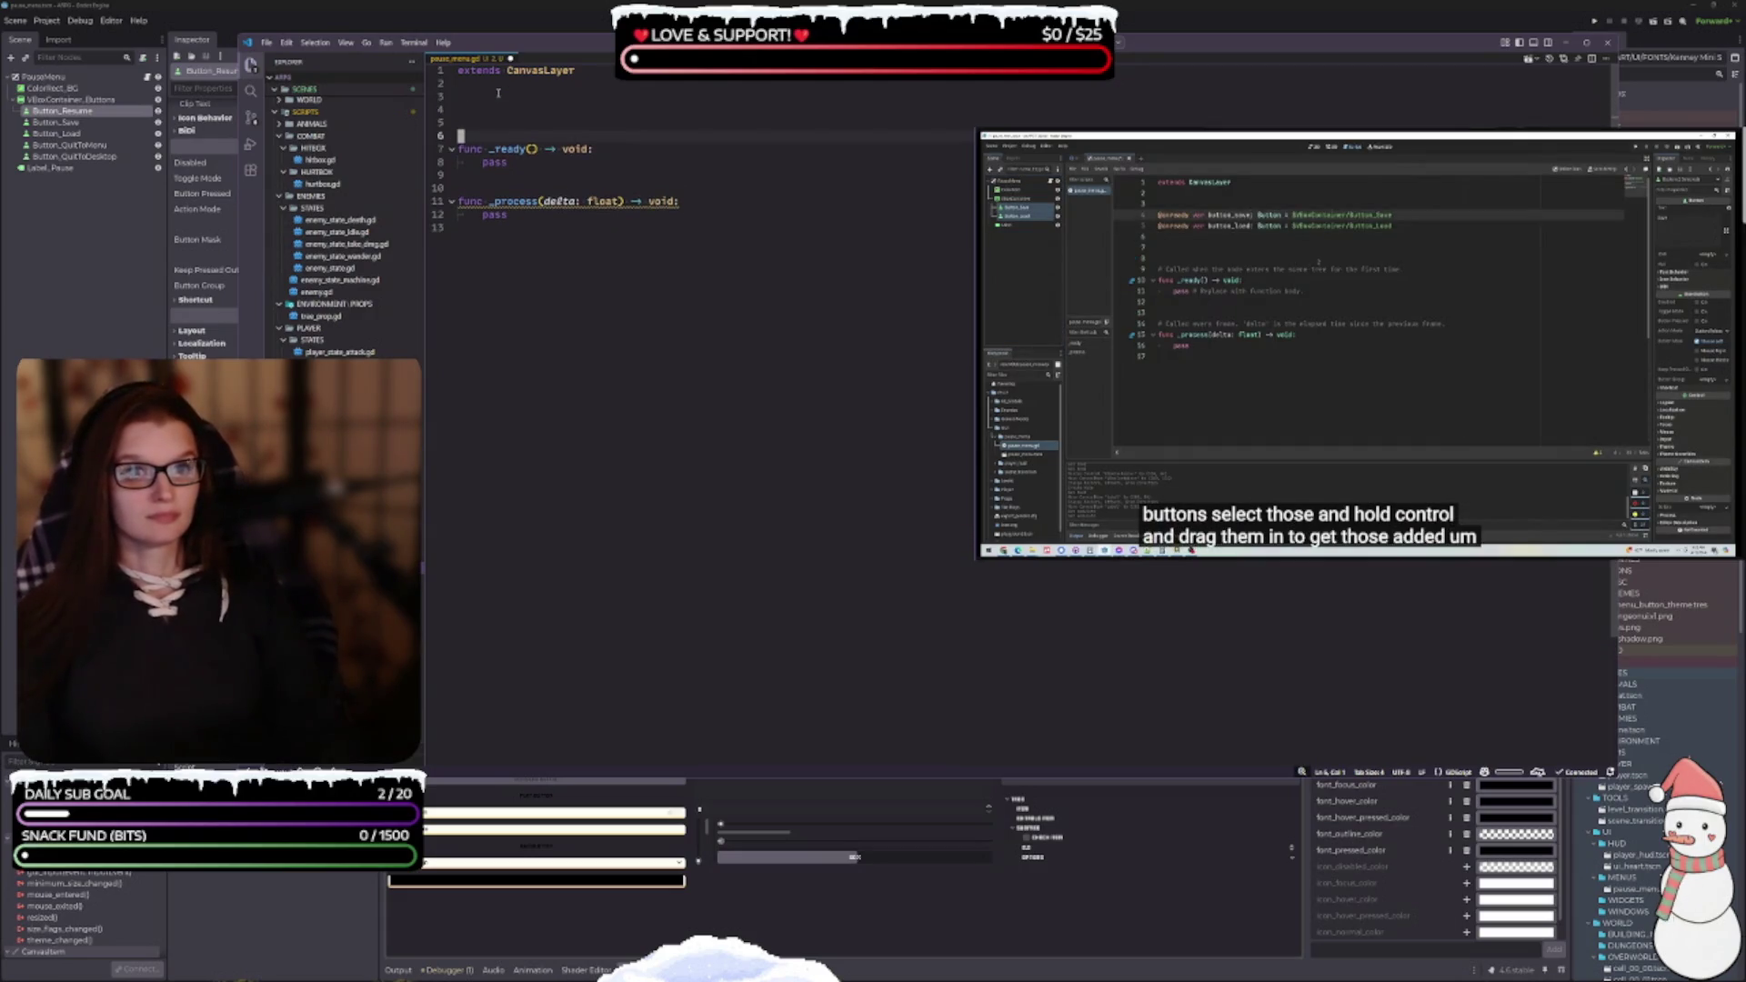
pyautogui.press('Up')
pyautogui.press('Up')
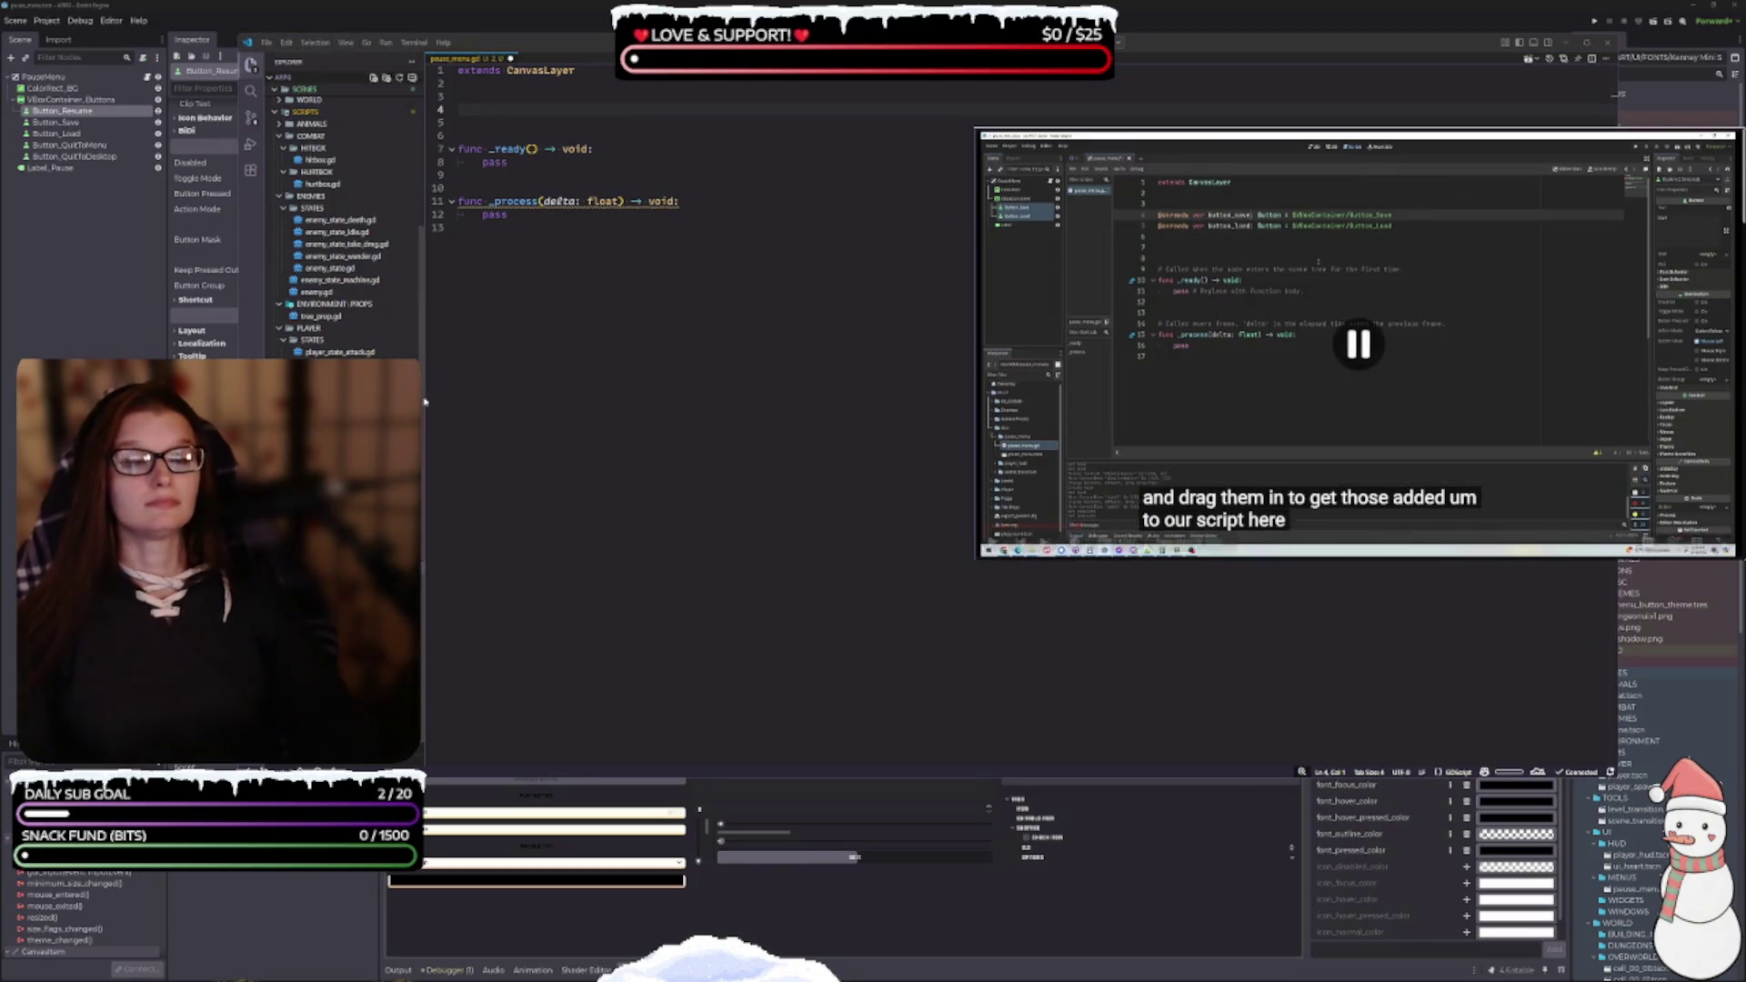
pyautogui.click(477, 120)
pyautogui.click(474, 109)
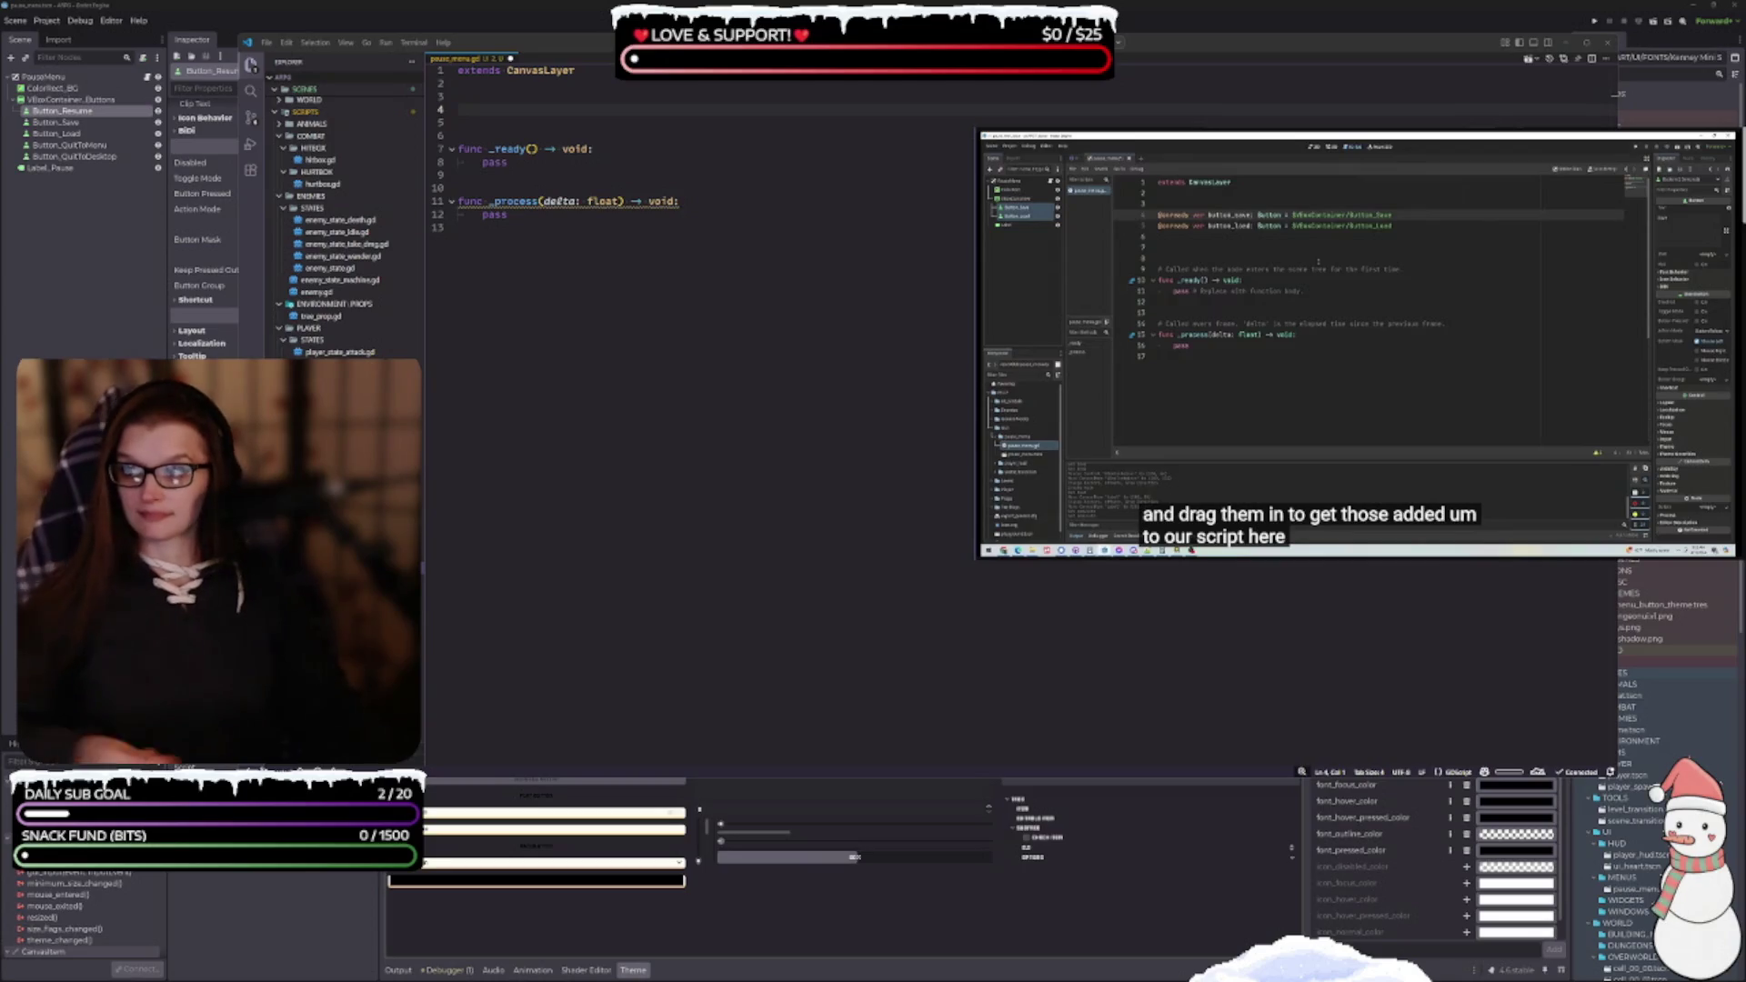
pyautogui.click(475, 107)
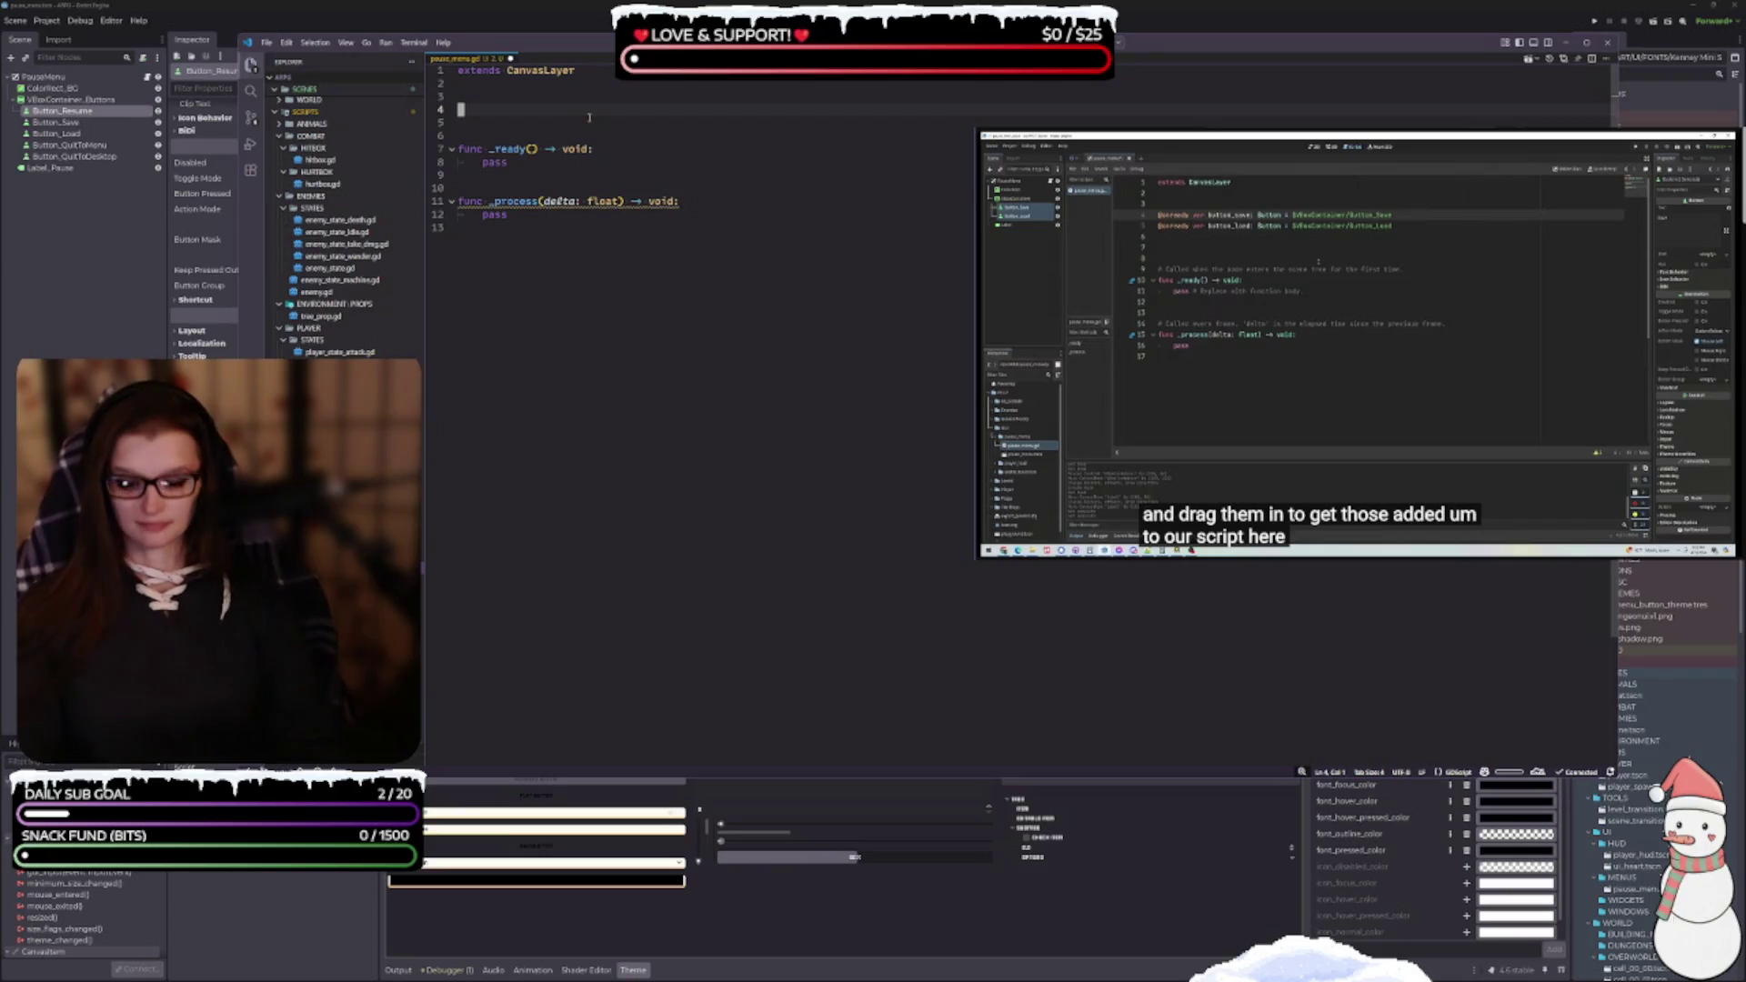
pyautogui.write('@onready')
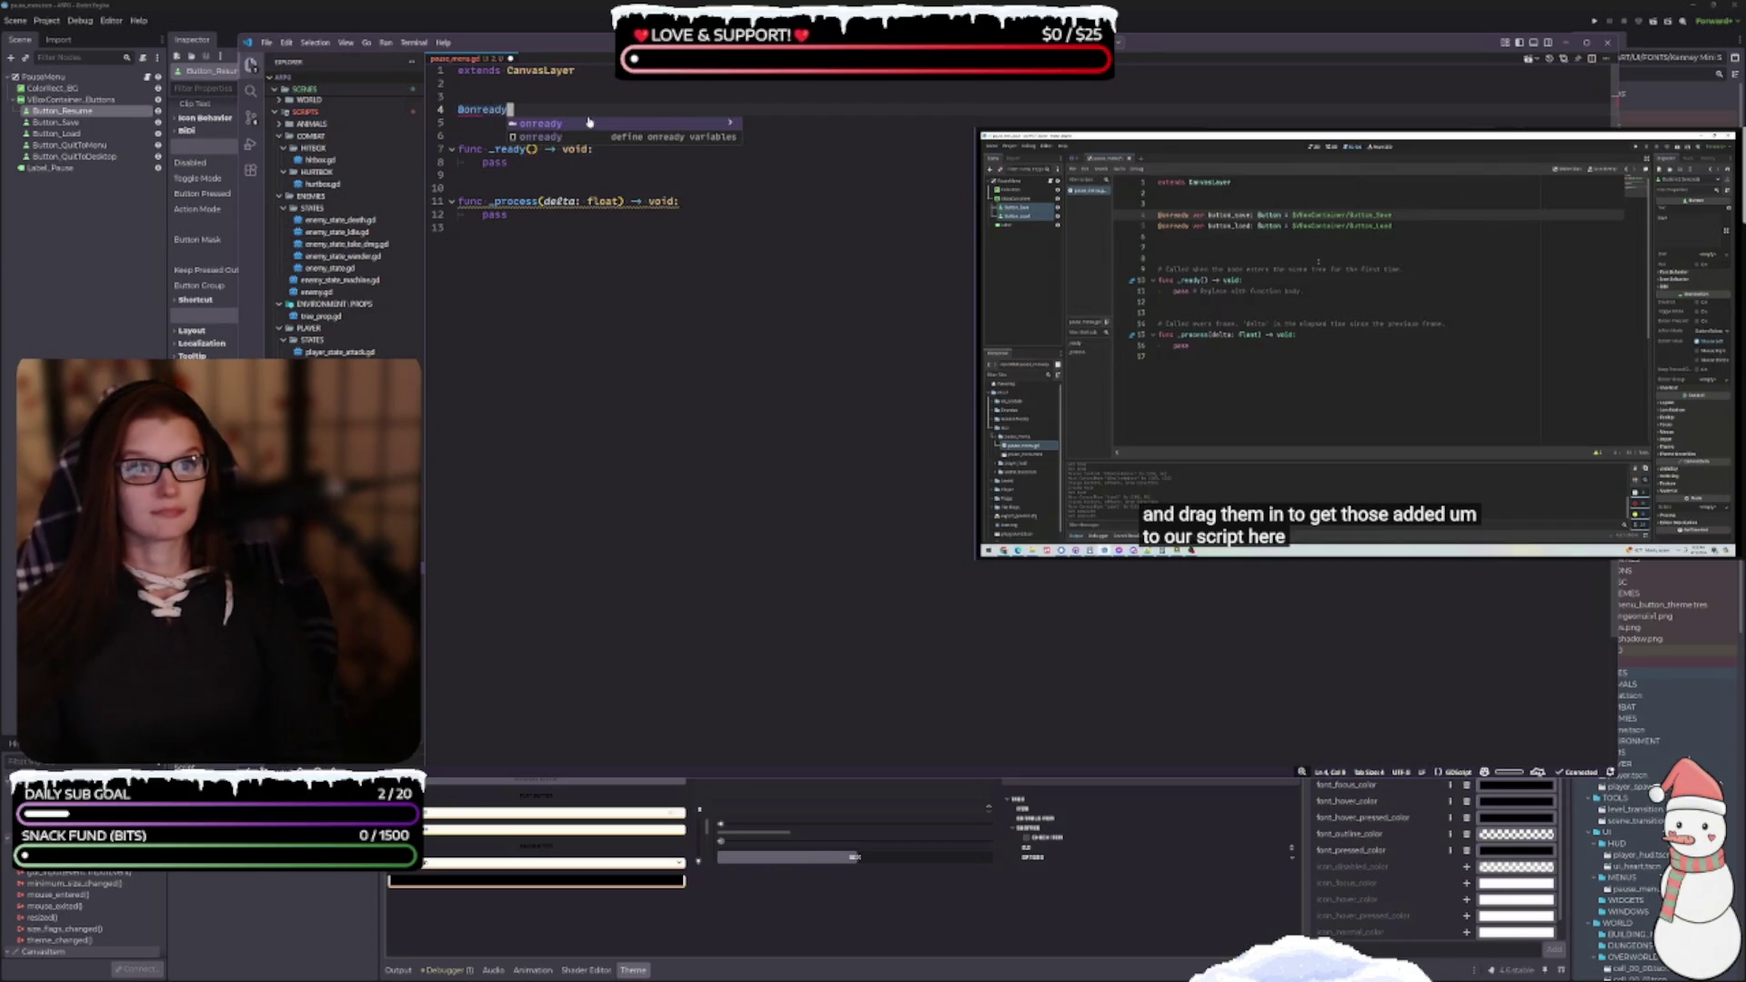
pyautogui.click(1617, 94)
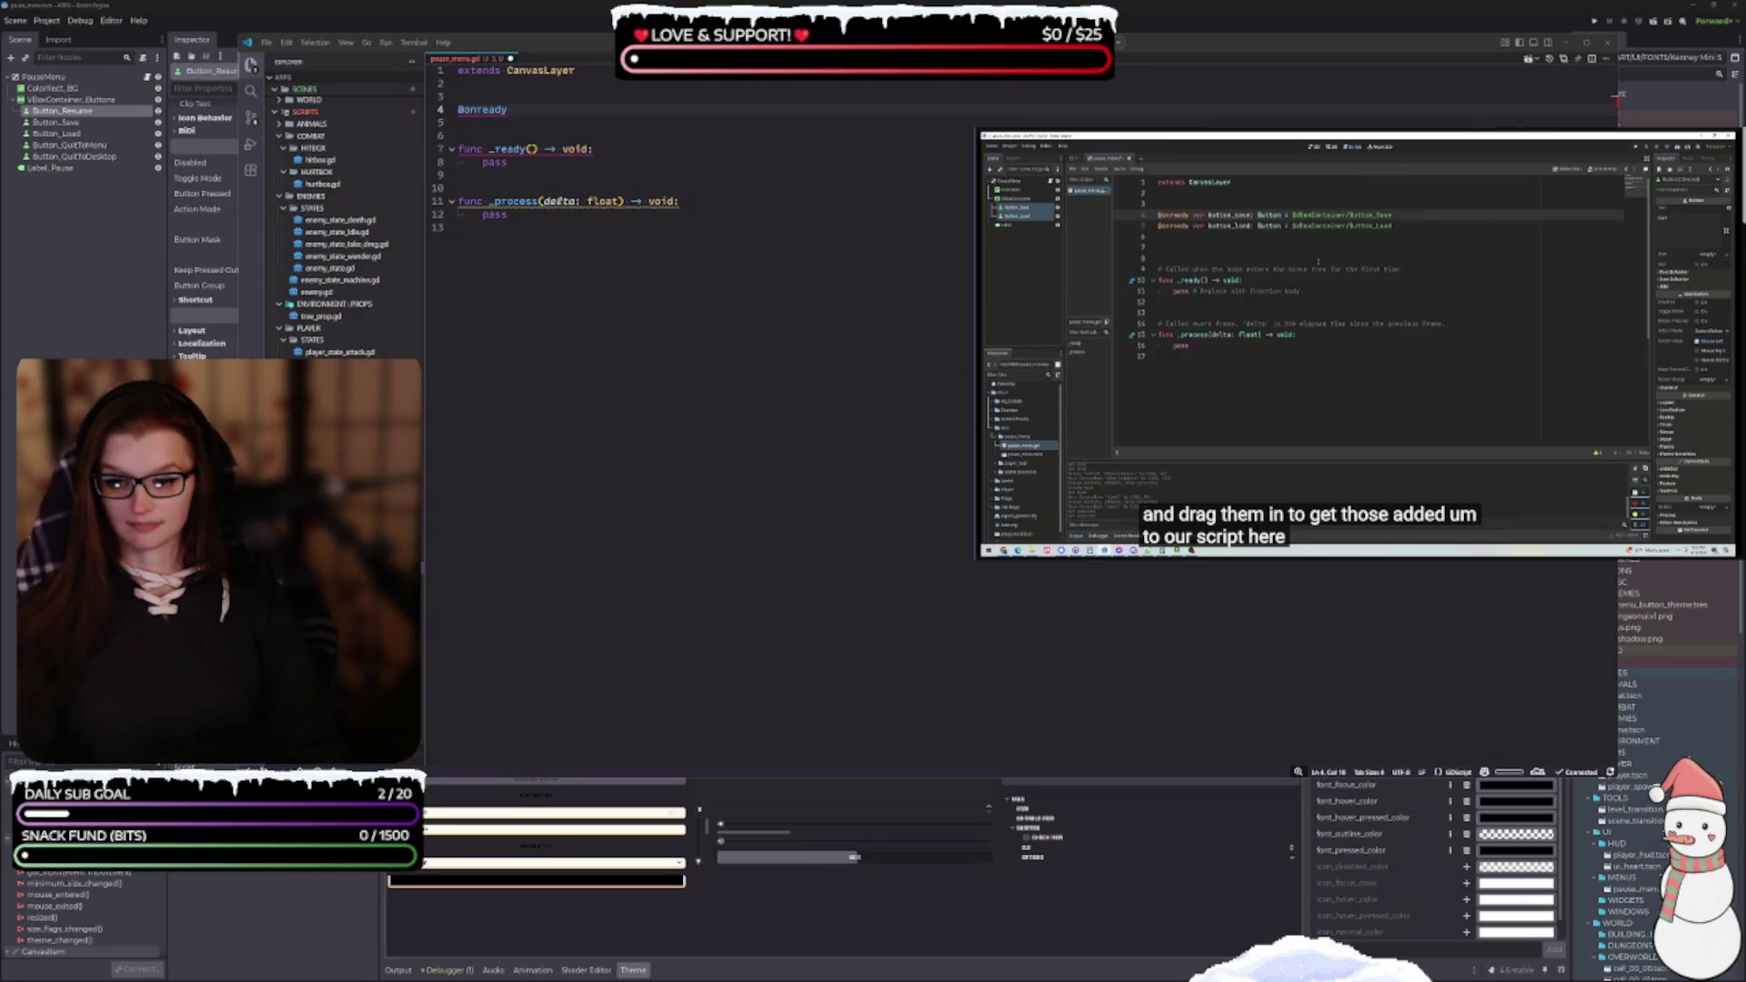
pyautogui.click(560, 112)
pyautogui.write('var button_re')
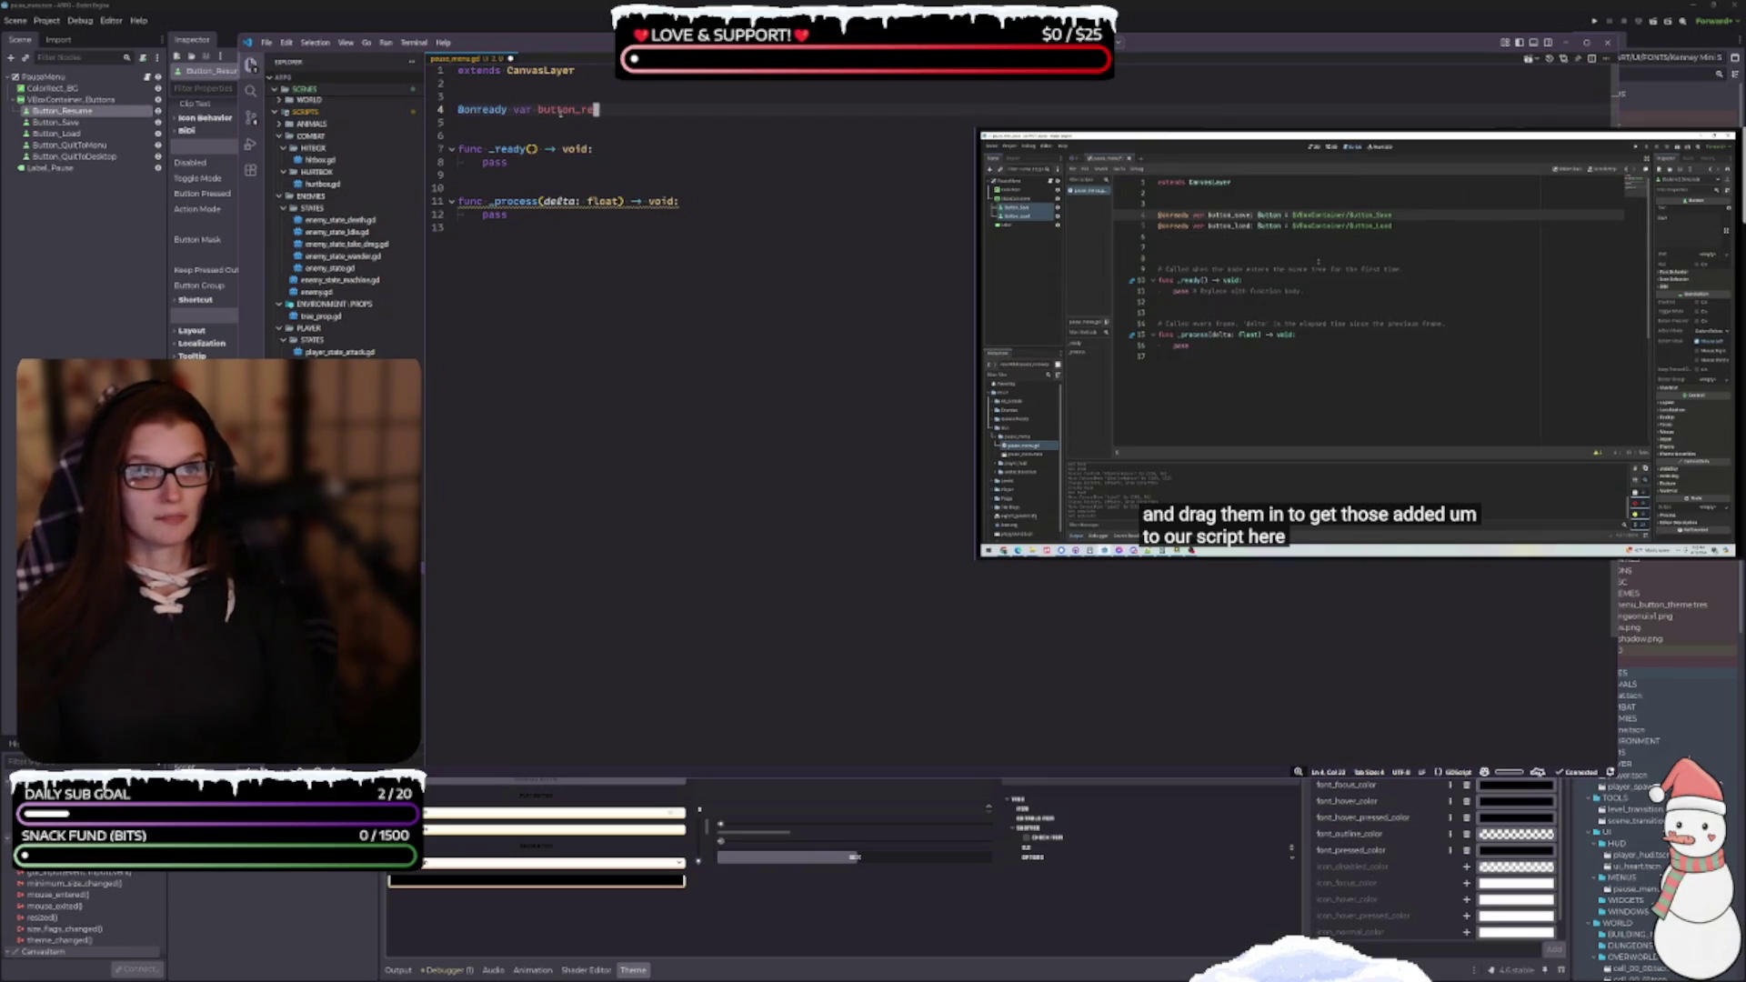
pyautogui.write('sume: Button = ')
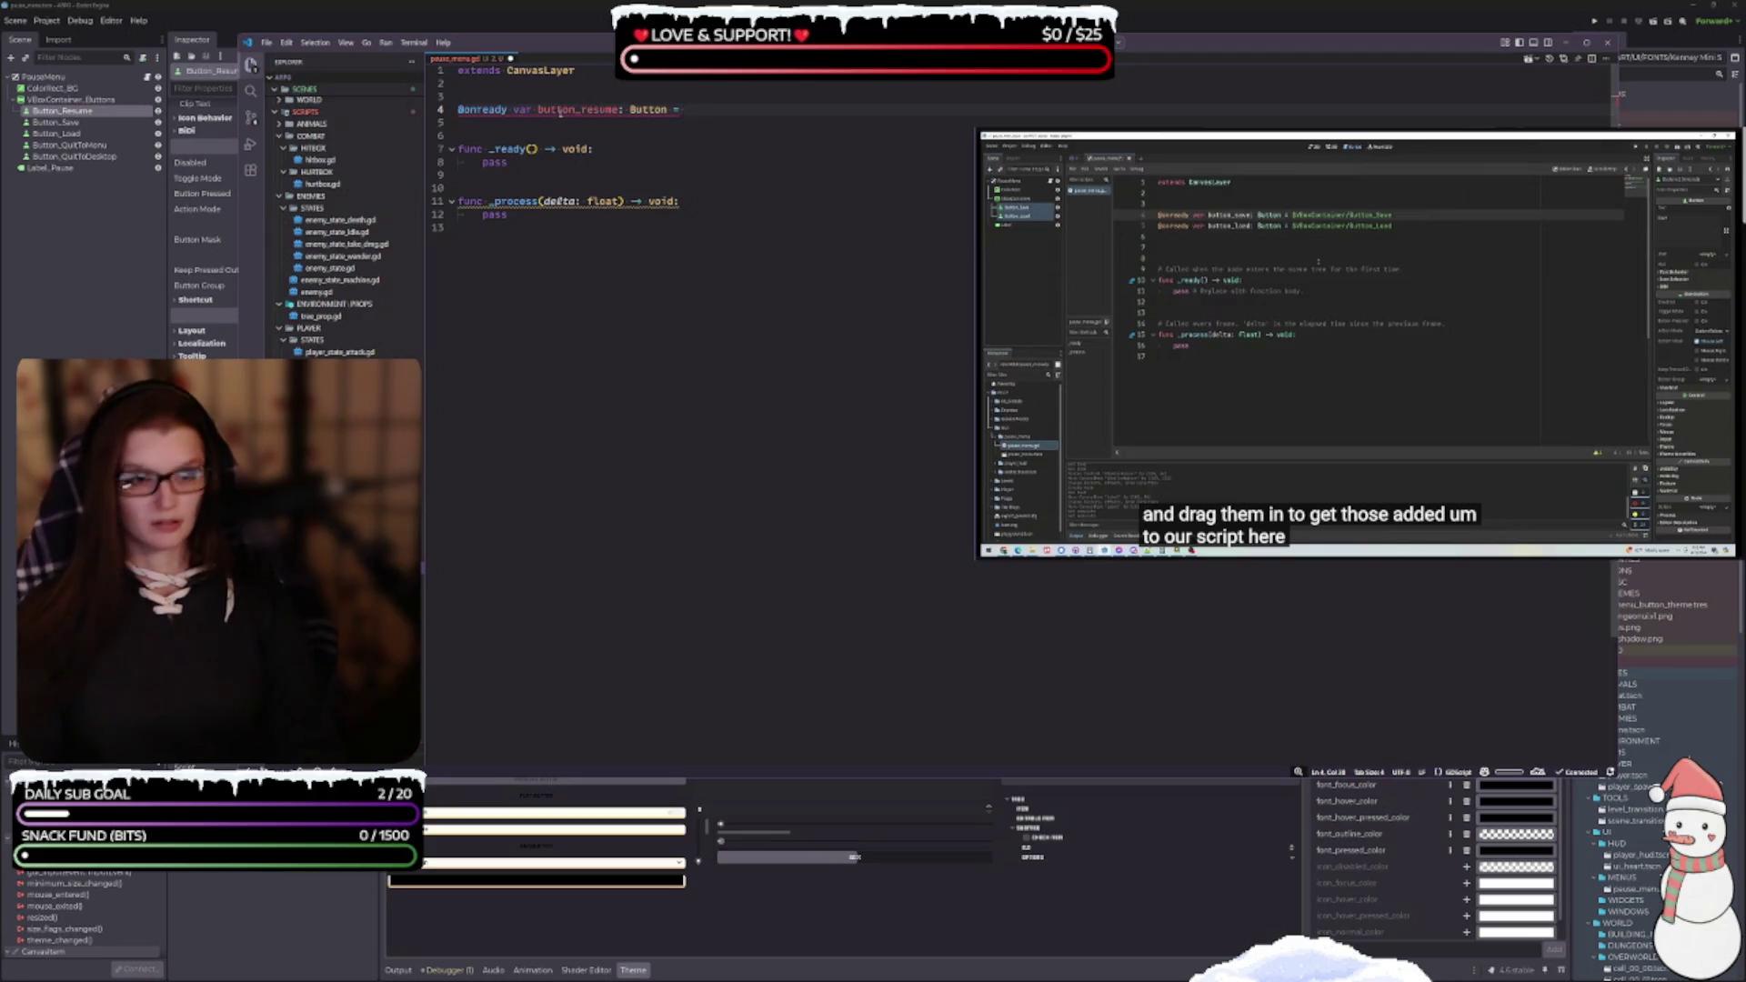
pyautogui.write('$')
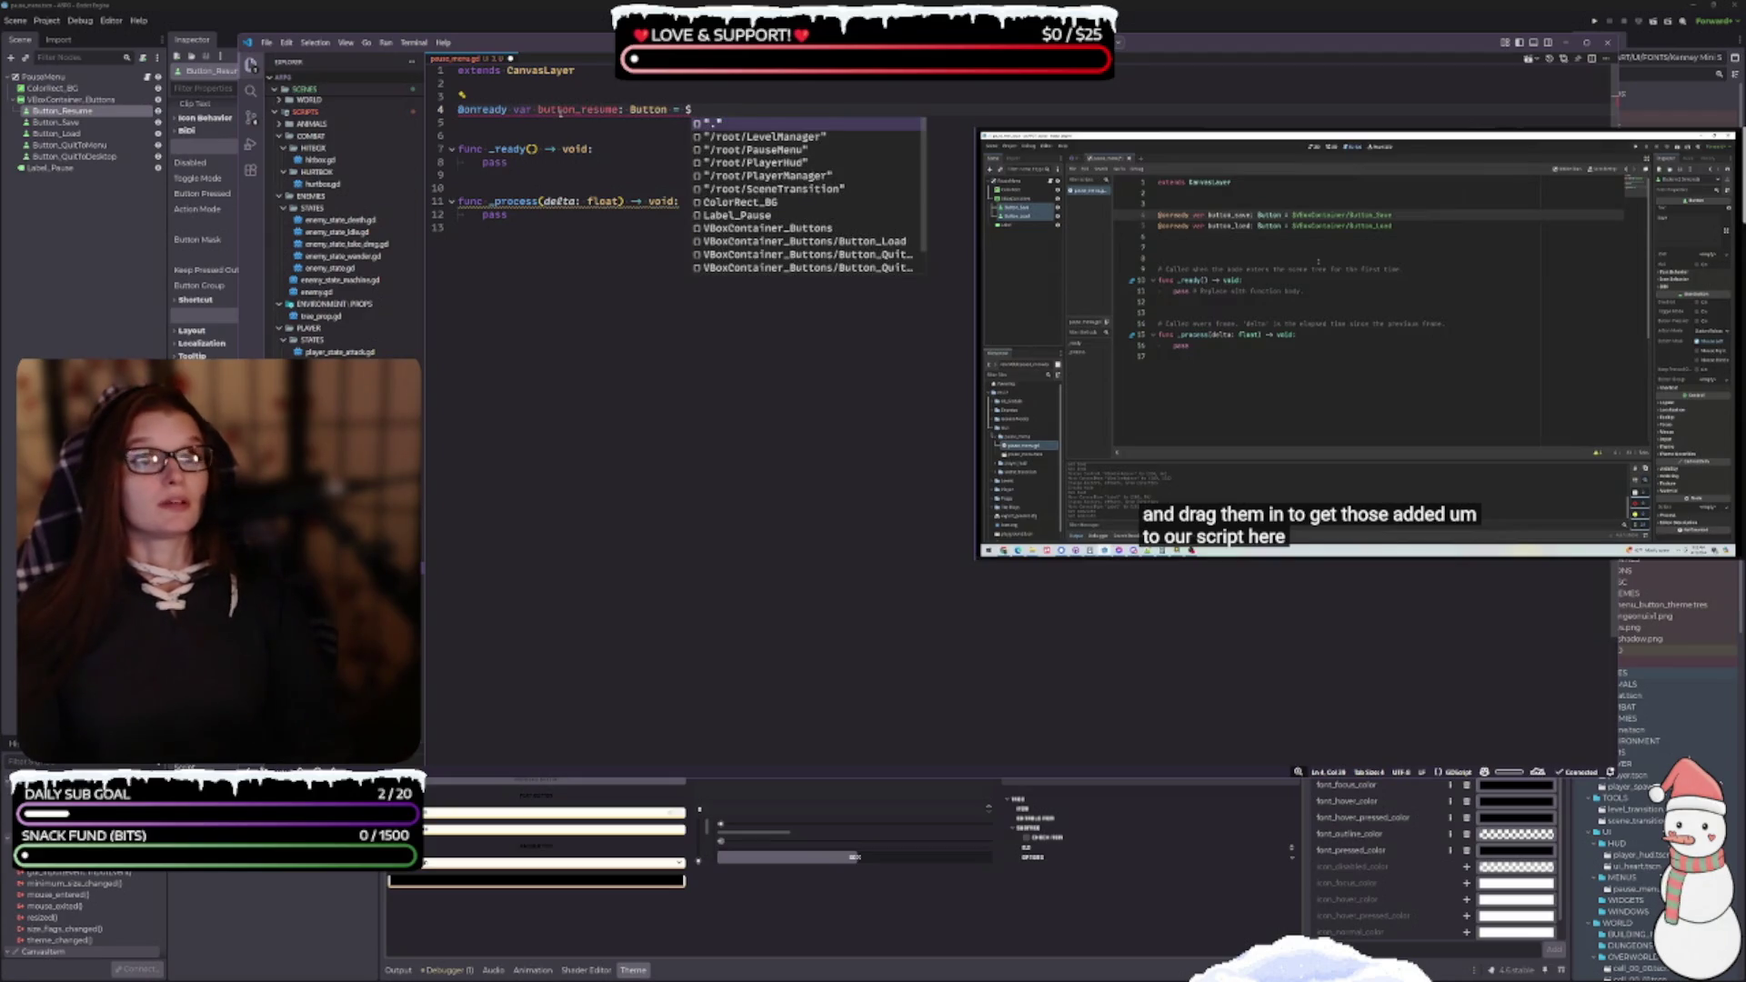
pyautogui.press('Down')
pyautogui.press('Down')
pyautogui.press('Down')
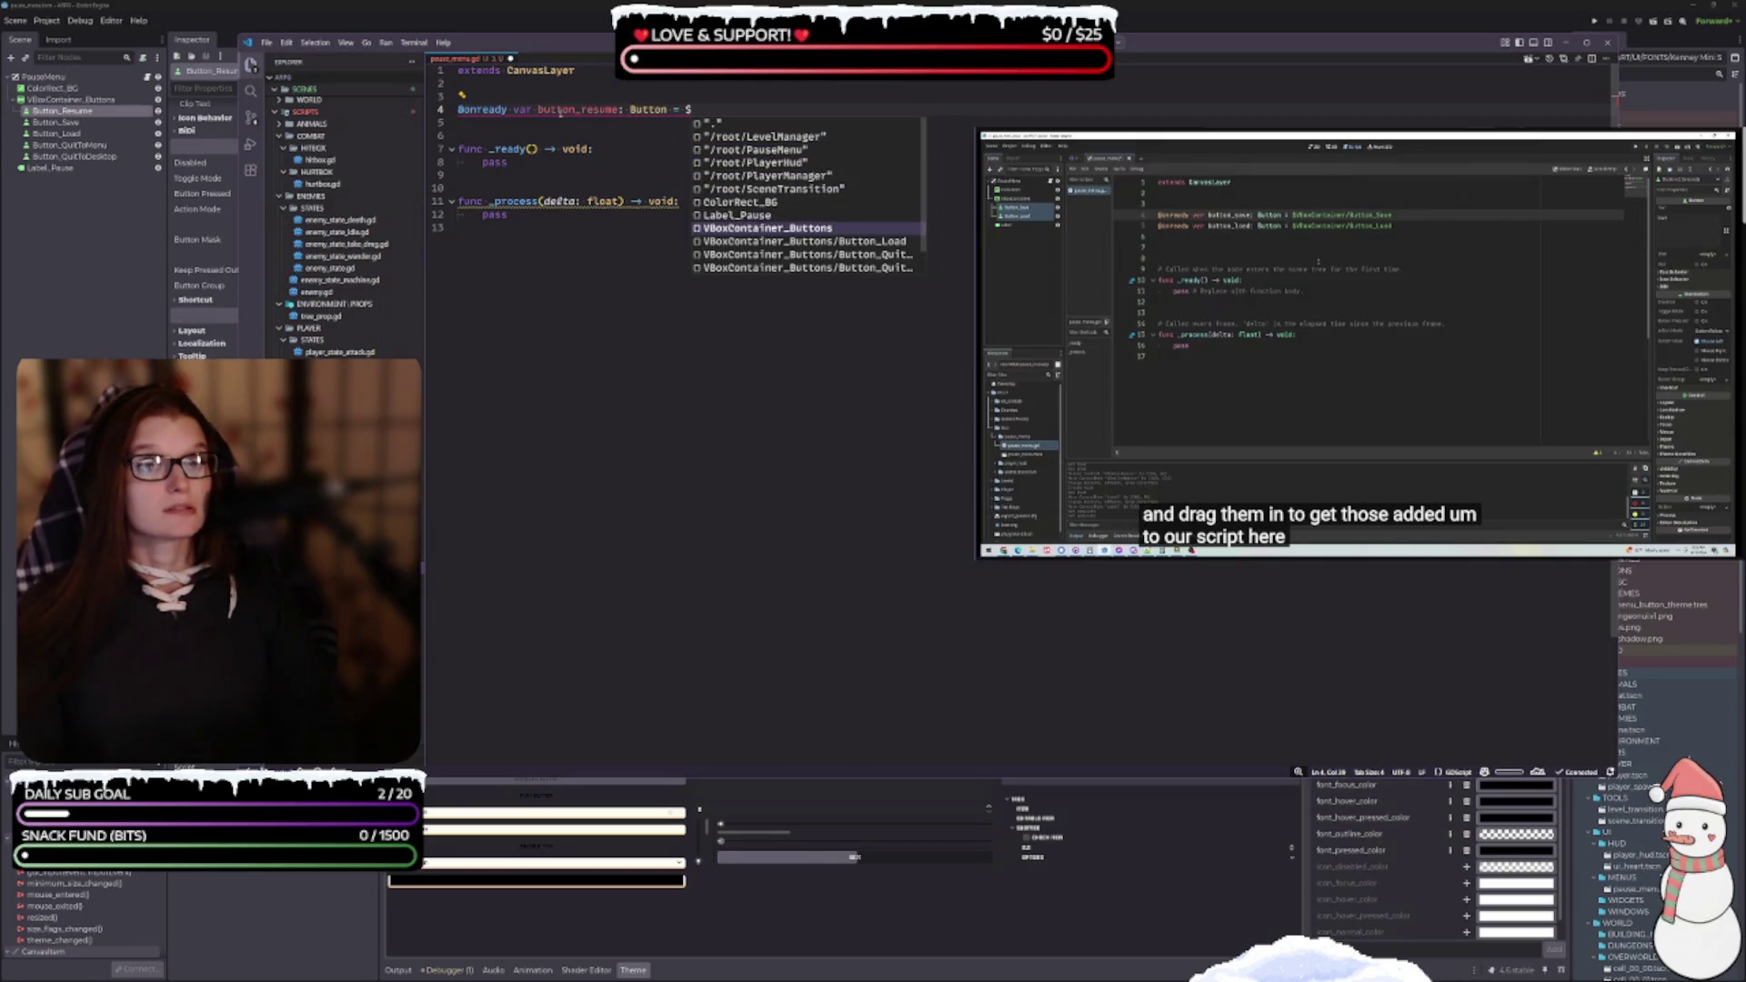
pyautogui.press('Down')
pyautogui.press('Down')
pyautogui.press('Down')
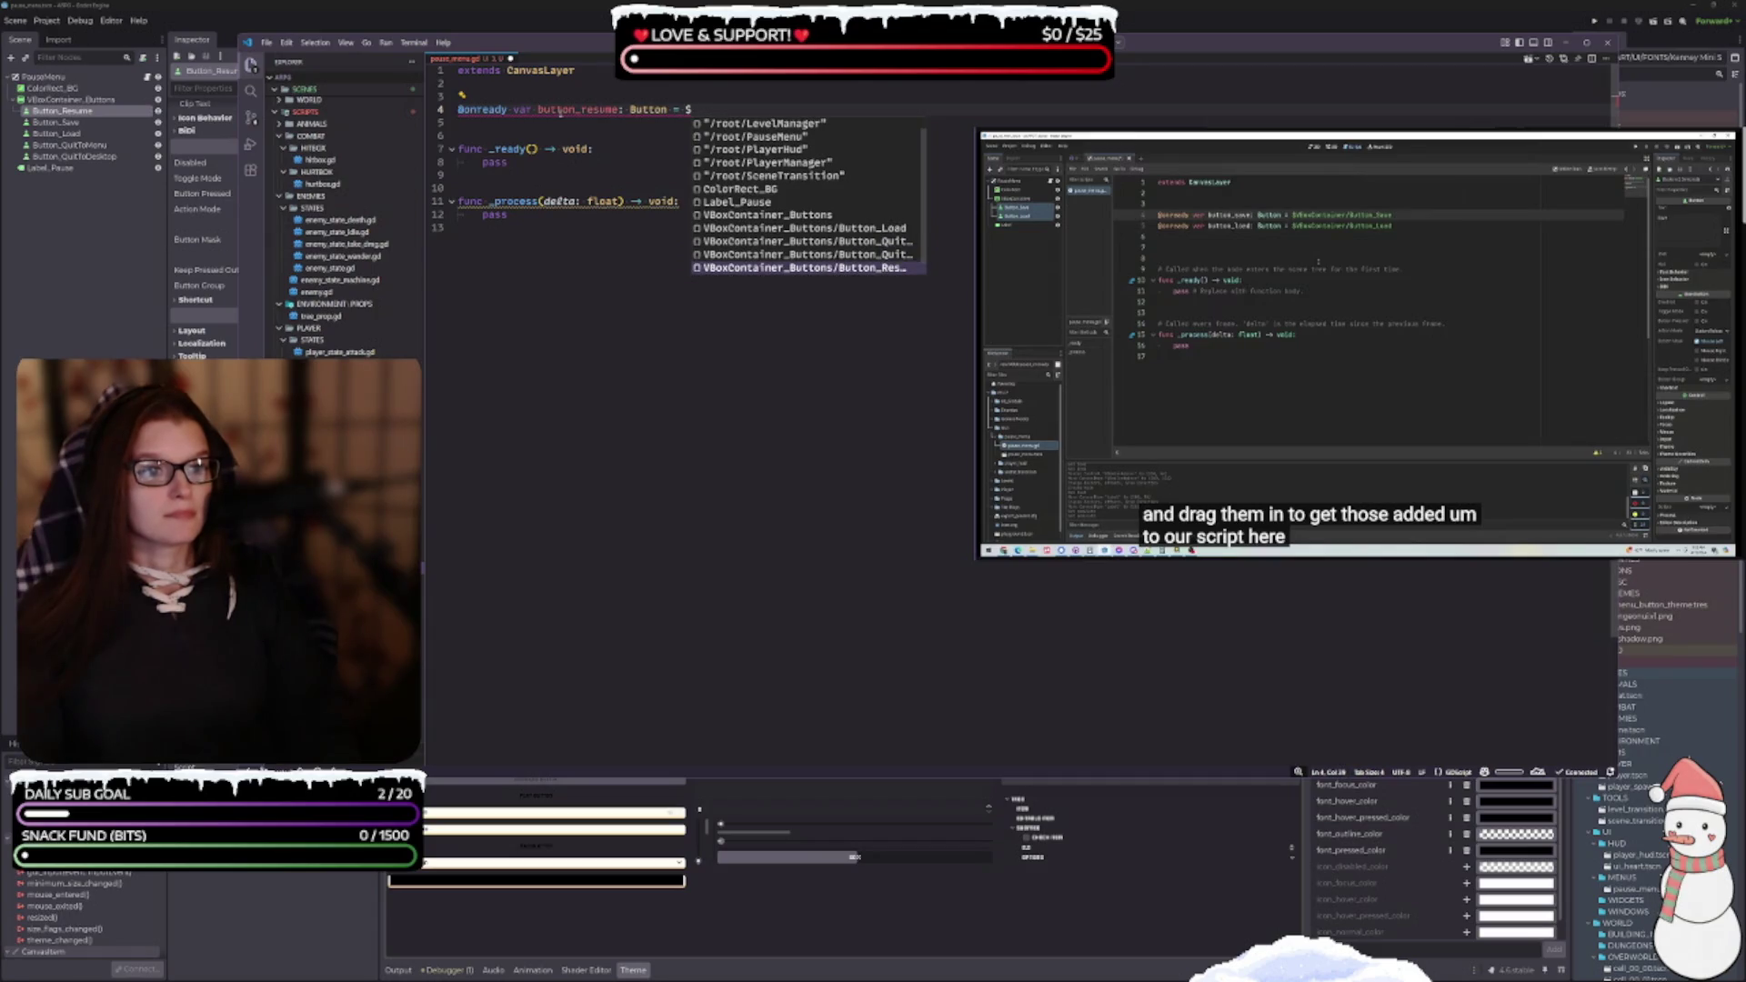
pyautogui.press('Return')
pyautogui.press('Return')
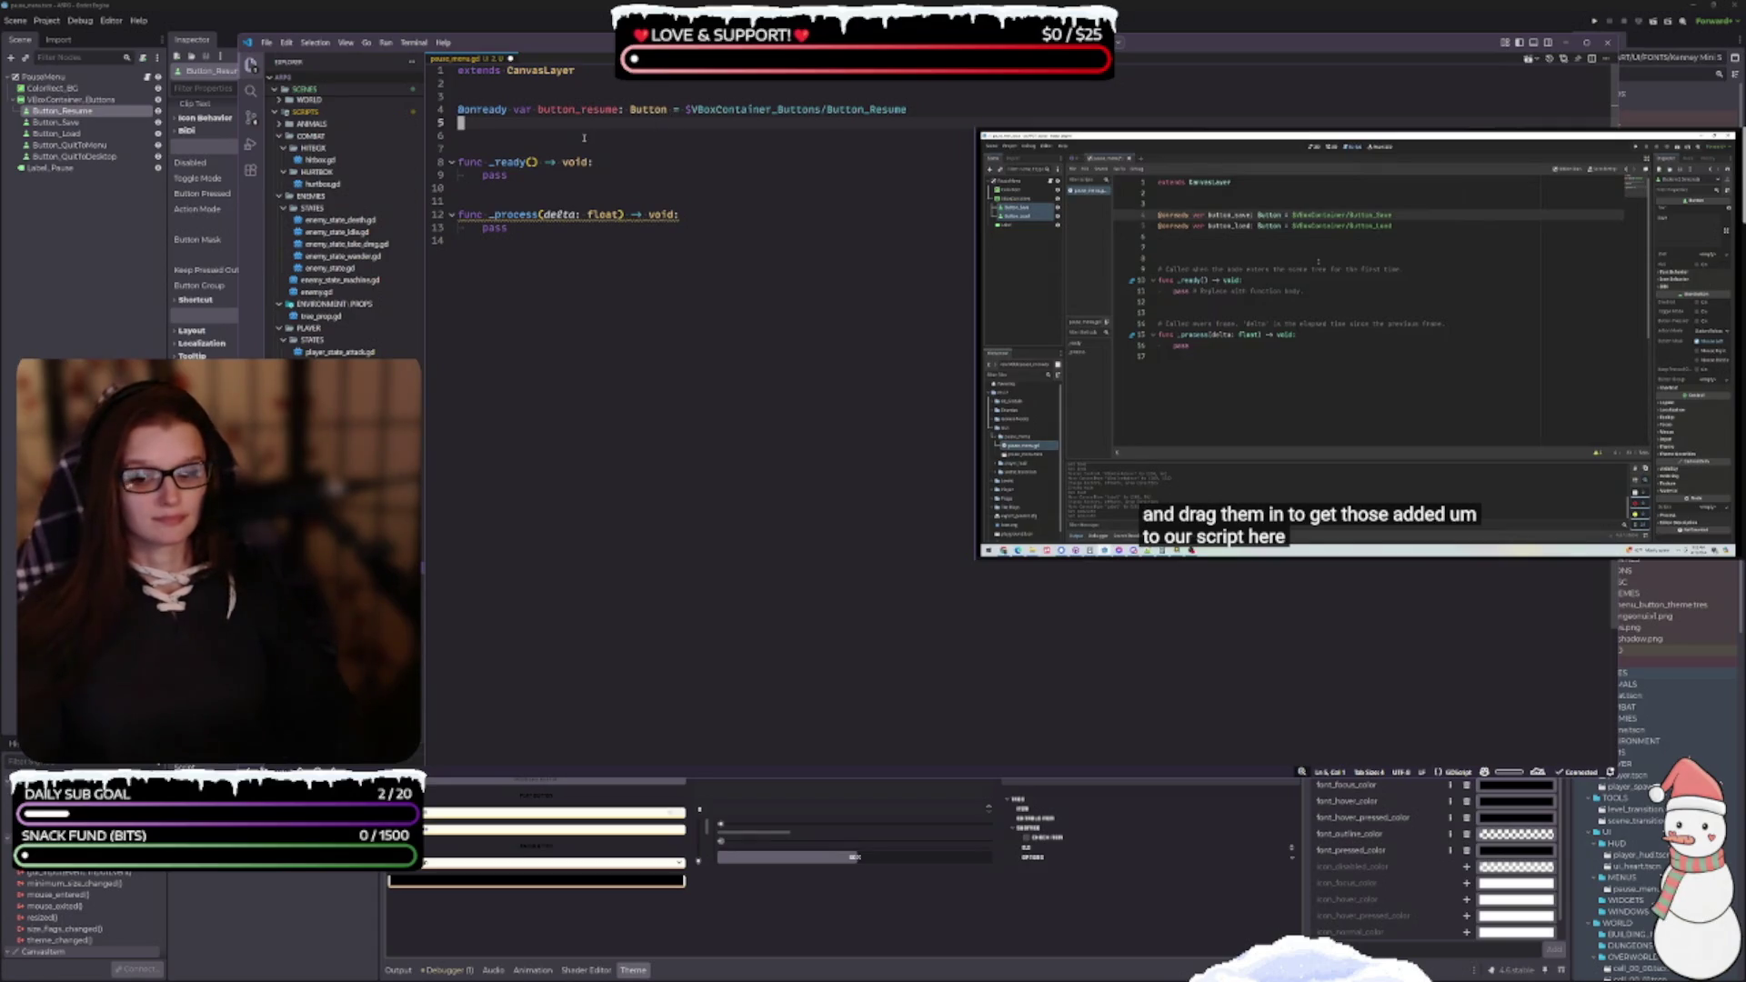
pyautogui.write('onready var ')
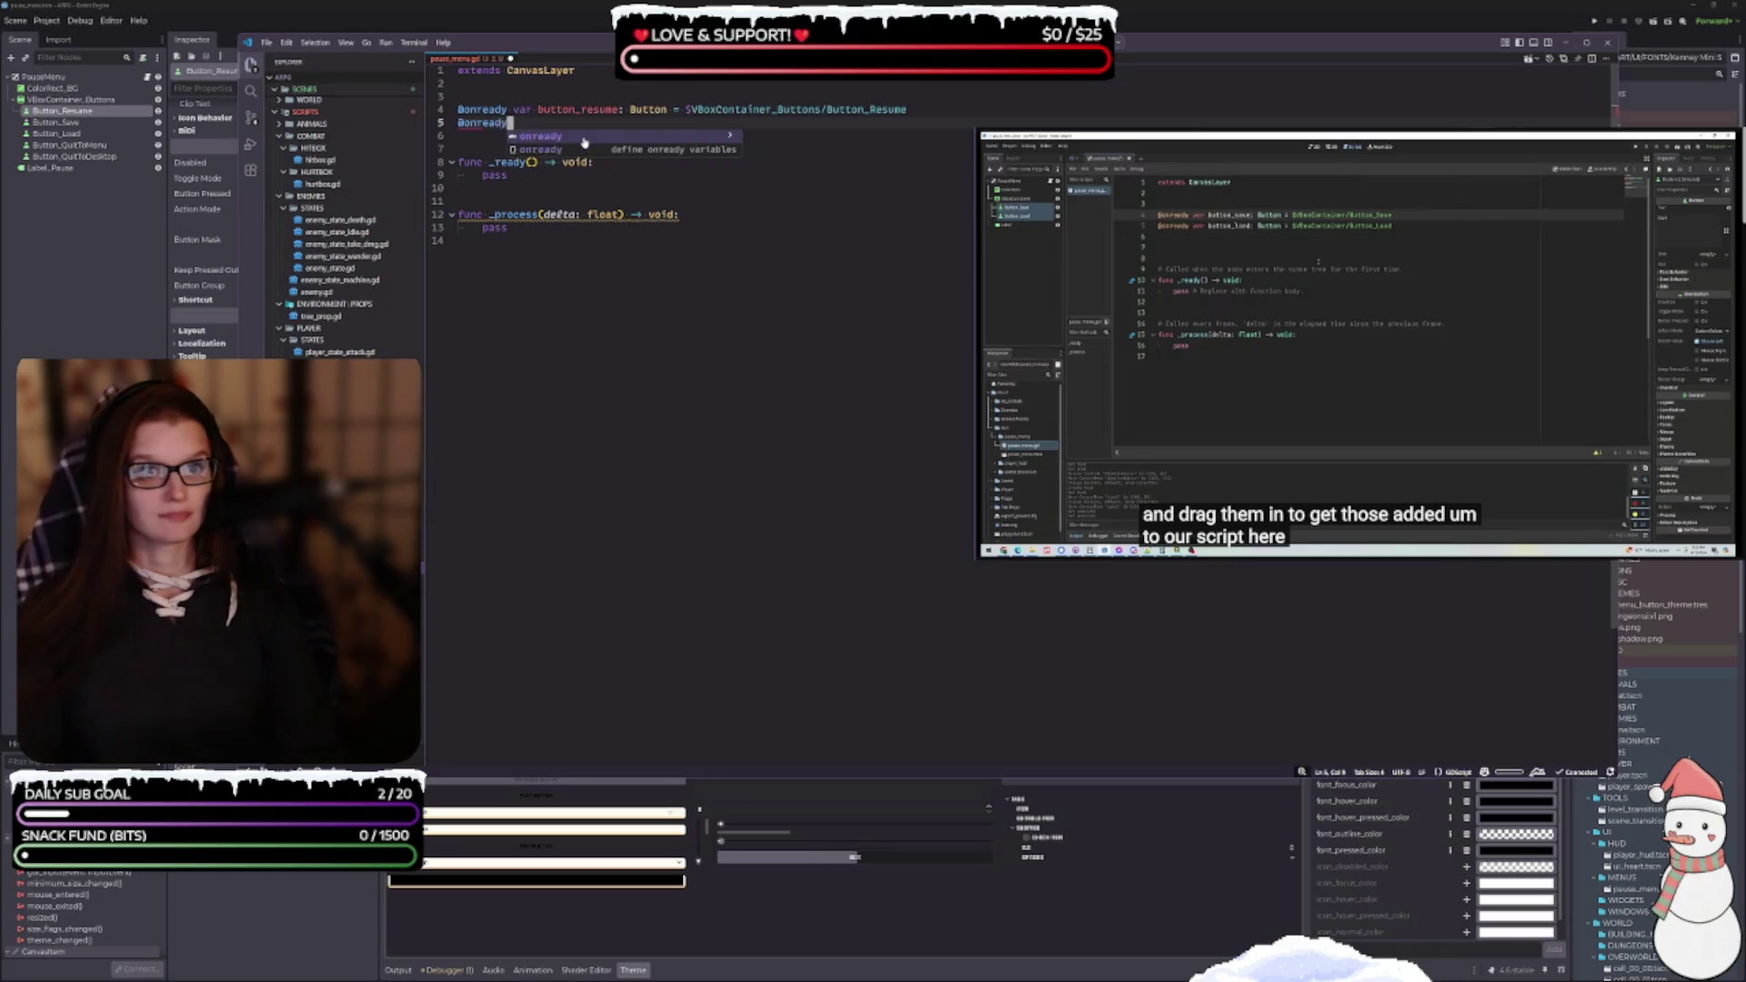
pyautogui.write('button_')
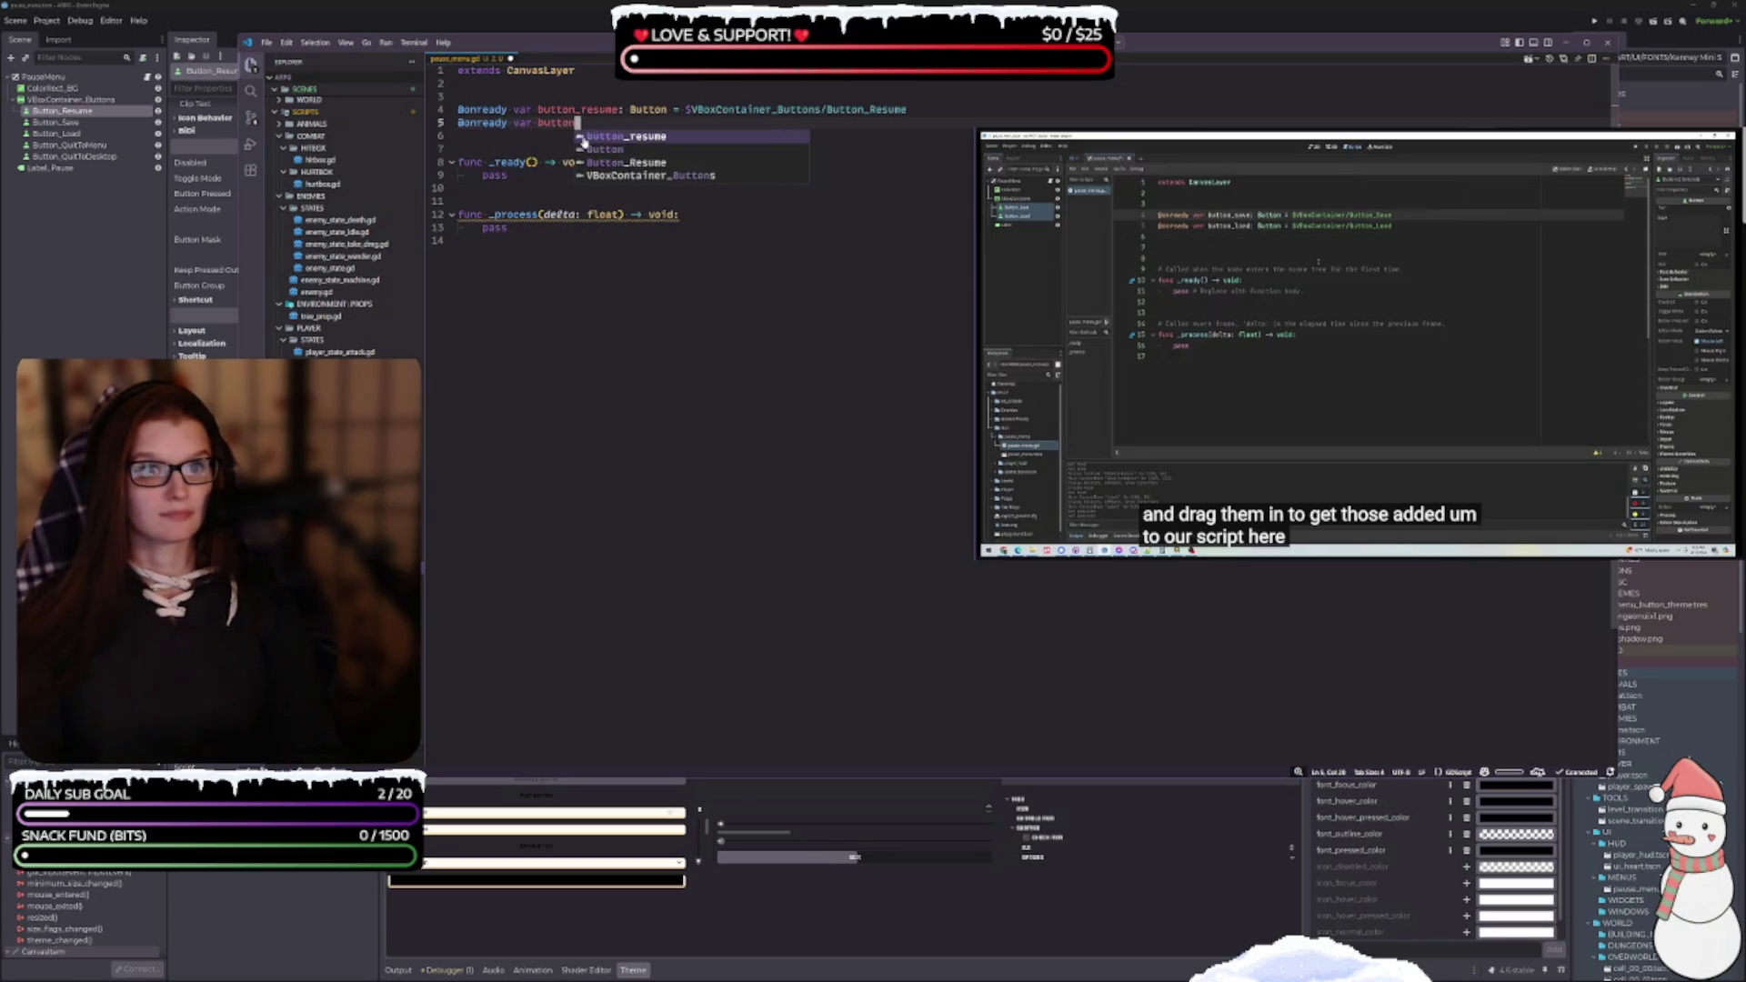
pyautogui.write('save: ')
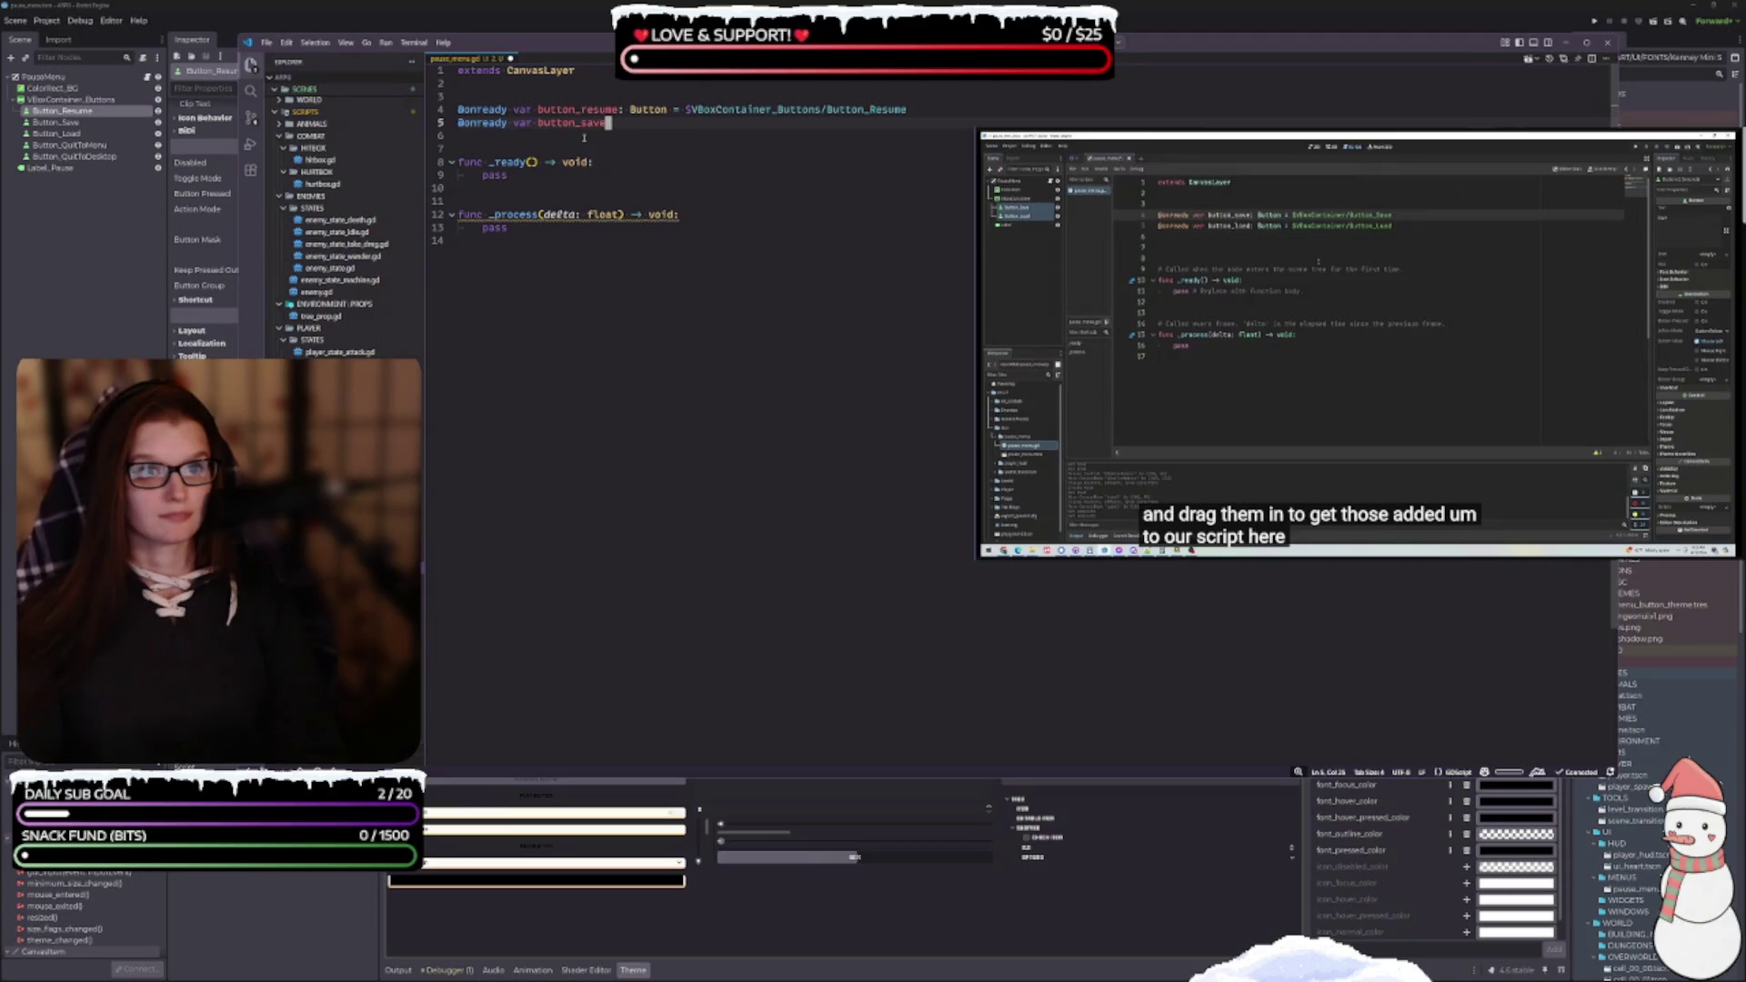
pyautogui.write('Button')
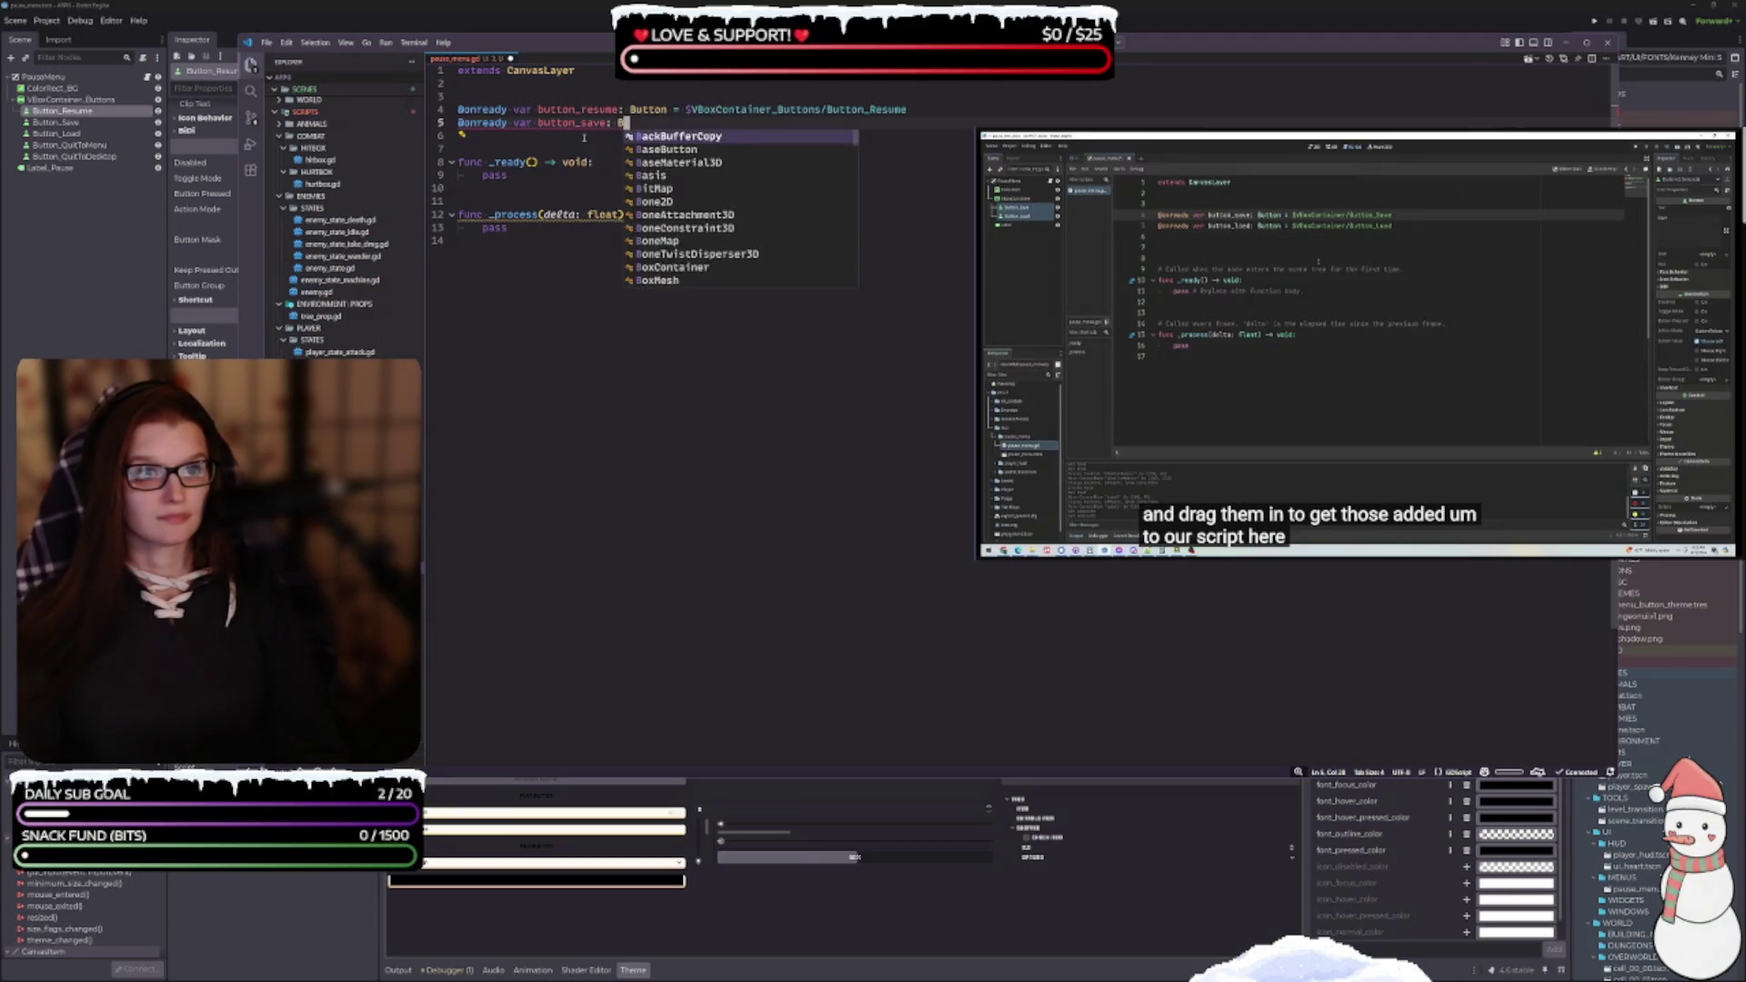
pyautogui.write(' = ')
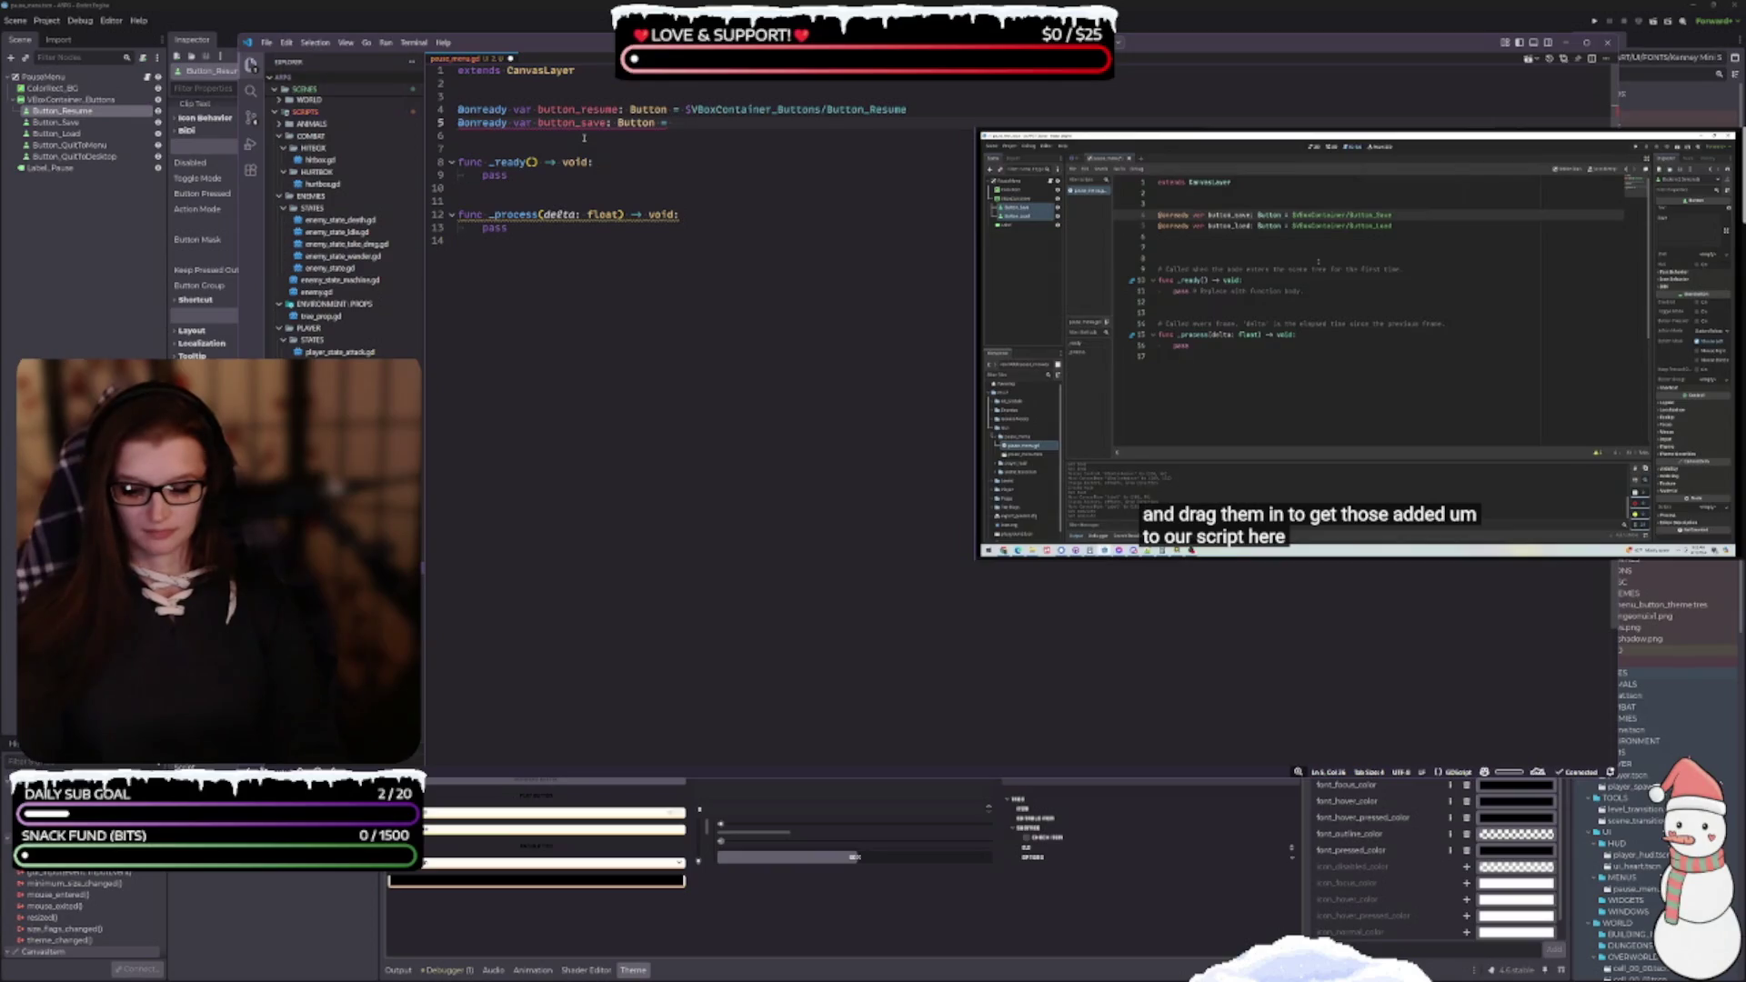
pyautogui.write('$')
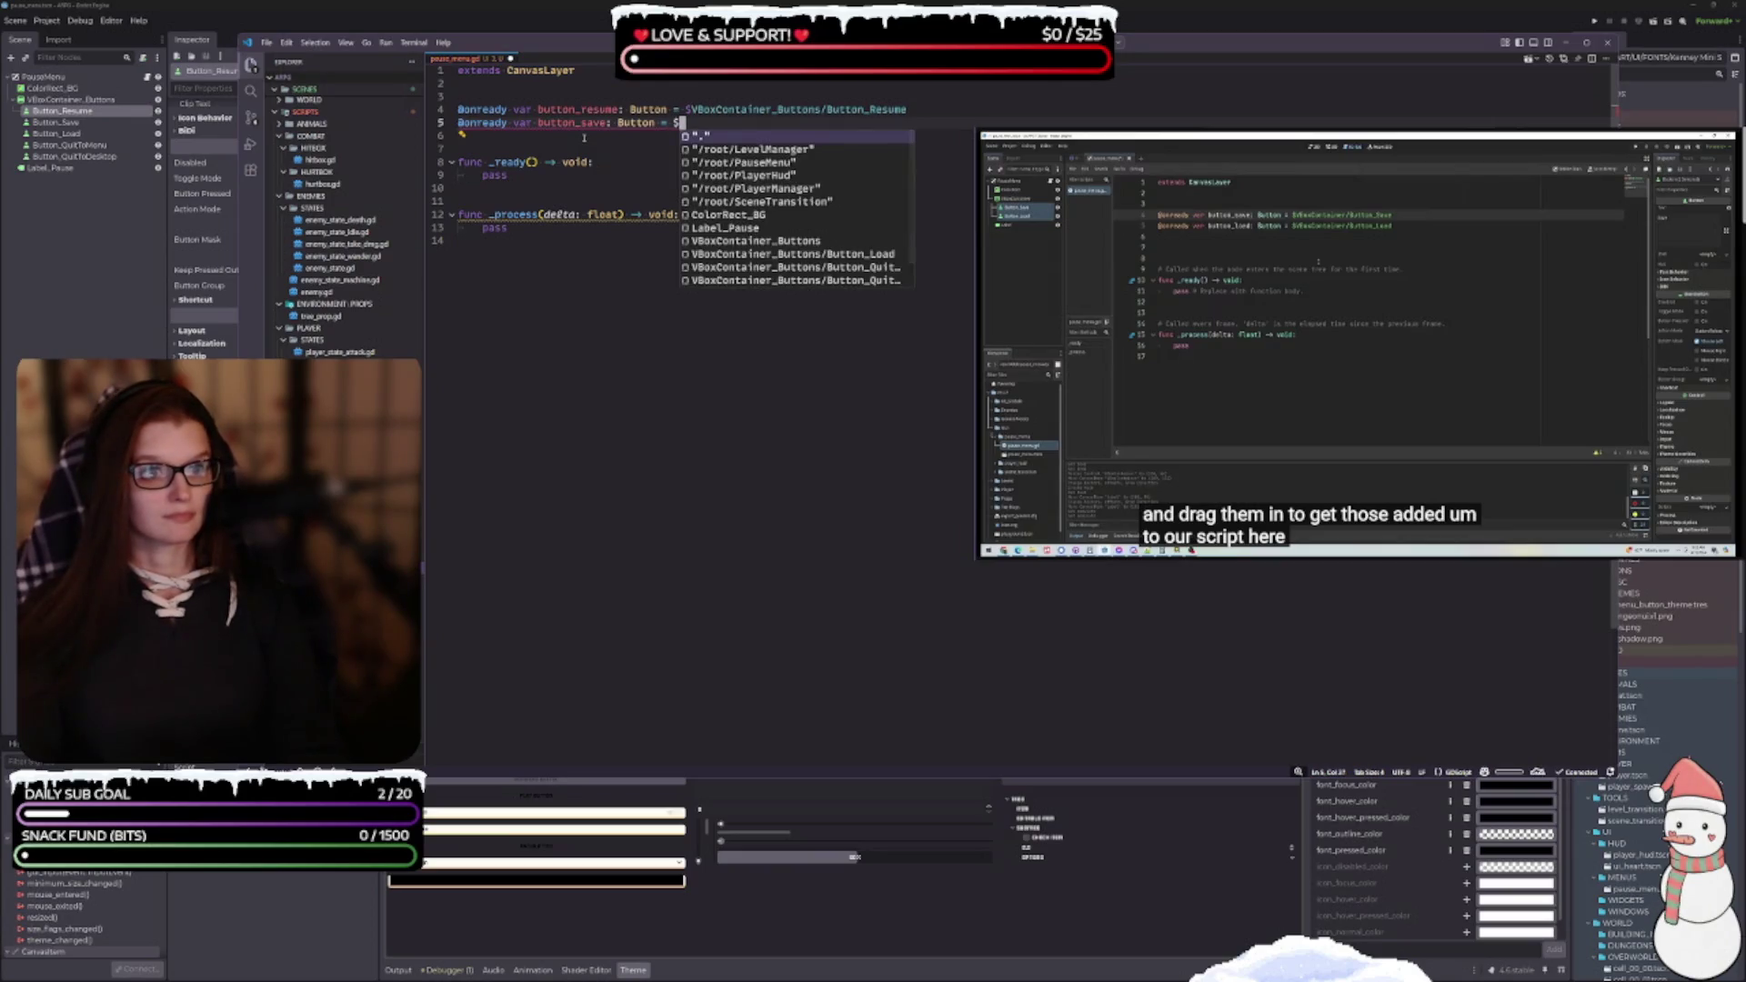
pyautogui.press('Down')
pyautogui.press('Down')
pyautogui.press('Down')
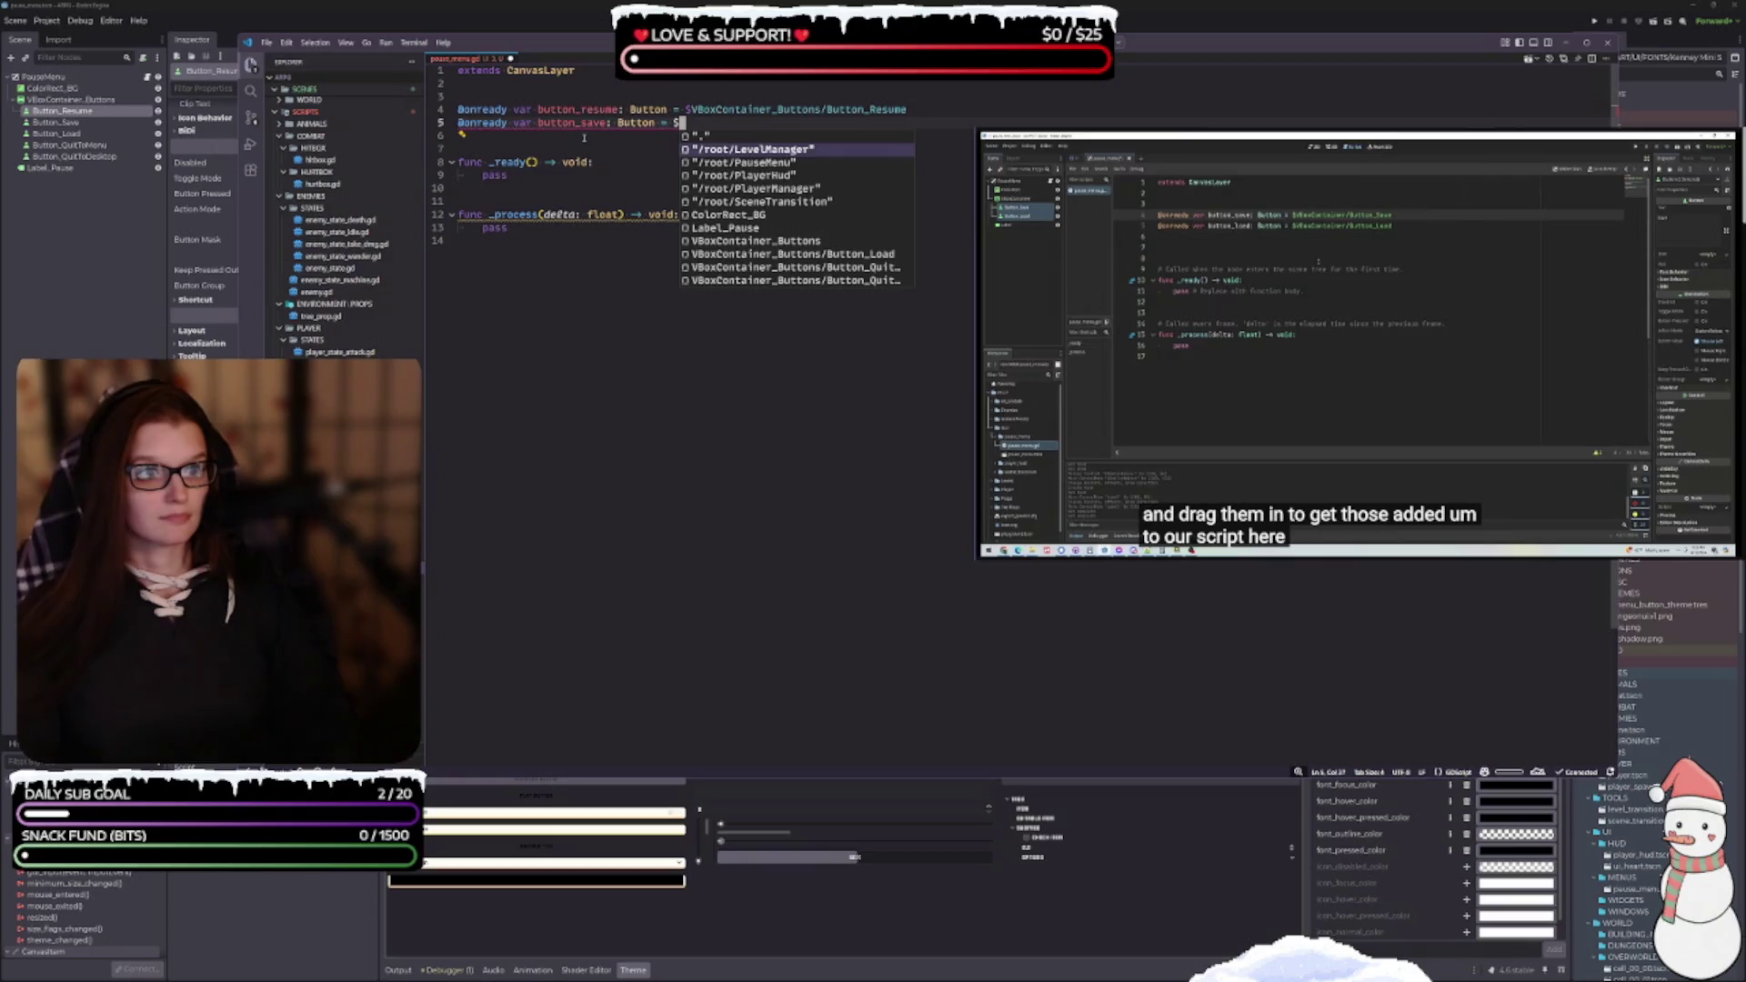
pyautogui.press('Down')
pyautogui.press('Return')
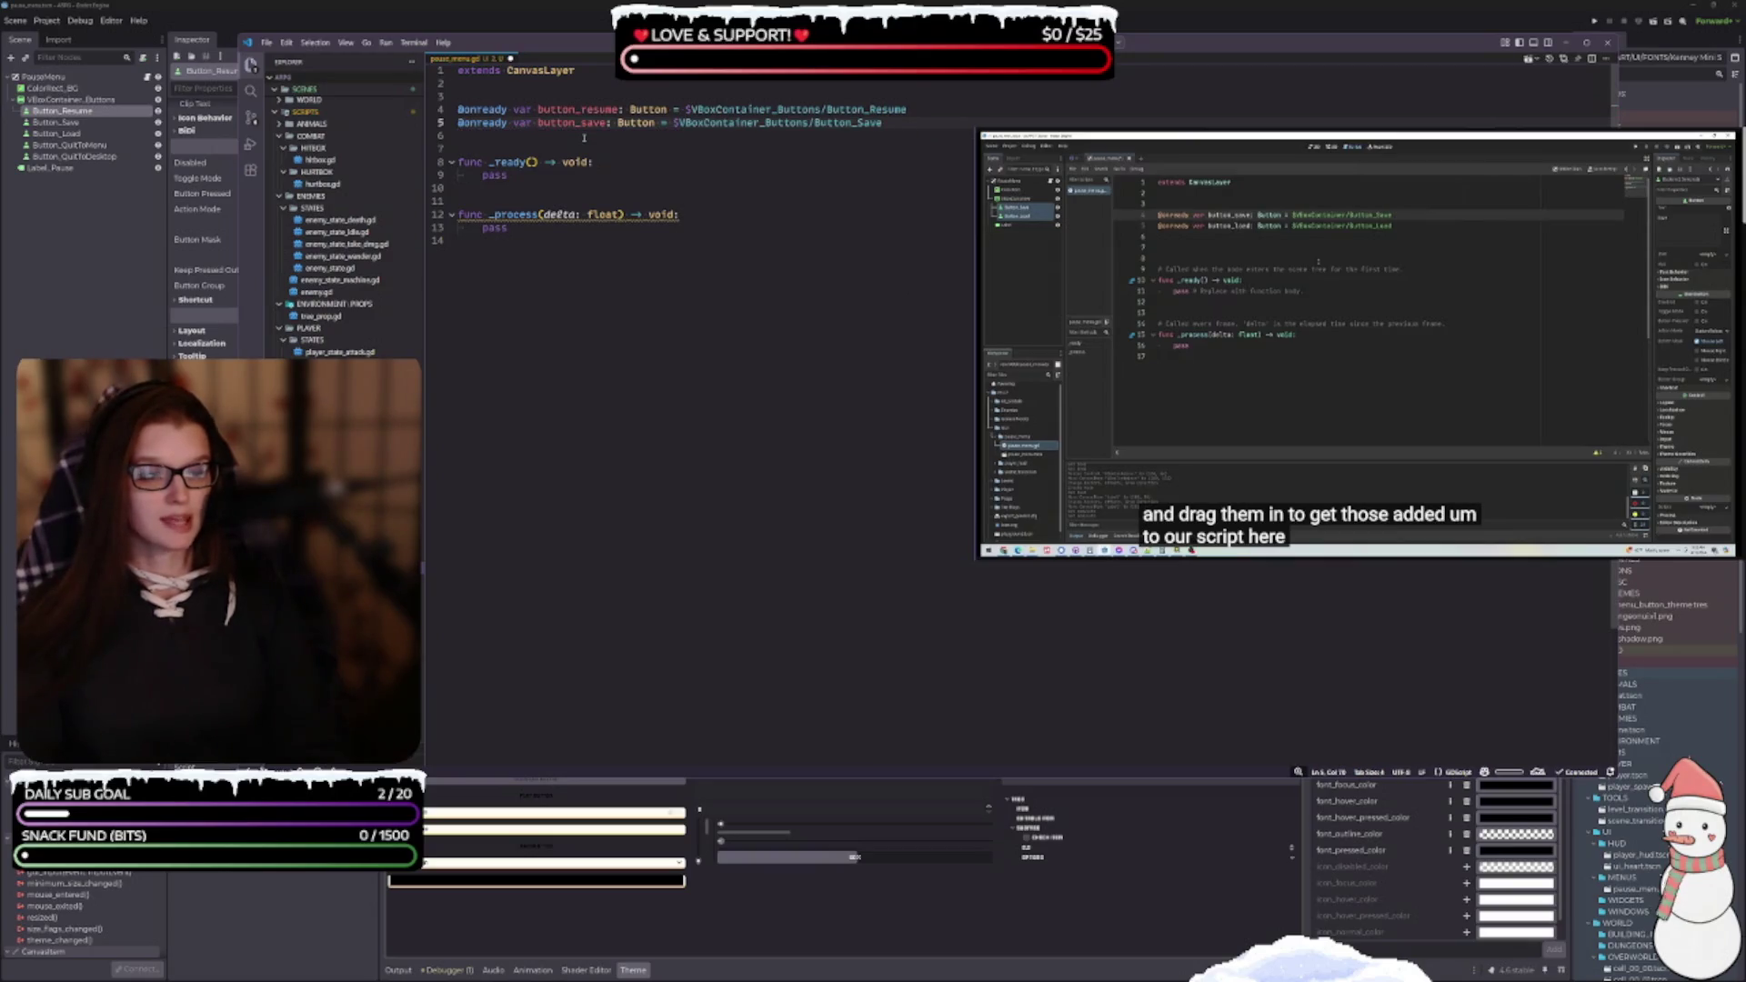
pyautogui.hotkey('shift', 'Home')
pyautogui.hotkey('ctrl', 'c')
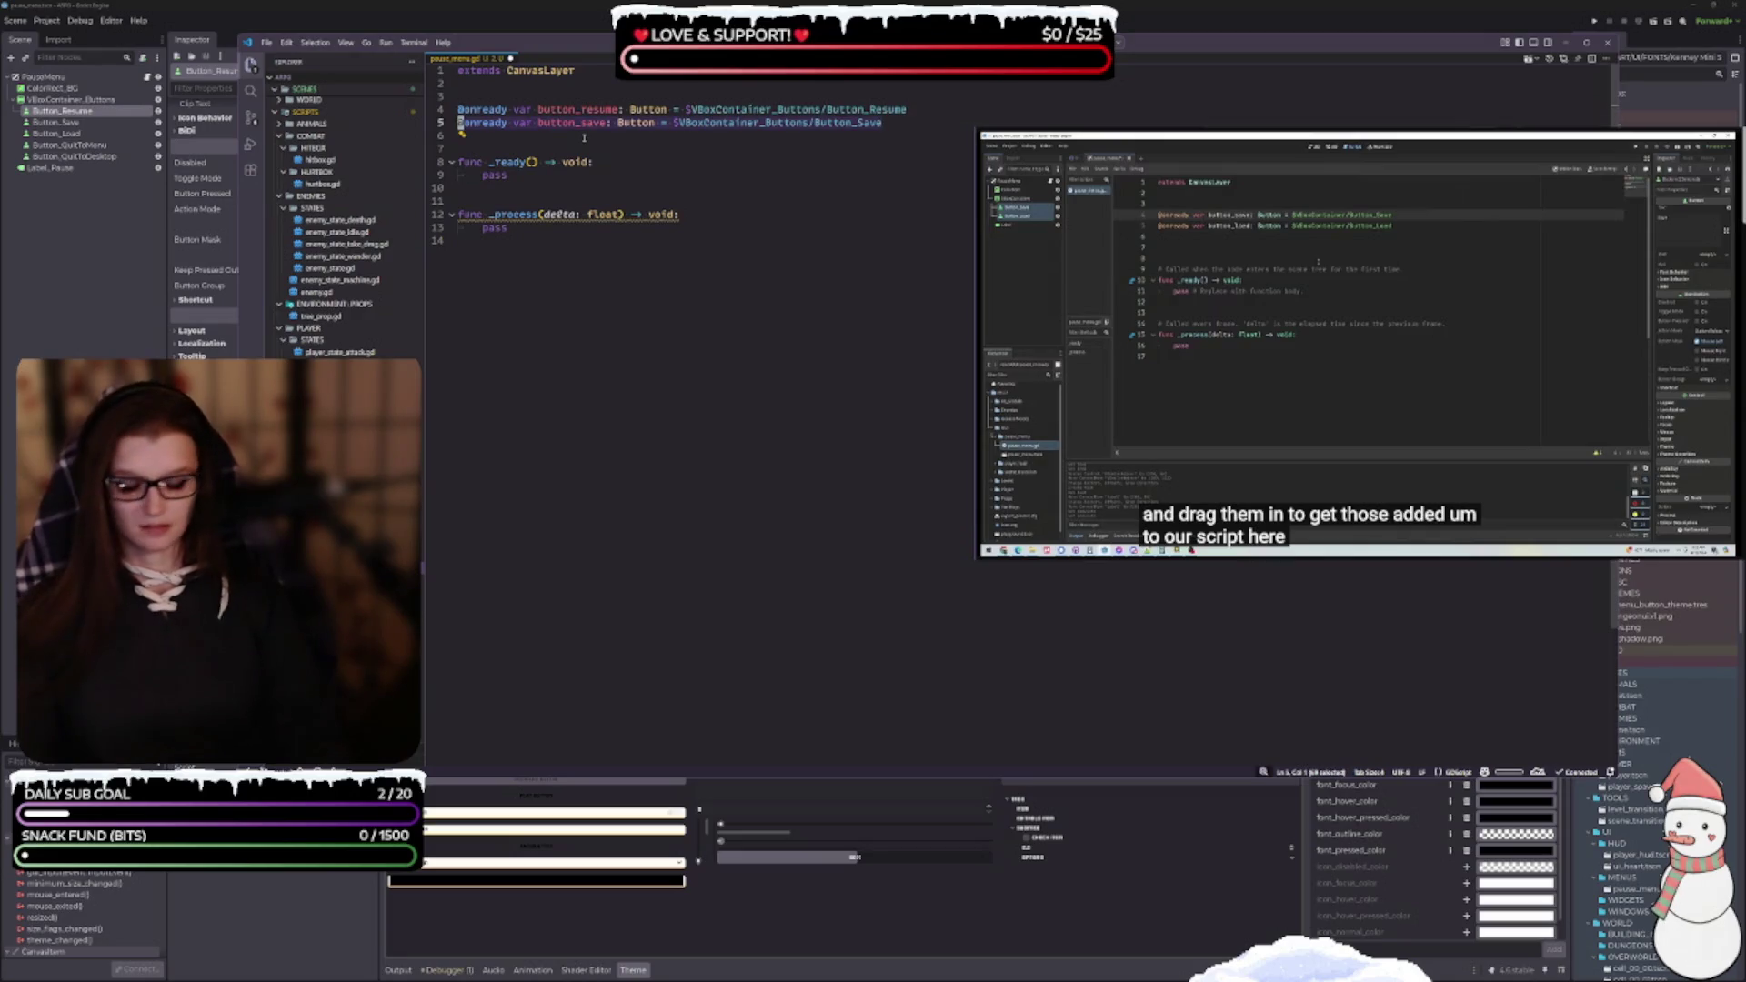
# - Duplicate the button_save line as button_load pointing to the Button_Load node
pyautogui.press('End')
pyautogui.press('Return')
pyautogui.hotkey('ctrl', 'v')
pyautogui.doubleClick(584, 136)
pyautogui.write('button_s')
pyautogui.press('BackSpace')
pyautogui.write('load')
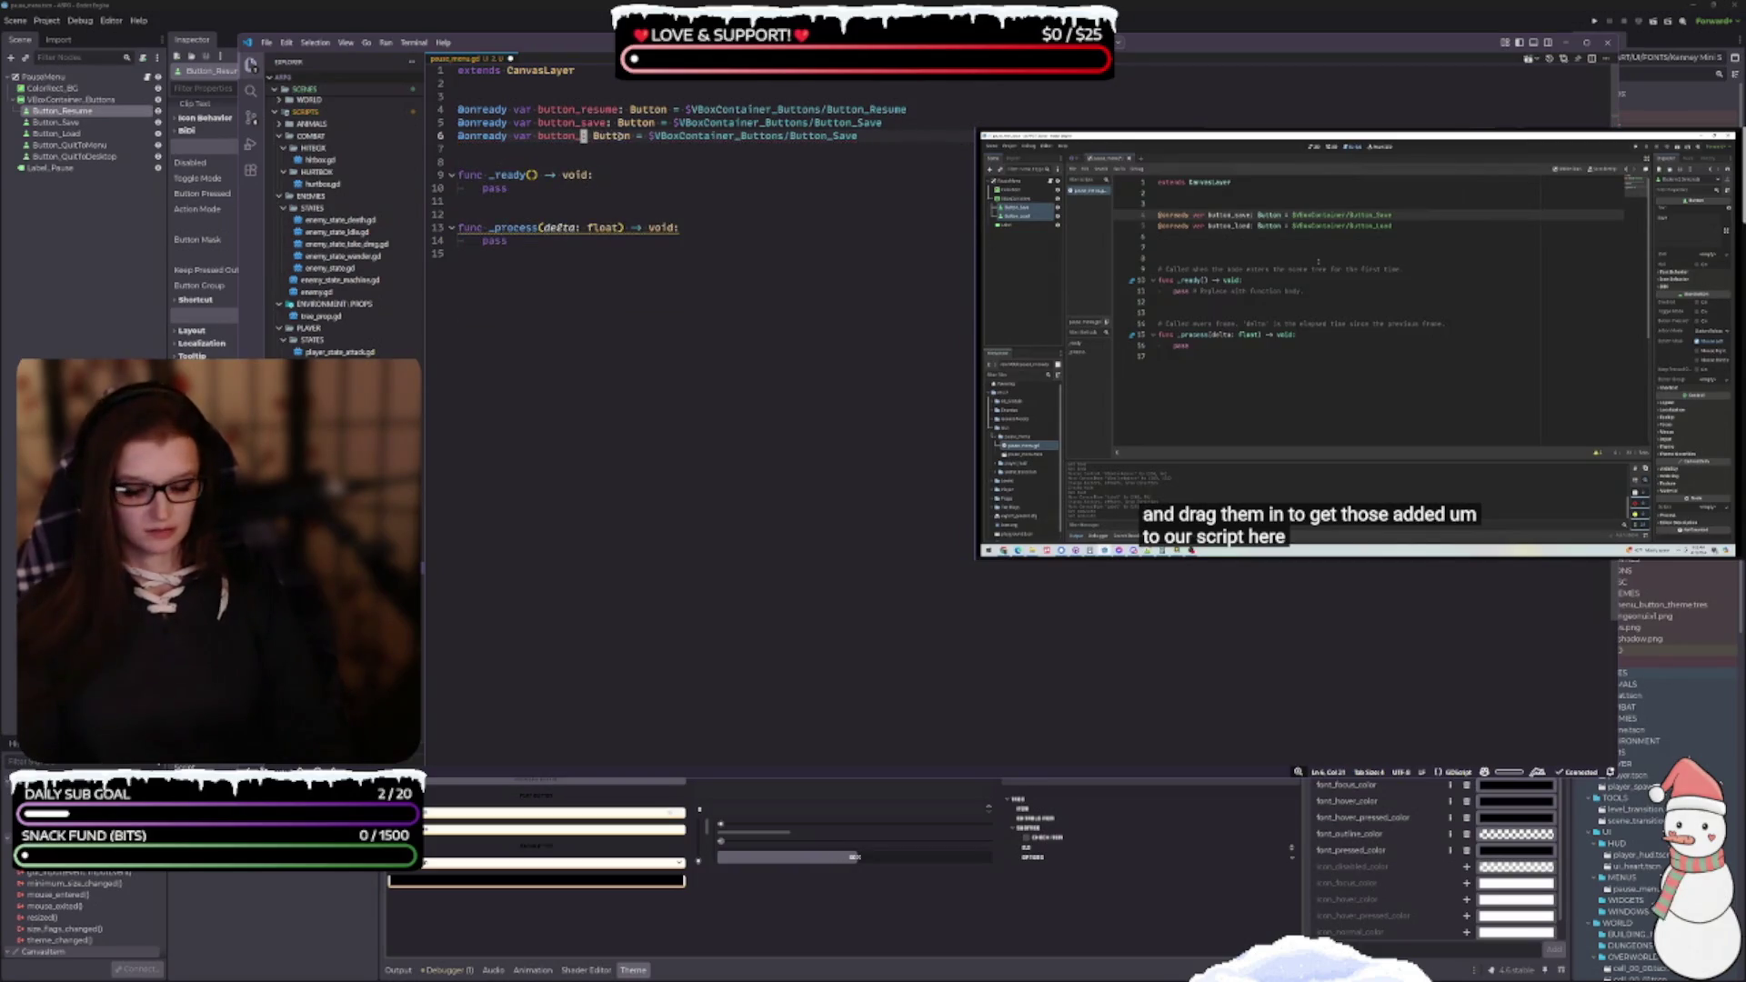
pyautogui.click(892, 135)
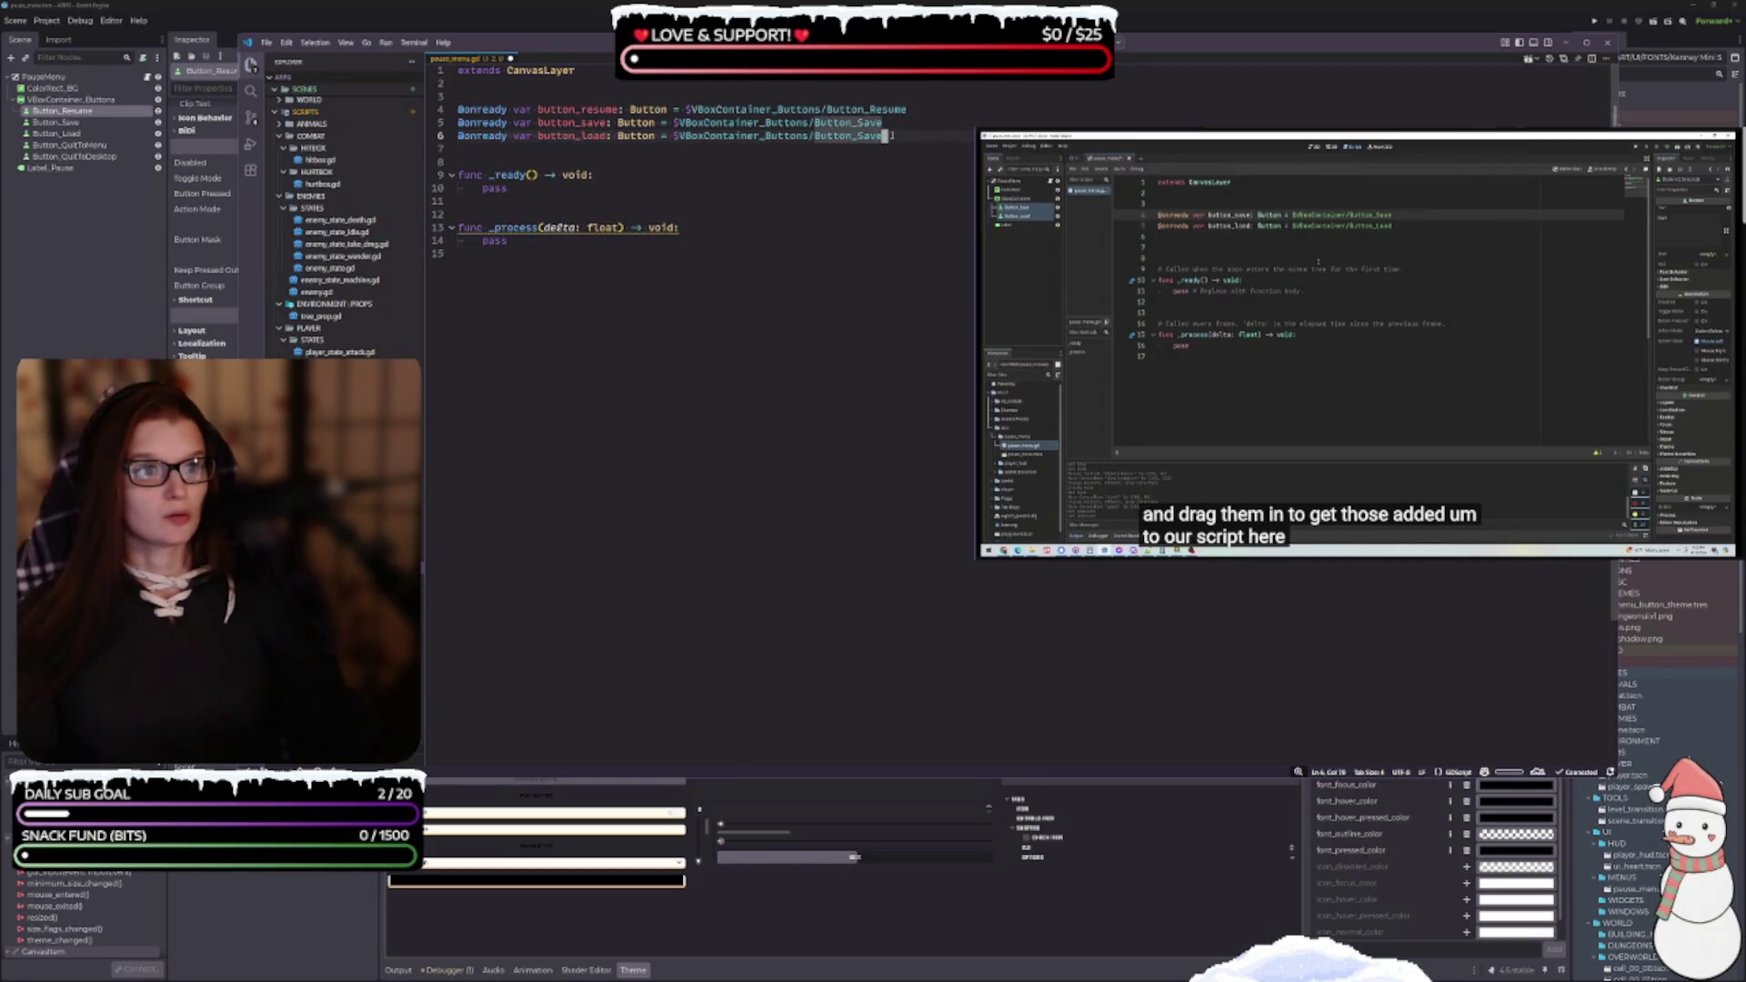
pyautogui.press('BackSpace')
pyautogui.press('BackSpace')
pyautogui.press('BackSpace')
pyautogui.press('Return')
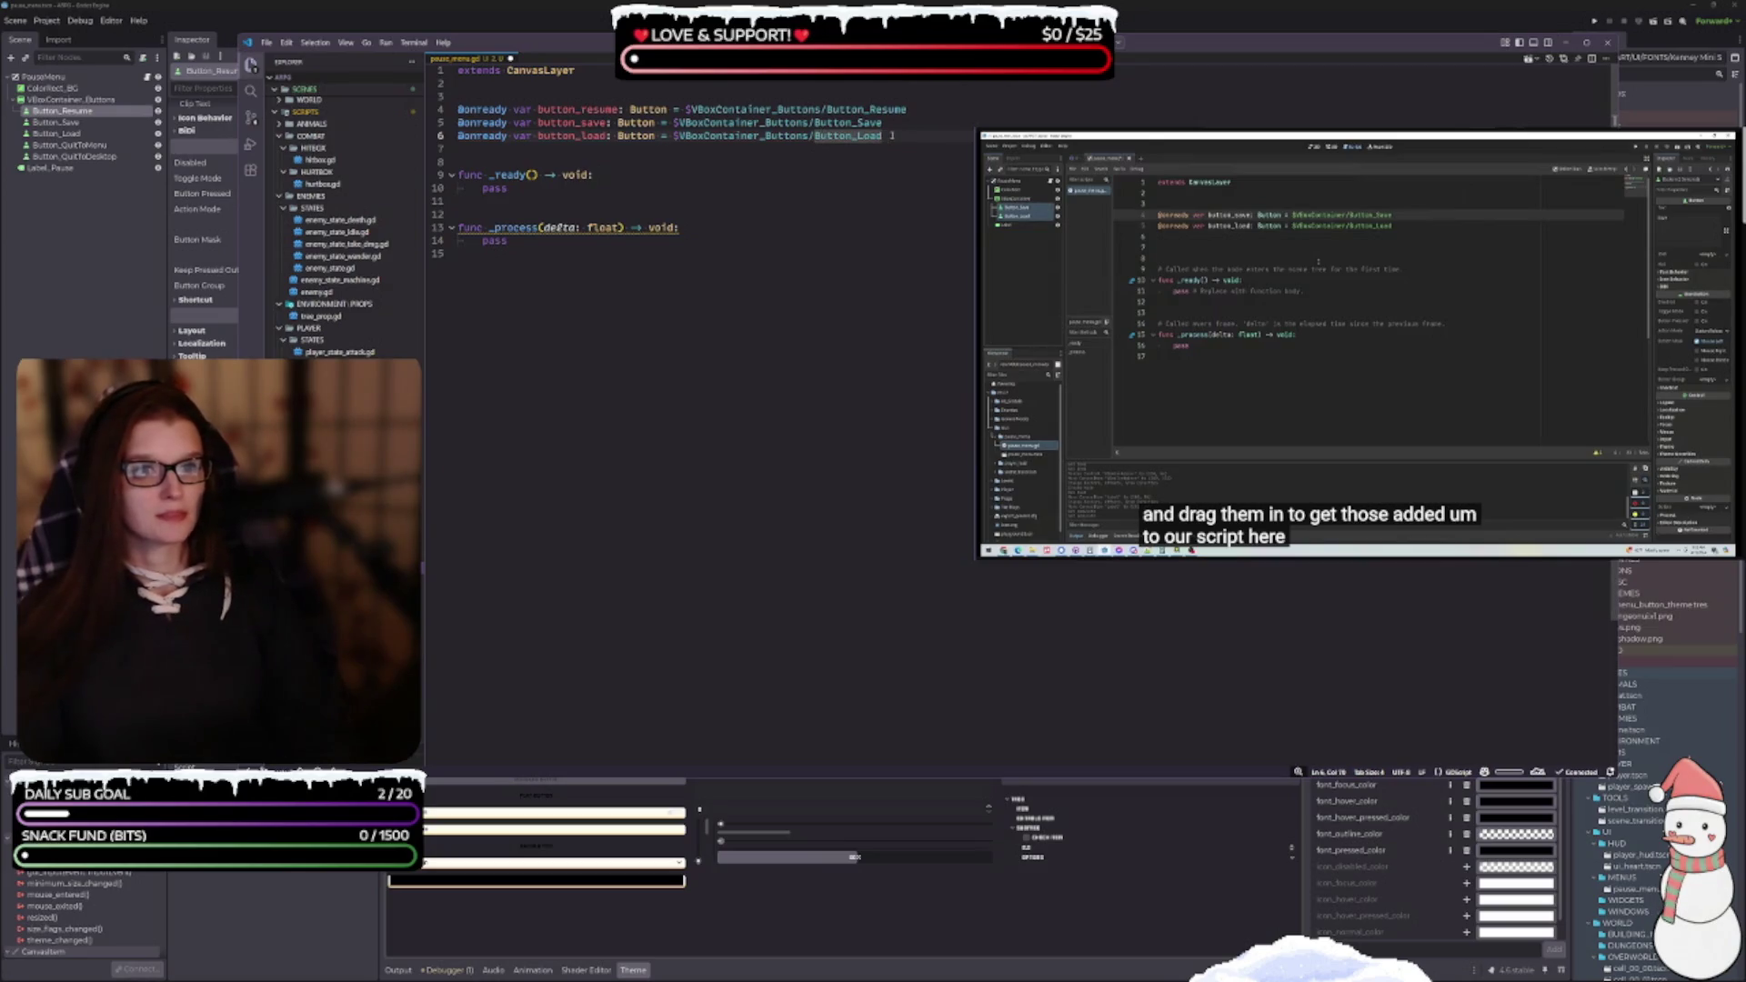
# - Add a button_quit_to_menu variable pointing to the Button_QuitToMenu node
pyautogui.press('Return')
pyautogui.hotkey('ctrl', 'v')
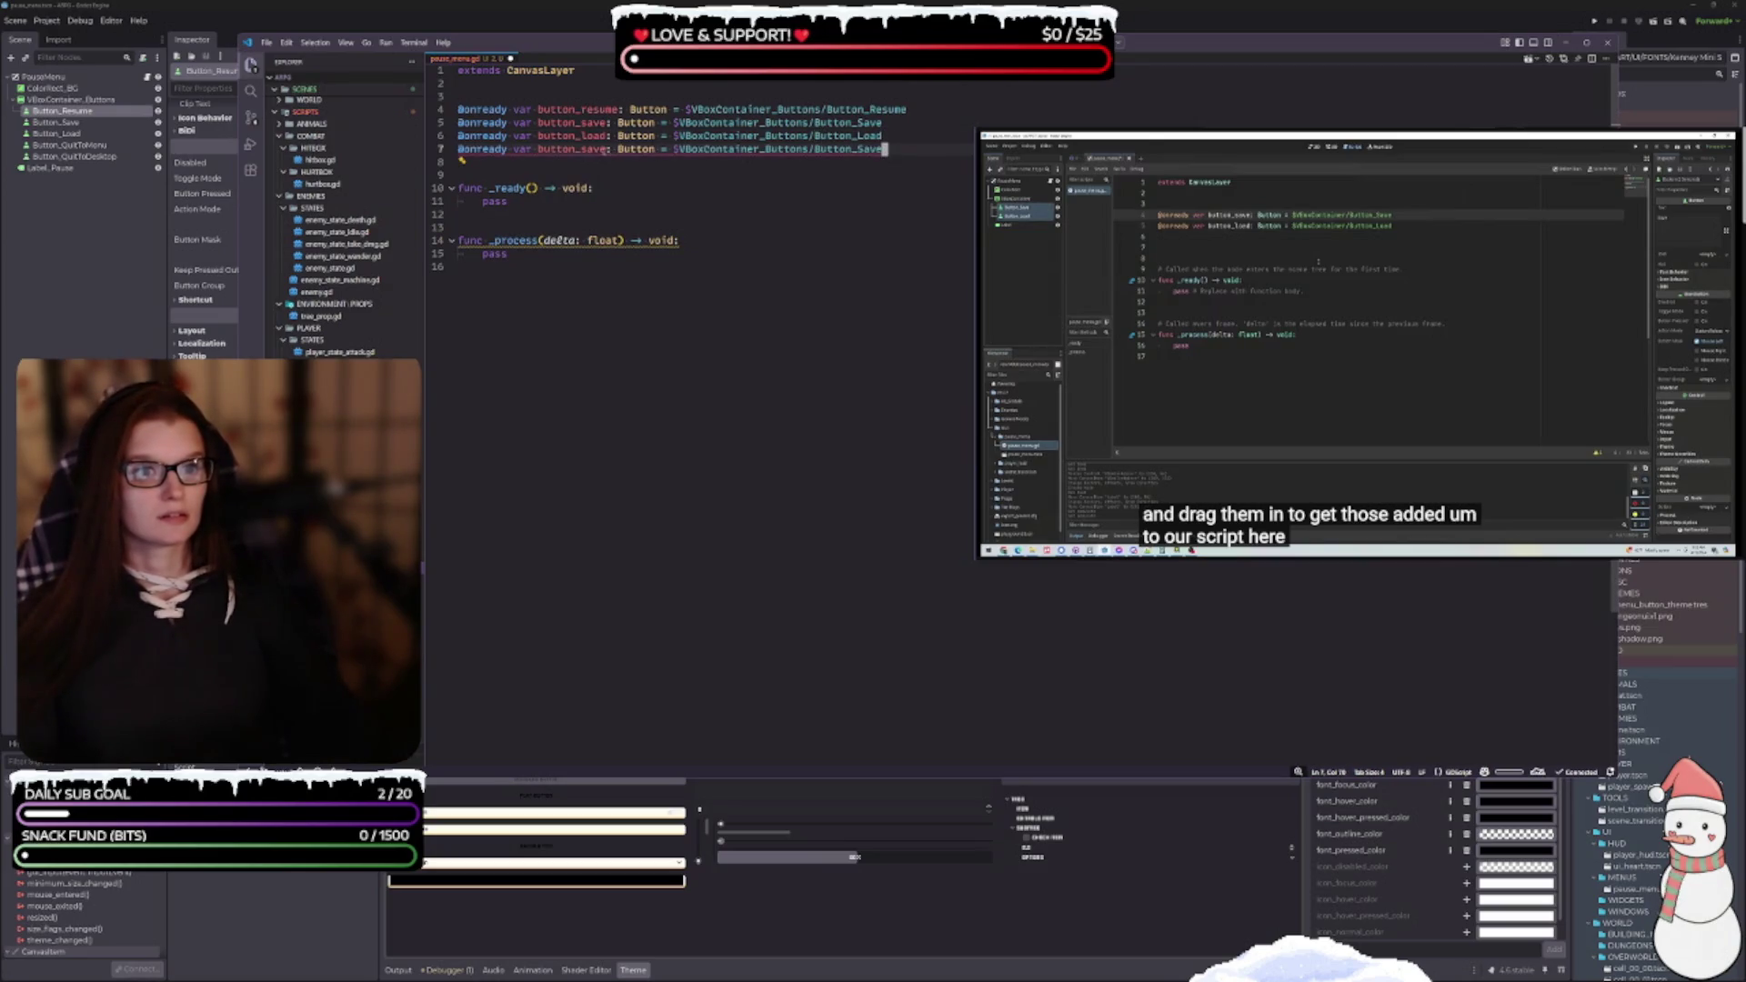
pyautogui.doubleClick(607, 149)
pyautogui.press('BackSpace')
pyautogui.press('BackSpace')
pyautogui.press('BackSpace')
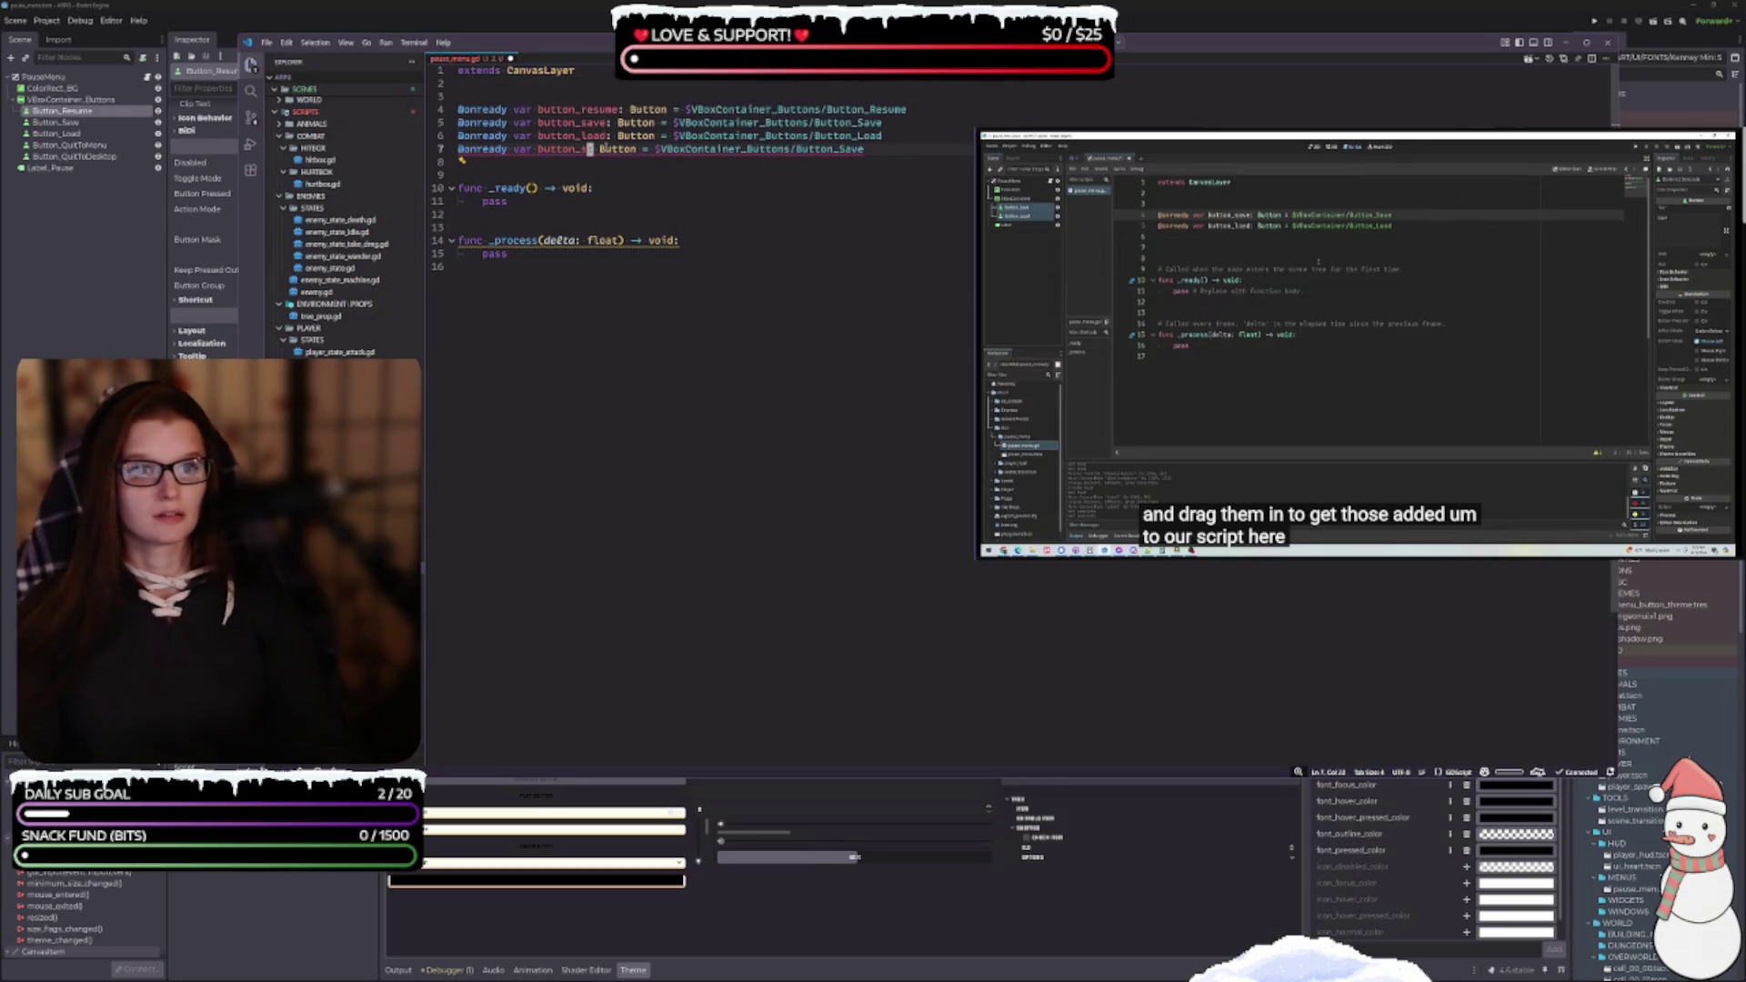
pyautogui.write('quit')
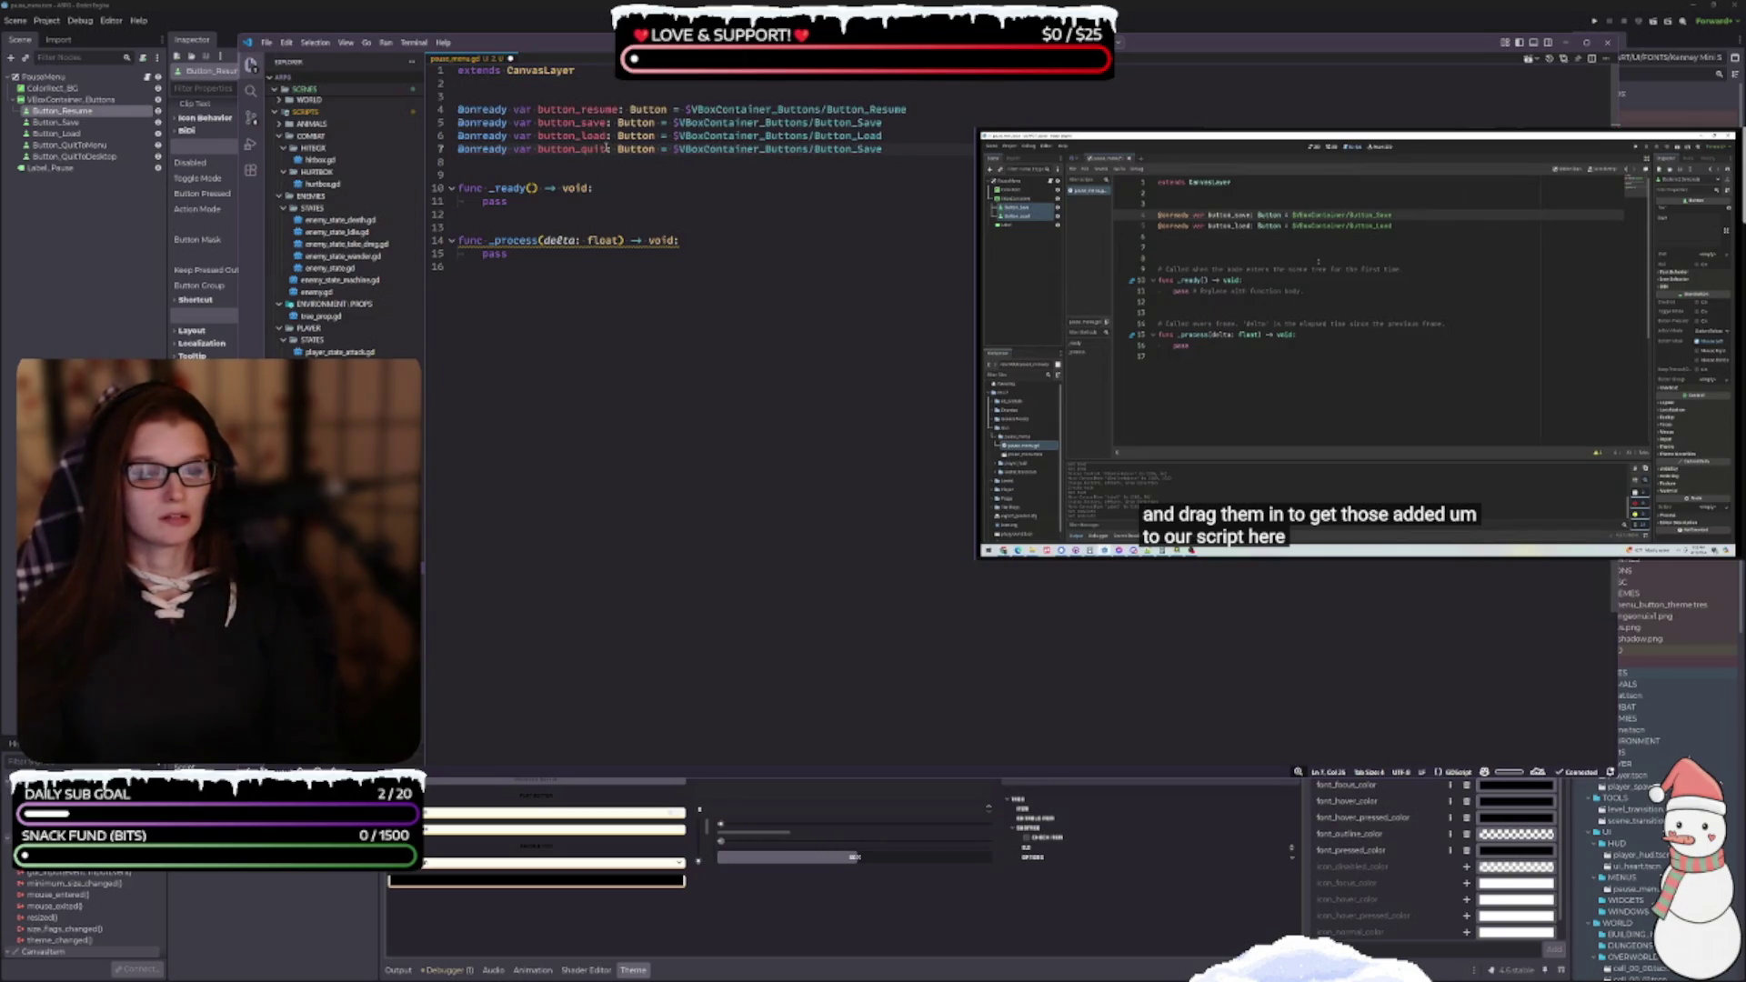
pyautogui.write('_menu')
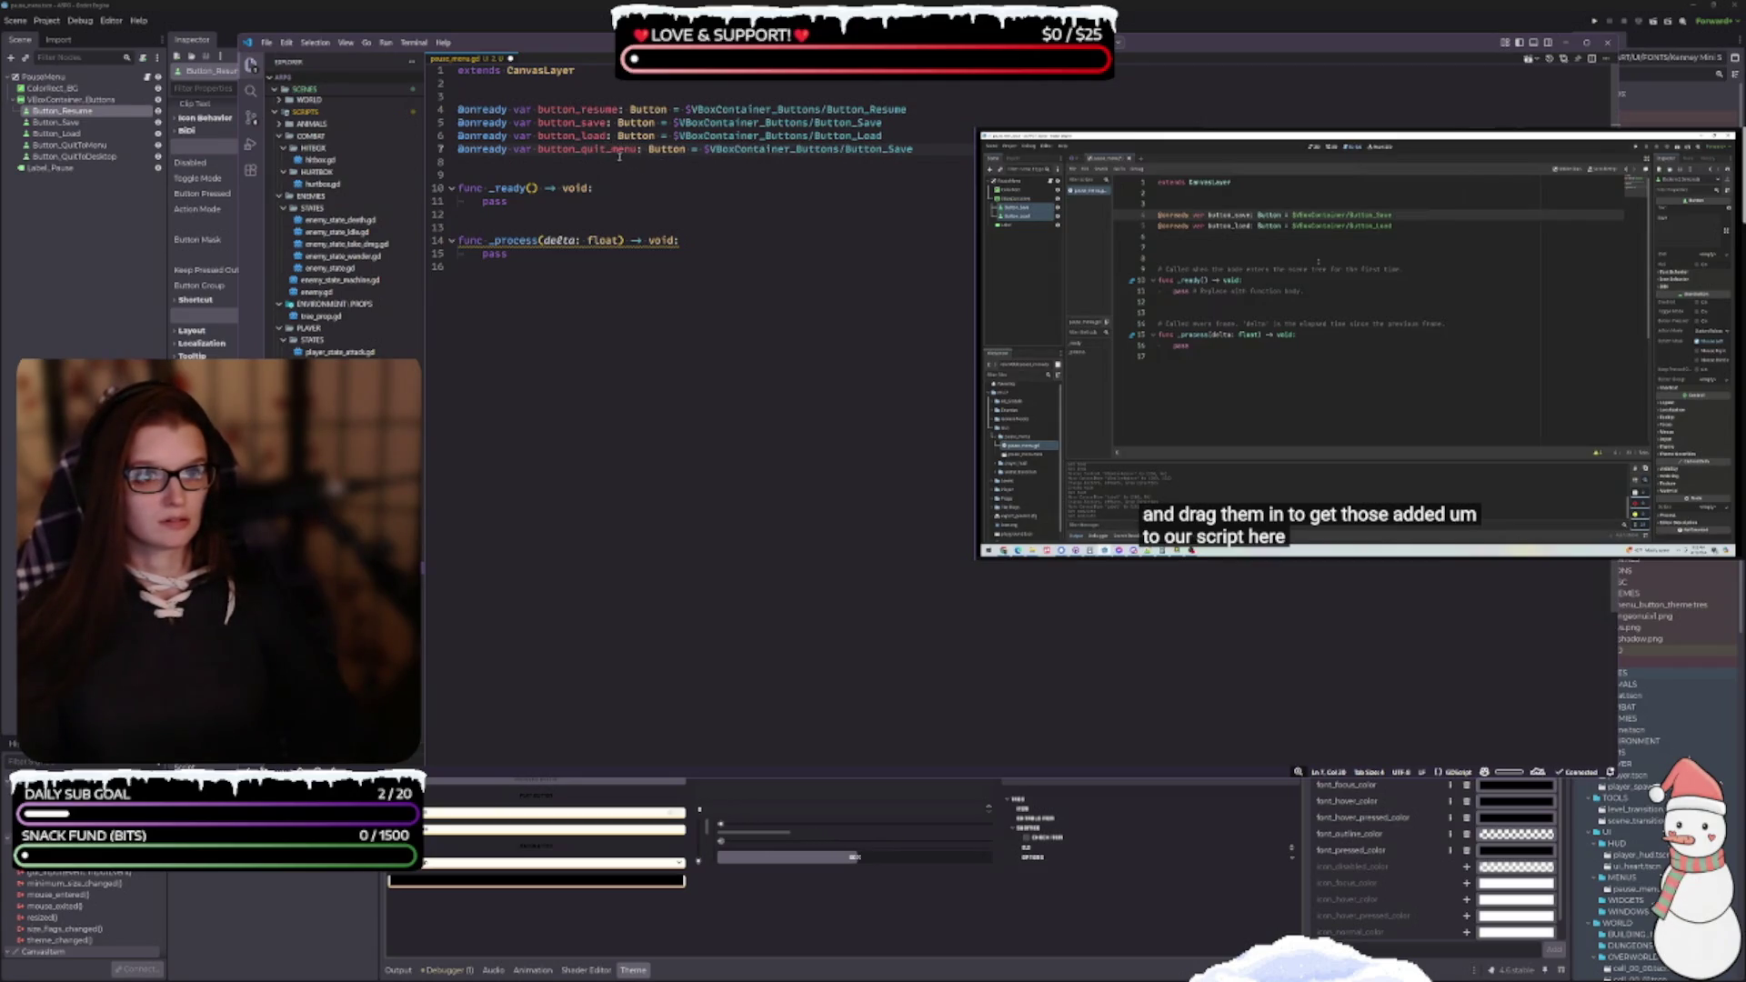
pyautogui.moveTo(684, 150)
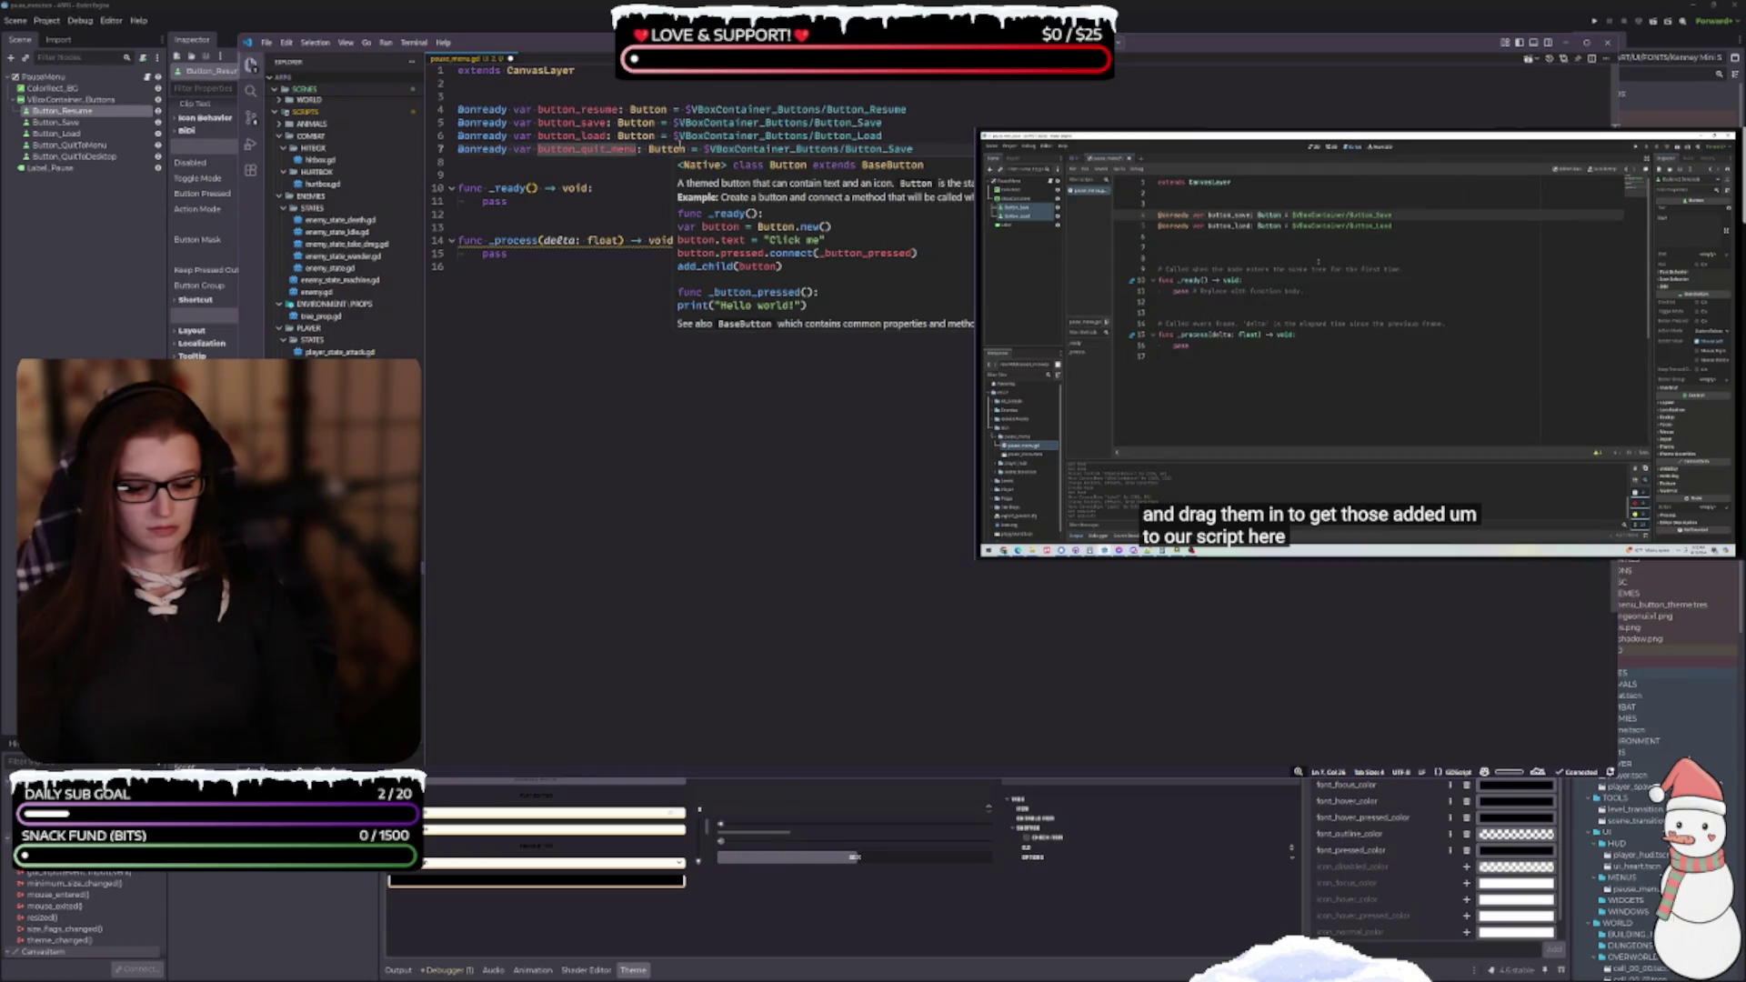
pyautogui.write('to_')
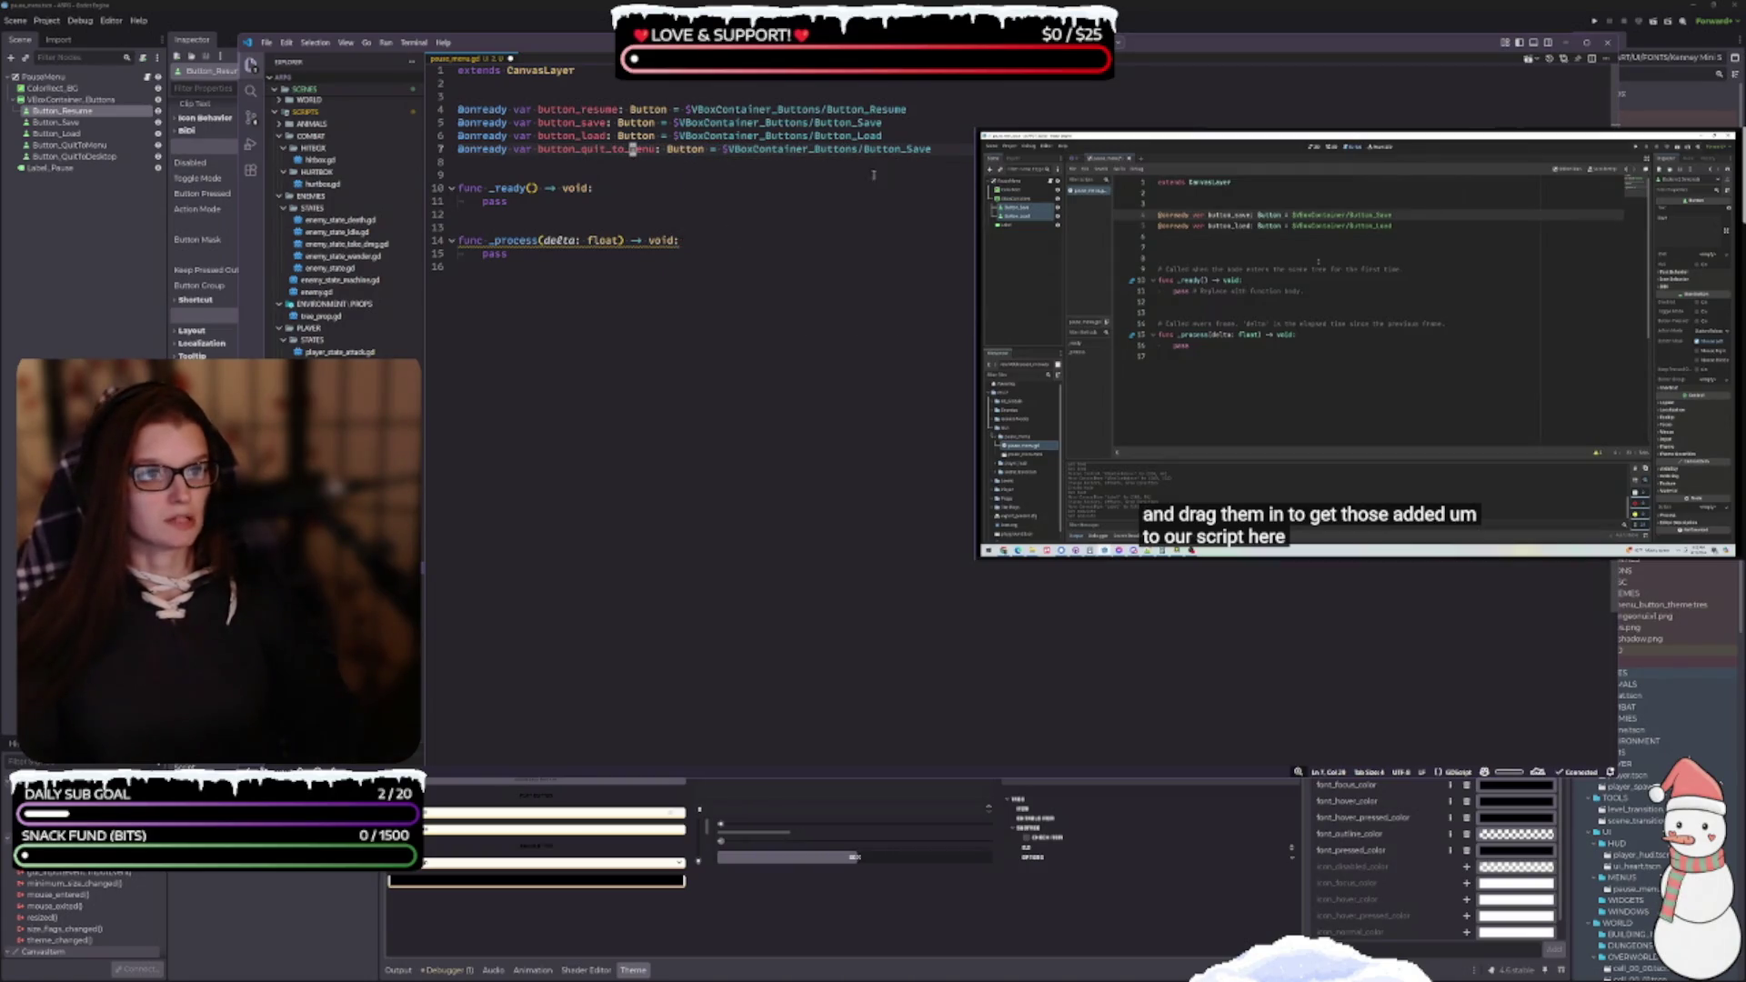
pyautogui.moveTo(863, 149); pyautogui.dragTo(971, 148)
pyautogui.write('Button_')
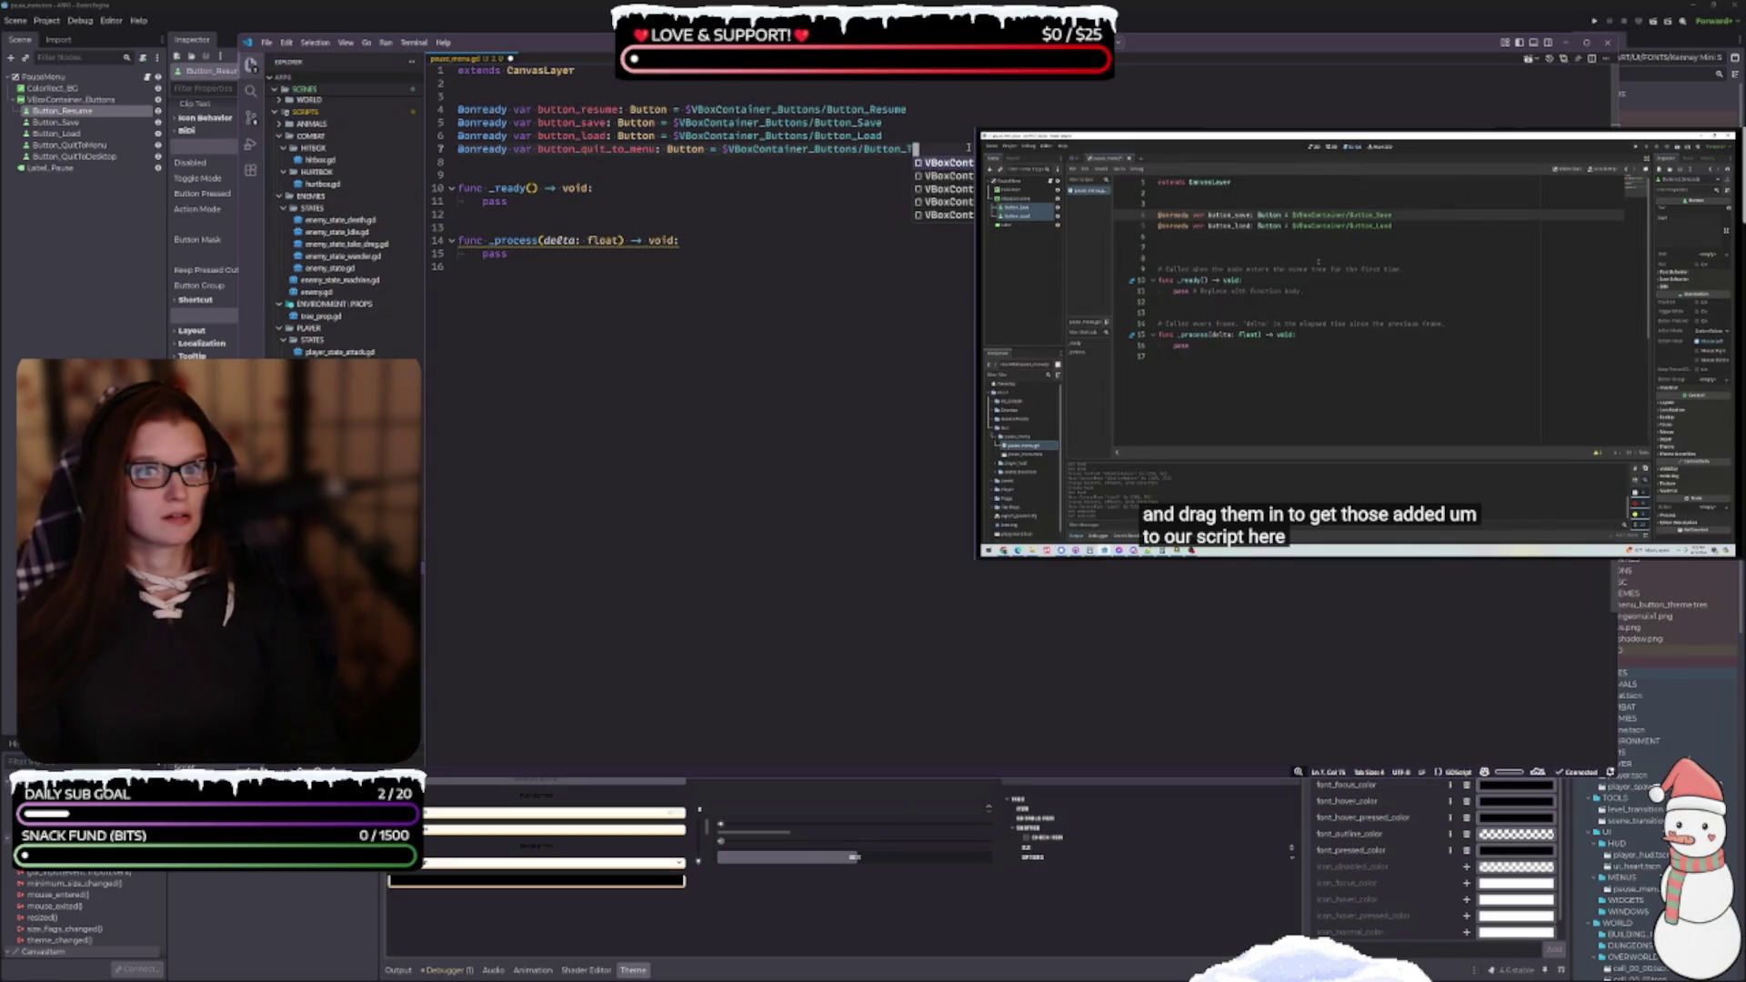
pyautogui.press('BackSpace')
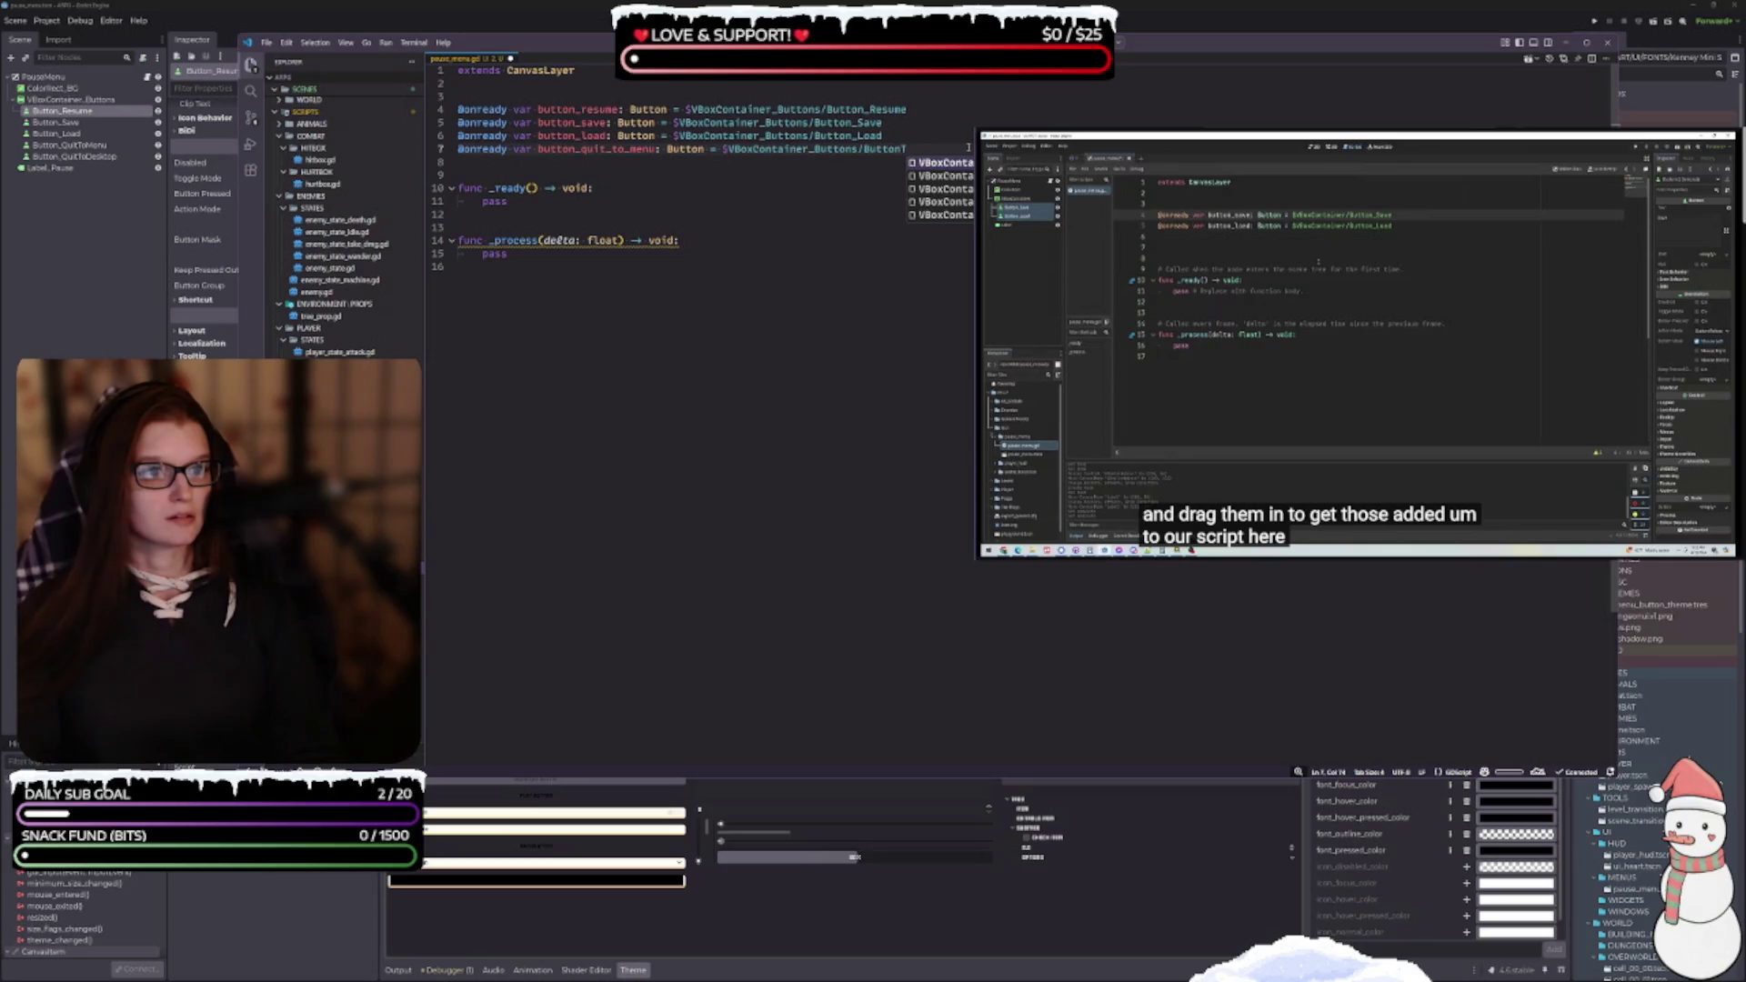
pyautogui.write('_QuitToMenu')
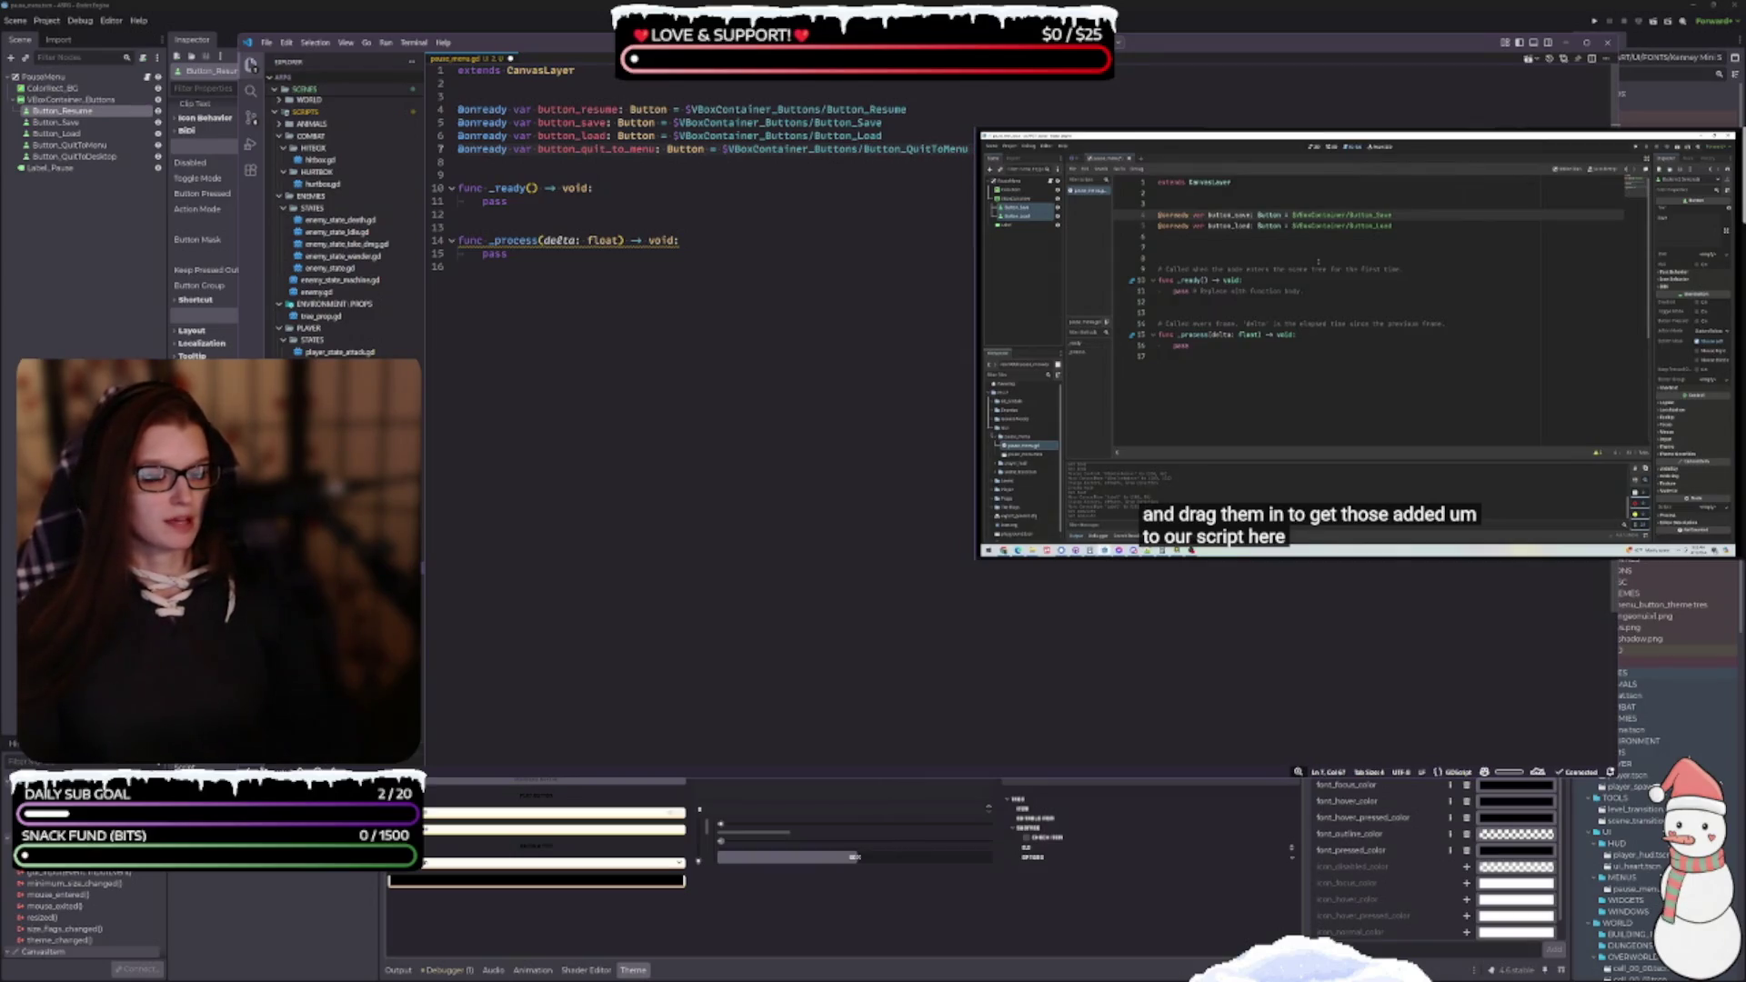
pyautogui.doubleClick(866, 149)
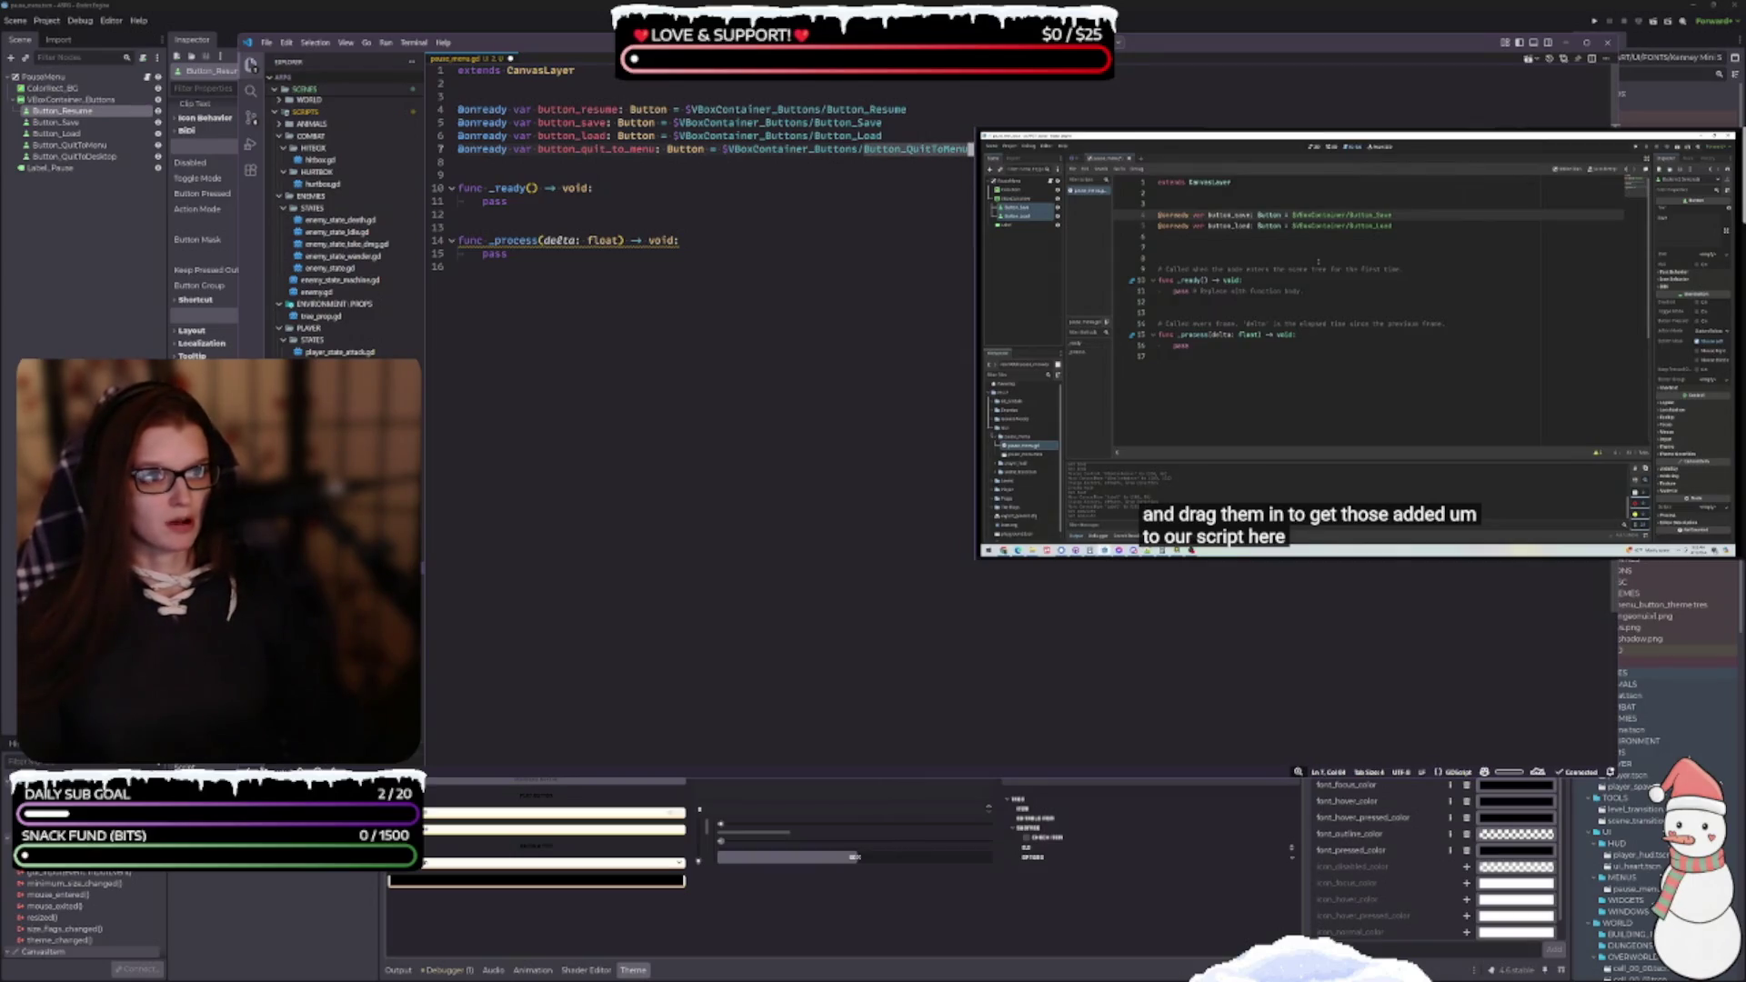
# - Add a button_quit_to_desktop variable using the quit-to-desktop button path from autocomplete
pyautogui.press('End')
pyautogui.press('Return')
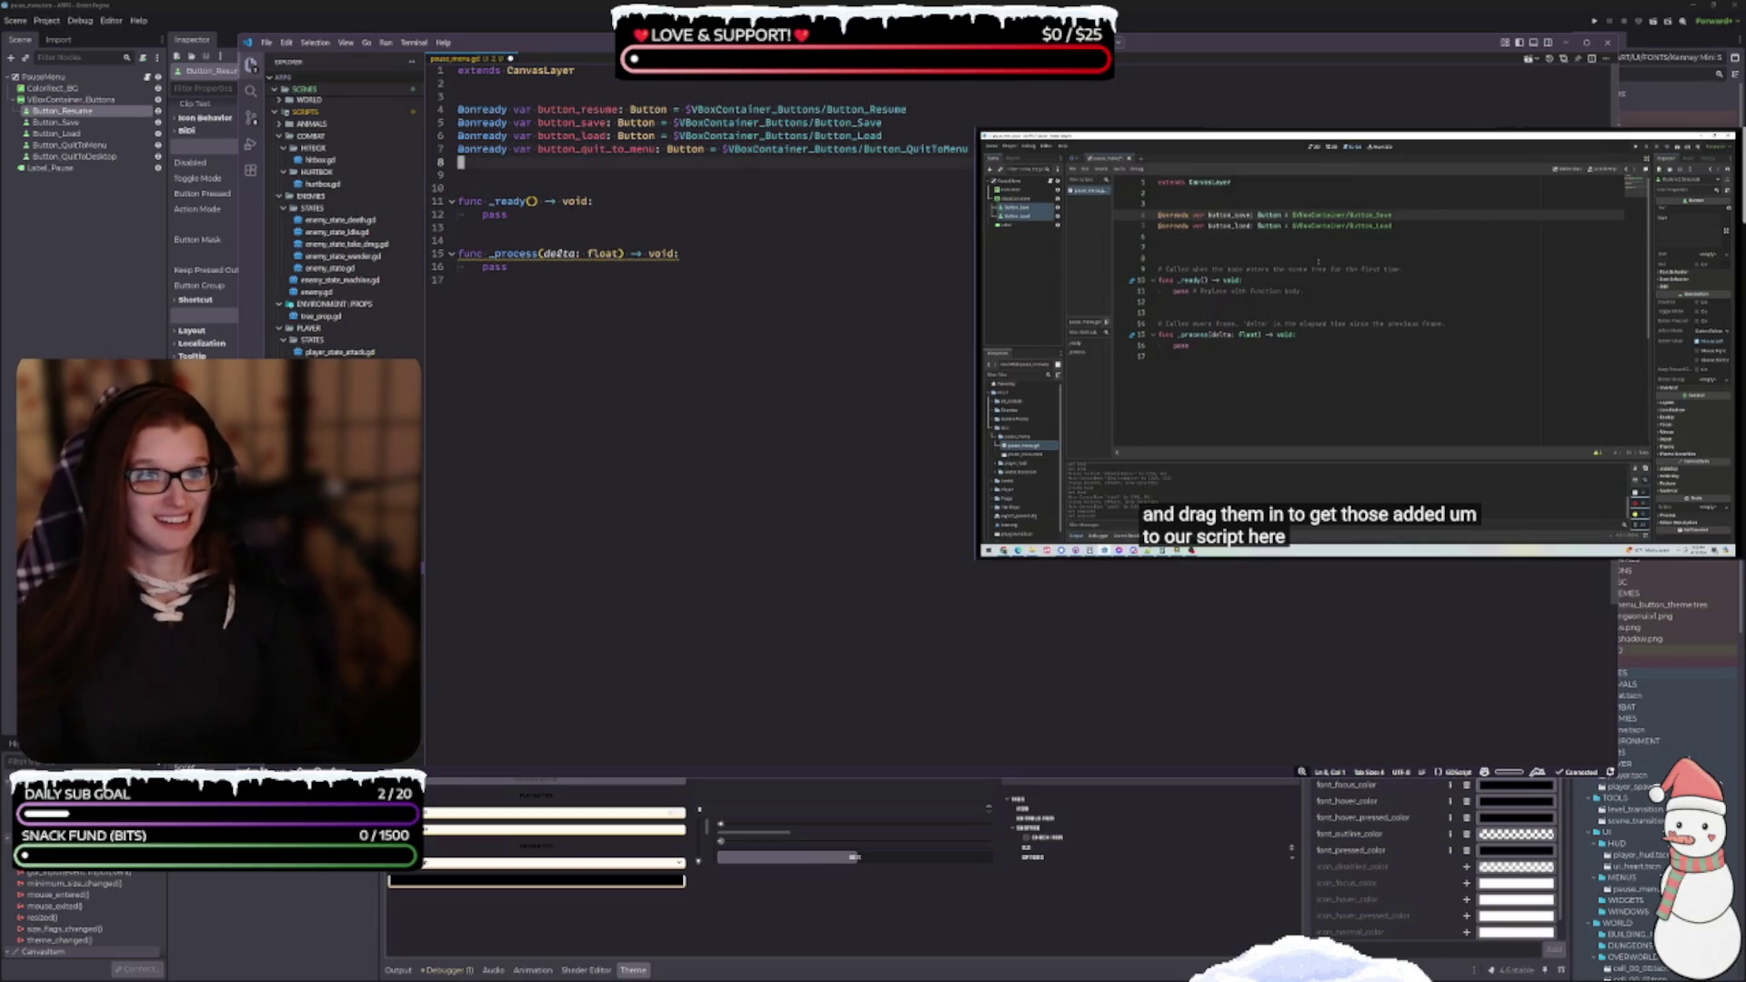
pyautogui.press('Tab')
pyautogui.click(609, 162)
pyautogui.press('BackSpace')
pyautogui.press('BackSpace')
pyautogui.press('BackSpace')
pyautogui.write('q')
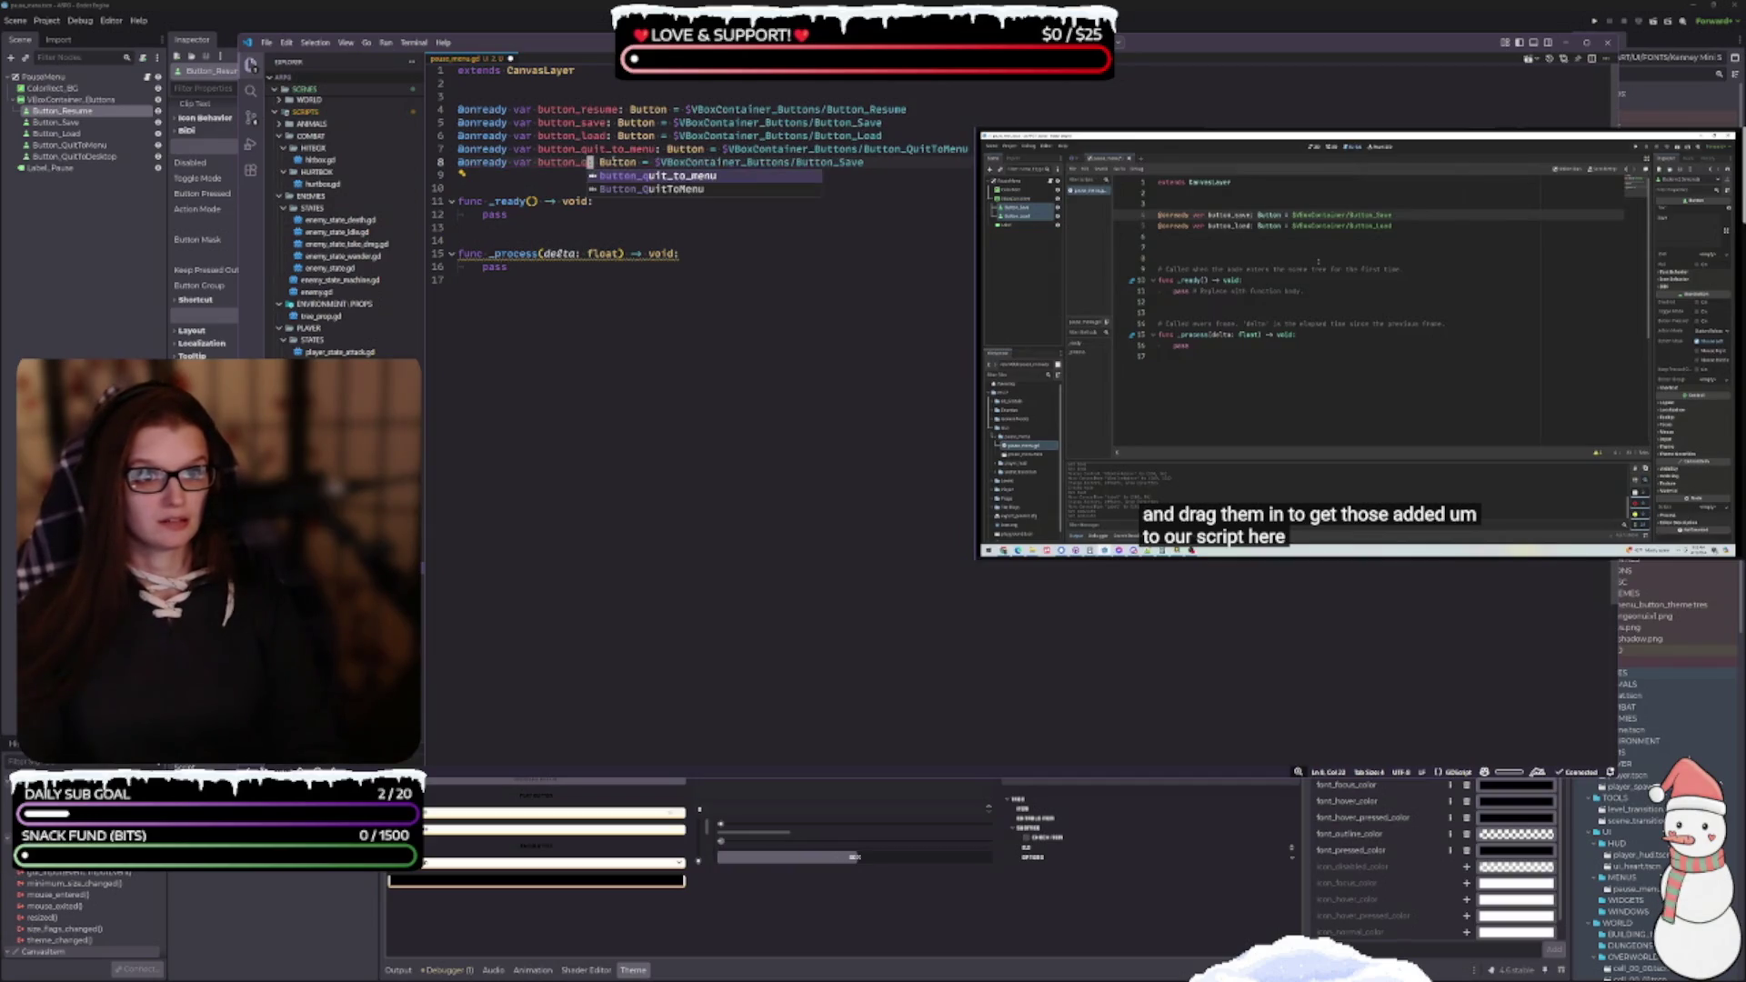
pyautogui.write('uit_to')
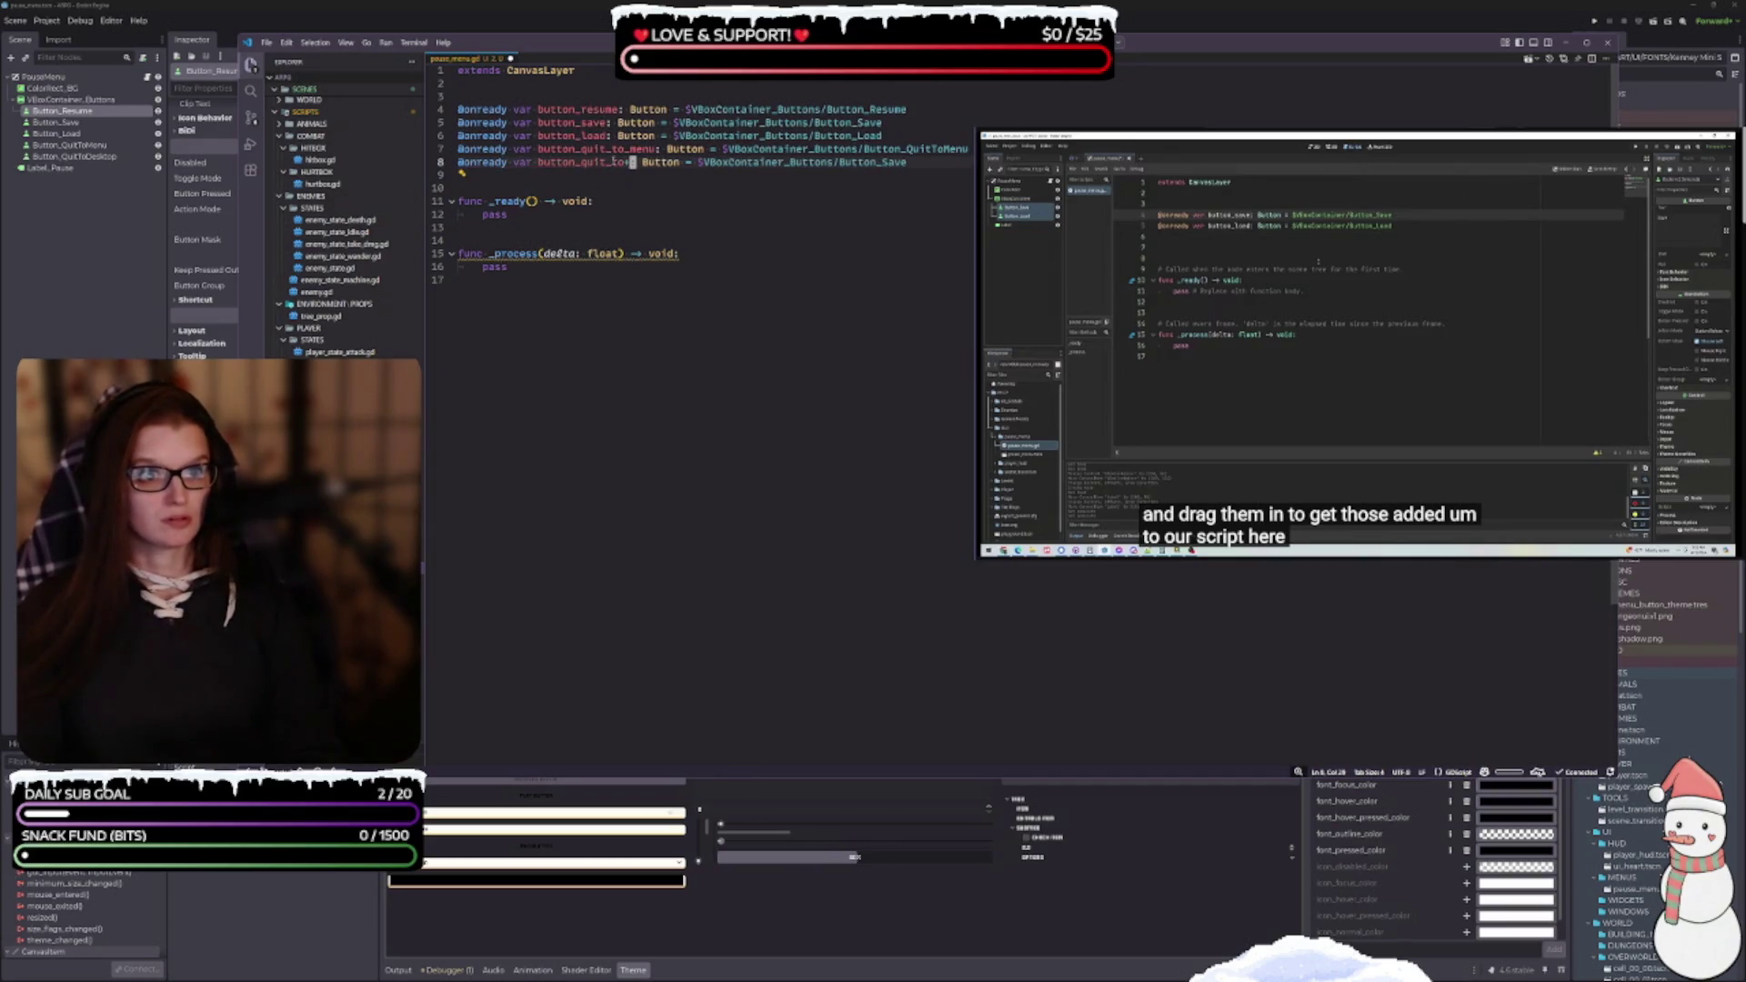
pyautogui.write('_deskto')
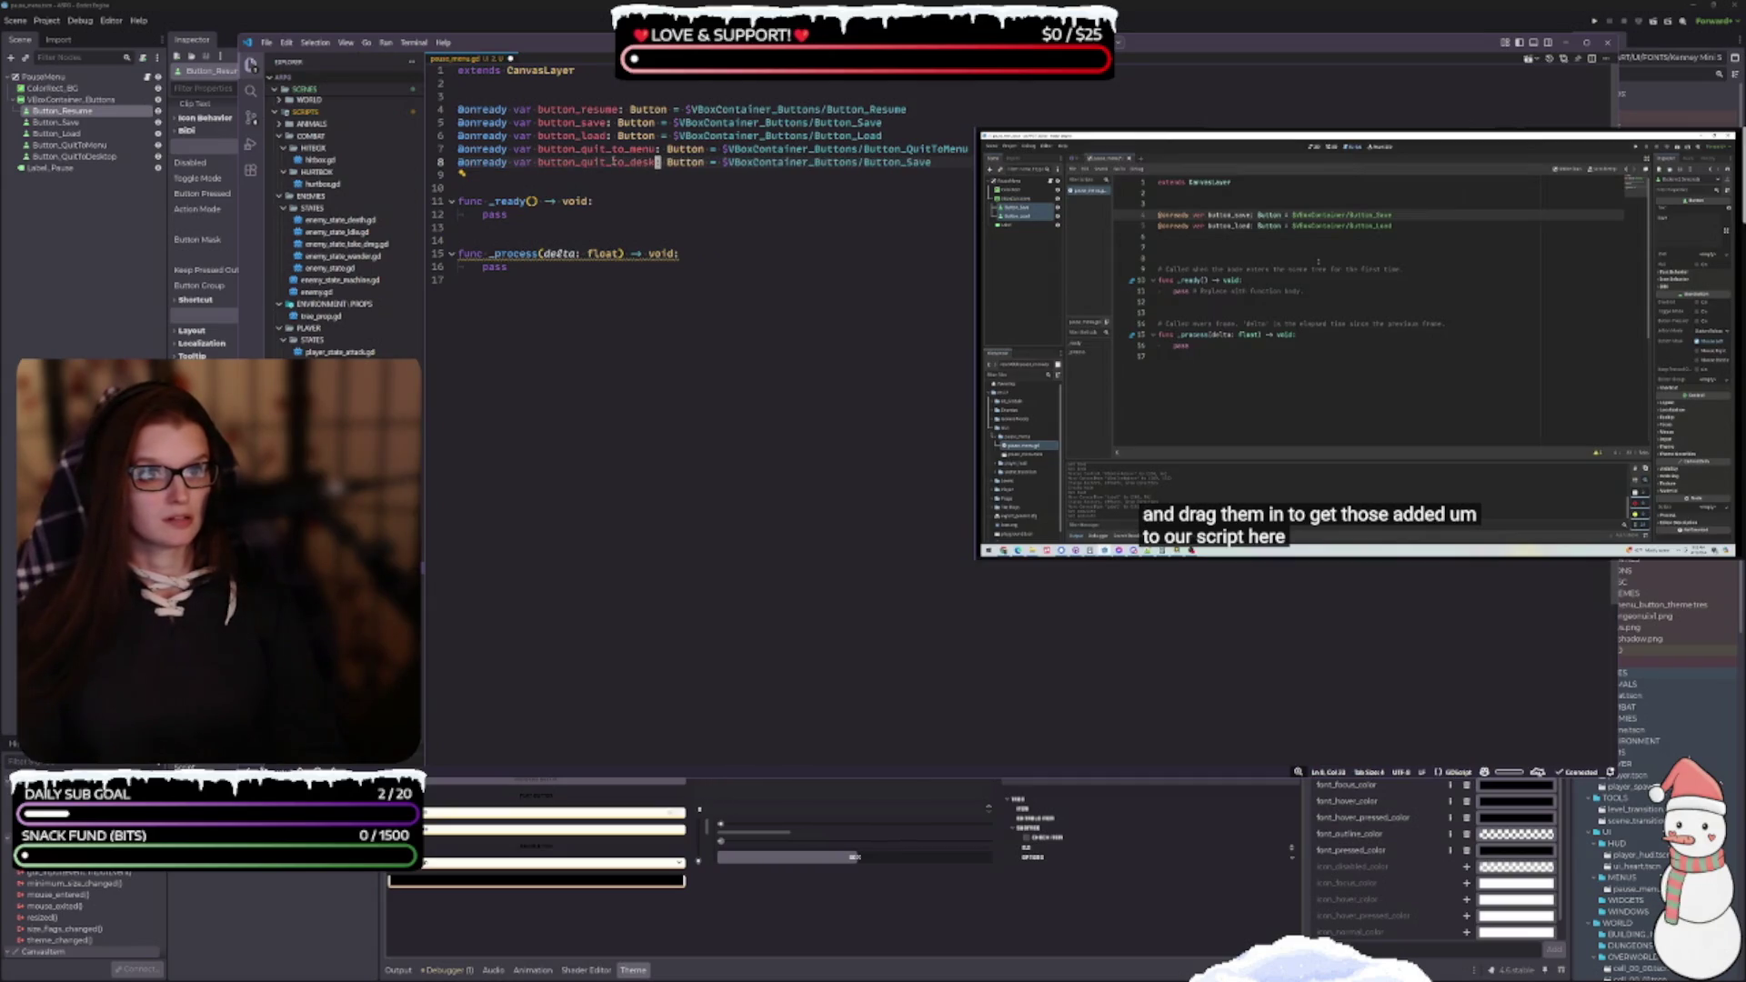
pyautogui.write('p')
pyautogui.moveTo(951, 162); pyautogui.dragTo(748, 162)
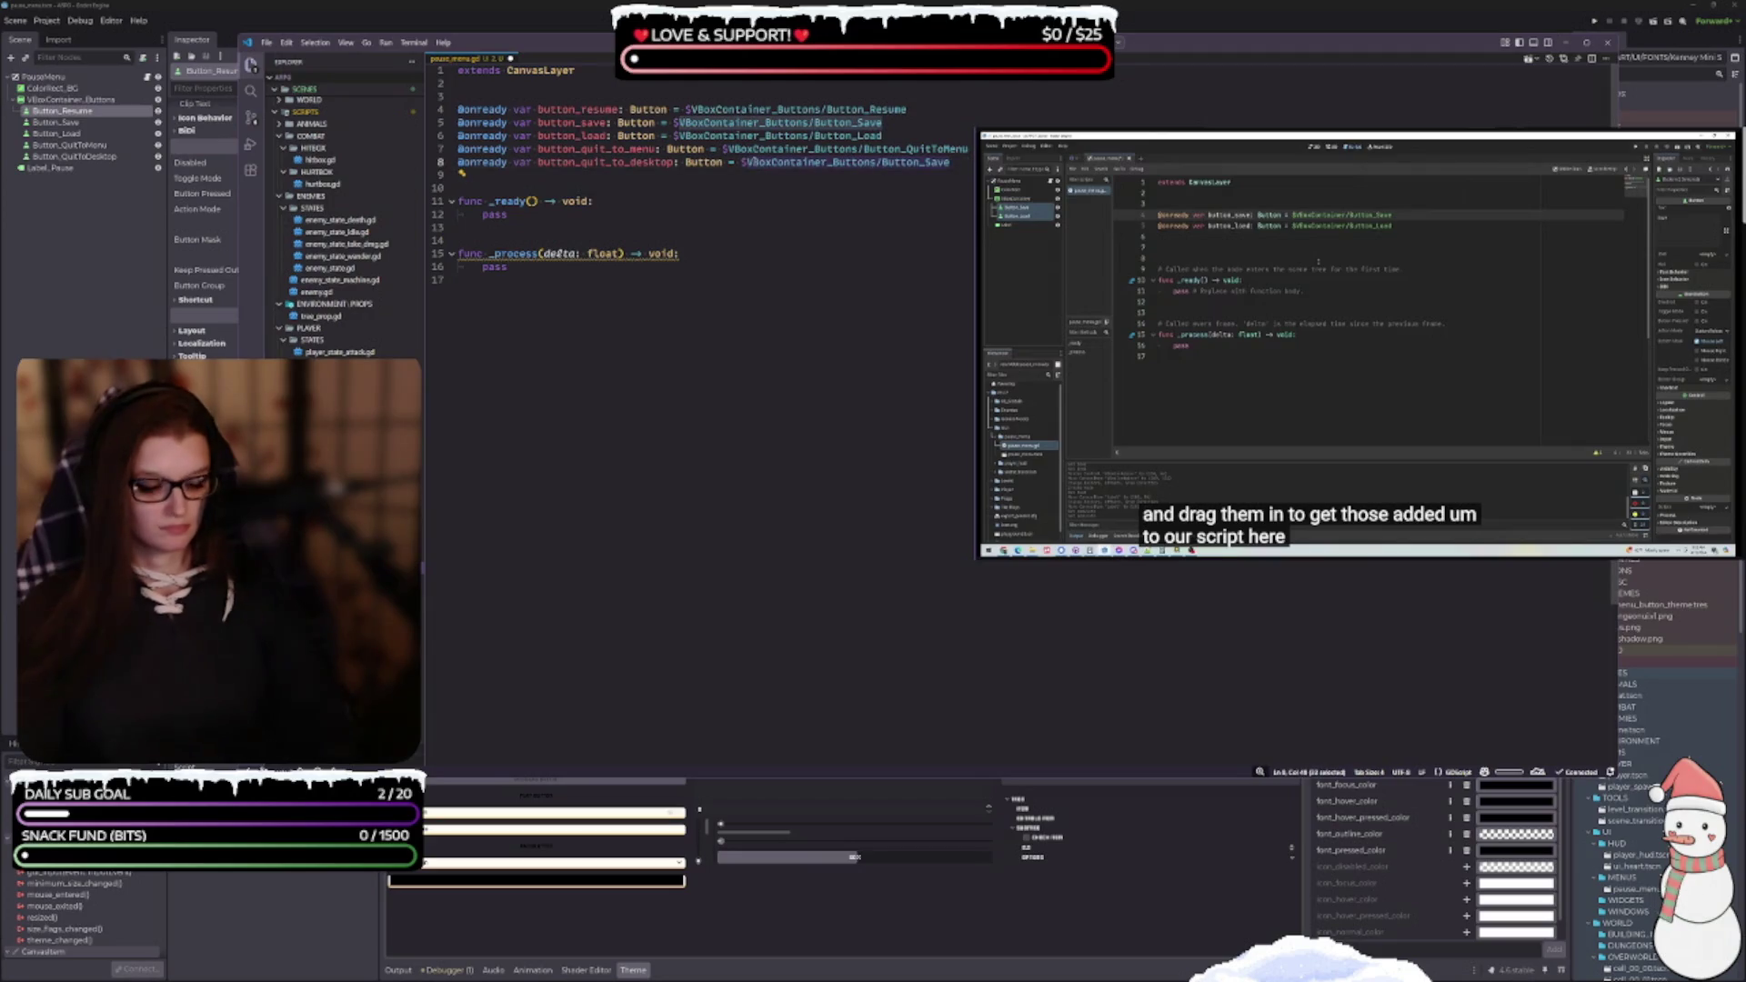
pyautogui.press('BackSpace')
pyautogui.write('V')
pyautogui.press('Down')
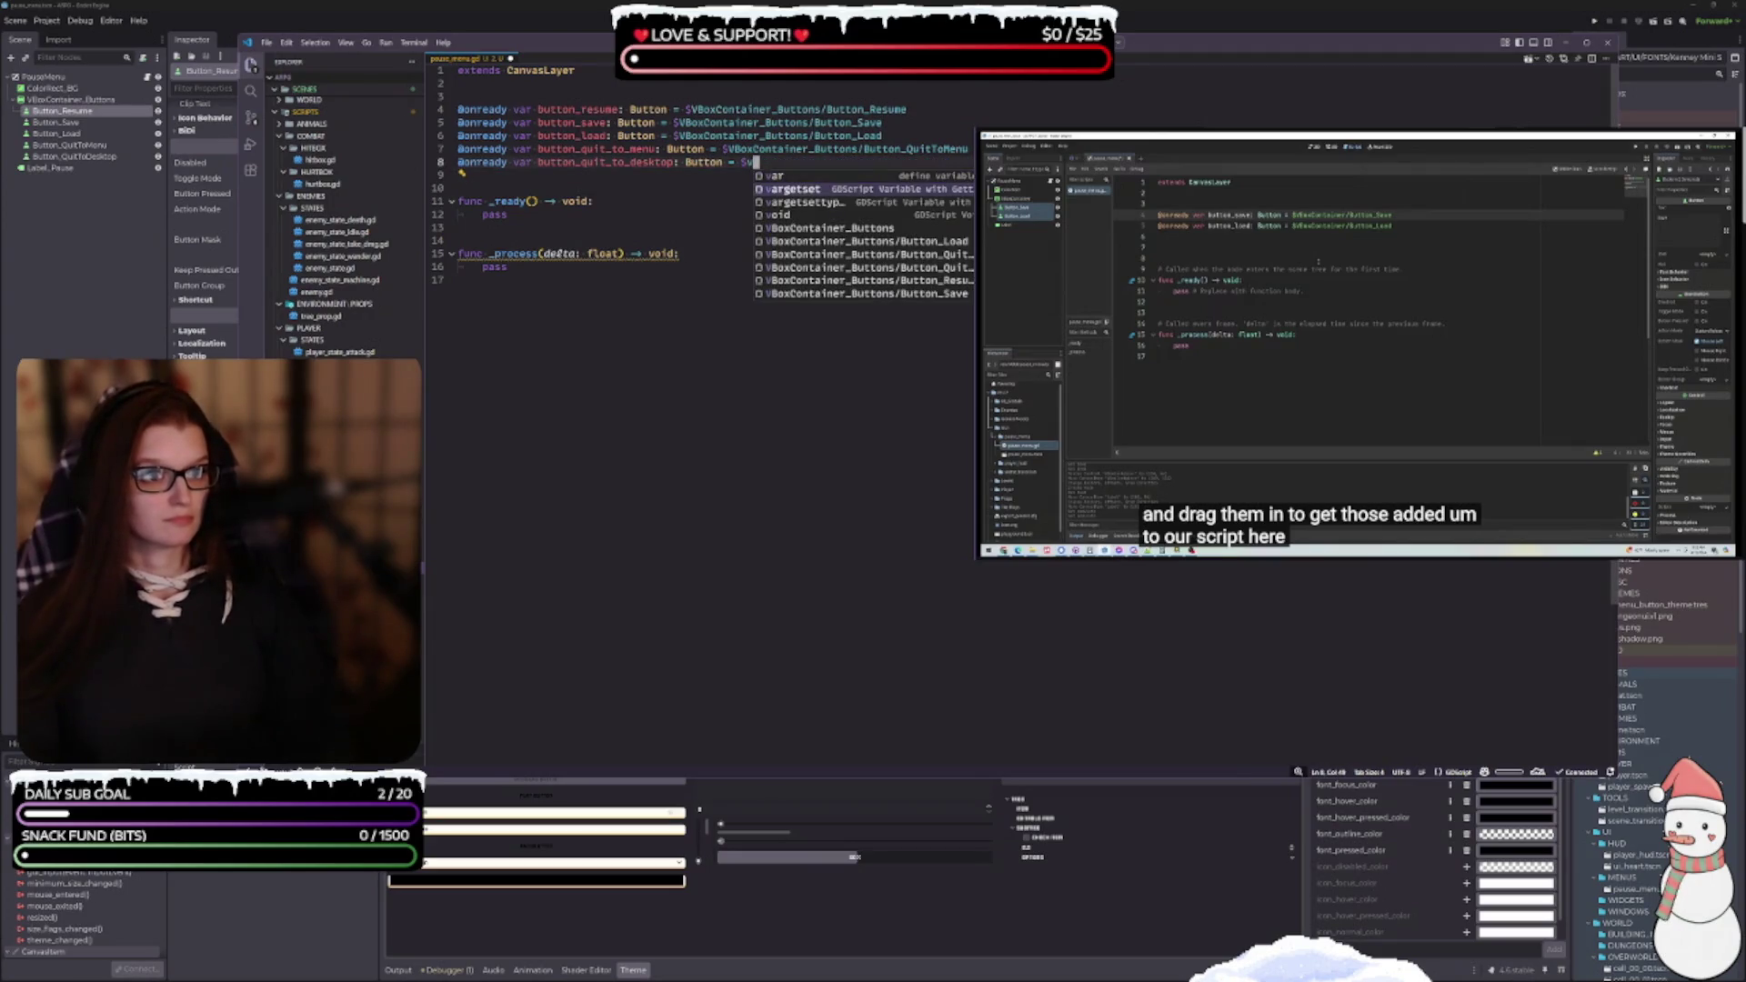
pyautogui.press('Down')
pyautogui.press('Down')
pyautogui.press('Down')
pyautogui.press('Down')
pyautogui.press('Return')
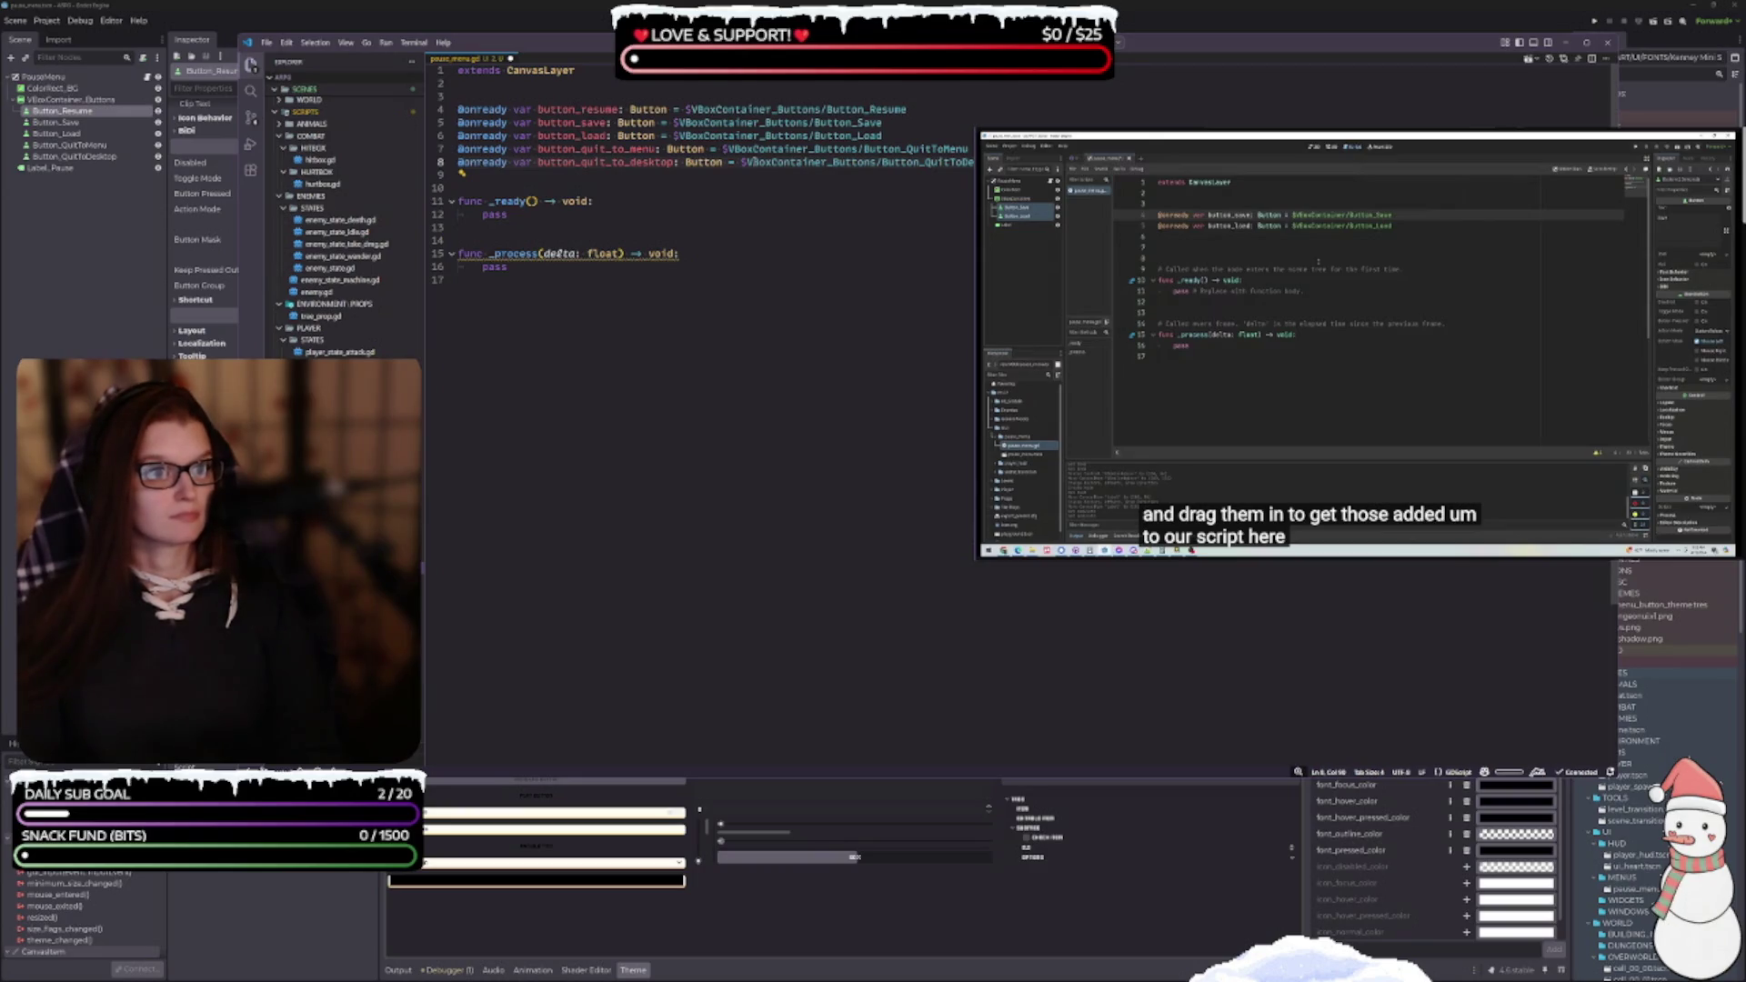
pyautogui.click(581, 188)
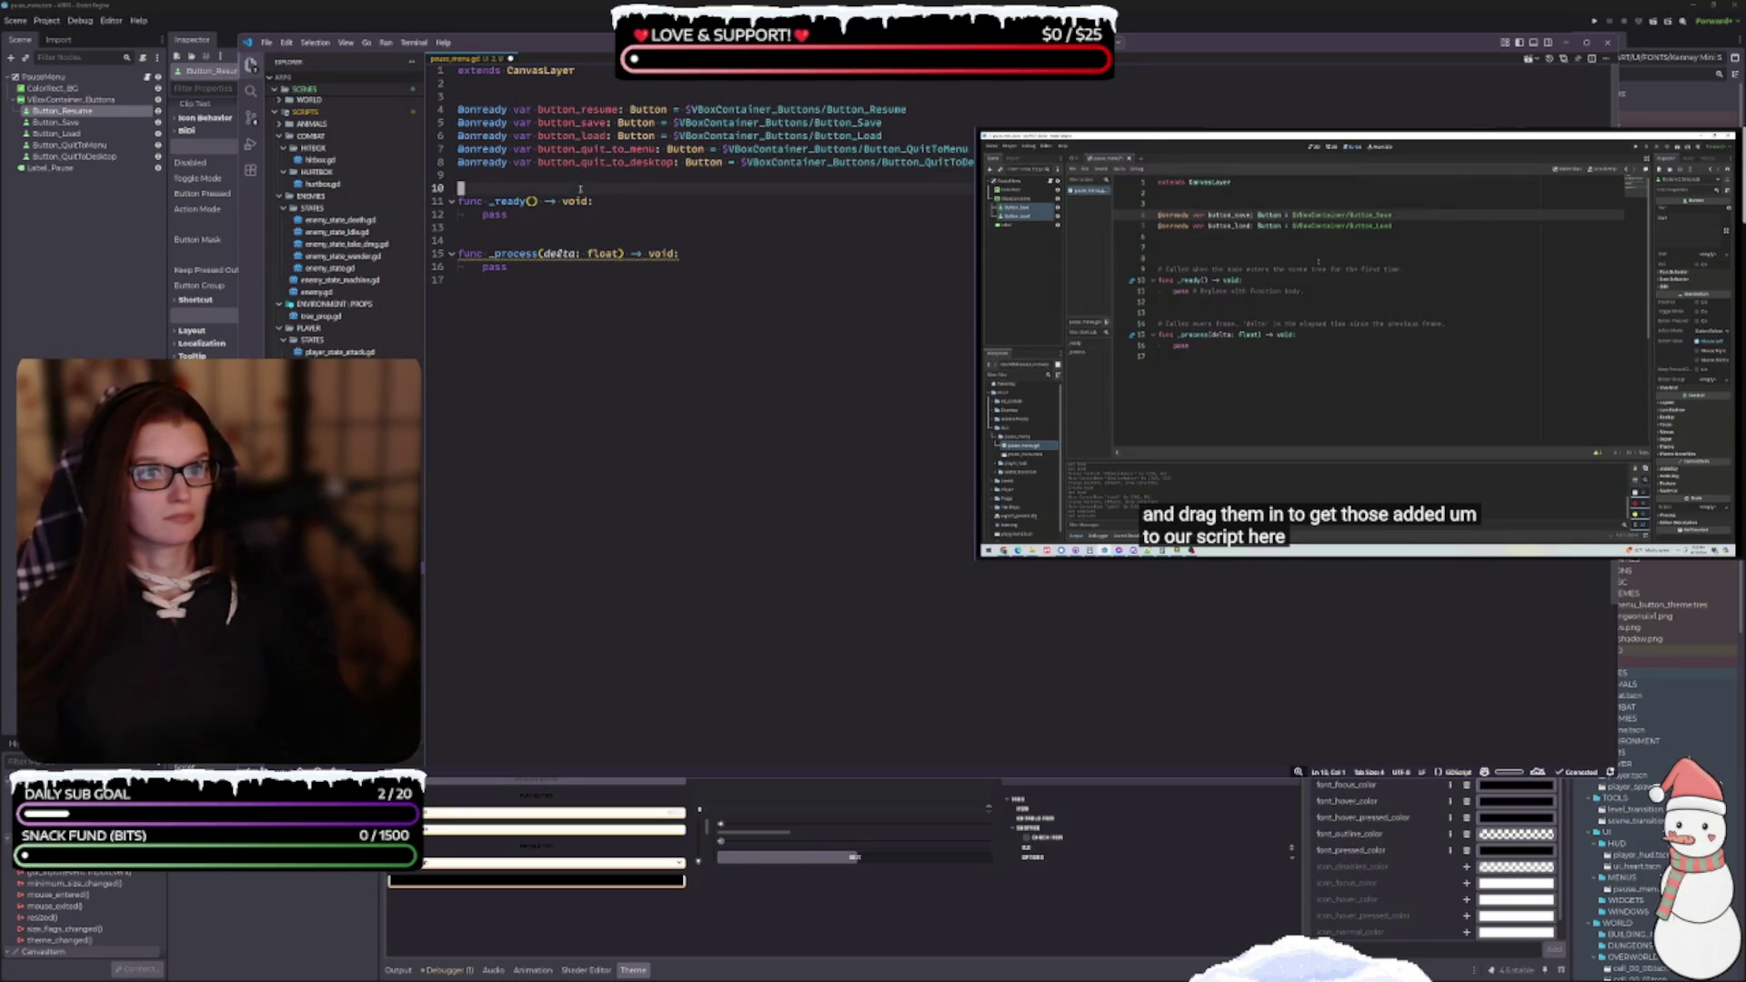
# - Save the script and declare var is_paused := false on line 3, above the button variables
pyautogui.hotkey('ctrl', 's')
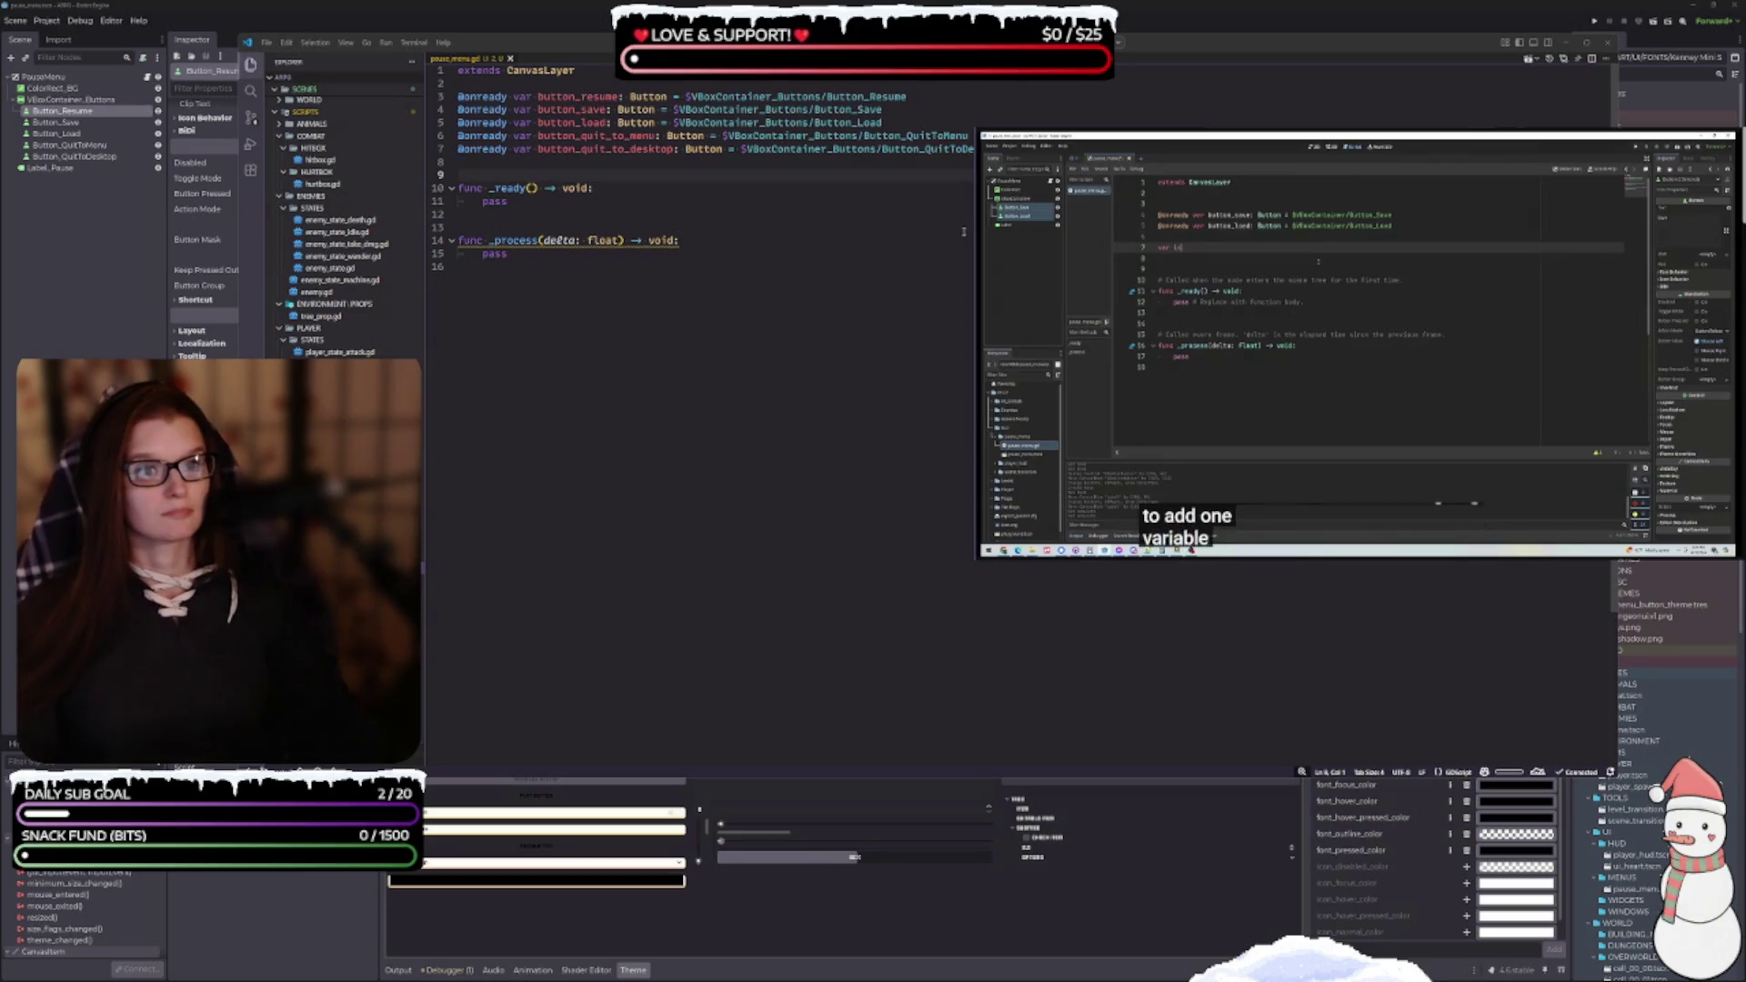
pyautogui.click(594, 166)
pyautogui.press('Return')
pyautogui.press('Return')
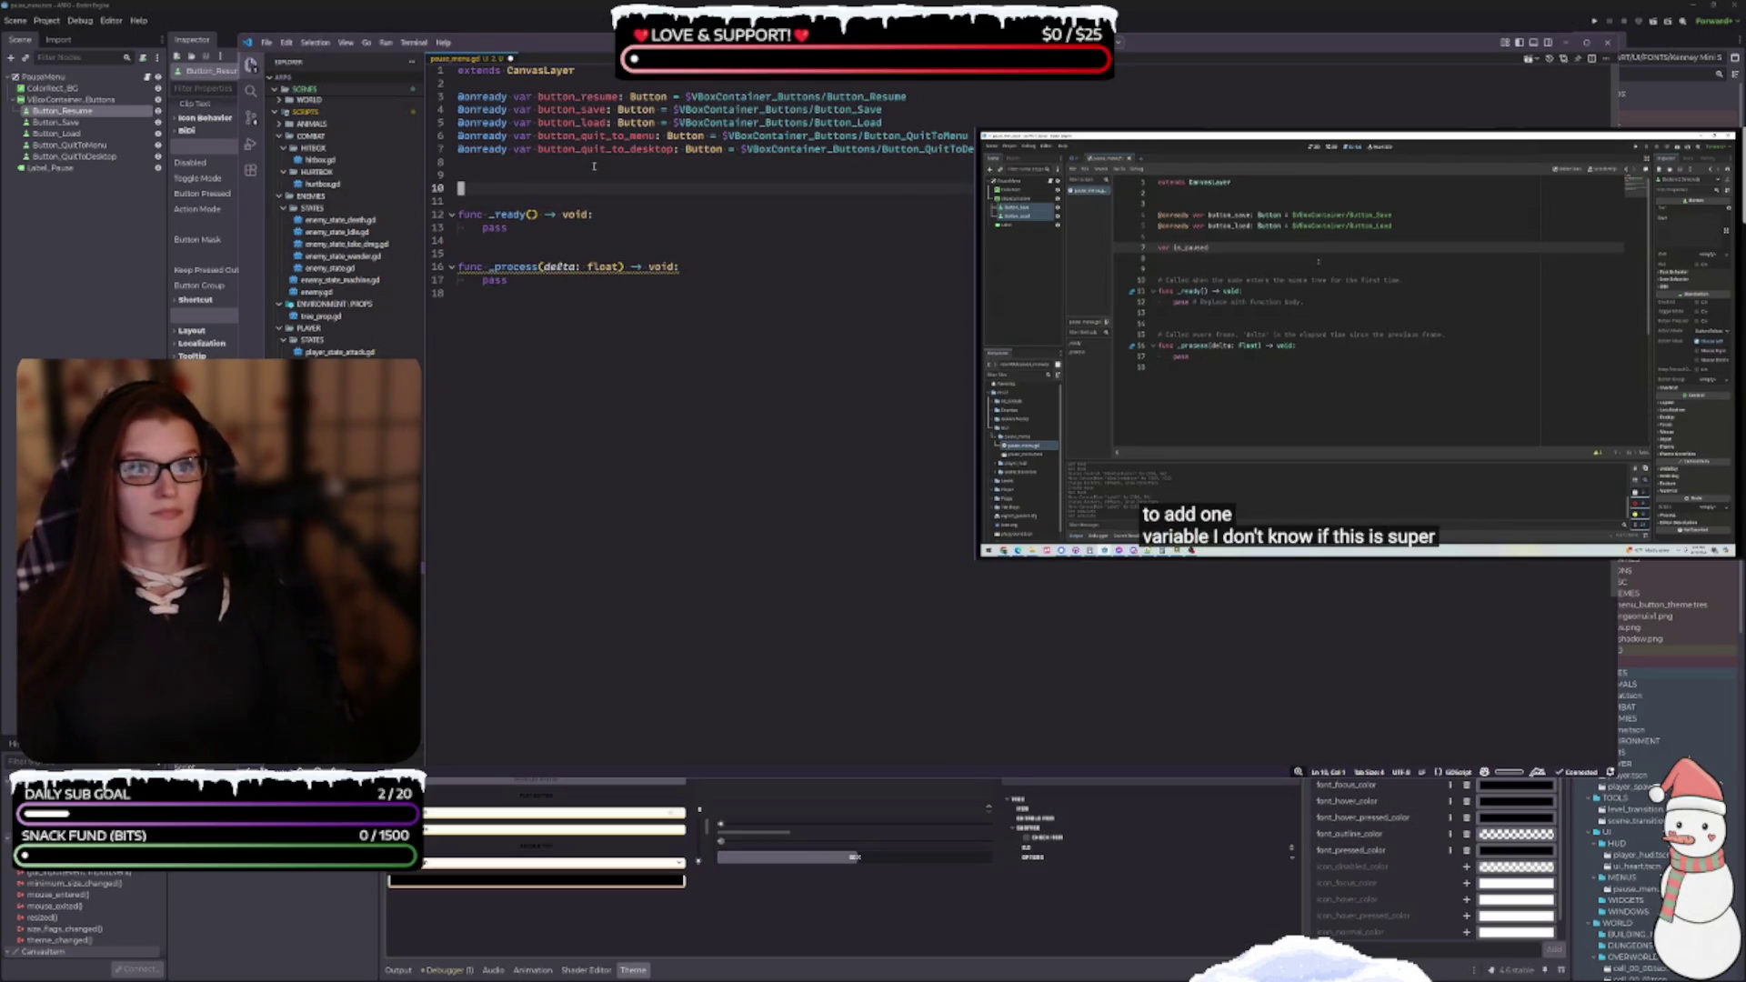
pyautogui.write('var is_pa')
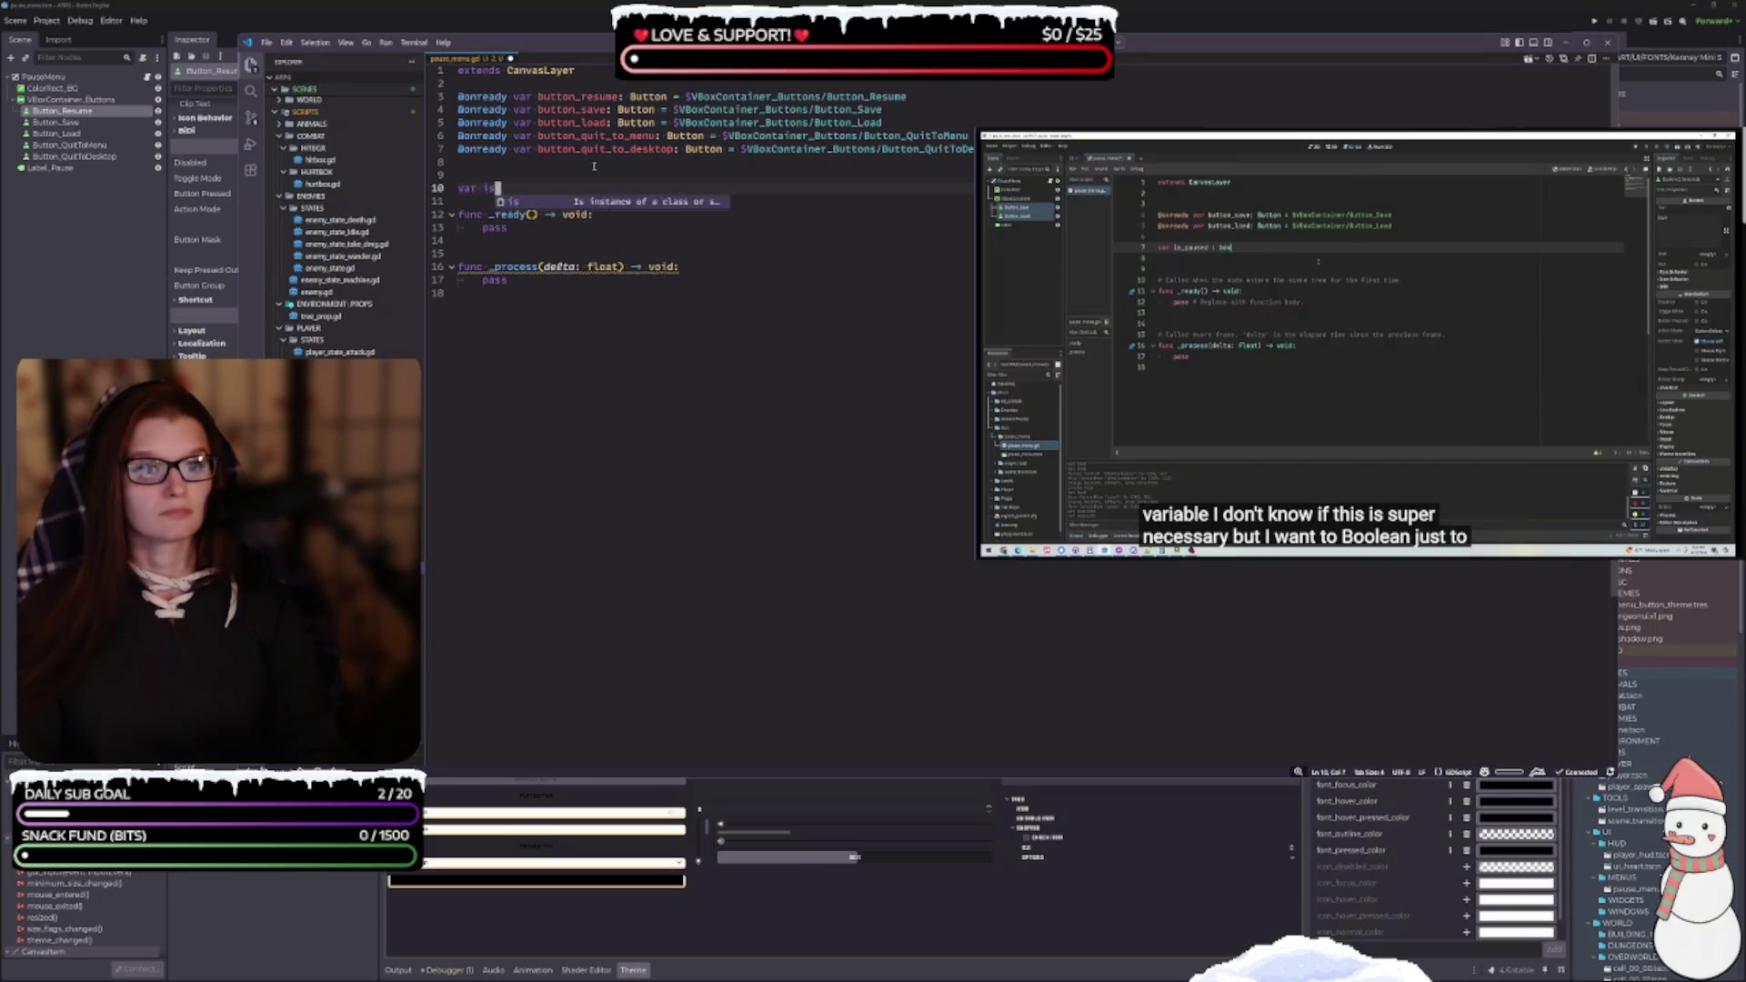
pyautogui.write(': ')
pyautogui.write(' := f')
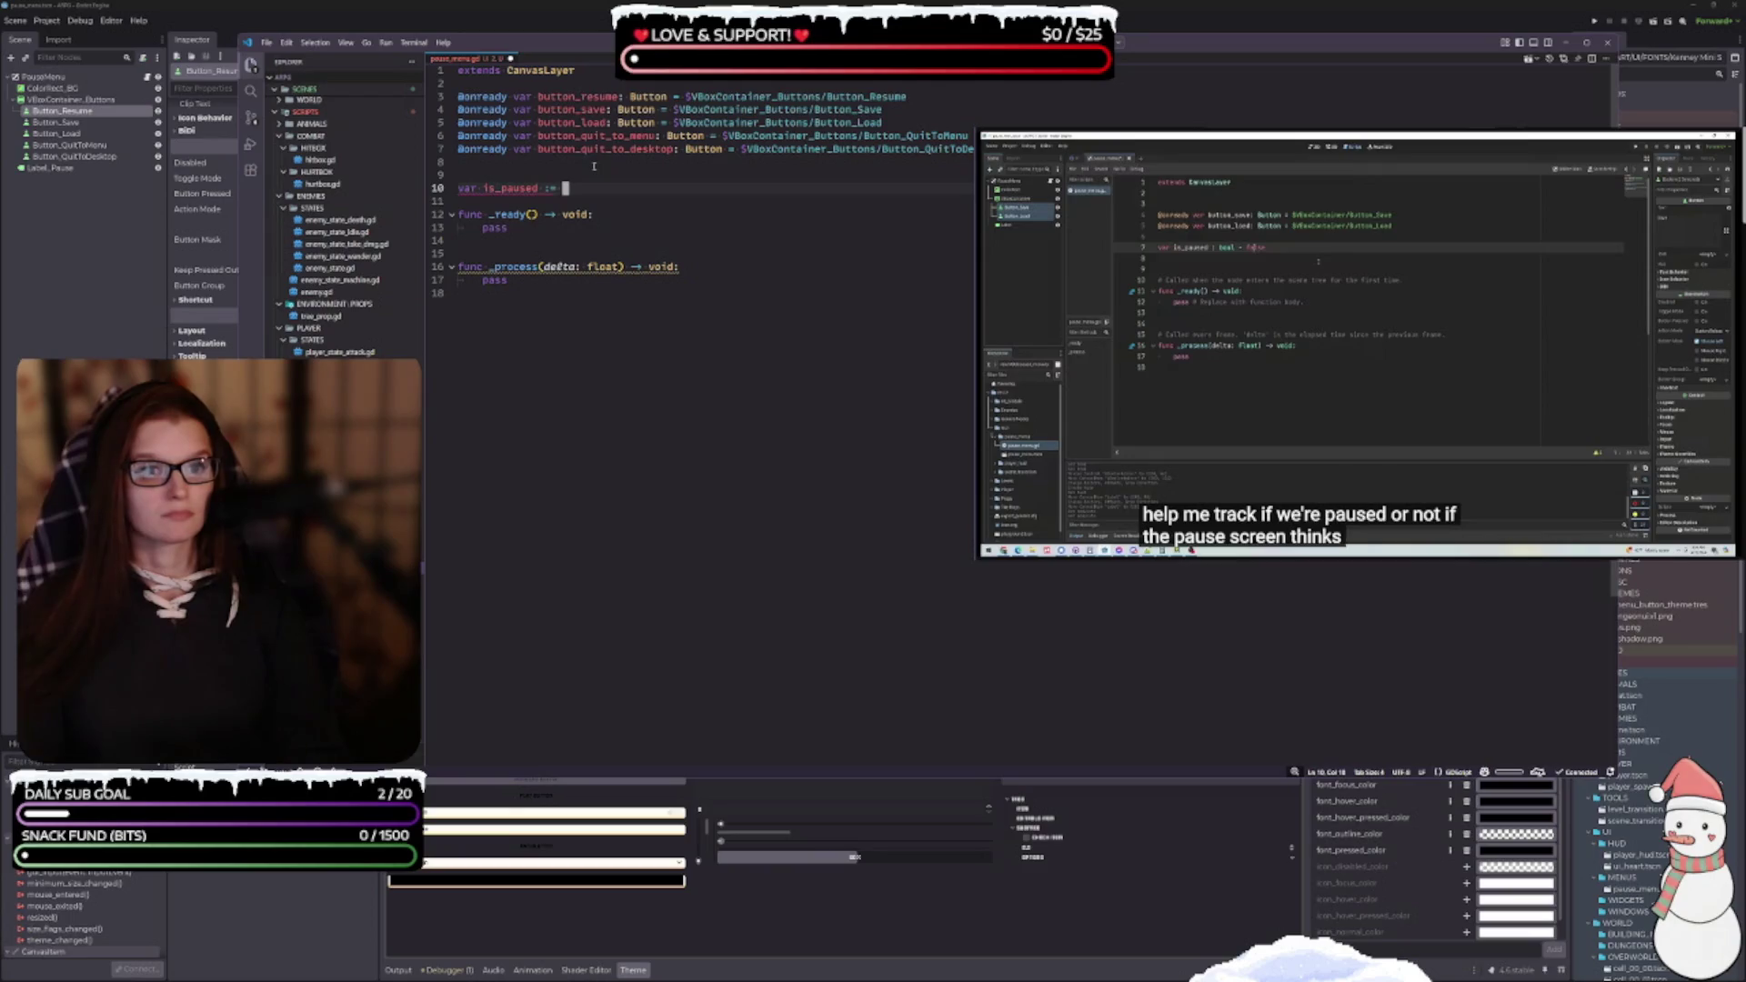
pyautogui.write('alse')
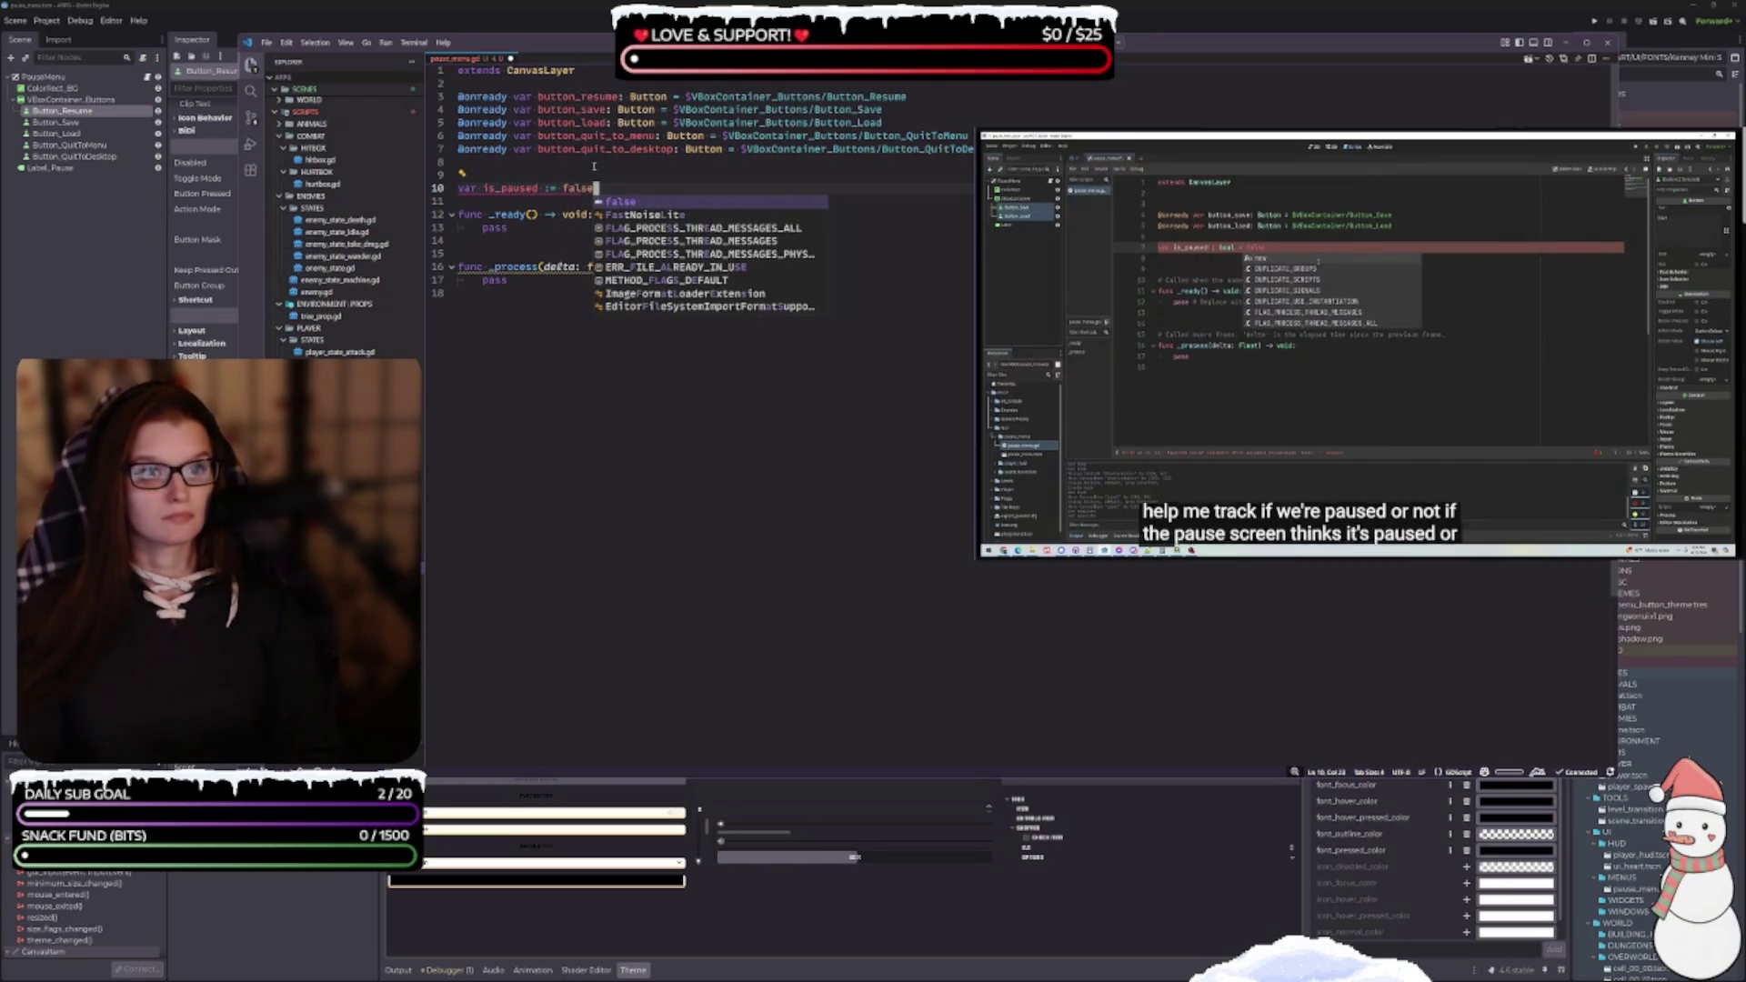
pyautogui.hotkey('ctrl', 'x')
pyautogui.click(458, 96)
pyautogui.hotkey('ctrl', 'v')
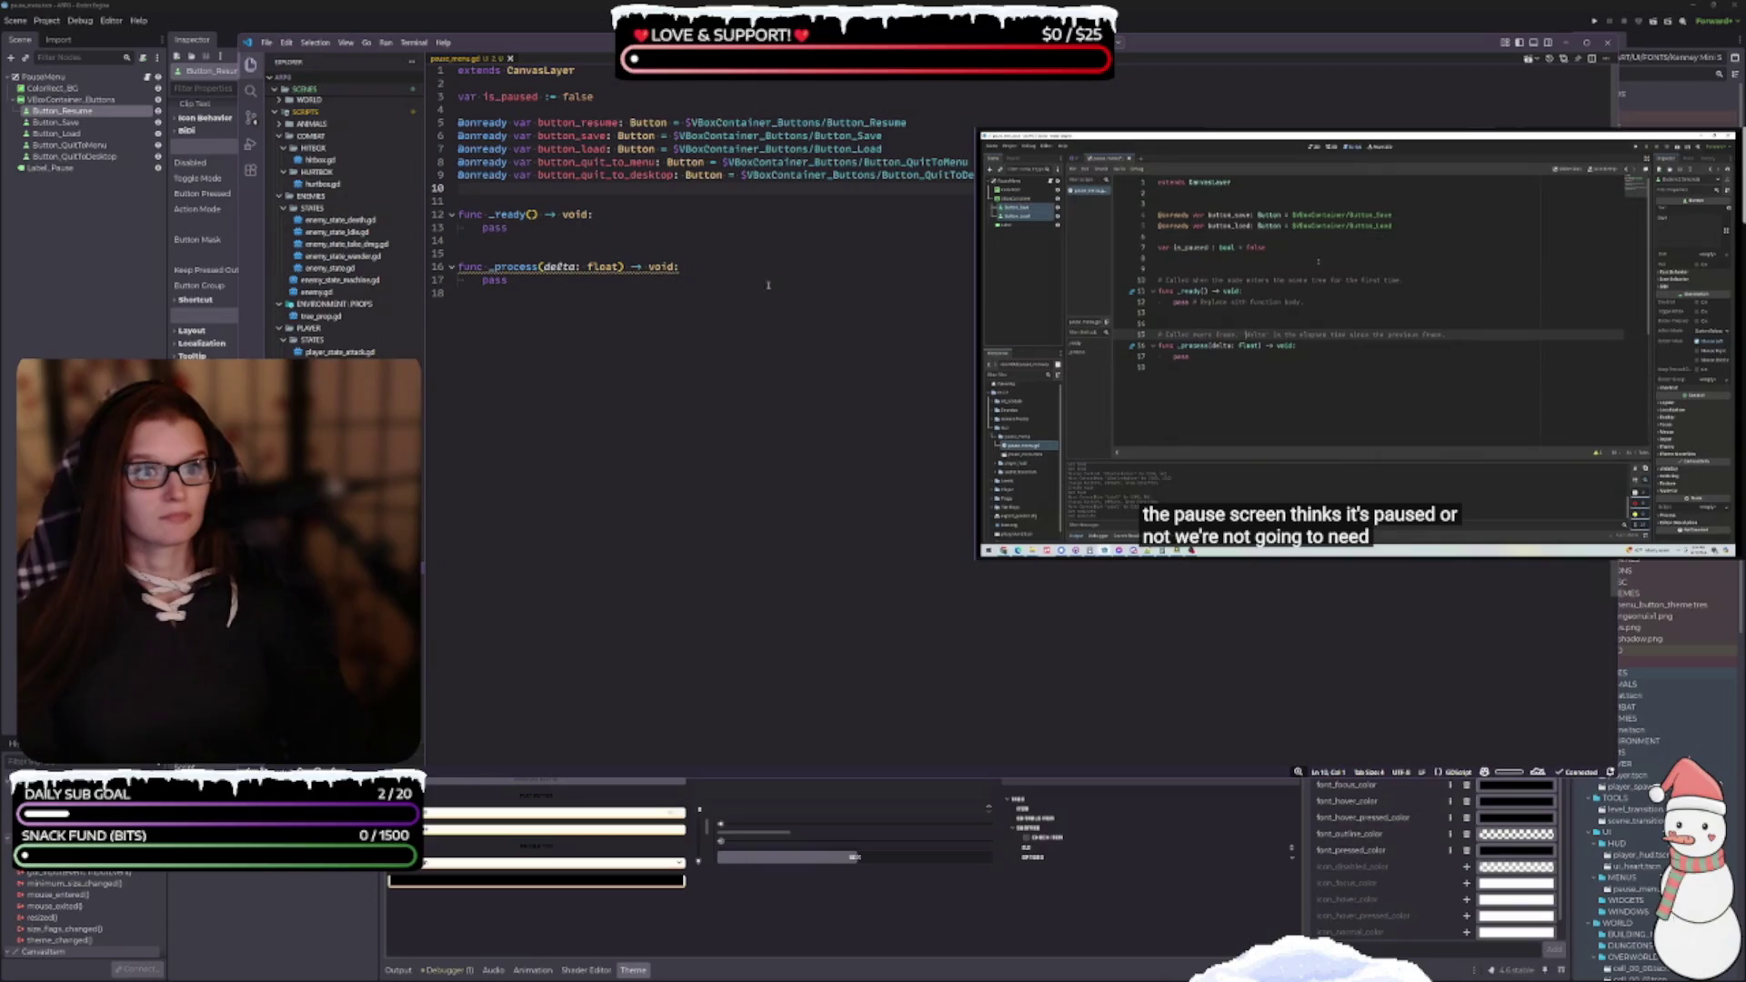
# - Add a blank line after extends and delete the empty _process function
pyautogui.click(714, 269)
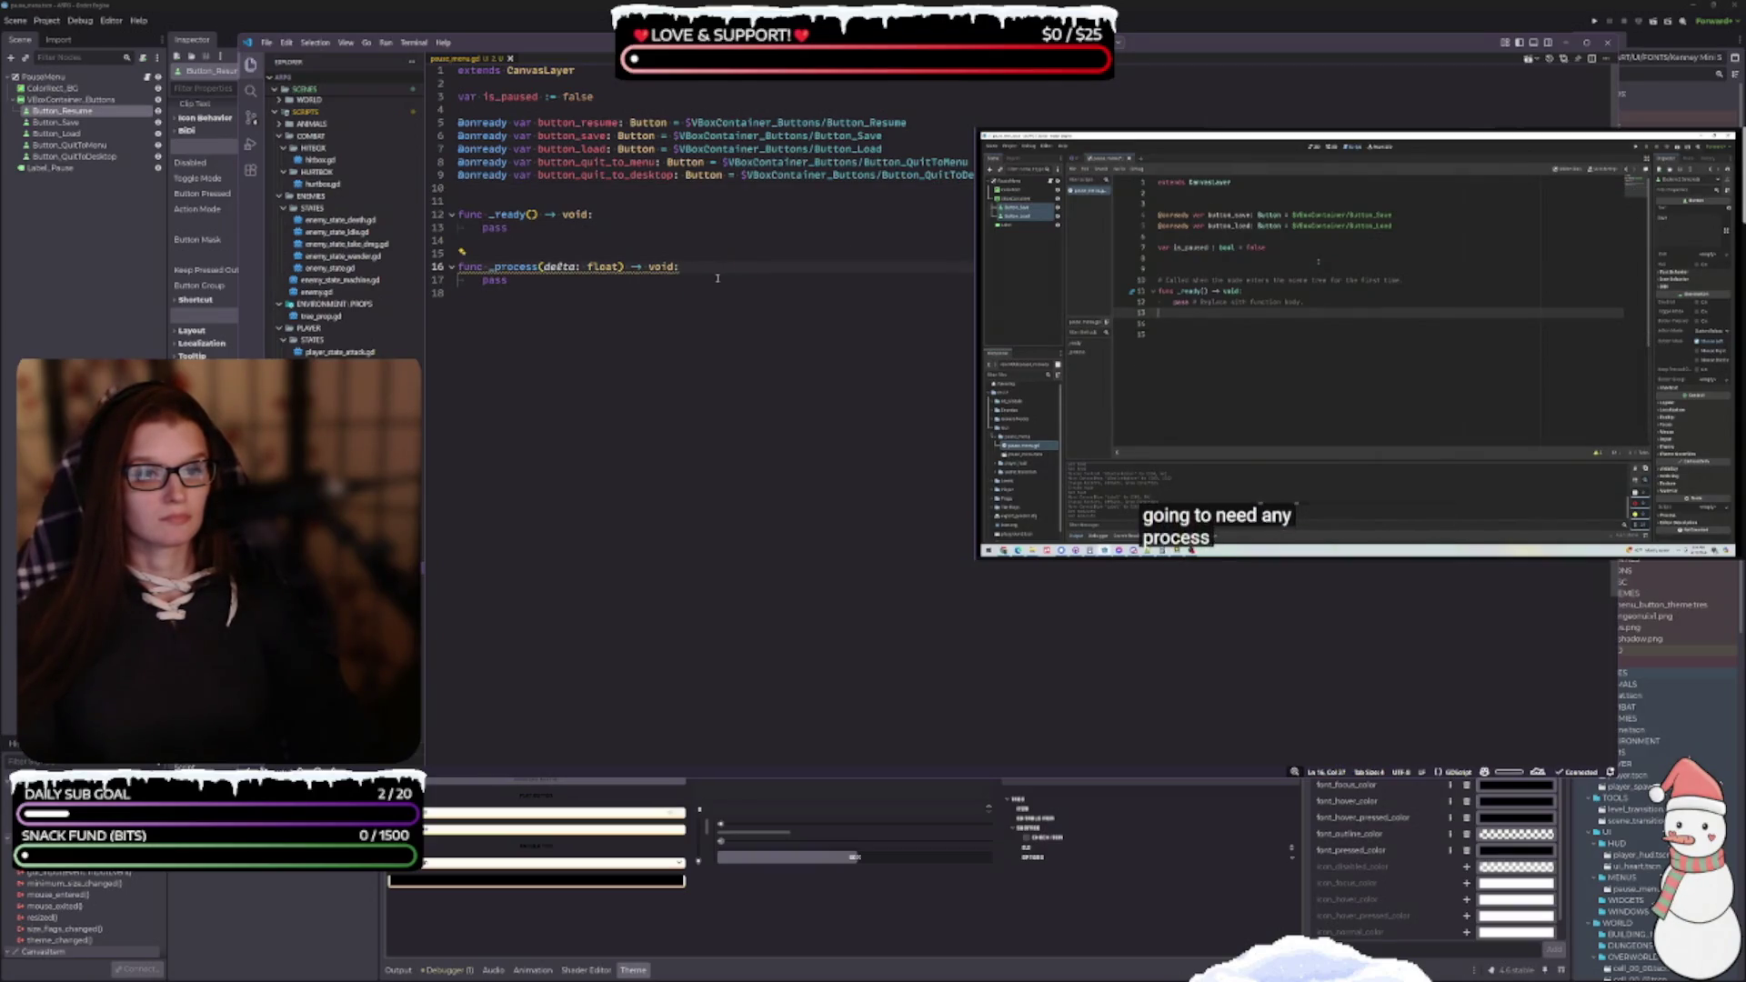
pyautogui.click(499, 84)
pyautogui.press('Return')
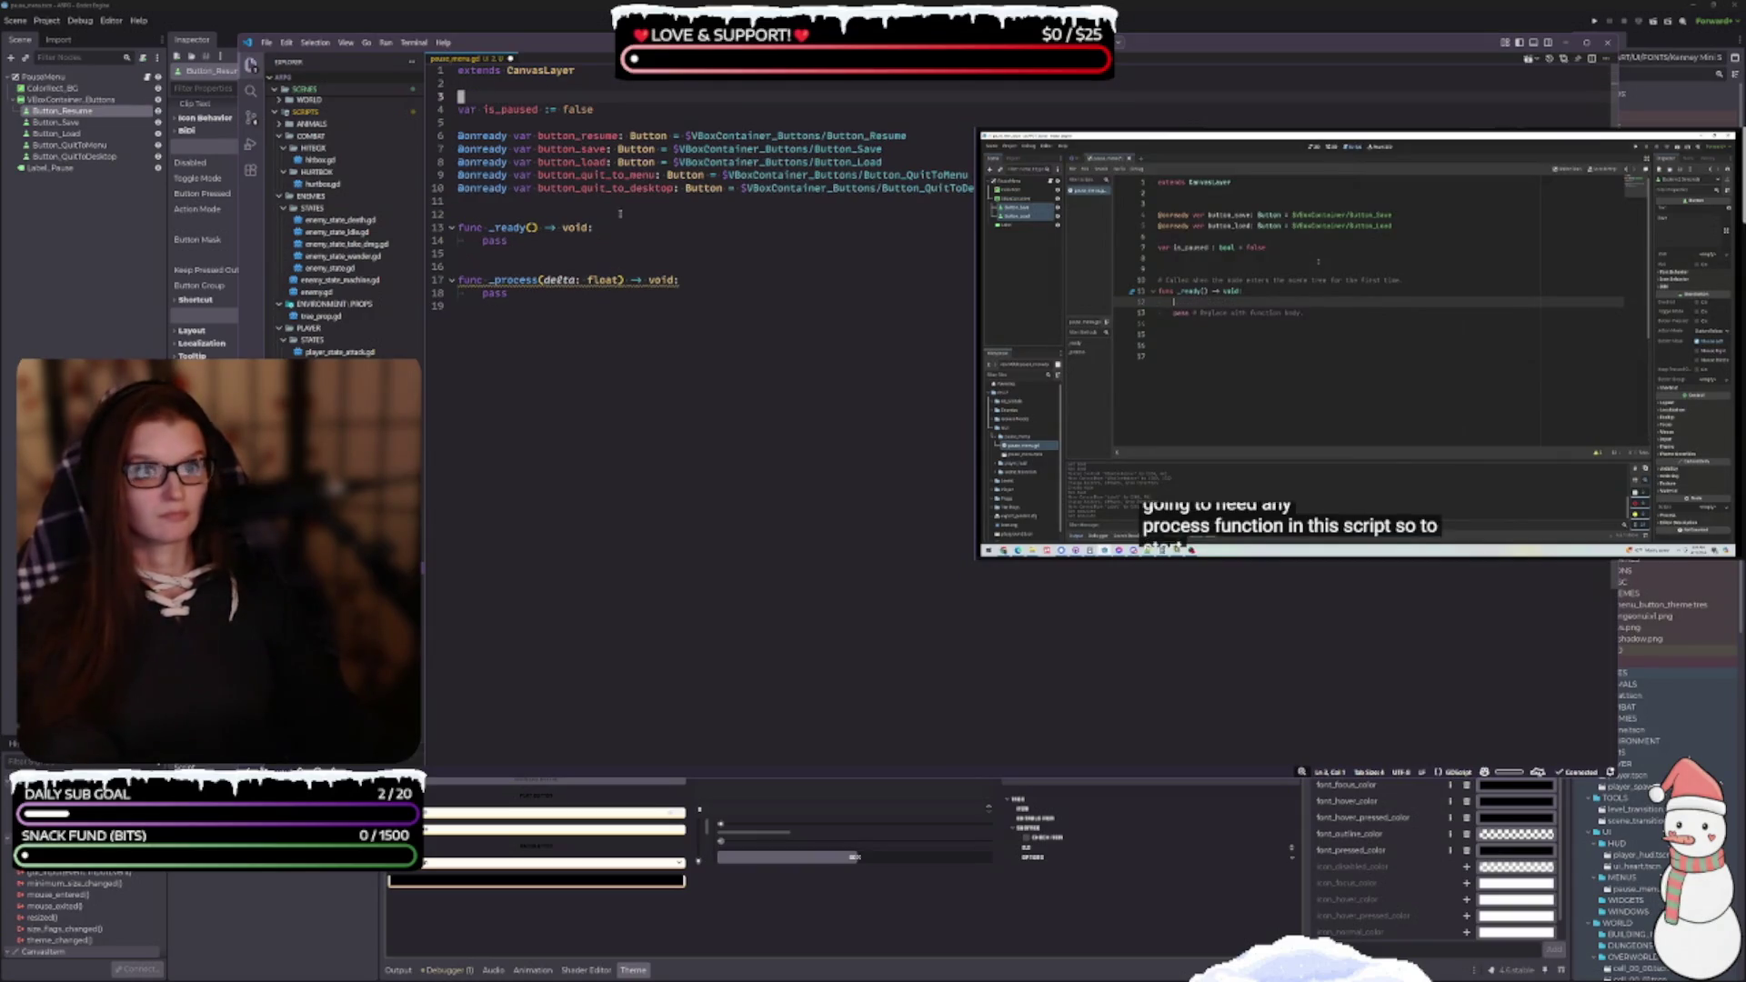
pyautogui.moveTo(459, 279); pyautogui.dragTo(662, 320)
pyautogui.press('BackSpace')
pyautogui.press('BackSpace')
pyautogui.press('BackSpace')
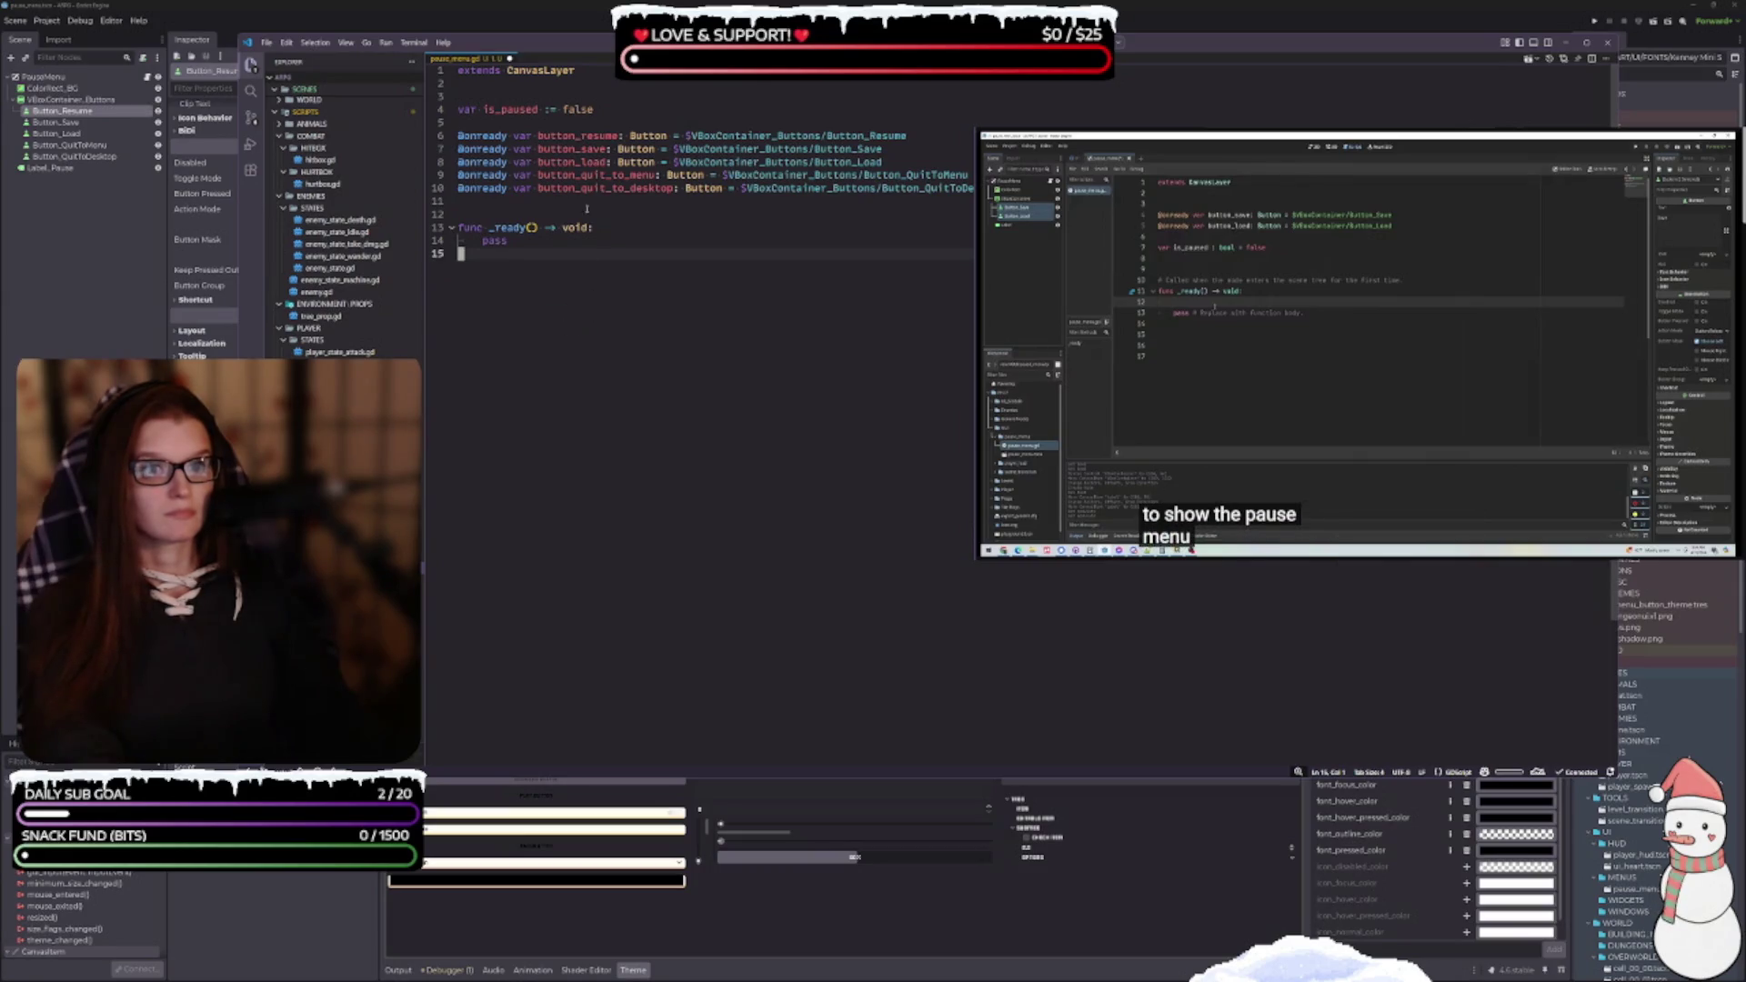
# - Open new lines inside _ready above pass and indent the first one
pyautogui.click(502, 97)
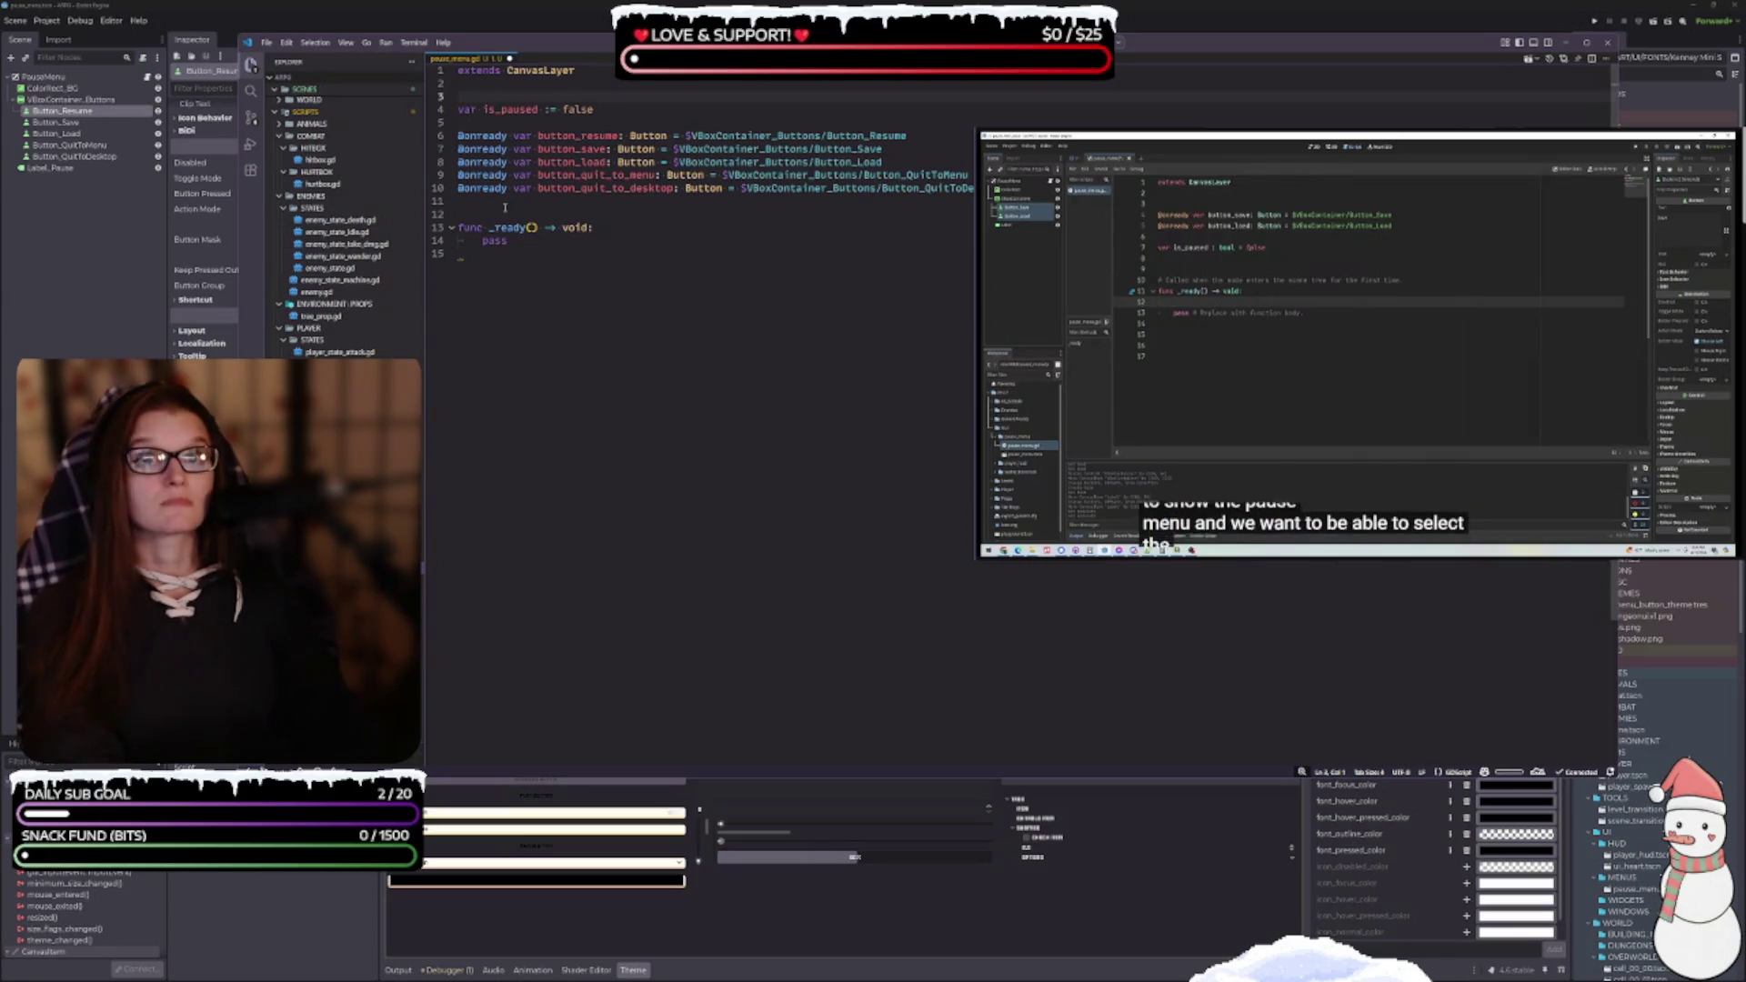
pyautogui.click(626, 224)
pyautogui.press('Return')
pyautogui.press('Return')
pyautogui.press('Return')
pyautogui.click(521, 244)
pyautogui.press('Tab')
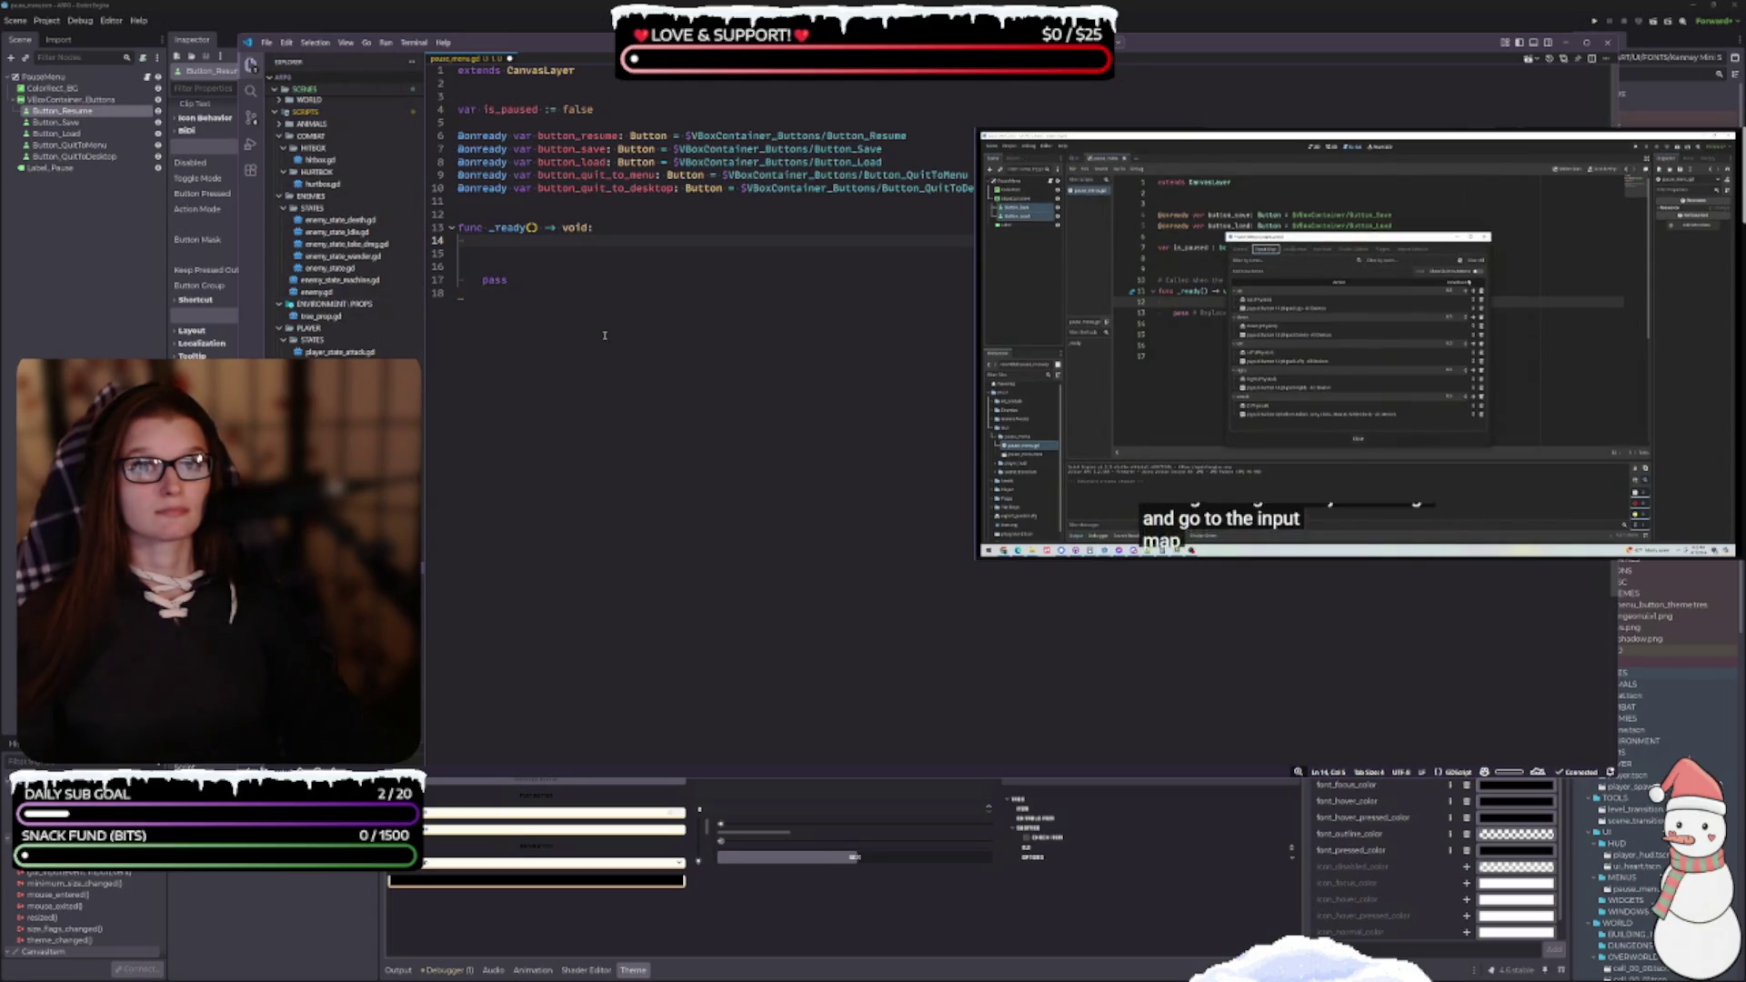
pyautogui.click(38, 22)
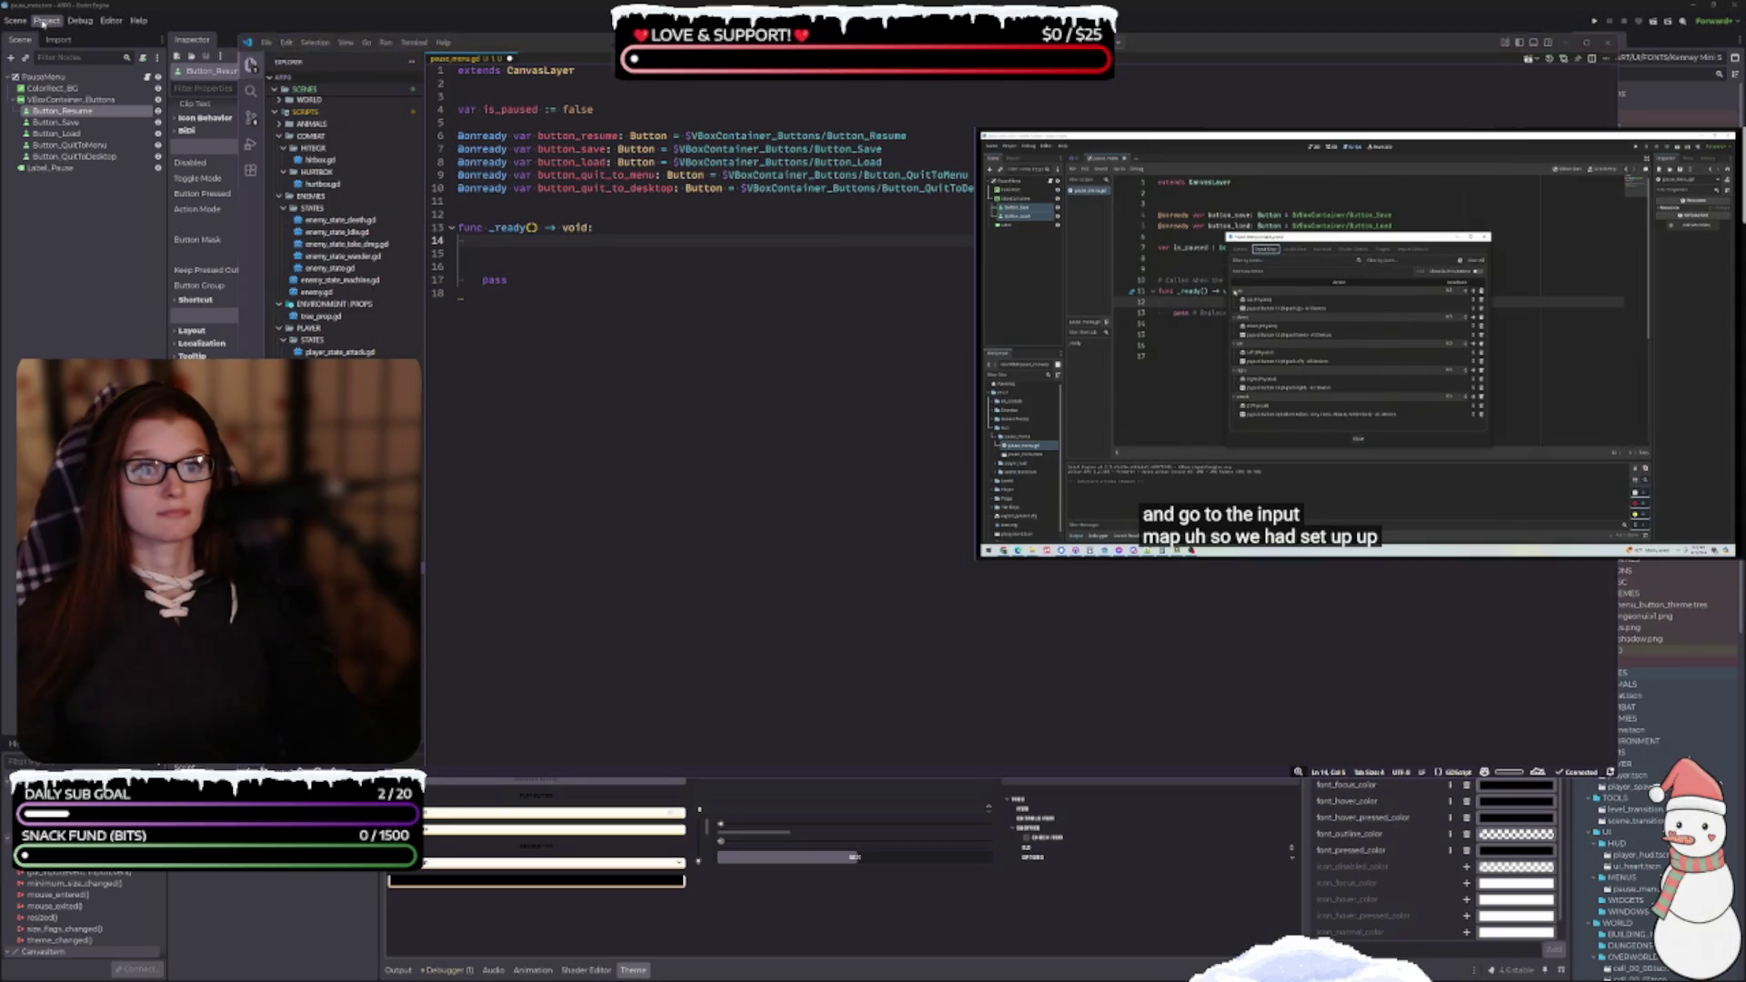
# - Add a new 'pause' action in Project Settings' Input Map
pyautogui.click(91, 38)
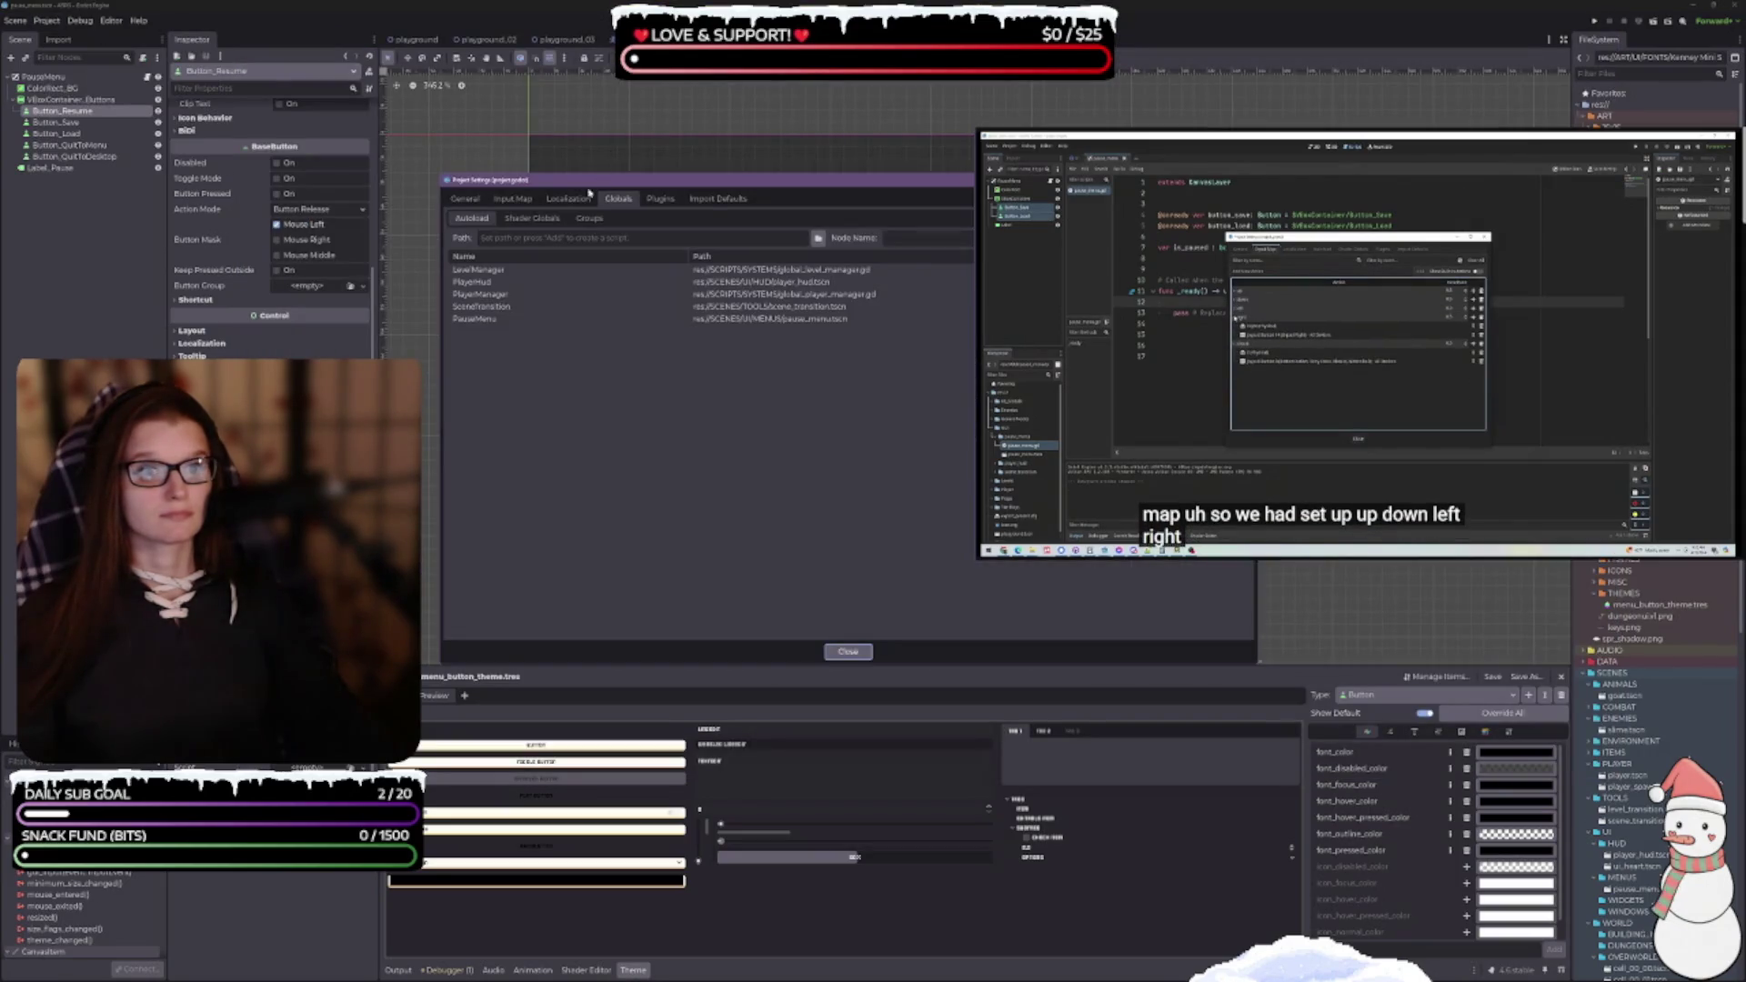
pyautogui.click(512, 199)
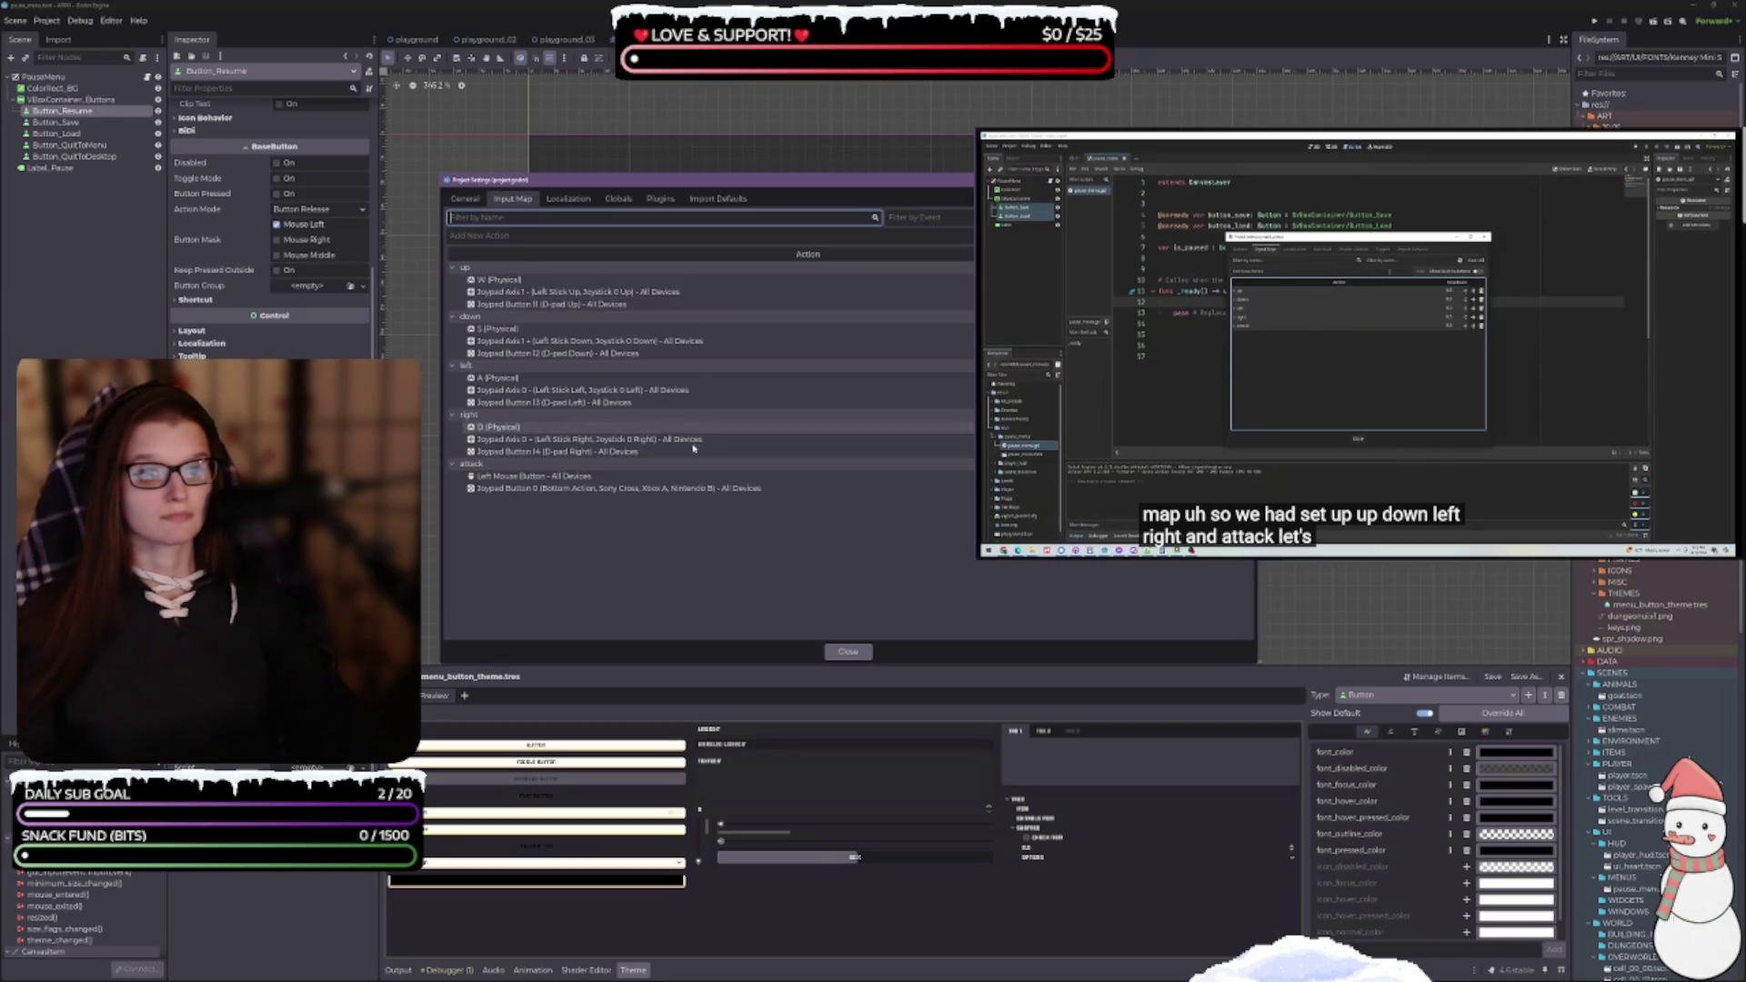
pyautogui.click(506, 234)
pyautogui.write('pause')
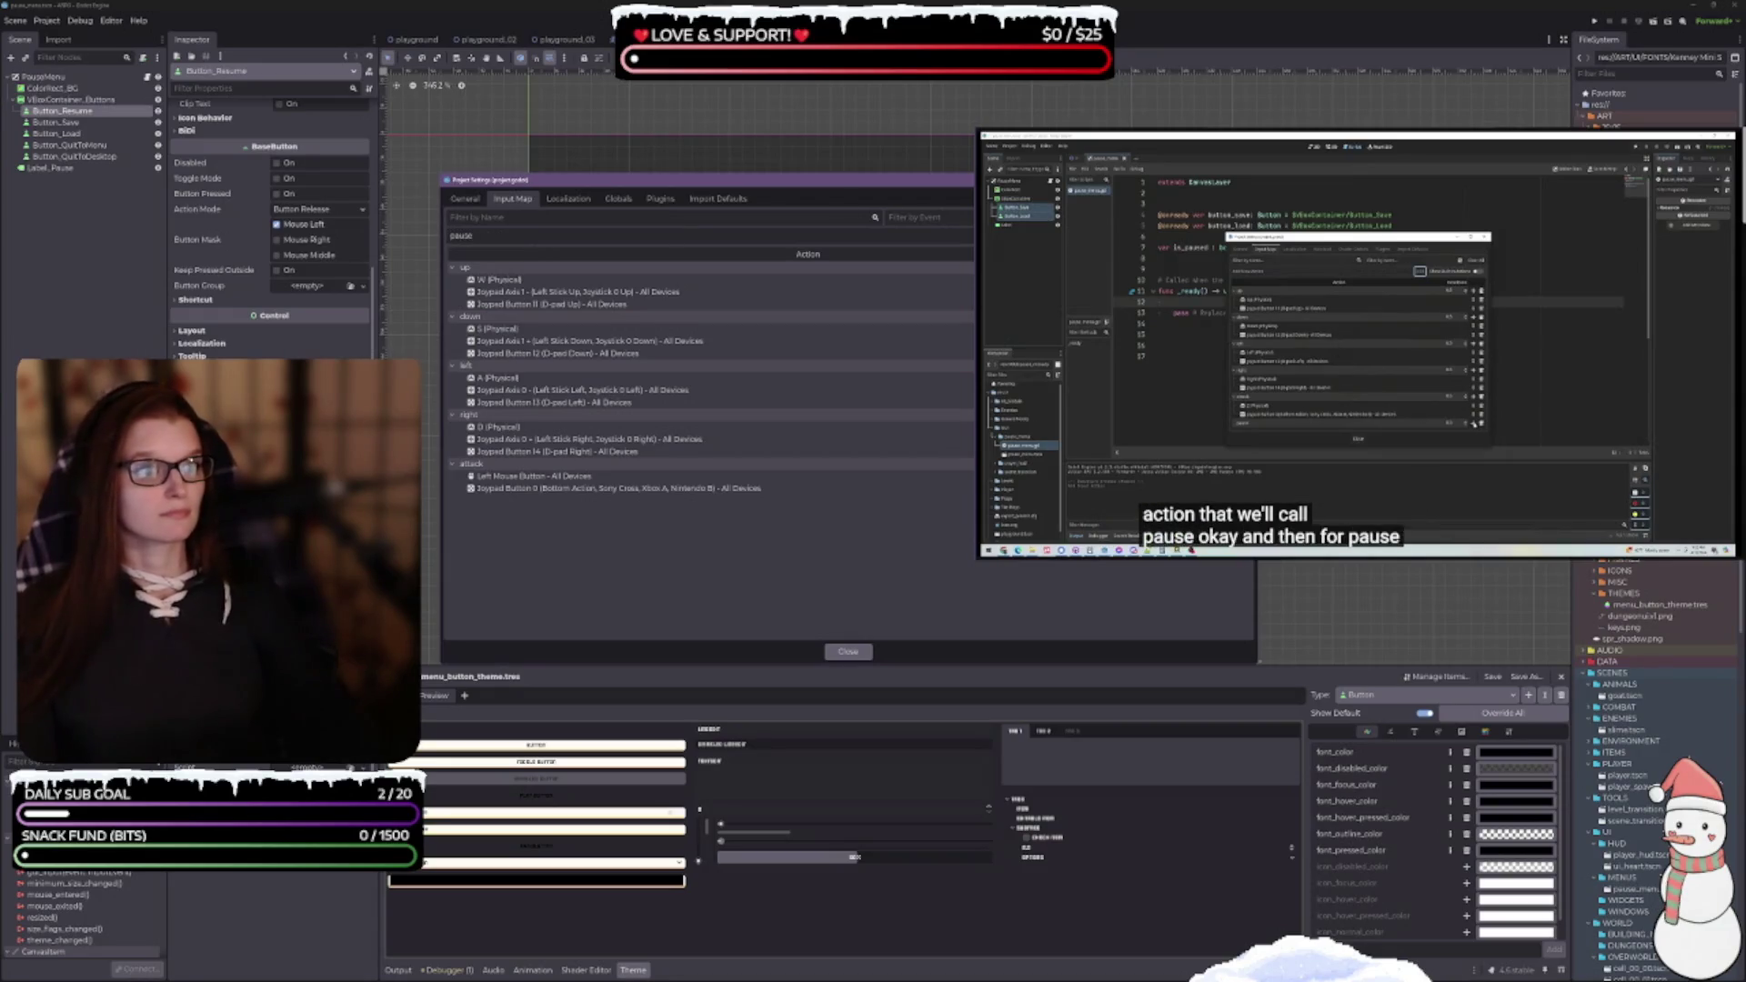
pyautogui.press('Return')
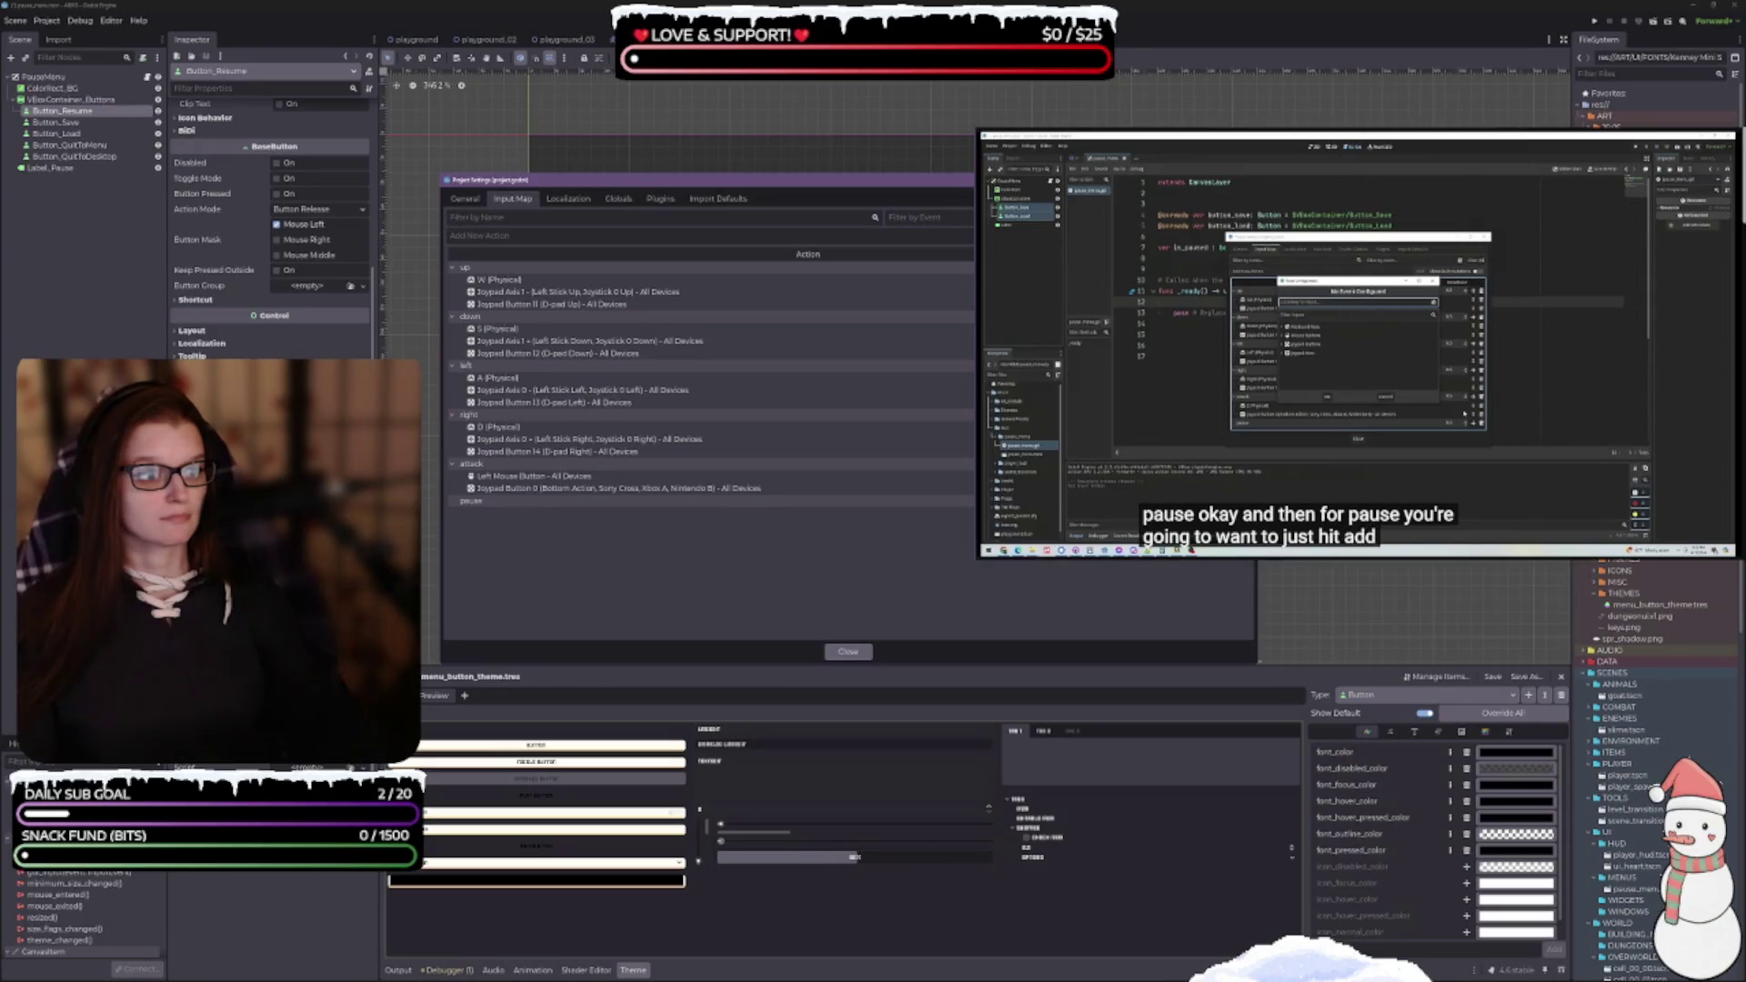
# - Bind the pause action to the Escape key and Joypad Button 6 (Start)
pyautogui.click(1218, 500)
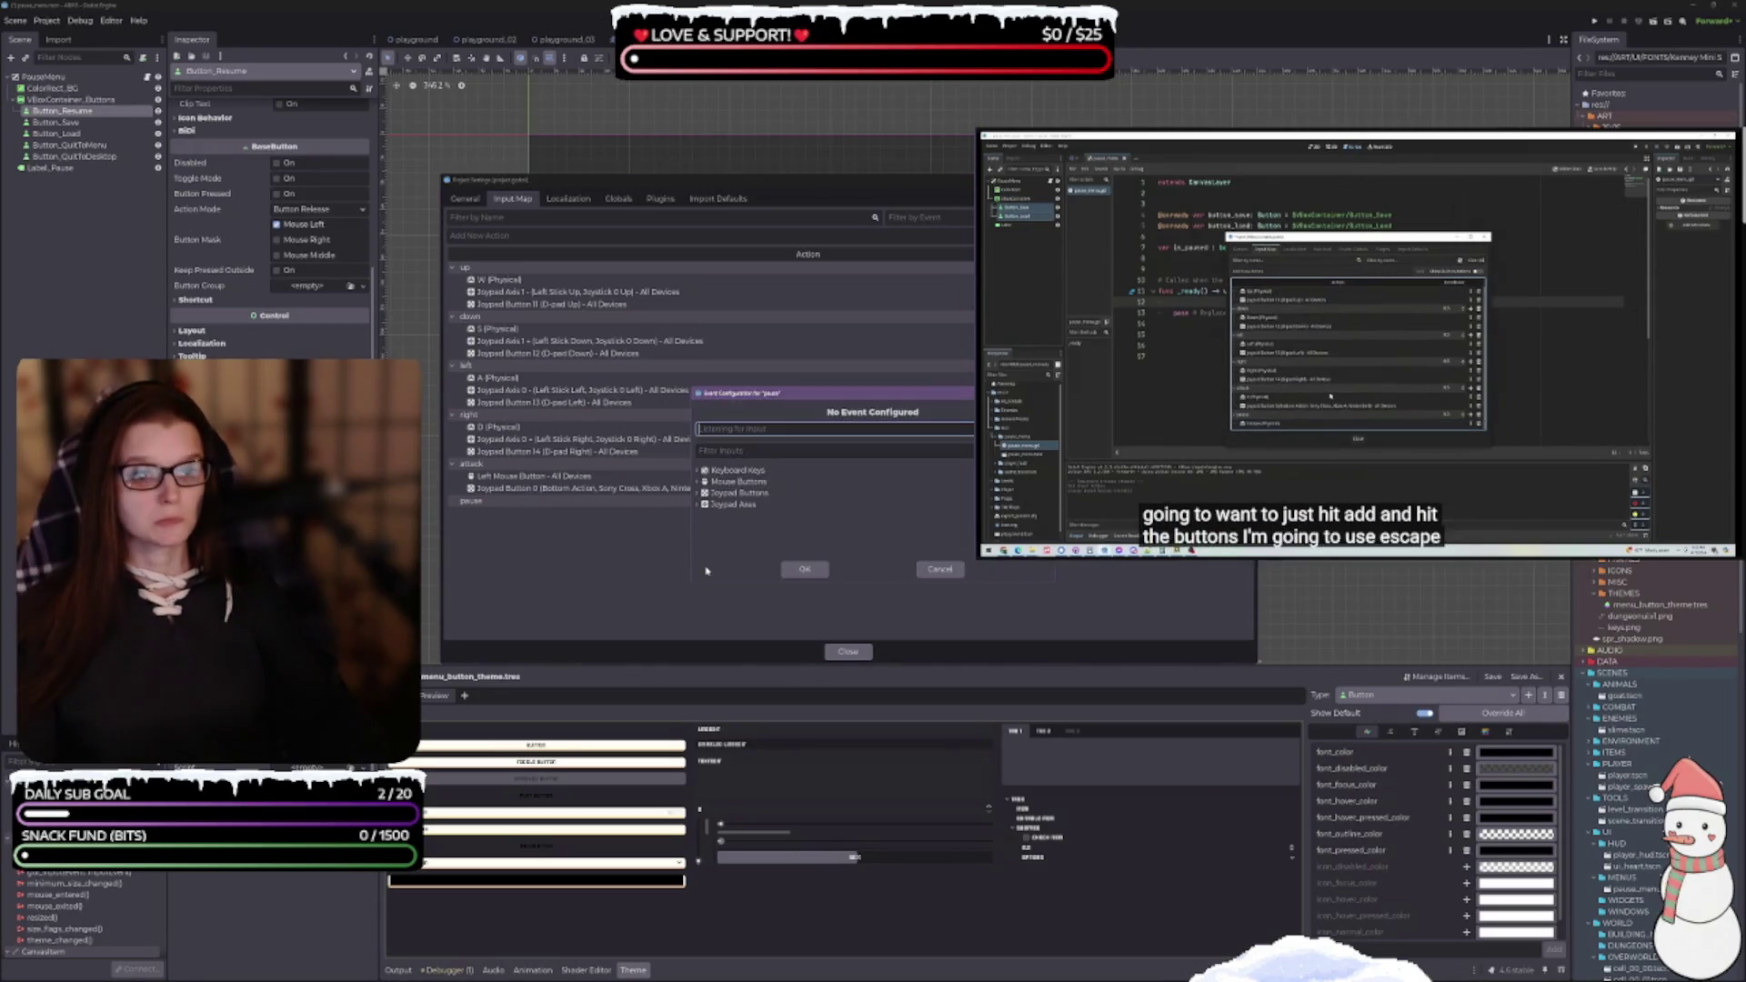
pyautogui.press('Escape')
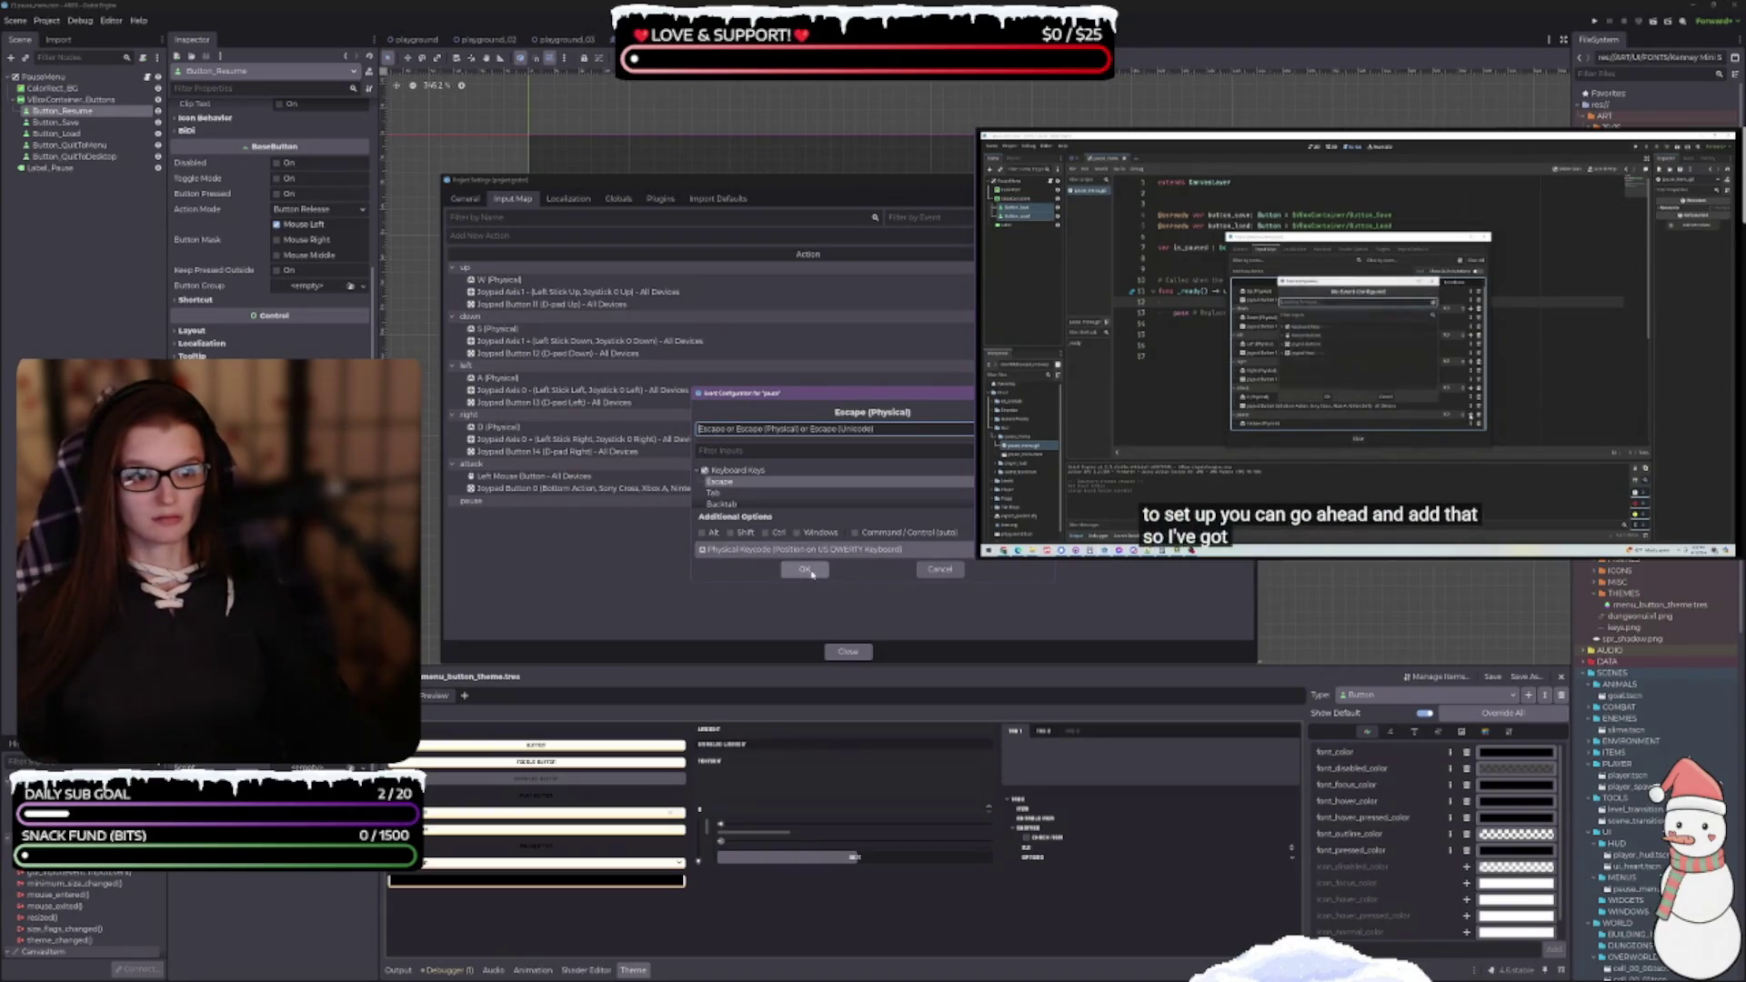
pyautogui.click(805, 570)
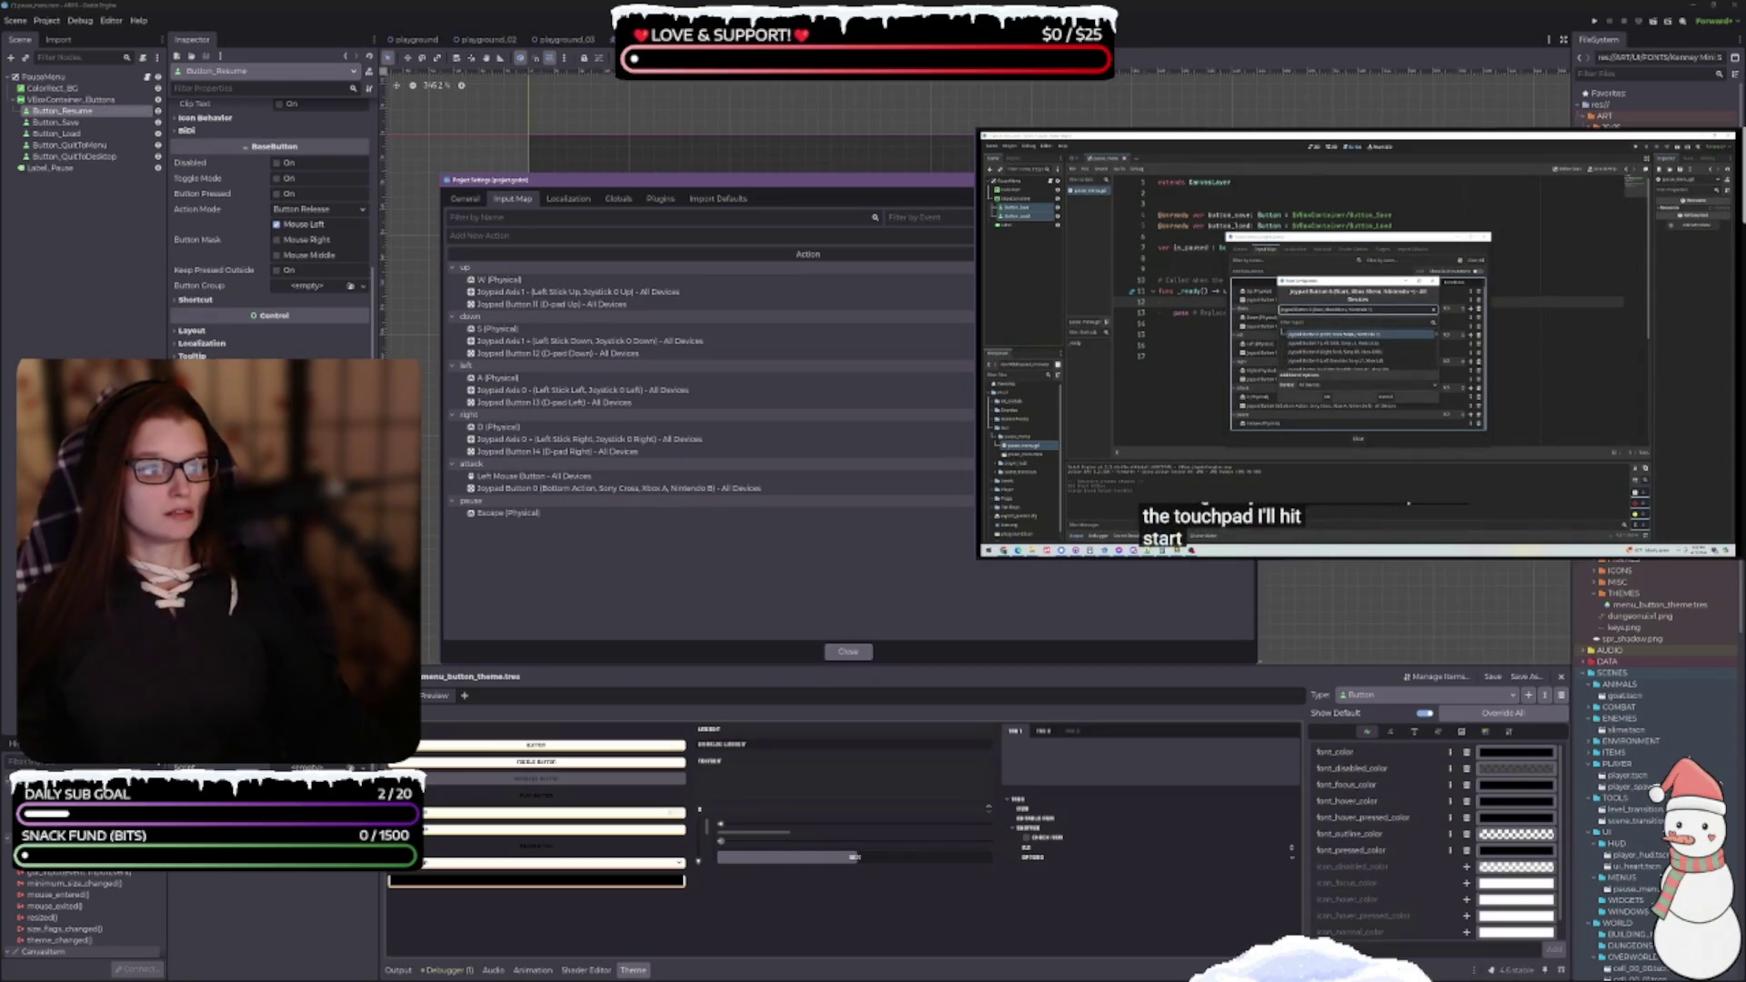
pyautogui.click(1219, 501)
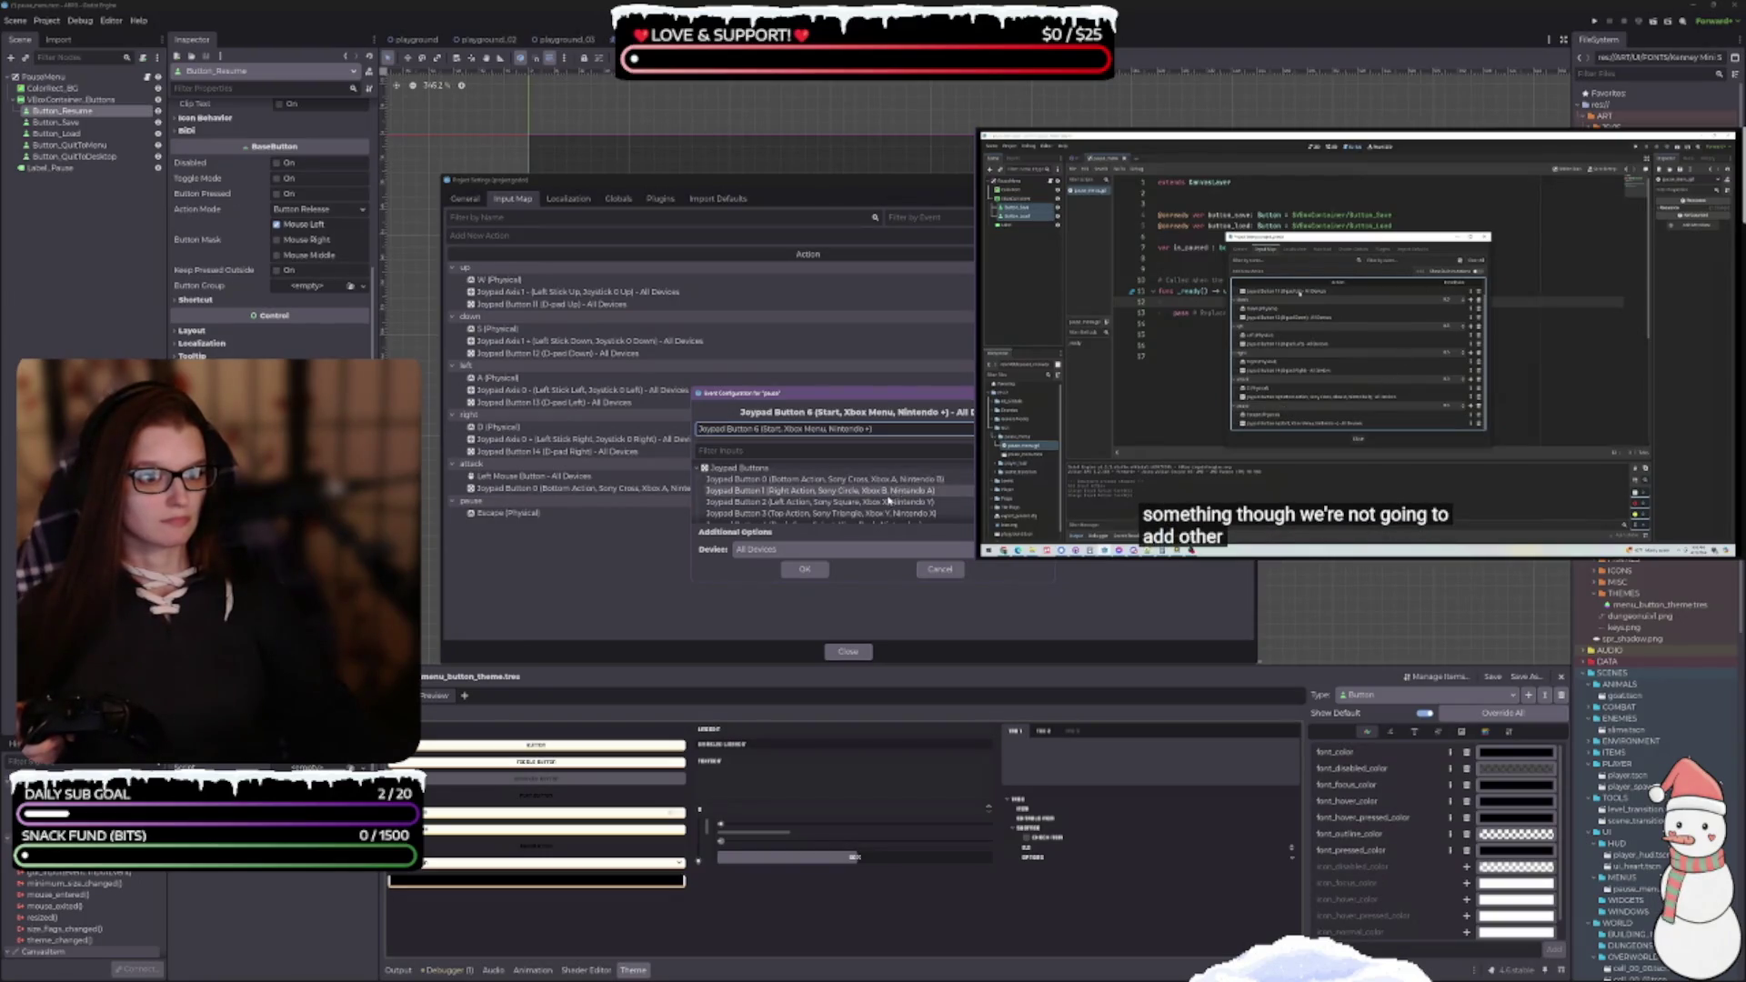
pyautogui.click(804, 570)
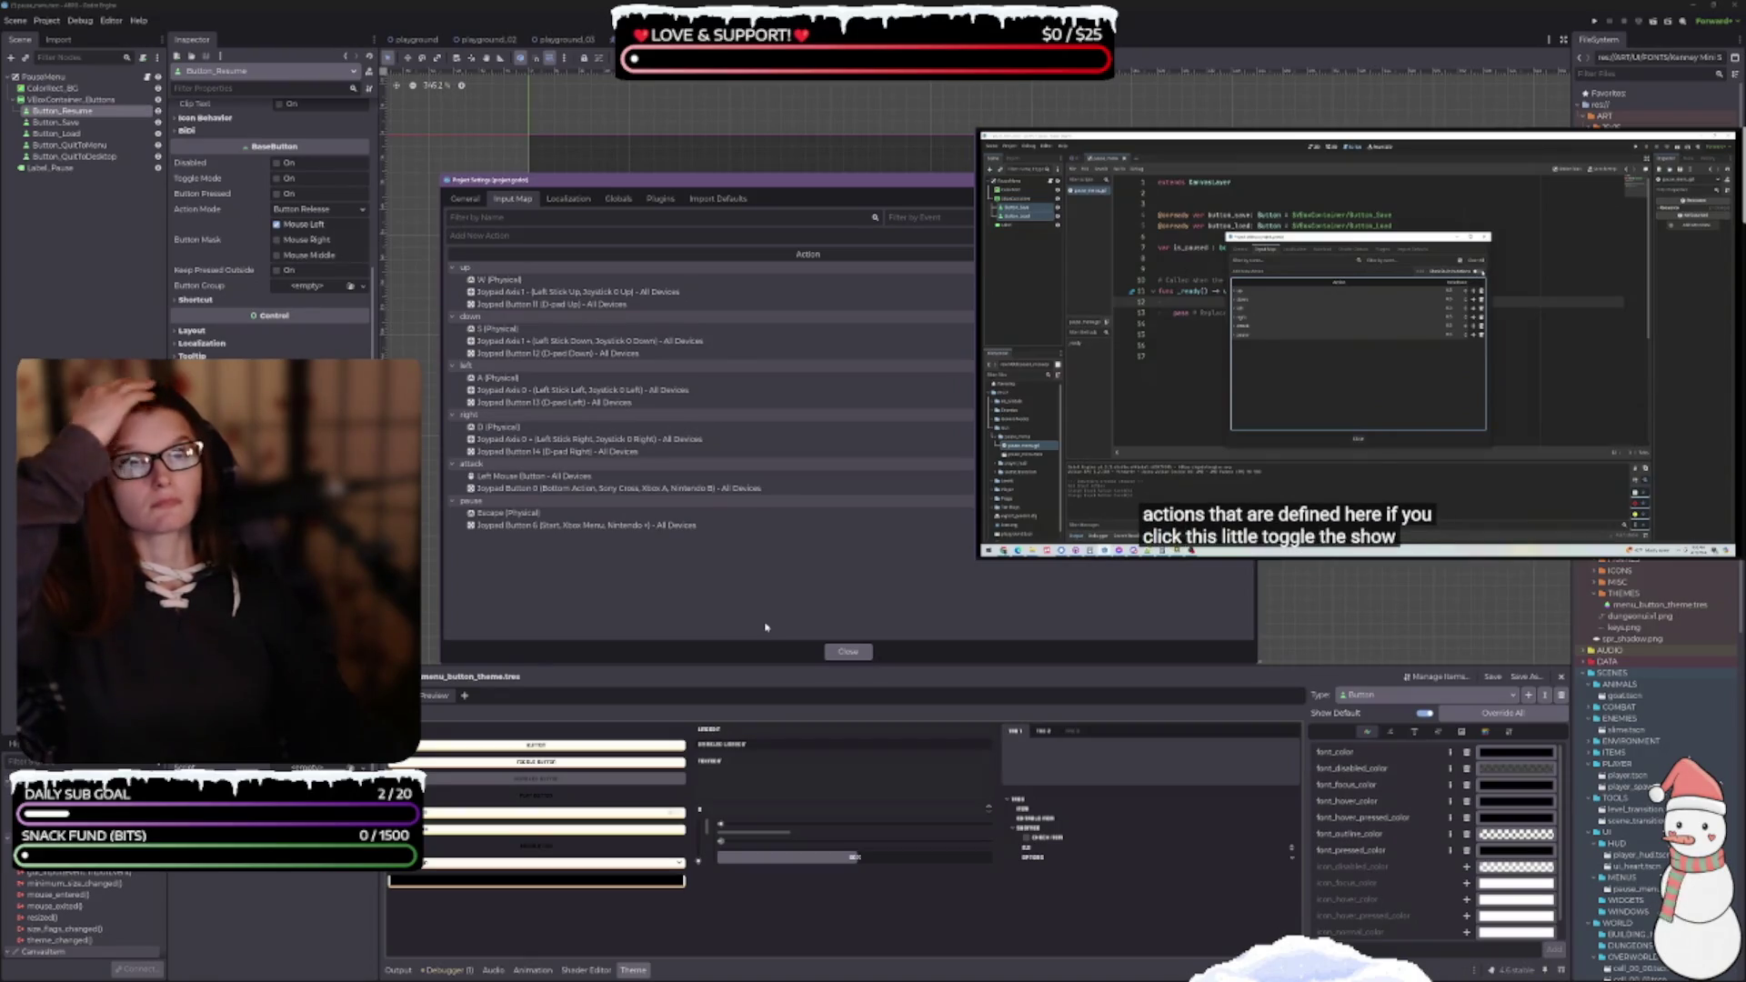
# - Show the built-in actions and bind ui_accept to Joypad Button 0
pyautogui.click(1028, 218)
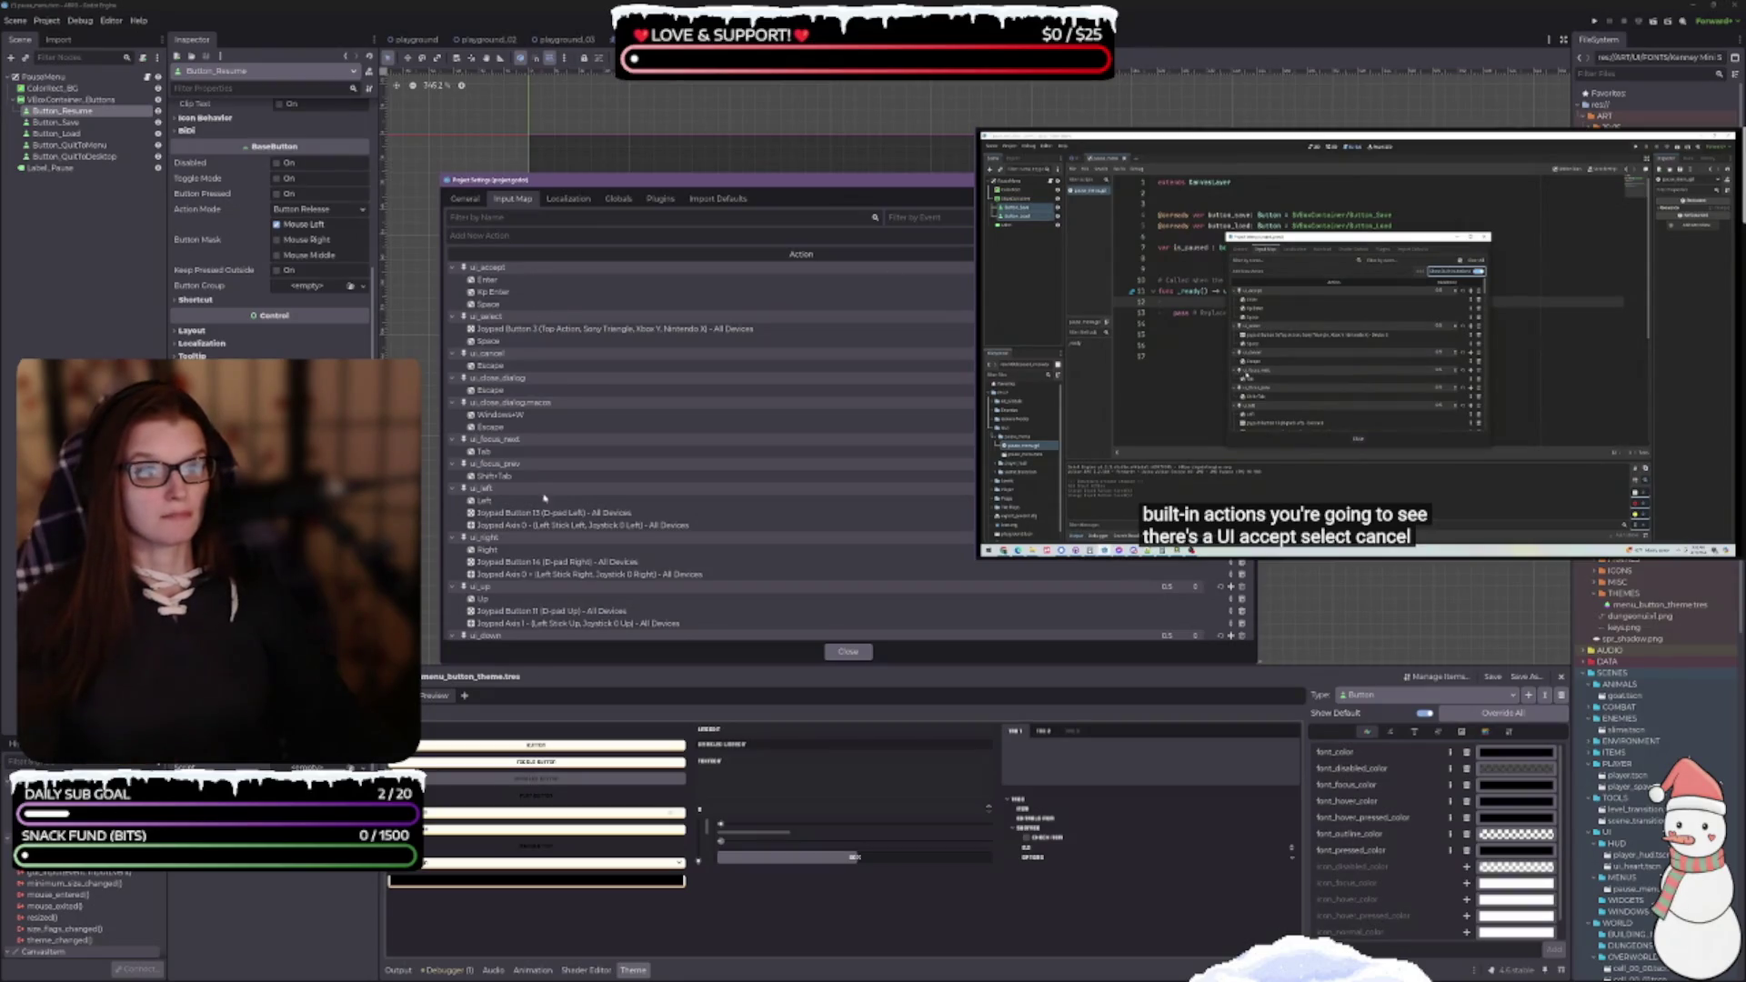
pyautogui.scroll(-3, 548, 336)
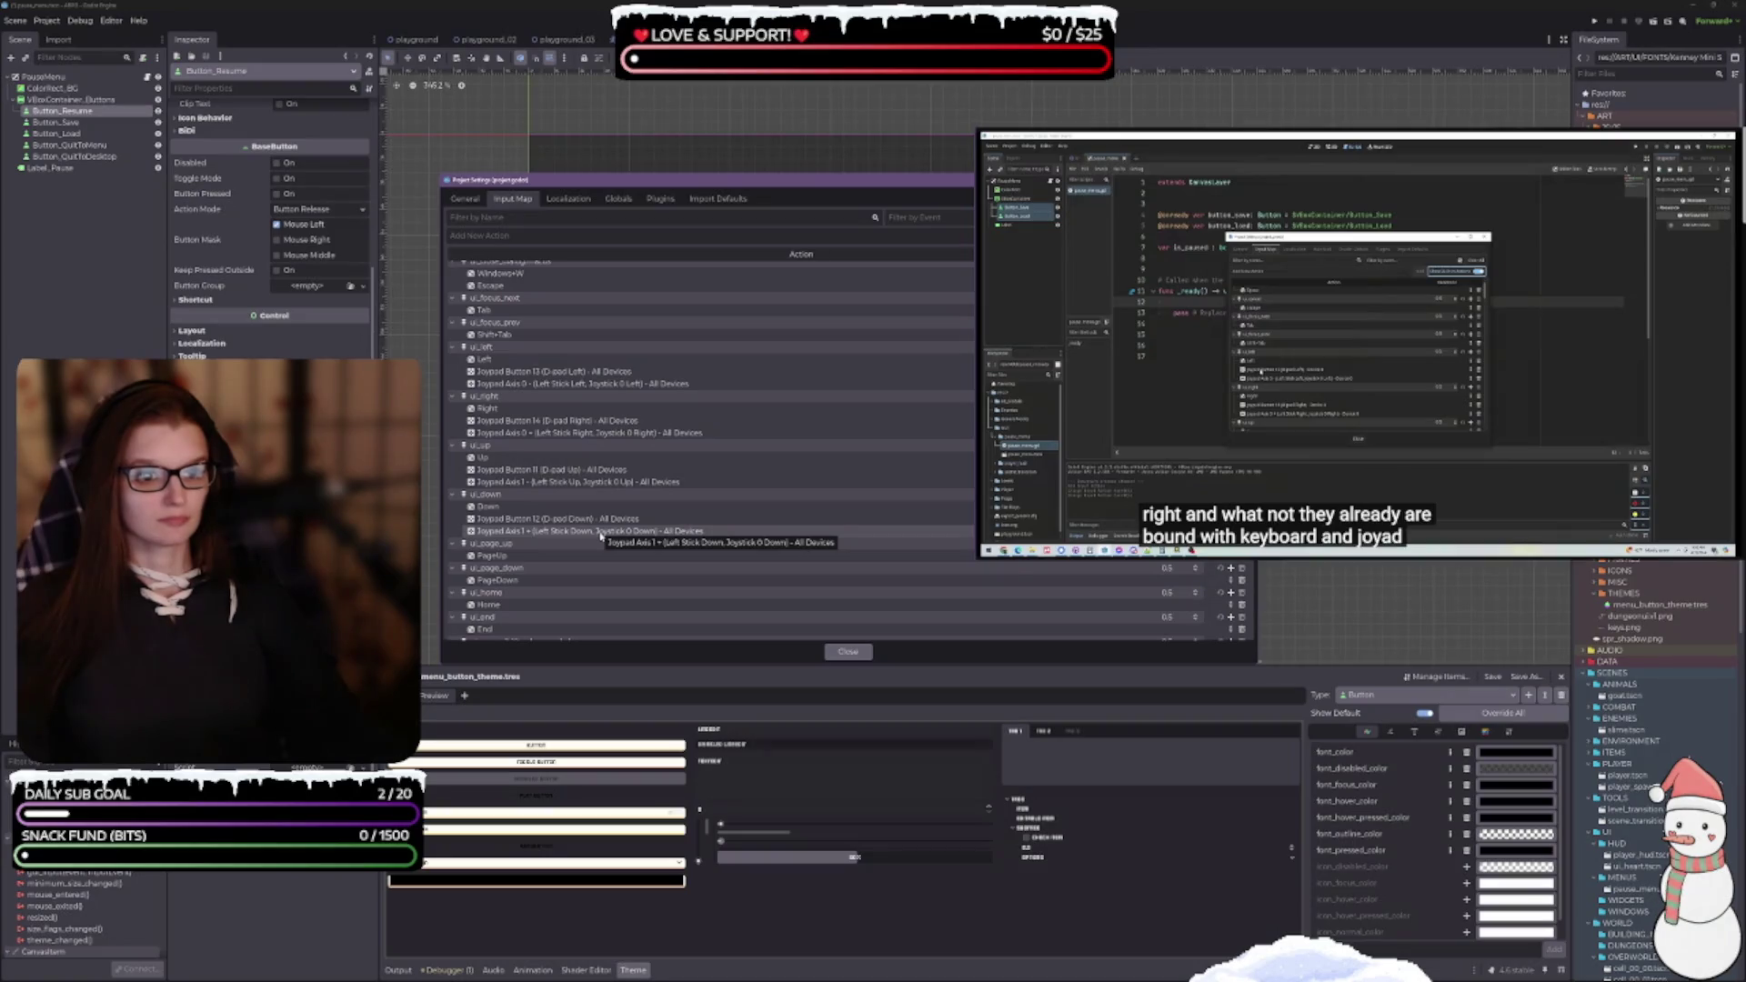
pyautogui.scroll(2, 609, 528)
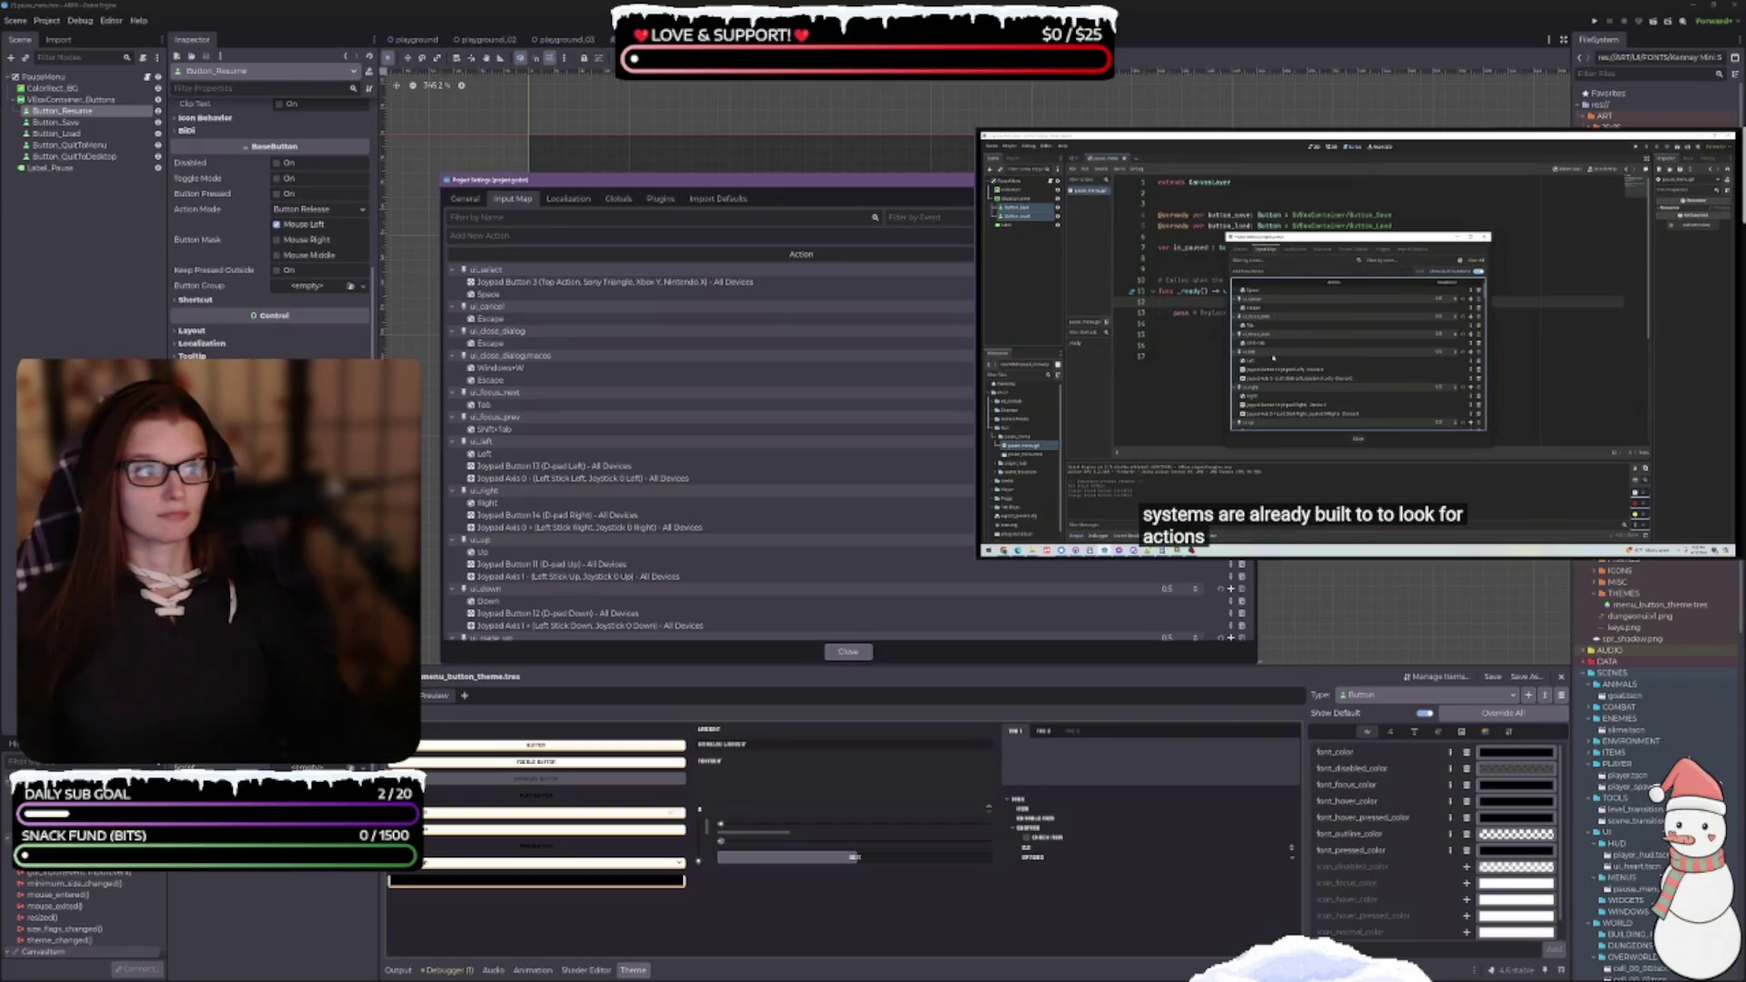
pyautogui.click(1201, 235)
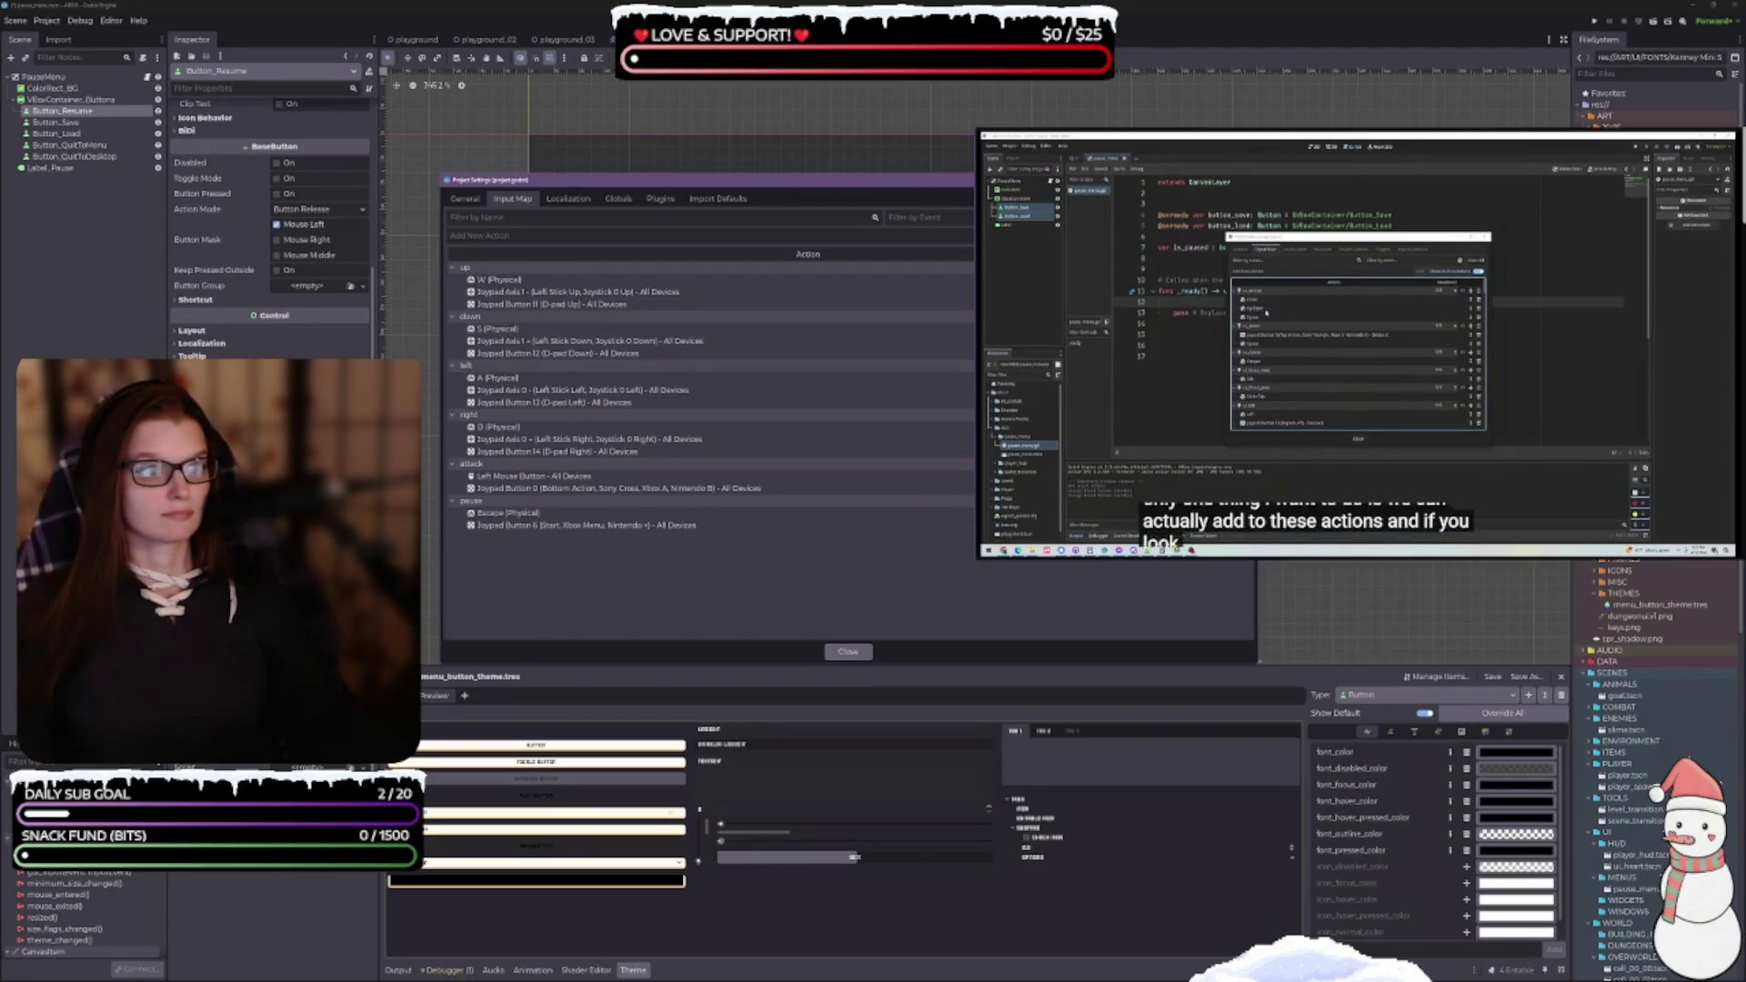
pyautogui.click(1241, 235)
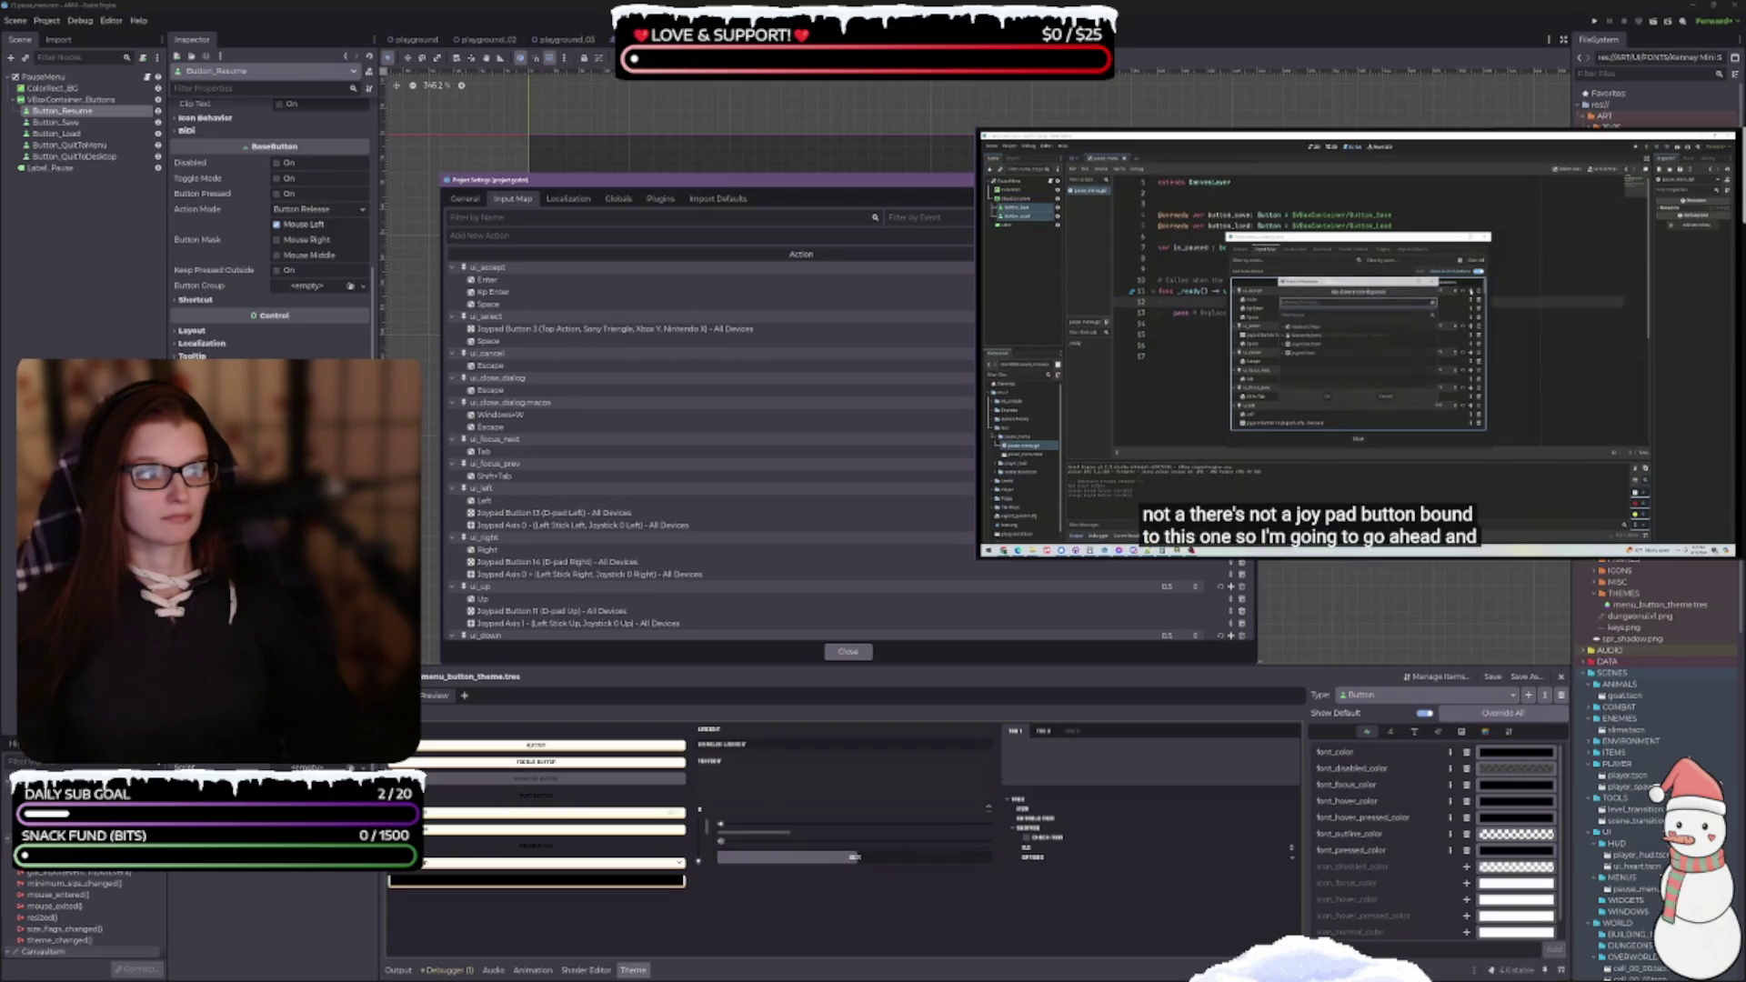
pyautogui.click(1230, 266)
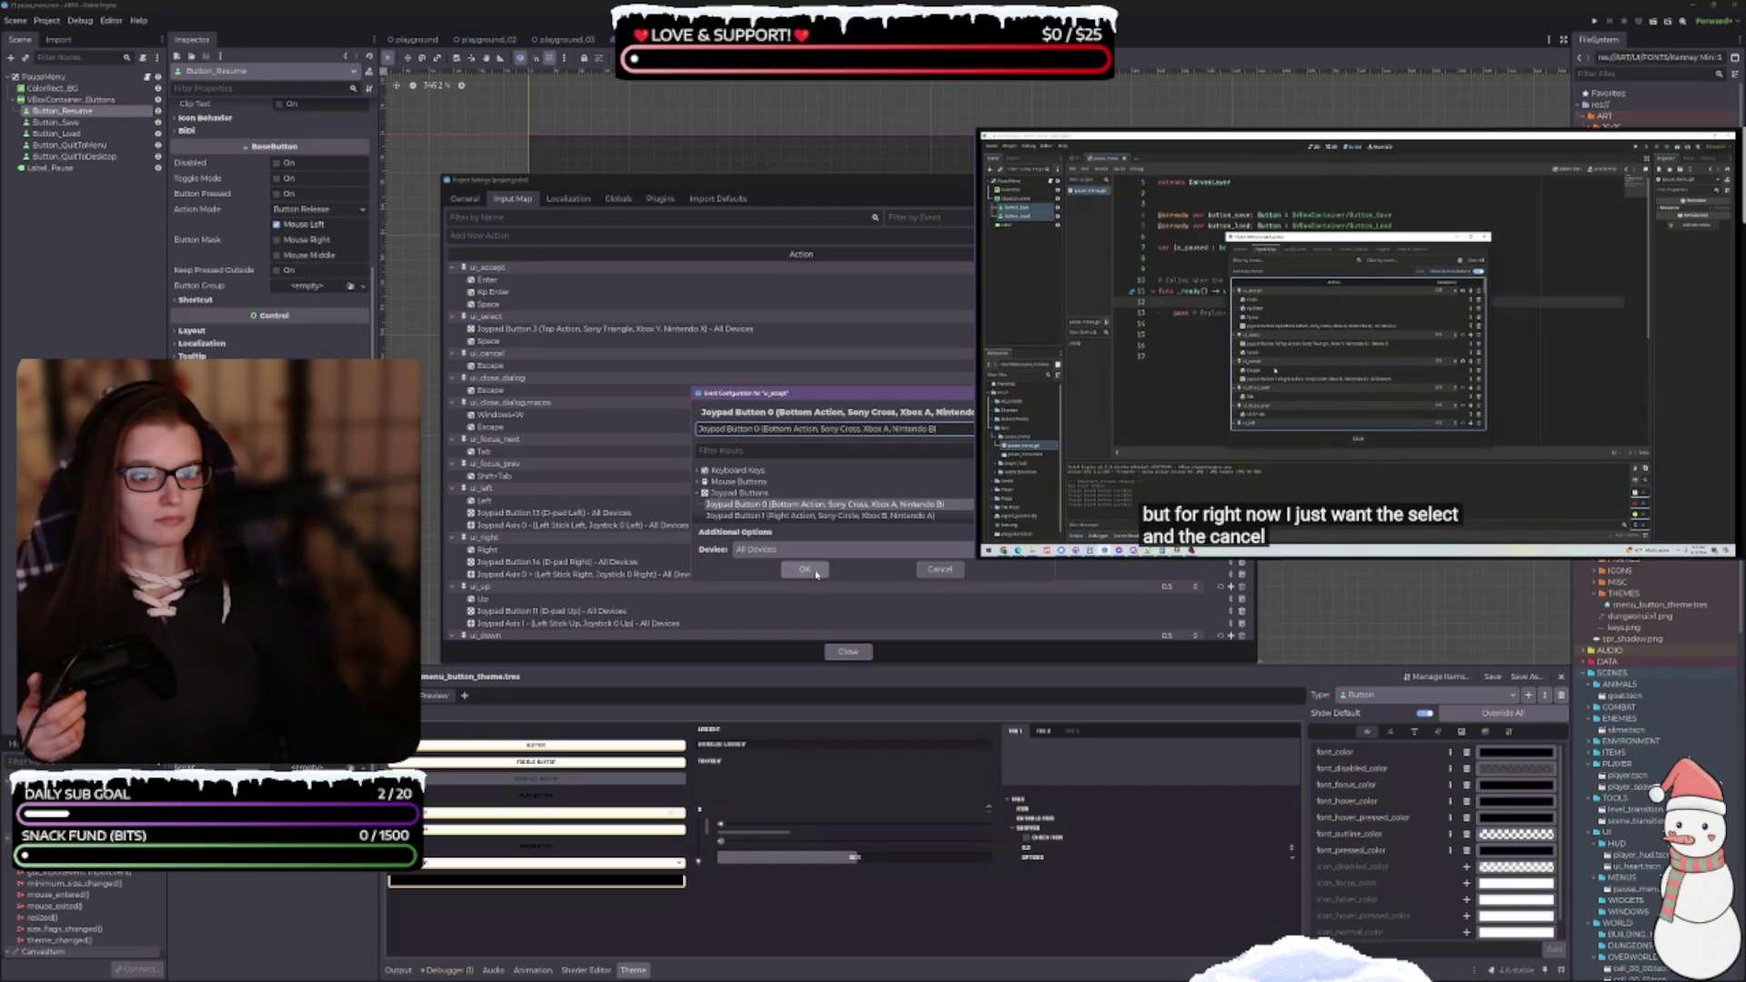
pyautogui.click(805, 570)
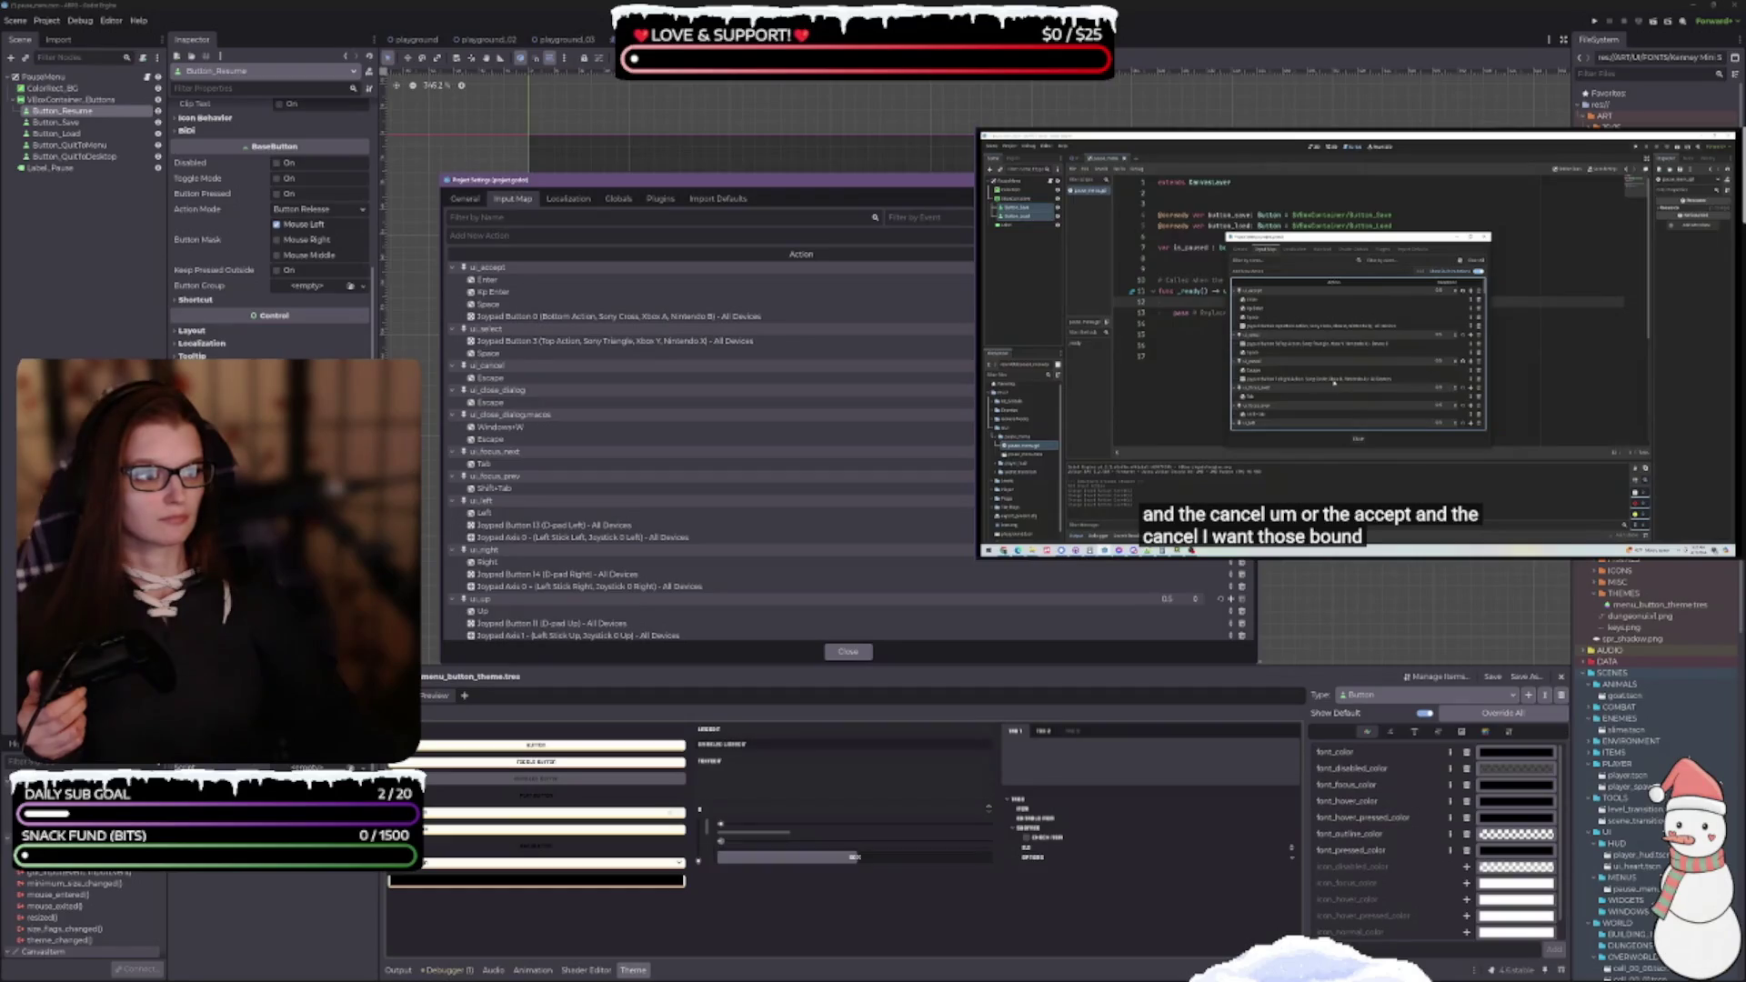
# - Bind both ui_cancel and ui_close_dialog to Joypad Button 1
pyautogui.click(1356, 356)
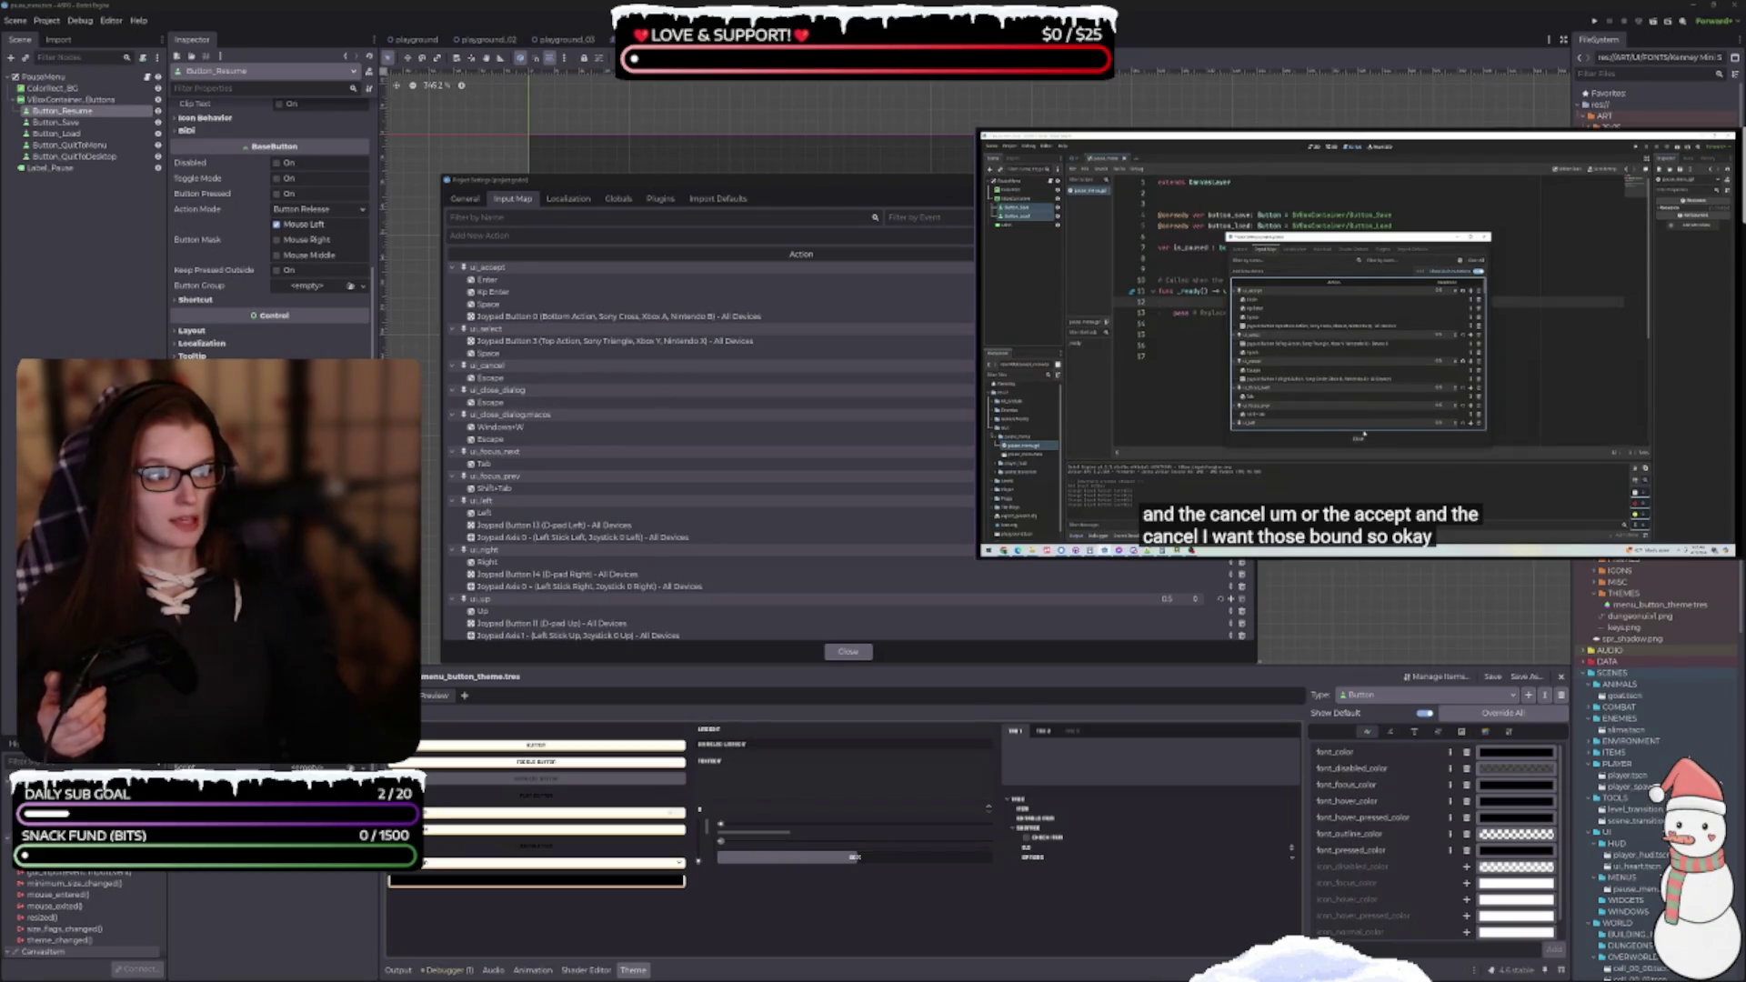
pyautogui.doubleClick(491, 377)
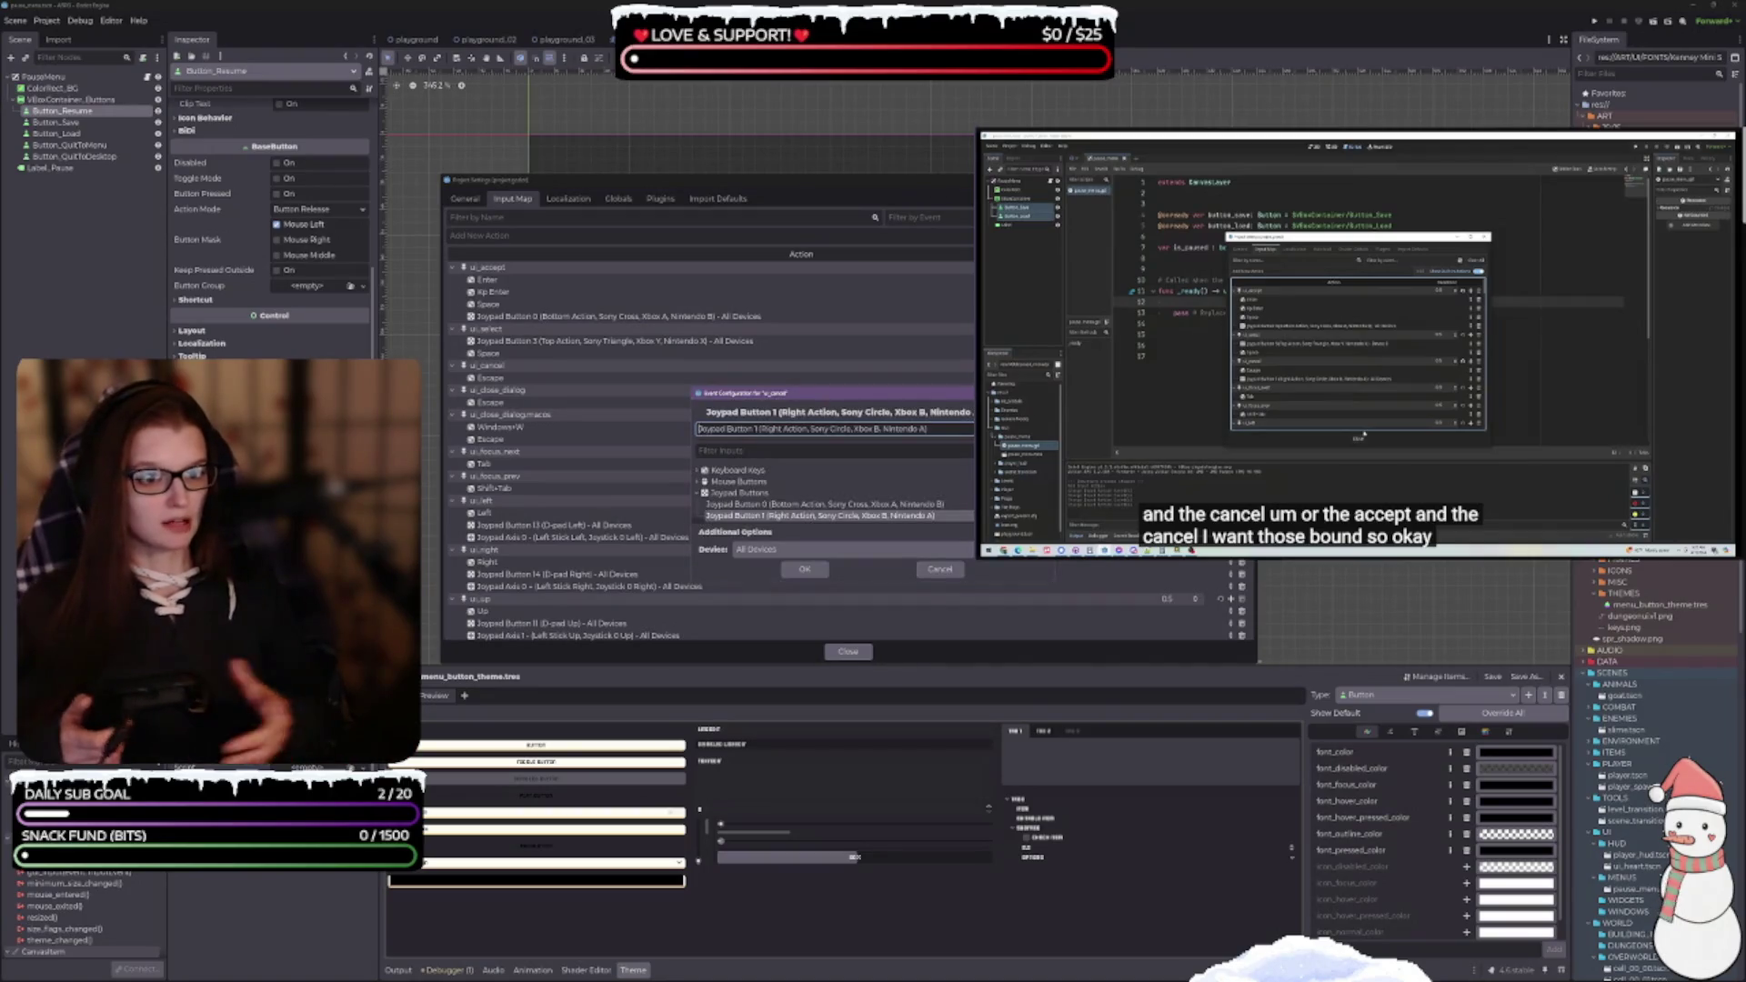
pyautogui.click(805, 570)
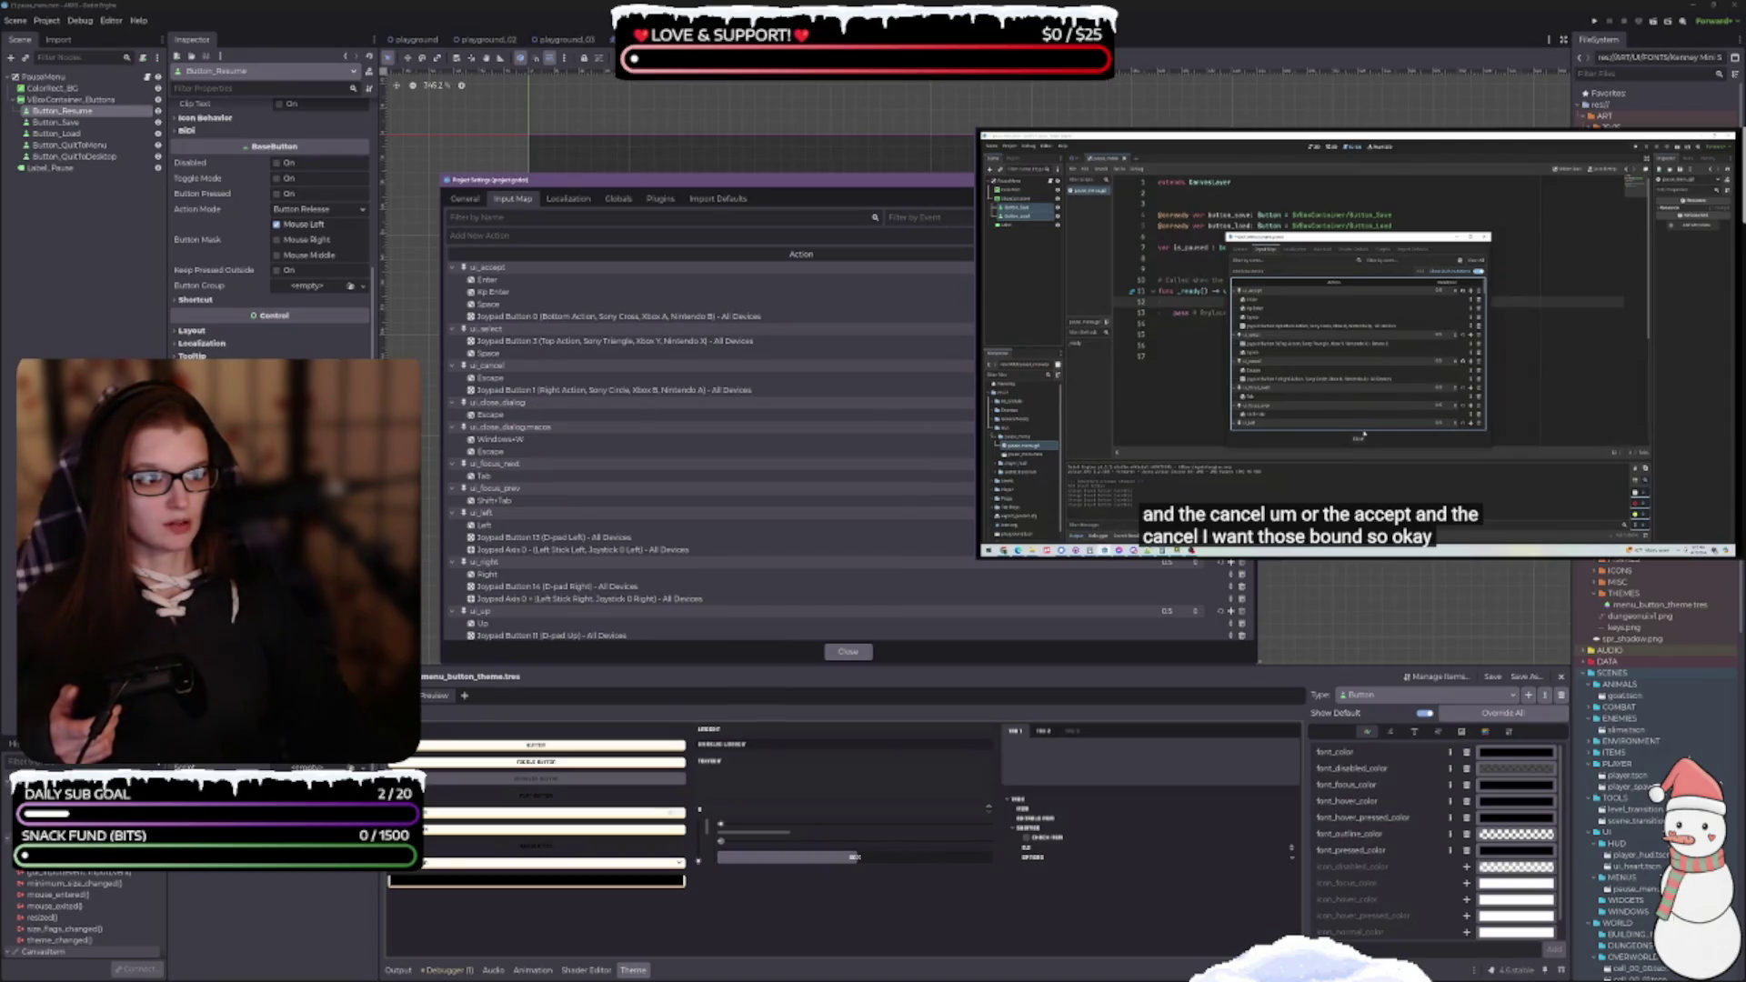
pyautogui.click(1231, 402)
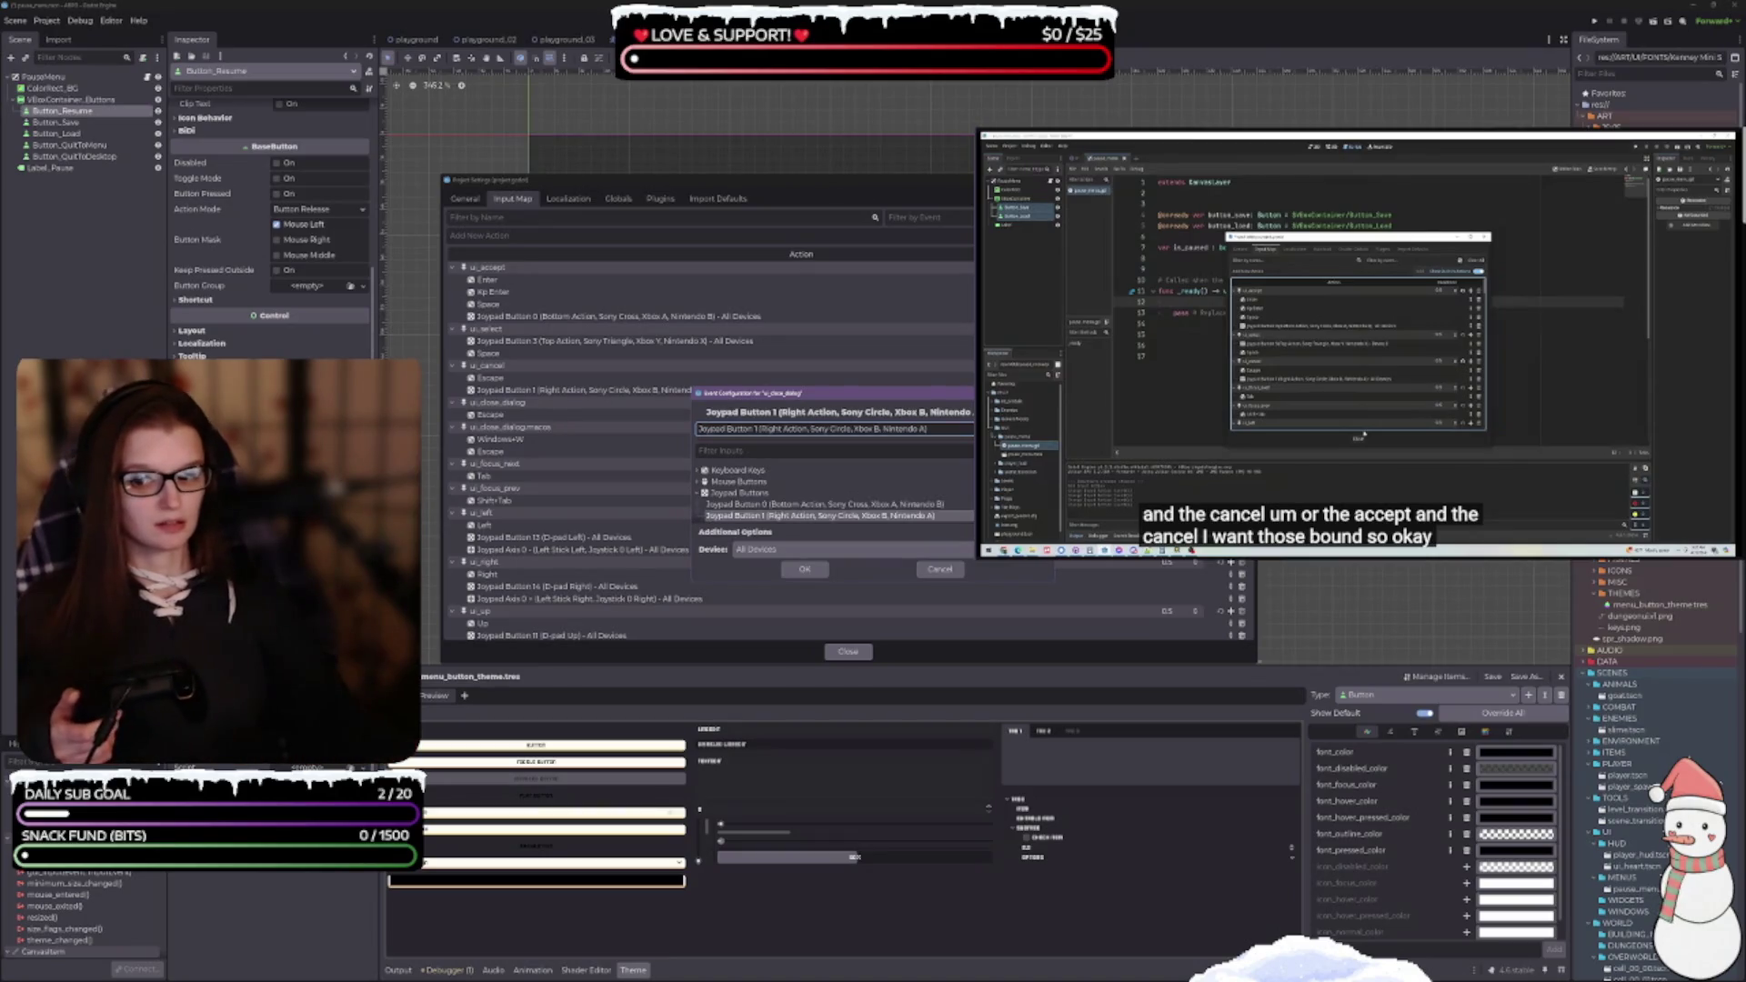
pyautogui.click(803, 569)
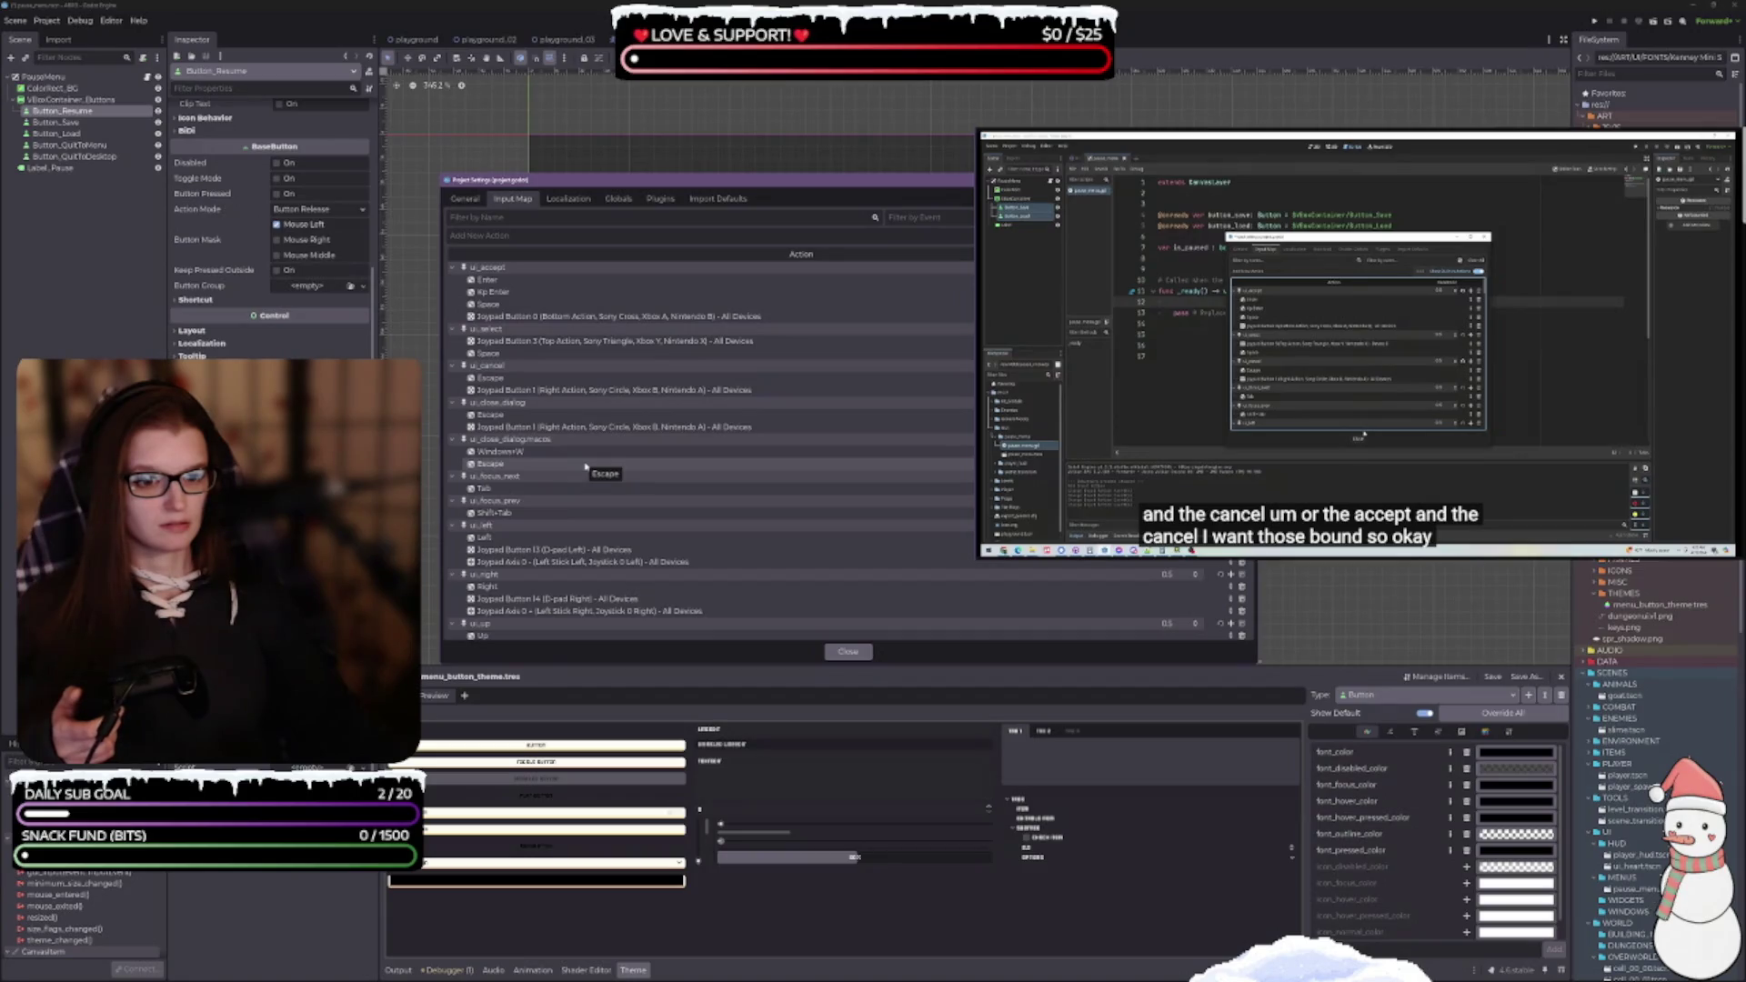
# - Scroll the Input Map down to check the pause bindings, then close Project Settings
pyautogui.scroll(-4, 585, 467)
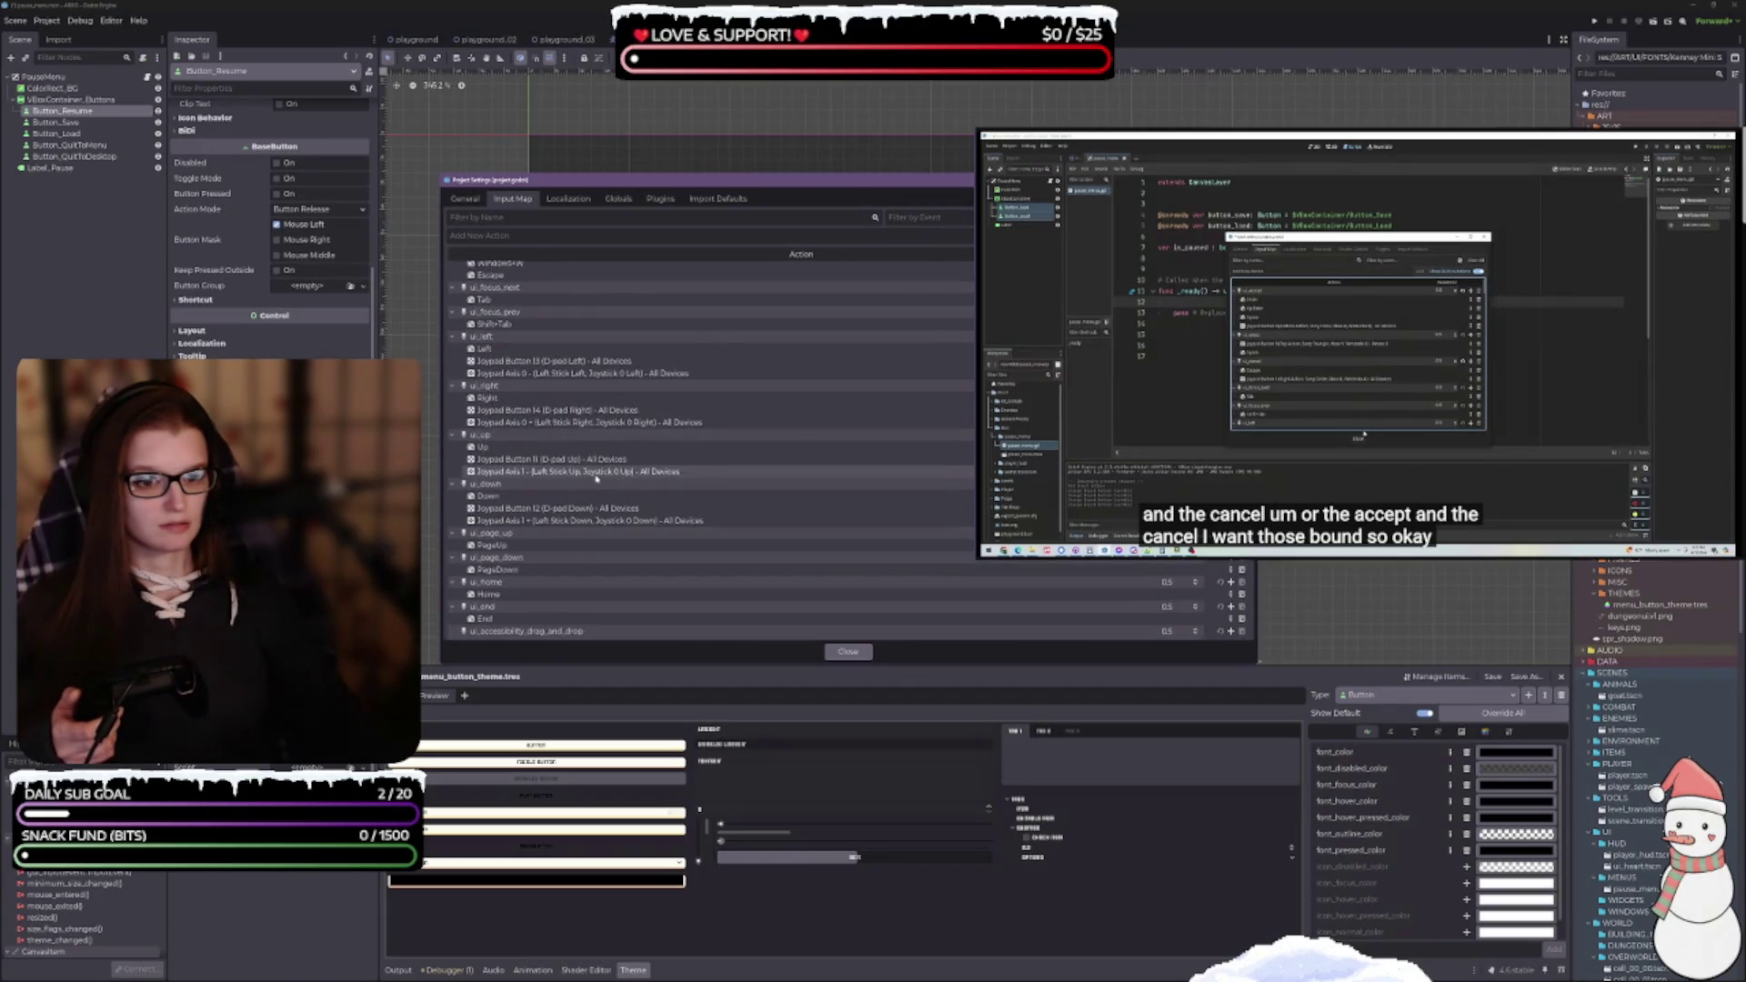
pyautogui.scroll(-1, 597, 477)
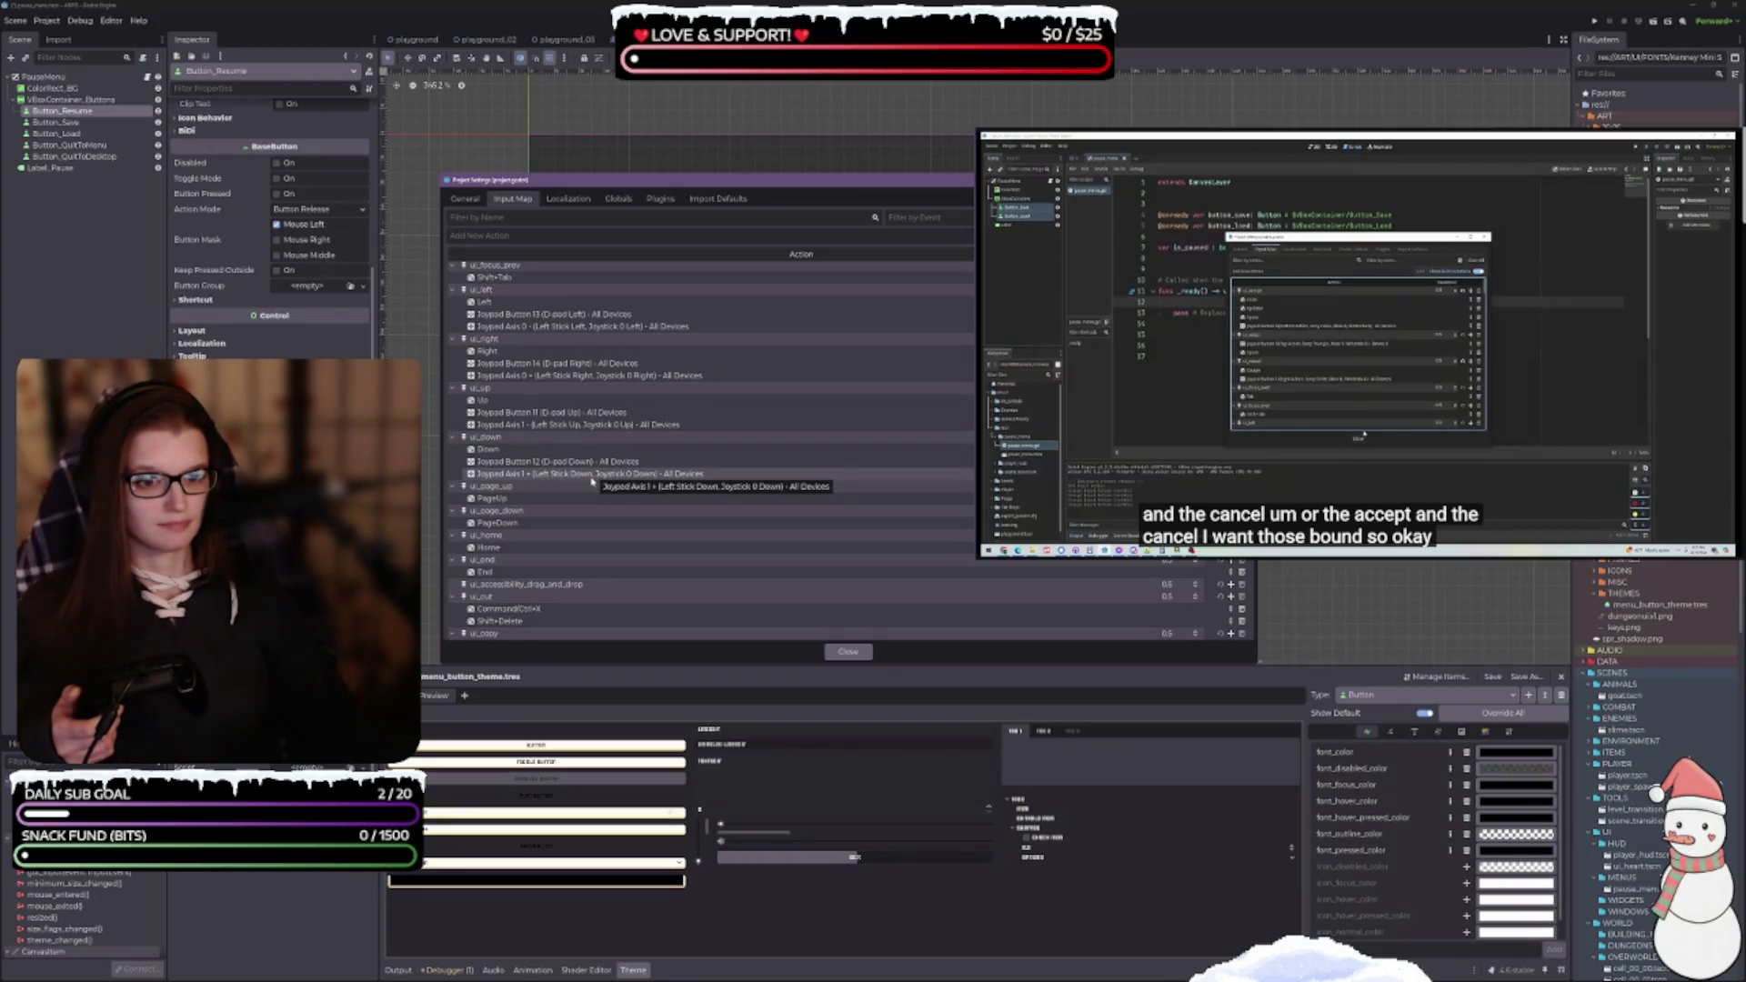
pyautogui.scroll(-5, 590, 482)
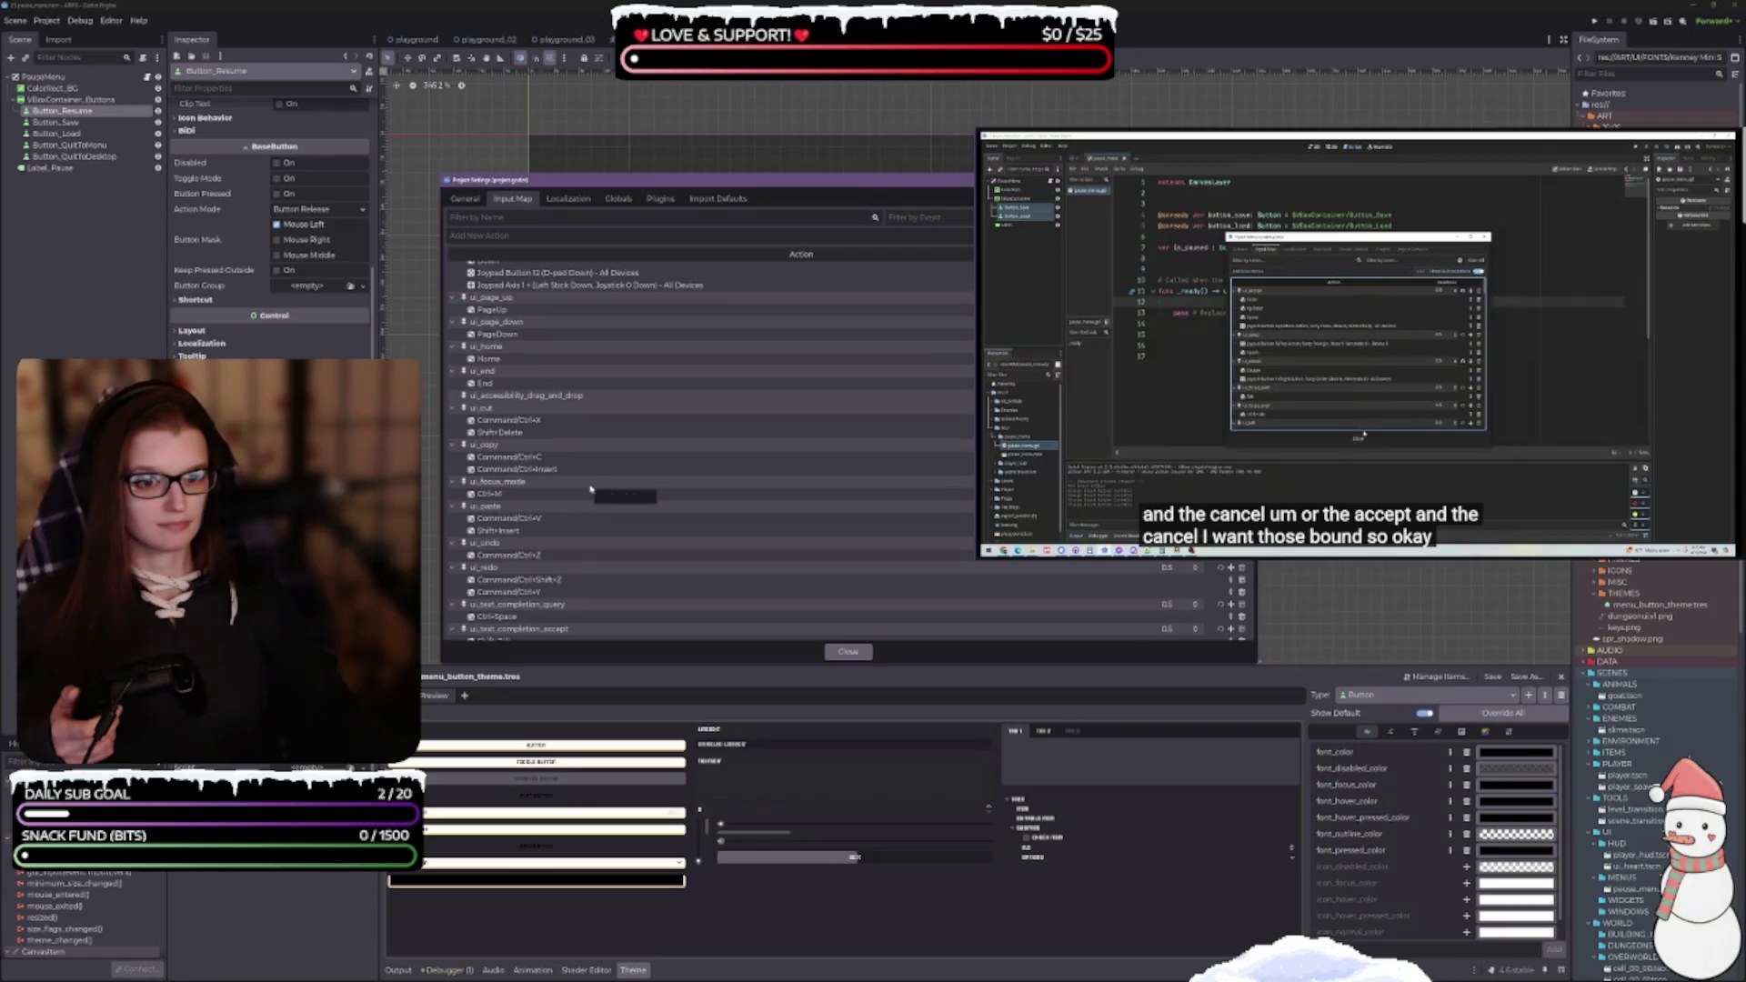
pyautogui.scroll(-5, 591, 491)
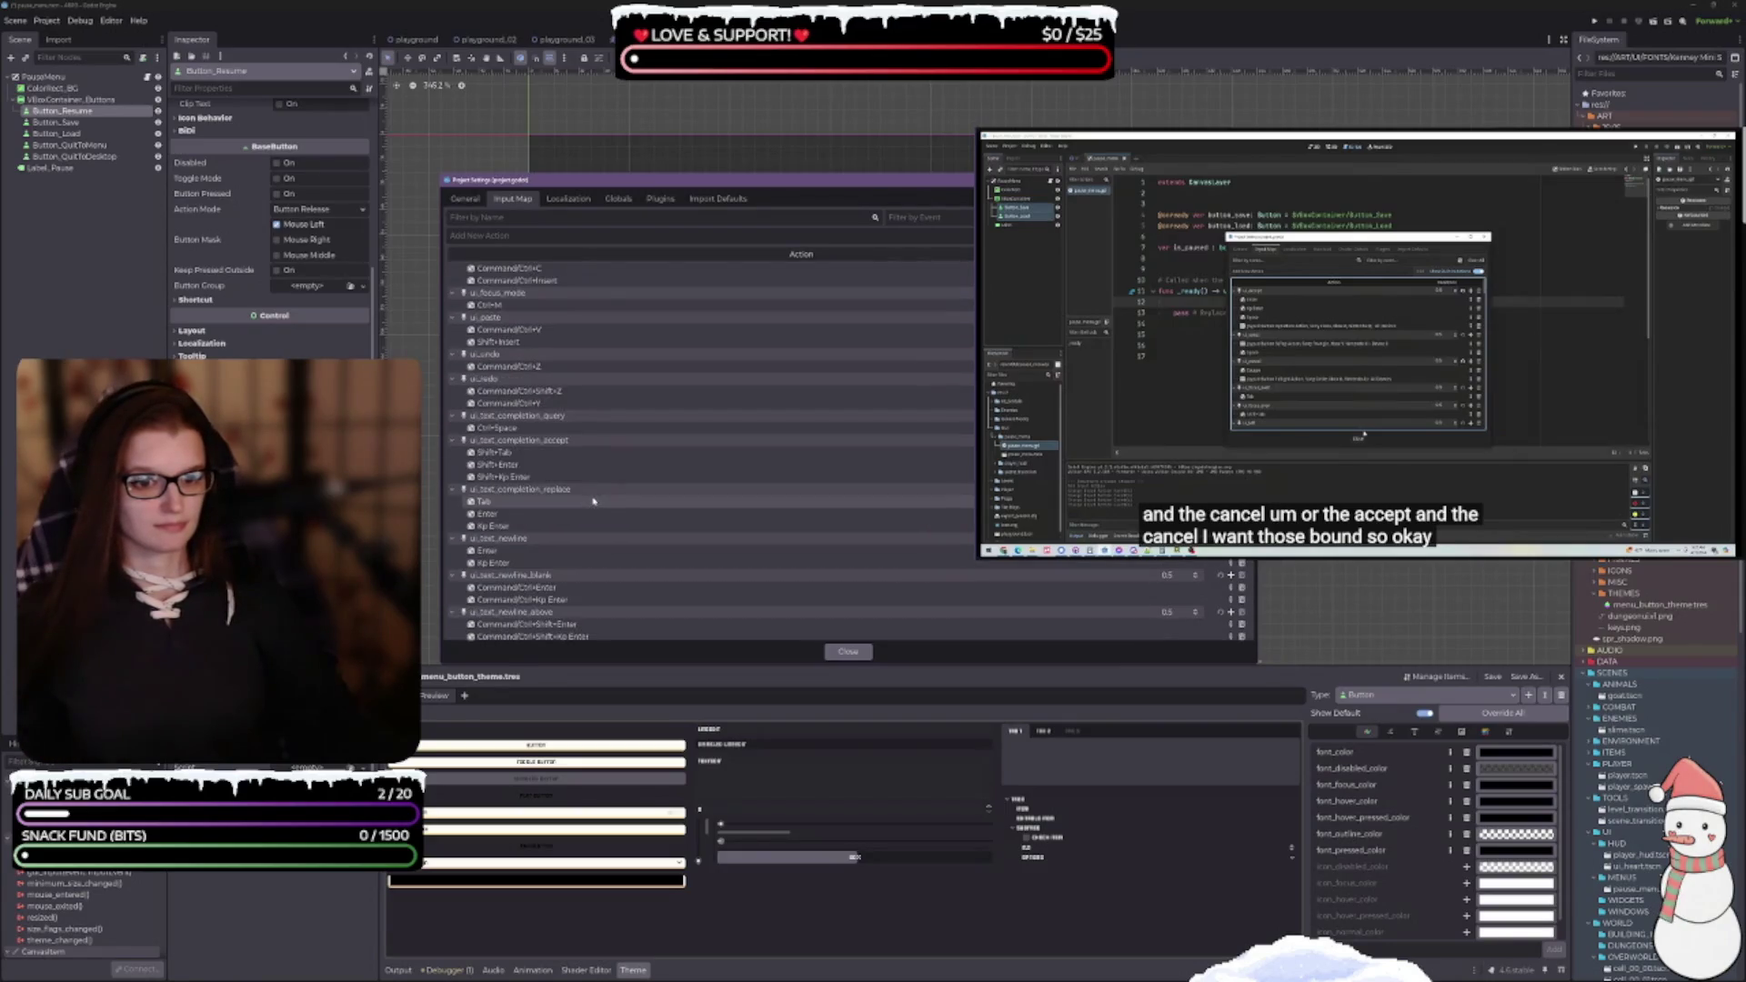
pyautogui.scroll(-5, 592, 501)
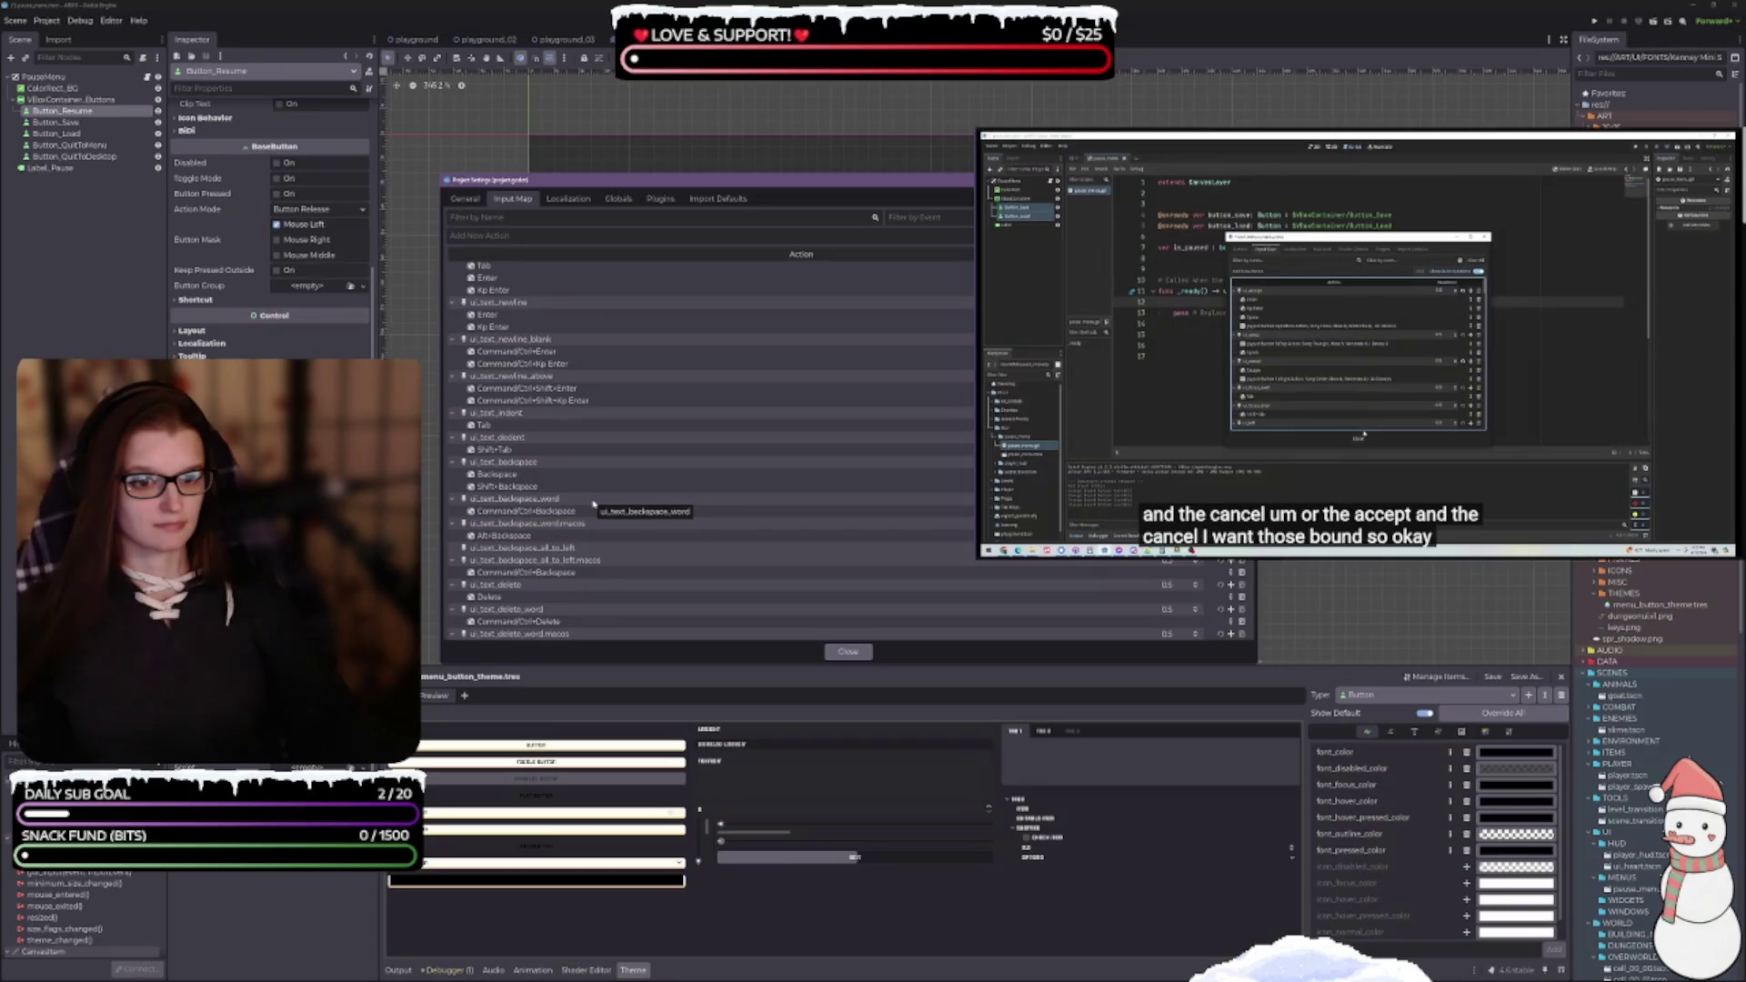
pyautogui.scroll(-5, 593, 504)
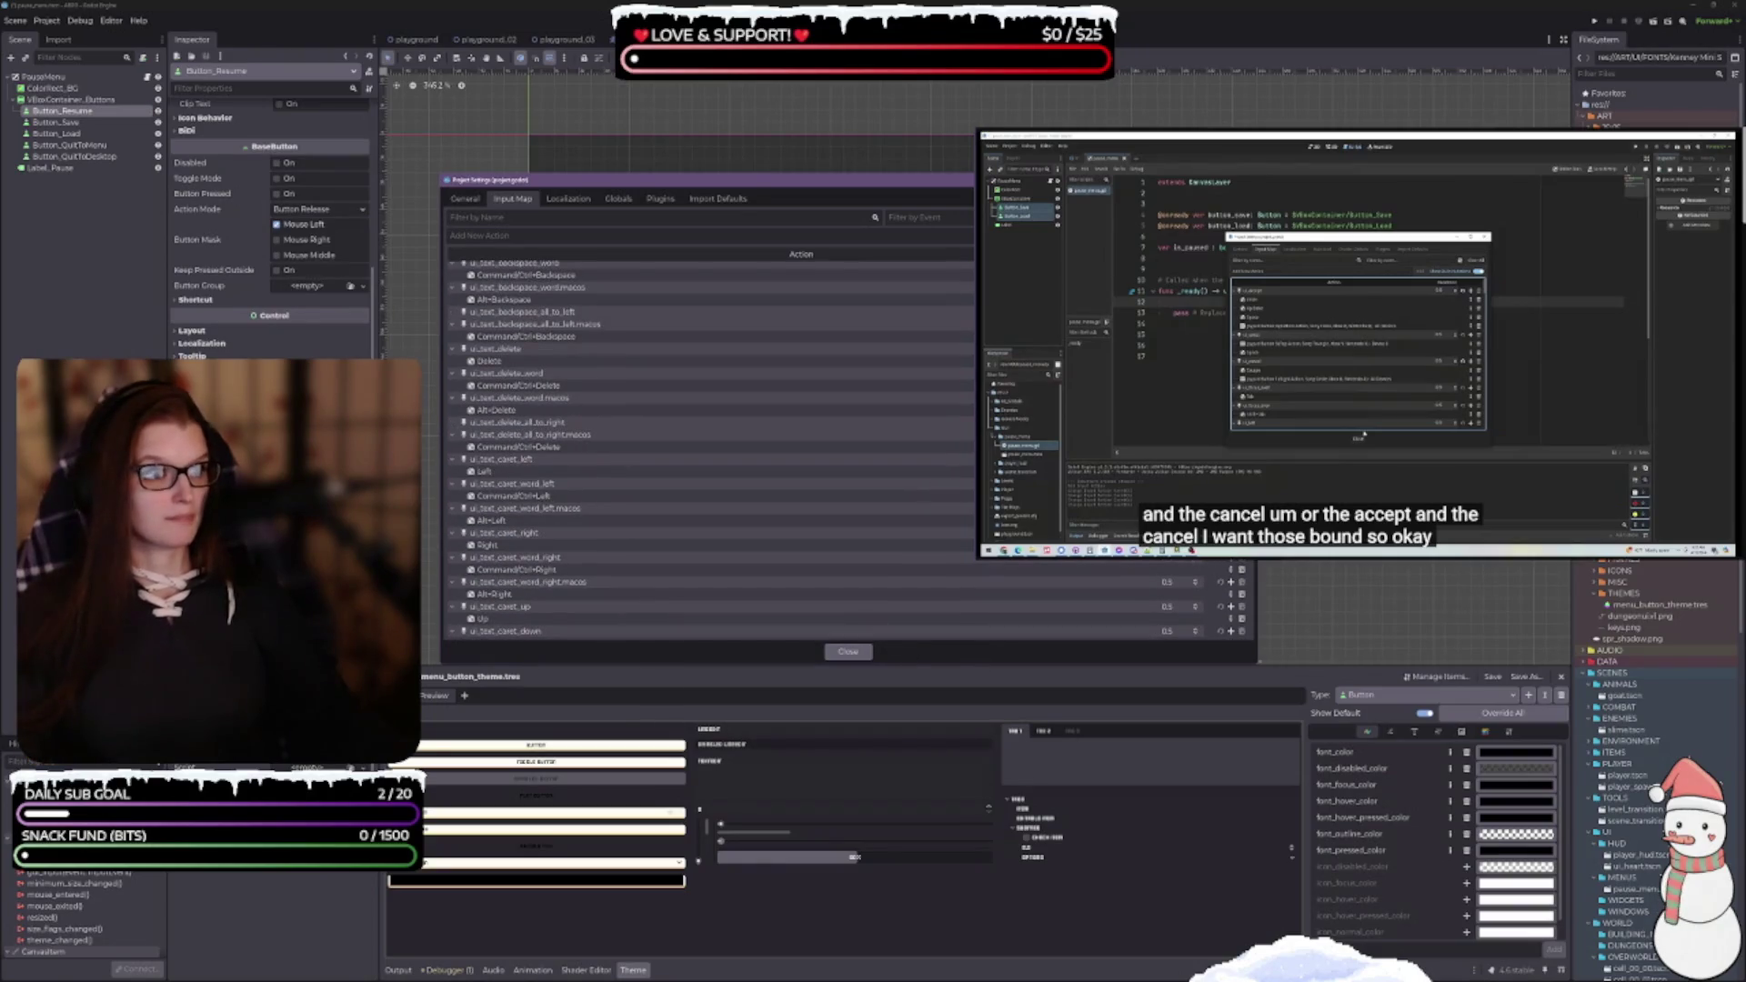
pyautogui.scroll(-10, 699, 528)
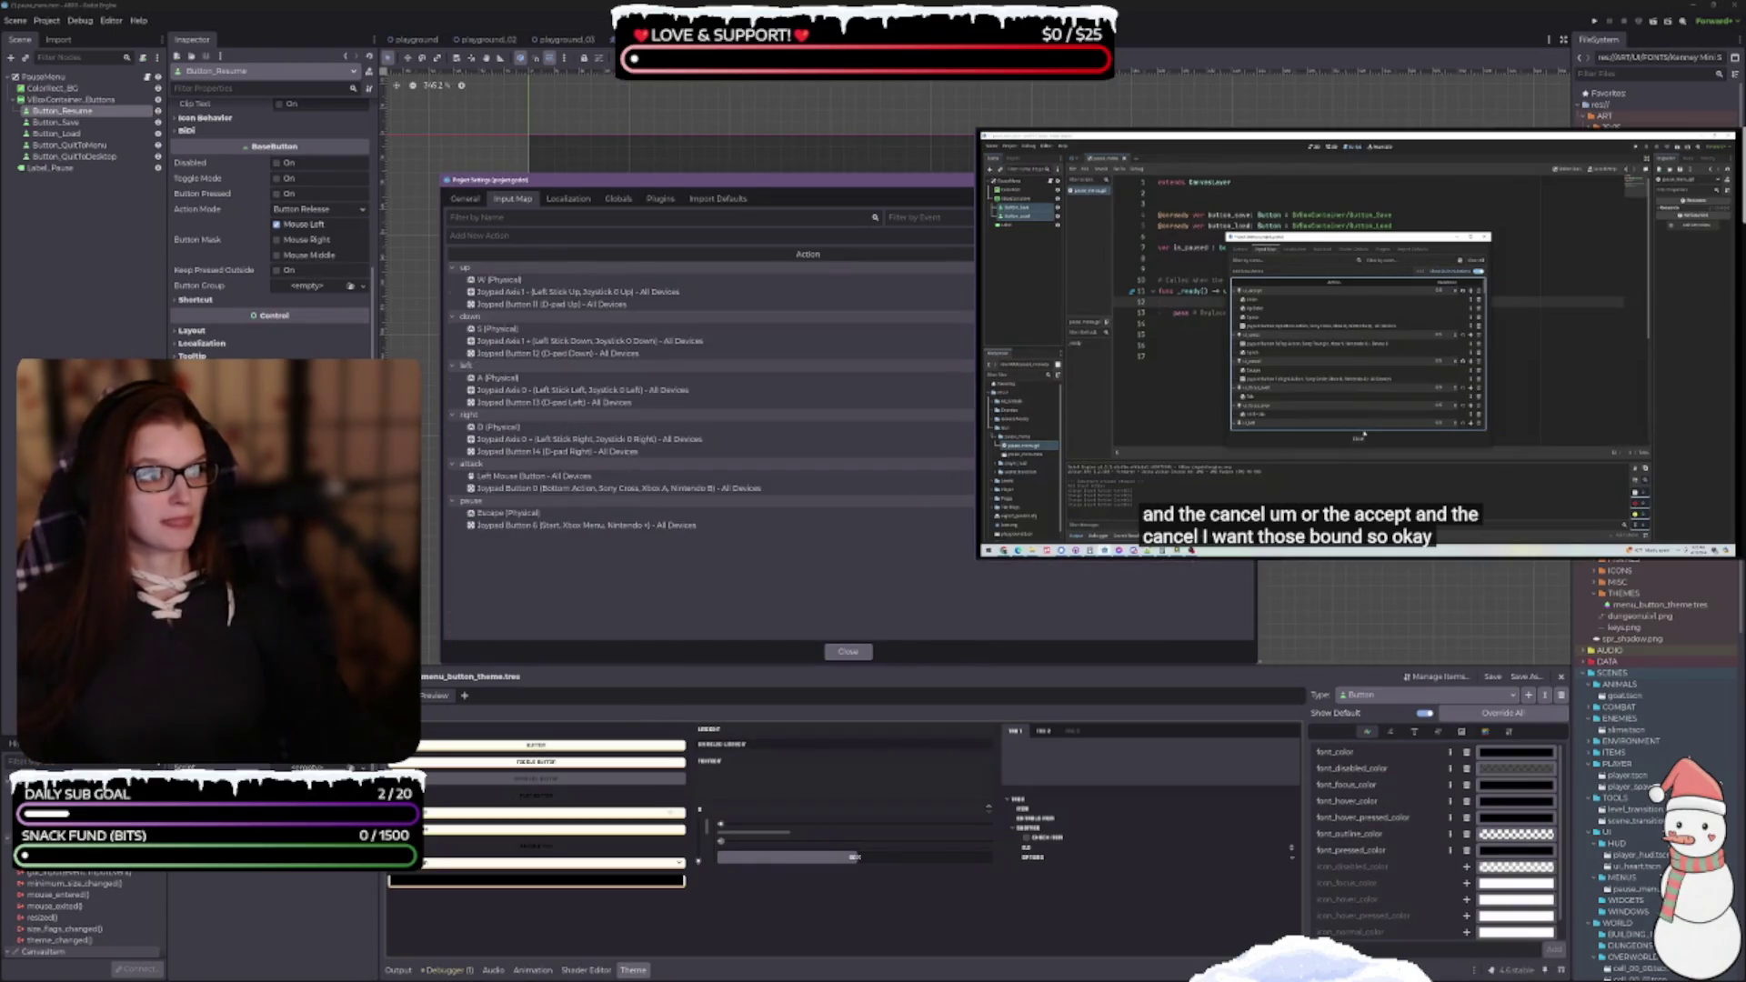
pyautogui.click(847, 651)
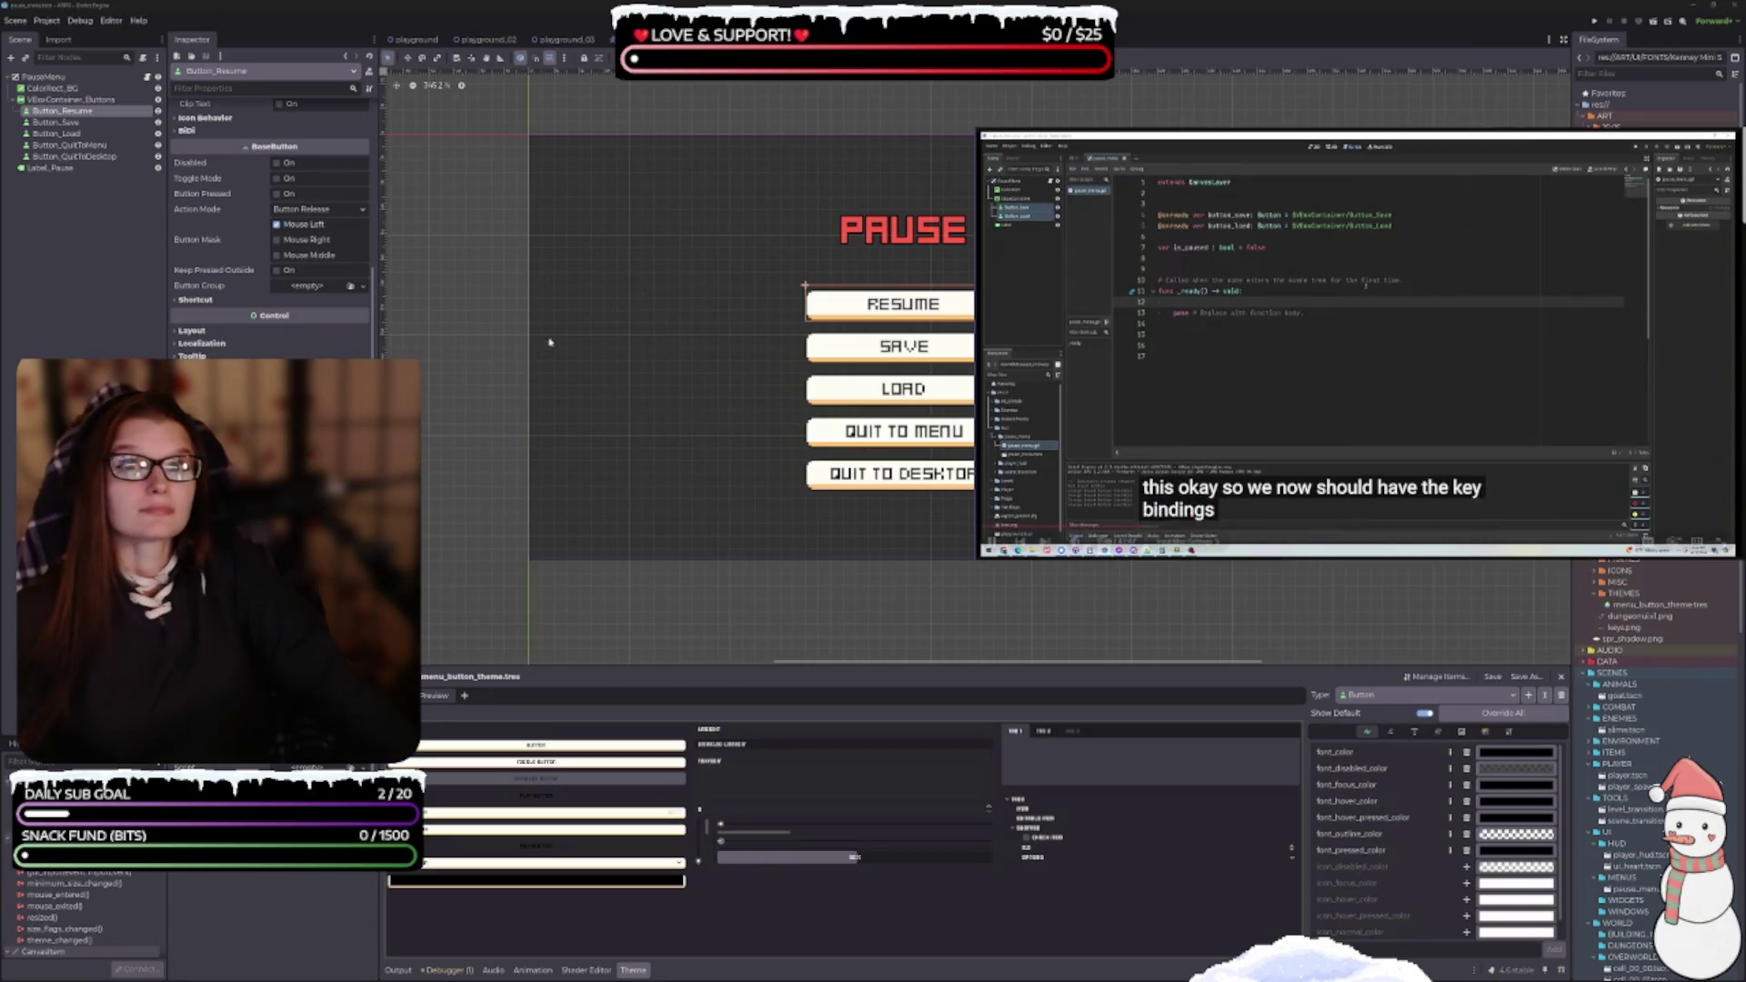
pyautogui.hotkey('alt', 'Tab')
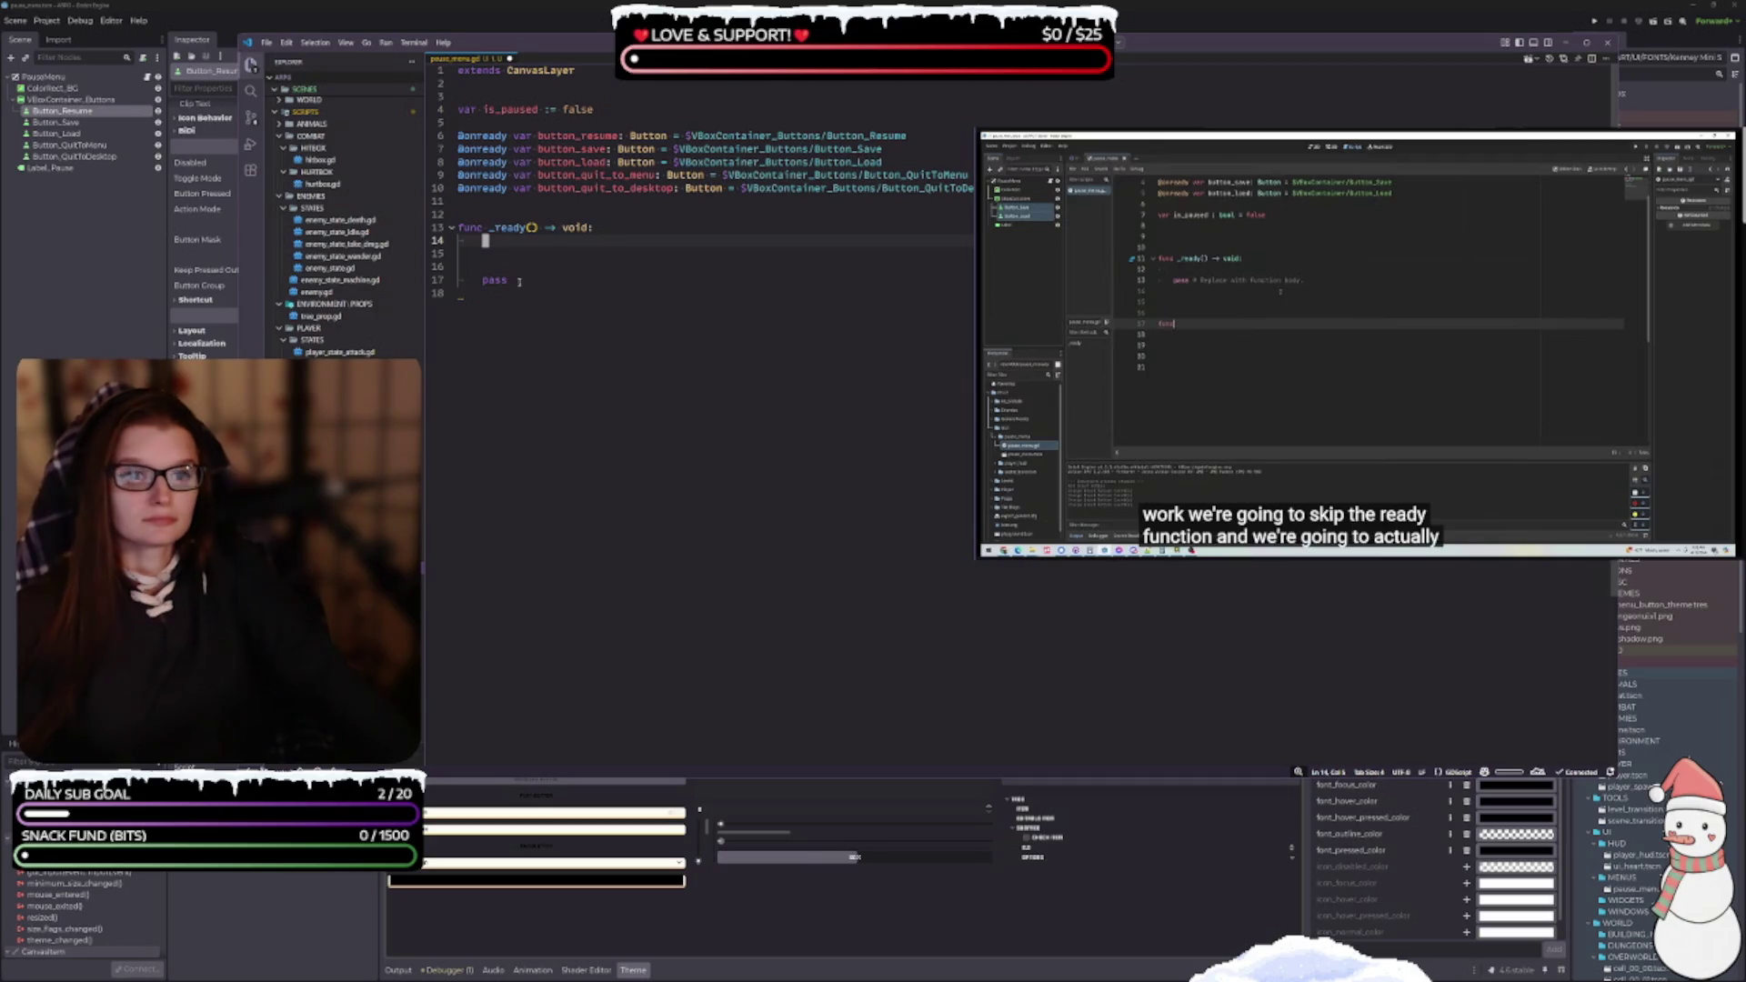
# - Remove the extra blank line in _ready and add func _unhandled_input(event: InputEvent) -> void: below it
pyautogui.press('Down')
pyautogui.press('Delete')
pyautogui.click(514, 270)
pyautogui.press('Return')
pyautogui.press('Return')
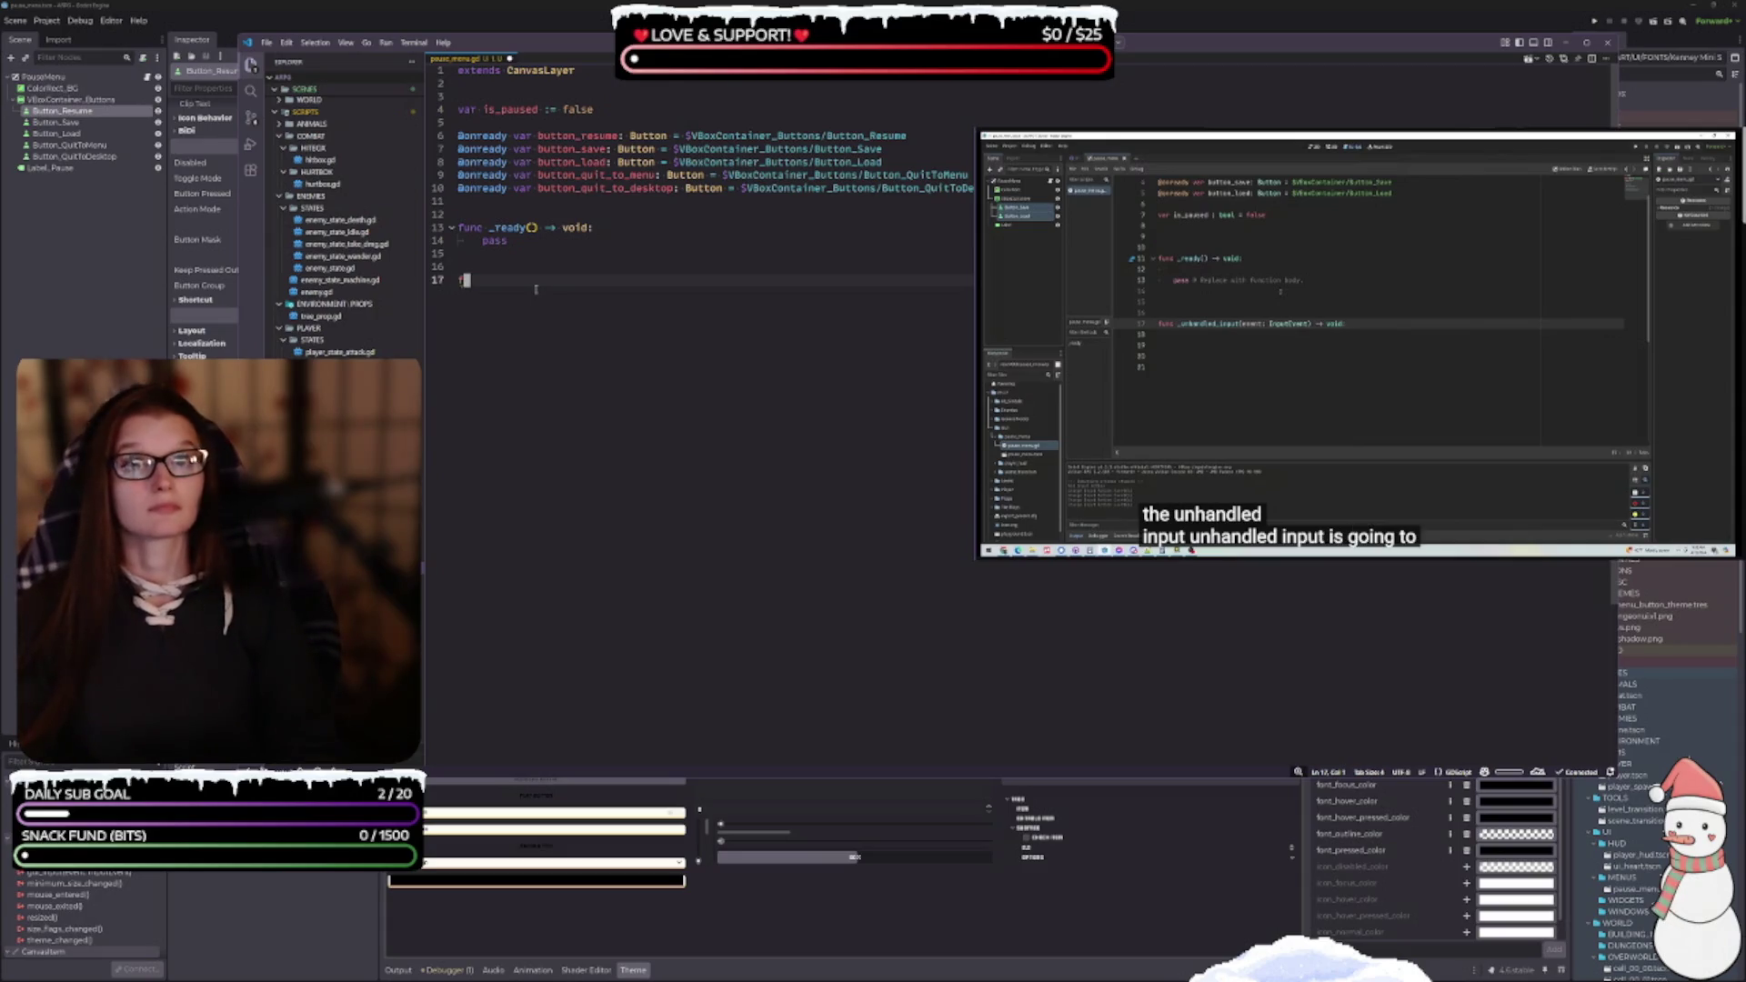
pyautogui.write('func ')
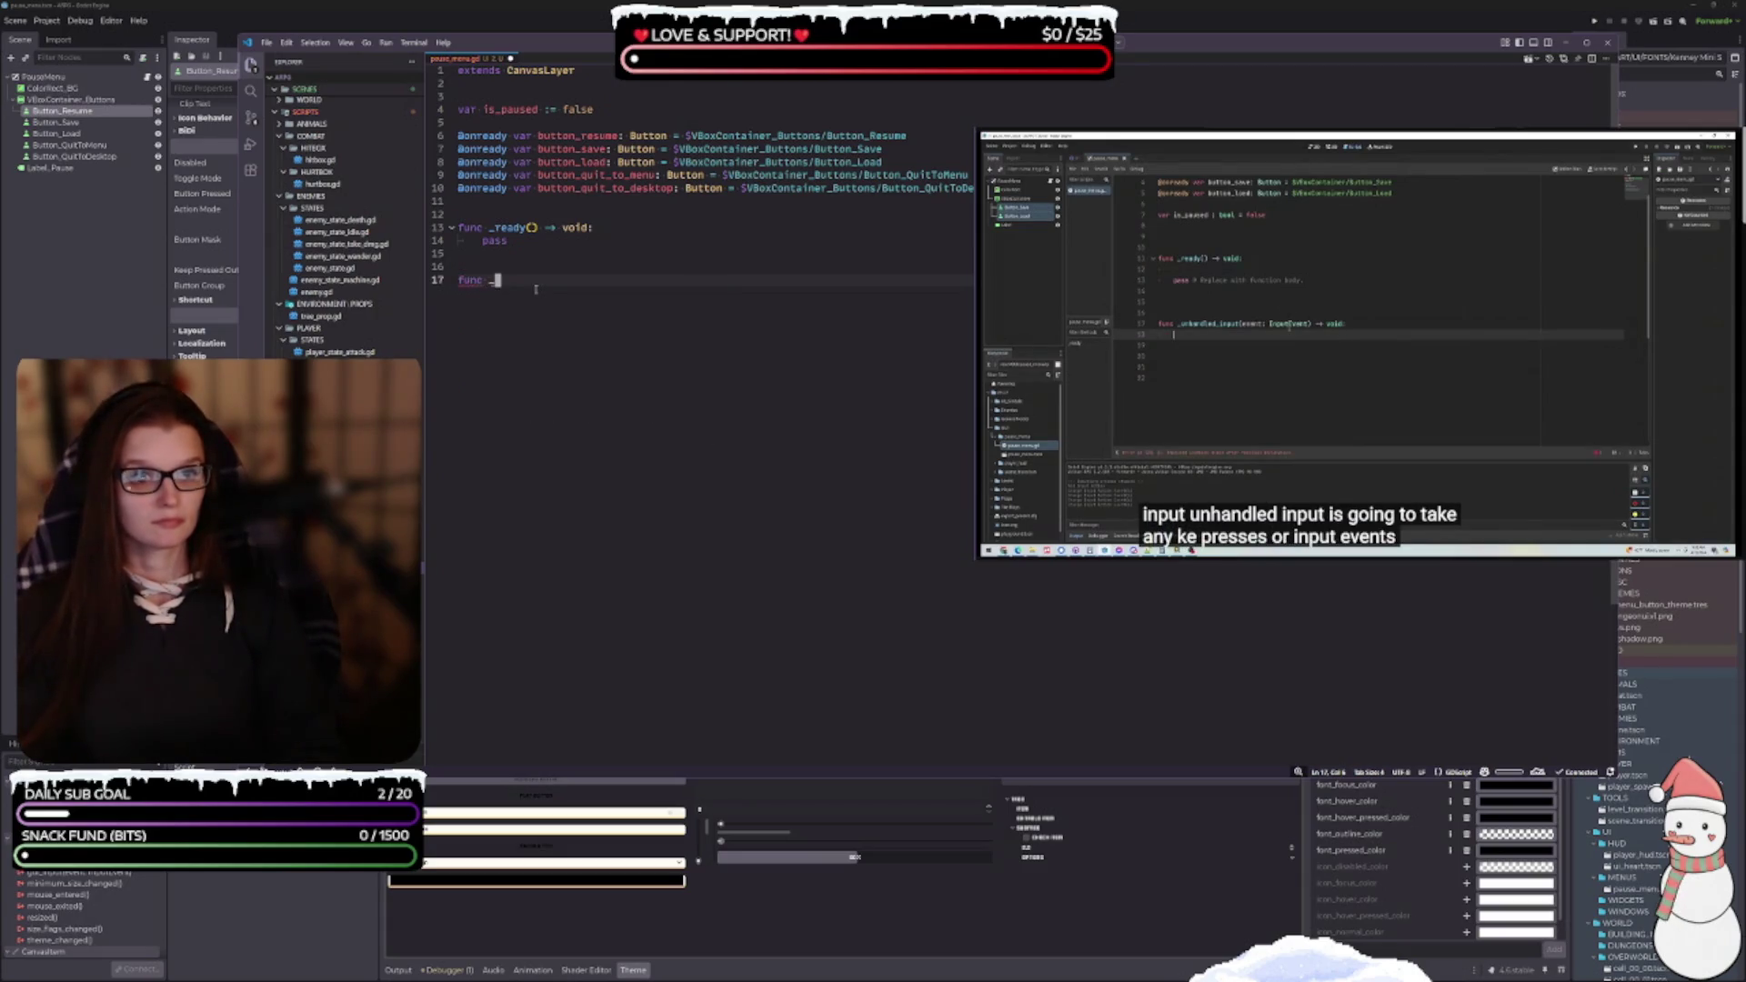
pyautogui.write('_un')
pyautogui.press('Return')
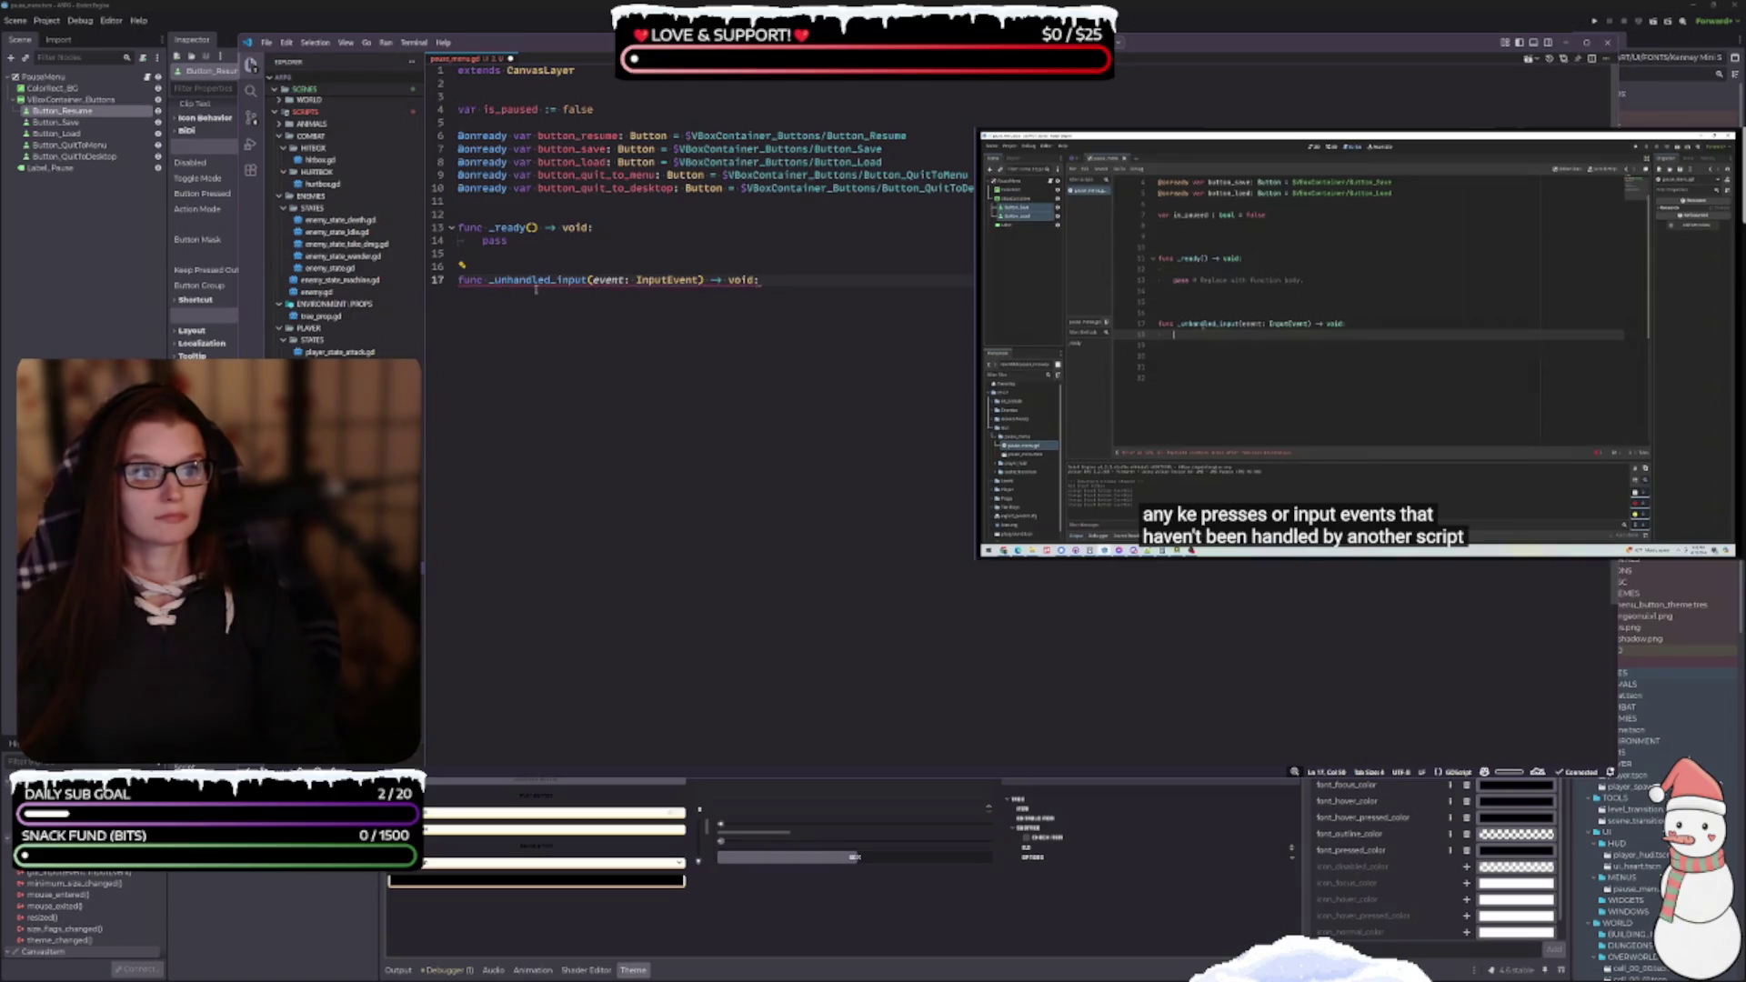
pyautogui.press('Return')
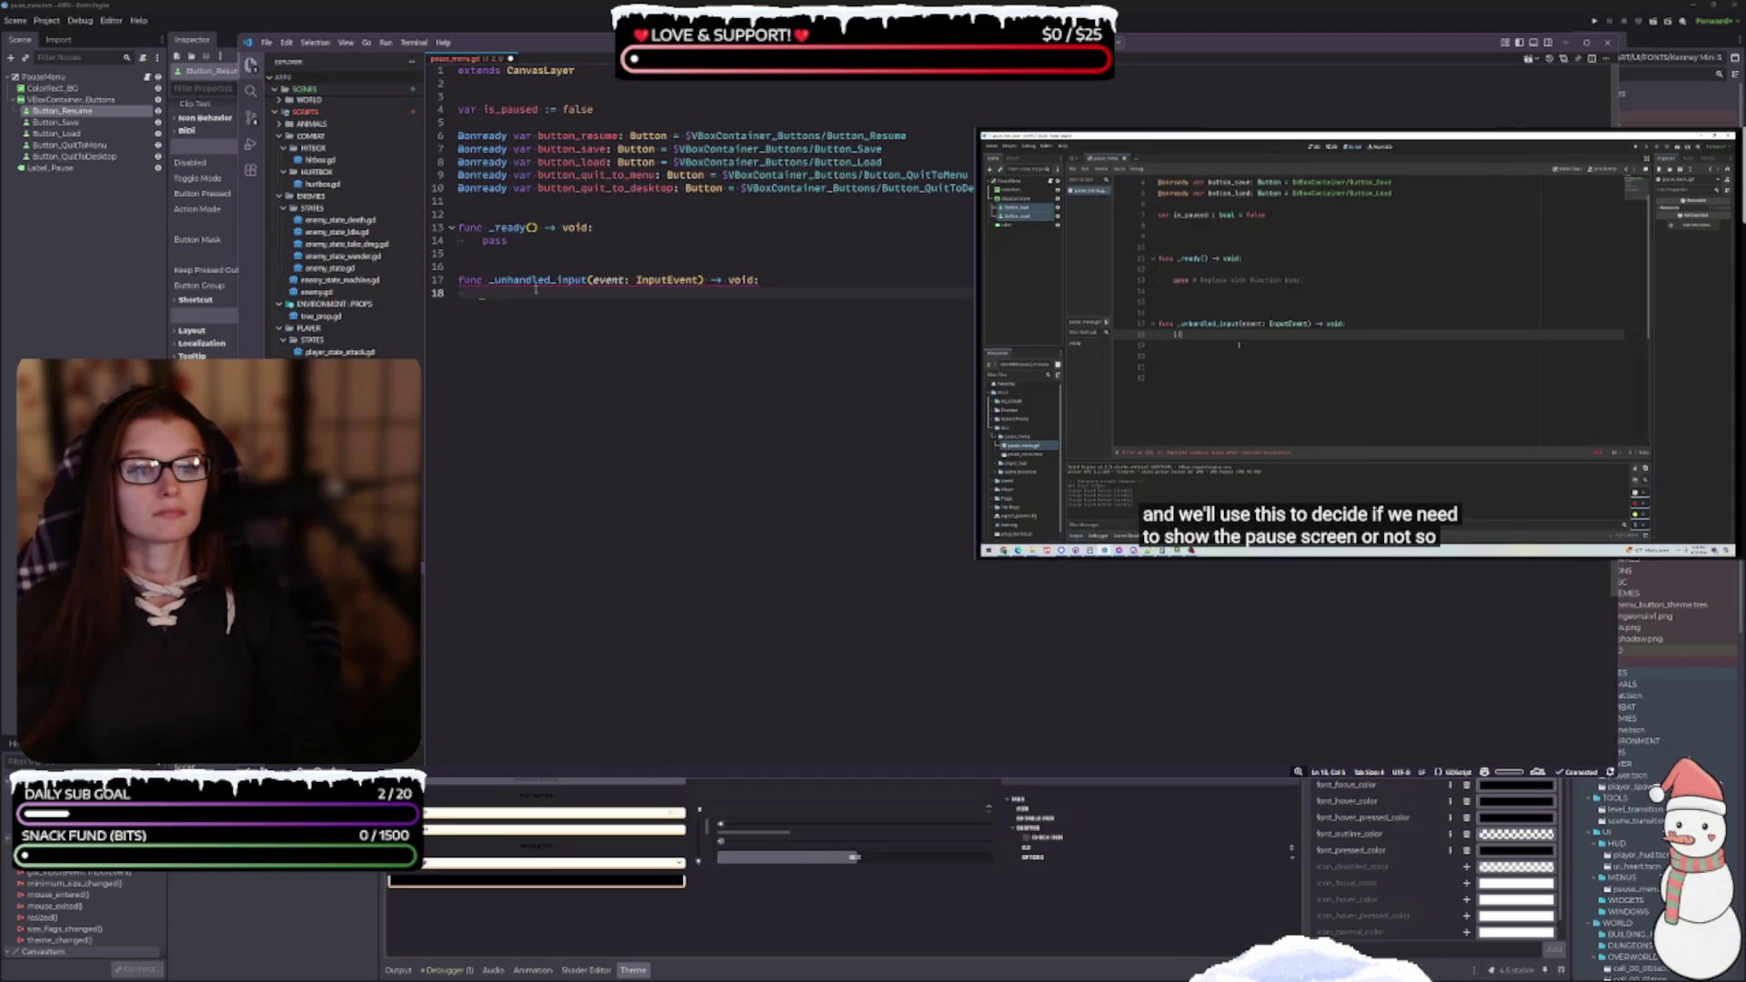
# - In its body, write if event.is_action_pressed("pause"):
pyautogui.write('if ')
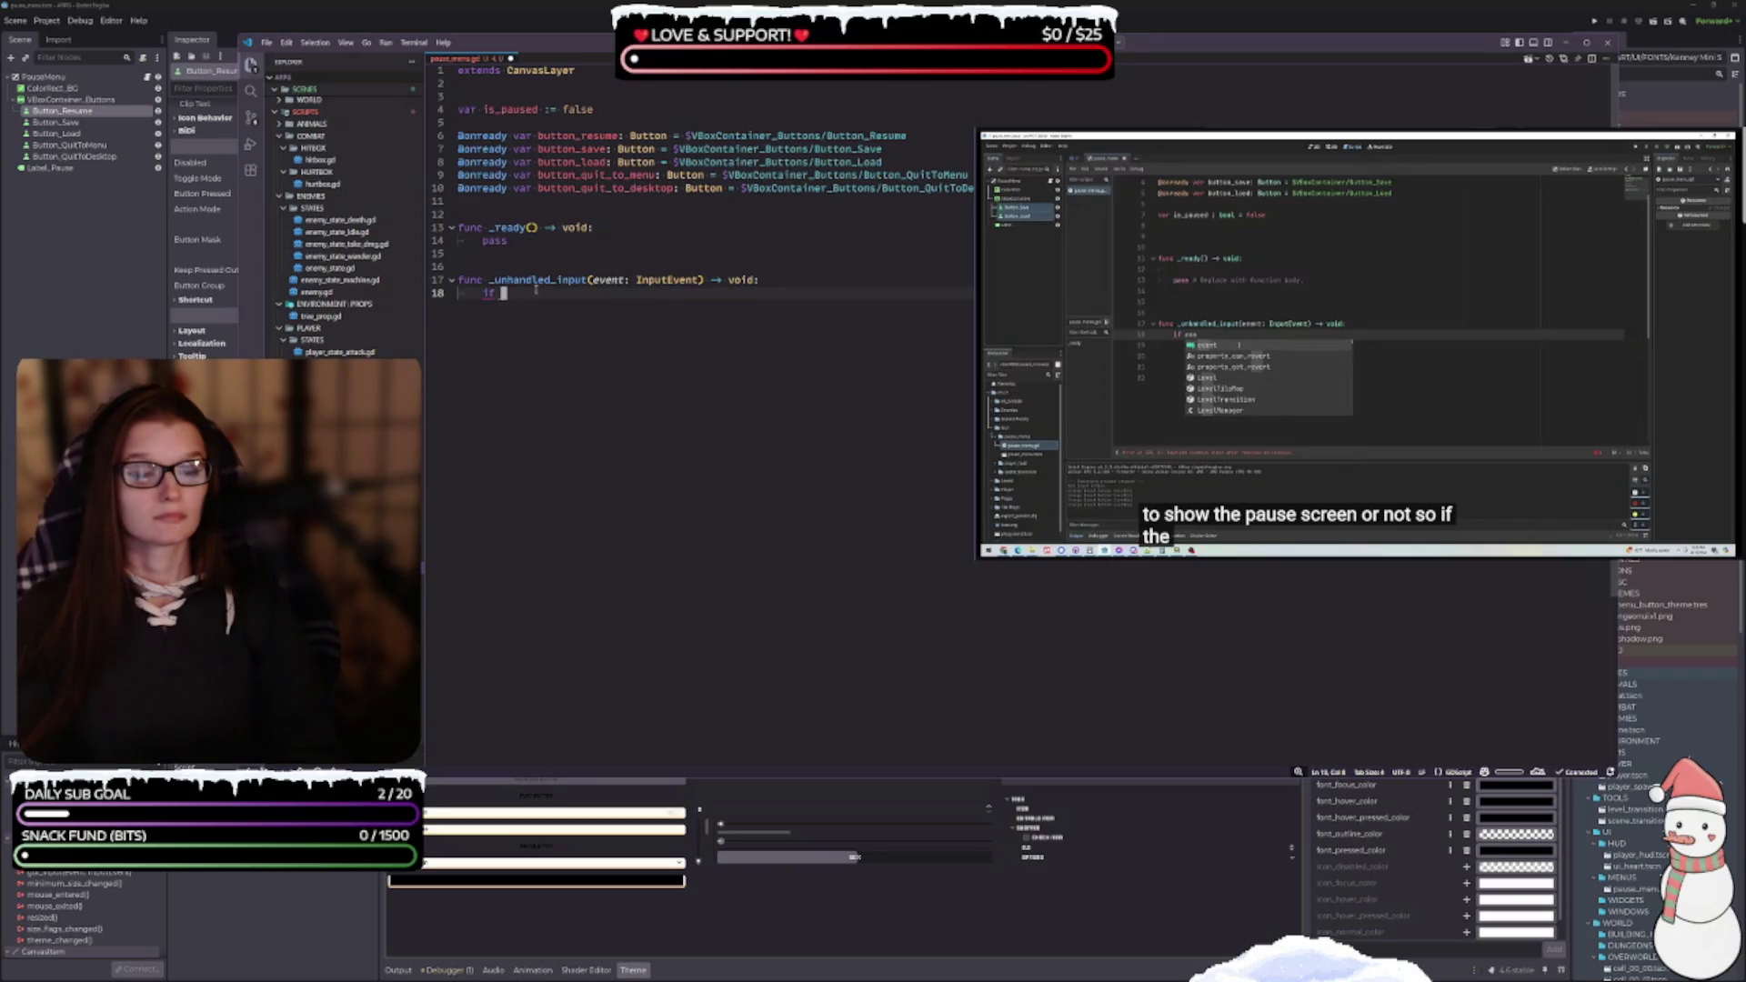
pyautogui.write('event.is')
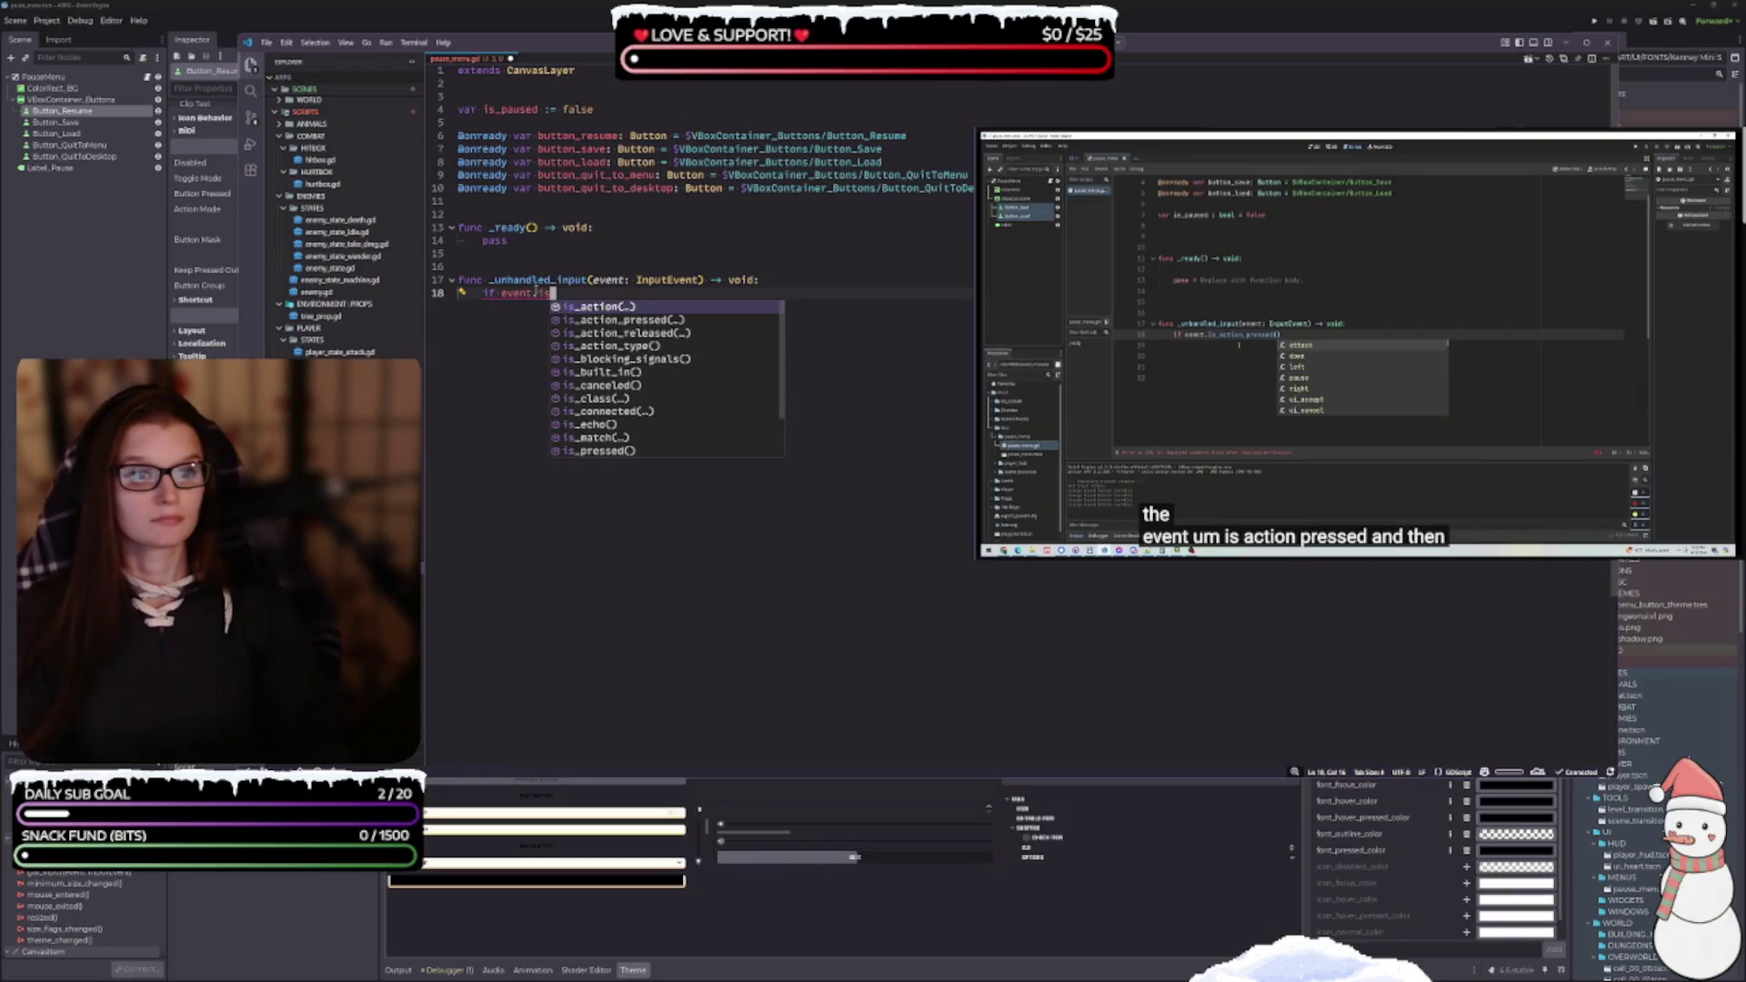
pyautogui.press('Down')
pyautogui.press('Return')
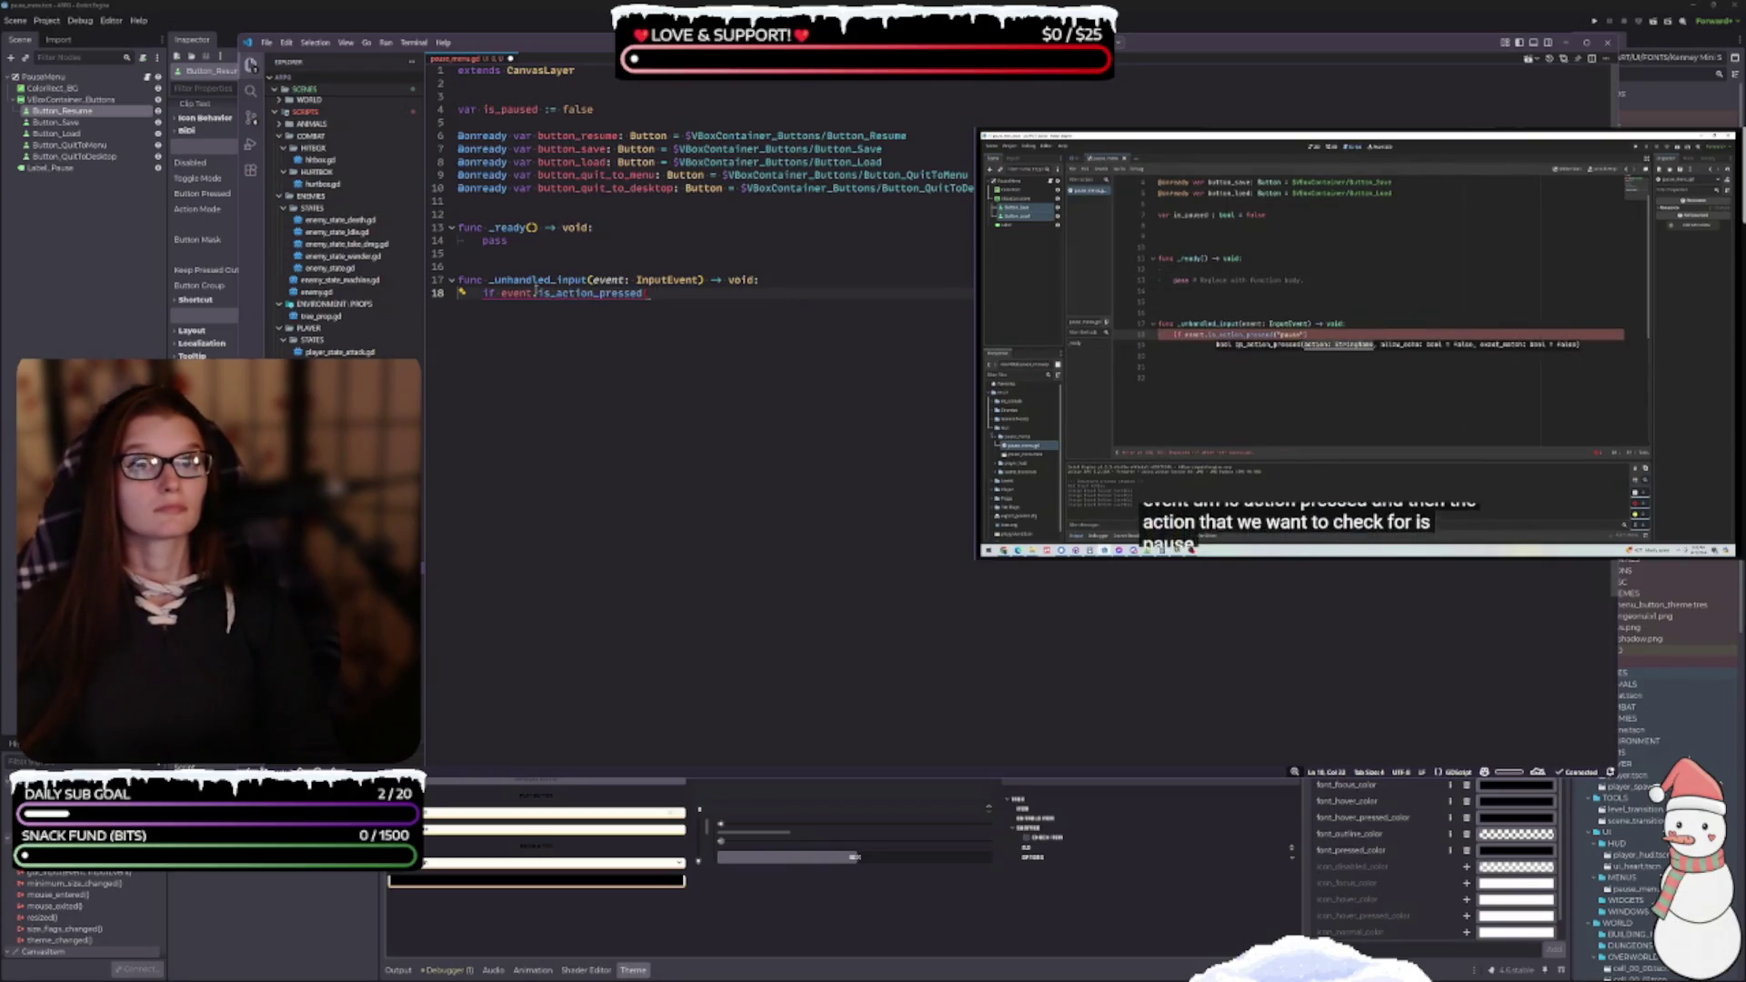
pyautogui.write('("pause"')
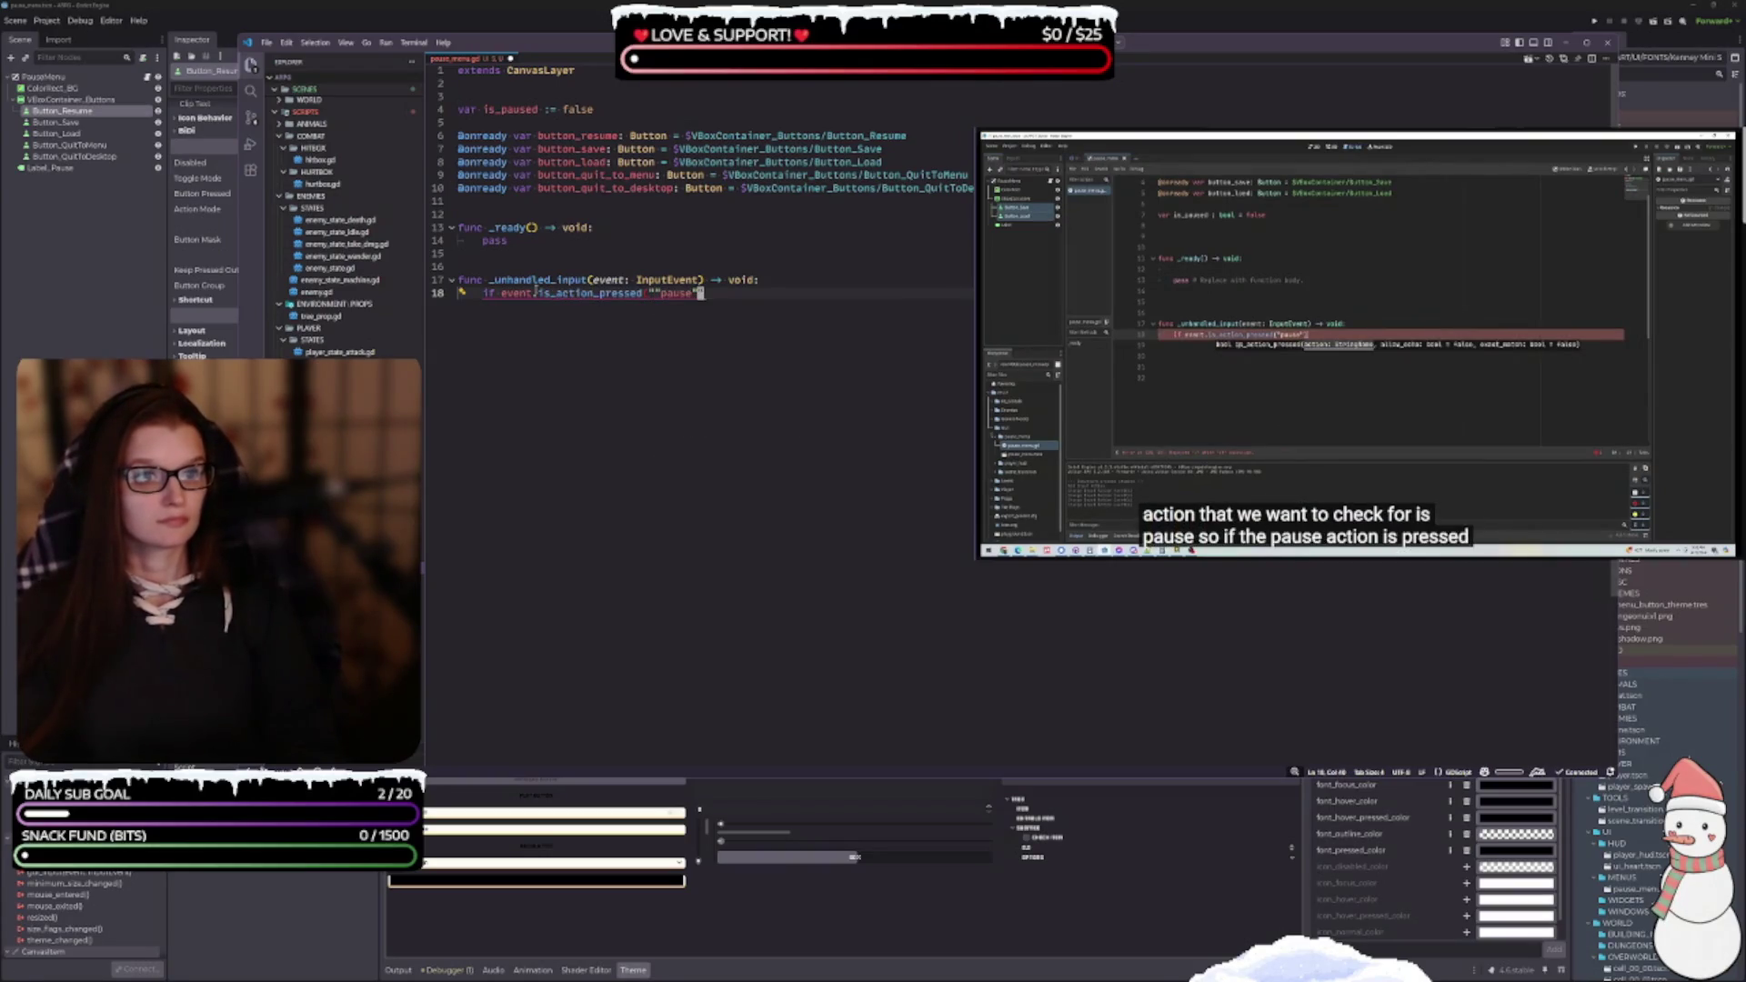
pyautogui.write(')')
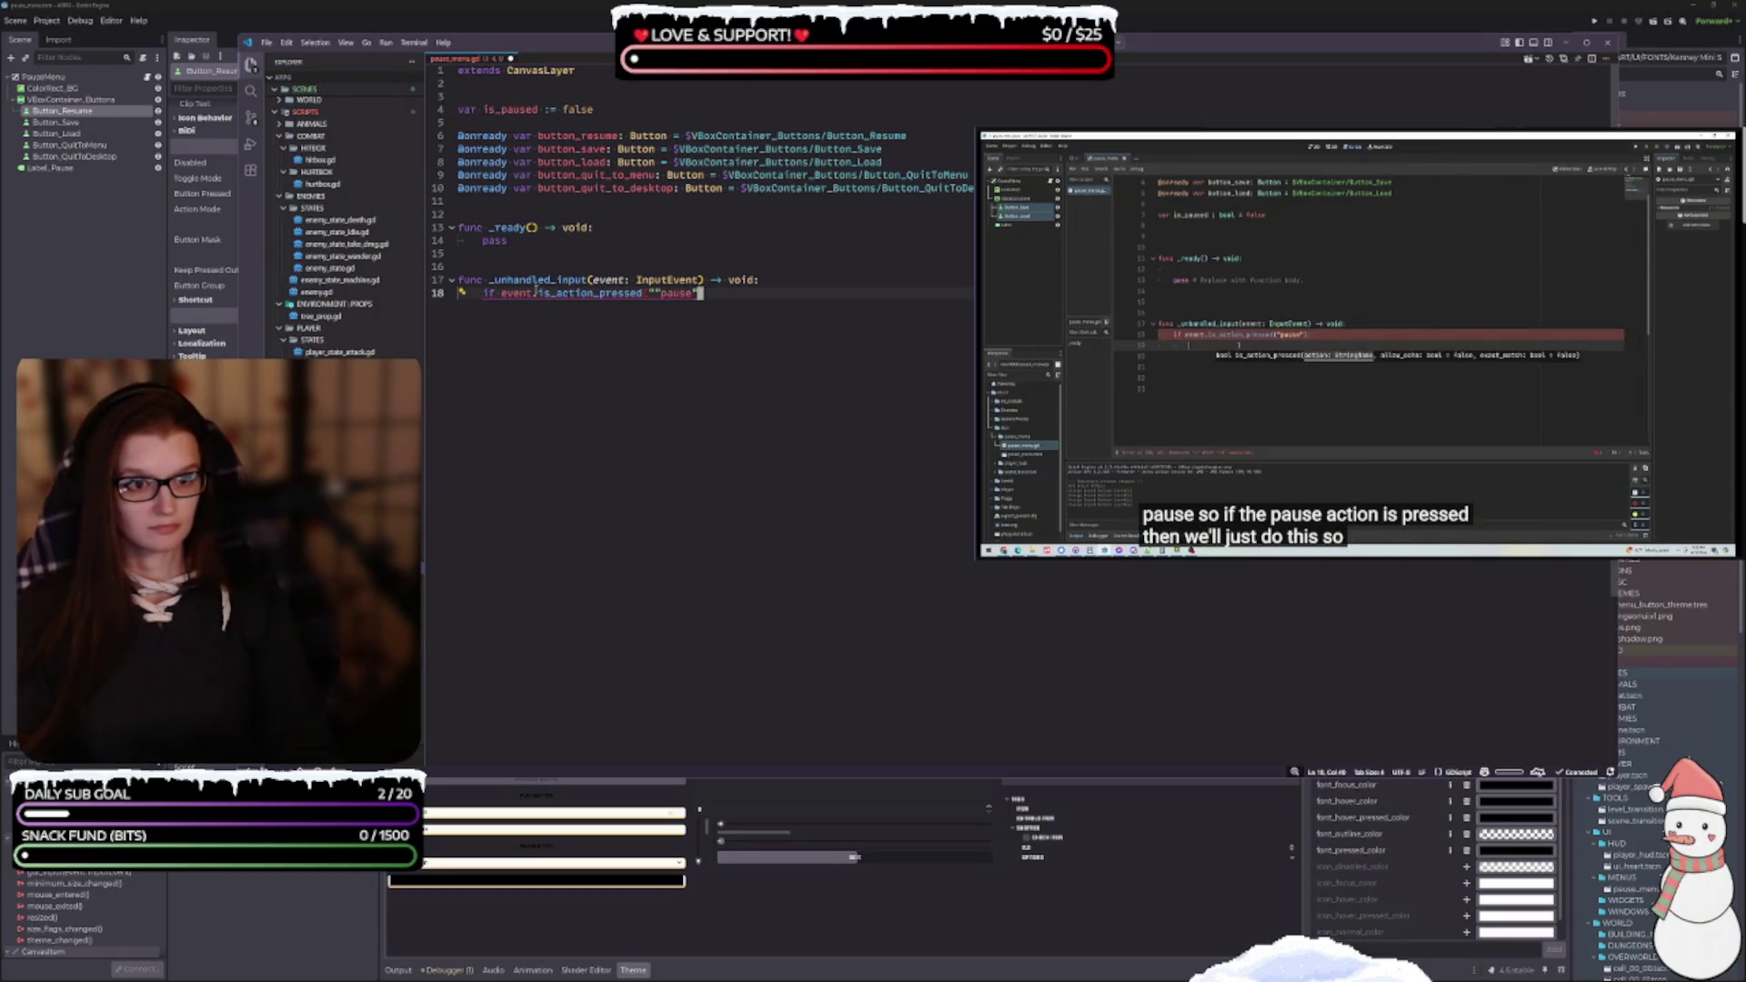
pyautogui.press('BackSpace')
pyautogui.press('BackSpace')
pyautogui.write('pause')
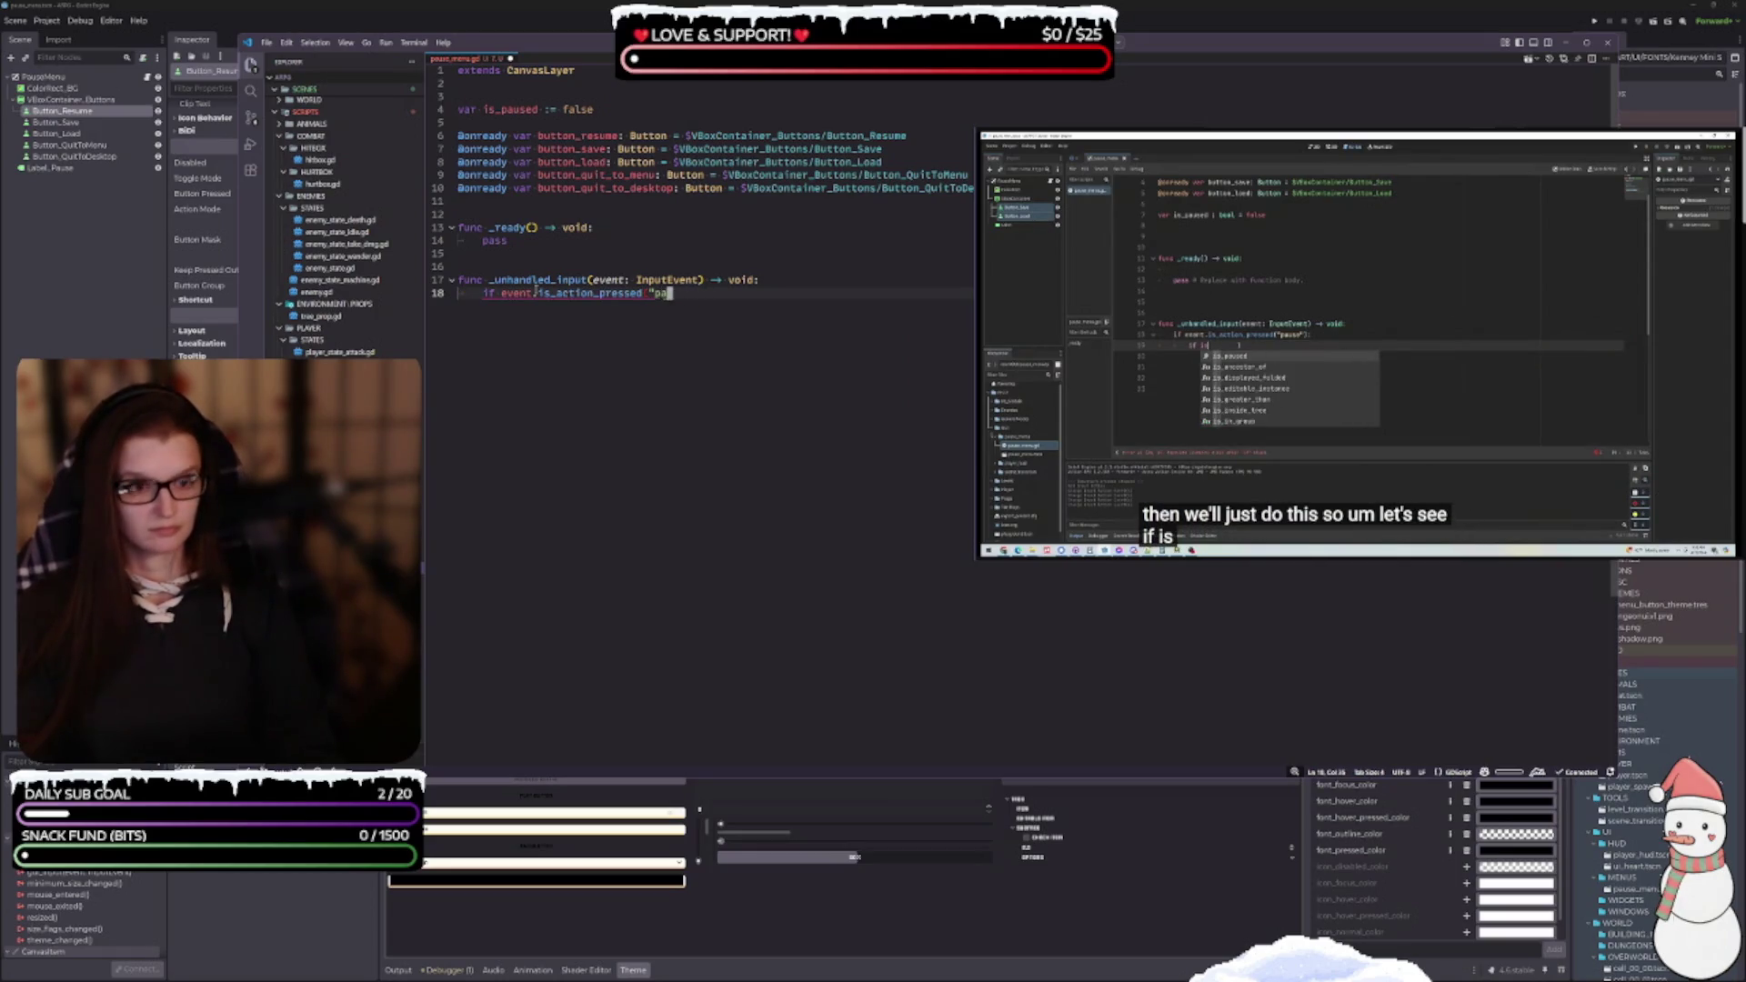
pyautogui.write('")')
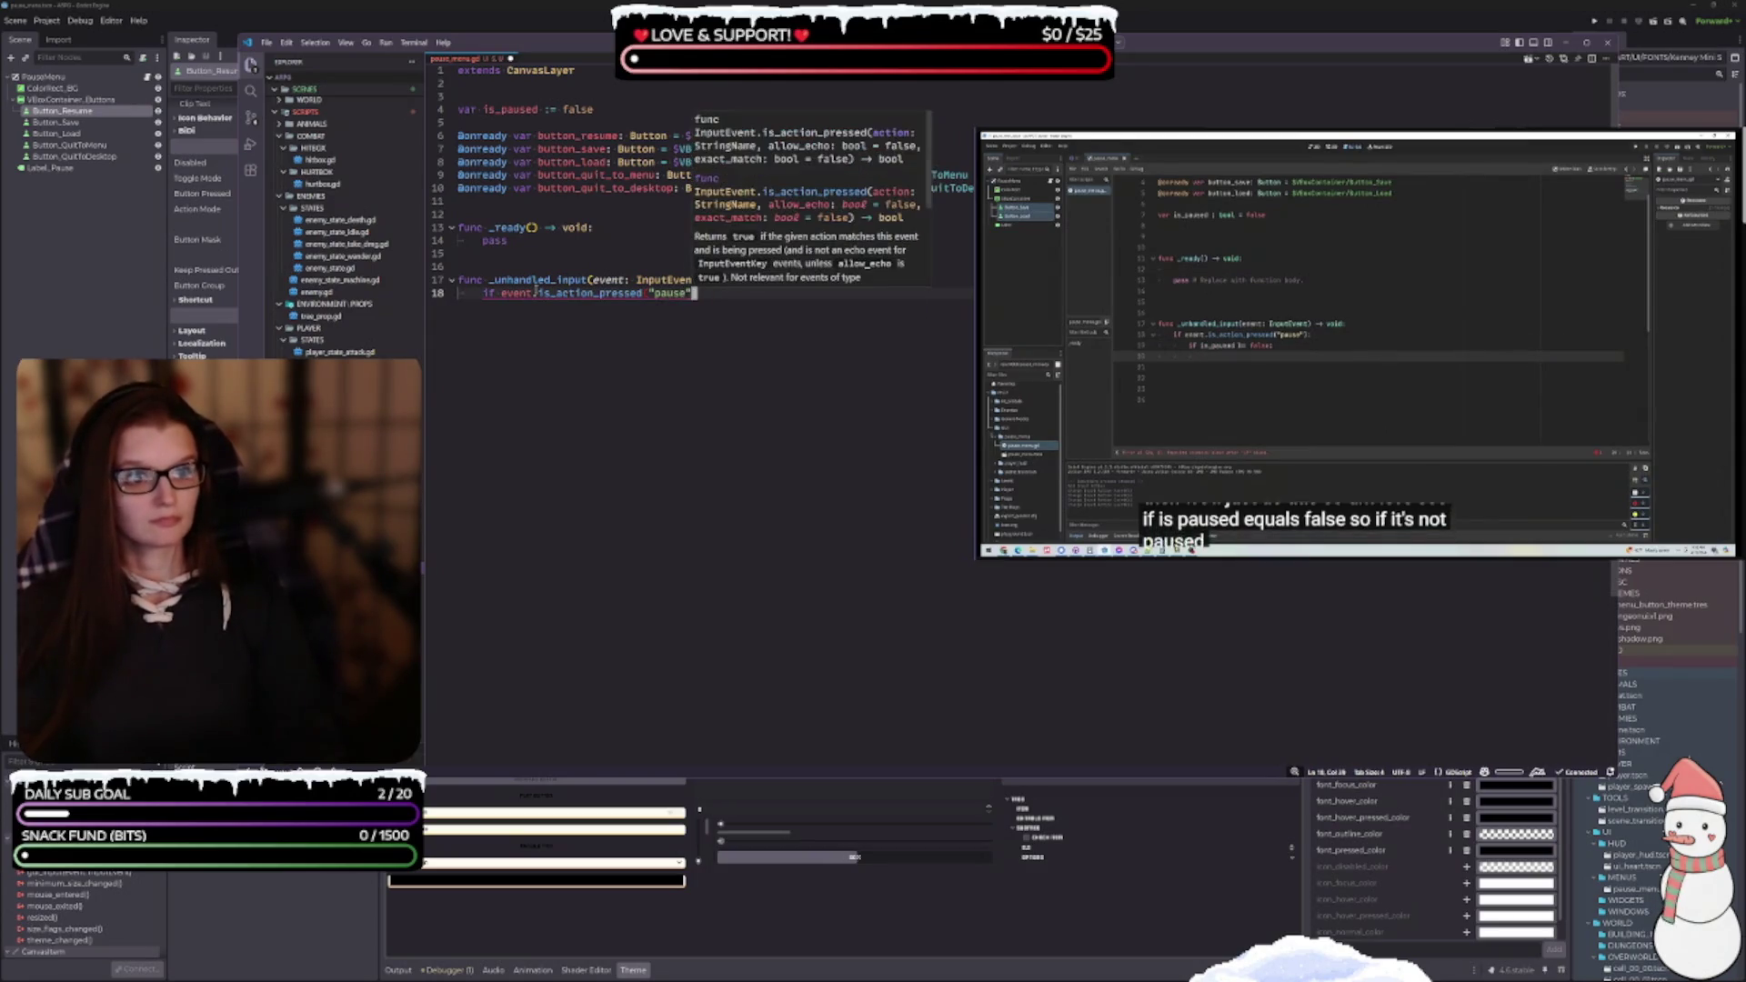
# - Inside the pause check, add an if is_paused == false: branch containing pass
pyautogui.press('Escape')
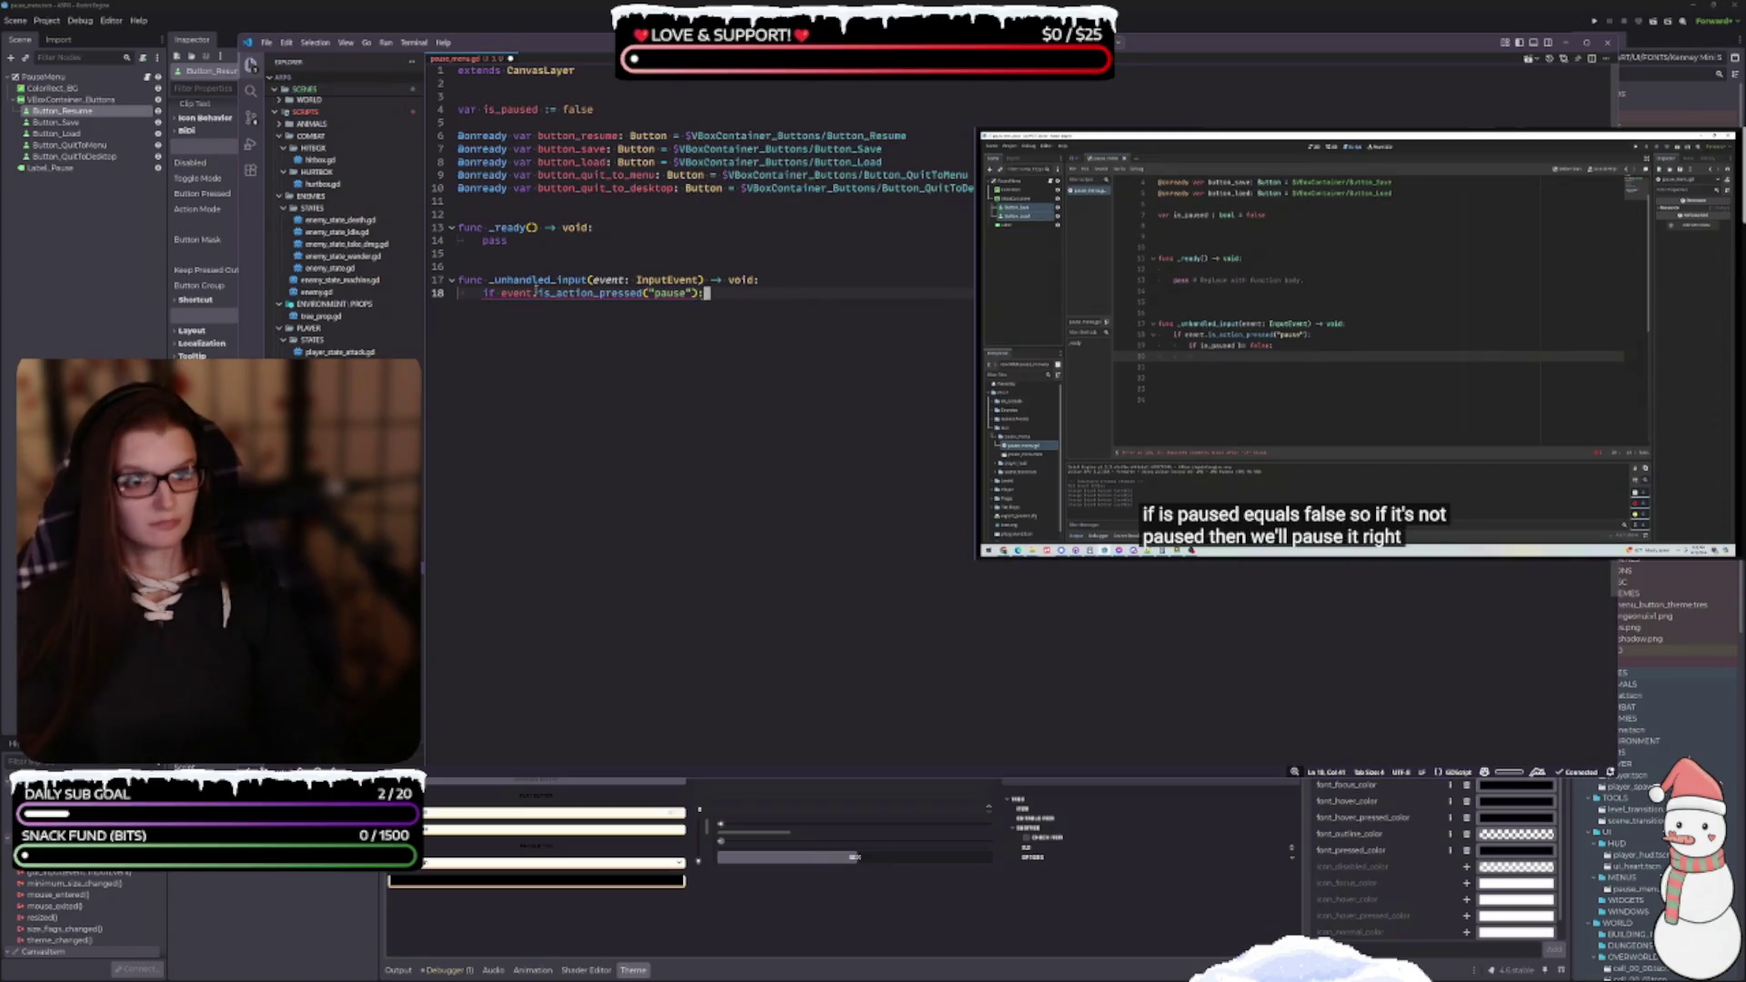
pyautogui.press('Return')
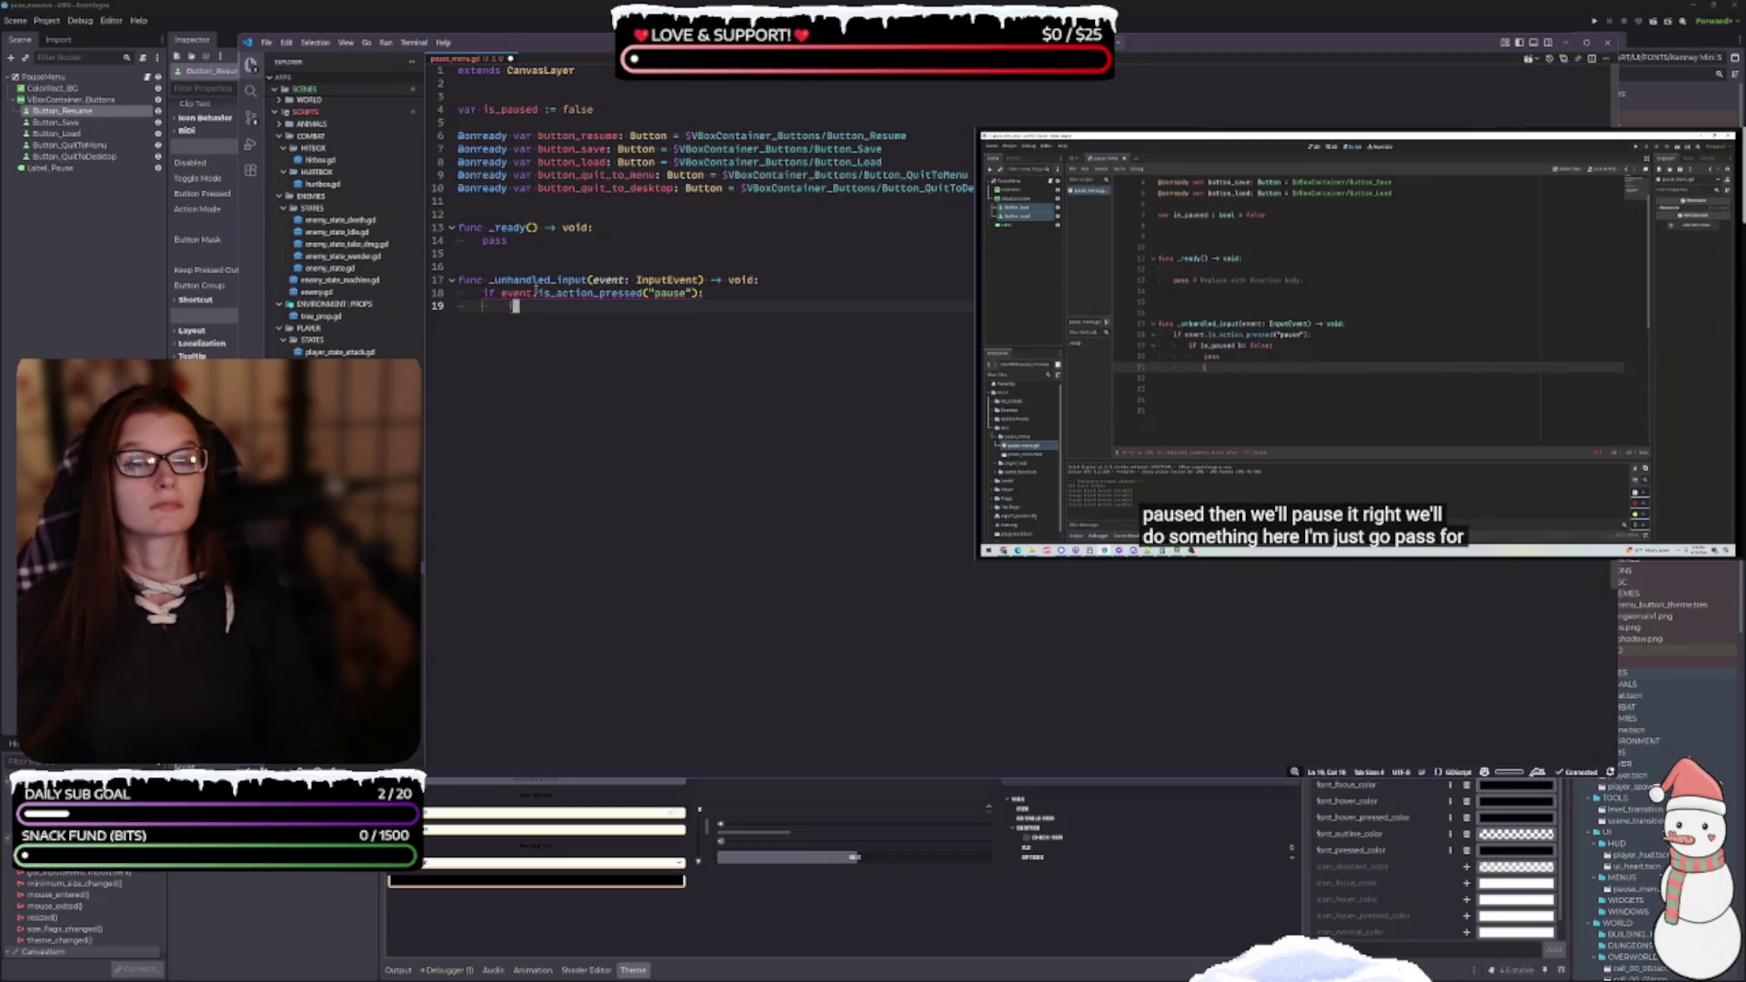
pyautogui.write('if is')
pyautogui.press('BackSpace')
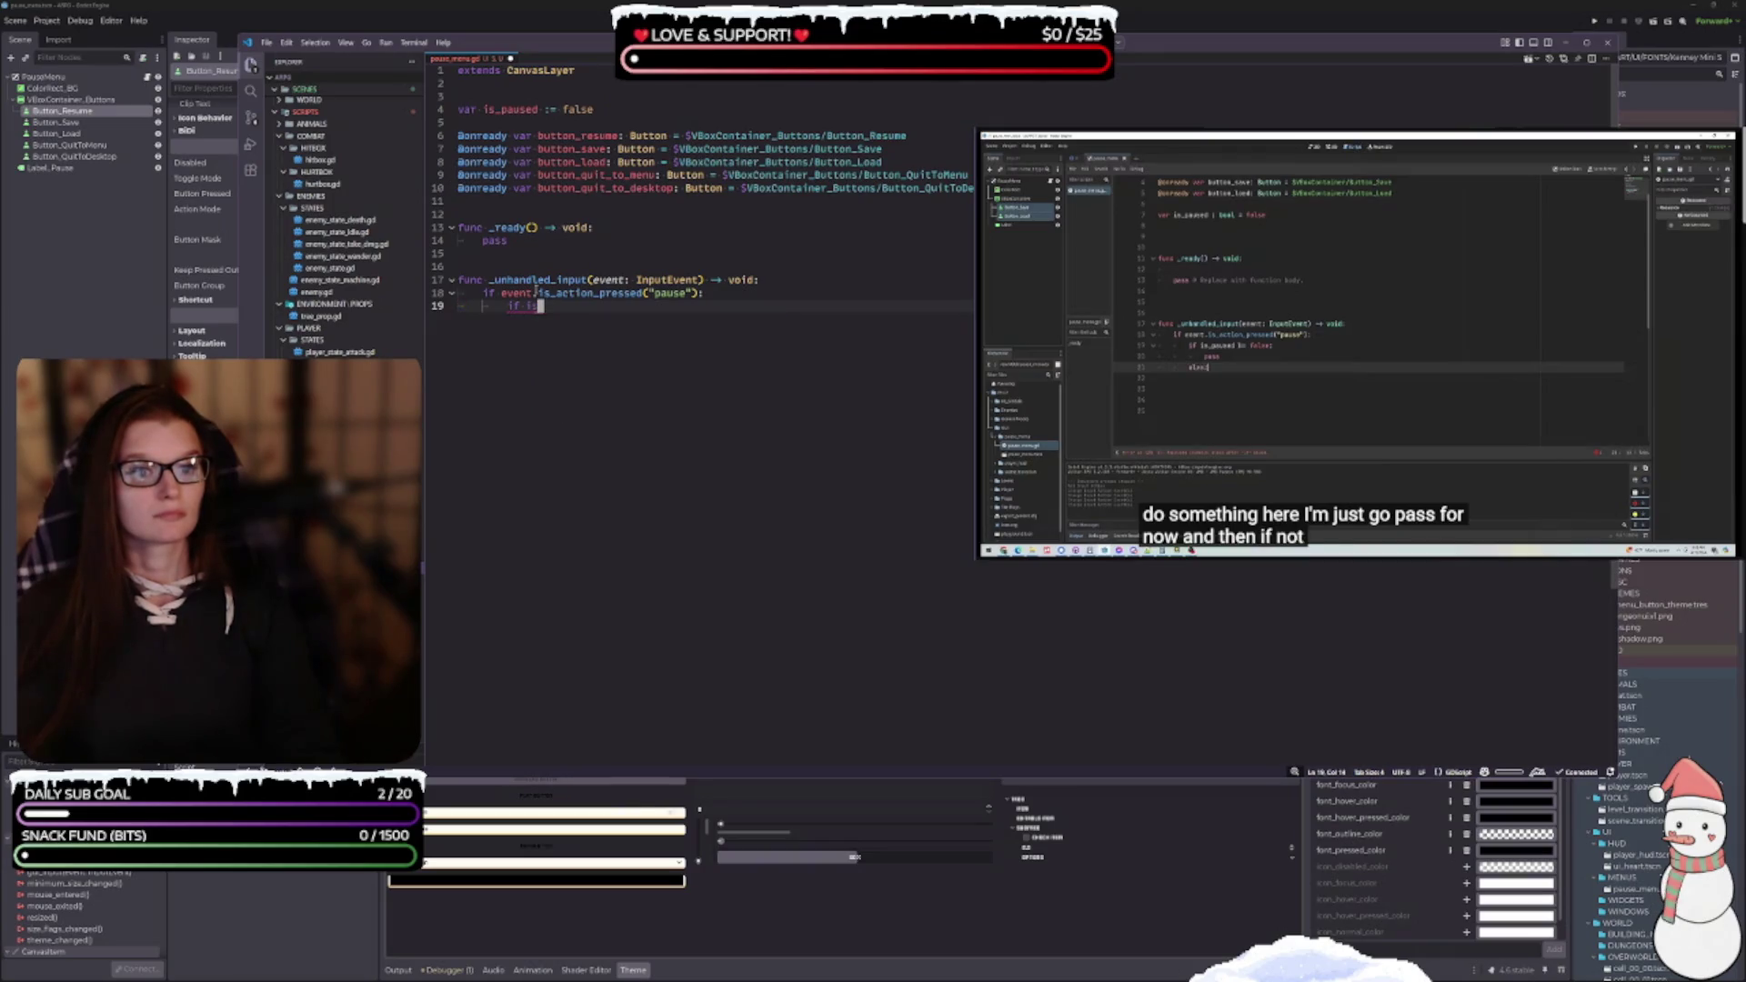
pyautogui.write('pau')
pyautogui.press('Return')
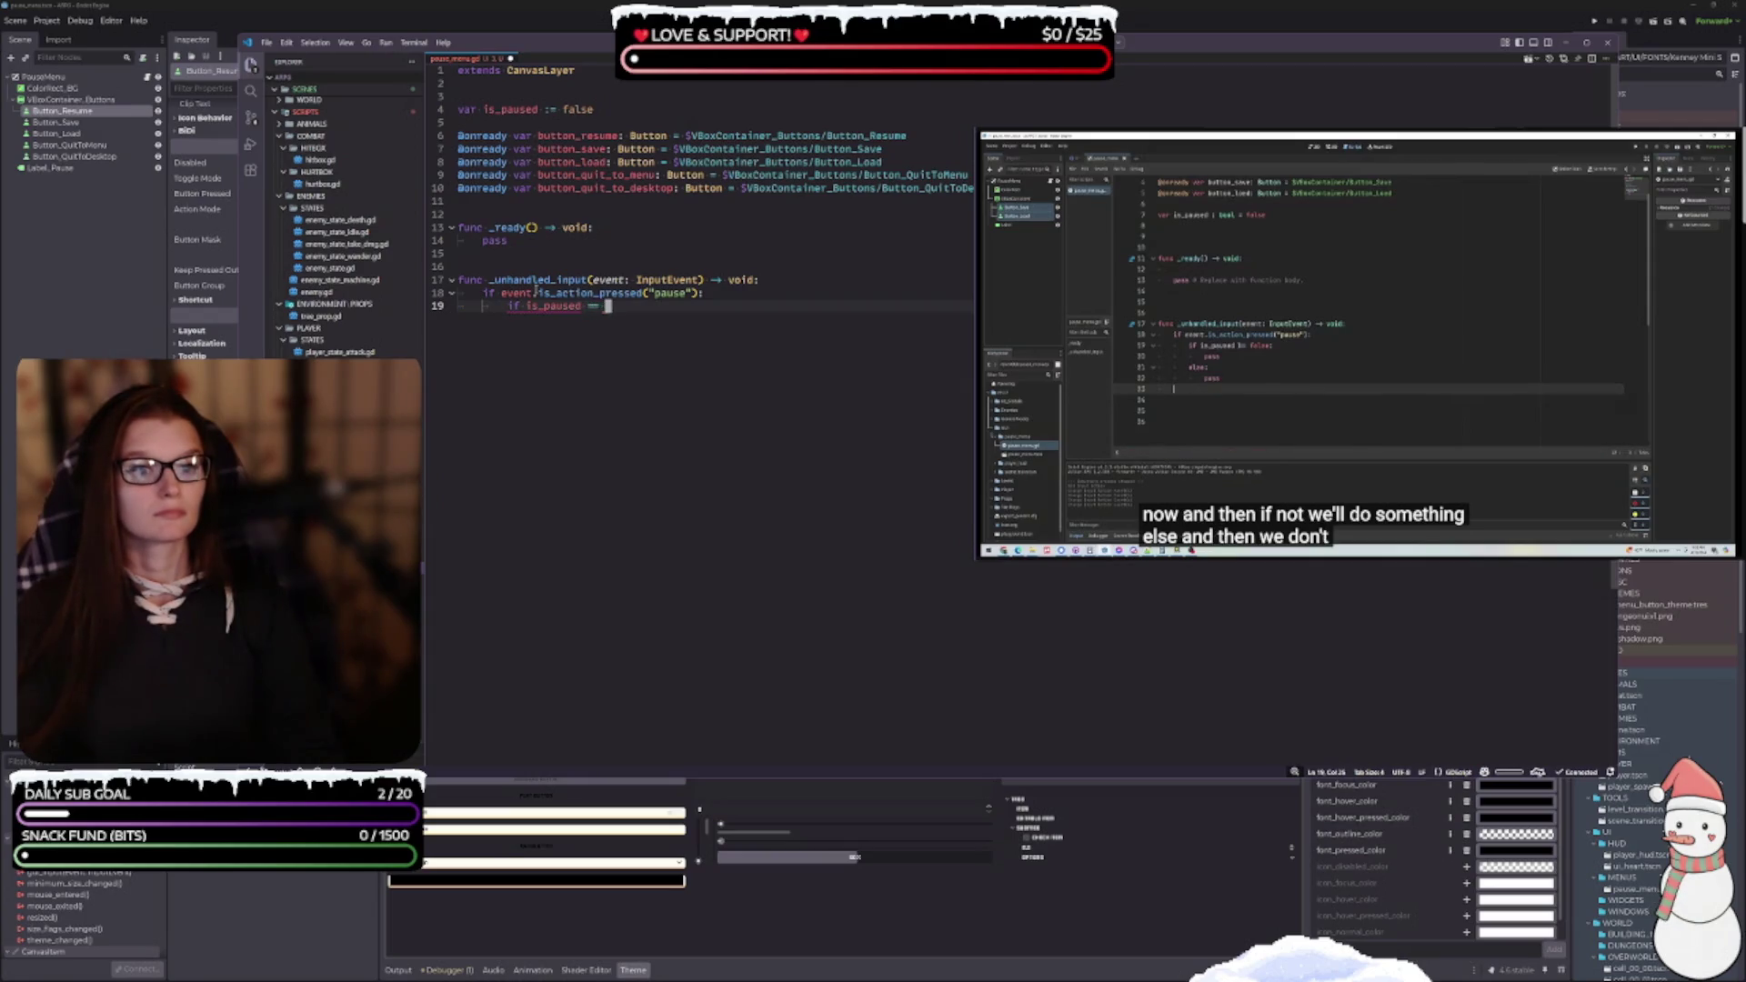
pyautogui.write('false')
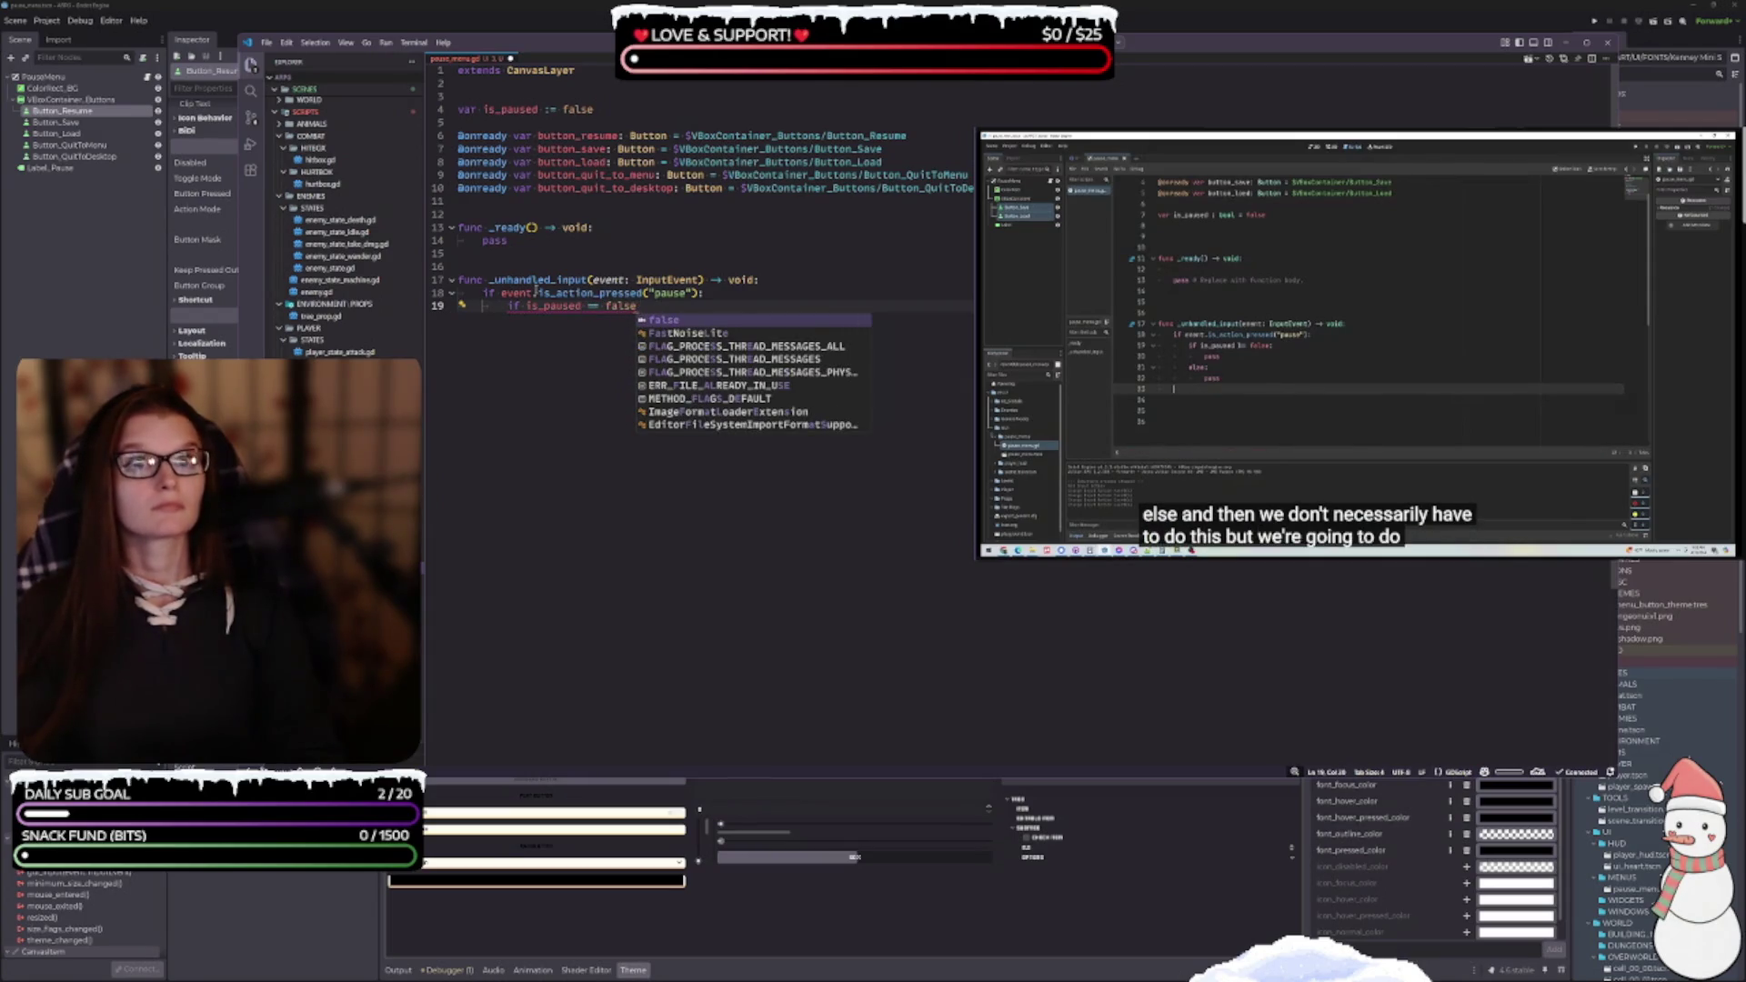
pyautogui.write(':')
pyautogui.press('Return')
pyautogui.write('pass')
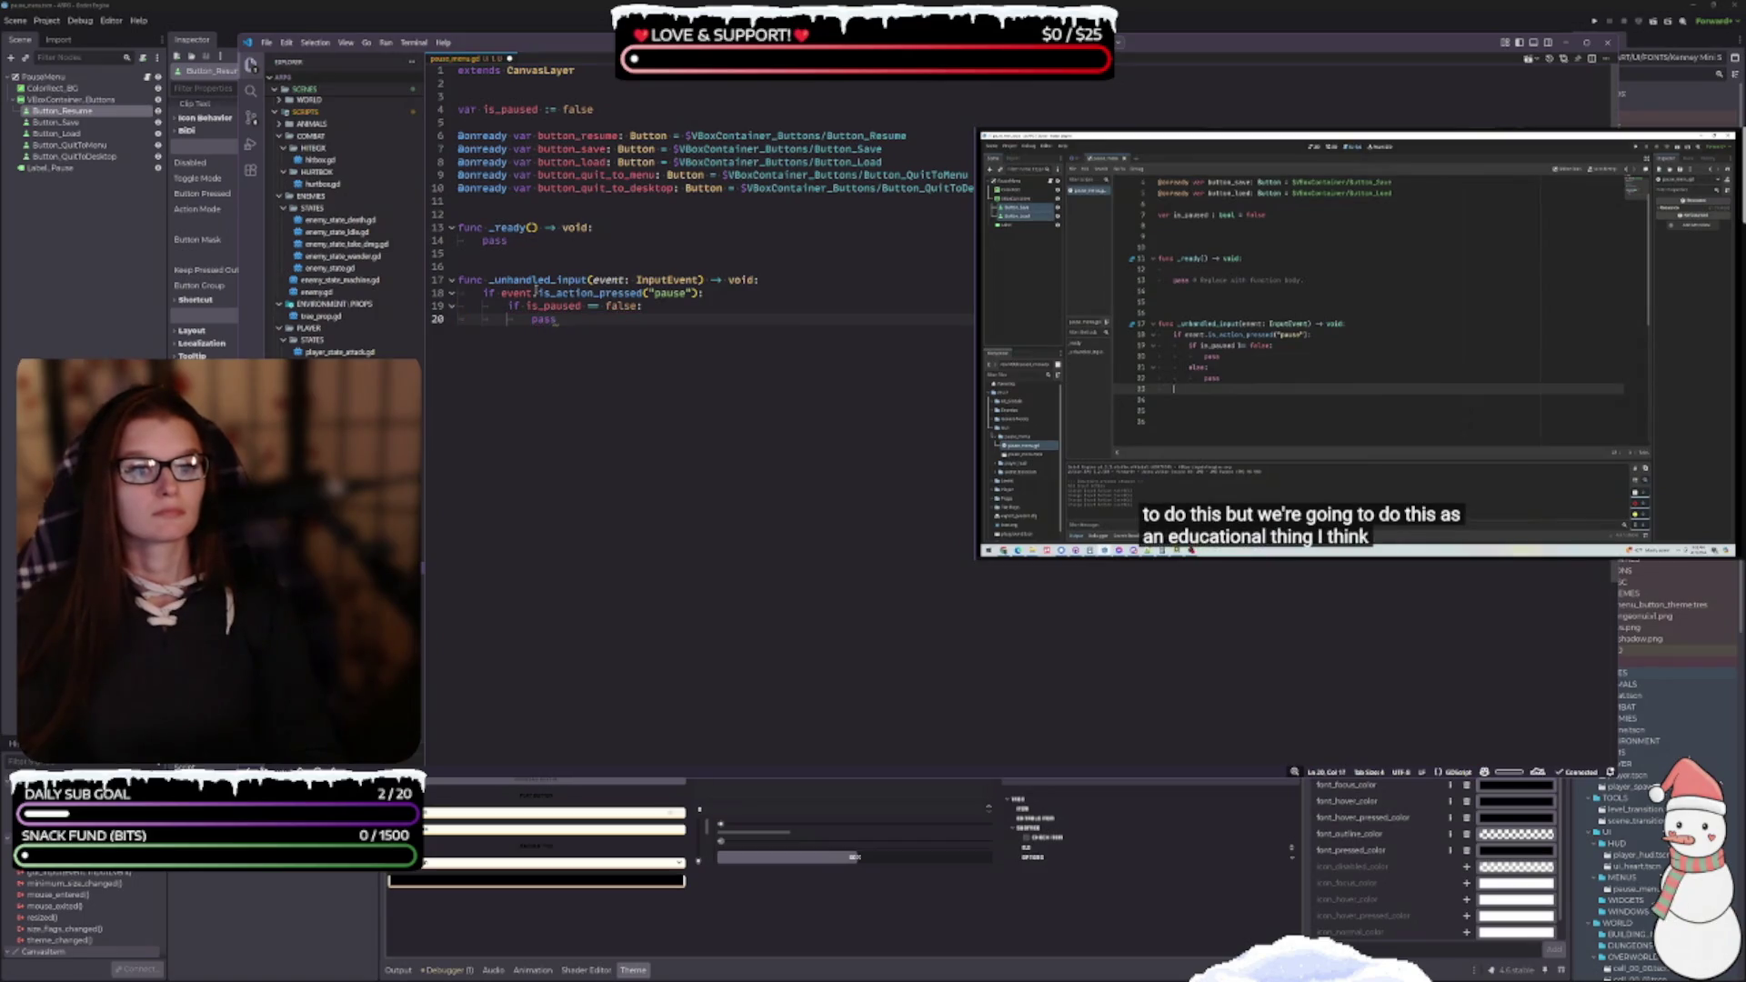
# - Add an else: branch containing pass
pyautogui.press('Return')
pyautogui.press('BackSpace')
pyautogui.write('else:')
pyautogui.press('Return')
pyautogui.write('pass')
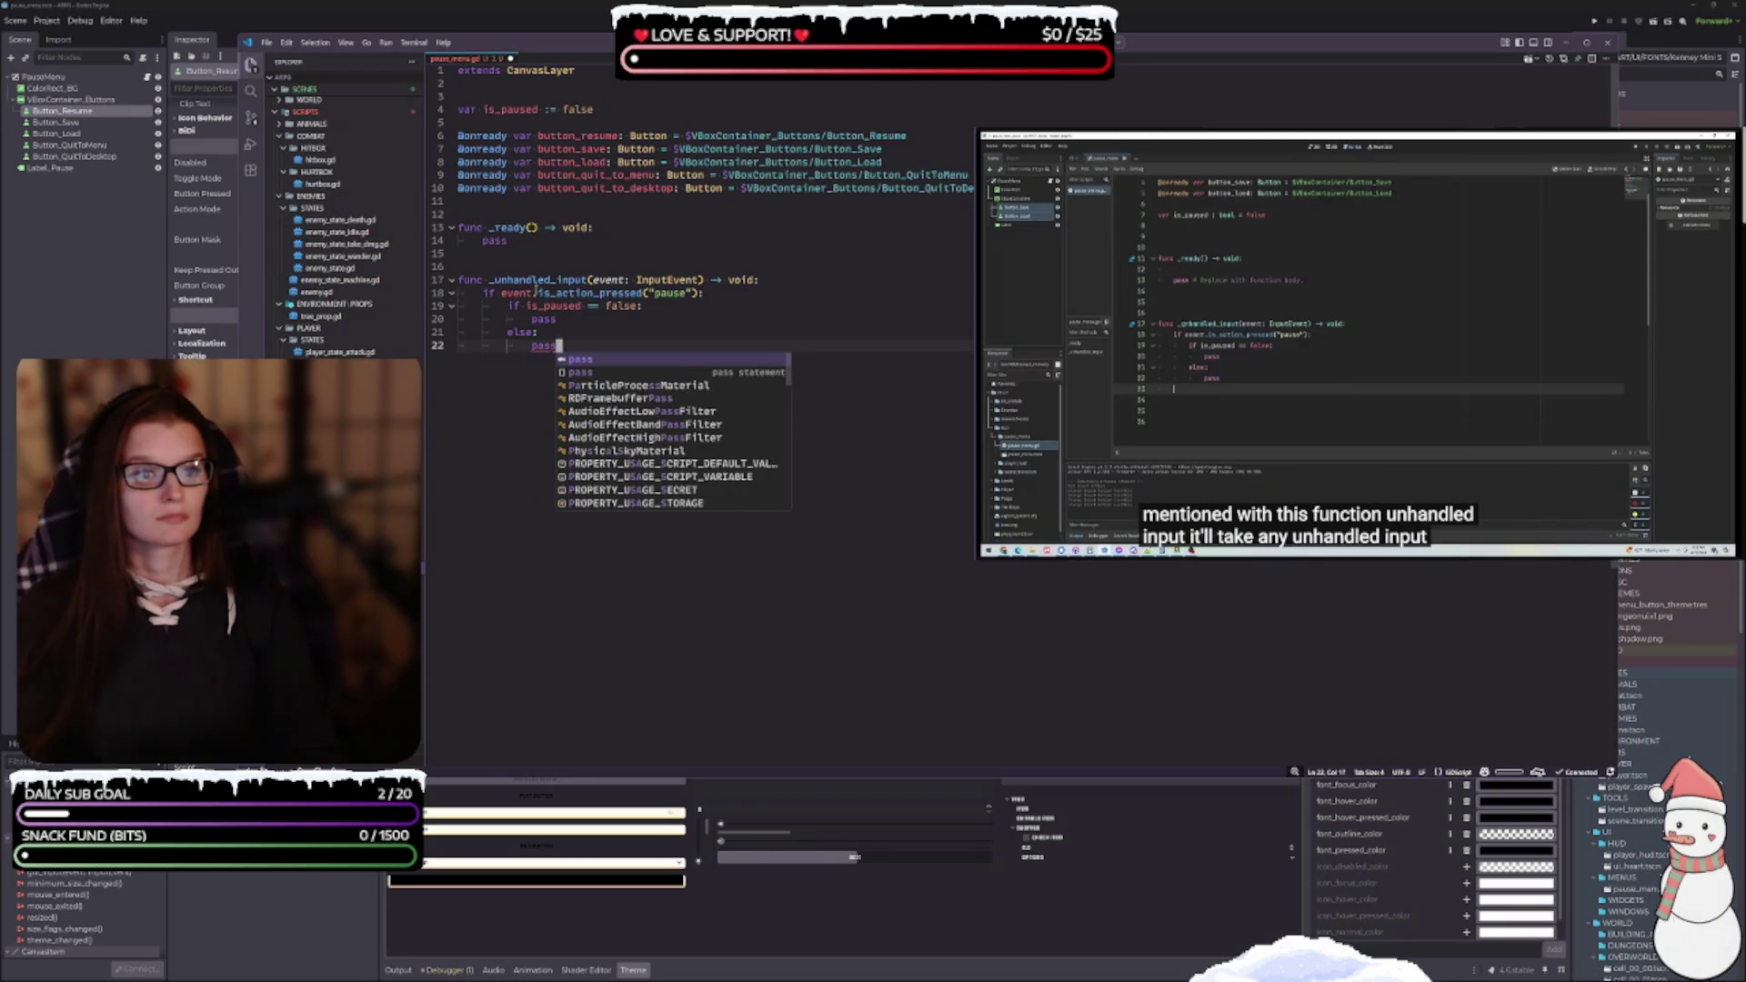
pyautogui.press('Escape')
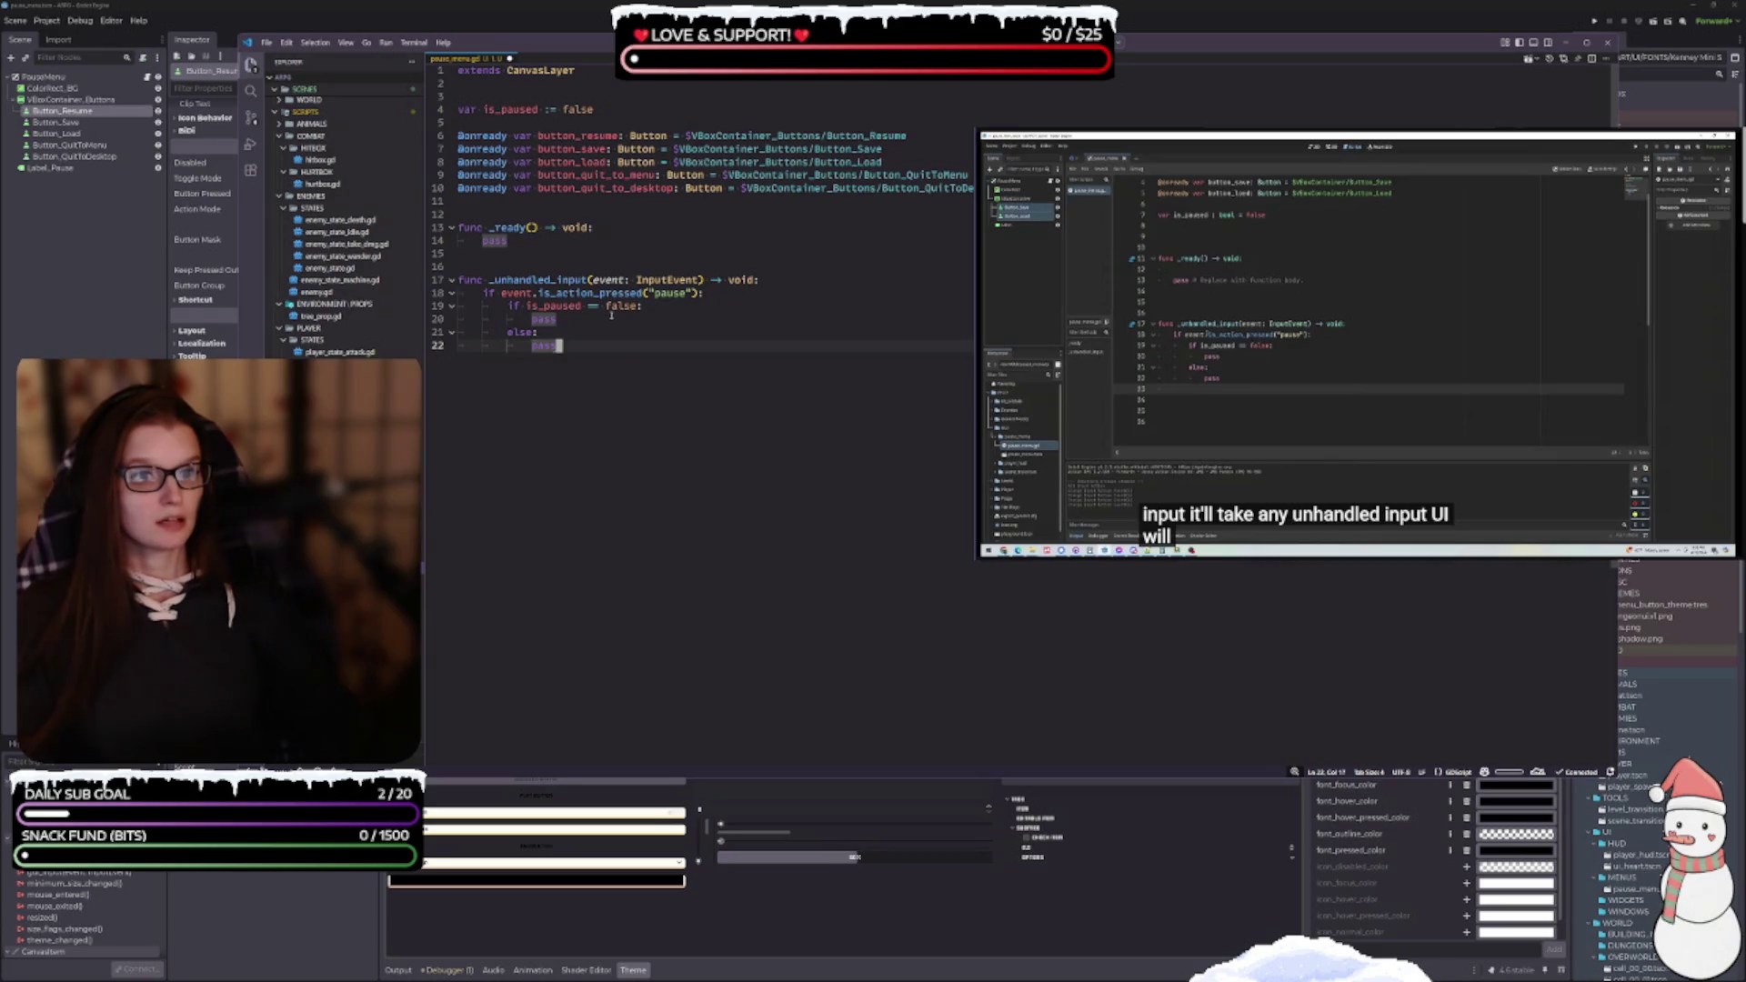
# - Rewrite the condition as if not is_paused
pyautogui.click(526, 305)
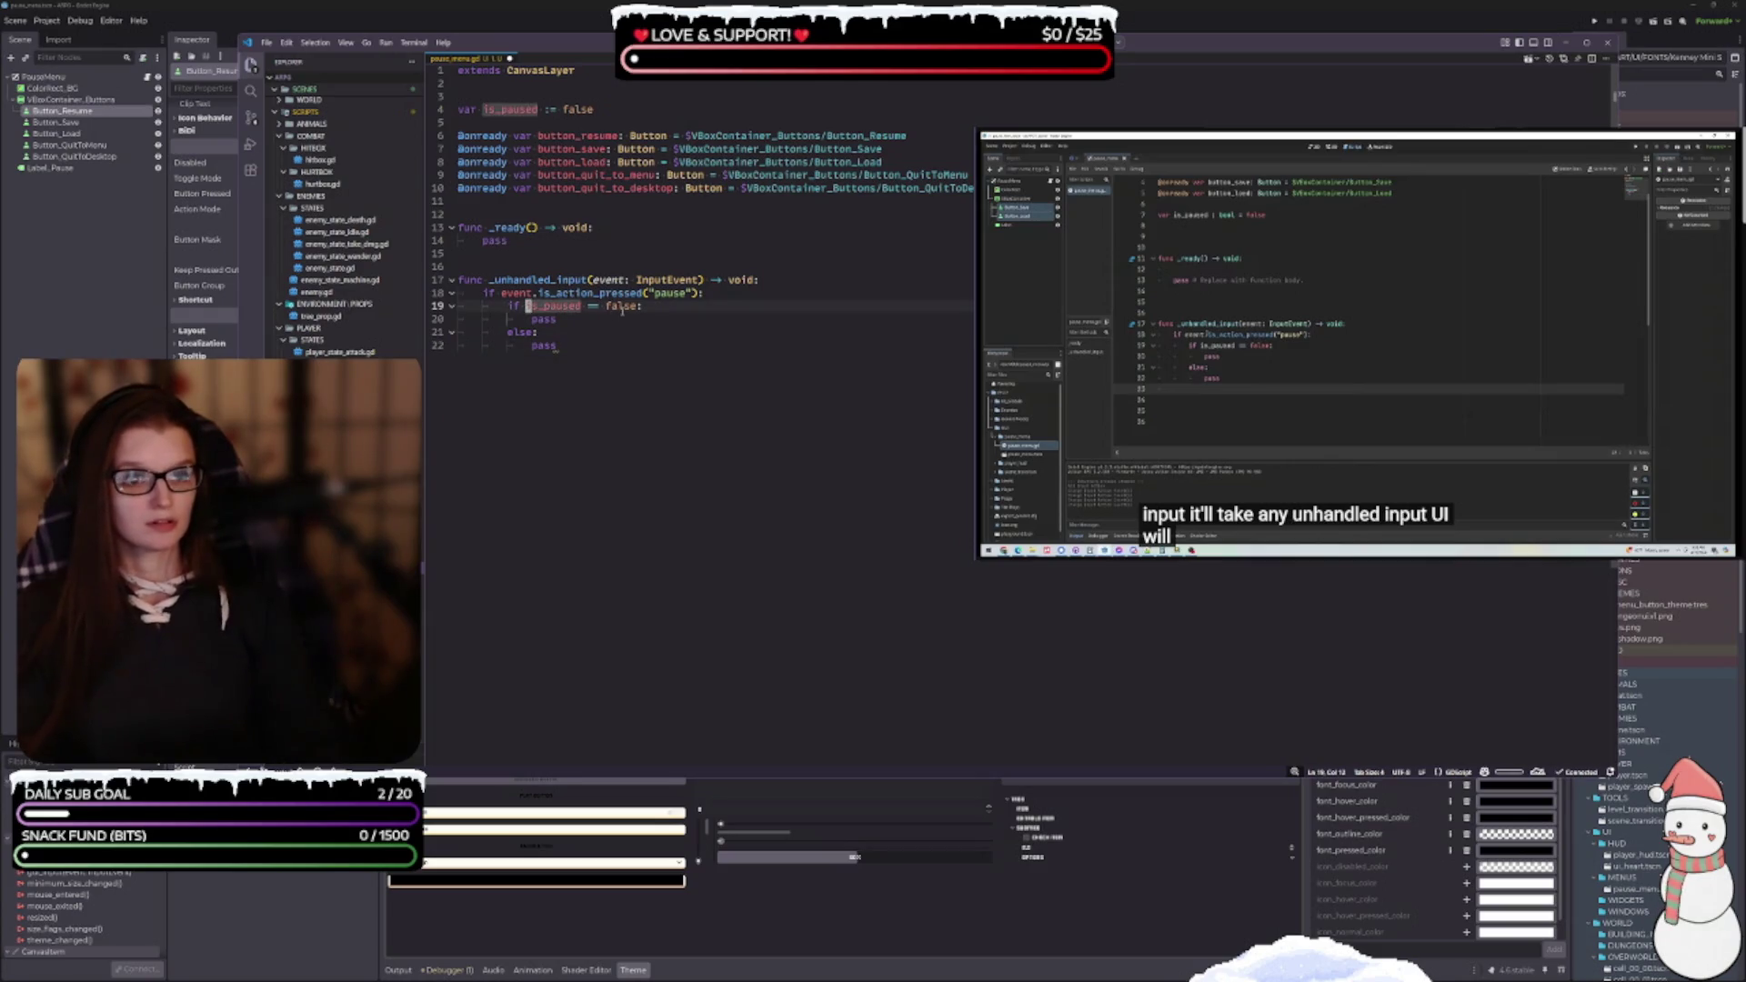
pyautogui.write('not')
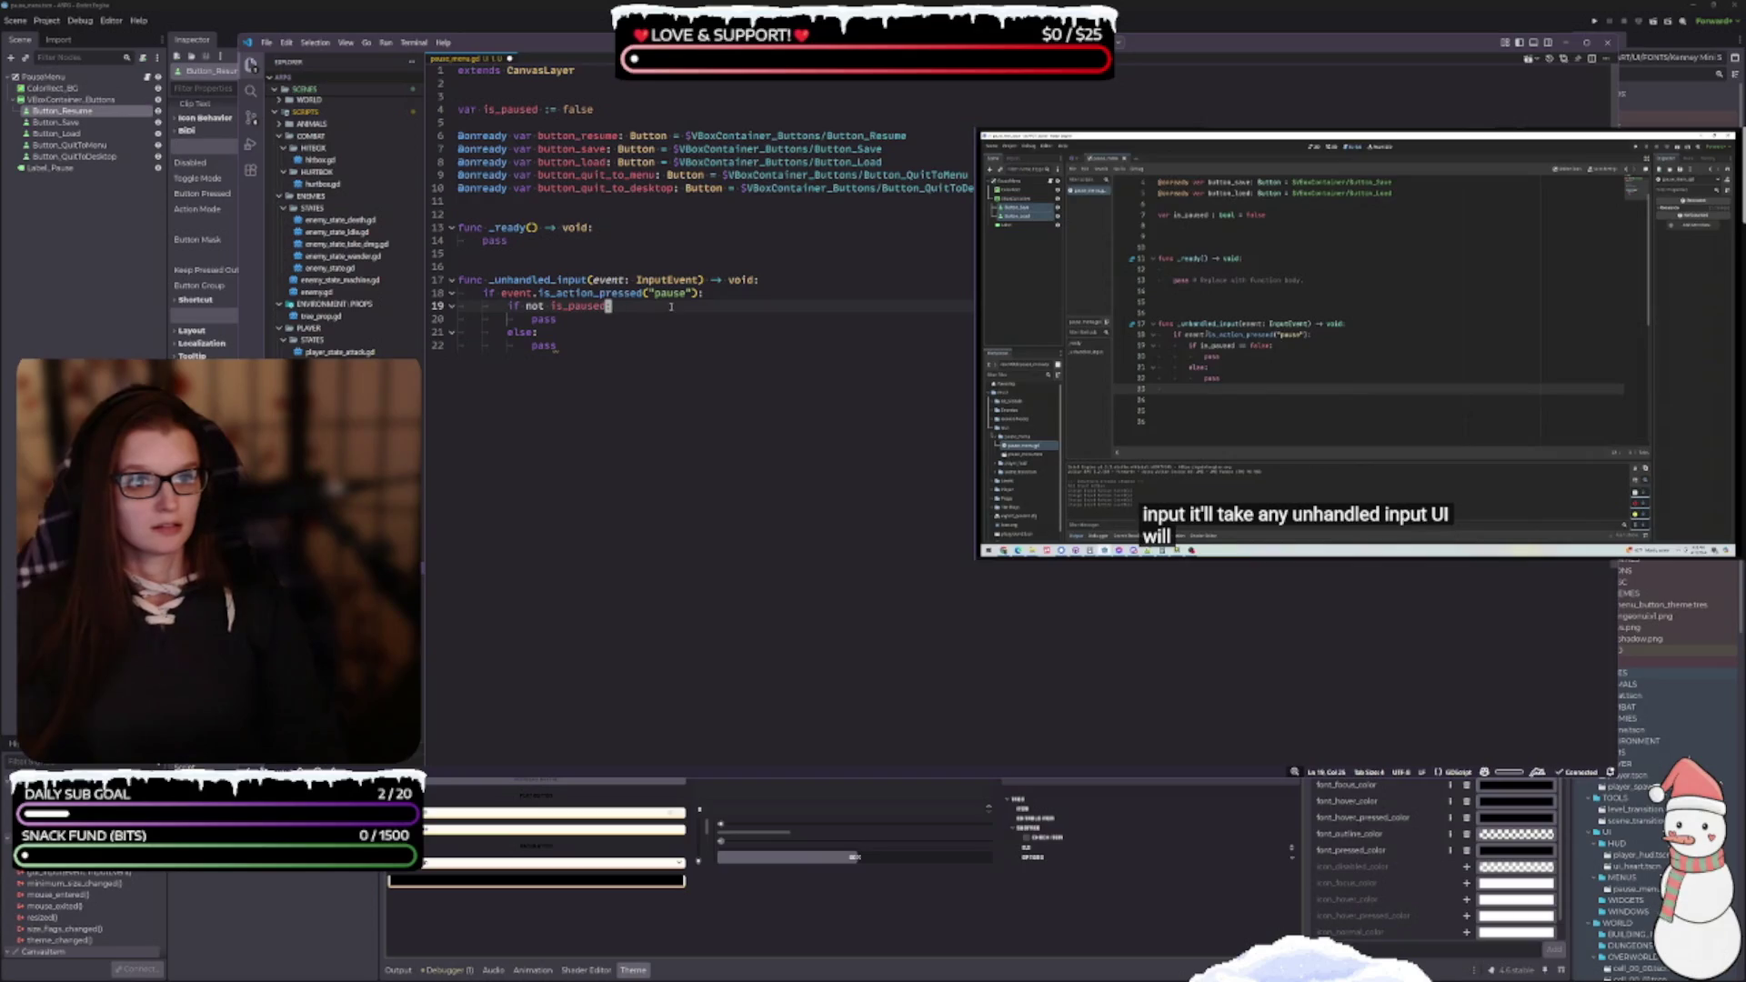
pyautogui.press('Down')
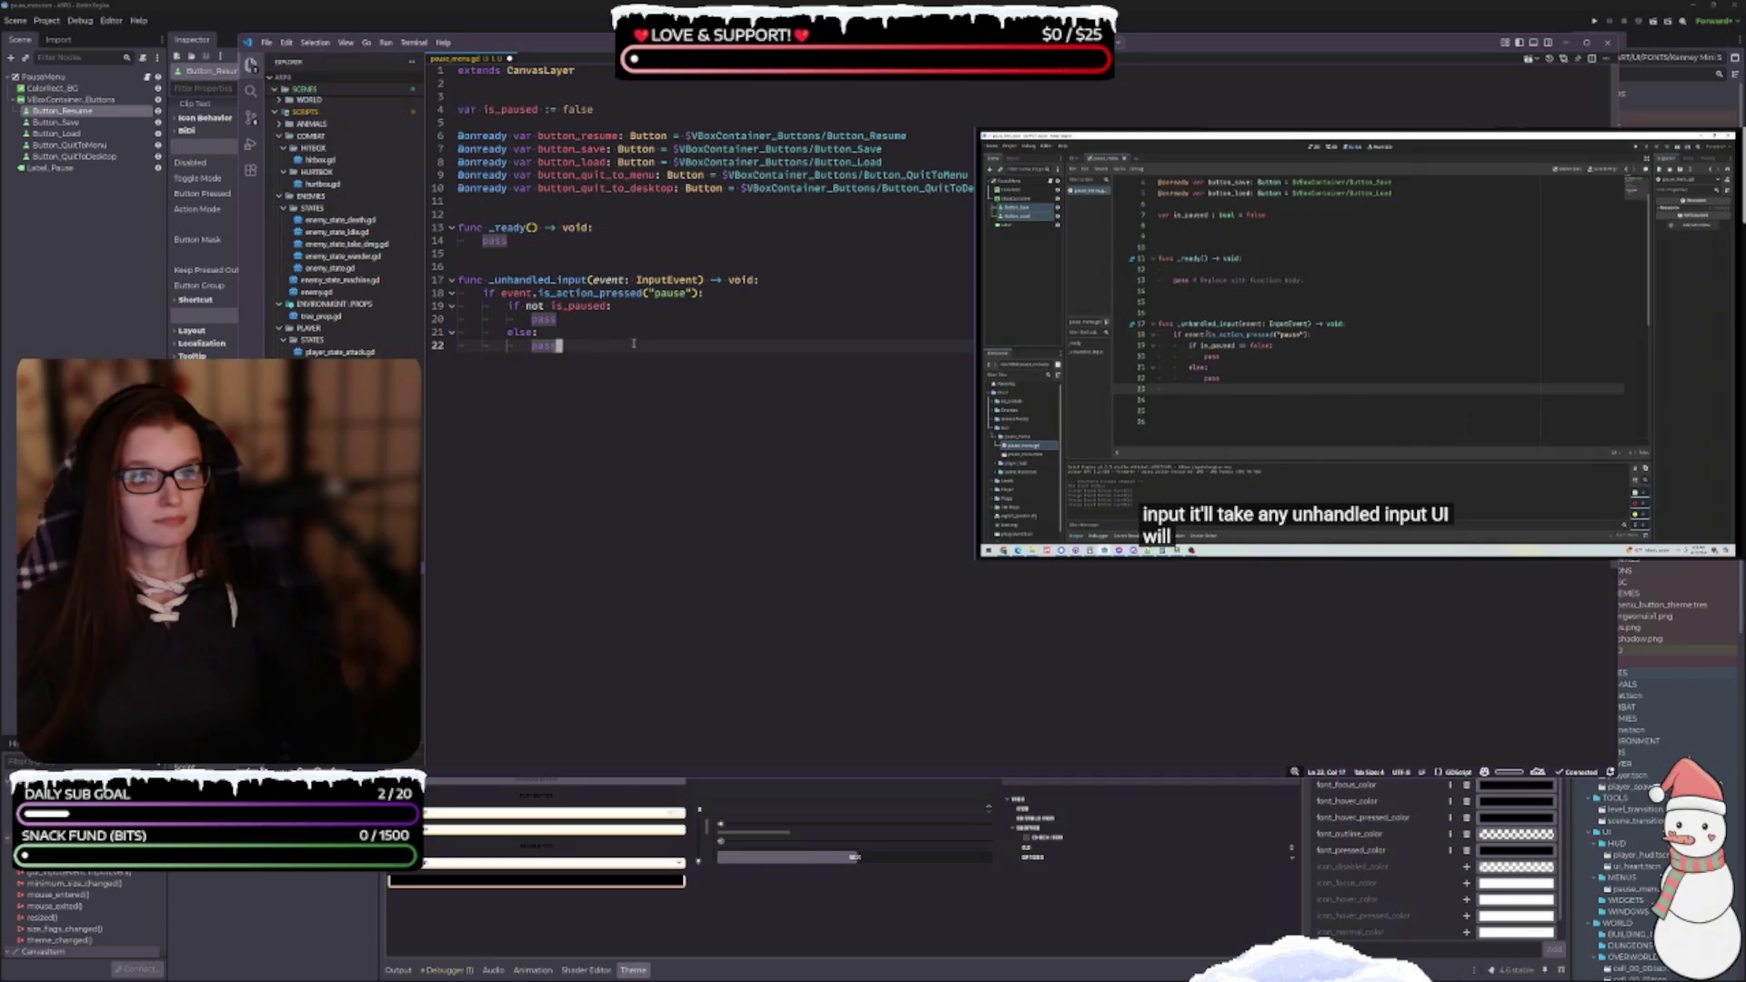
pyautogui.click(1354, 346)
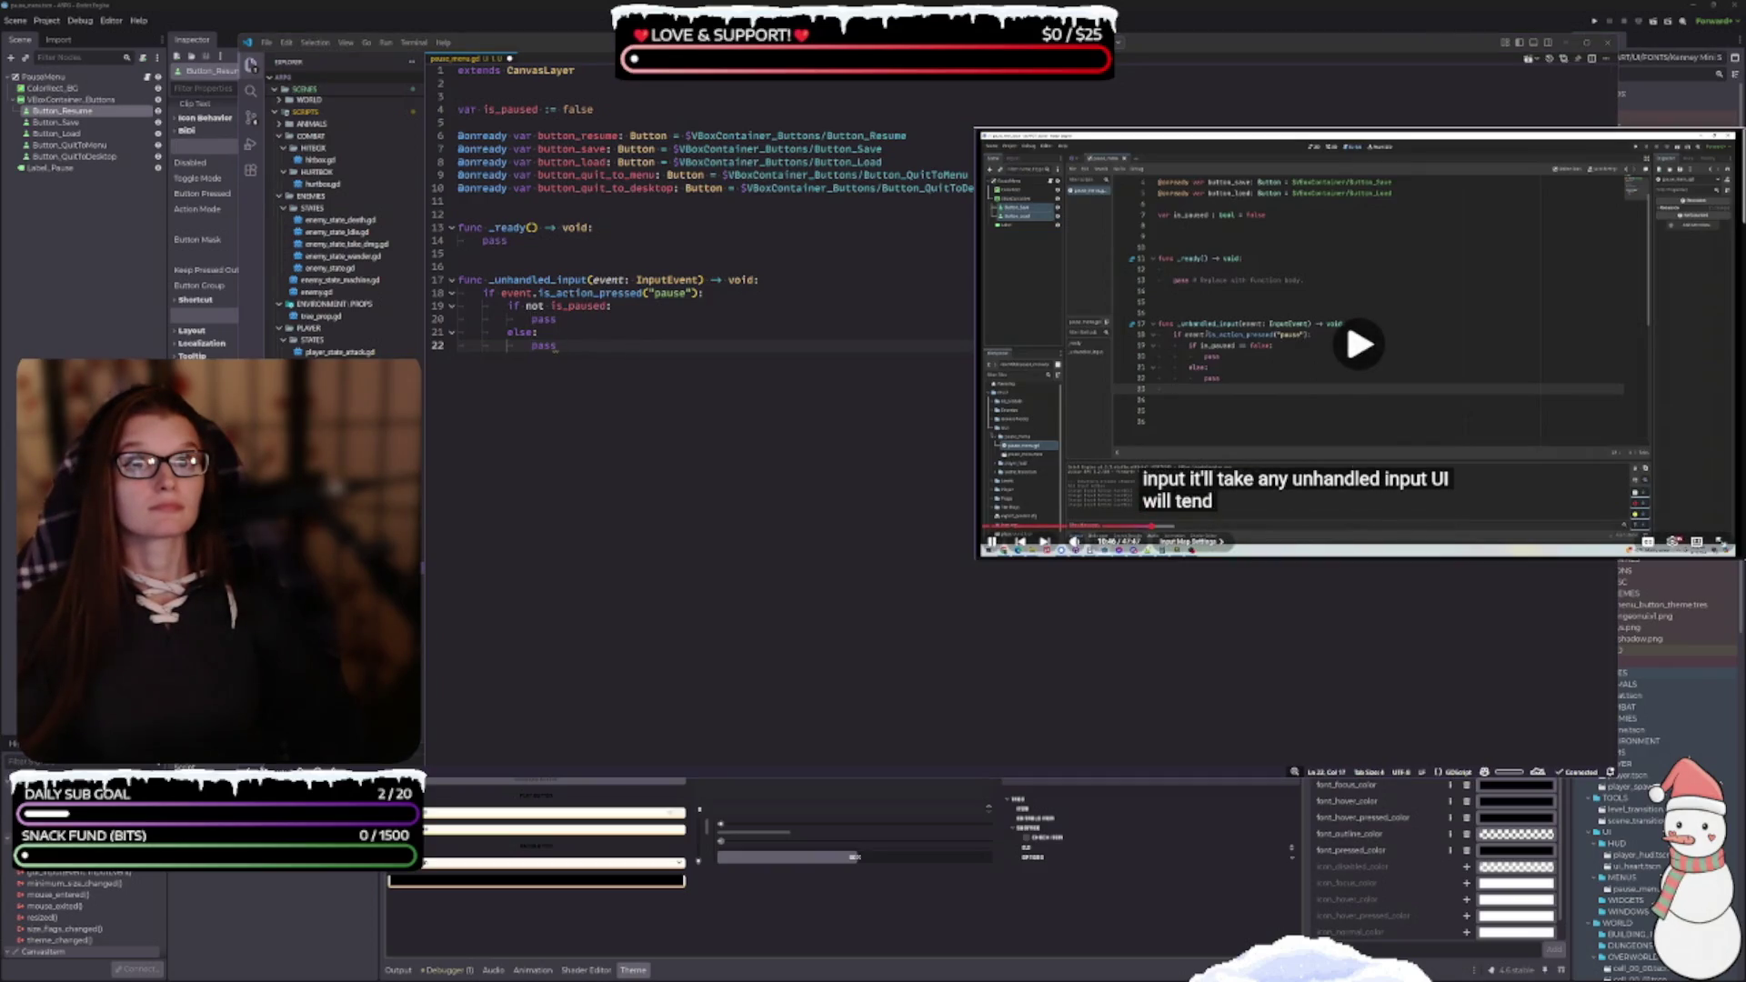
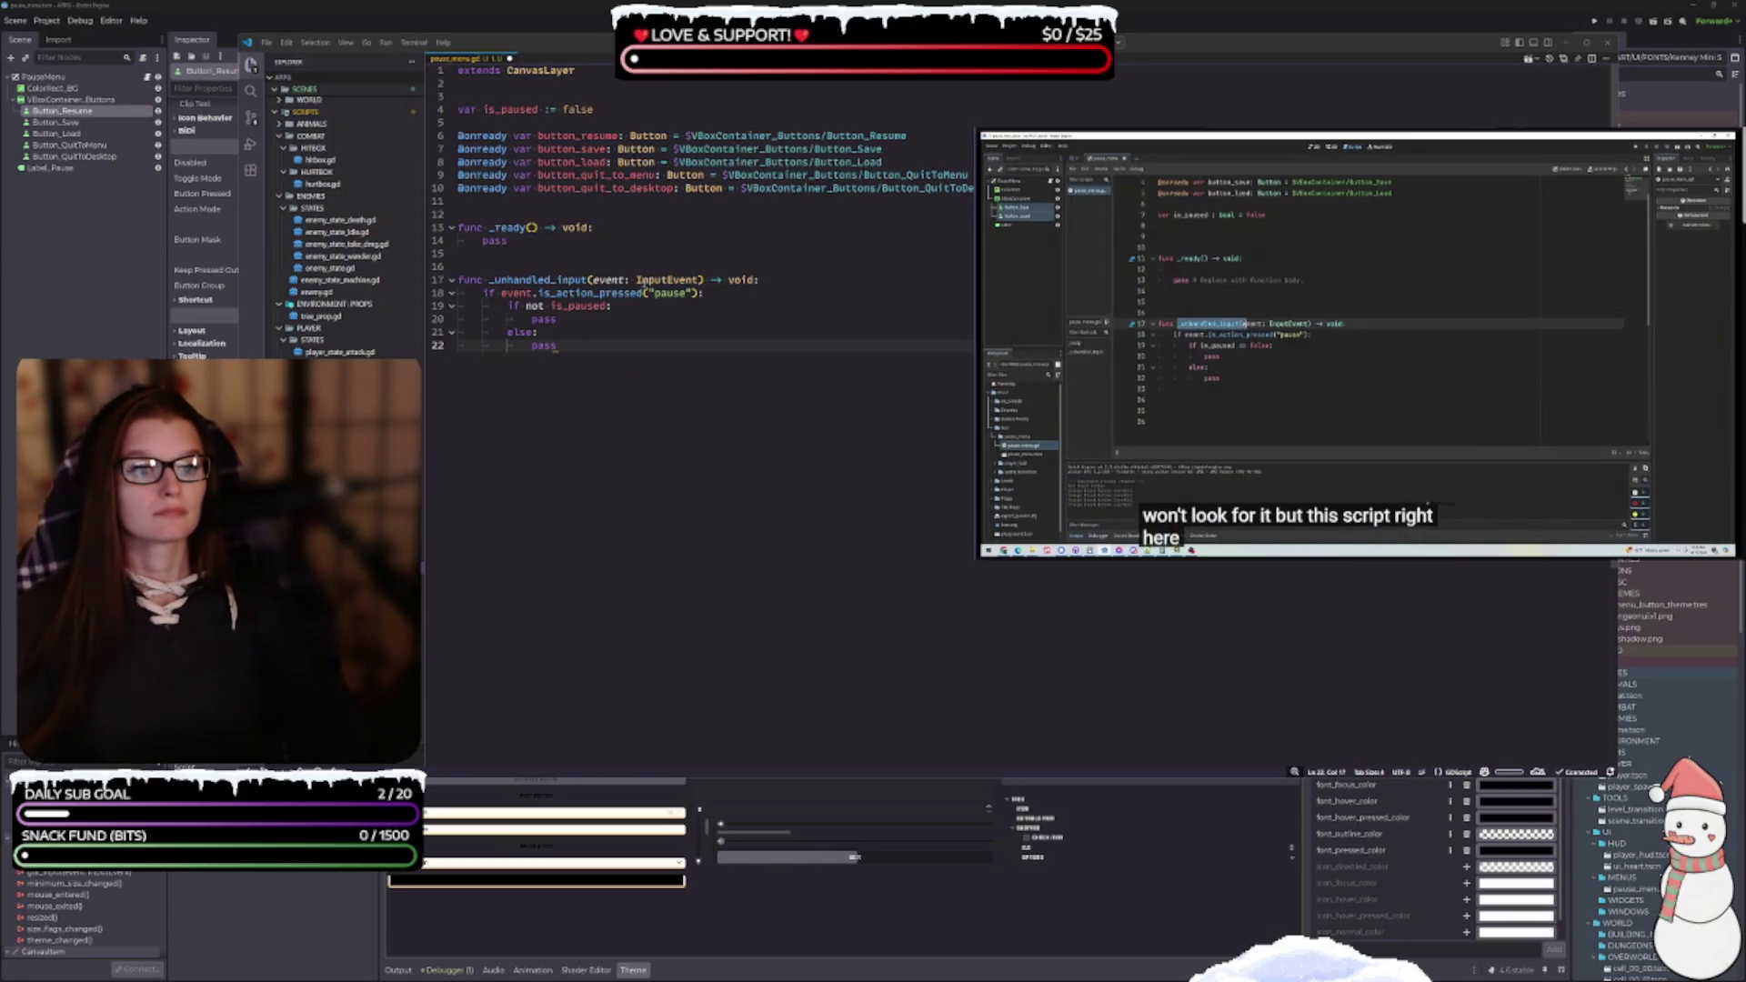
# - Add get_viewport().set_input_as_handled() to the else branch of _unhandled_input after pass
pyautogui.doubleClick(606, 348)
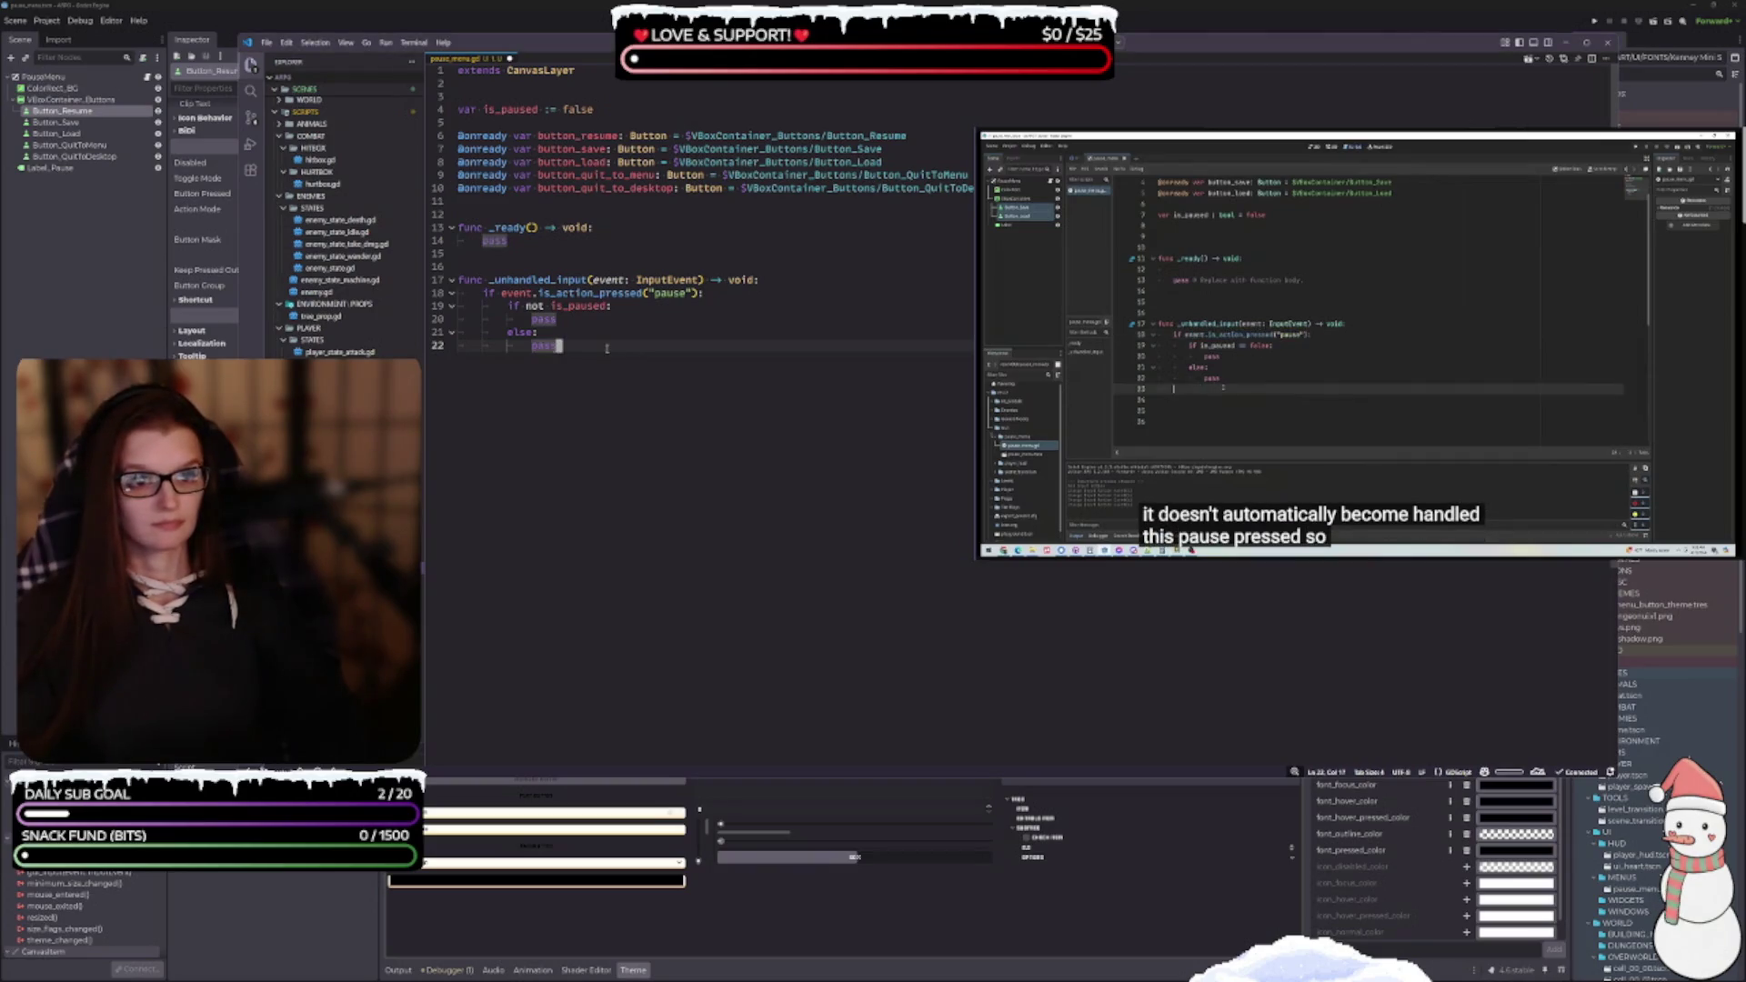
pyautogui.hotkey('ctrl', 's')
pyautogui.press('Tab')
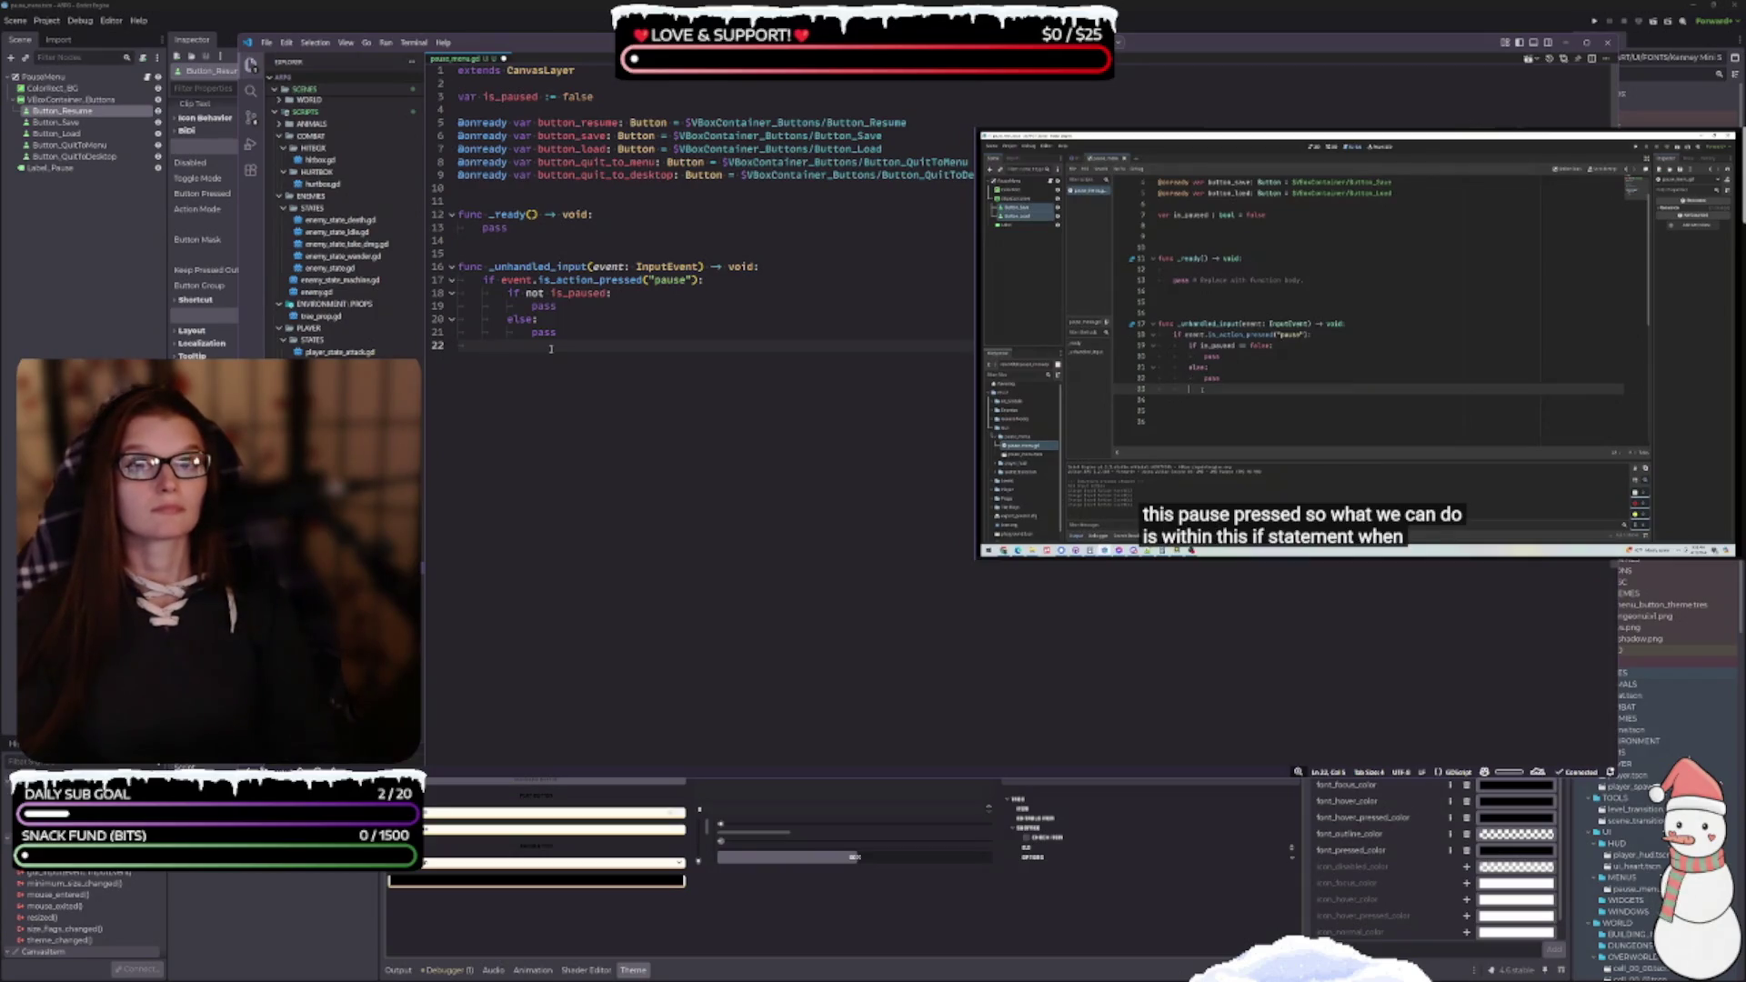
pyautogui.press('Tab')
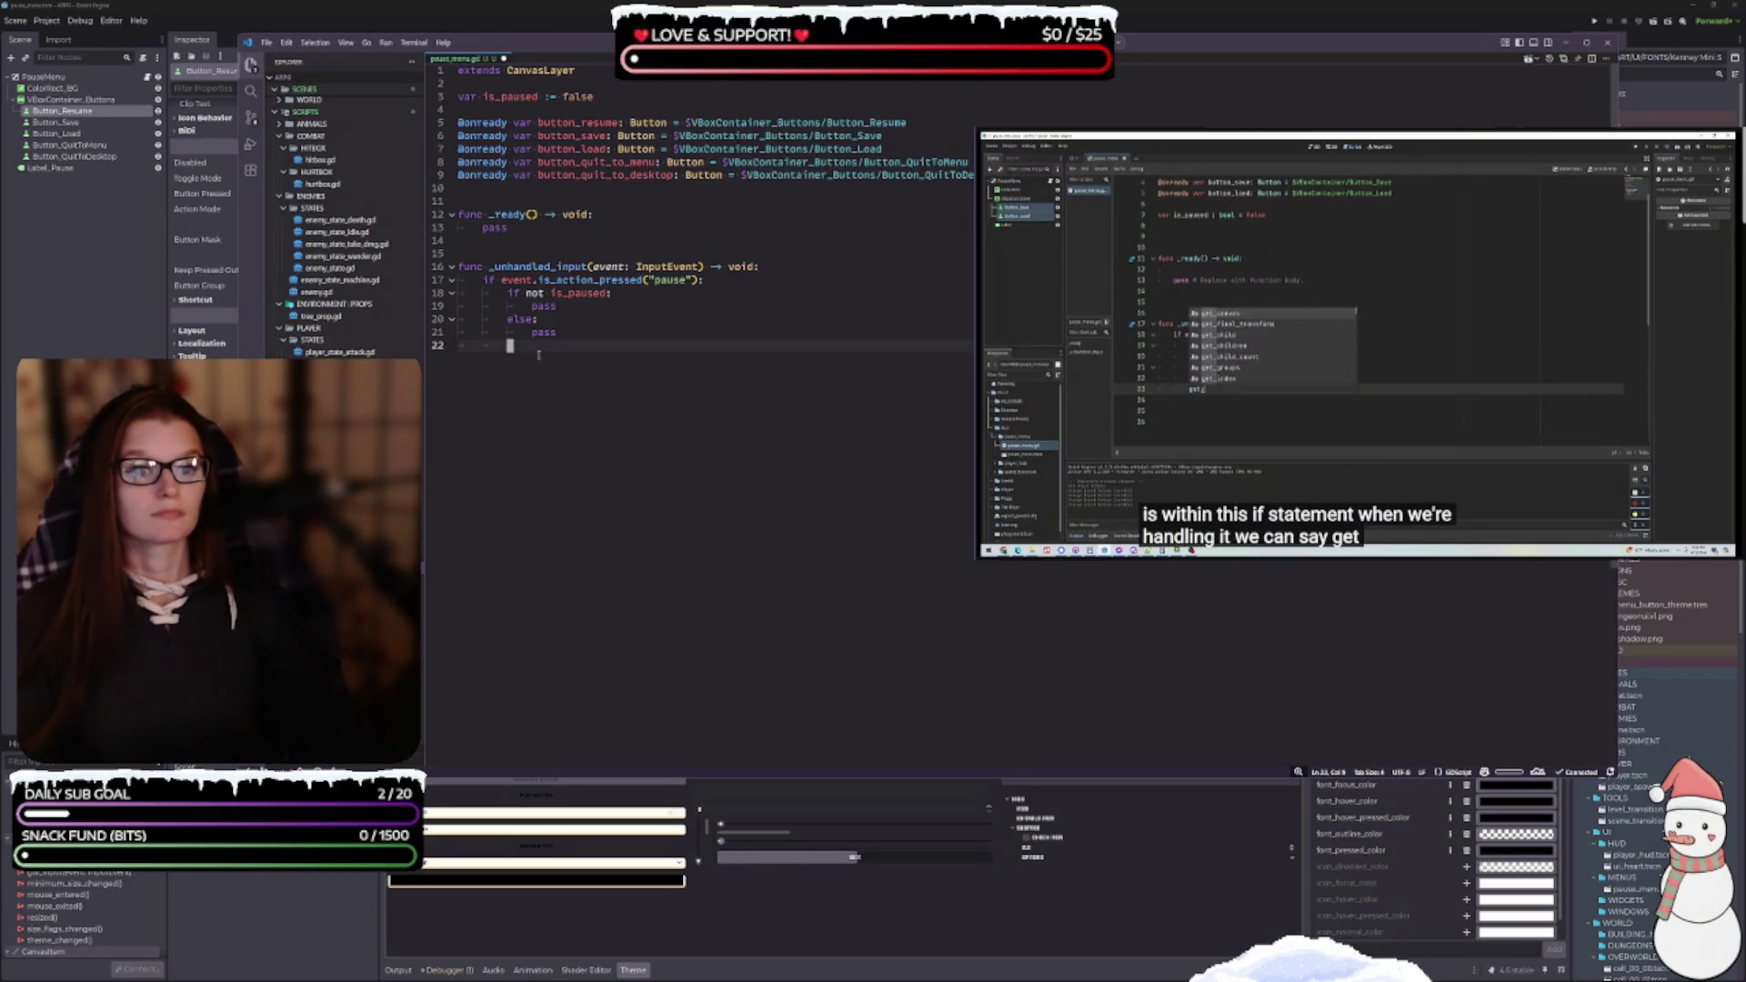
pyautogui.write('get')
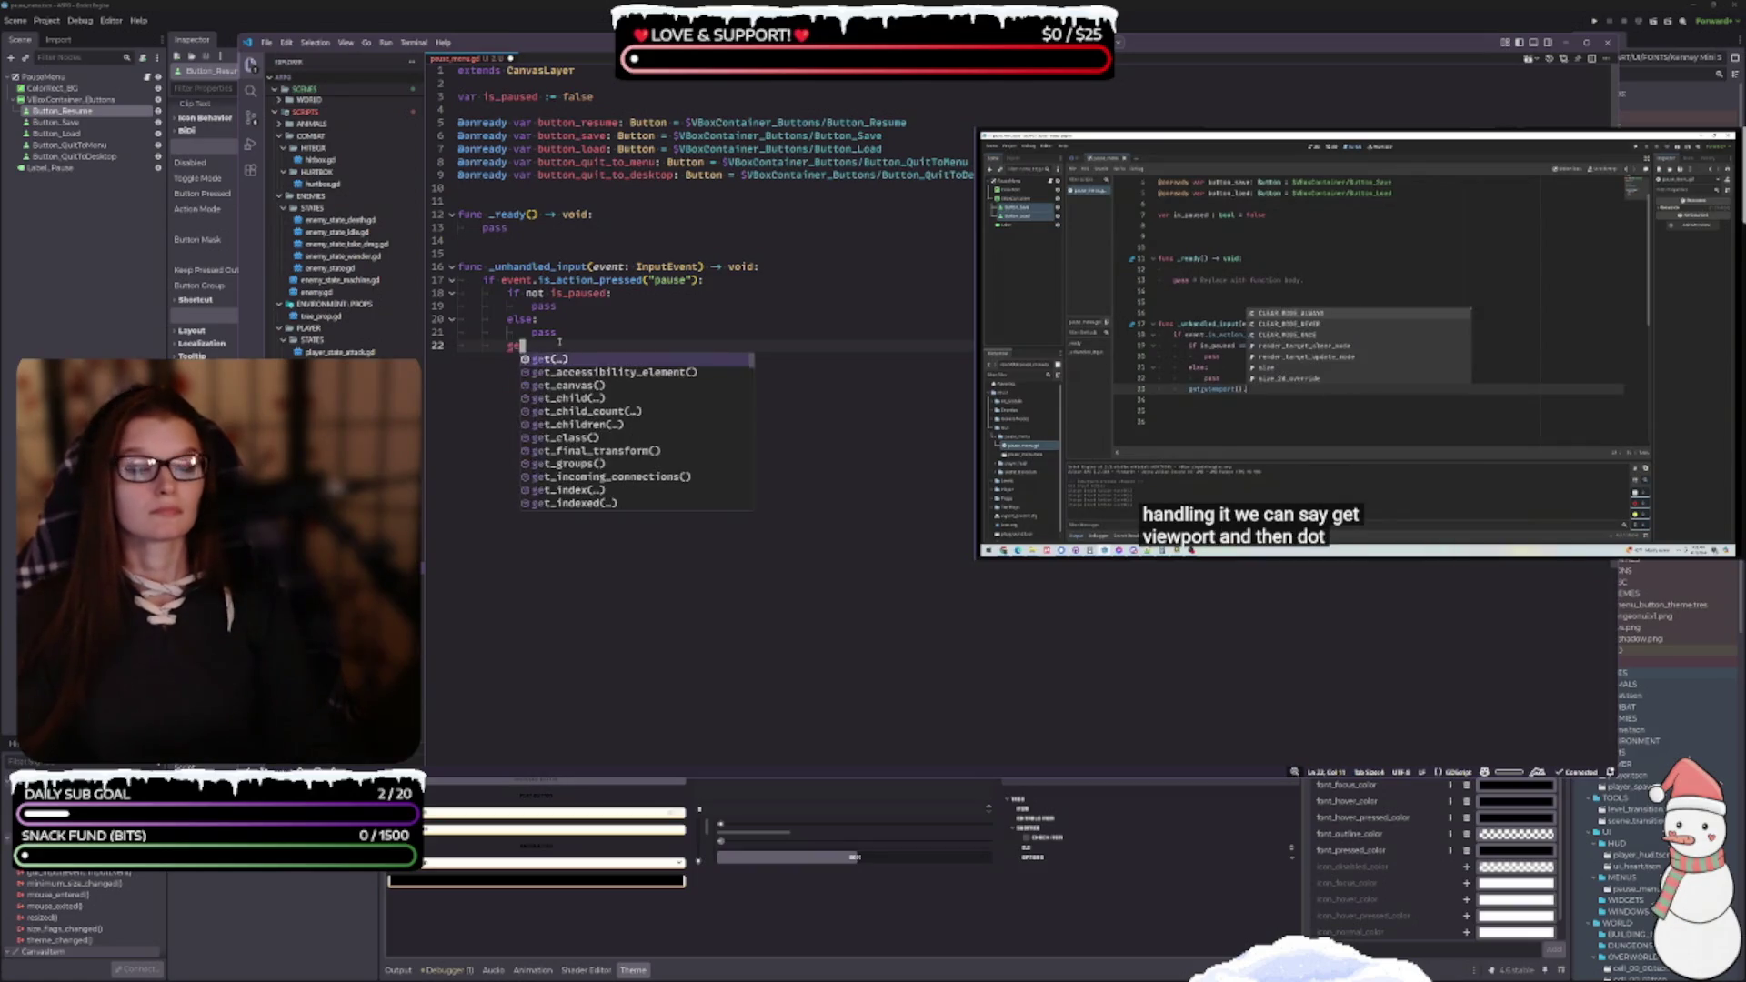
pyautogui.write('_view')
pyautogui.press('Return')
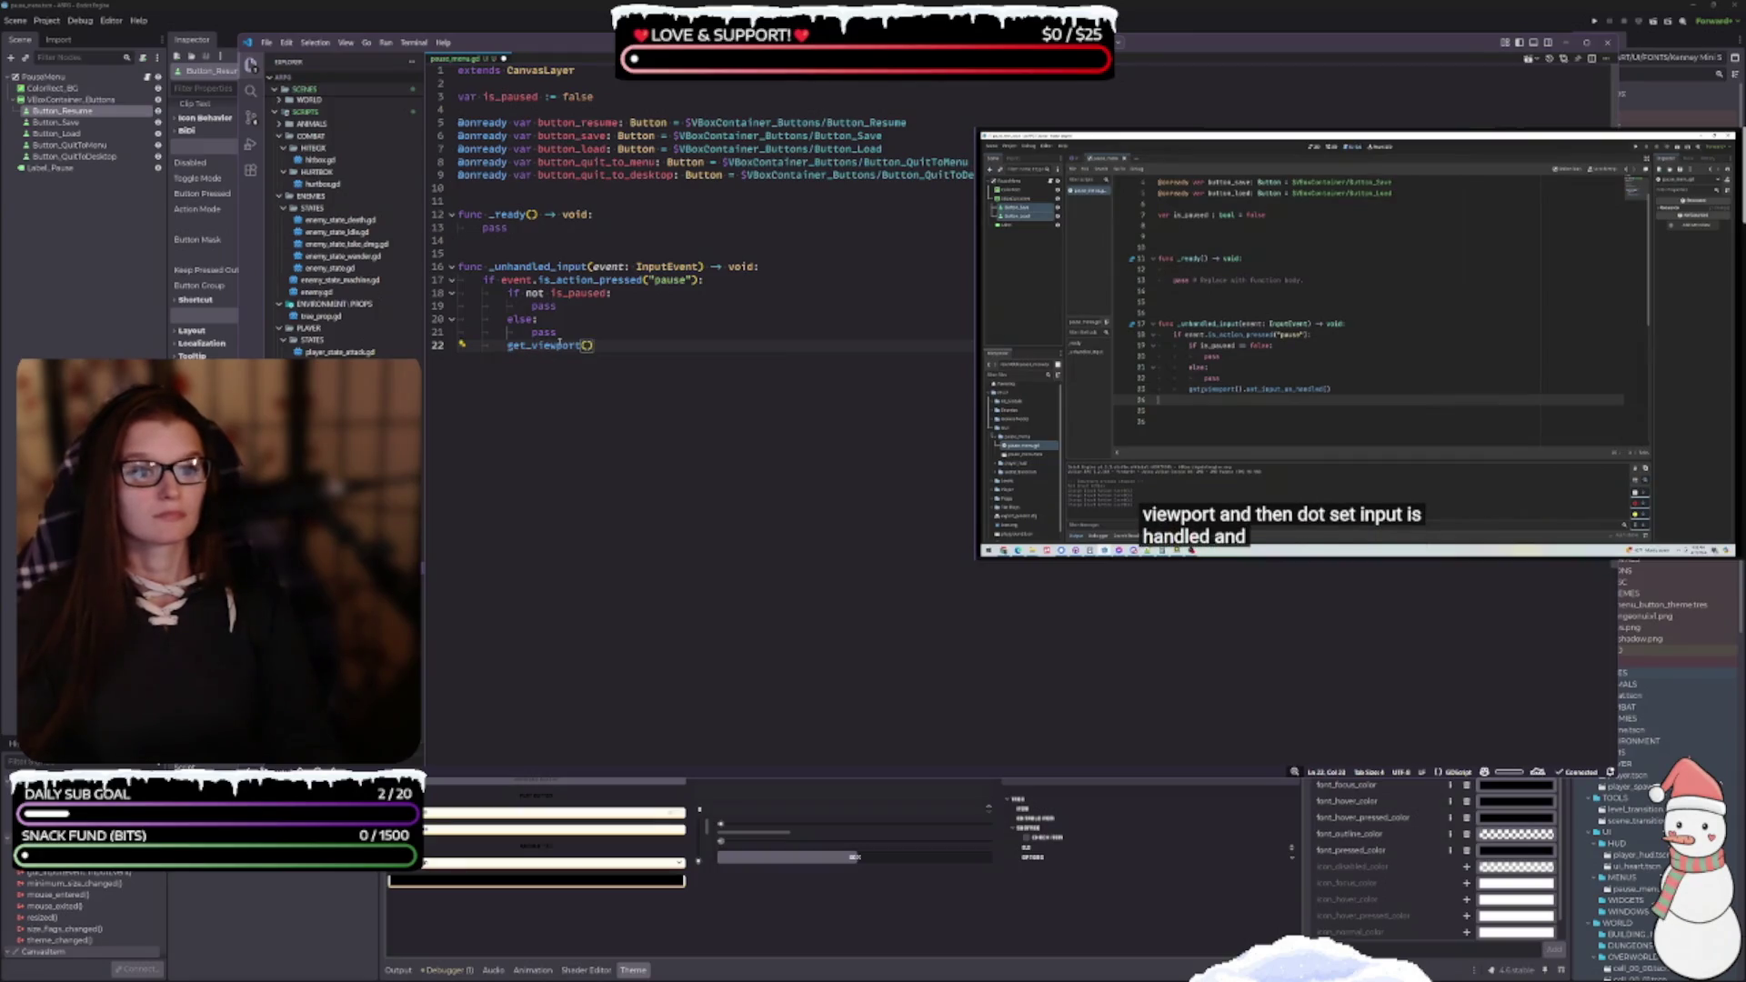
pyautogui.write('.set')
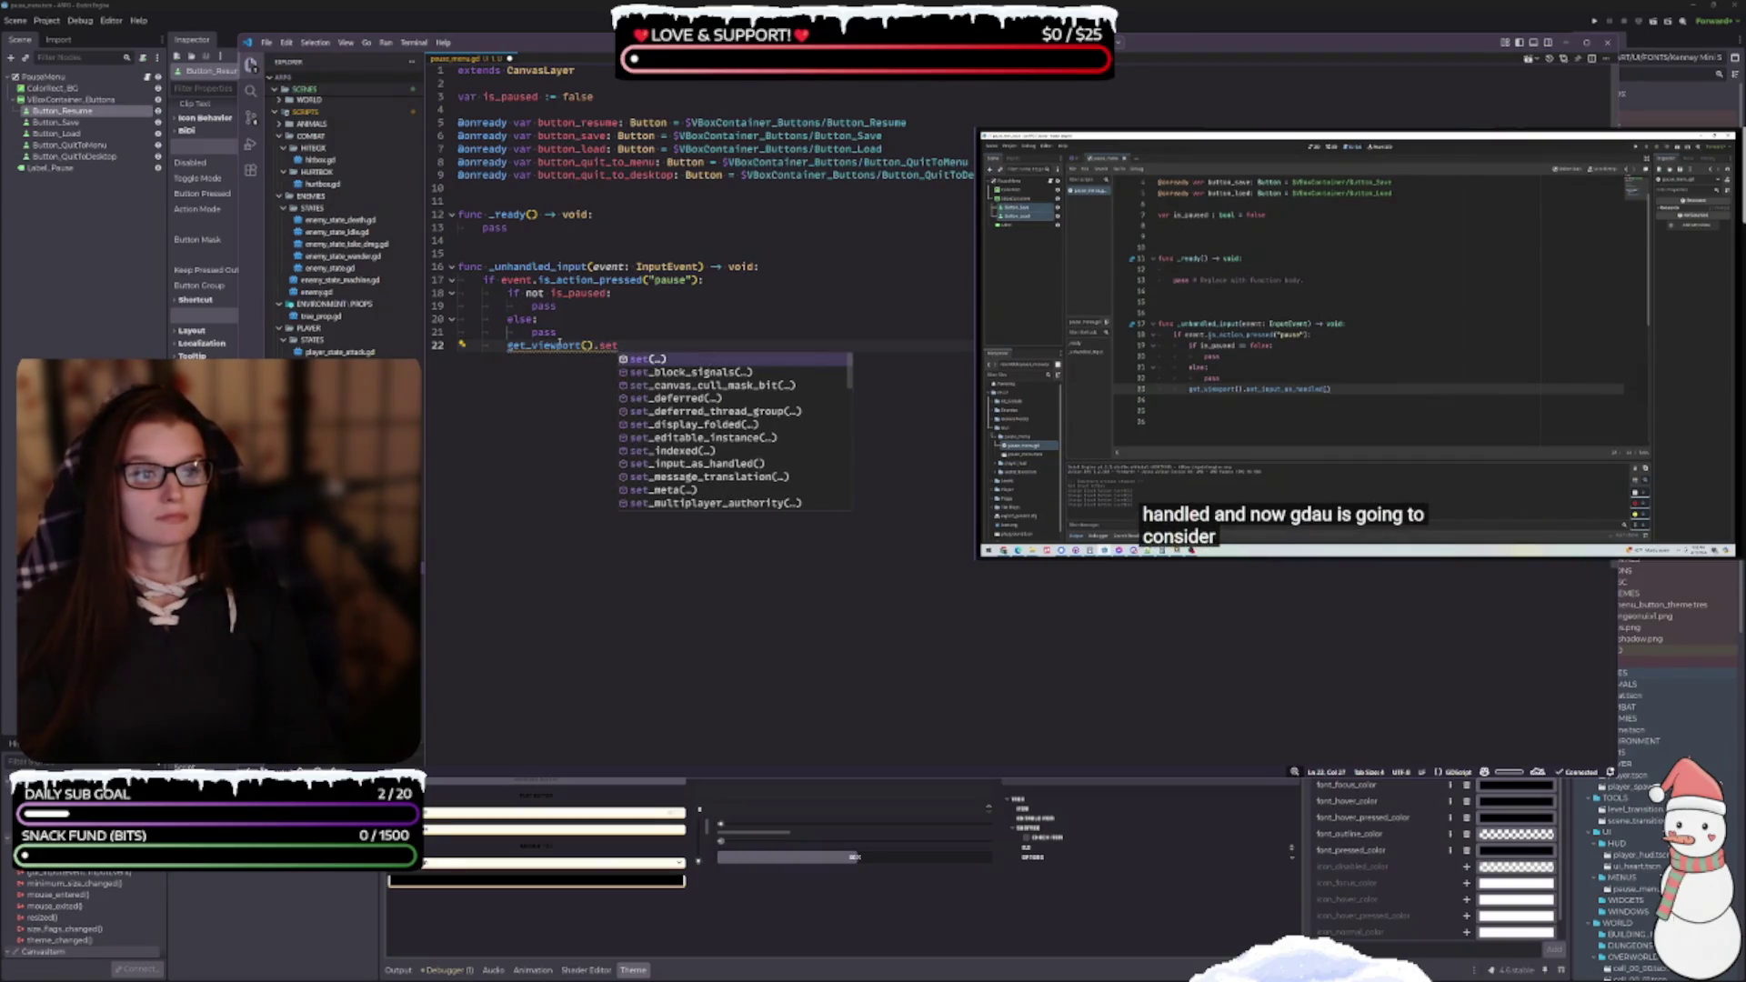
pyautogui.write('_in')
pyautogui.press('Down')
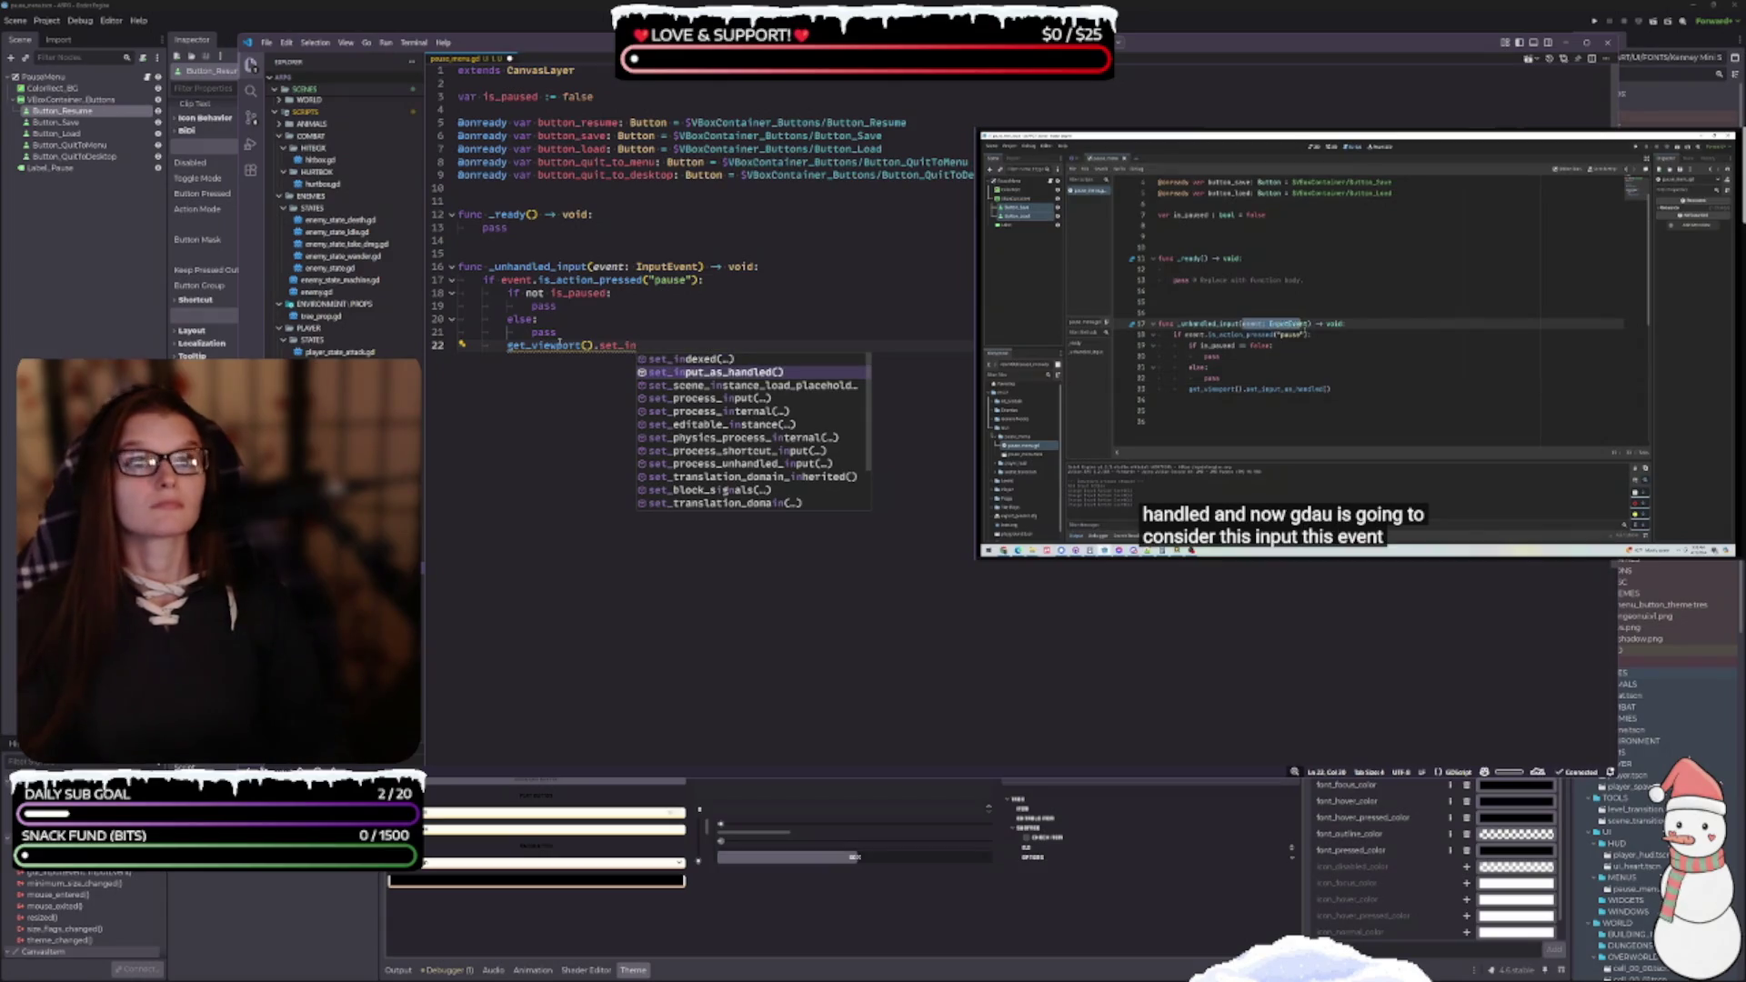
pyautogui.press('Return')
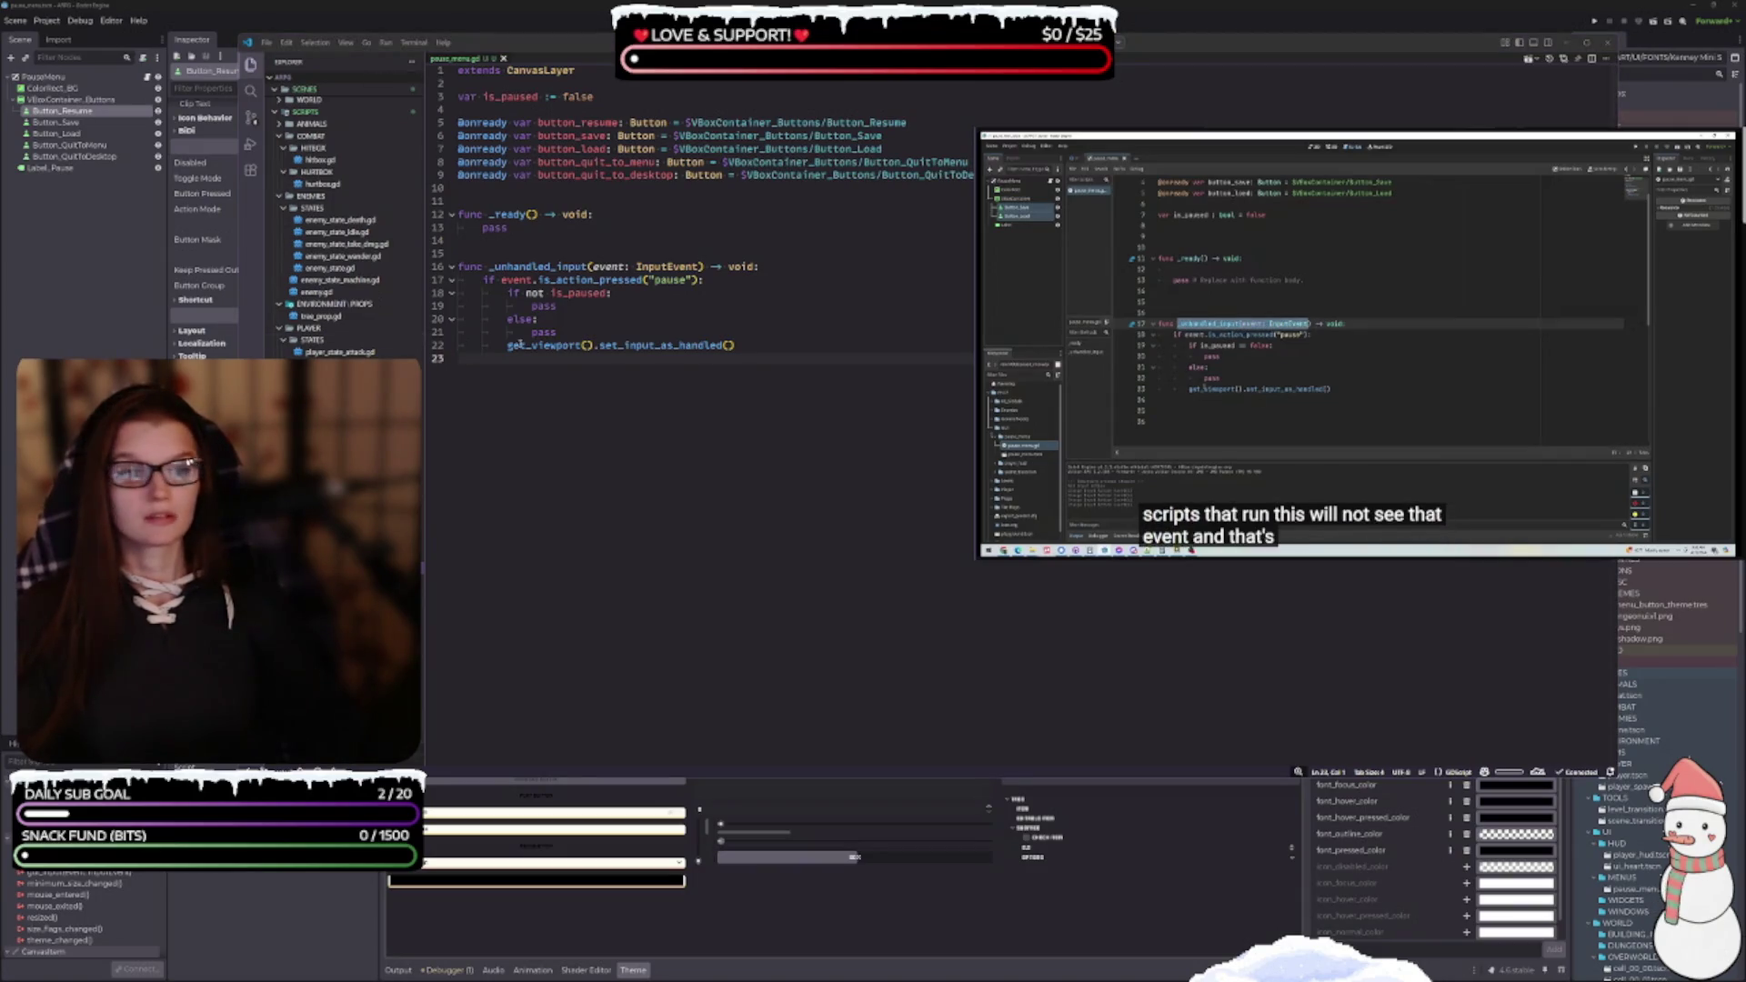
pyautogui.click(780, 334)
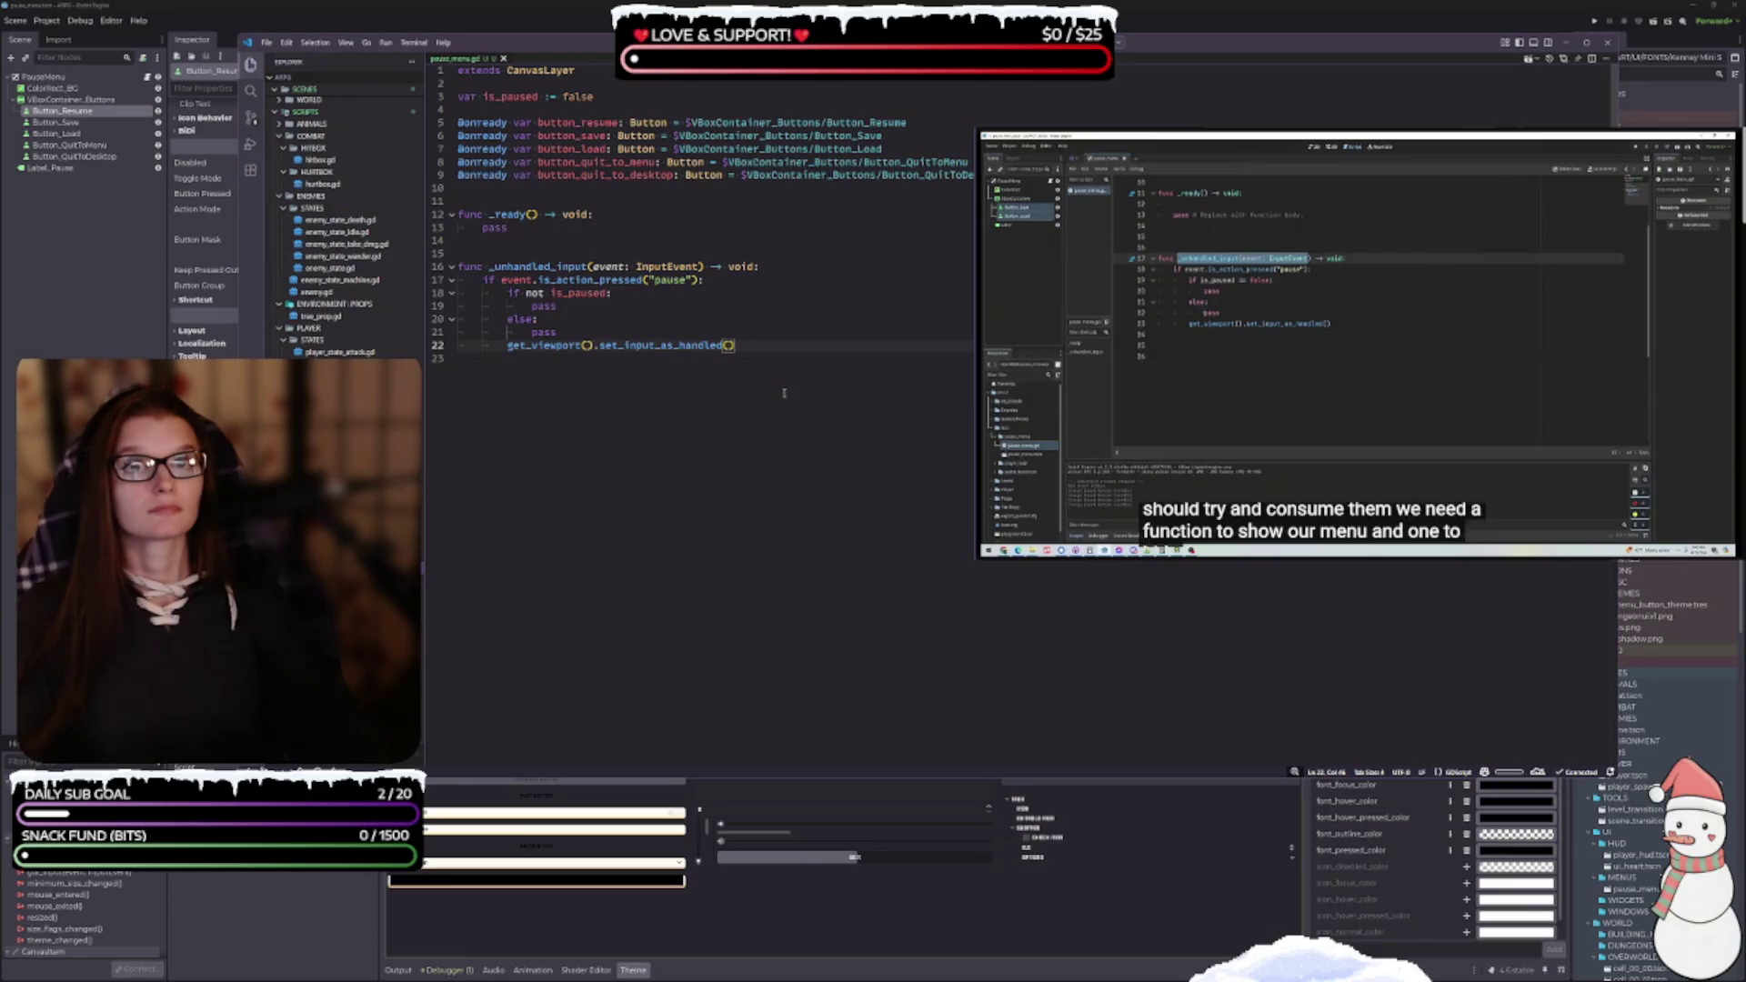
pyautogui.click(550, 375)
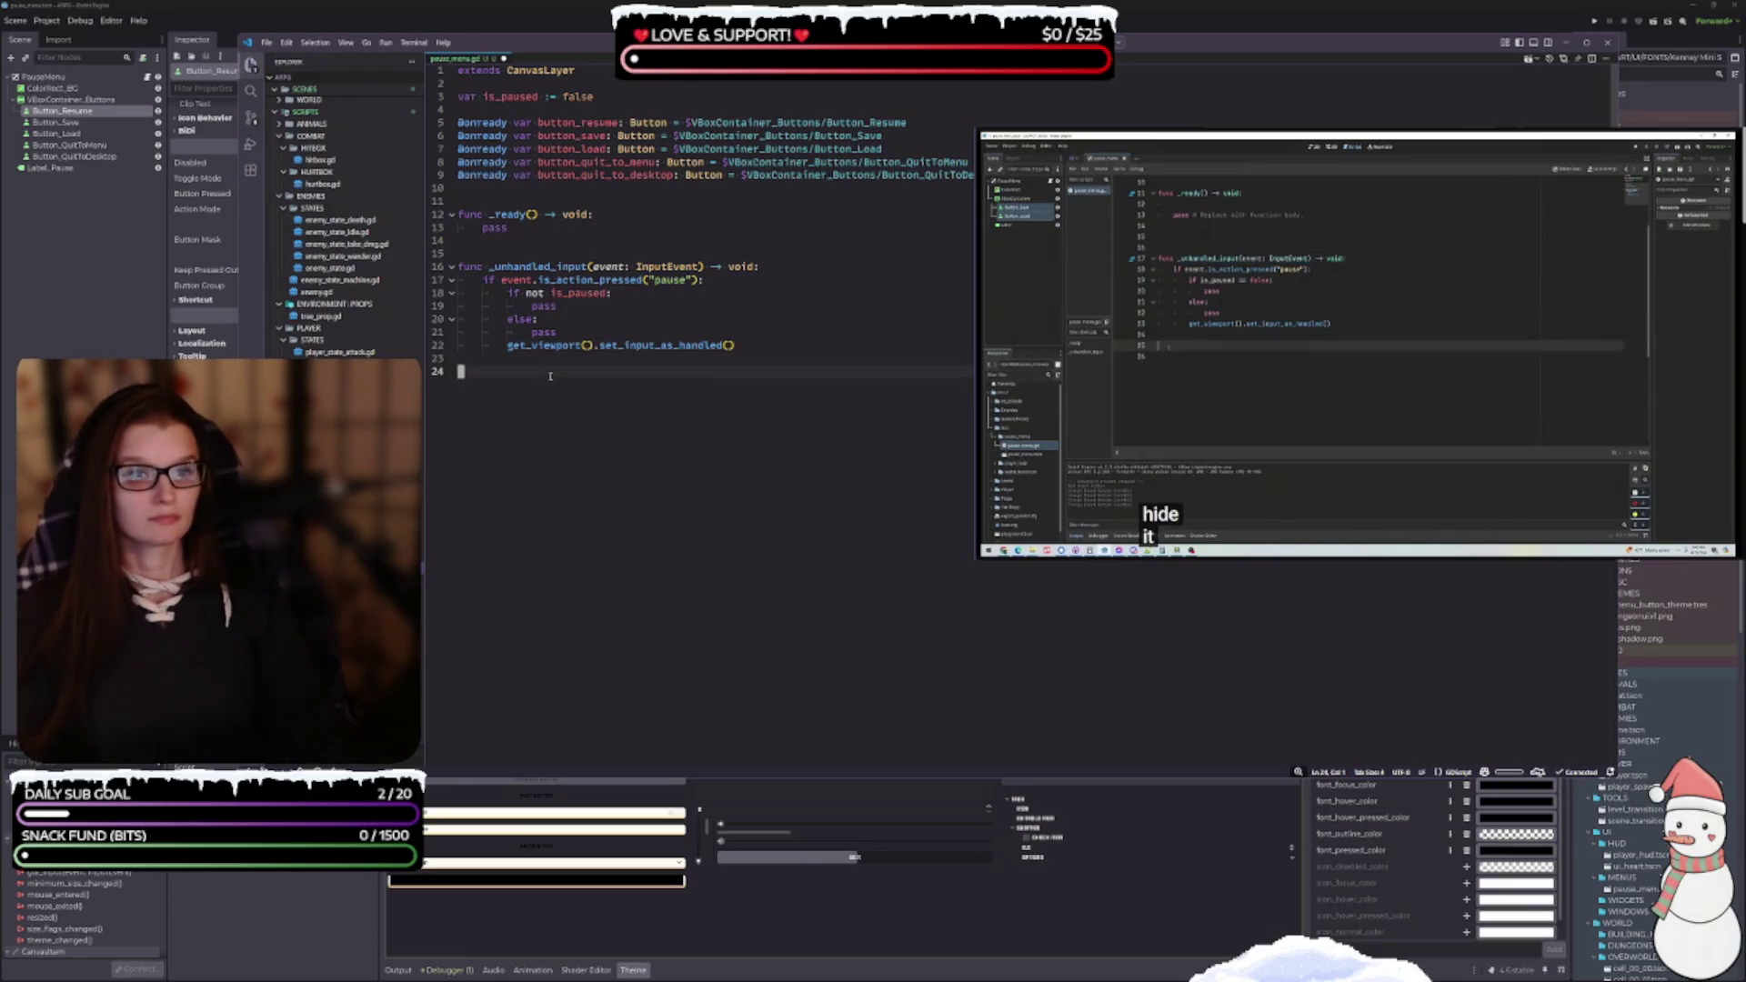
# - Write func show_menu() -> void: with visible = true and is_paused = true in its body
pyautogui.press('Return')
pyautogui.press('Return')
pyautogui.write('func ')
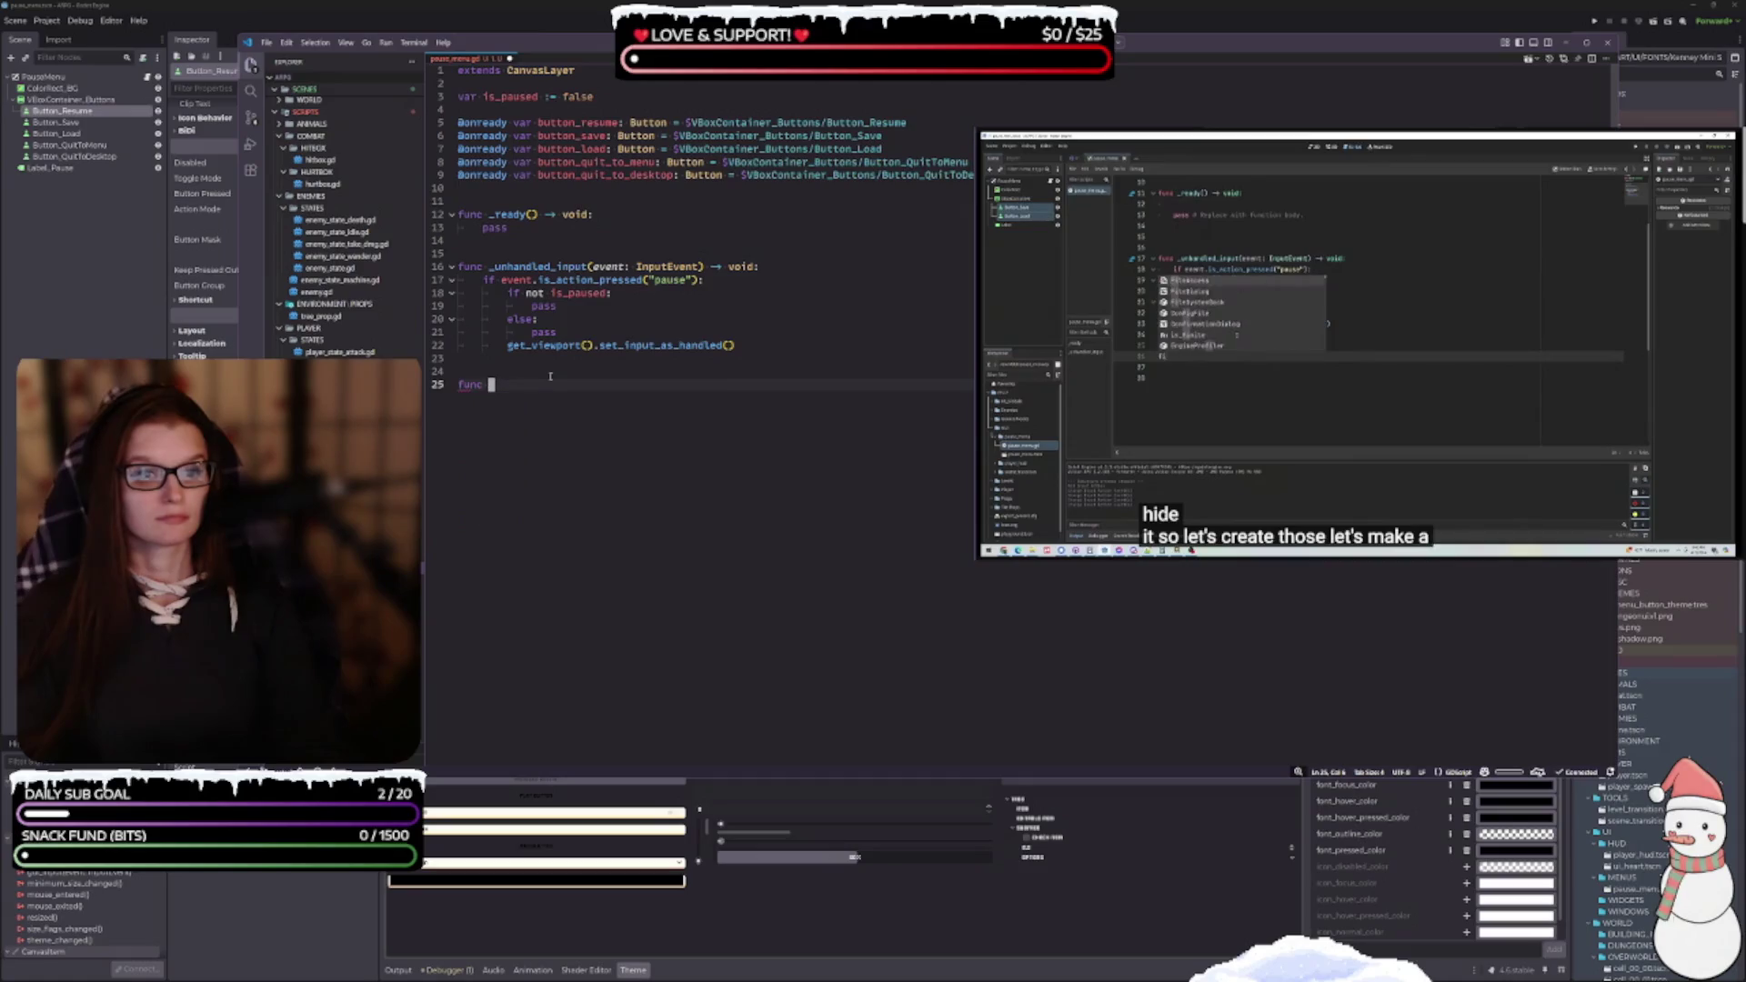
pyautogui.write('show_m')
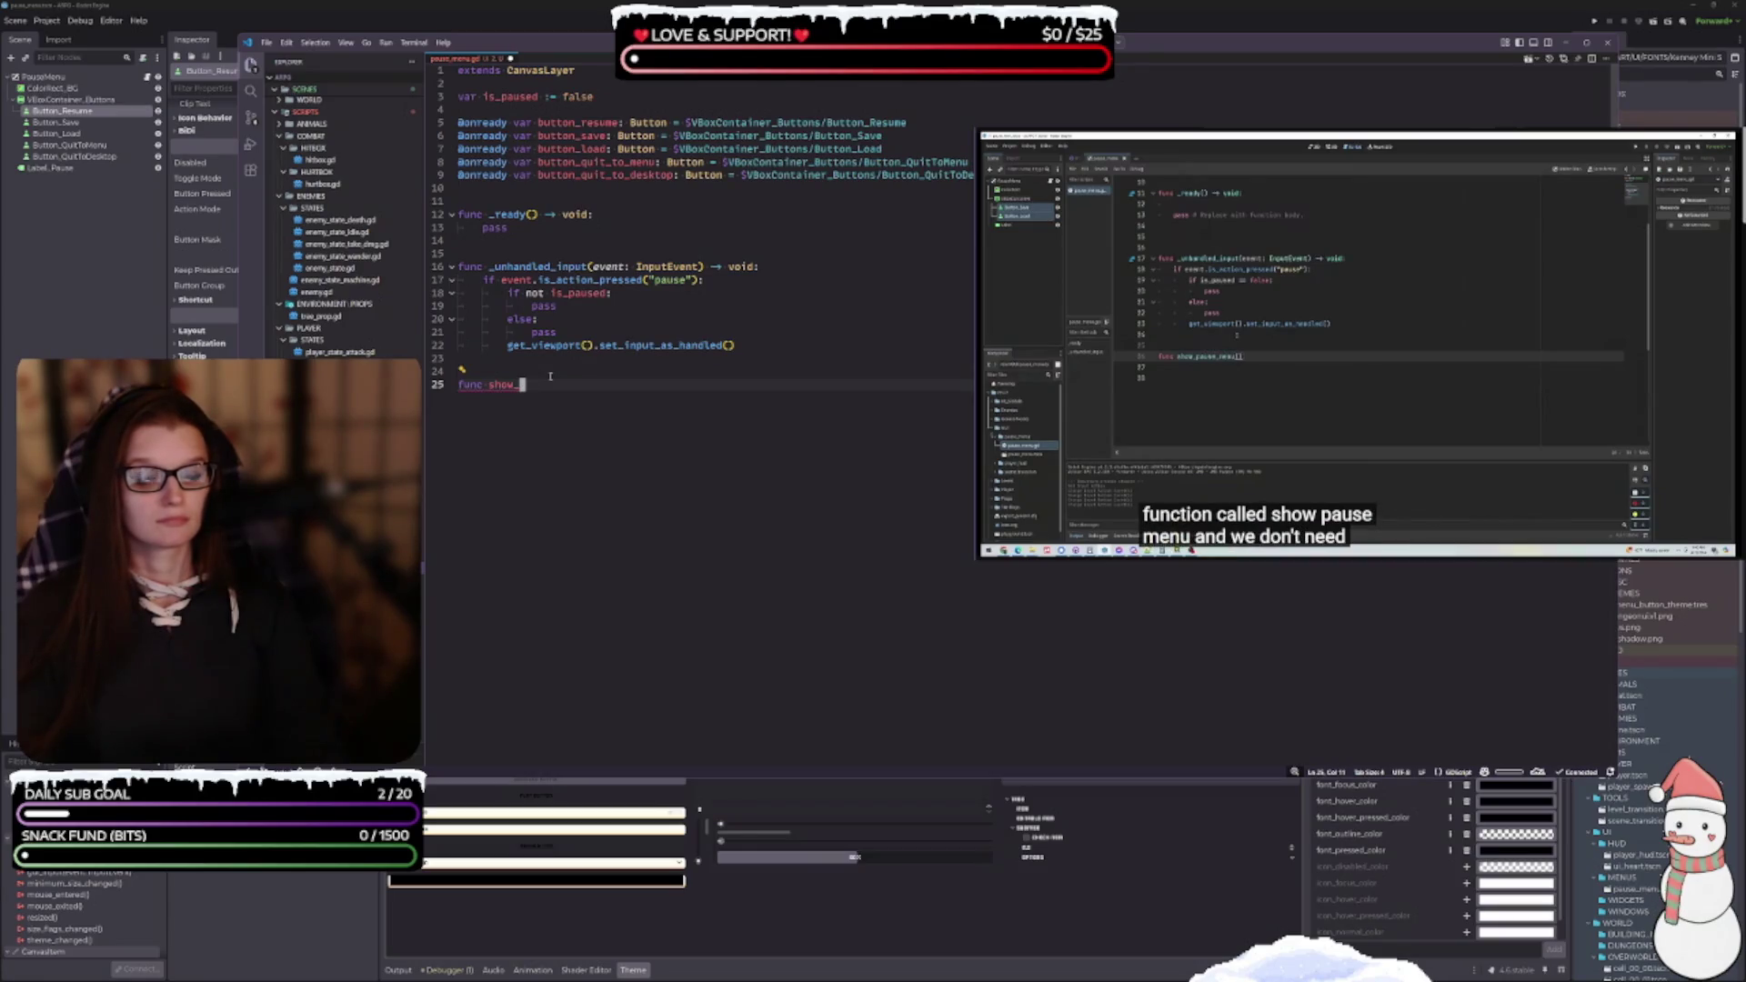
pyautogui.write('enu()')
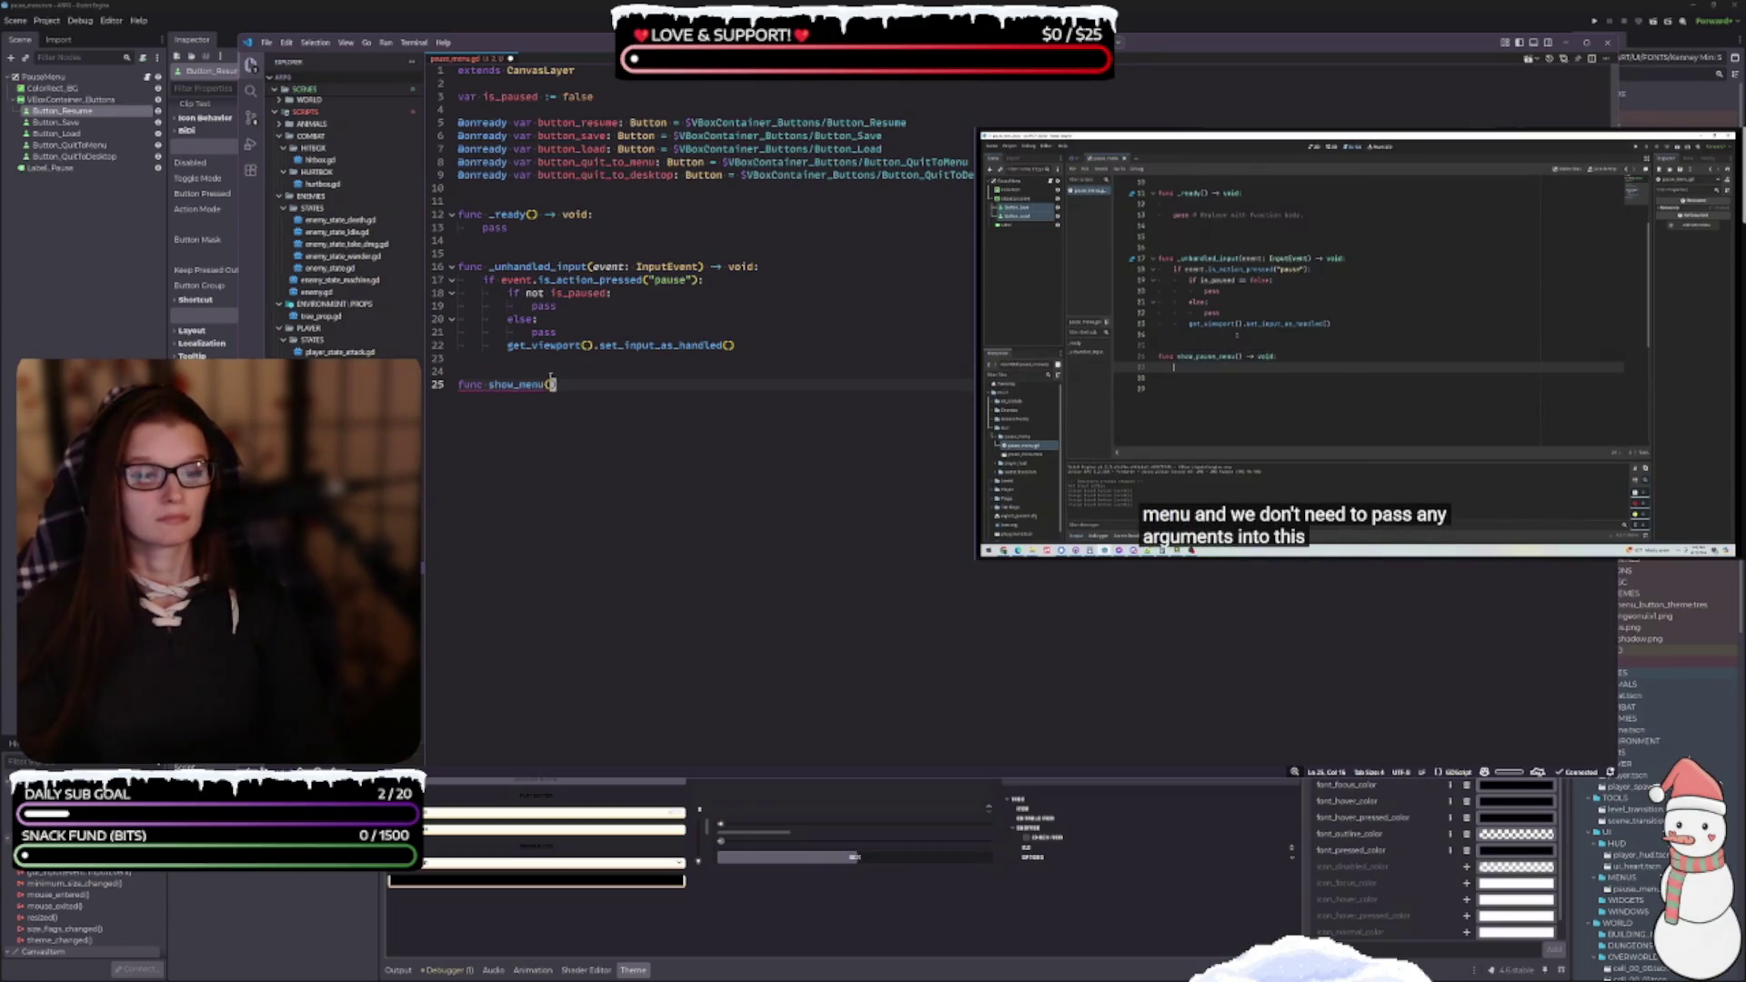
pyautogui.write(' -> void:')
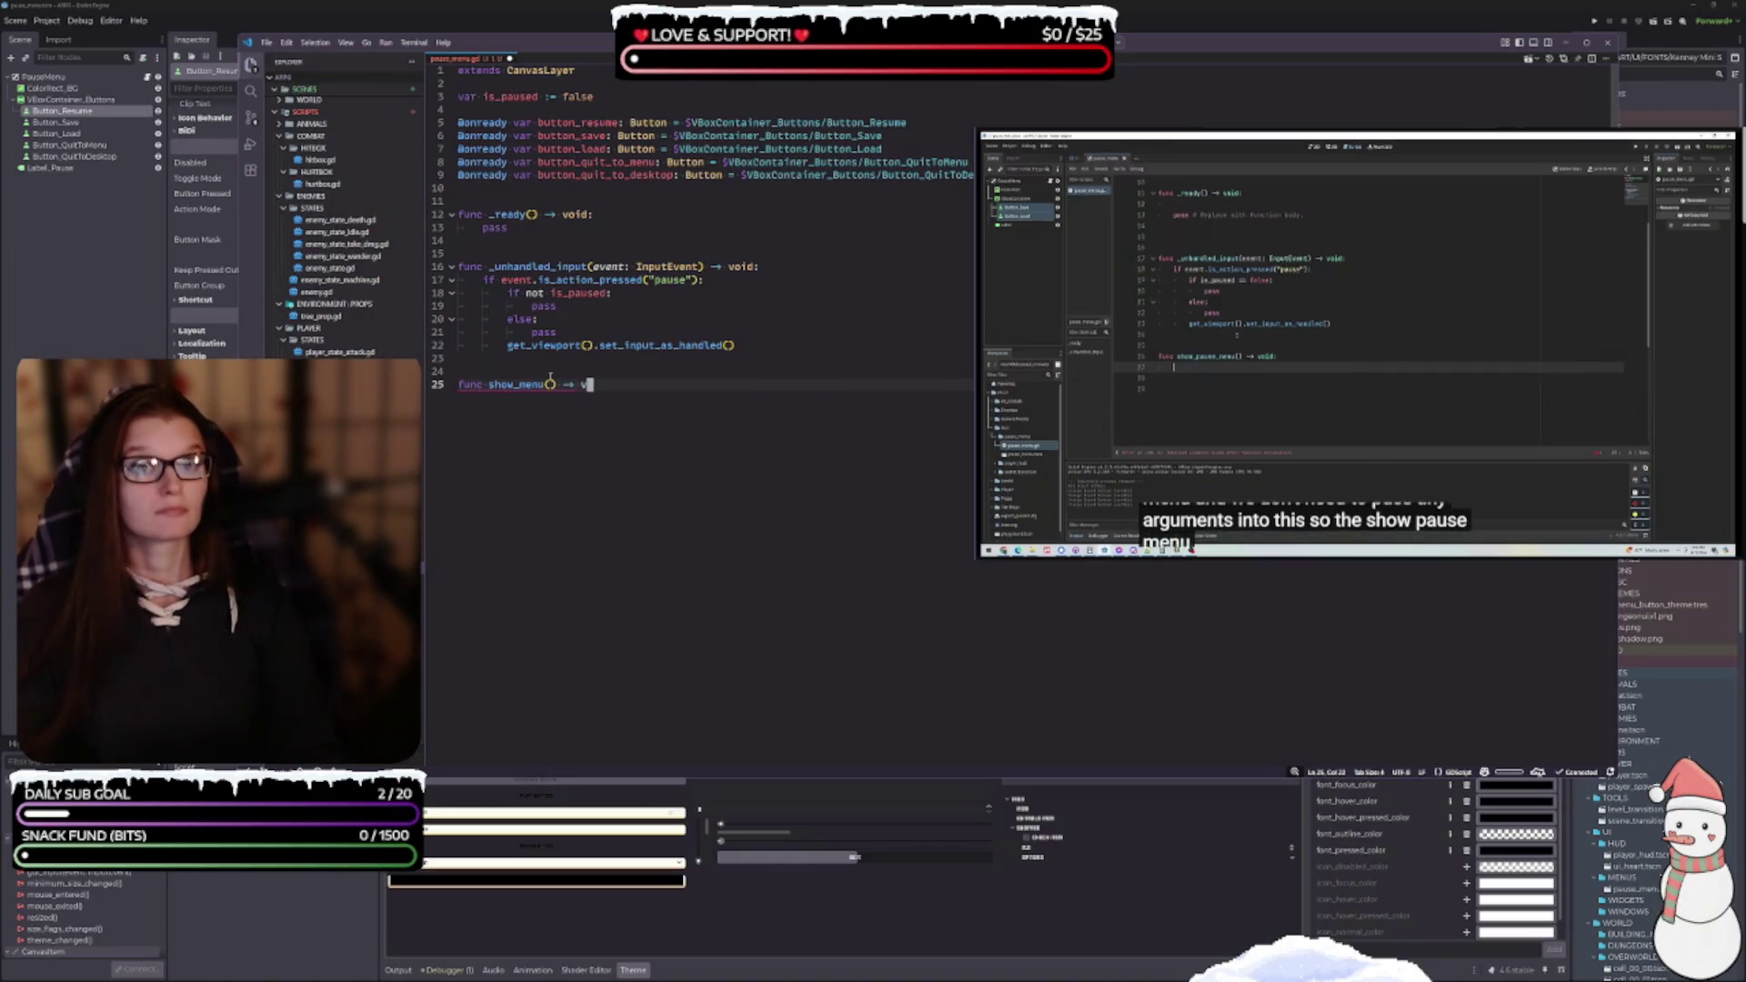
pyautogui.press('Return')
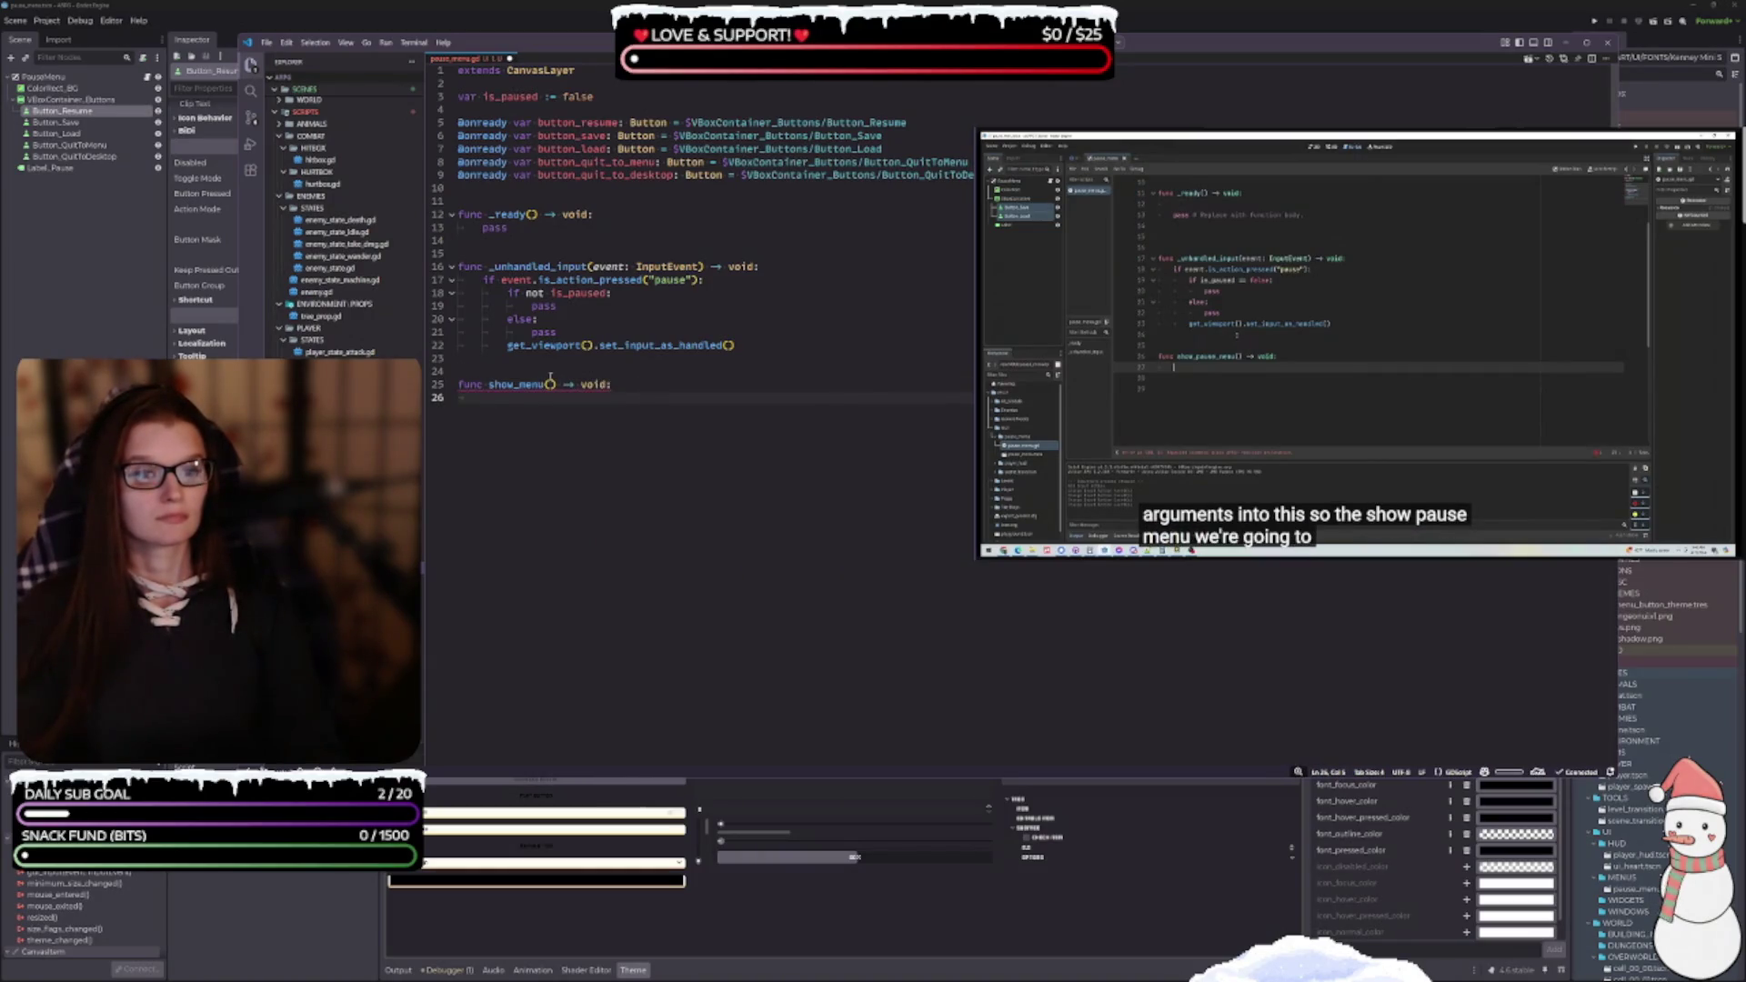
pyautogui.write('visi')
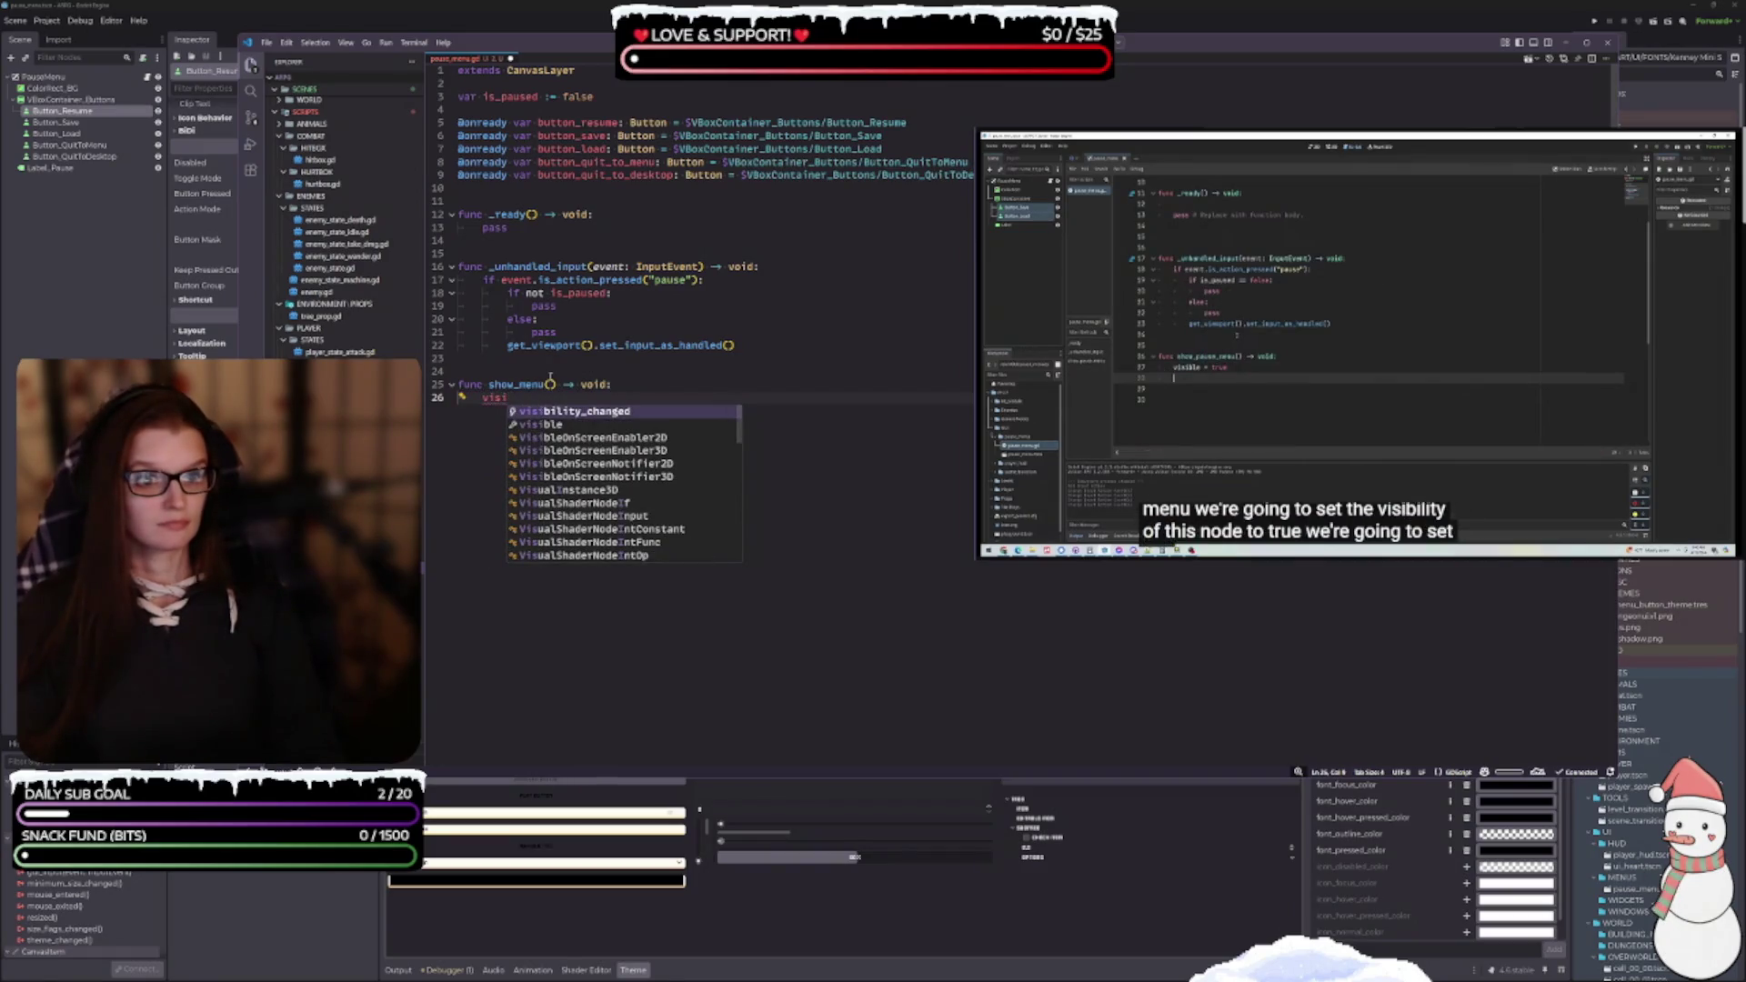
pyautogui.press('Down')
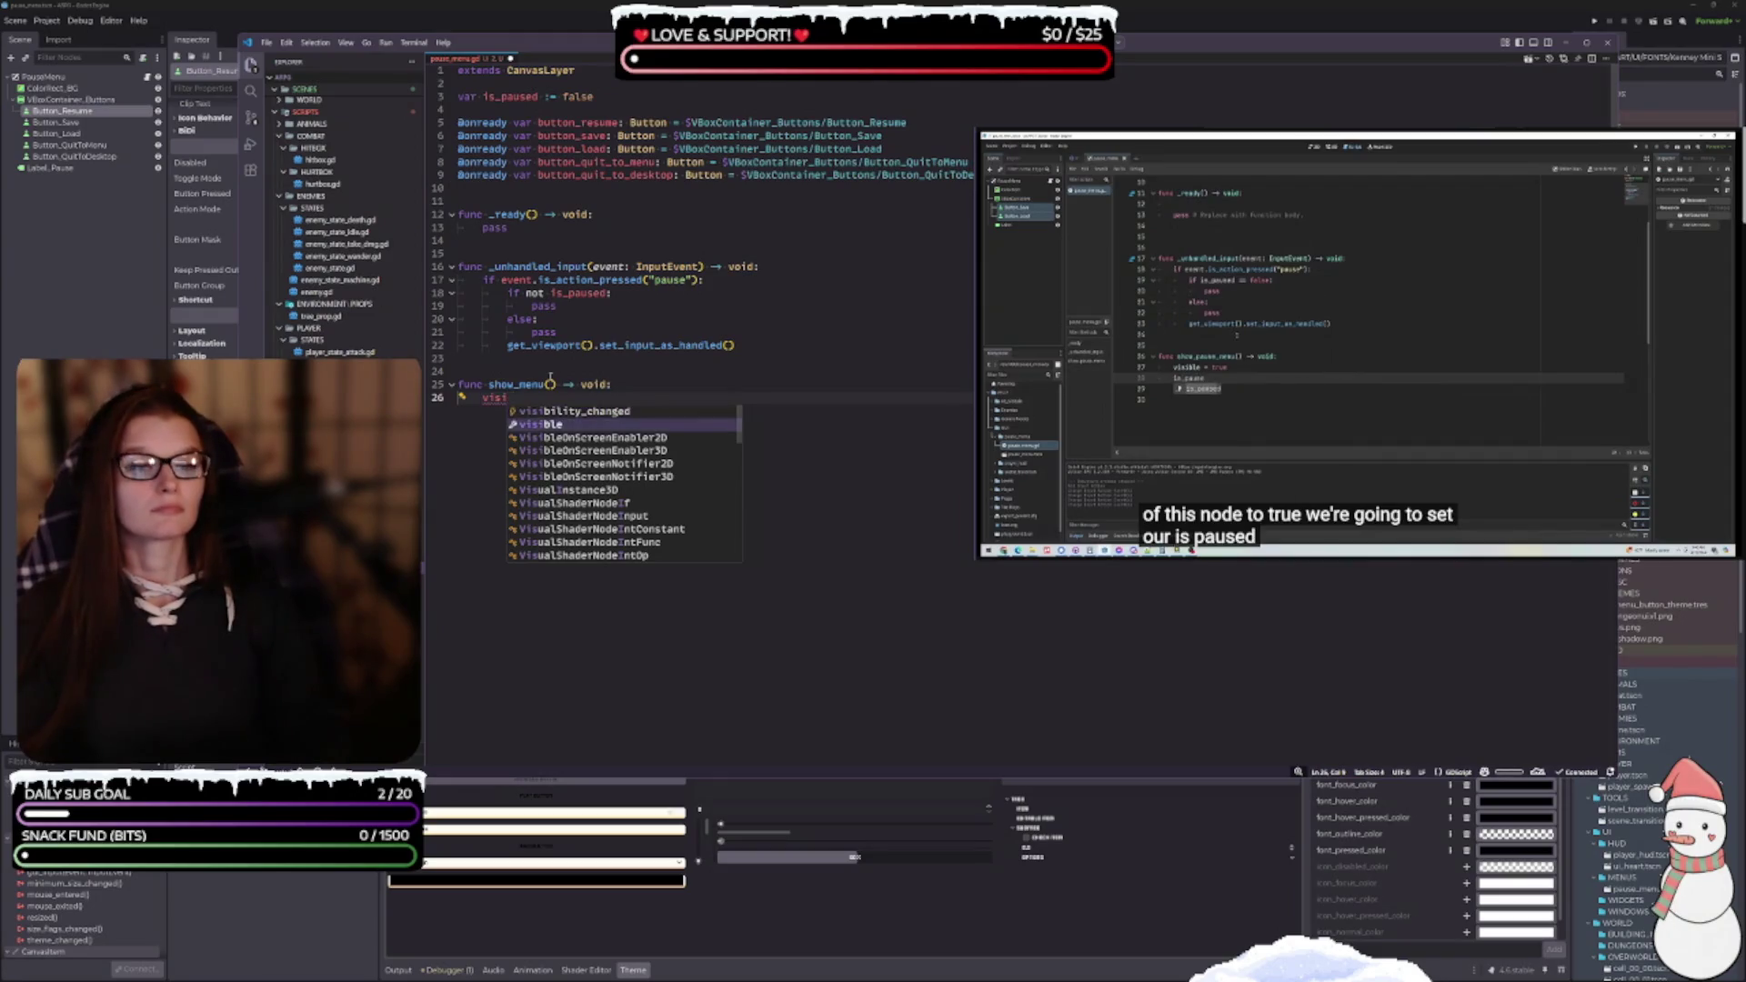
pyautogui.press('Return')
pyautogui.write('ruei')
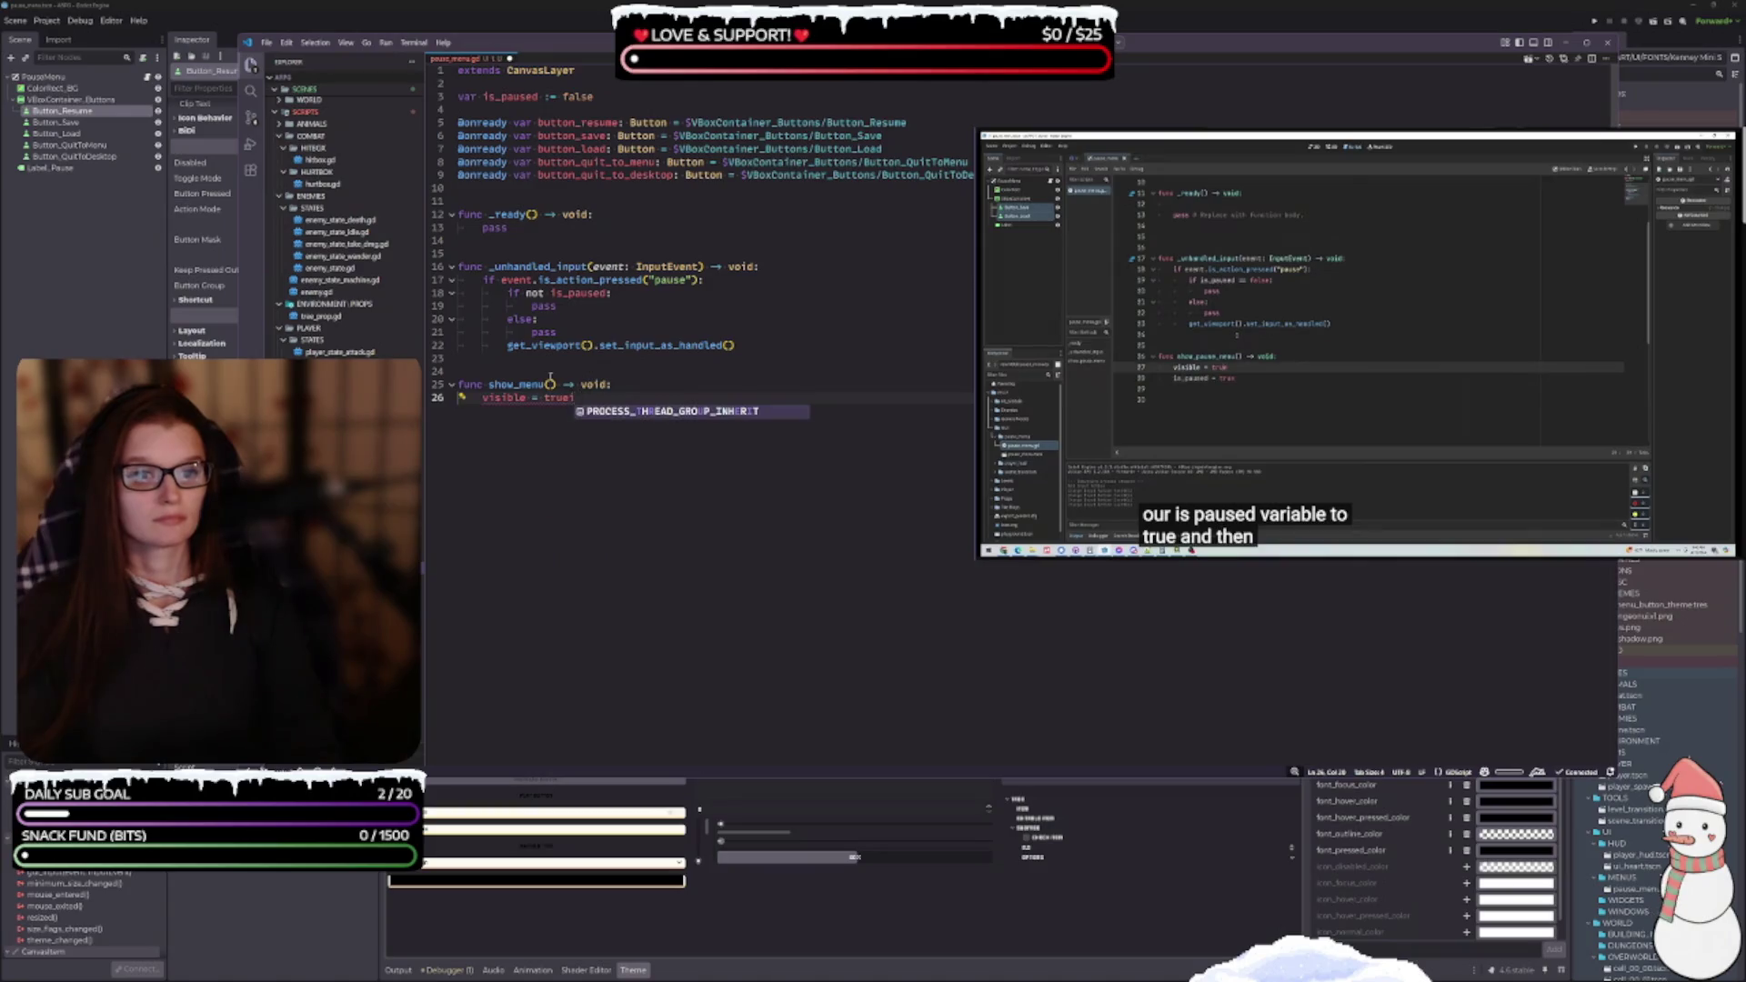
pyautogui.press('Return')
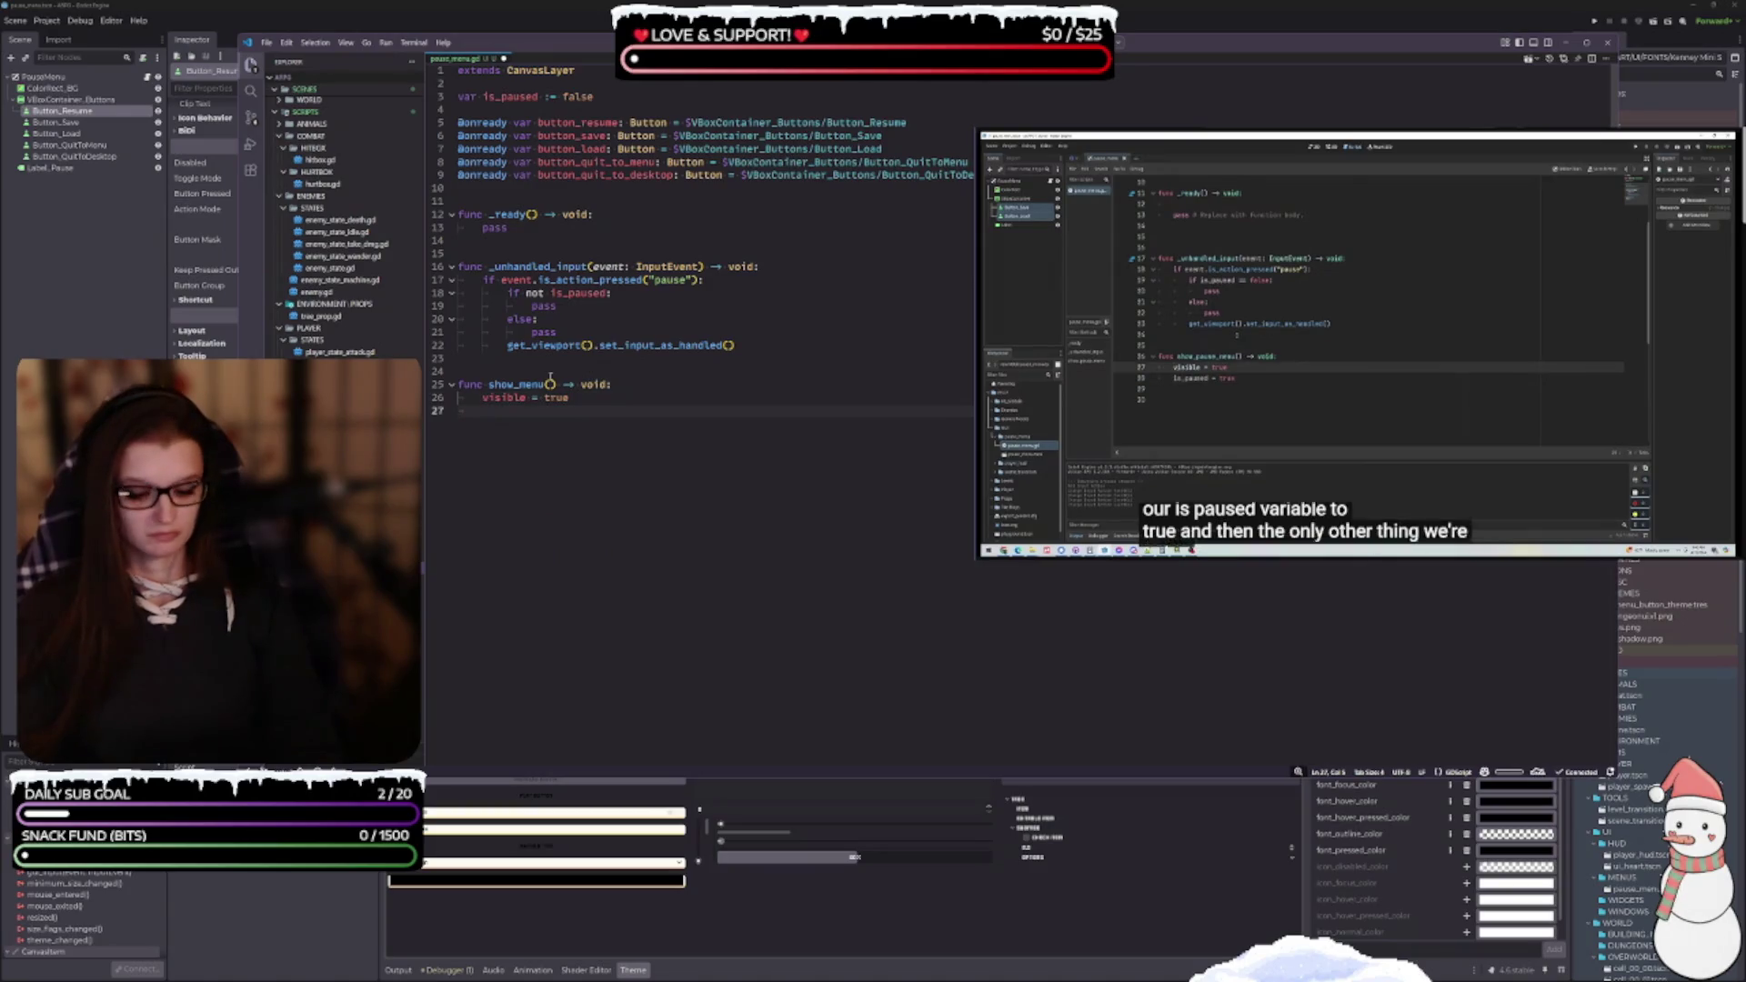
pyautogui.write('is_p')
pyautogui.press('Down')
pyautogui.press('Return')
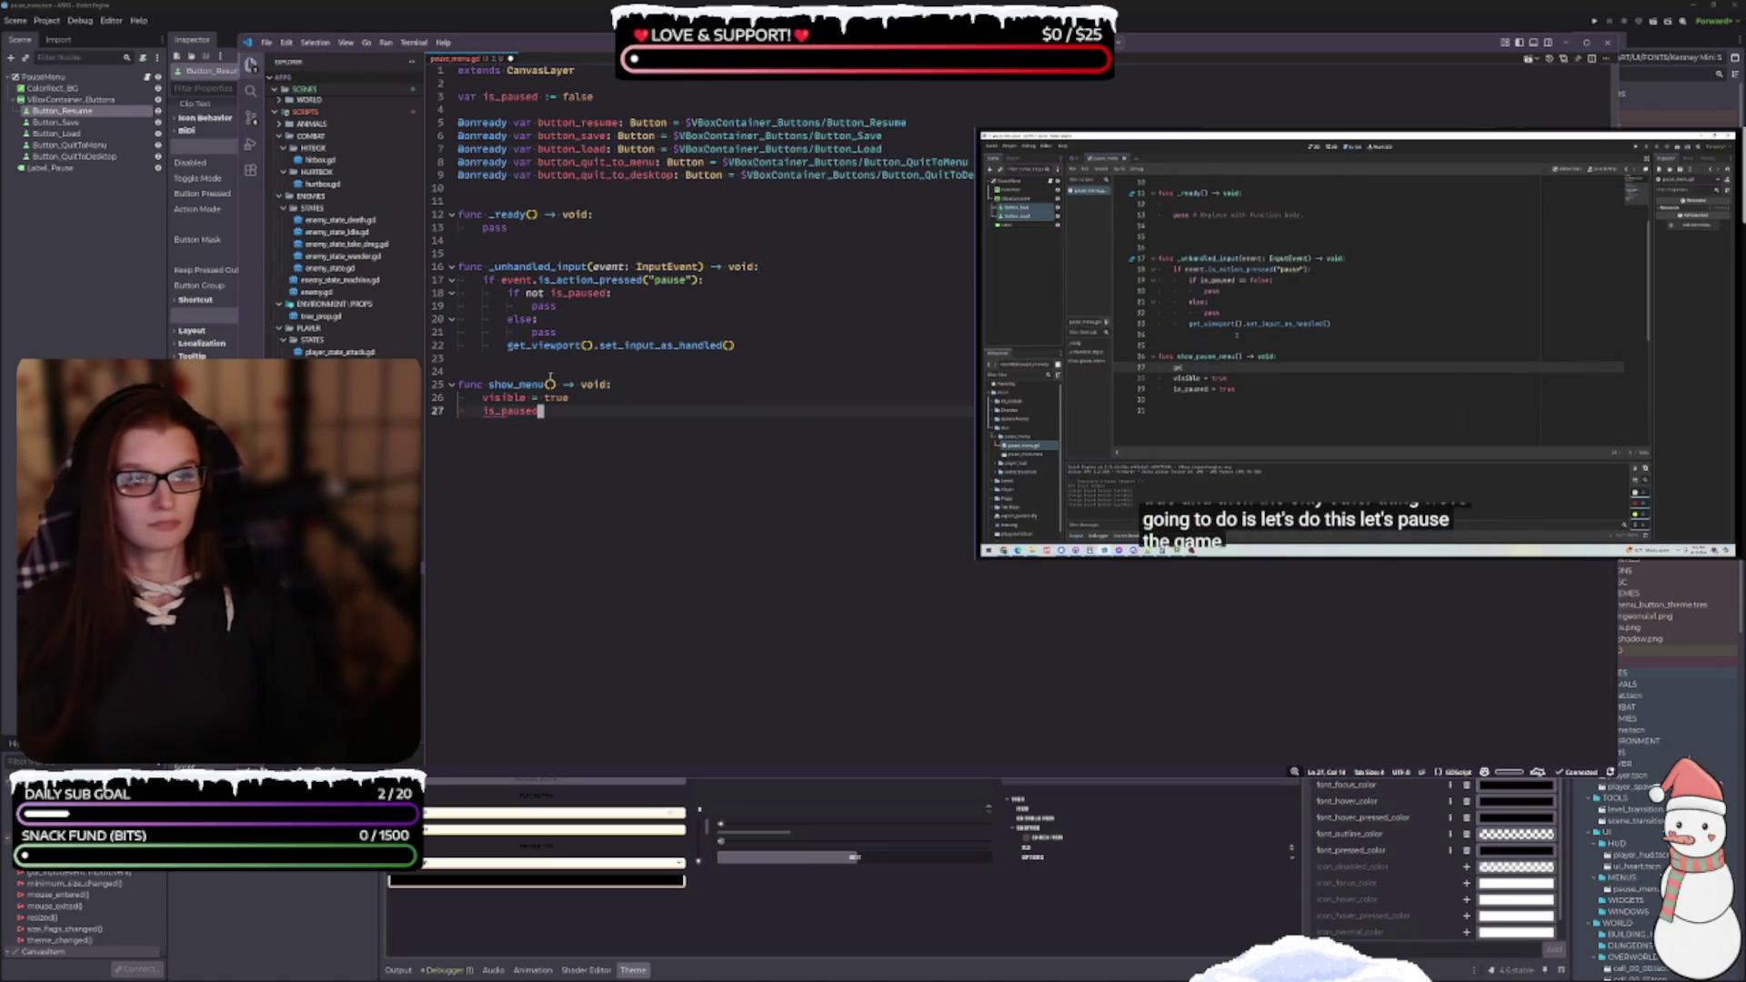
pyautogui.write('= ')
pyautogui.write('true')
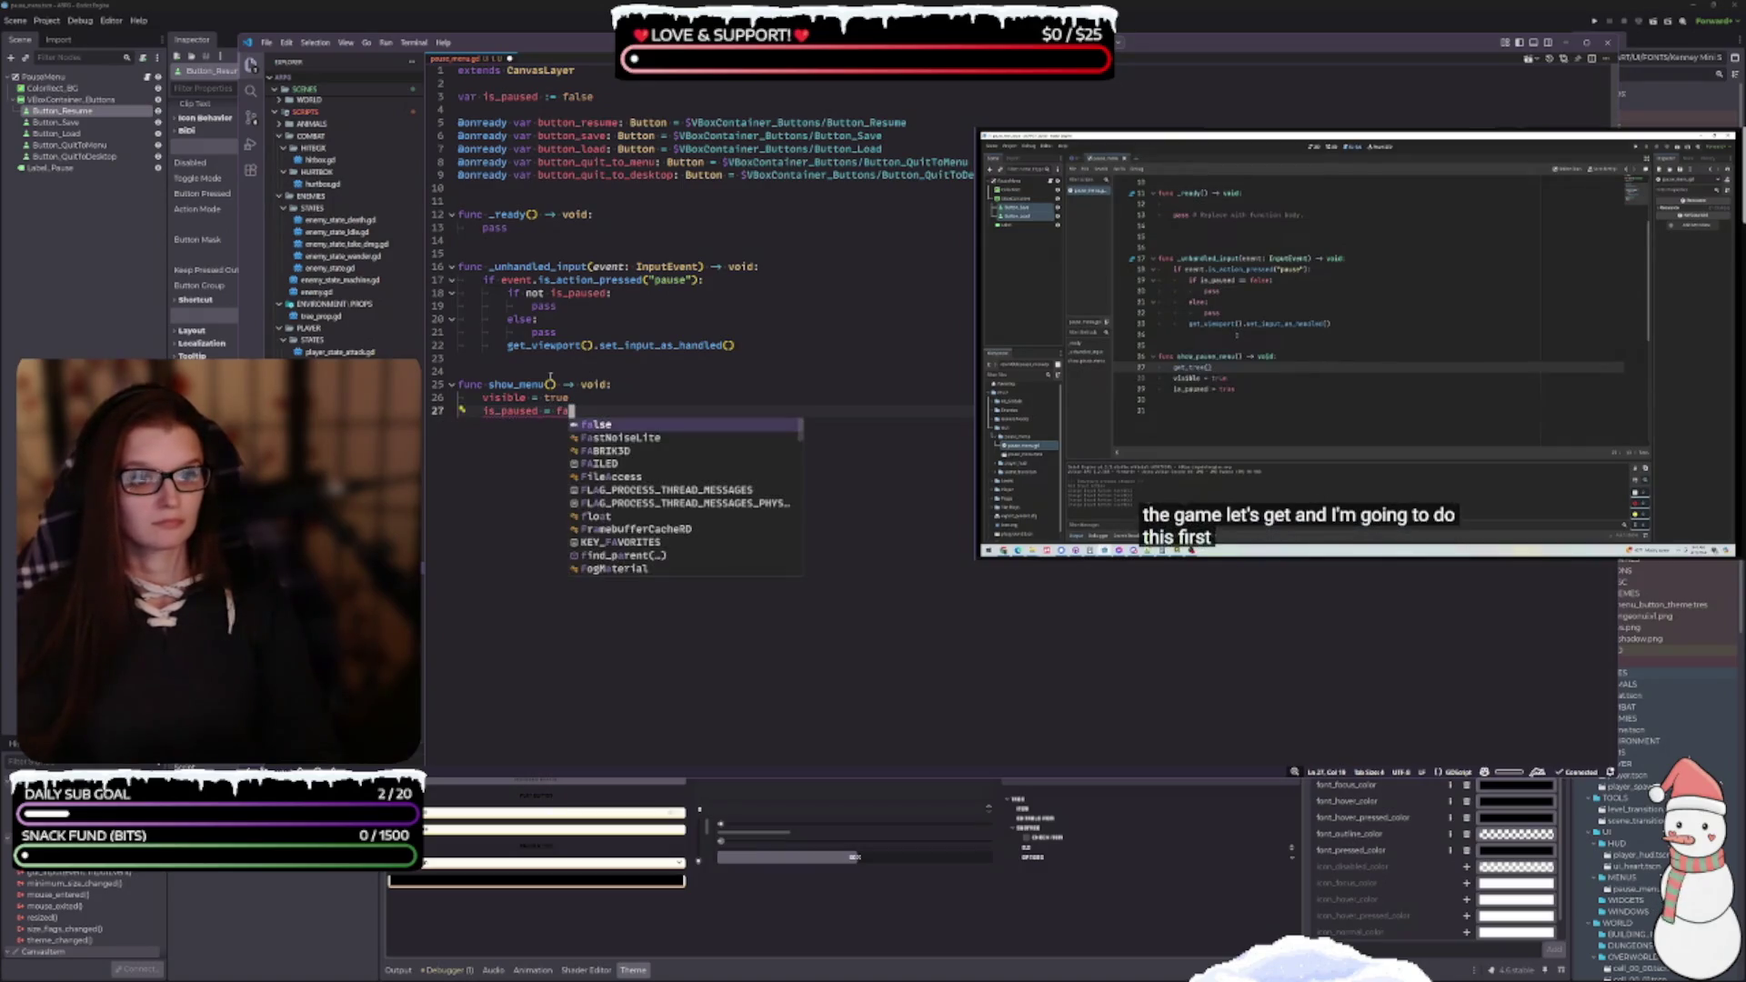
pyautogui.press('Return')
pyautogui.press('Return')
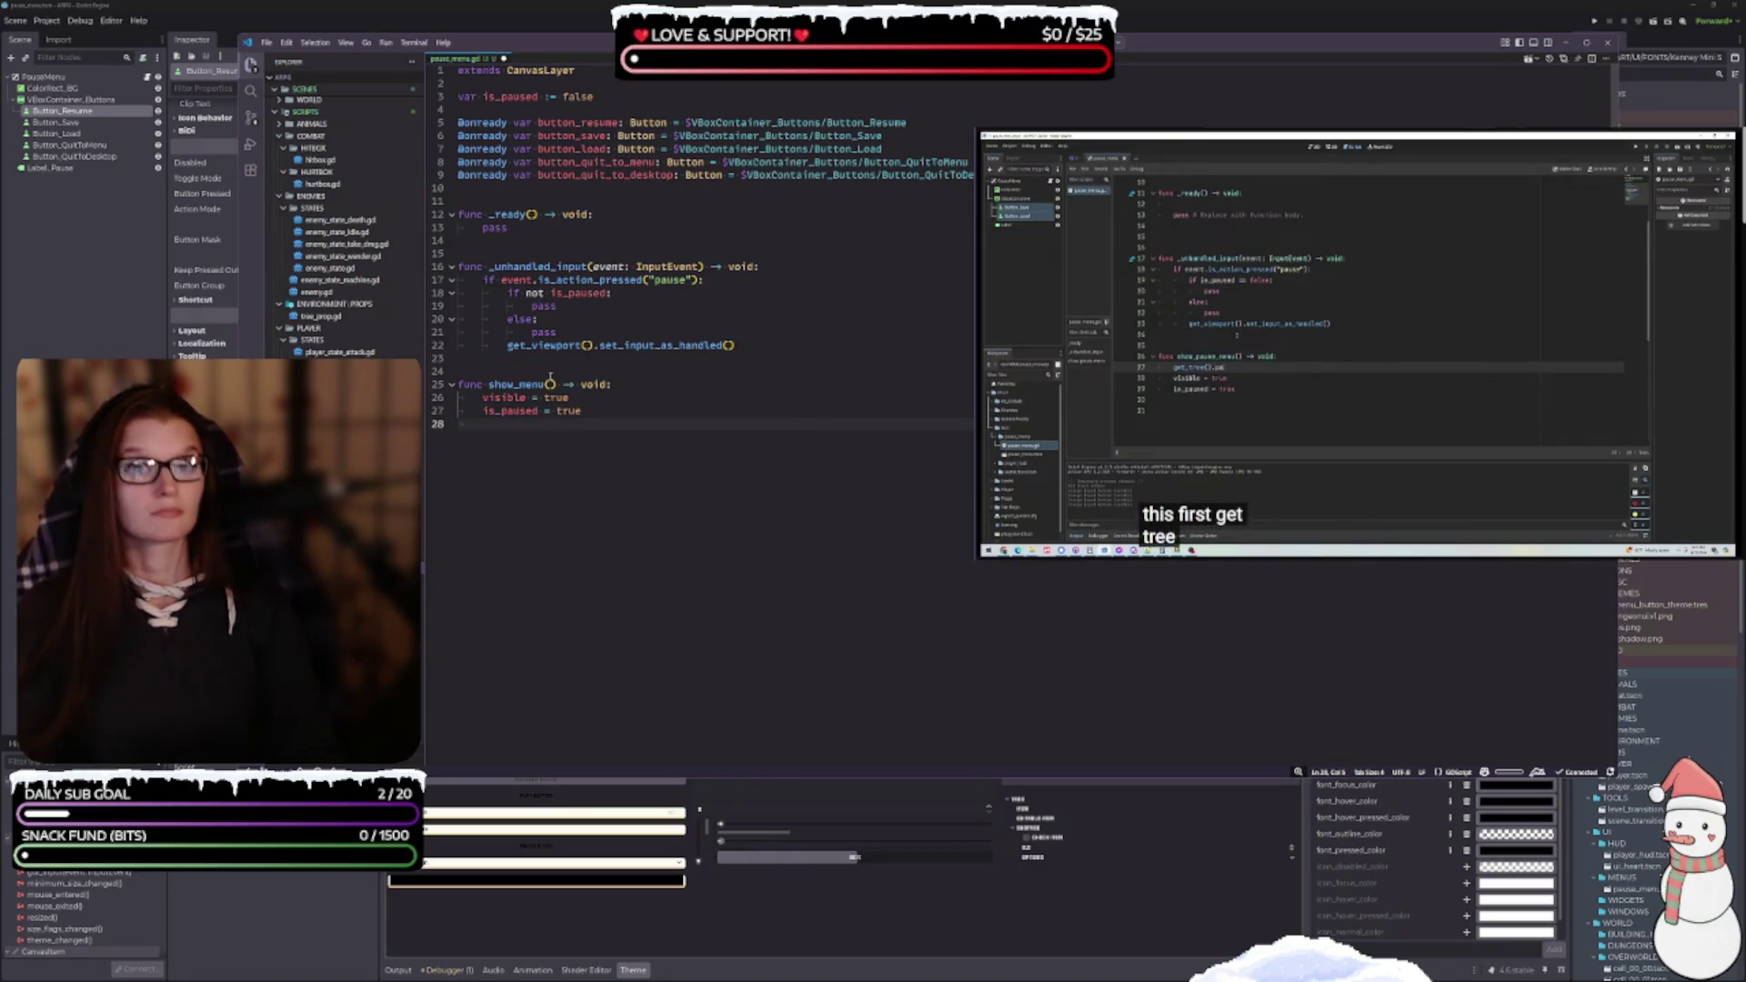
# - Insert get_tree().paused = true as the first line of show_menu
pyautogui.click(482, 397)
pyautogui.press('Return')
pyautogui.press('Up')
pyautogui.write('get_tree')
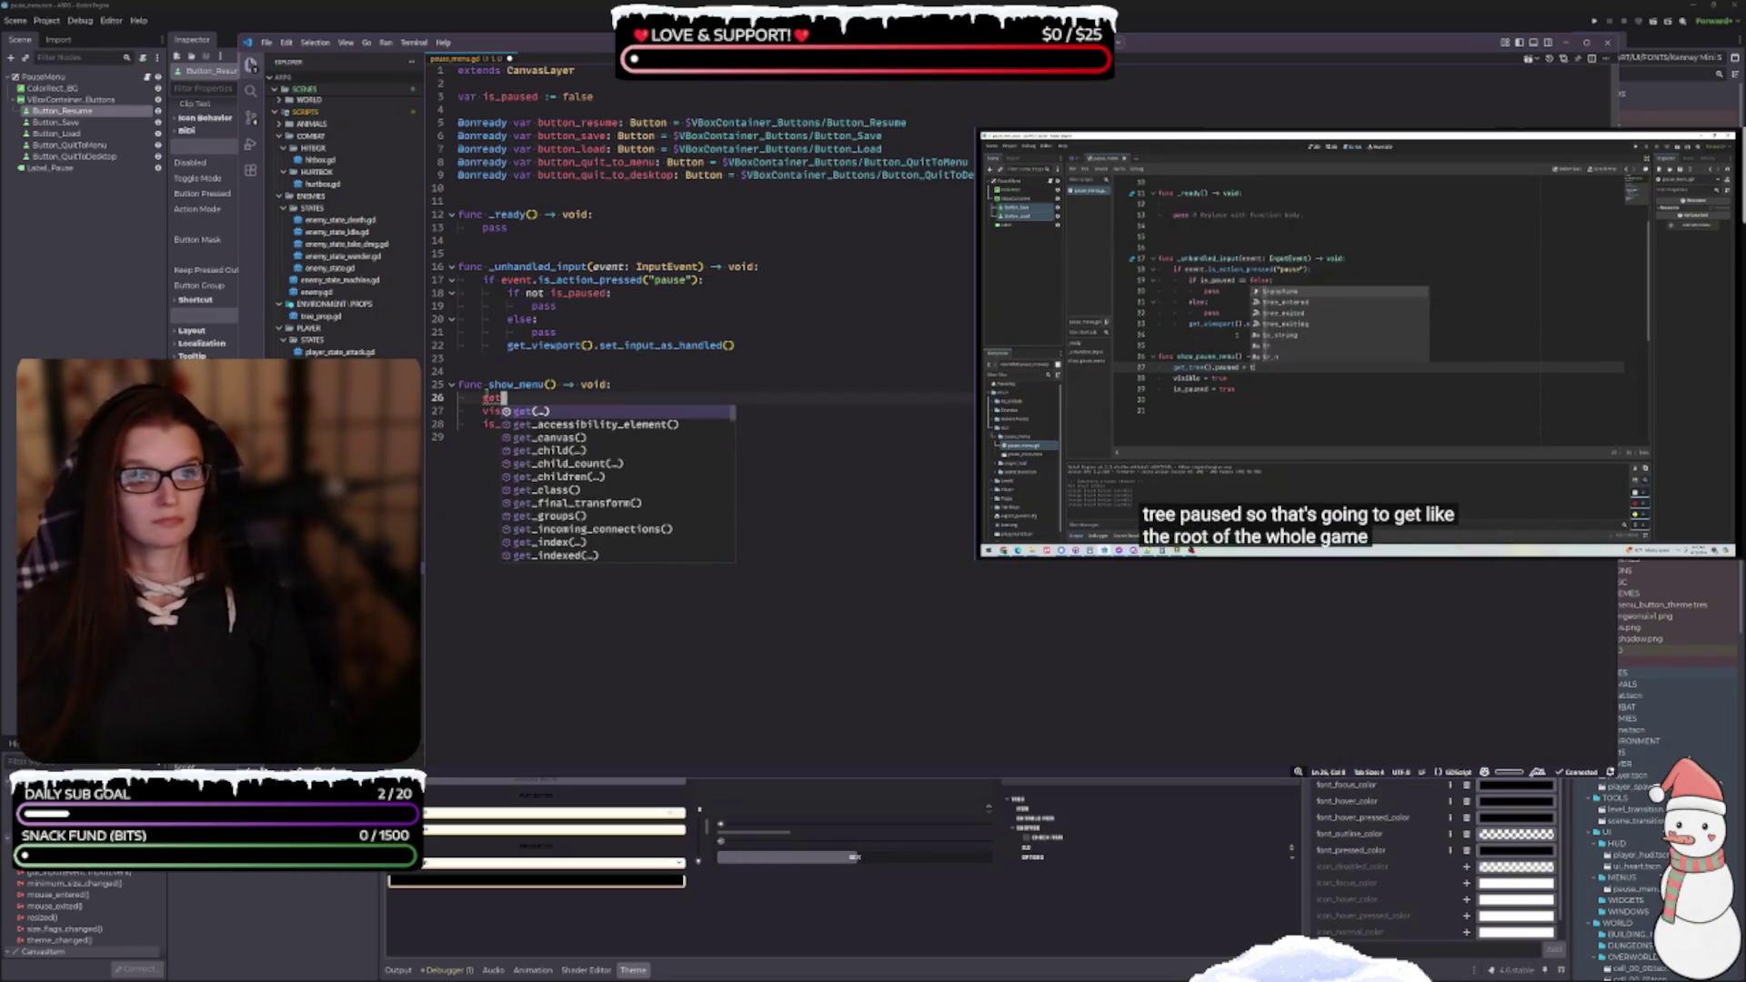
pyautogui.press('Return')
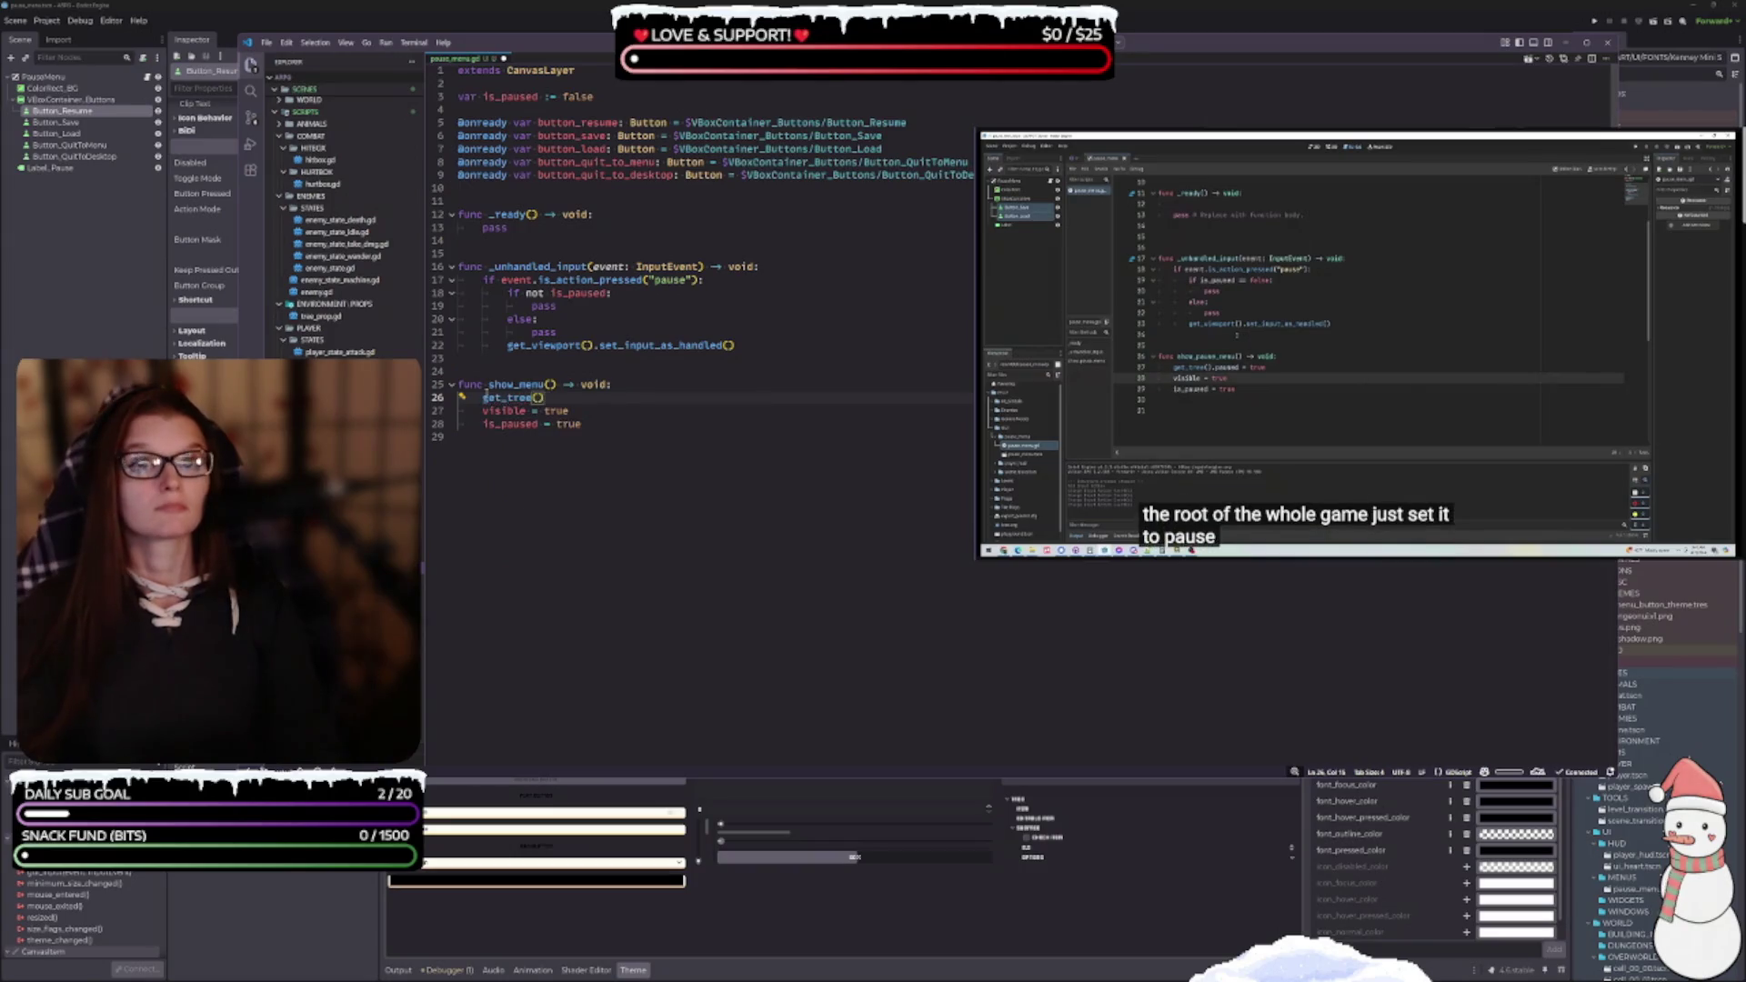
pyautogui.write('.paused = true')
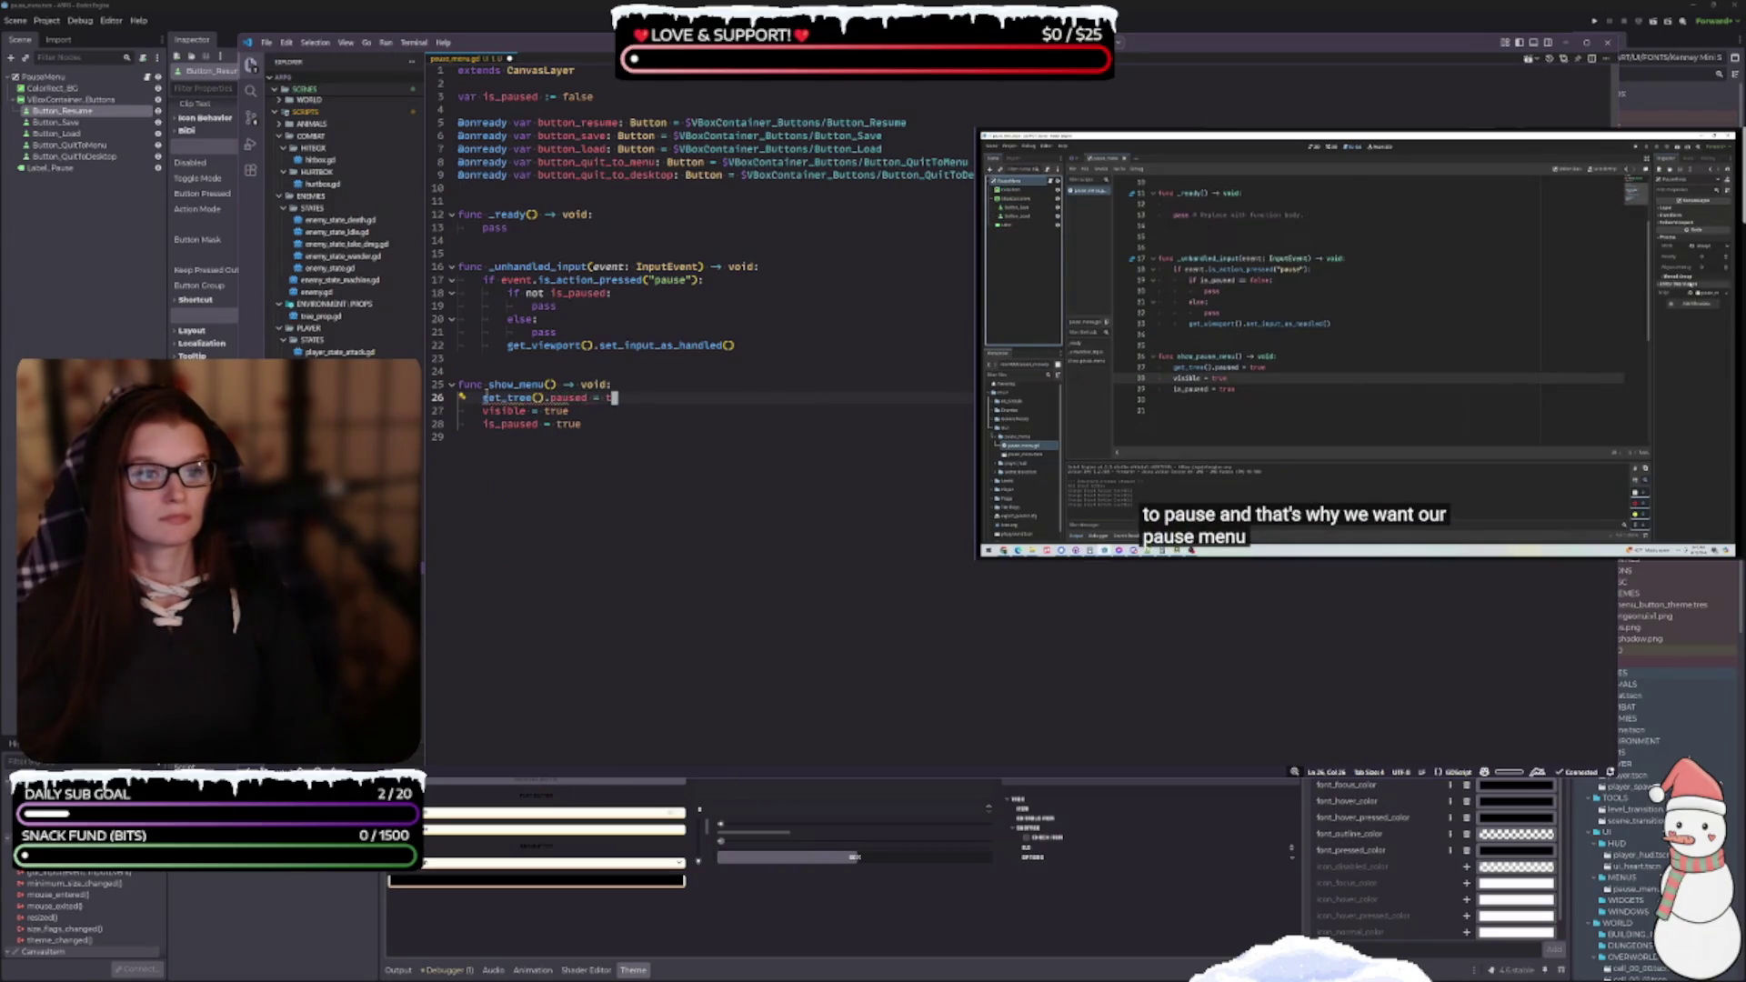
pyautogui.click(533, 453)
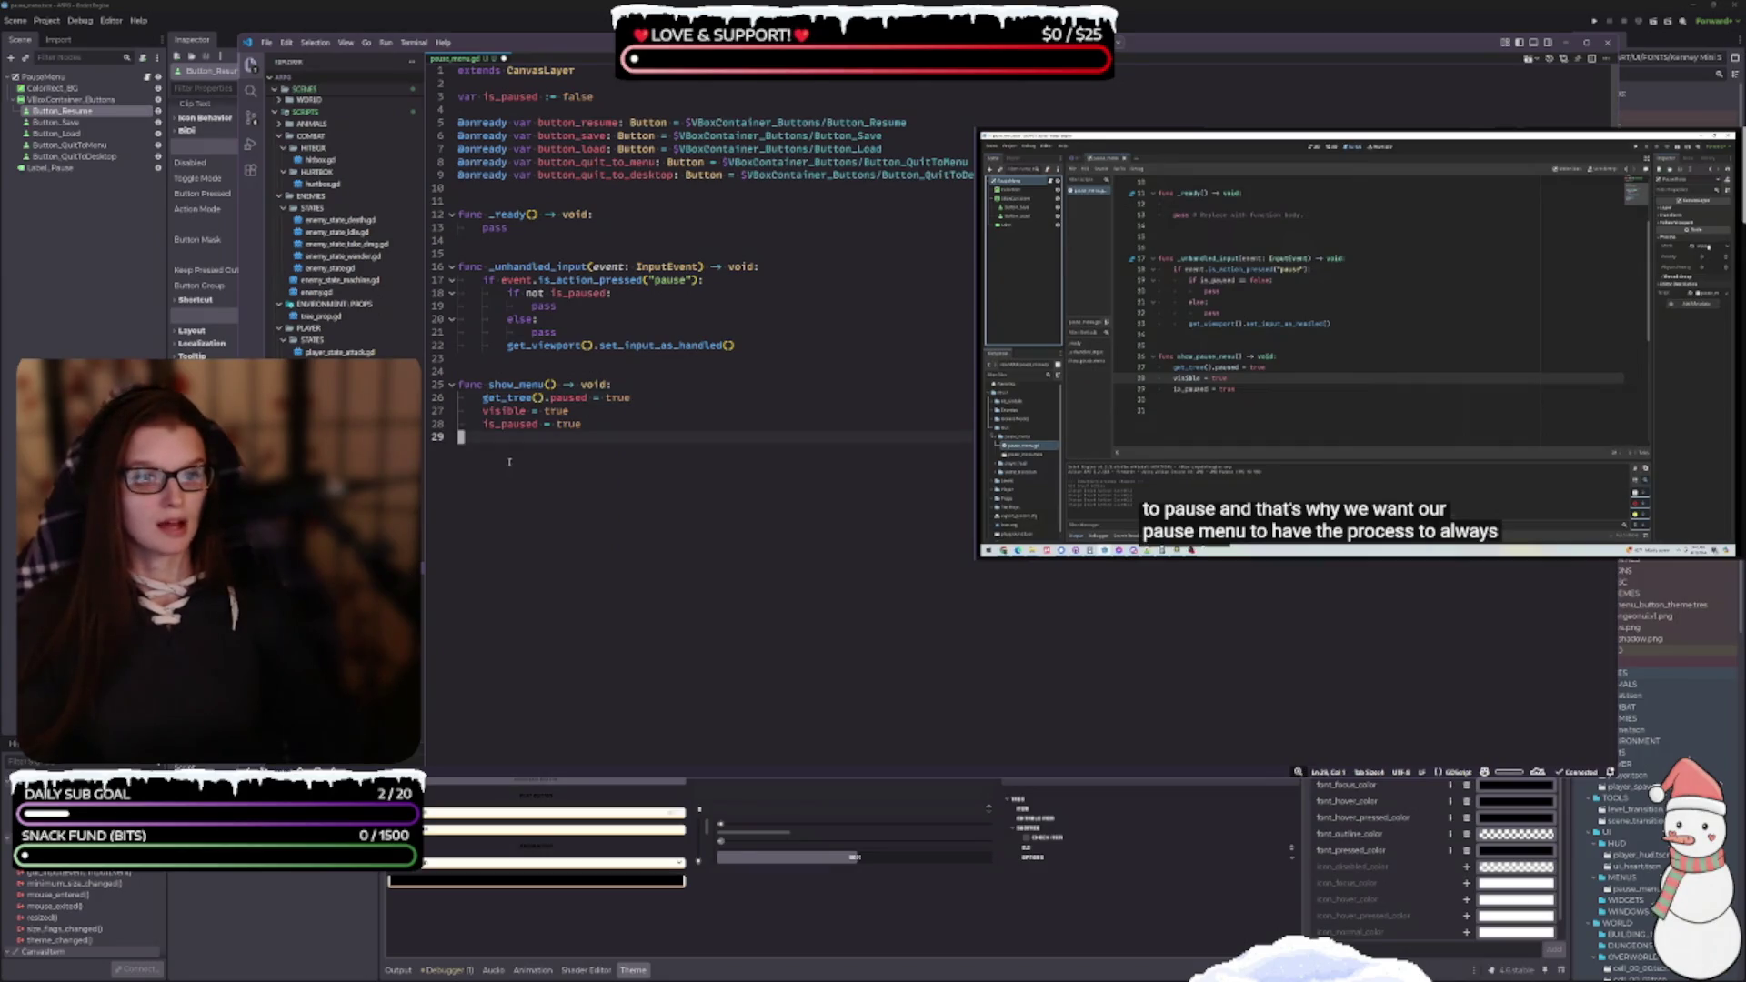
# - Write func hide_menu() -> void: starting with get_tree().paused = false
pyautogui.press('Return')
pyautogui.press('Return')
pyautogui.write('func ')
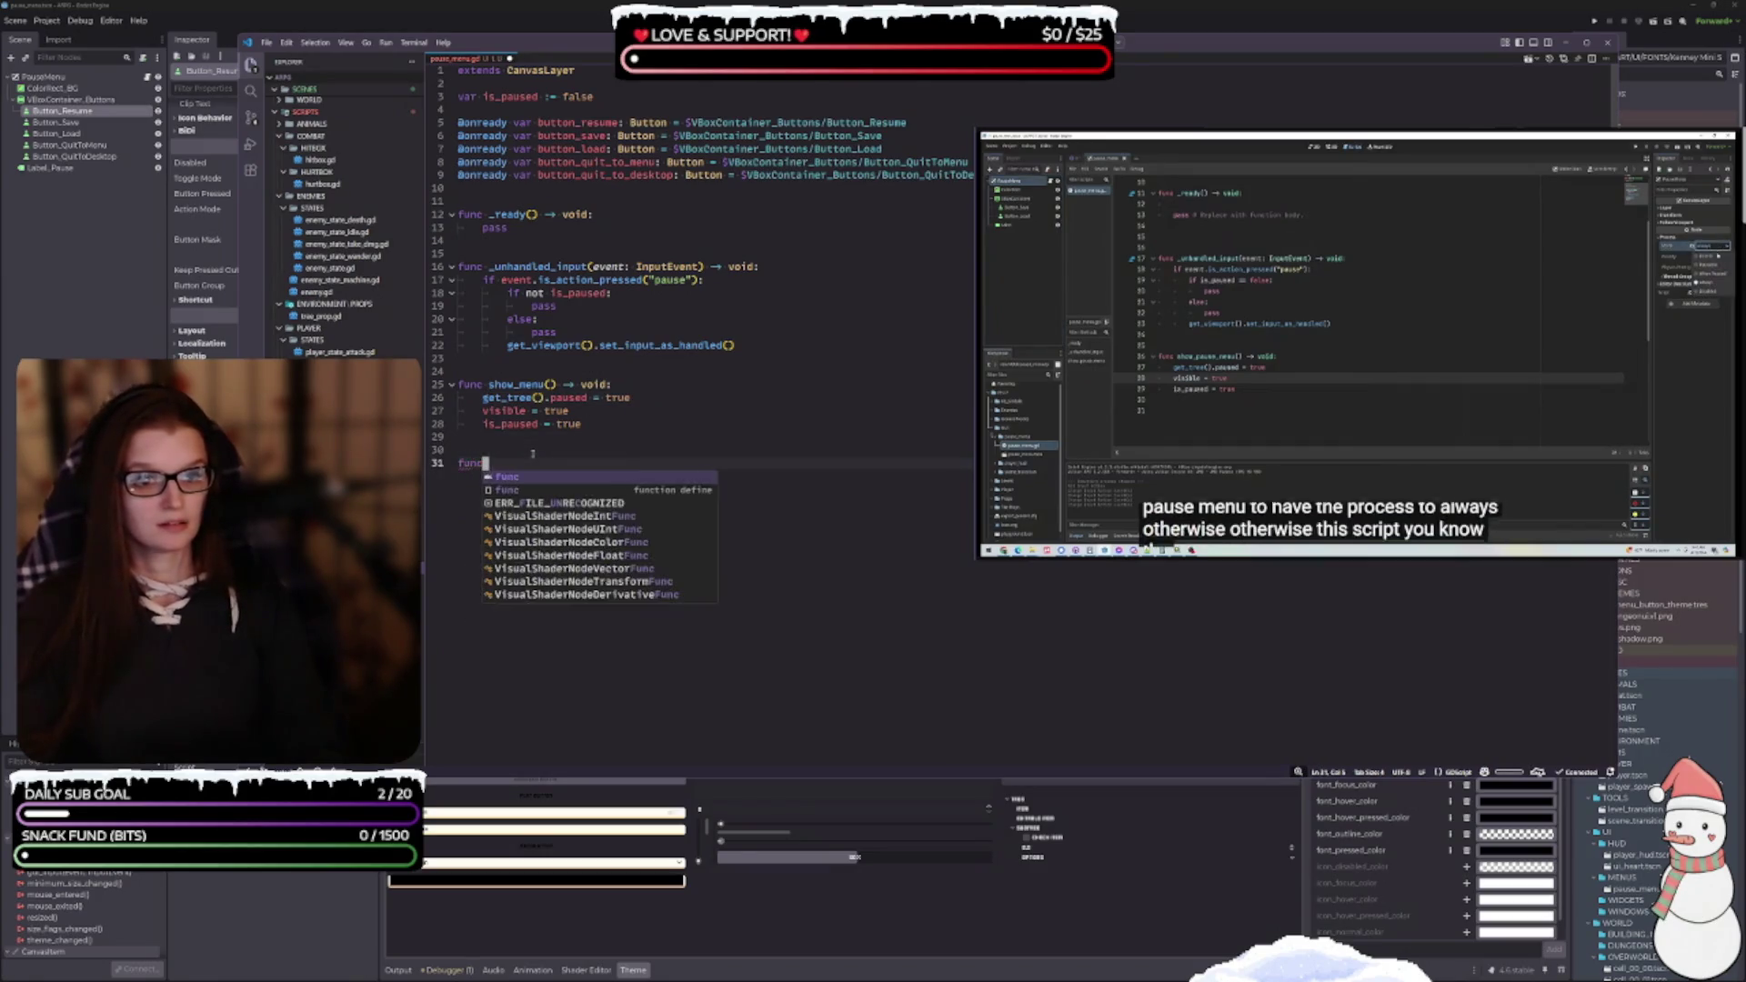
pyautogui.write('hide_menu')
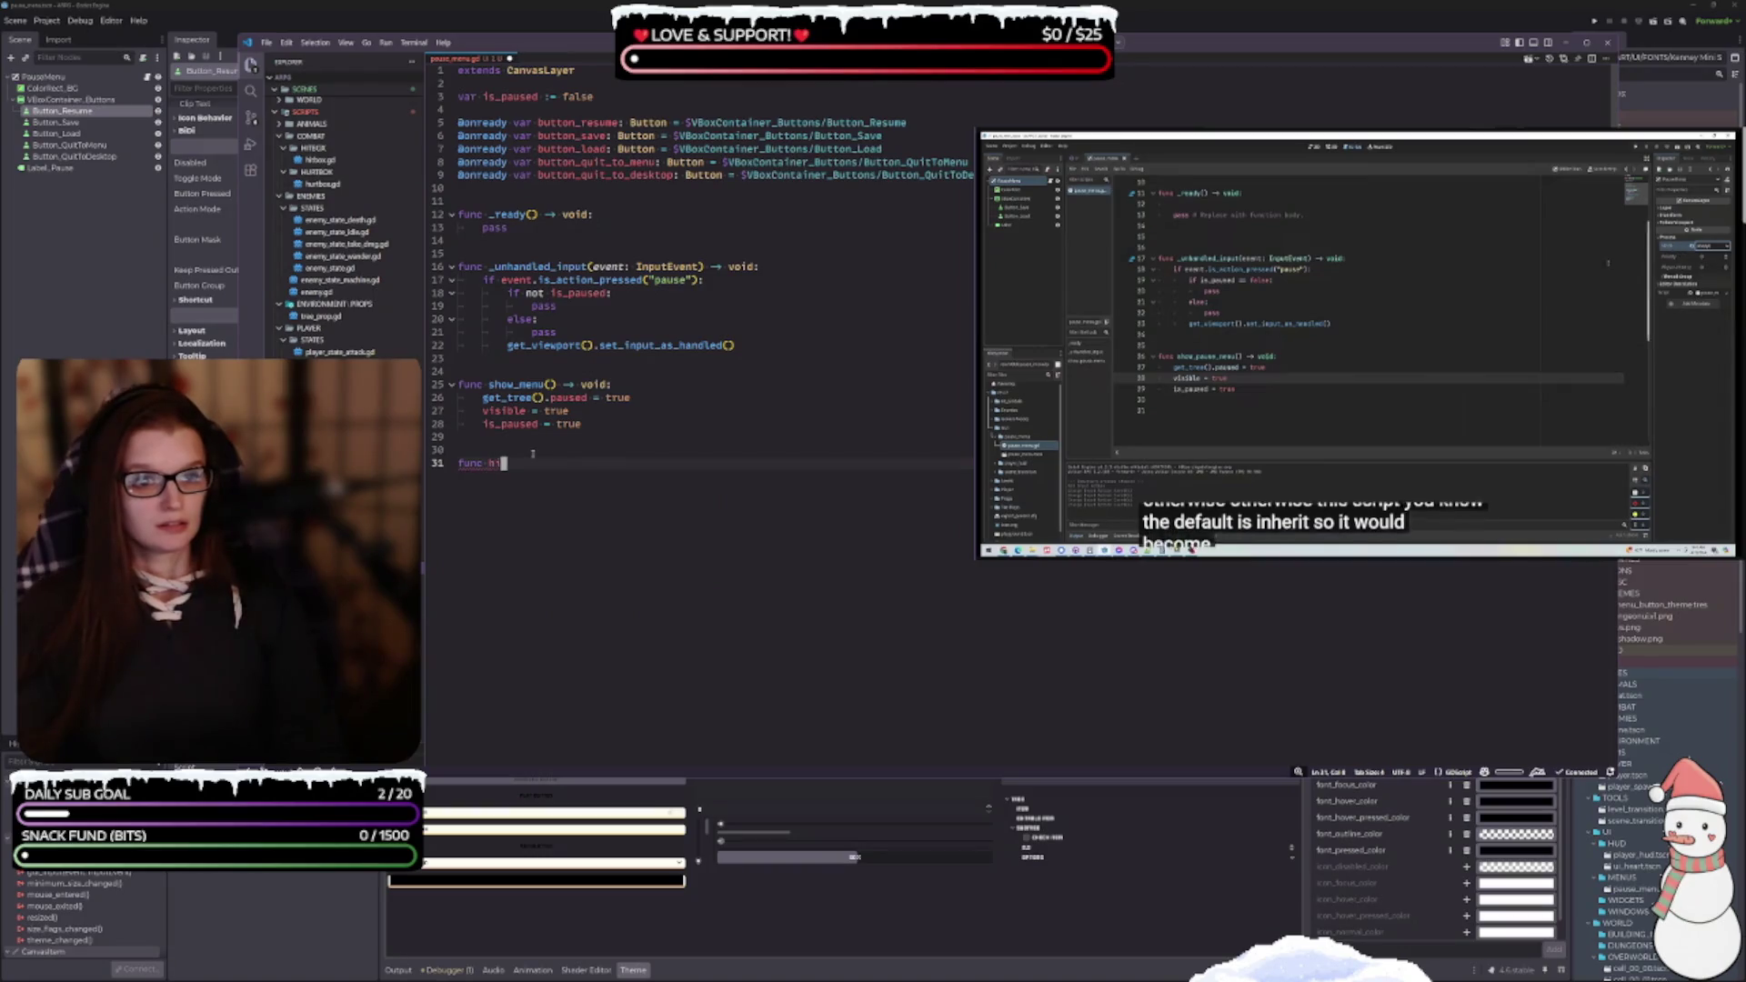
pyautogui.write('() -> ')
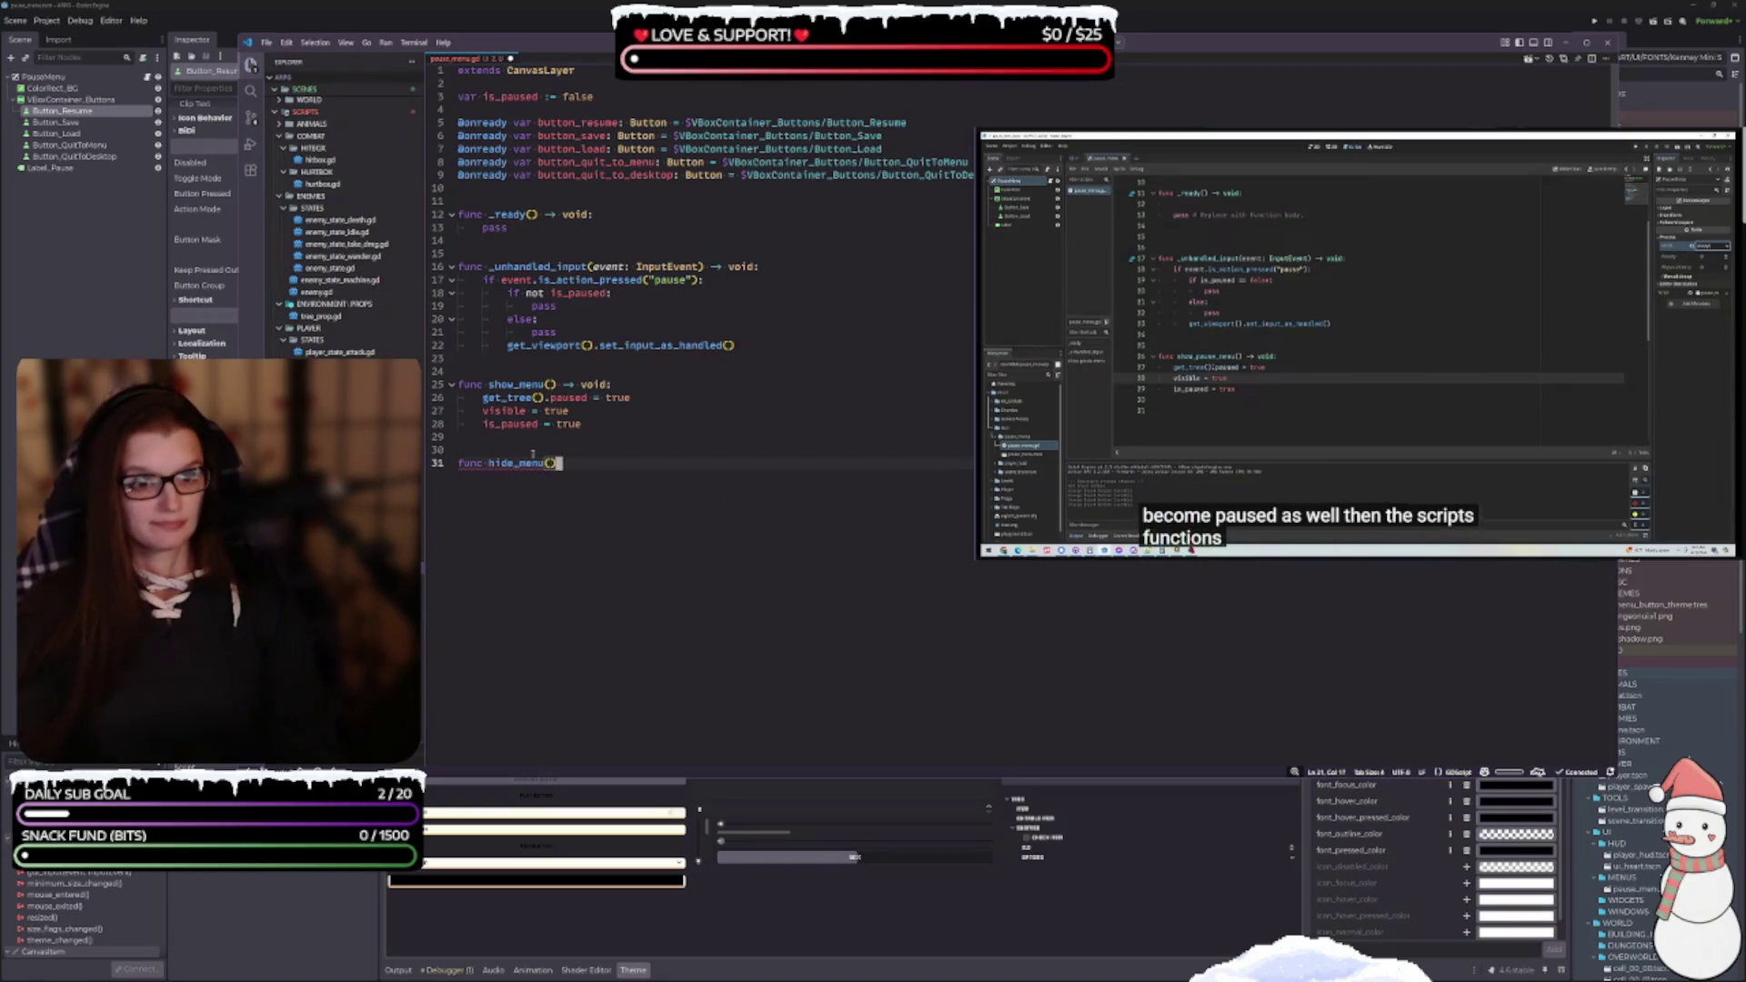
pyautogui.write('void:')
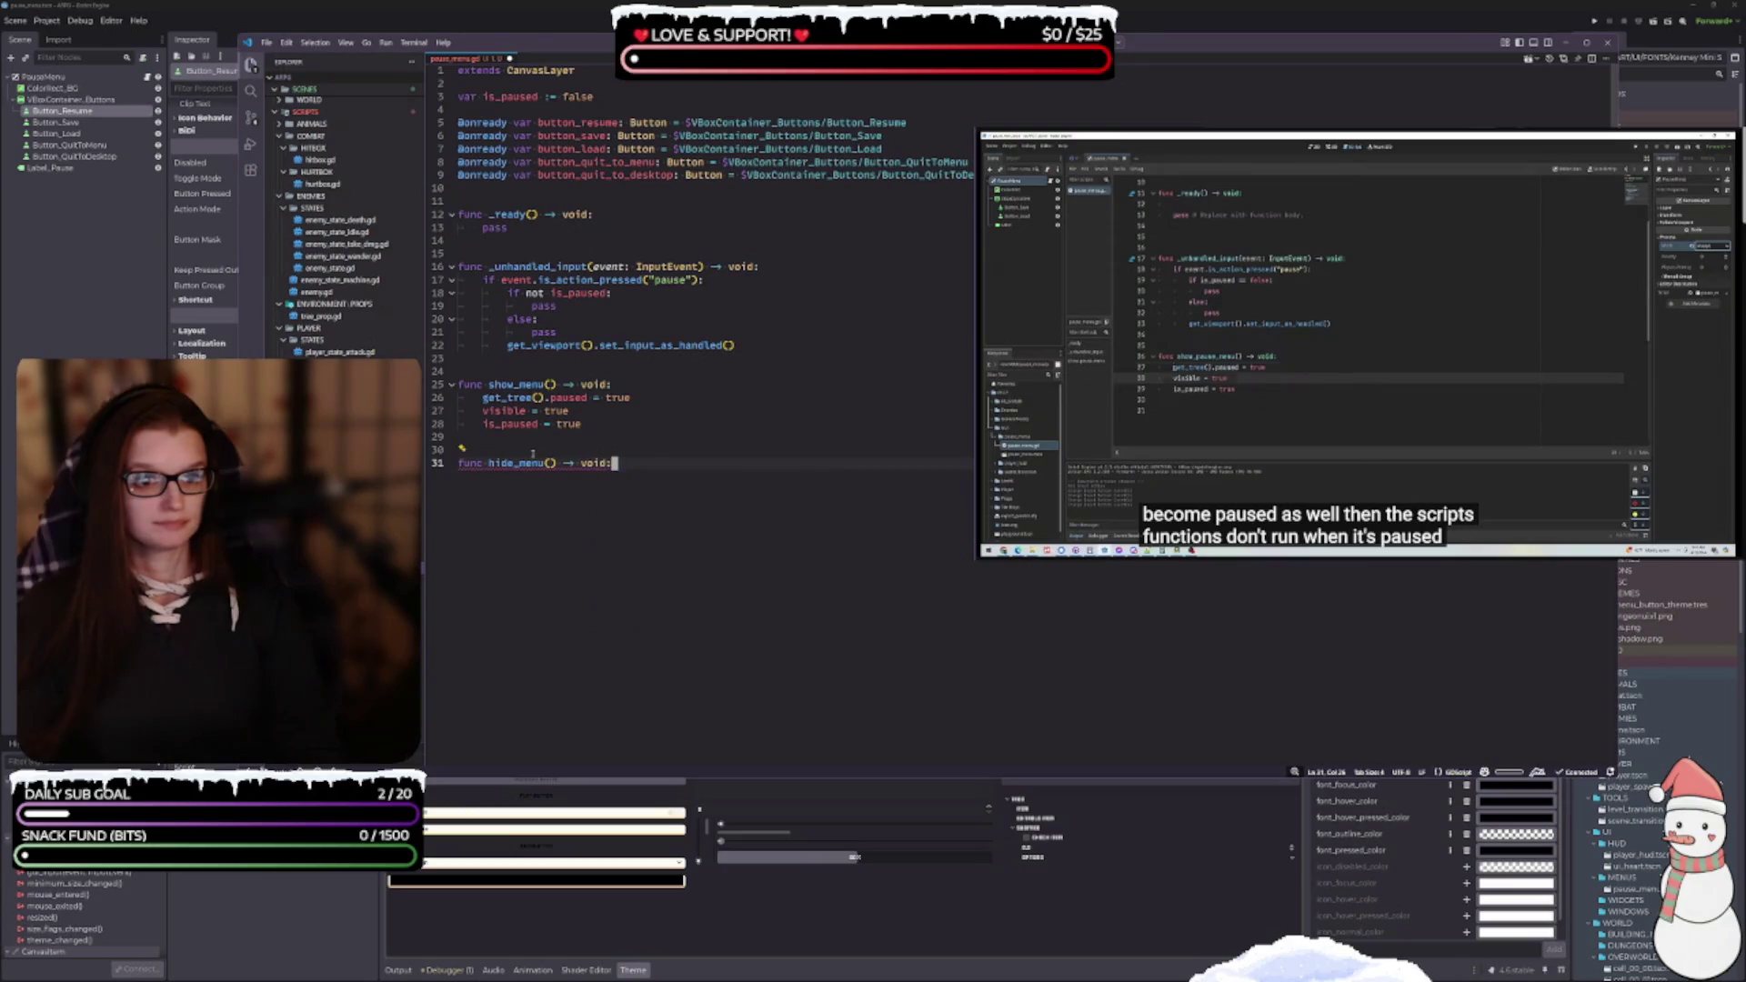
pyautogui.press('Return')
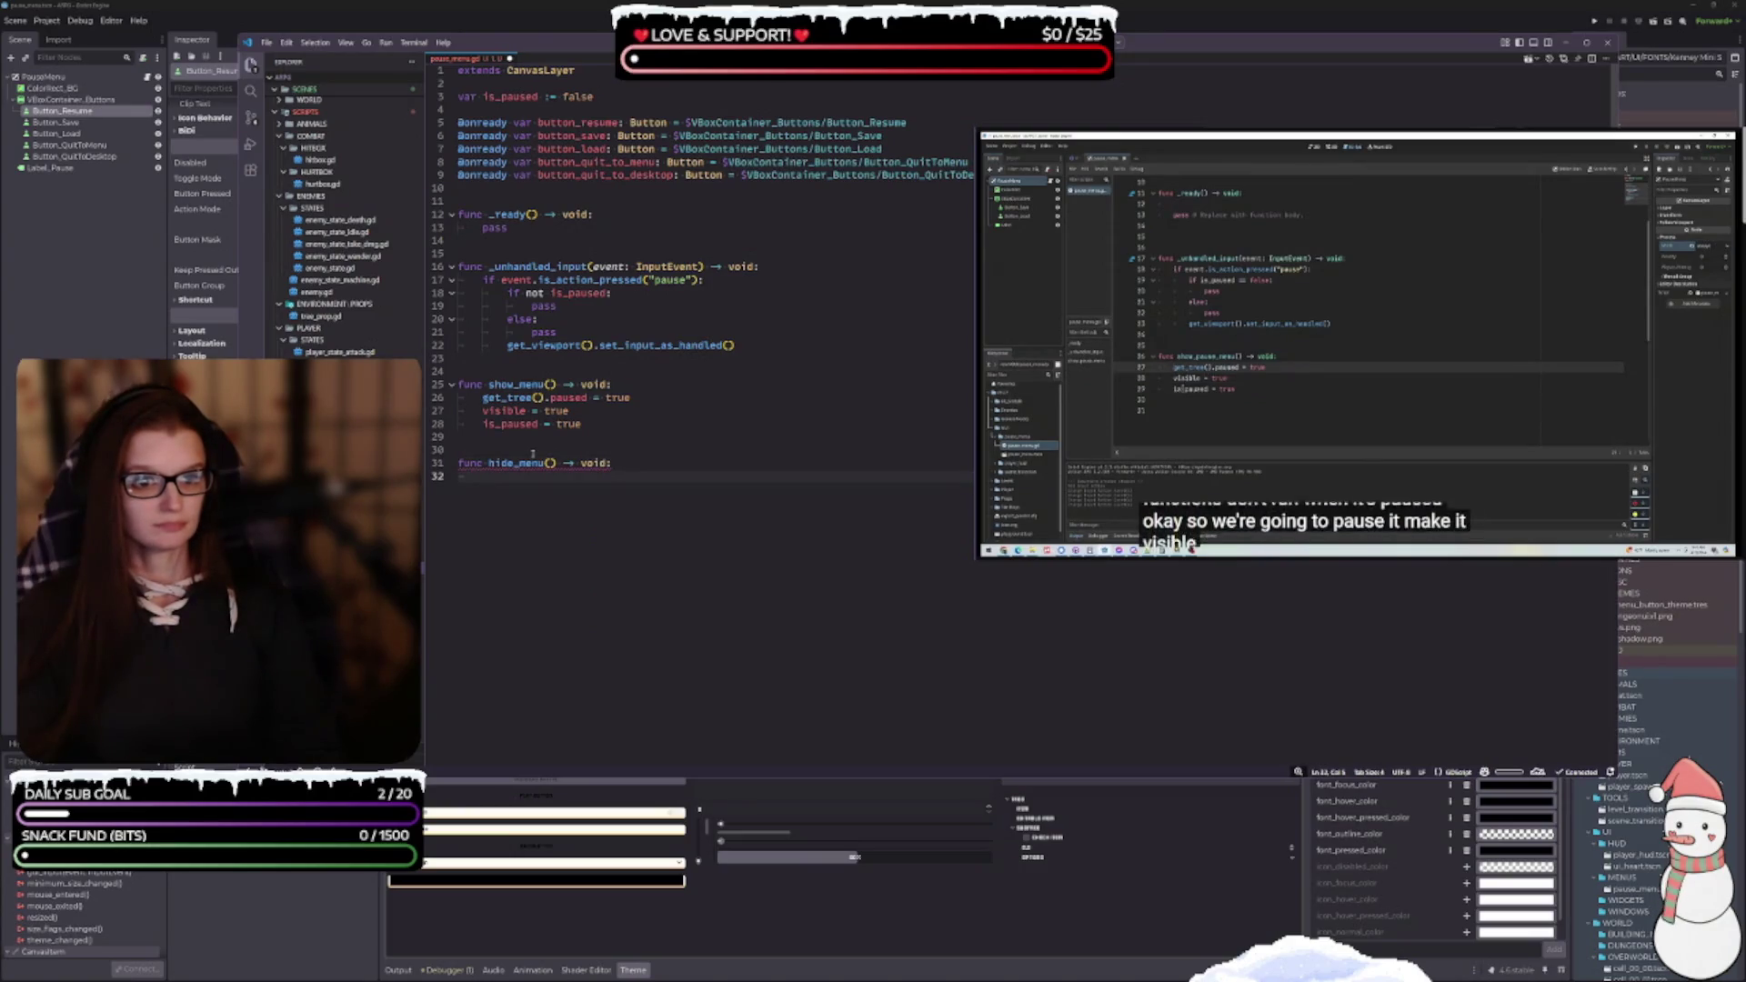
pyautogui.write('get_tree')
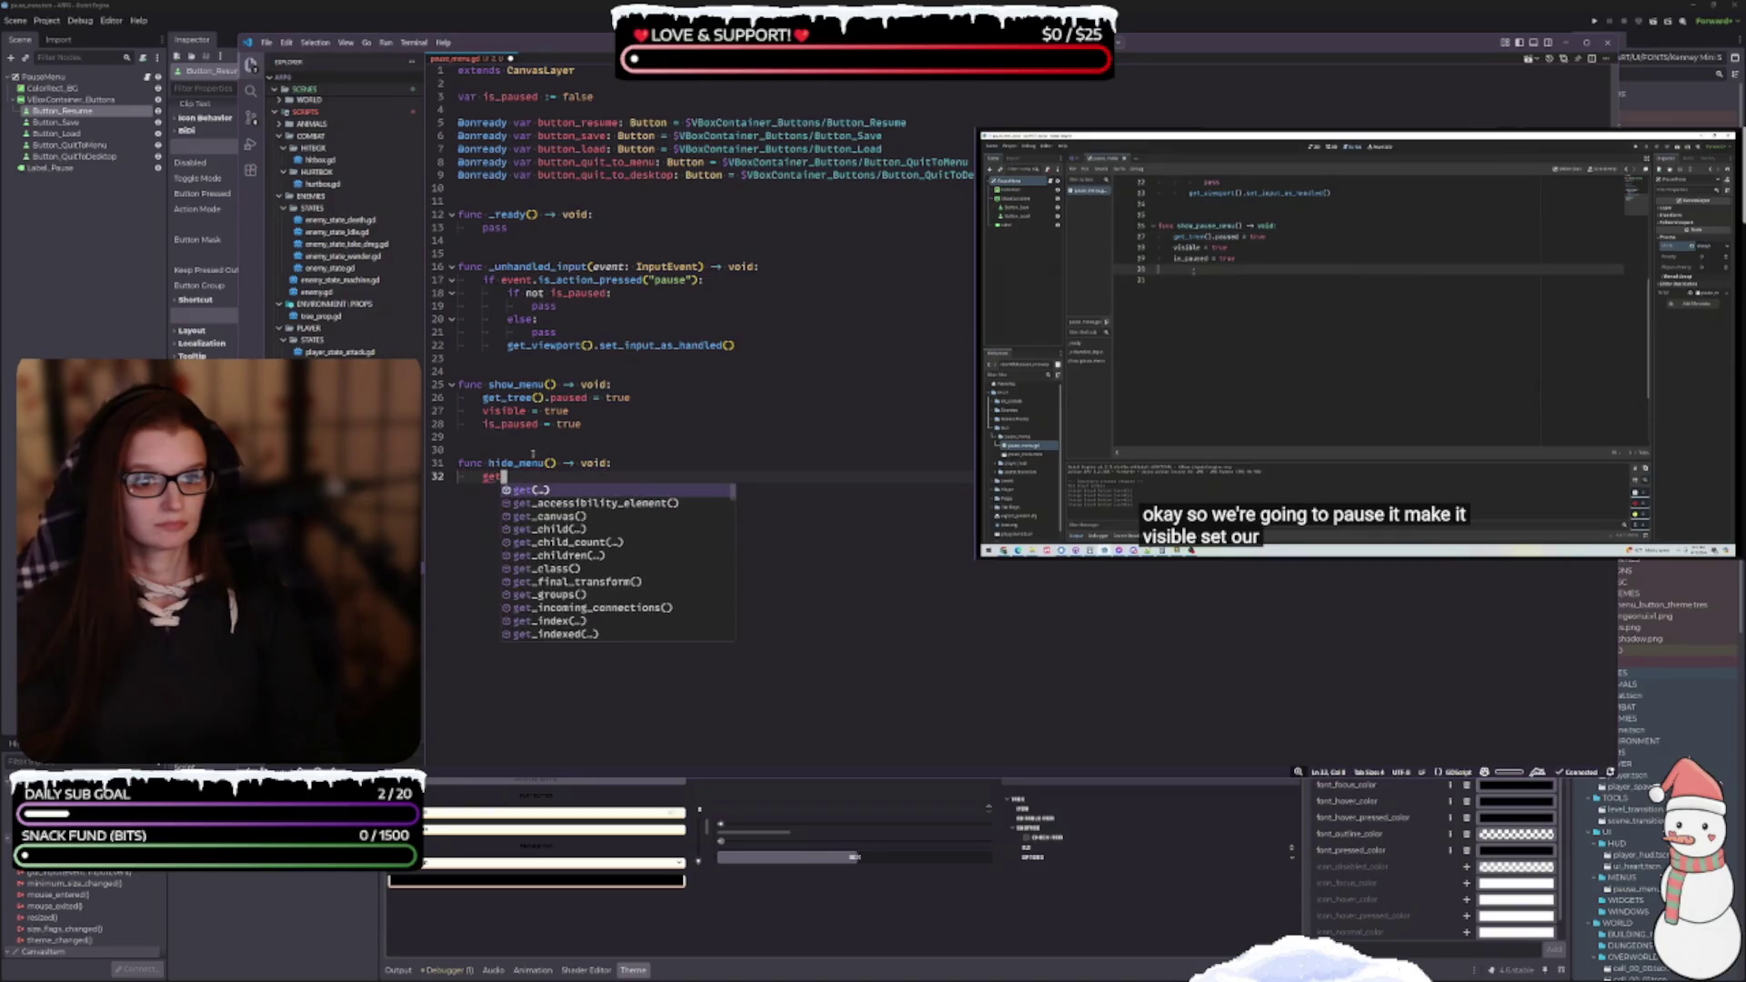
pyautogui.press('Return')
pyautogui.write('.')
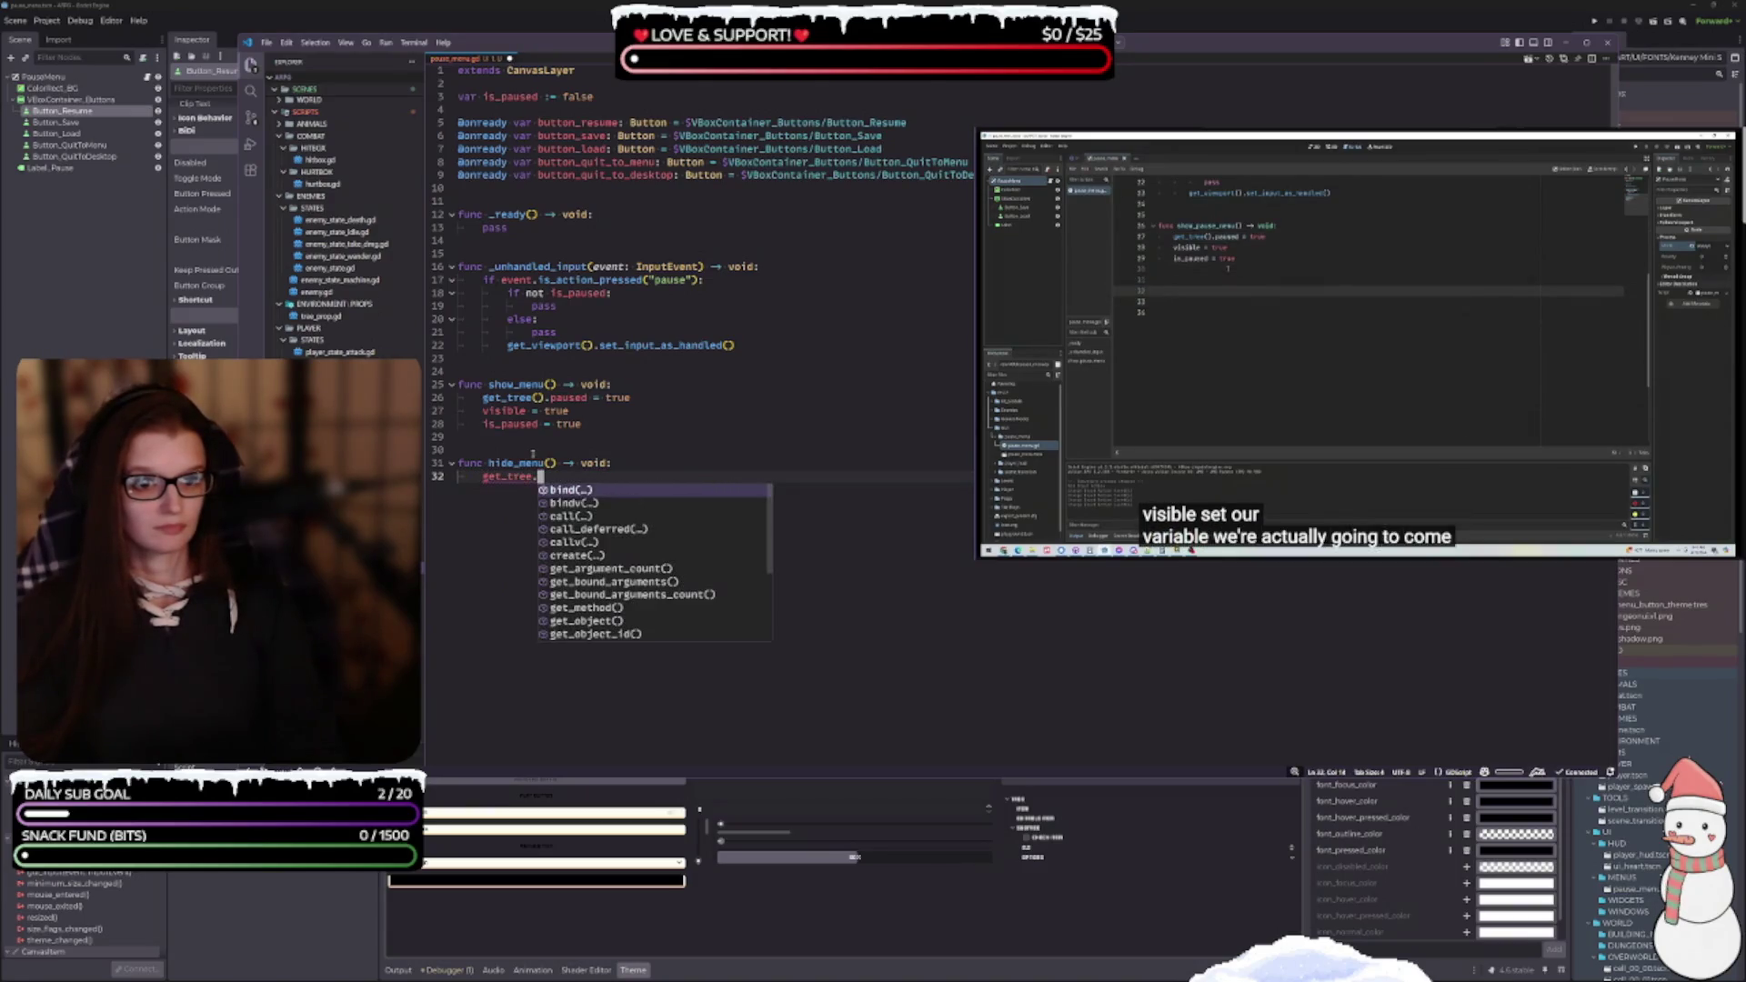
pyautogui.press('Right')
pyautogui.write('.paused =')
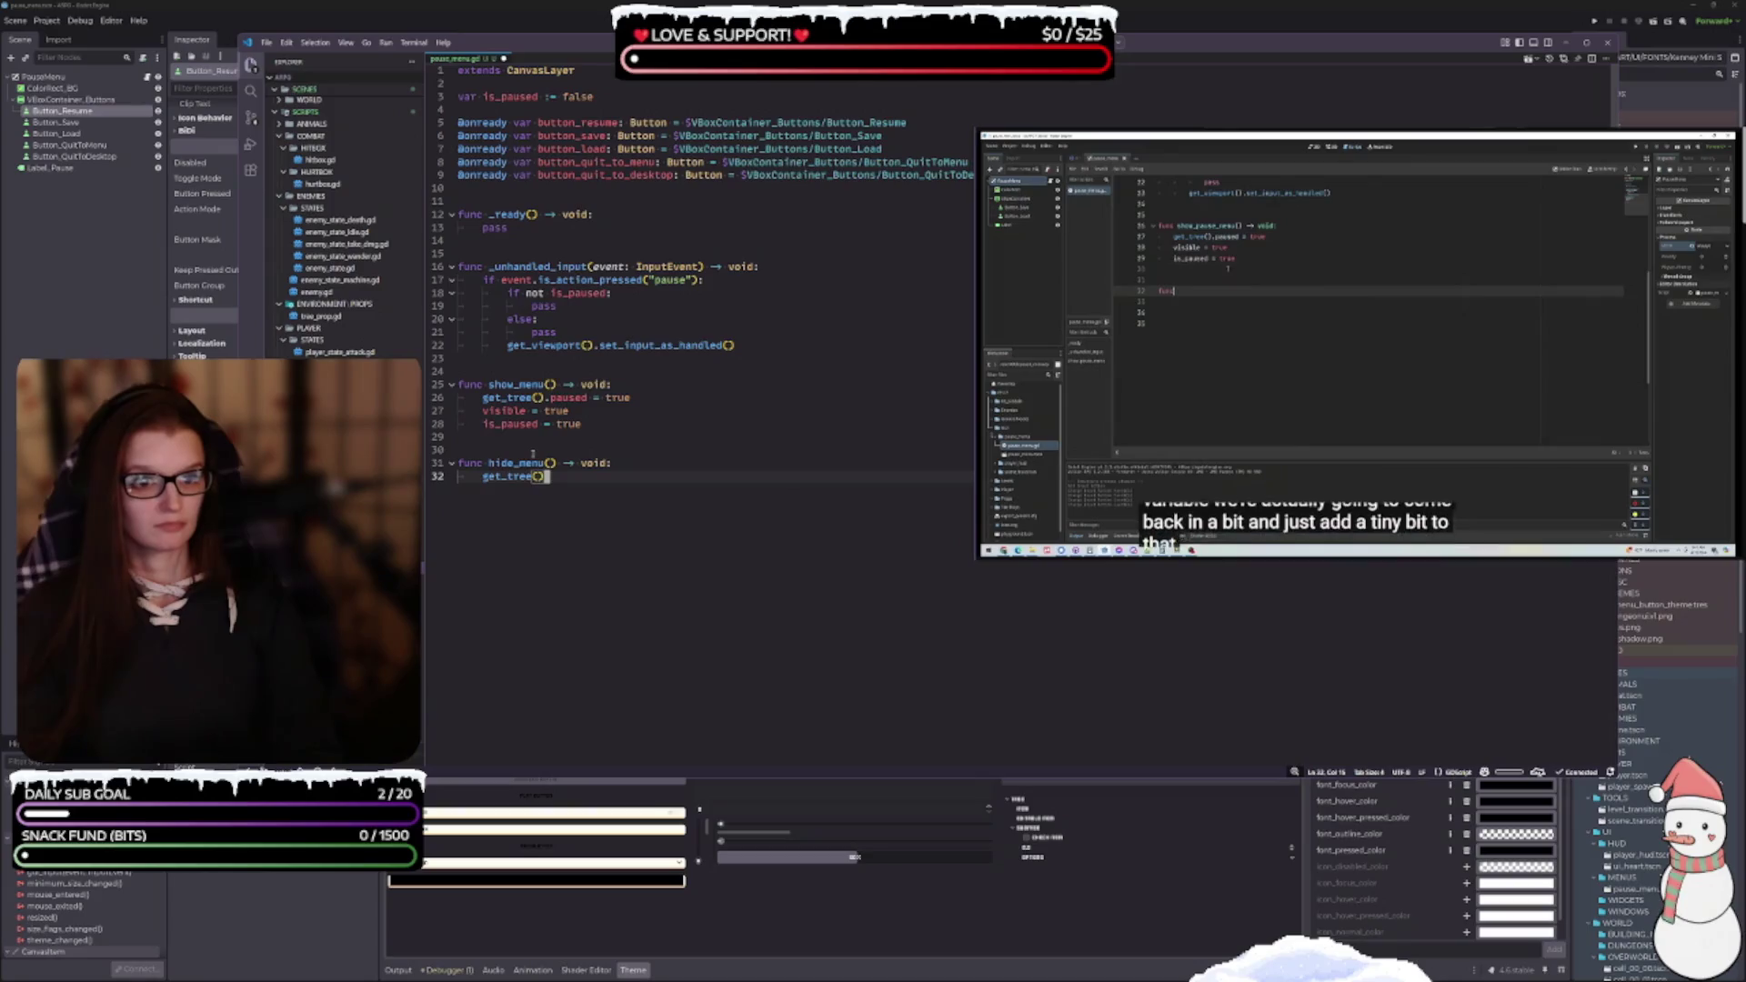
pyautogui.write(' false')
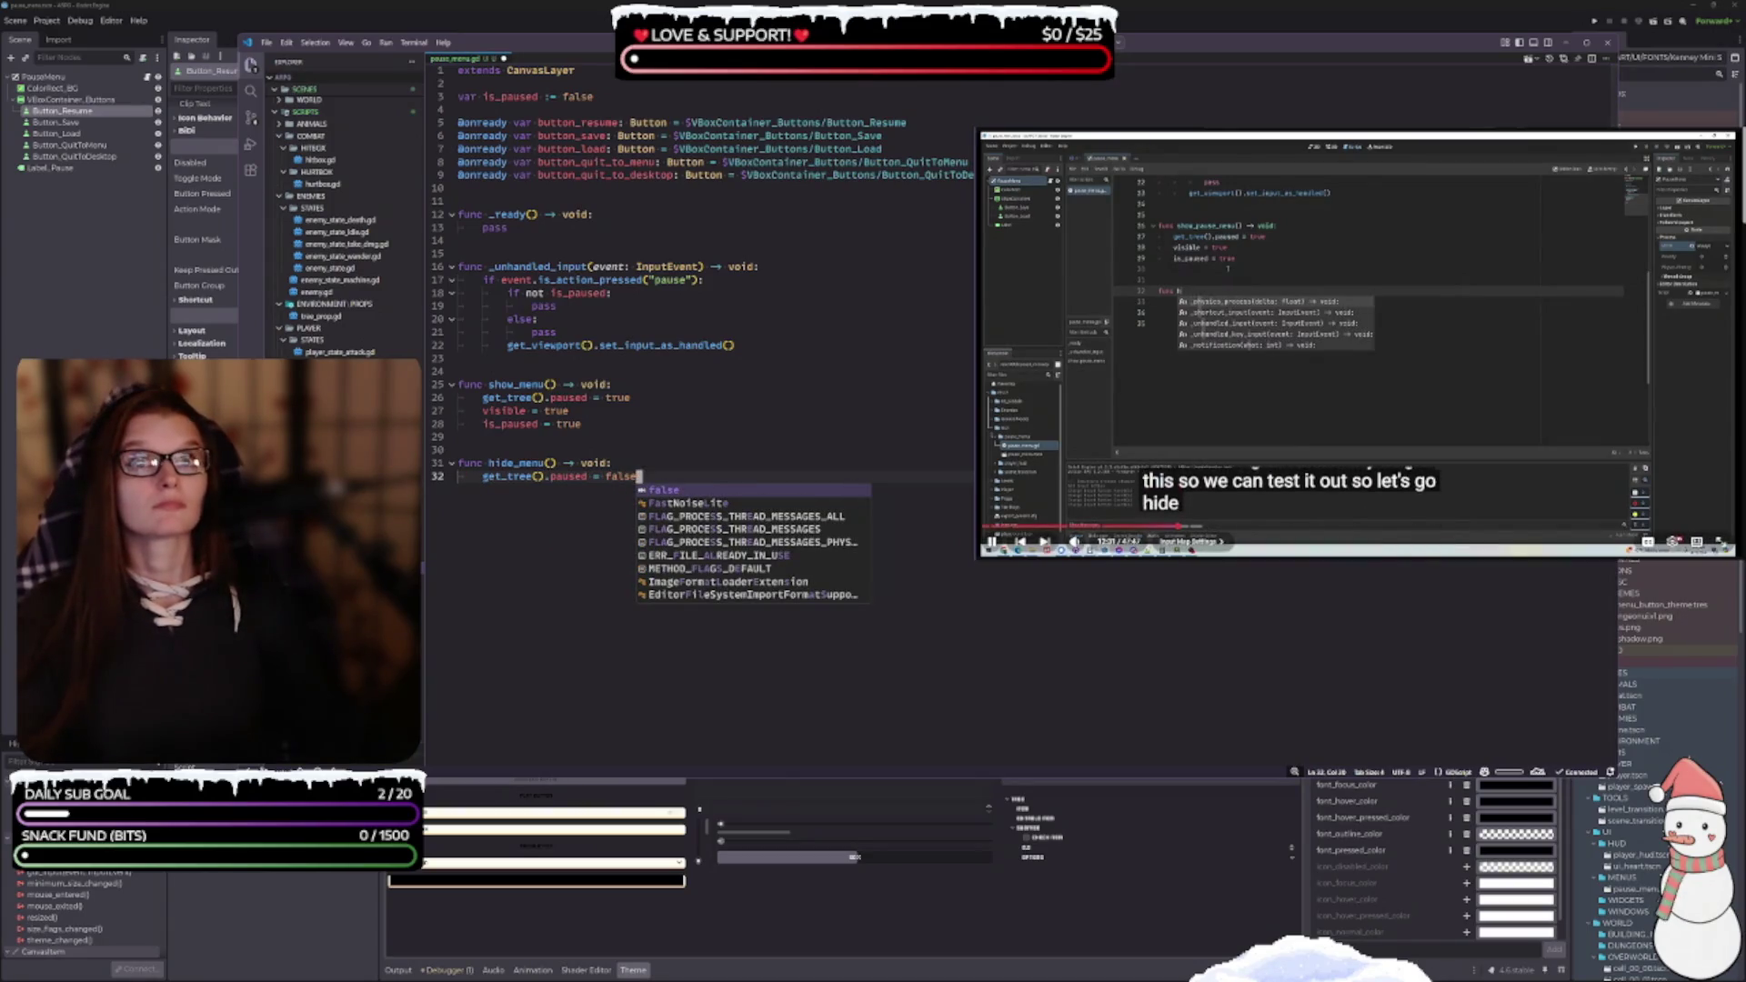
# - Add visible = false and is_paused = false lines to hide_menu
pyautogui.click(648, 463)
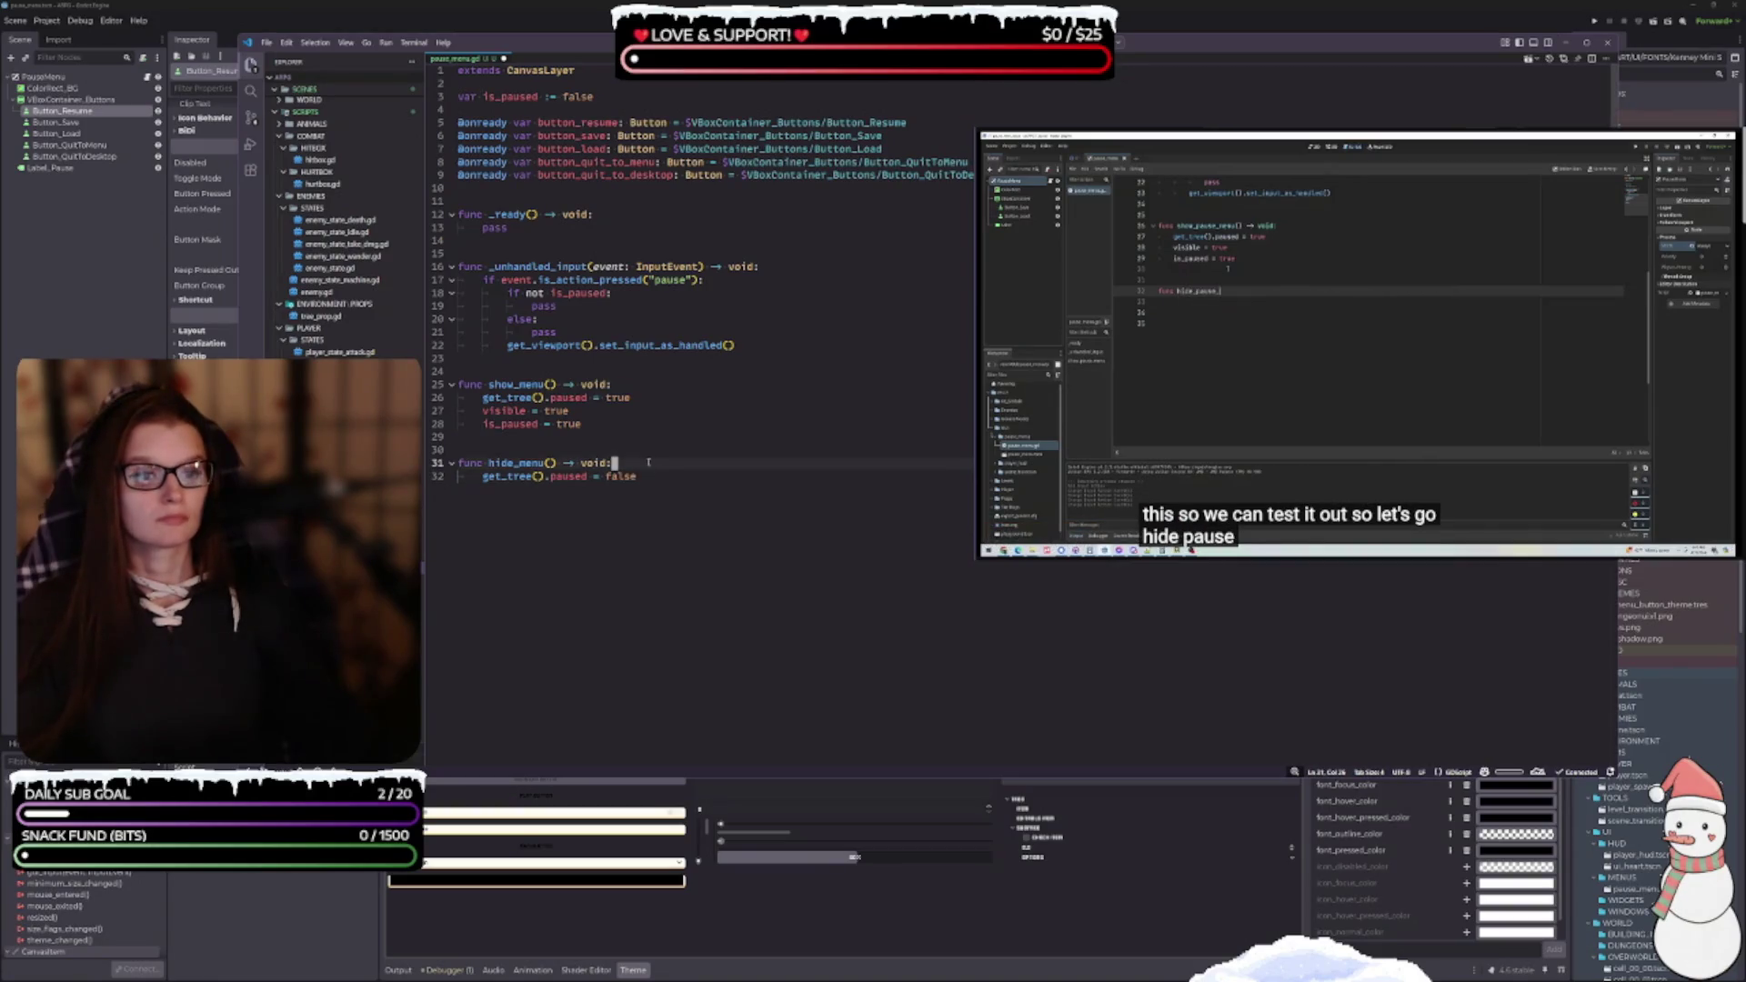
pyautogui.press('Down')
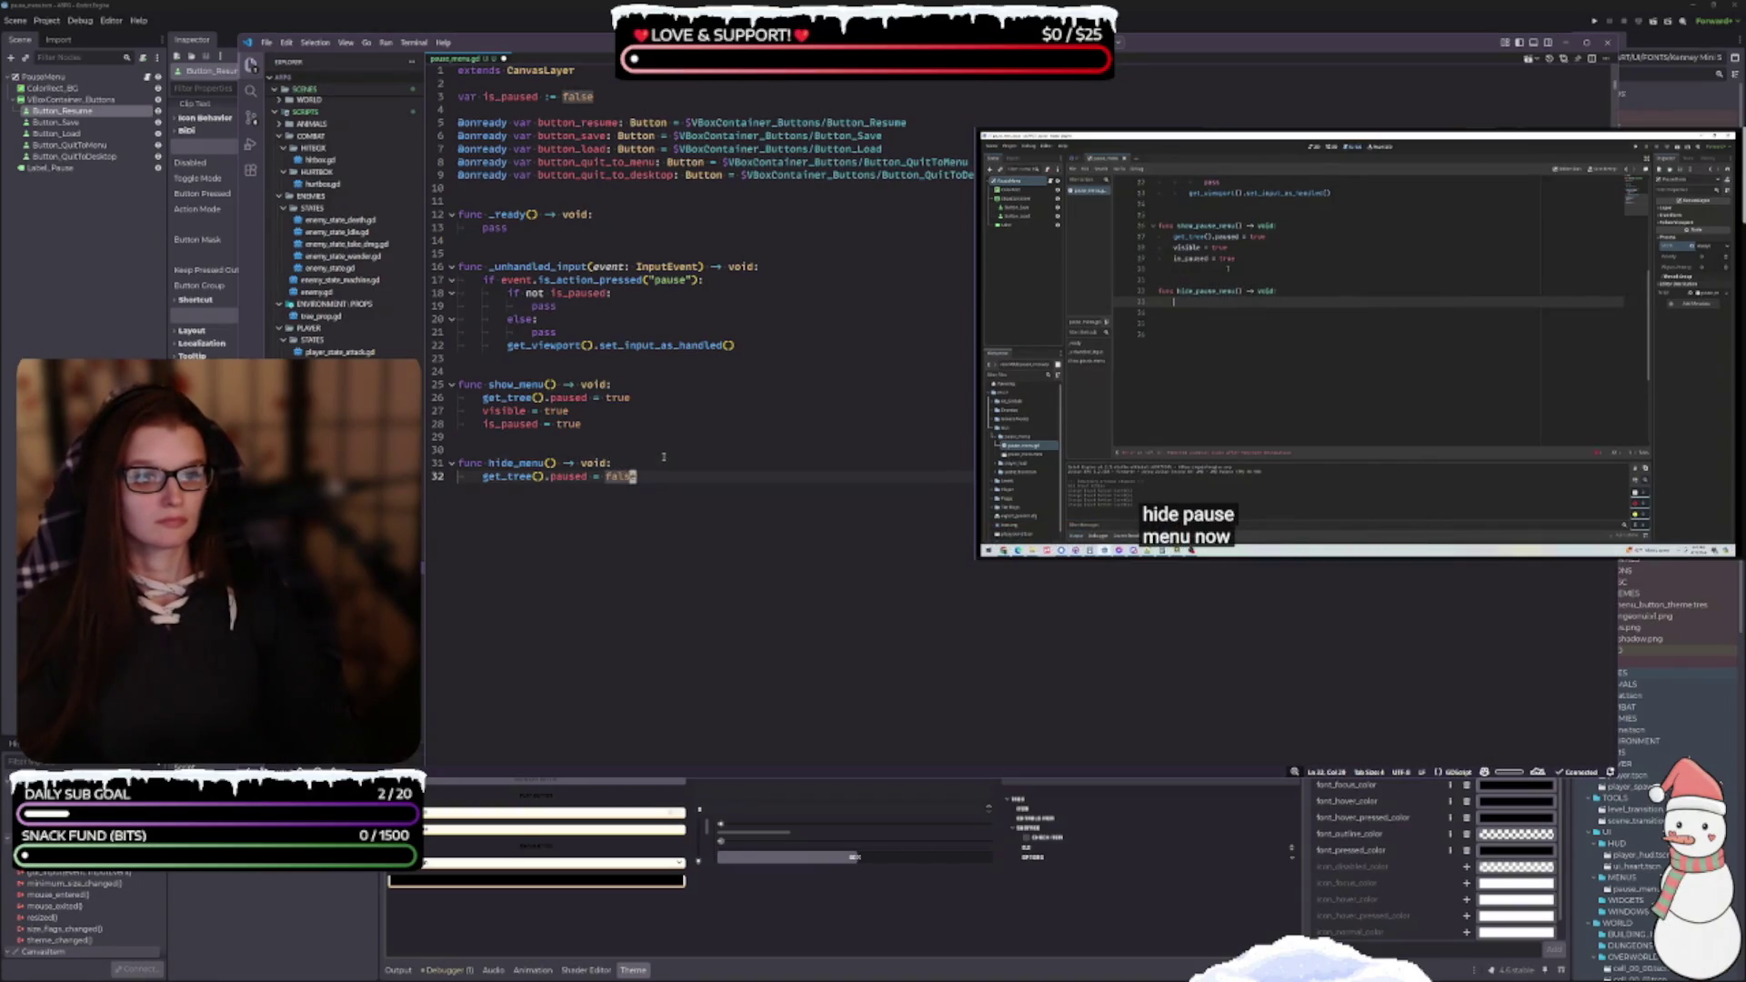
pyautogui.press('End')
pyautogui.press('Return')
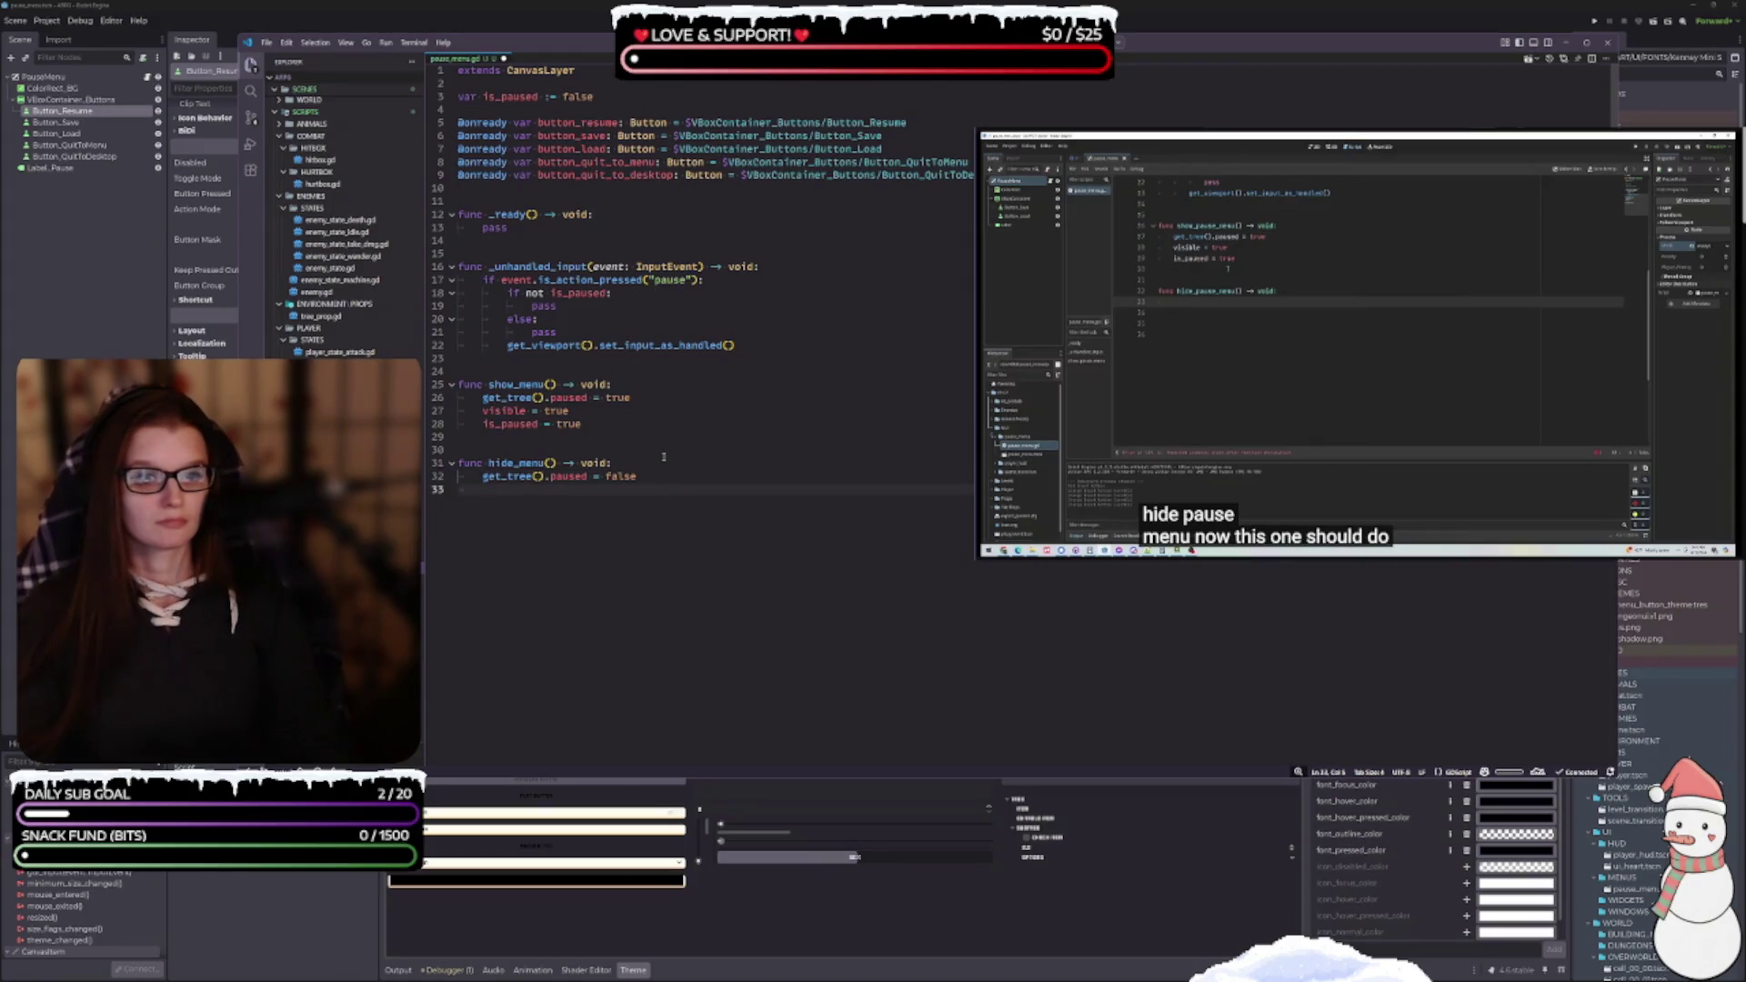
pyautogui.write('vis')
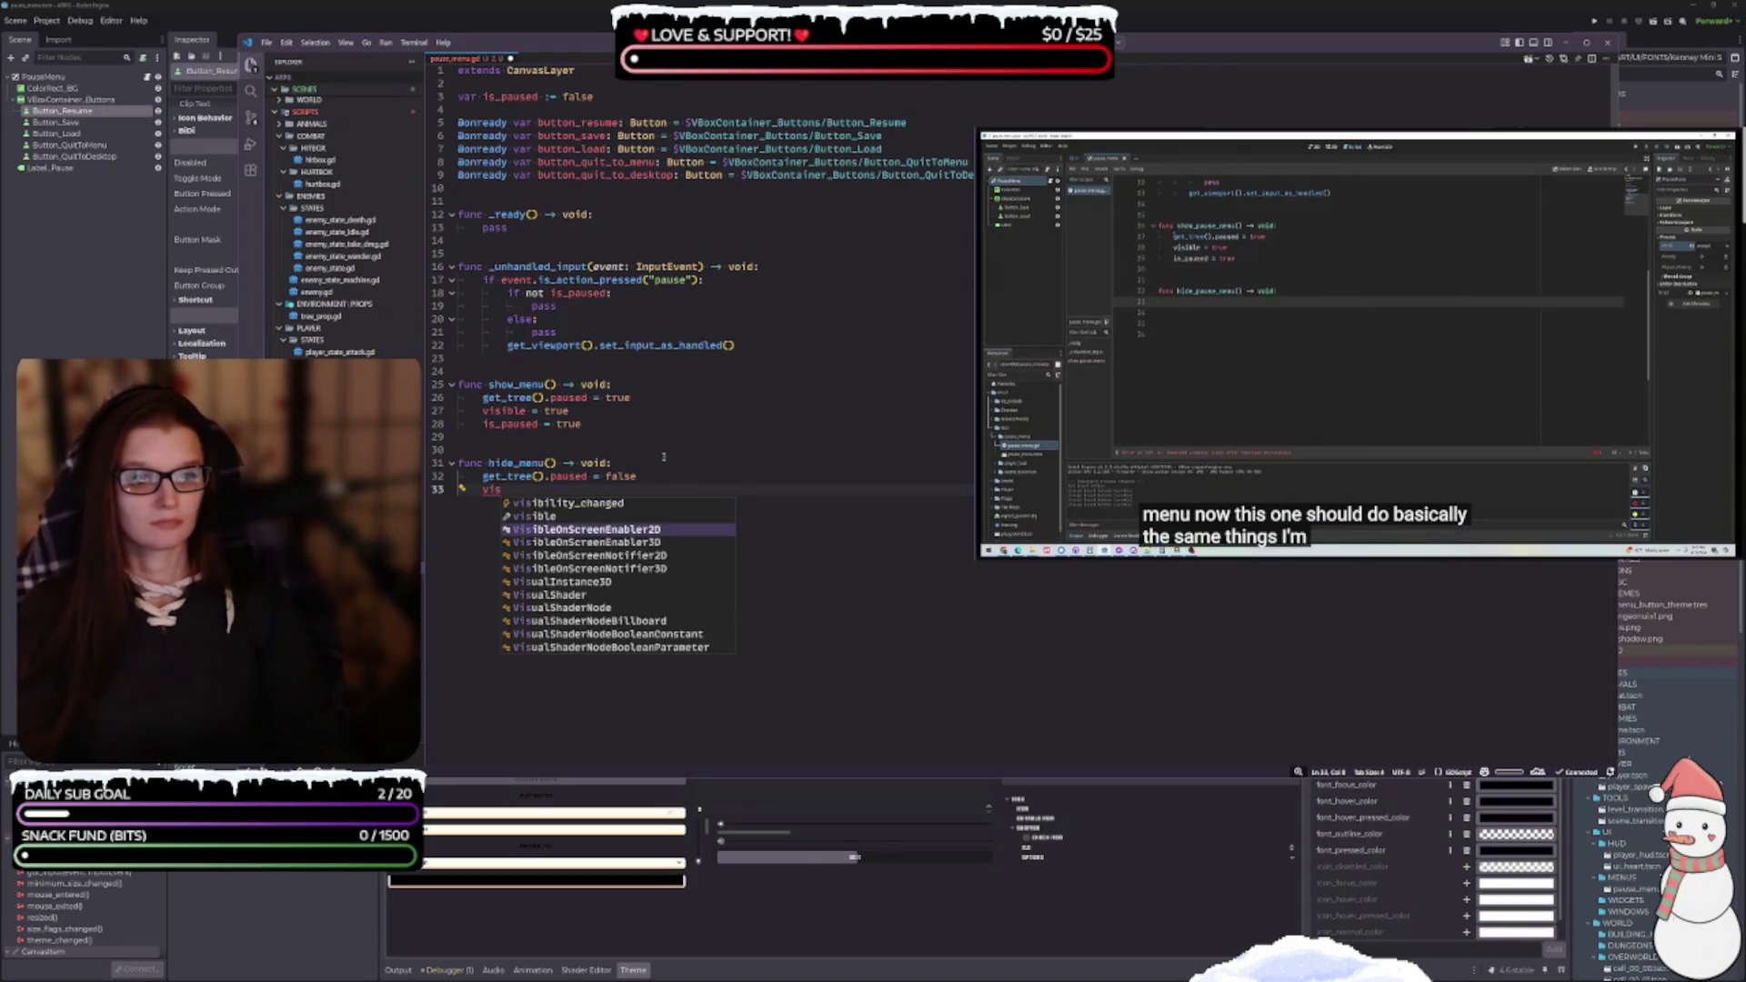
pyautogui.write('ible = false')
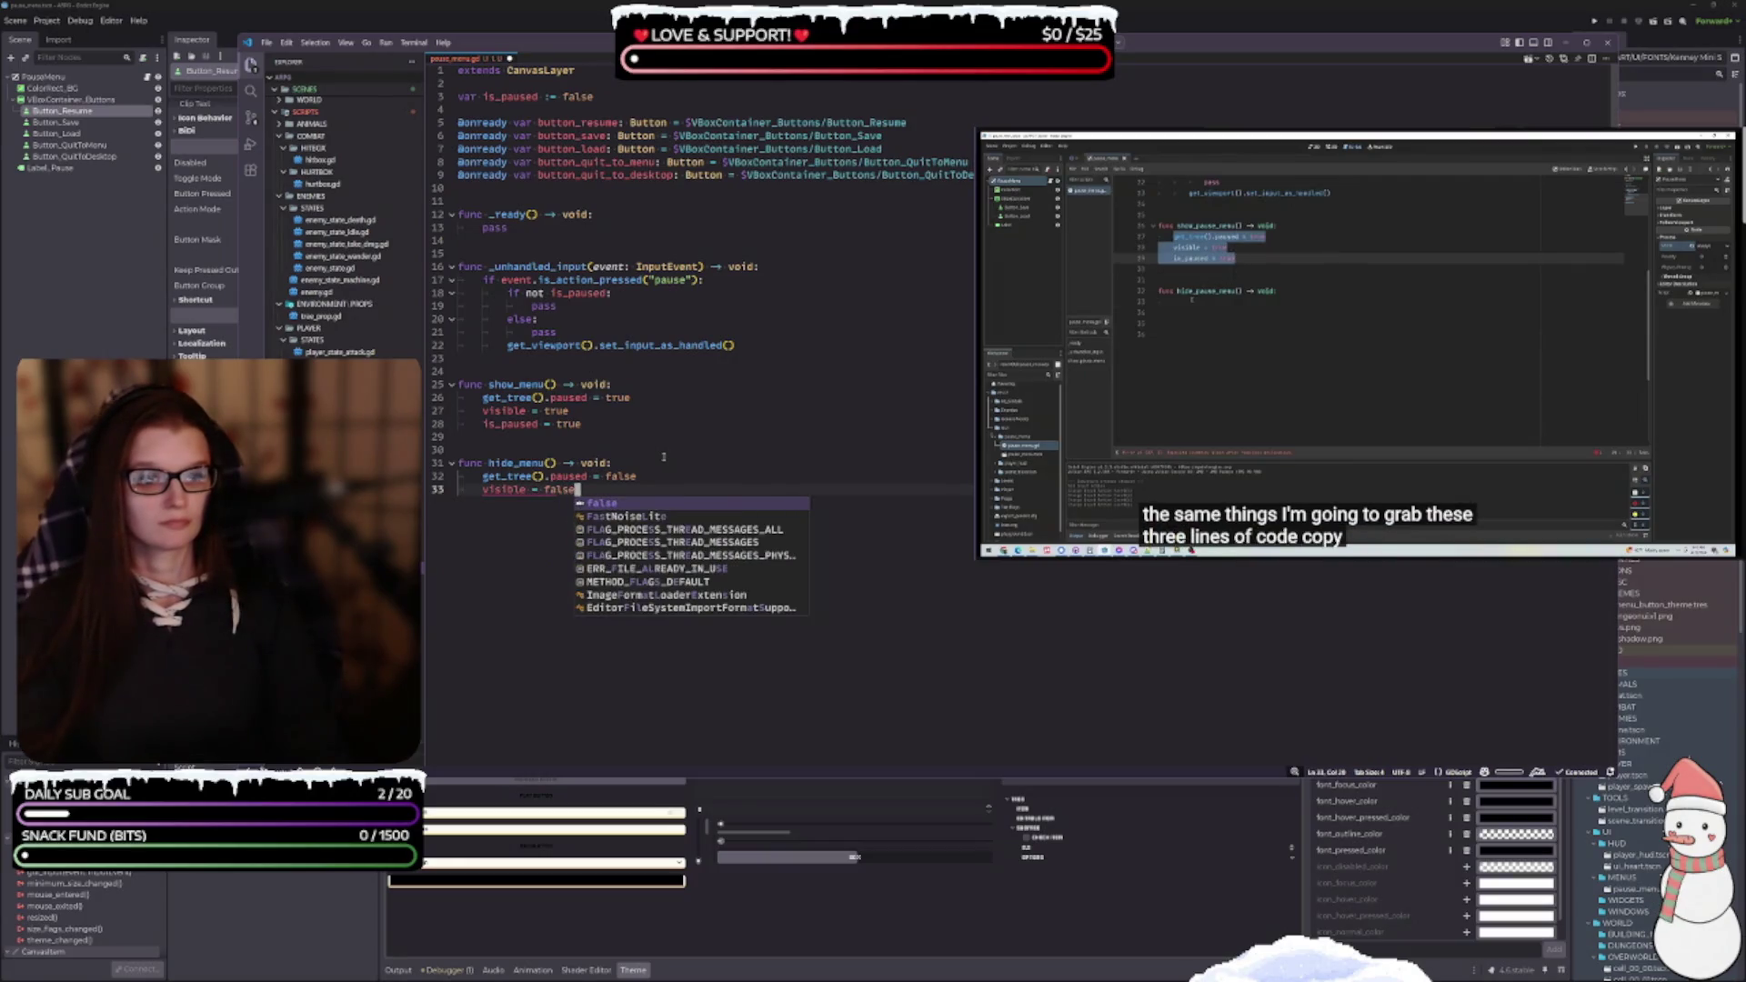
pyautogui.press('Return')
pyautogui.press('Return')
pyautogui.write('is')
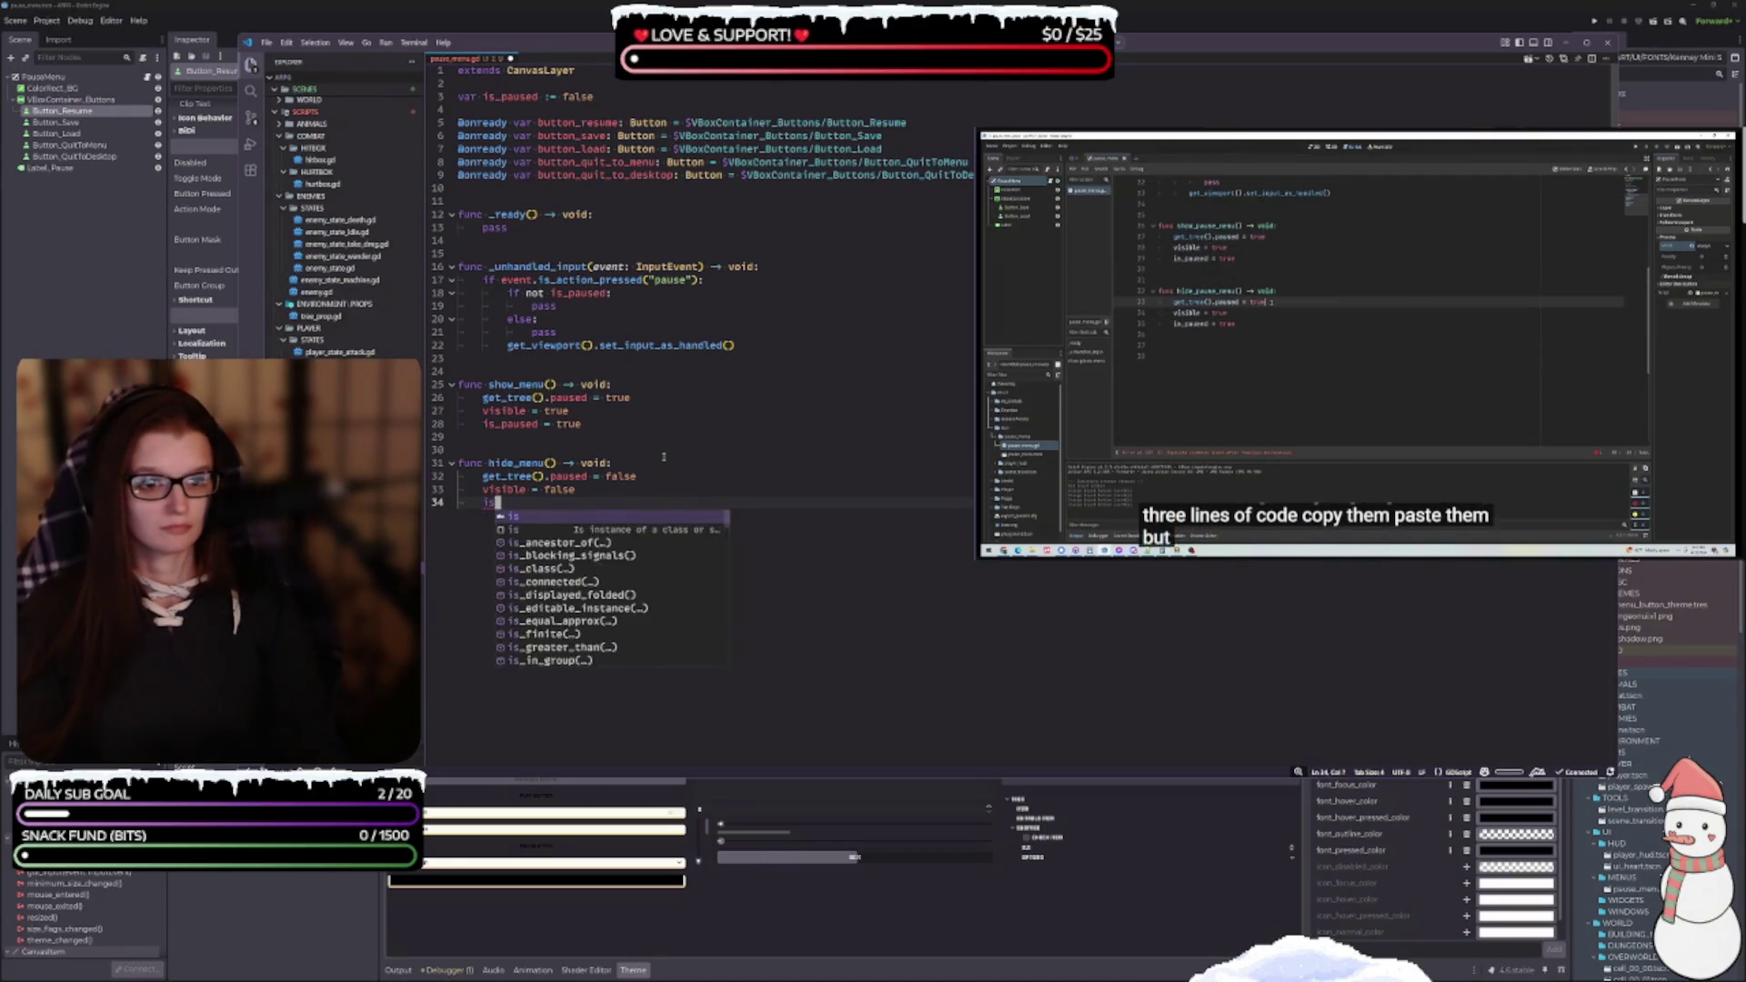
pyautogui.write('_p')
pyautogui.press('Return')
pyautogui.press('BackSpace')
pyautogui.press('BackSpace')
pyautogui.press('BackSpace')
pyautogui.write('used')
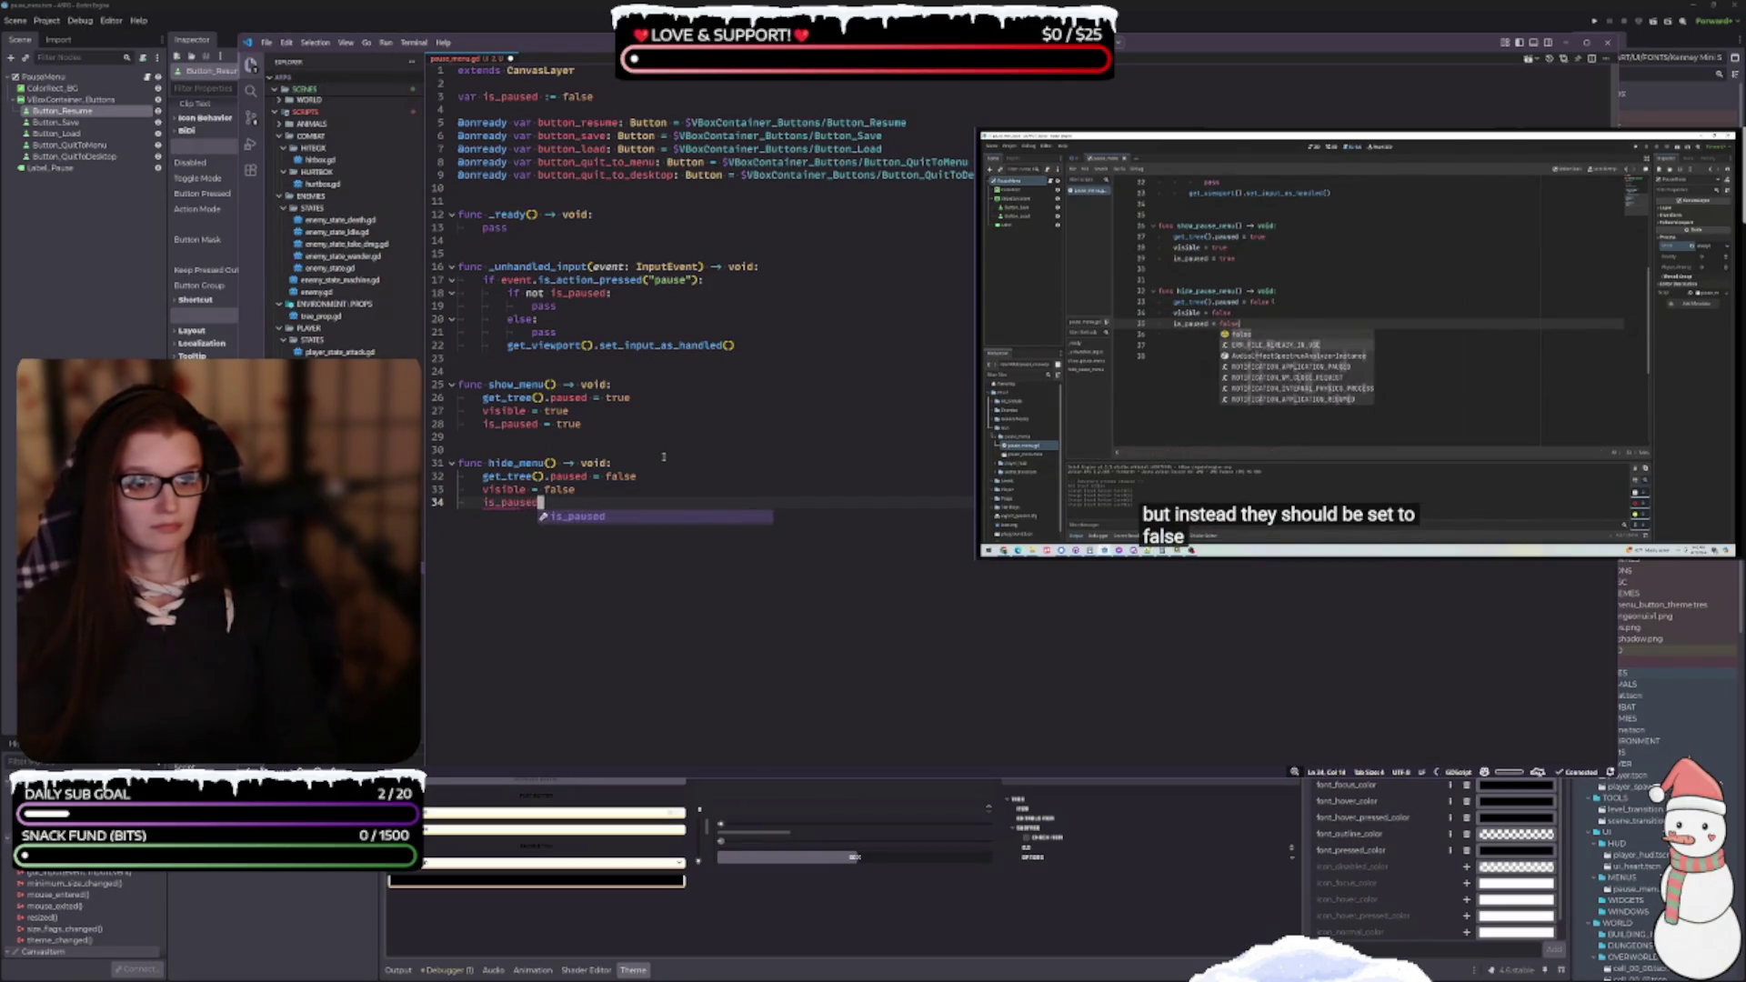
pyautogui.write(' = false')
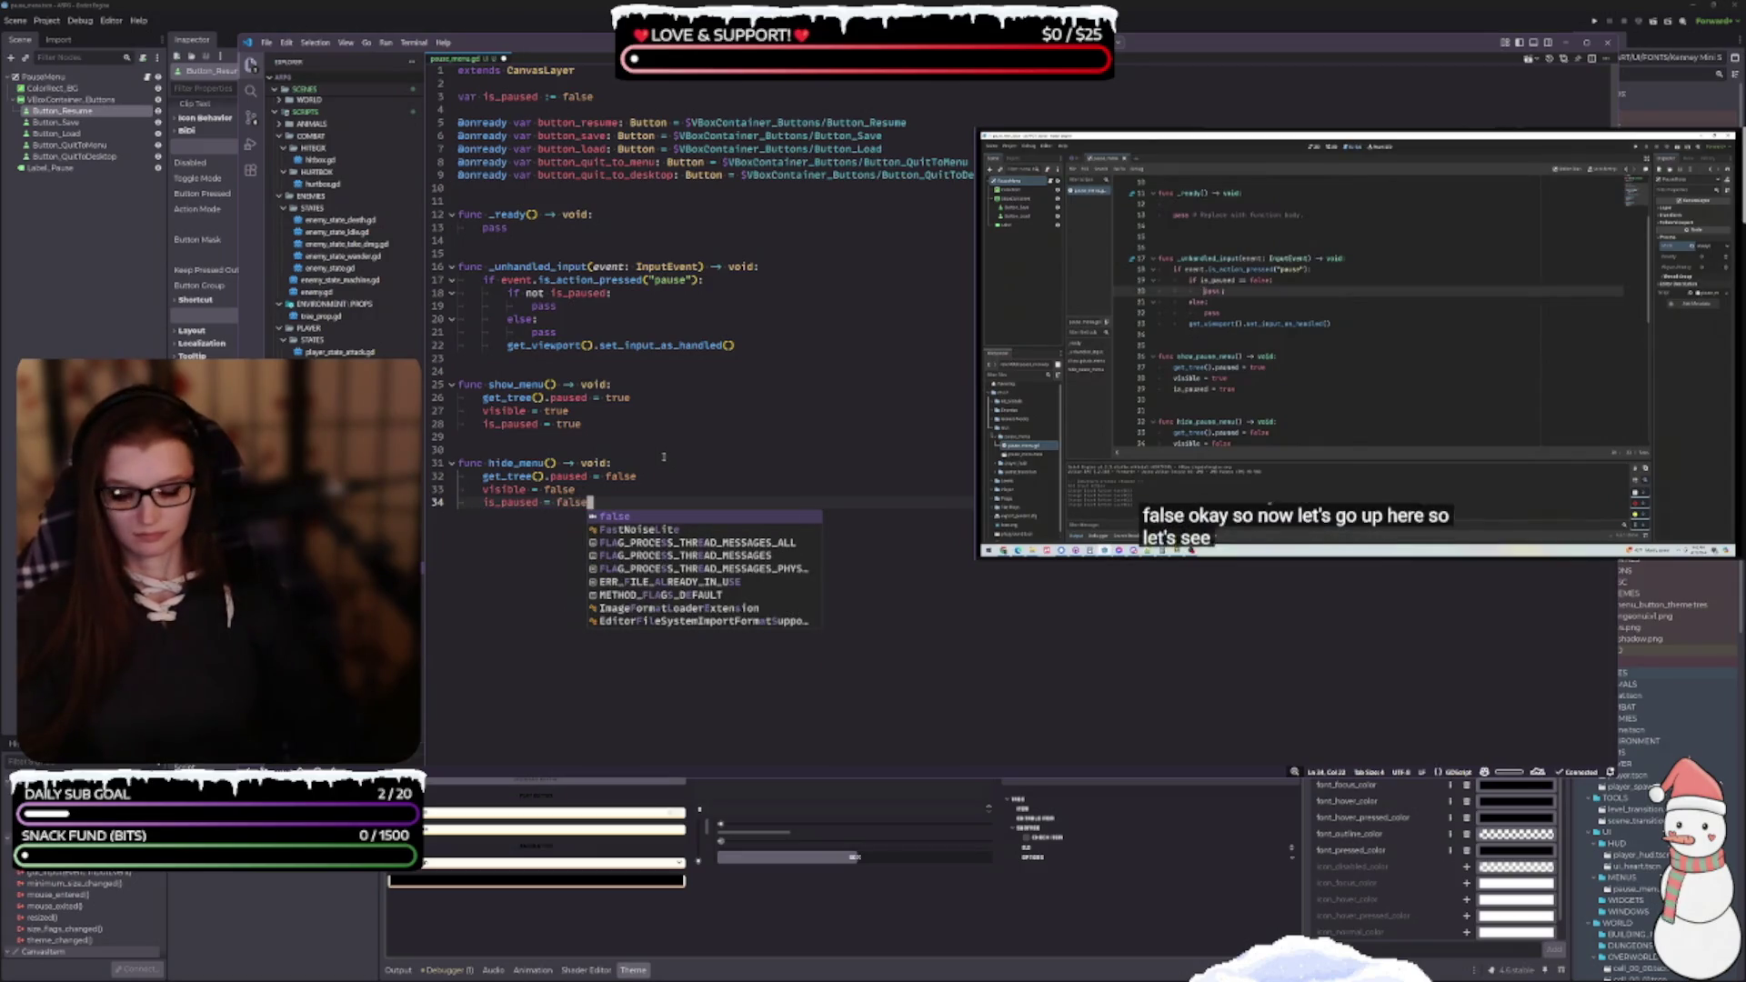
pyautogui.press('Return')
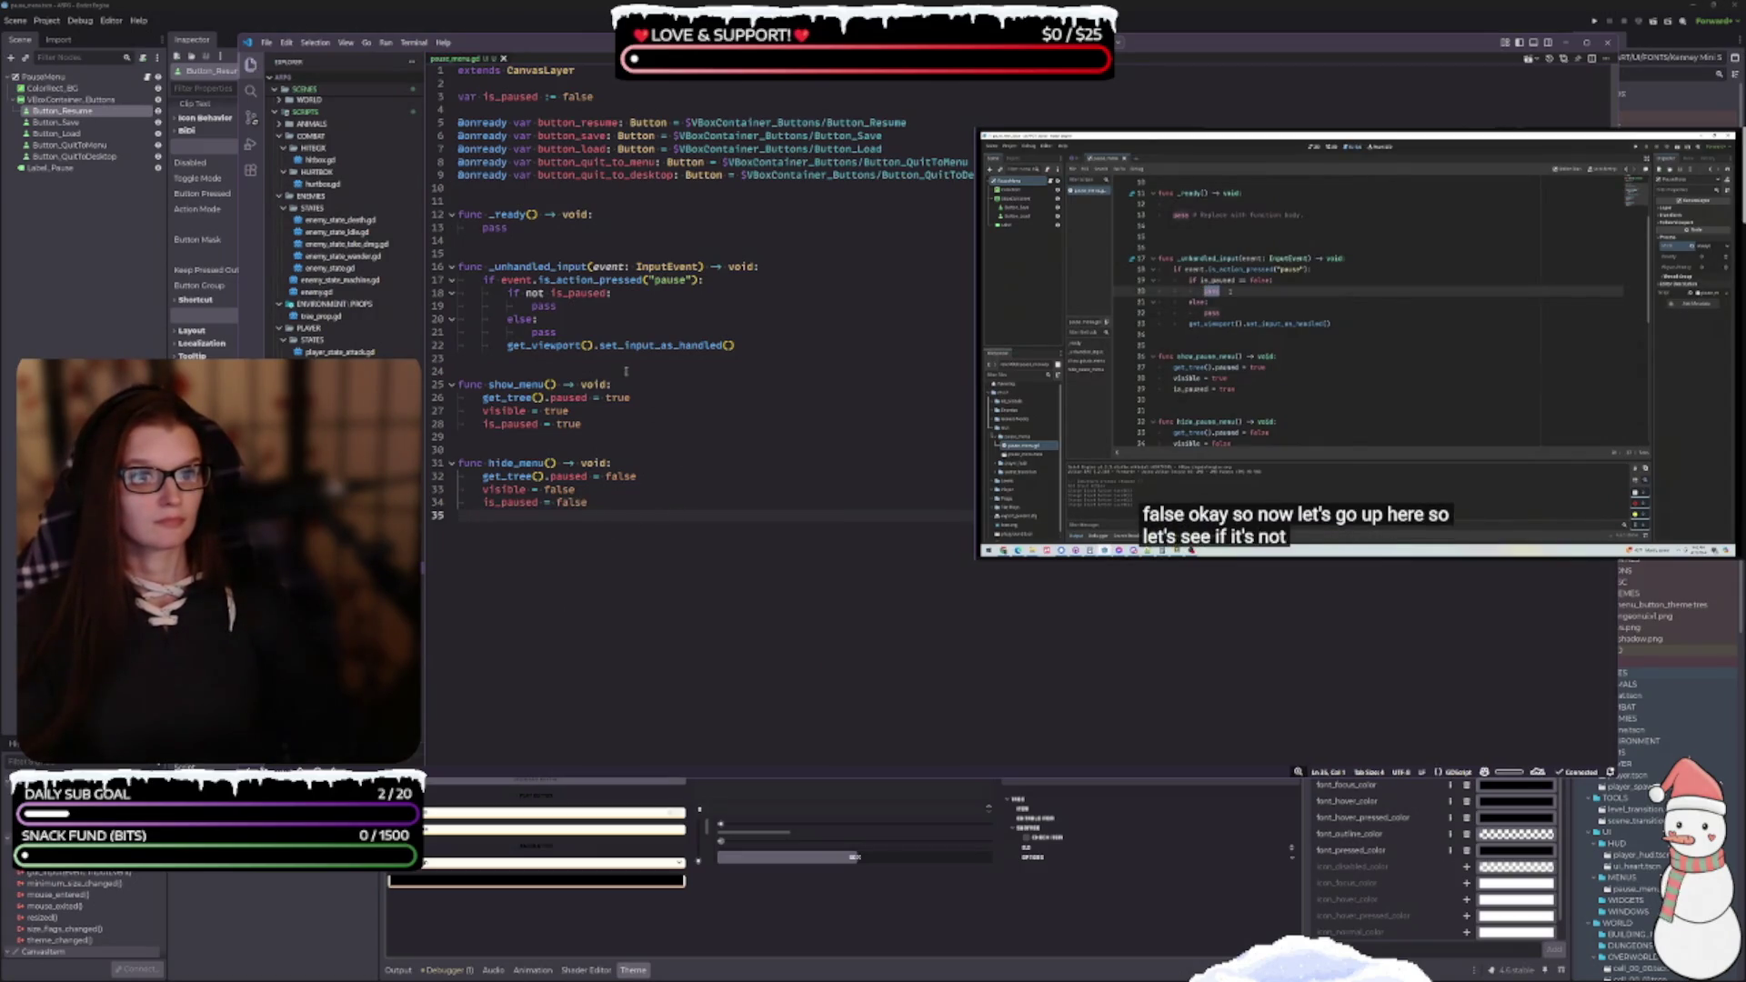
# - Replace the two pass placeholders in _unhandled_input with show_menu() and hide_menu(), then save
pyautogui.doubleClick(624, 303)
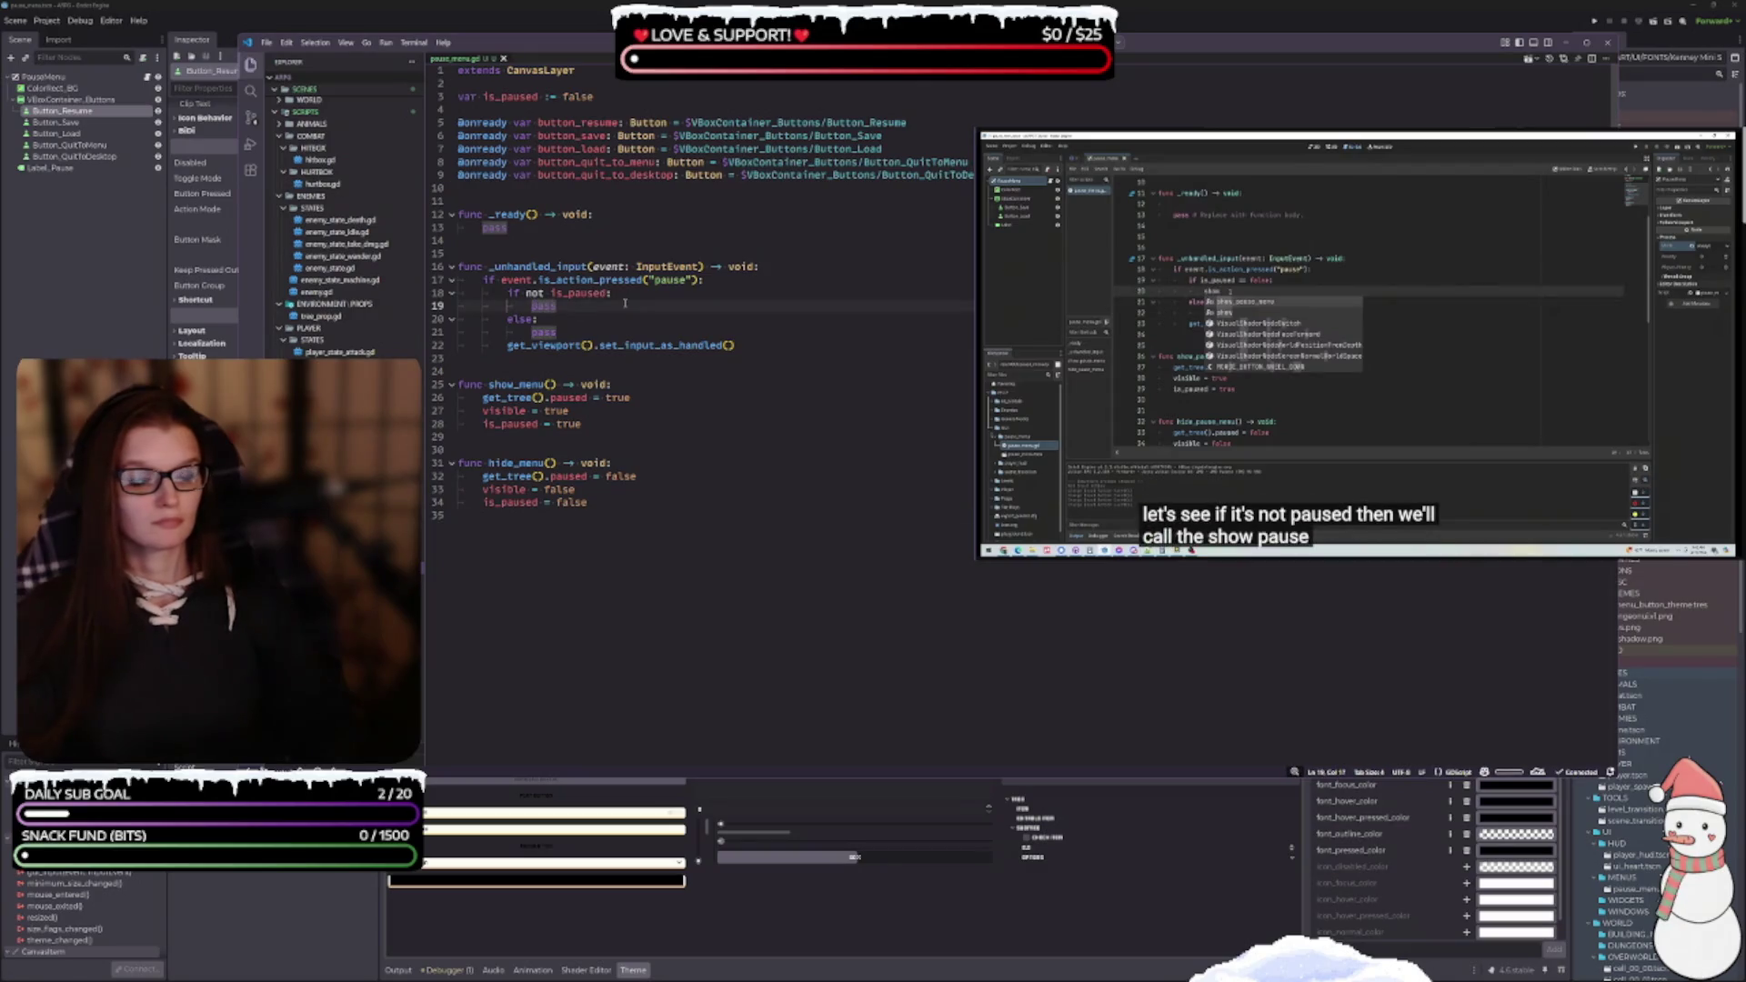
pyautogui.write('show')
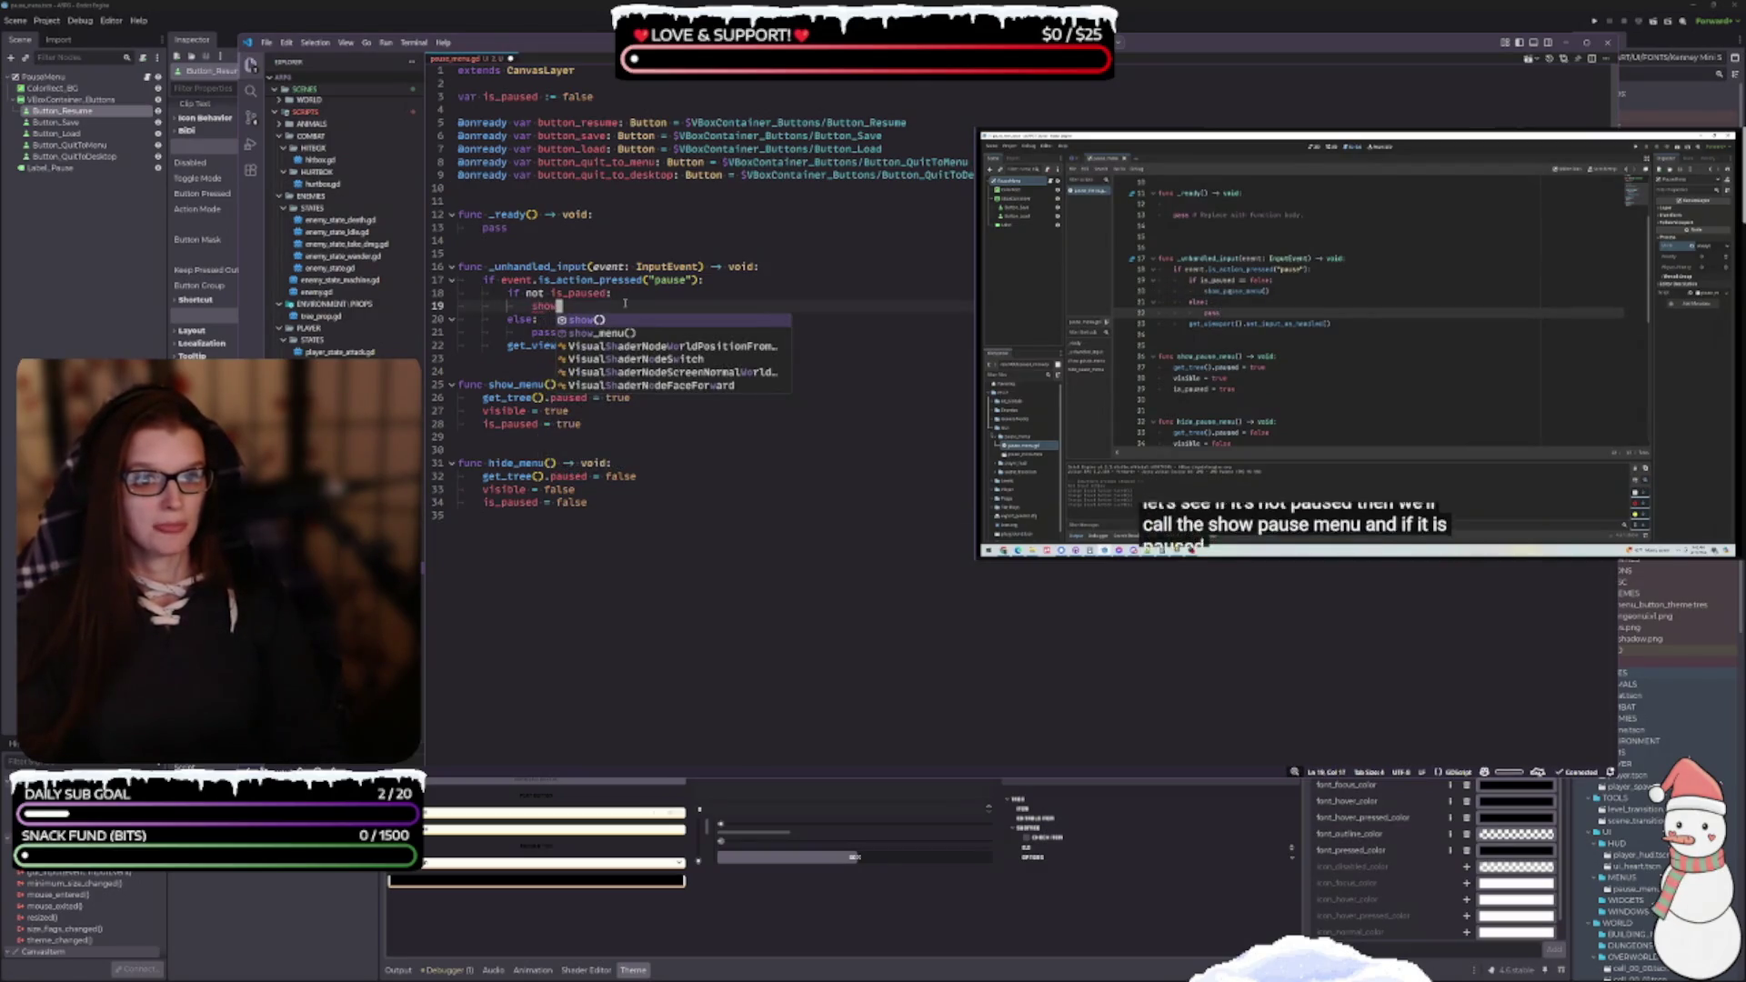
pyautogui.press('Escape')
pyautogui.press('Down')
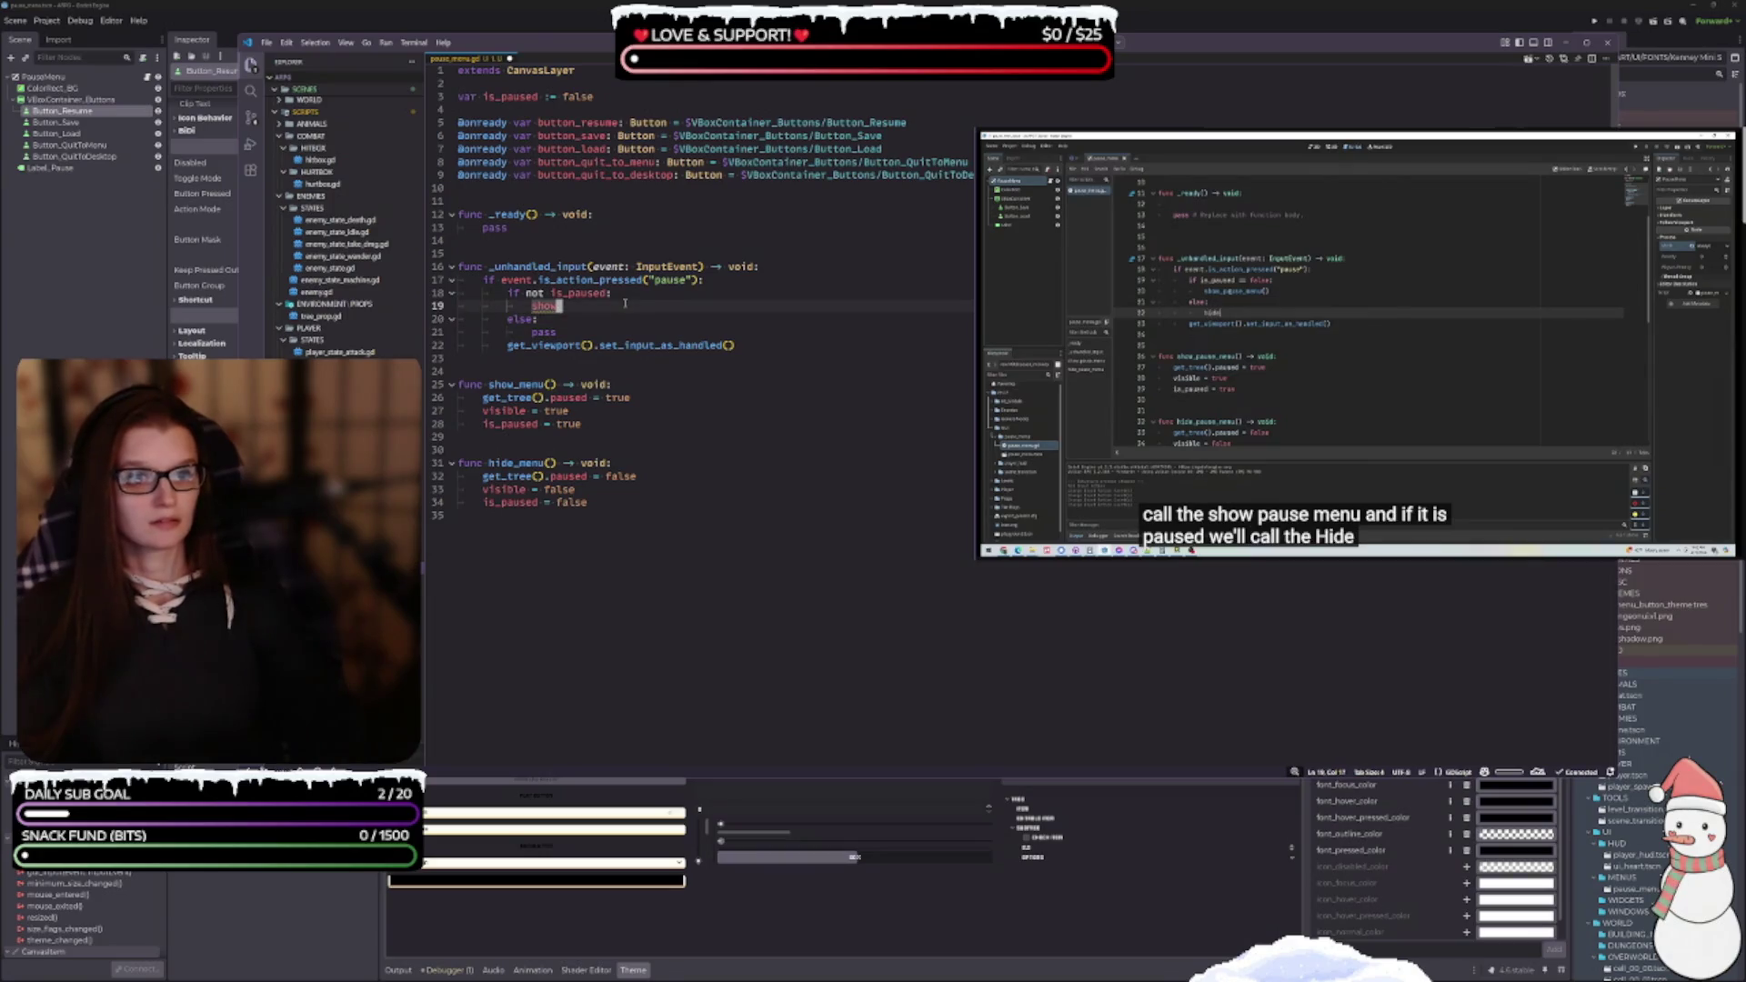
pyautogui.hotkey('ctrl', 'space')
pyautogui.press('Down')
pyautogui.press('Return')
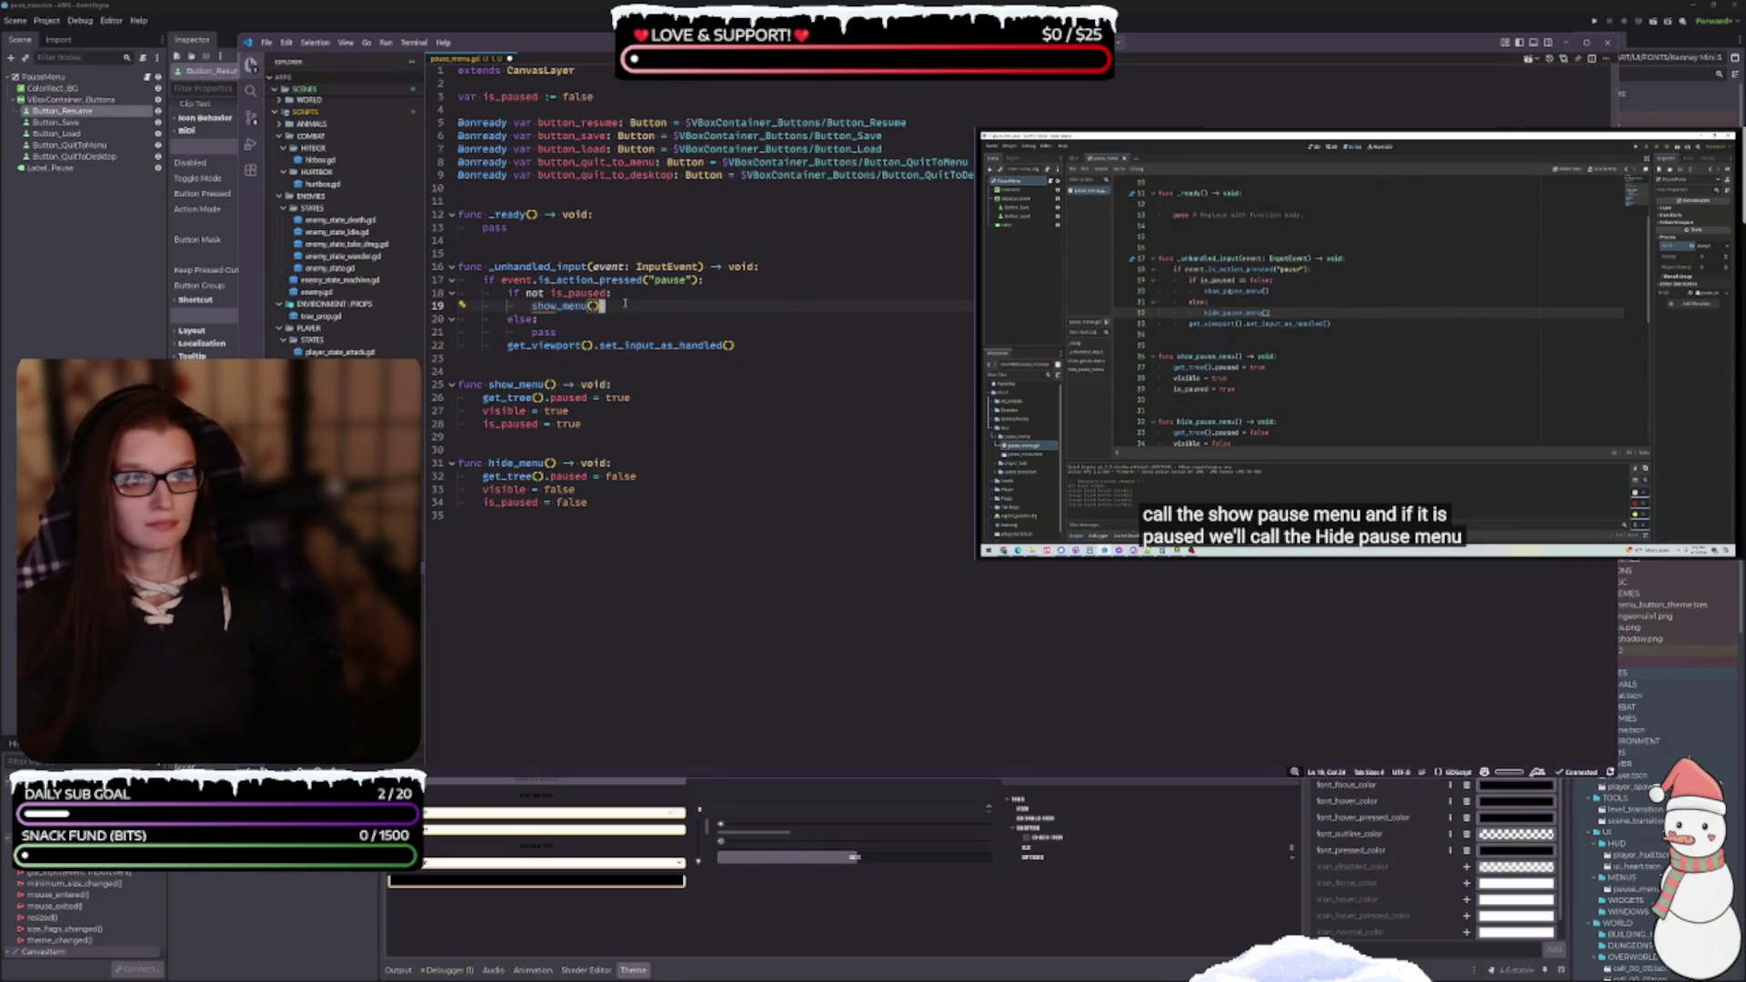
pyautogui.doubleClick(544, 332)
pyautogui.write('hide')
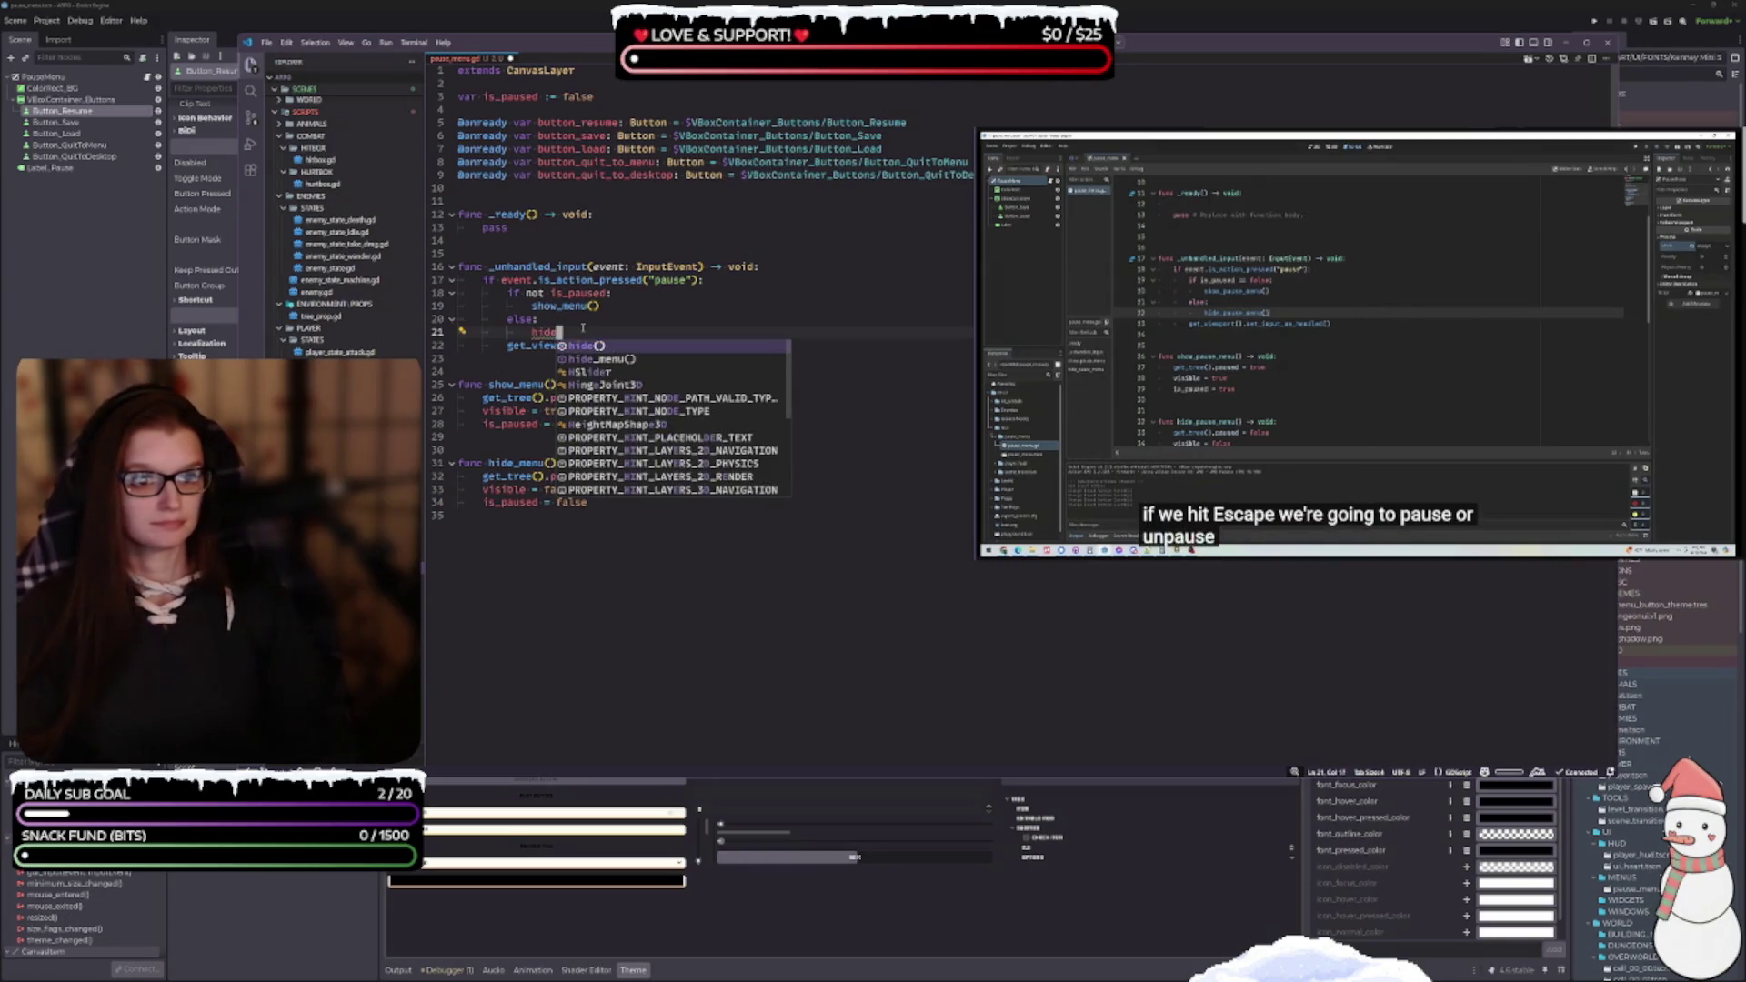
pyautogui.press('Down')
pyautogui.press('Return')
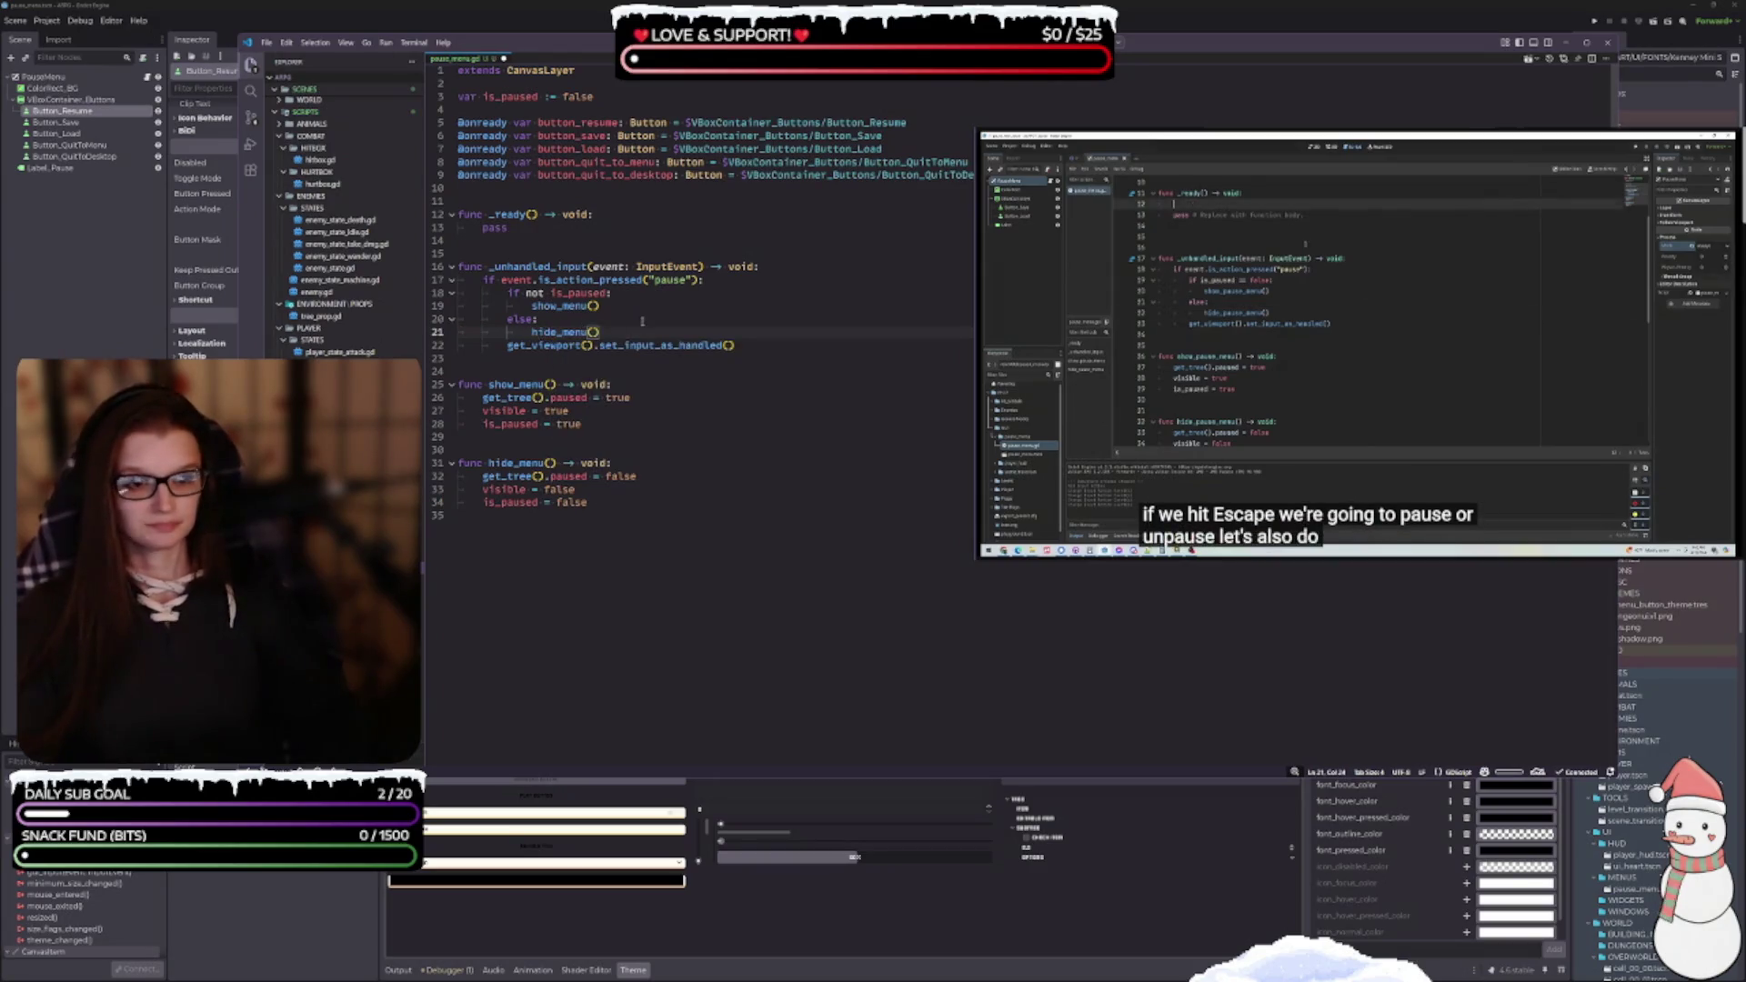
pyautogui.hotkey('ctrl', 's')
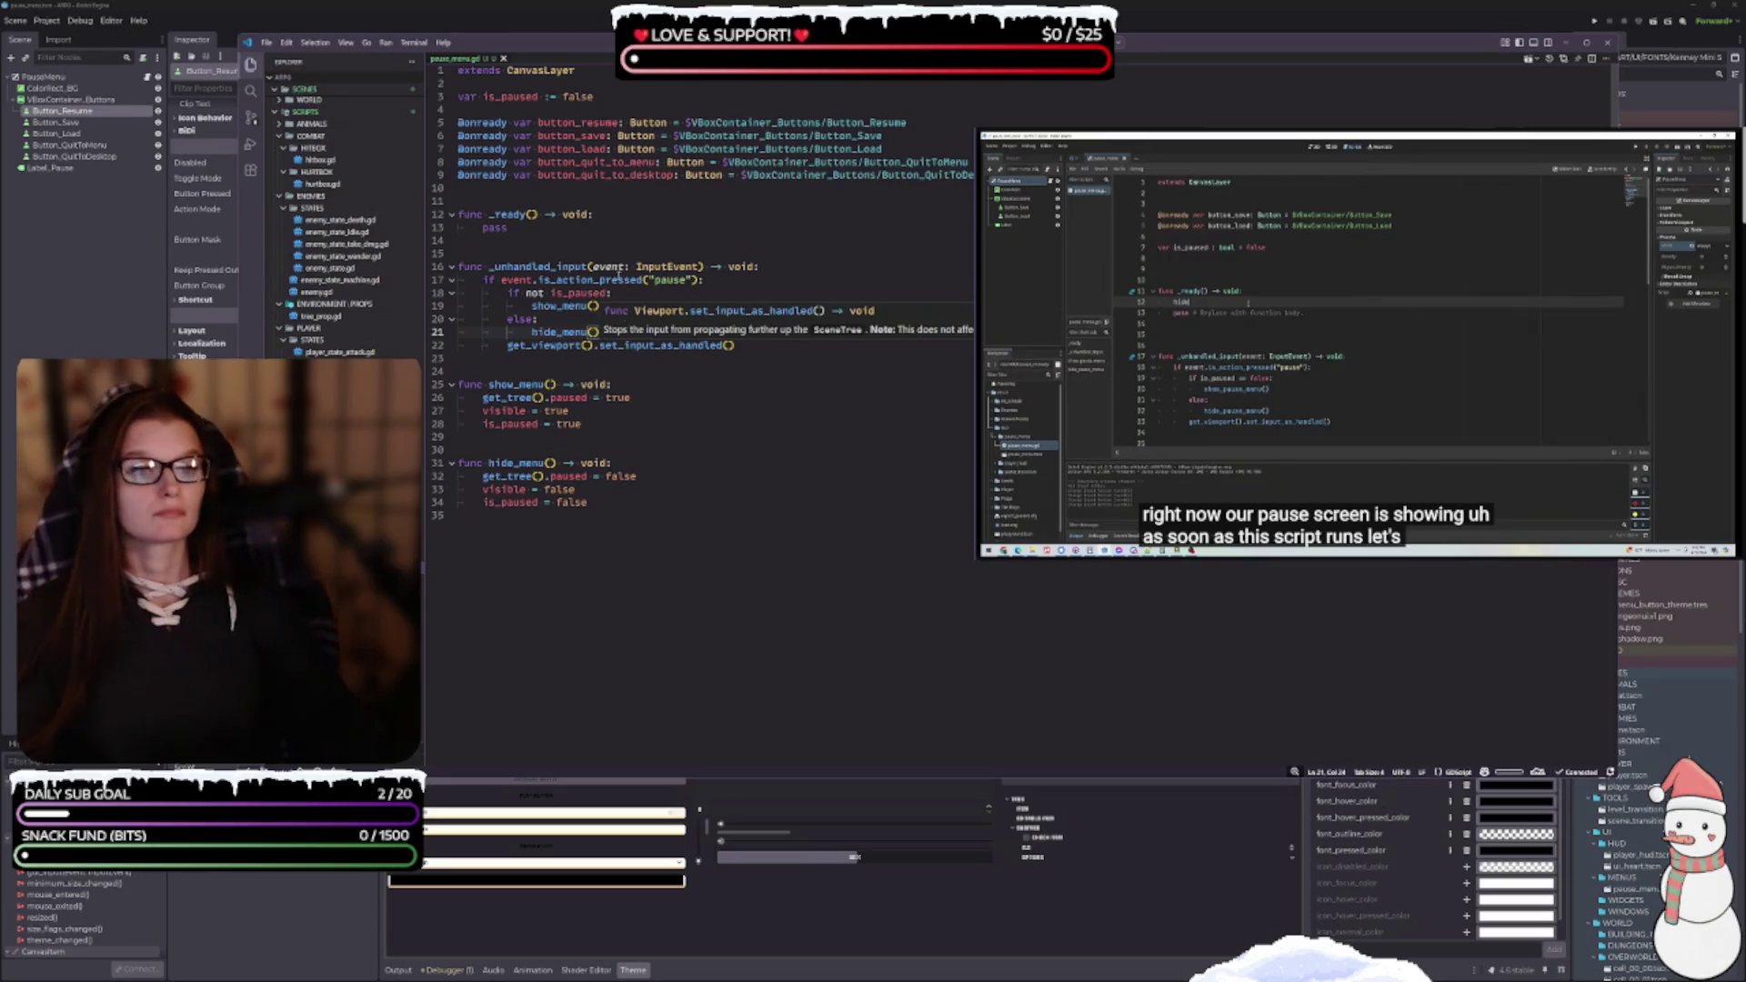
# - Replace pass in _ready() with hide_menu() and save pause_menu.gd
pyautogui.moveTo(483, 227); pyautogui.dragTo(555, 234)
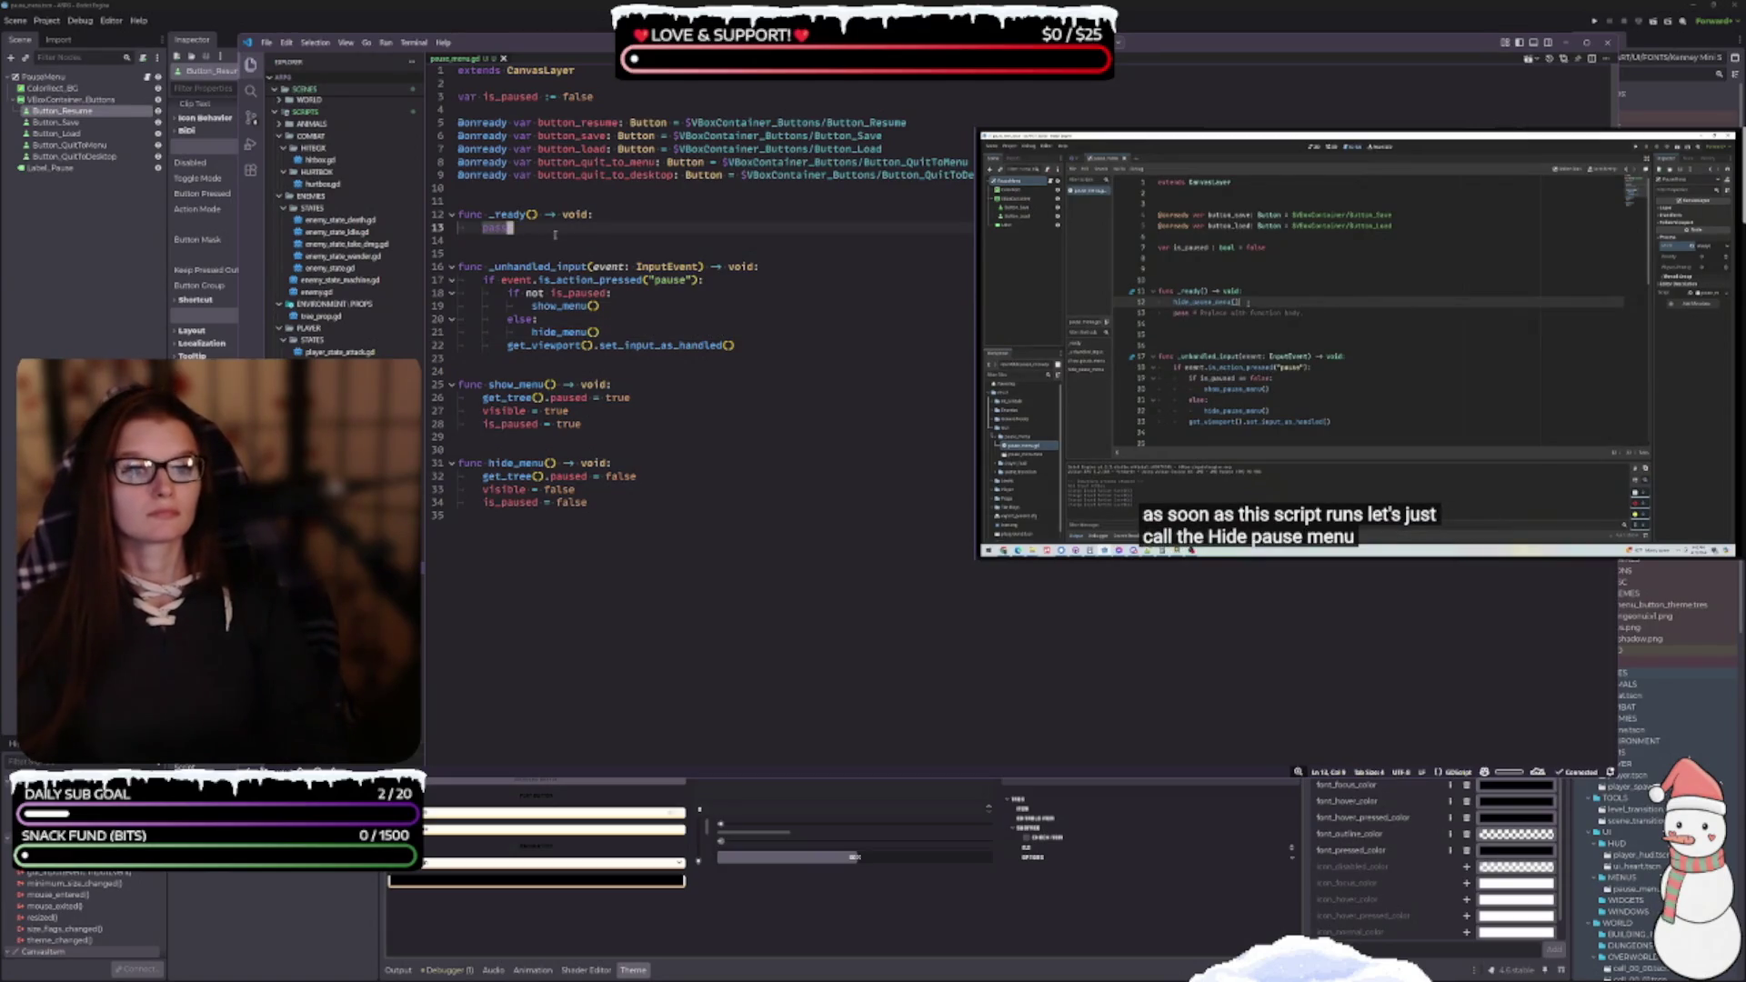
pyautogui.write('hide_menu()')
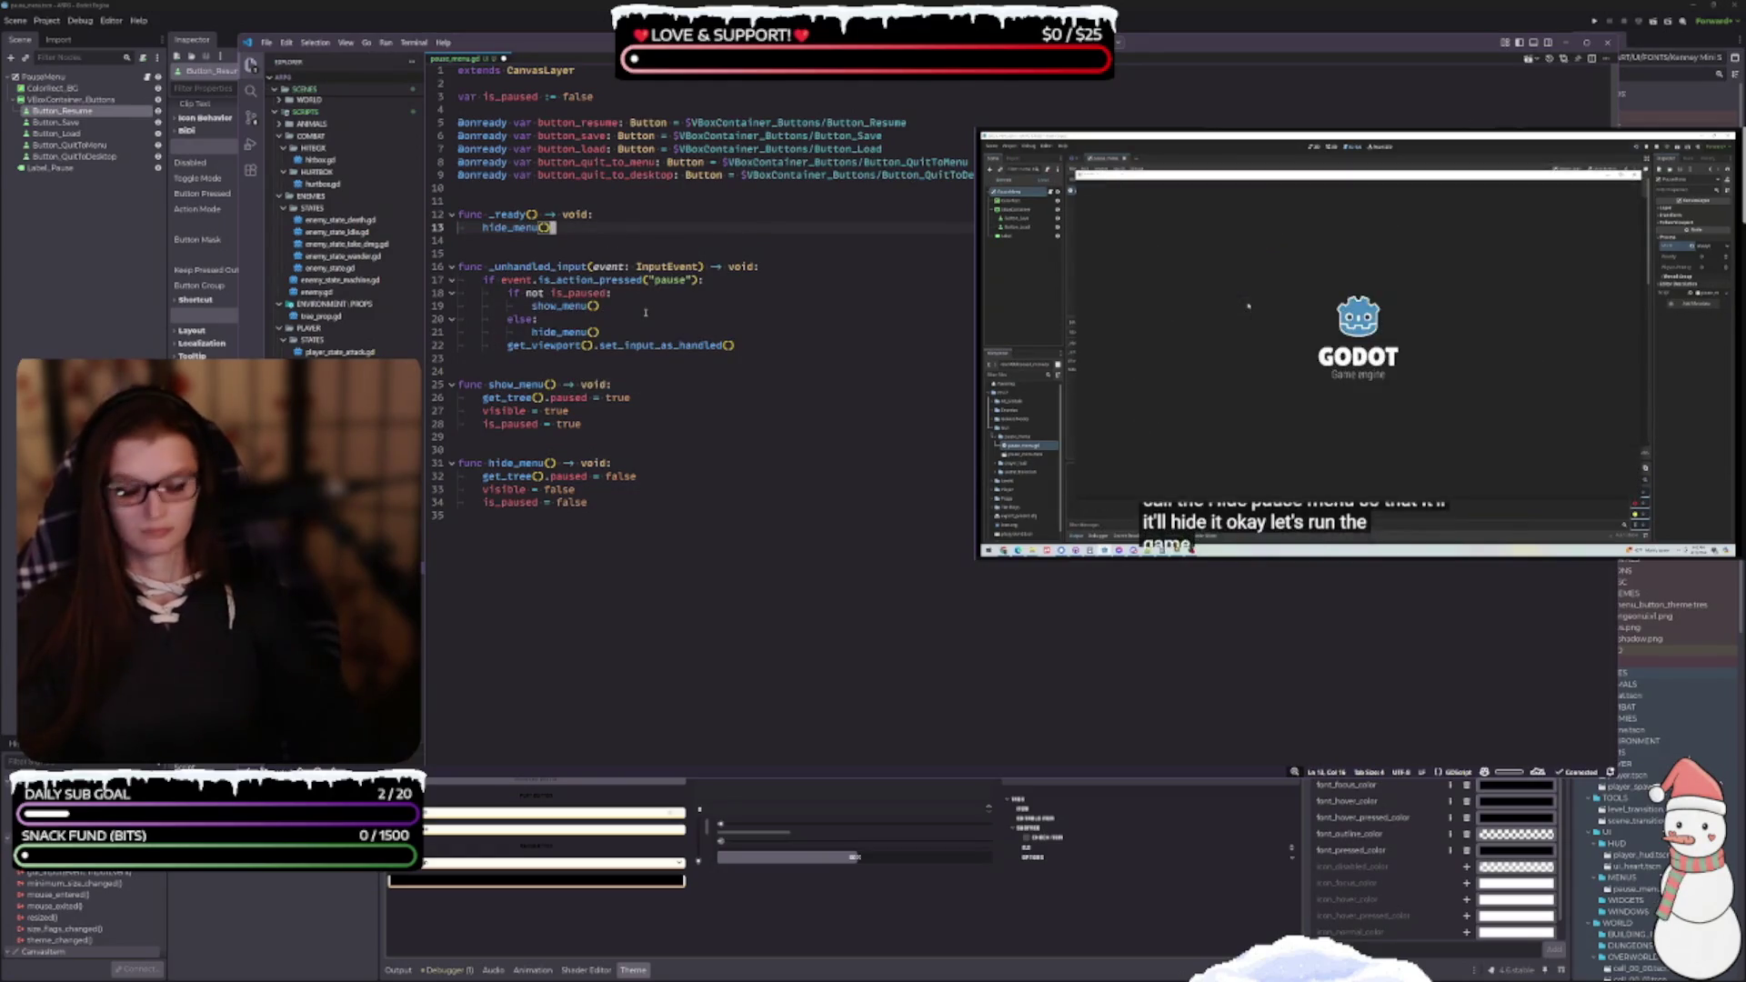
pyautogui.hotkey('ctrl', 's')
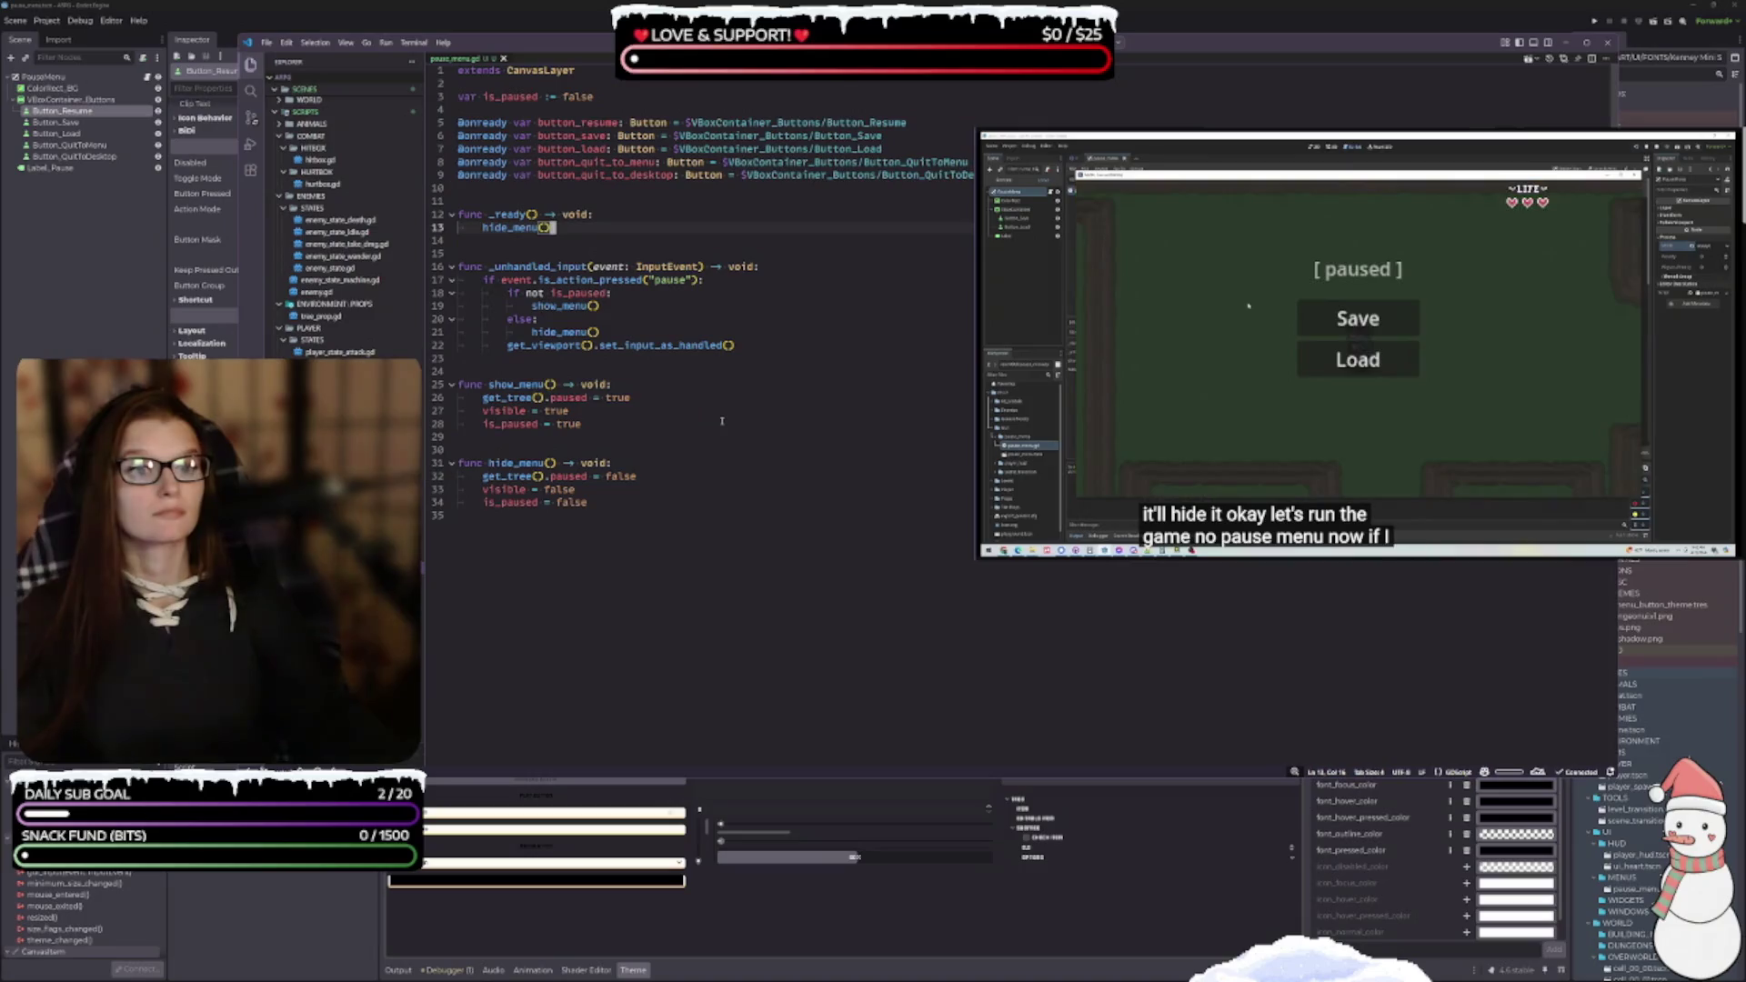
# - Switch to the playground scene in Godot and run the game
pyautogui.click(1380, 284)
pyautogui.click(1380, 285)
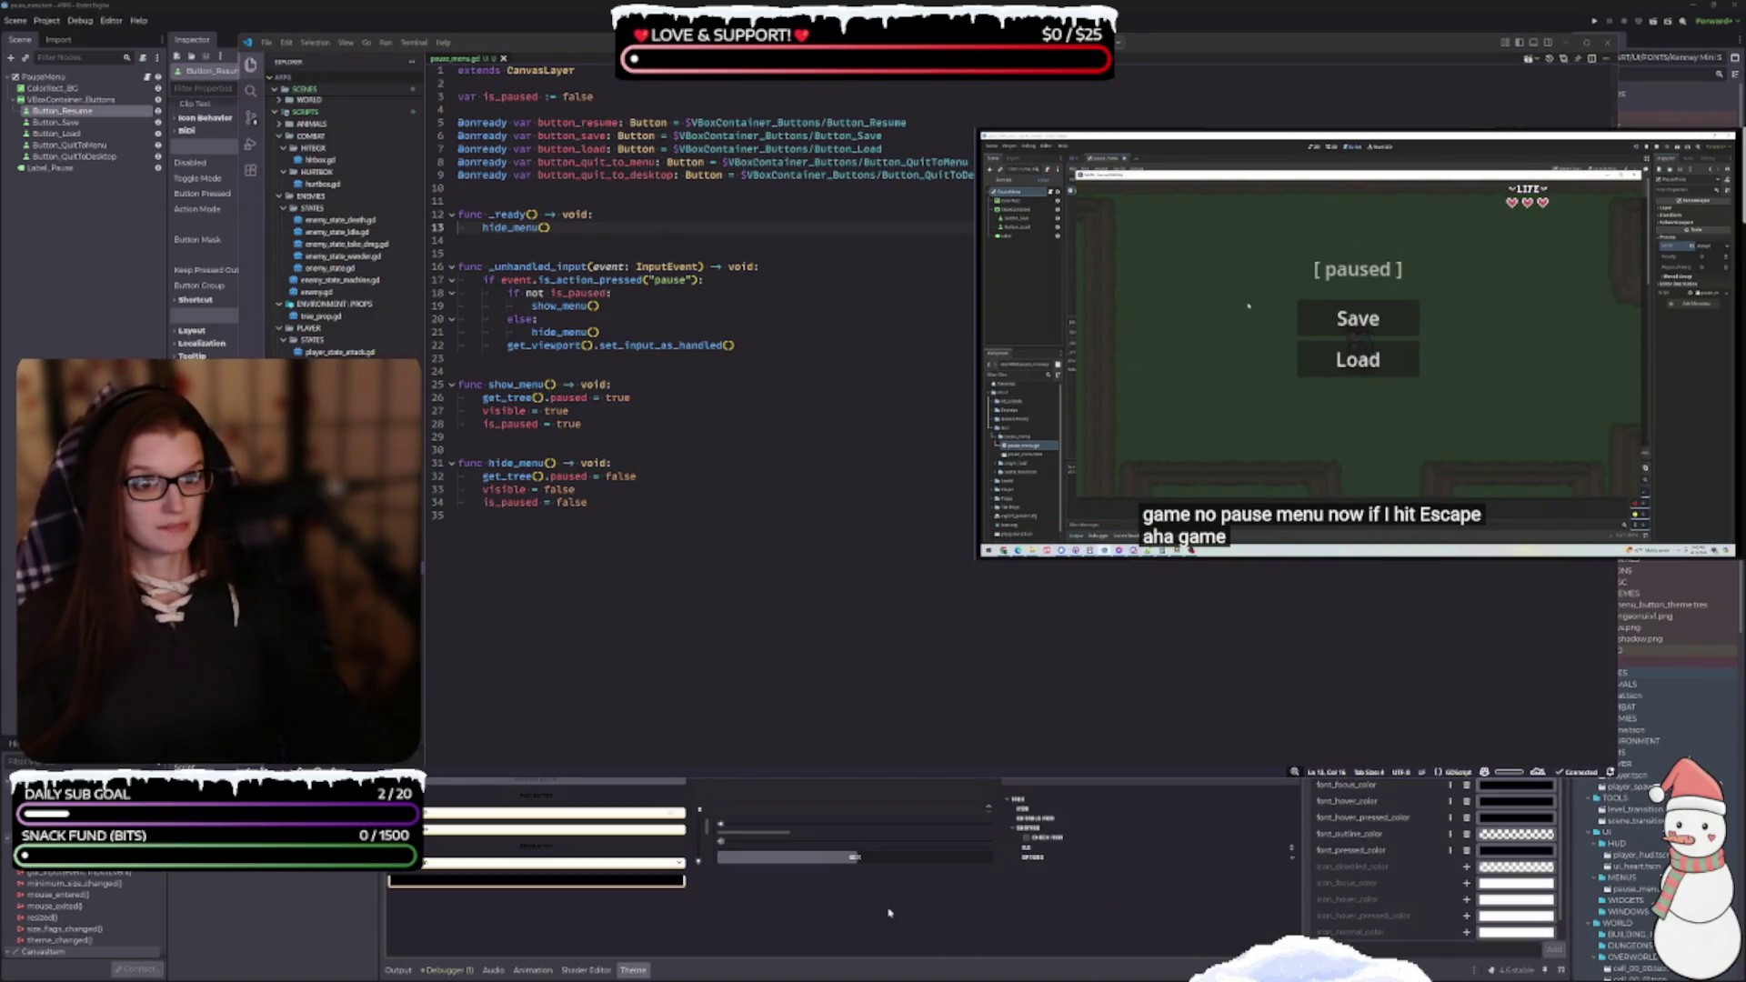
pyautogui.click(324, 929)
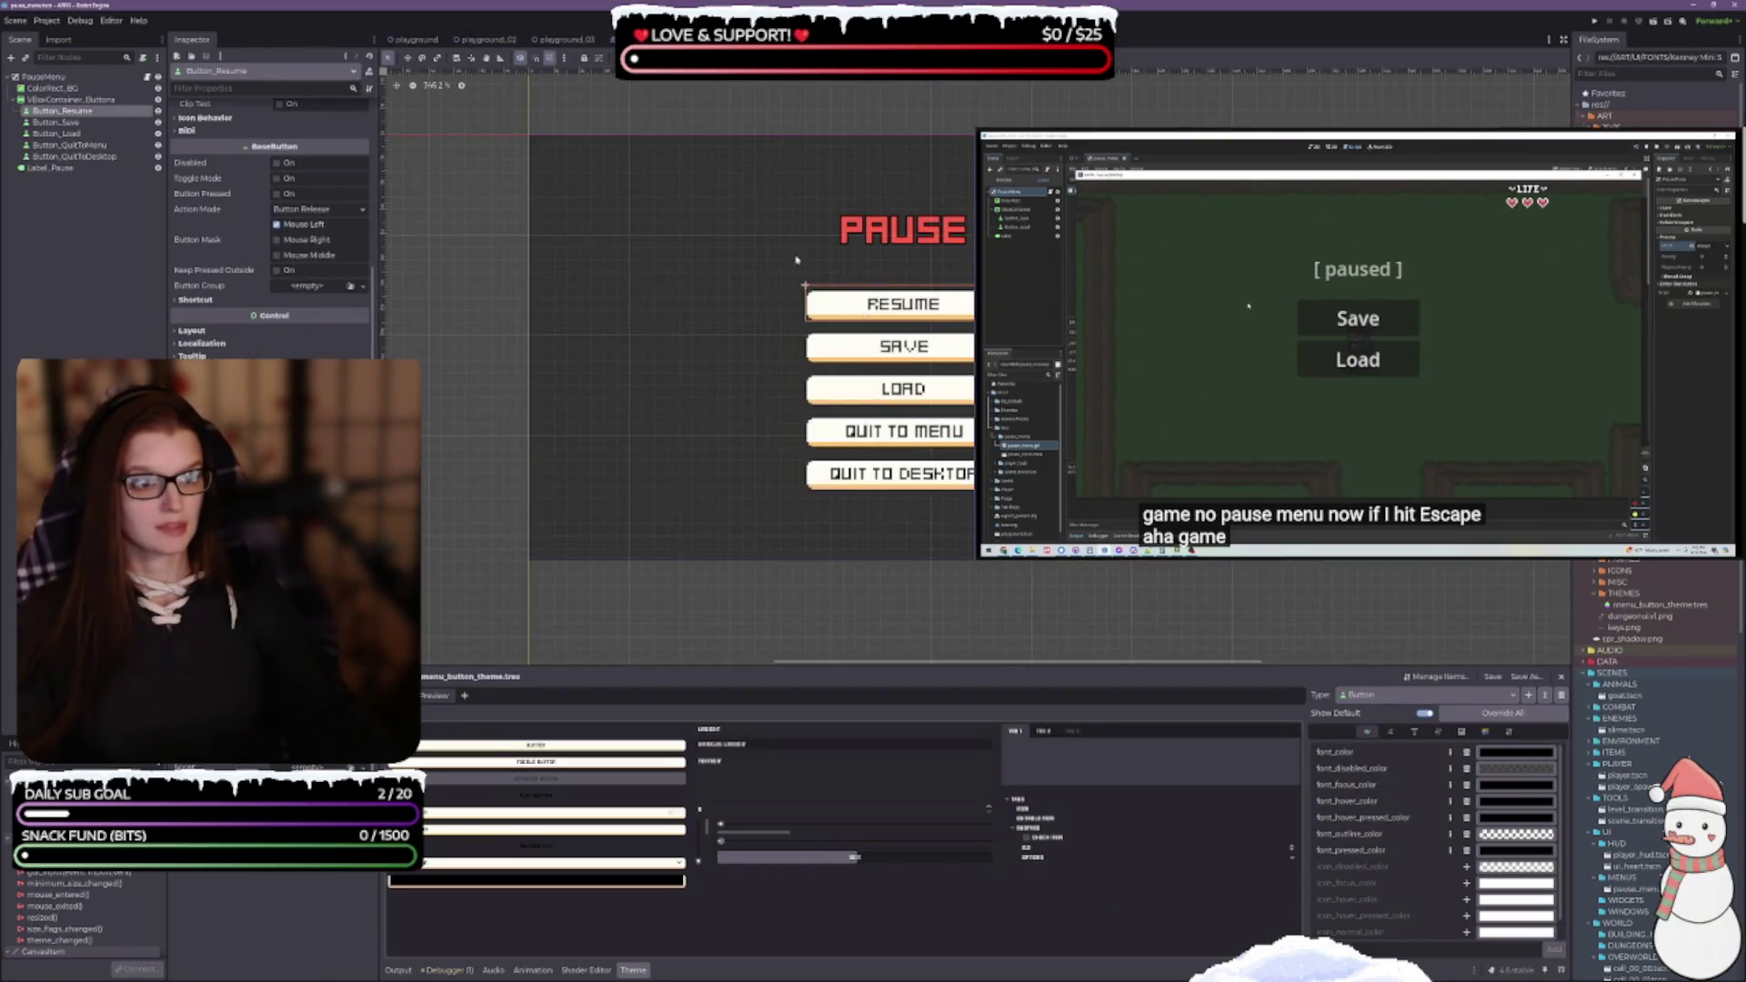
pyautogui.click(410, 40)
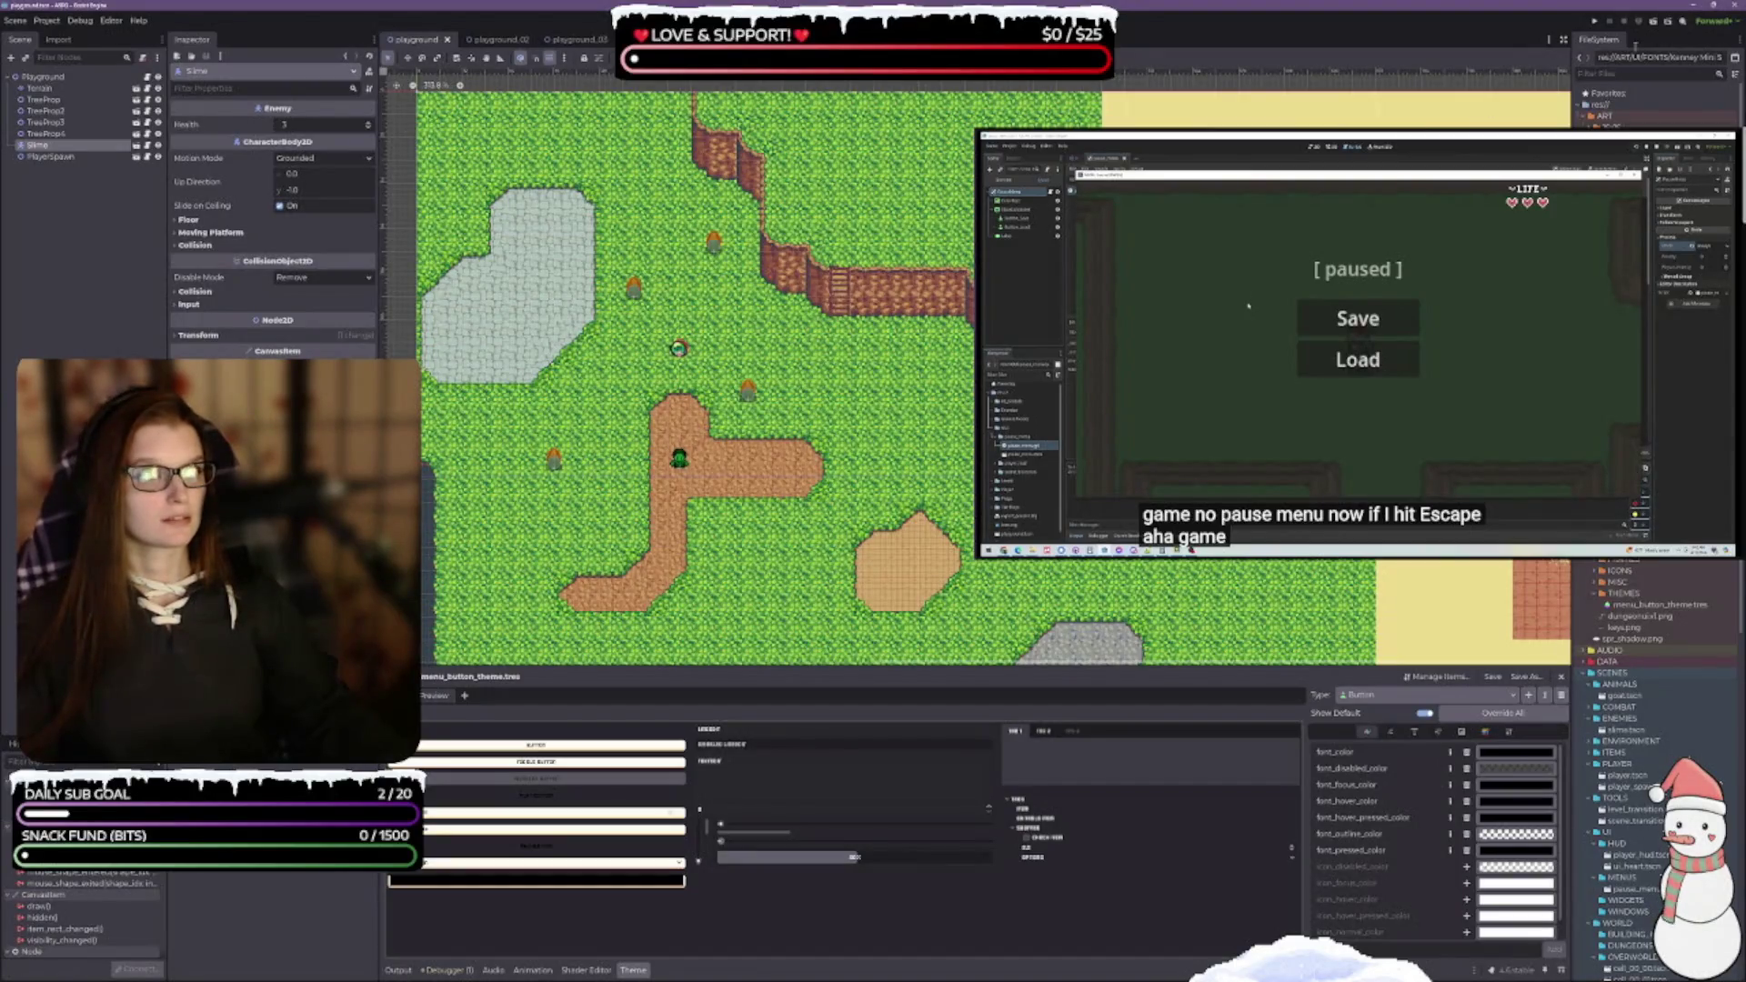
pyautogui.click(1654, 22)
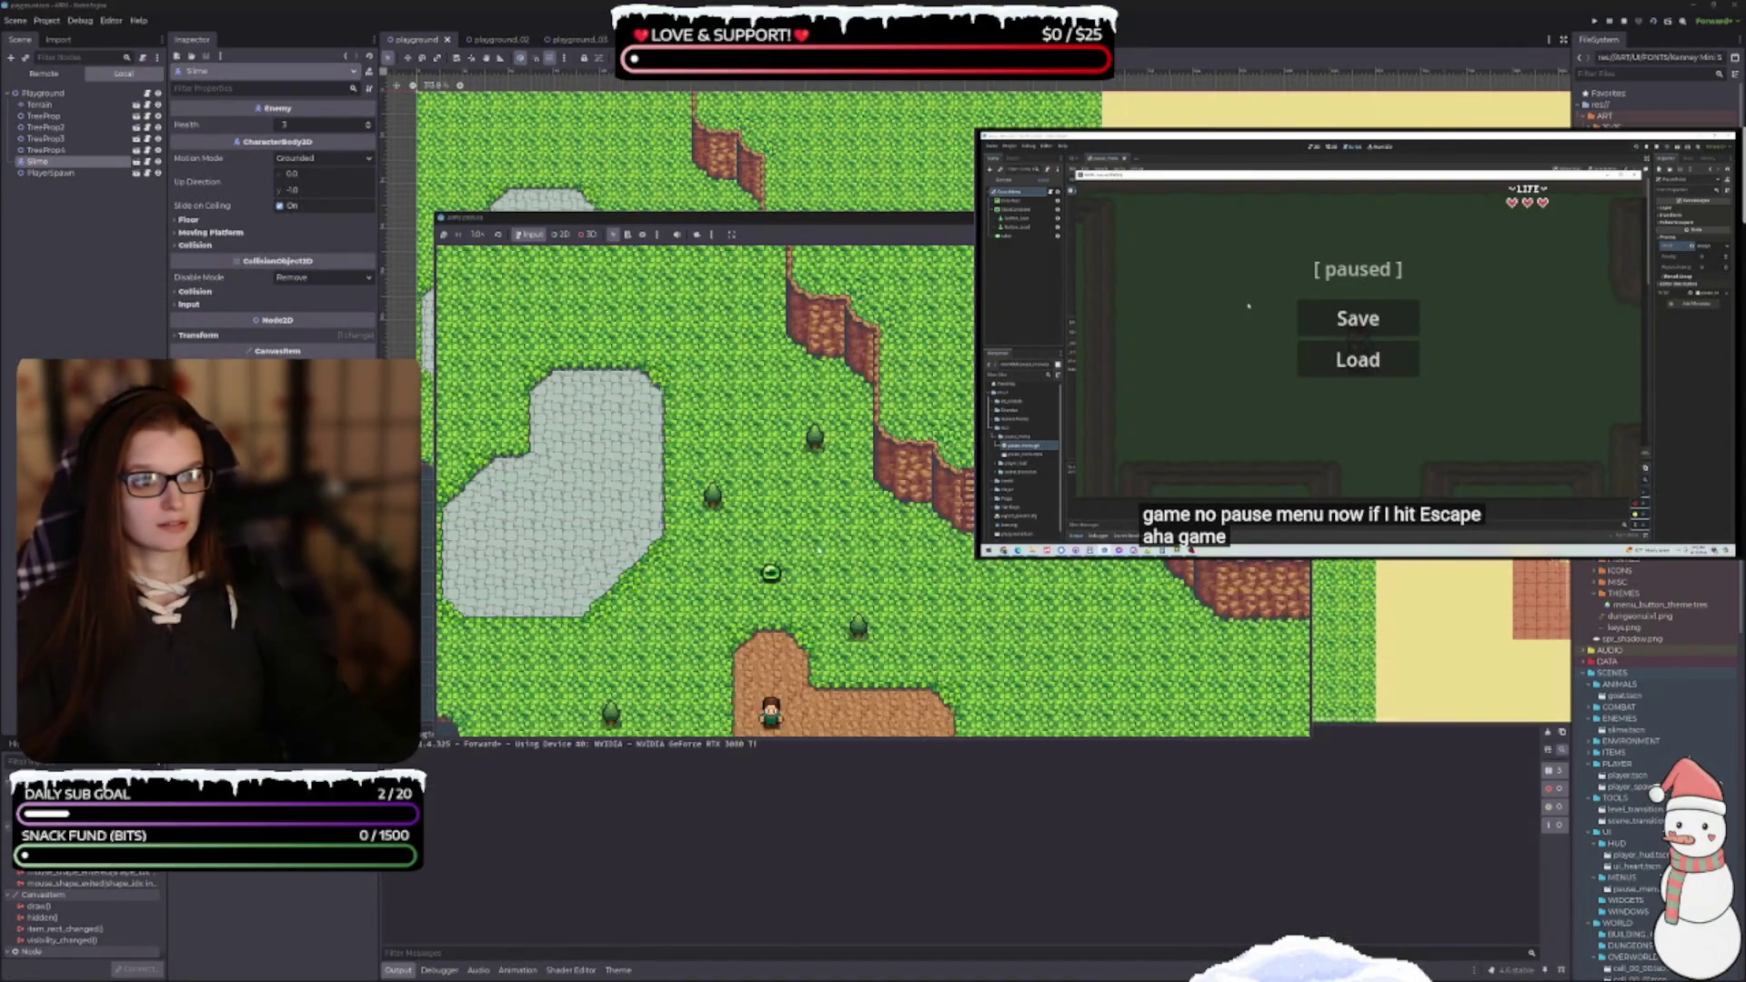
# - Toggle the pause menu with Escape while walking around, then quit the game and collapse the Output panel
pyautogui.press('Escape')
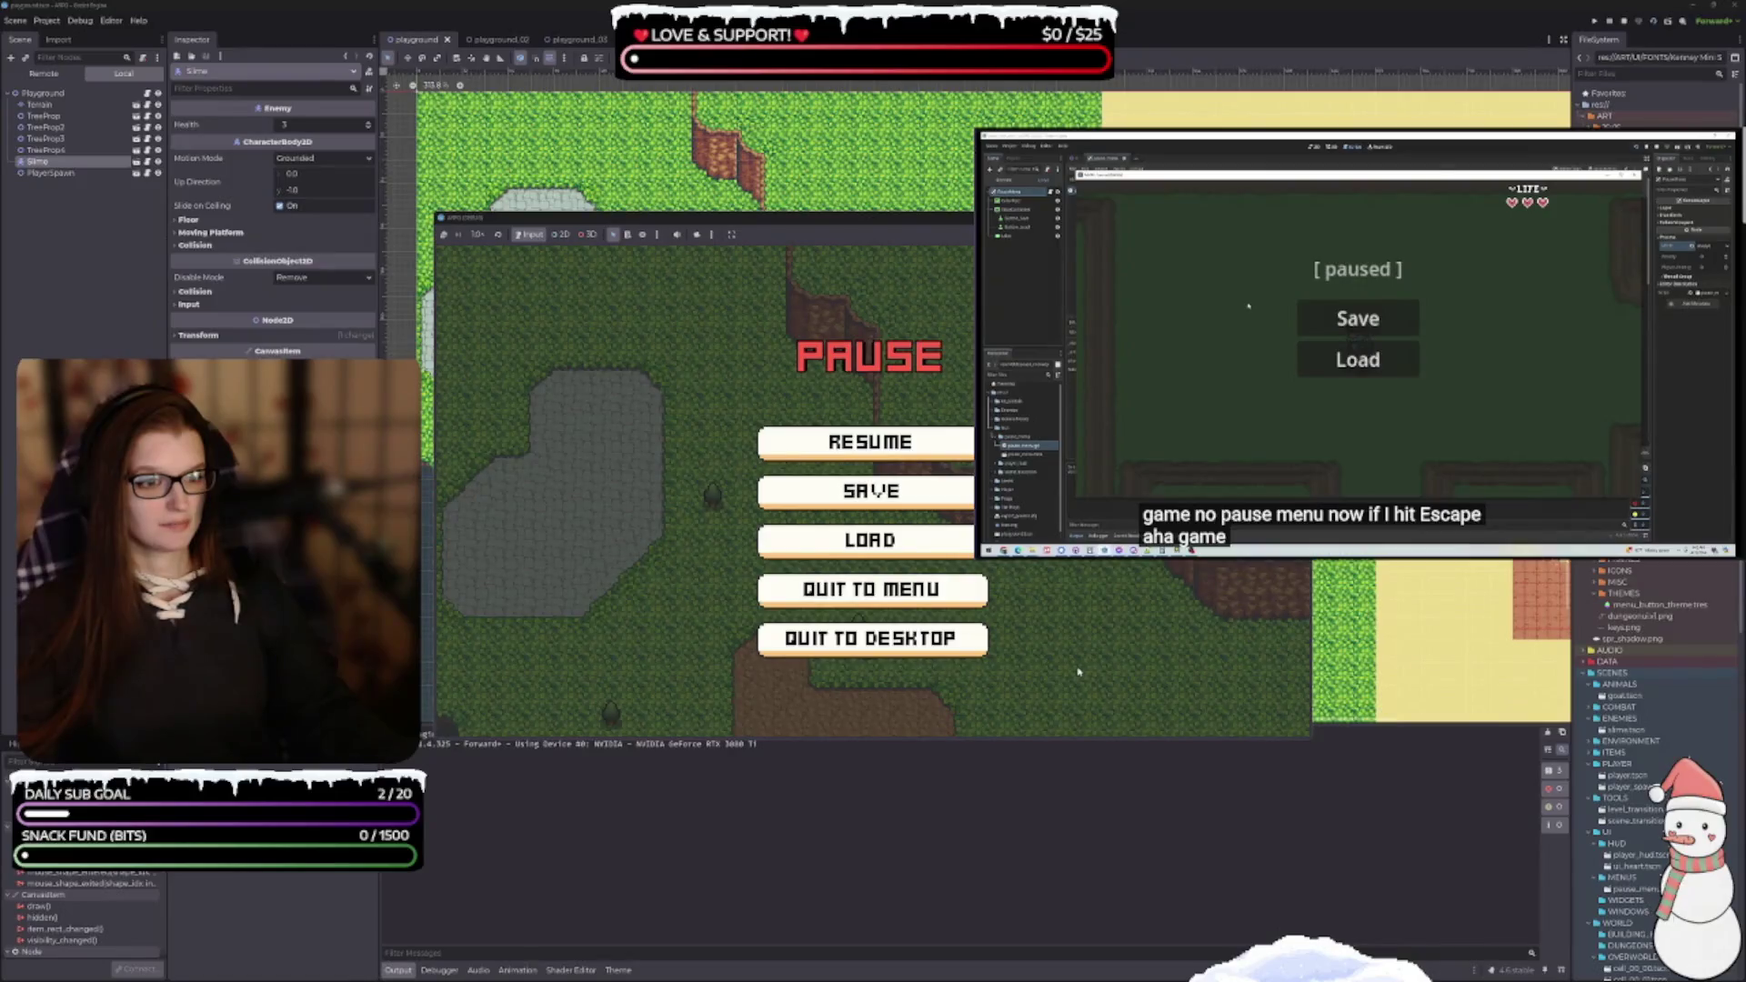
pyautogui.press('Escape')
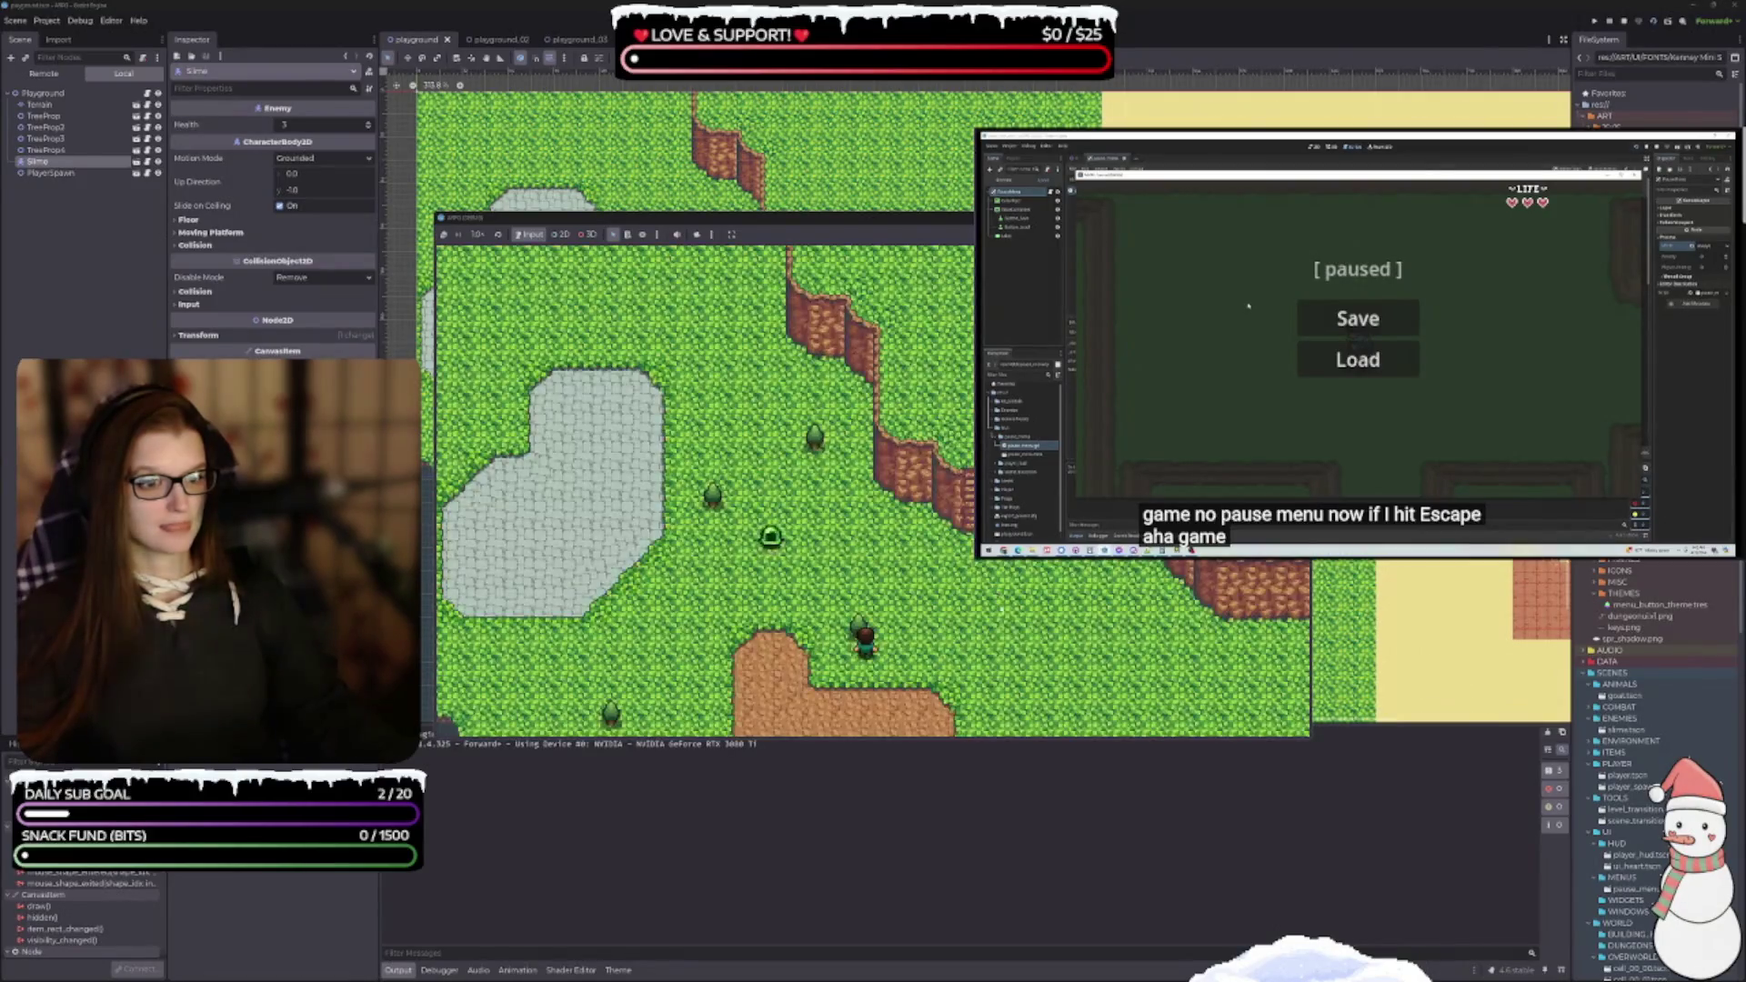
pyautogui.press('w')
pyautogui.press('d')
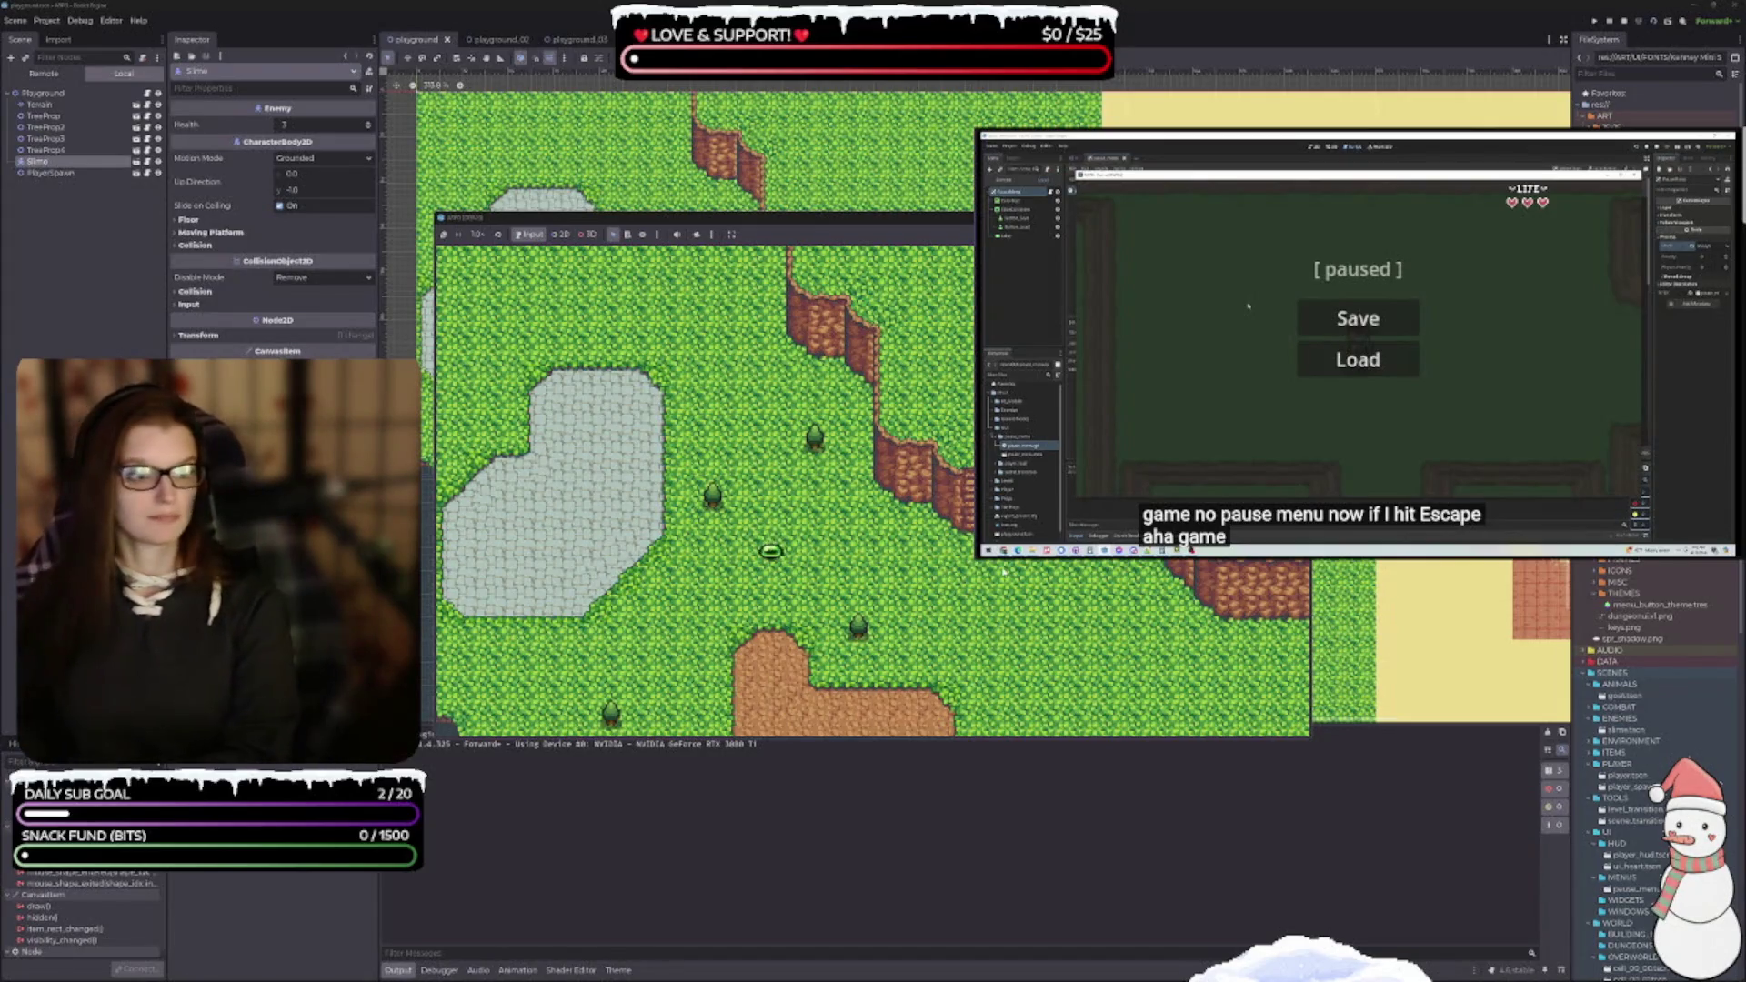
pyautogui.press('Escape')
pyautogui.press('Escape')
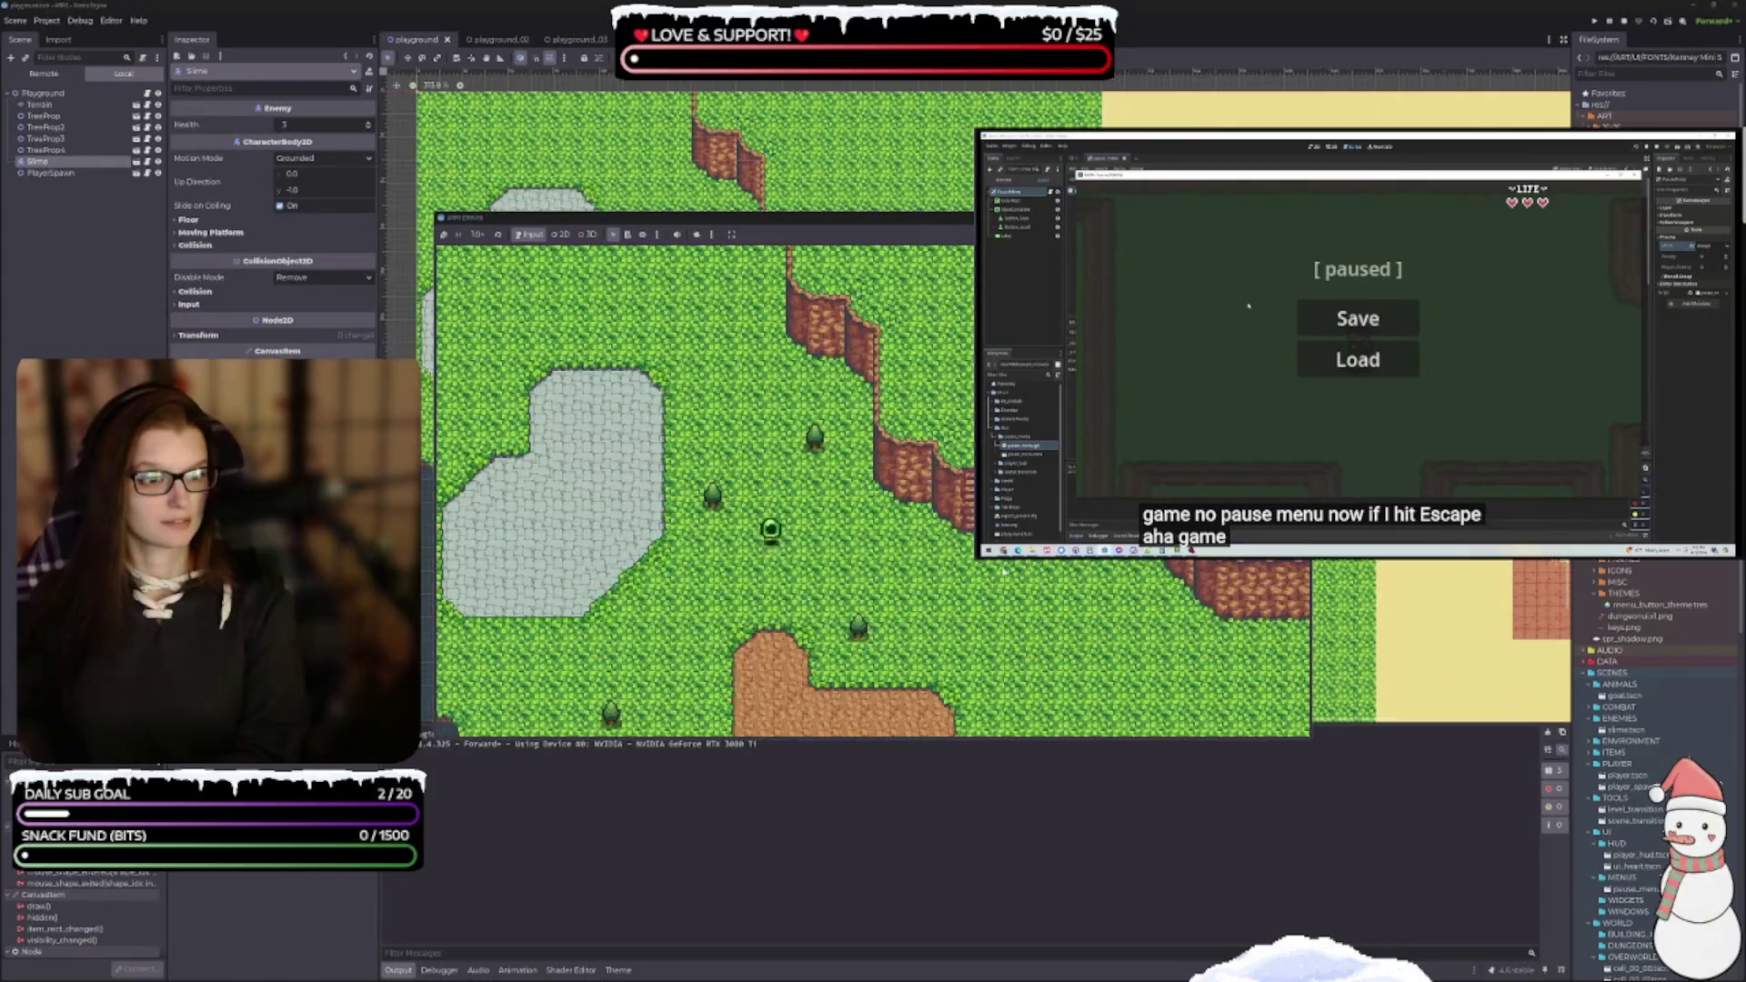
pyautogui.press('a')
pyautogui.press('s')
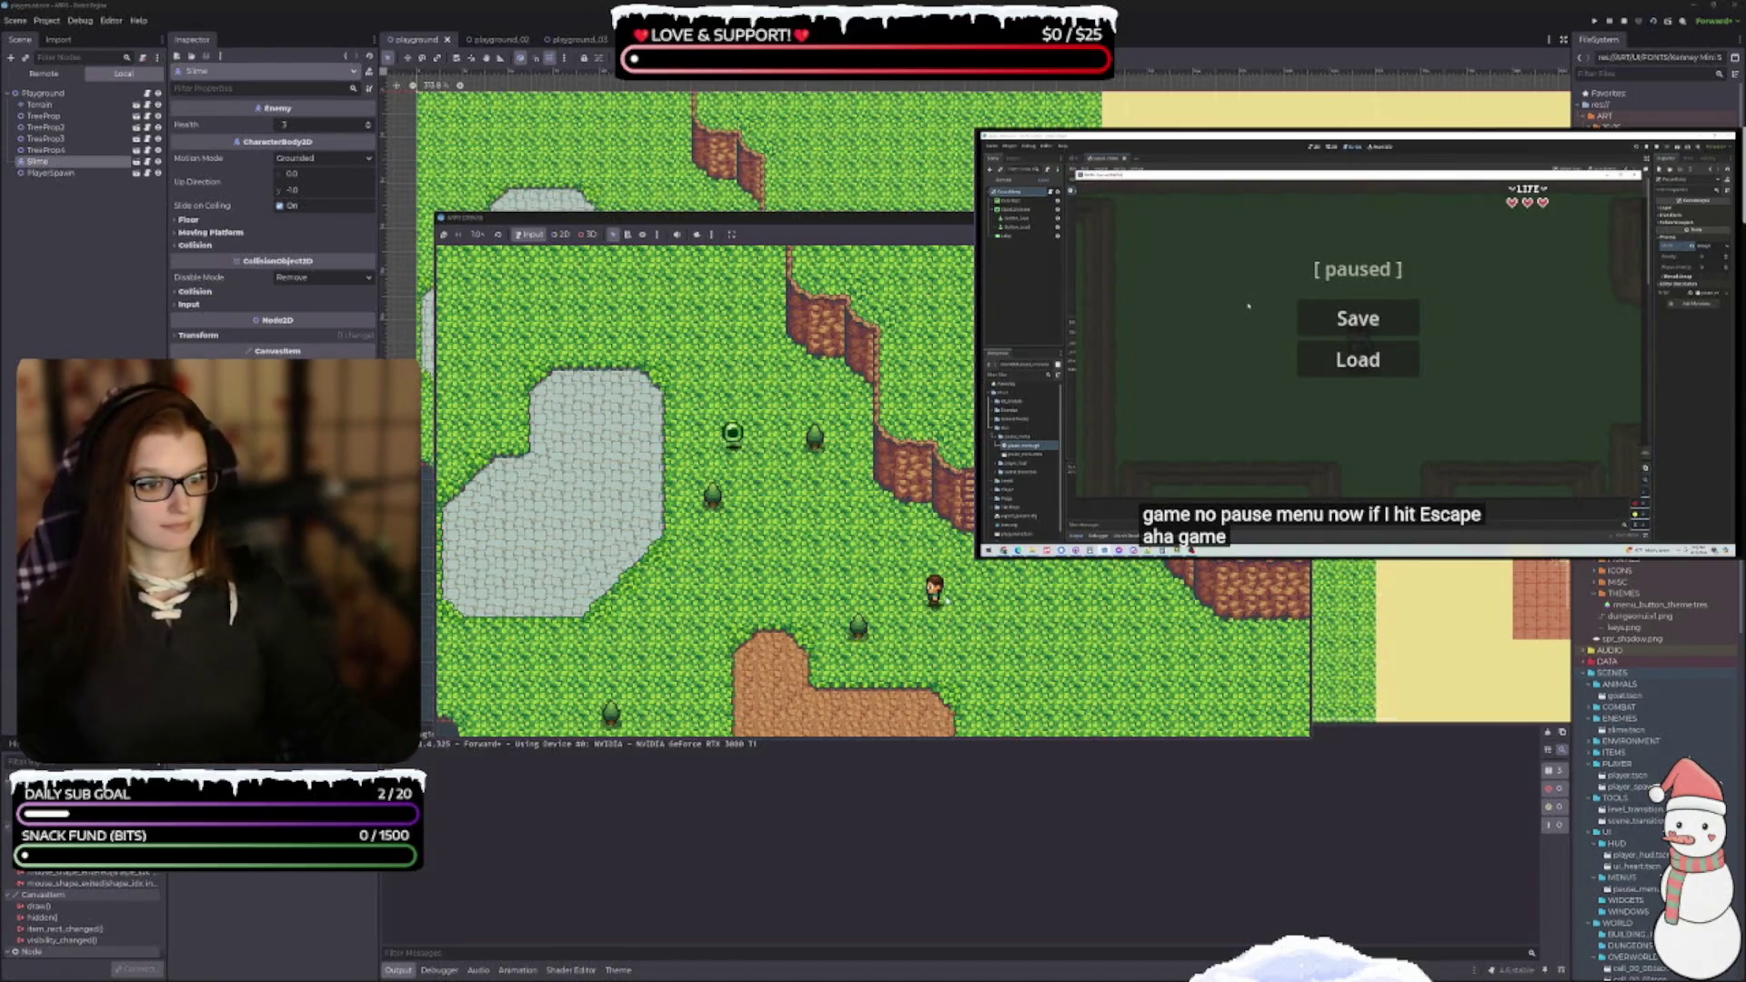
pyautogui.press('Escape')
pyautogui.press('Escape')
pyautogui.press('Escape')
pyautogui.click(872, 637)
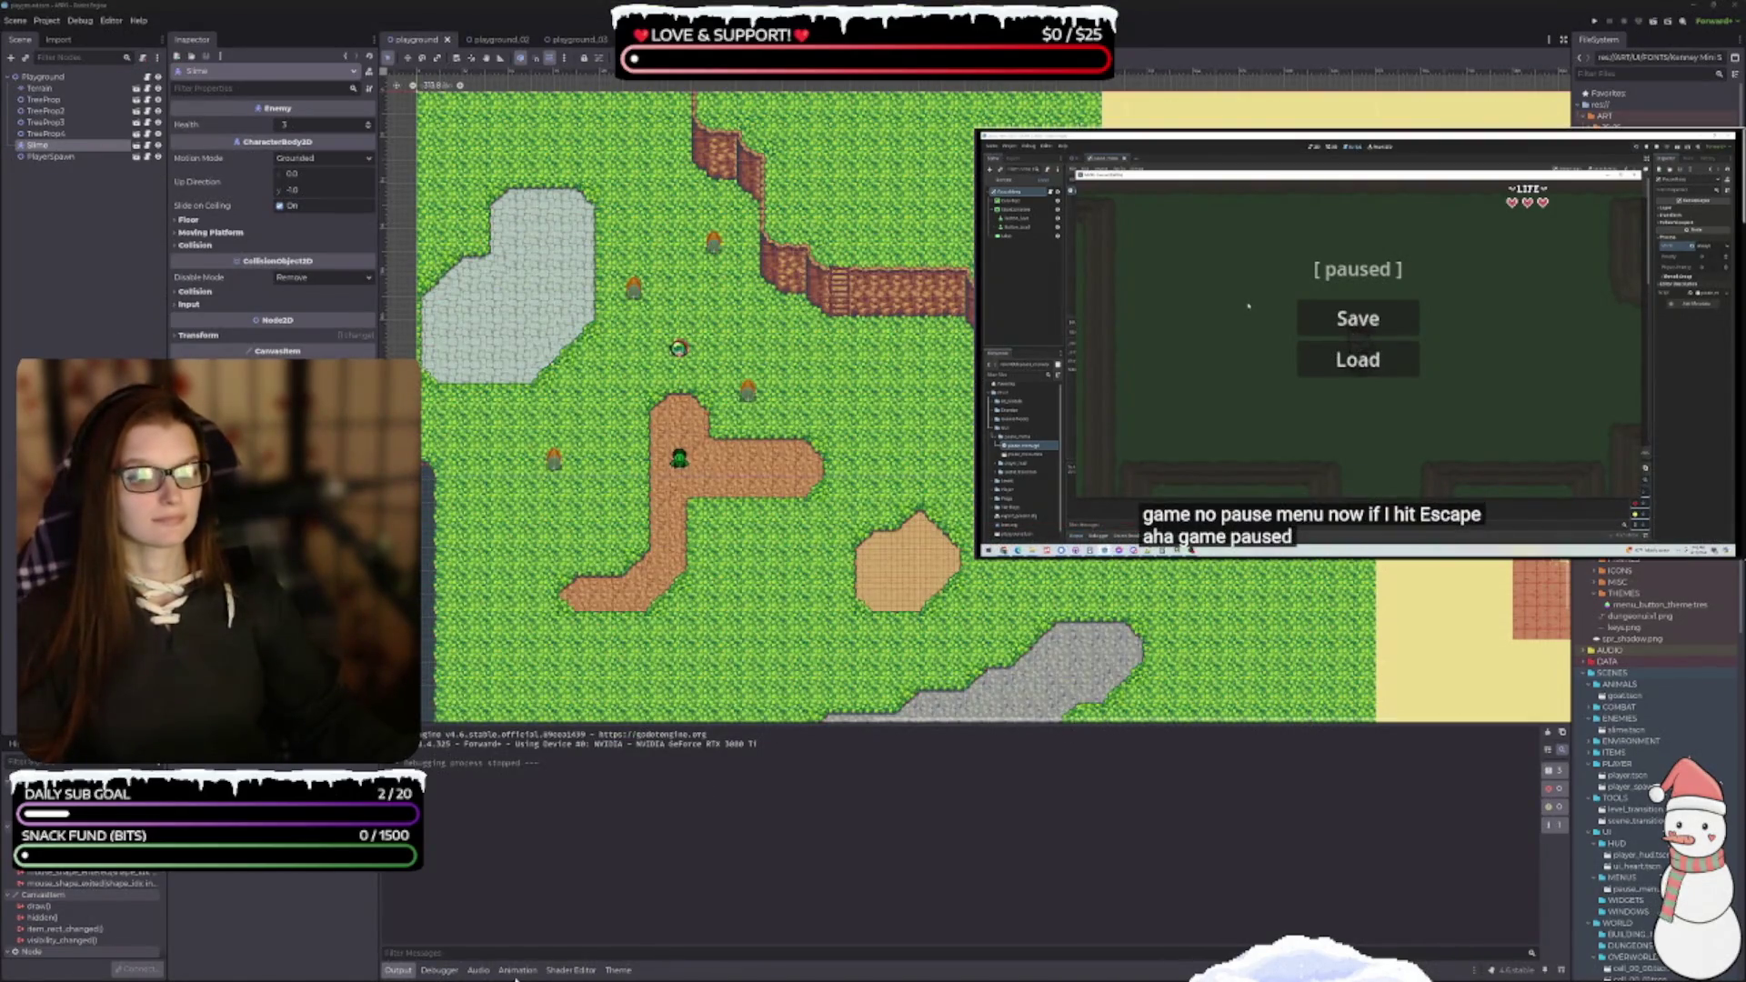
pyautogui.click(403, 971)
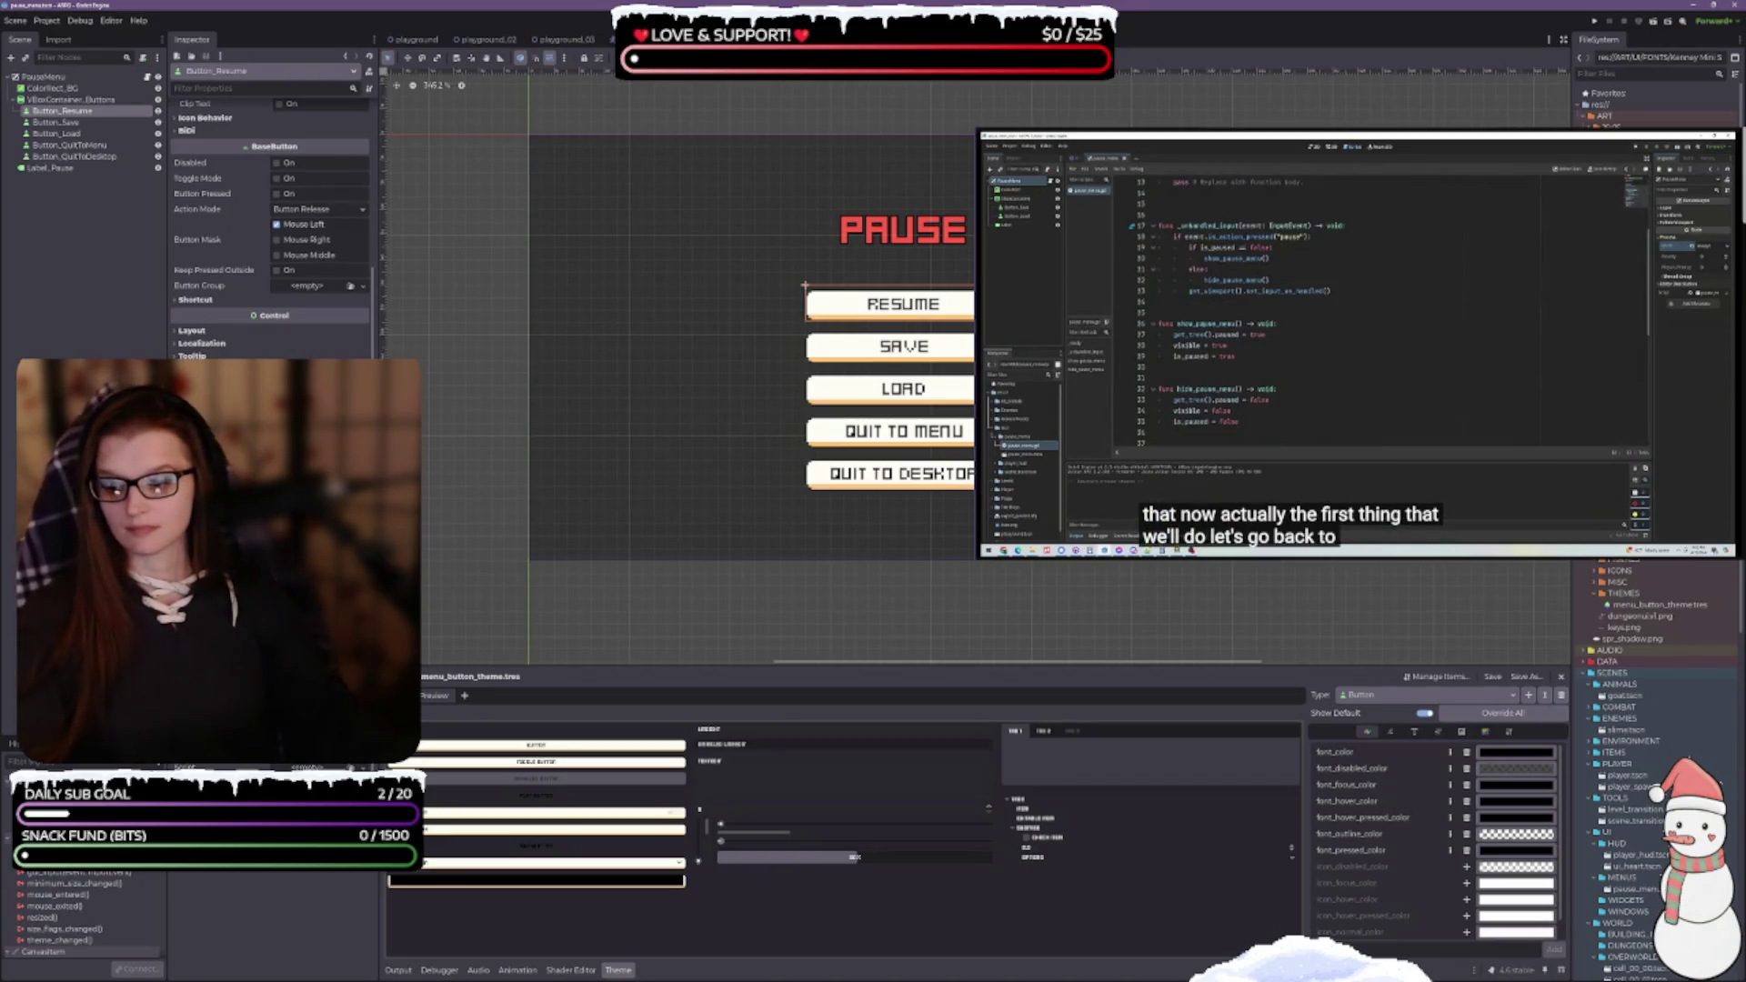
pyautogui.hotkey('alt', 'Tab')
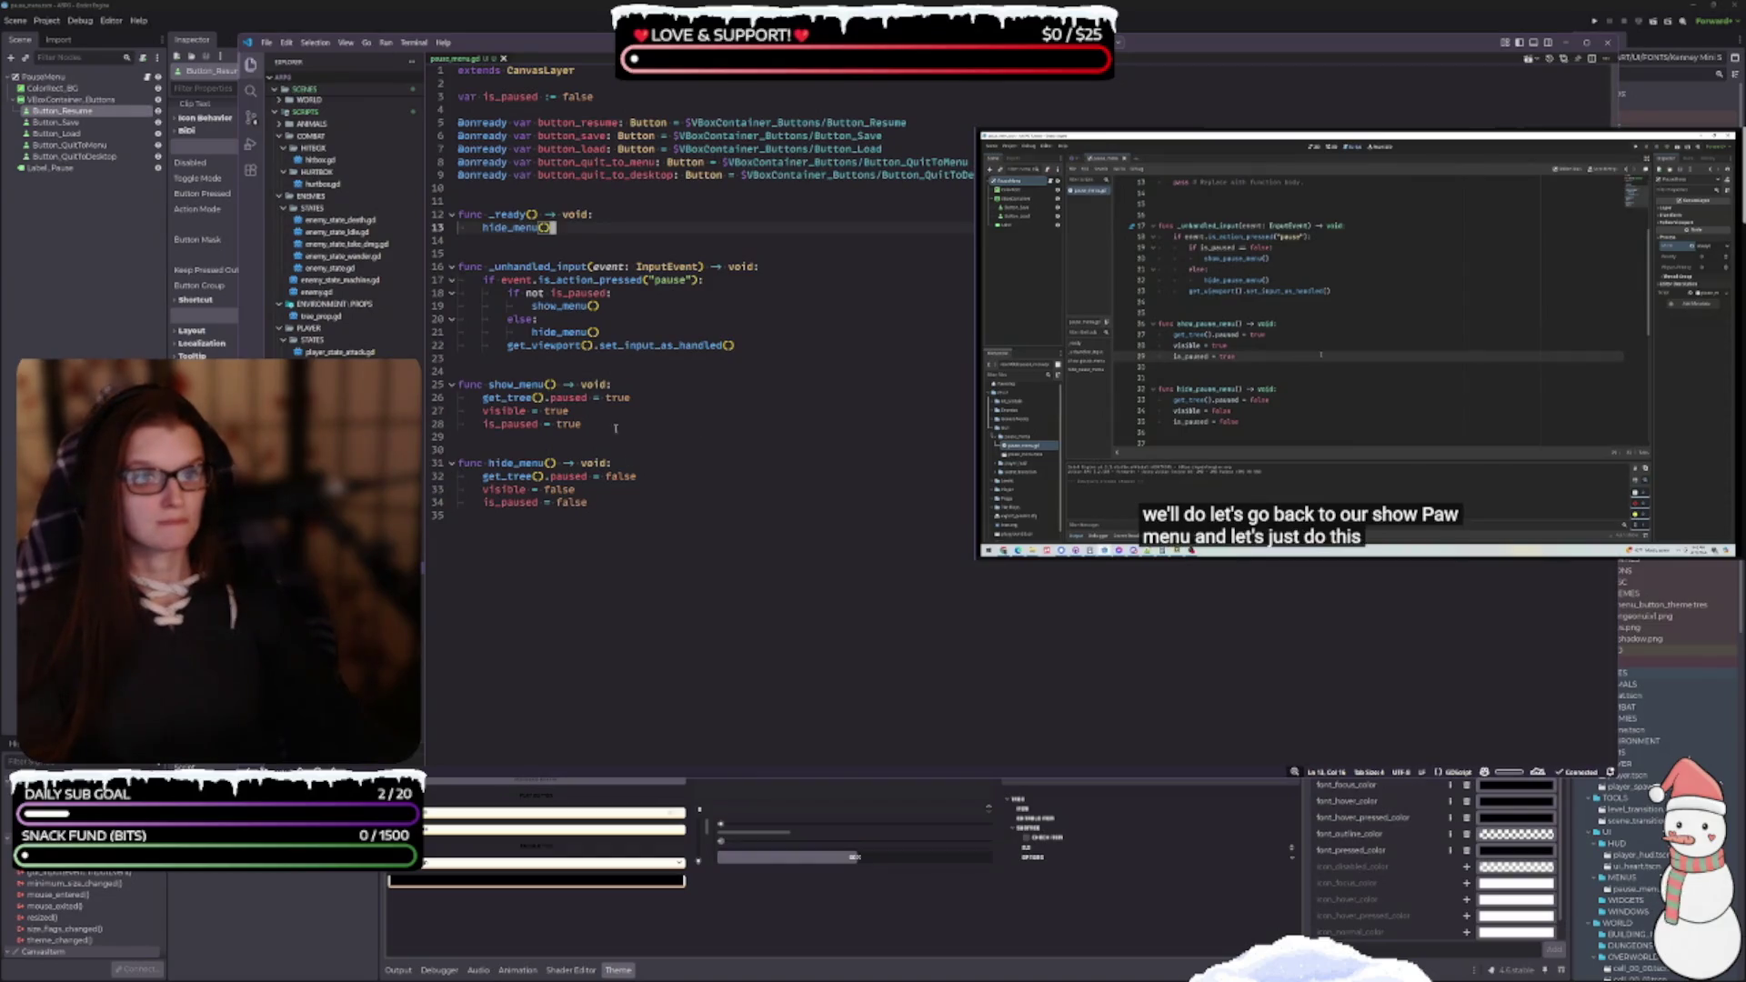
# - Add button_resume.grab_focus() after is_paused = true in show_menu
pyautogui.click(600, 419)
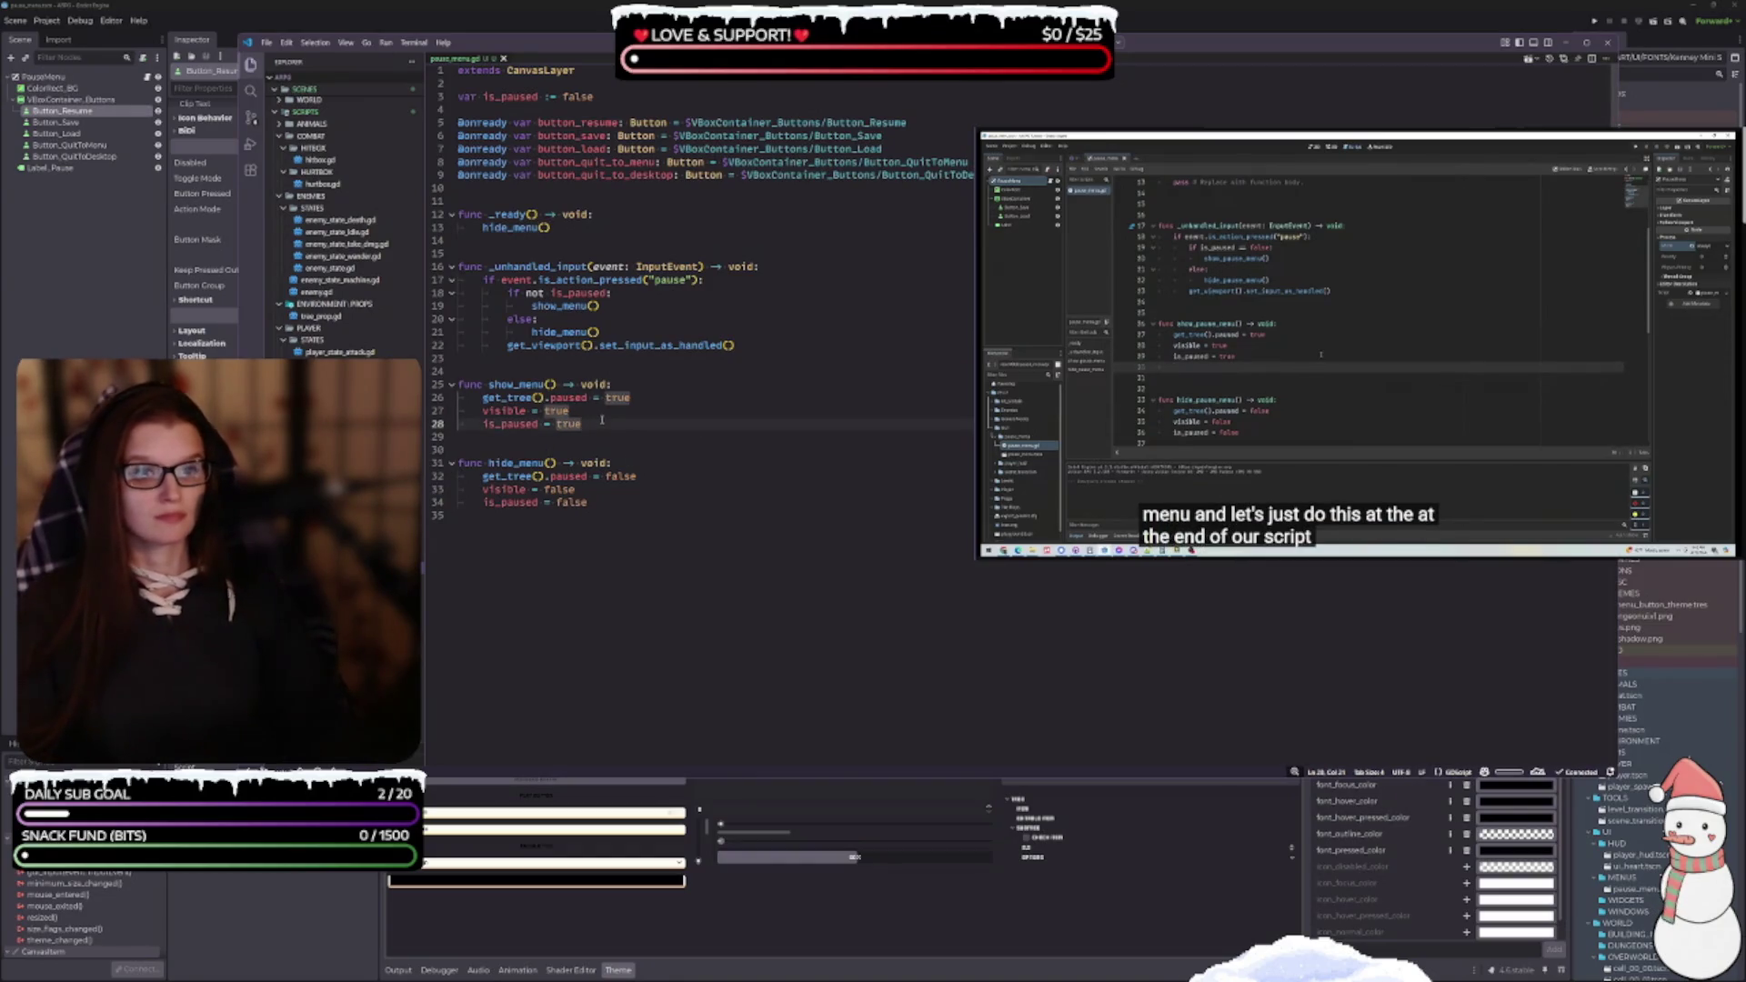
pyautogui.press('Return')
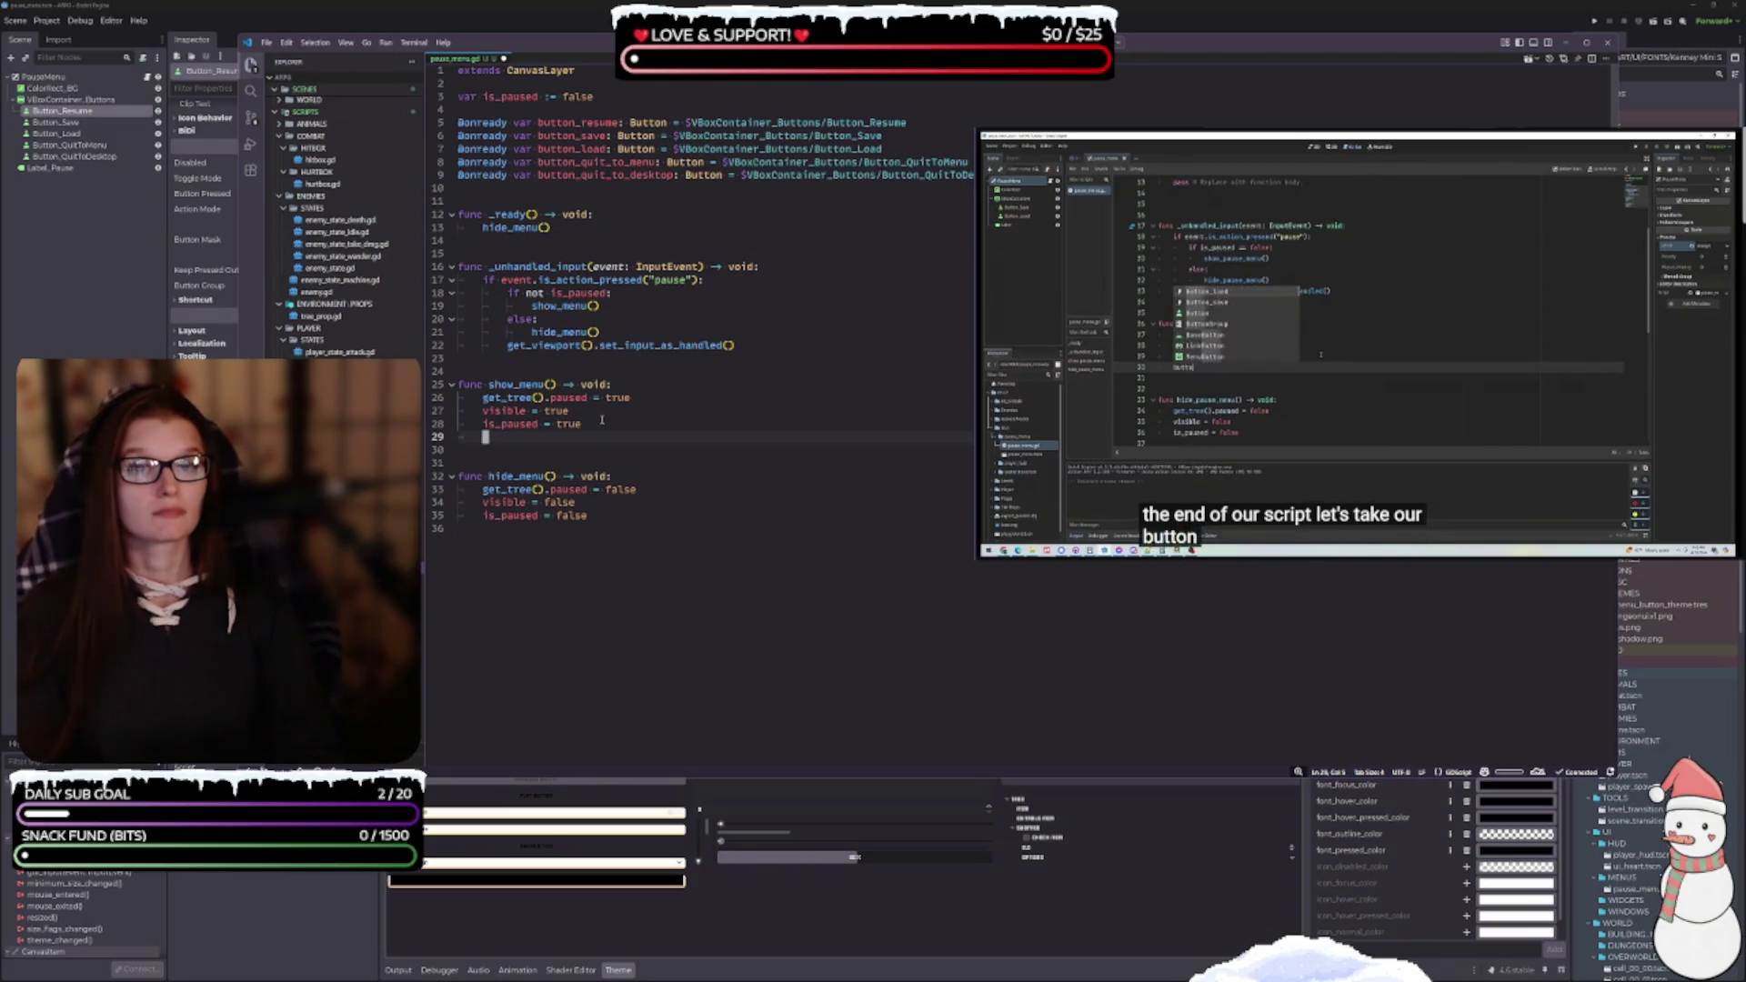
pyautogui.write('button')
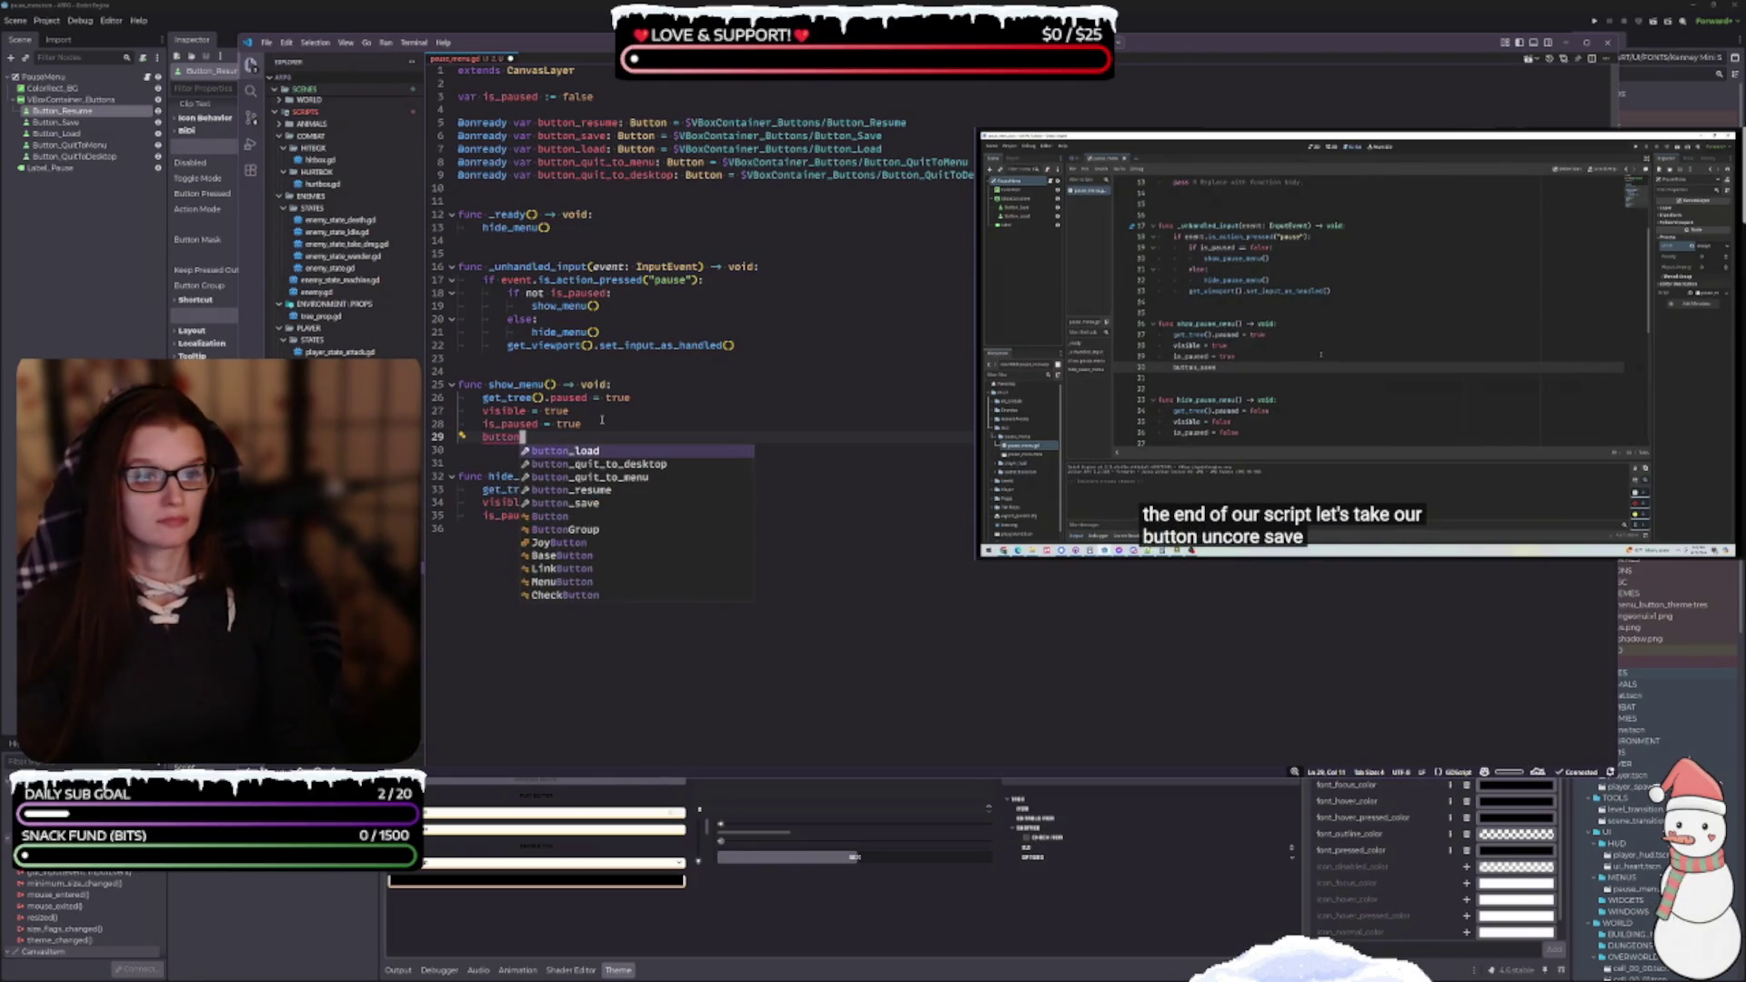
pyautogui.write('_')
pyautogui.press('Down')
pyautogui.press('Down')
pyautogui.press('Down')
pyautogui.press('Return')
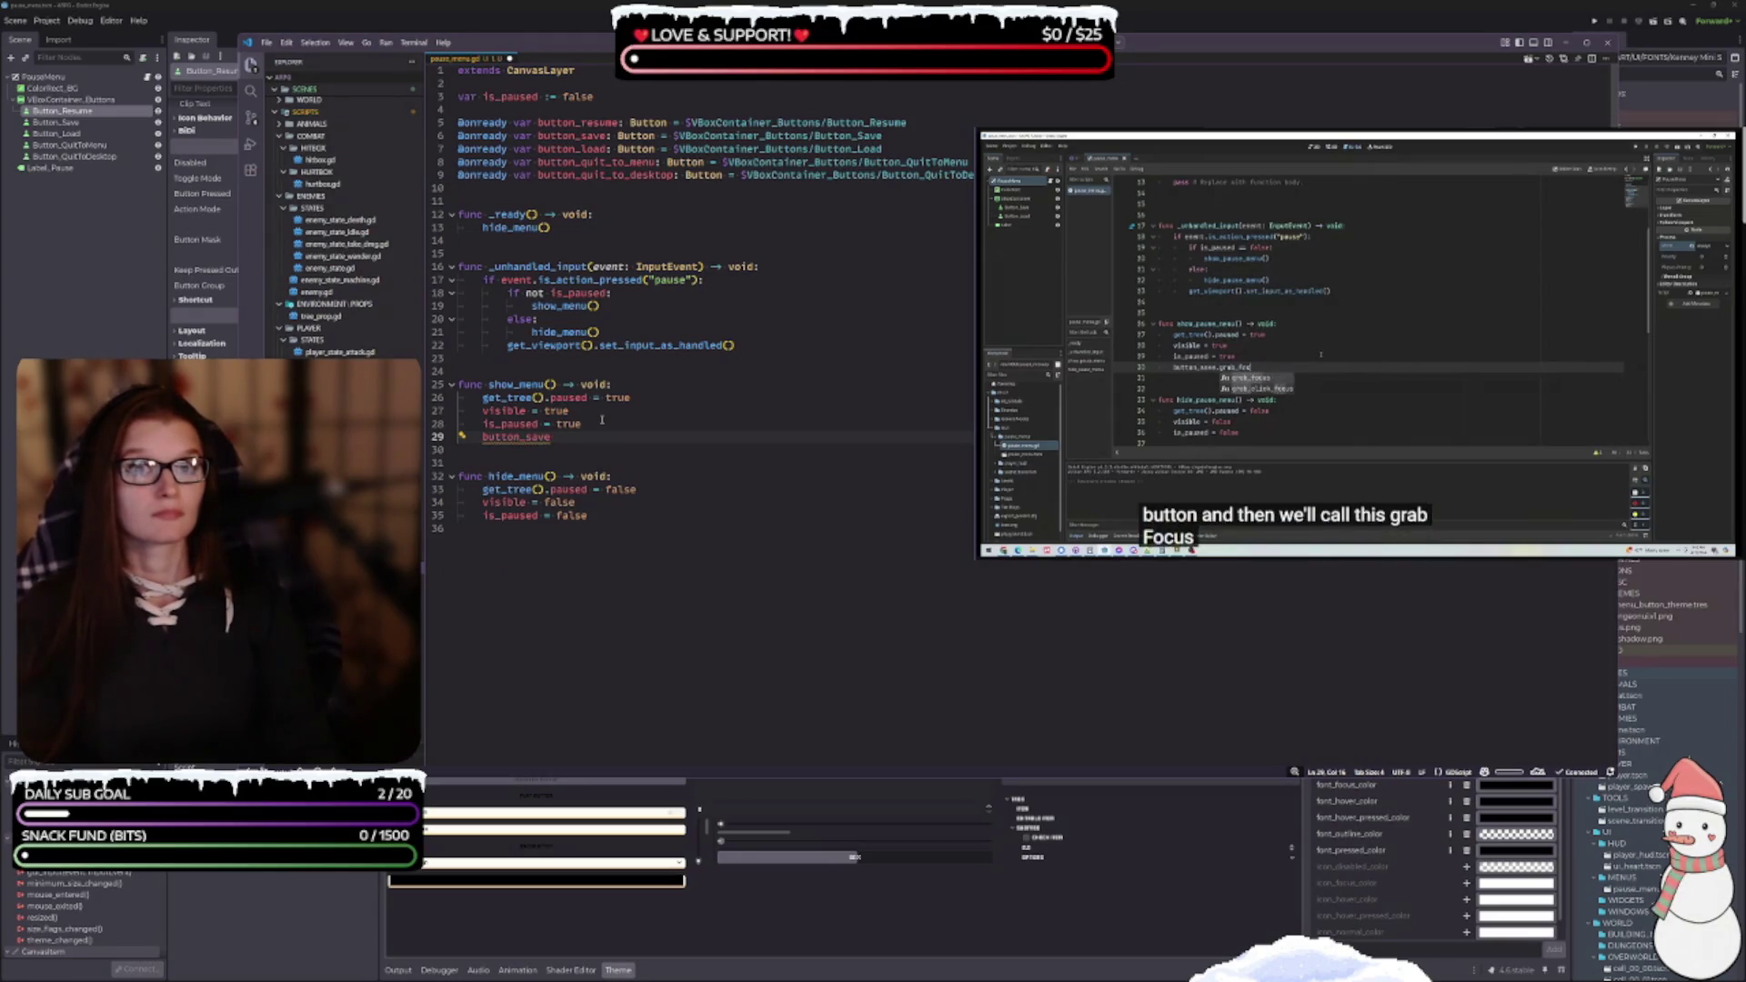
pyautogui.press('BackSpace')
pyautogui.press('BackSpace')
pyautogui.press('BackSpace')
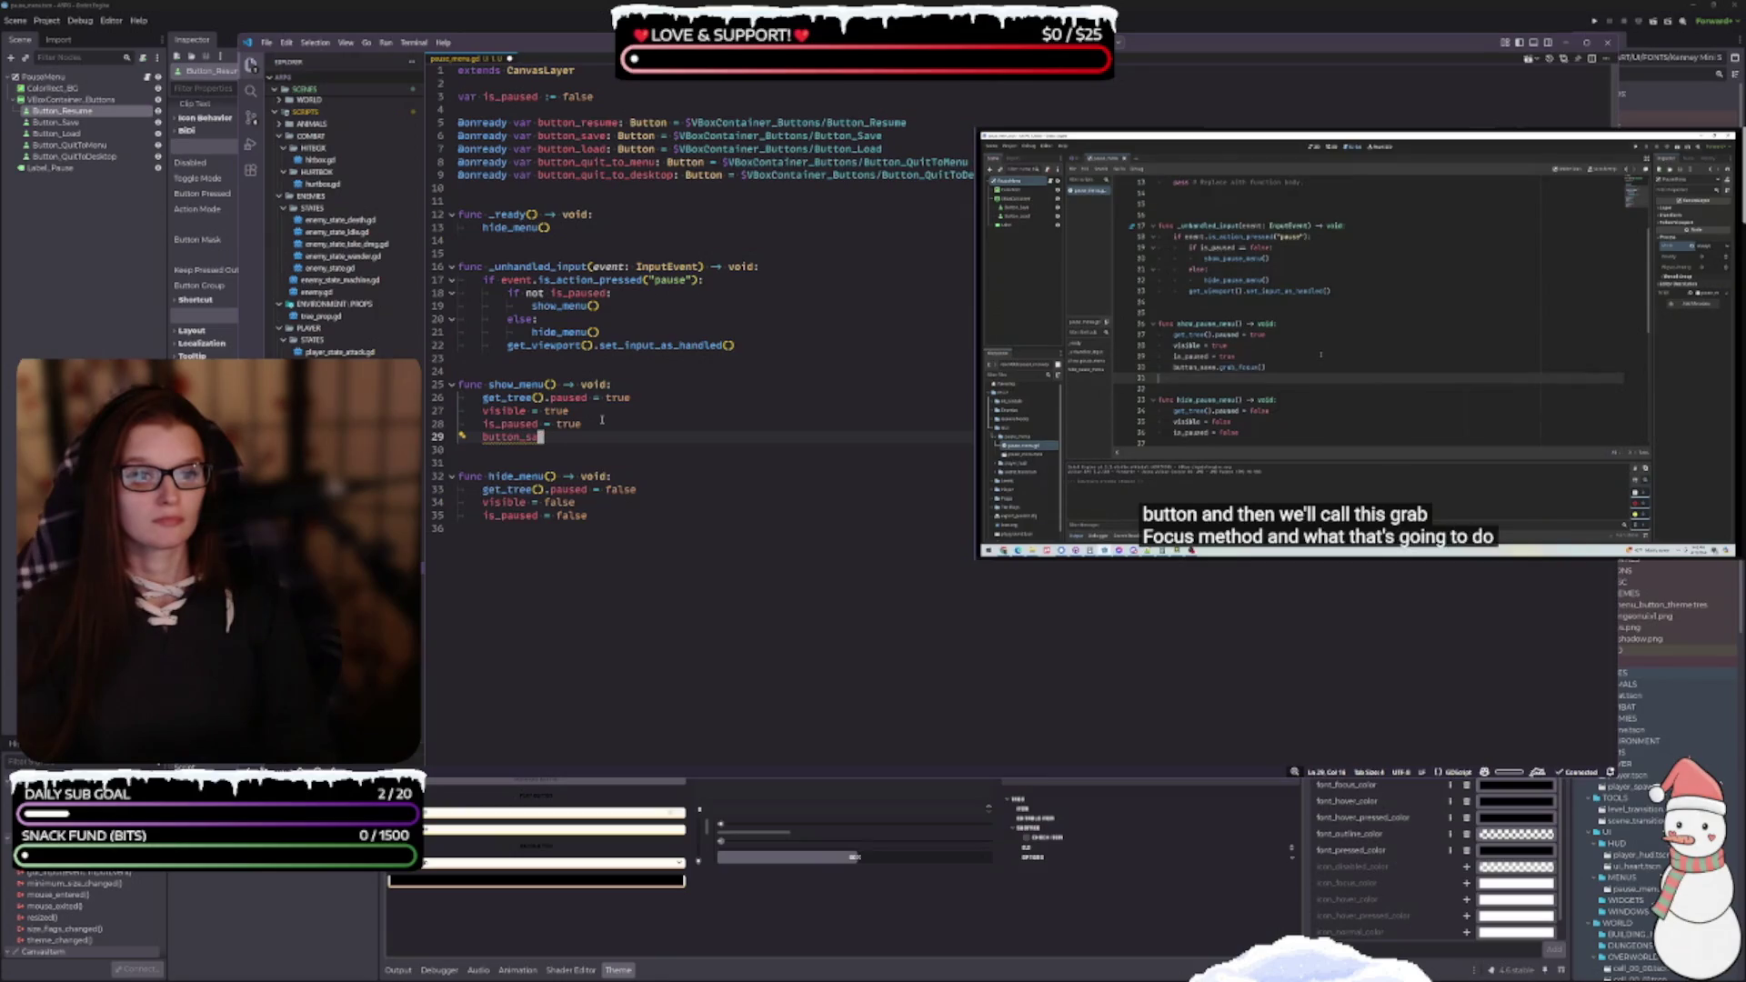
pyautogui.write('resume.gr')
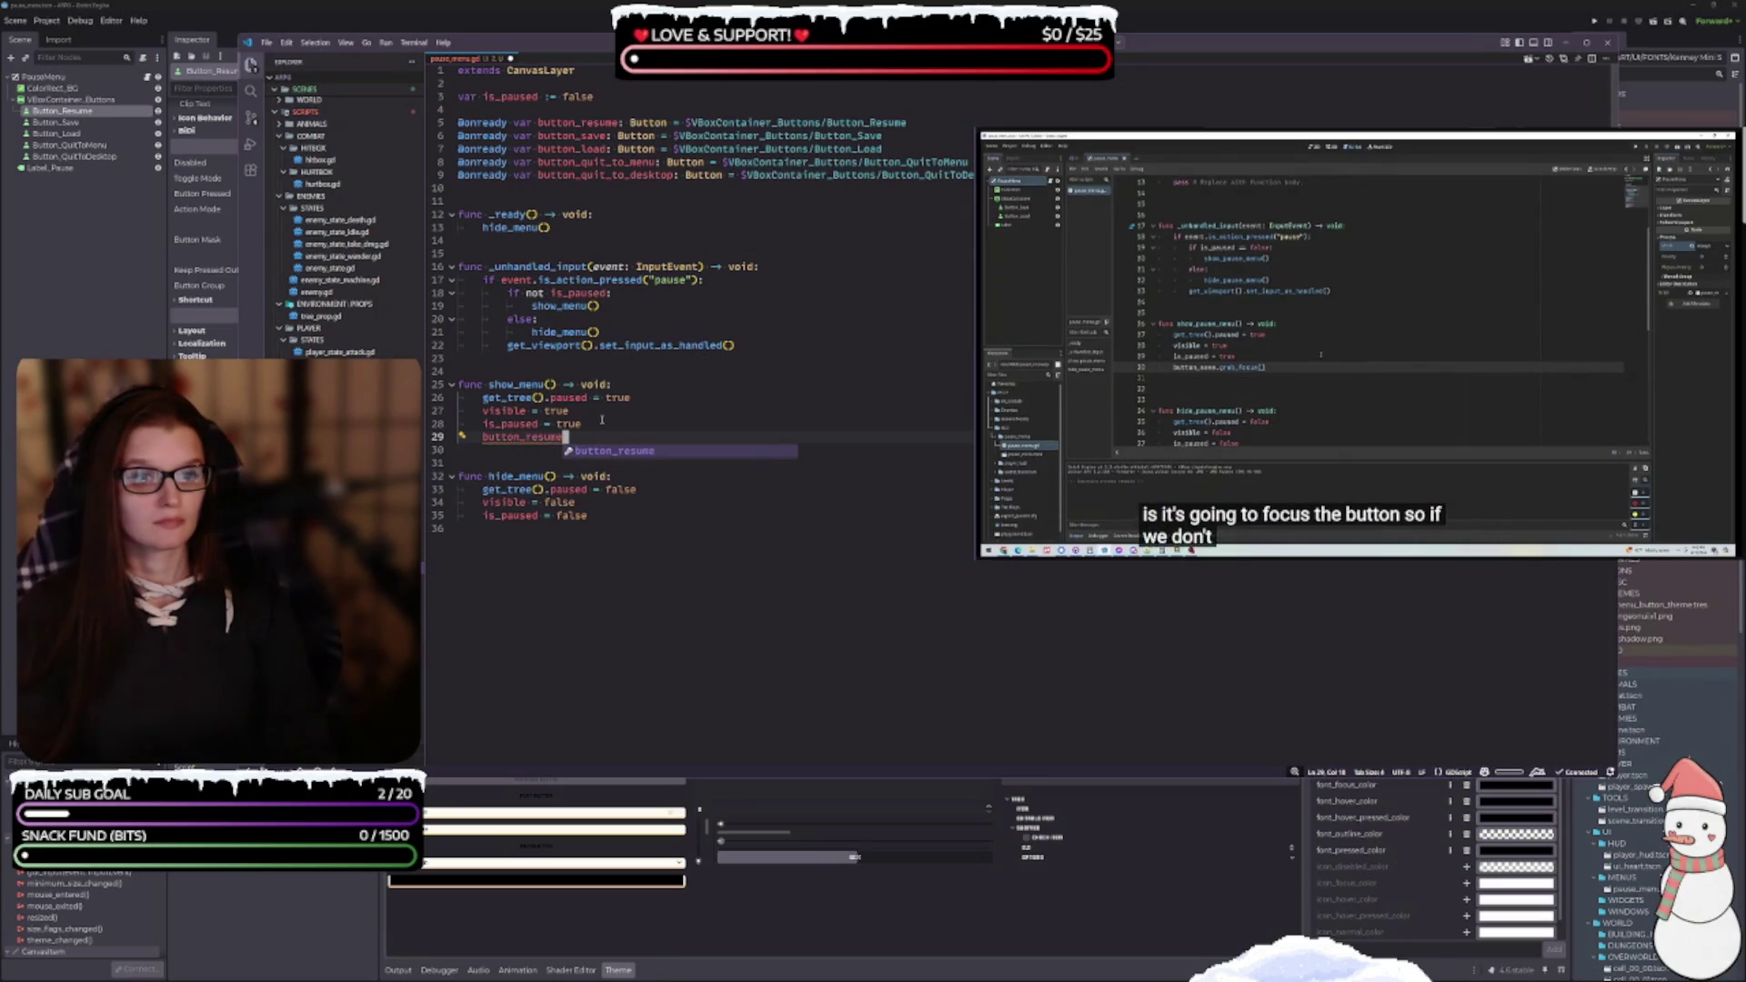
pyautogui.write('ab_focus')
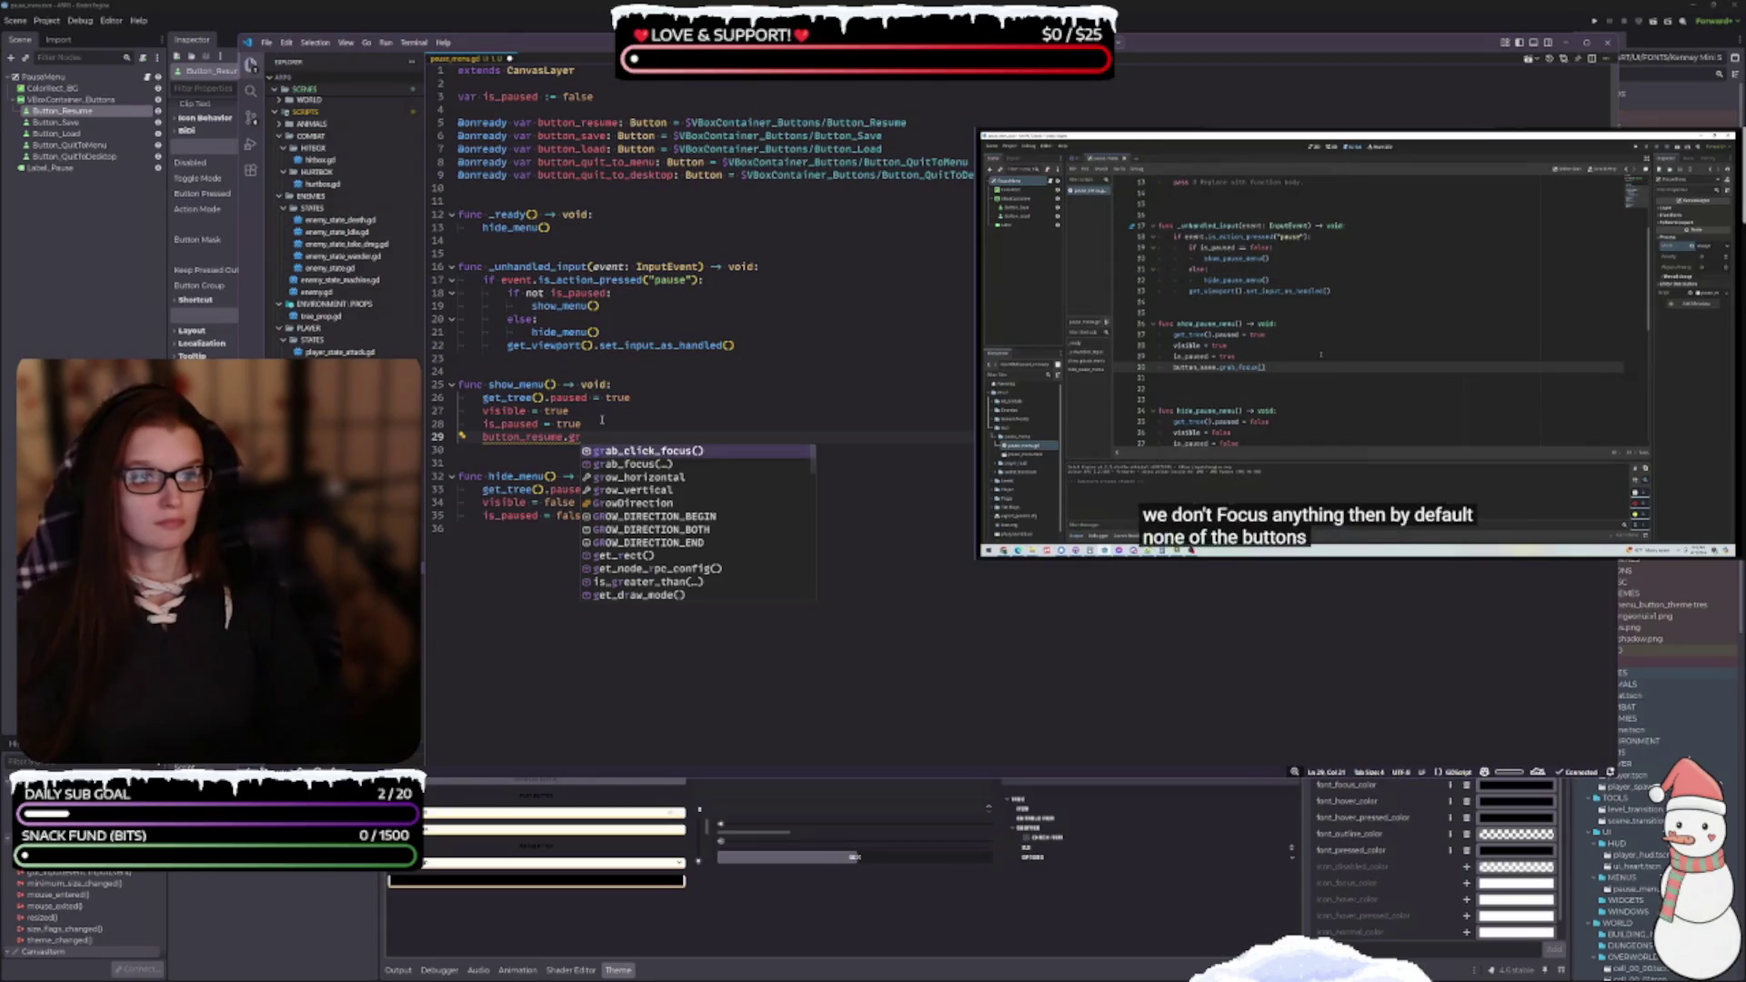
pyautogui.write('()')
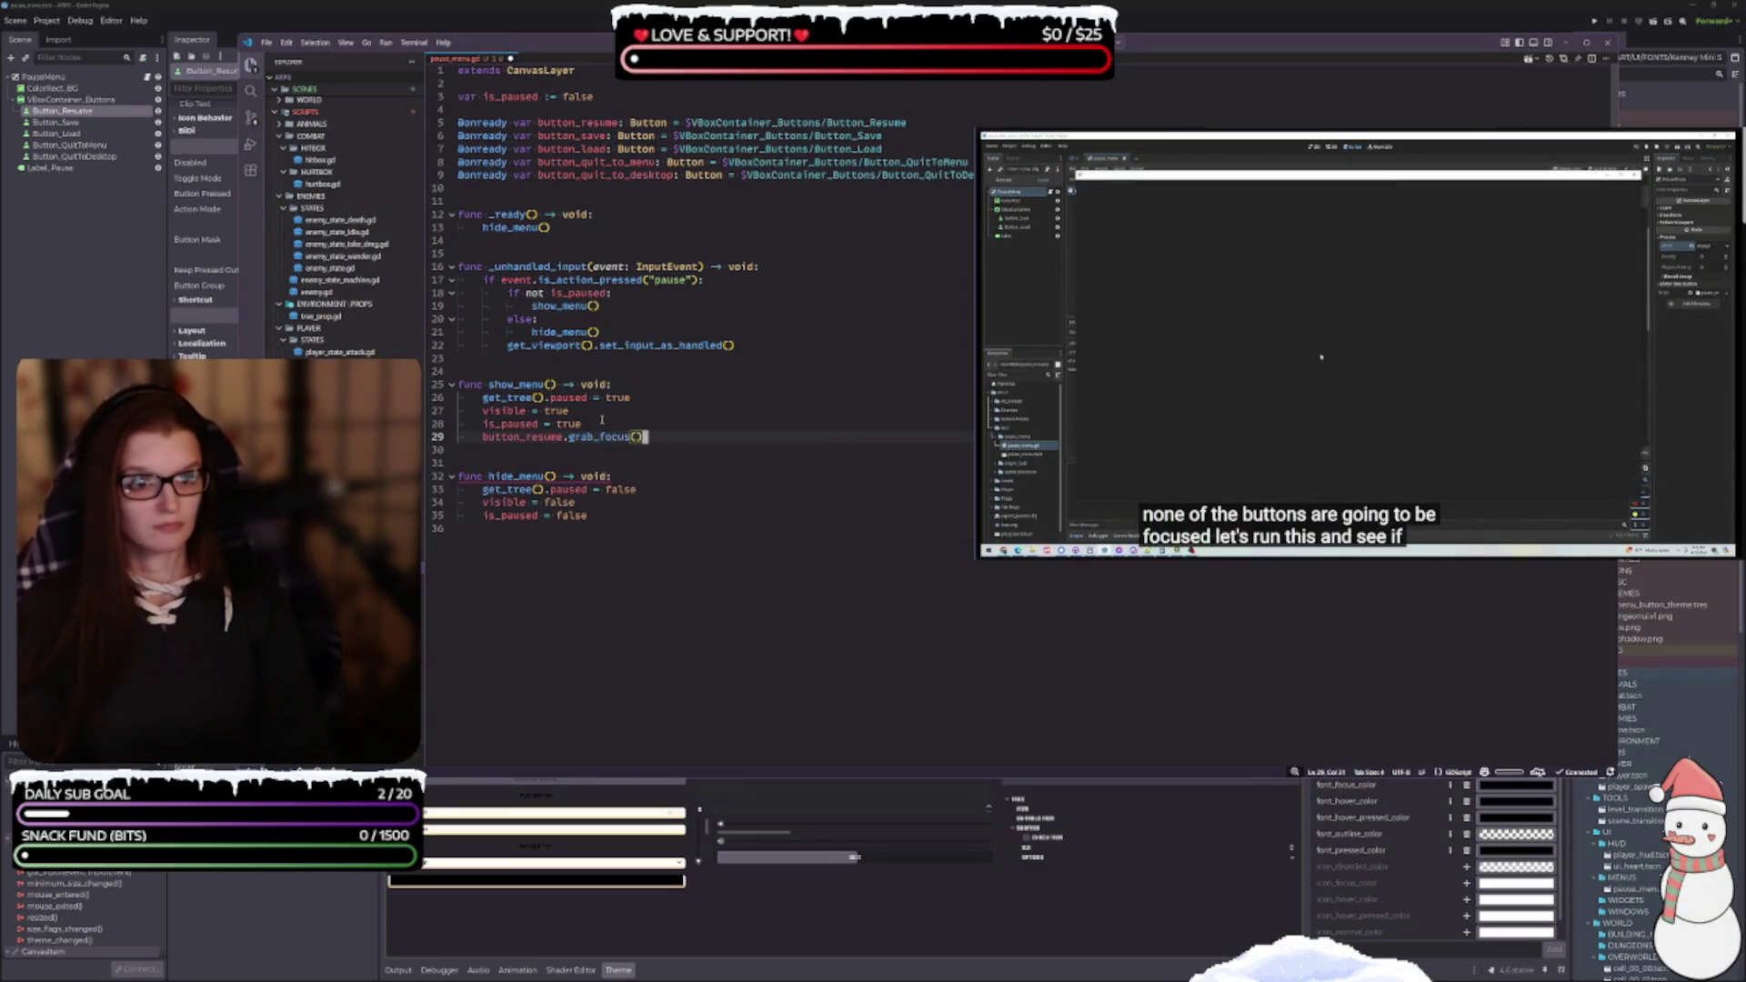
pyautogui.press('Escape')
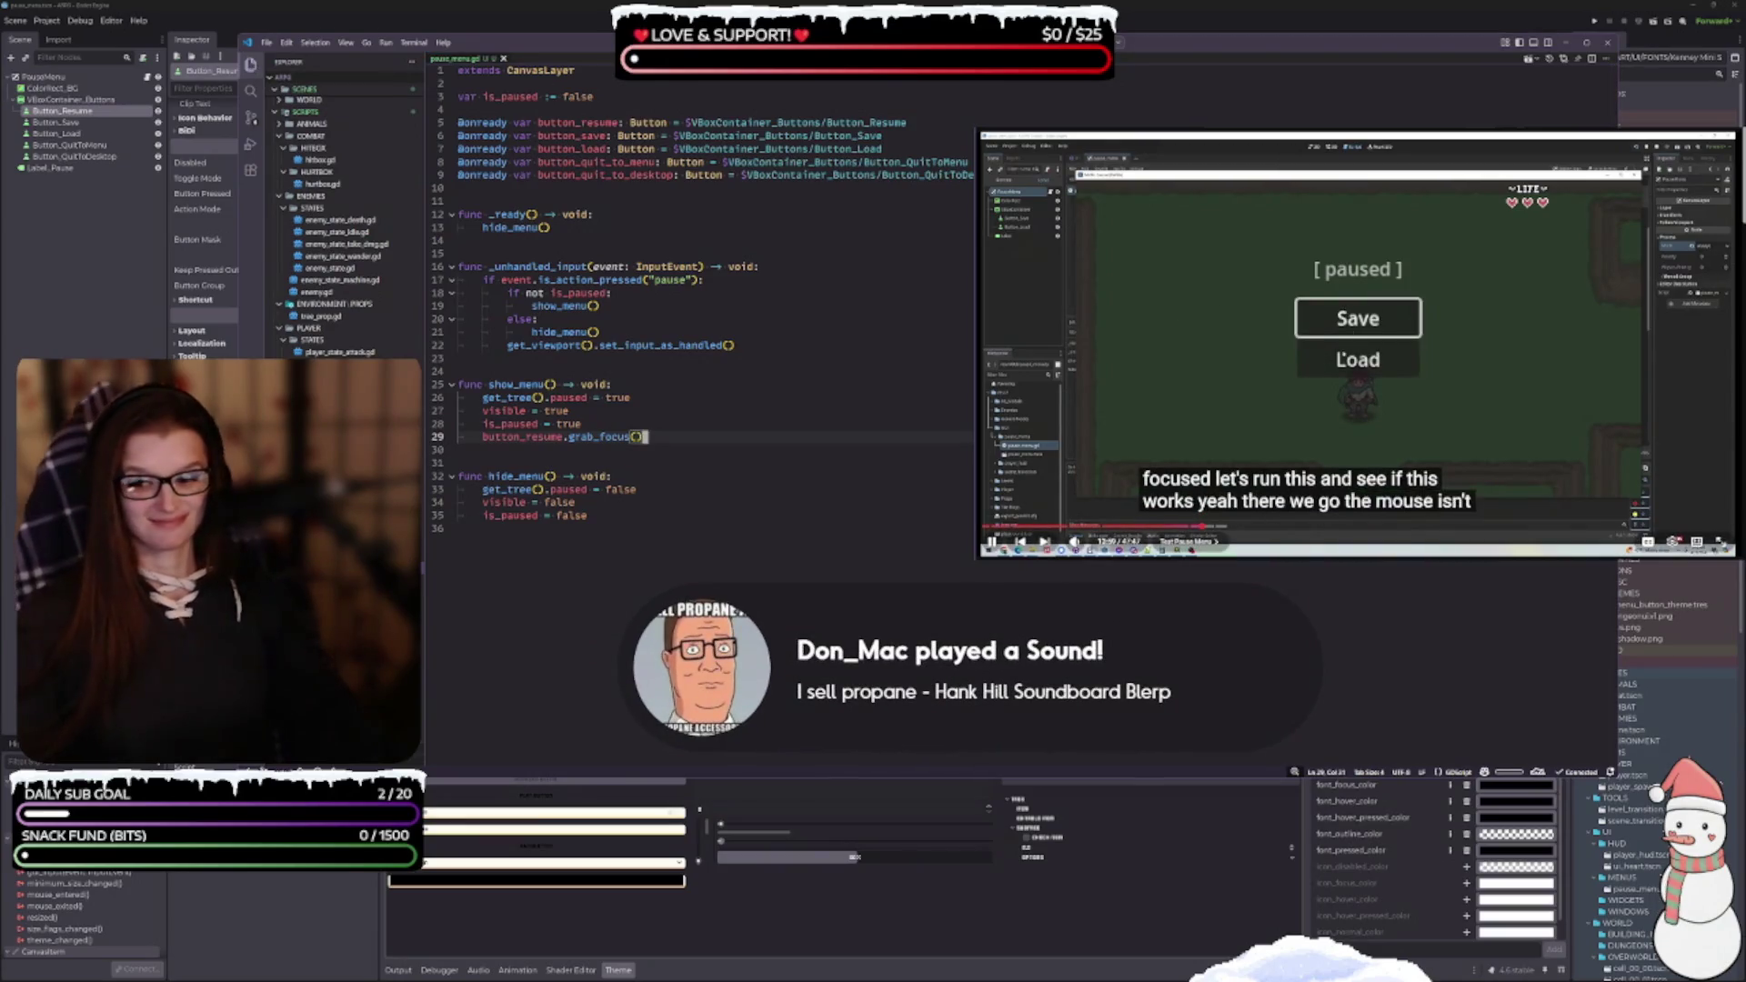
# - Play the reference tutorial video, then return to the Godot editor
pyautogui.press('space')
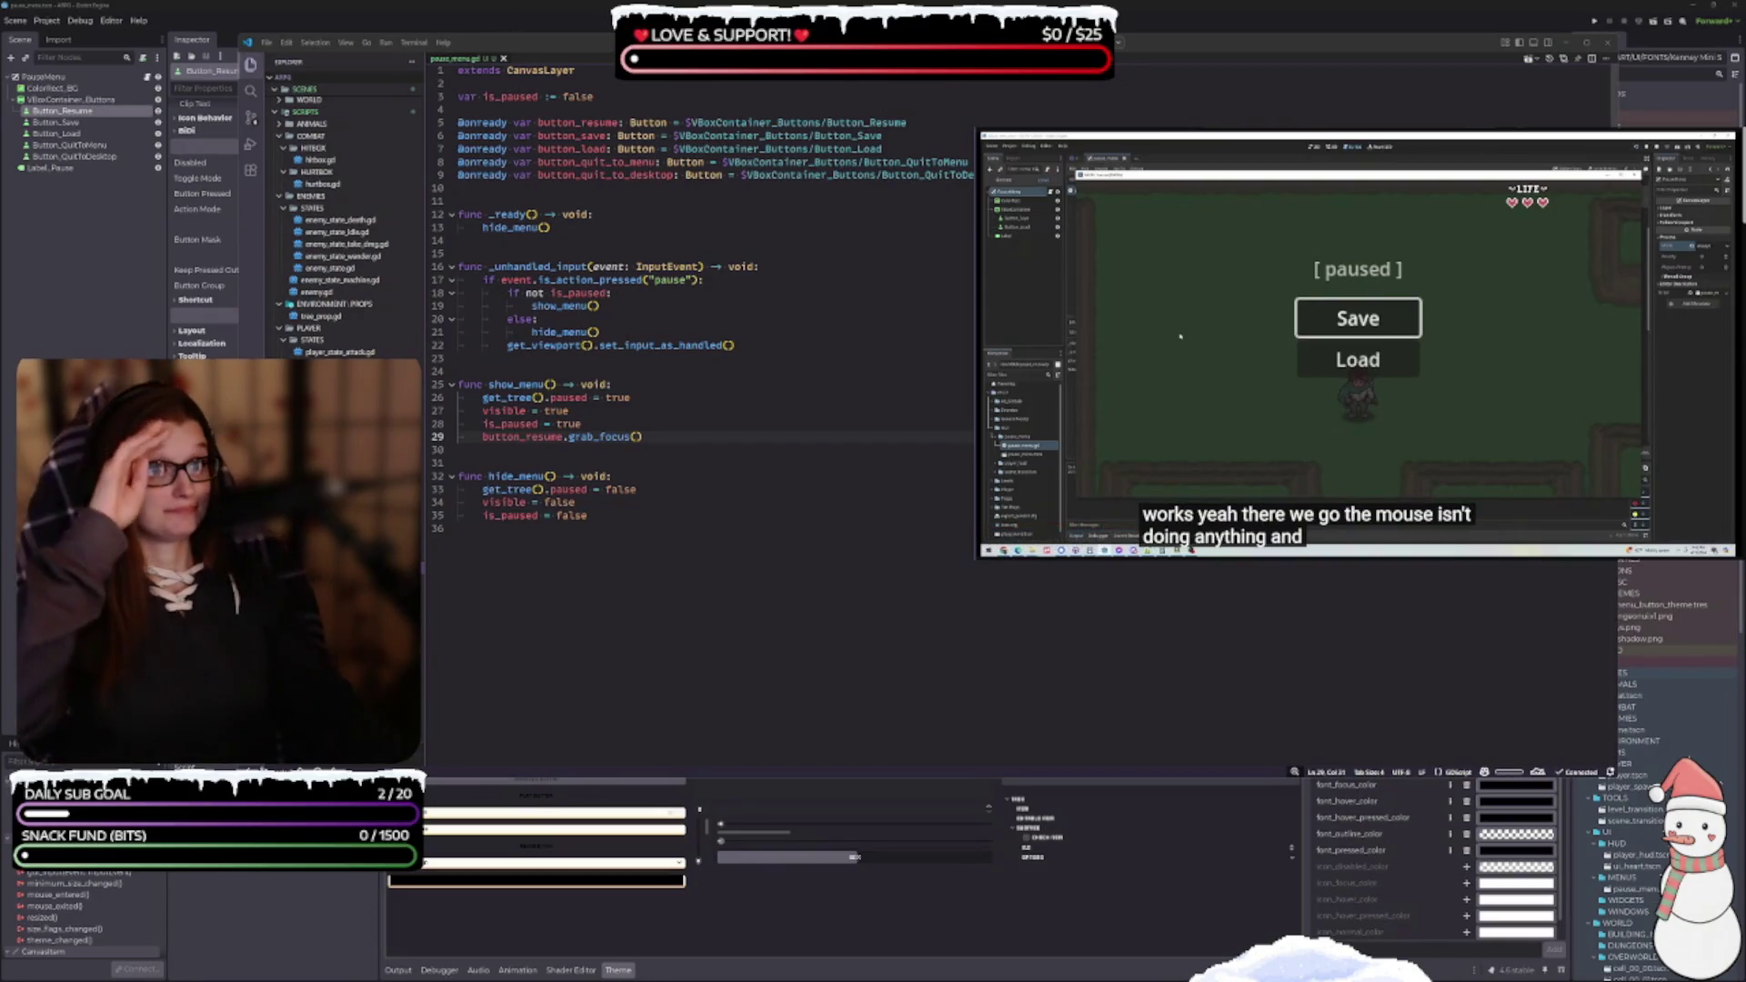
pyautogui.hotkey('alt', 'Tab')
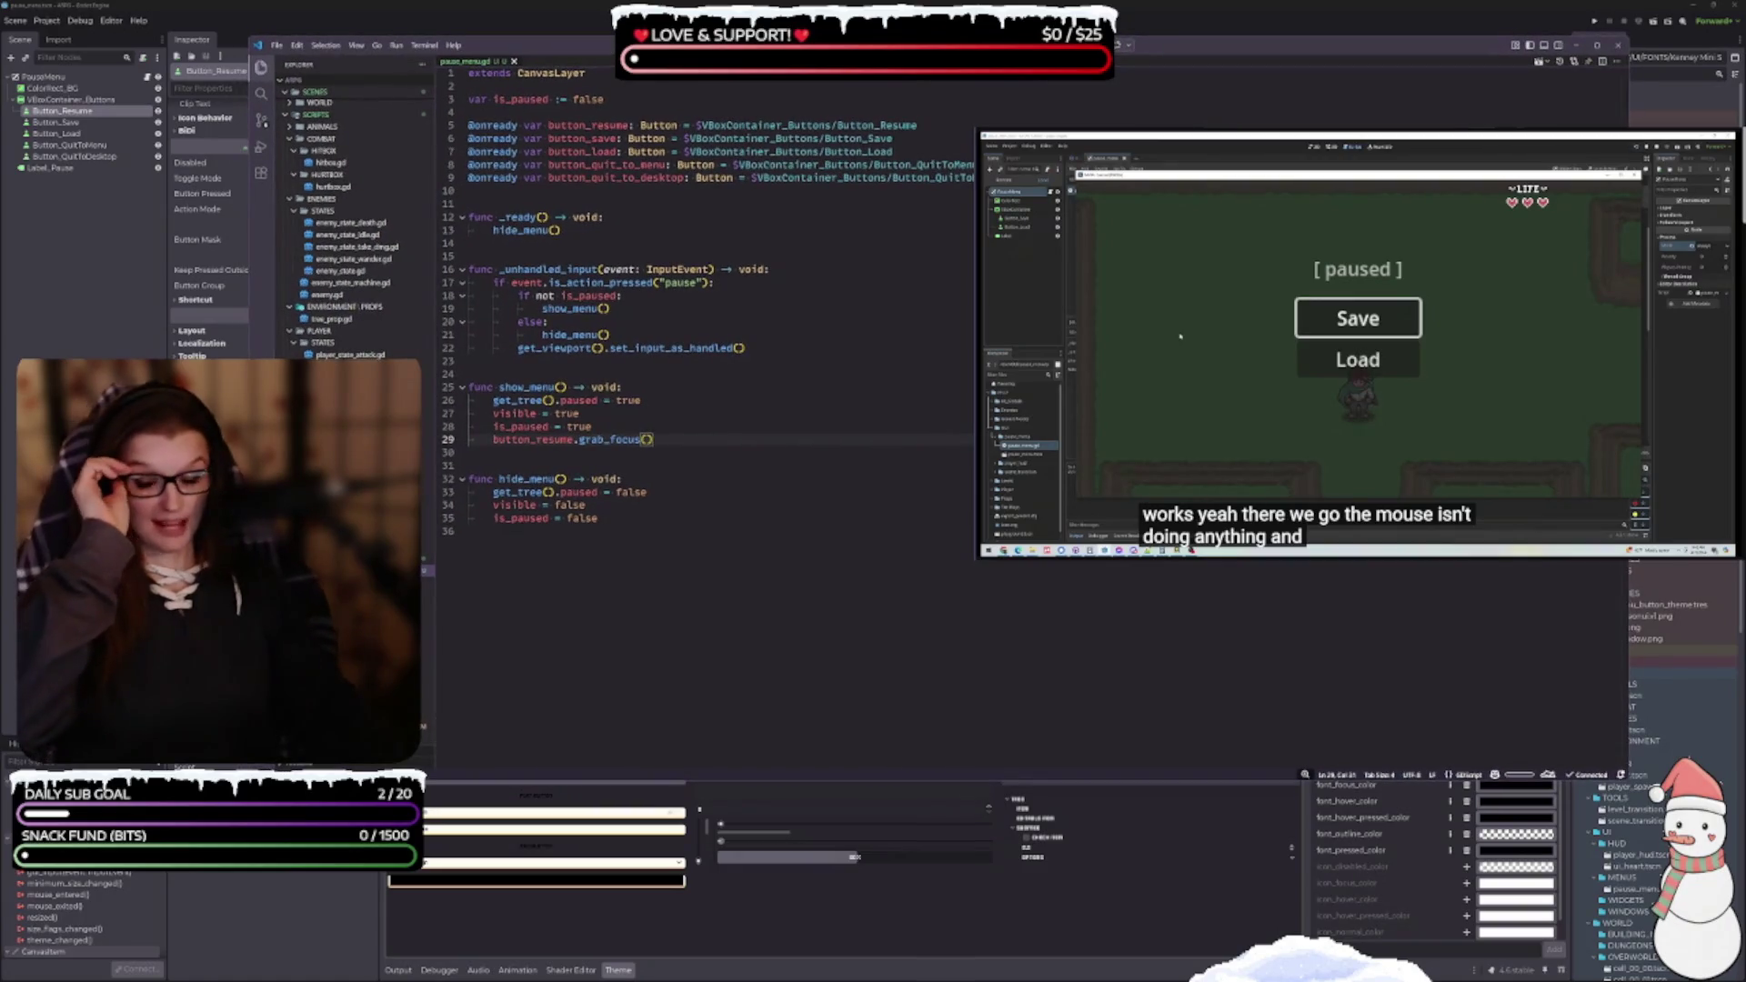
pyautogui.click(1182, 333)
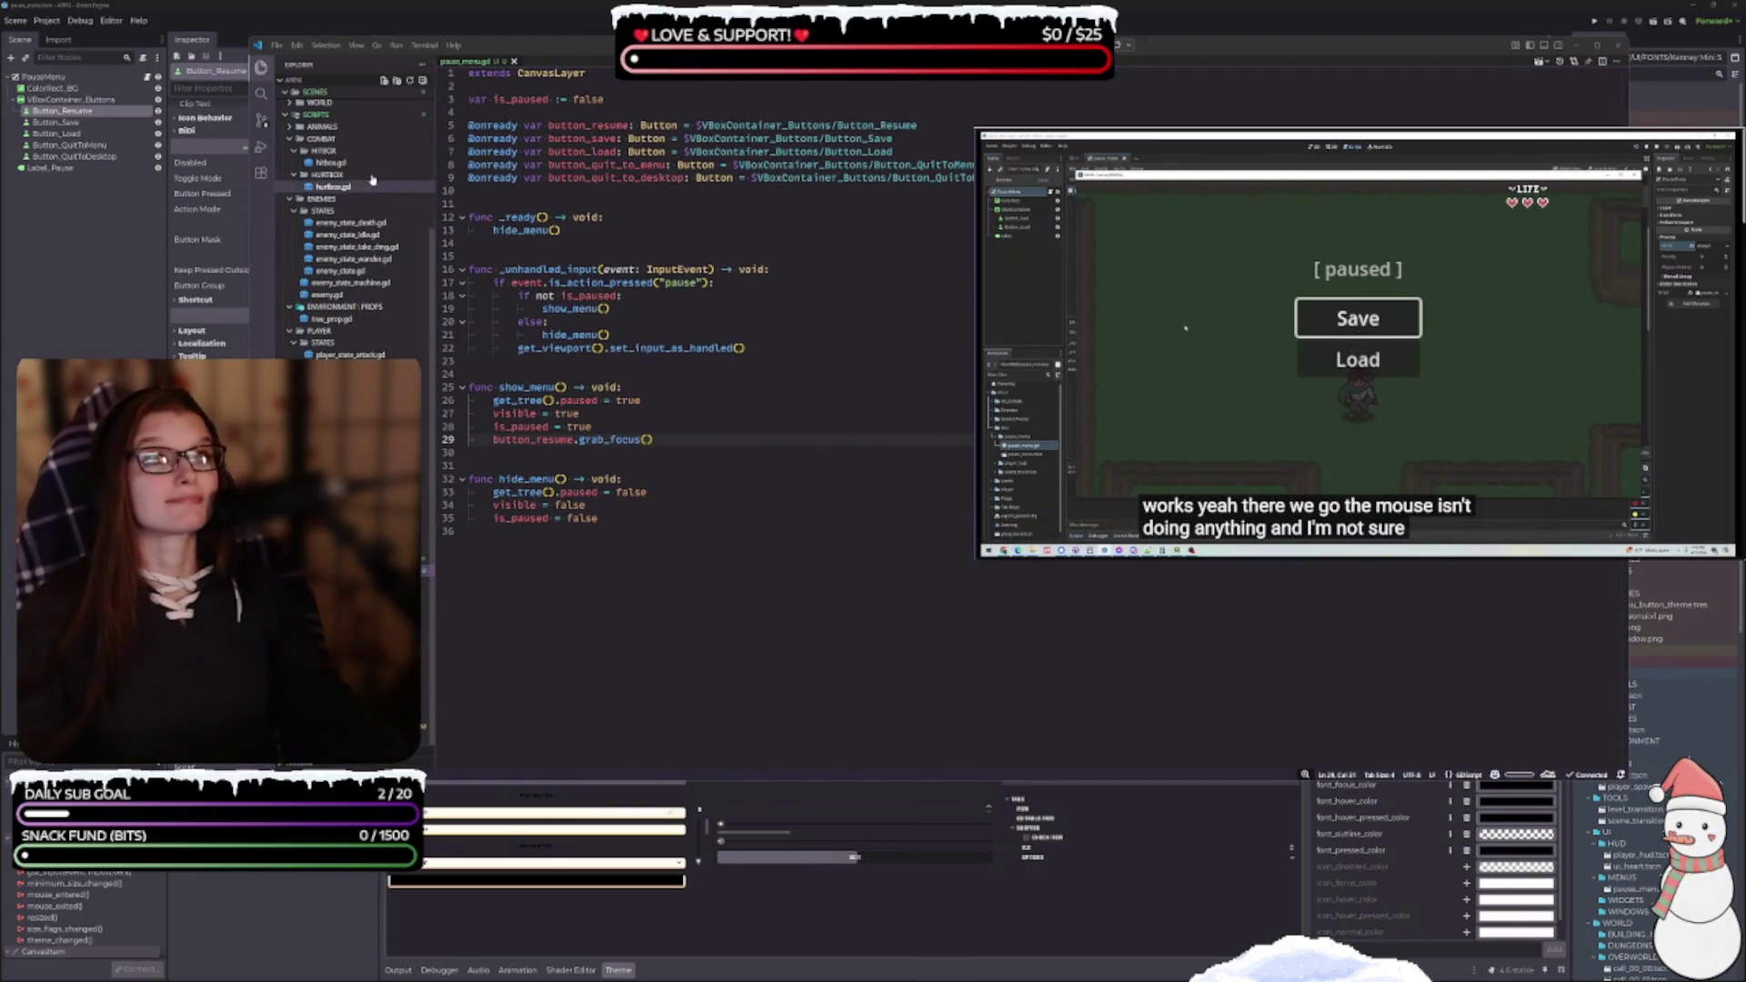
pyautogui.click(767, 524)
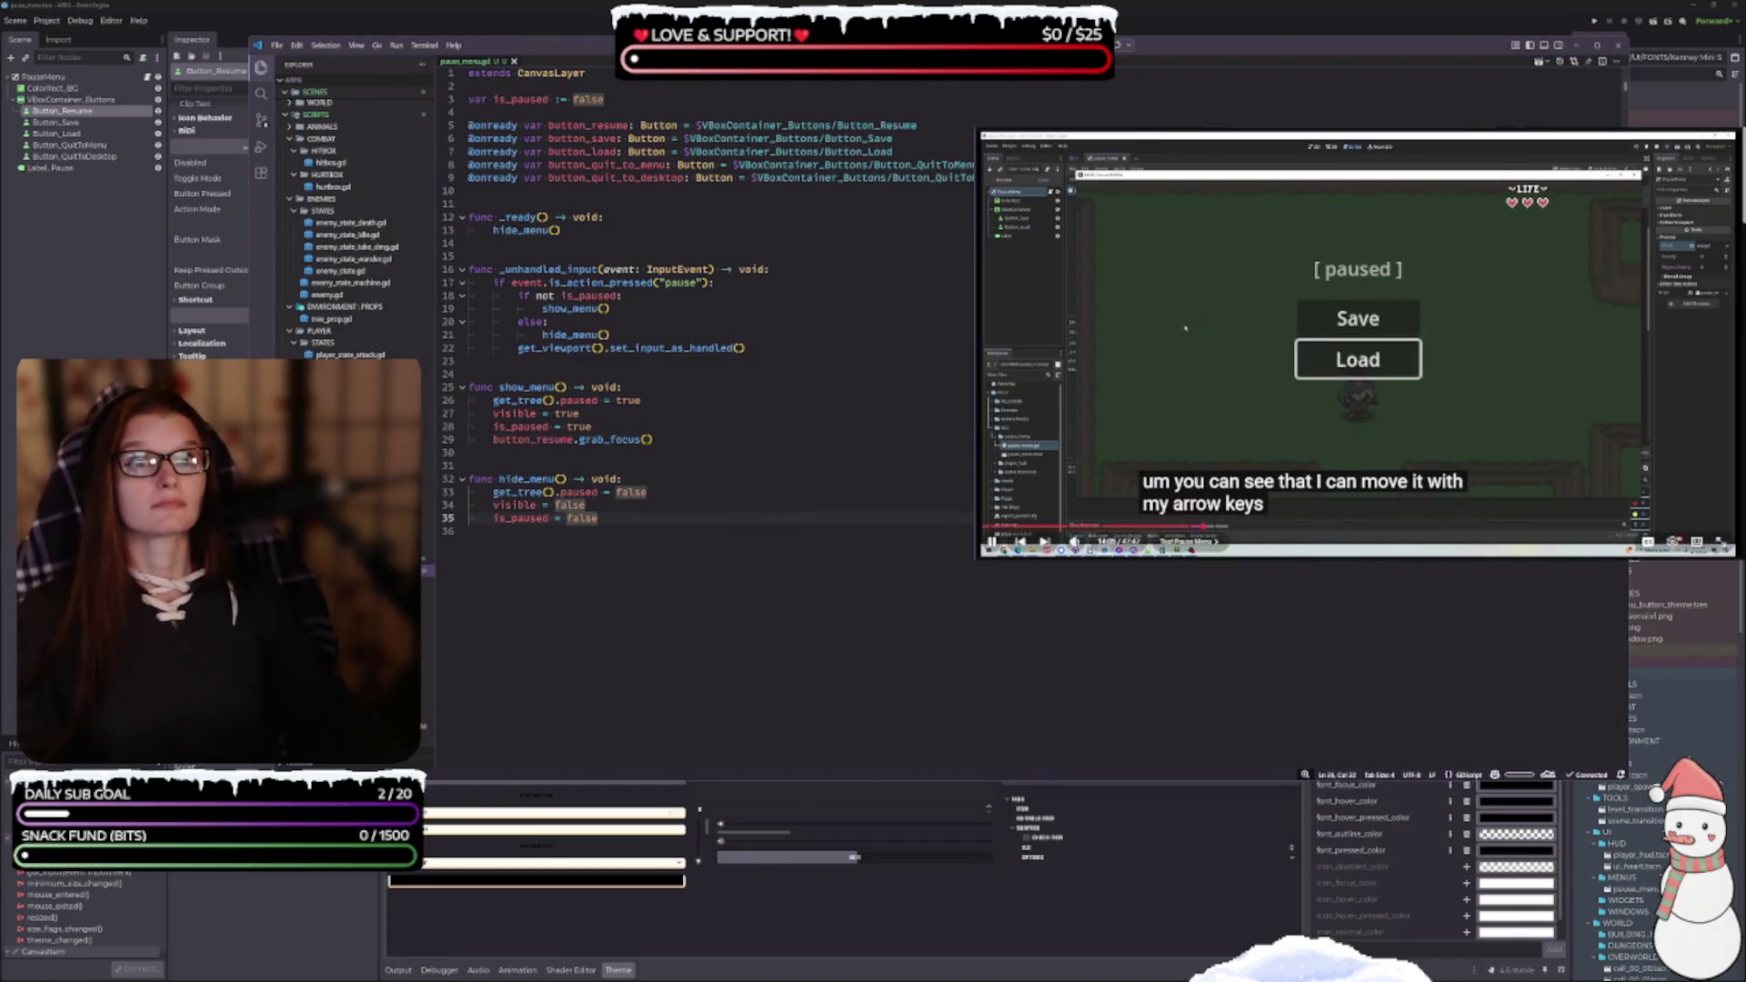
pyautogui.click(1349, 382)
pyautogui.click(1696, 30)
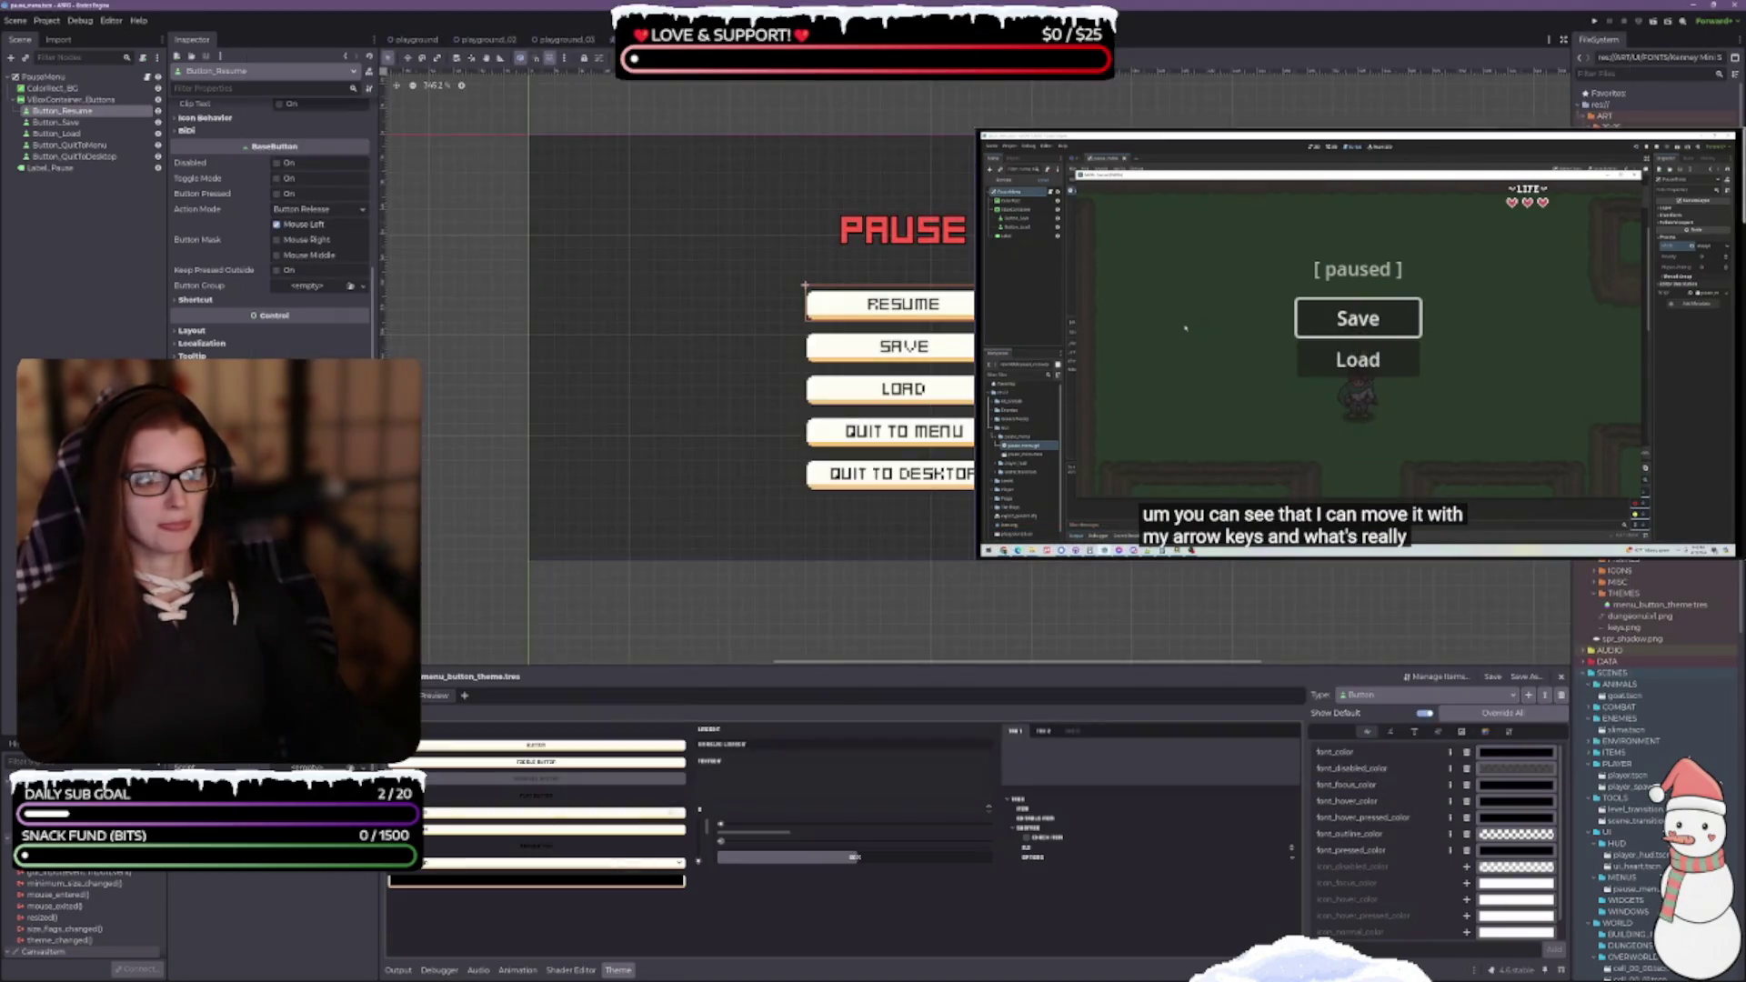
pyautogui.click(1653, 22)
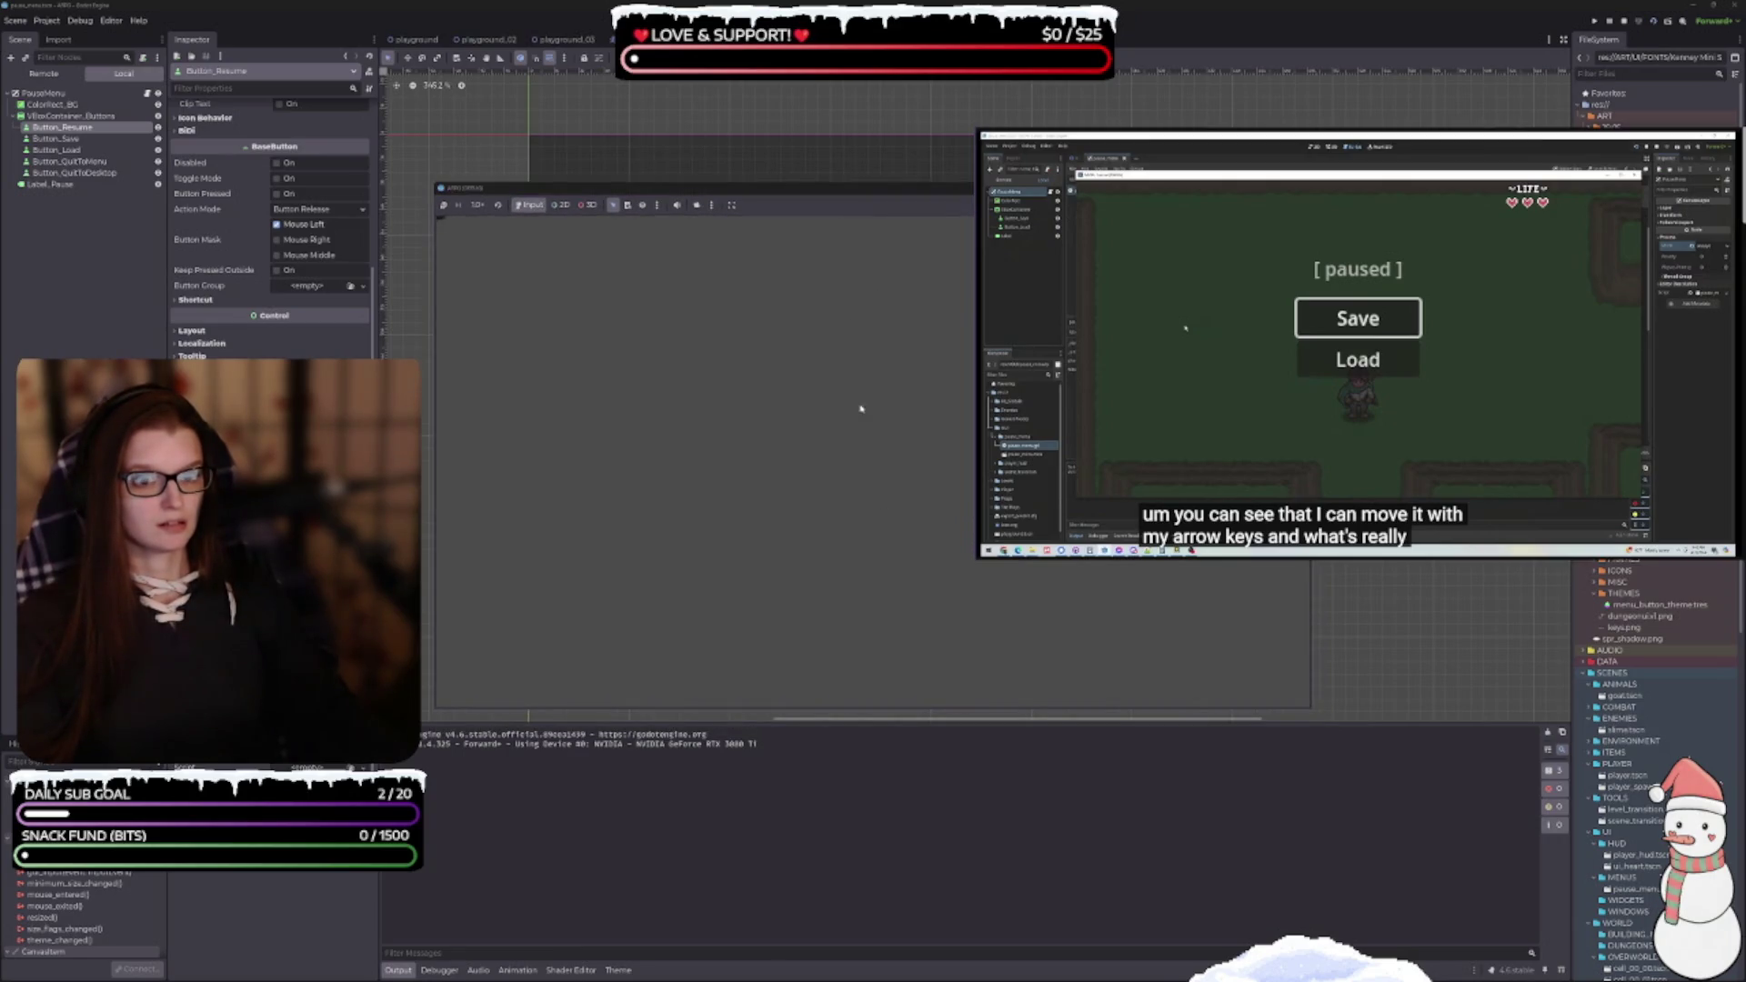
pyautogui.press('Escape')
pyautogui.press('Escape')
pyautogui.press('Escape')
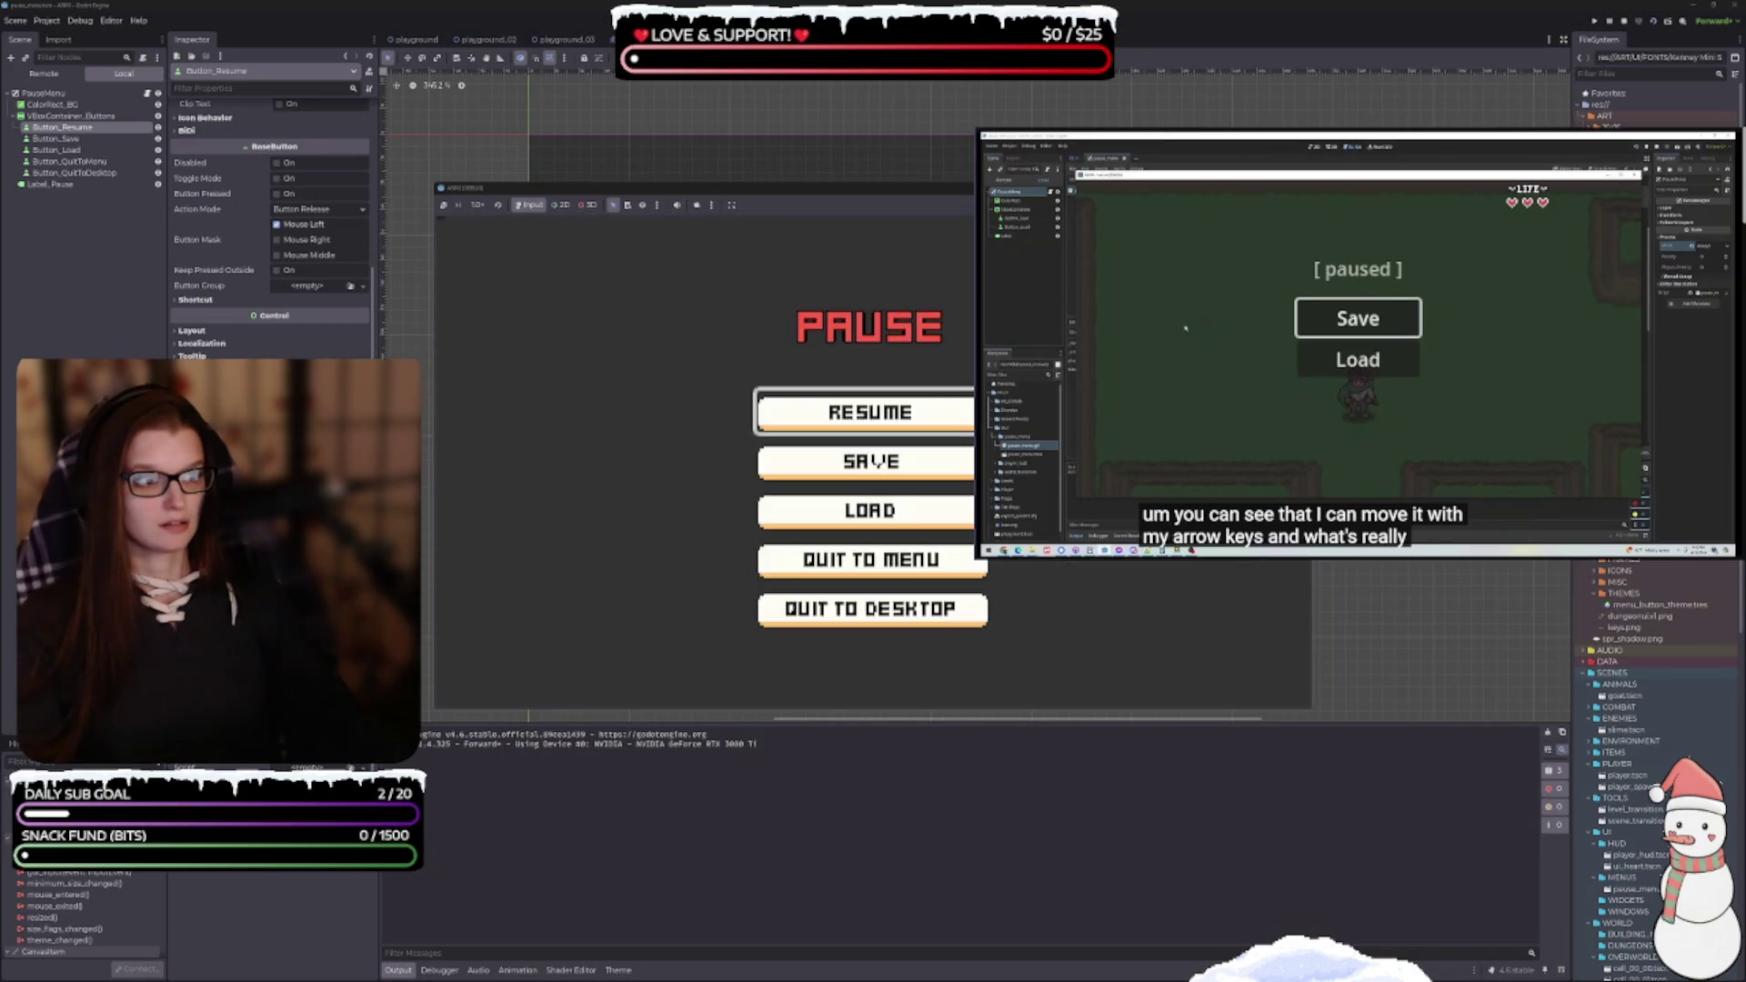
pyautogui.press('Down')
pyautogui.press('Down')
pyautogui.press('Down')
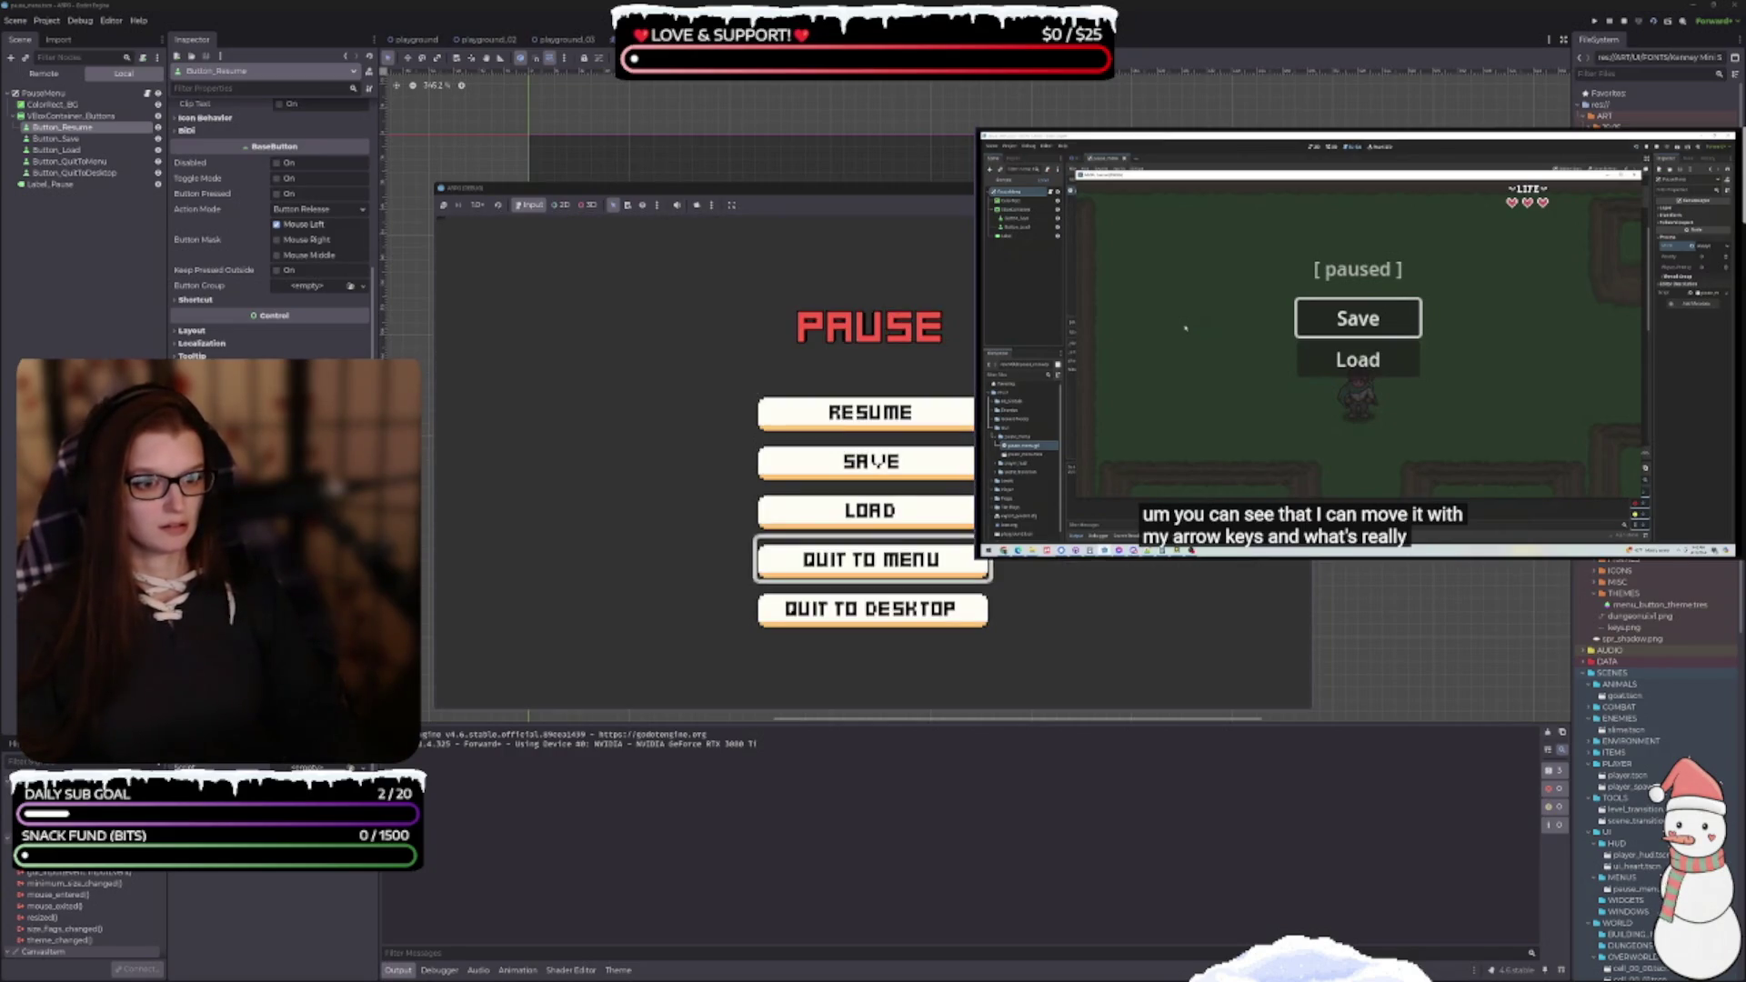
pyautogui.press('Up')
pyautogui.press('Up')
pyautogui.press('Up')
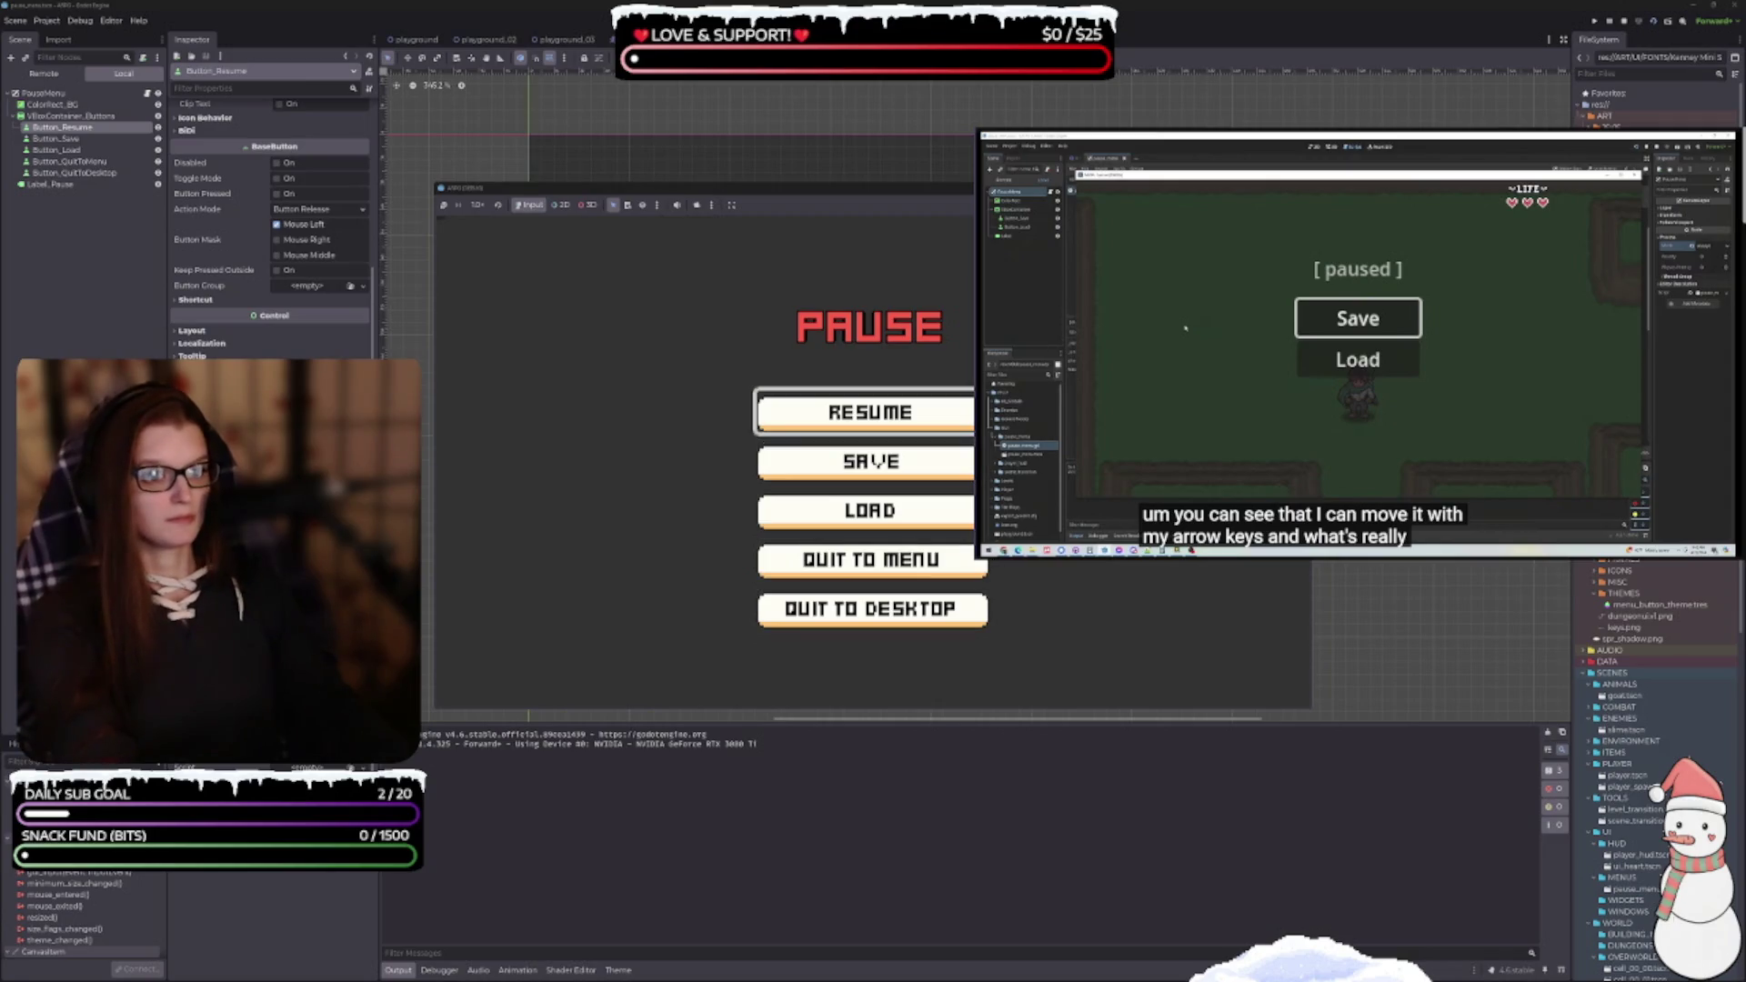
pyautogui.press('F8')
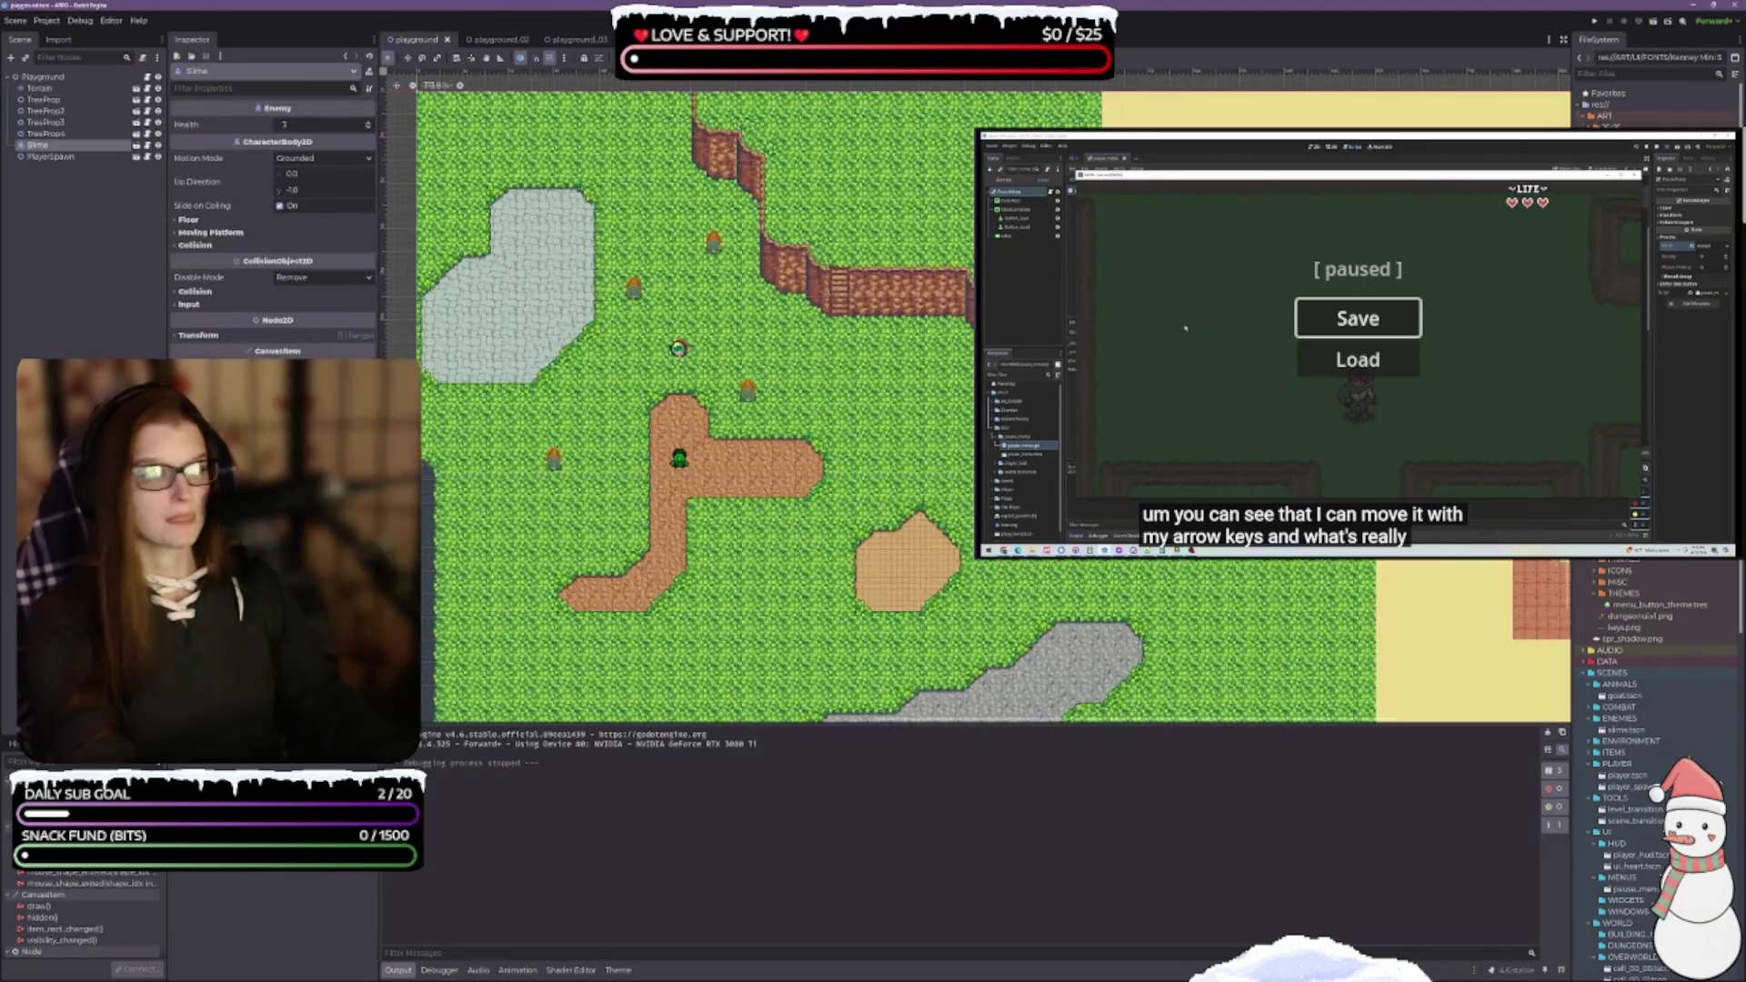
pyautogui.press('F5')
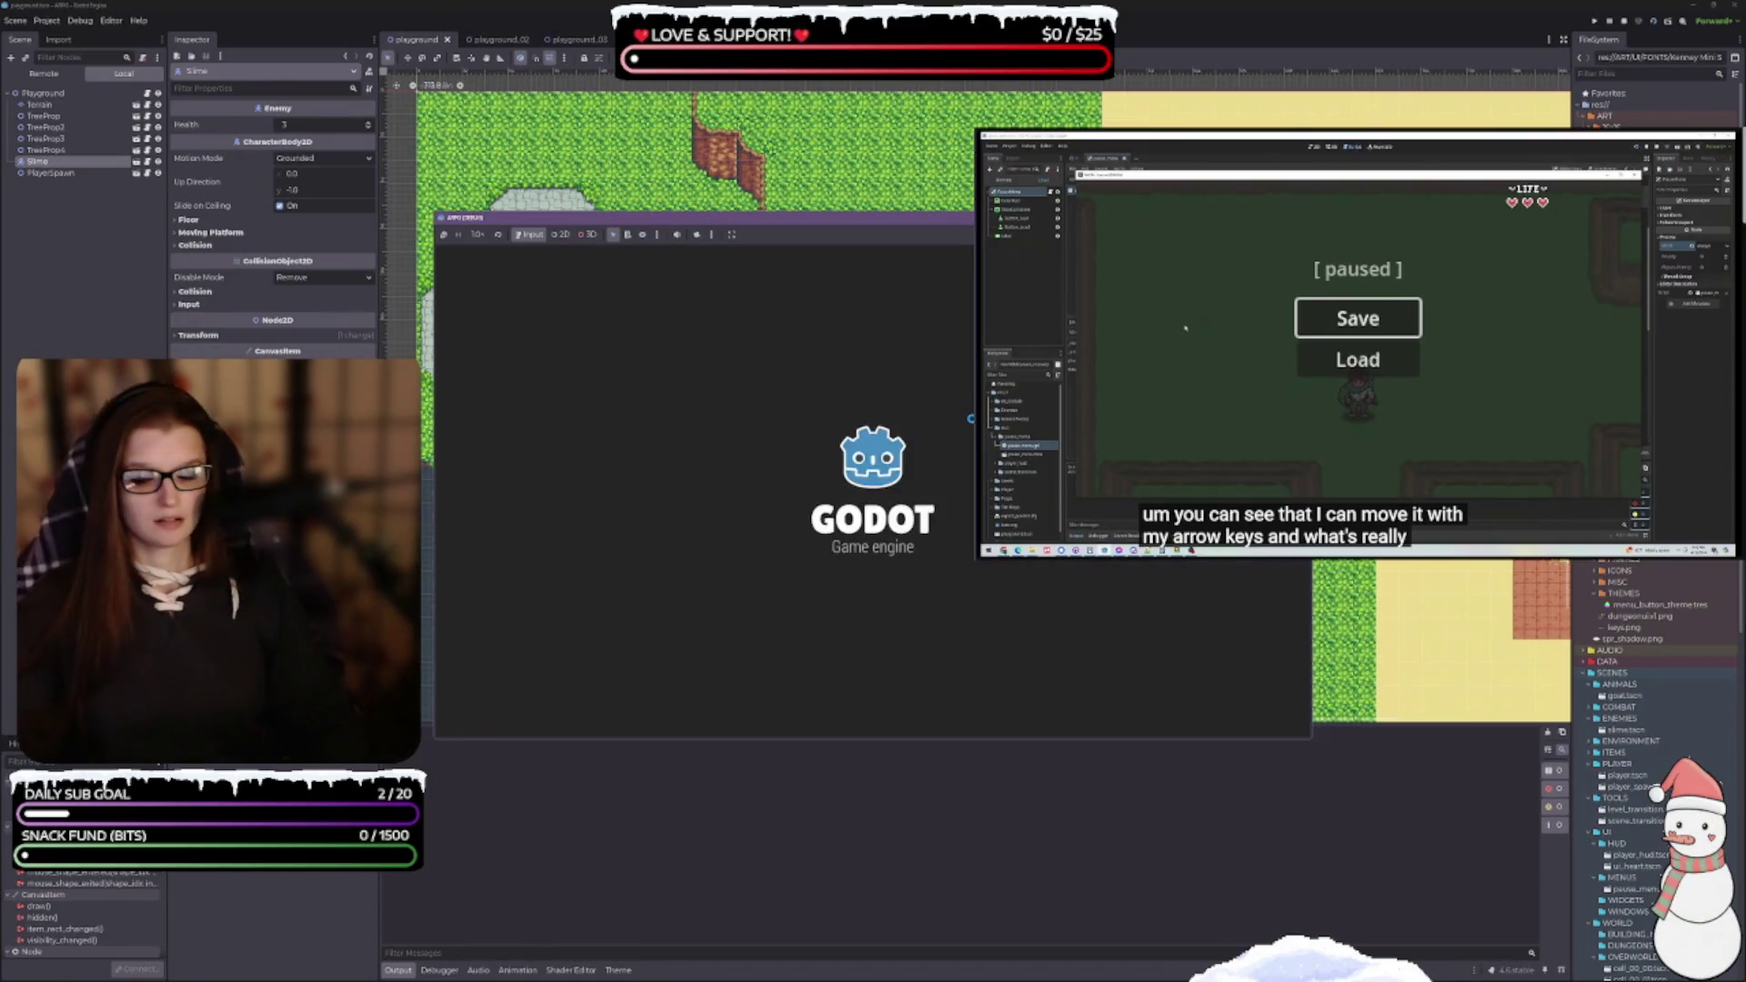
pyautogui.press('Escape')
pyautogui.press('Down')
pyautogui.press('Down')
pyautogui.press('Down')
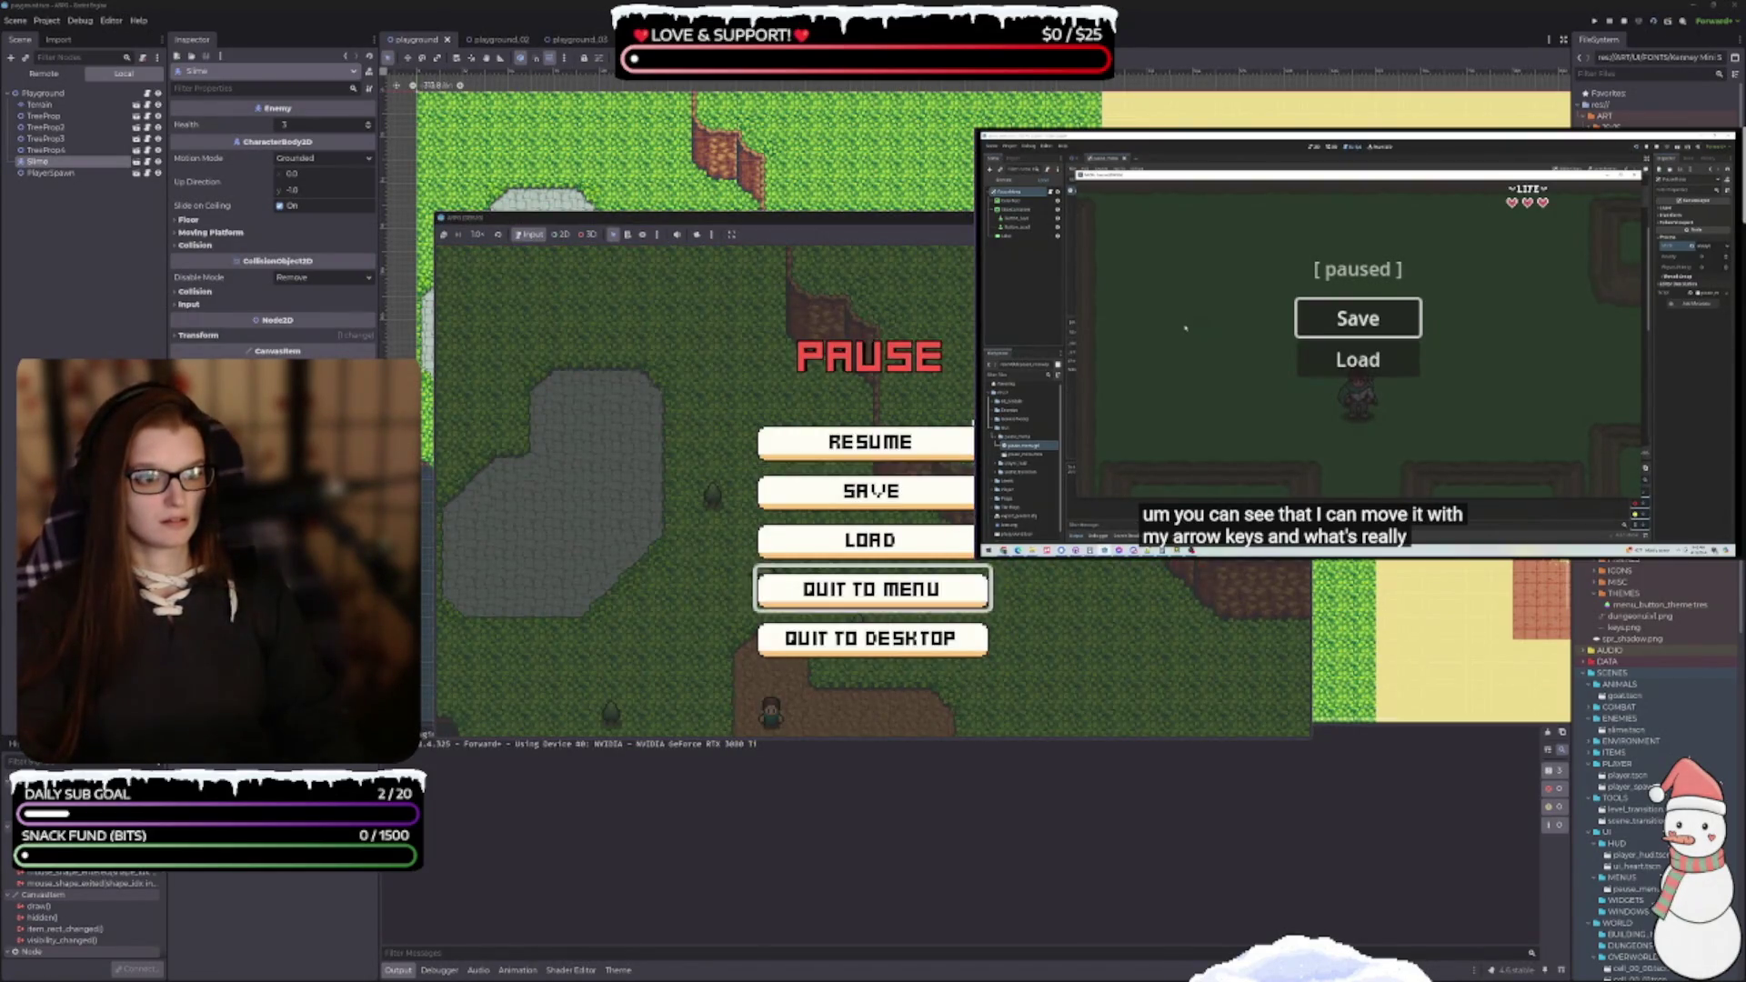
pyautogui.press('Up')
pyautogui.press('Up')
pyautogui.press('Up')
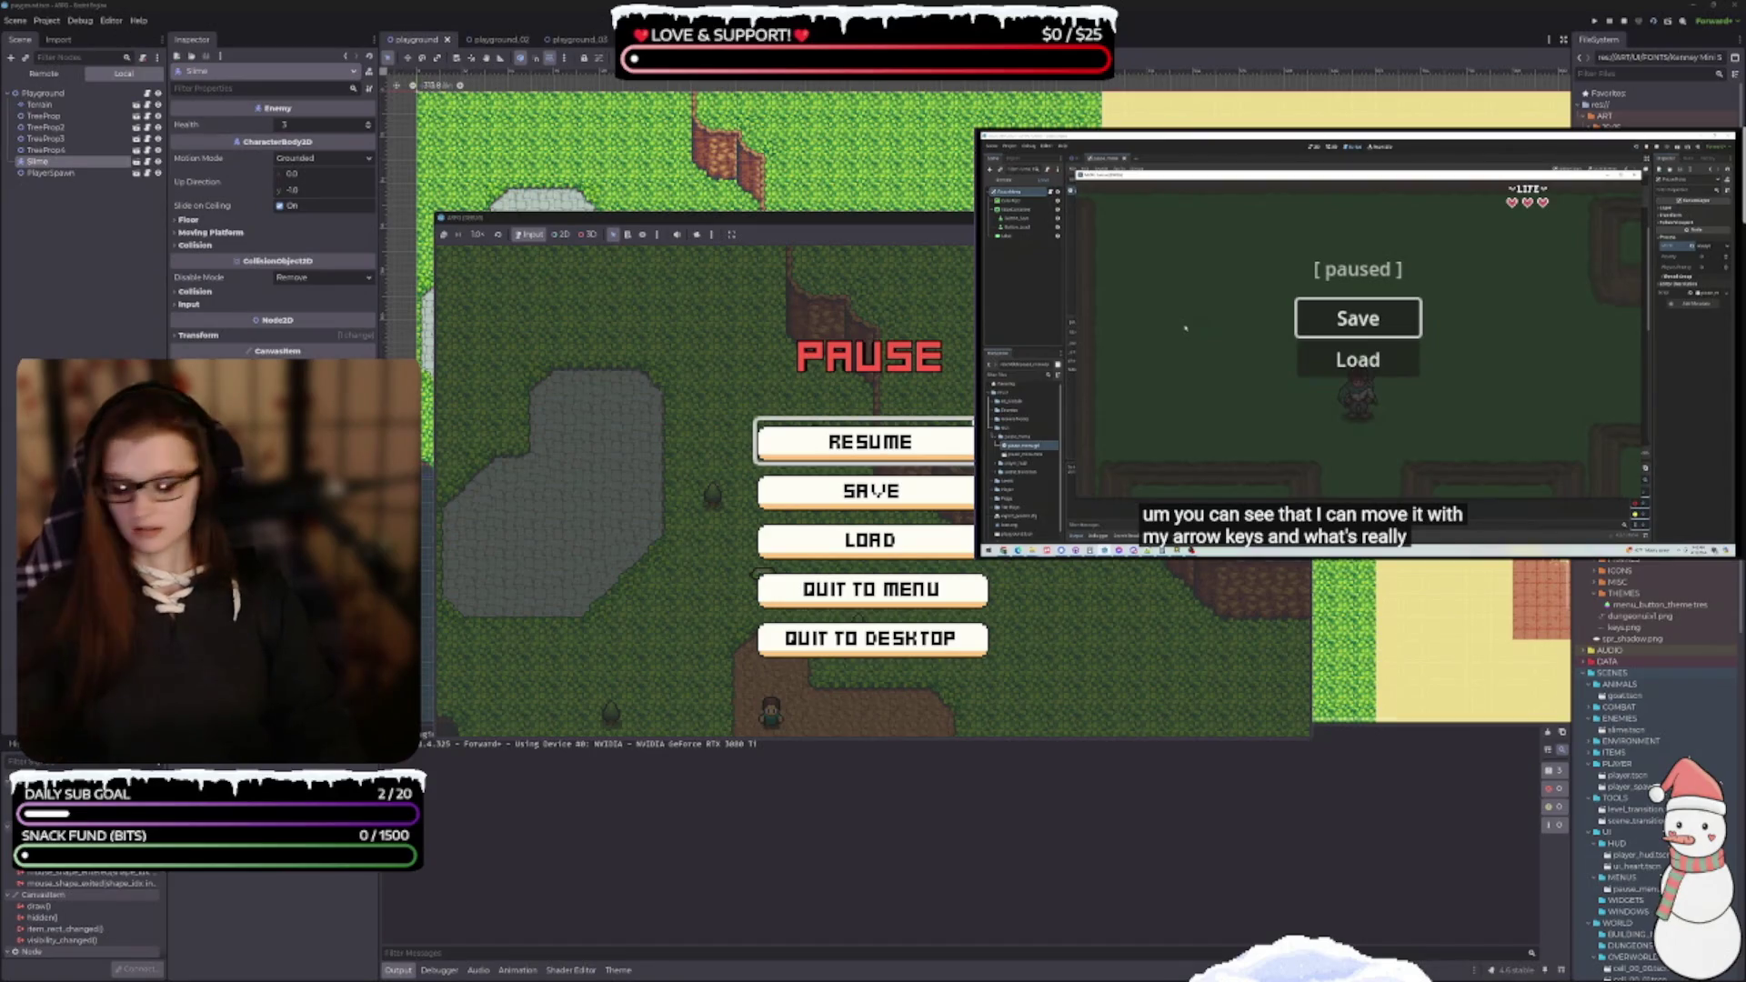
pyautogui.press('Return')
pyautogui.press('Escape')
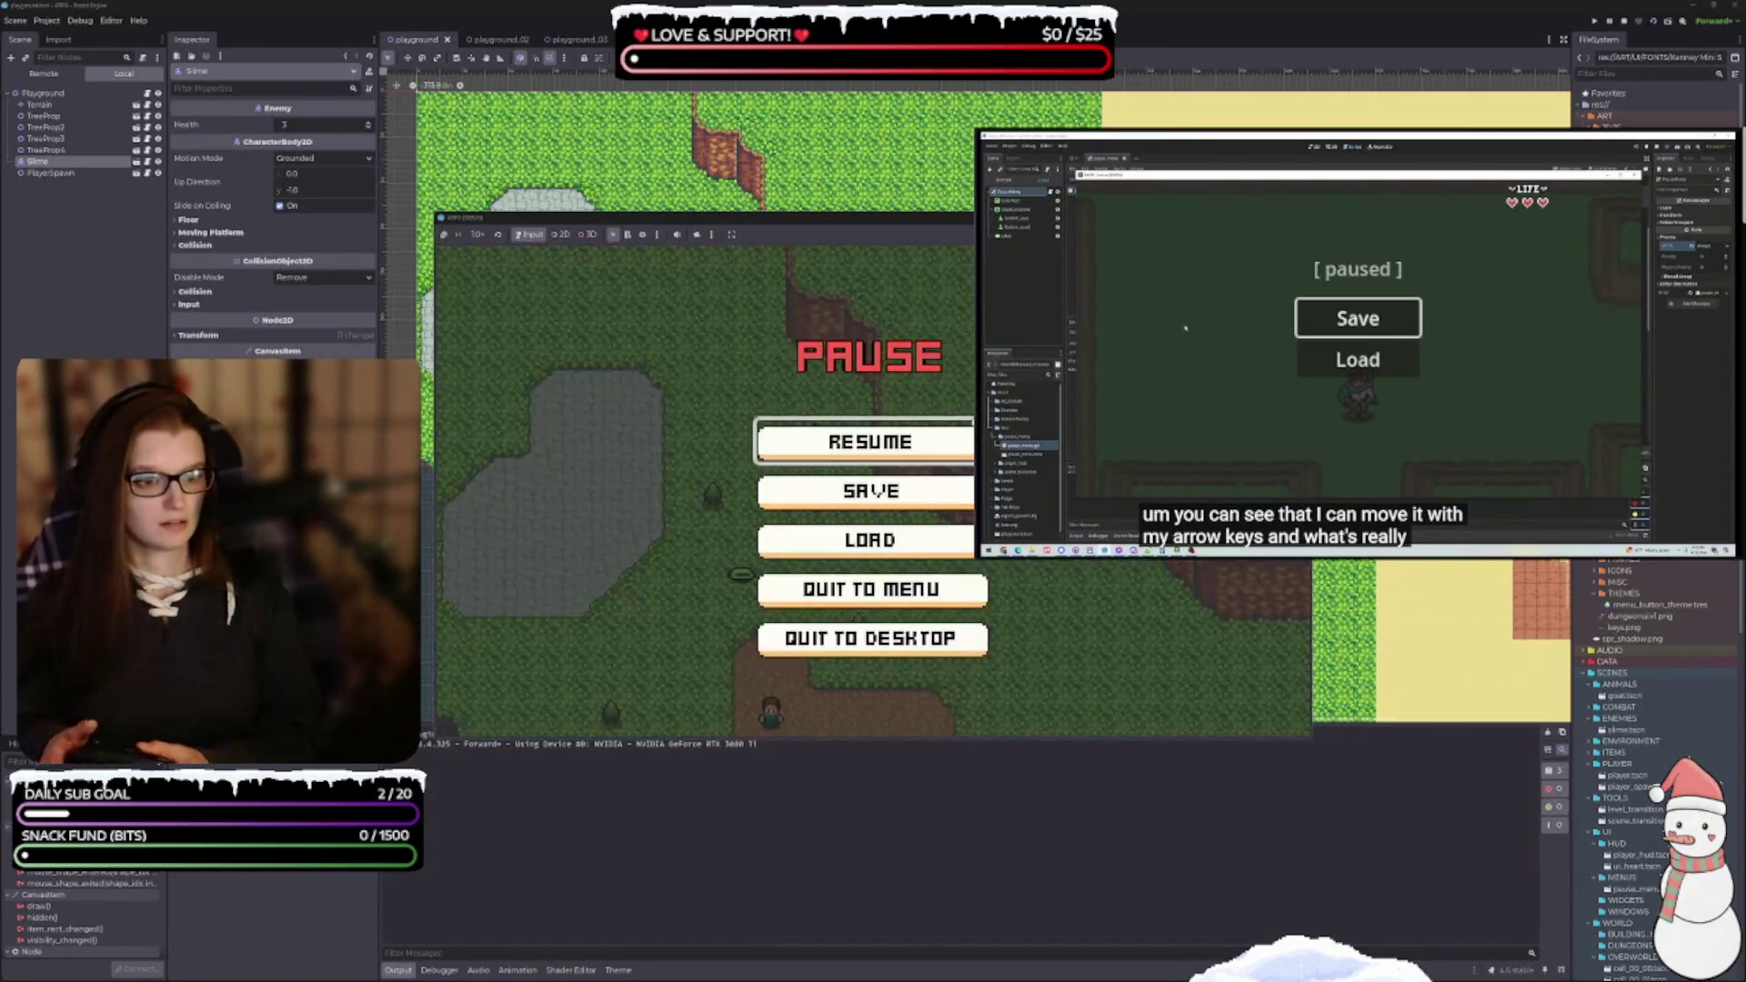
pyautogui.press('Down')
pyautogui.press('Down')
pyautogui.press('Down')
pyautogui.press('Up')
pyautogui.press('Up')
pyautogui.press('Up')
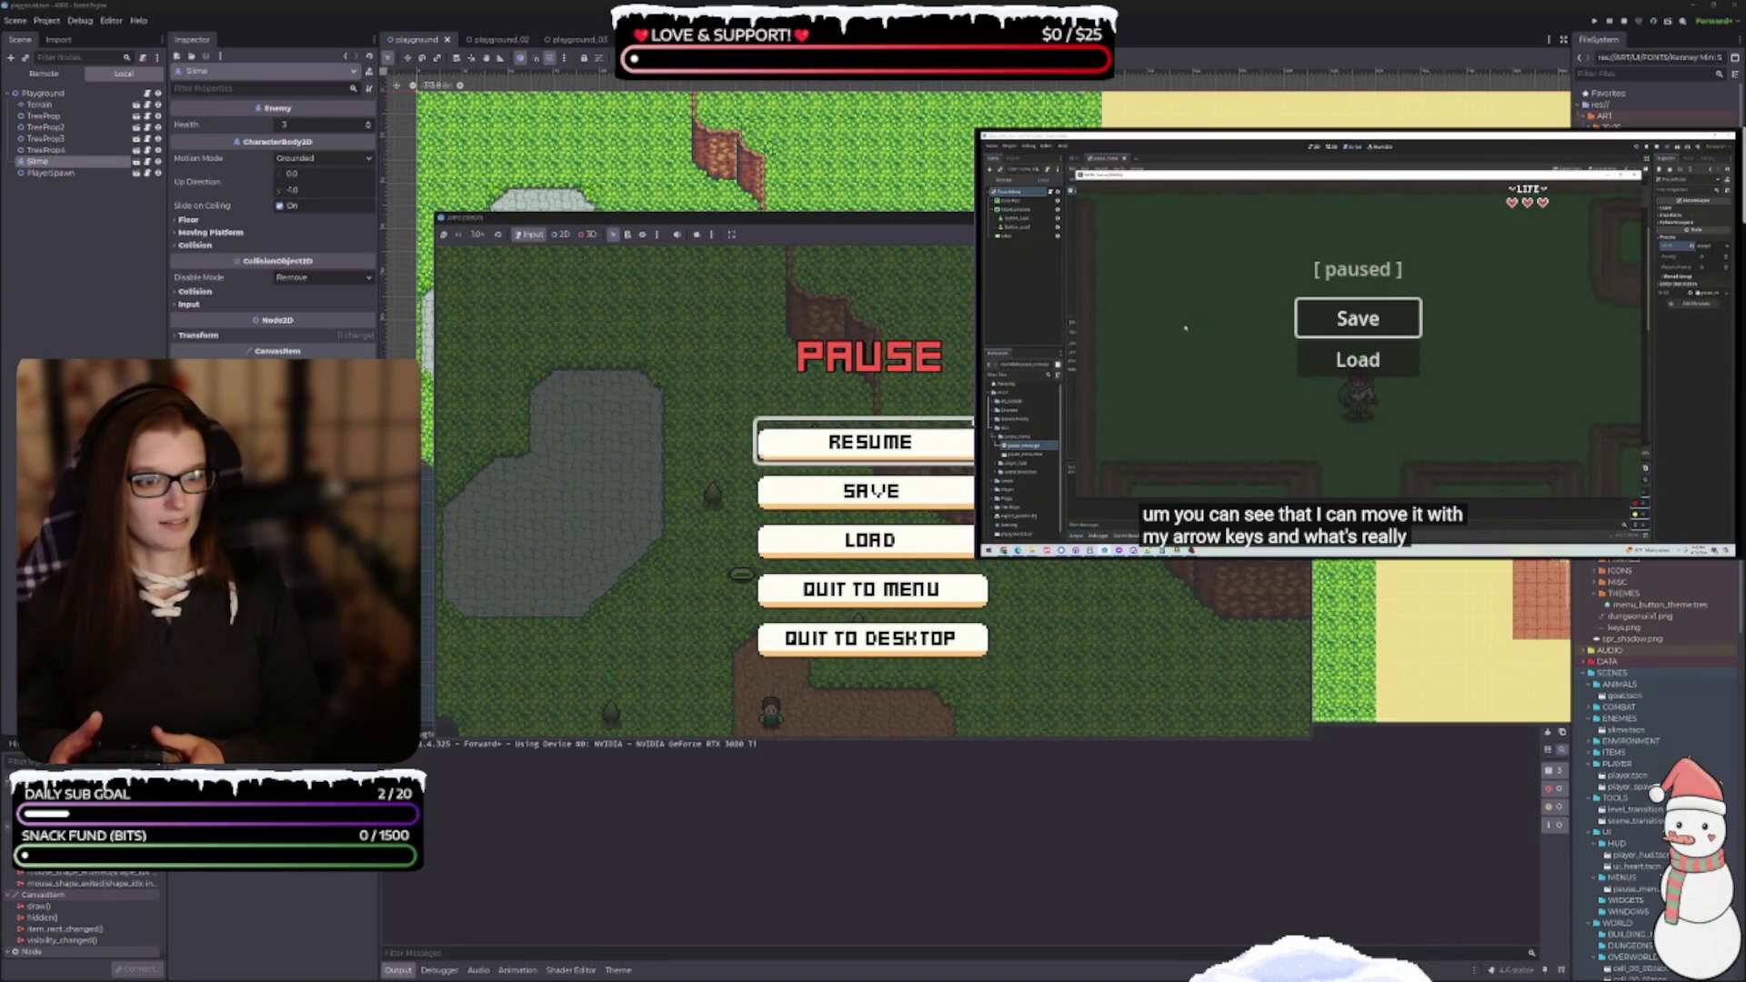
pyautogui.press('Down')
pyautogui.press('Down')
pyautogui.press('Down')
pyautogui.press('Escape')
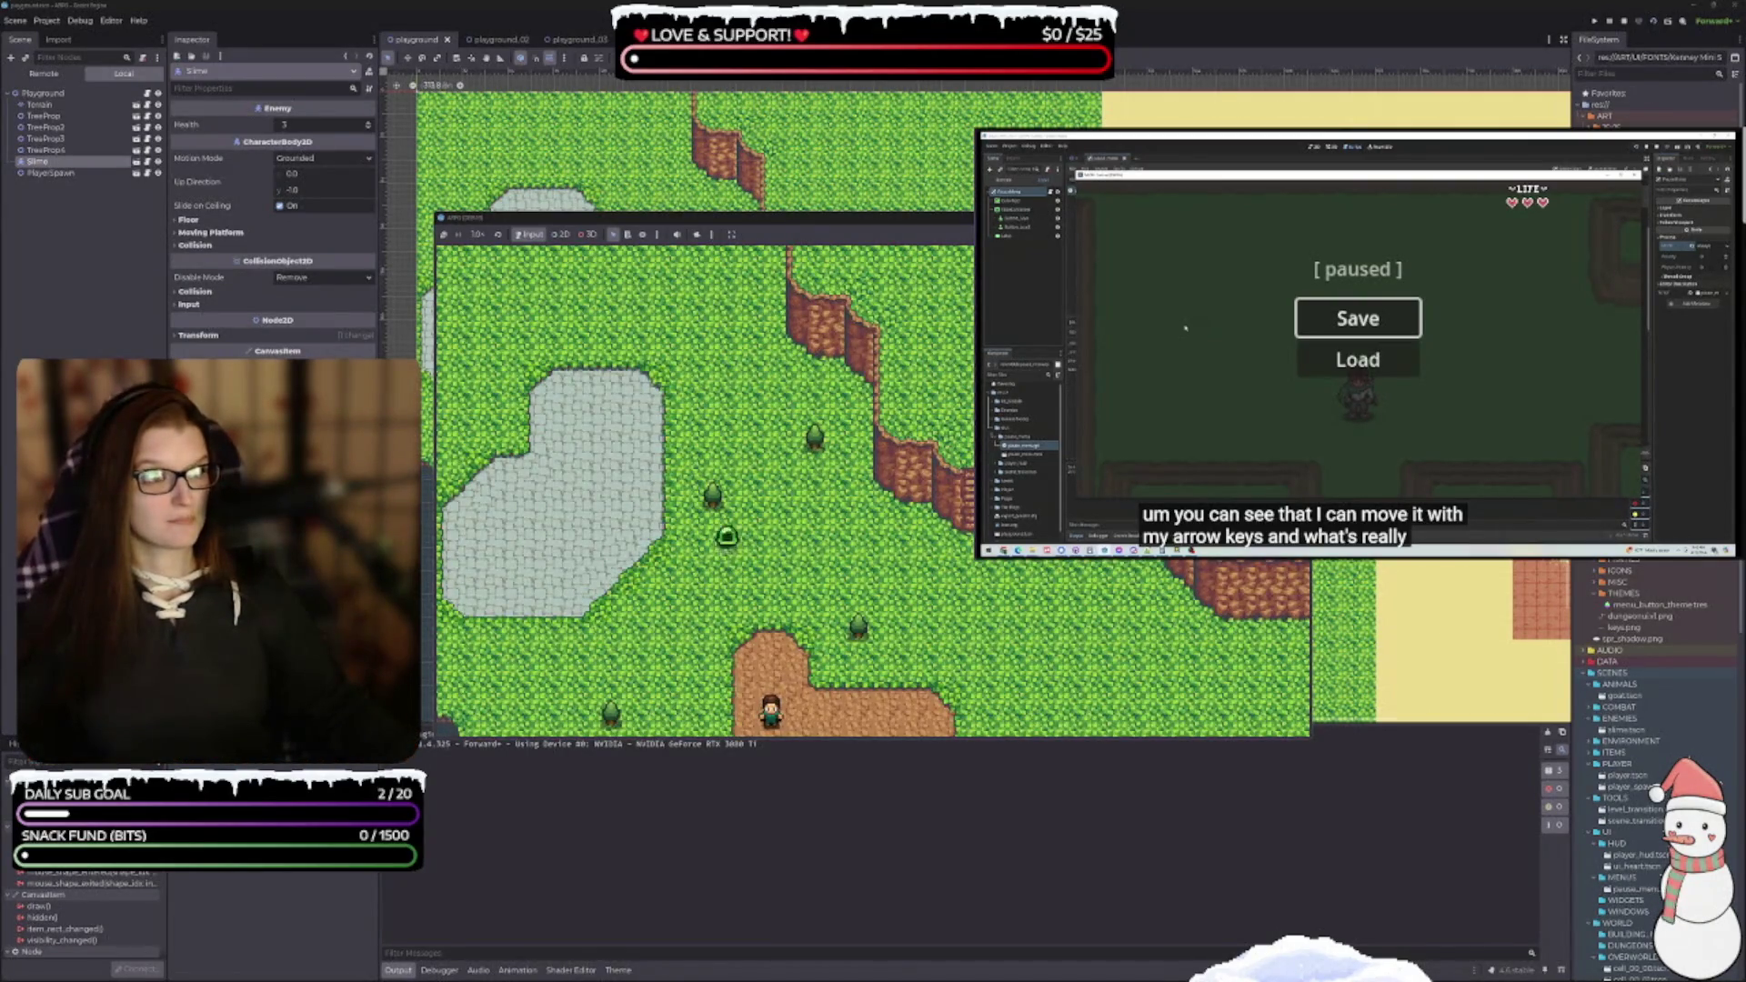
pyautogui.press('F8')
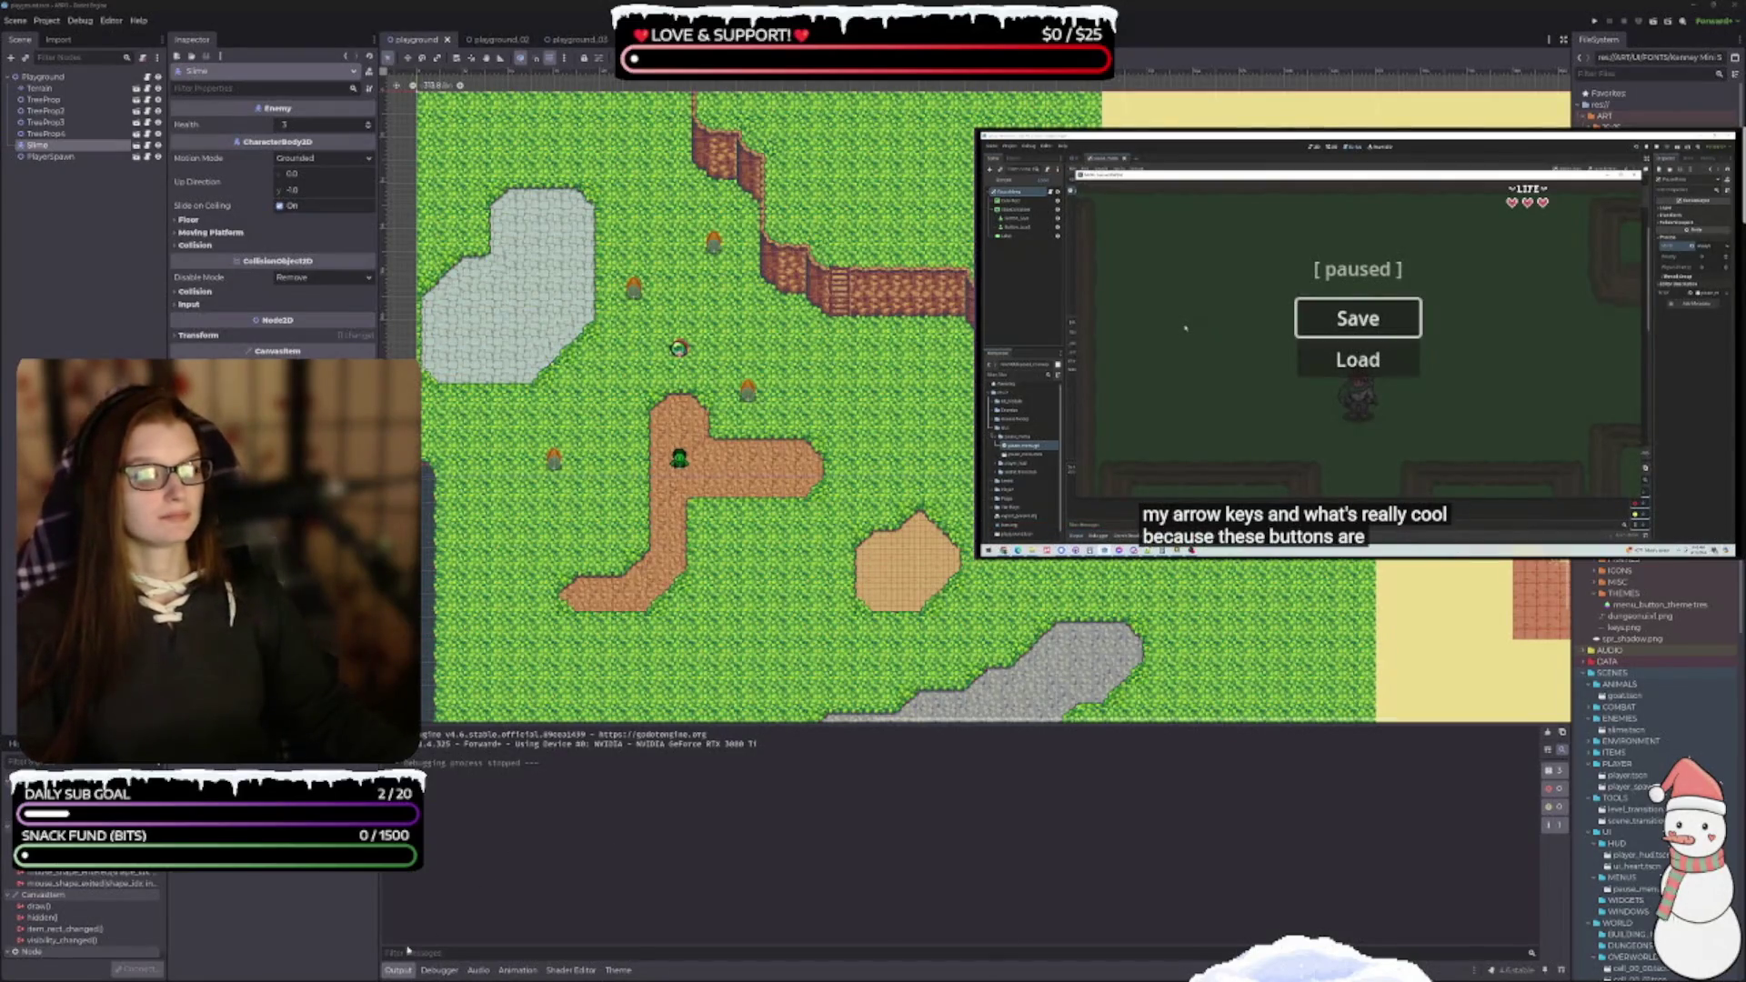
pyautogui.click(398, 969)
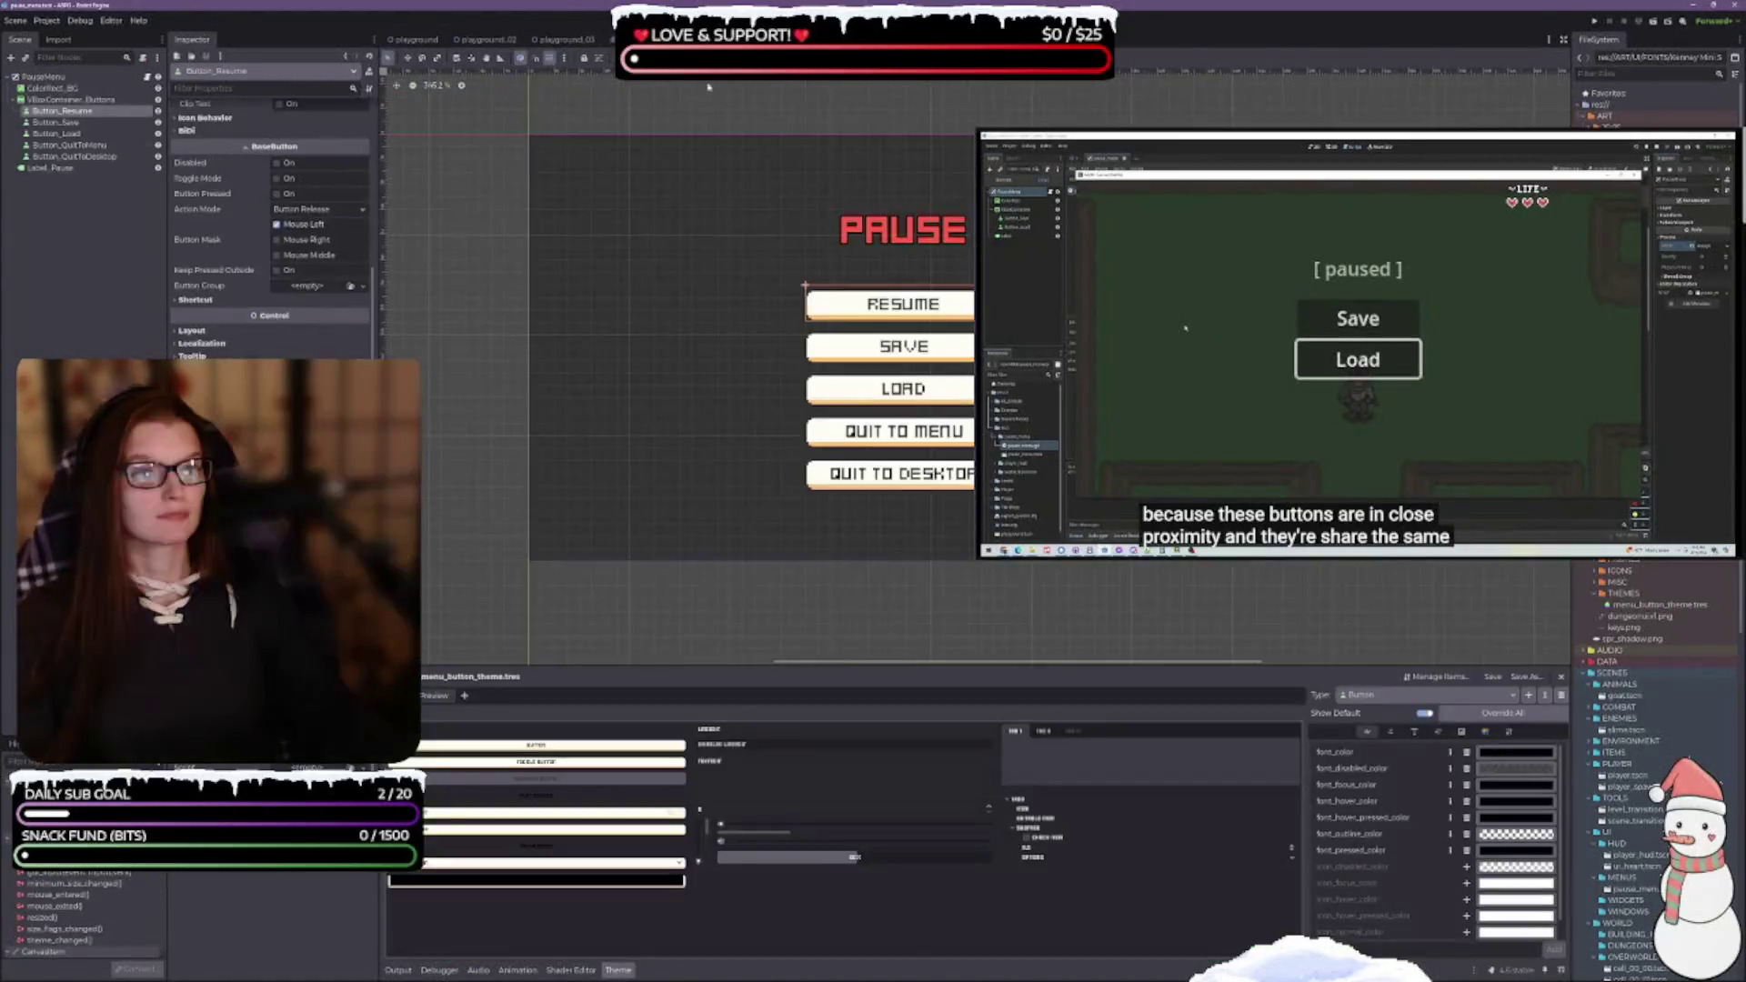
# - Open the pause menu scene and inspect the button theme's StyleBox entries, including the hover style
pyautogui.click(896, 39)
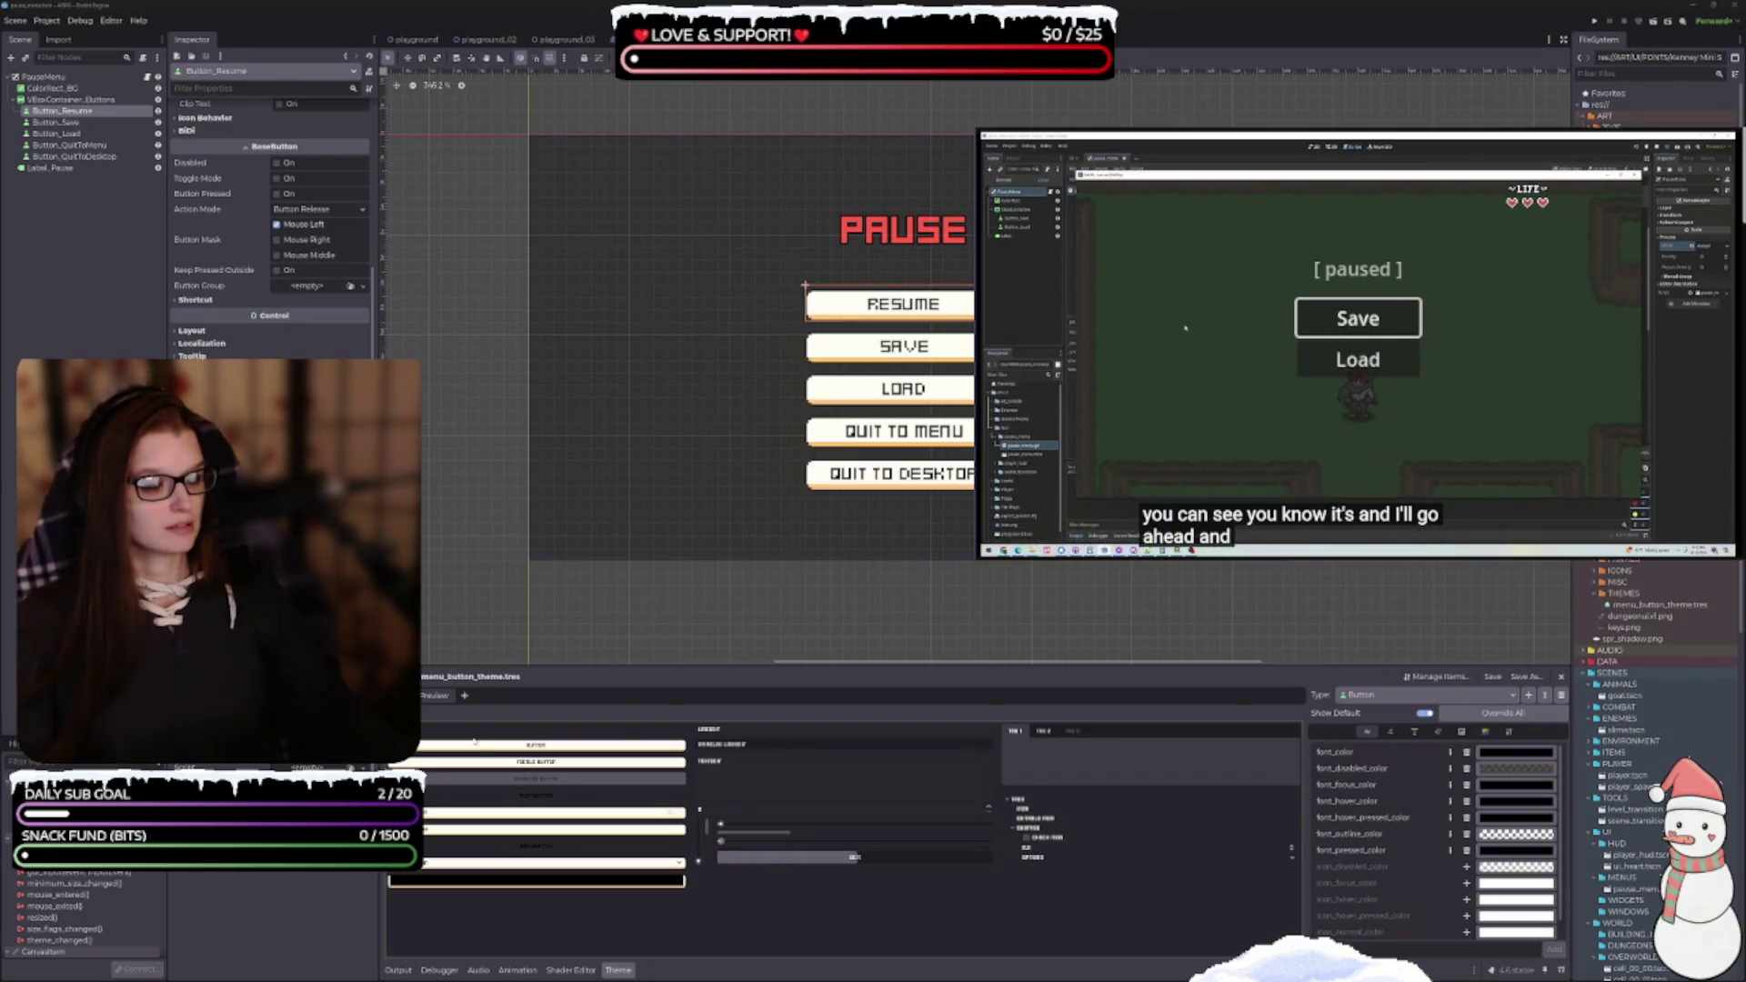
pyautogui.click(1486, 732)
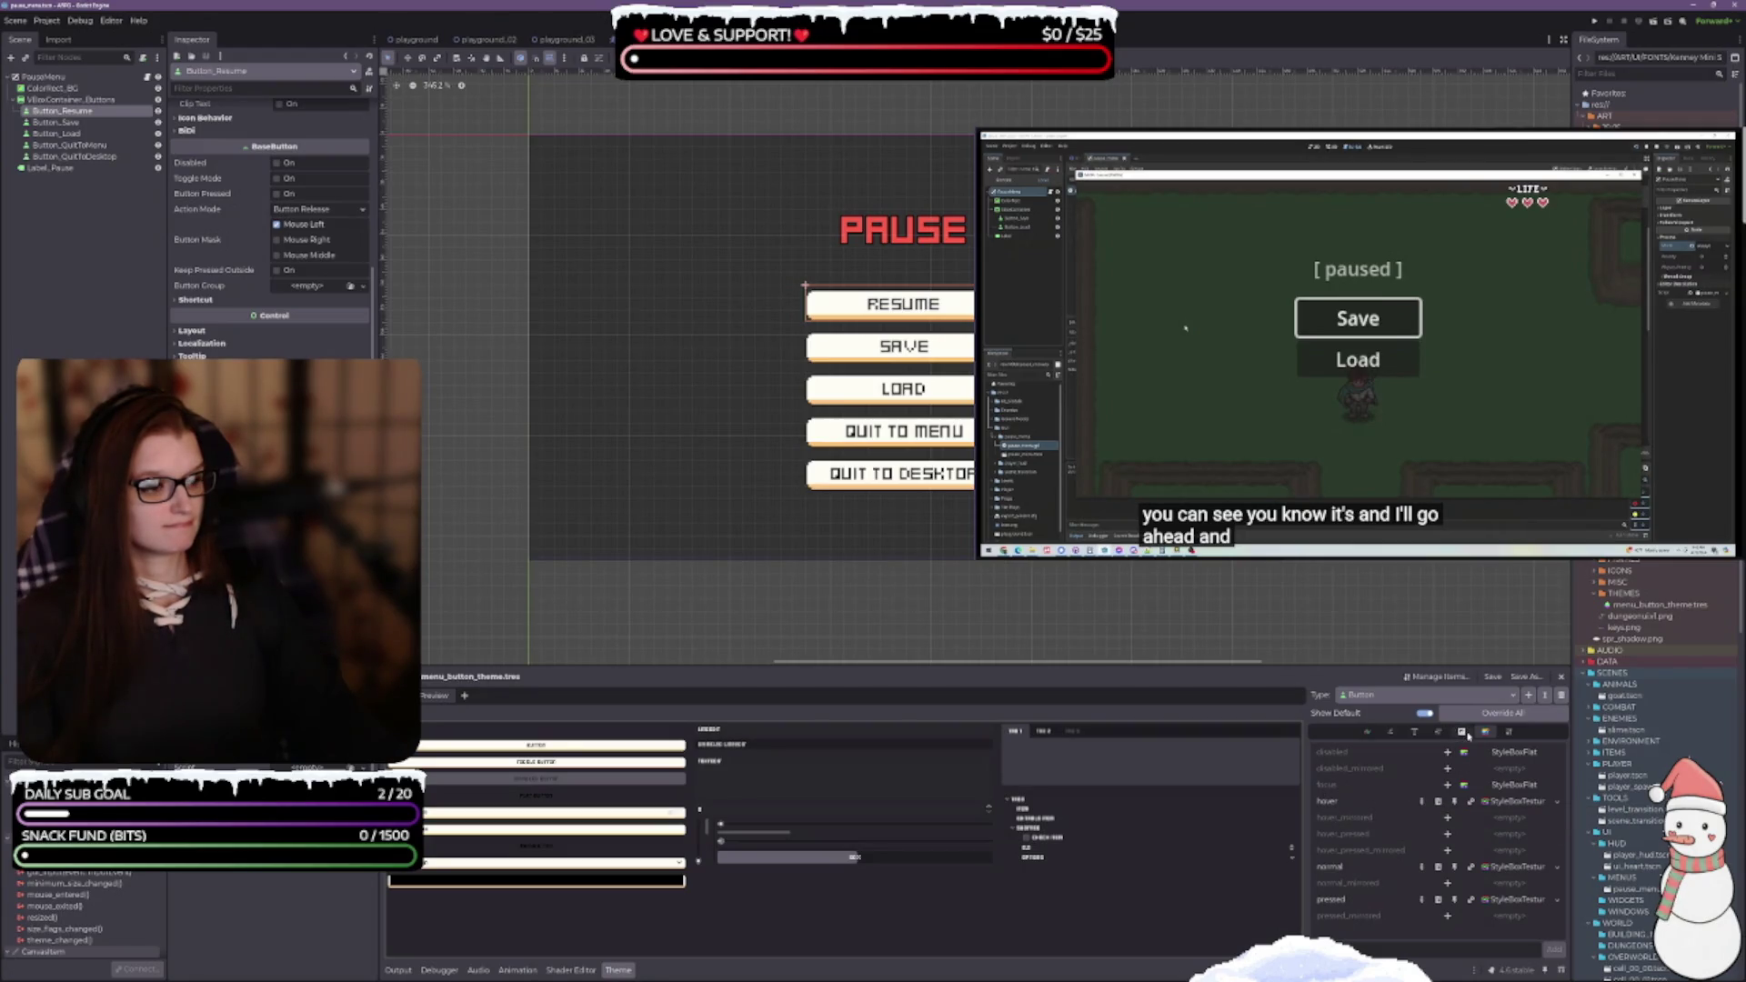
pyautogui.click(1515, 804)
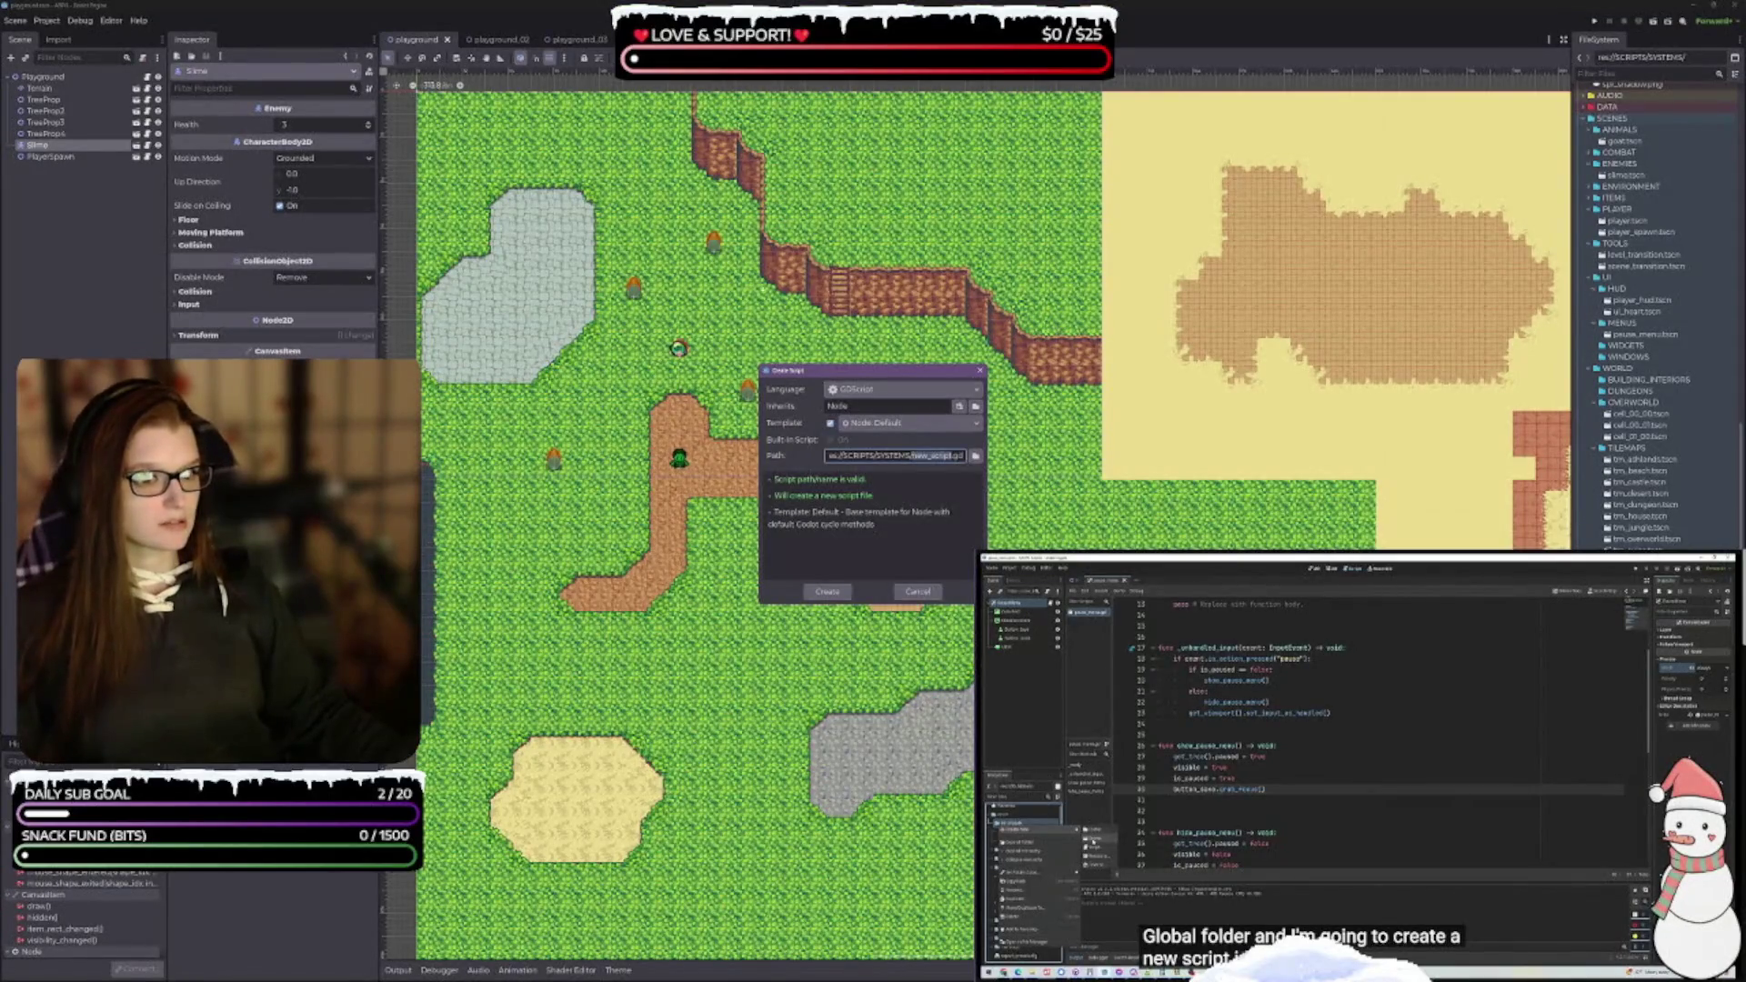
# - Name the new script global_save_manager.gd in the Create Script dialog and create it
pyautogui.click(1356, 763)
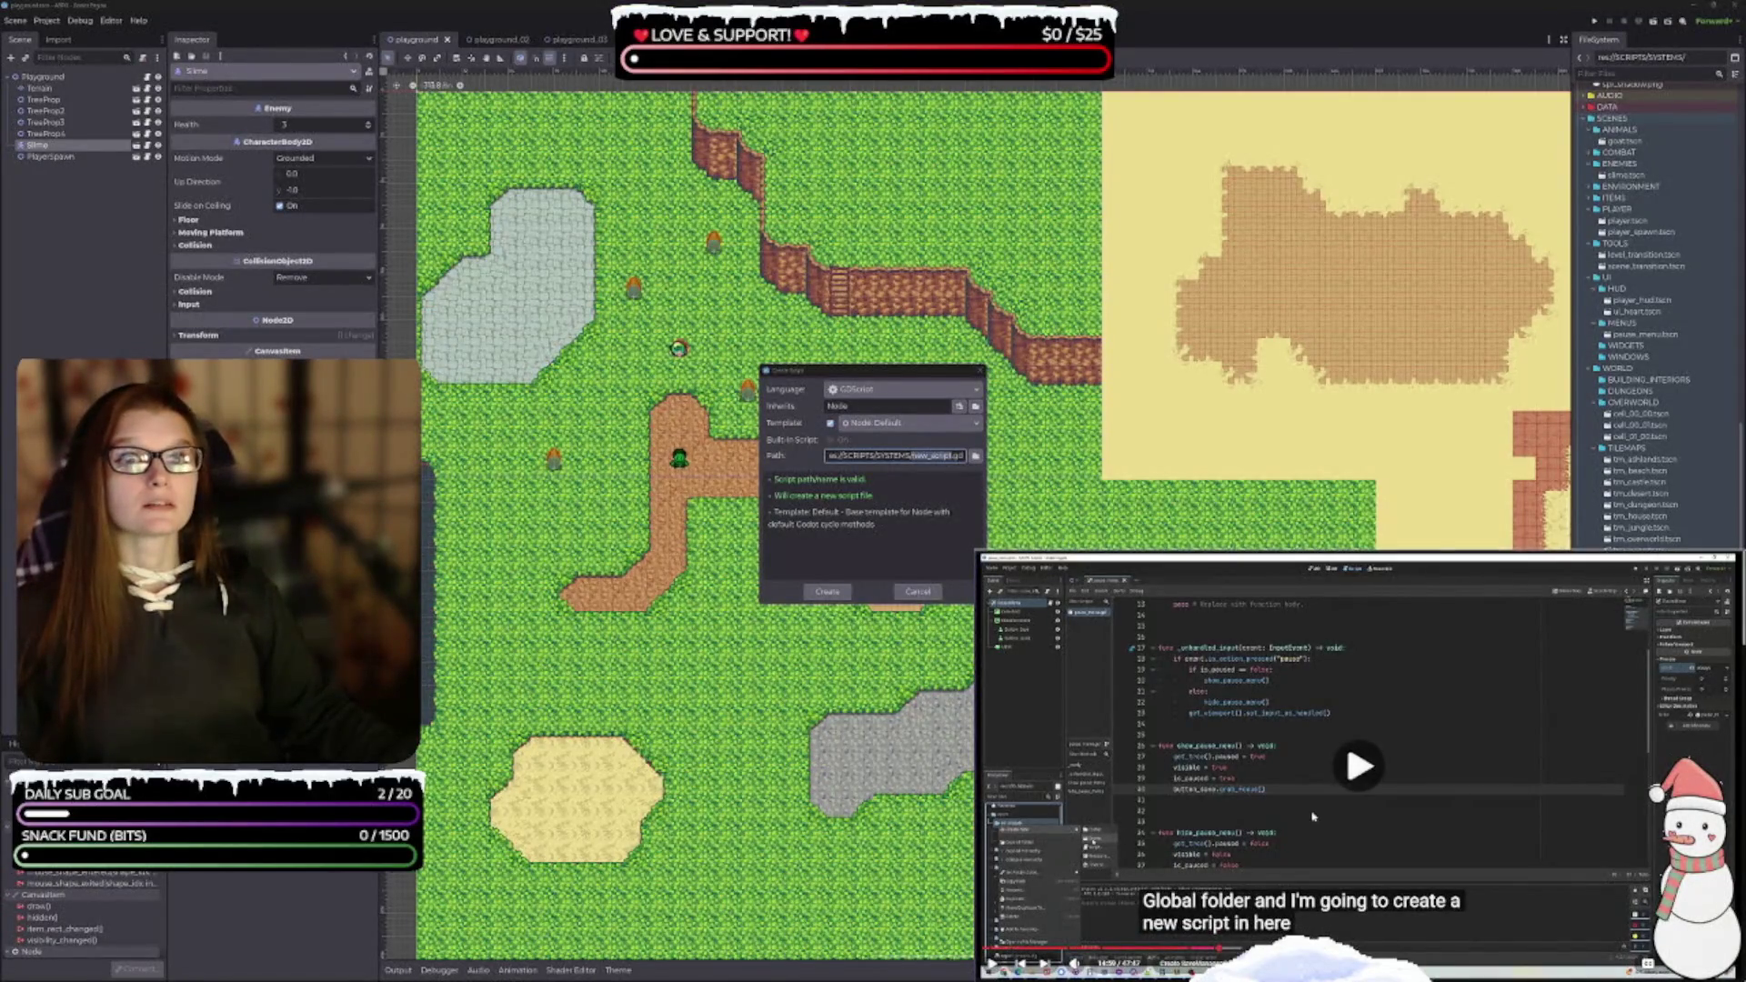
pyautogui.click(890, 374)
pyautogui.moveTo(889, 373); pyautogui.dragTo(891, 387)
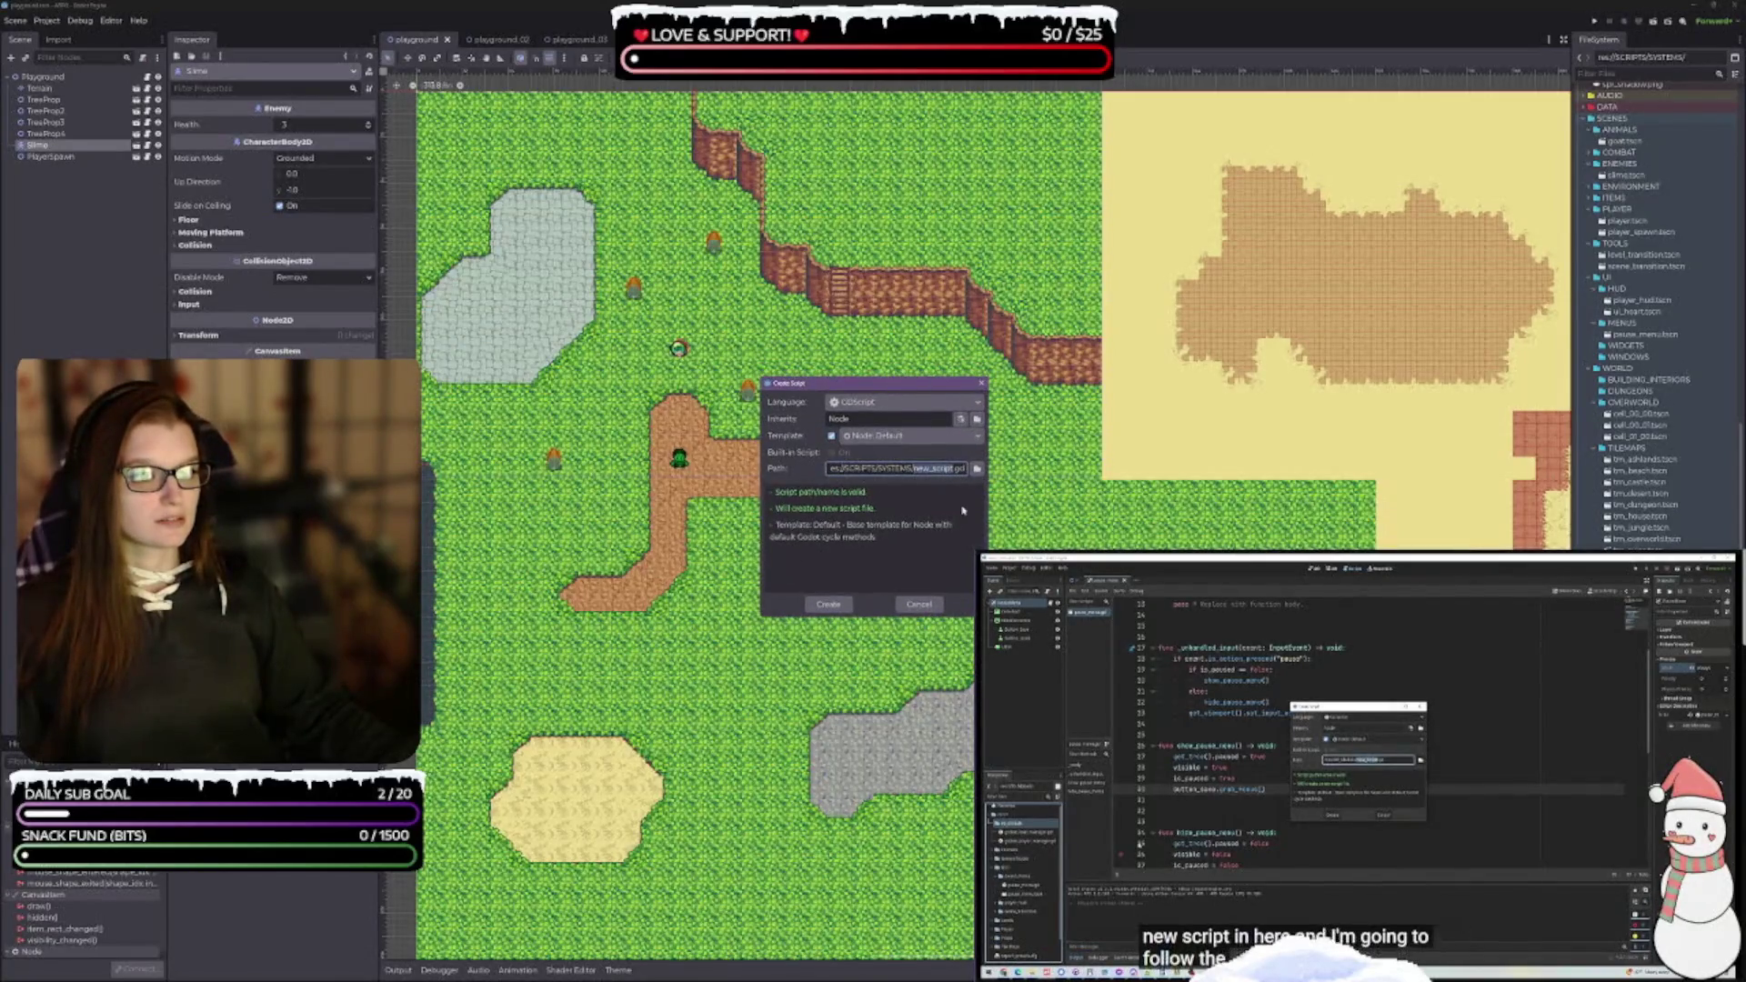
pyautogui.write('global')
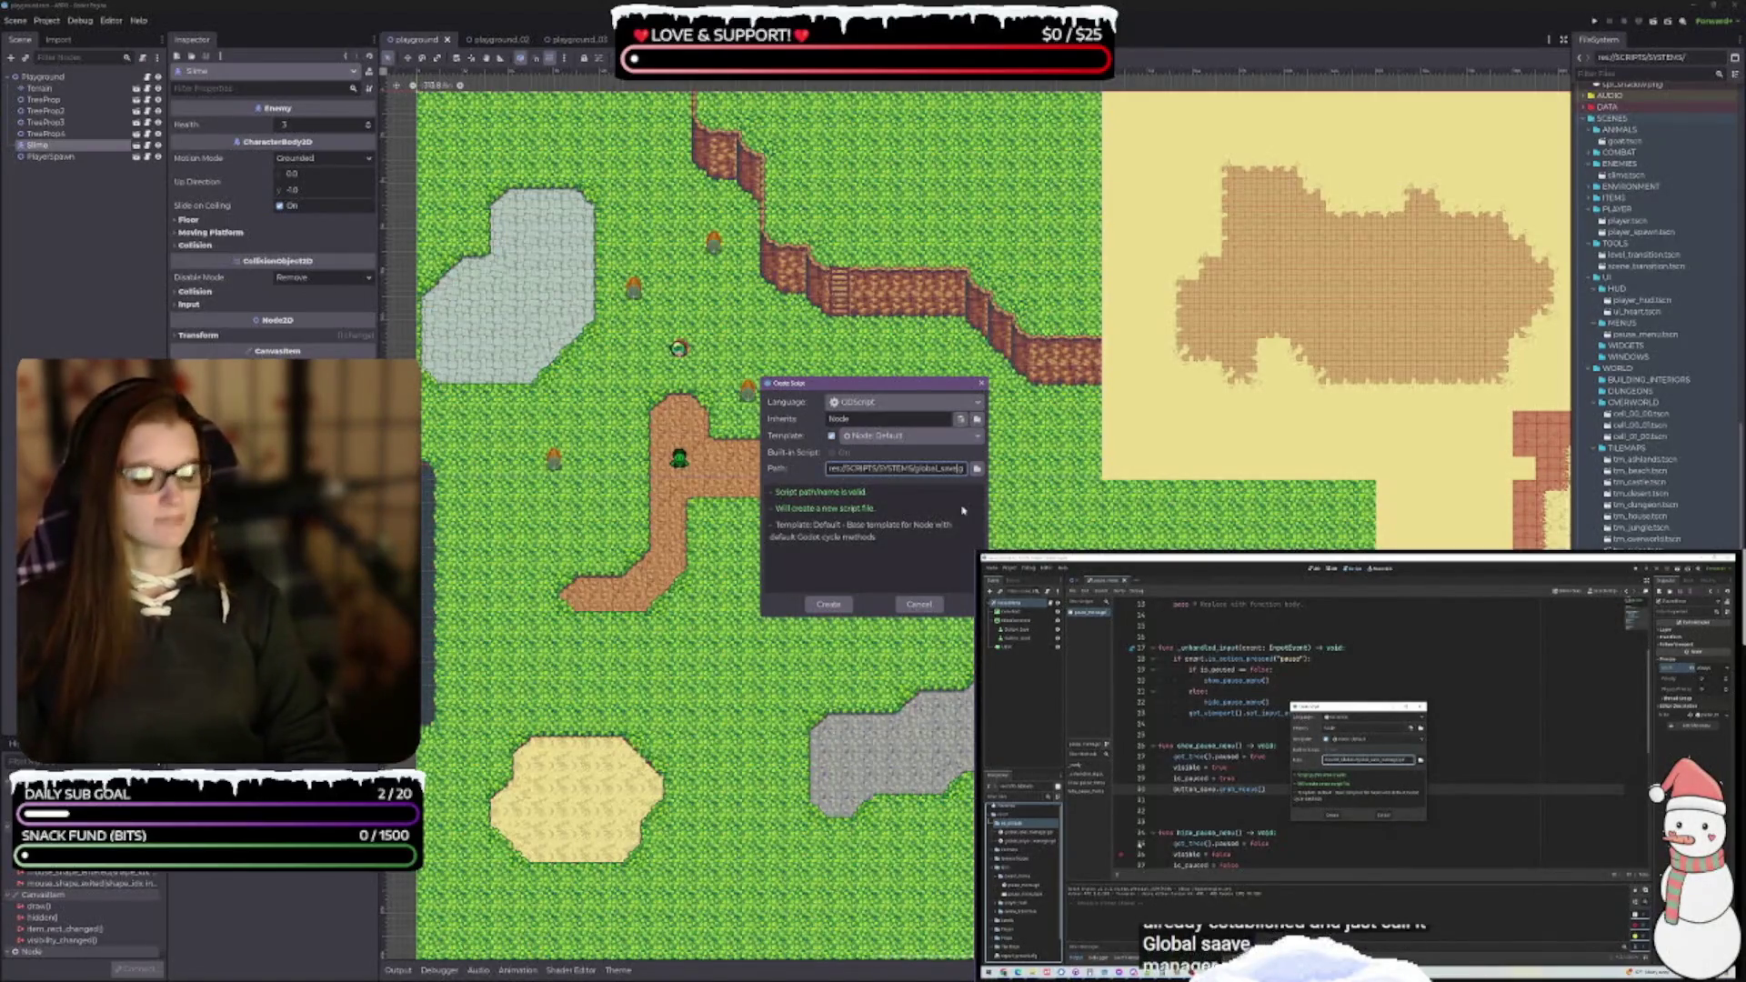
pyautogui.write('ve_manager')
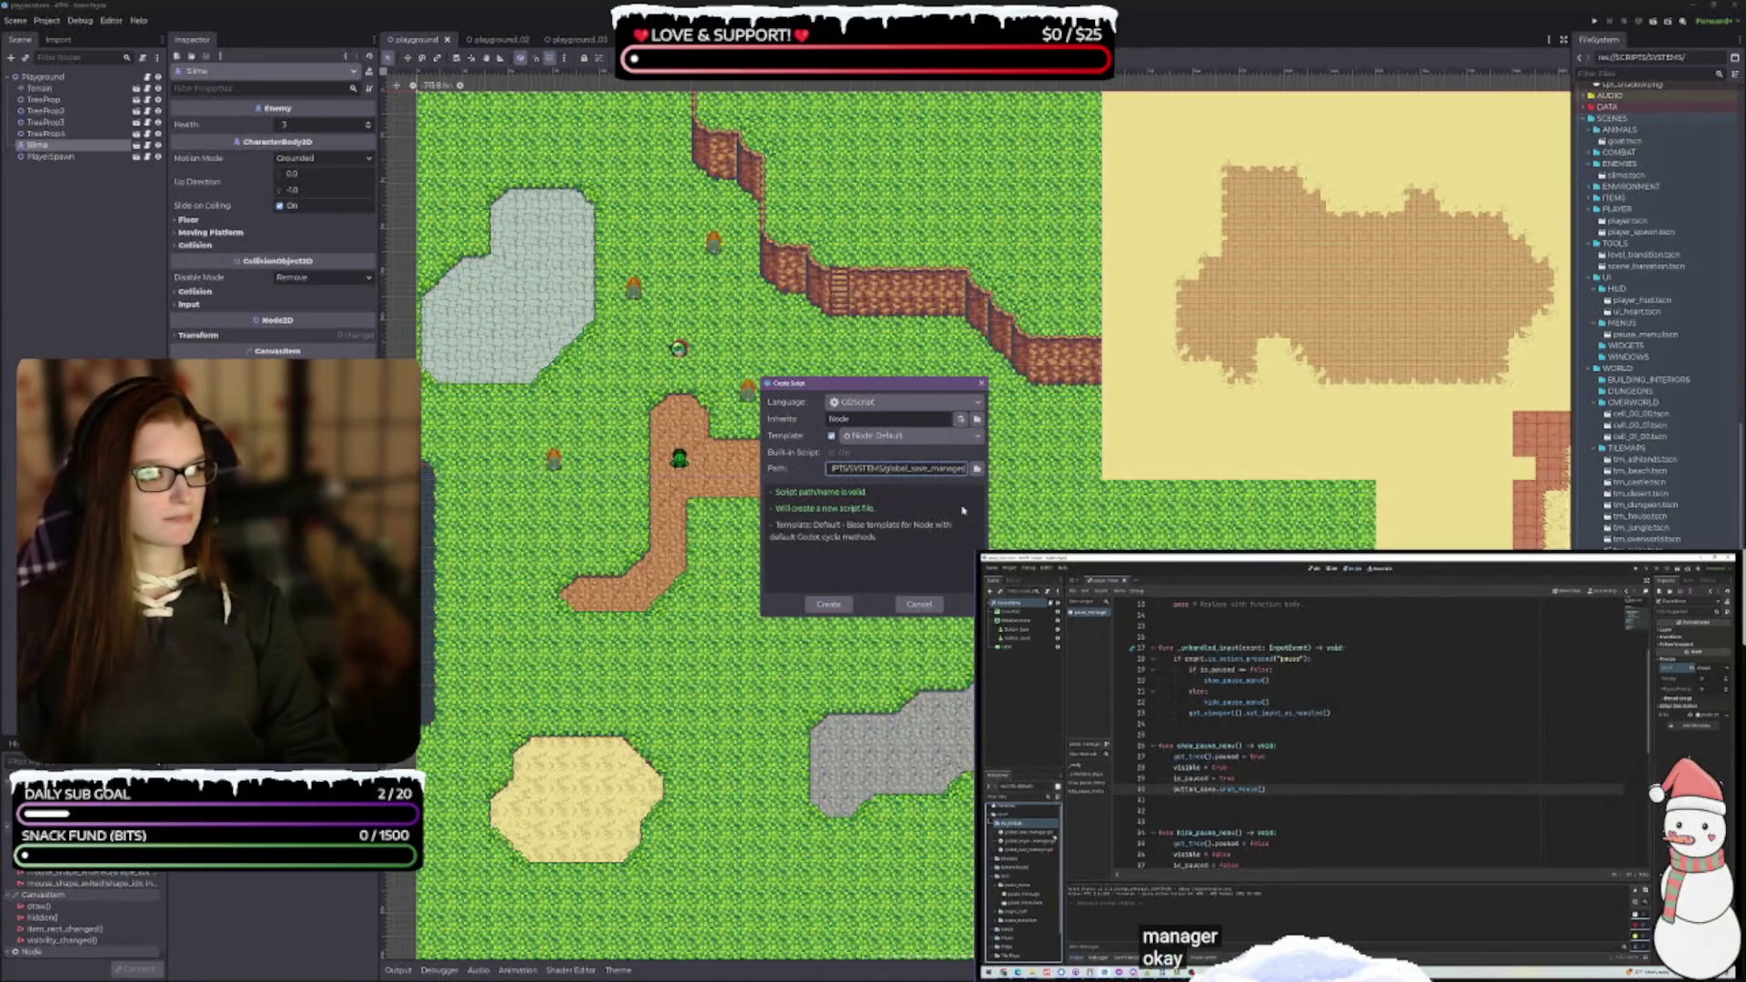
pyautogui.press('Return')
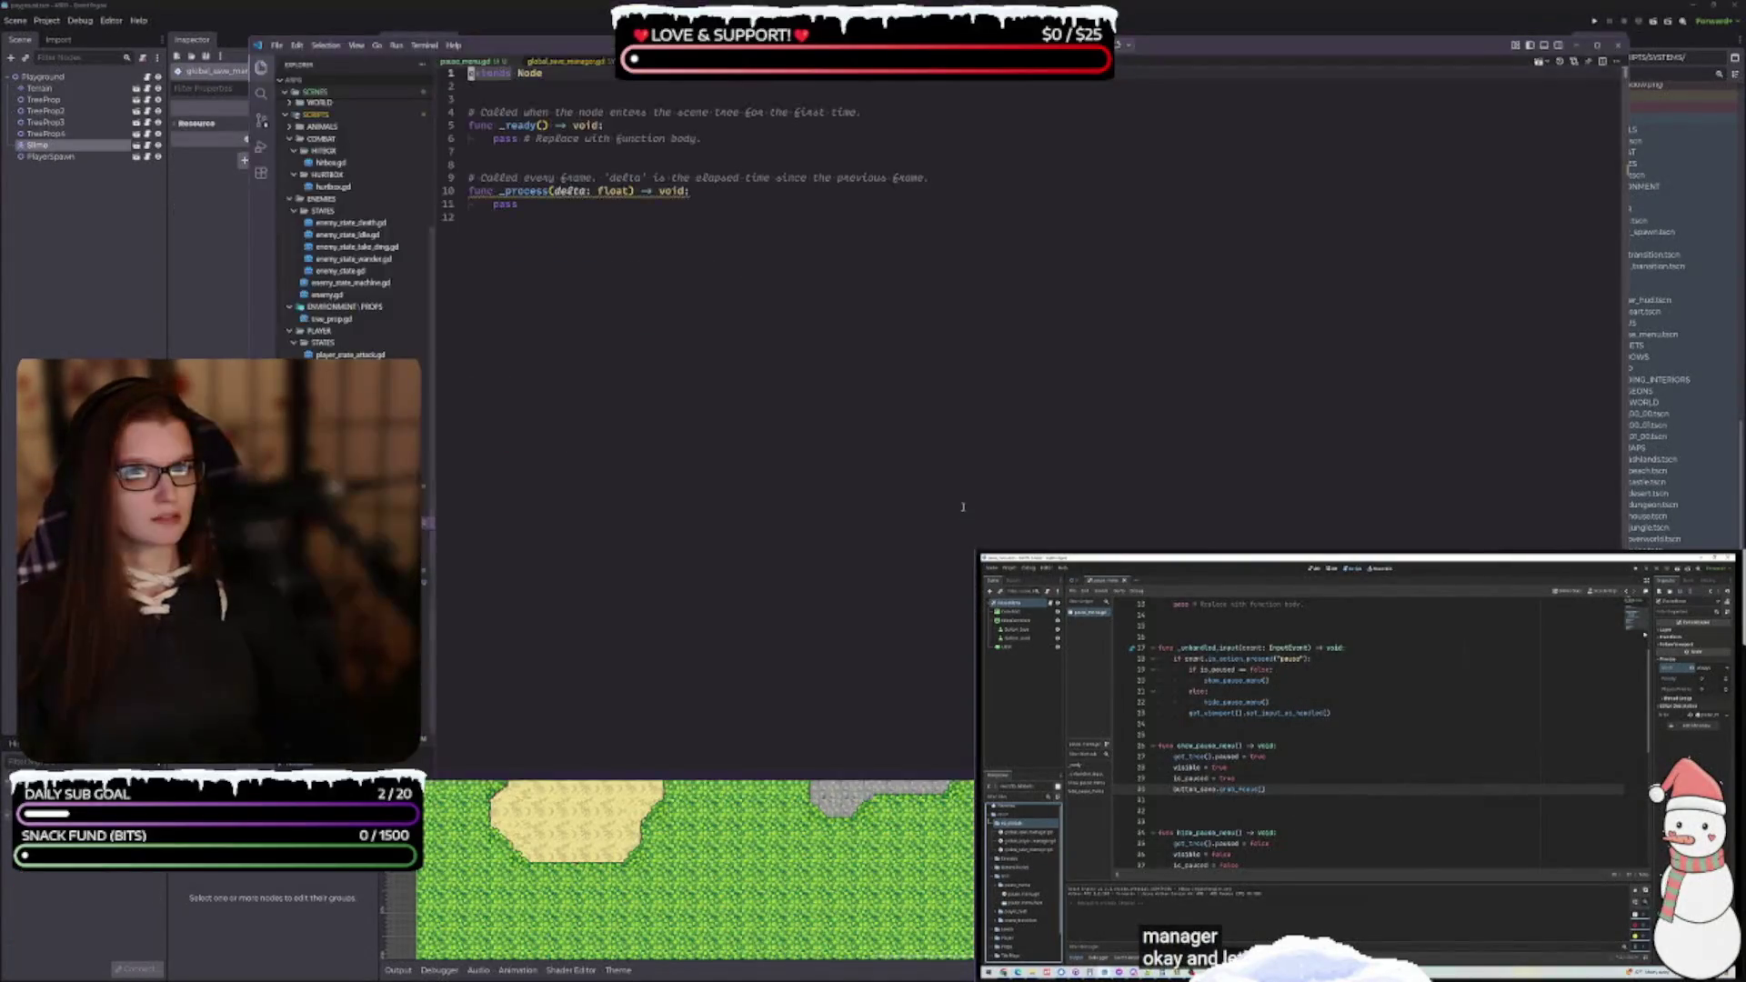
# - In Project Settings' Autoload list, choose res://SCRIPTS/SYSTEMS/global_save_manager.gd as the script path
pyautogui.moveTo(558, 45); pyautogui.dragTo(566, 124)
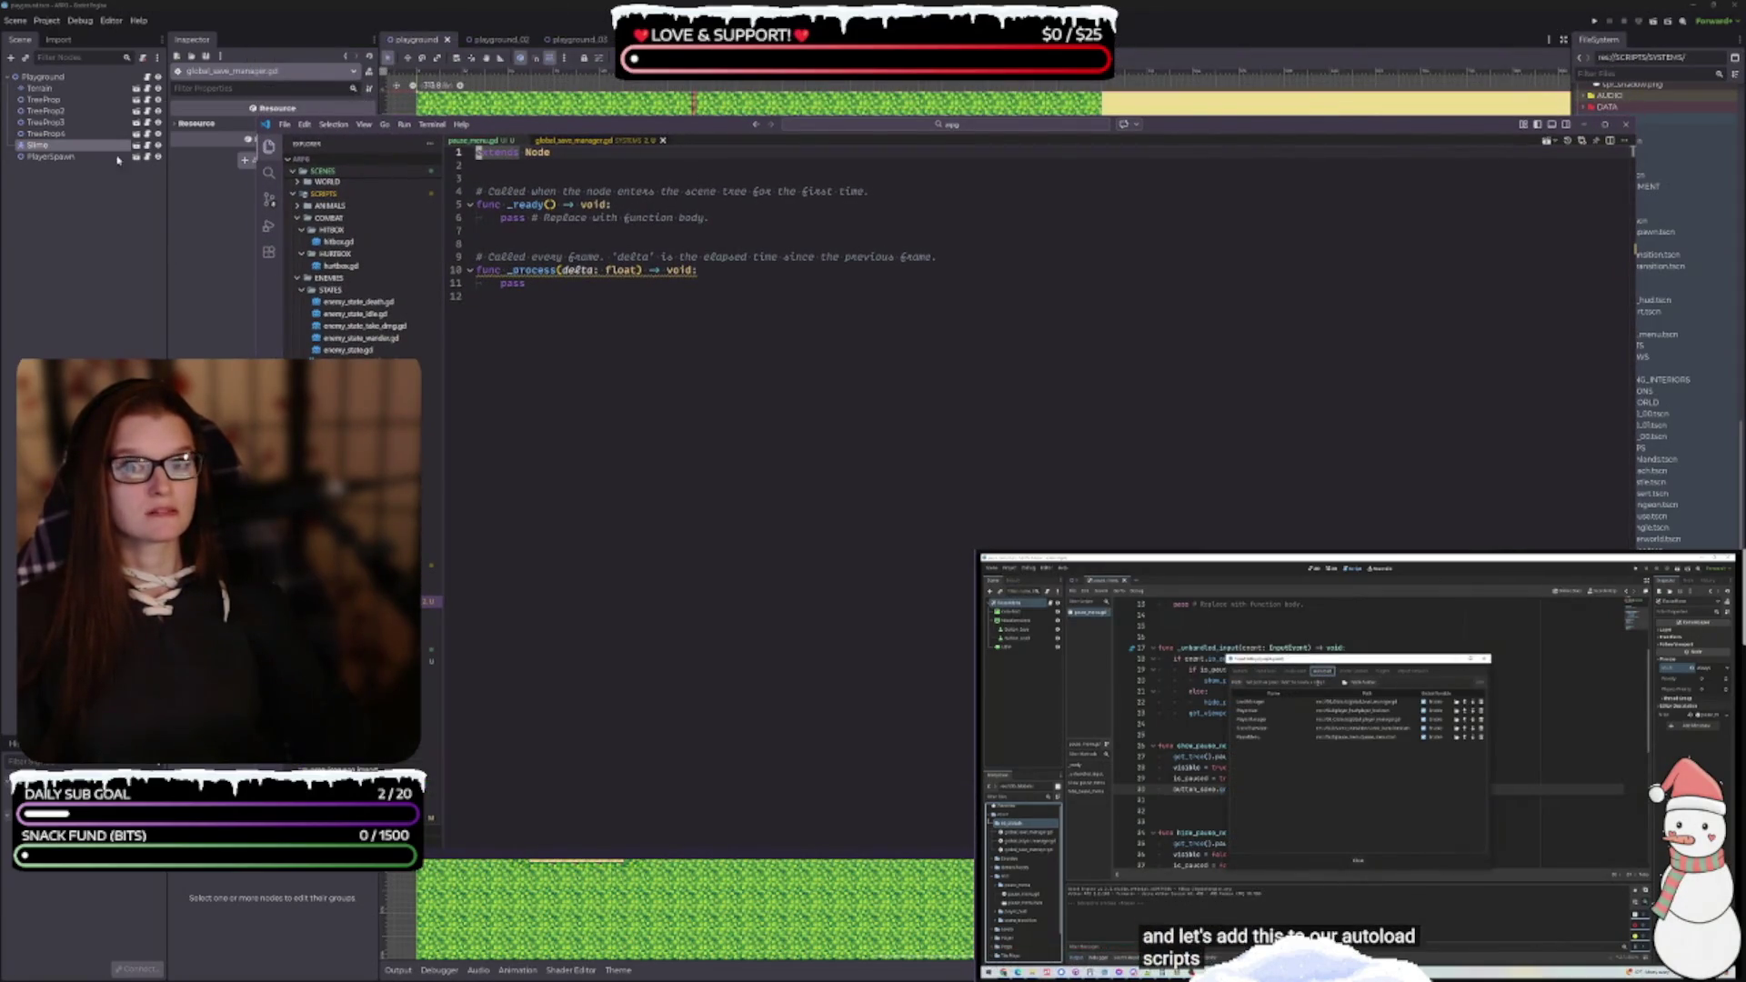
pyautogui.click(55, 20)
pyautogui.click(87, 41)
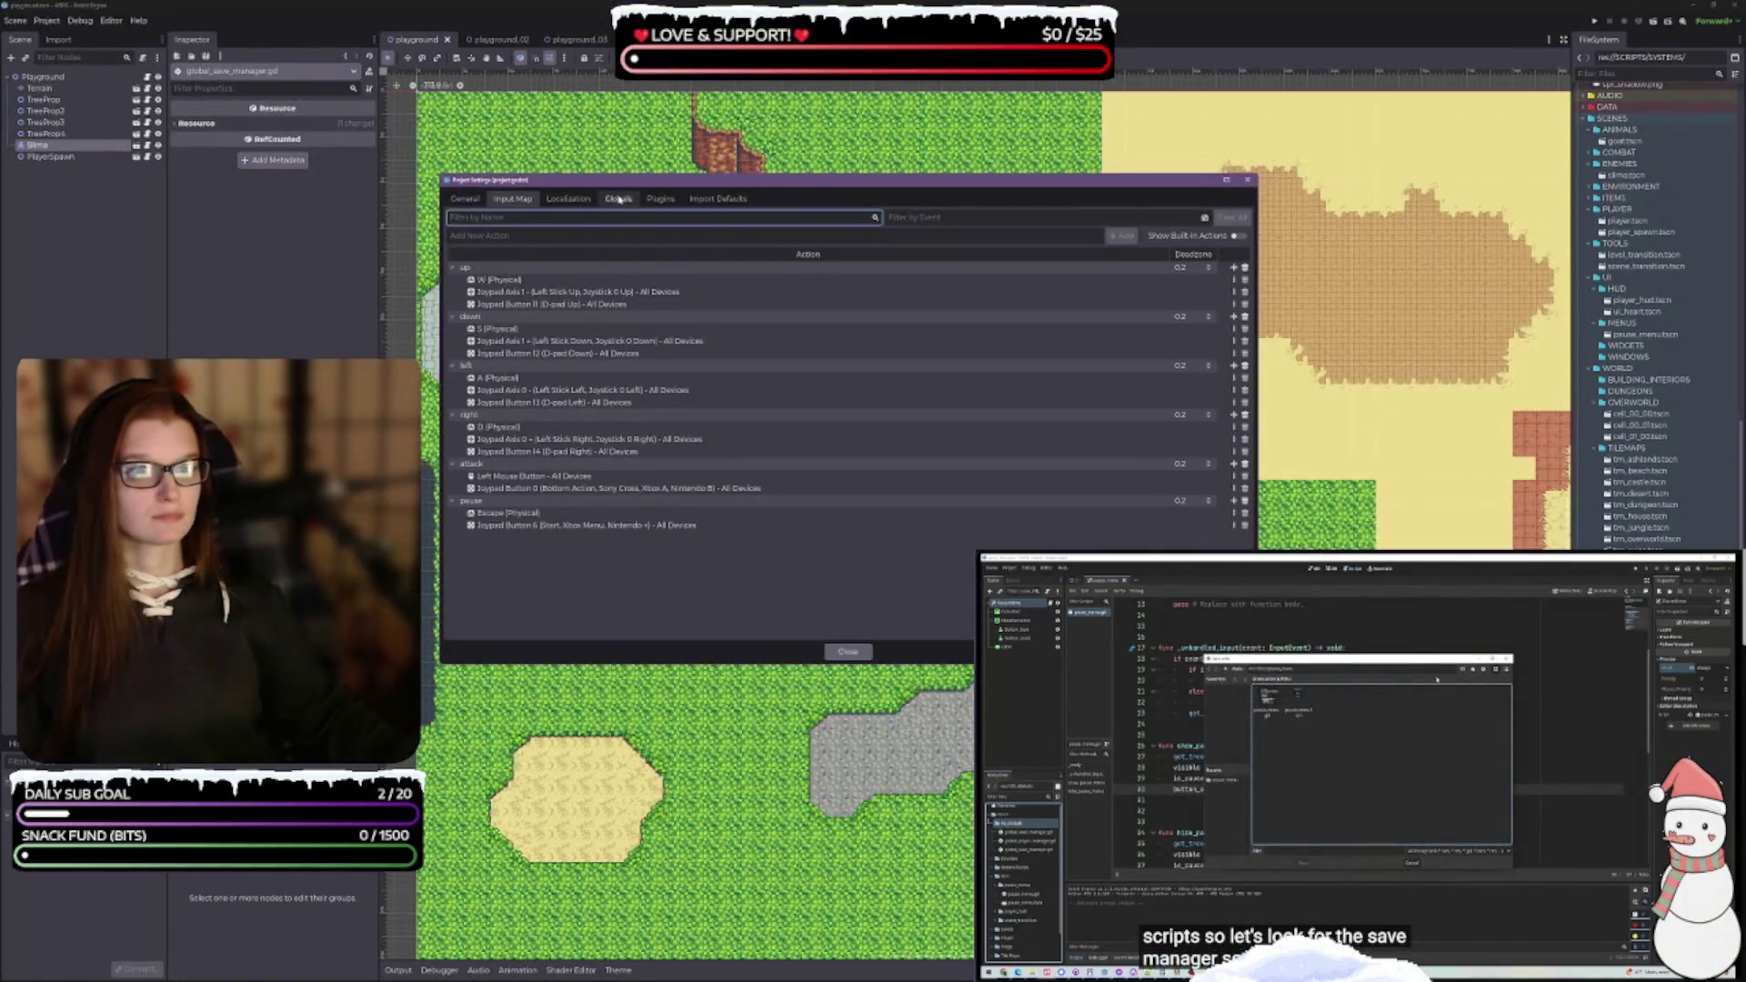
pyautogui.click(618, 198)
pyautogui.click(818, 238)
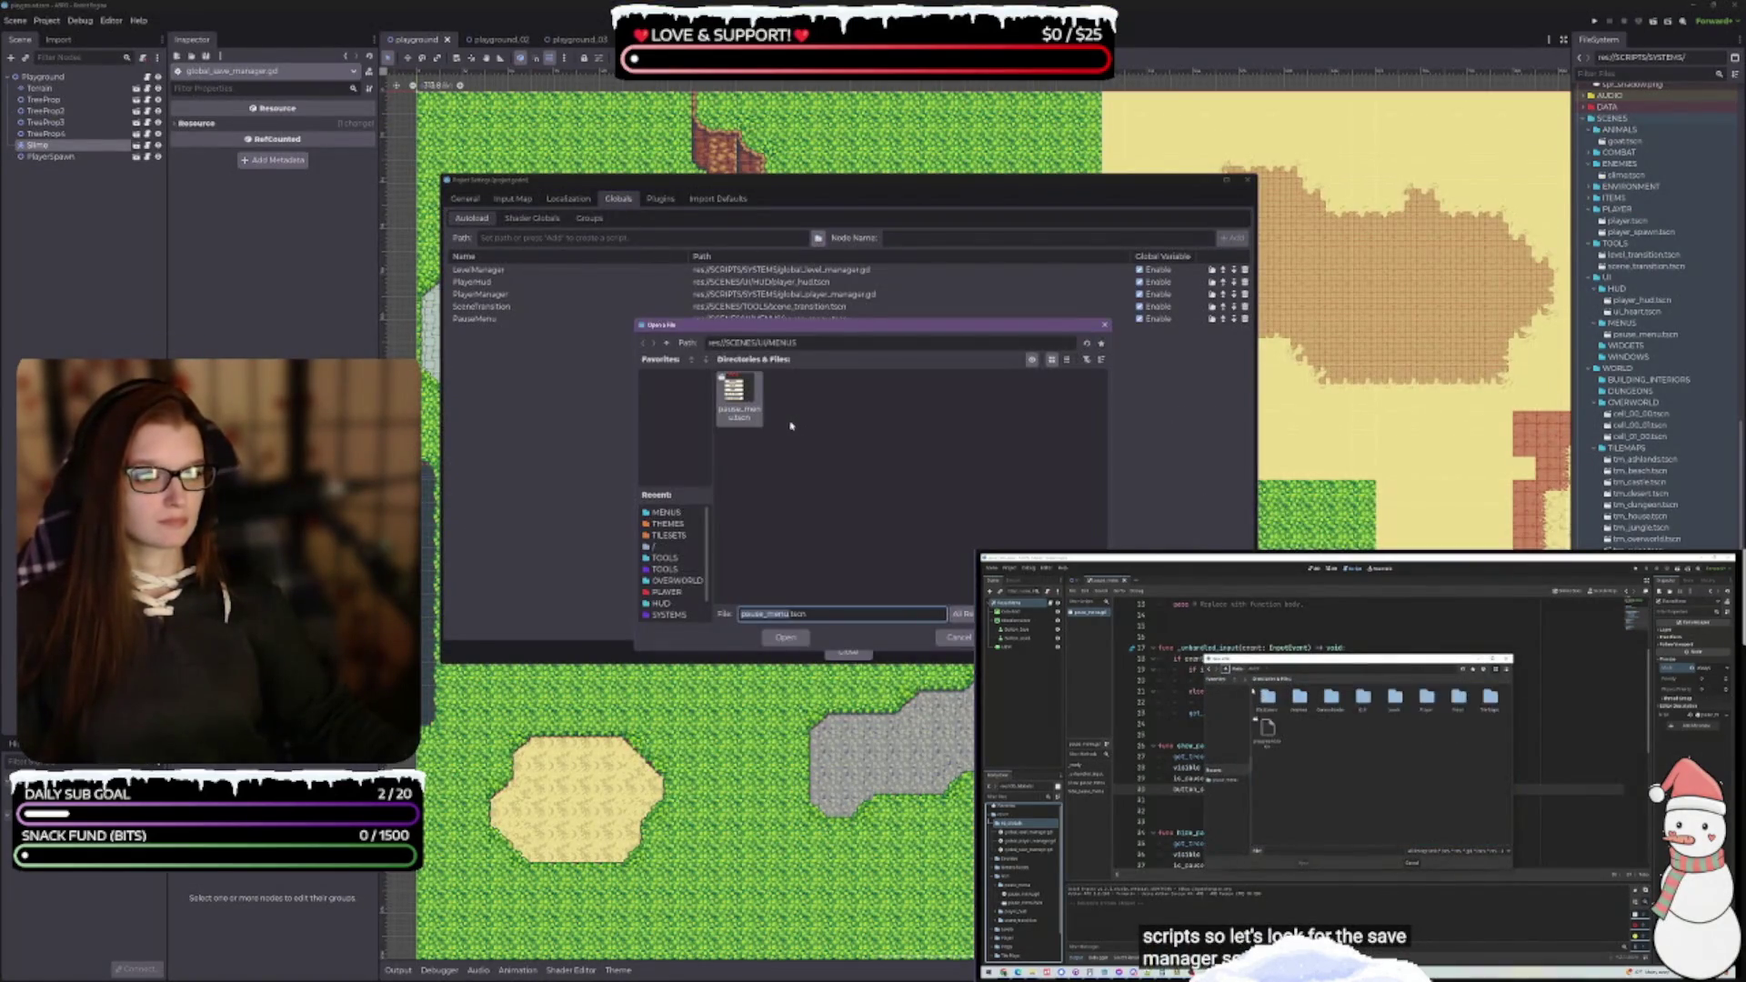
pyautogui.click(659, 343)
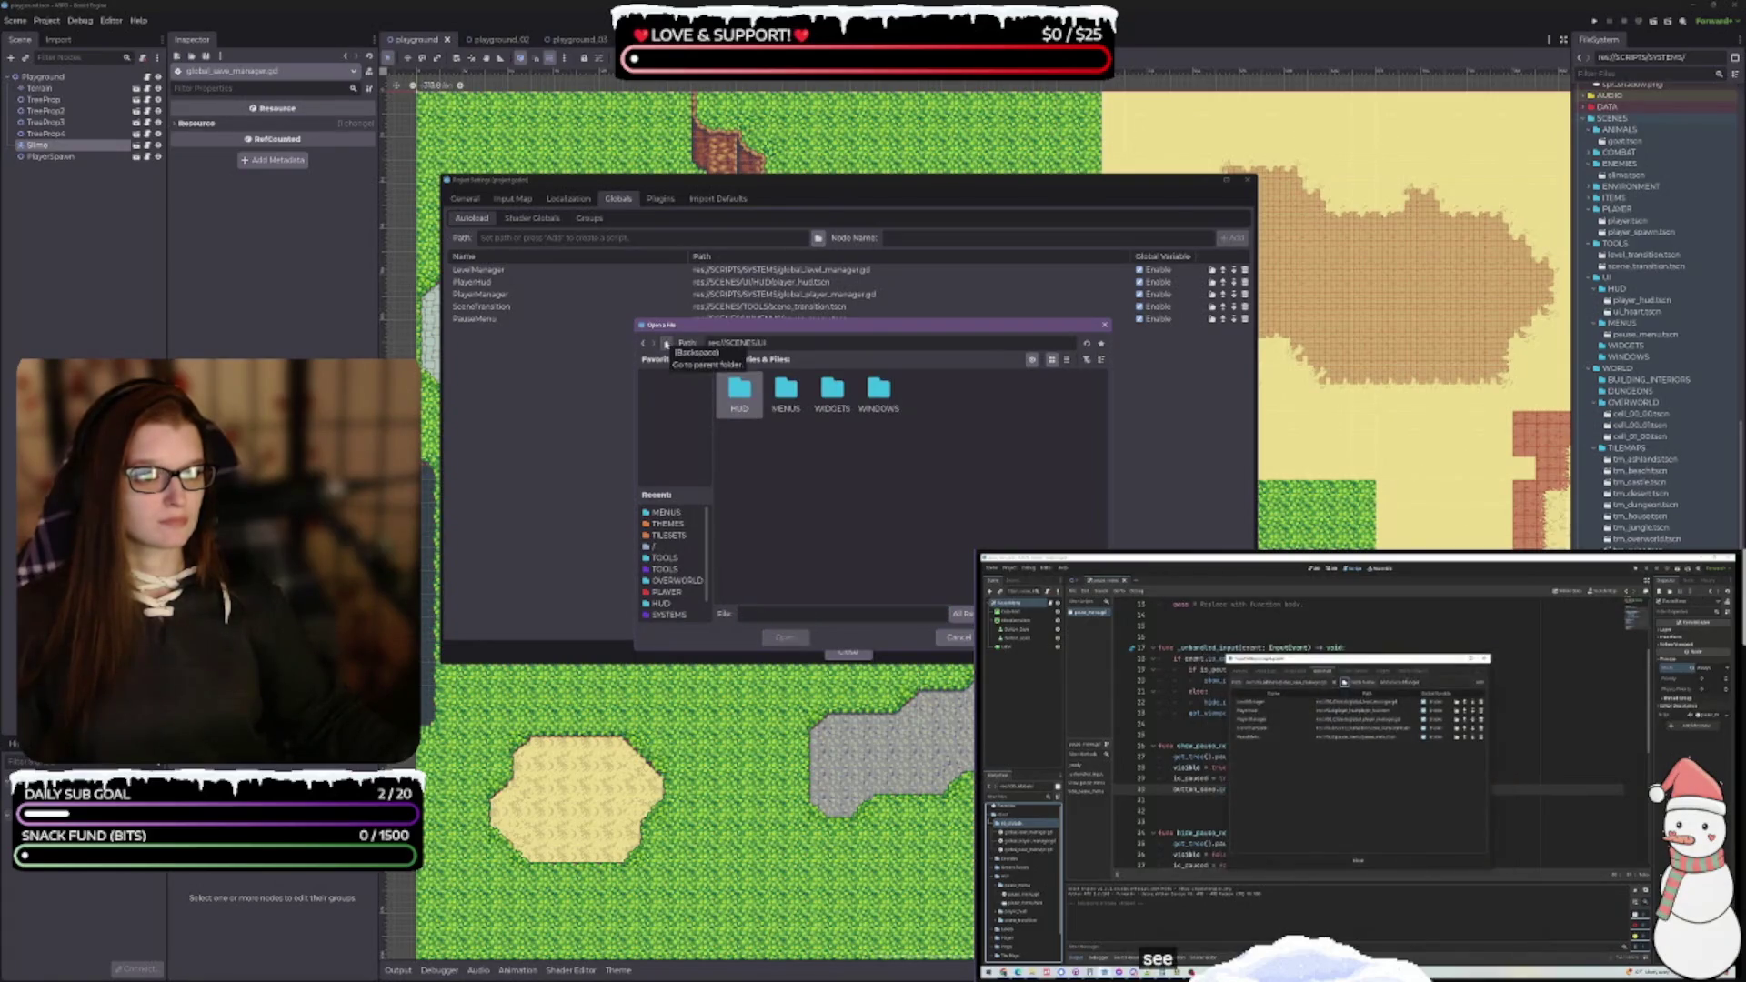
pyautogui.click(659, 343)
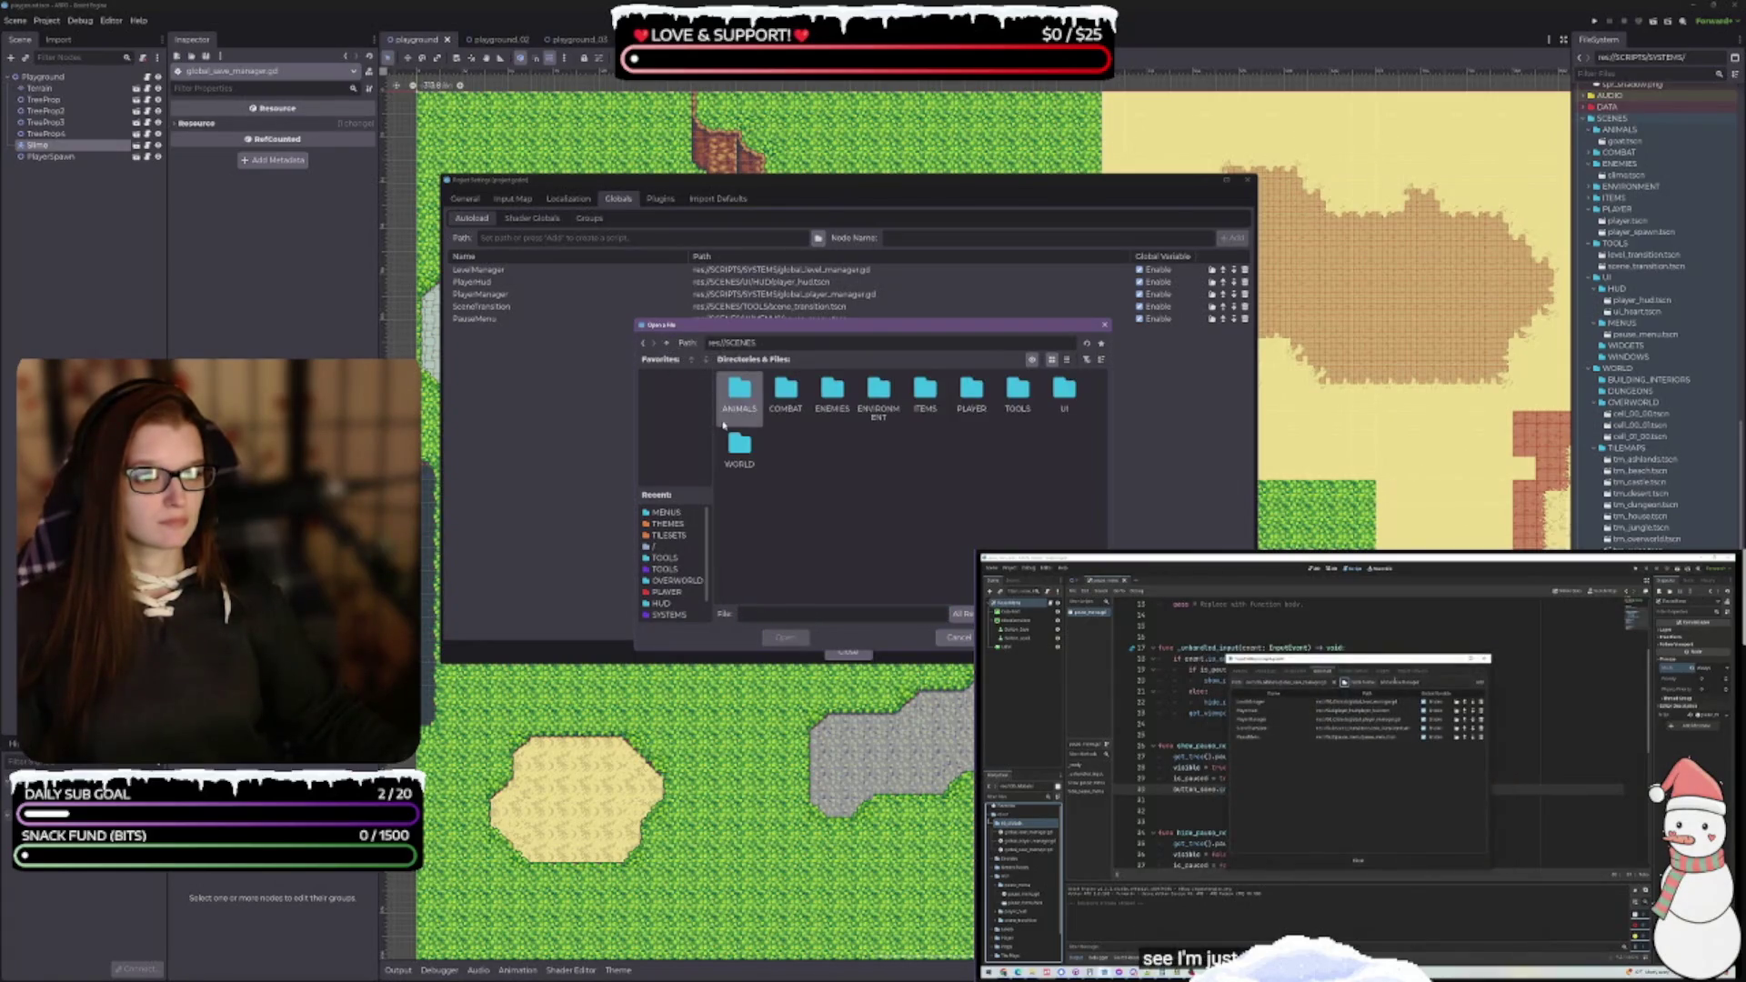
pyautogui.click(666, 343)
pyautogui.doubleClick(1075, 401)
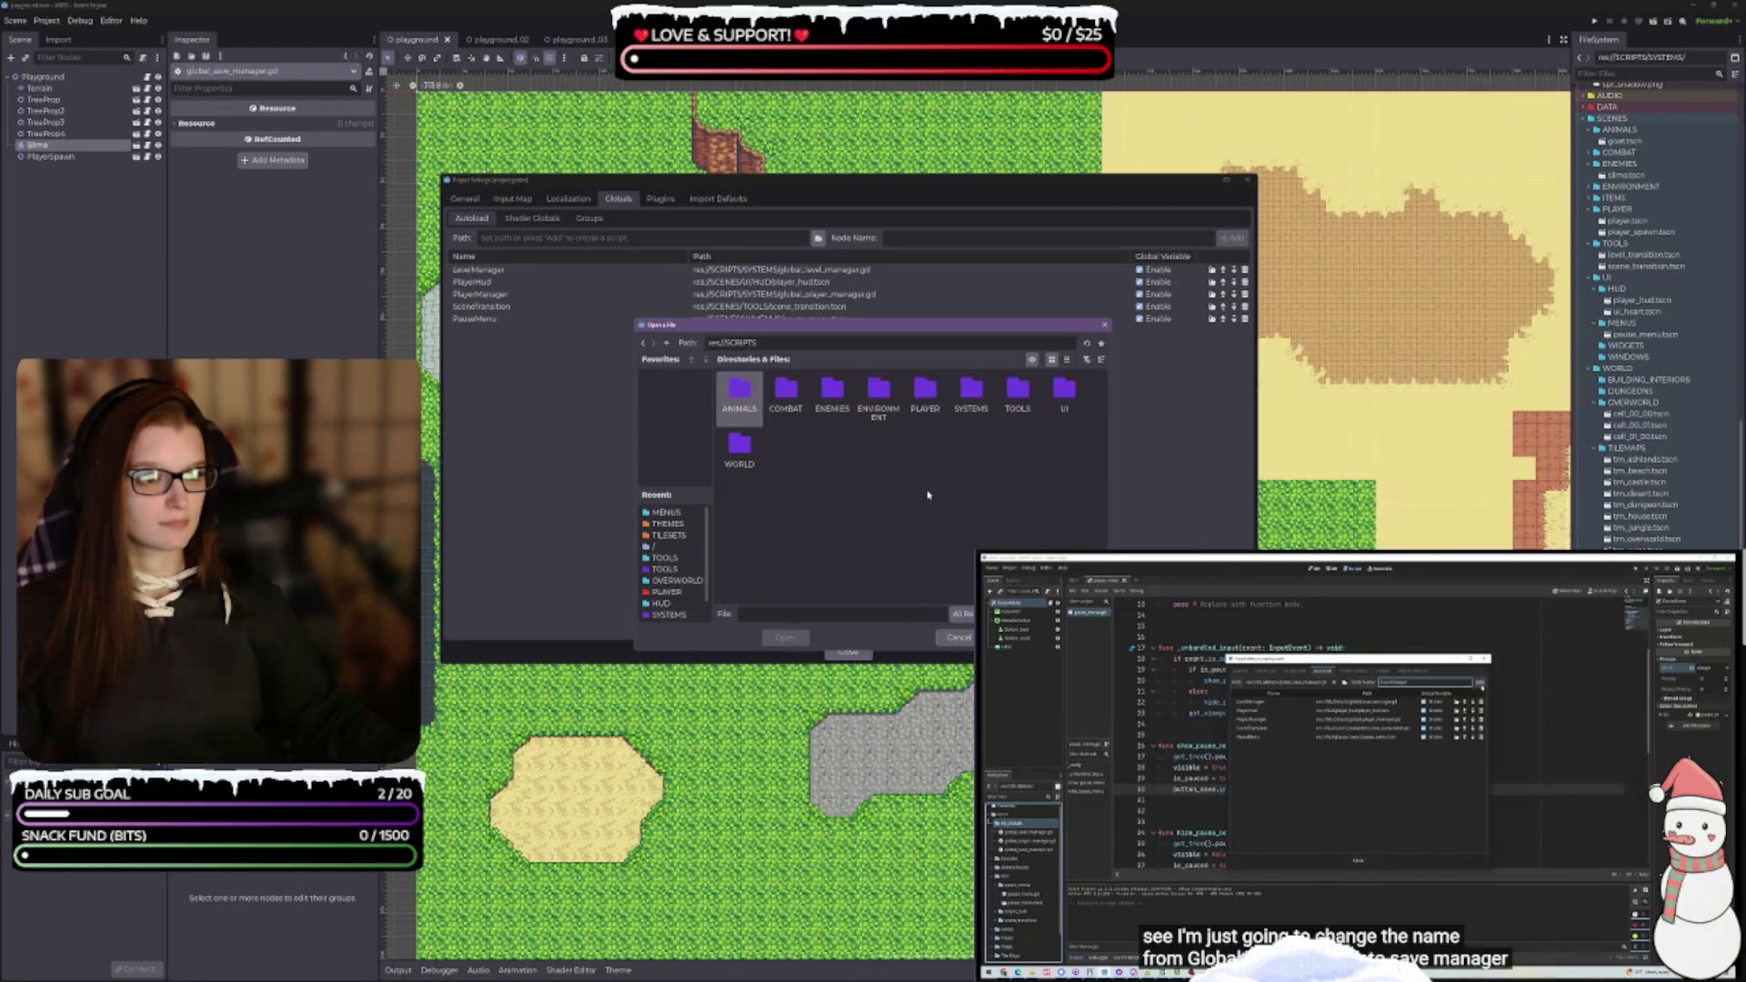
pyautogui.doubleClick(972, 391)
pyautogui.click(832, 394)
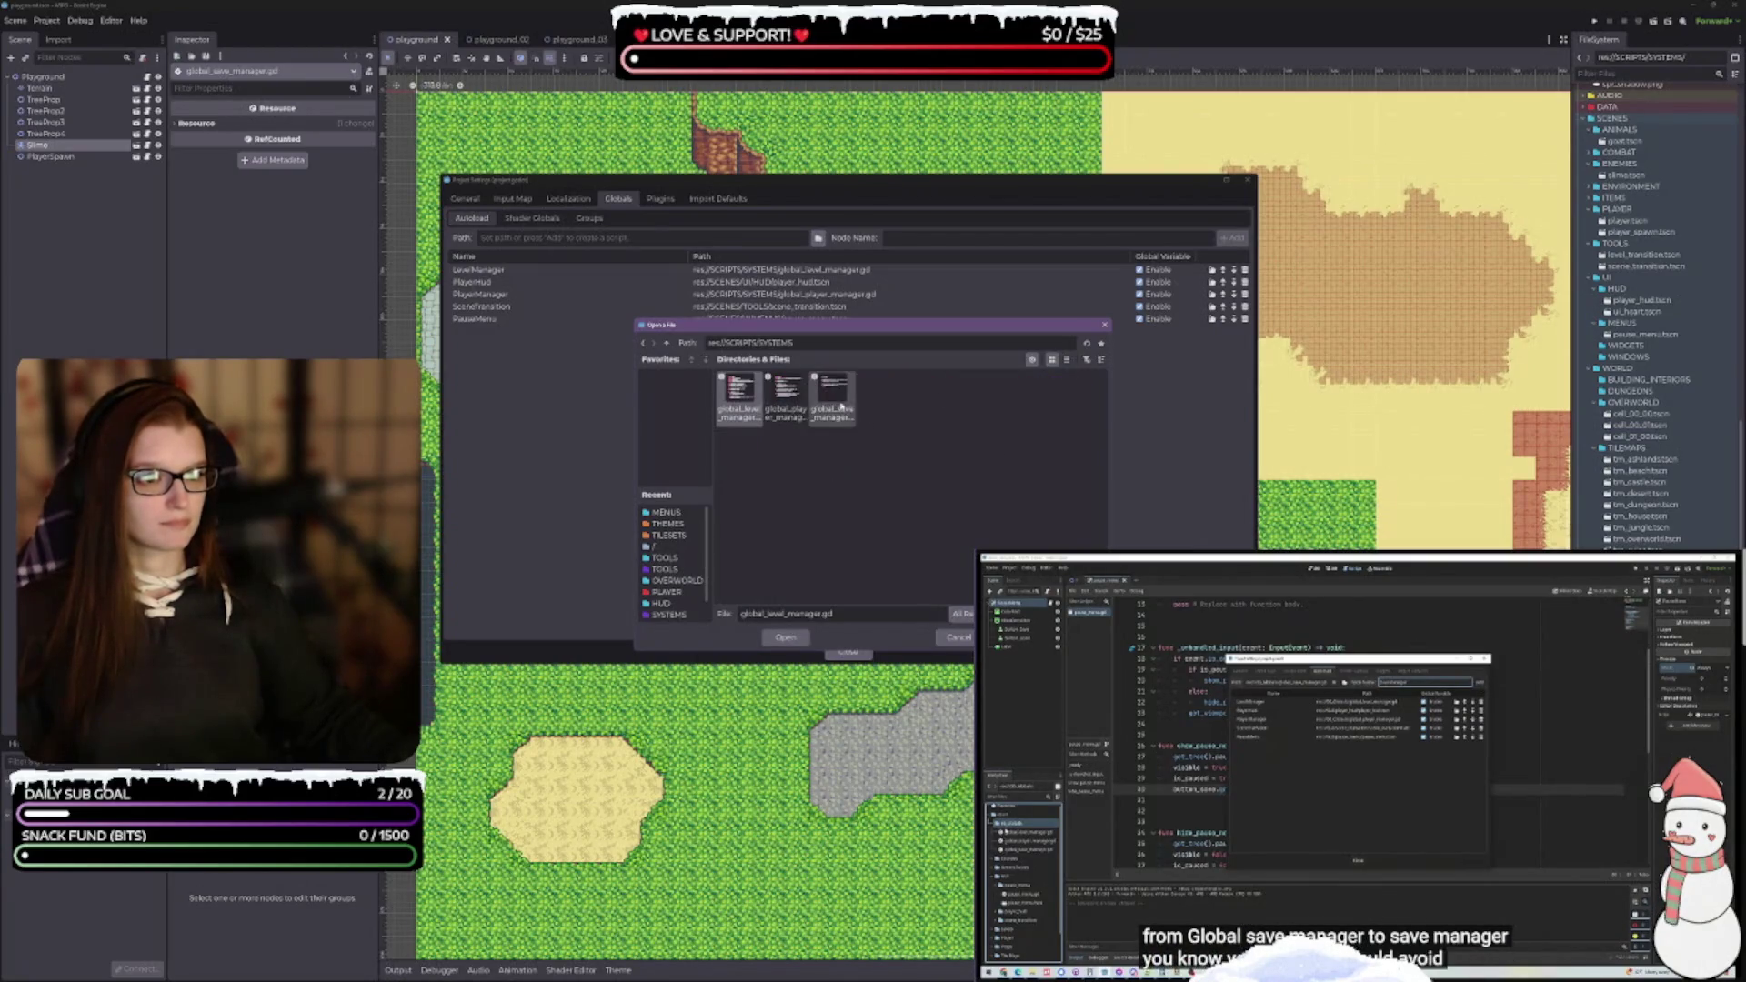
pyautogui.click(786, 637)
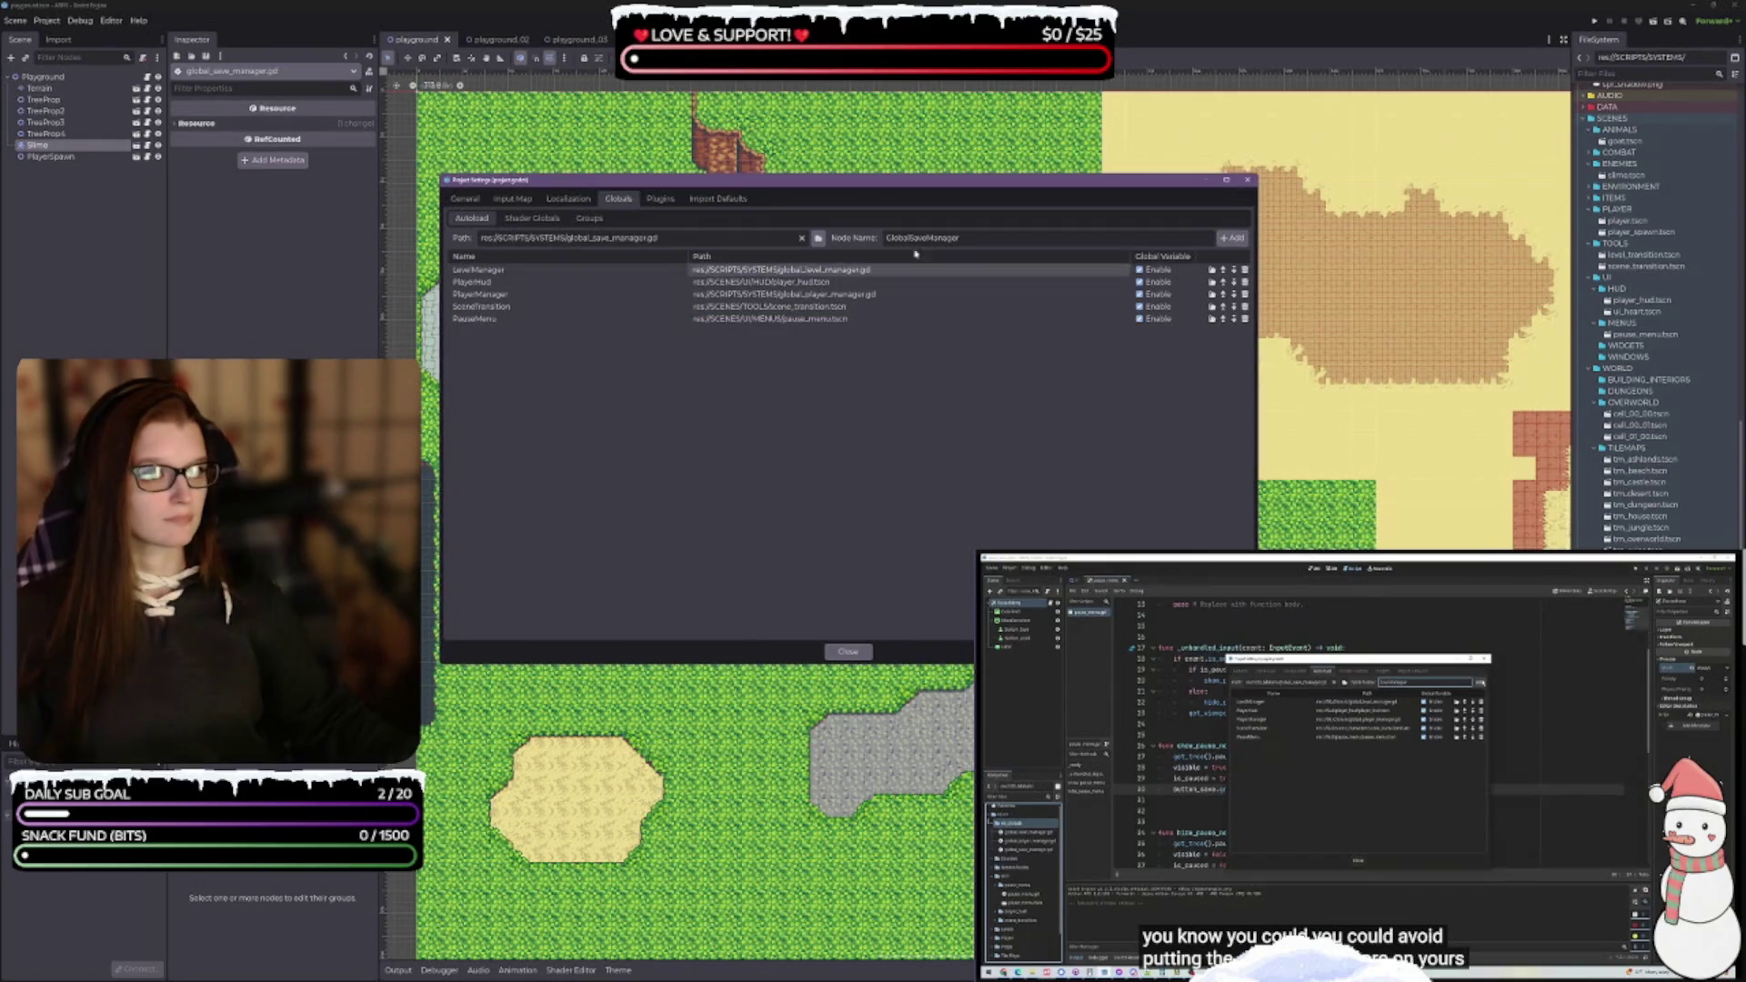
# - Add the autoload as SaveManager and move it above PauseMenu in the load order
pyautogui.press('Home')
pyautogui.press('Delete')
pyautogui.press('Delete')
pyautogui.press('Delete')
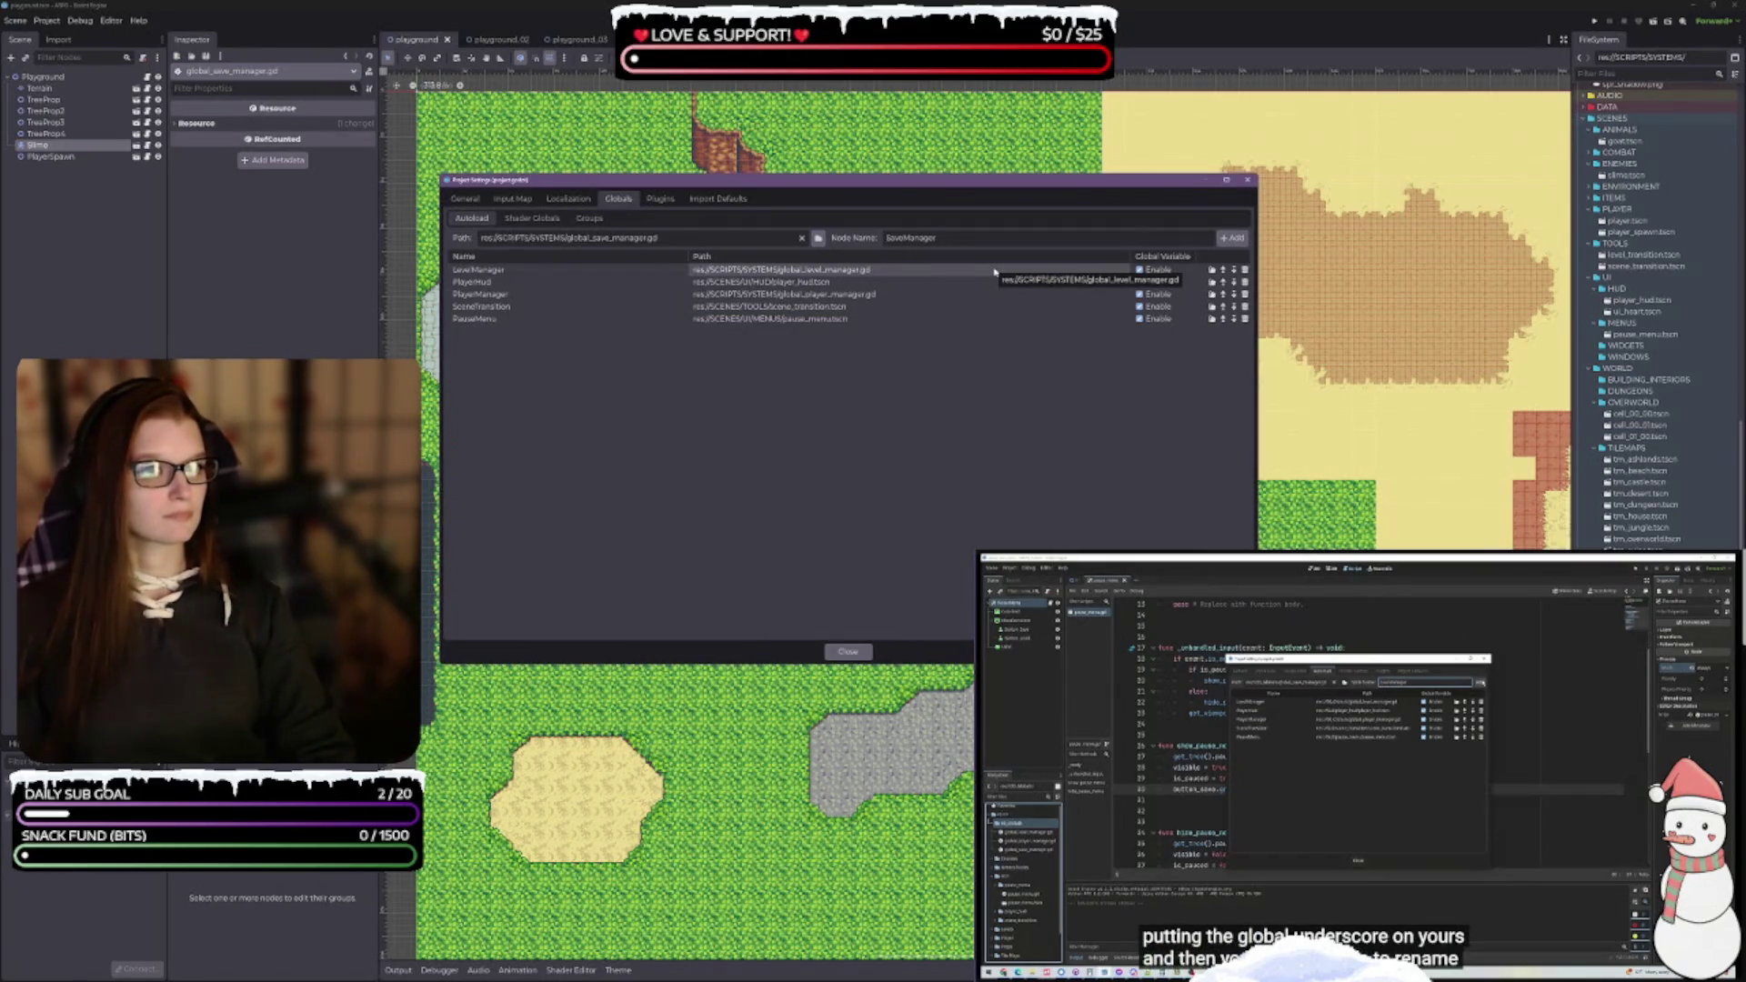
pyautogui.click(1228, 239)
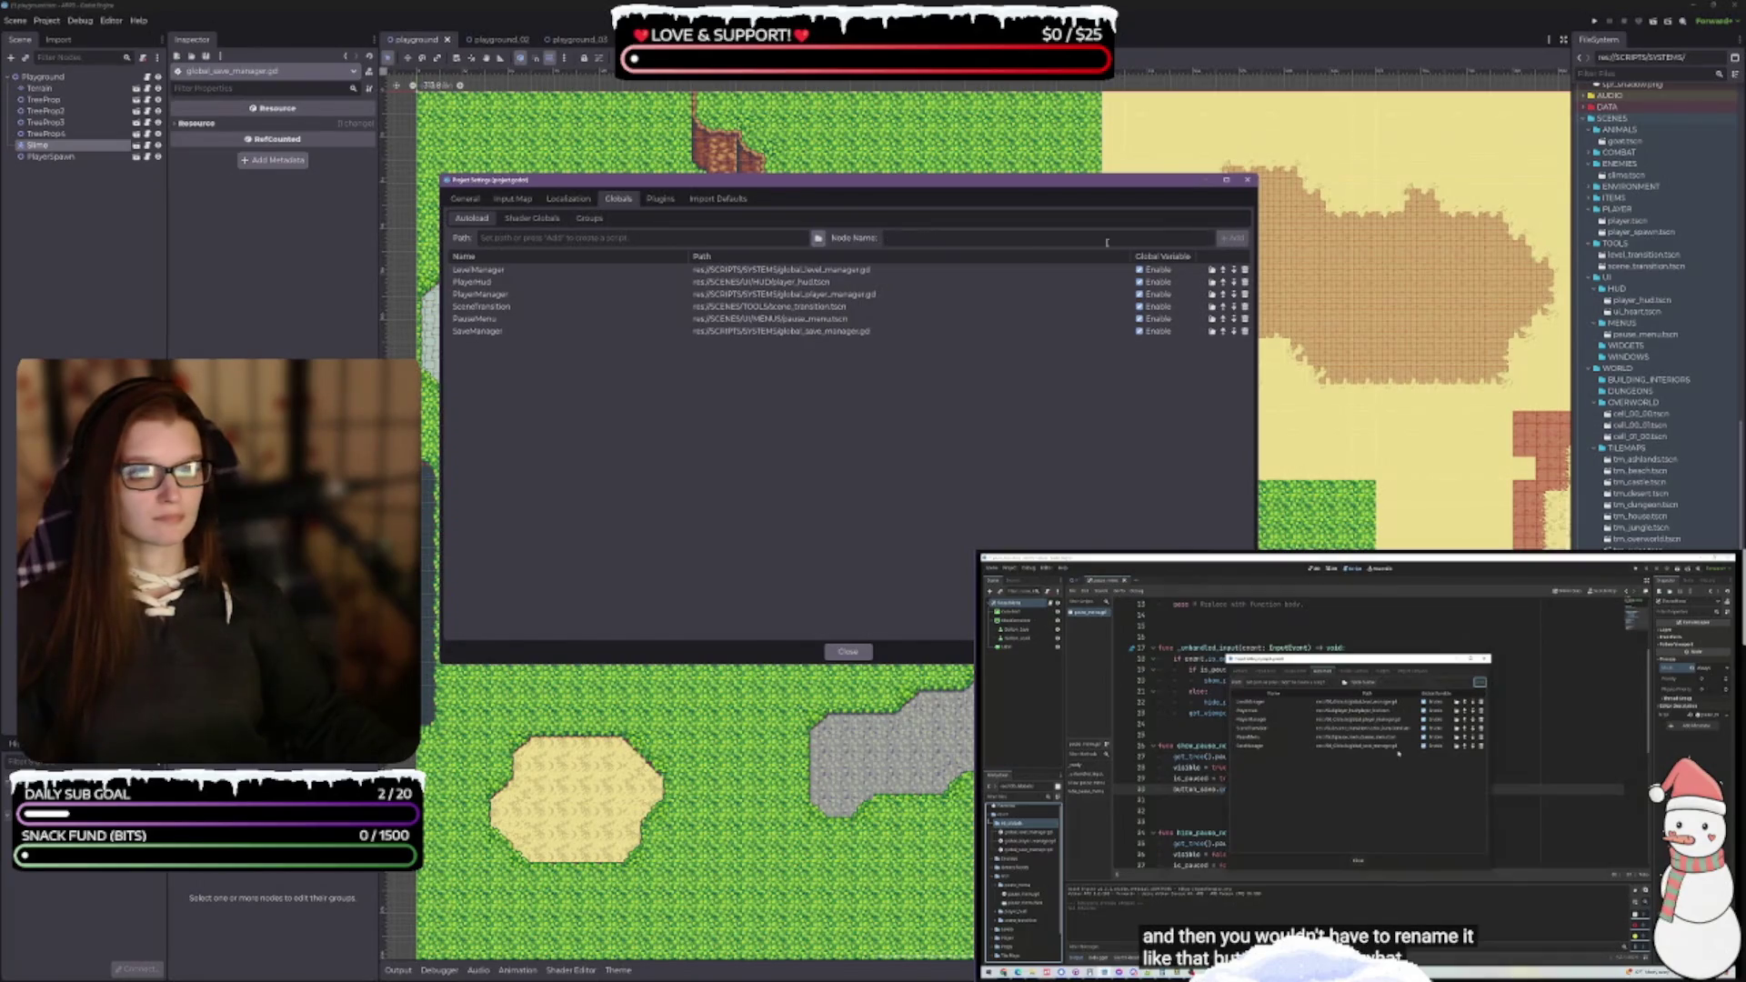
pyautogui.click(838, 651)
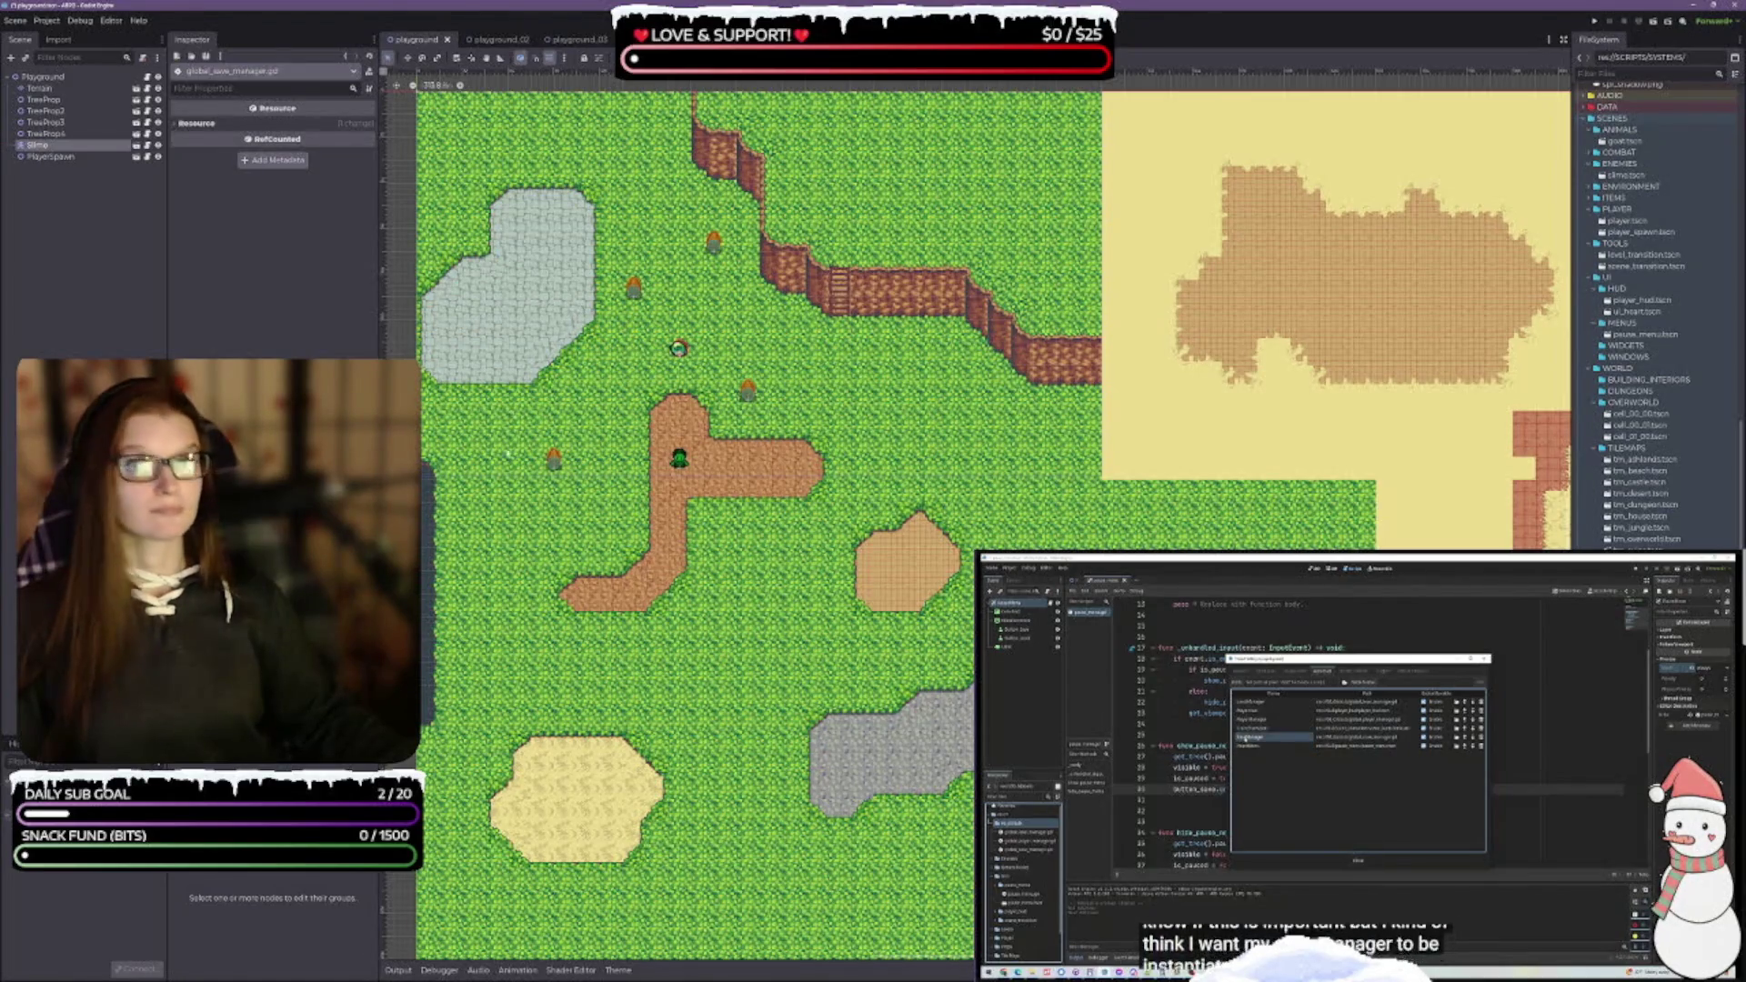
pyautogui.click(46, 20)
pyautogui.click(72, 41)
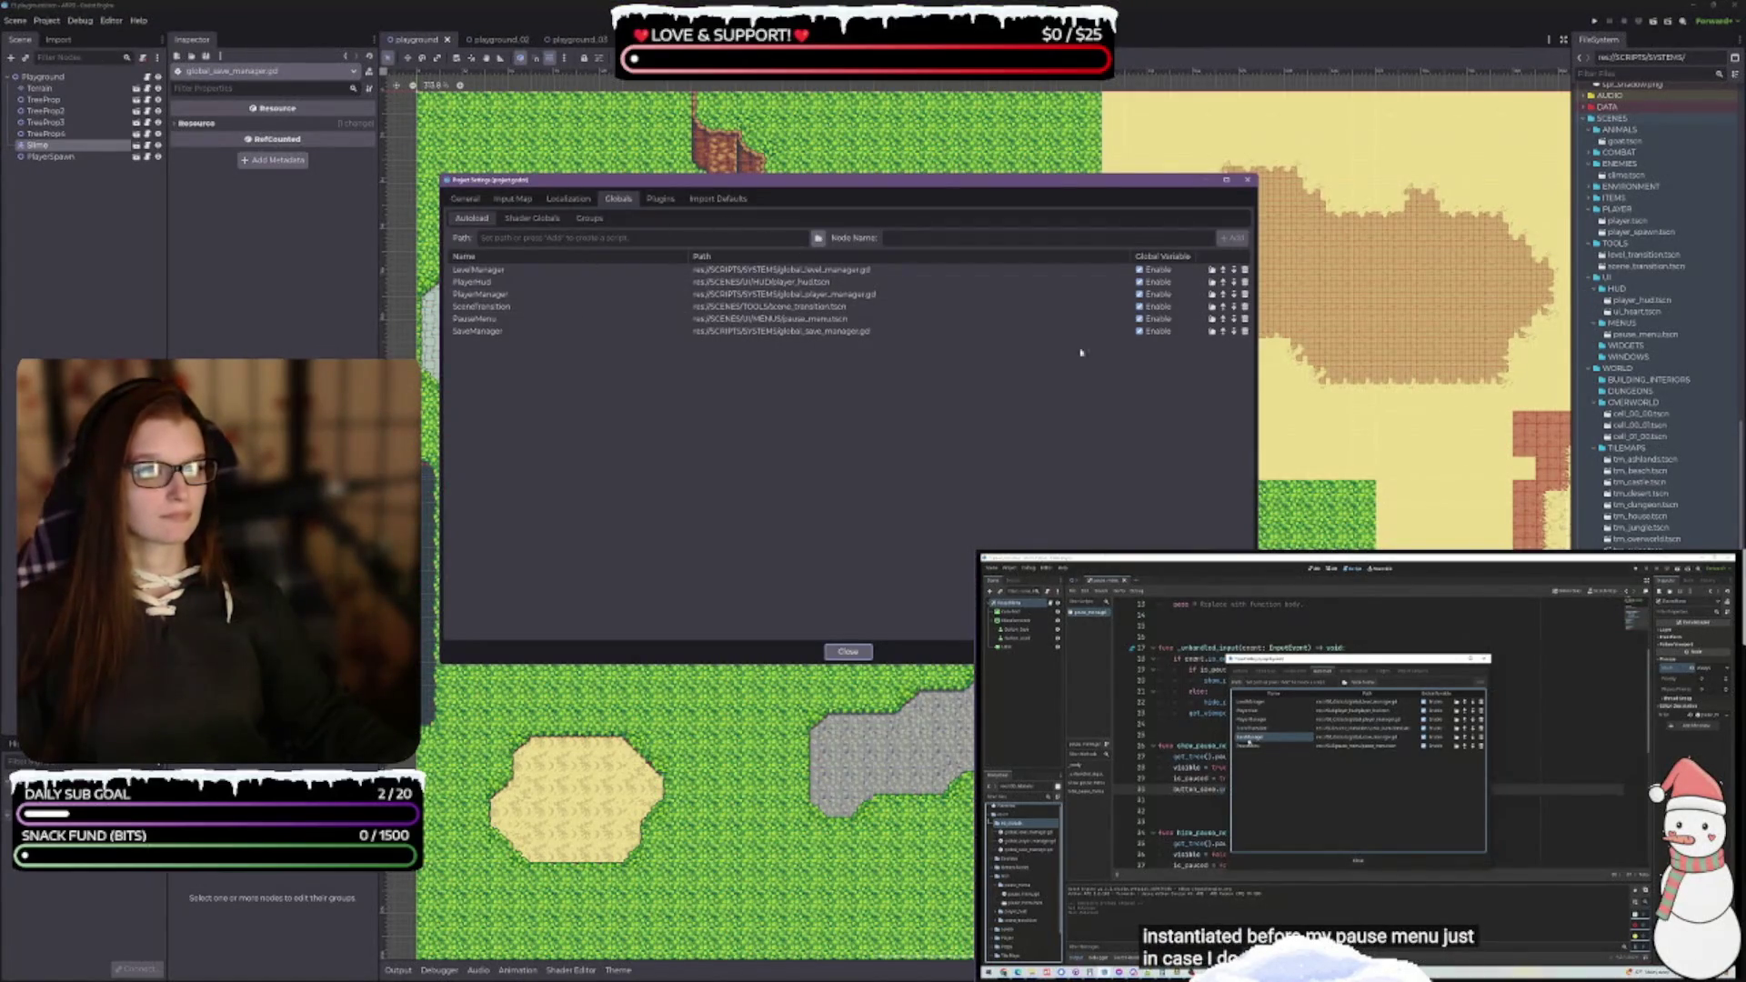
pyautogui.click(1224, 331)
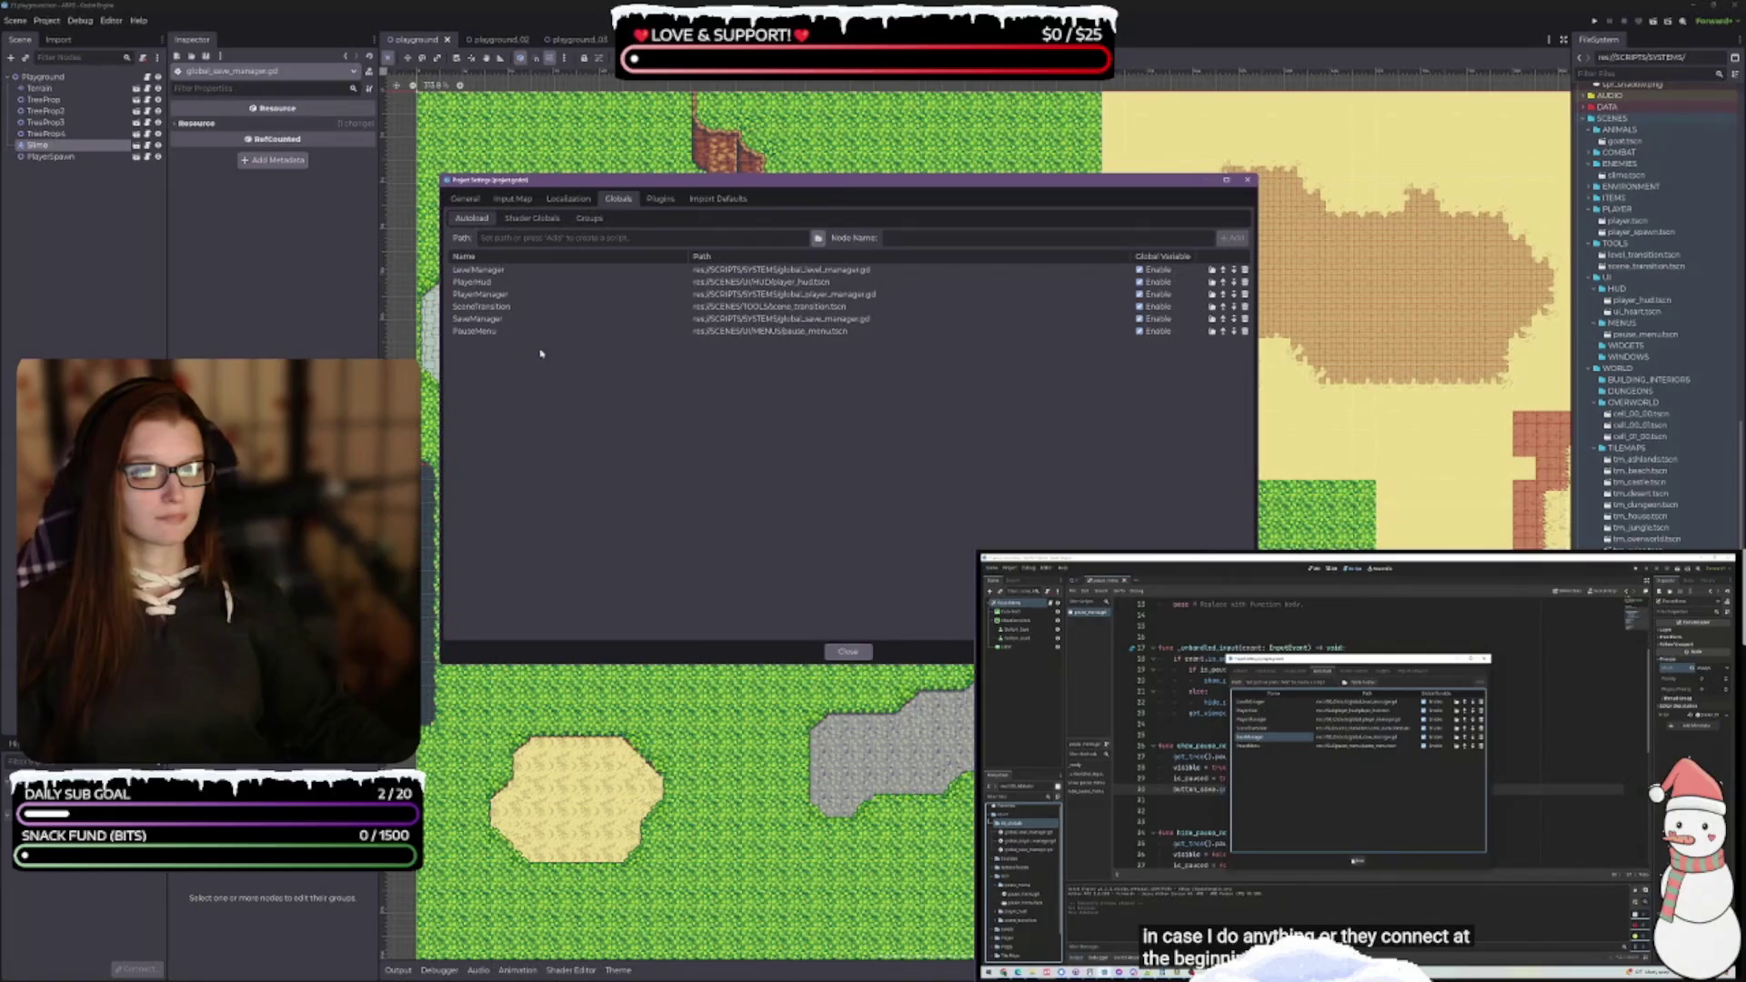
pyautogui.click(847, 651)
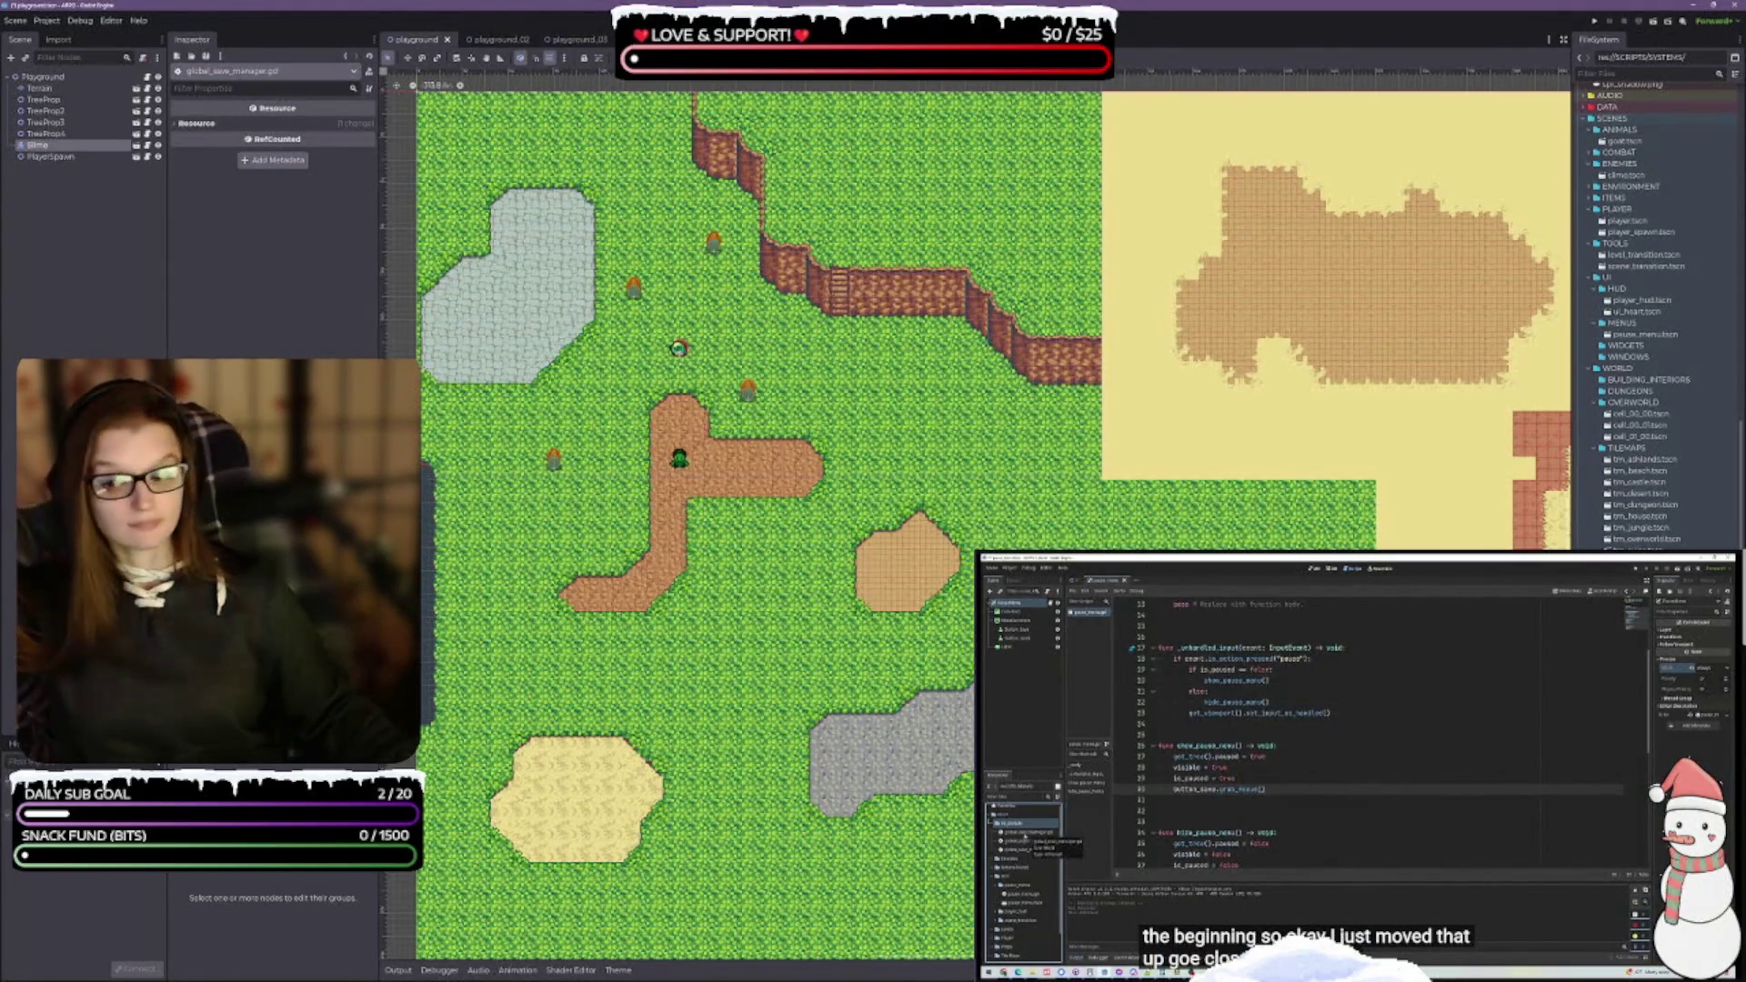
# - Open global_save_manager.gd, remove the template comments and add const SAVE_PATH = "user://"
pyautogui.doubleClick(1020, 850)
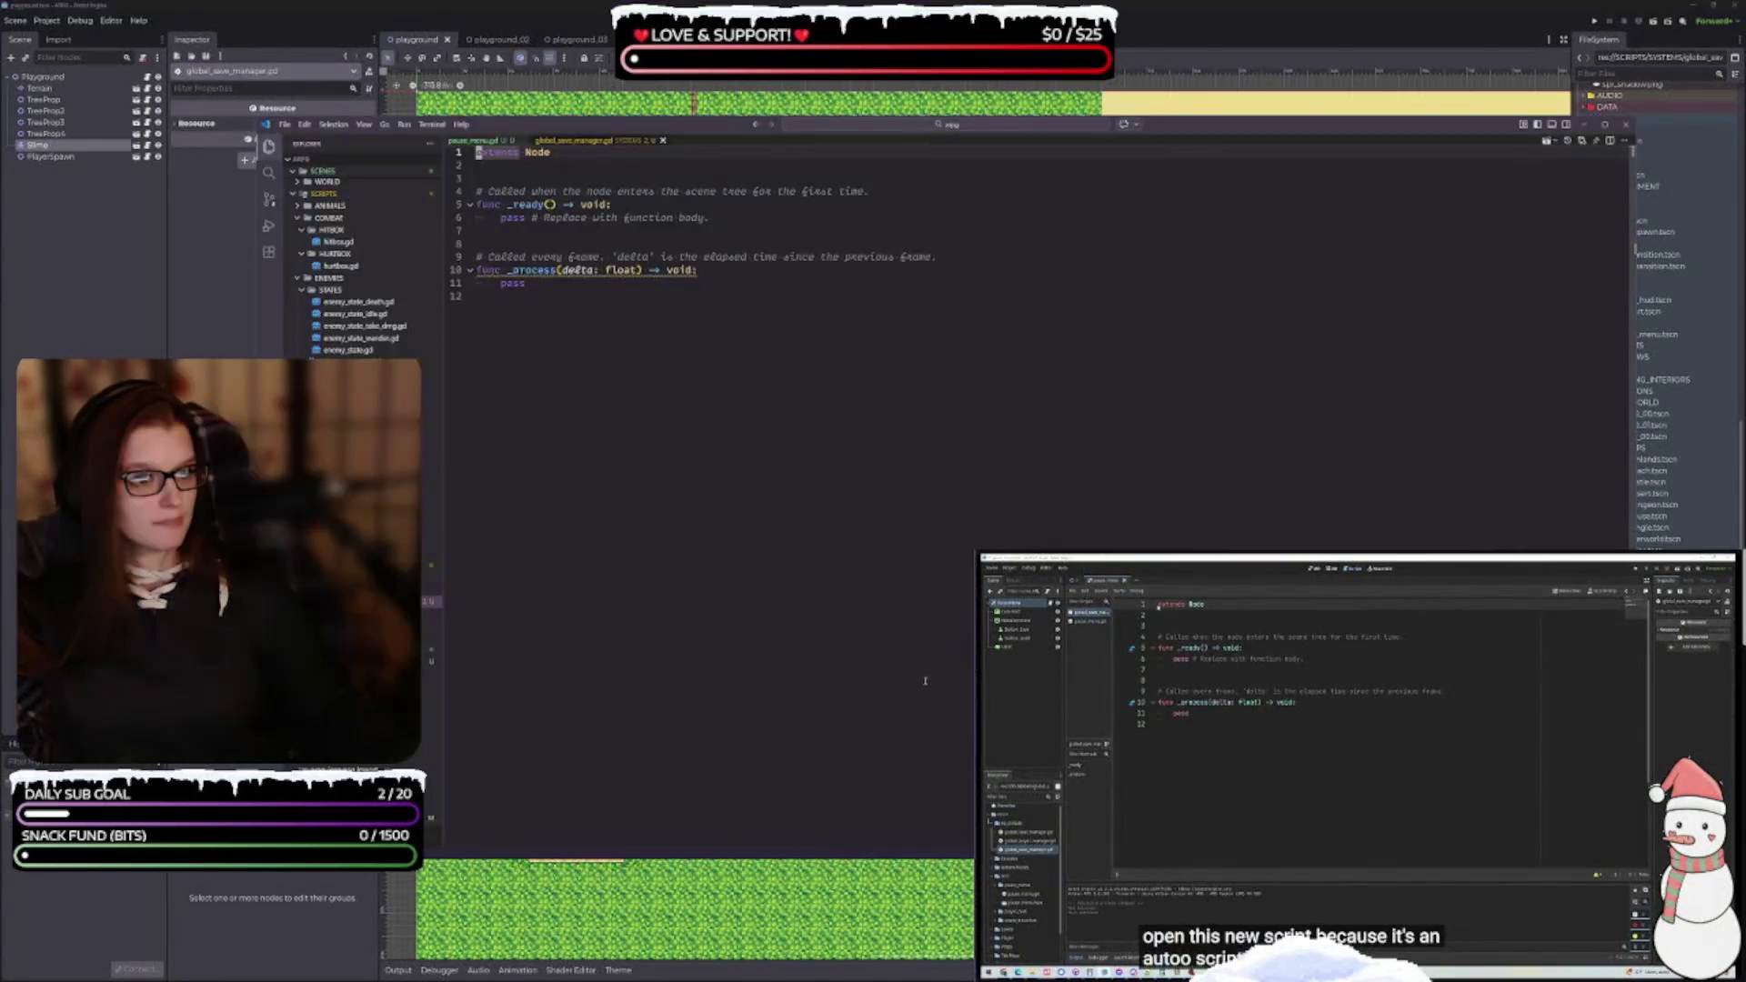
pyautogui.moveTo(700, 271)
pyautogui.mouseDown()
pyautogui.moveTo(787, 241)
pyautogui.moveTo(525, 218)
pyautogui.mouseUp()
pyautogui.press('BackSpace')
pyautogui.press('BackSpace')
pyautogui.moveTo(869, 190); pyautogui.dragTo(587, 191)
pyautogui.hotkey('shift', 'Home')
pyautogui.press('BackSpace')
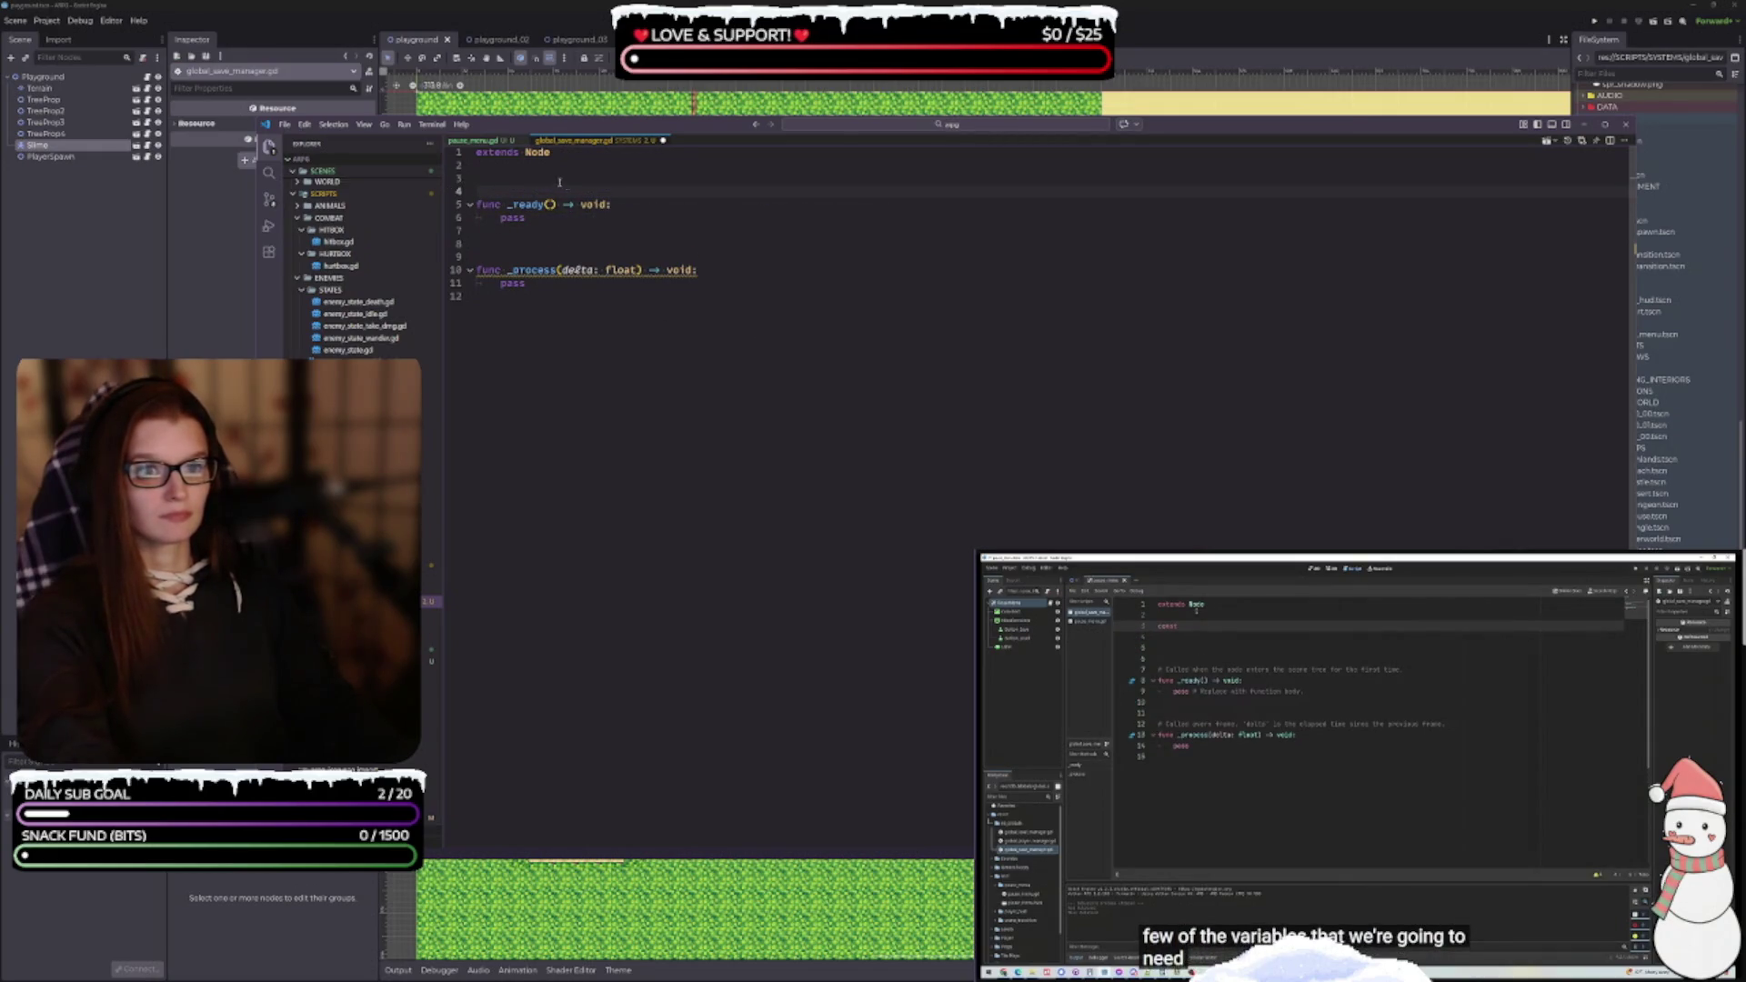
pyautogui.press('Return')
pyautogui.press('Return')
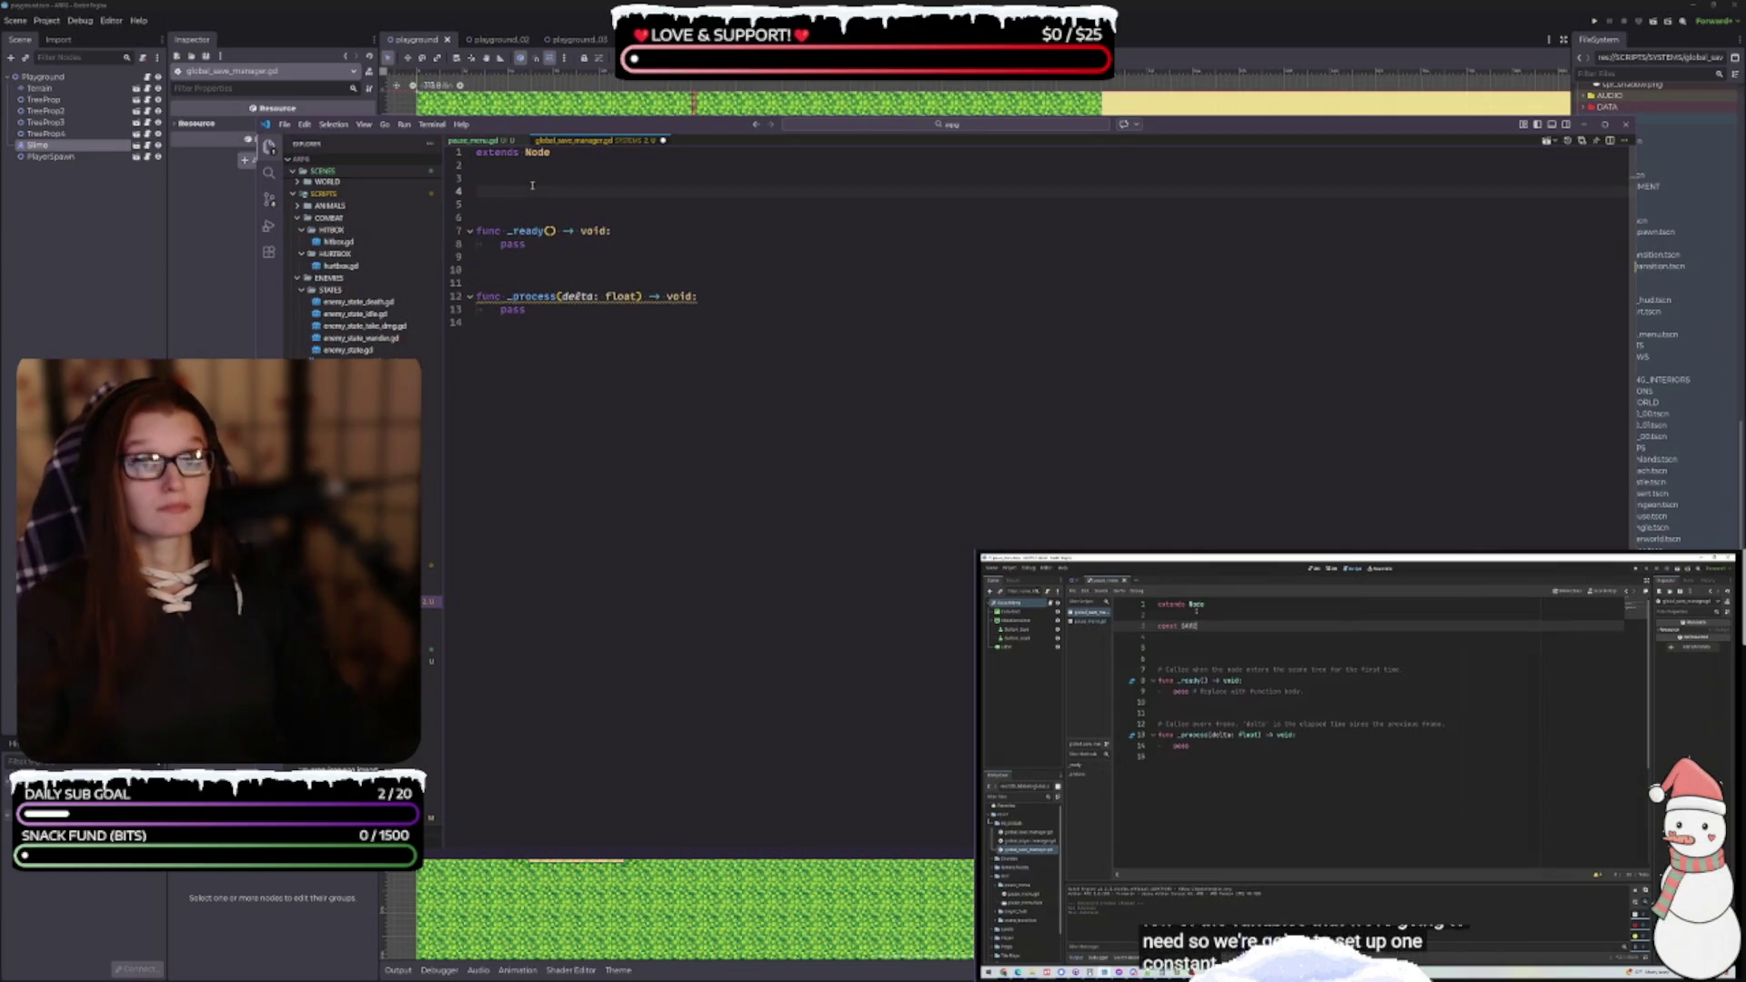
pyautogui.write('const ')
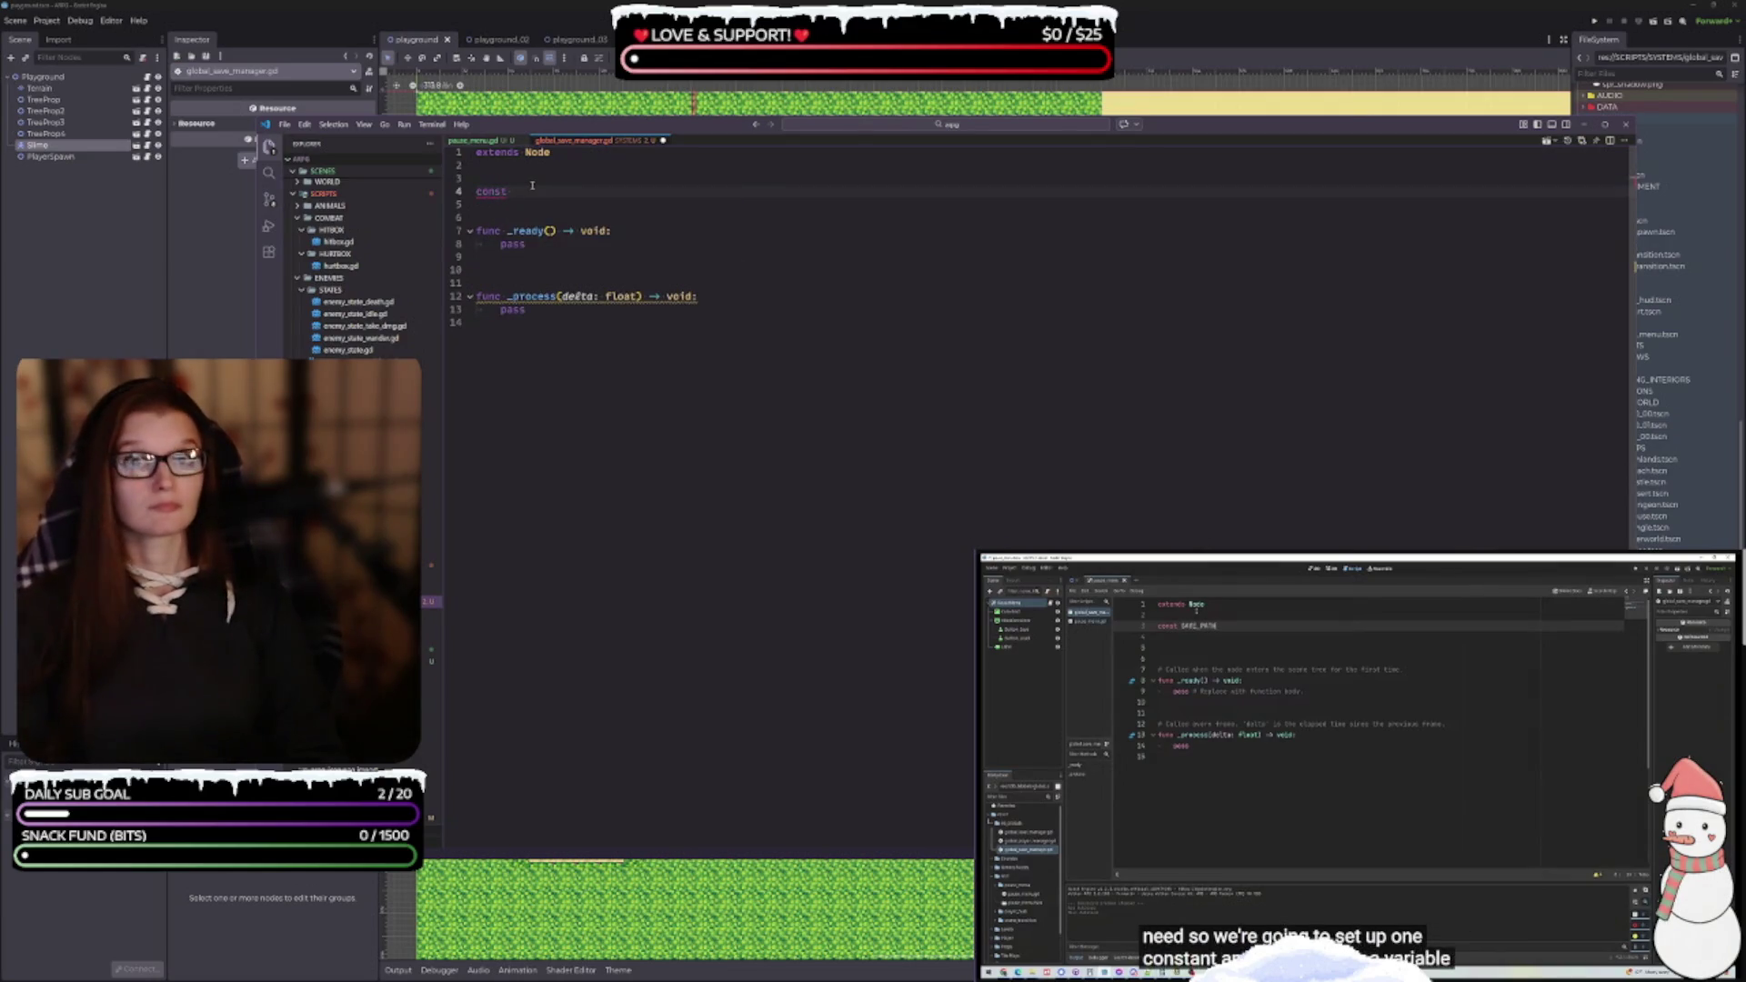
pyautogui.write('SAVE_APTH')
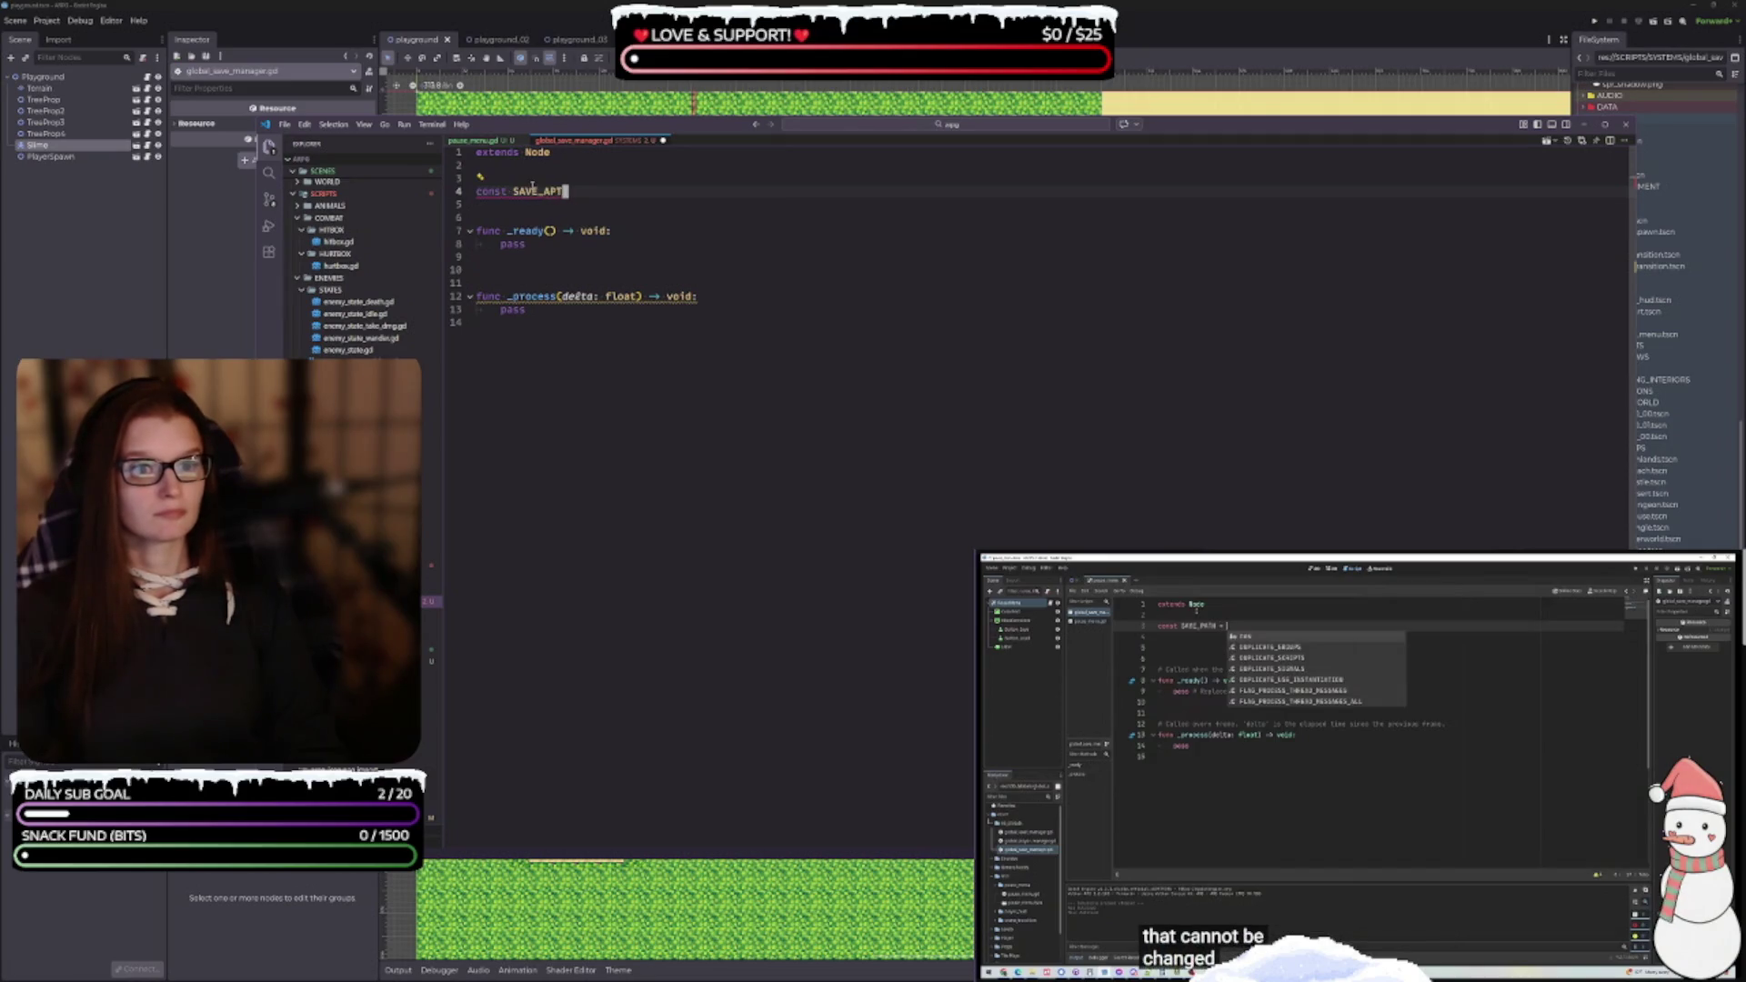
pyautogui.write('PATH ')
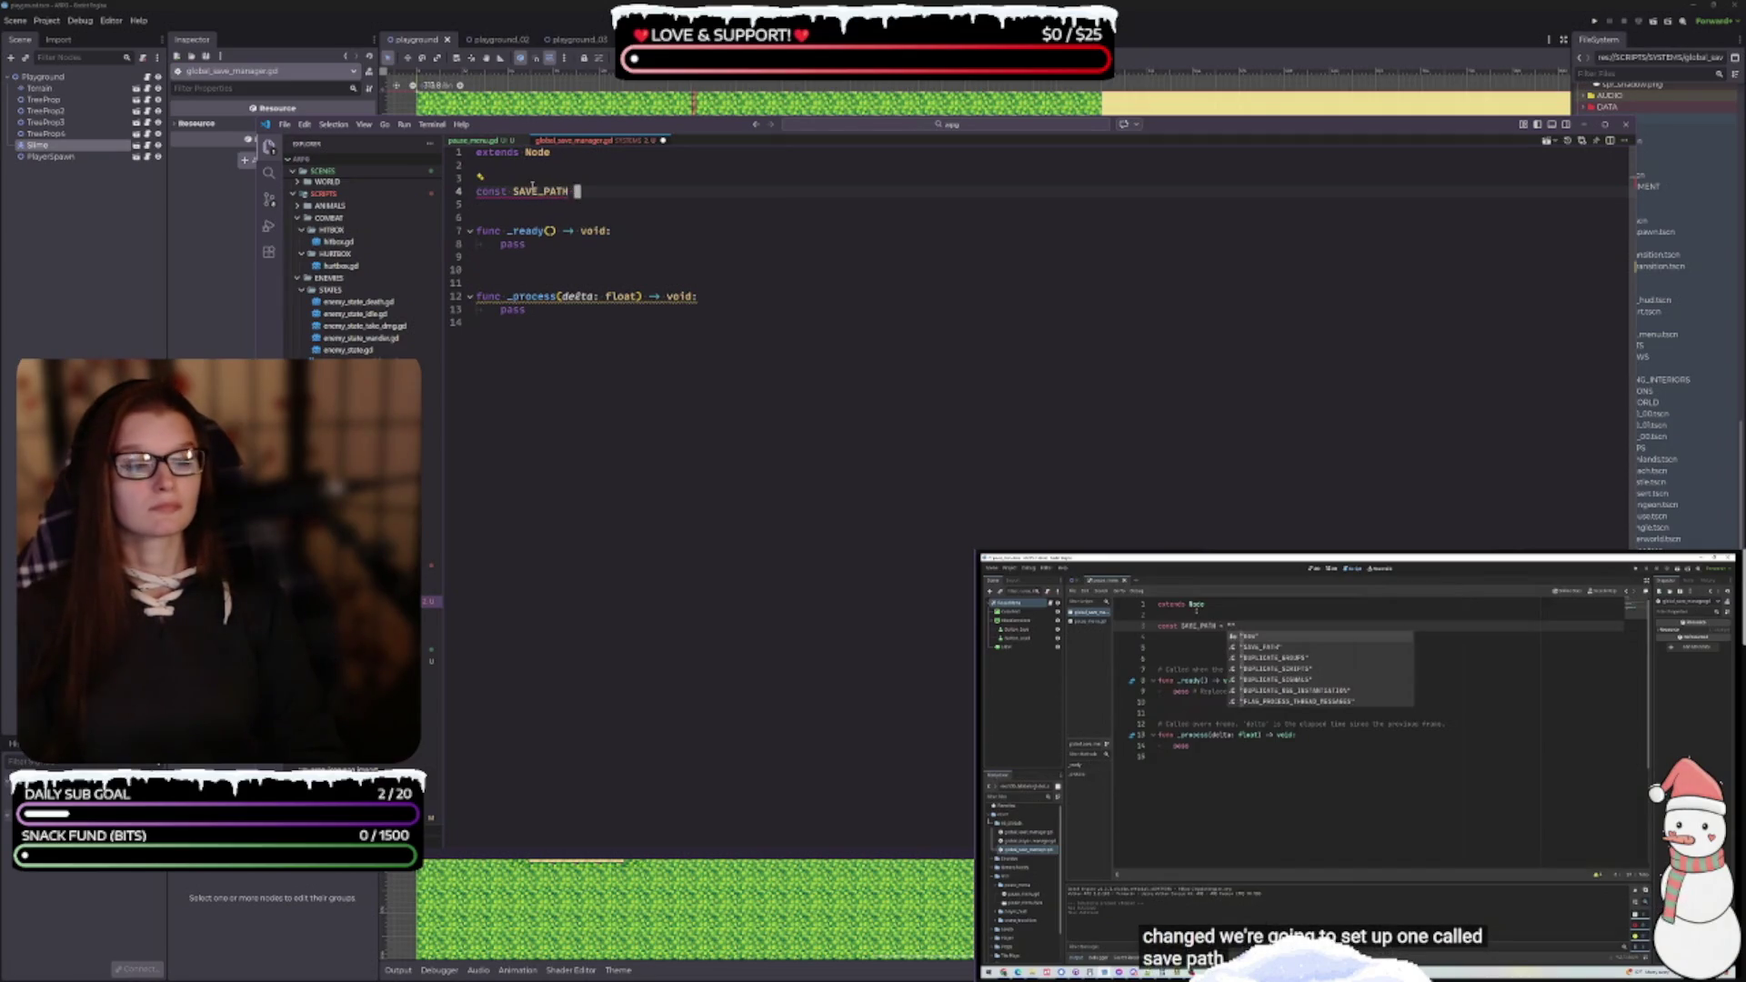
pyautogui.write('"')
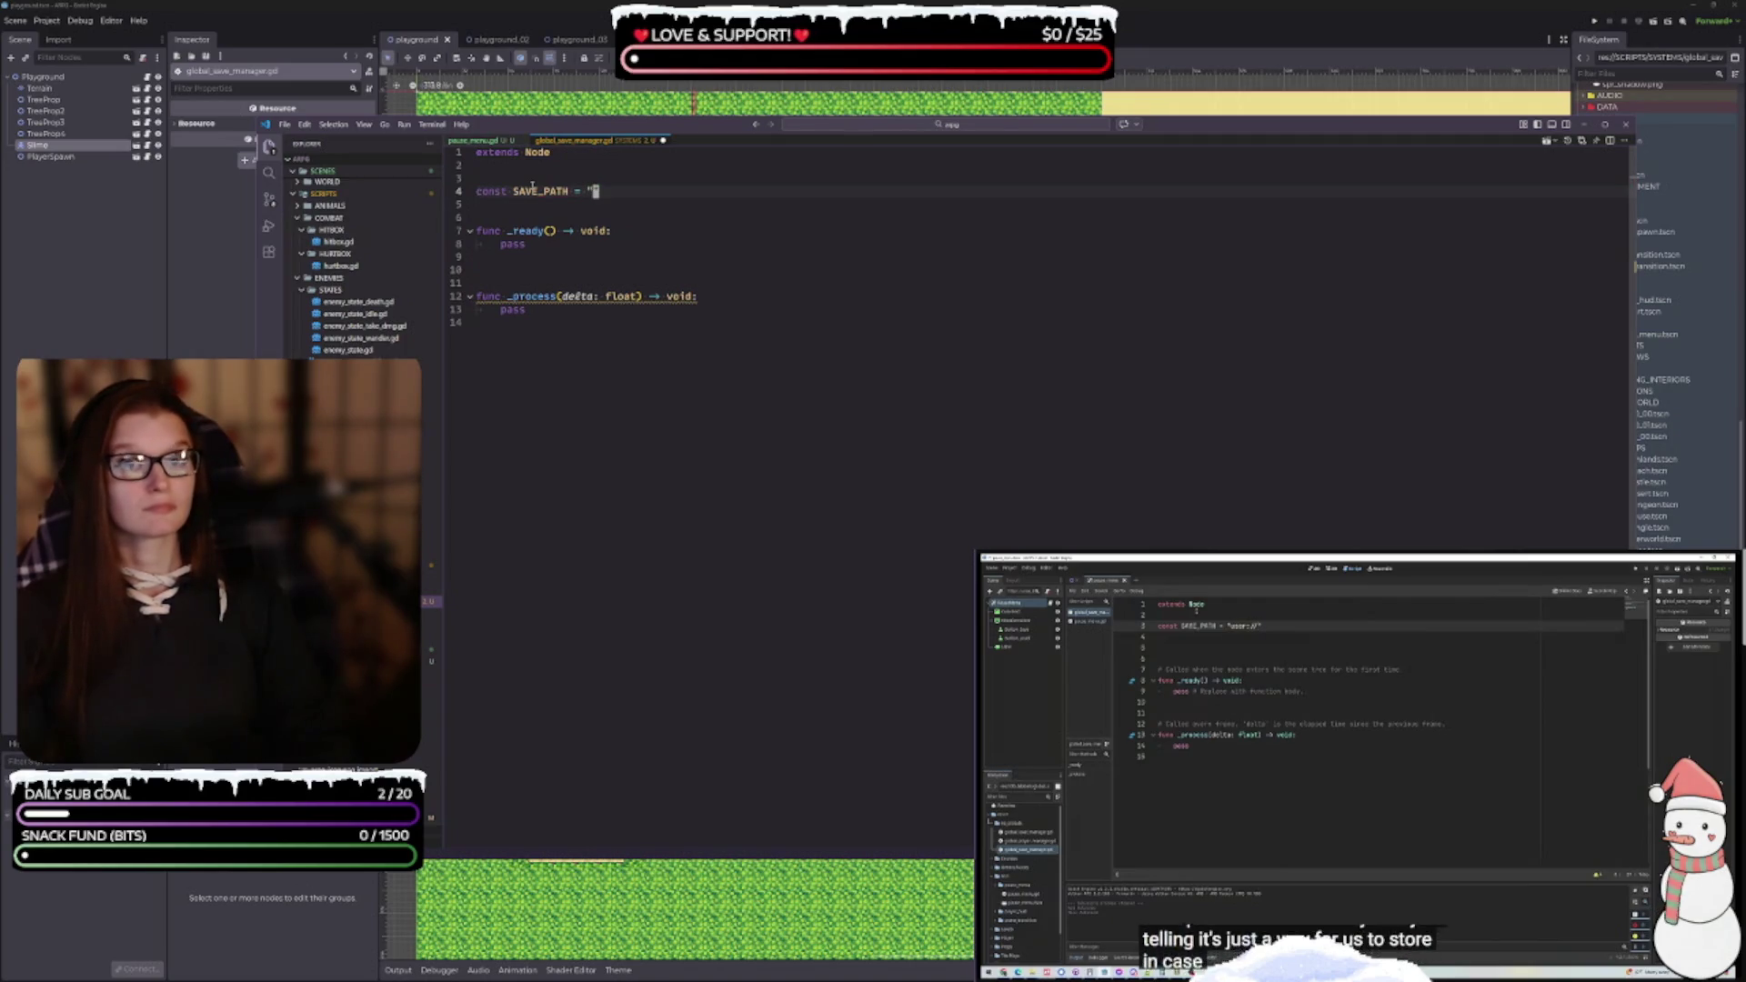
pyautogui.write('er:')
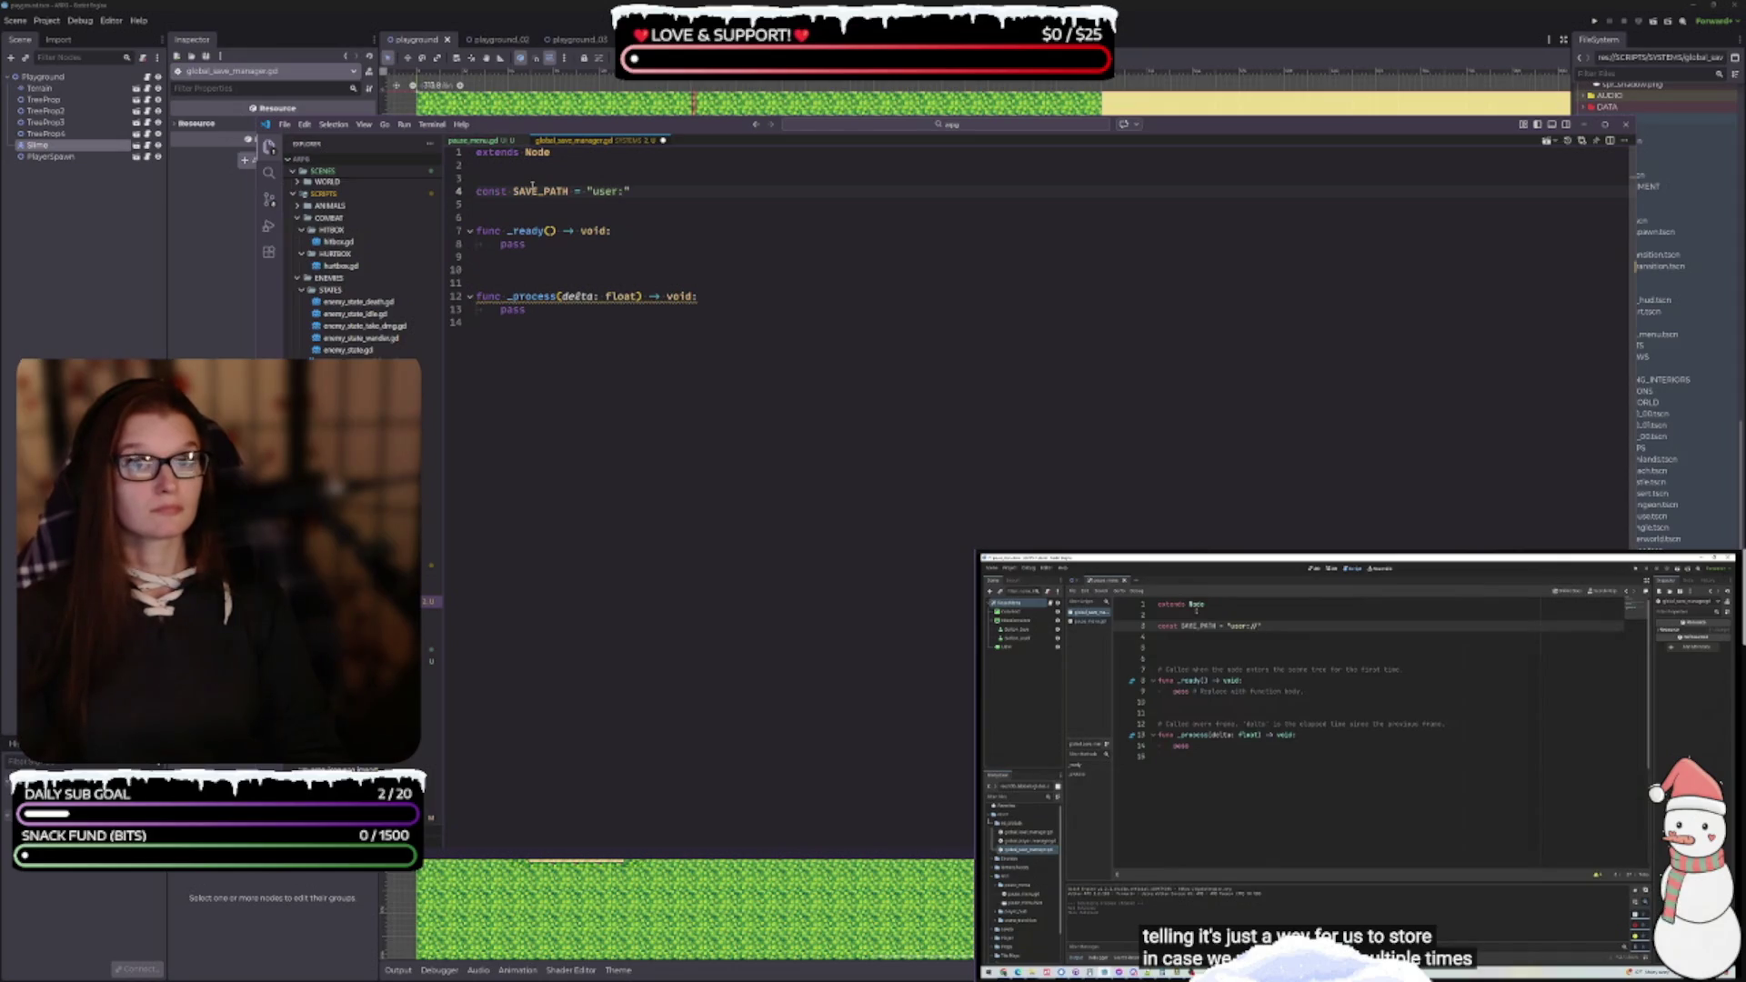
pyautogui.write('//')
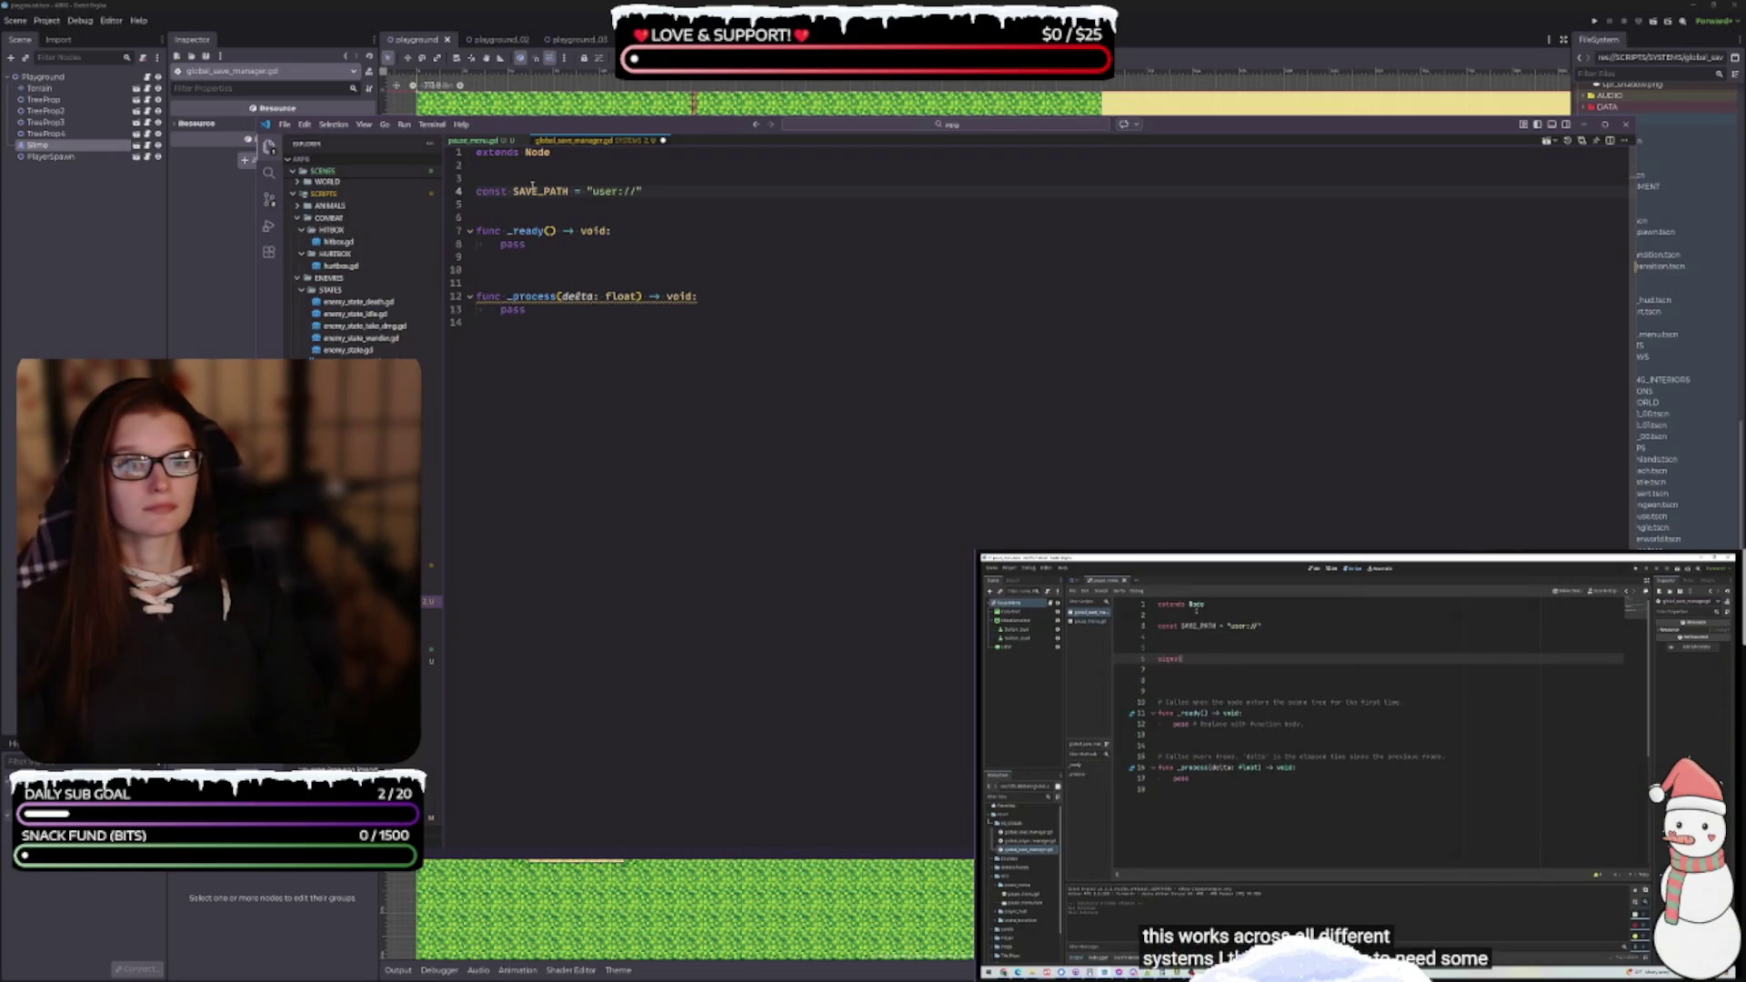
pyautogui.press('Return')
pyautogui.press('Return')
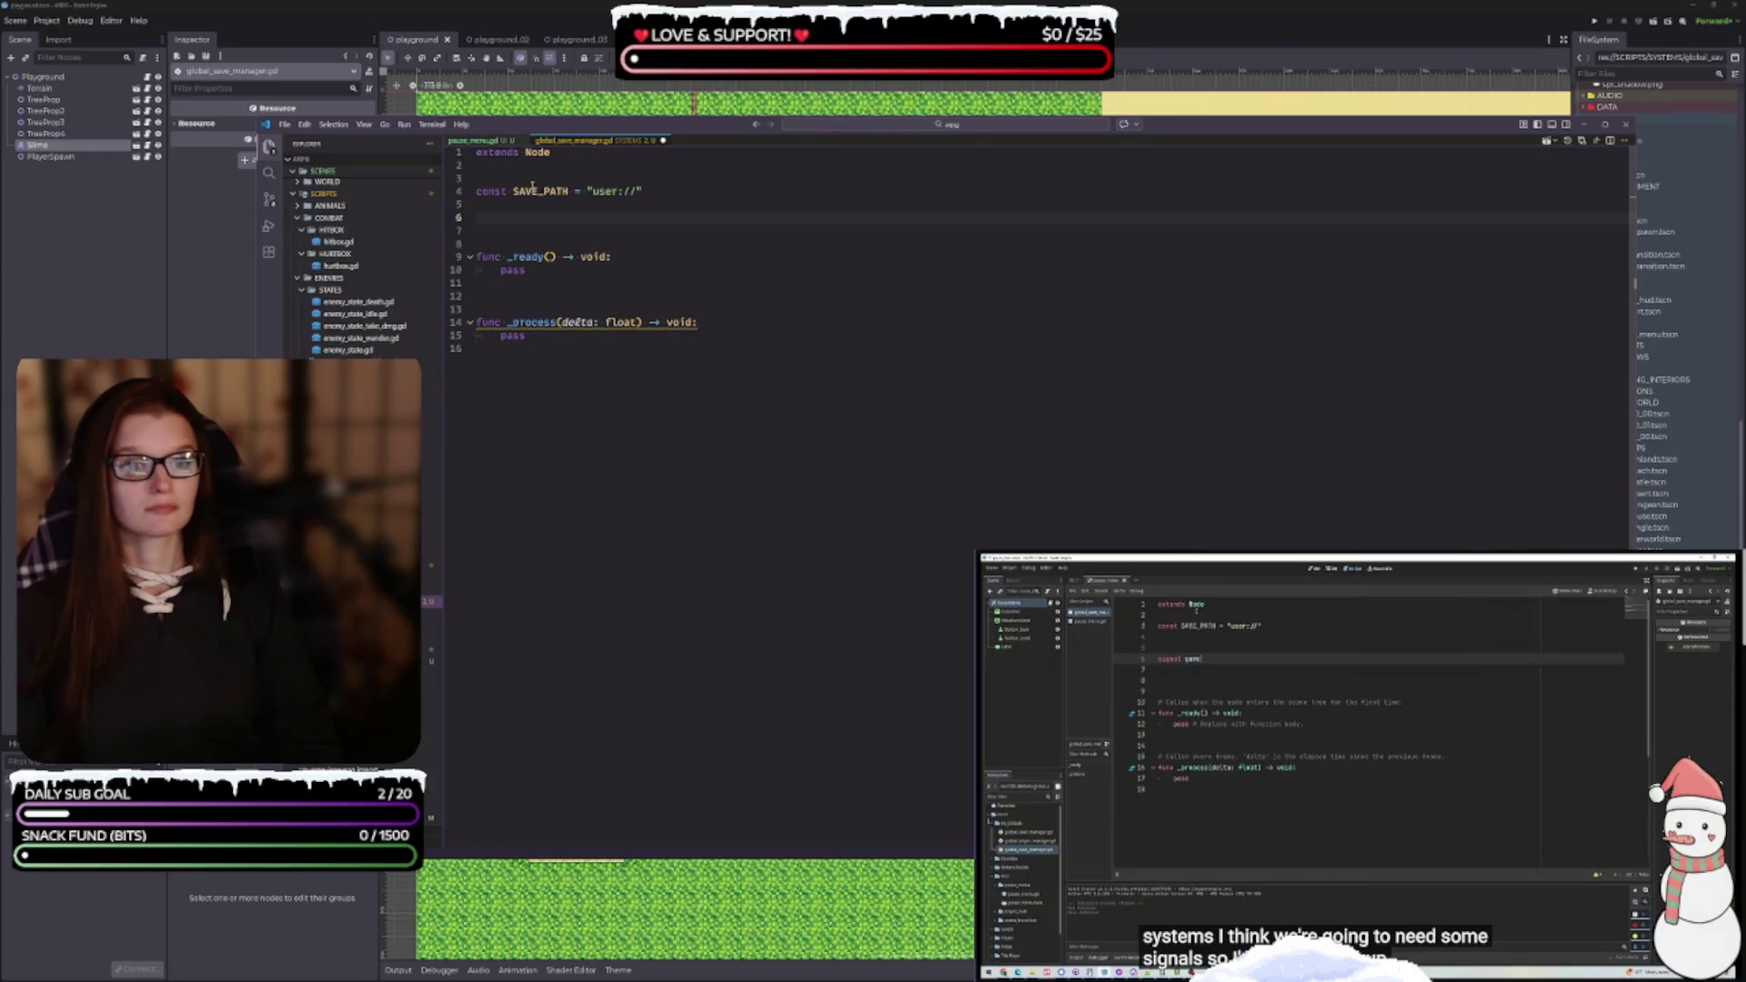
# - Declare signal game_loaded and signal game_saved, then save the script
pyautogui.write('signal game_loa')
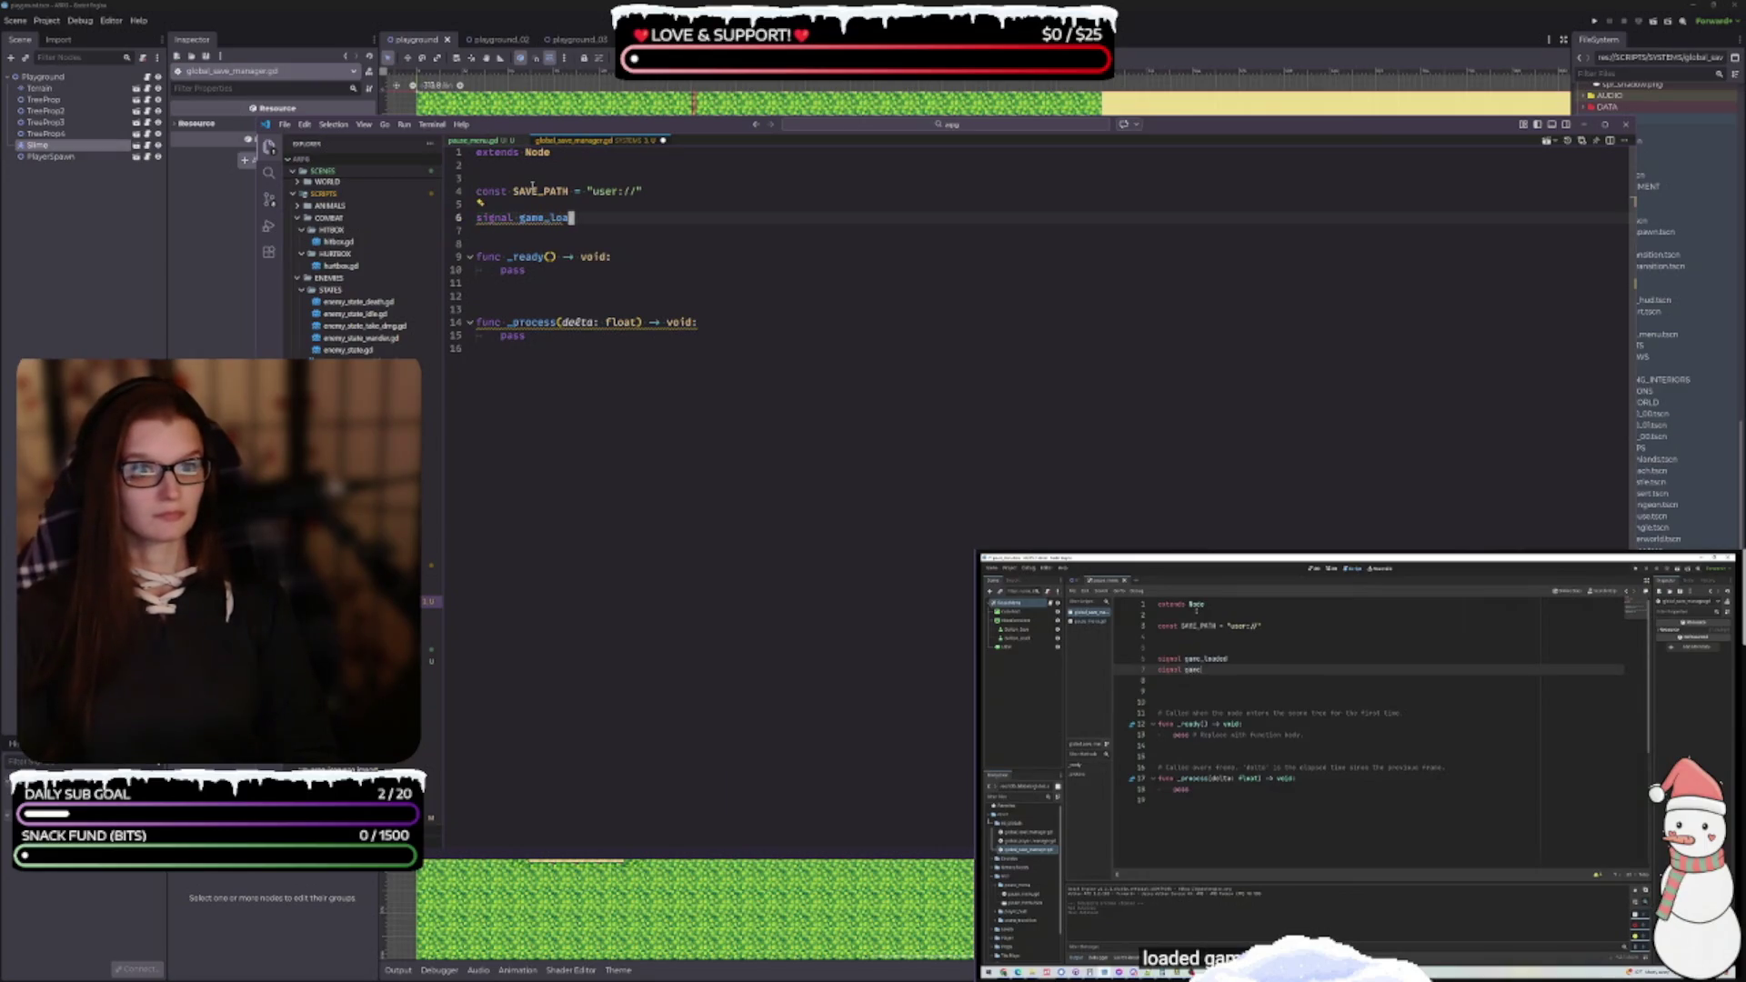
pyautogui.write('ded')
pyautogui.press('Return')
pyautogui.write('signal')
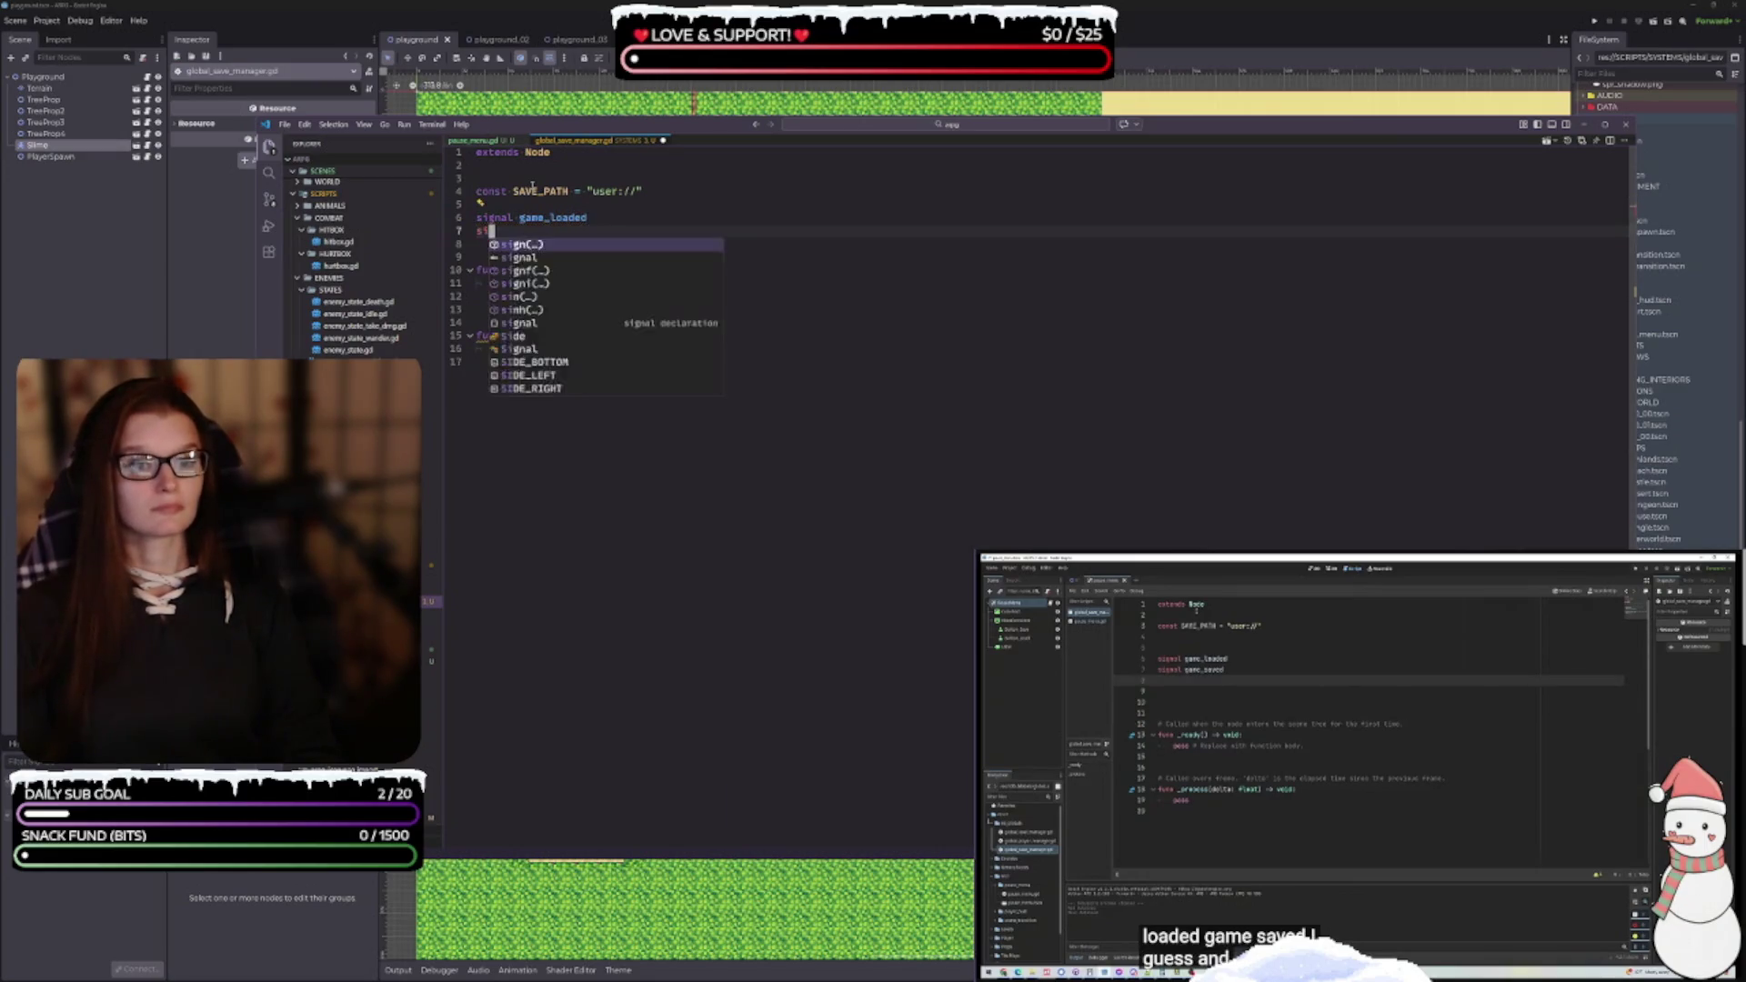
pyautogui.write(' game_save')
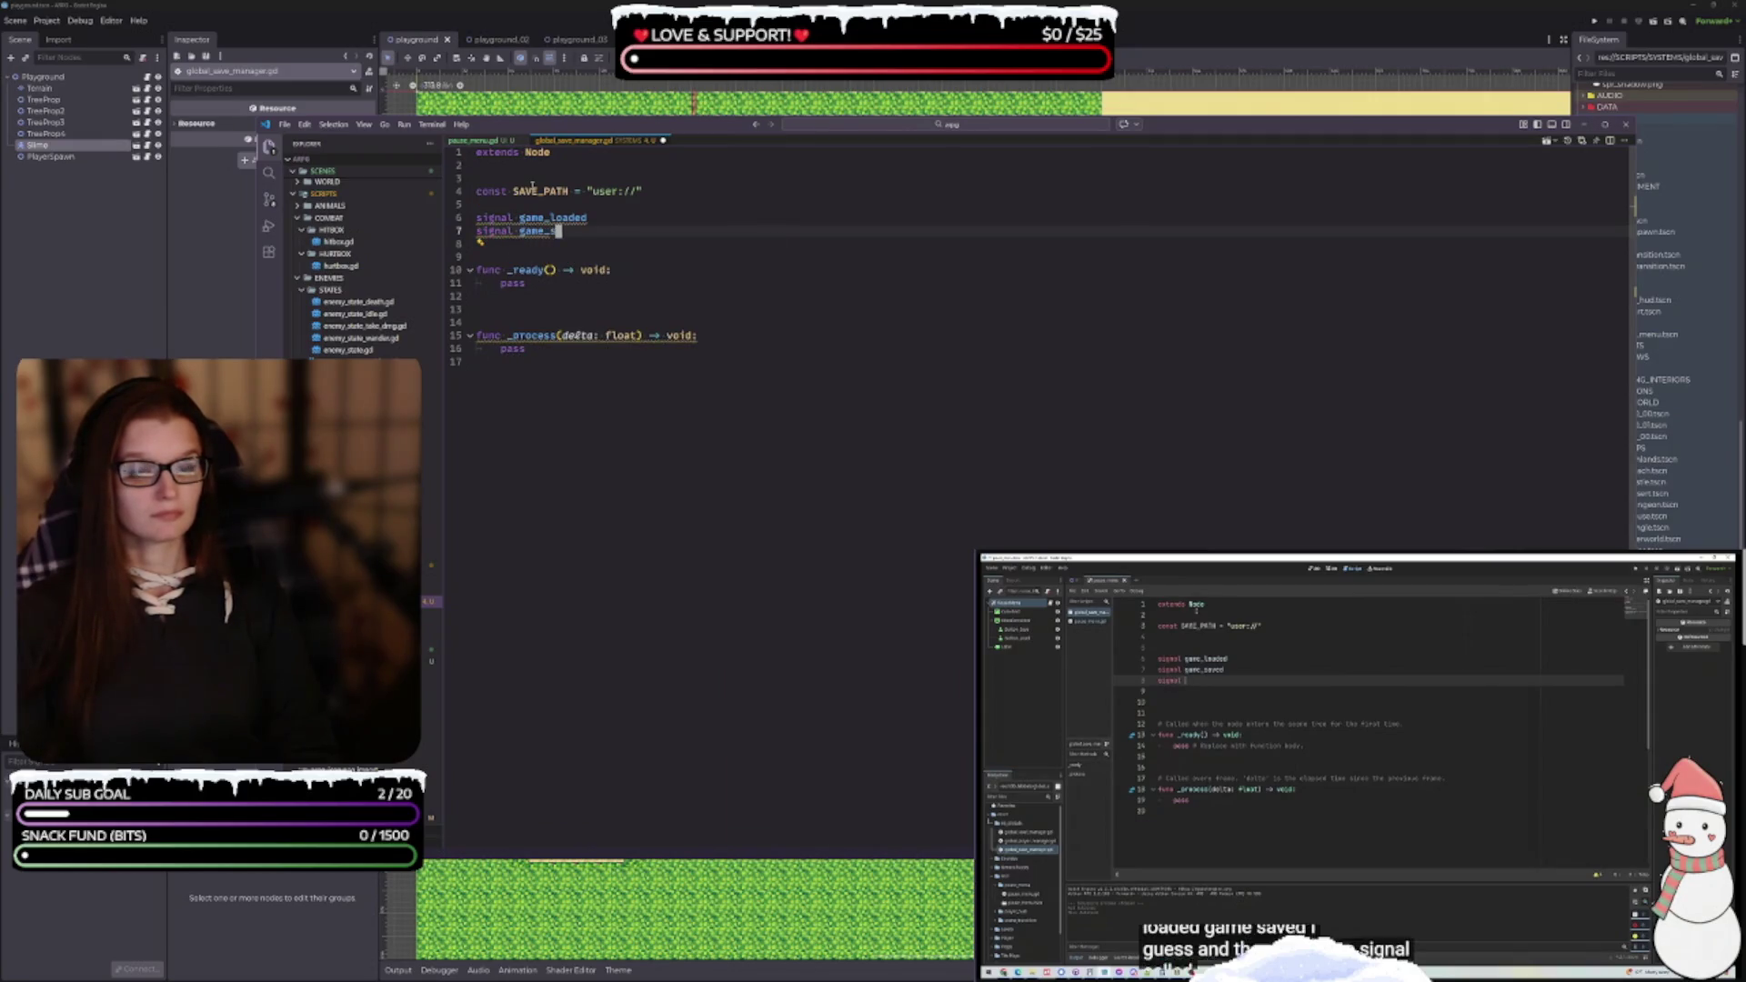
pyautogui.write('d')
pyautogui.press('Return')
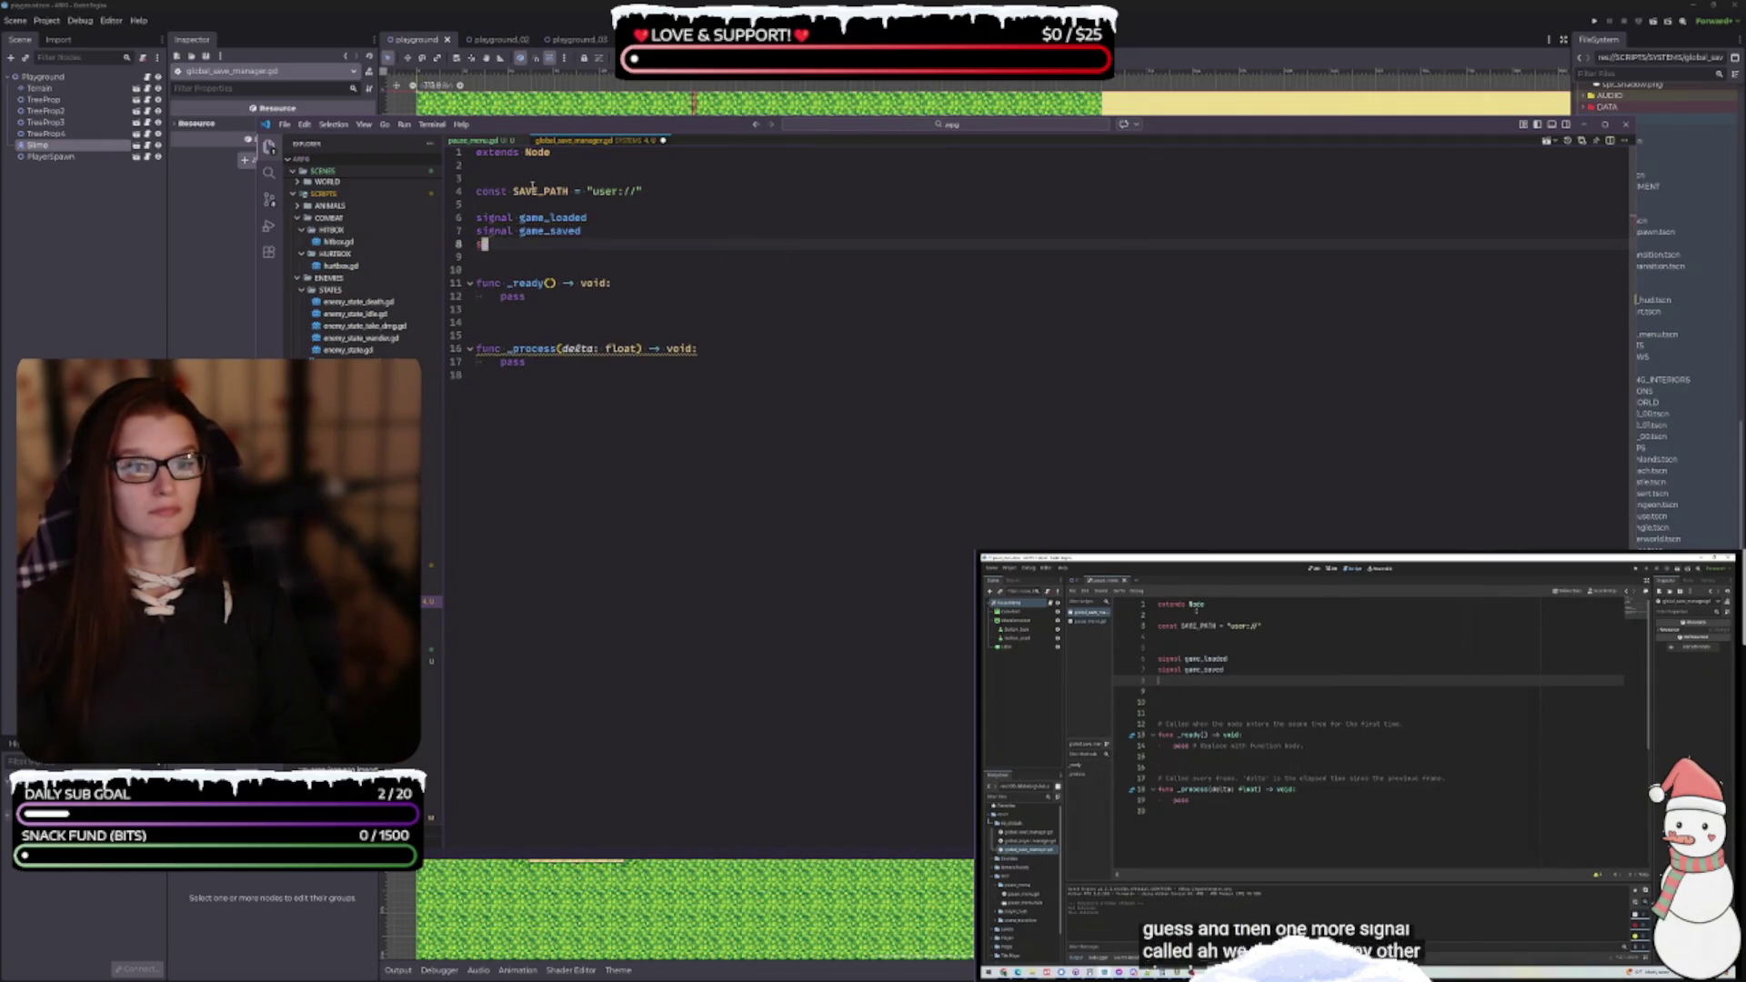
pyautogui.write('s')
pyautogui.press('BackSpace')
pyautogui.press('BackSpace')
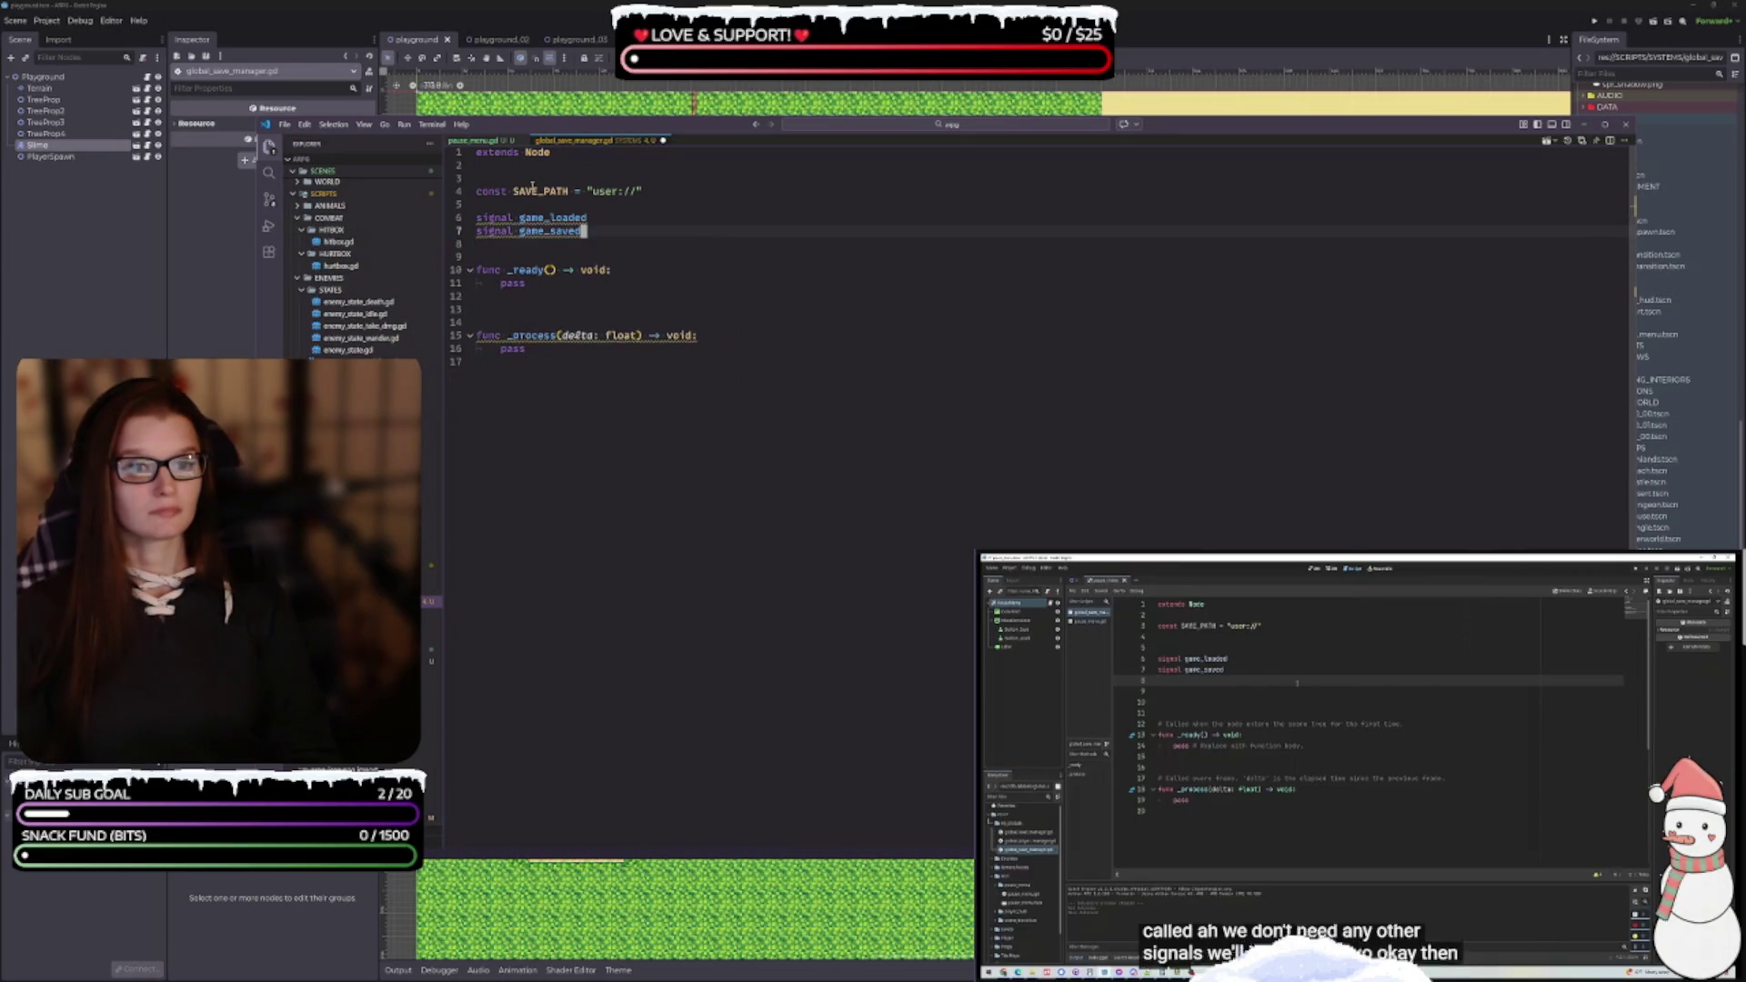
pyautogui.hotkey('ctrl', 's')
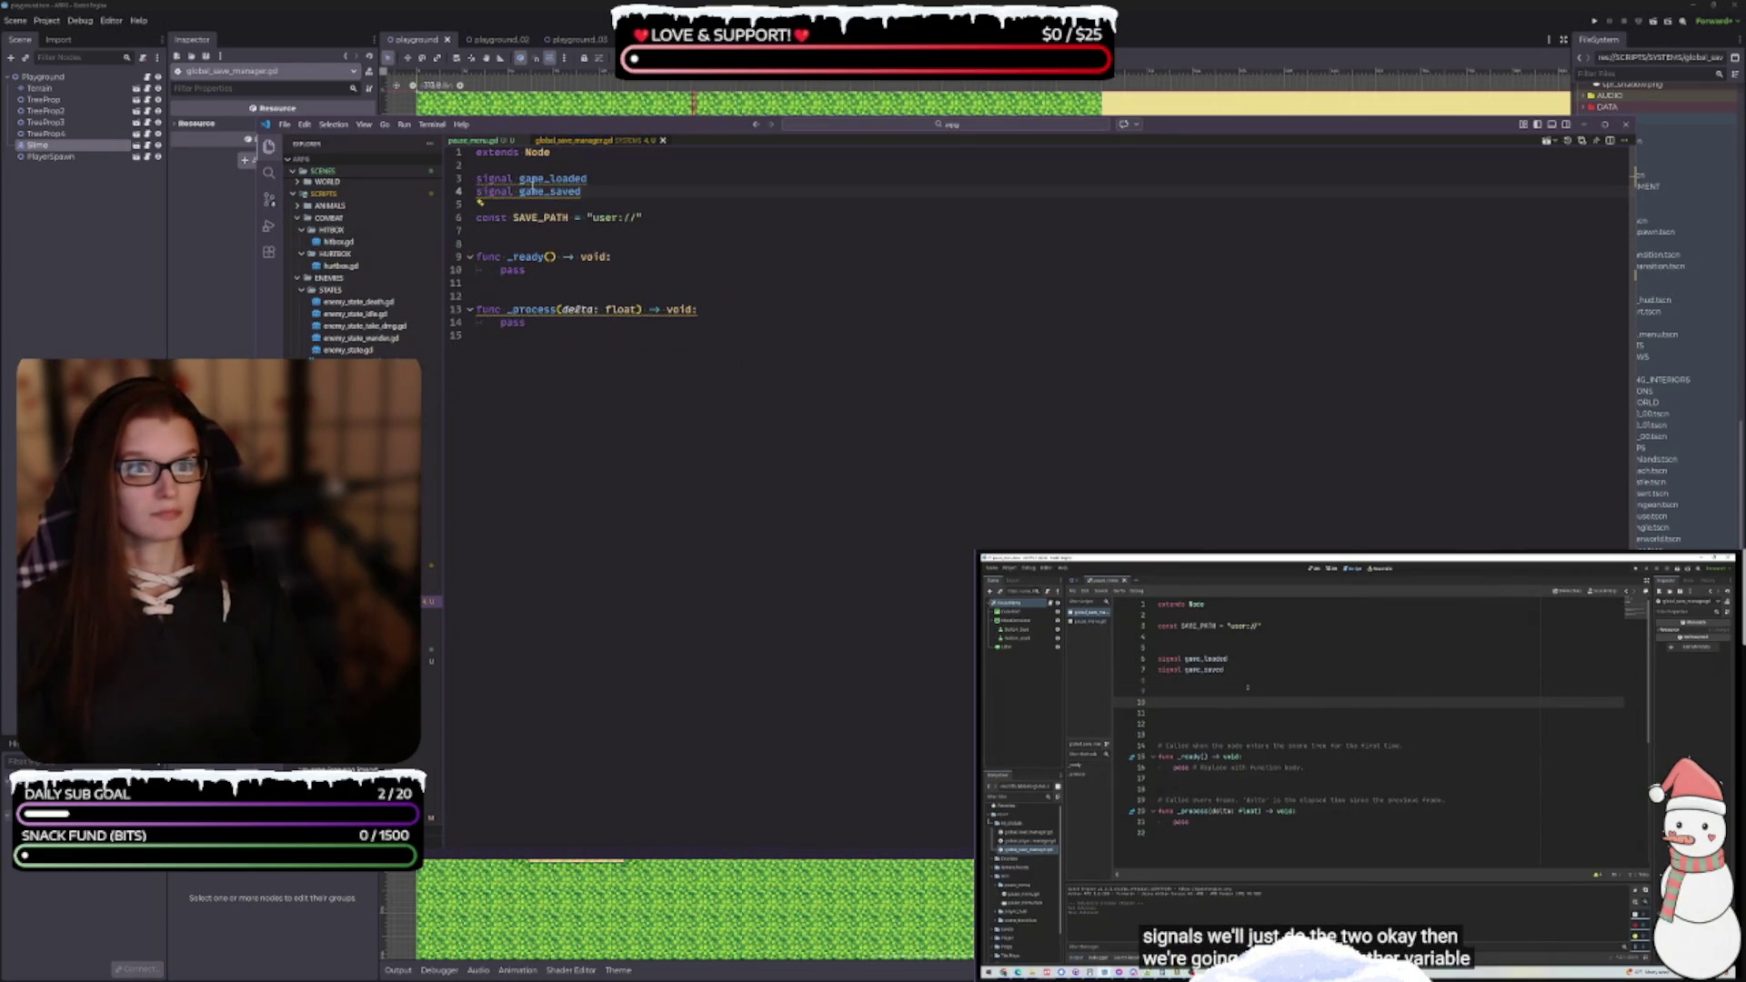
# - Declare 'var curr_save: Dictionary = {' on a new line below SAVE_PATH
pyautogui.click(496, 165)
pyautogui.press('Return')
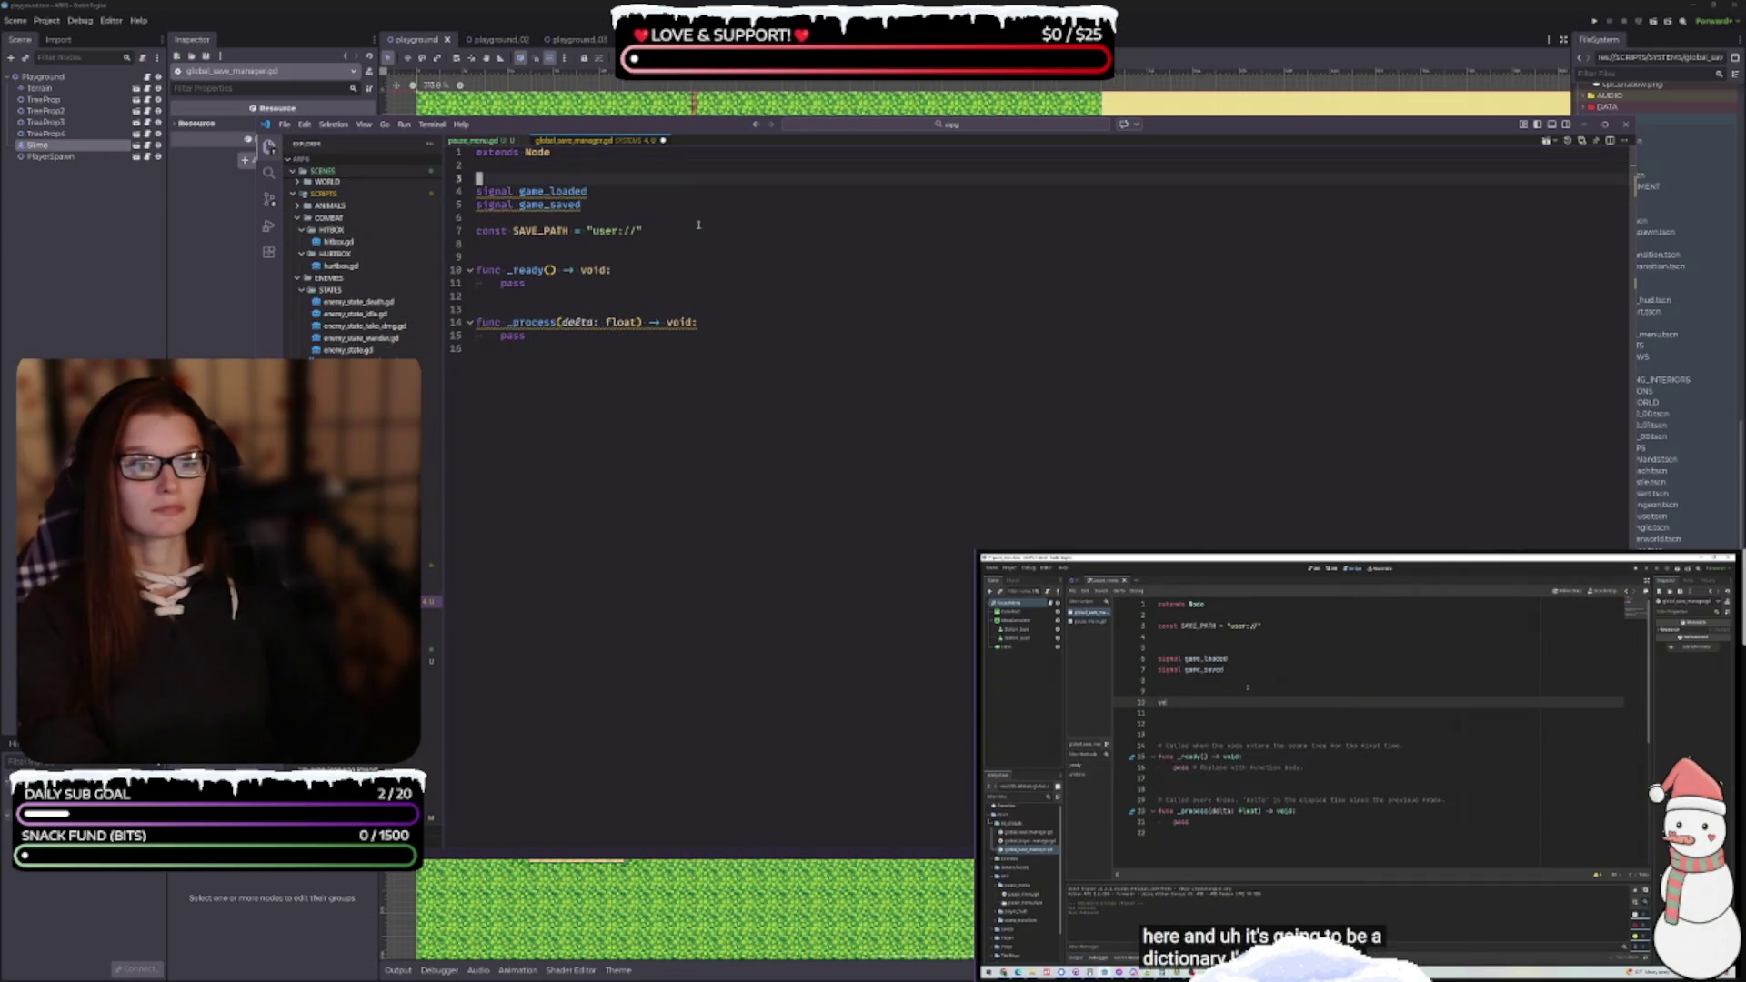
pyautogui.click(682, 225)
pyautogui.press('Return')
pyautogui.press('Return')
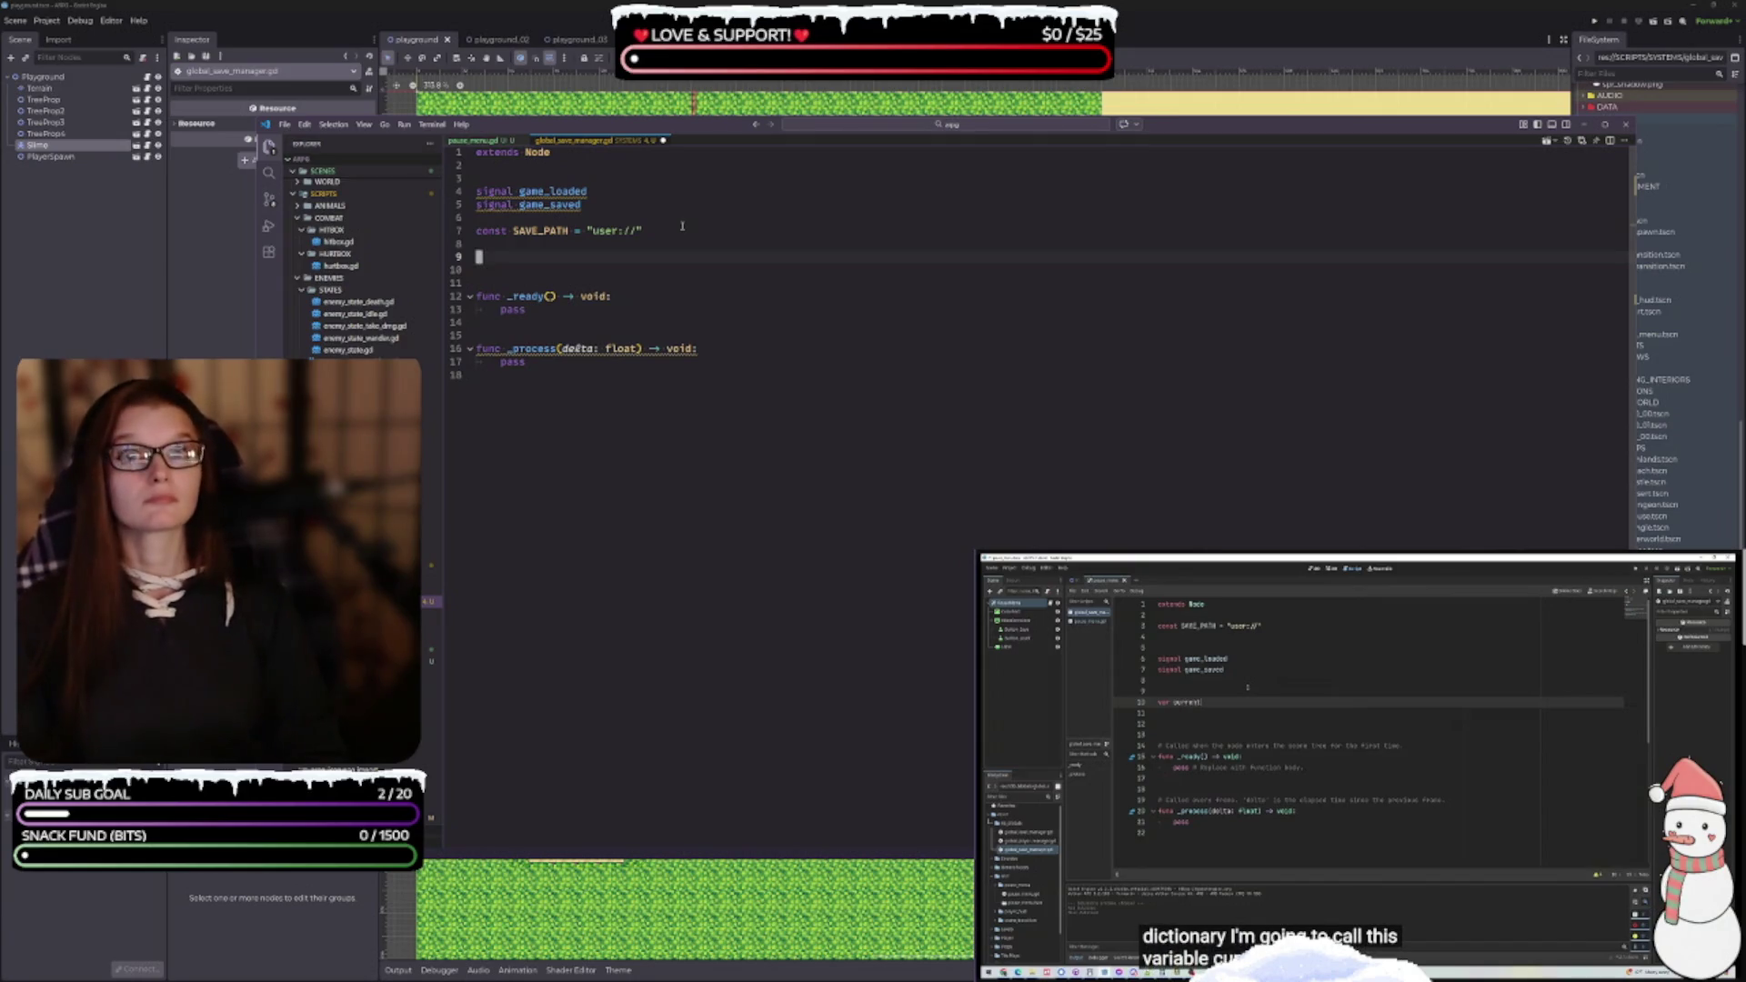
pyautogui.write('curren')
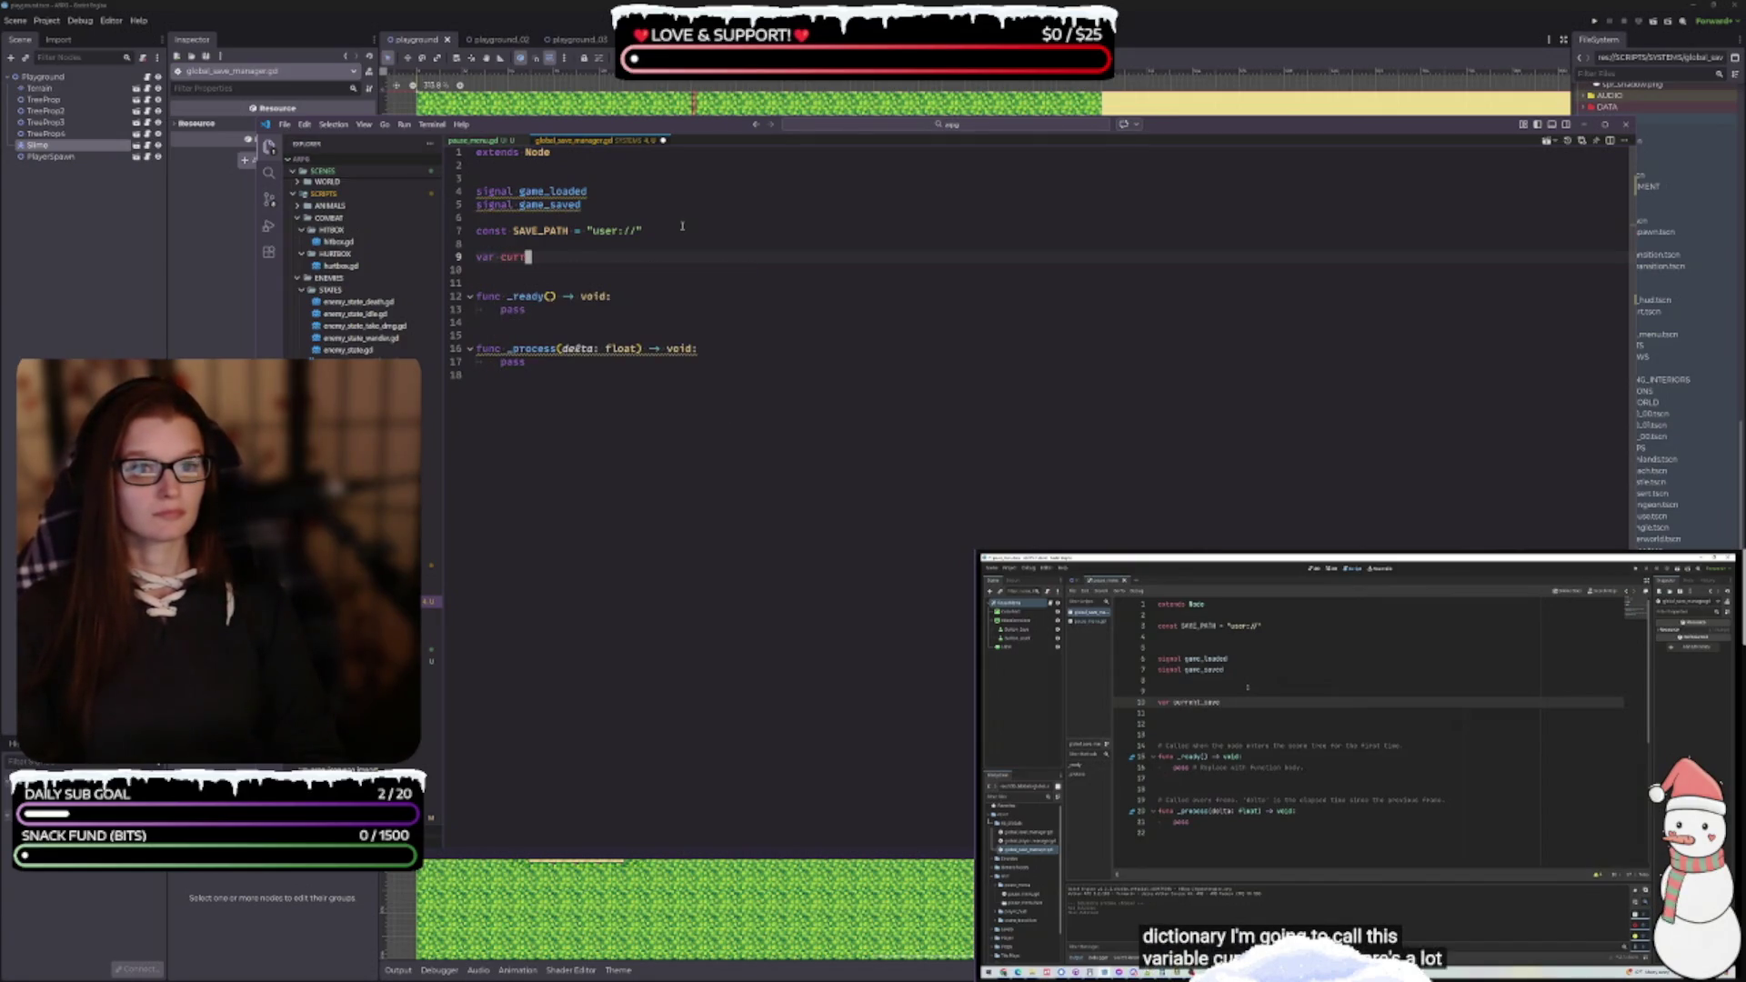
pyautogui.write('en')
pyautogui.write('save')
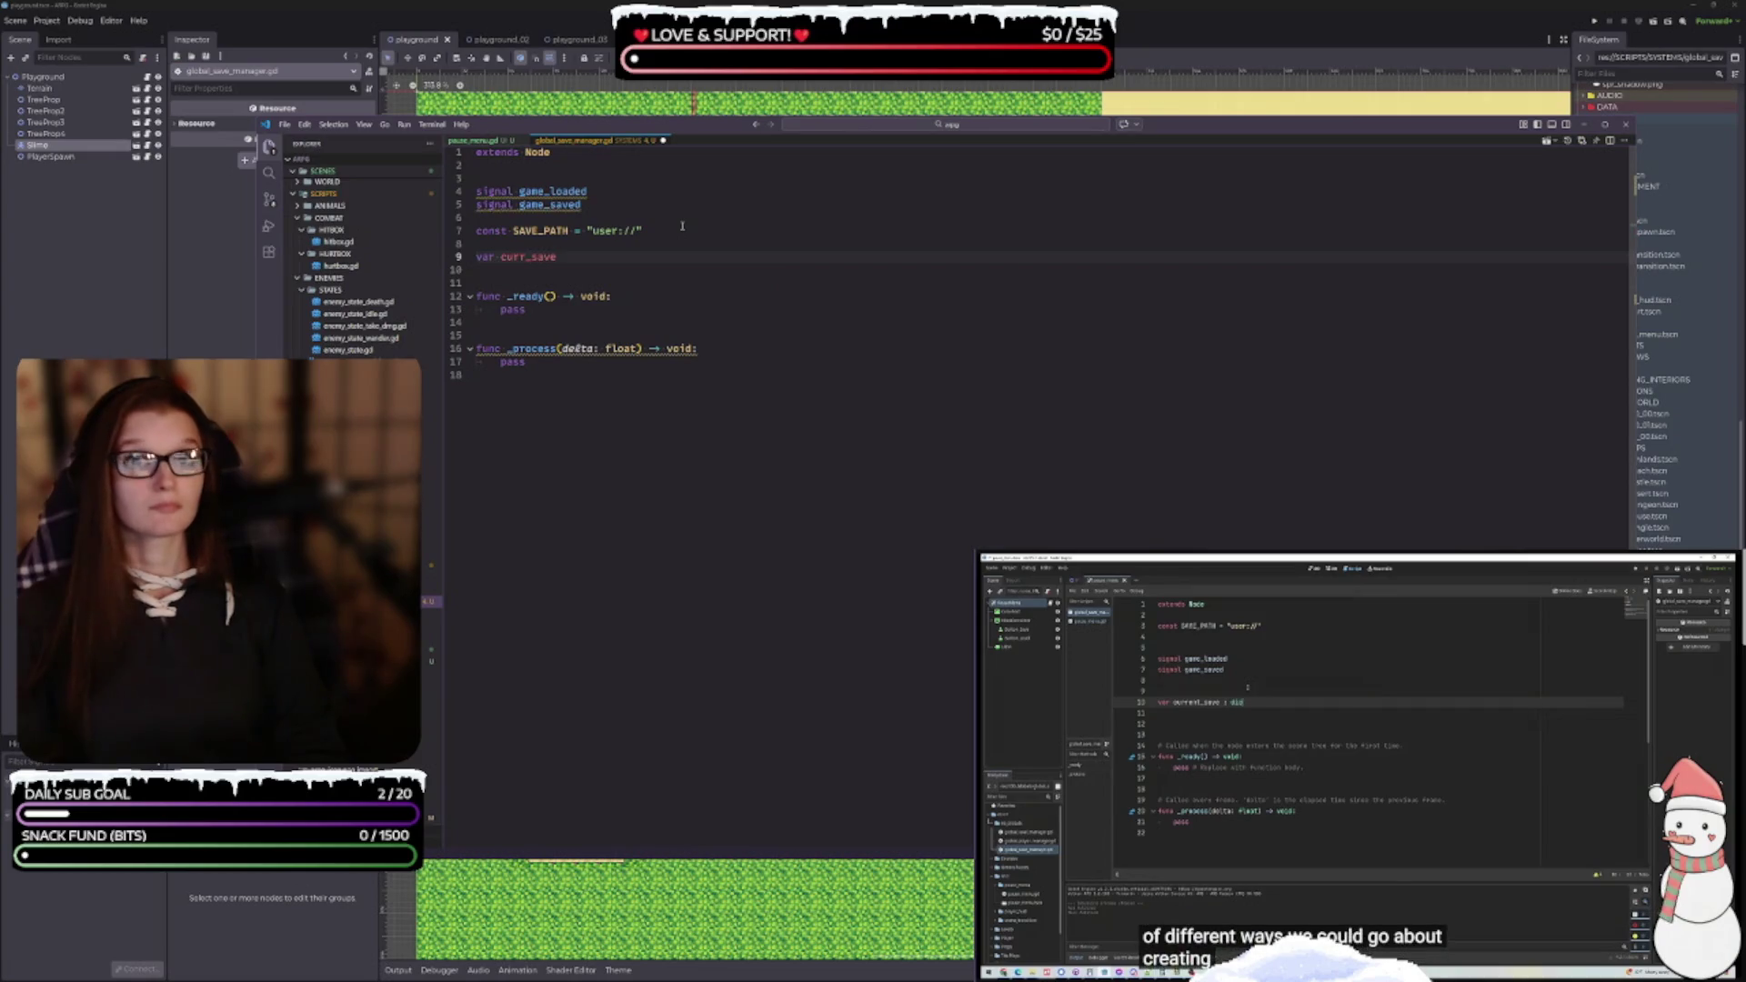
pyautogui.write(': Dict')
pyautogui.press('Return')
pyautogui.write('= {')
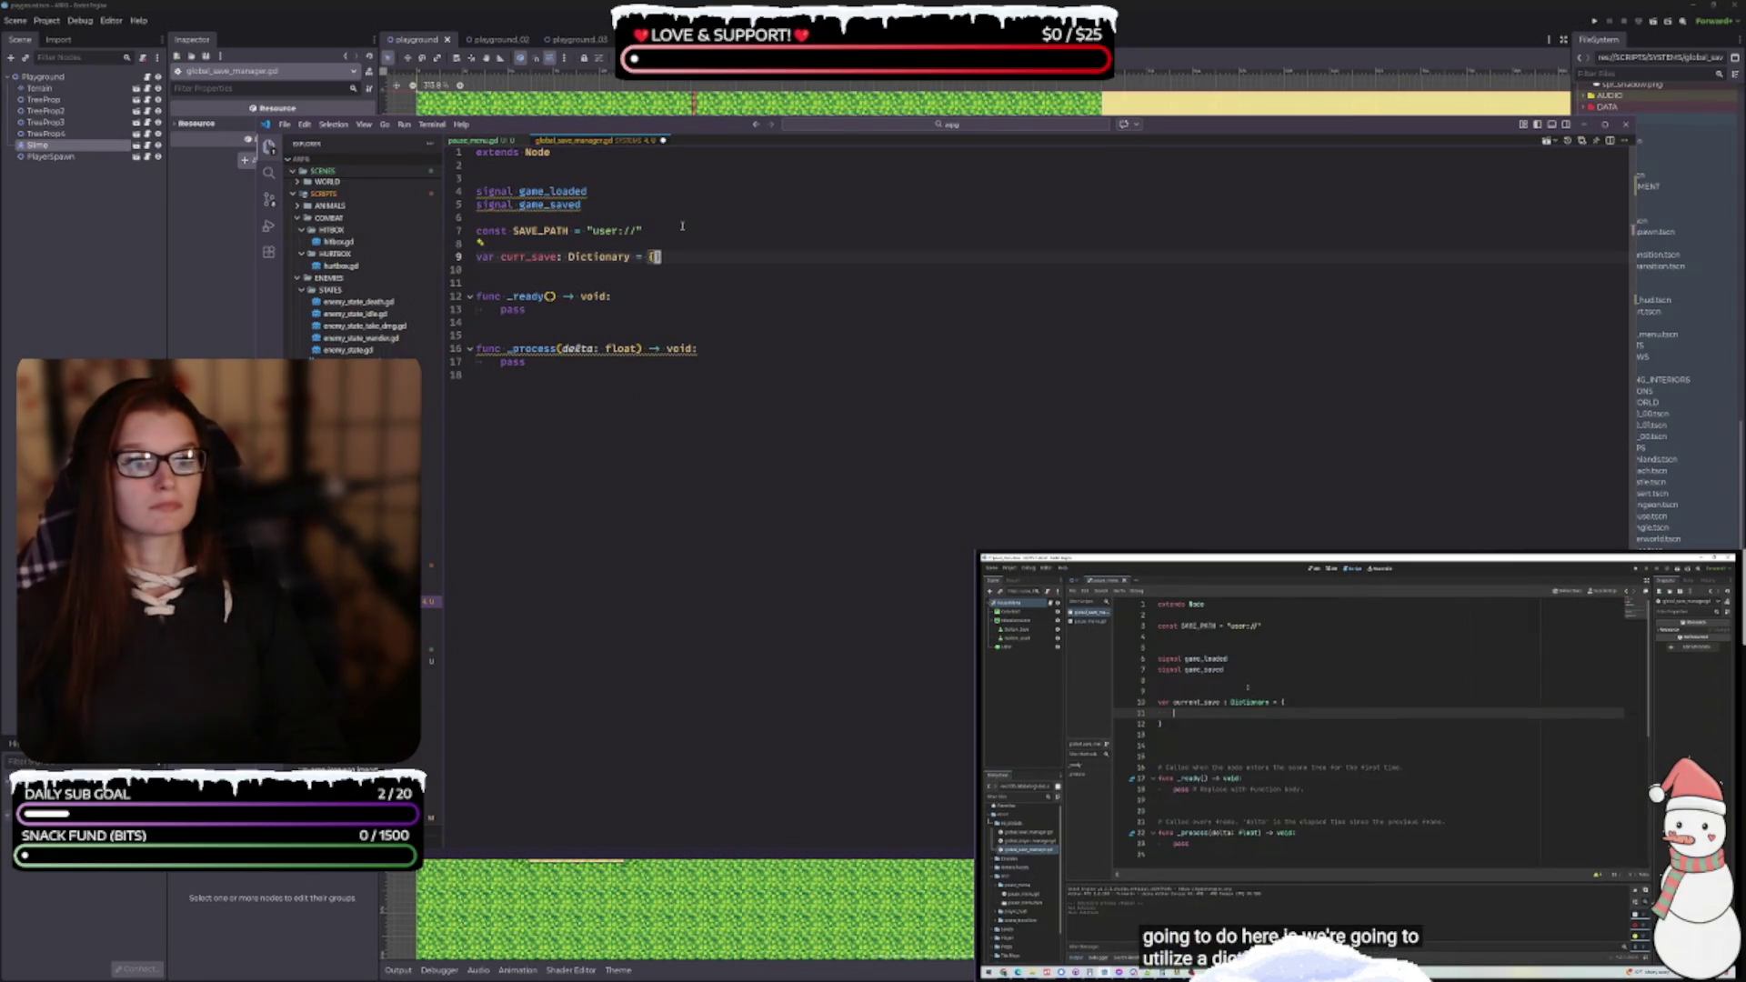
pyautogui.press('Return')
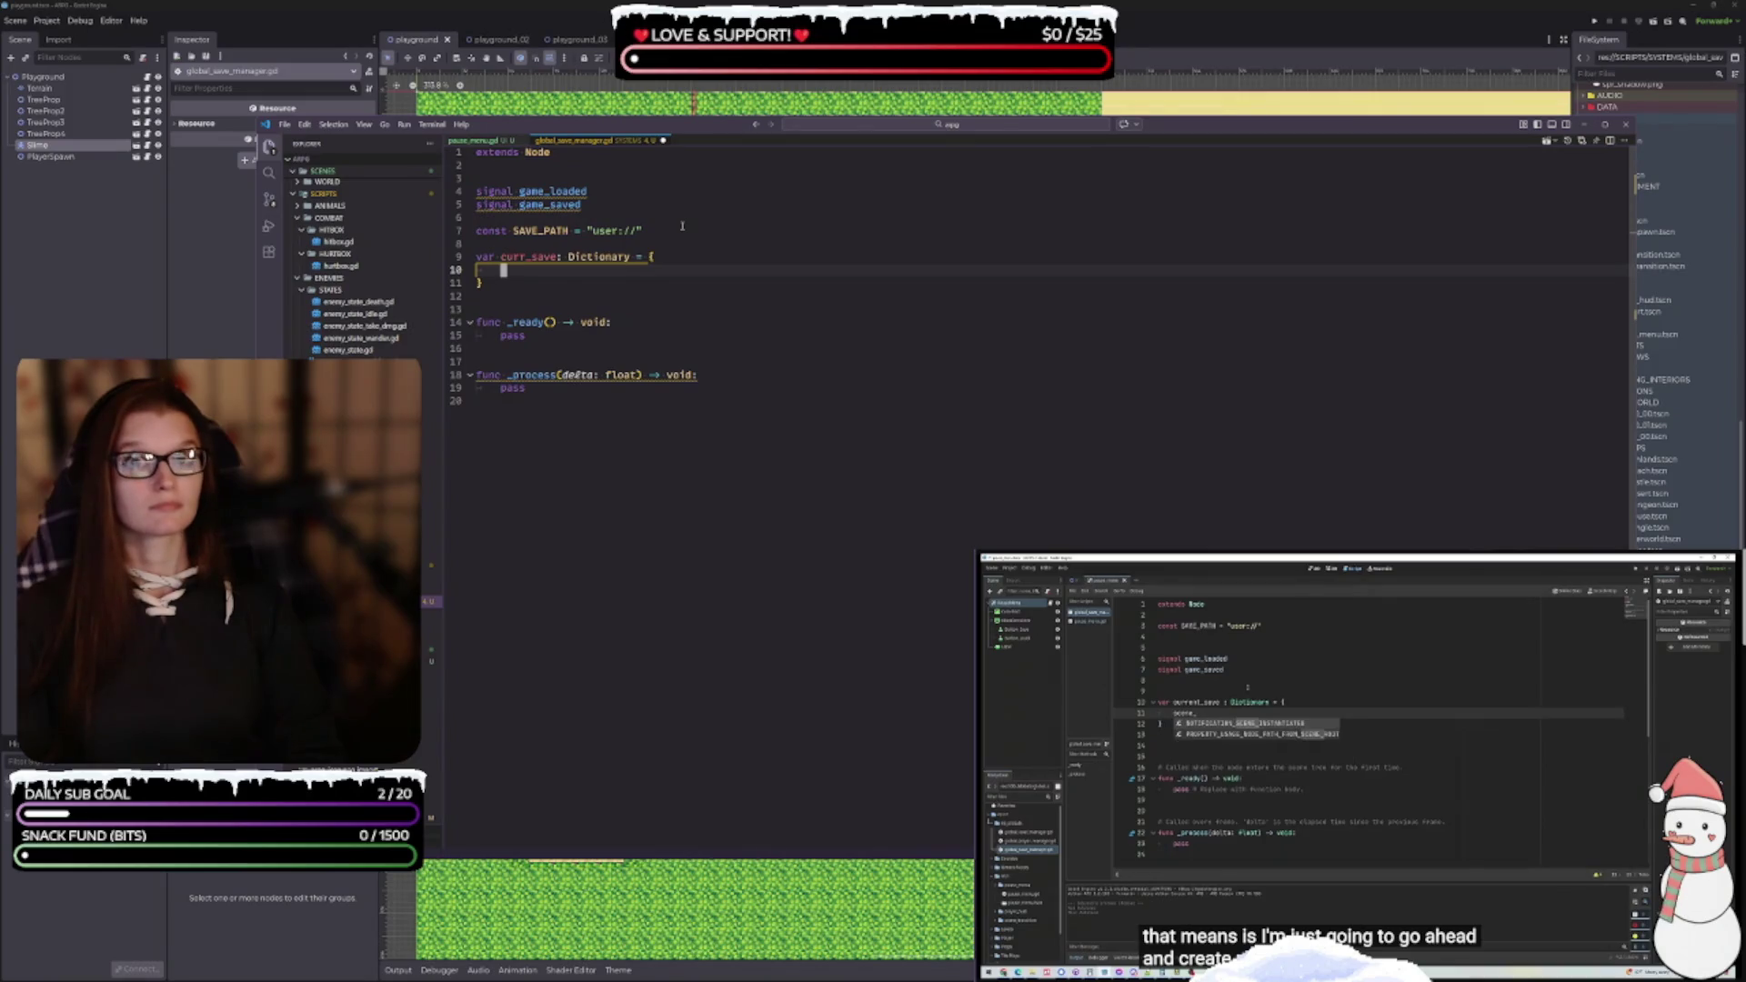
# - Add scene_path = "" and a nested player dictionary starting with a health key, then save
pyautogui.write('scene_')
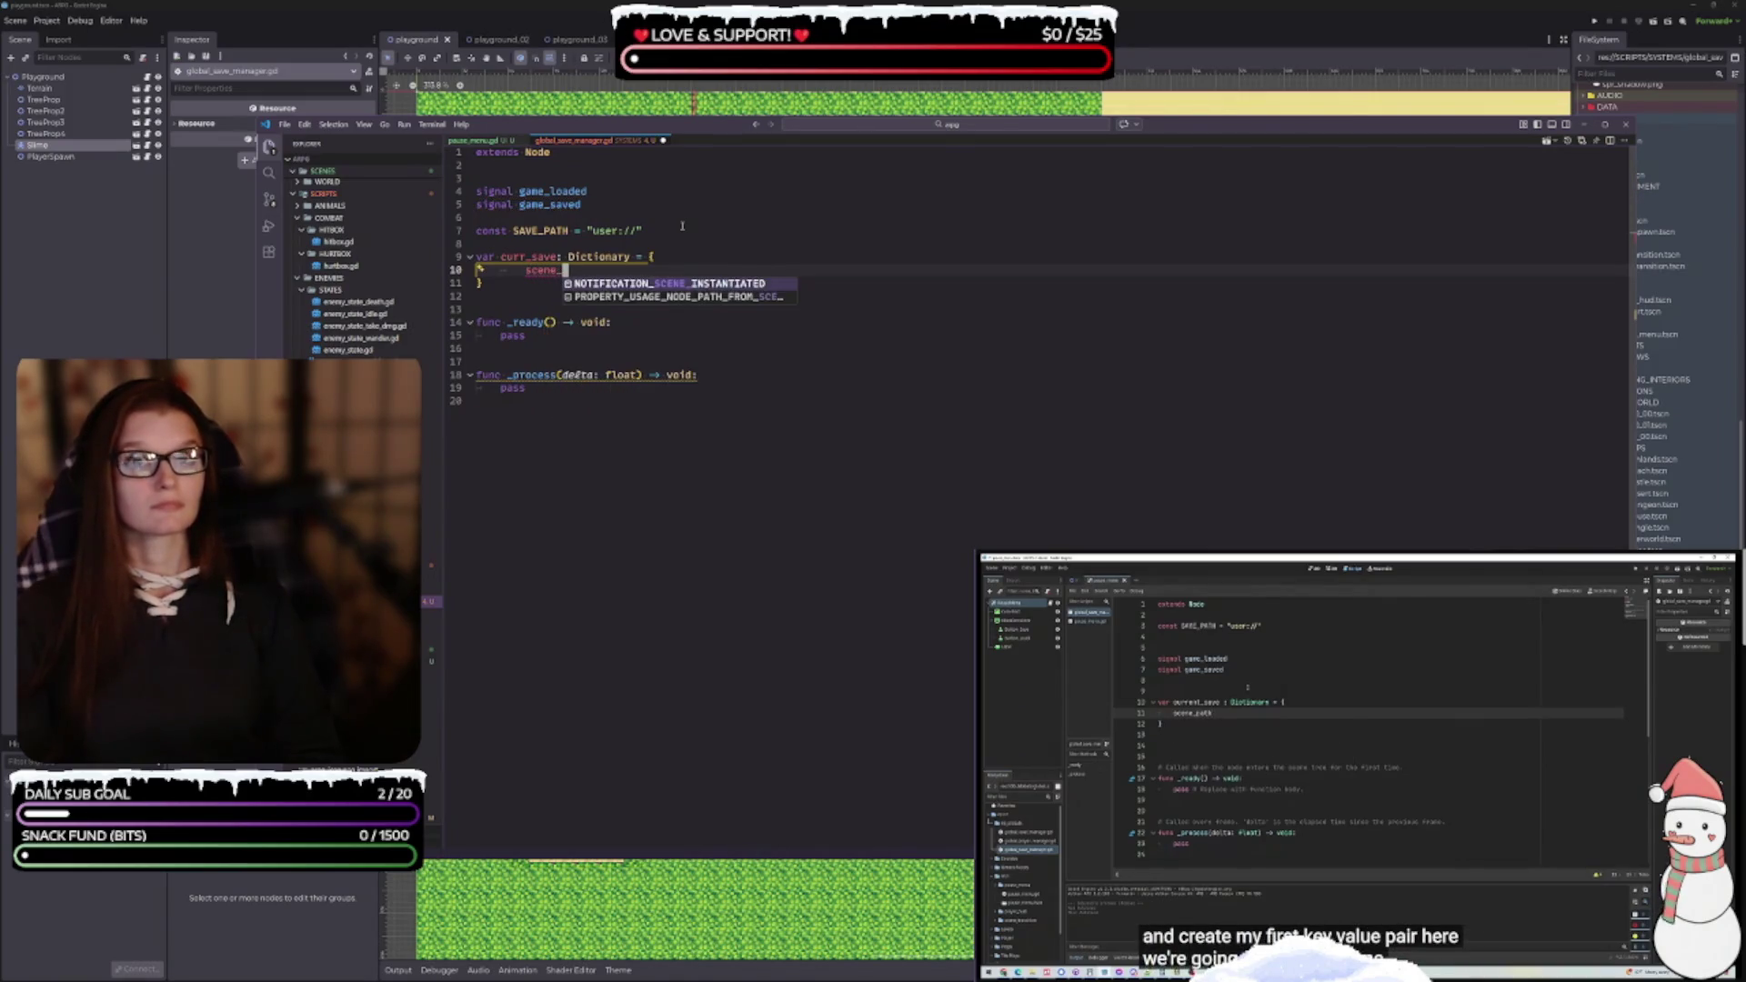
pyautogui.write('path = ')
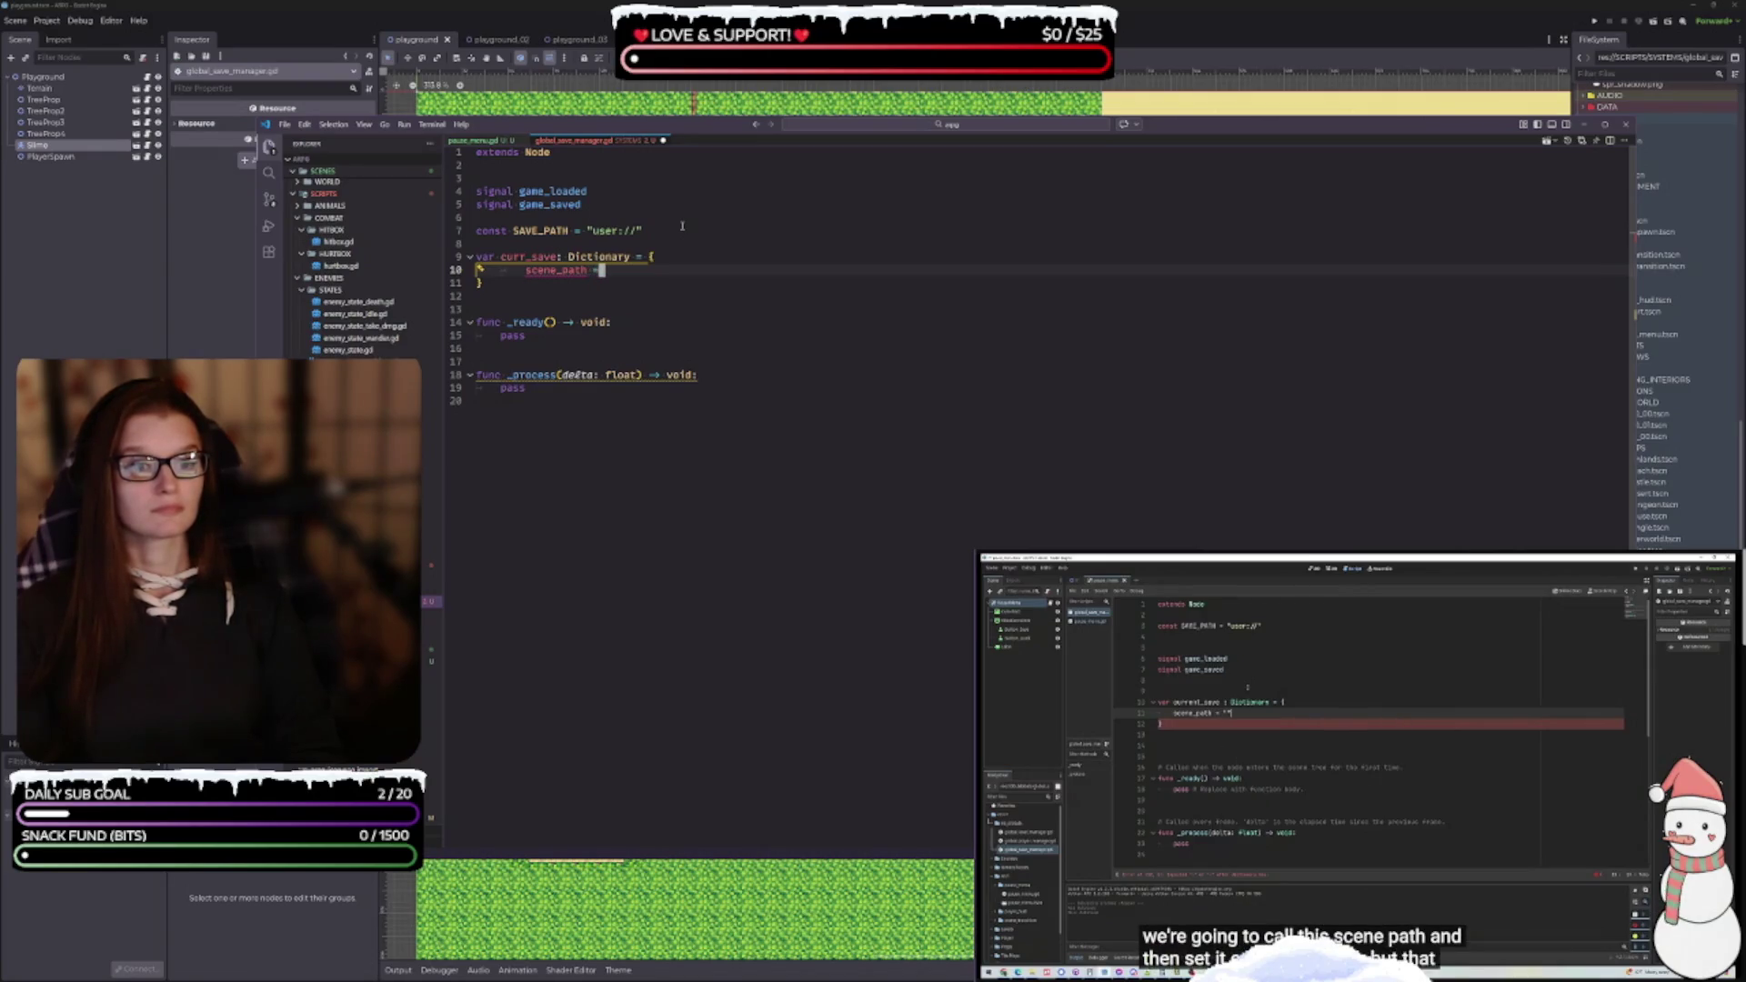
pyautogui.write('"",')
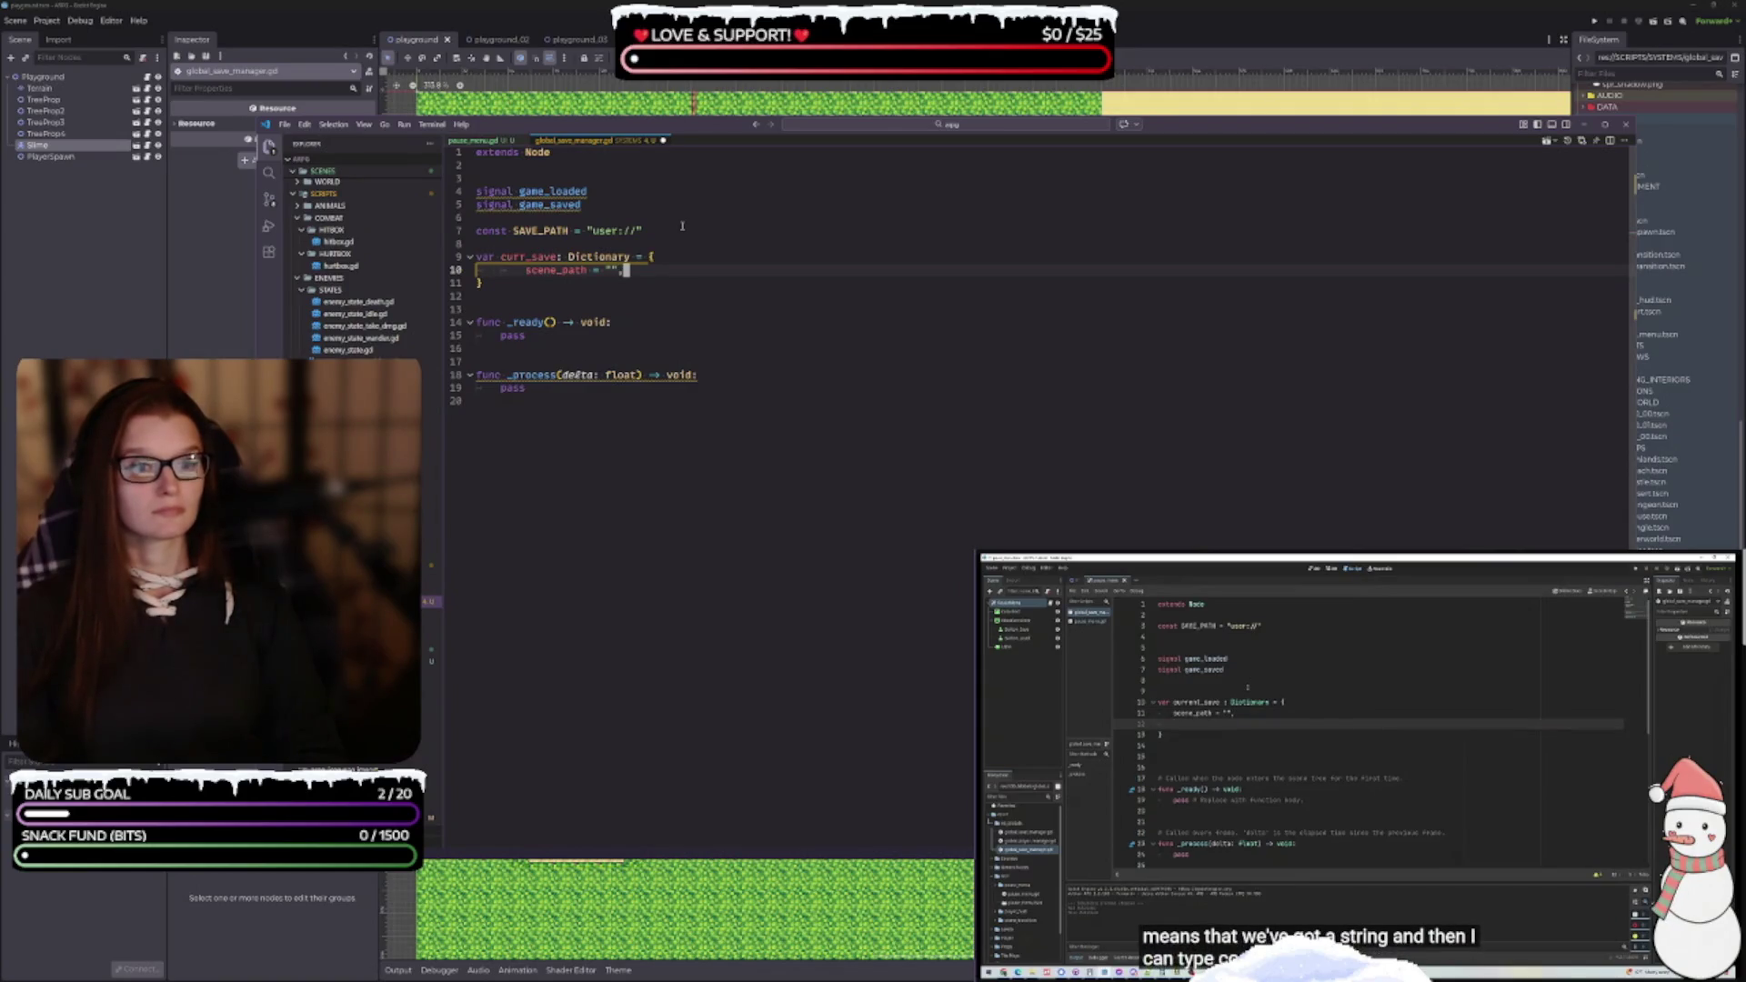
pyautogui.press('Return')
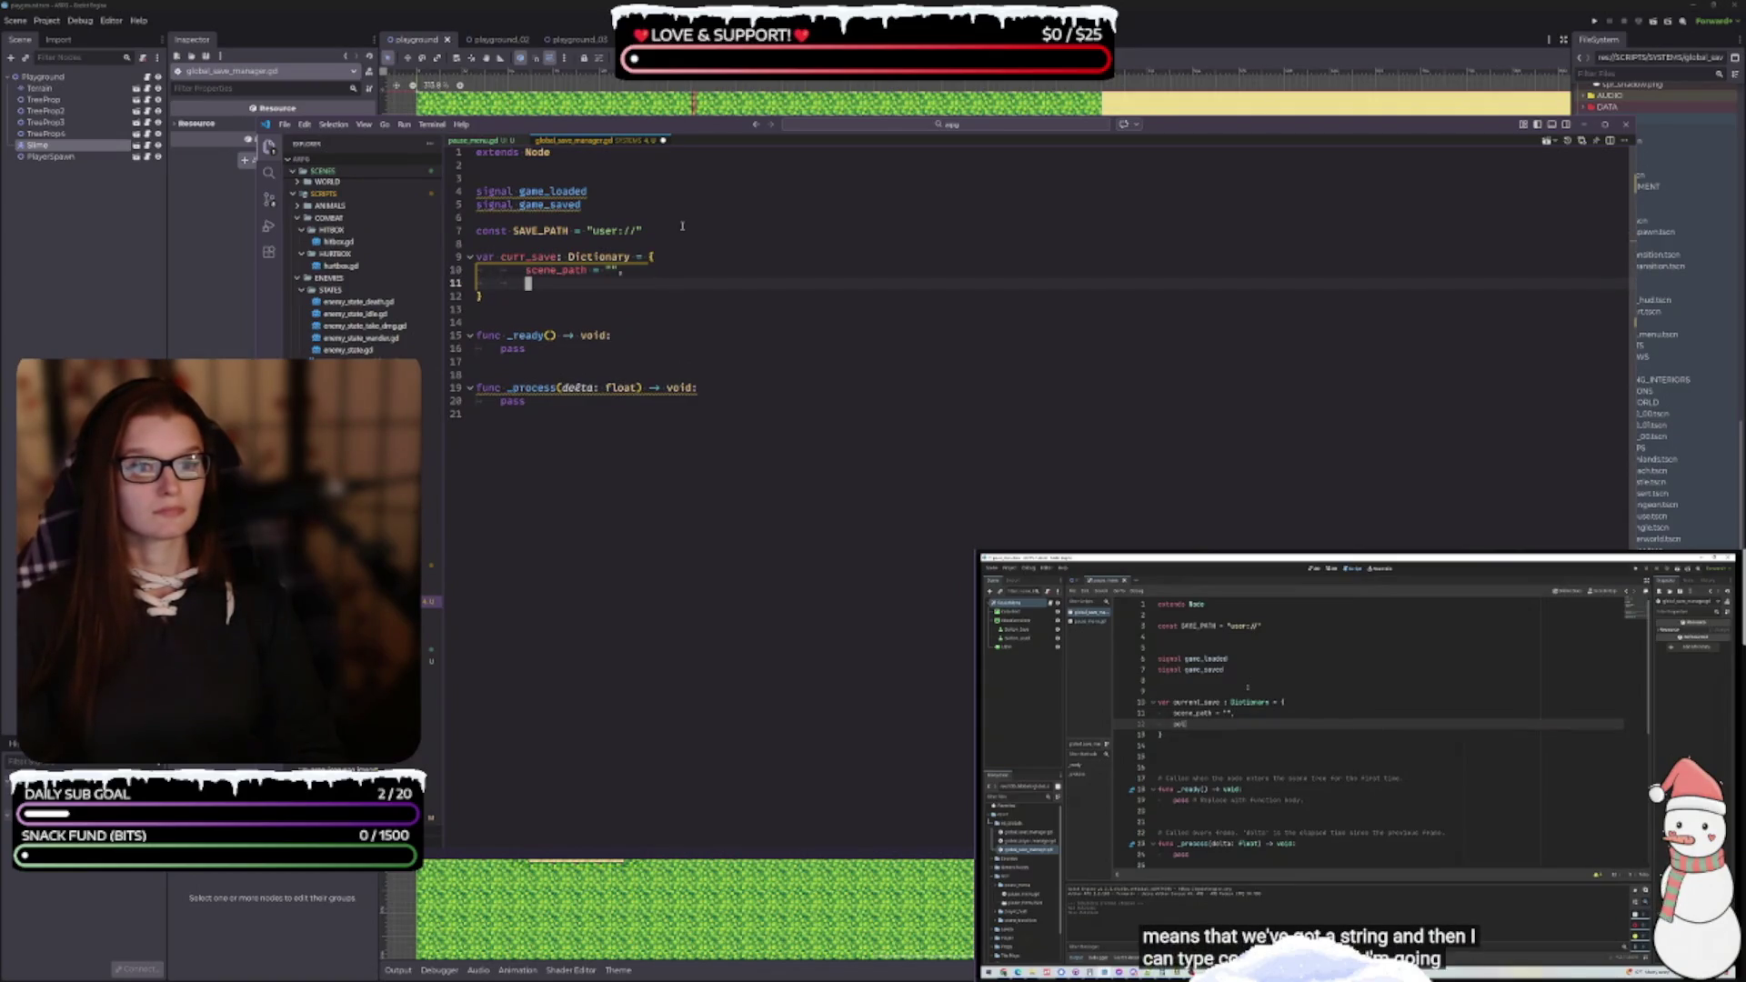
pyautogui.write('player')
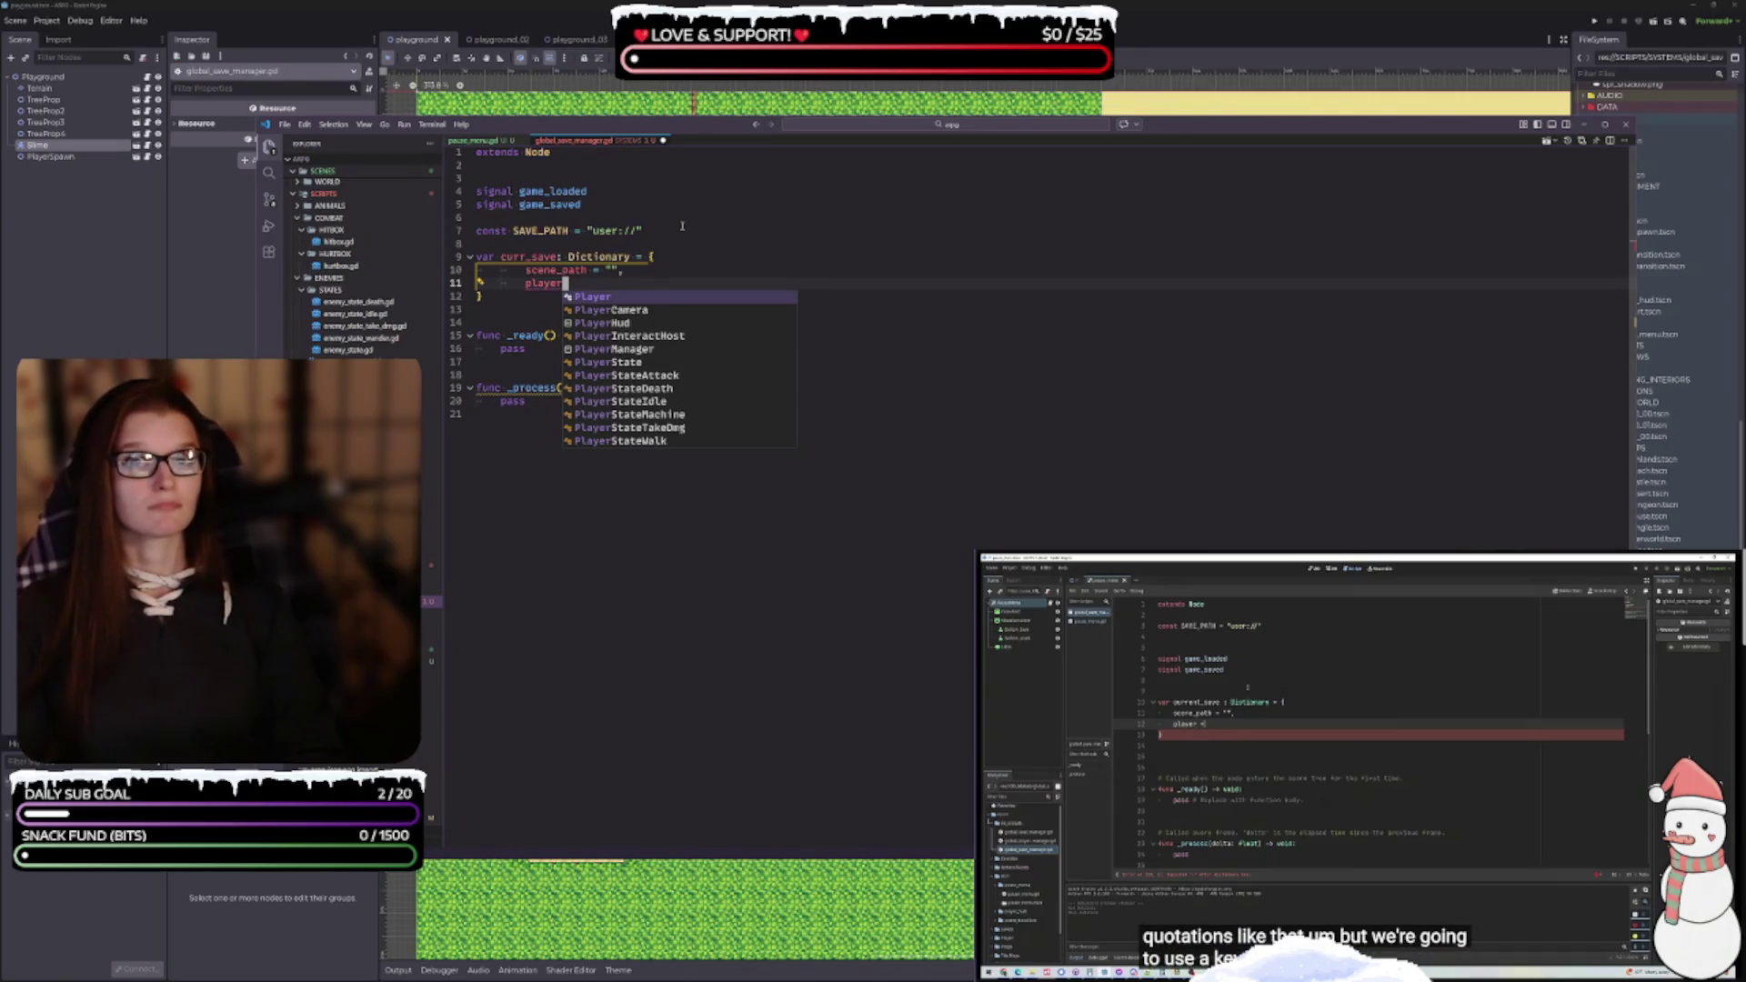
pyautogui.write('= ')
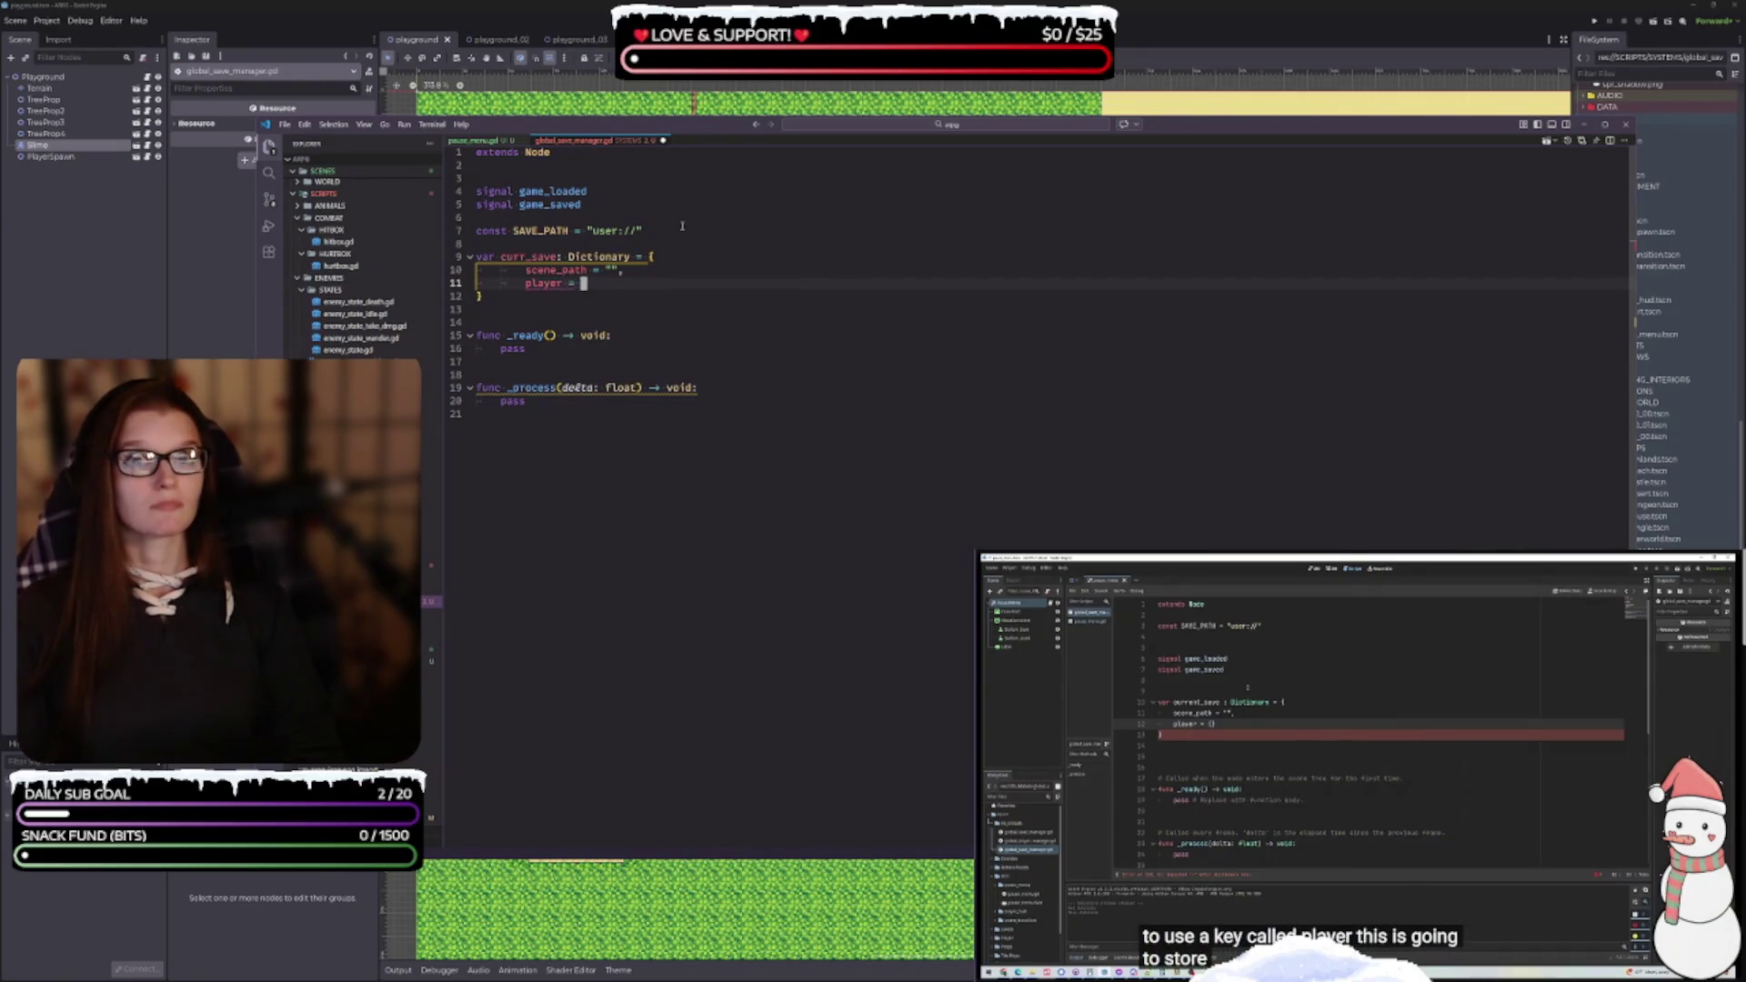
pyautogui.write('{')
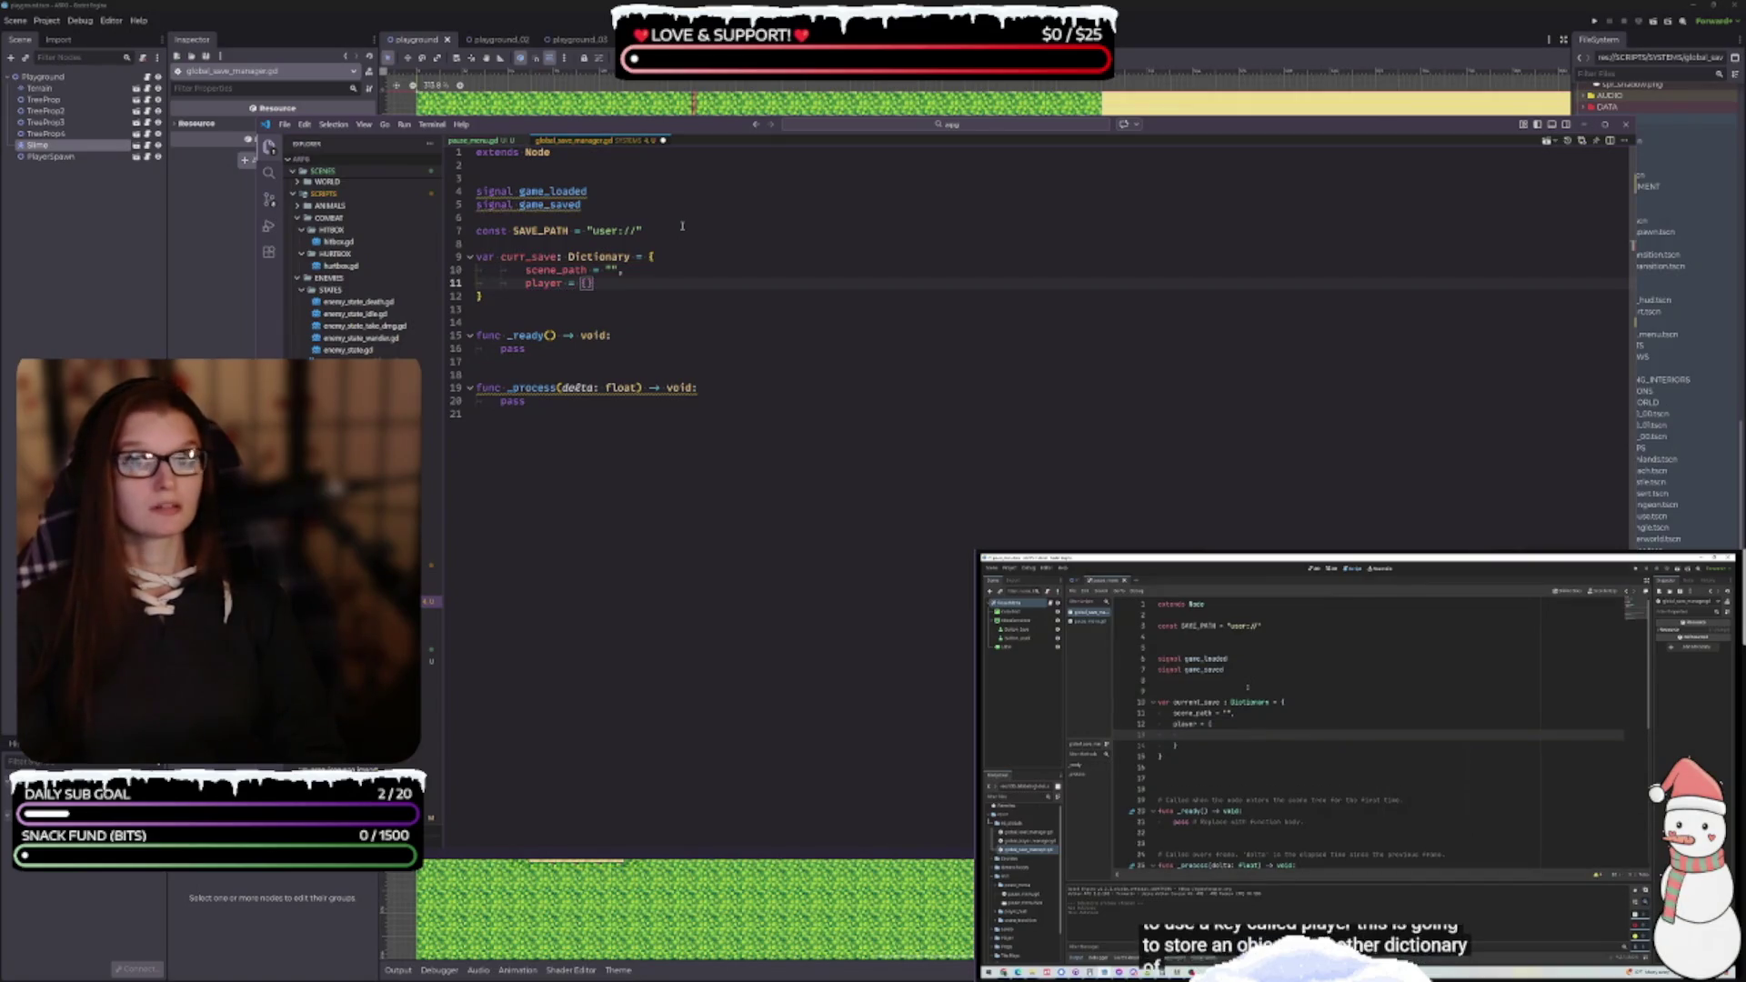
pyautogui.press('Return')
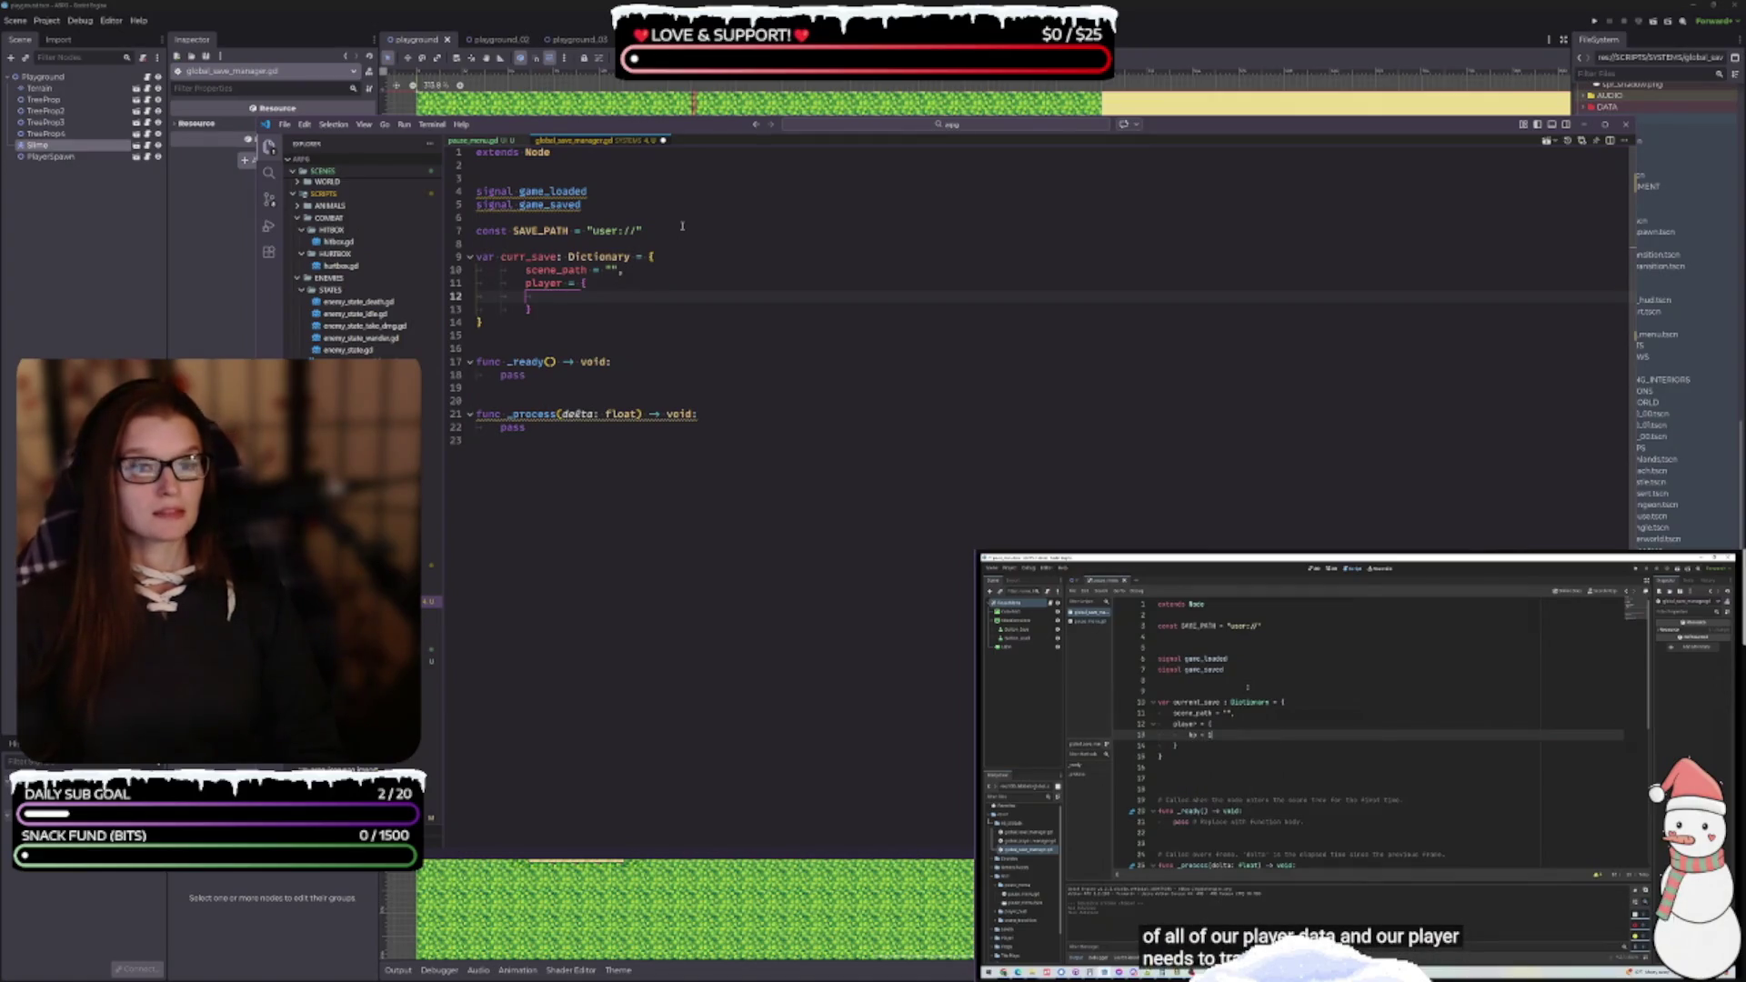
pyautogui.write('health')
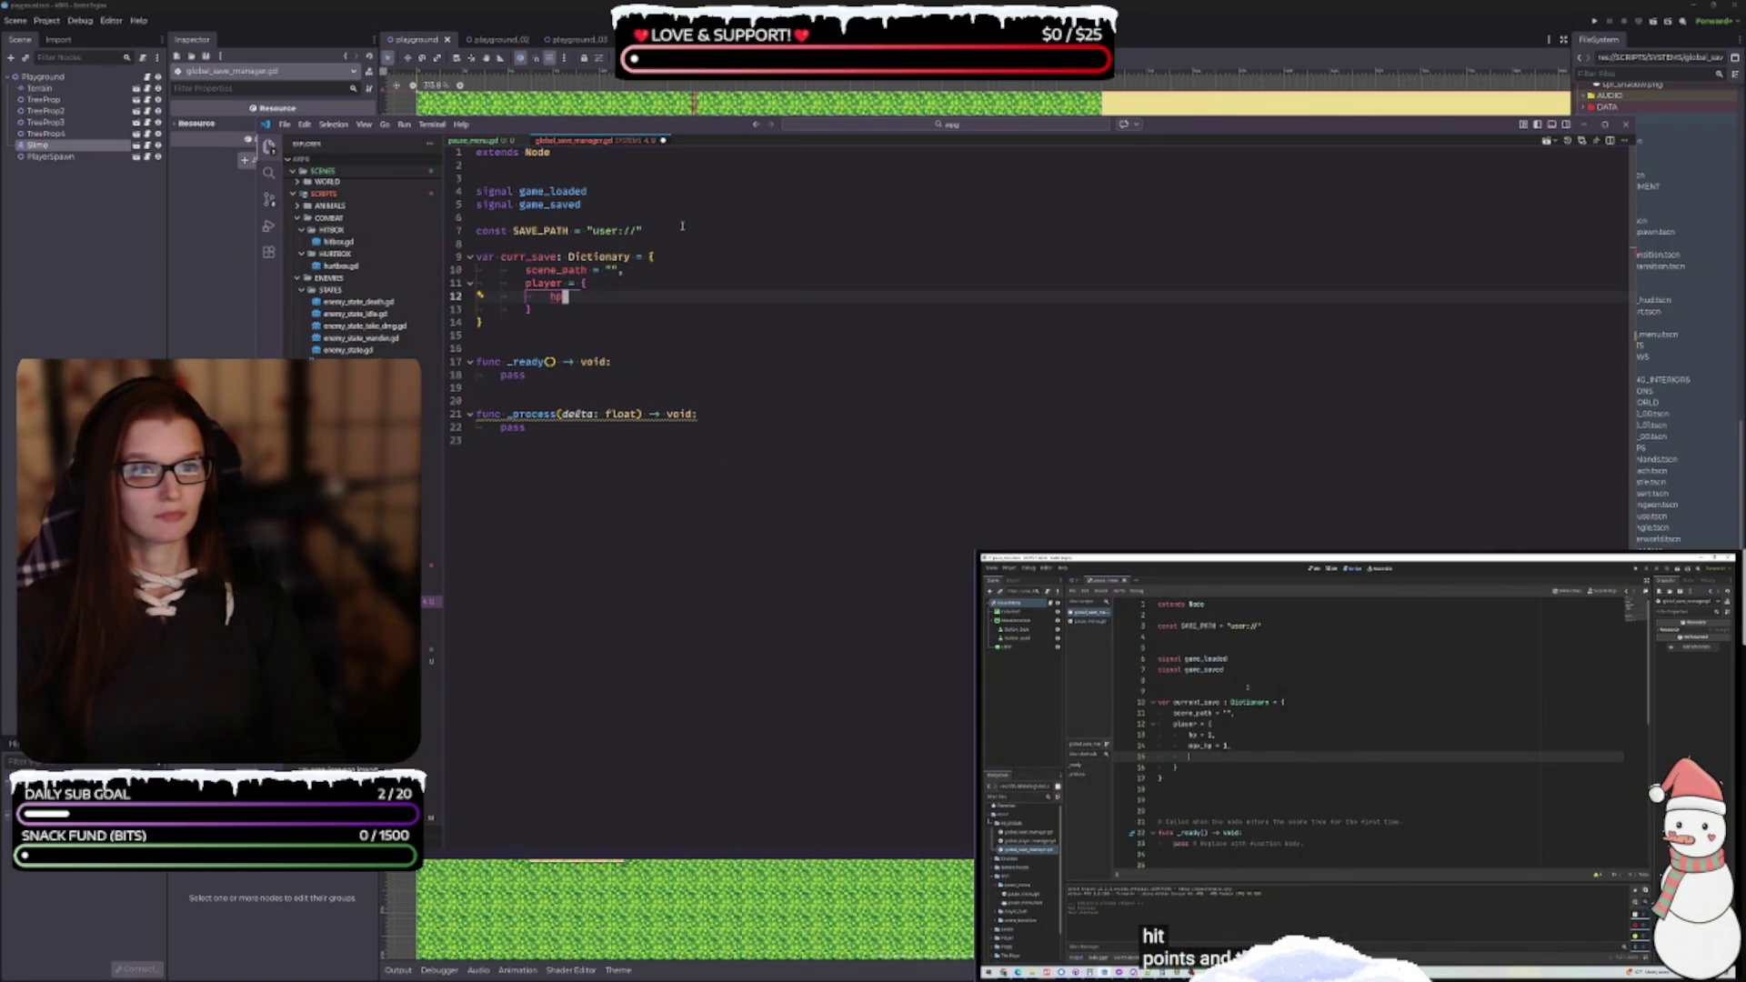
pyautogui.click(1359, 766)
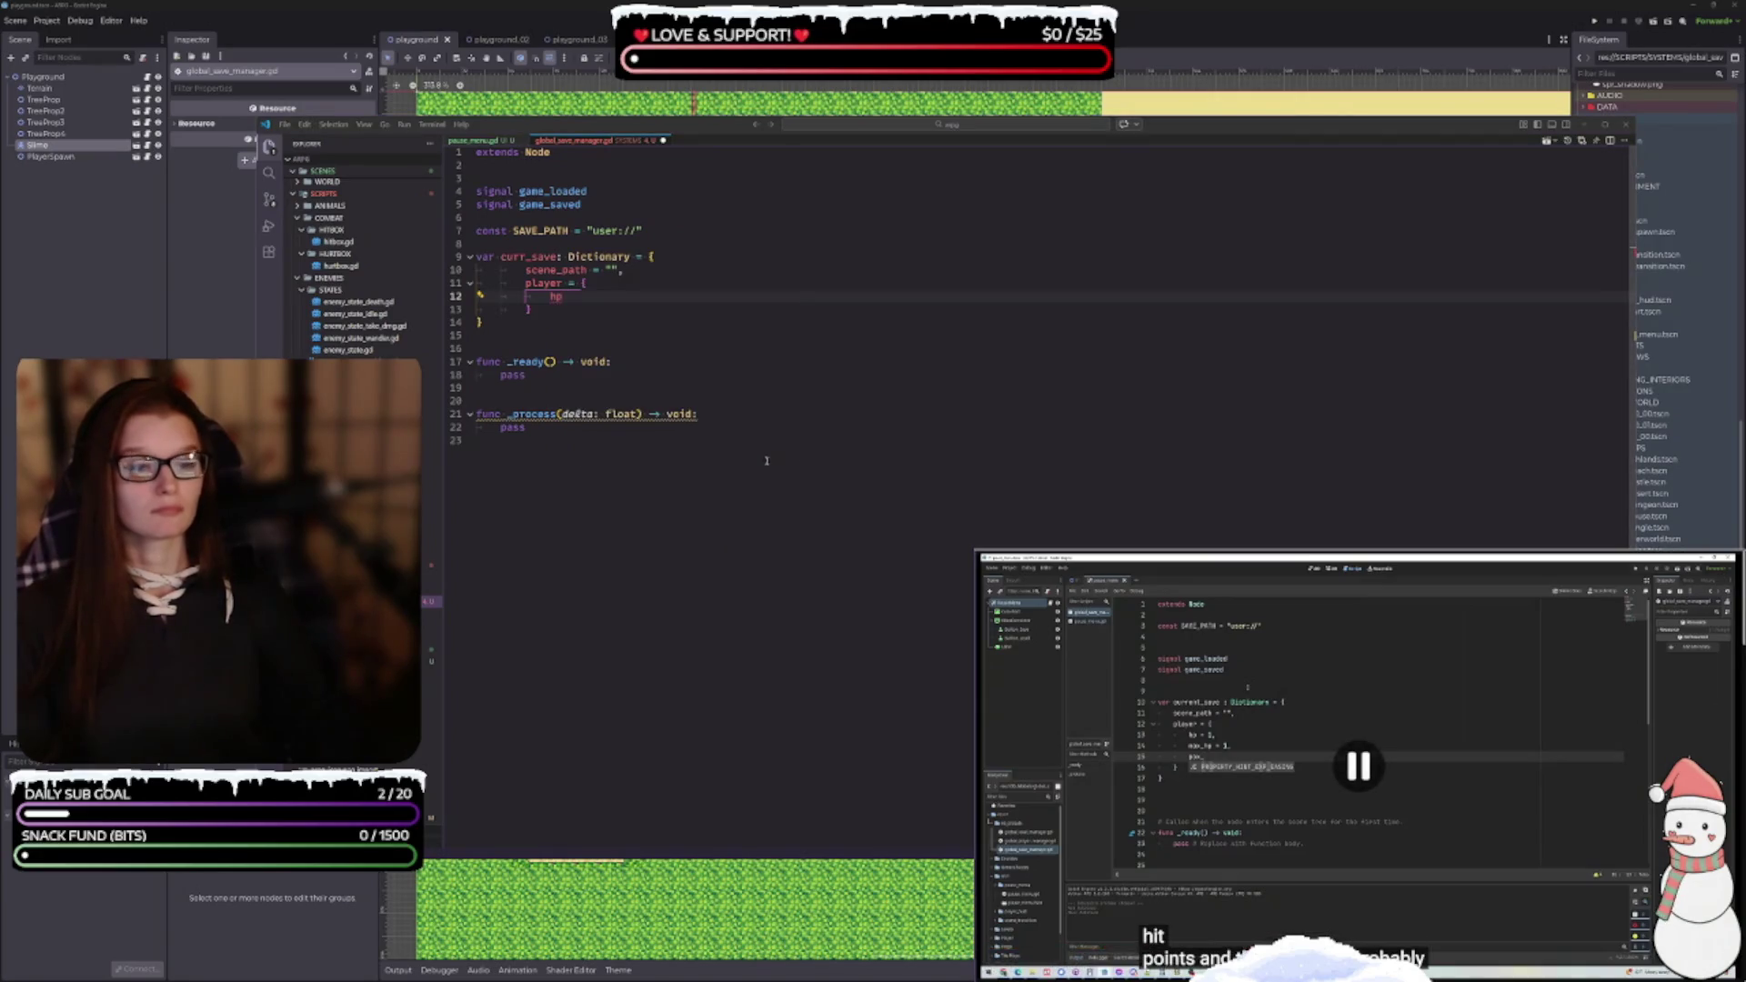
pyautogui.click(595, 298)
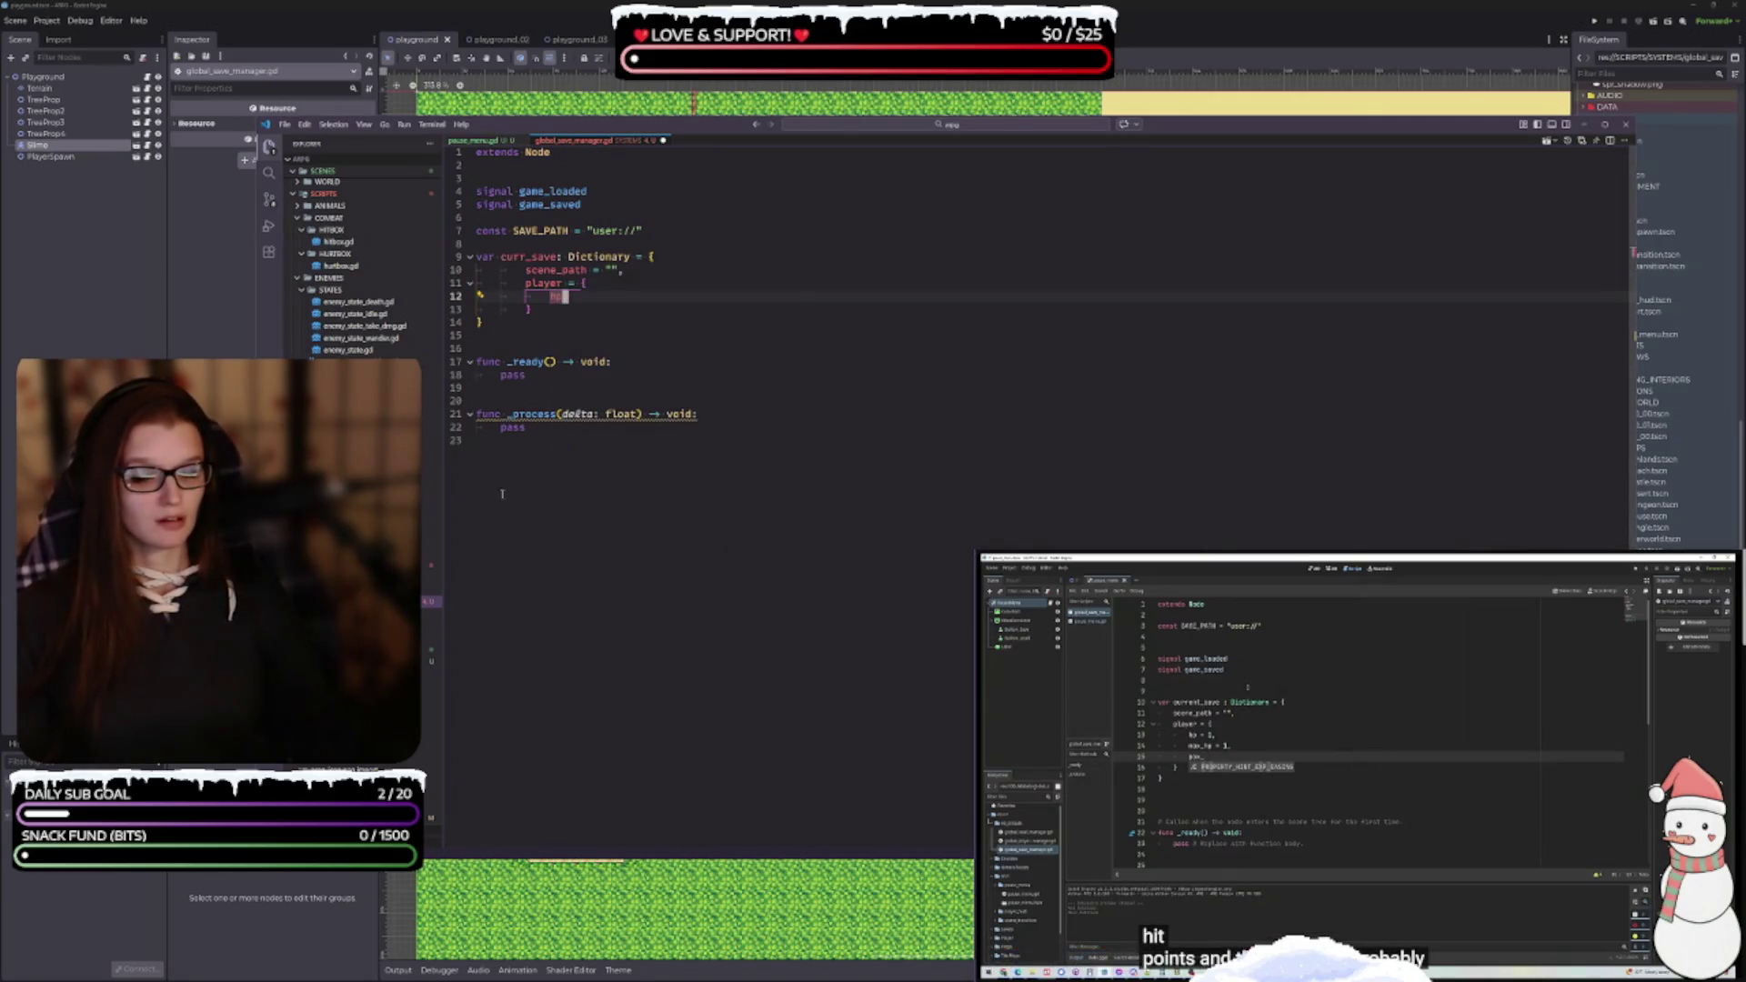
pyautogui.hotkey('ctrl', 's')
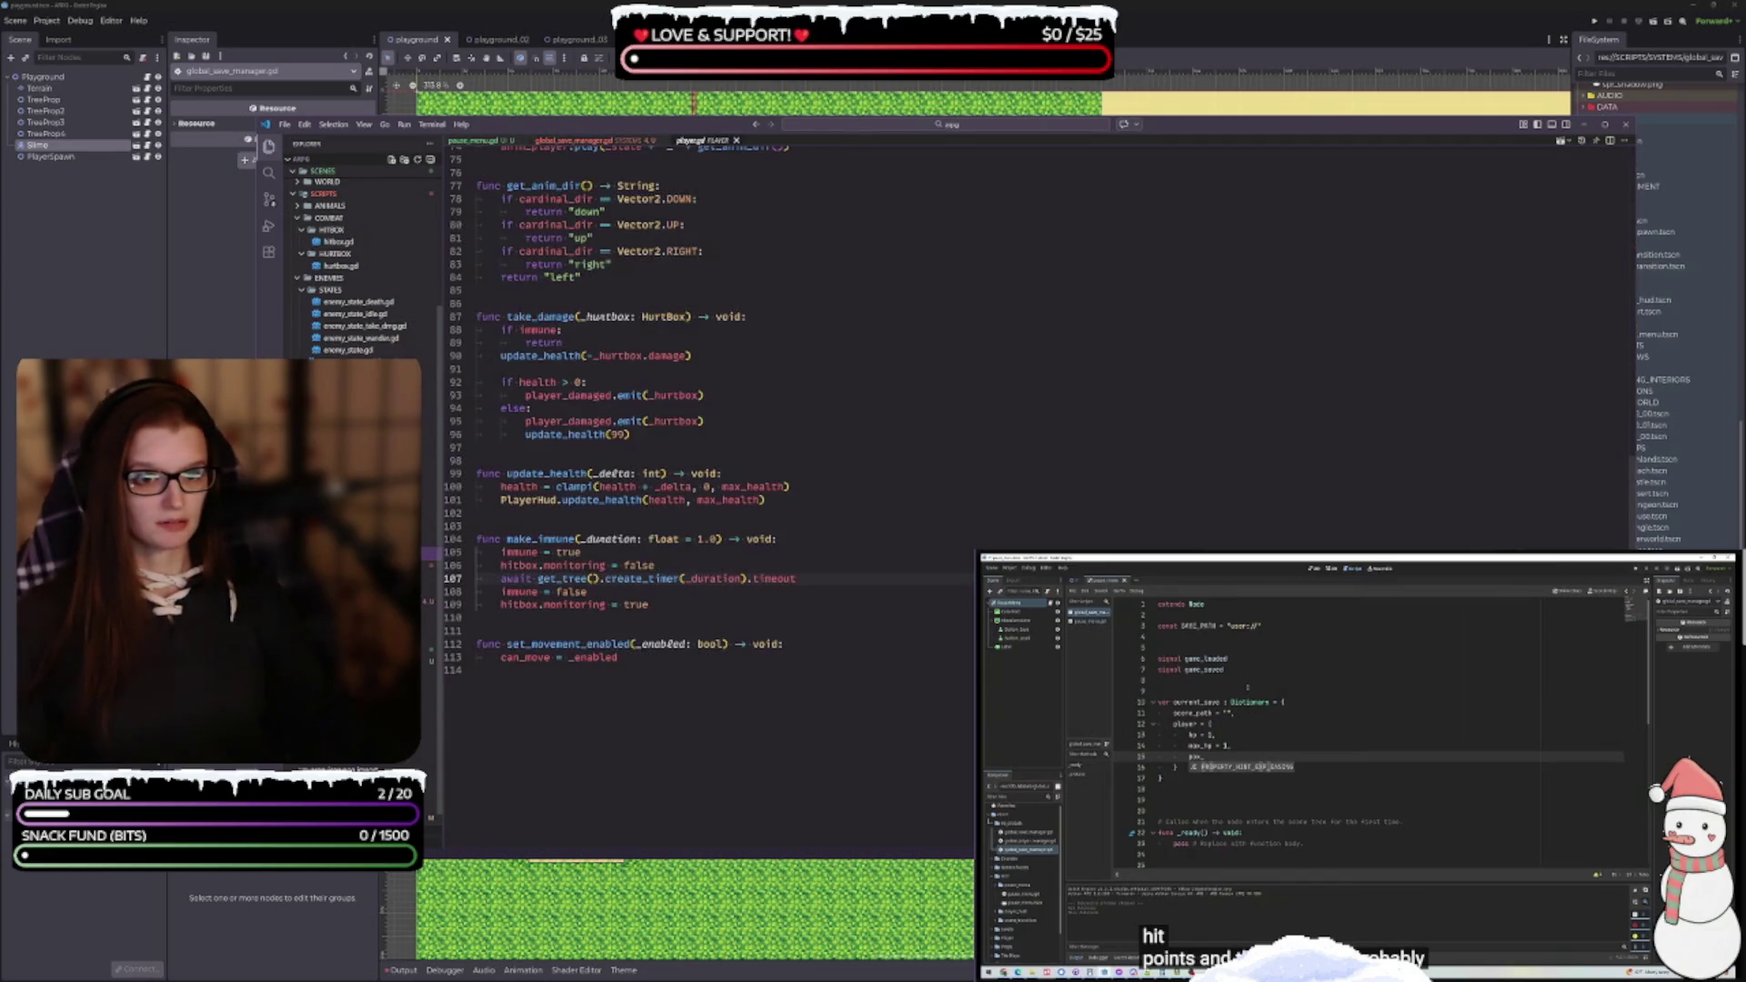
# - Show player.gd side by side with the save manager script for reference
pyautogui.scroll(6, 710, 512)
pyautogui.scroll(12, 710, 512)
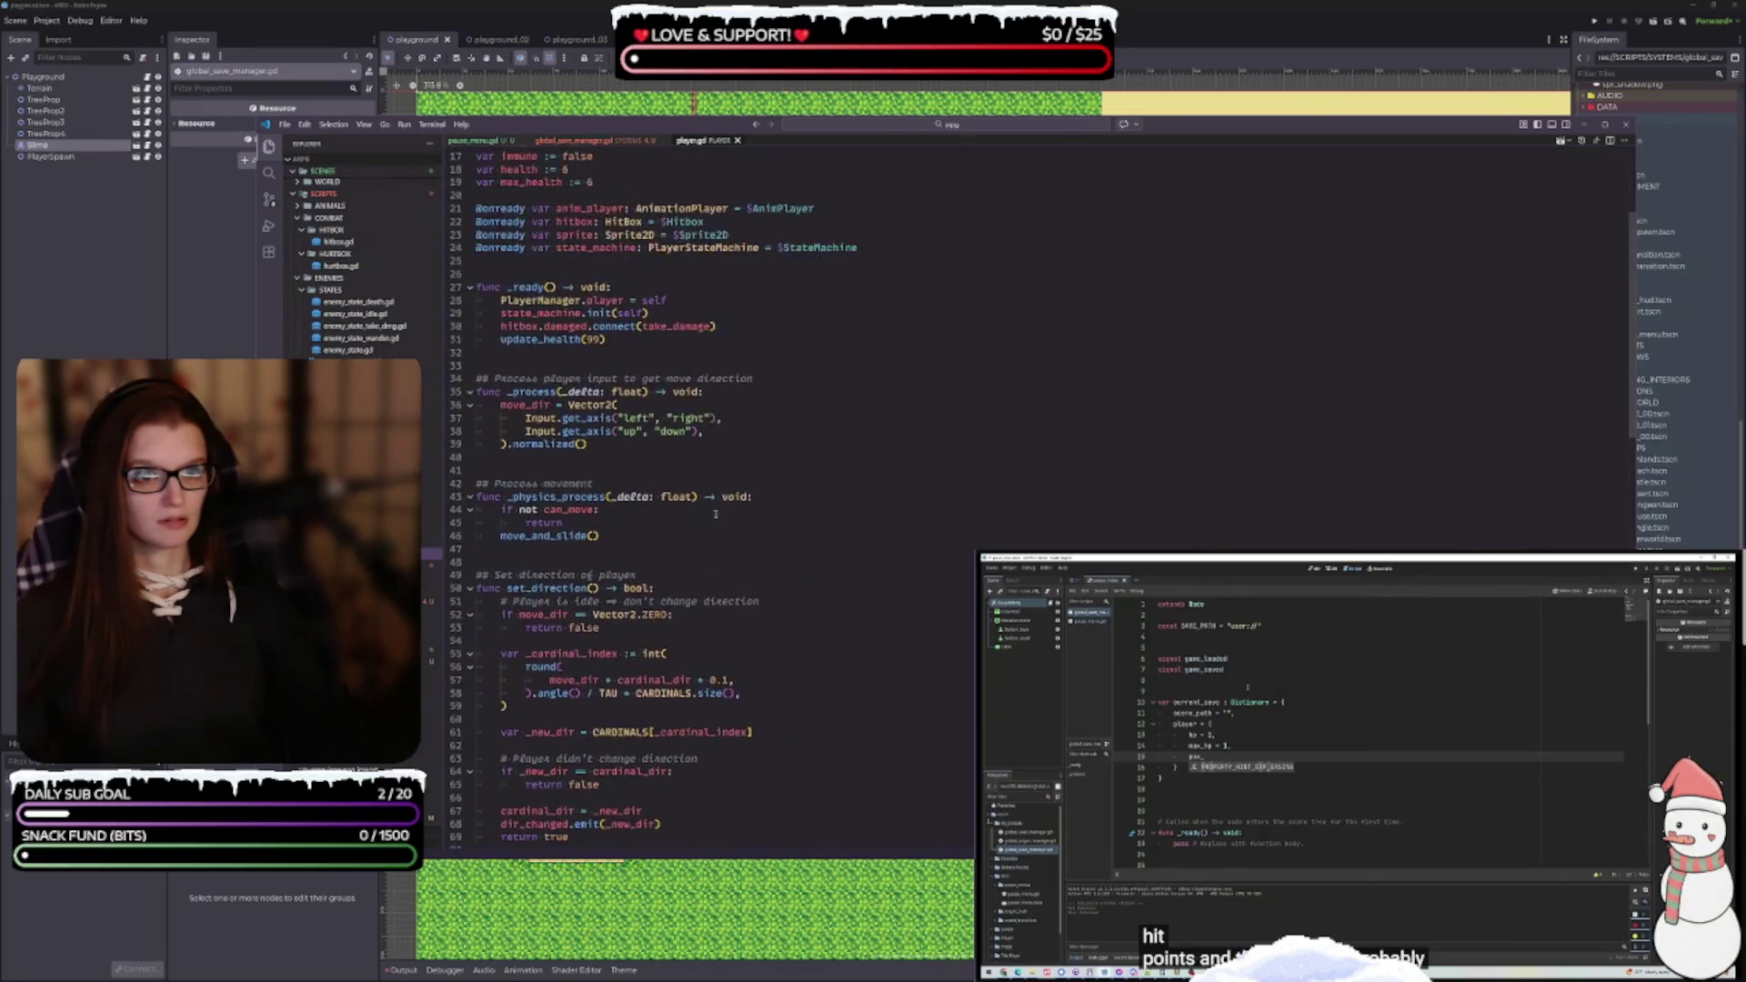
pyautogui.click(561, 141)
pyautogui.moveTo(695, 141); pyautogui.dragTo(1067, 357)
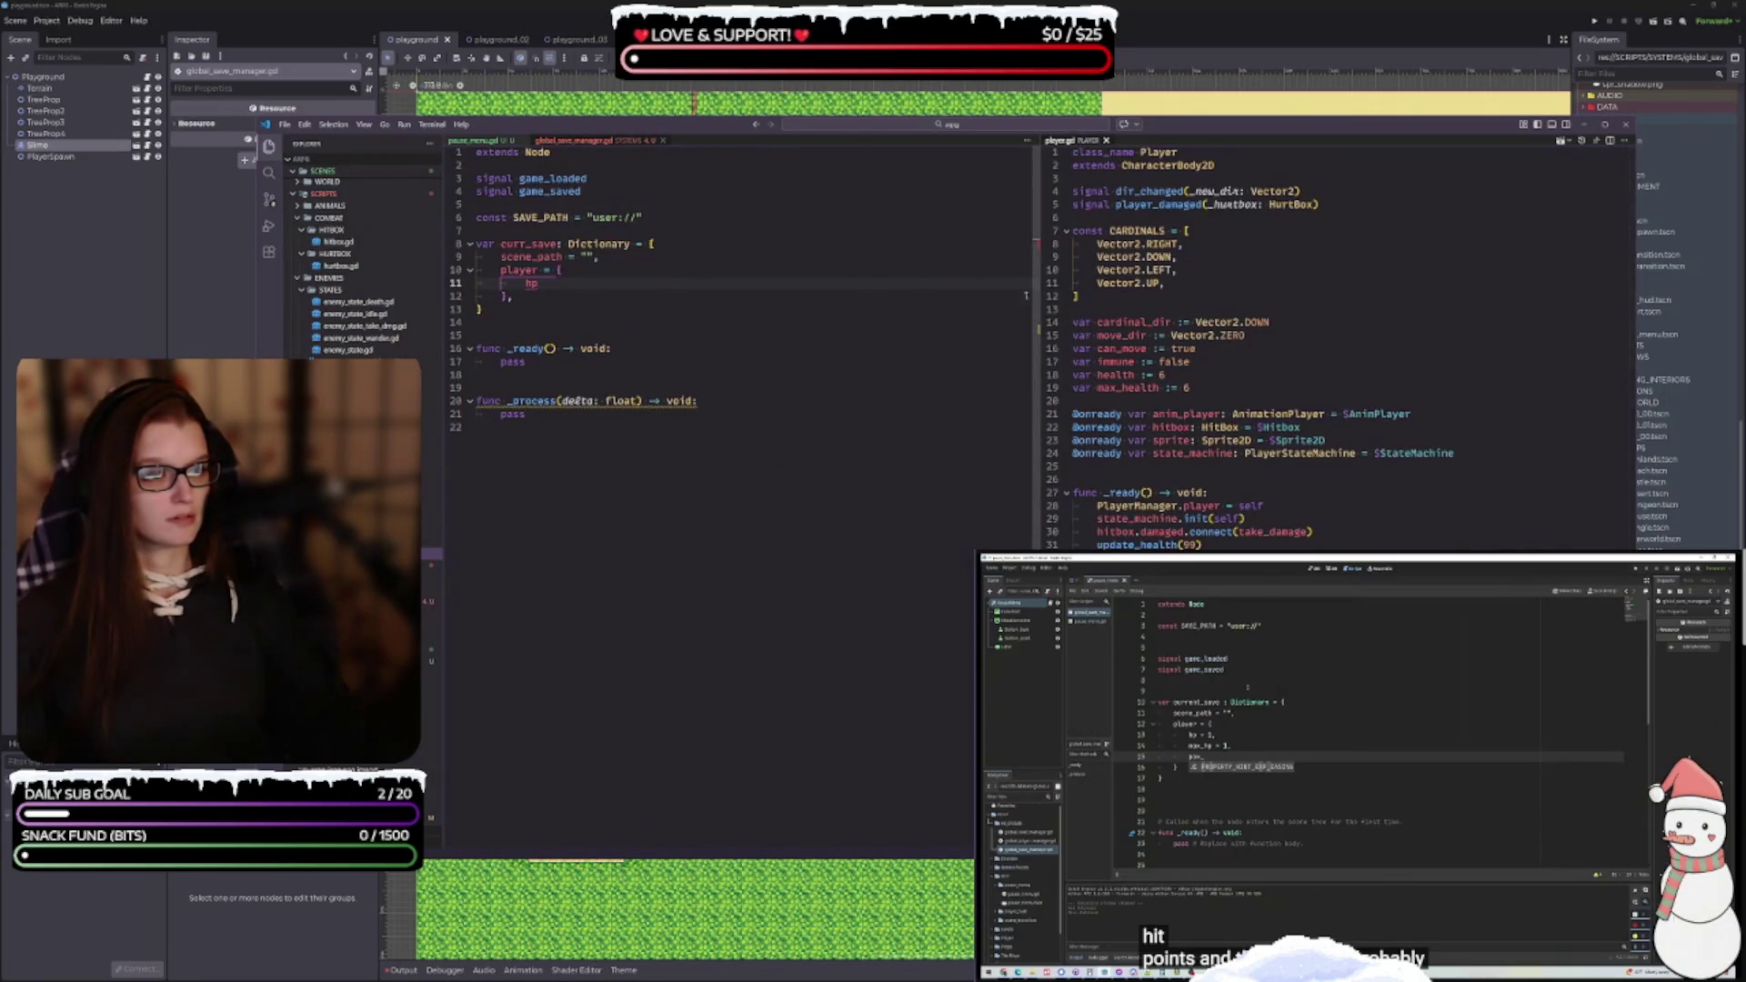
pyautogui.click(561, 284)
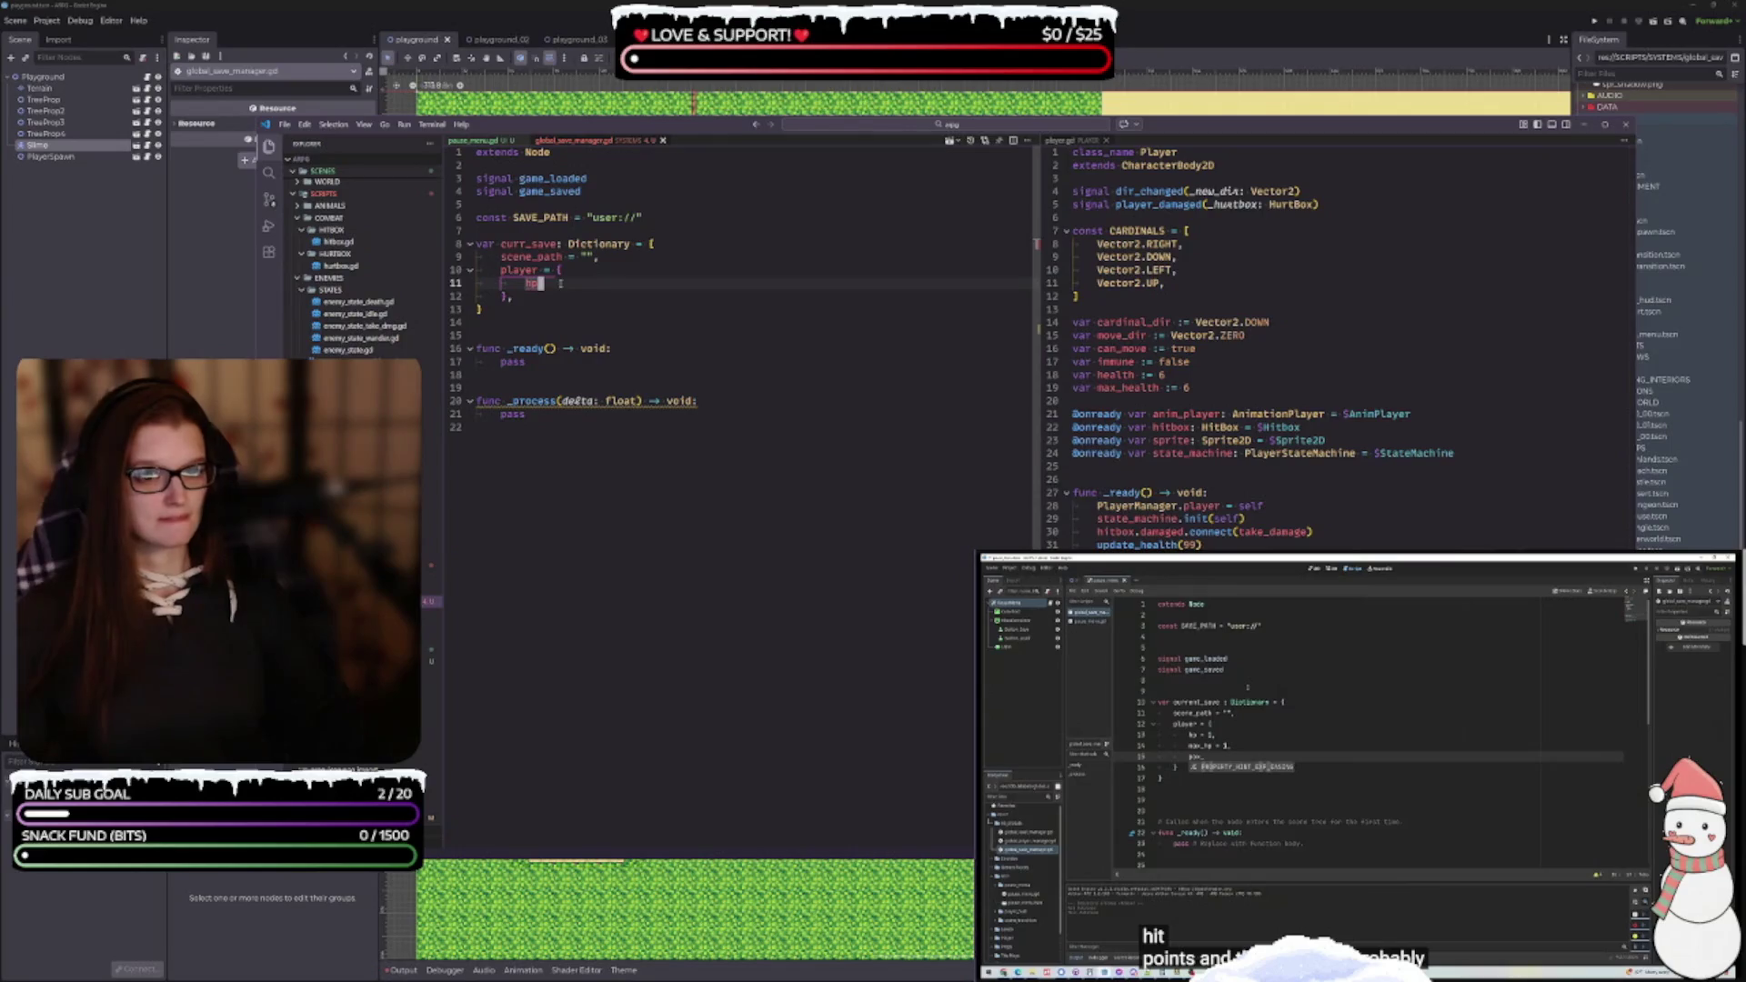
# - Fill the player dictionary with health, max_health, pos_x = 0 and pos_y = 0, then save
pyautogui.write('health')
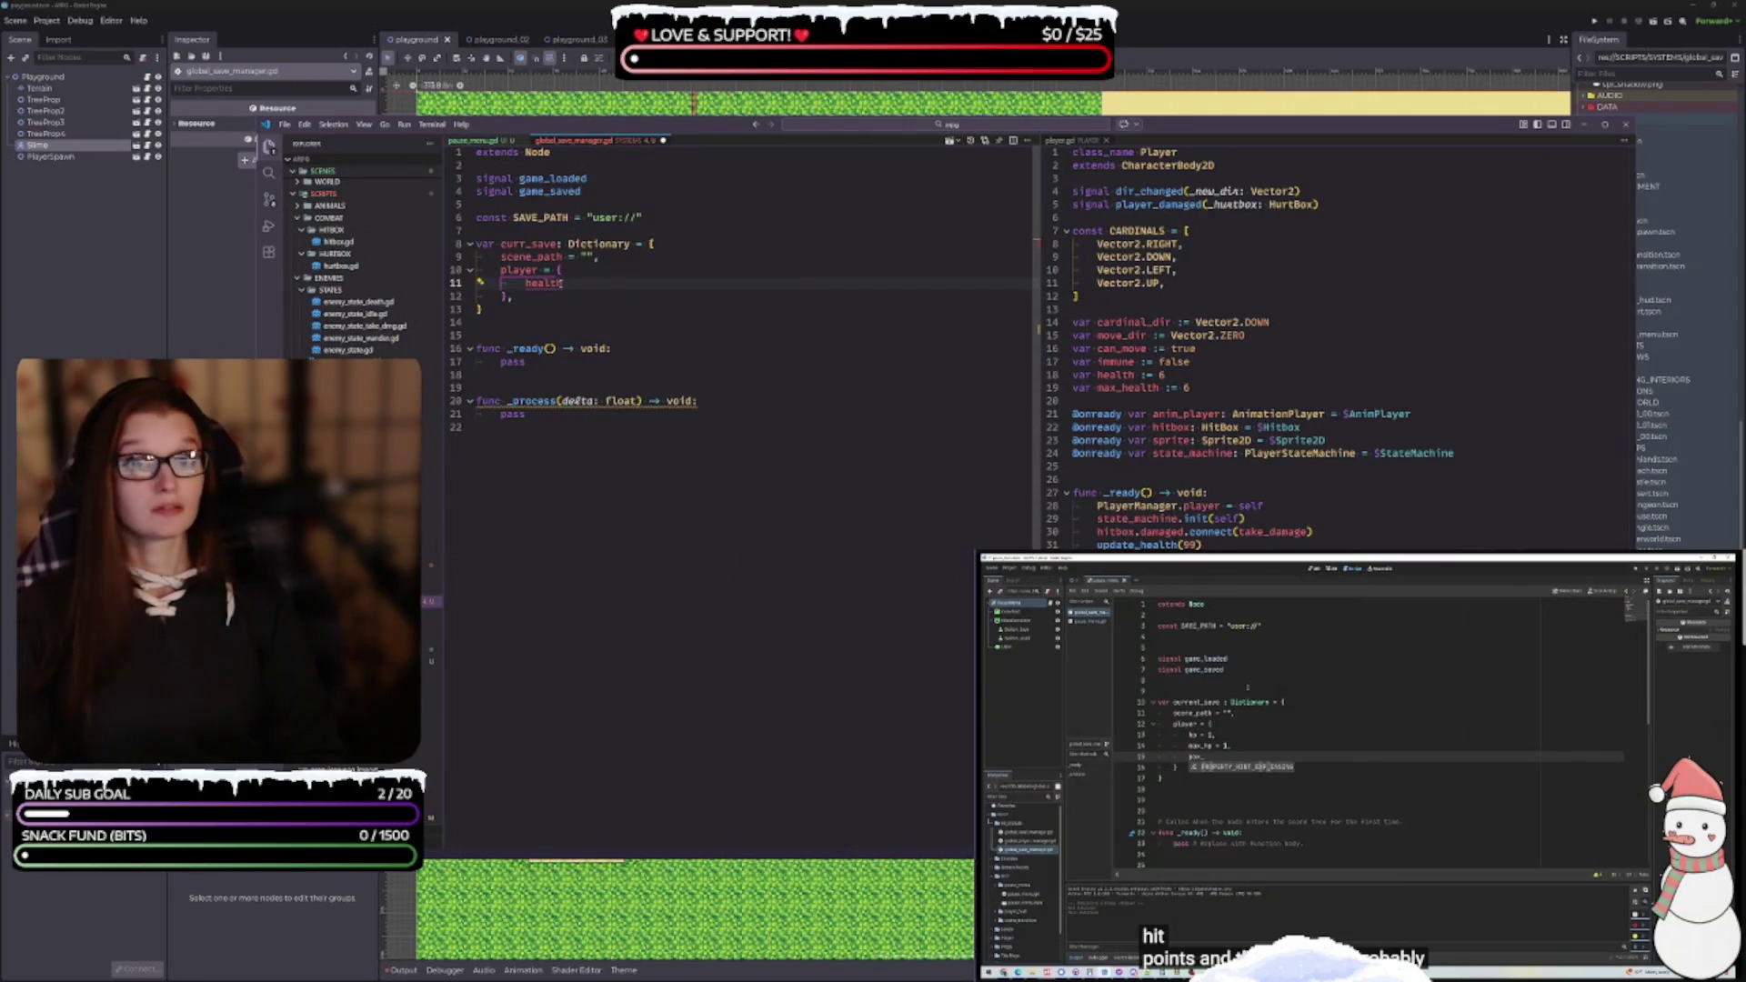
pyautogui.press('Return')
pyautogui.write('max_health = 1,')
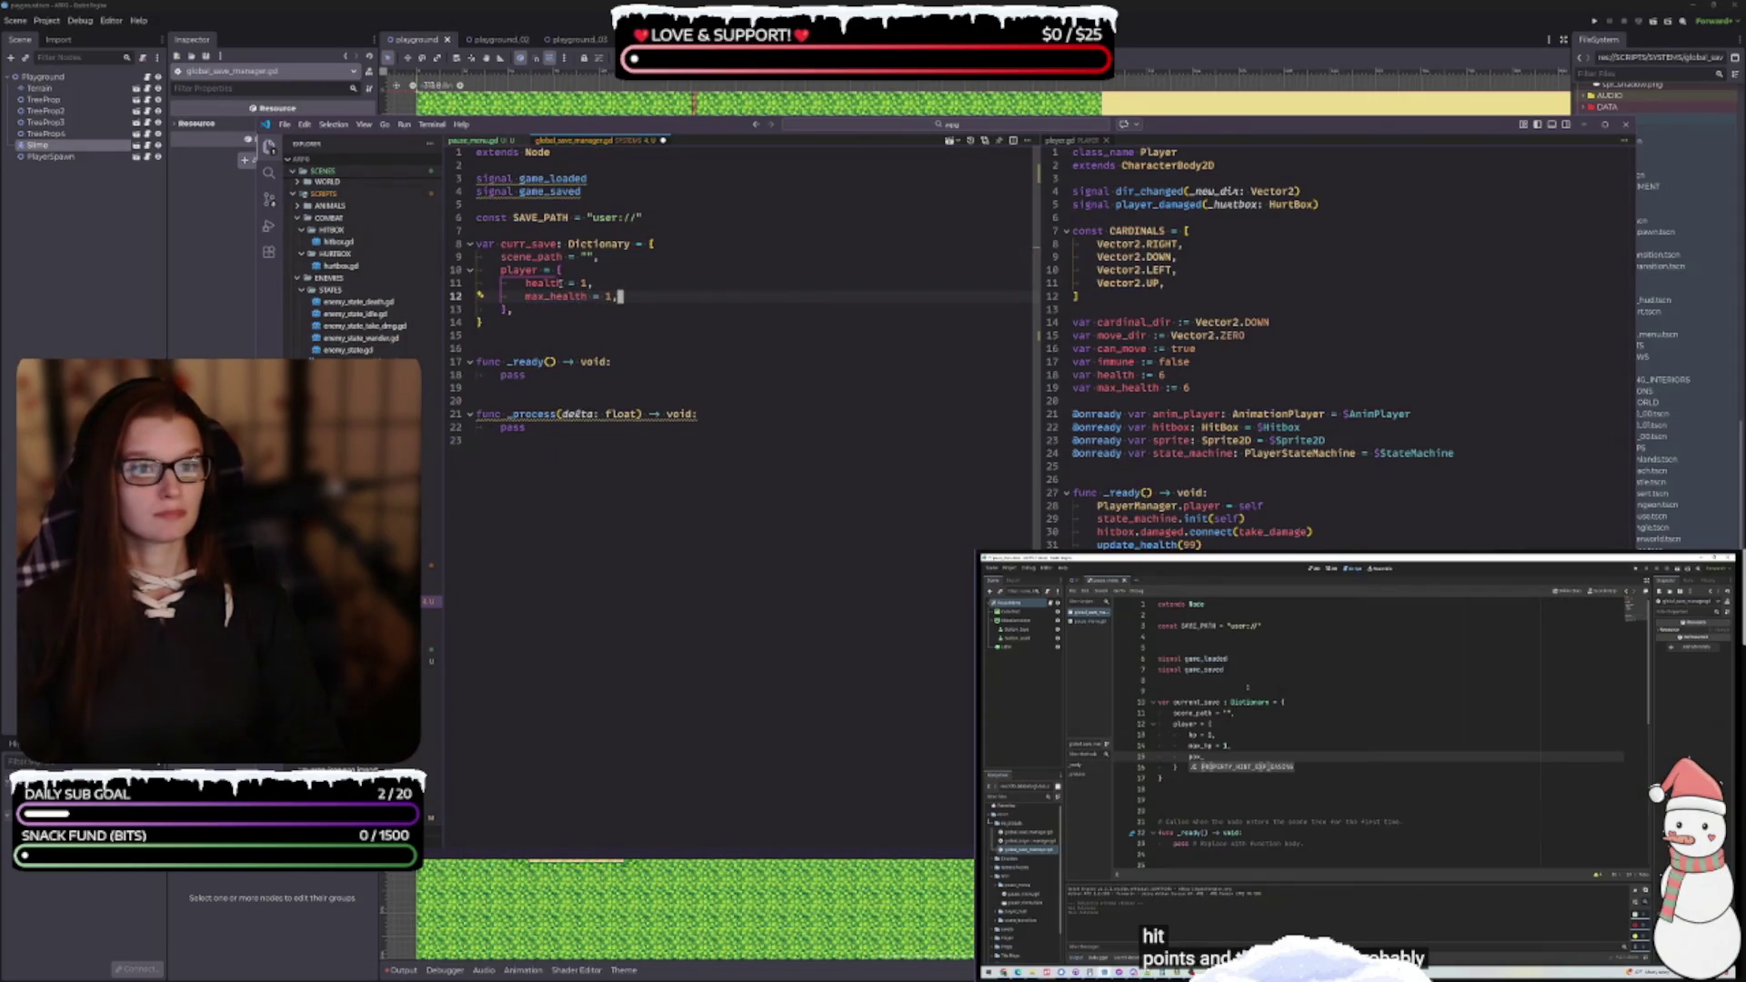
pyautogui.press('Return')
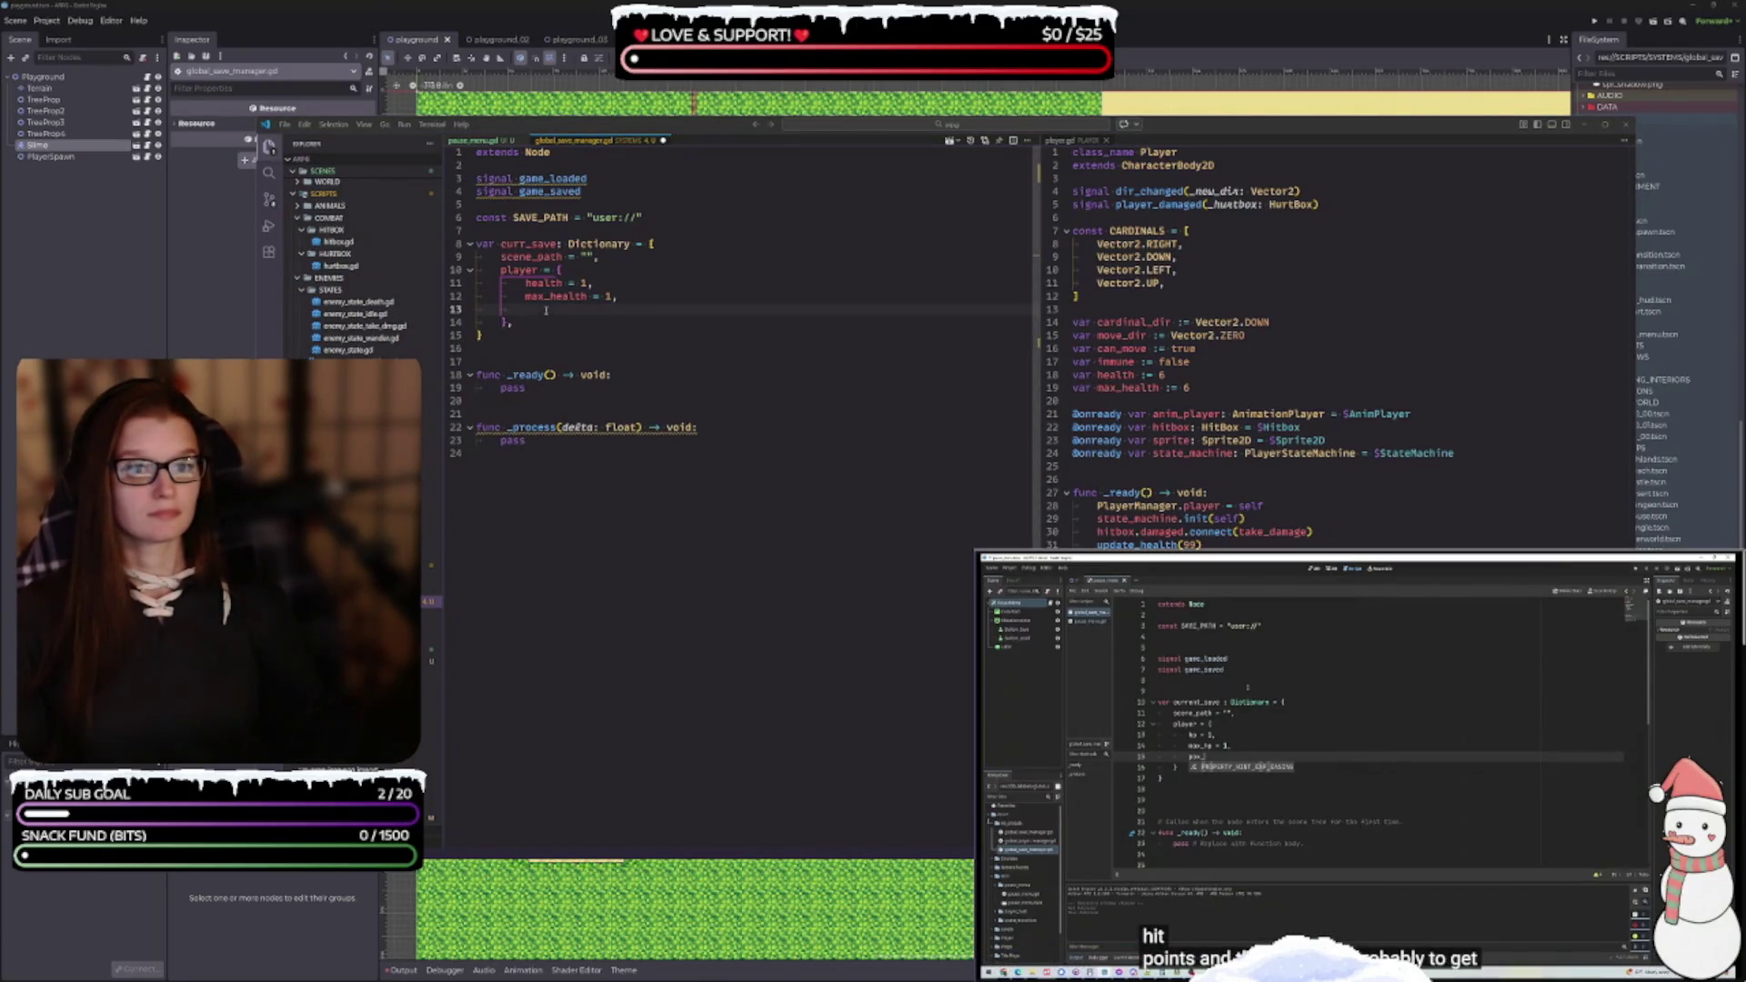
pyautogui.write('pos')
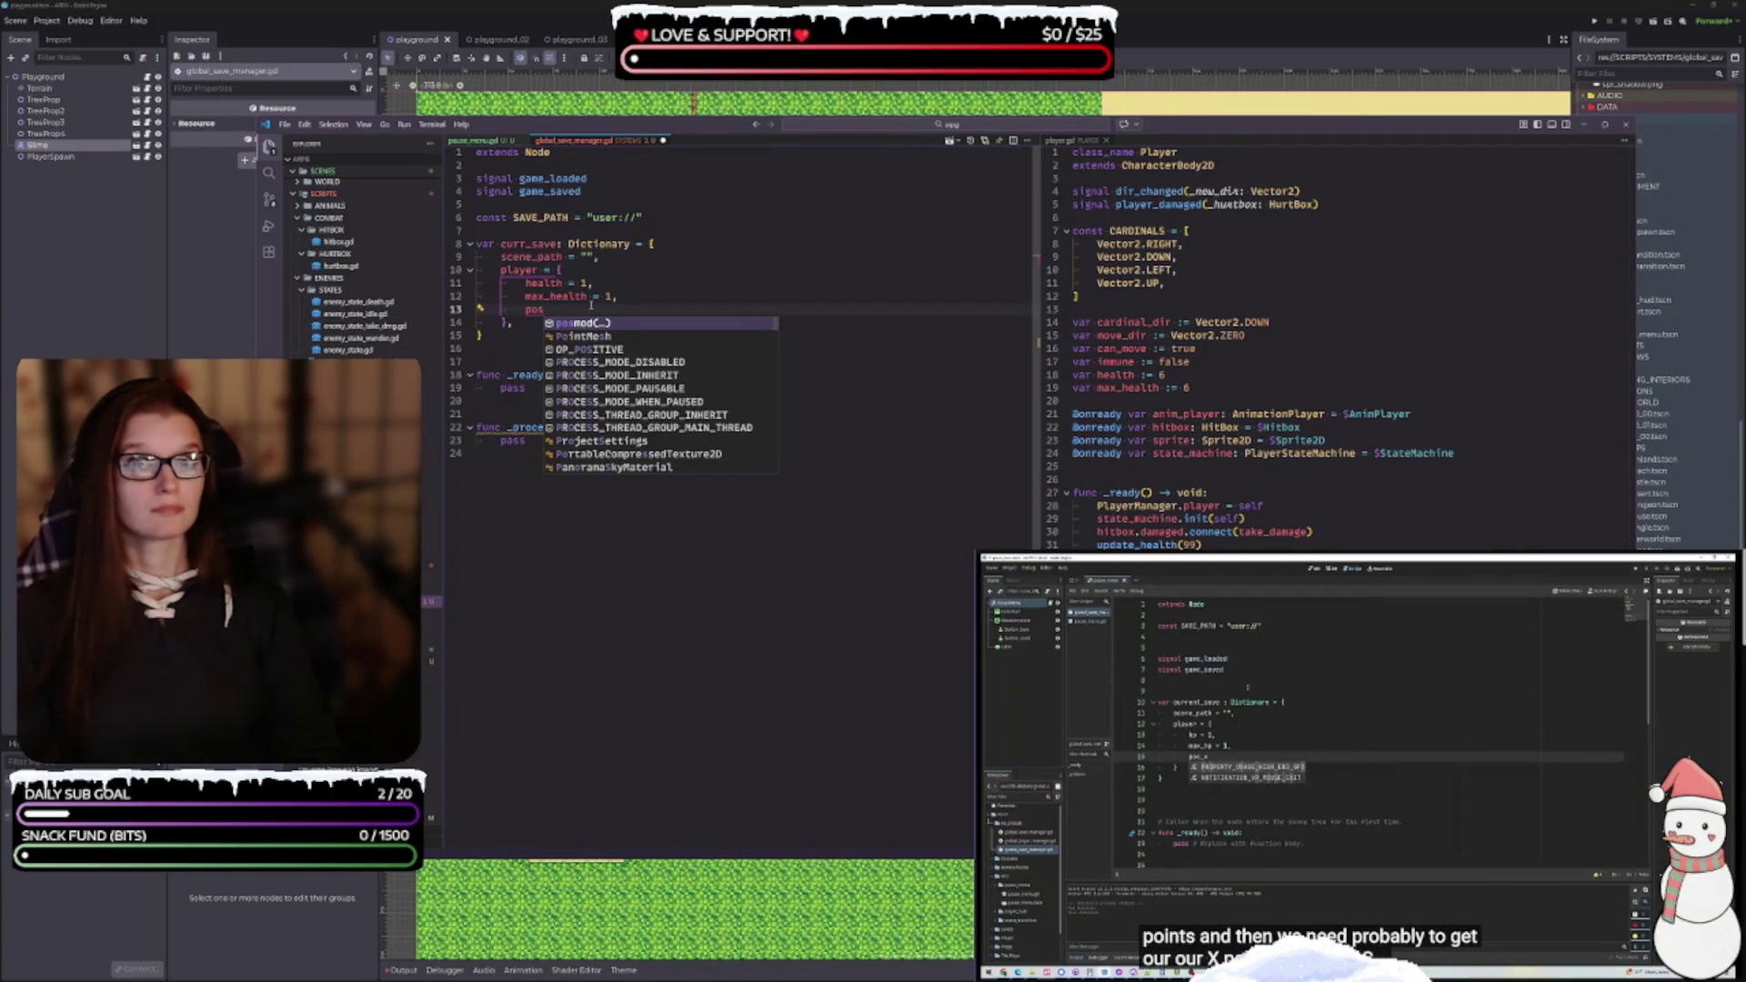
pyautogui.write('_x = 0,')
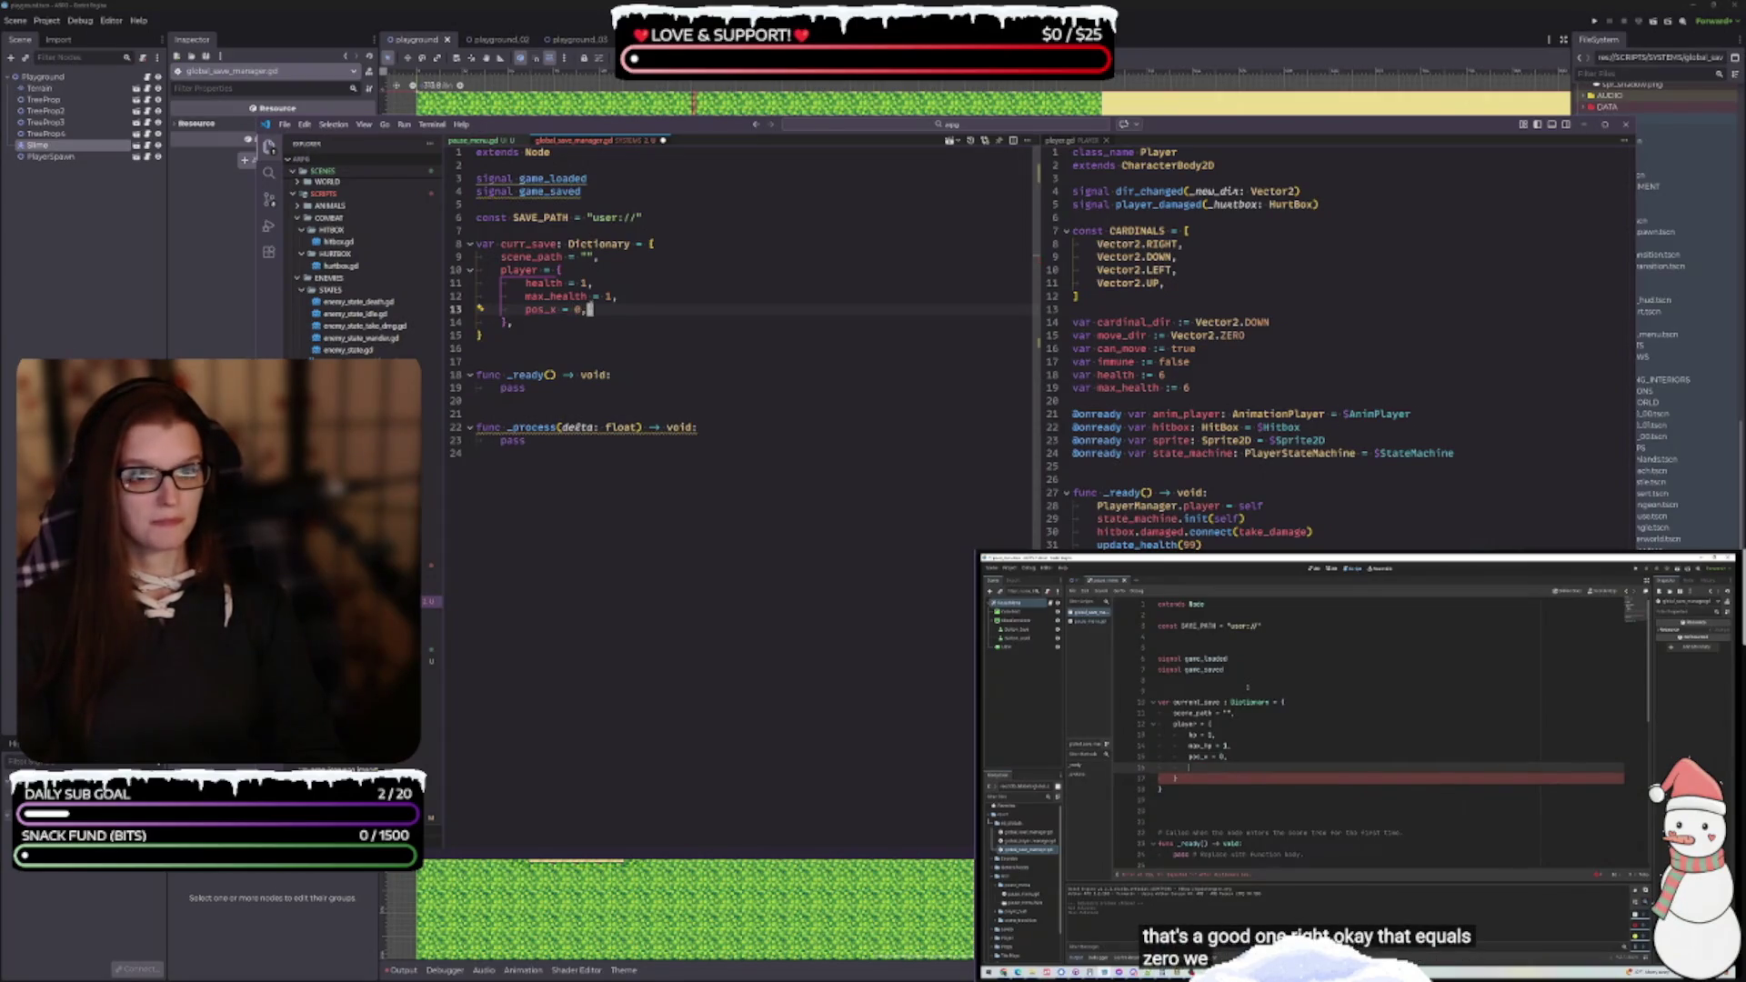
pyautogui.press('Return')
pyautogui.write('po')
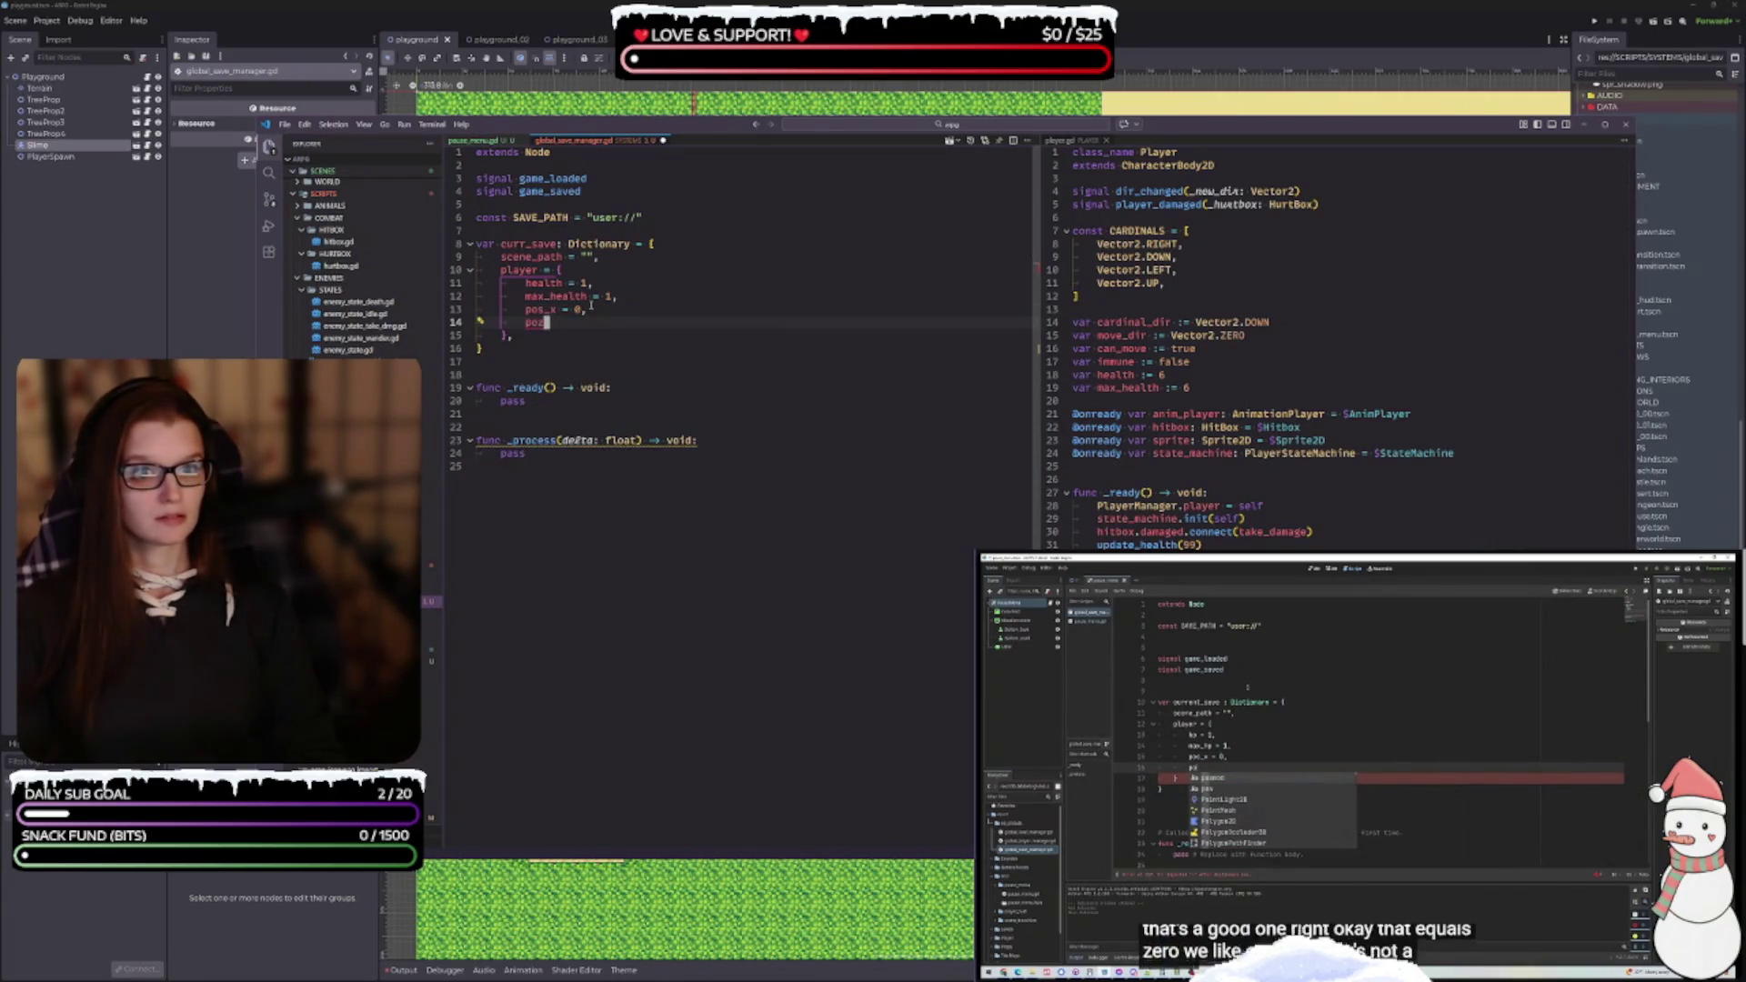
pyautogui.write('s_y =')
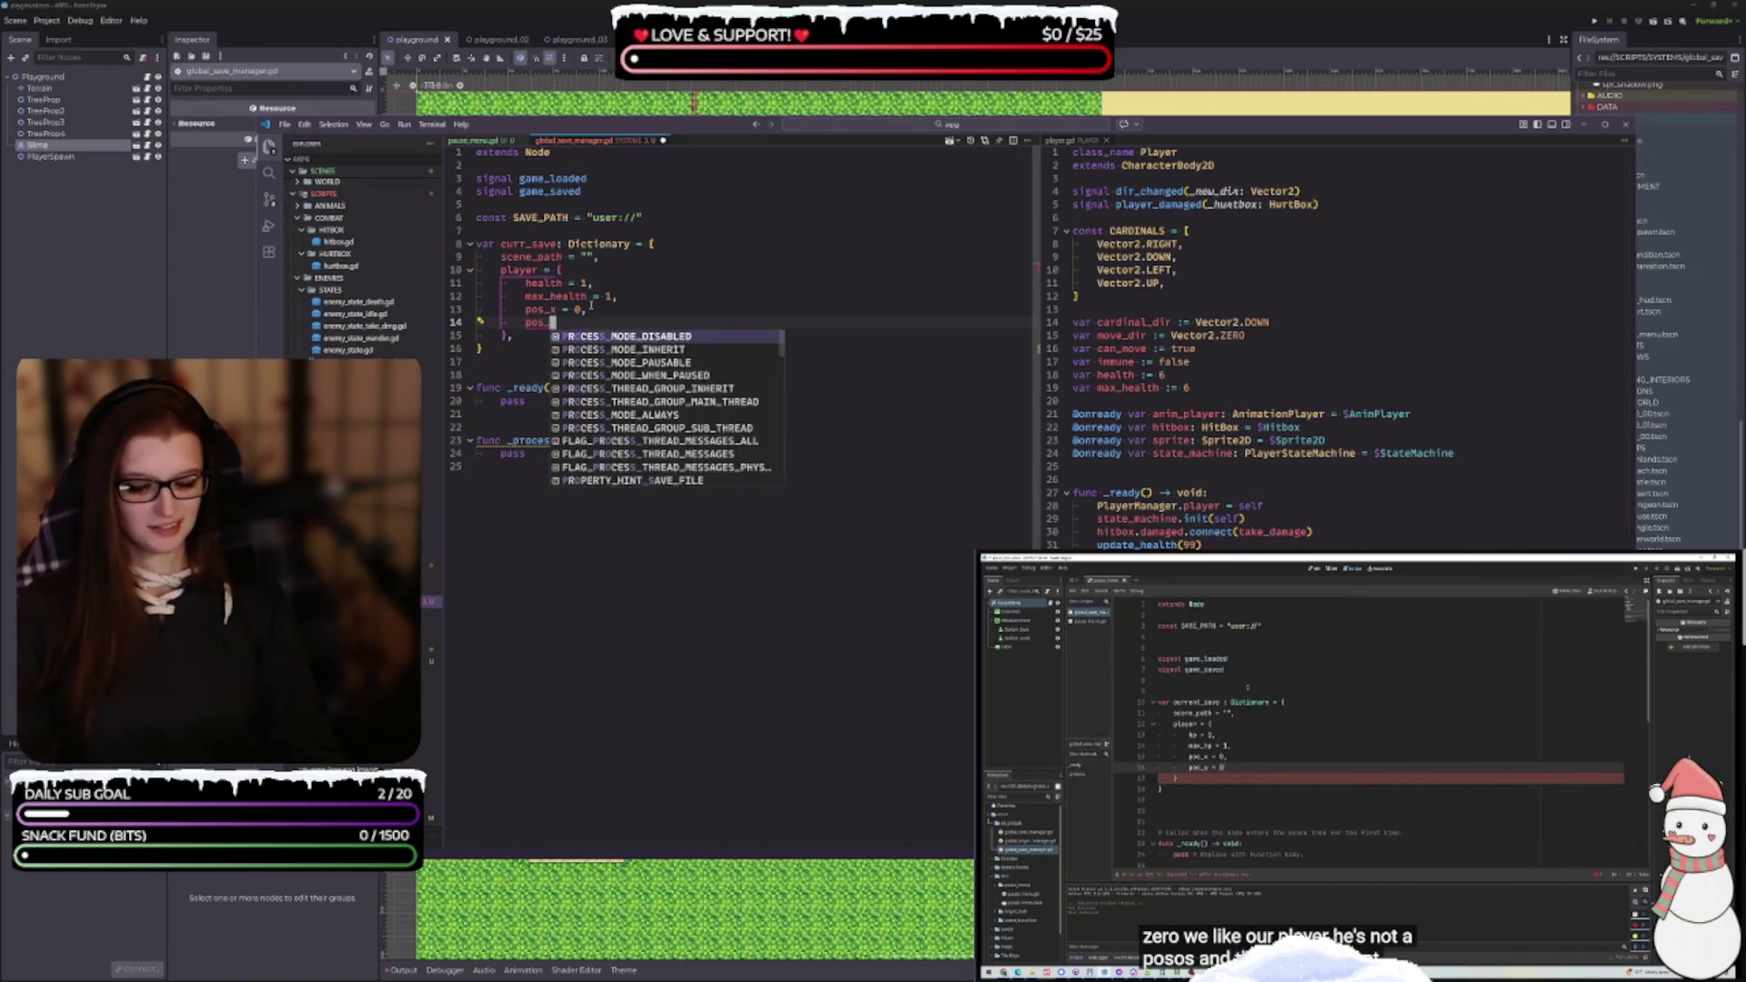
pyautogui.write(' 0')
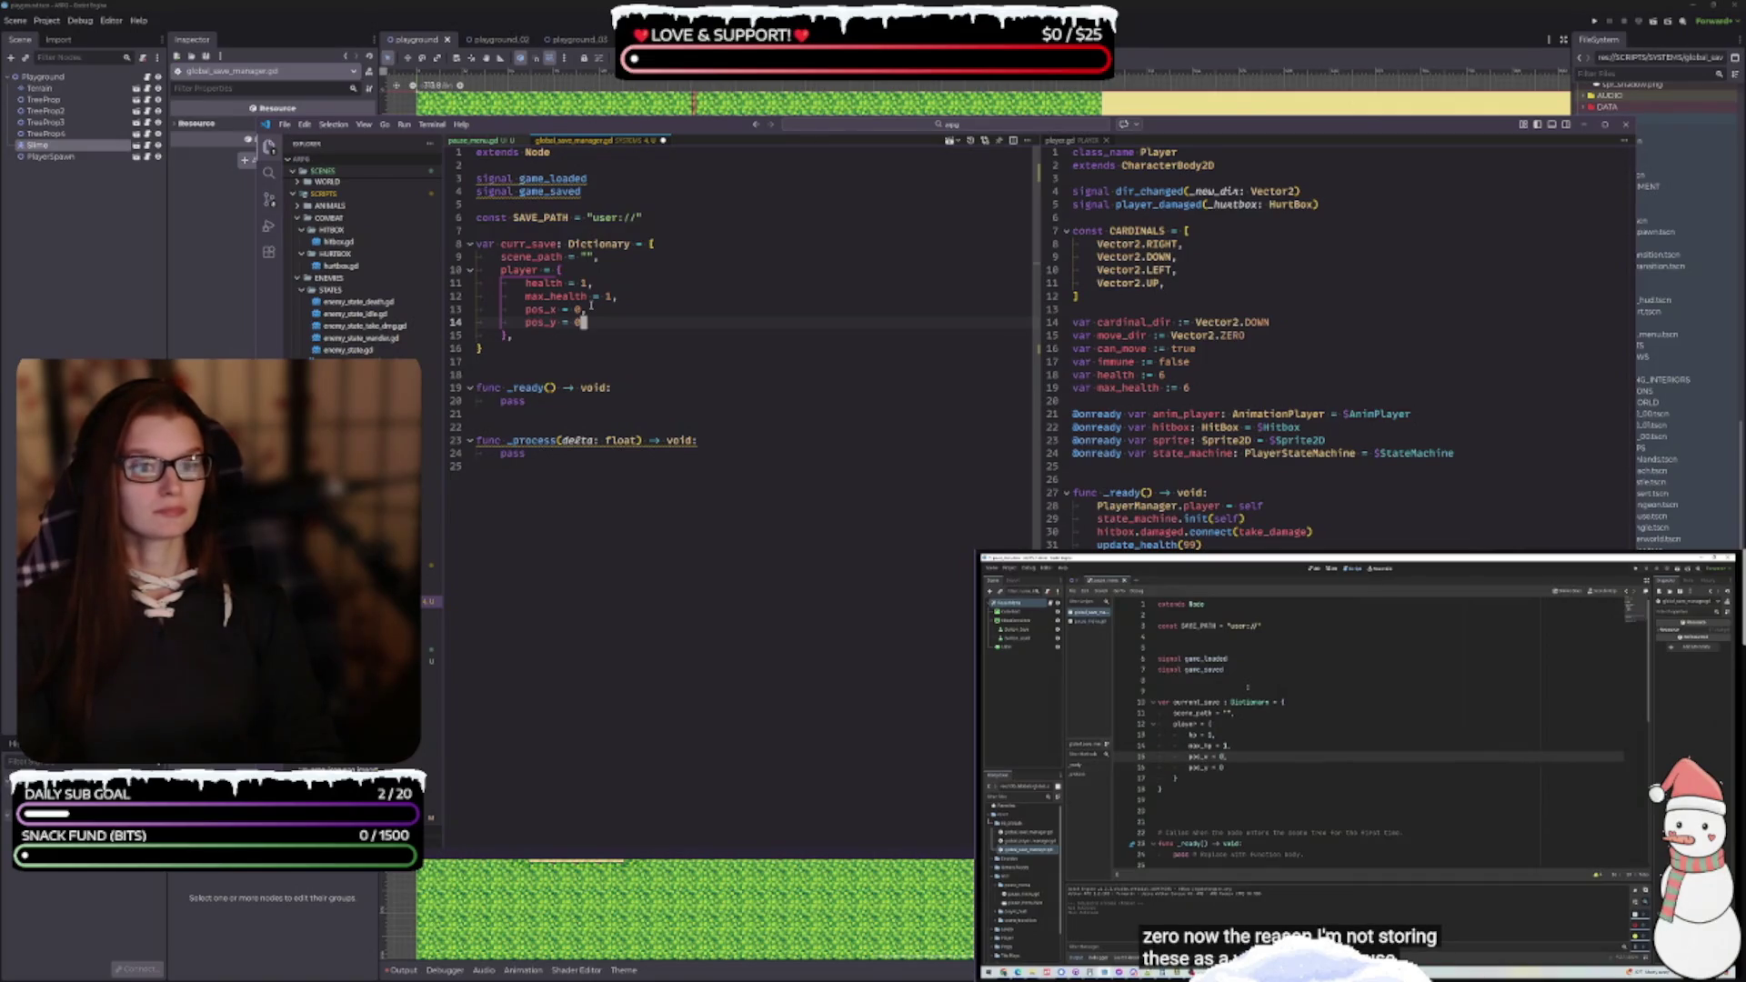
pyautogui.write(',')
pyautogui.hotkey('ctrl', 's')
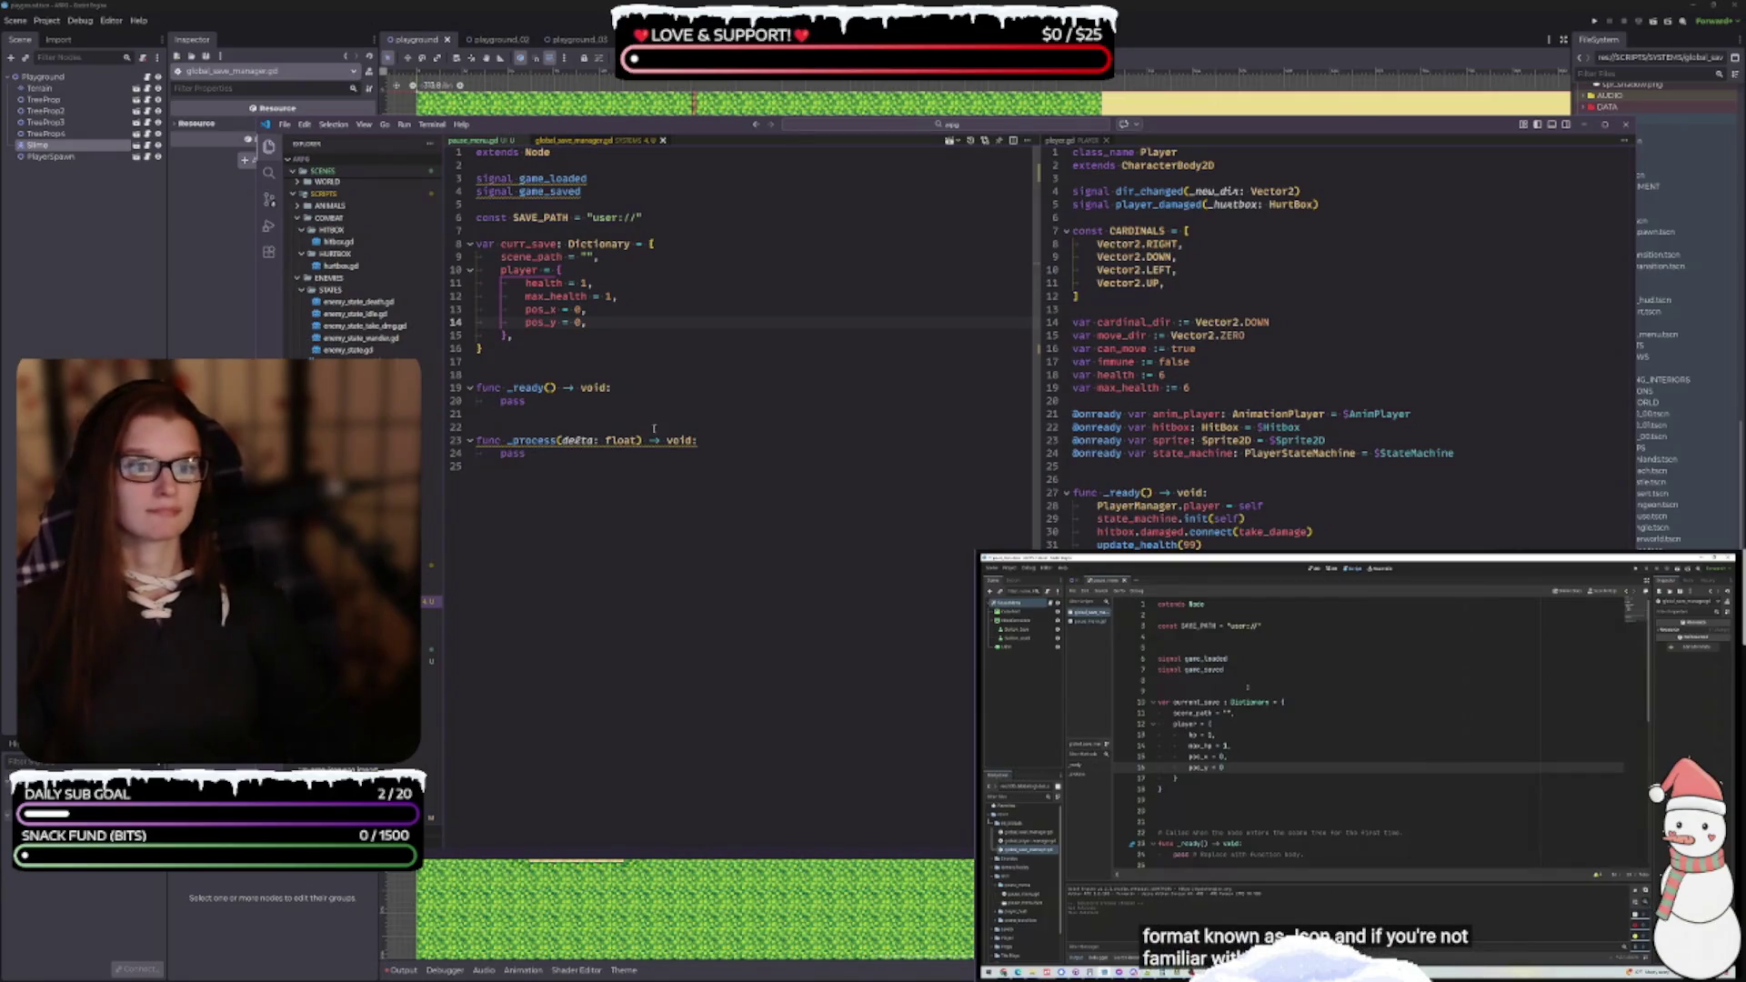
# - Add an empty line after the player entry's closing brace inside curr_save
pyautogui.click(609, 522)
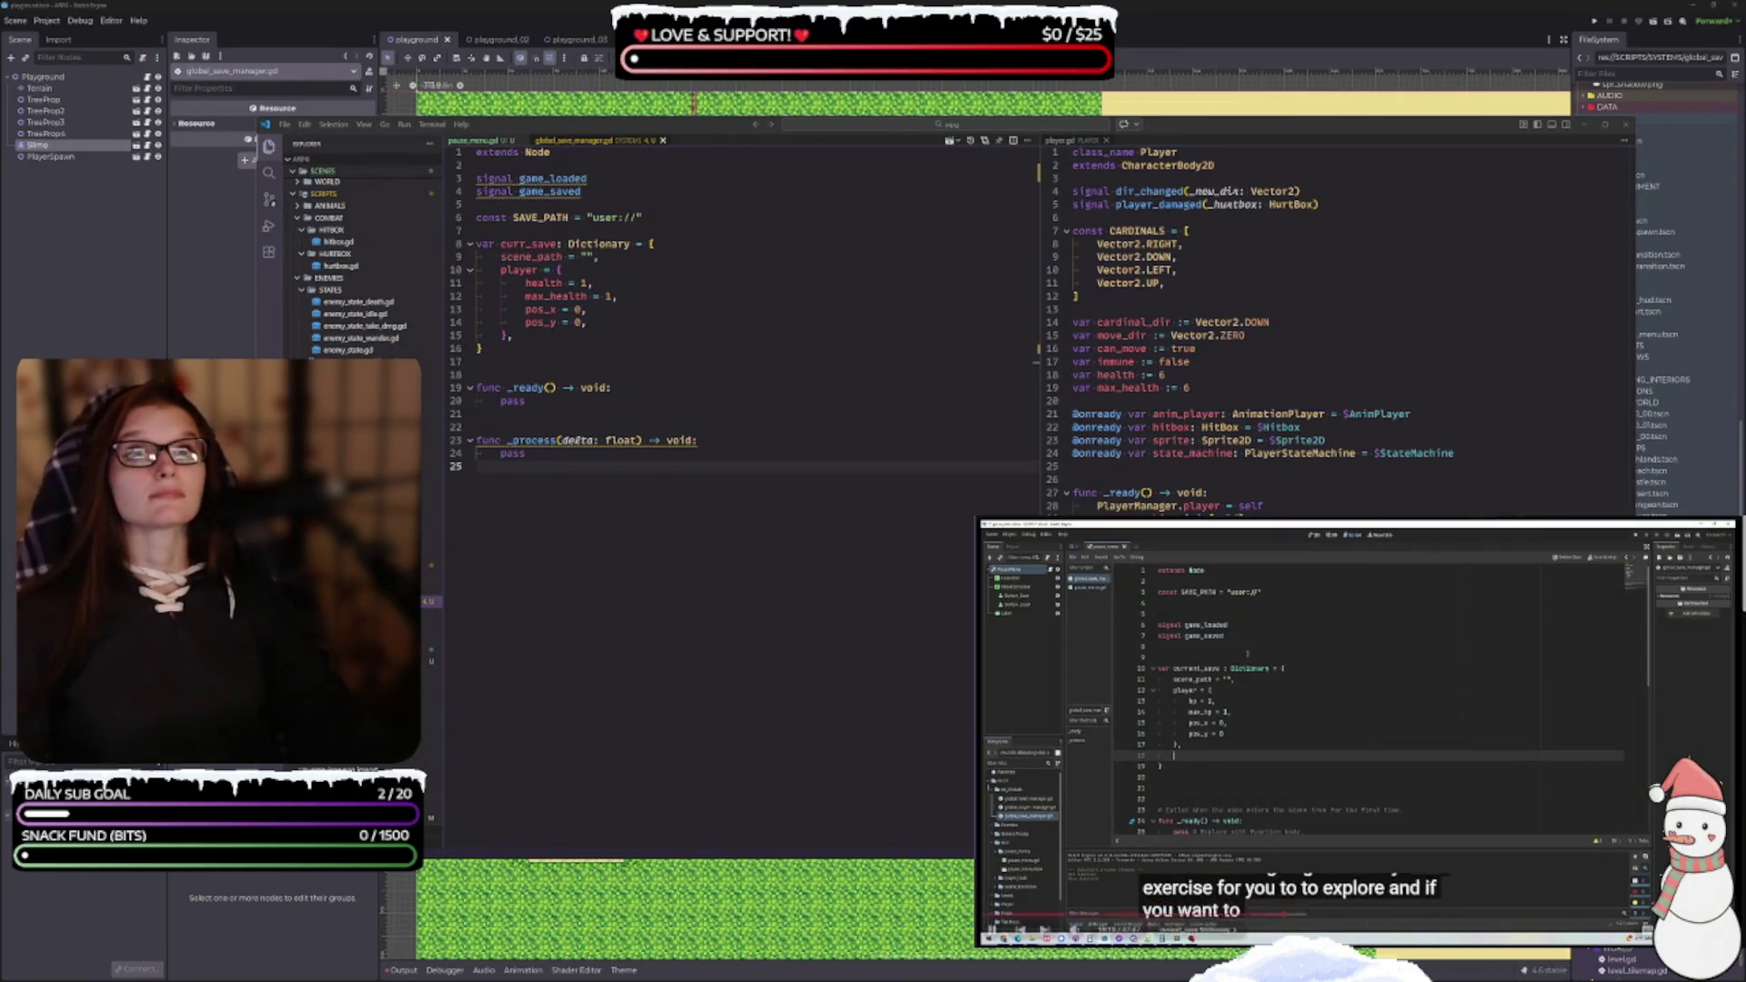
pyautogui.click(525, 338)
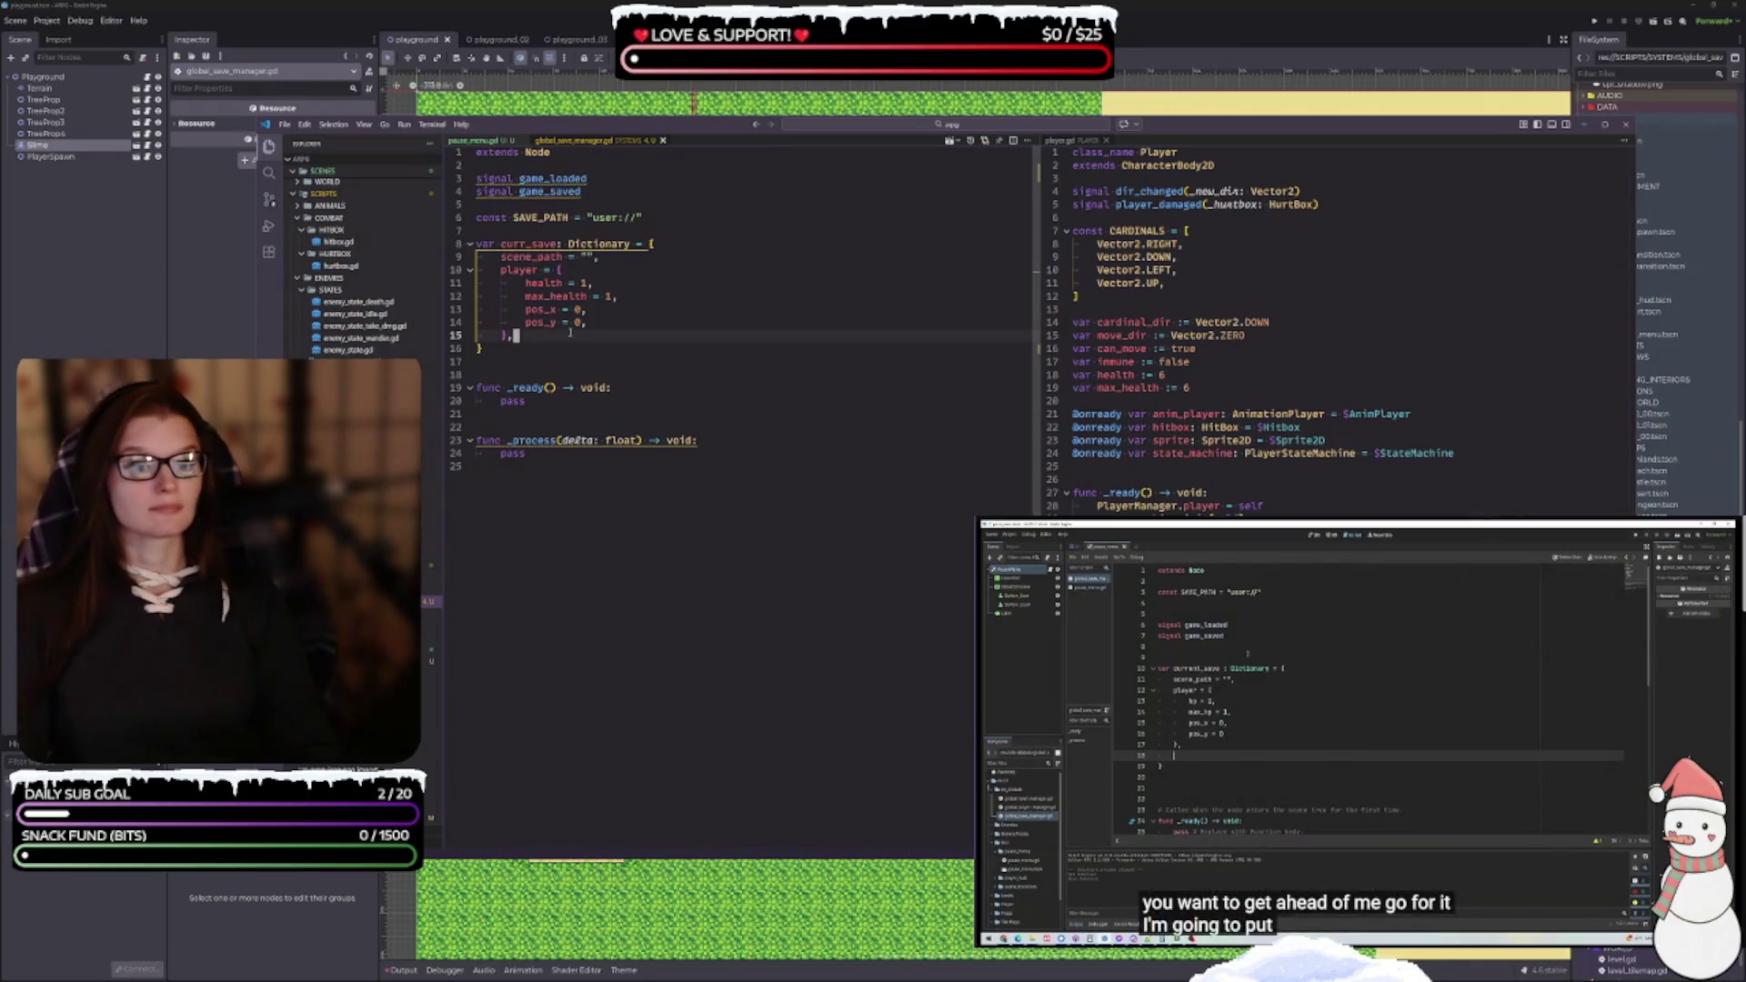
pyautogui.press('Return')
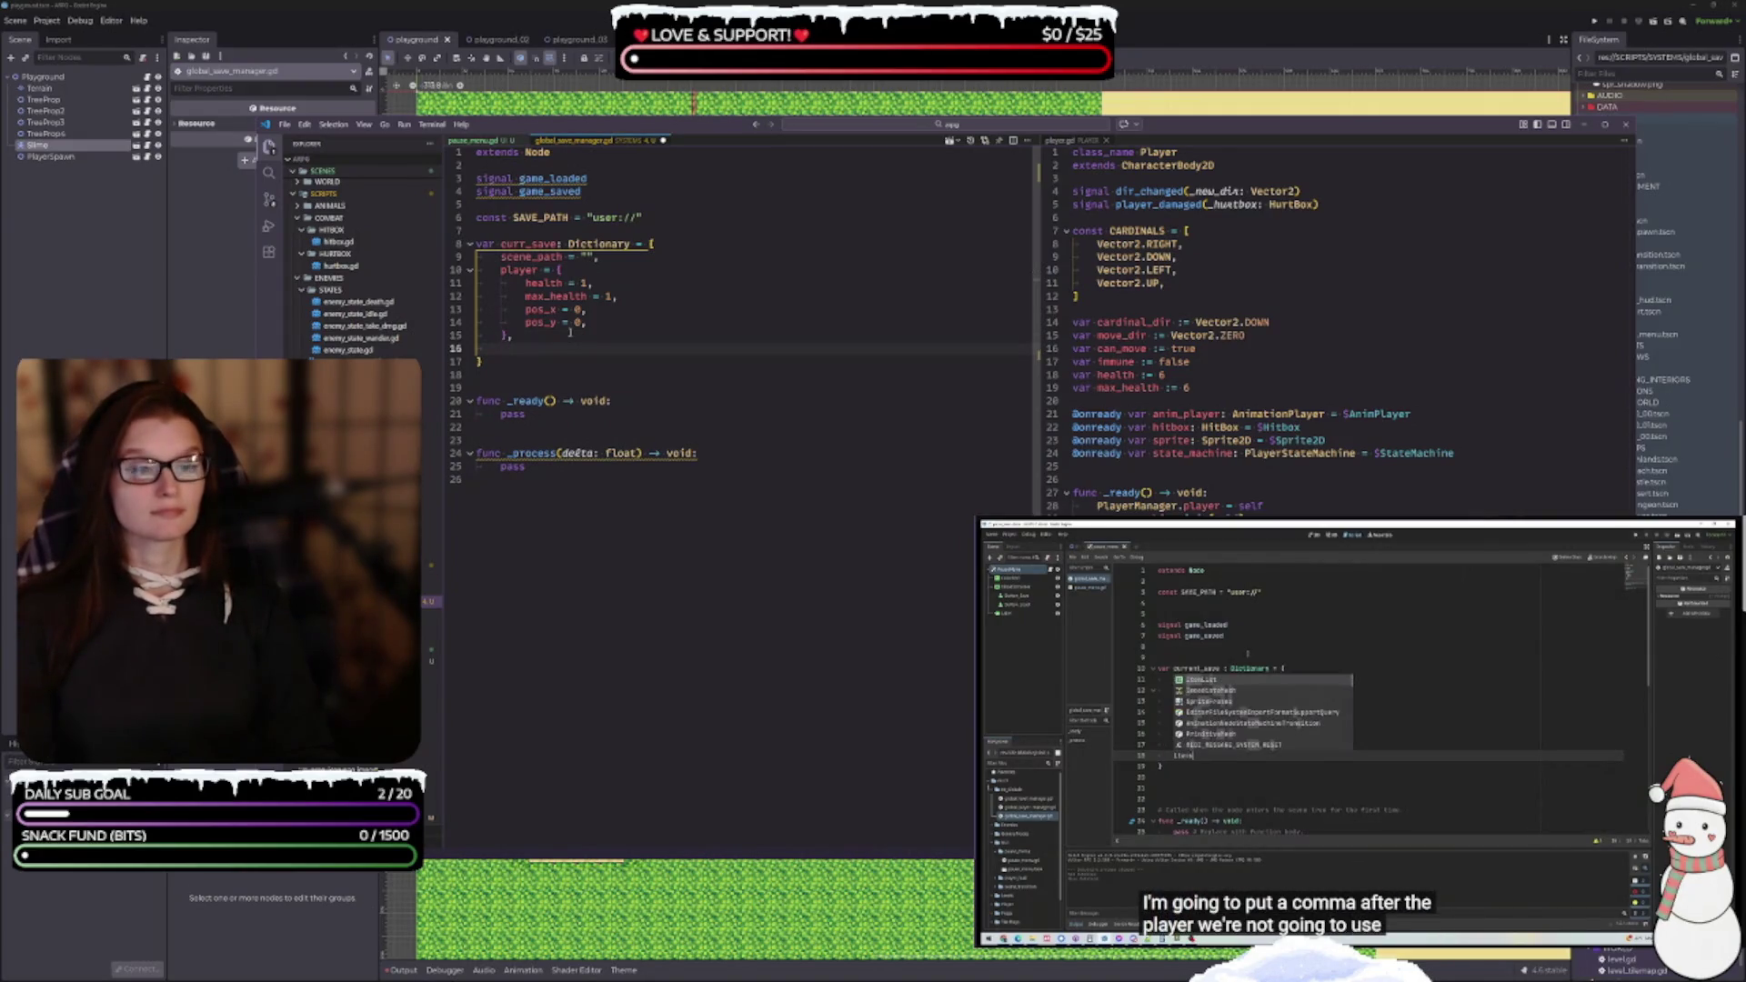
# - Add items = [], persistance = [] and quests = [] entries to curr_save
pyautogui.write('items = ')
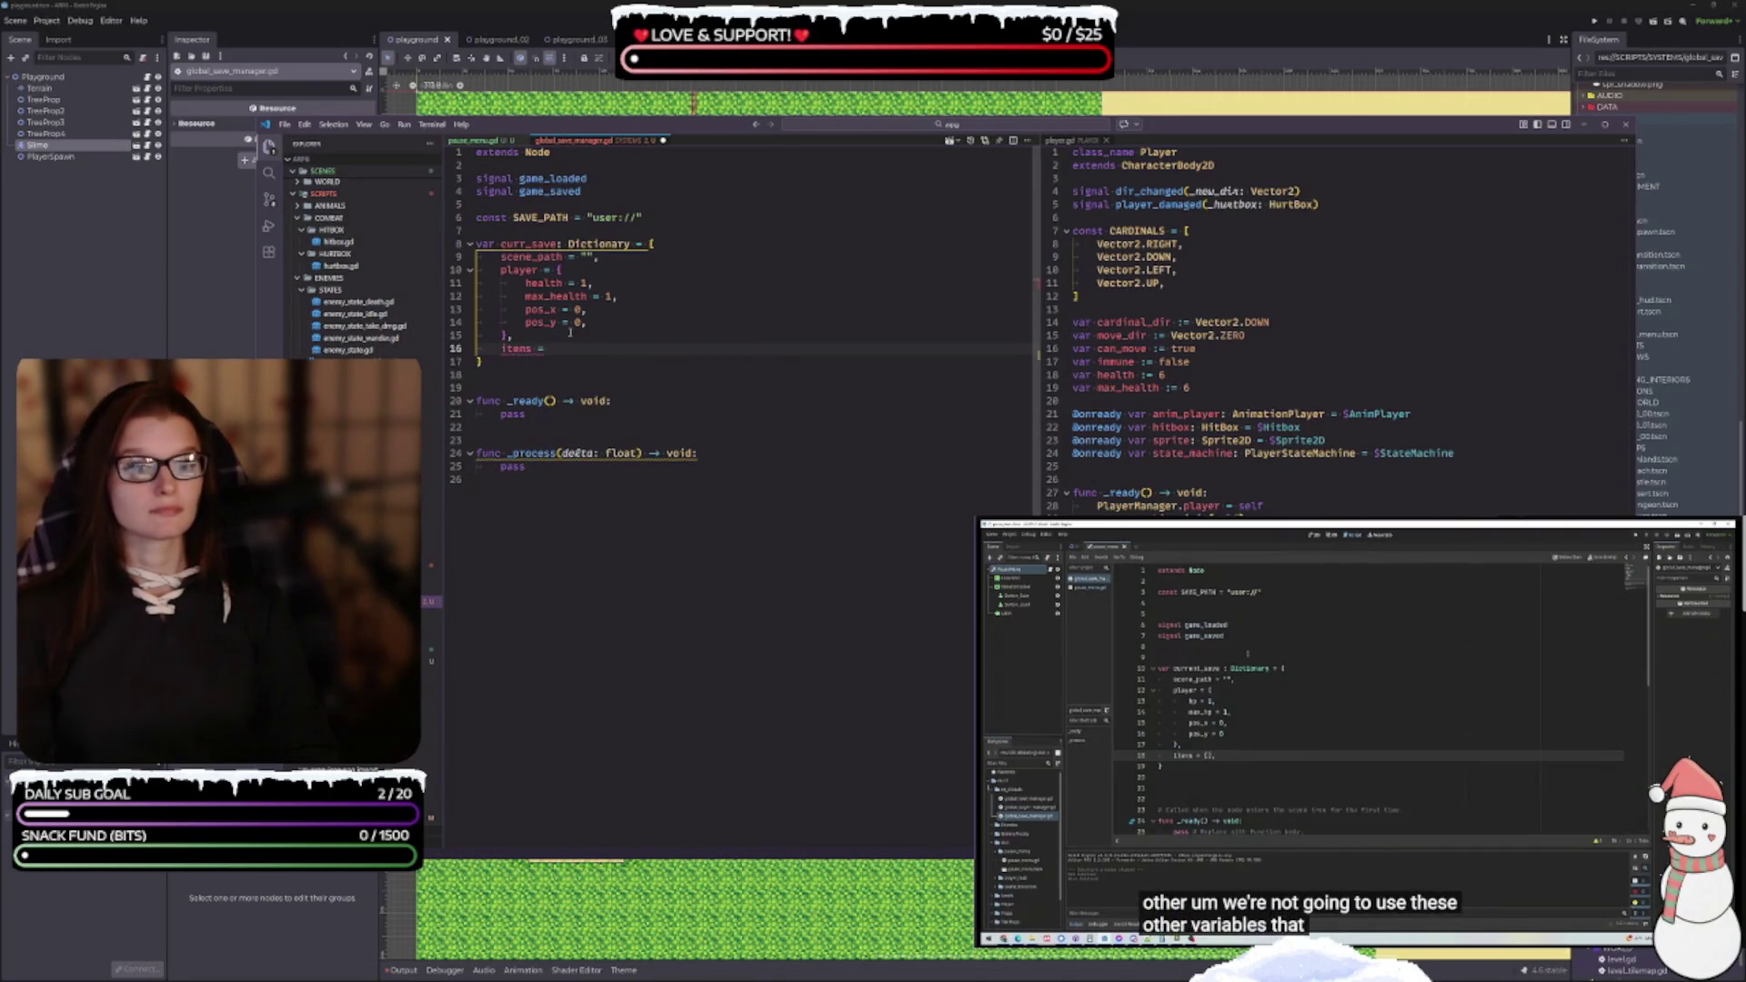
pyautogui.write('[')
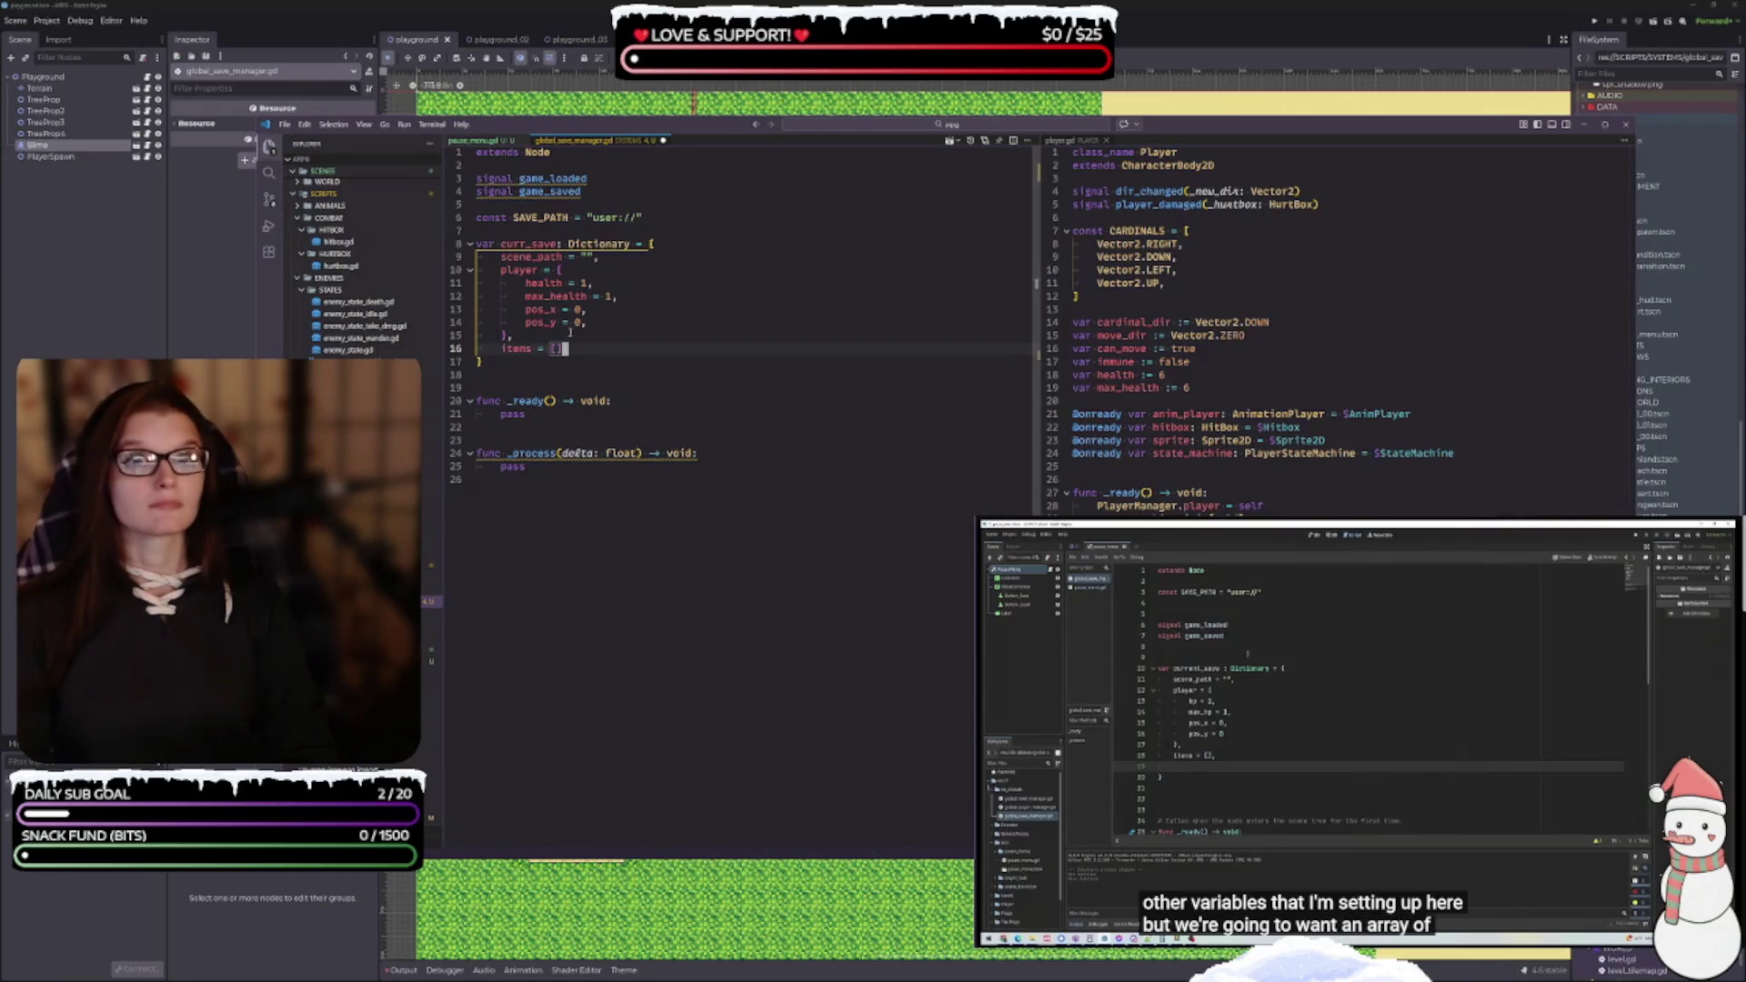
pyautogui.press('Return')
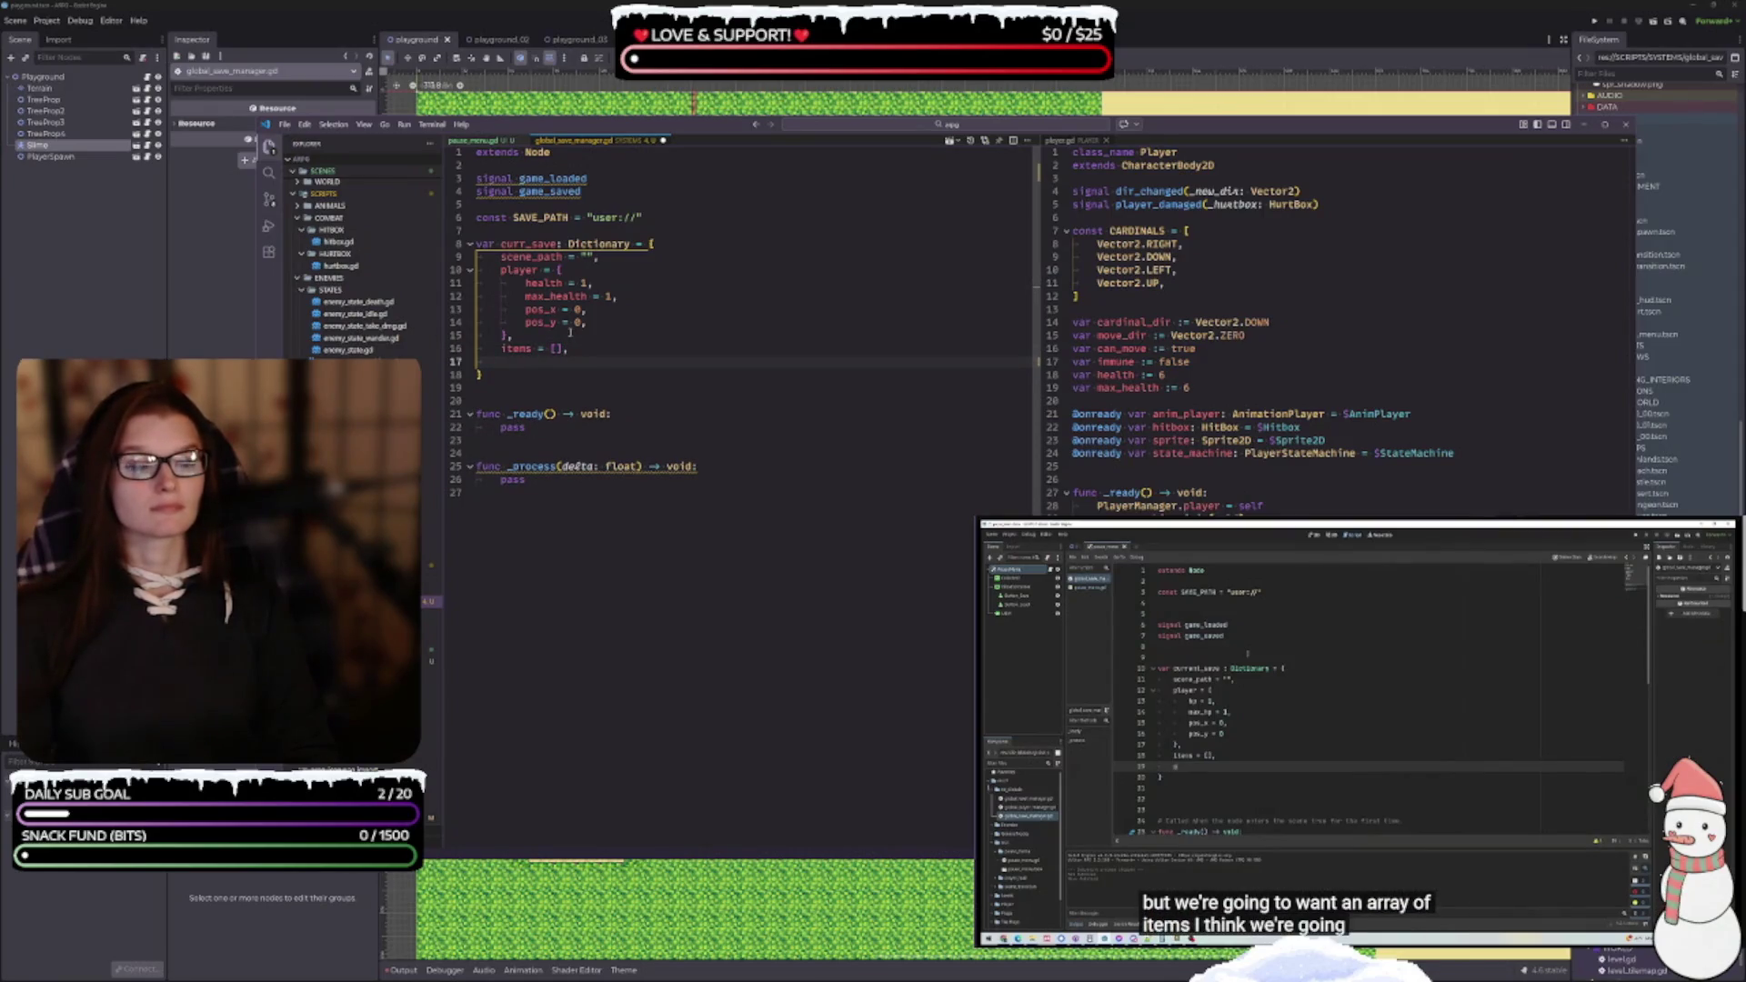
pyautogui.write('per')
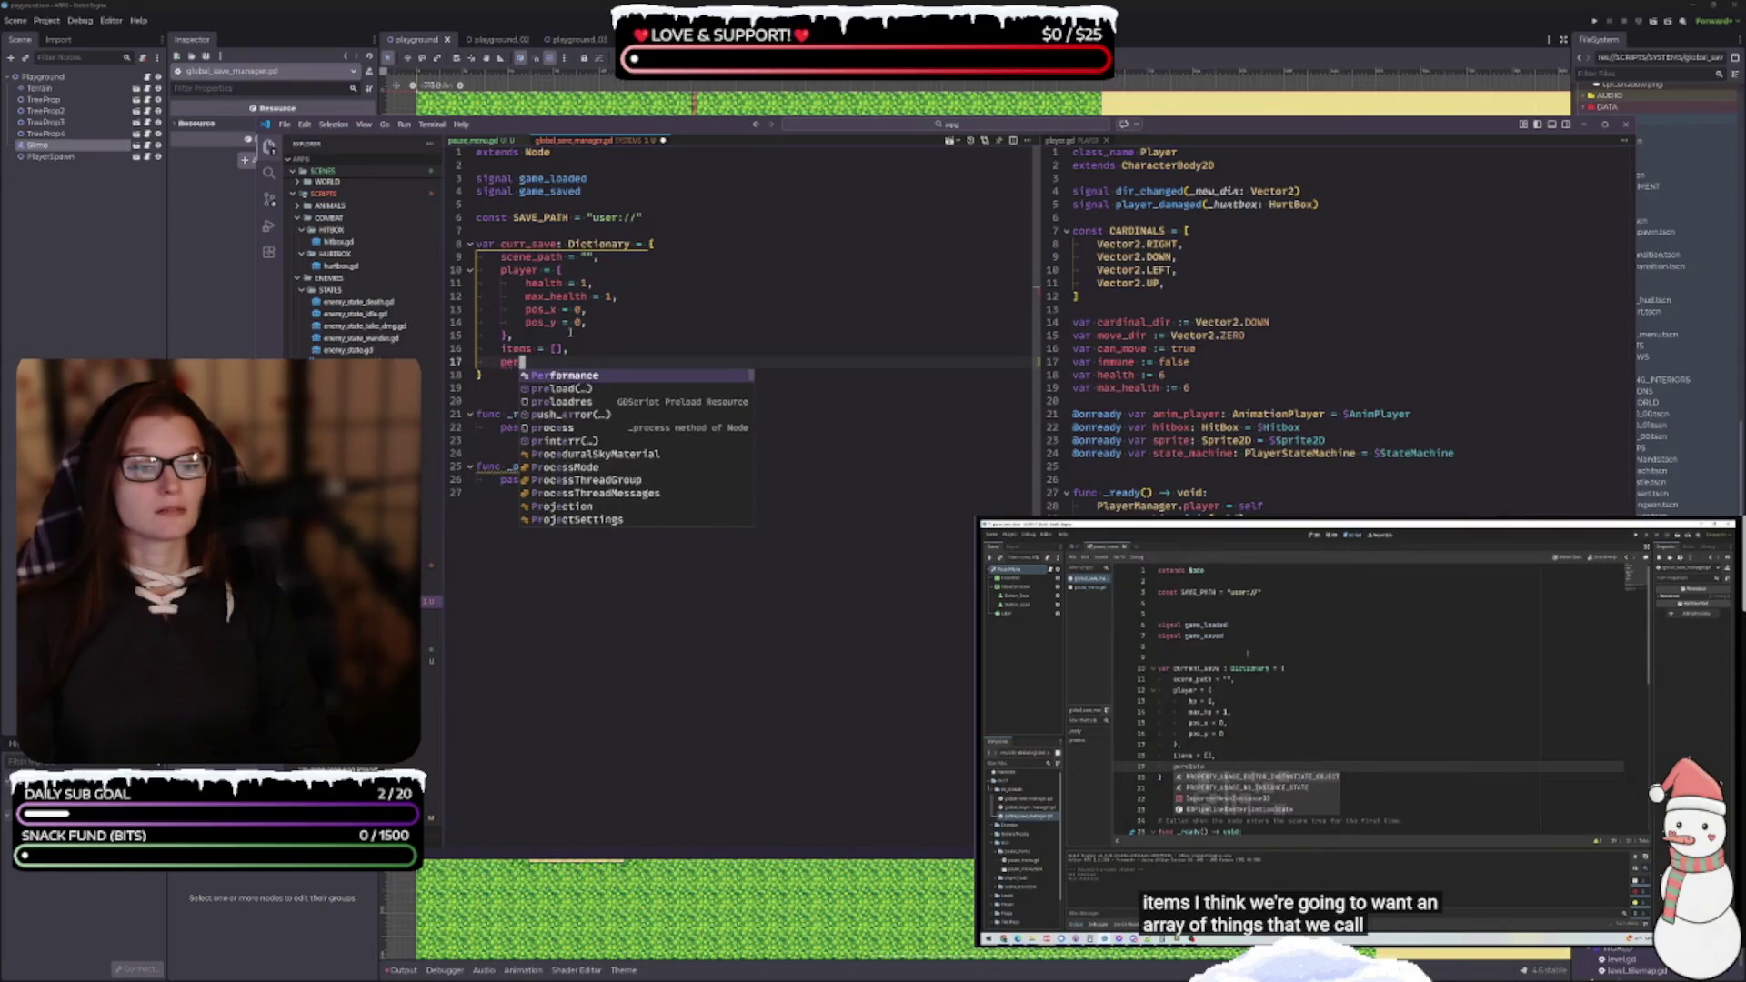
pyautogui.write('sistance = [],')
pyautogui.press('Return')
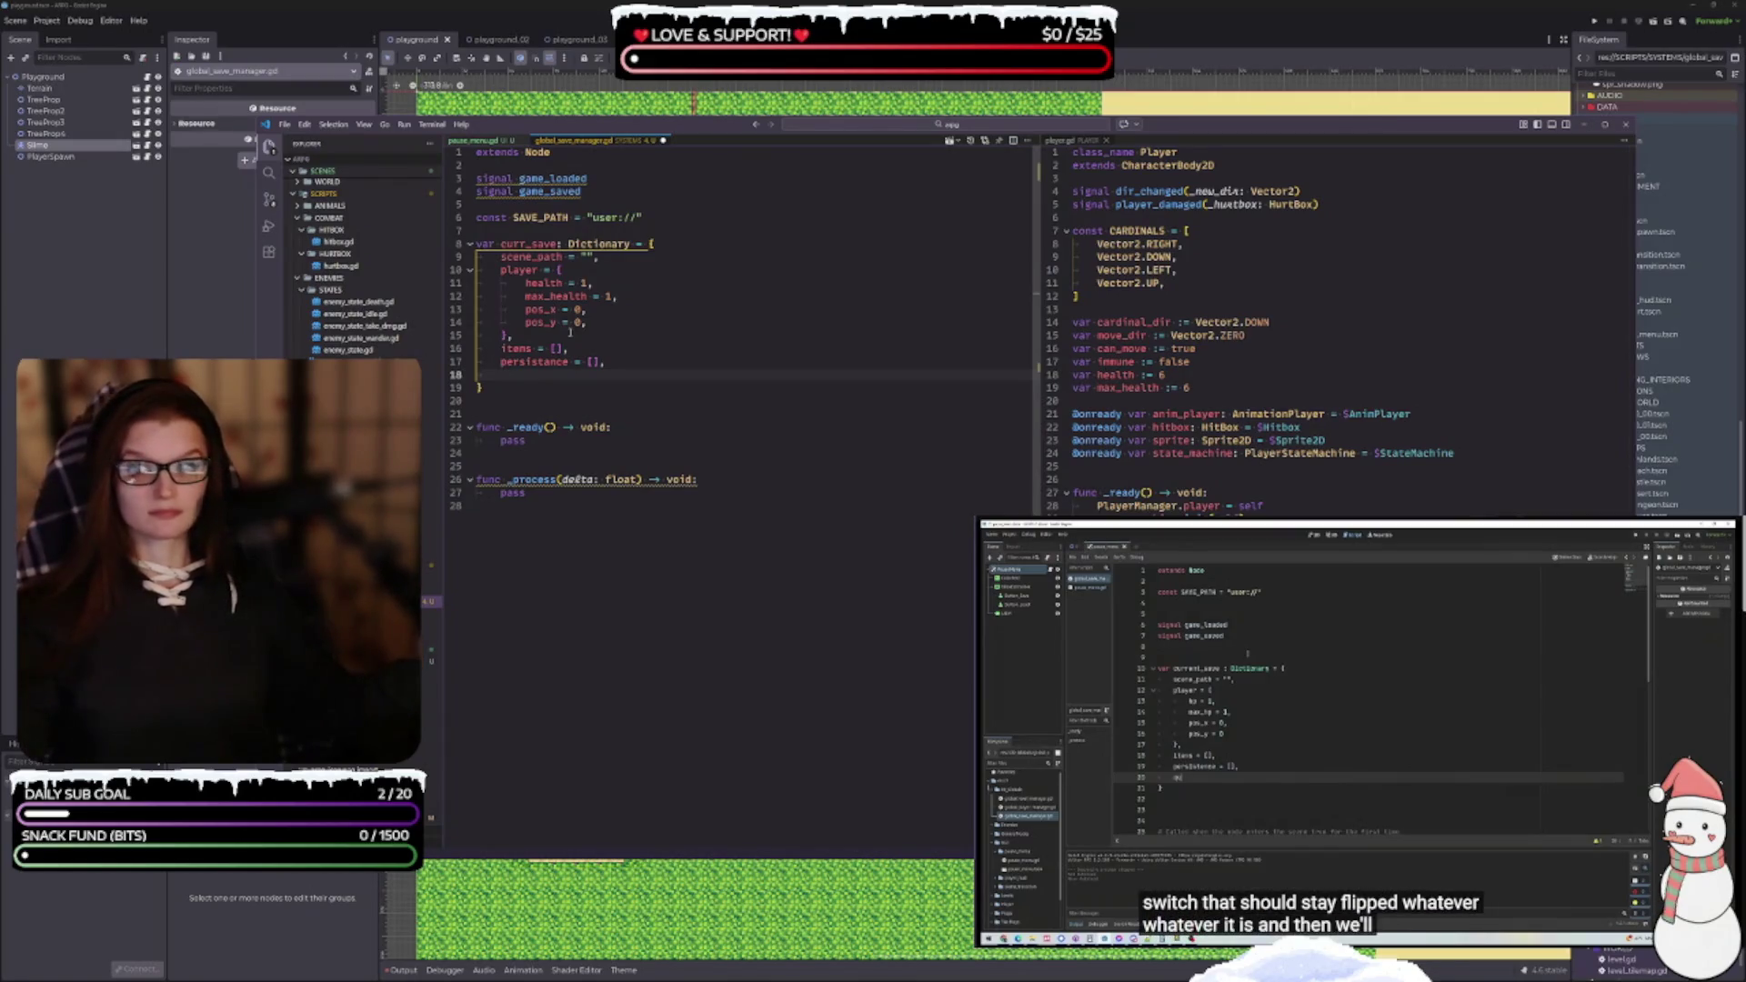
pyautogui.write('quests = ')
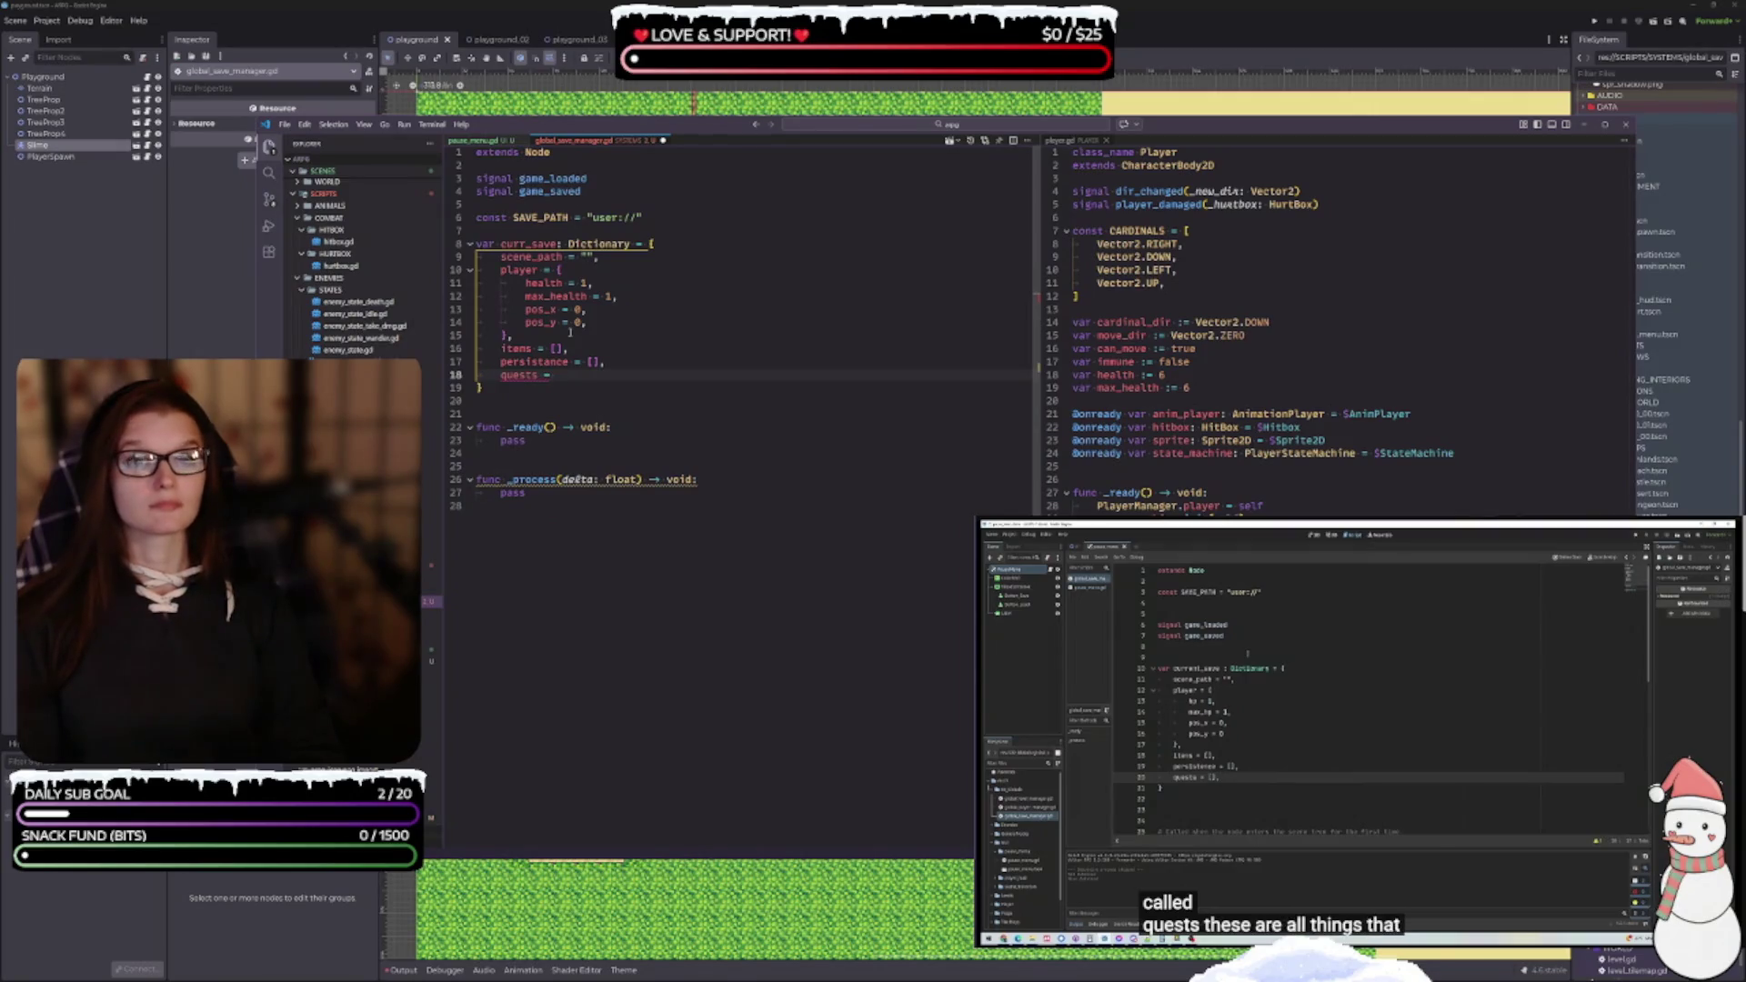
pyautogui.write('[')
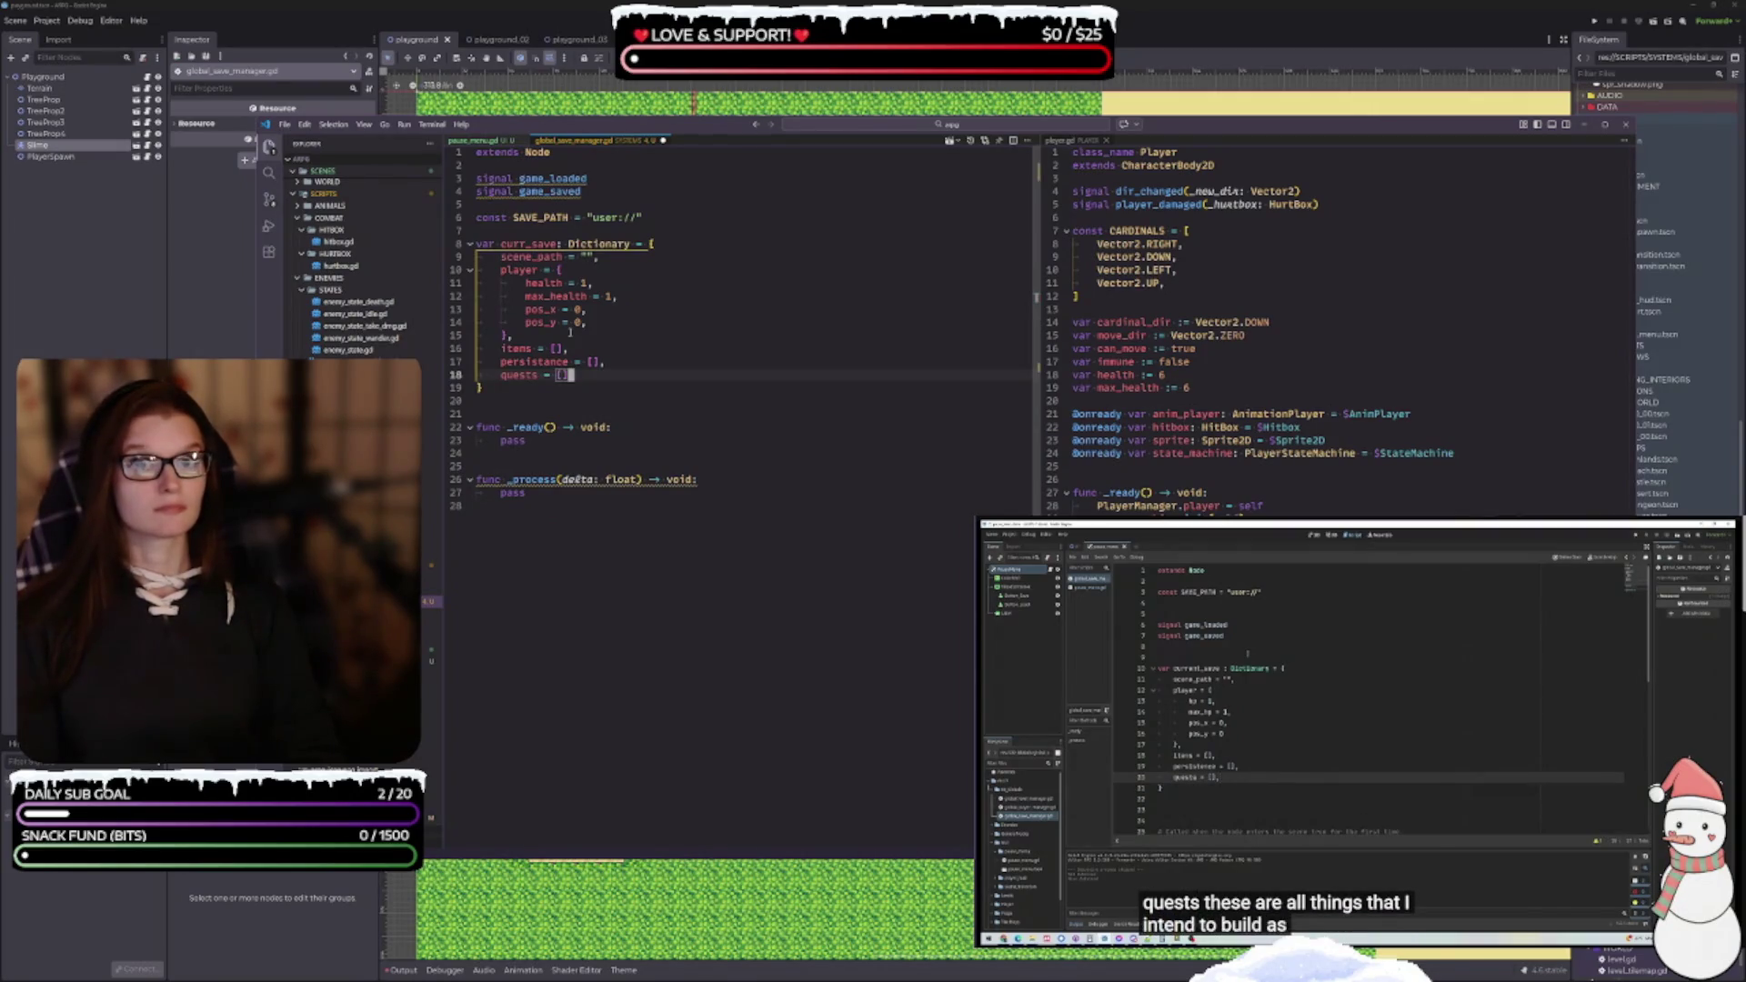
pyautogui.write('],')
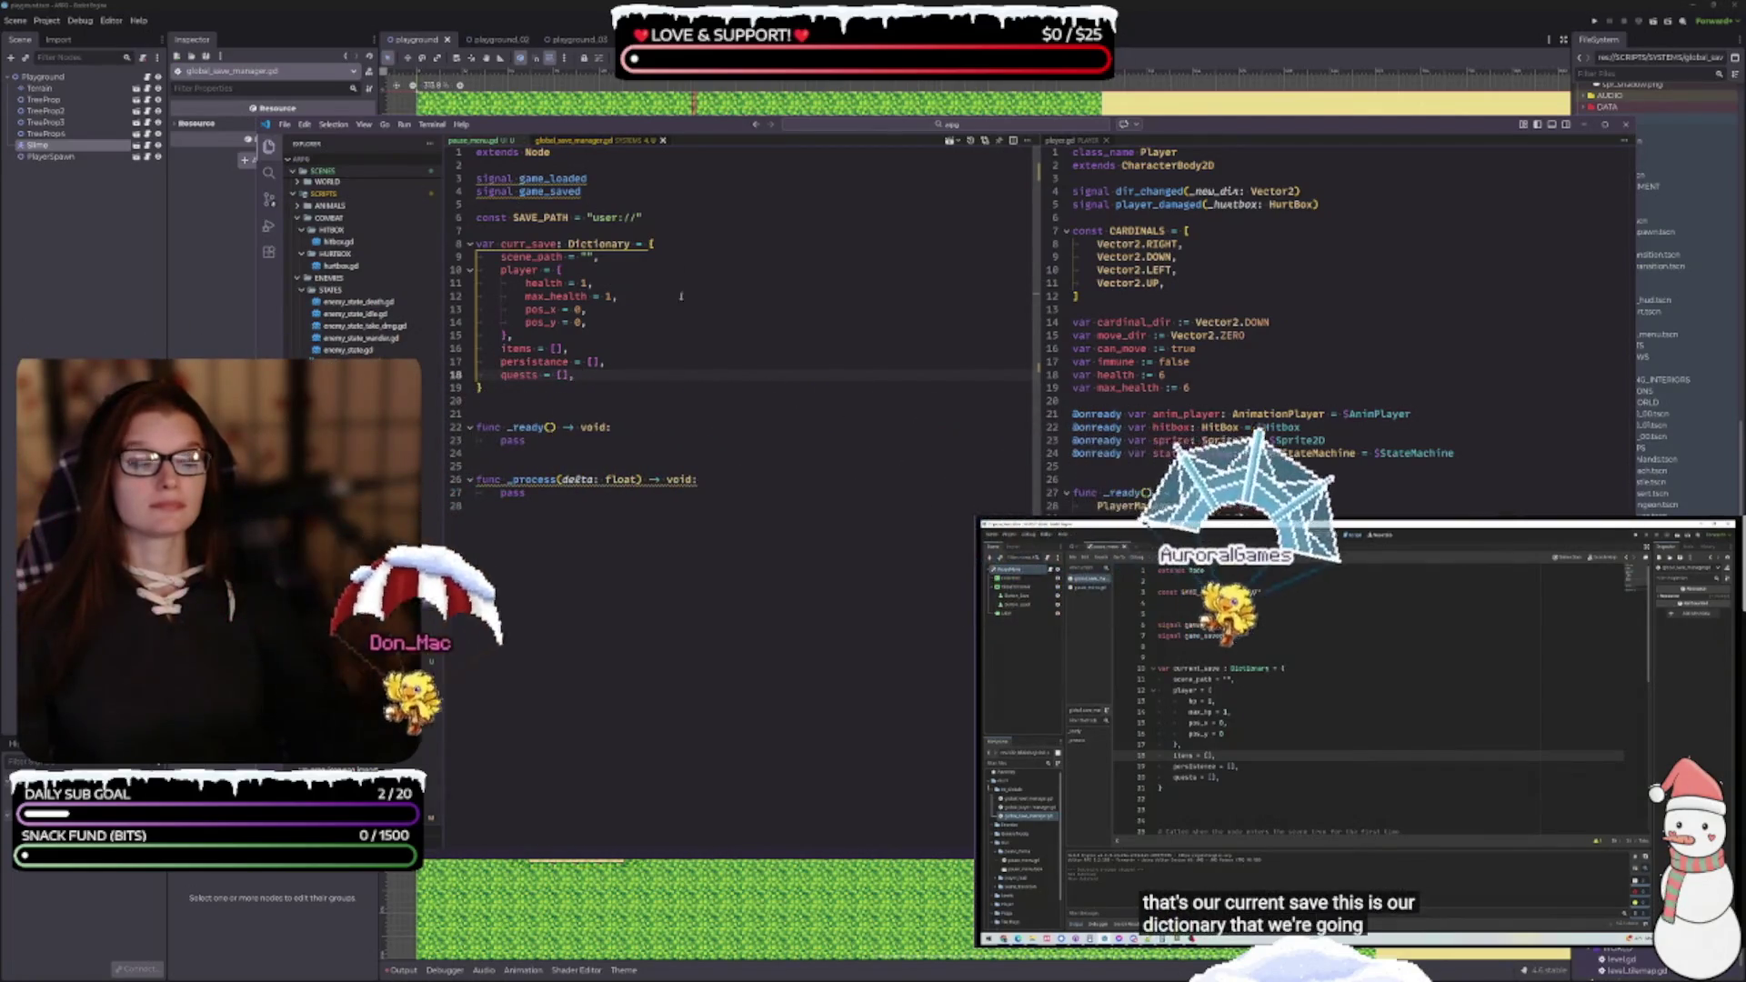
pyautogui.click(524, 402)
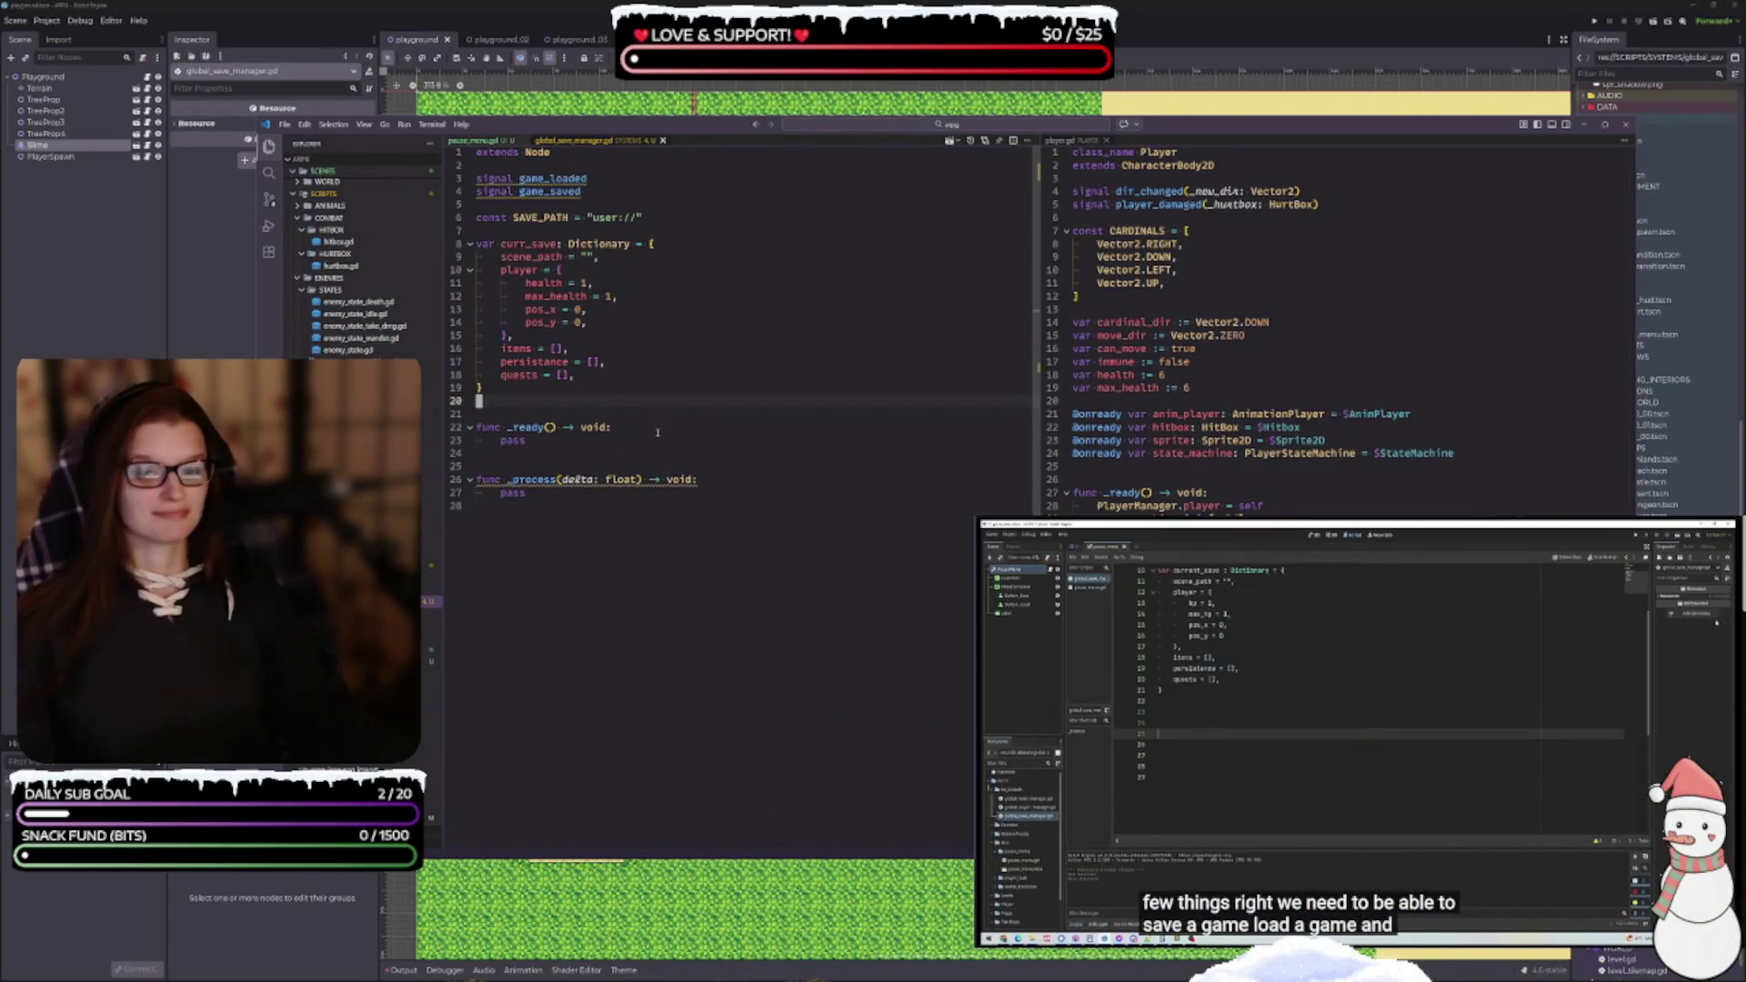
# - Delete the default _ready and _process functions from global_save_manager.gd
pyautogui.moveTo(582, 479)
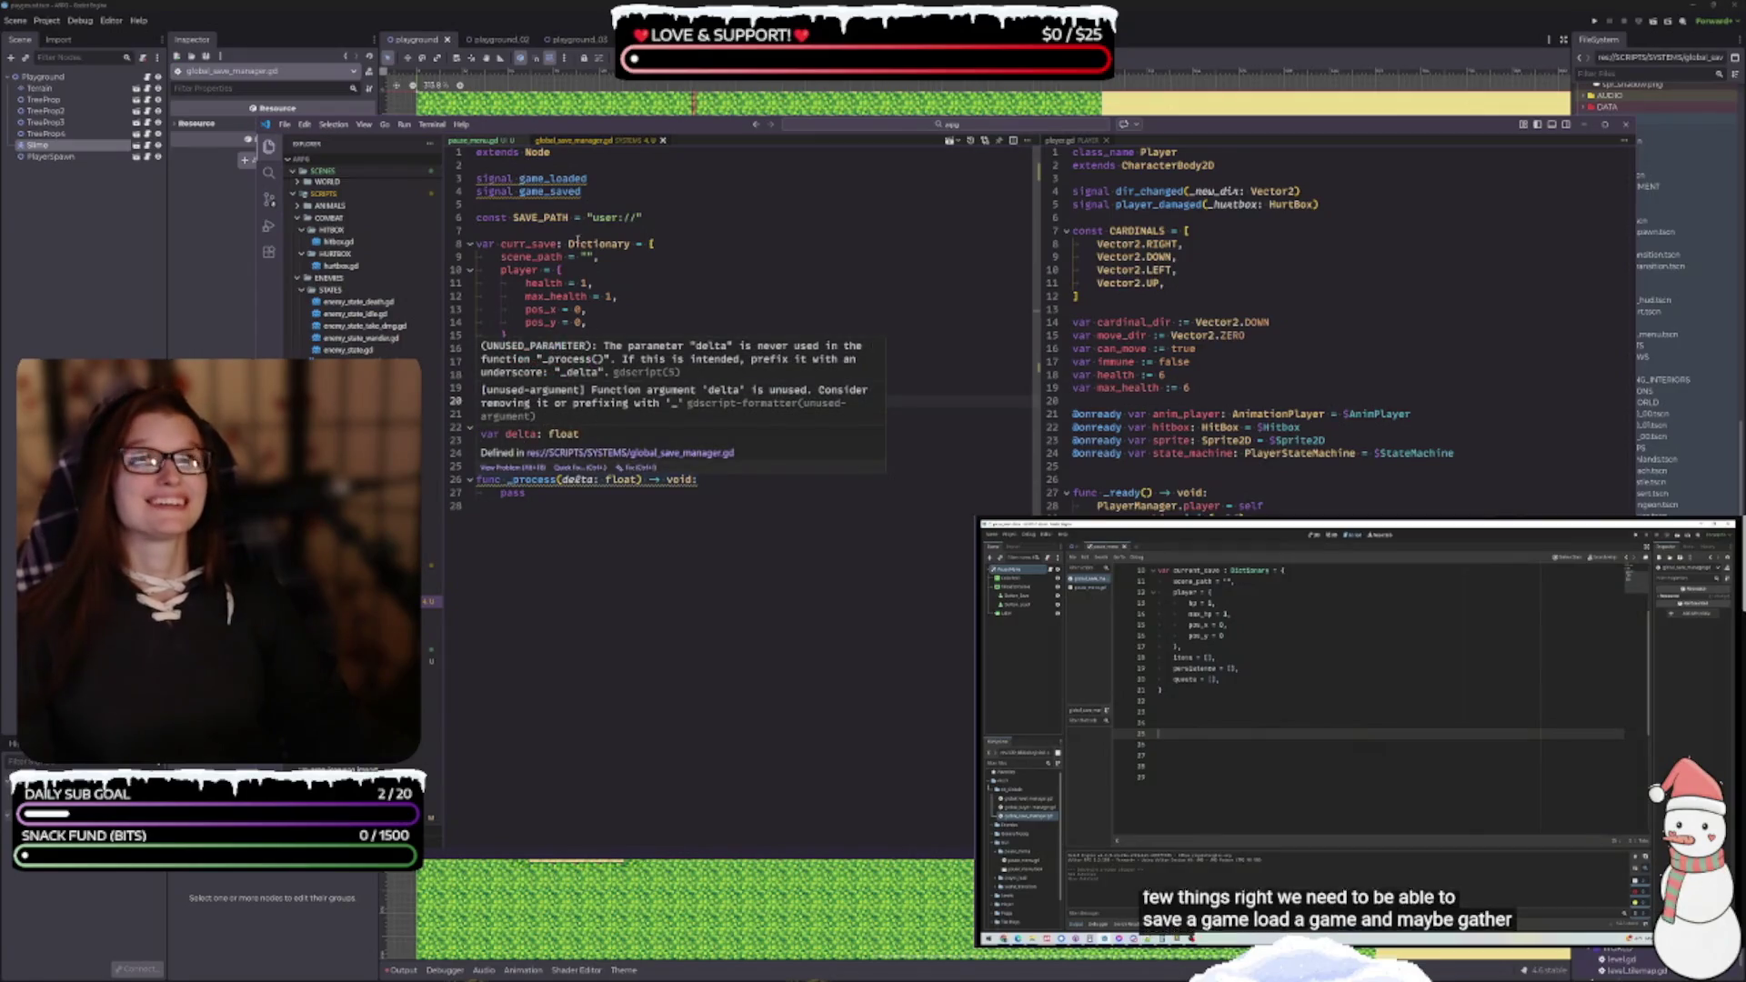
pyautogui.click(562, 508)
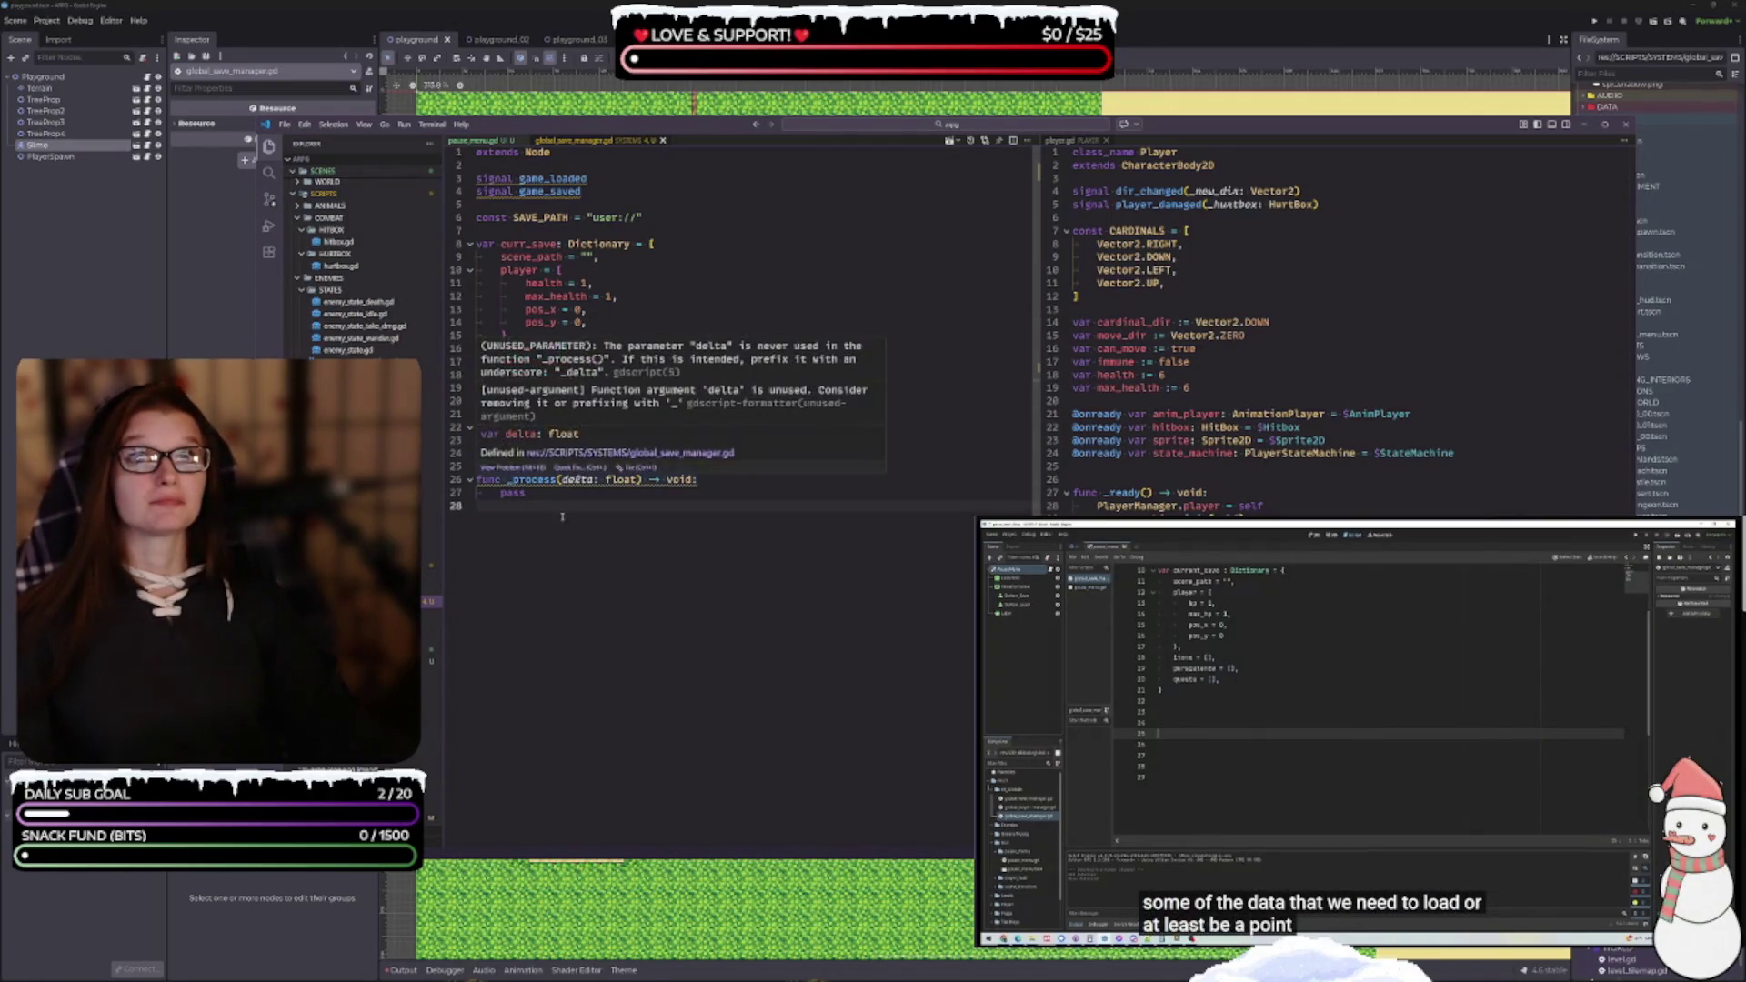
pyautogui.scroll(-1, 509, 473)
pyautogui.moveTo(499, 464); pyautogui.dragTo(479, 382)
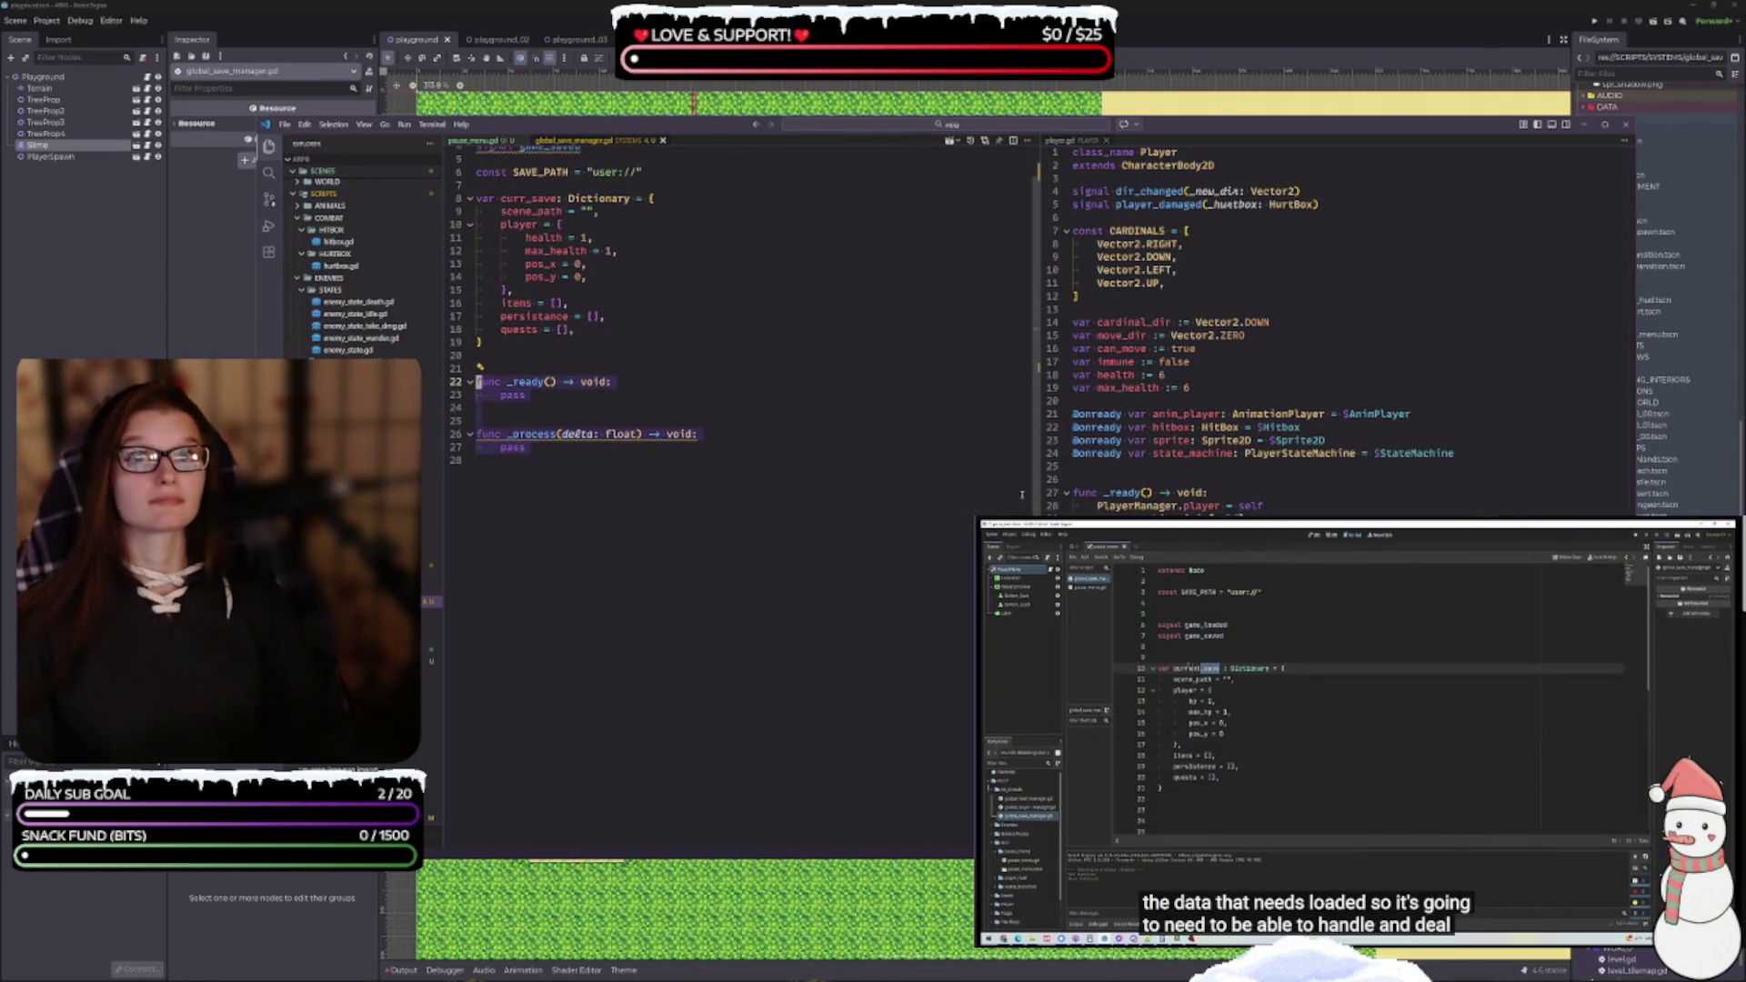
pyautogui.press('BackSpace')
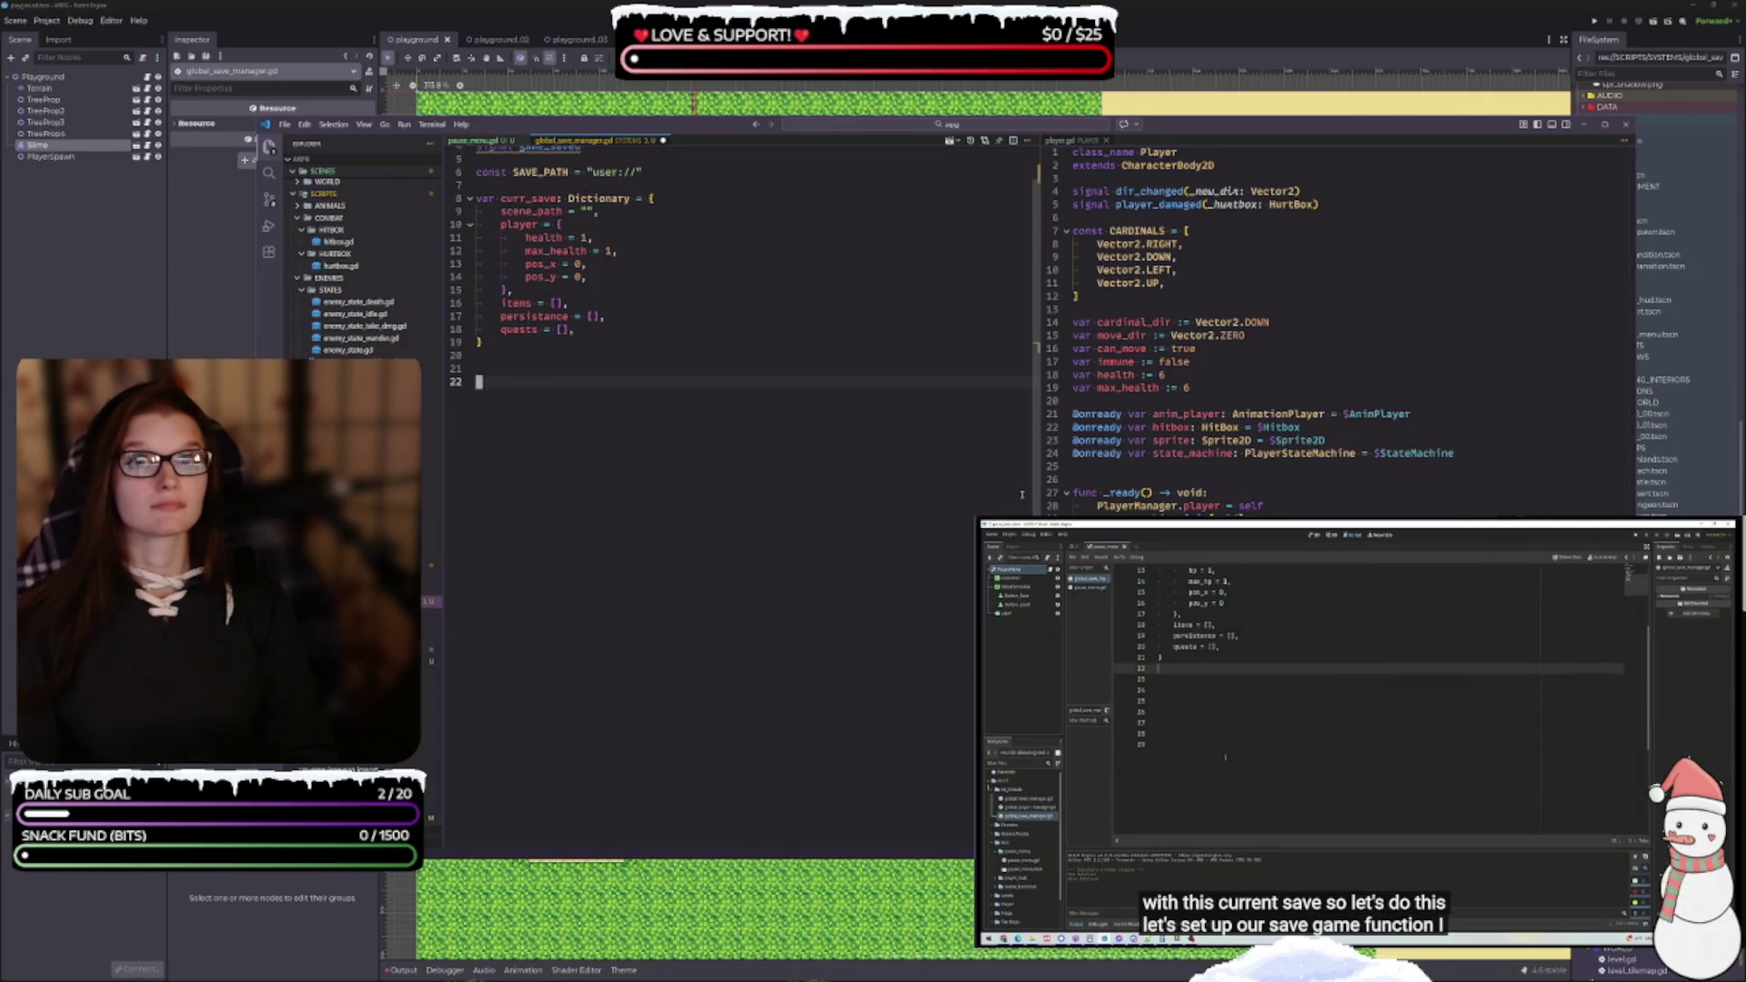
# - Write save_game() -> void and load_game() -> void stubs with pass, then save
pyautogui.write('func save_')
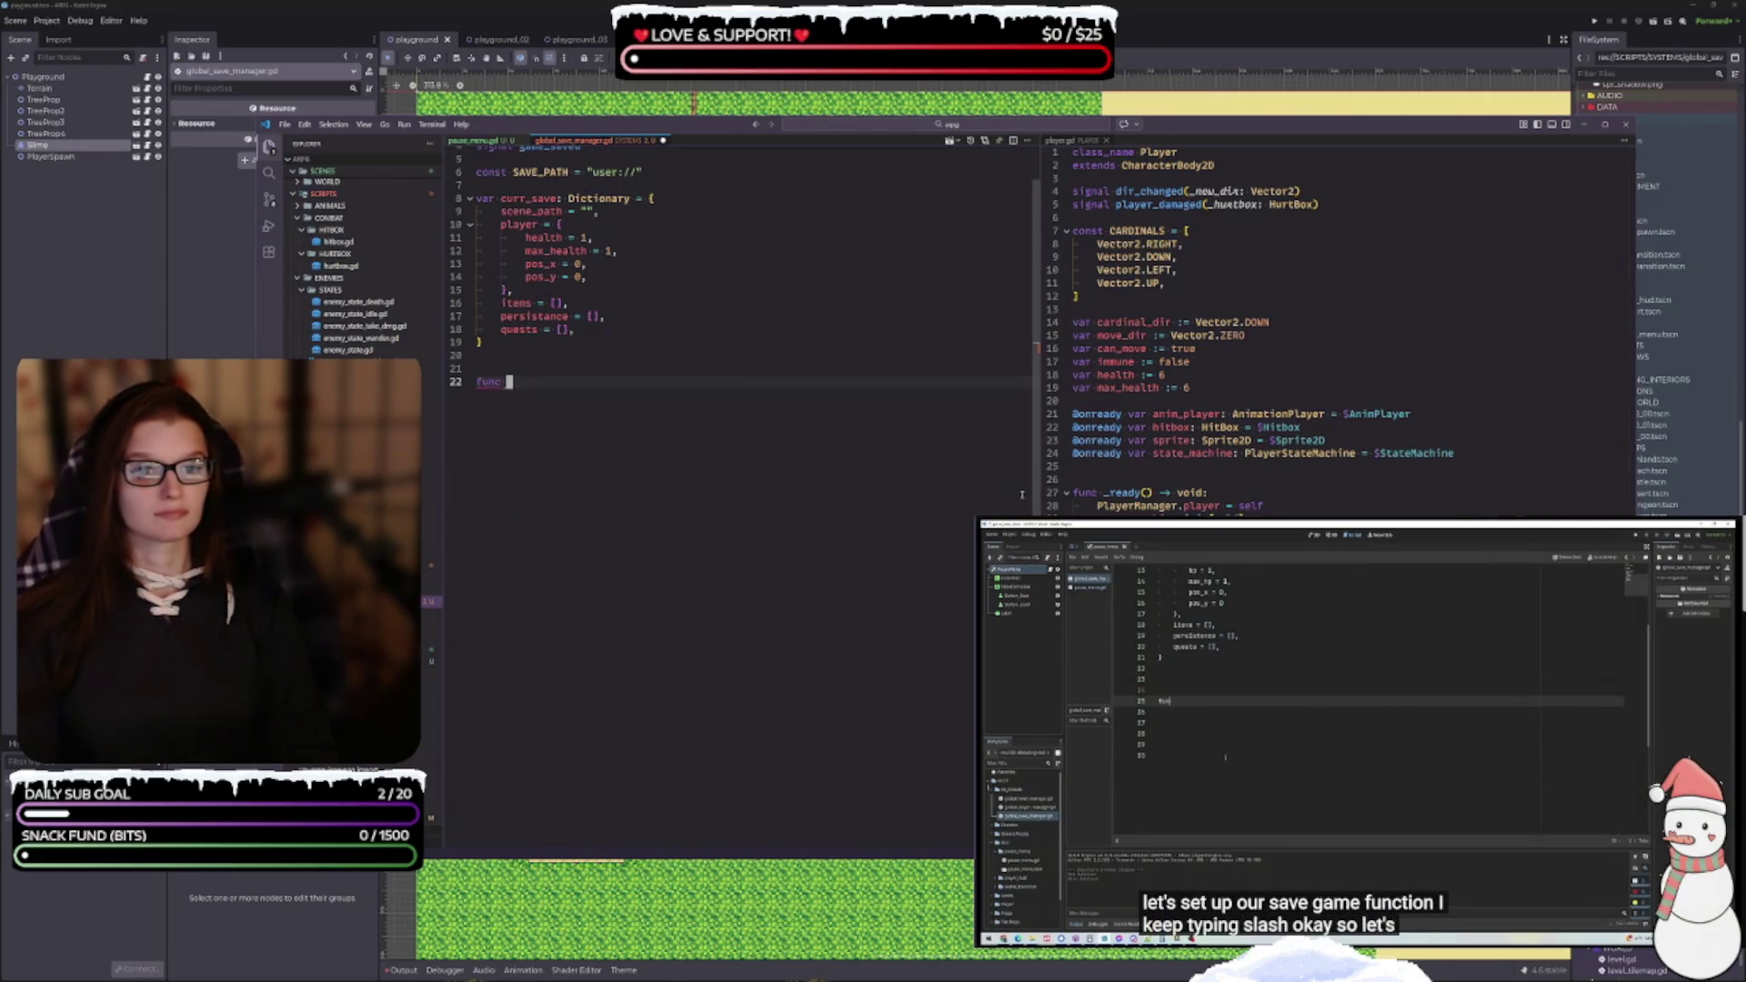
pyautogui.write('game')
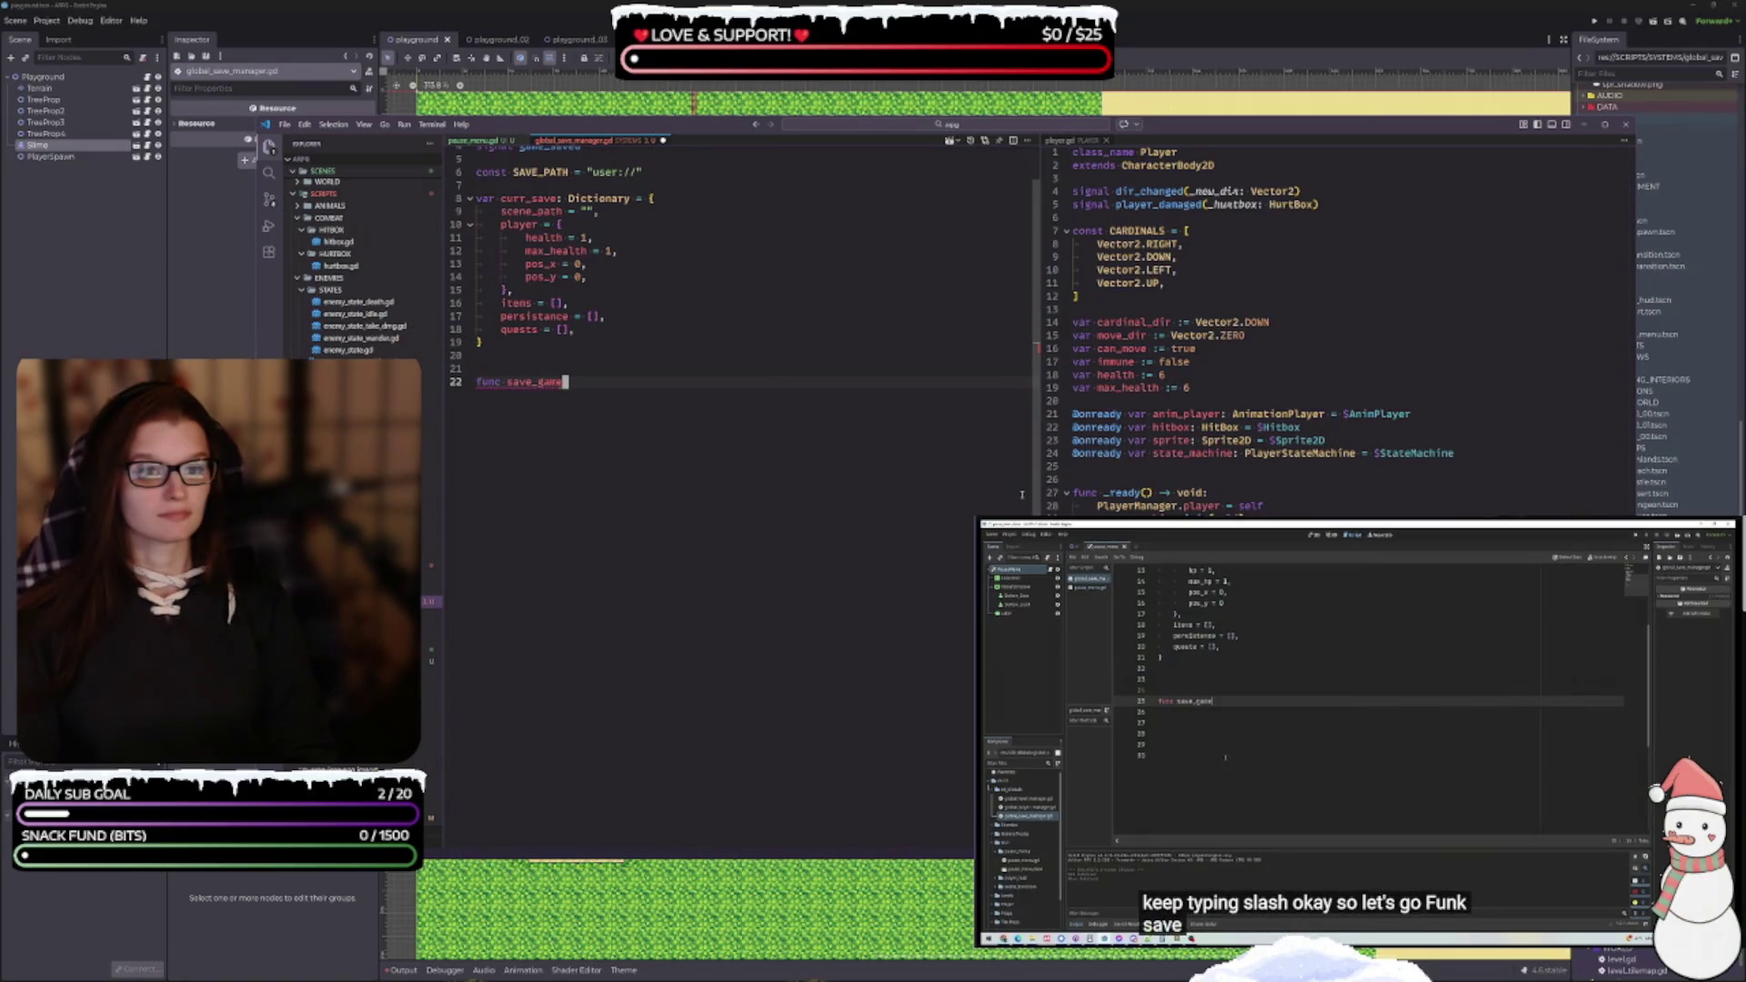
pyautogui.write('() -')
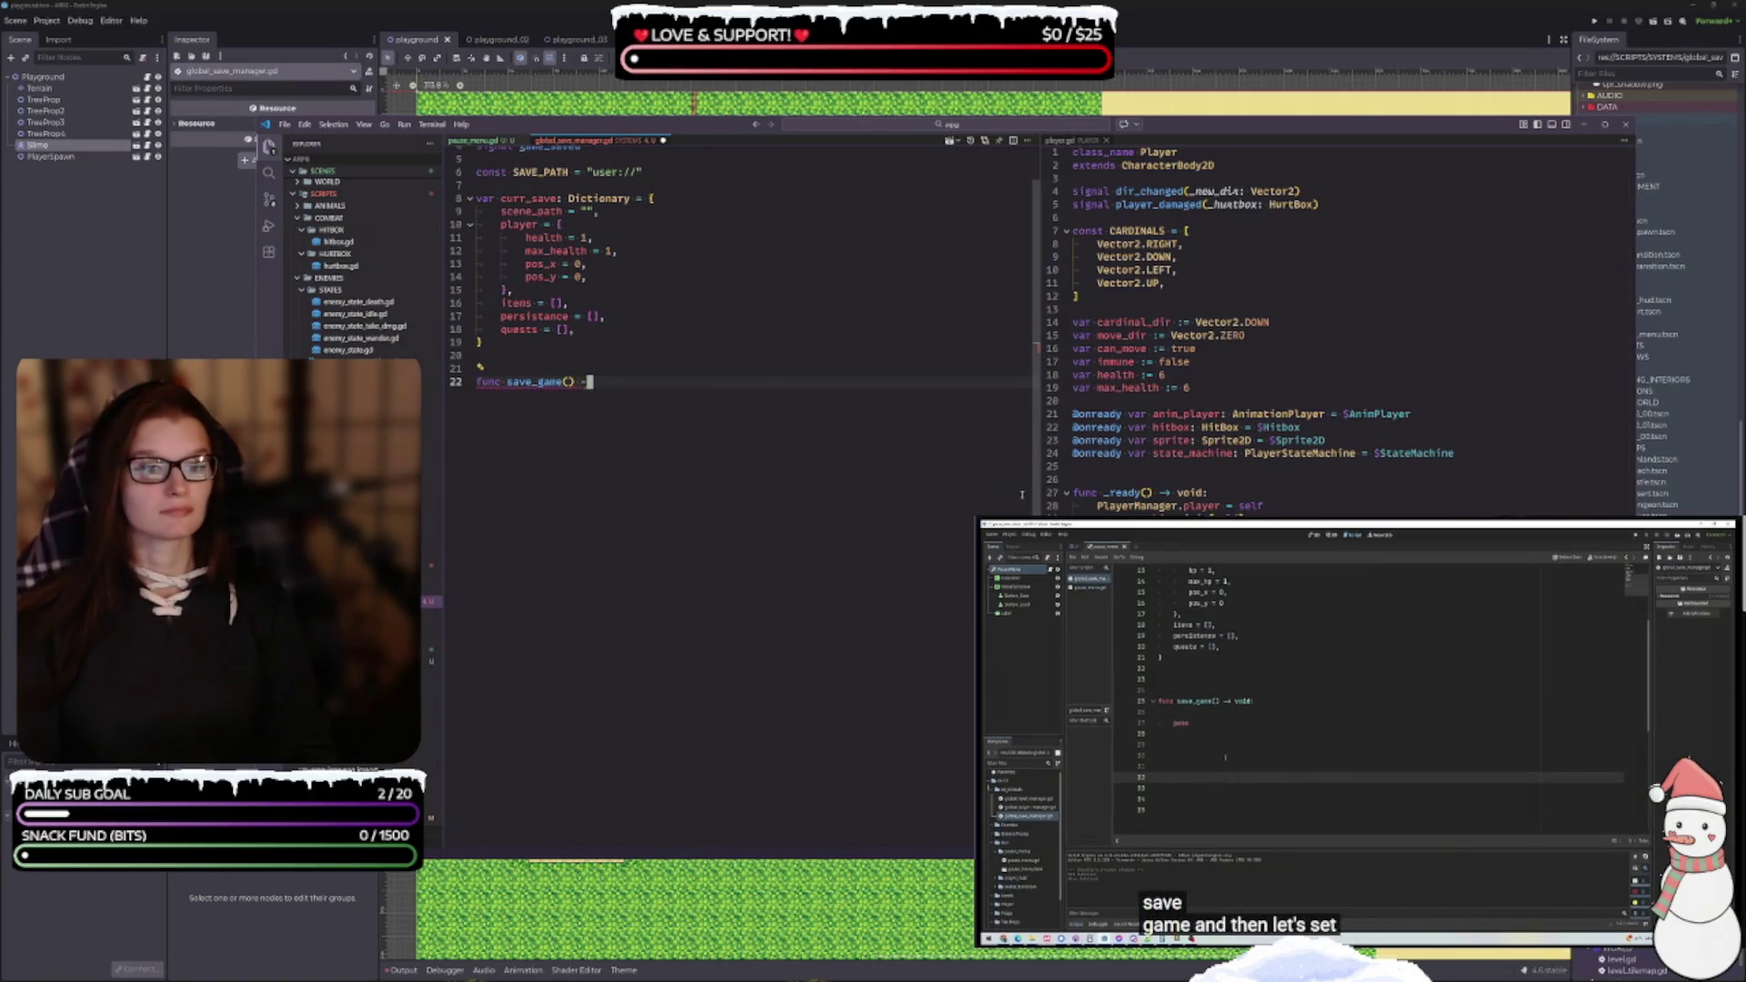
pyautogui.write('d:')
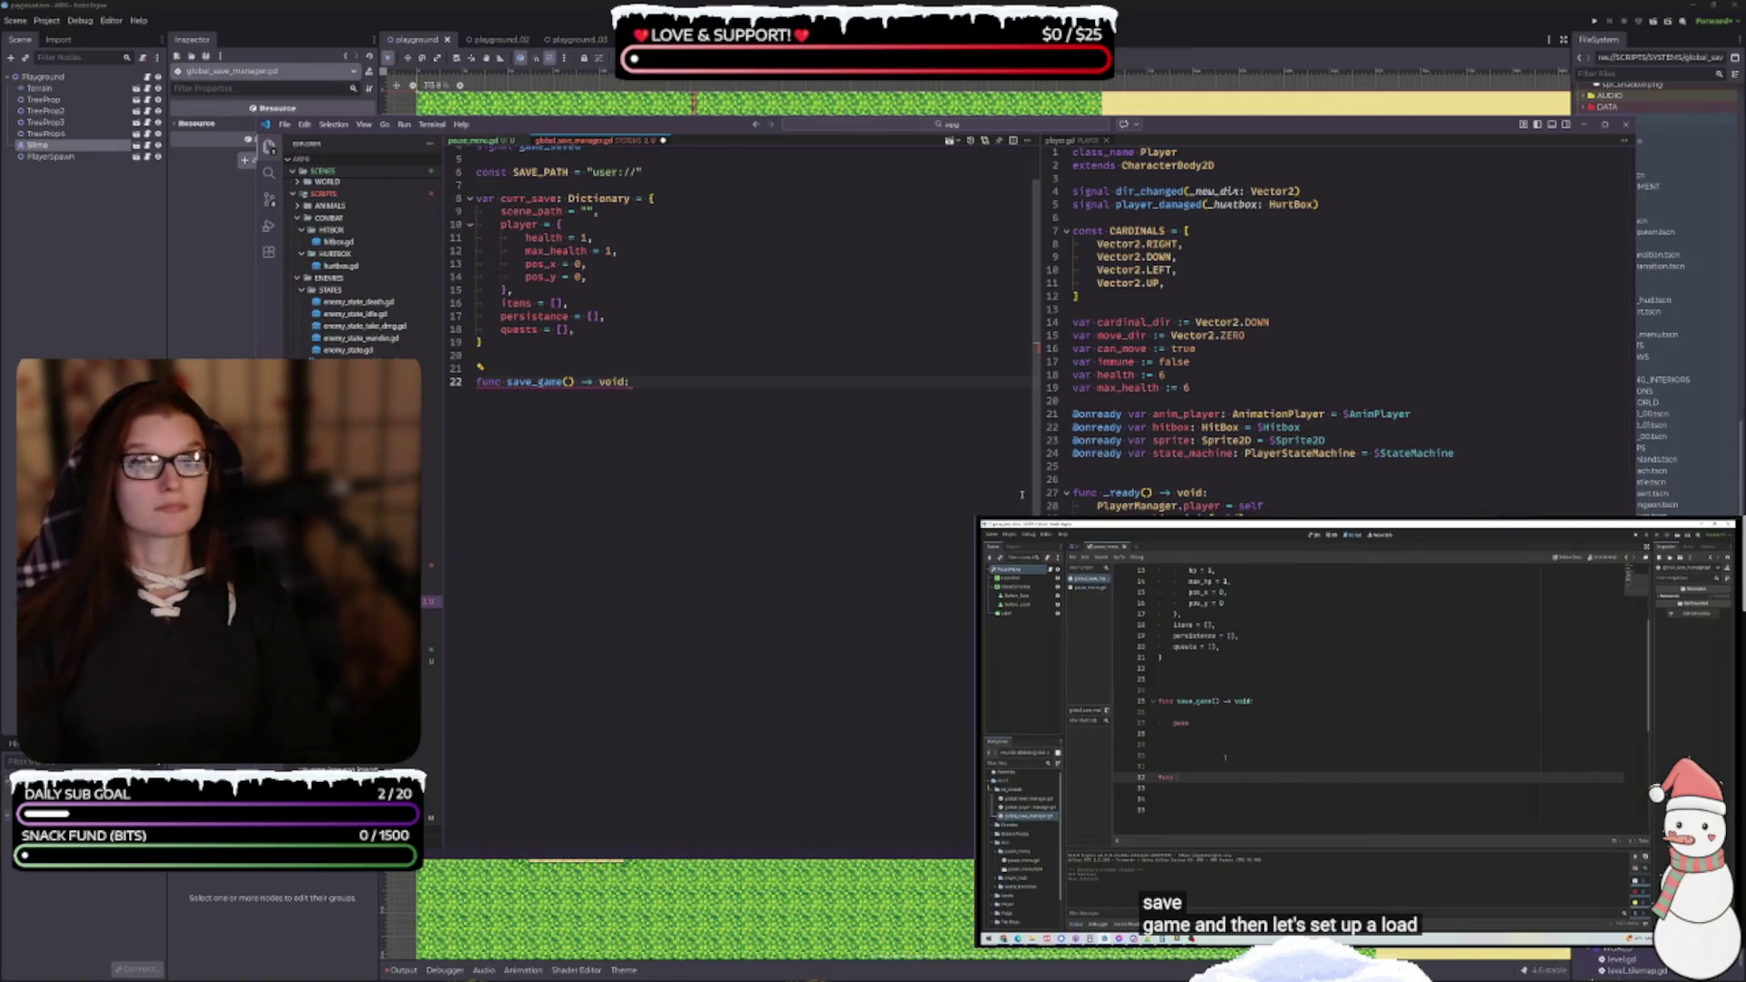
pyautogui.write('pass')
pyautogui.press('Return')
pyautogui.press('Return')
pyautogui.press('Return')
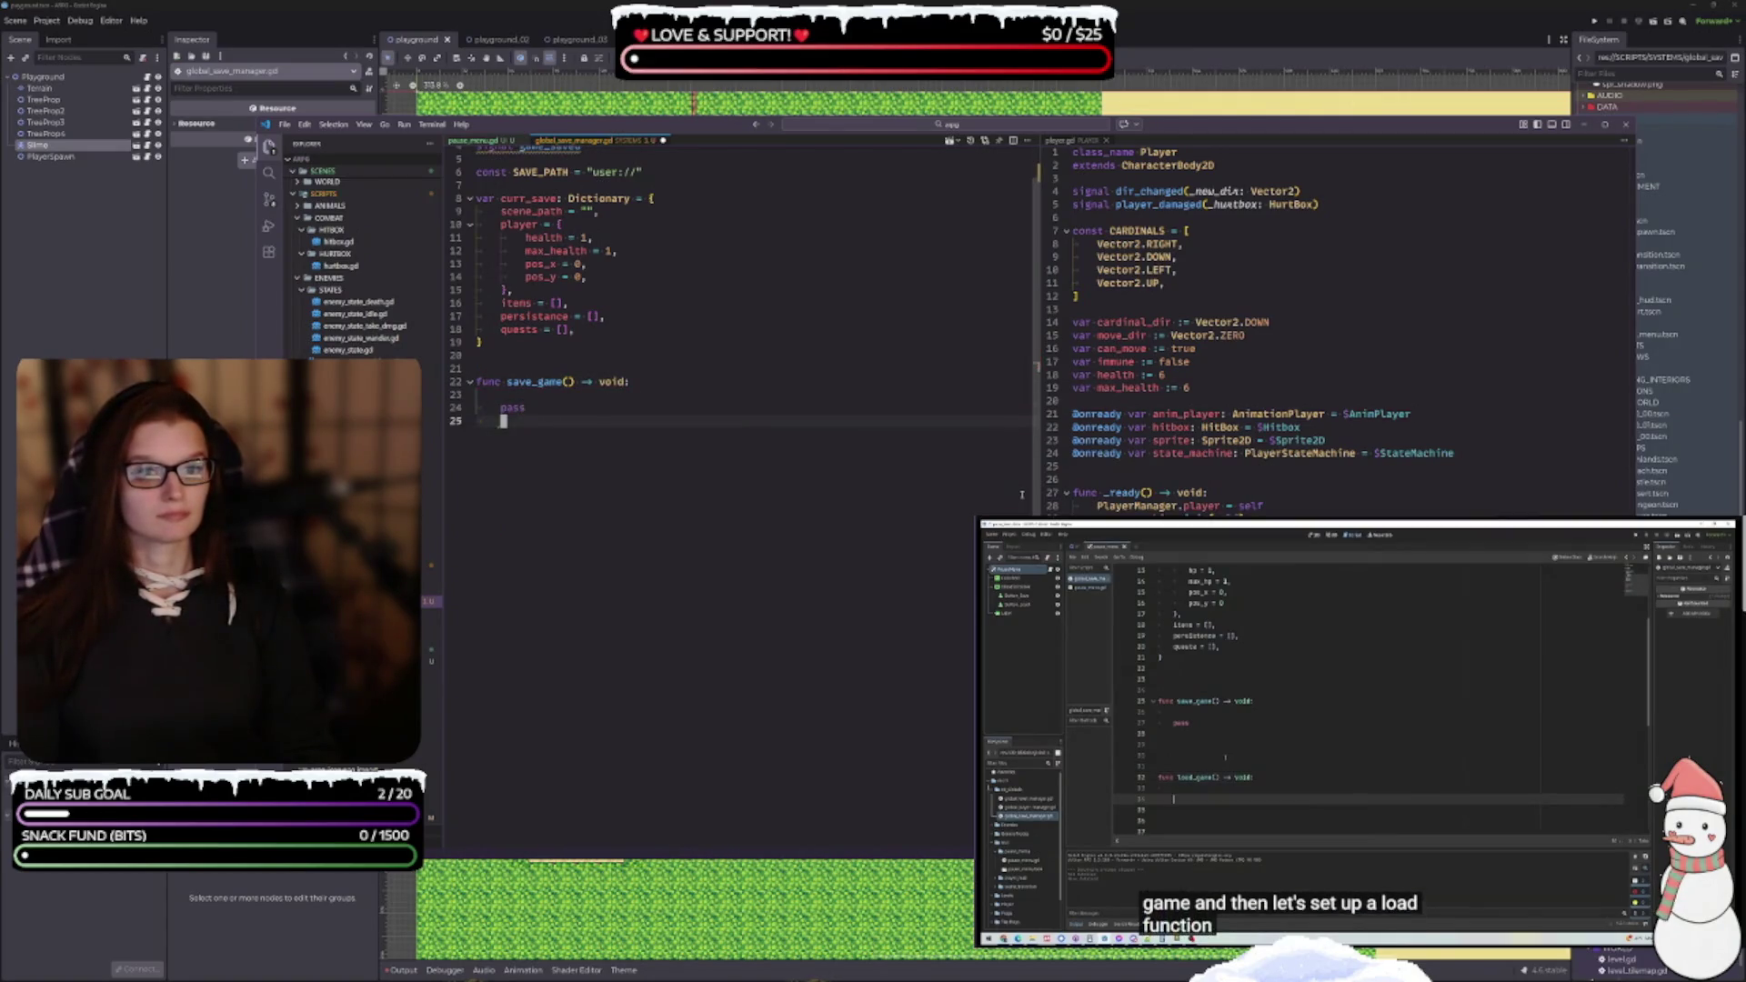
pyautogui.write('func loa')
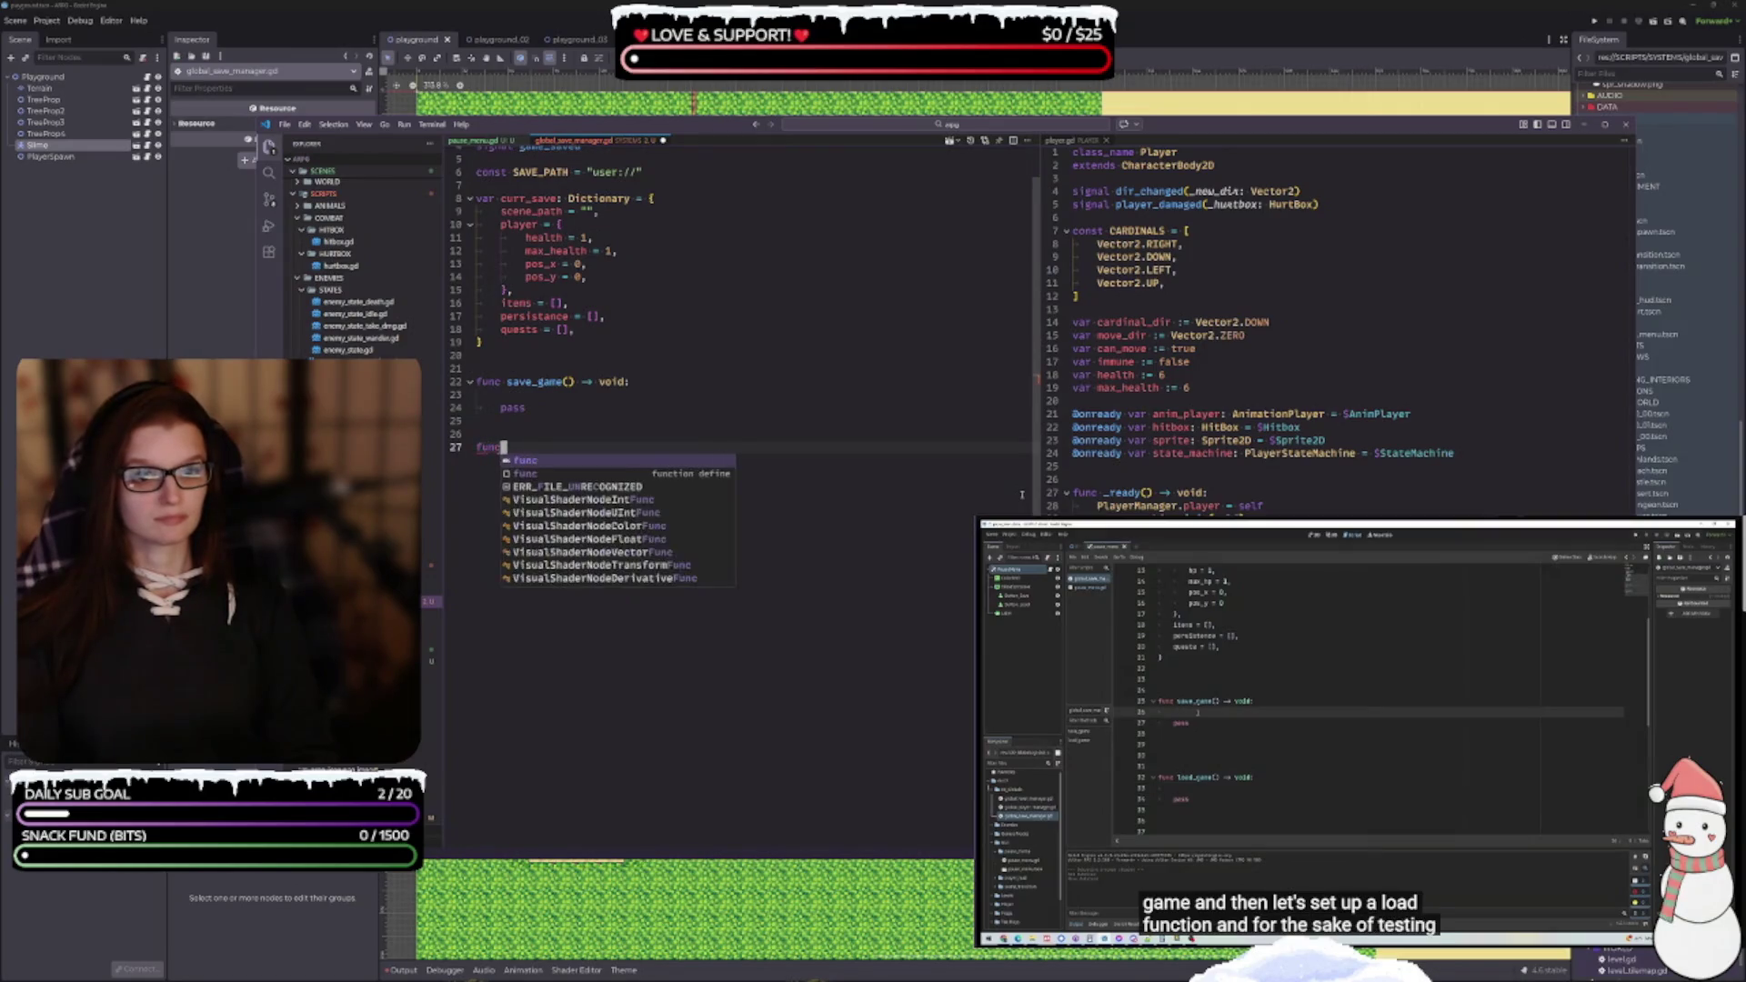
pyautogui.write('d_gam')
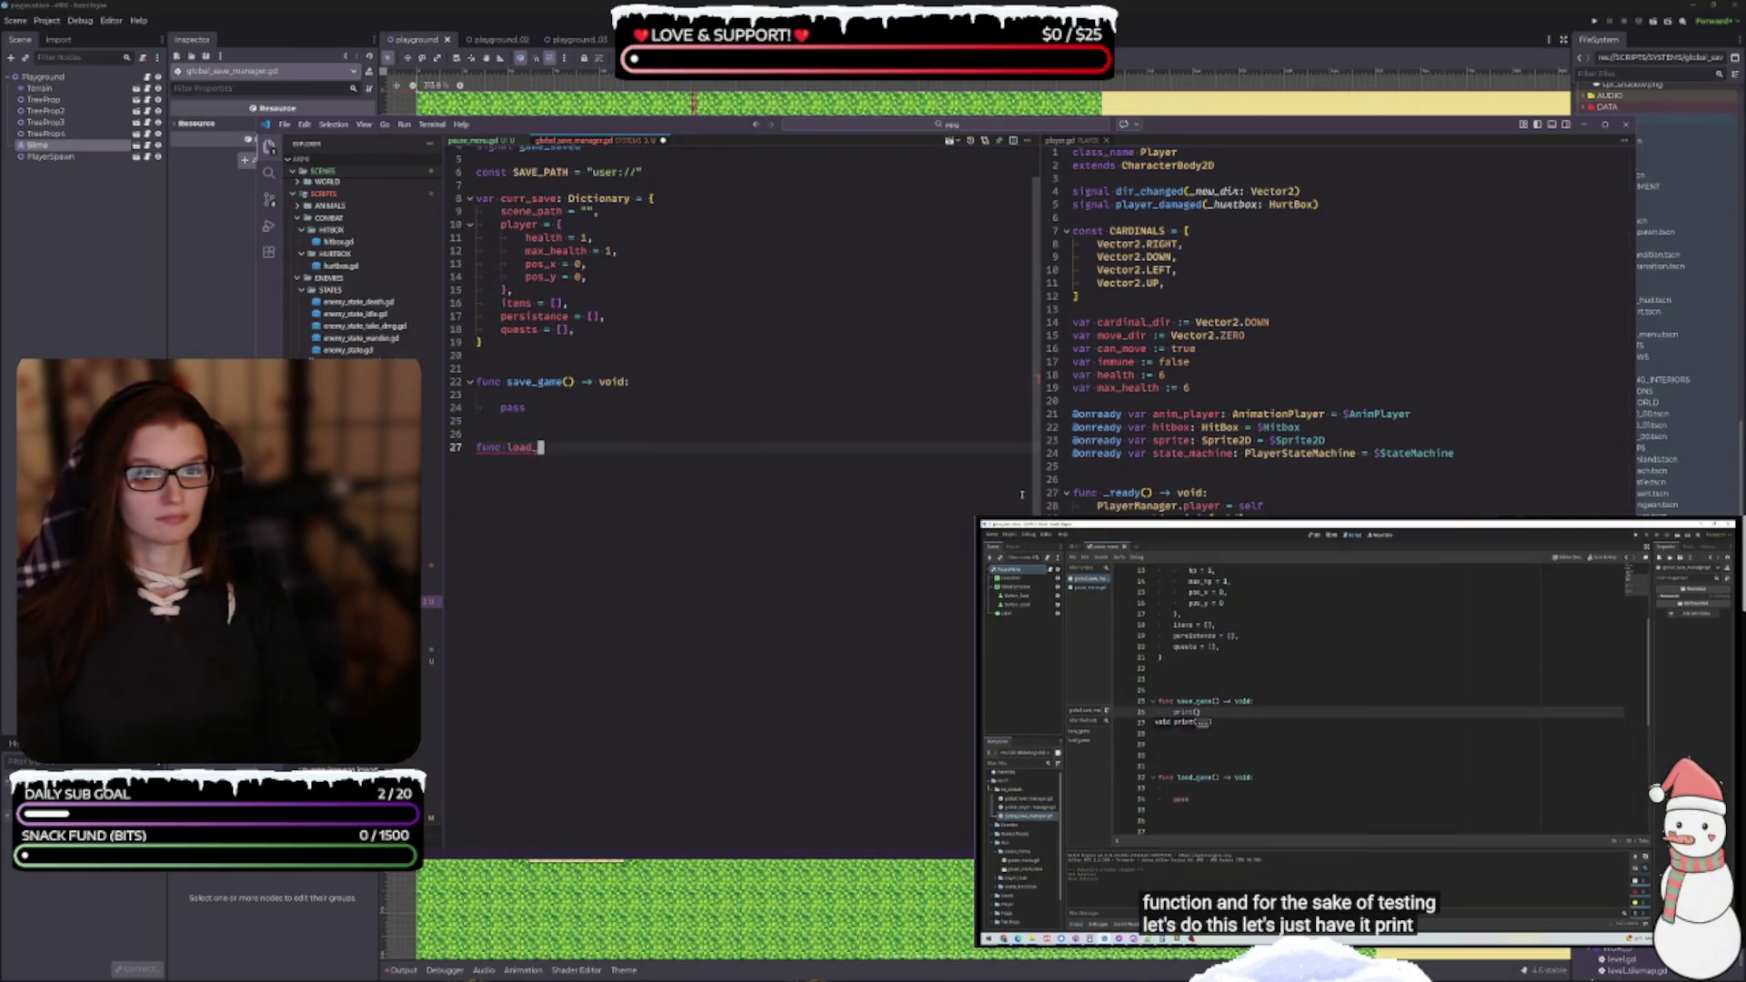
pyautogui.write('e() -')
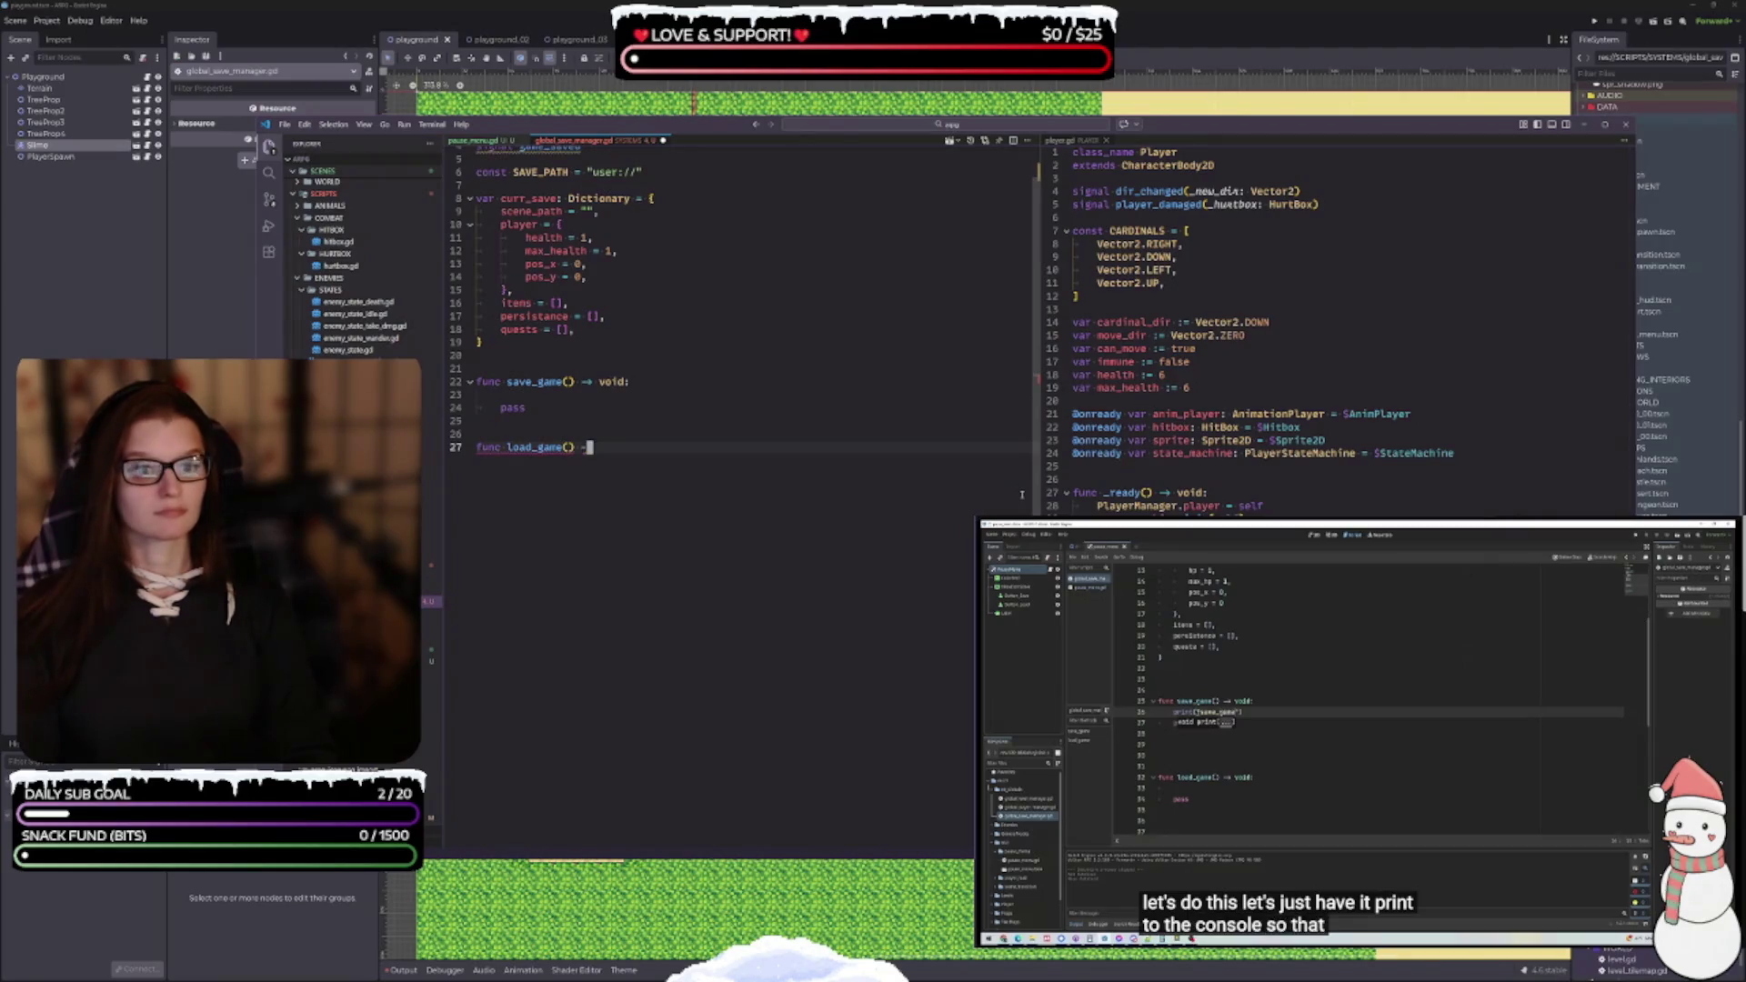
pyautogui.write('> void:')
pyautogui.press('Return')
pyautogui.press('Return')
pyautogui.write('pas')
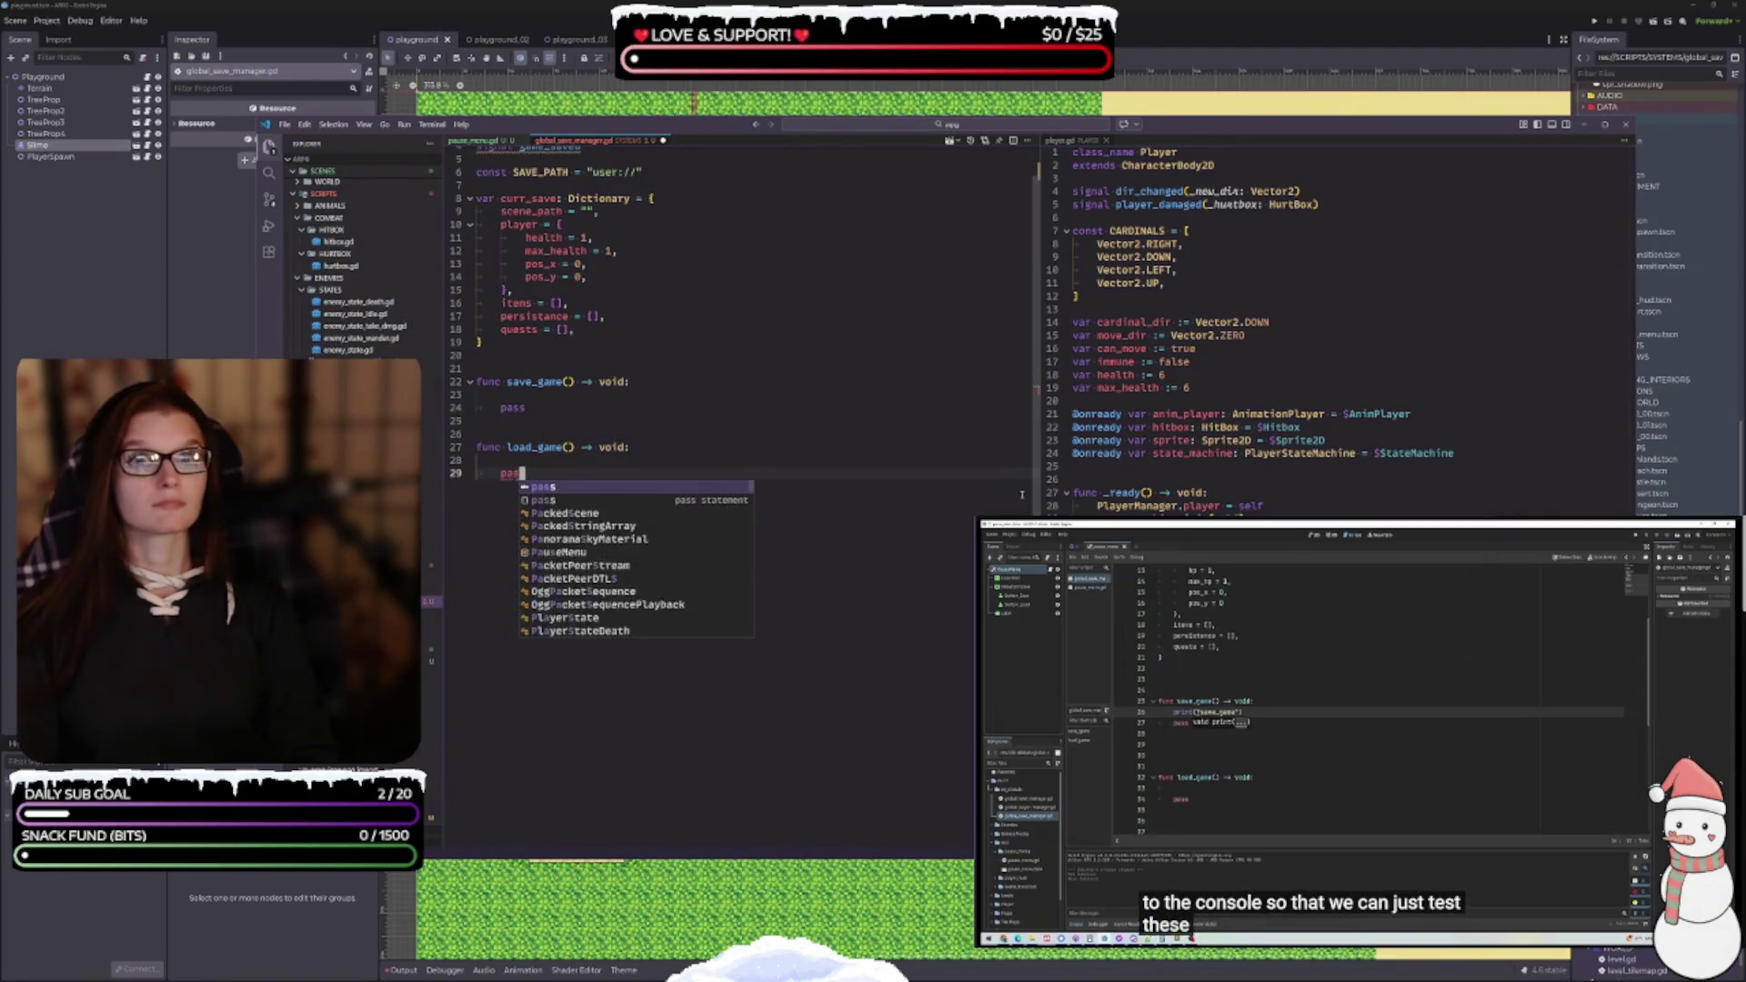
pyautogui.write('s')
pyautogui.hotkey('ctrl', 's')
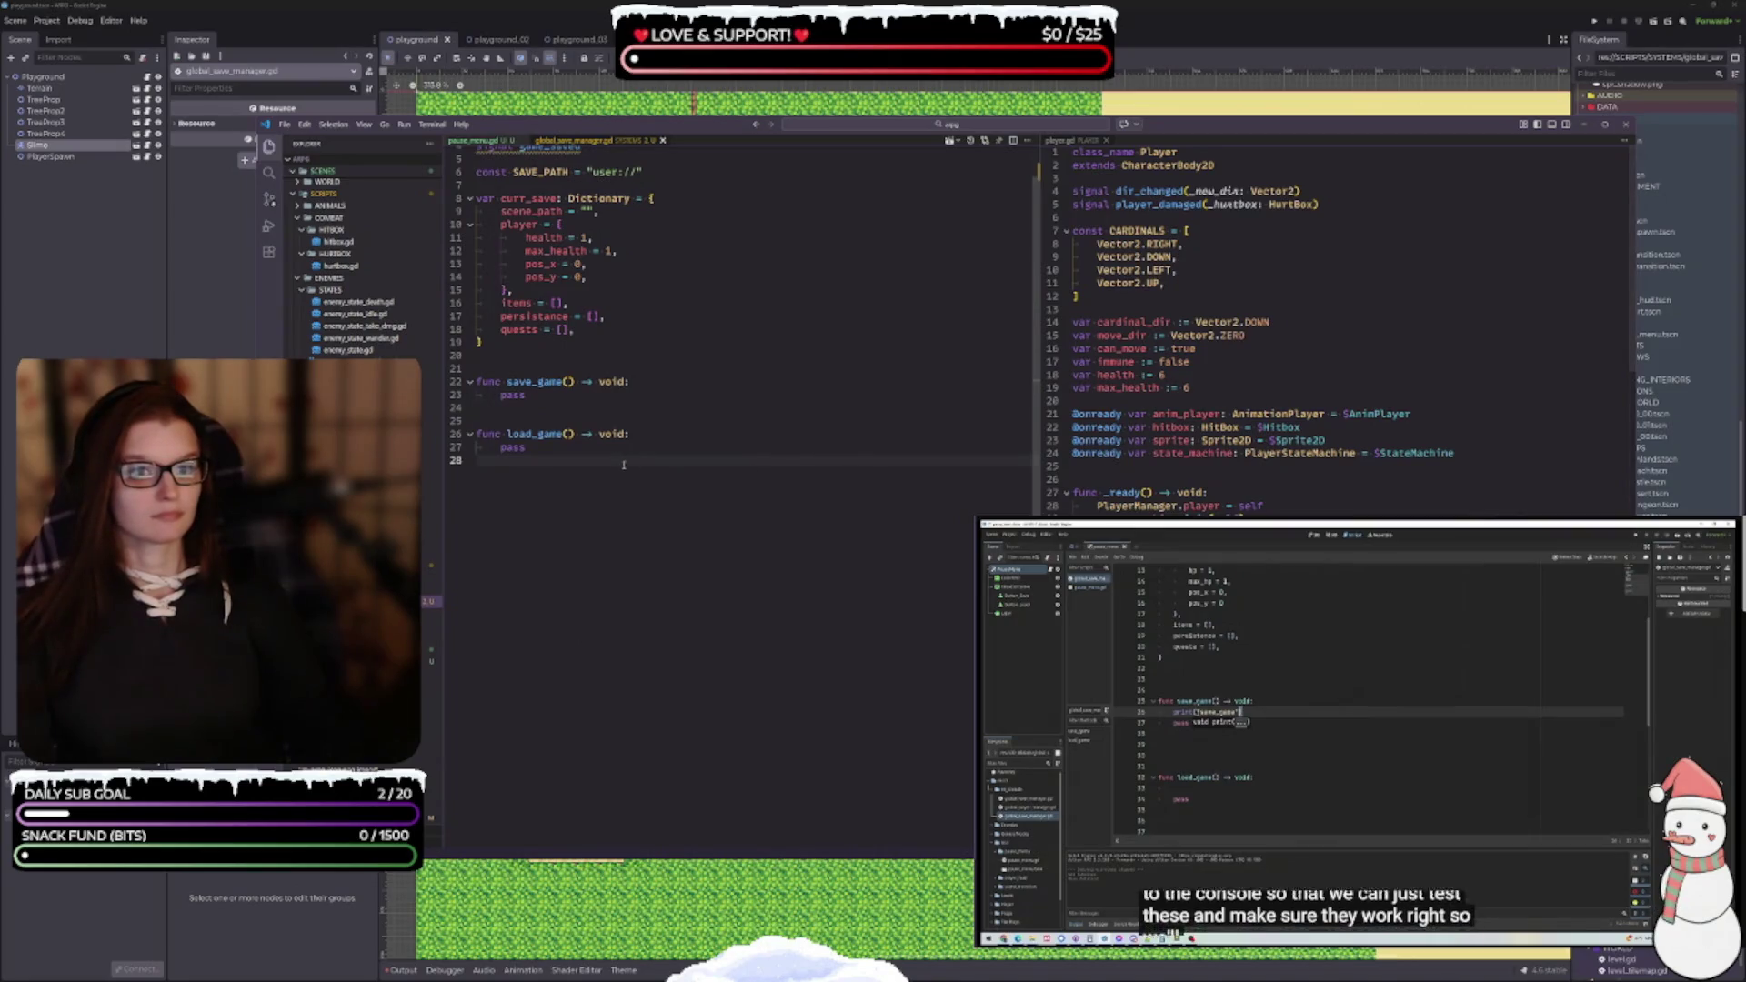
pyautogui.scroll(1, 636, 468)
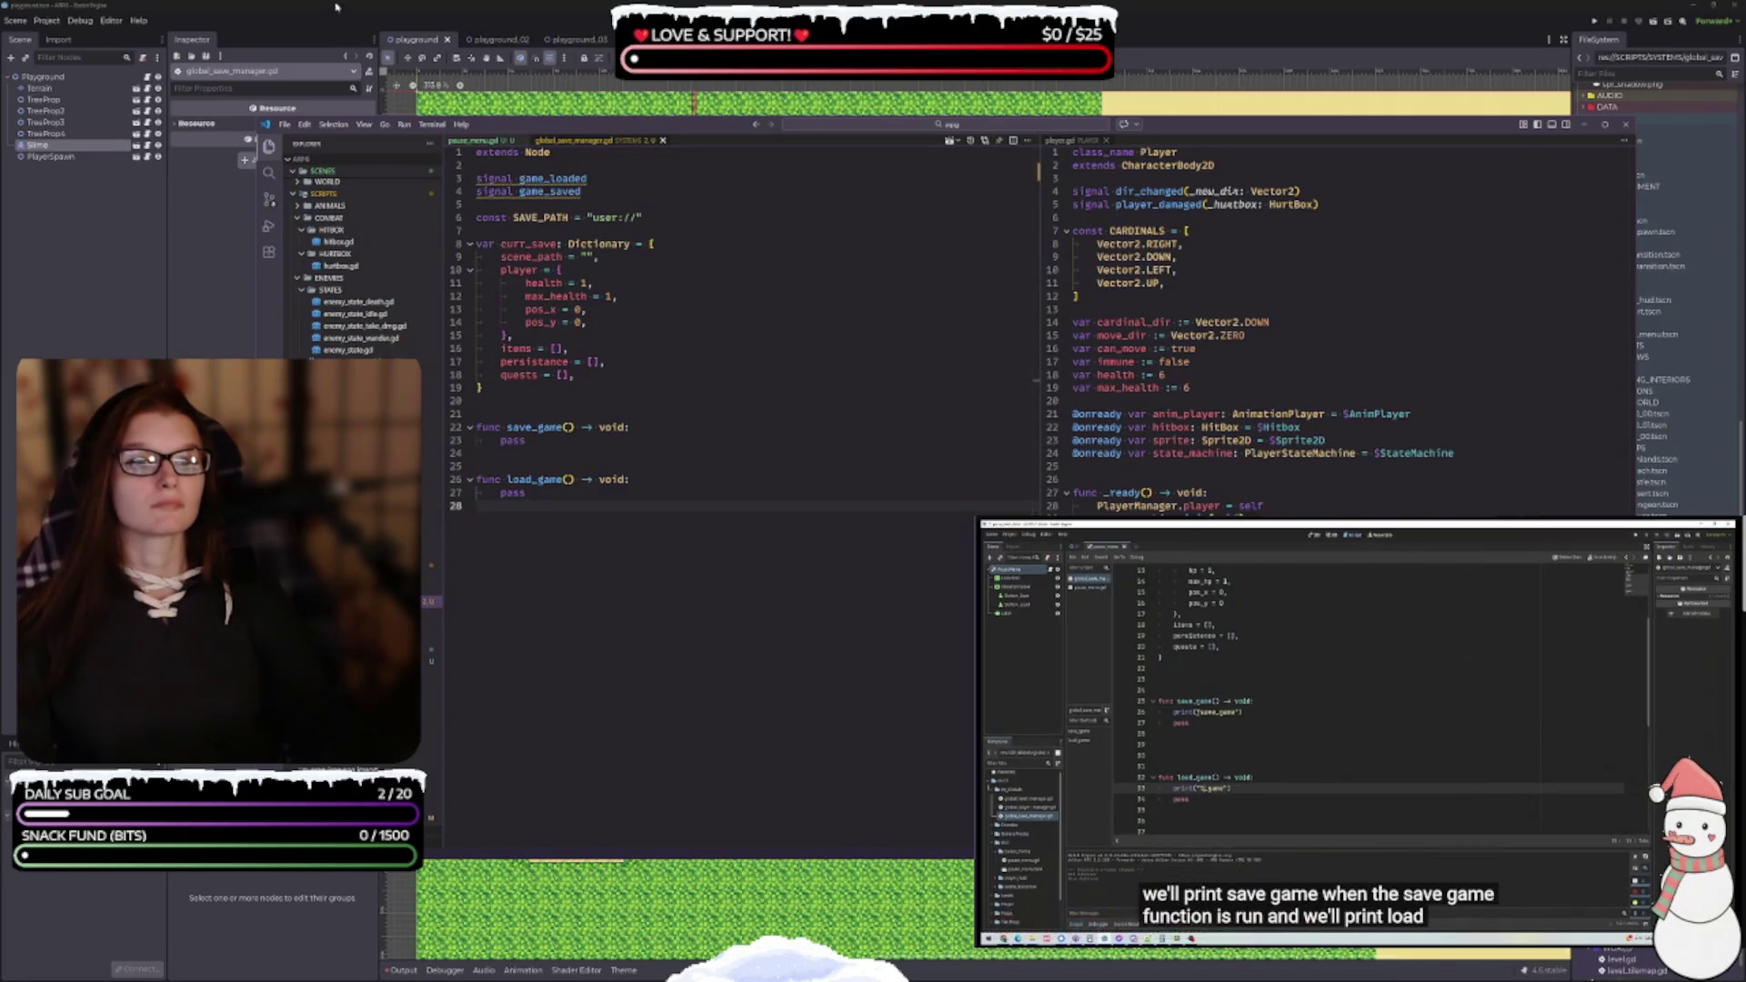
pyautogui.click(619, 177)
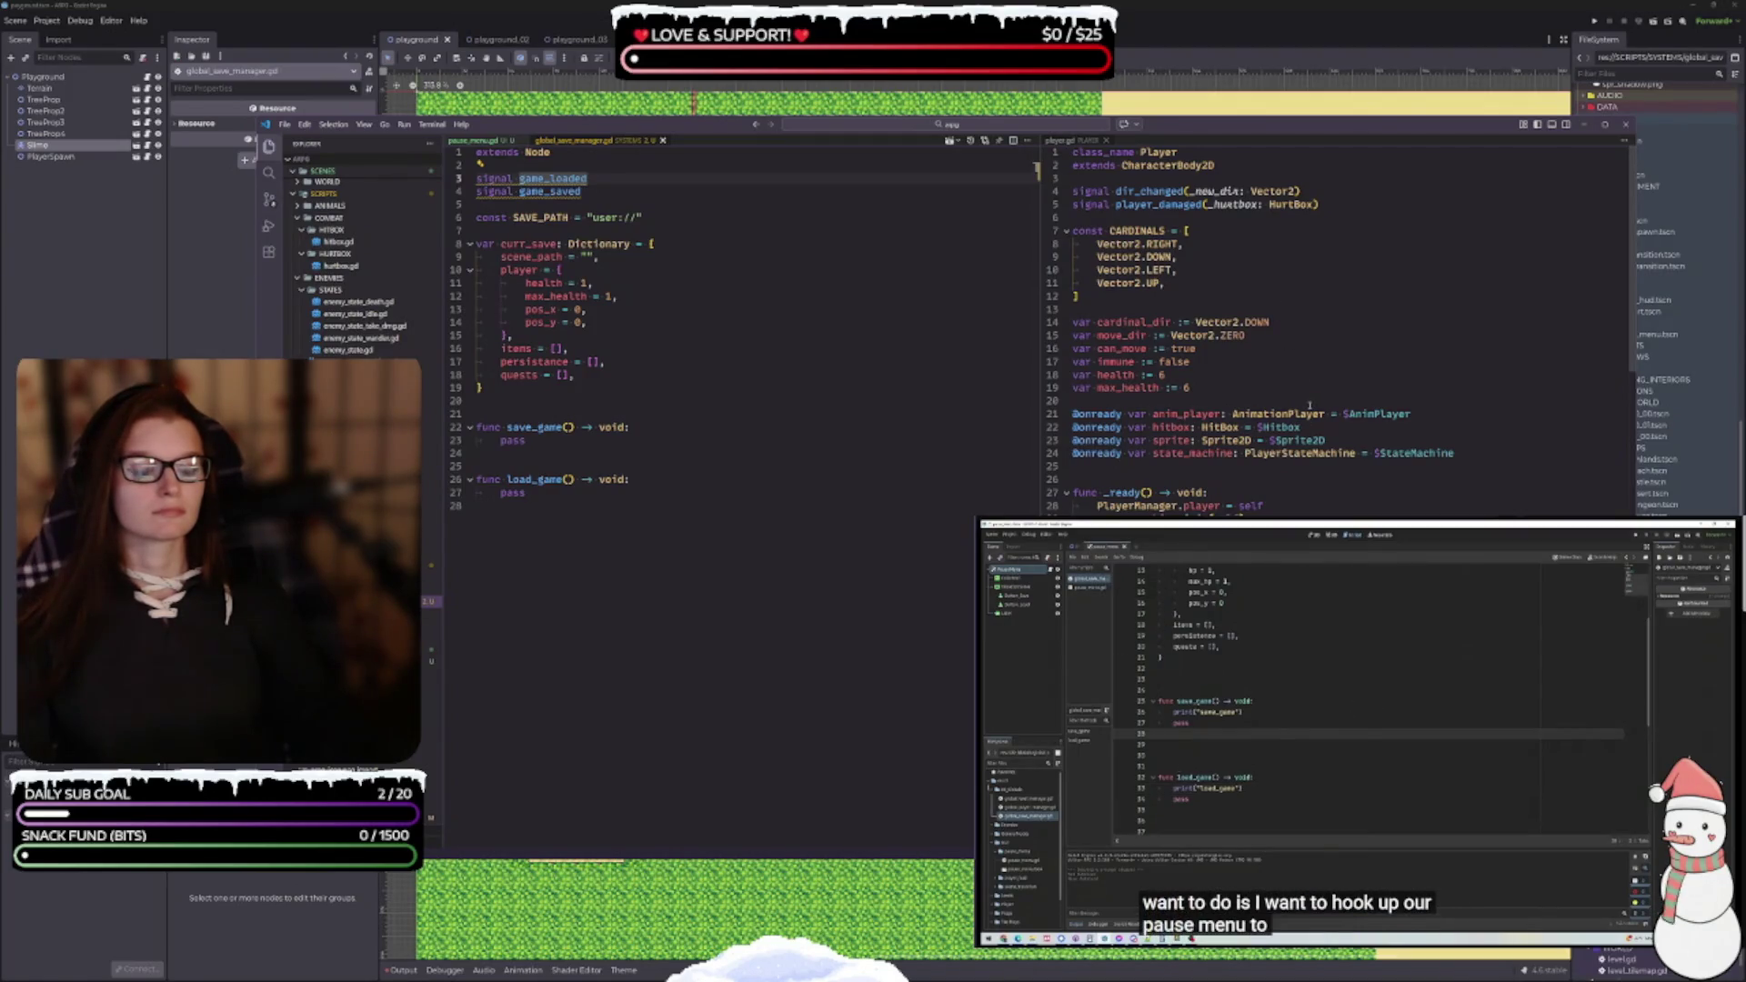
pyautogui.scroll(-5, 1309, 406)
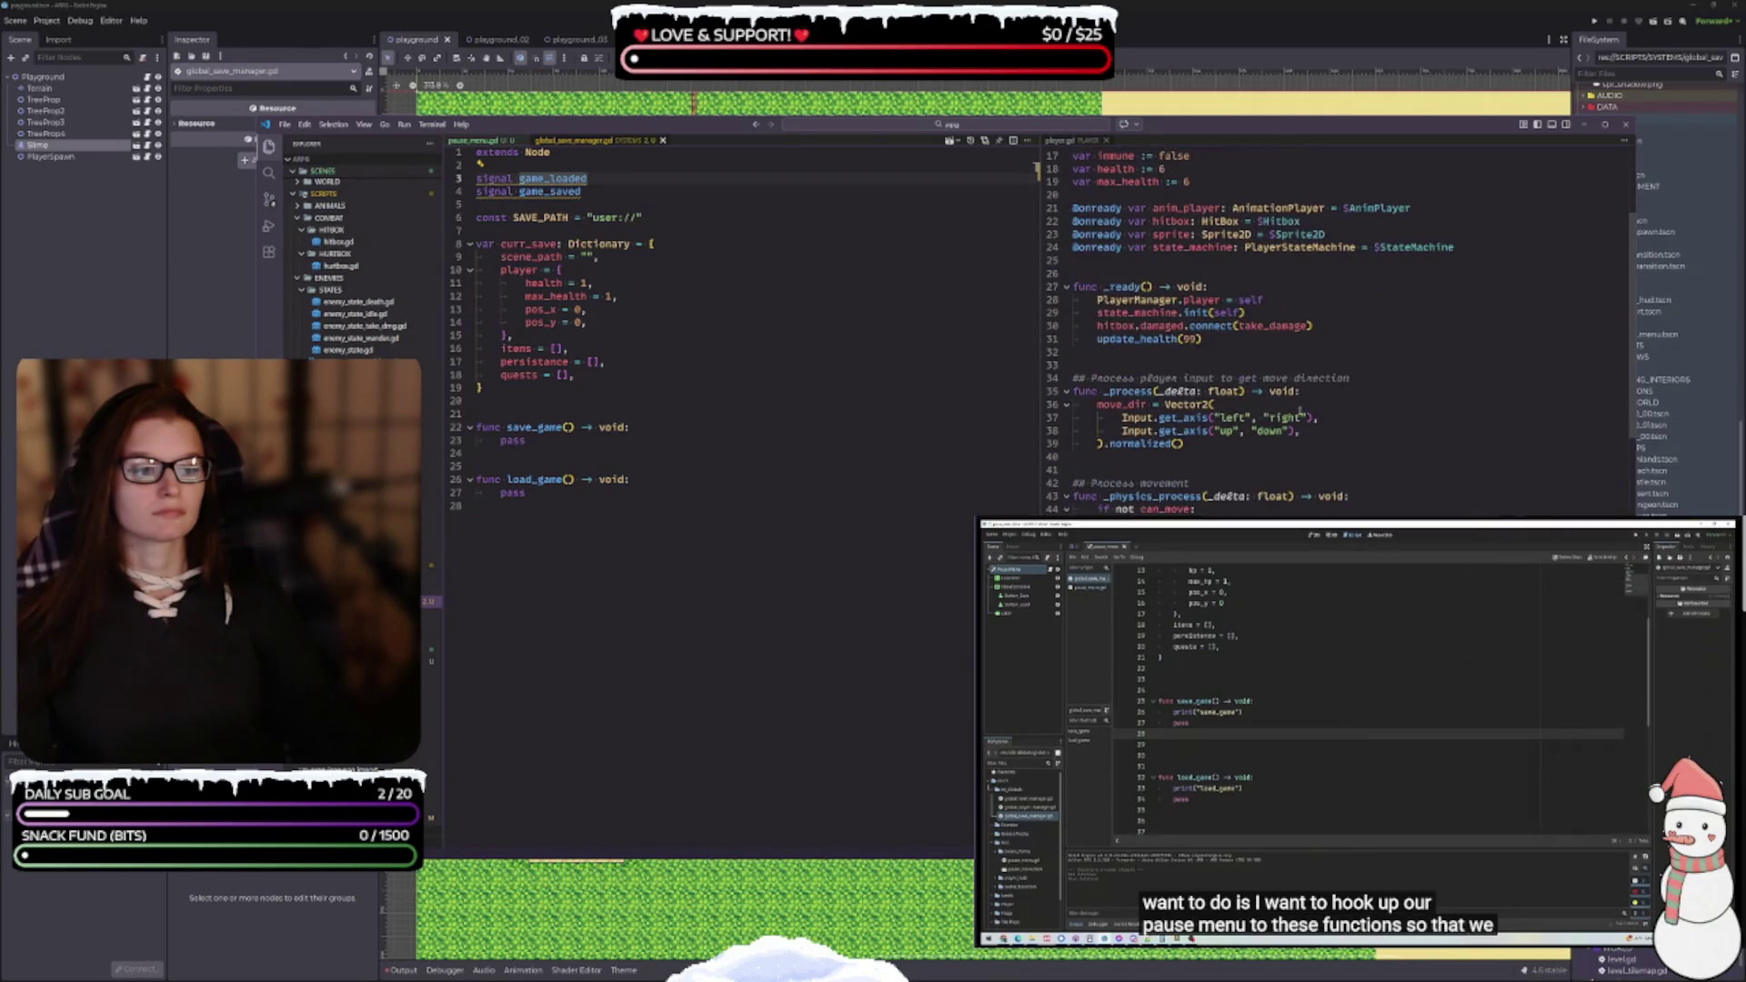
pyautogui.scroll(-2, 1299, 409)
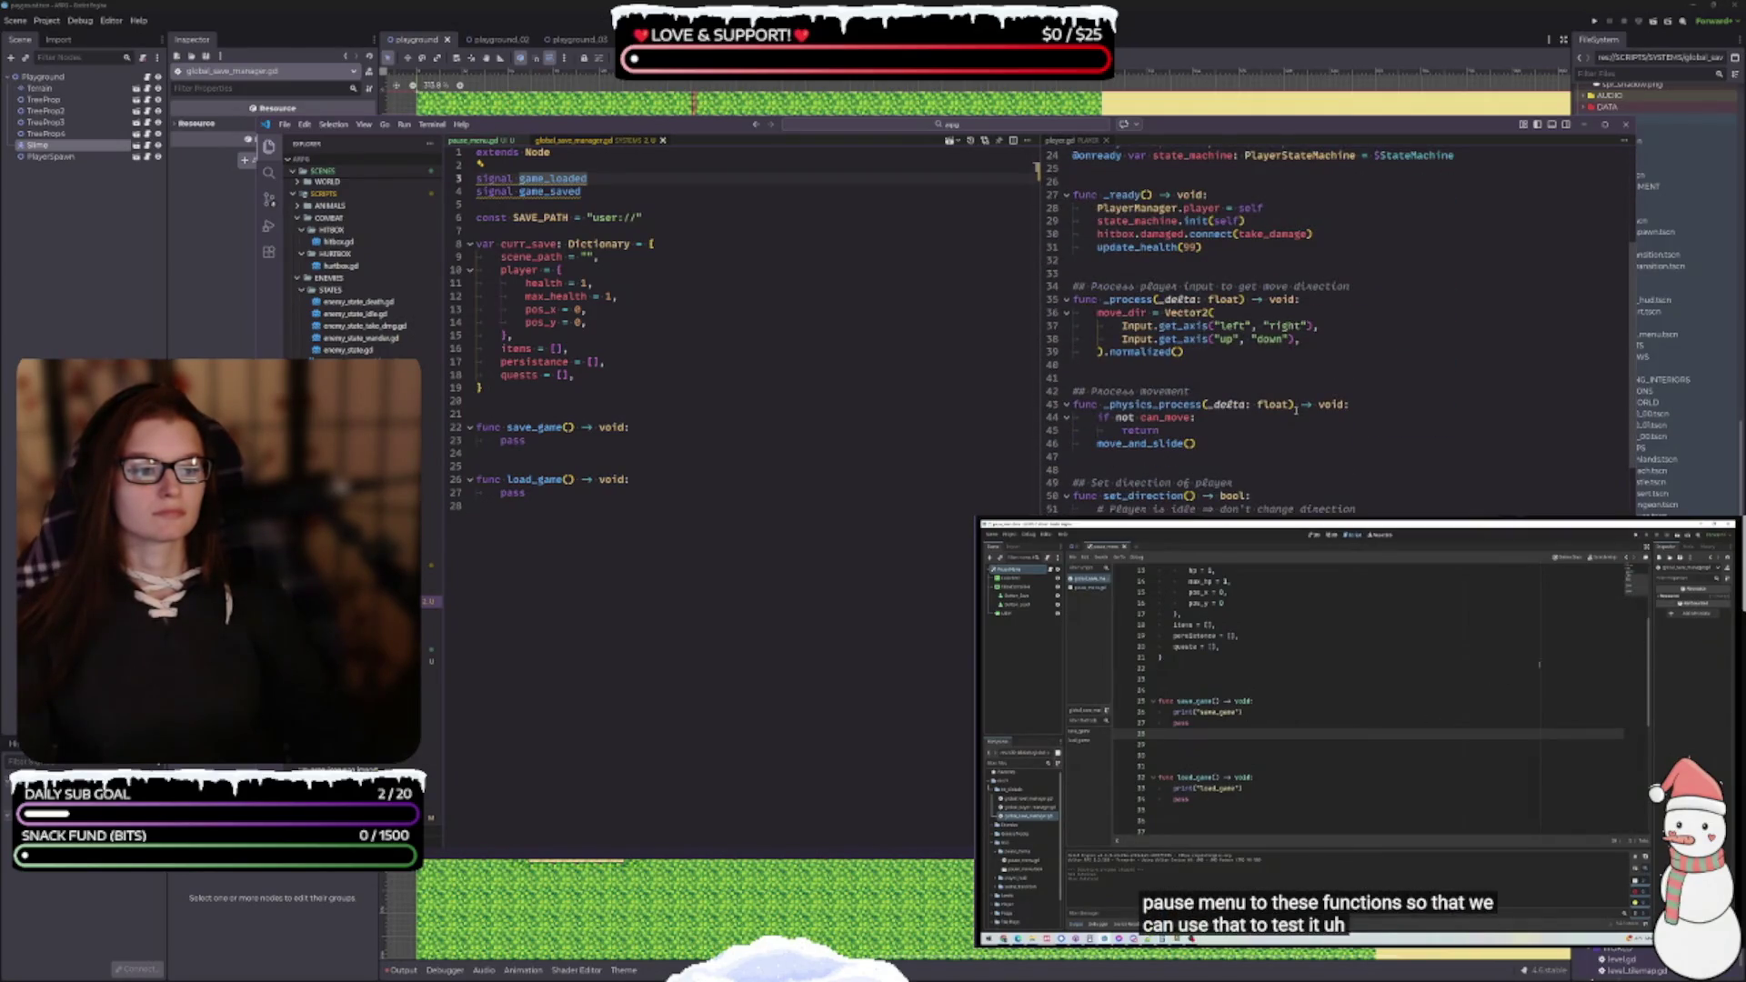
pyautogui.scroll(8, 1295, 409)
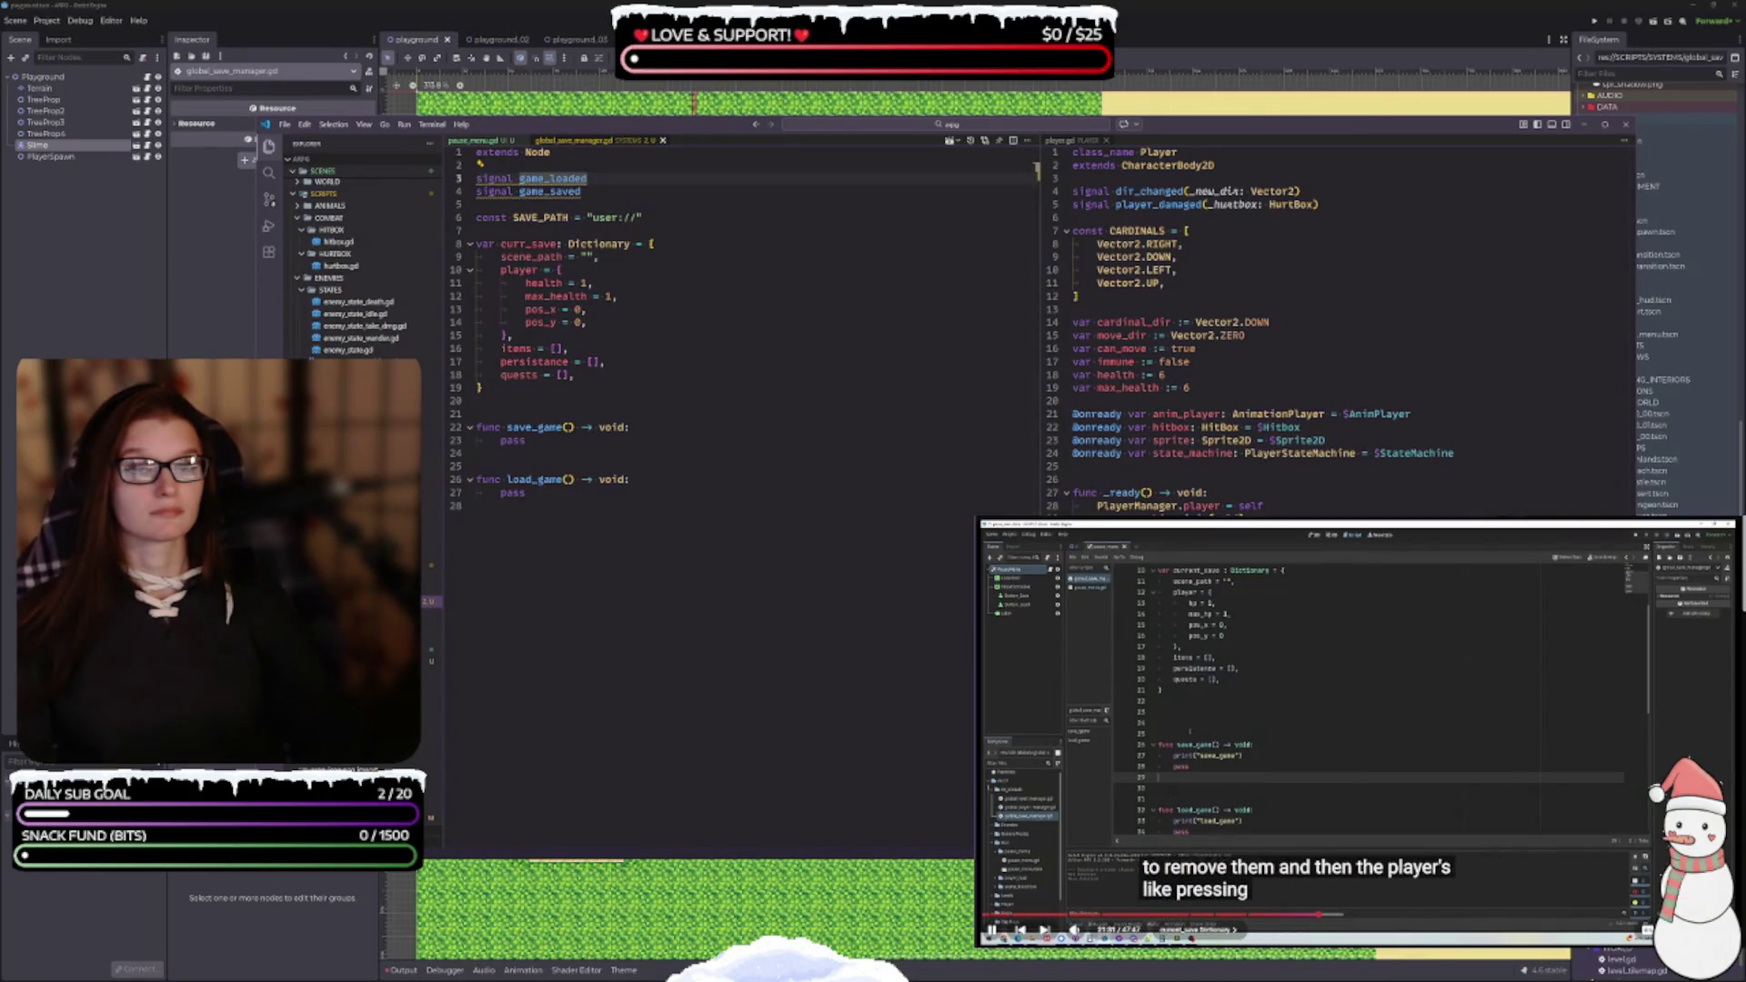
pyautogui.click(679, 435)
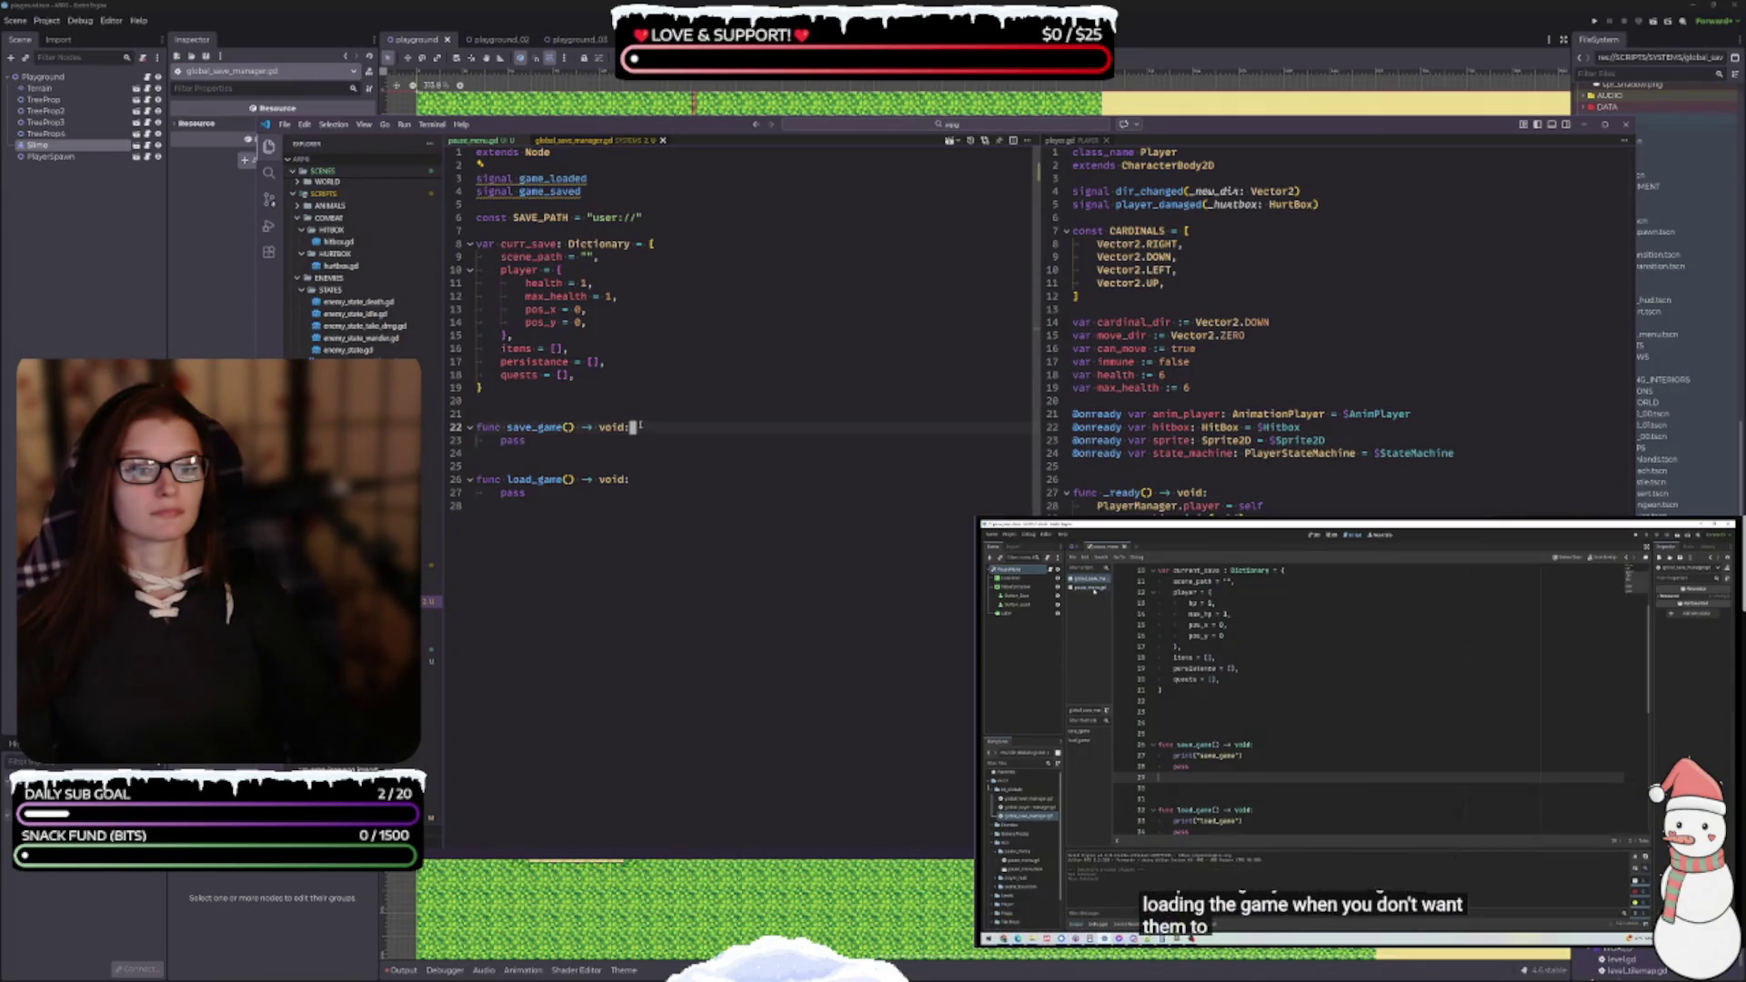
# - Add print("Game Saved") to save_game and print("Game Loaded") to load_game, then save
pyautogui.press('Return')
pyautogui.write('p')
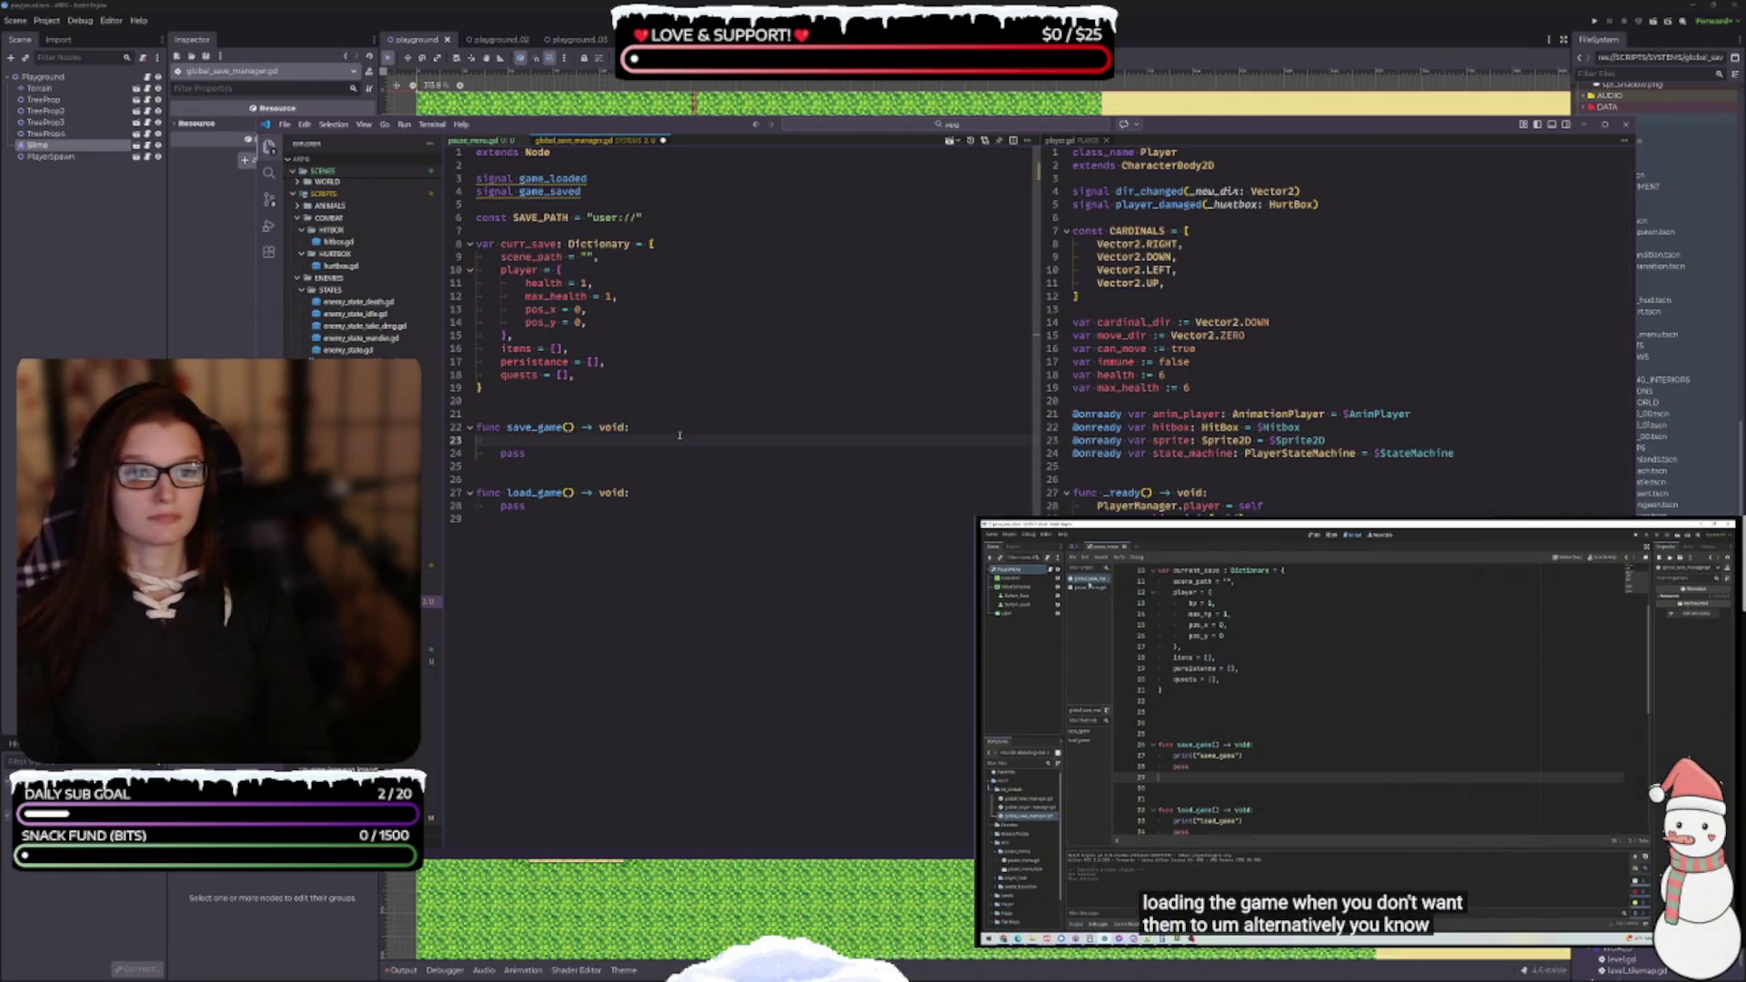
pyautogui.write('rint("')
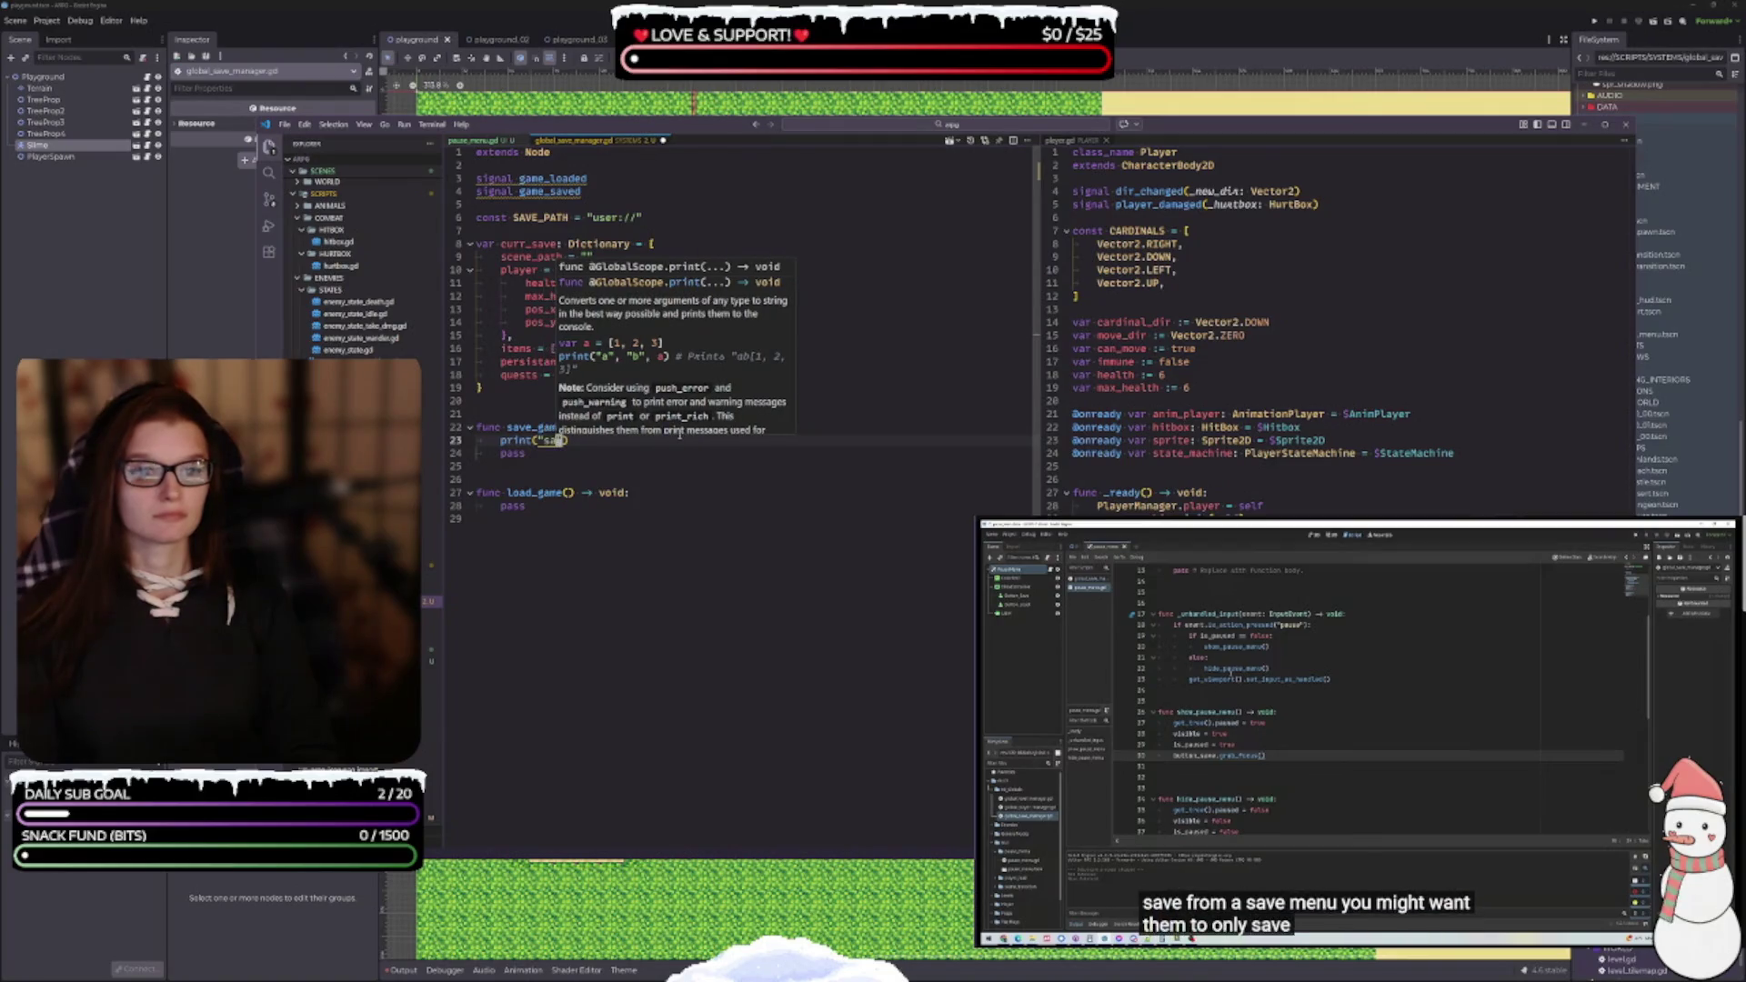
pyautogui.write('Game S')
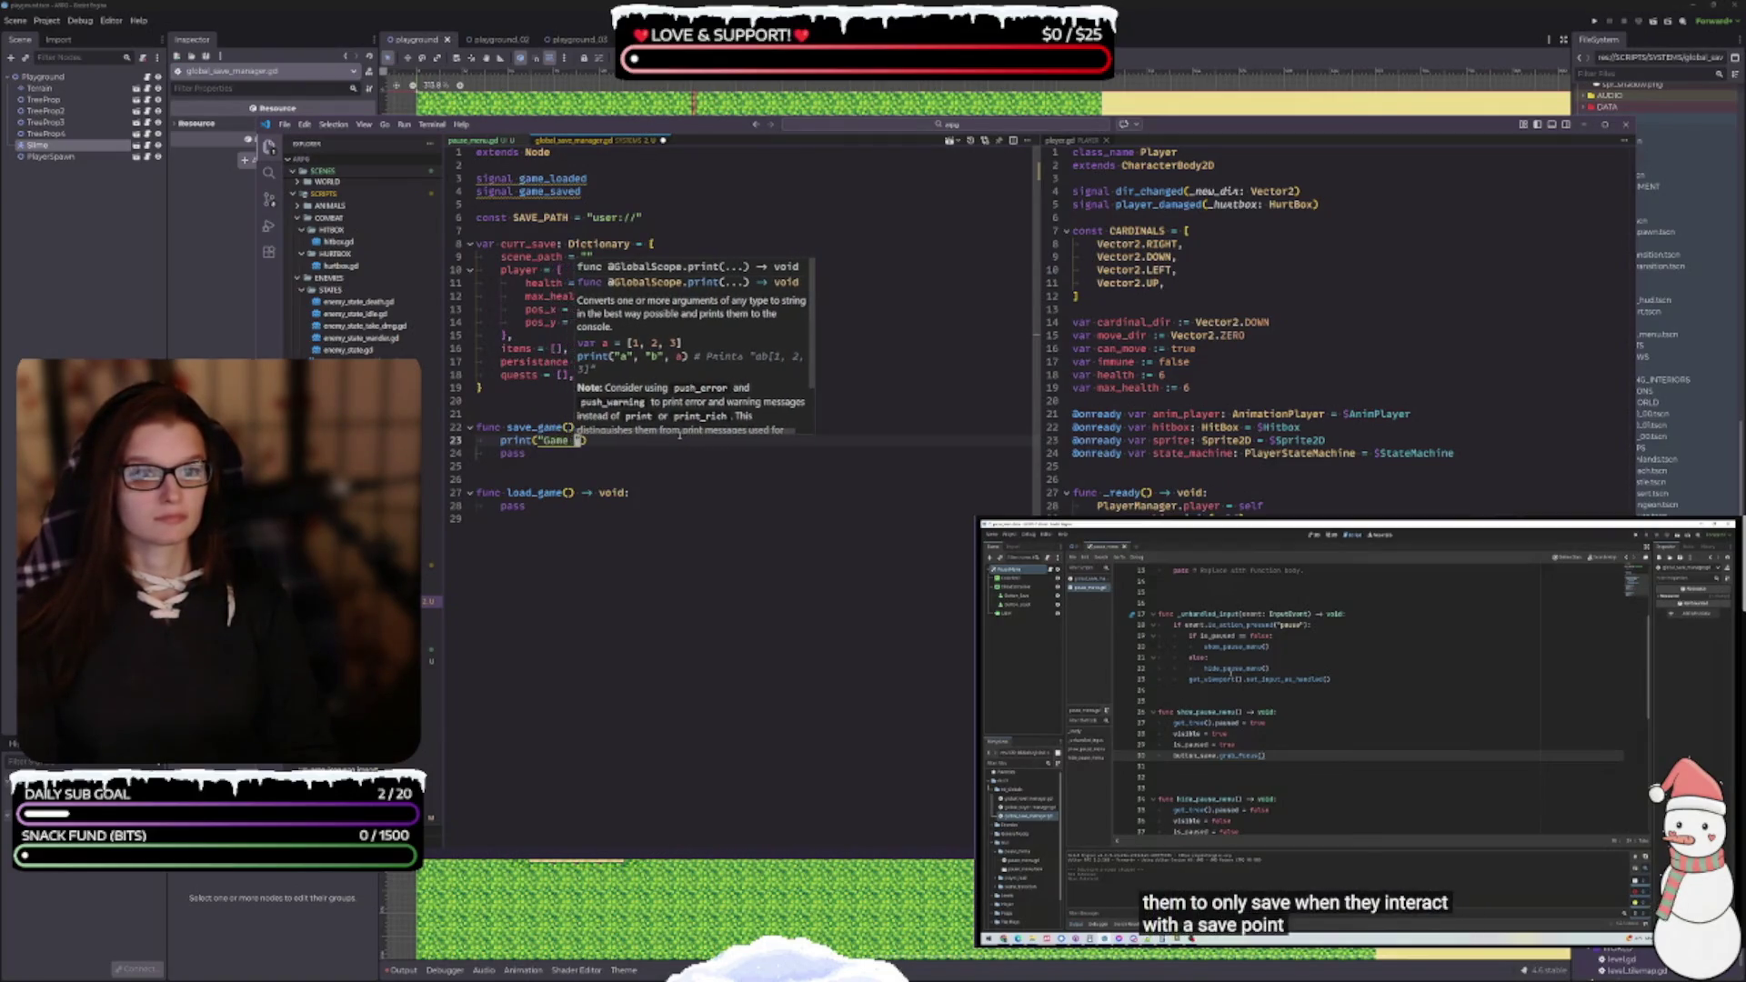
pyautogui.write('aved')
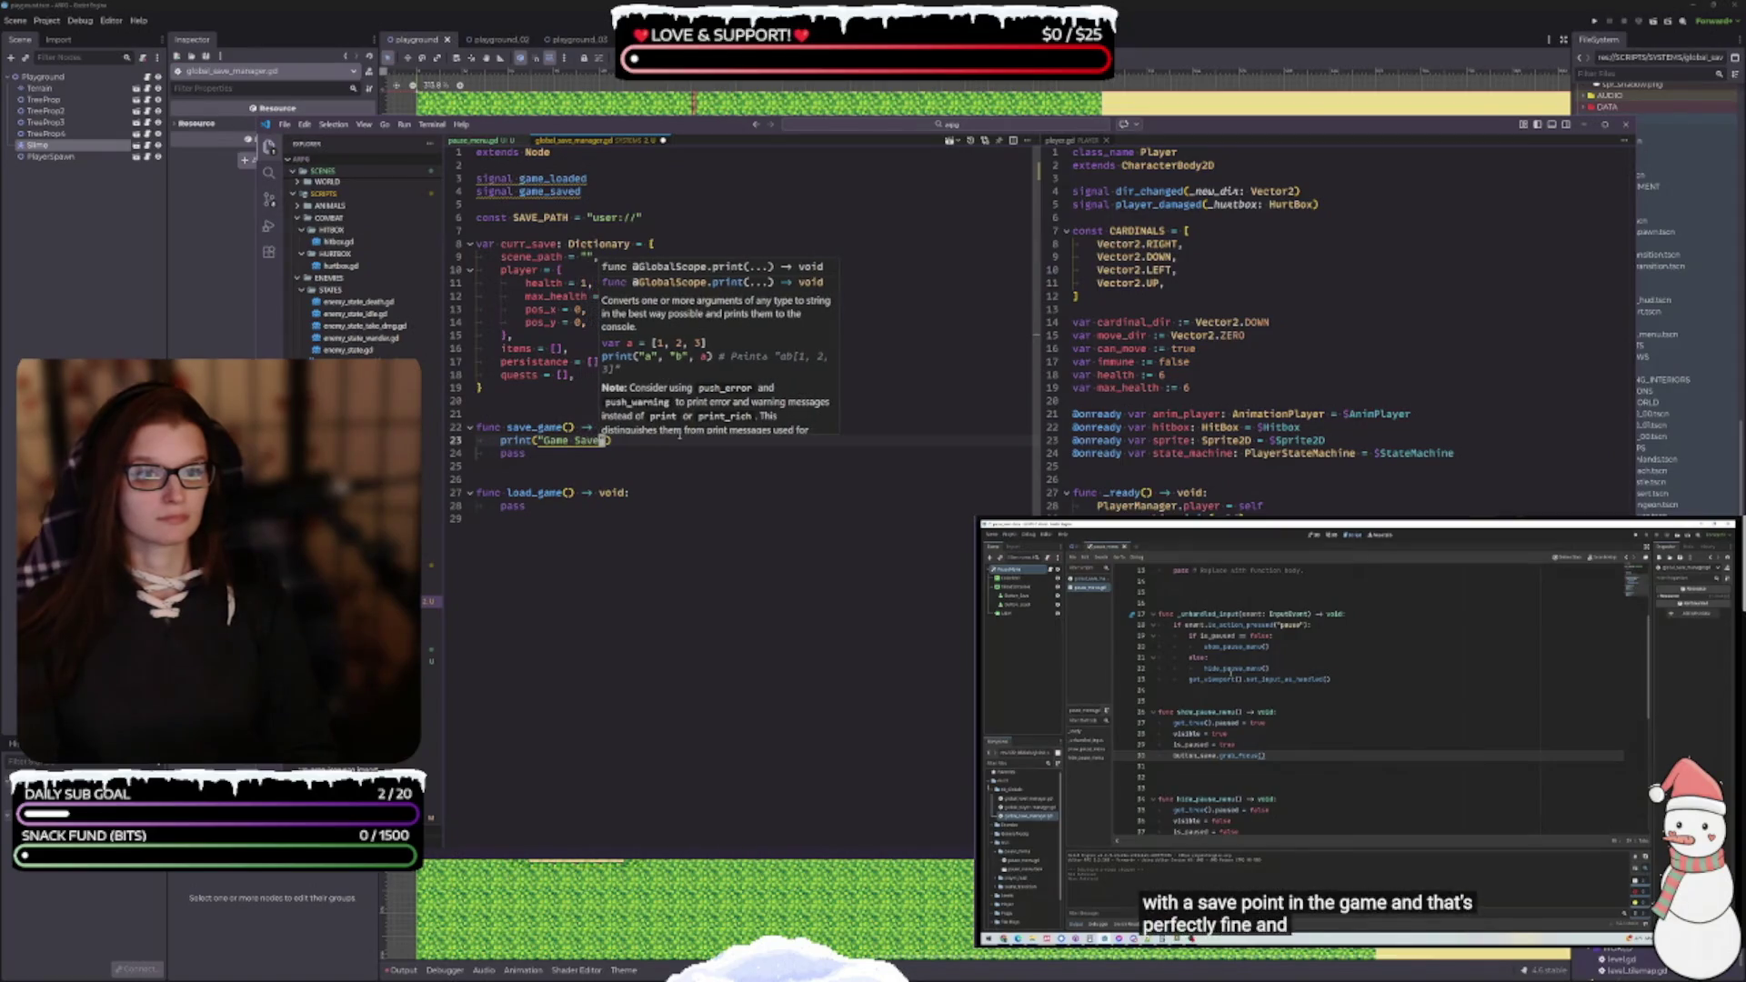
pyautogui.click(646, 493)
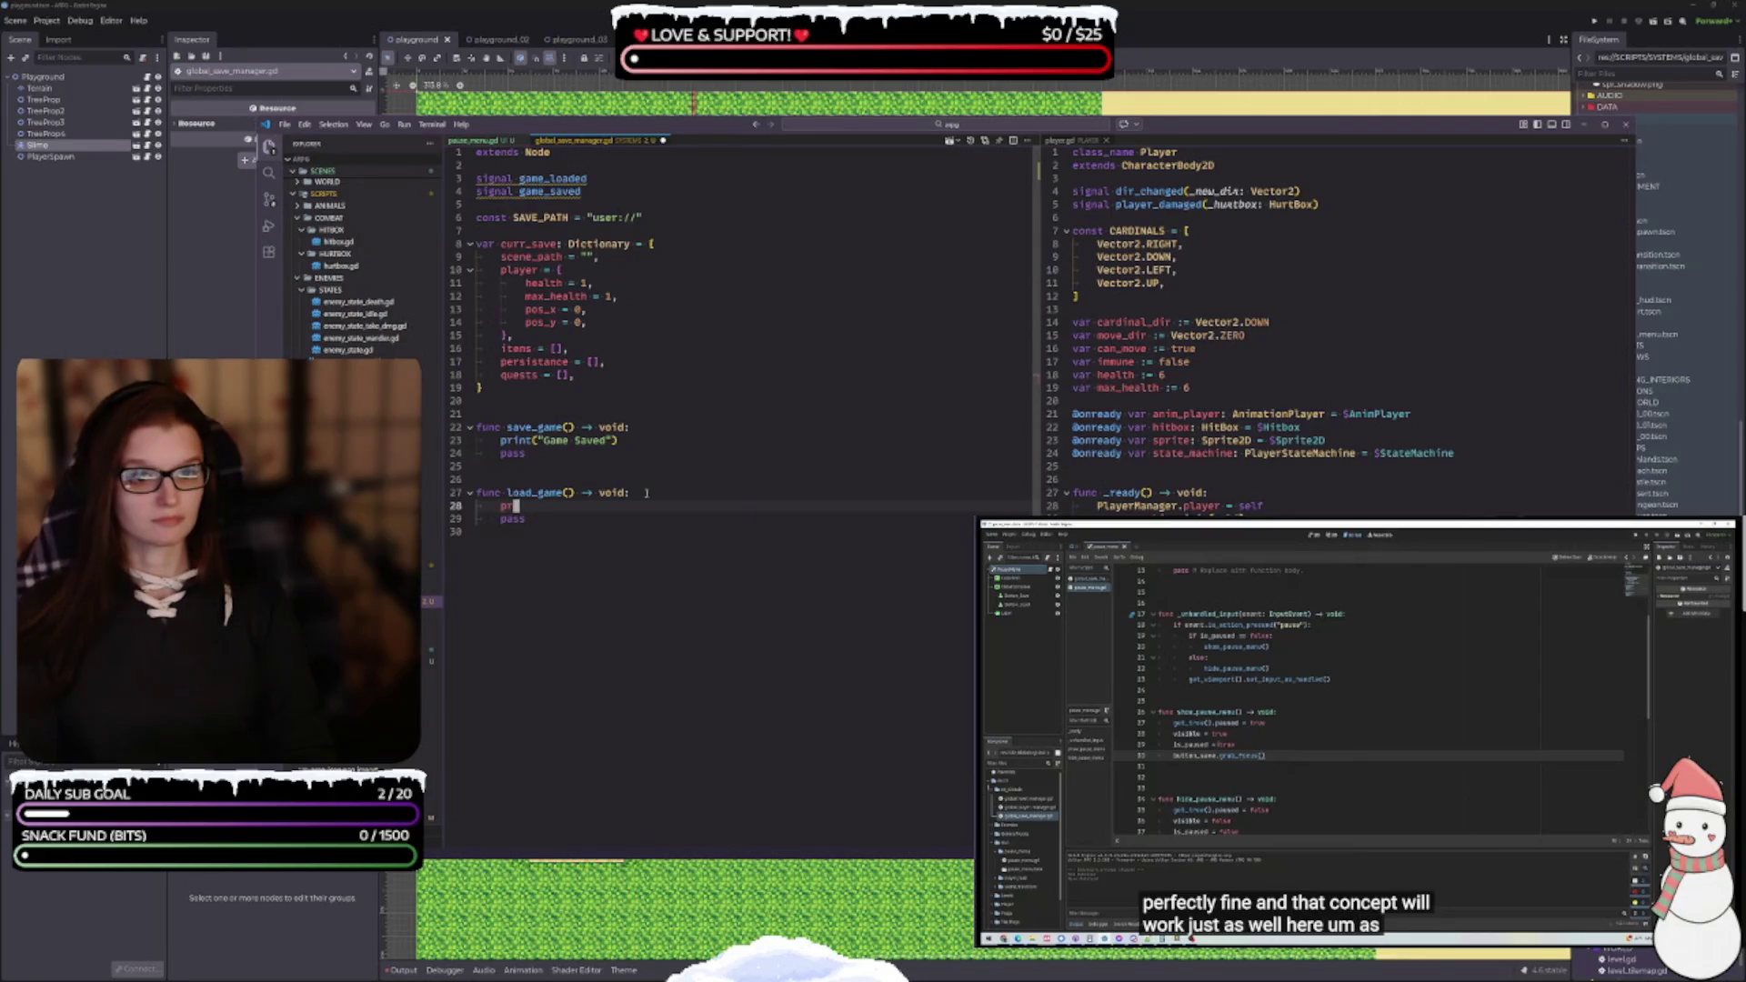
pyautogui.write('int("Game Loaded')
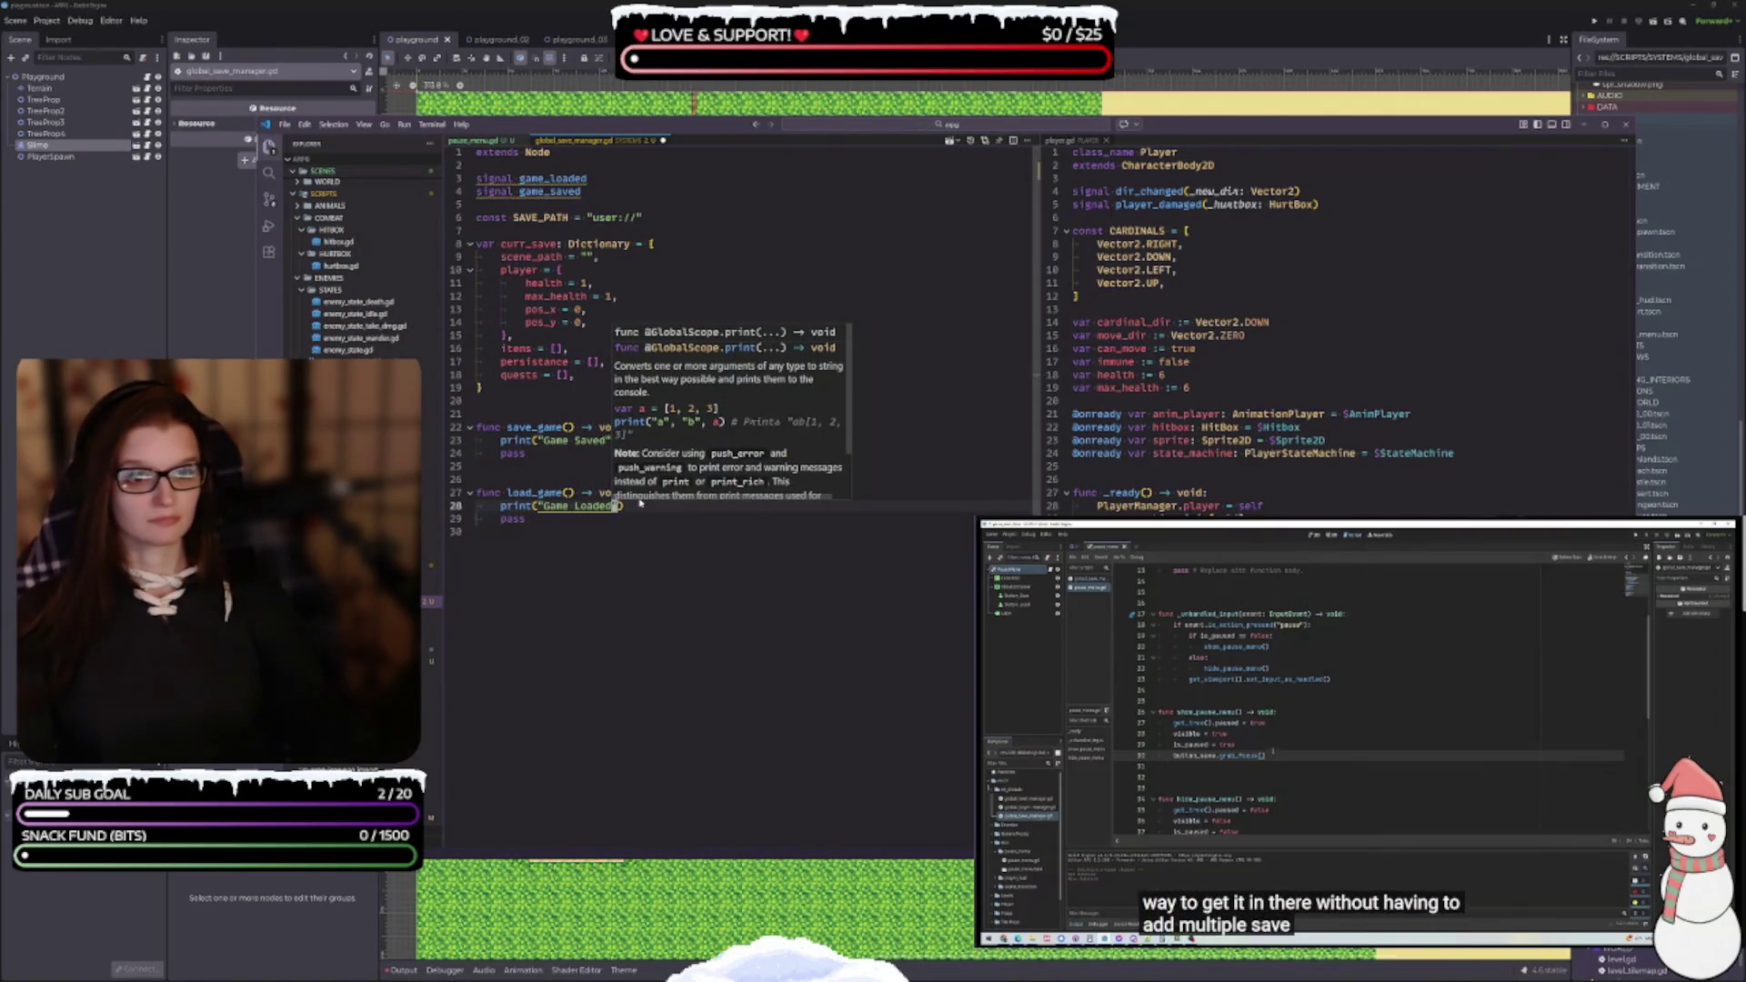
pyautogui.press('End')
pyautogui.hotkey('ctrl', 's')
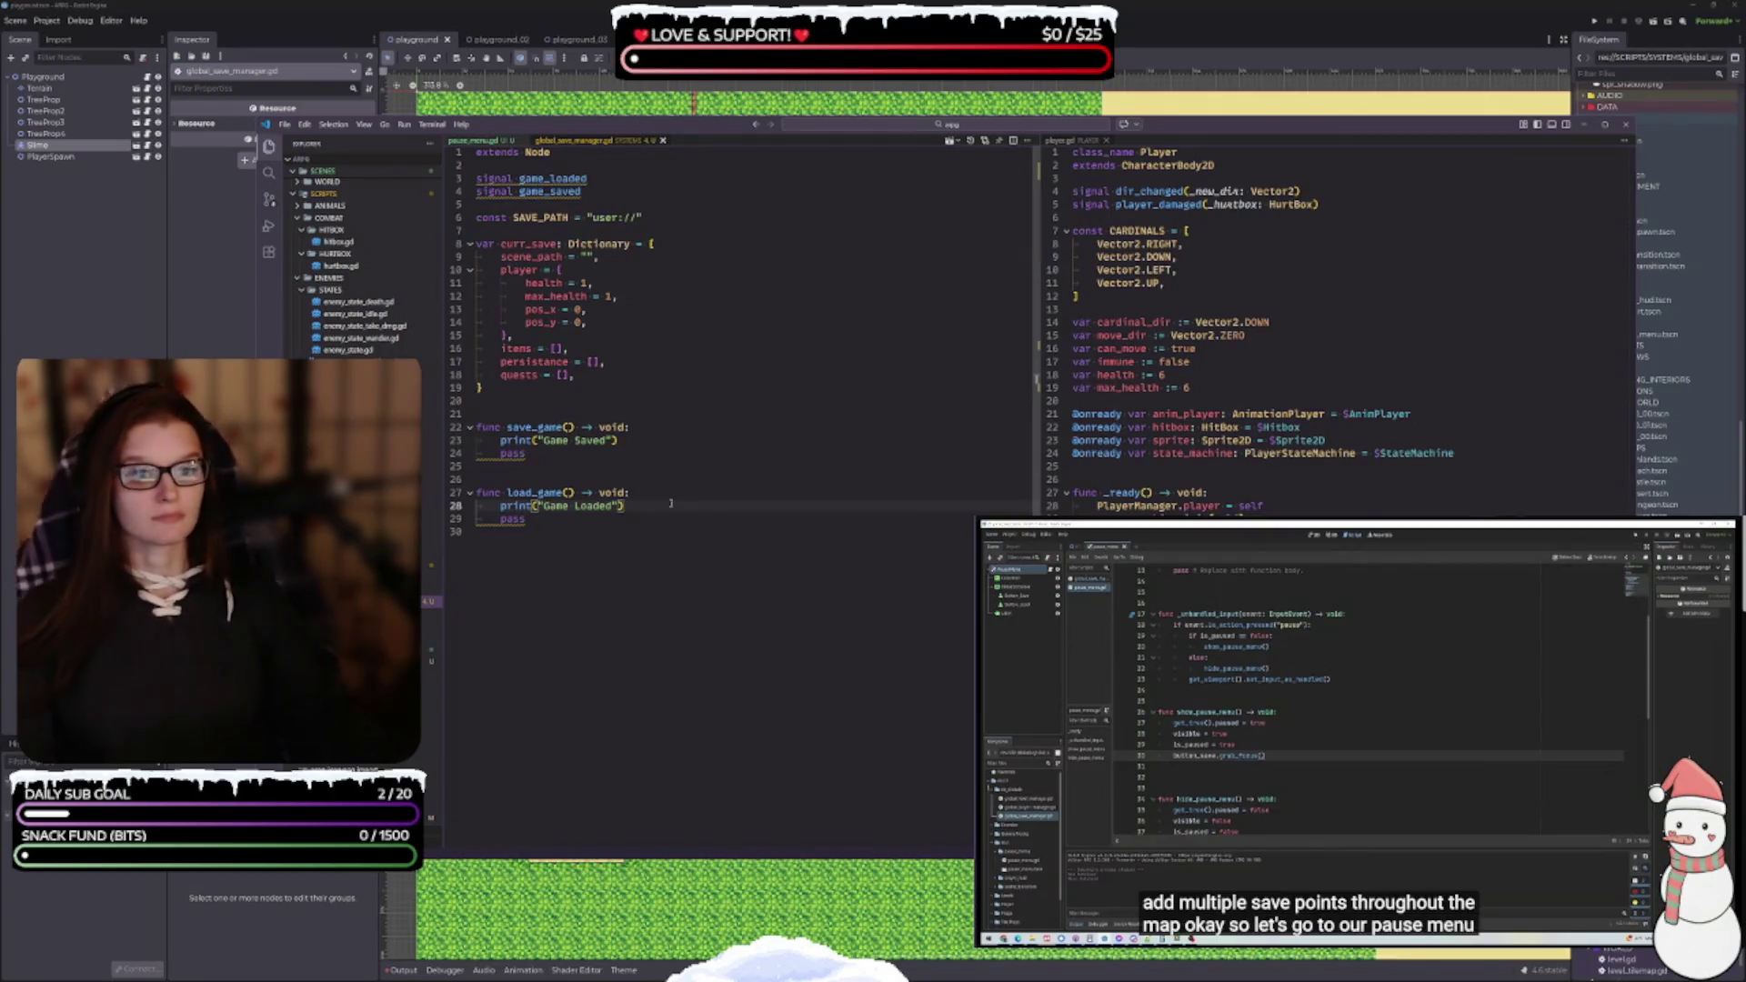
# - Remove the leftover pass lines from both functions and save the script
pyautogui.press('Down')
pyautogui.press('BackSpace')
pyautogui.press('BackSpace')
pyautogui.press('BackSpace')
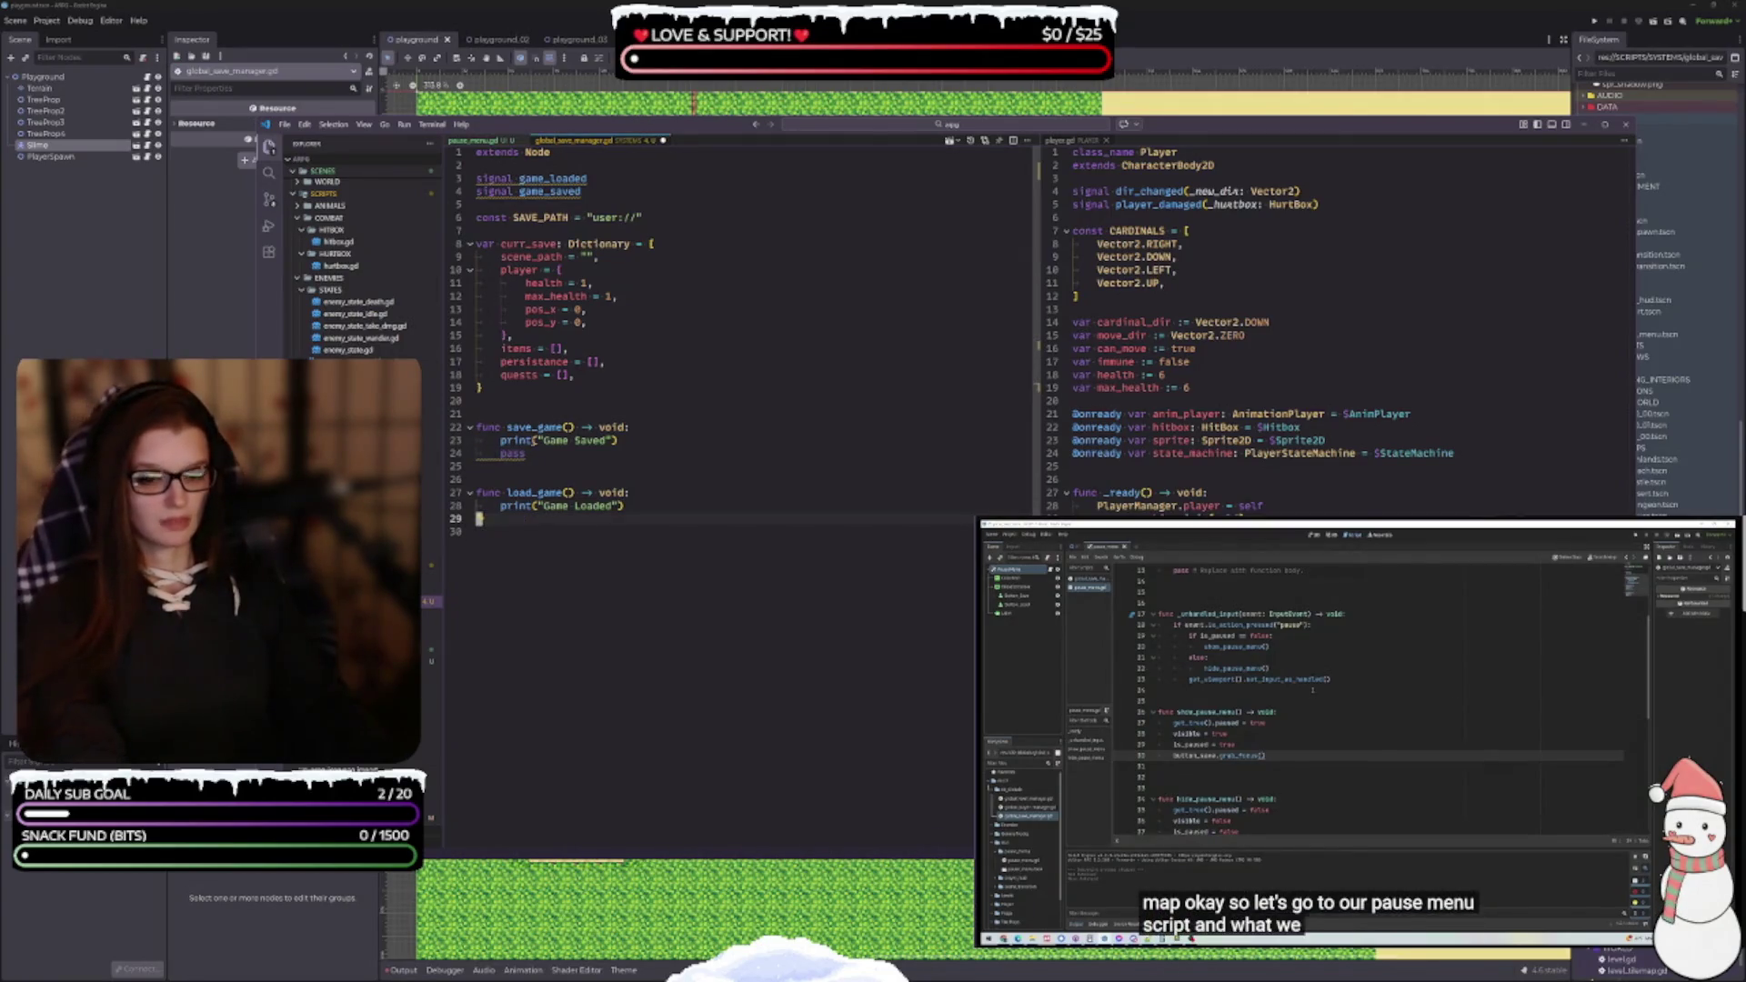
pyautogui.doubleClick(514, 452)
pyautogui.press('BackSpace')
pyautogui.press('BackSpace')
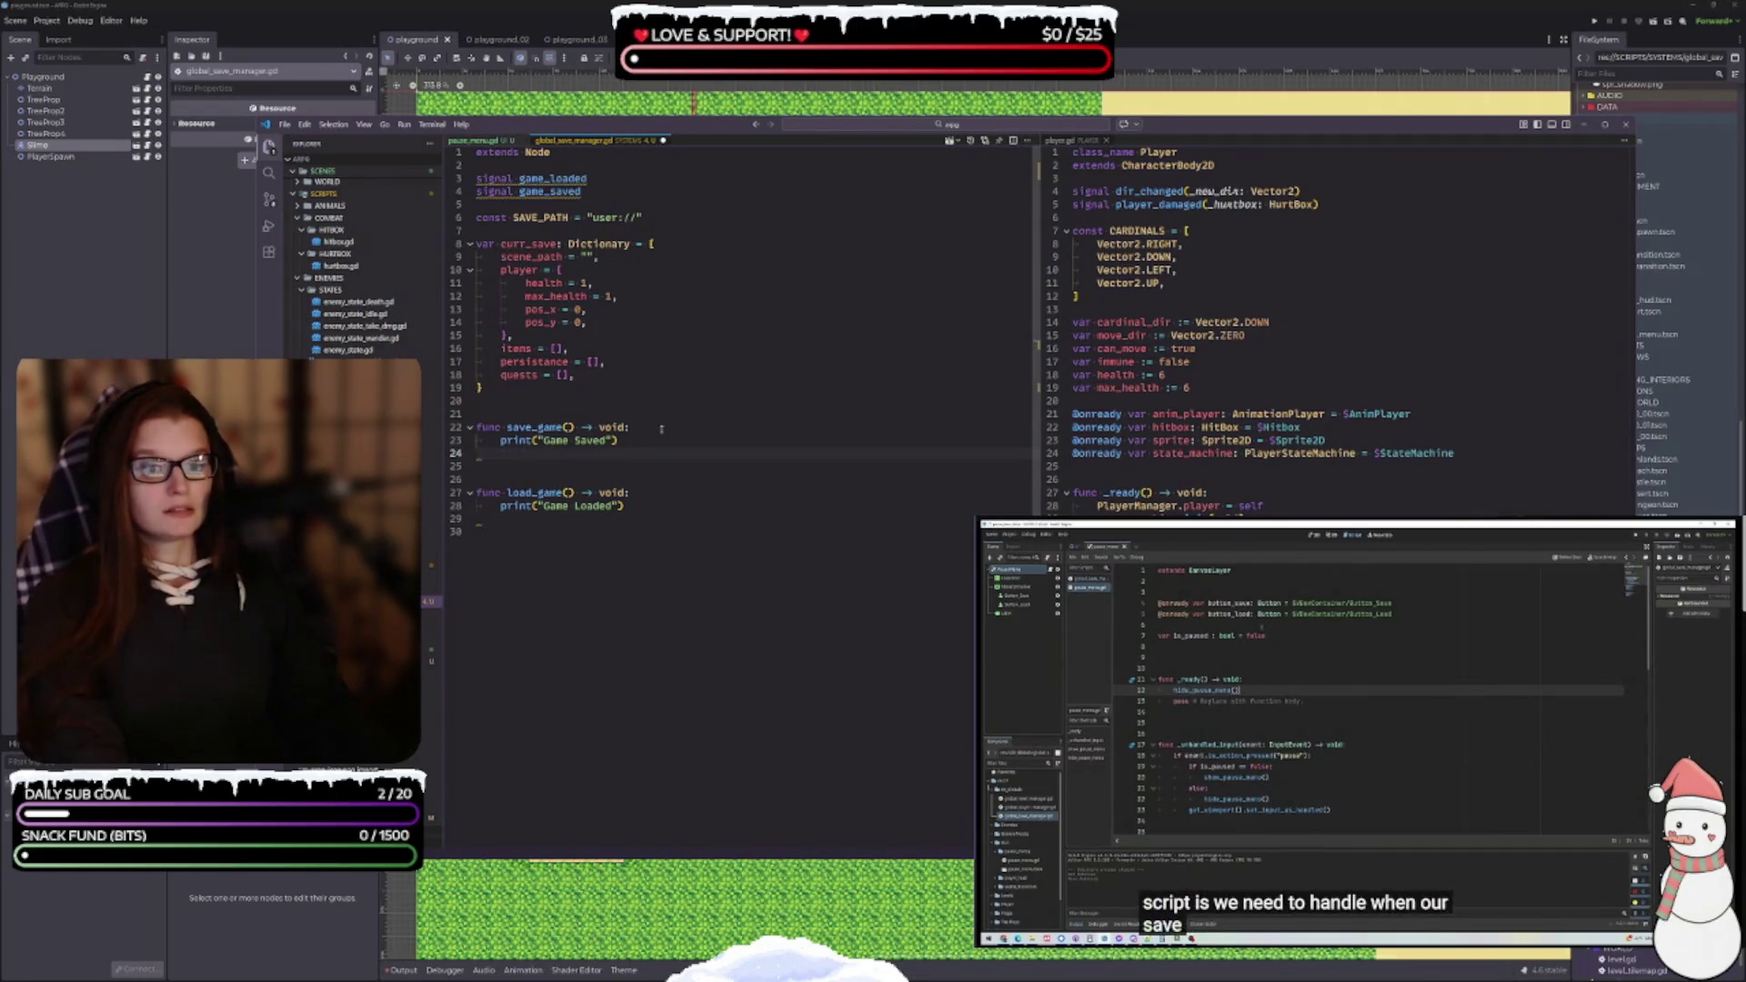
pyautogui.hotkey('ctrl', 's')
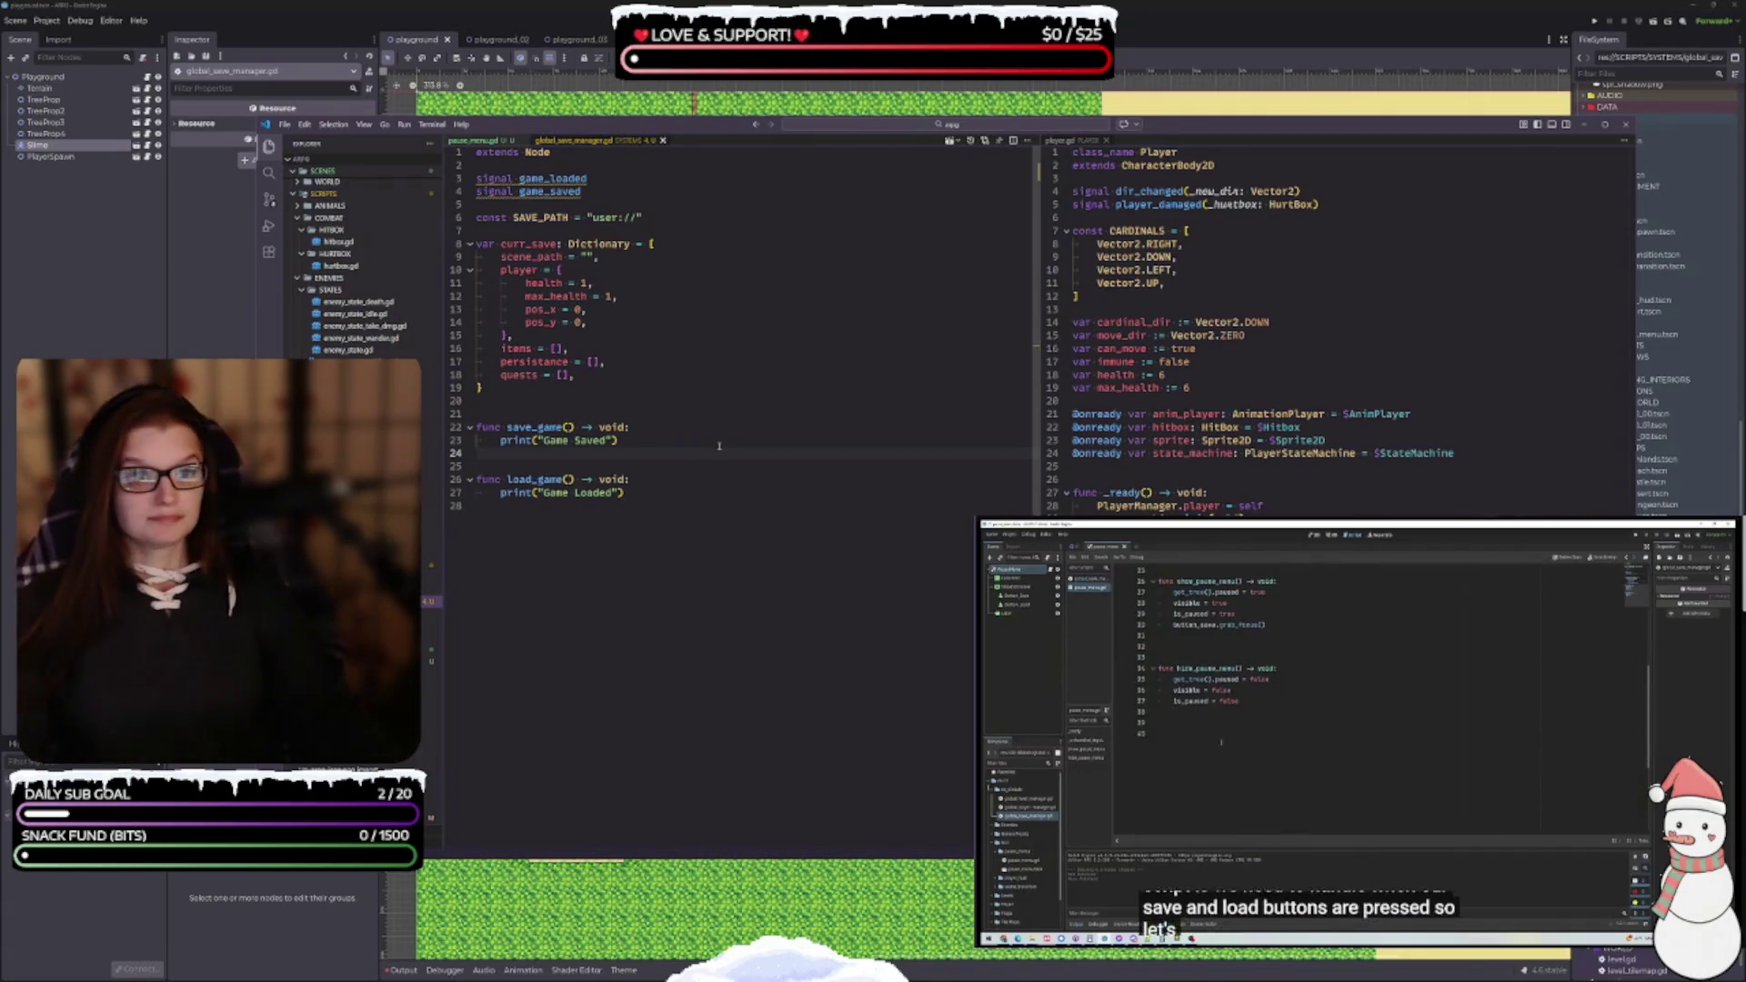
pyautogui.click(474, 142)
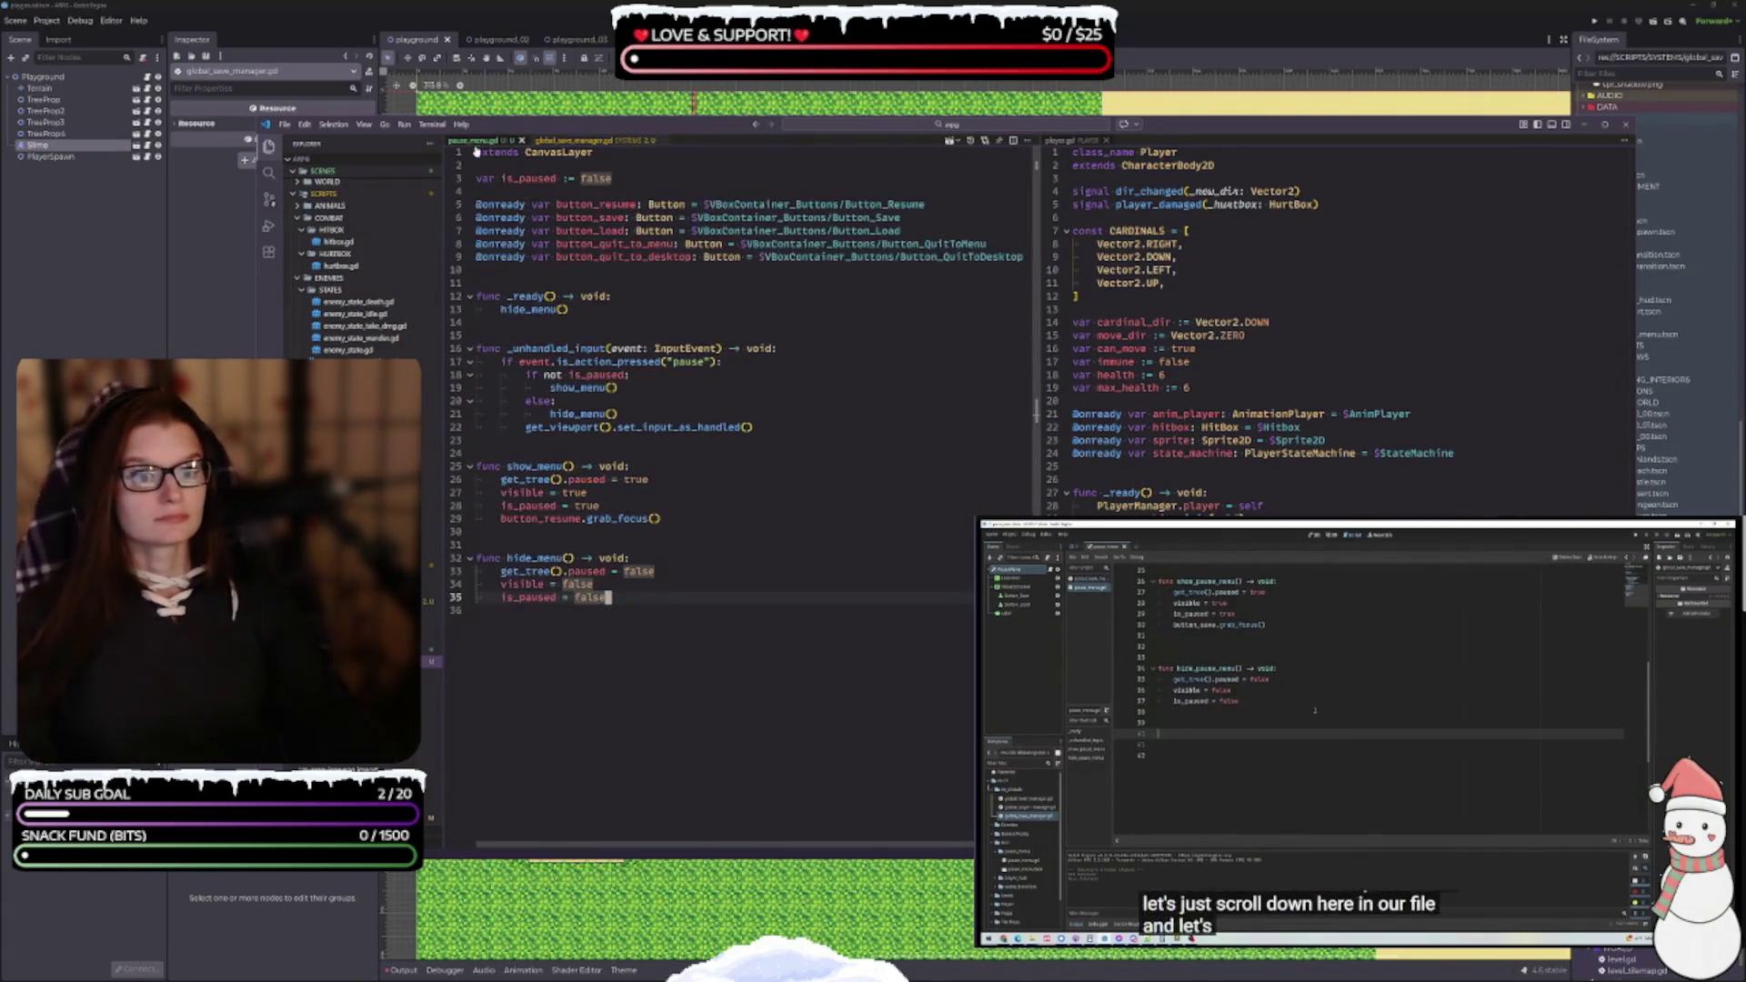
# - Add on_resume_pressed() and on_save_pressed() -> void stubs containing pass
pyautogui.click(664, 625)
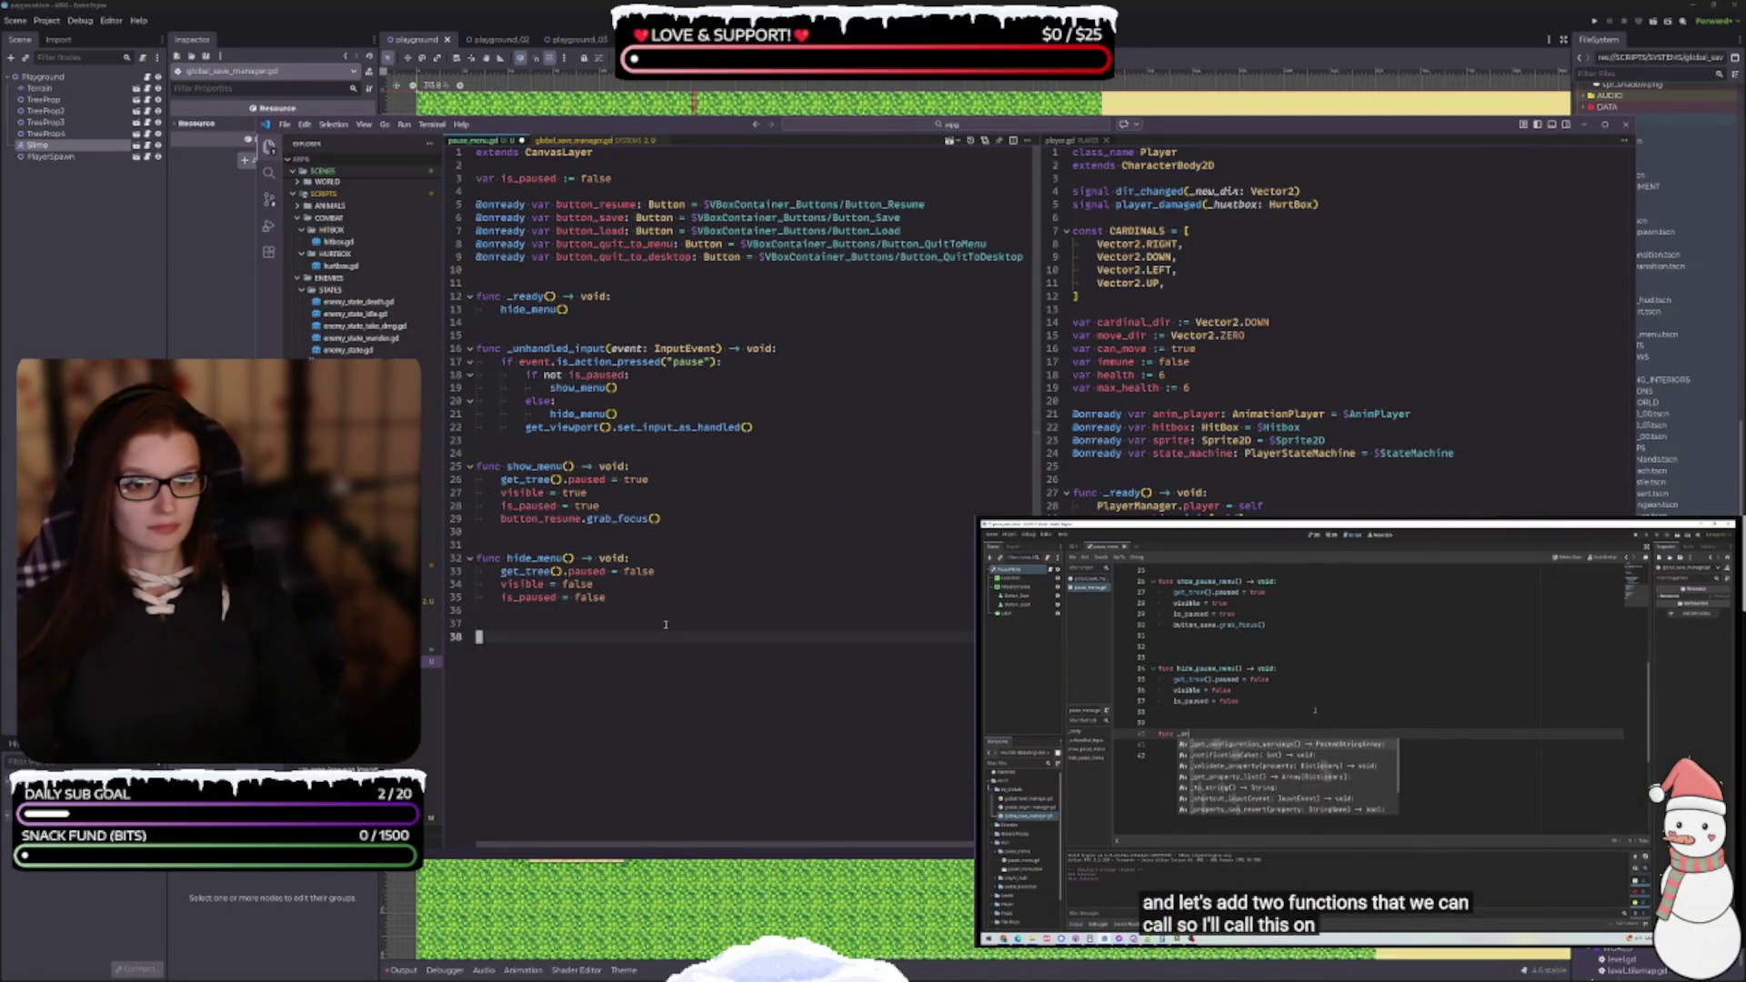
pyautogui.write('func on_')
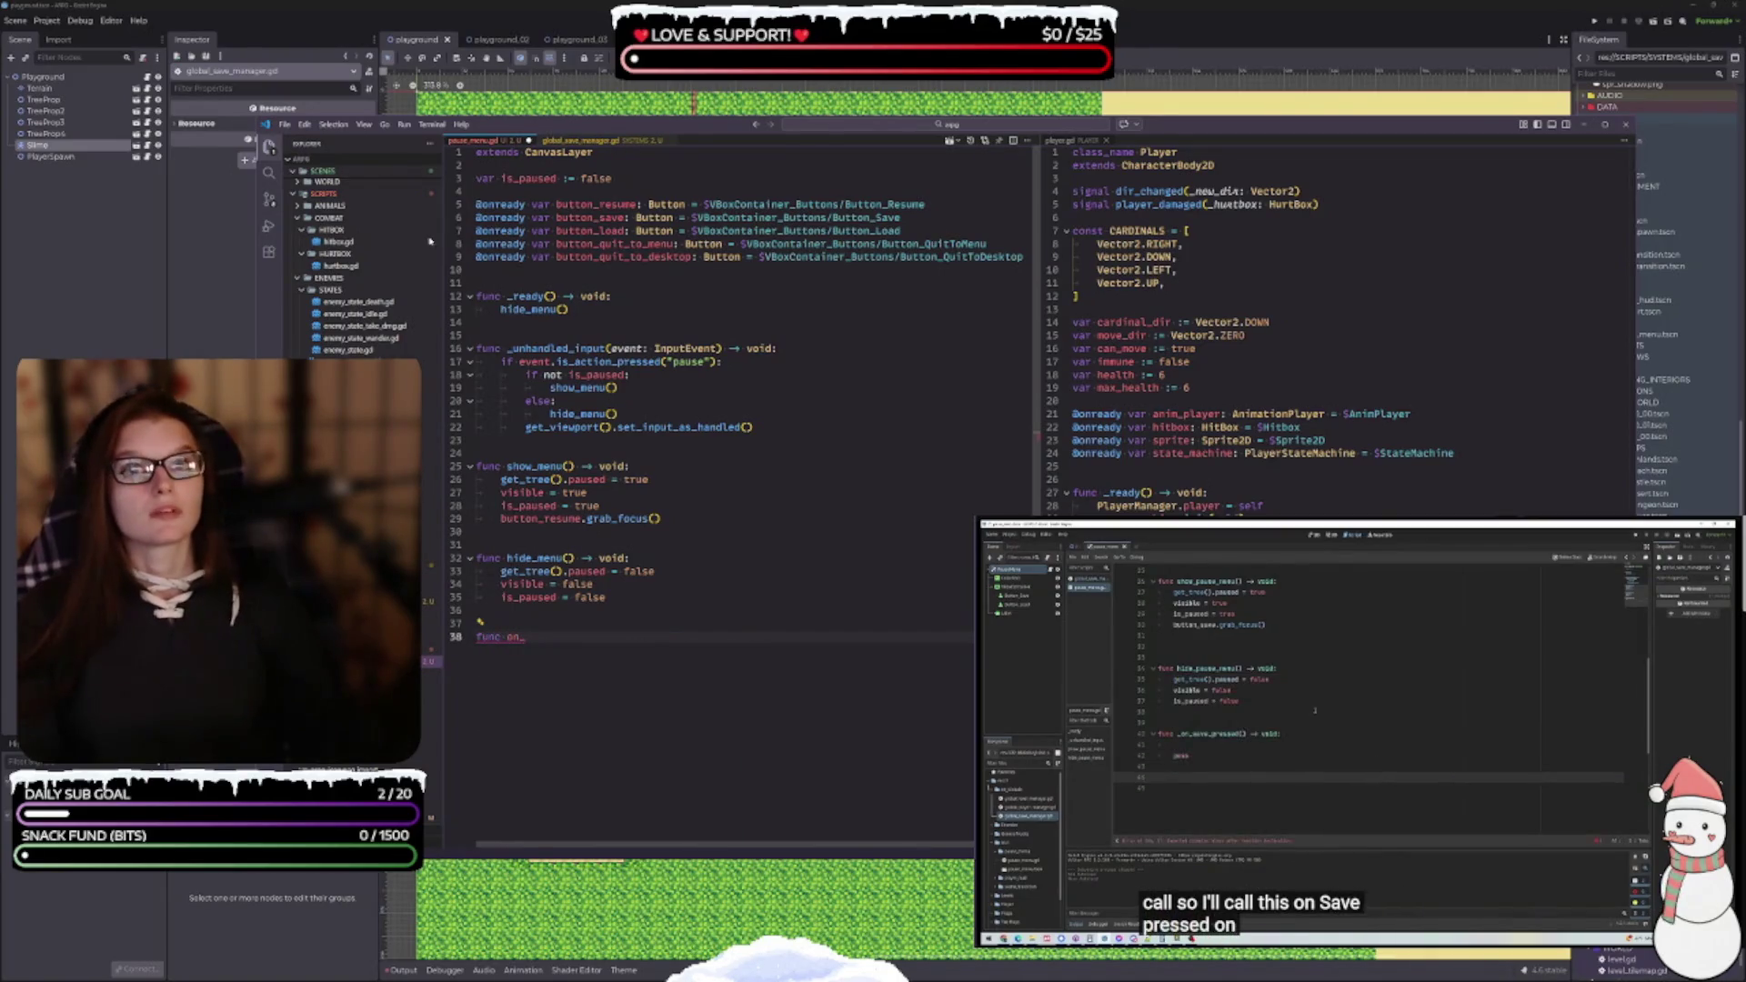
pyautogui.click(574, 628)
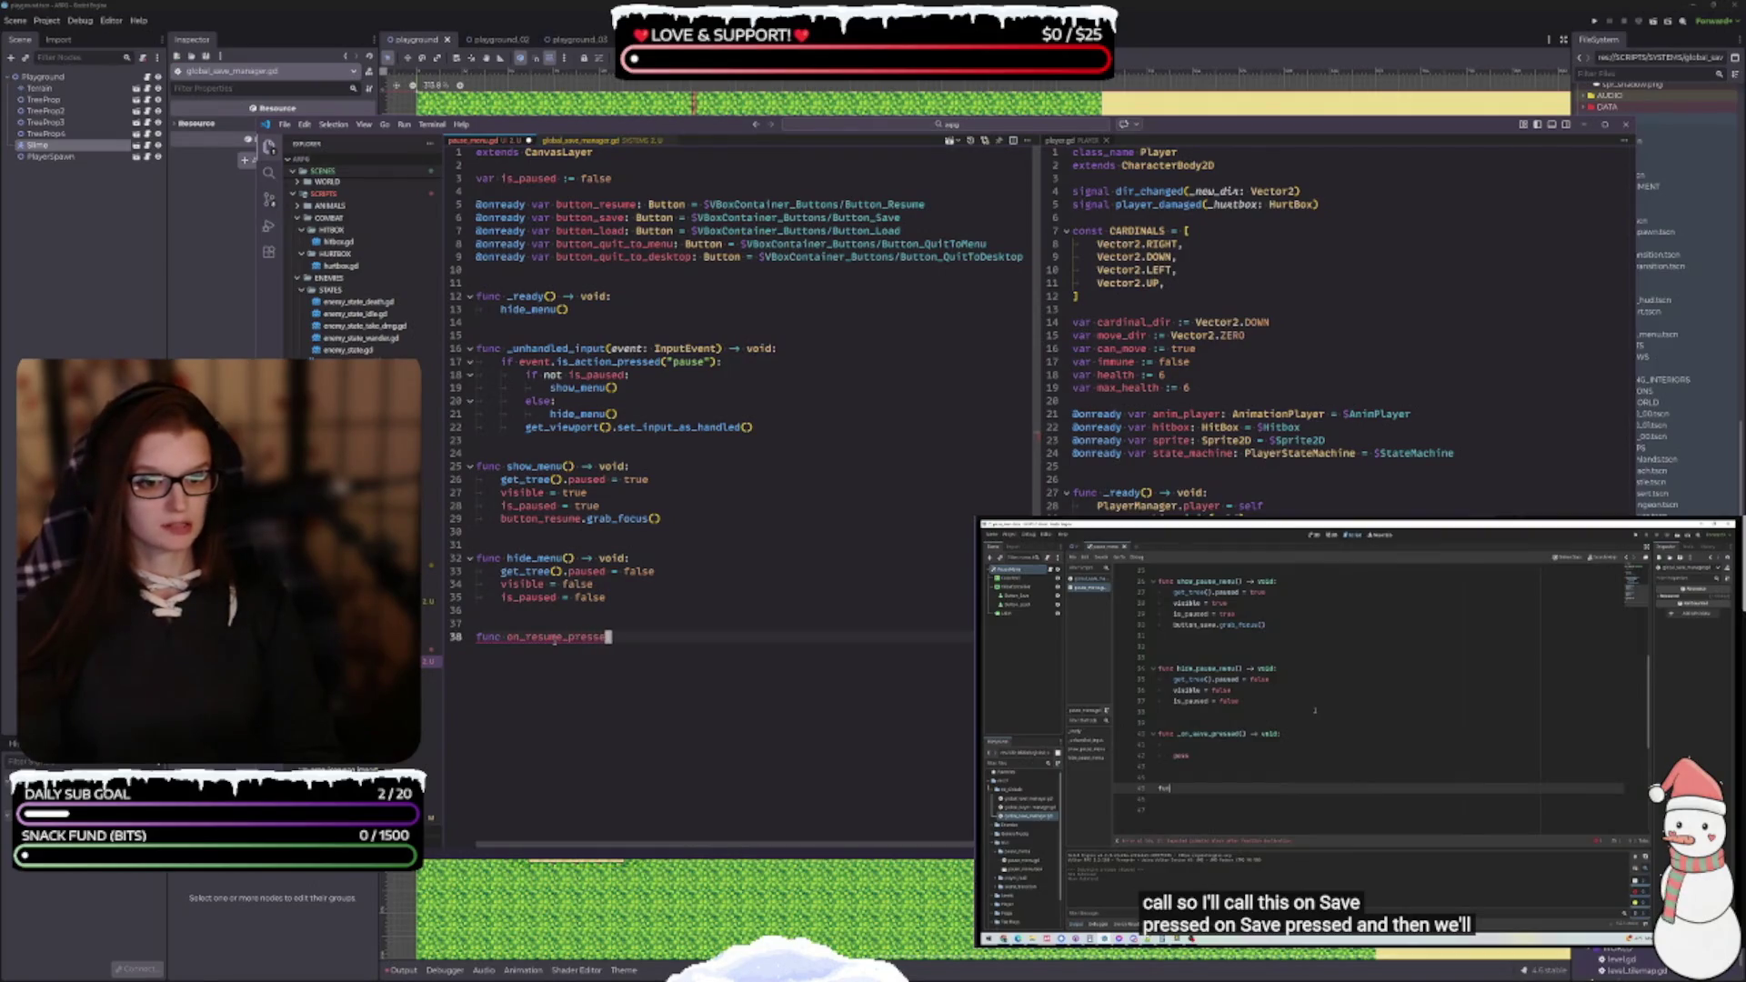
pyautogui.write('void:')
pyautogui.press('Return')
pyautogui.write('pass')
pyautogui.press('Return')
pyautogui.press('Return')
pyautogui.press('Return')
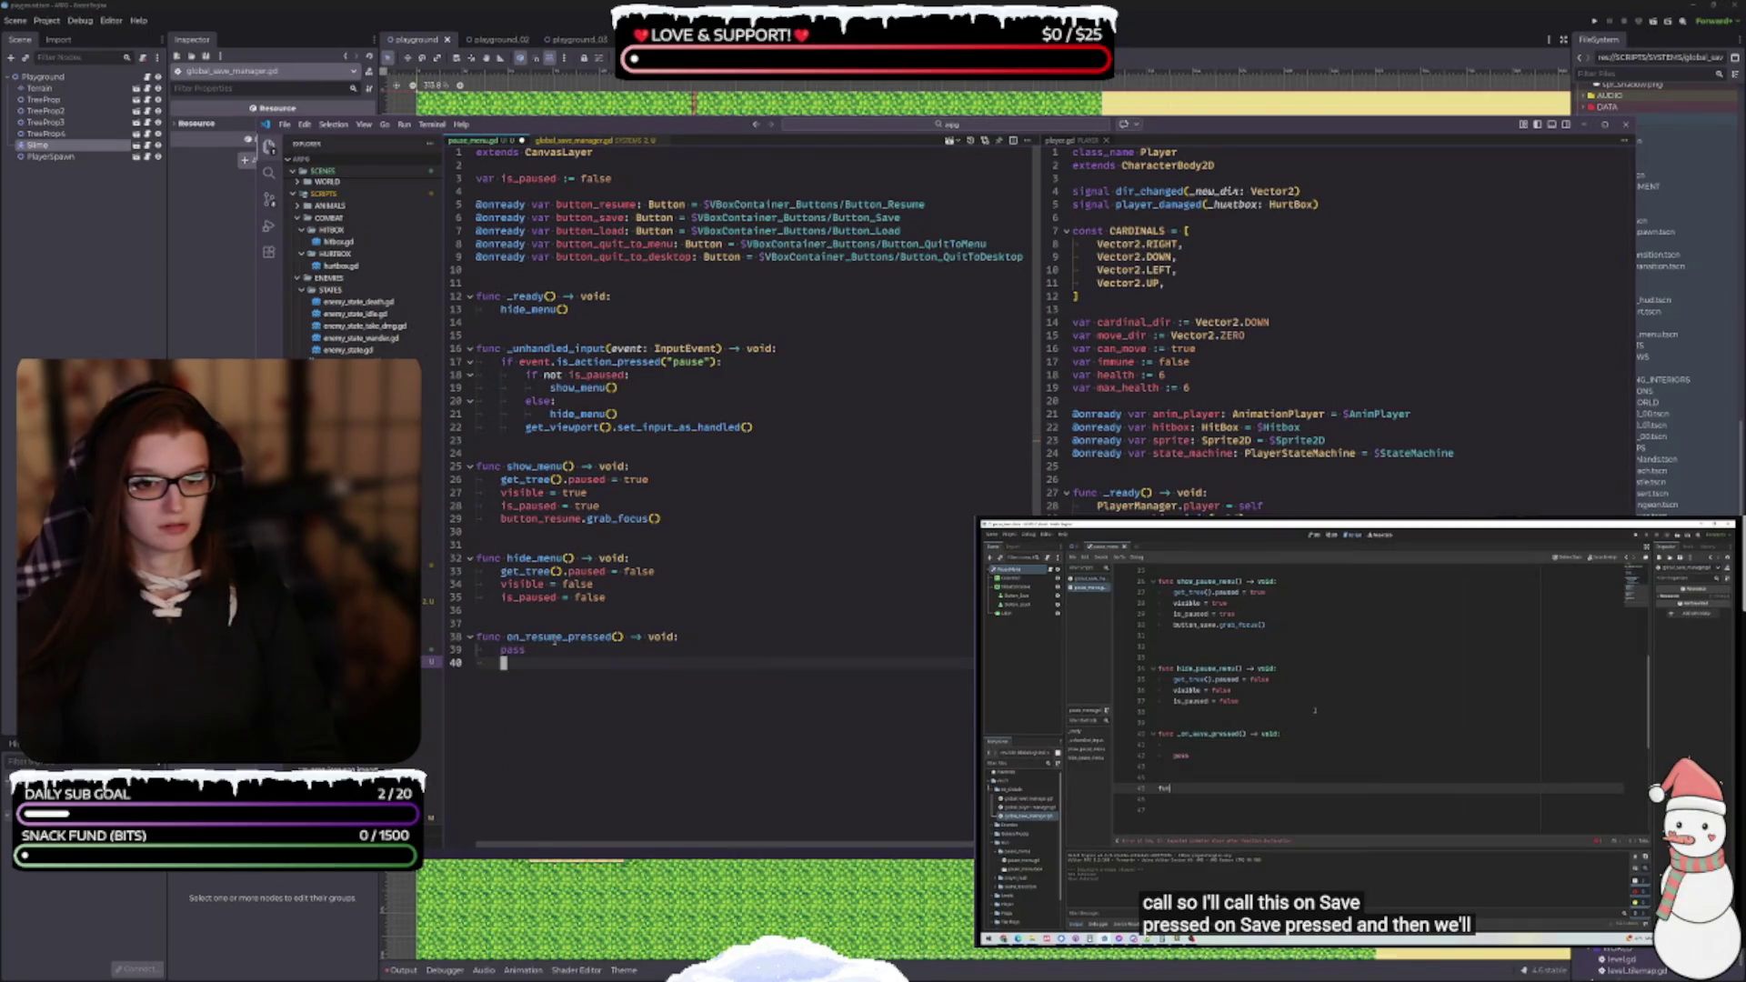
pyautogui.press('BackSpace')
pyautogui.write('func on_save_pressed(')
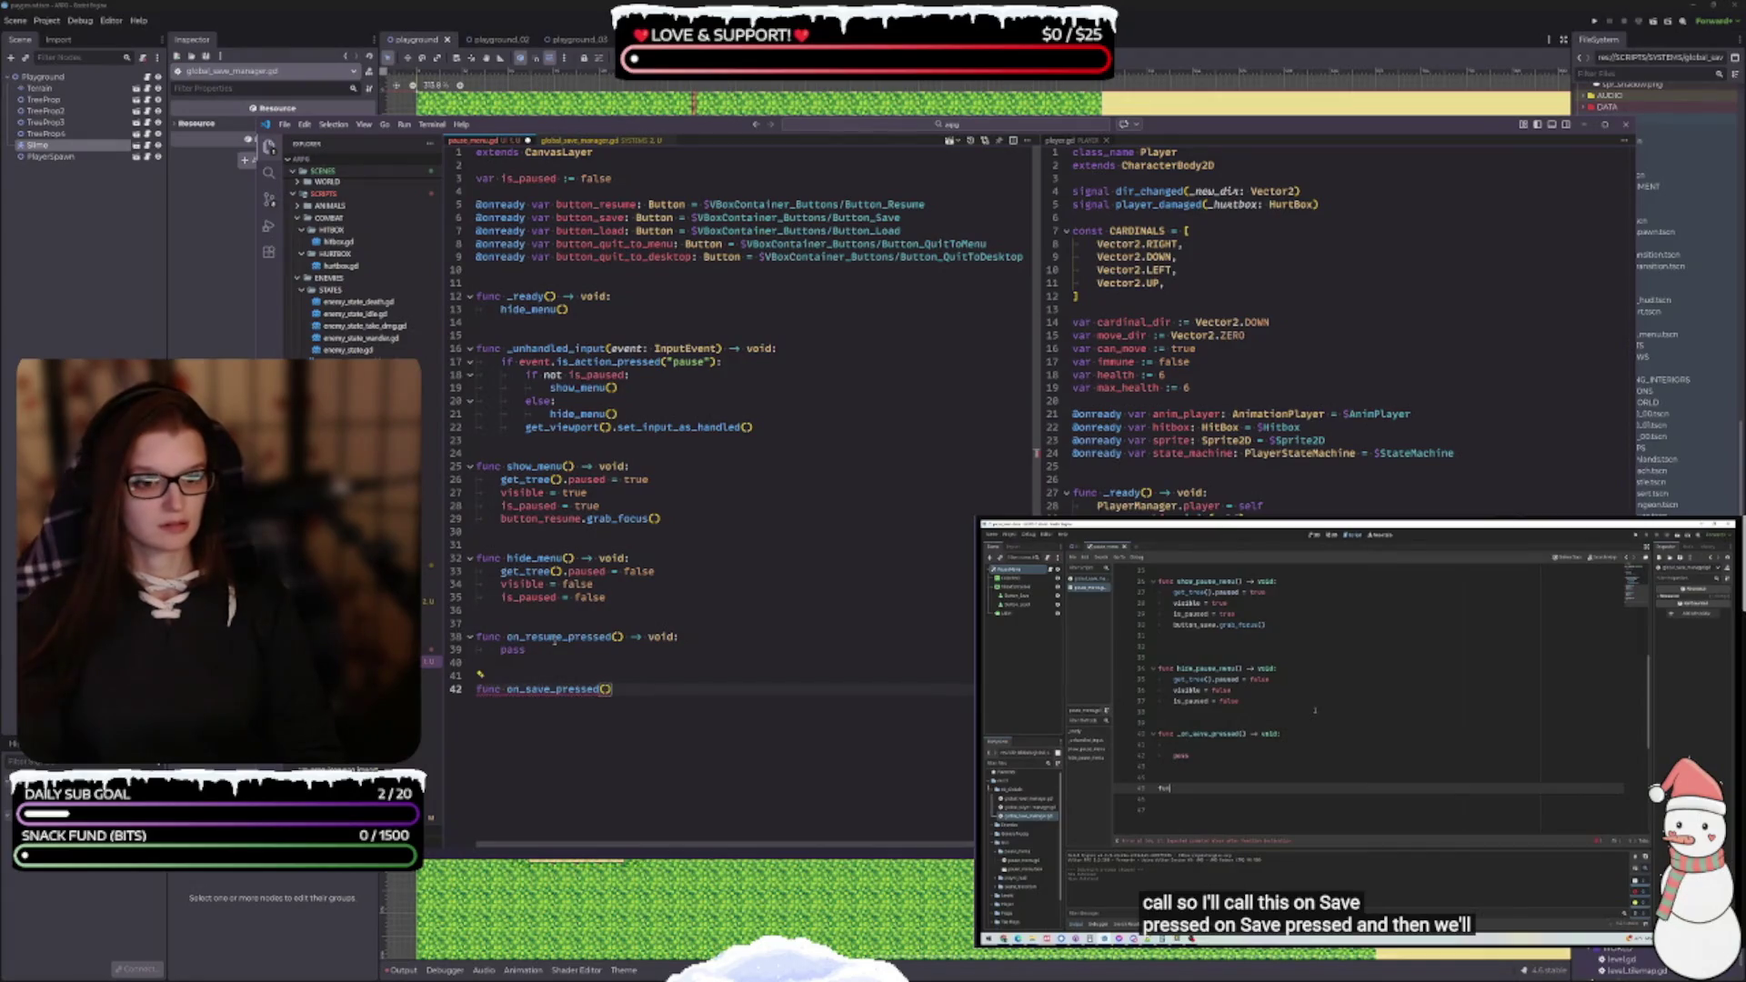
pyautogui.write('void:')
pyautogui.press('Return')
pyautogui.write('pass')
pyautogui.press('Return')
pyautogui.press('Return')
pyautogui.press('Return')
# - Add on_load_pressed() and on_quit_to_menu_pressed() -> void stubs containing pass
pyautogui.press('BackSpace')
pyautogui.write('func on_load_pre')
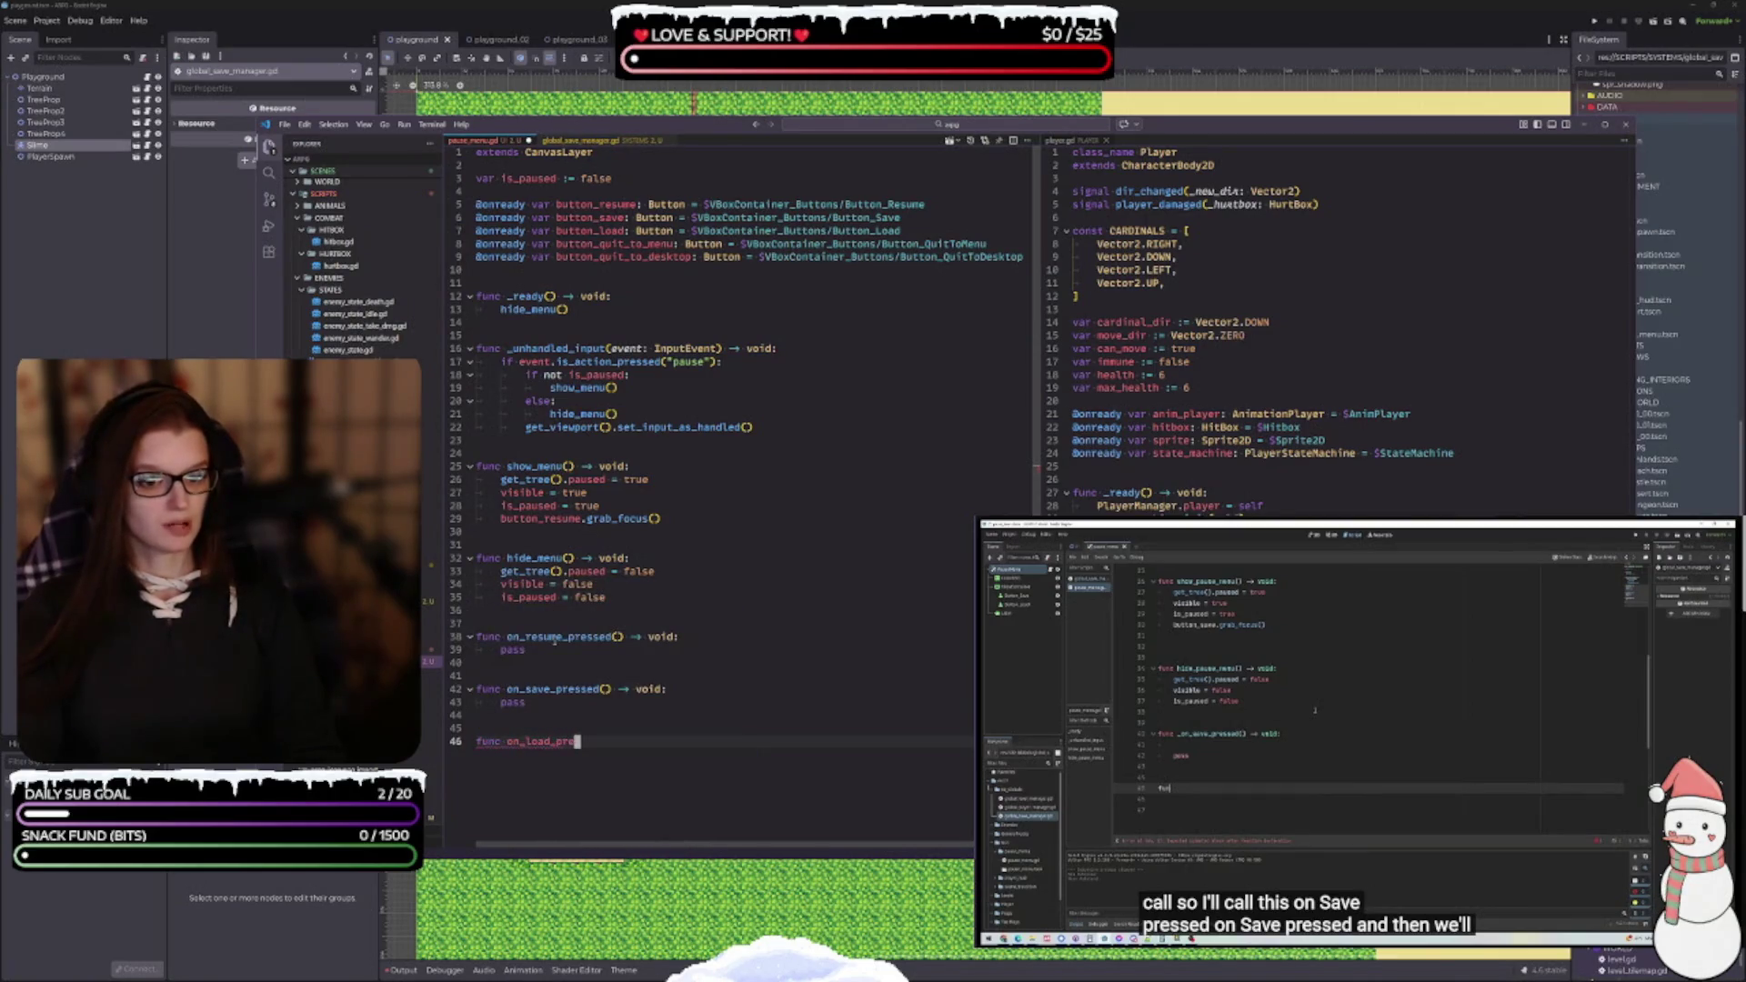
pyautogui.write('void:')
pyautogui.press('Return')
pyautogui.write('pass')
pyautogui.press('Return')
pyautogui.press('Return')
pyautogui.press('BackSpace')
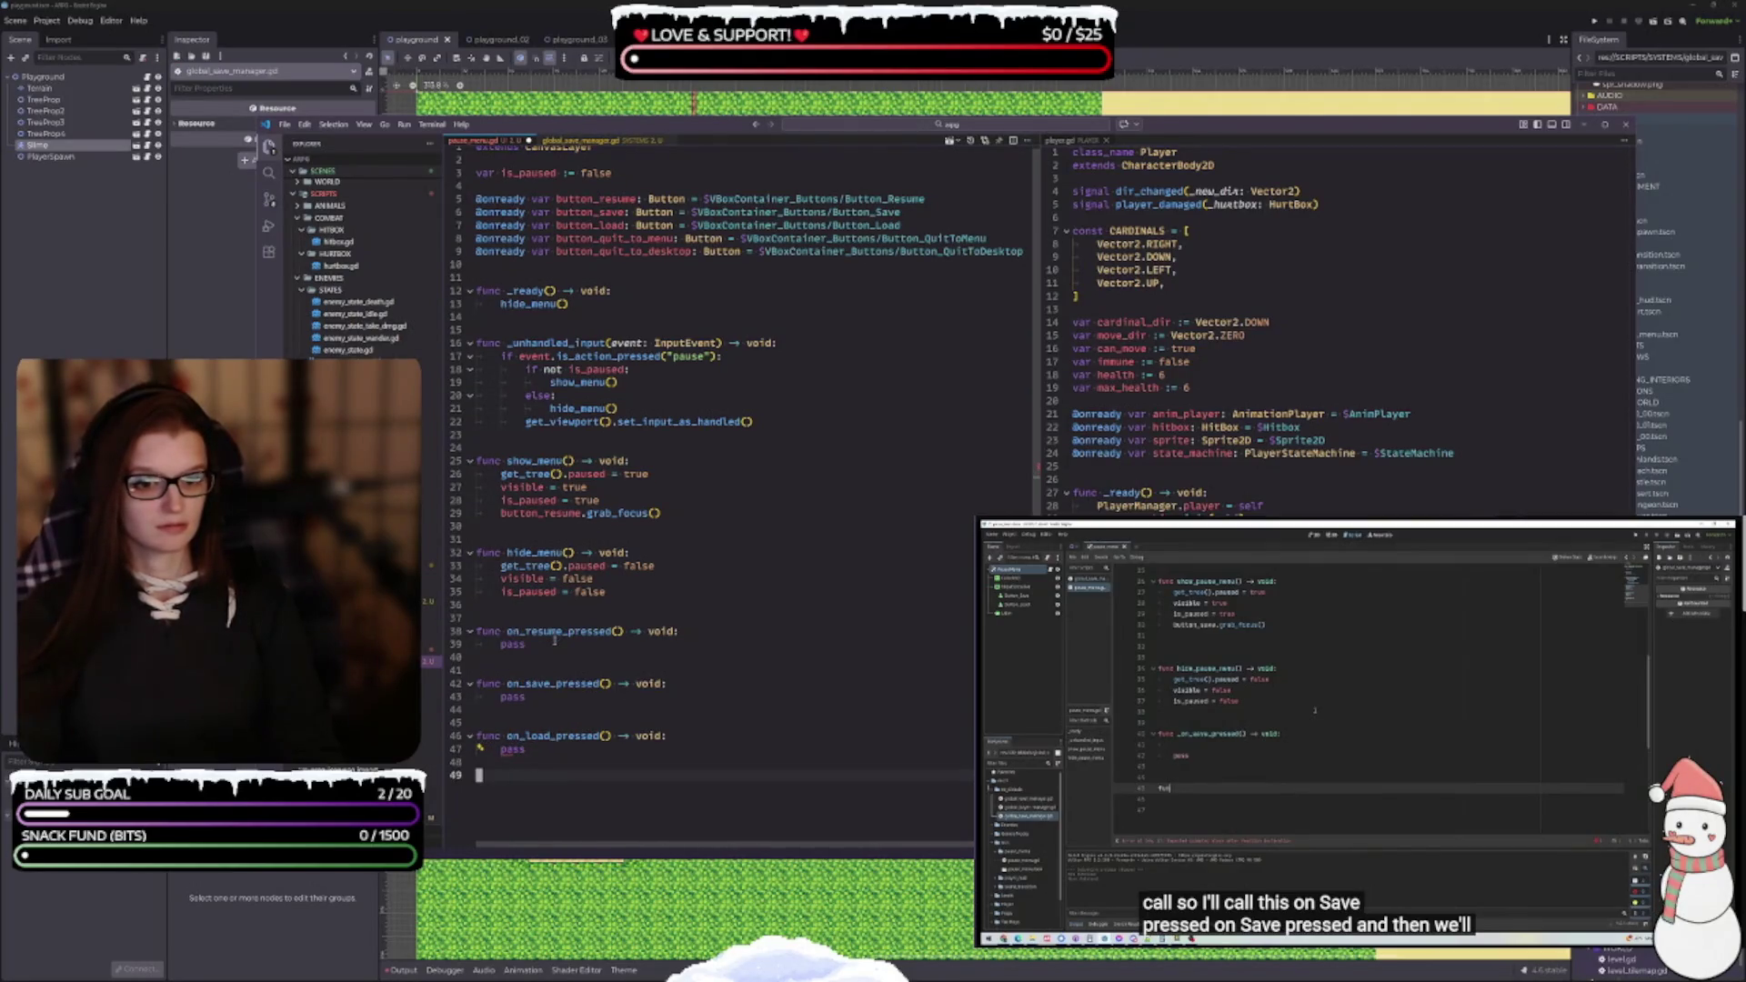
pyautogui.press('Return')
pyautogui.write('func on_')
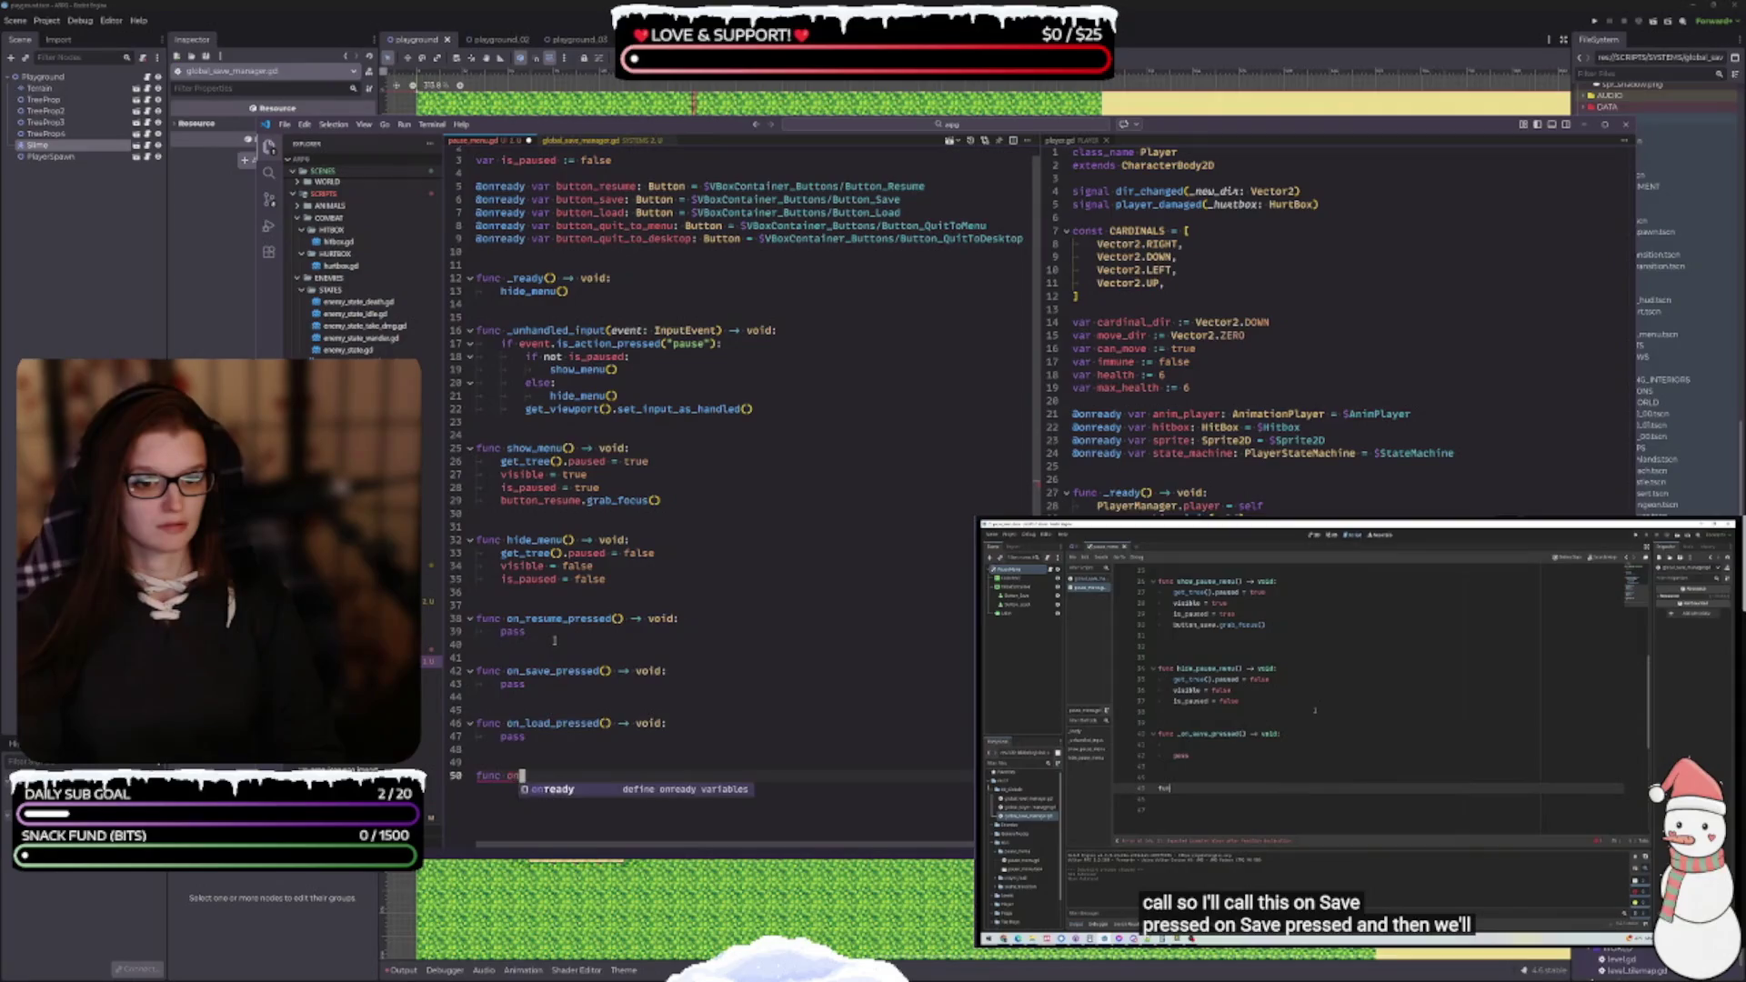
pyautogui.write('sa')
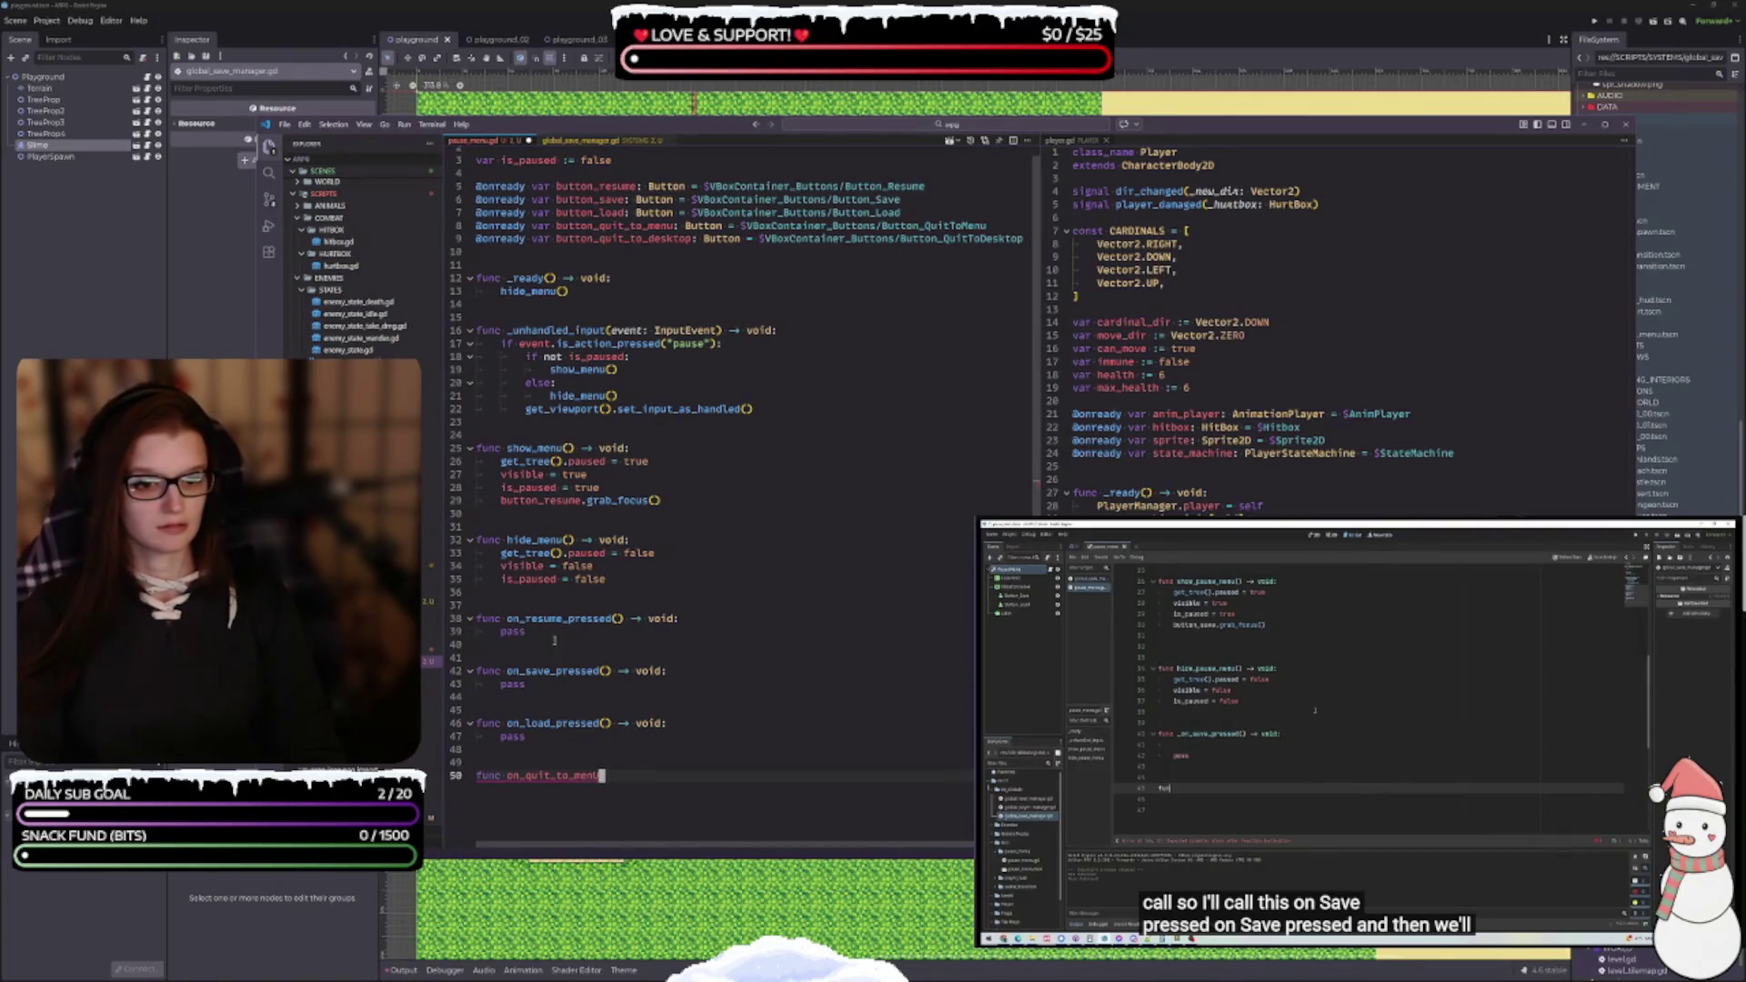
pyautogui.press('BackSpace')
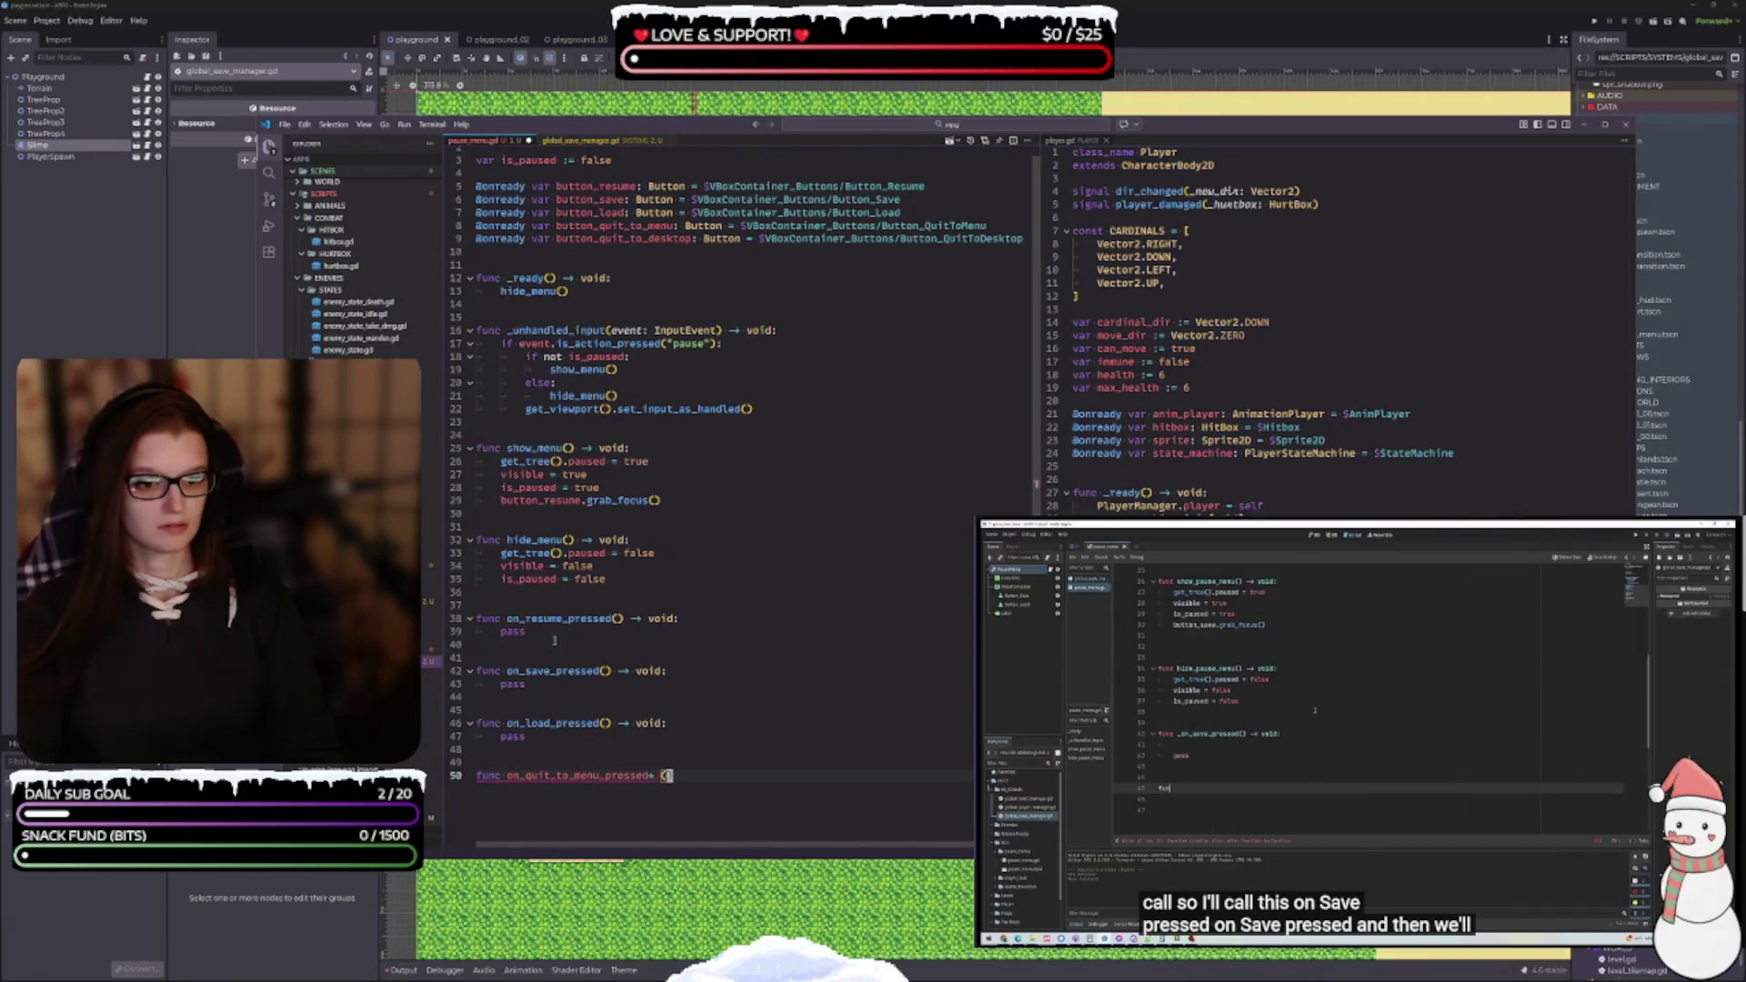
pyautogui.write('void:')
pyautogui.press('Return')
pyautogui.write('pass')
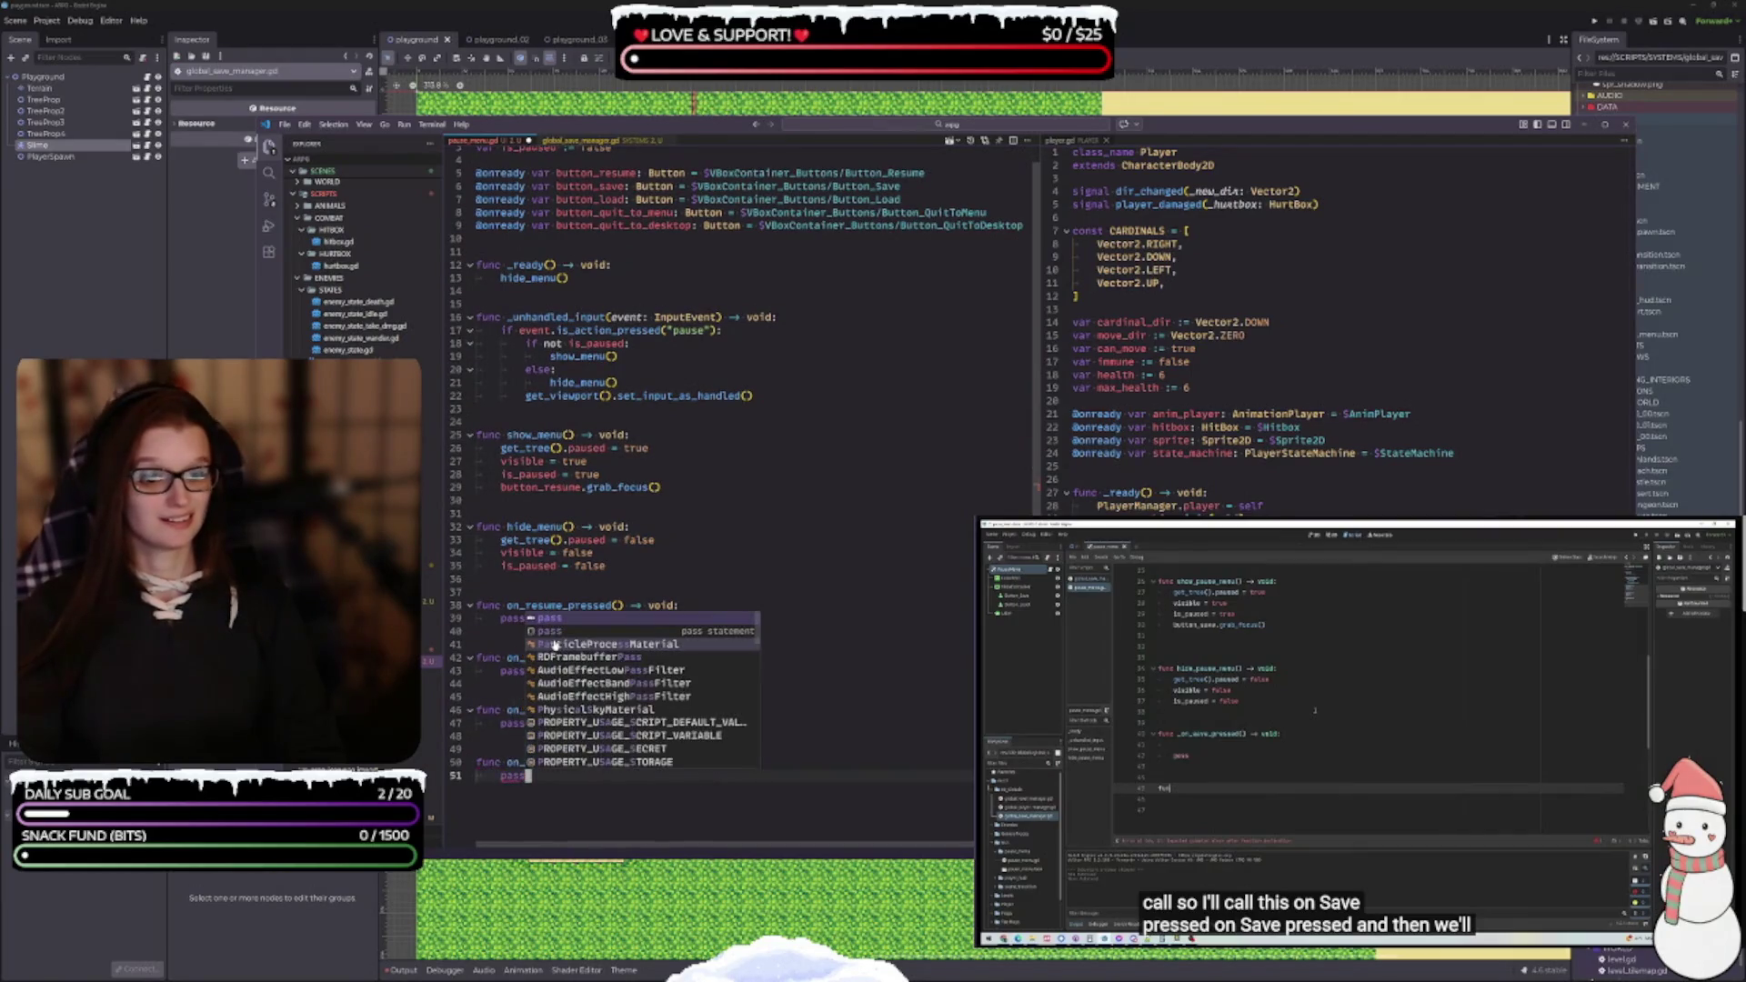
pyautogui.press('Return')
pyautogui.press('Return')
pyautogui.press('Return')
pyautogui.press('Return')
# - Add the quit-to-desktop pressed handler stub with pass
pyautogui.write('func on_quit_to_desktop_pressed(')
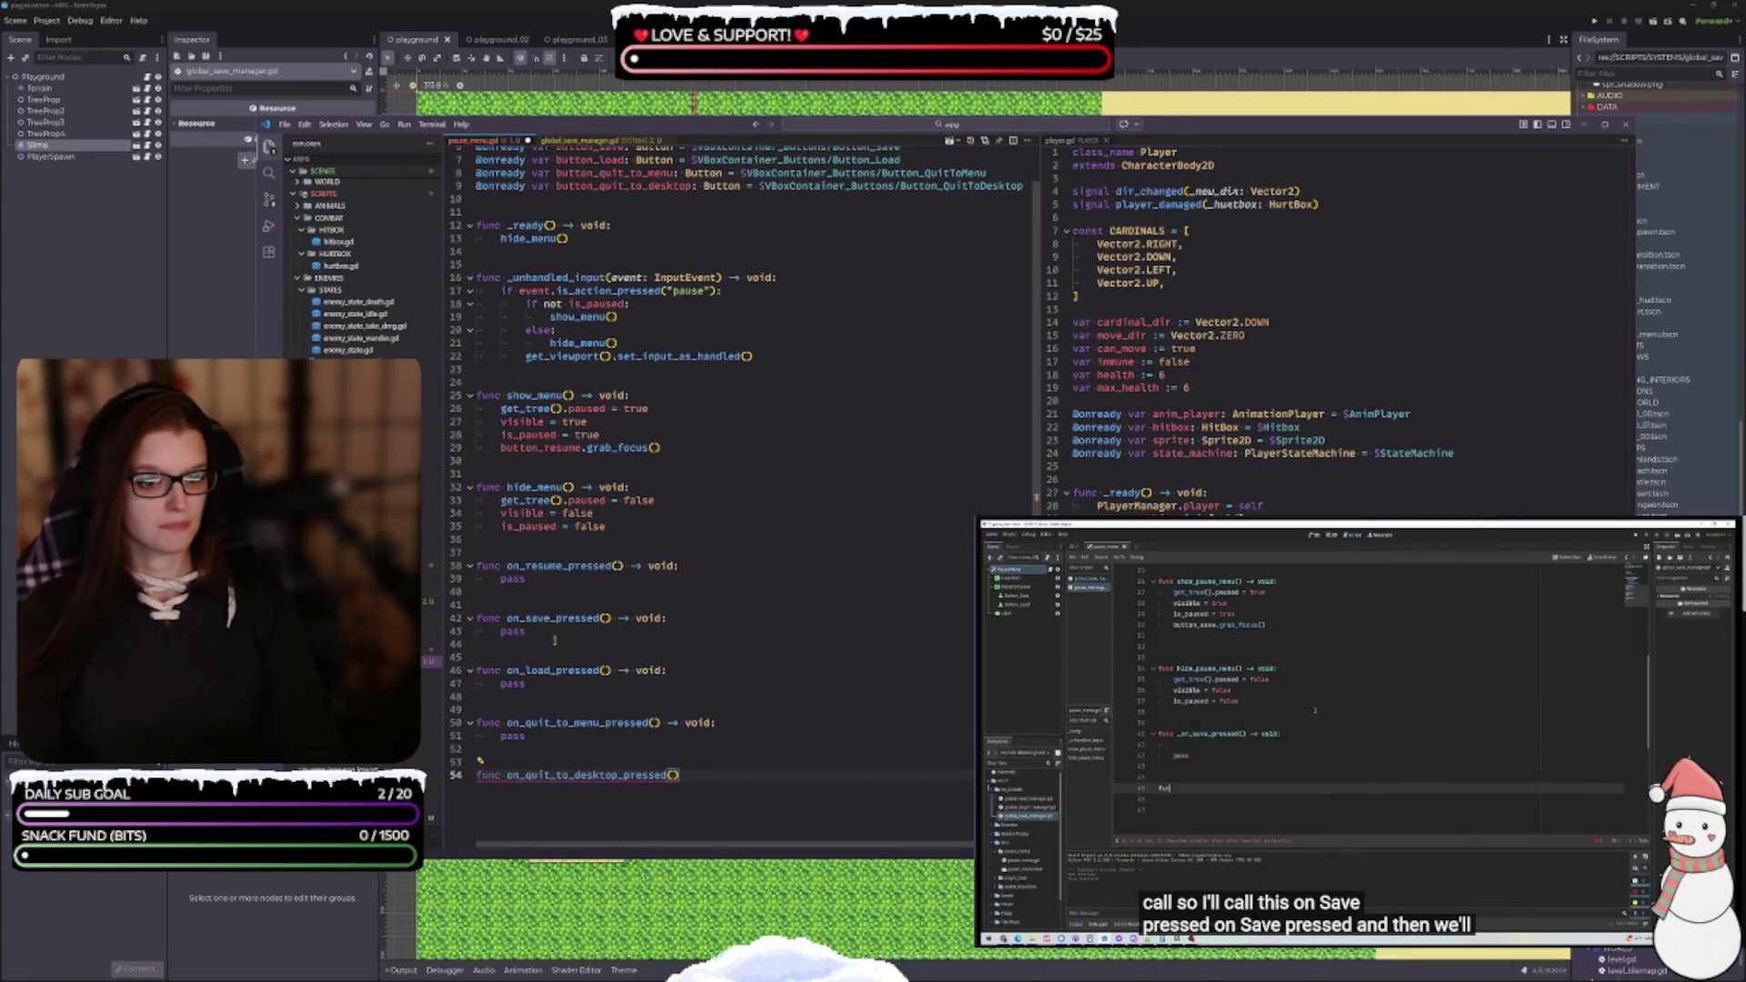
pyautogui.write('viod:')
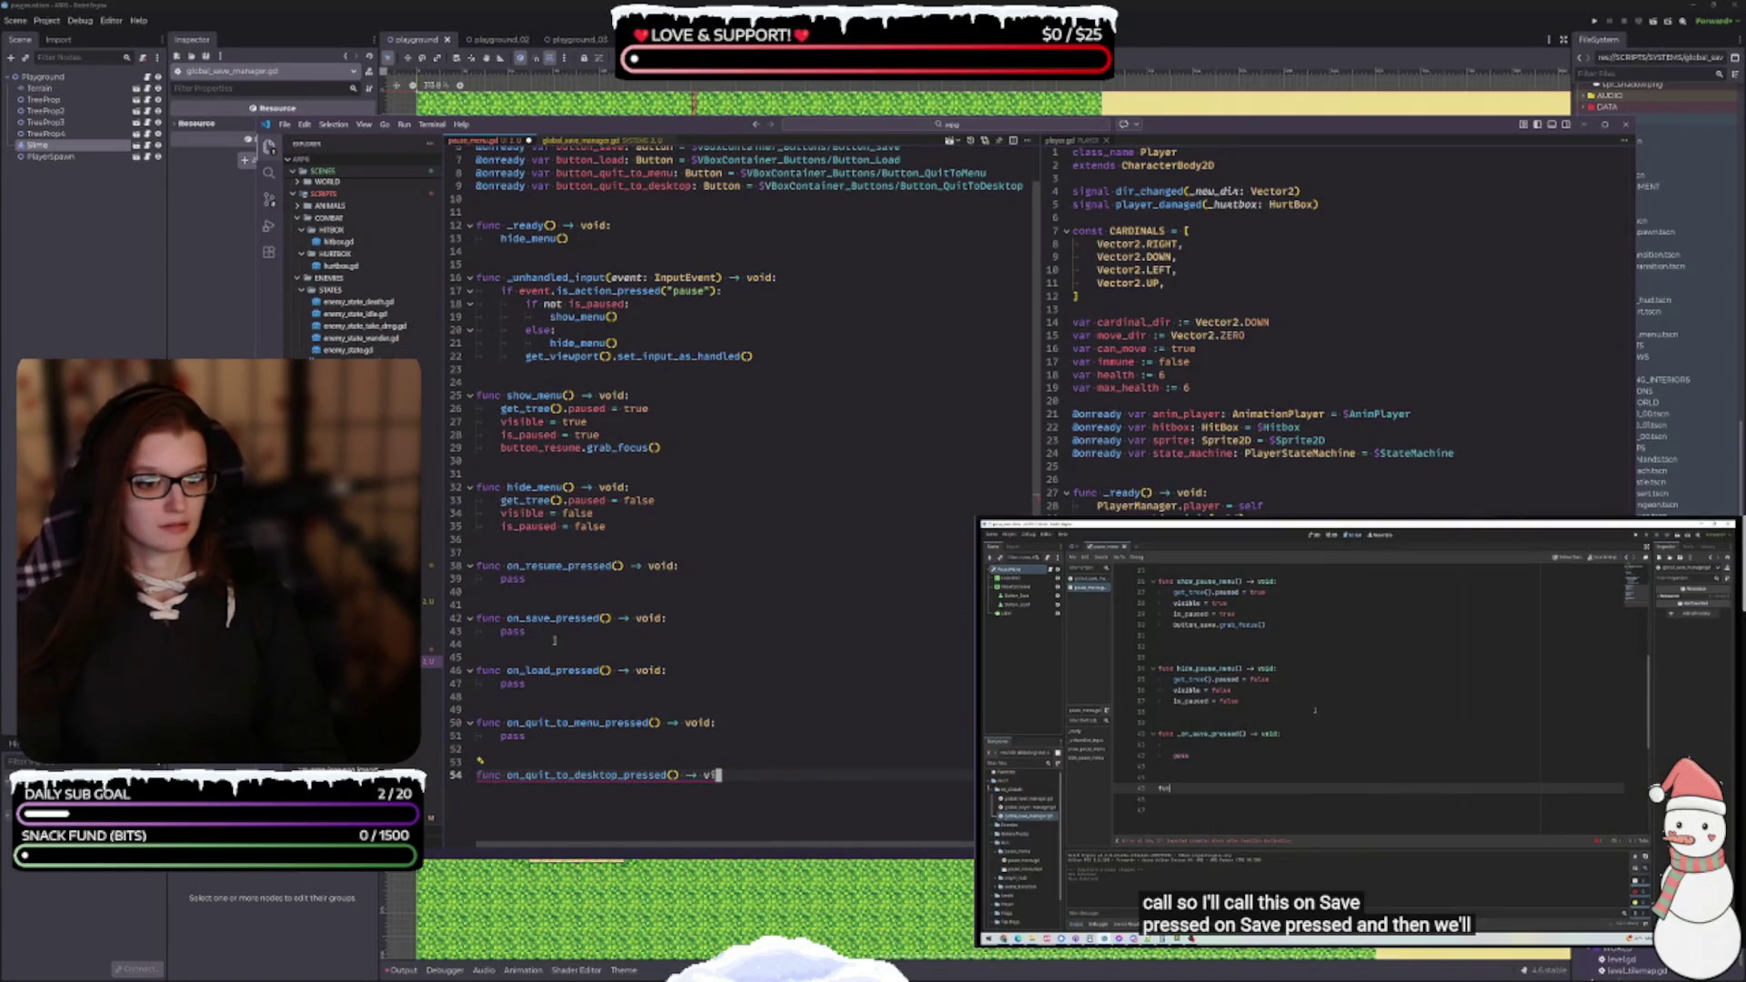
pyautogui.write('oid:')
pyautogui.press('Return')
pyautogui.write('pass')
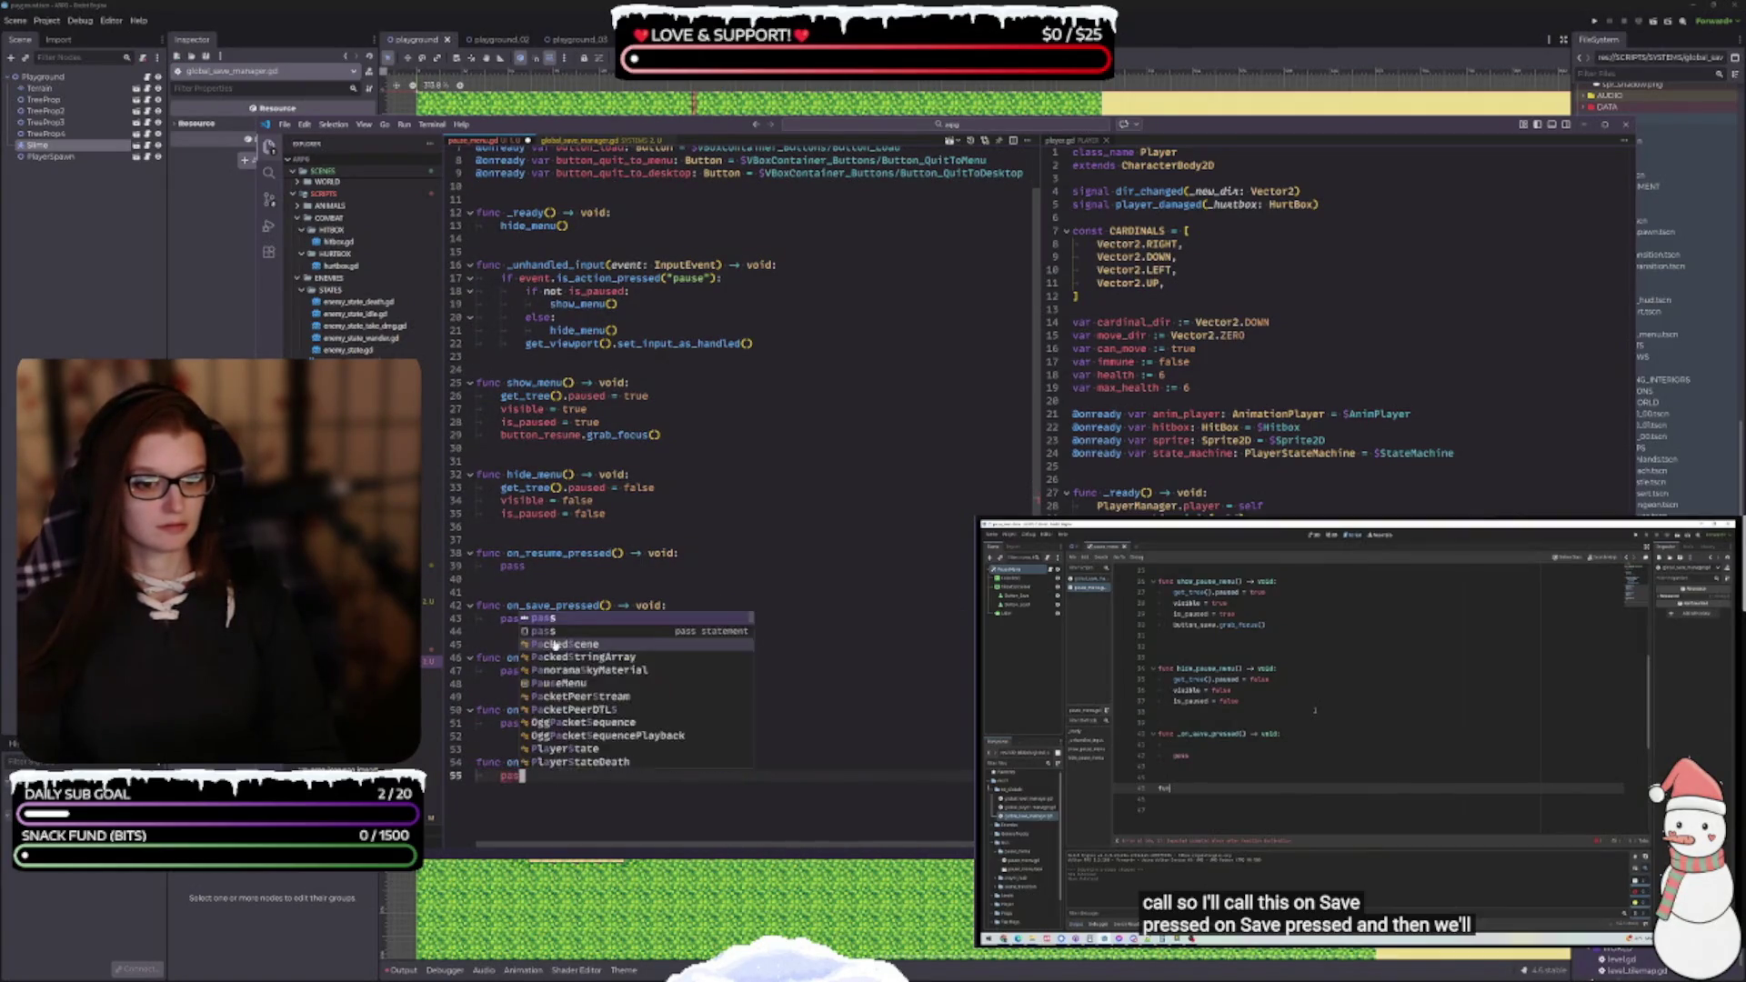
pyautogui.press('Return')
pyautogui.press('Return')
pyautogui.press('Return')
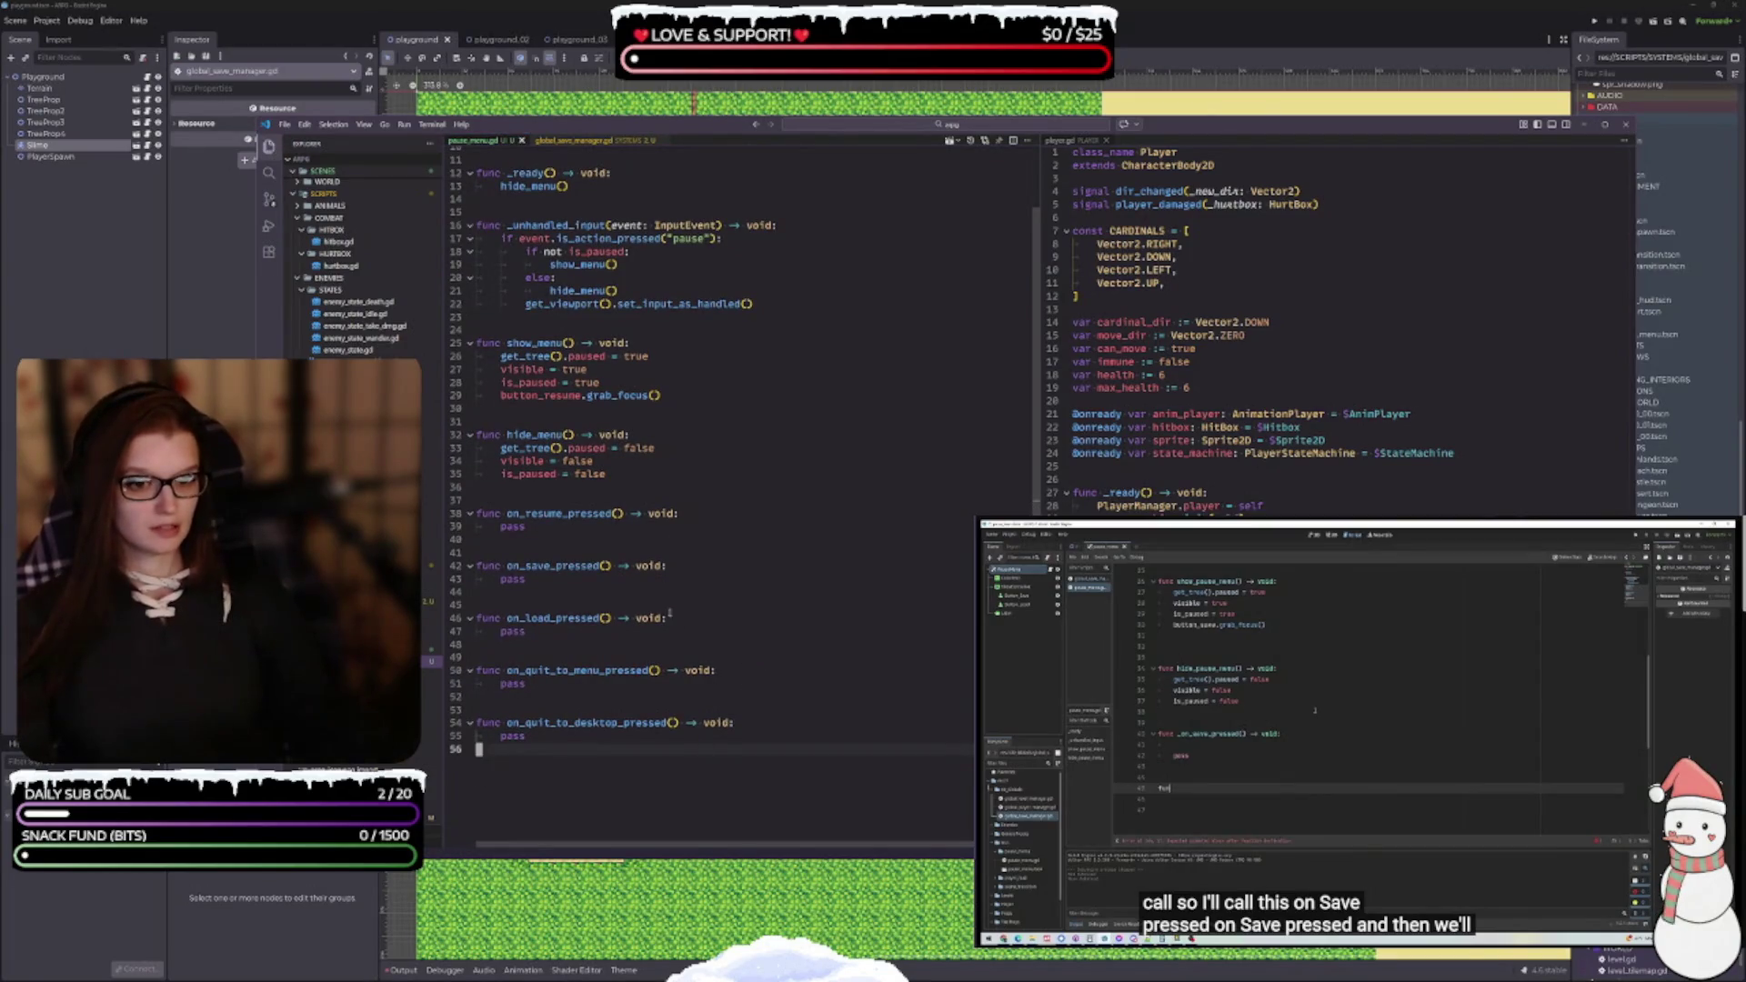
# - Correct the typo in the on_quit_to_menu_pressed function name
pyautogui.click(557, 671)
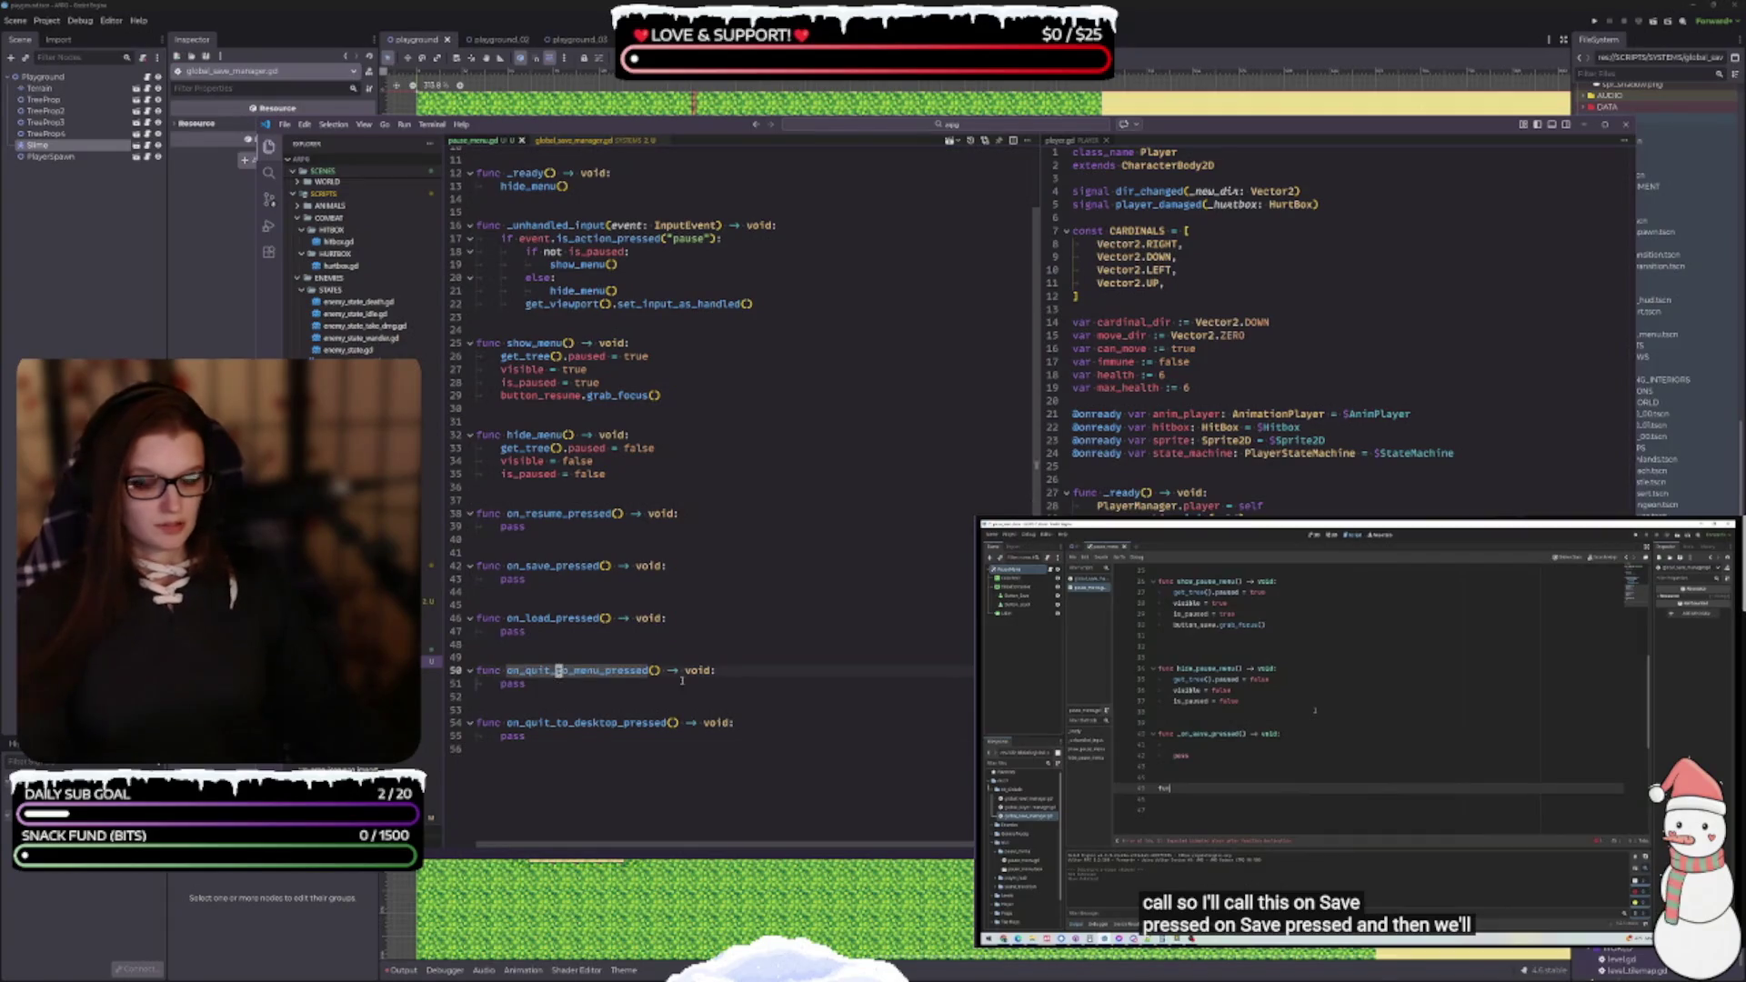
pyautogui.press('BackSpace')
pyautogui.click(570, 670)
pyautogui.press('Delete')
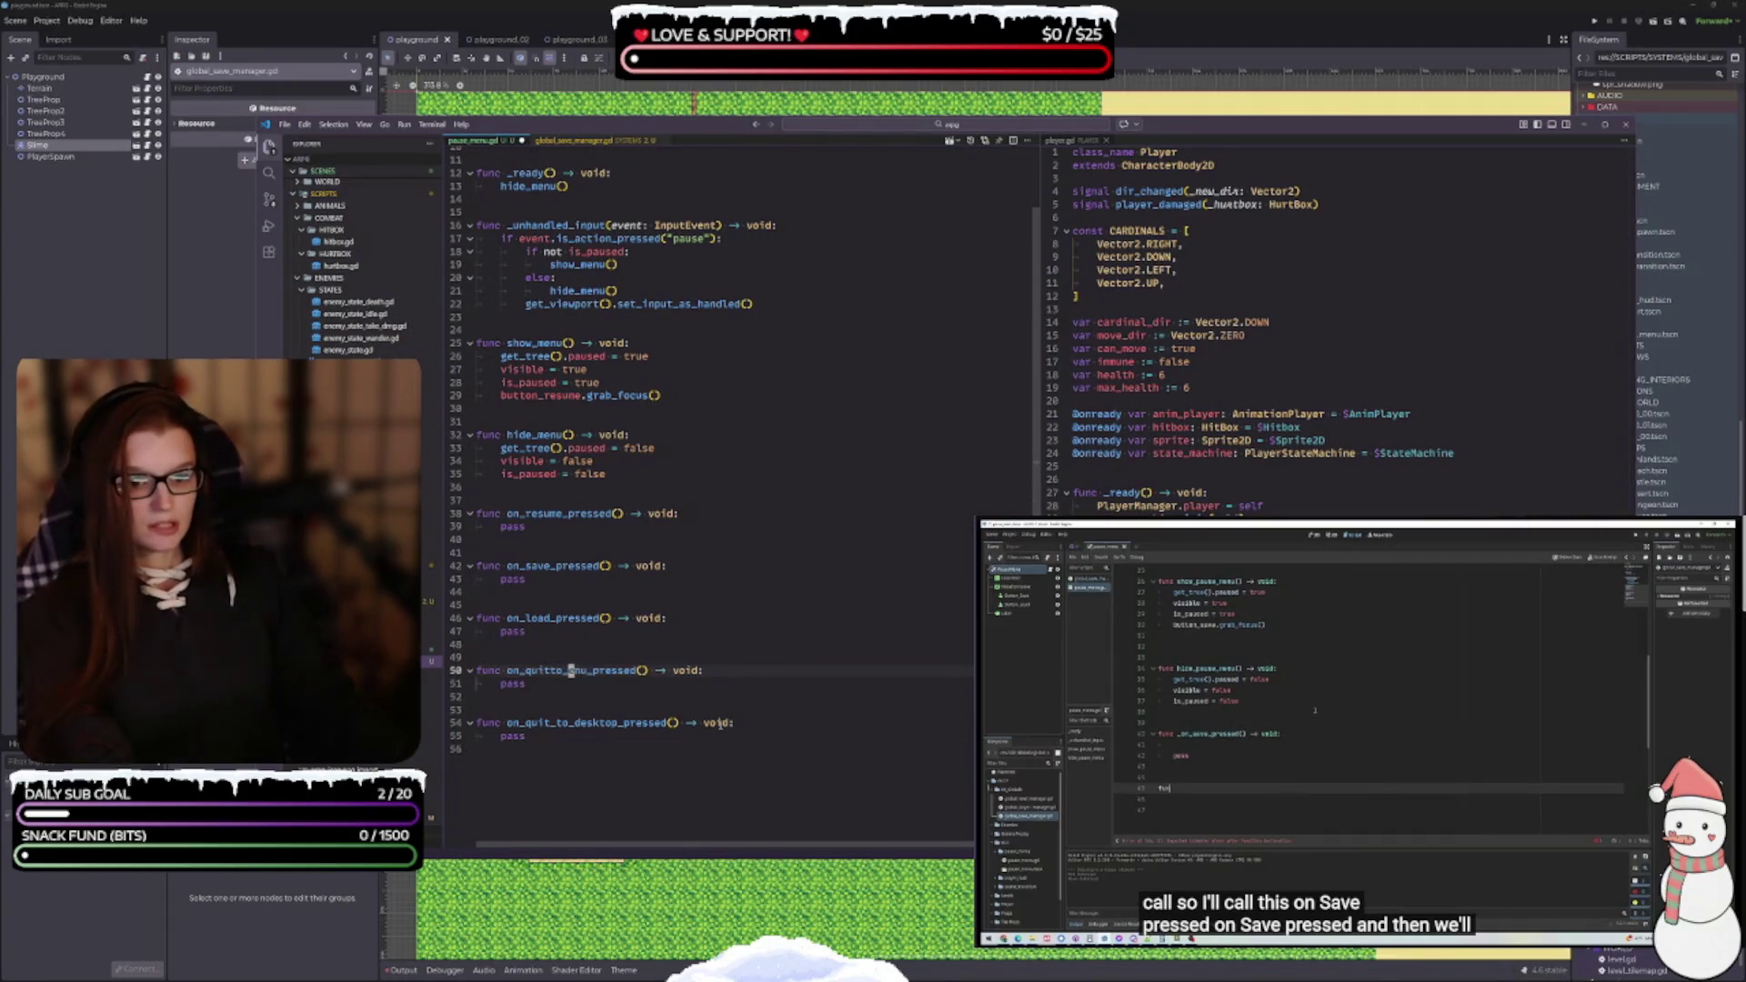
pyautogui.click(559, 670)
pyautogui.write('_')
pyautogui.click(736, 722)
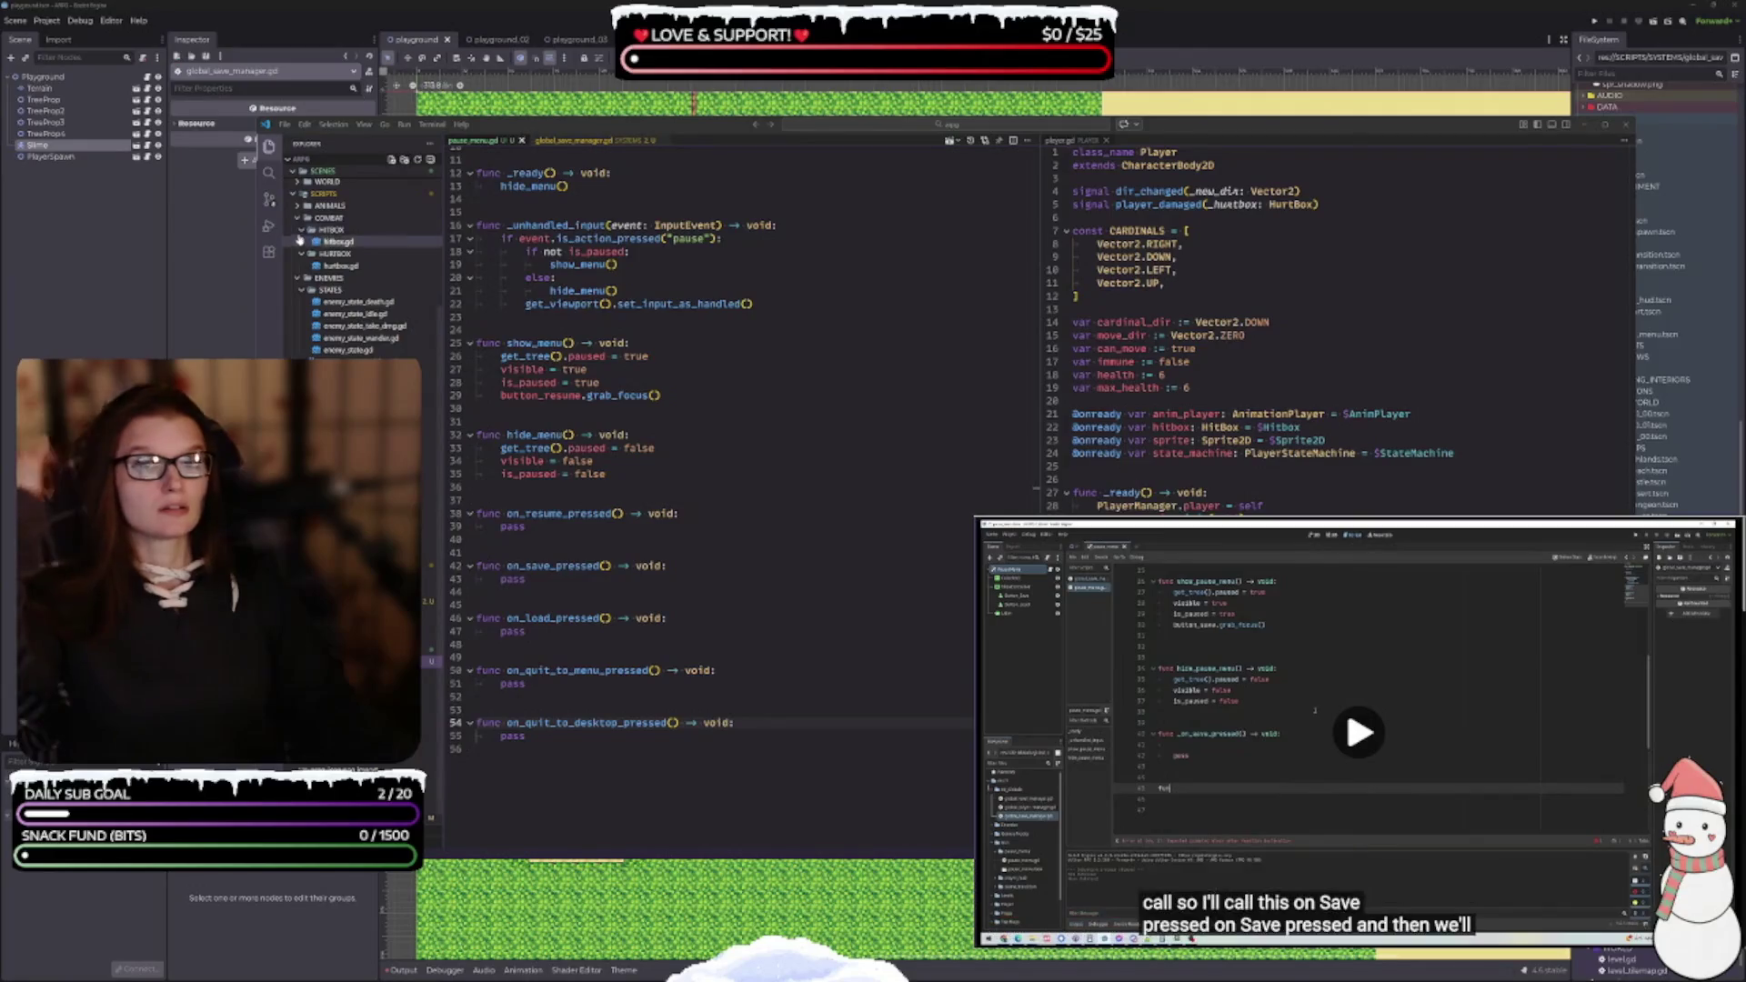
pyautogui.scroll(-1, 688, 582)
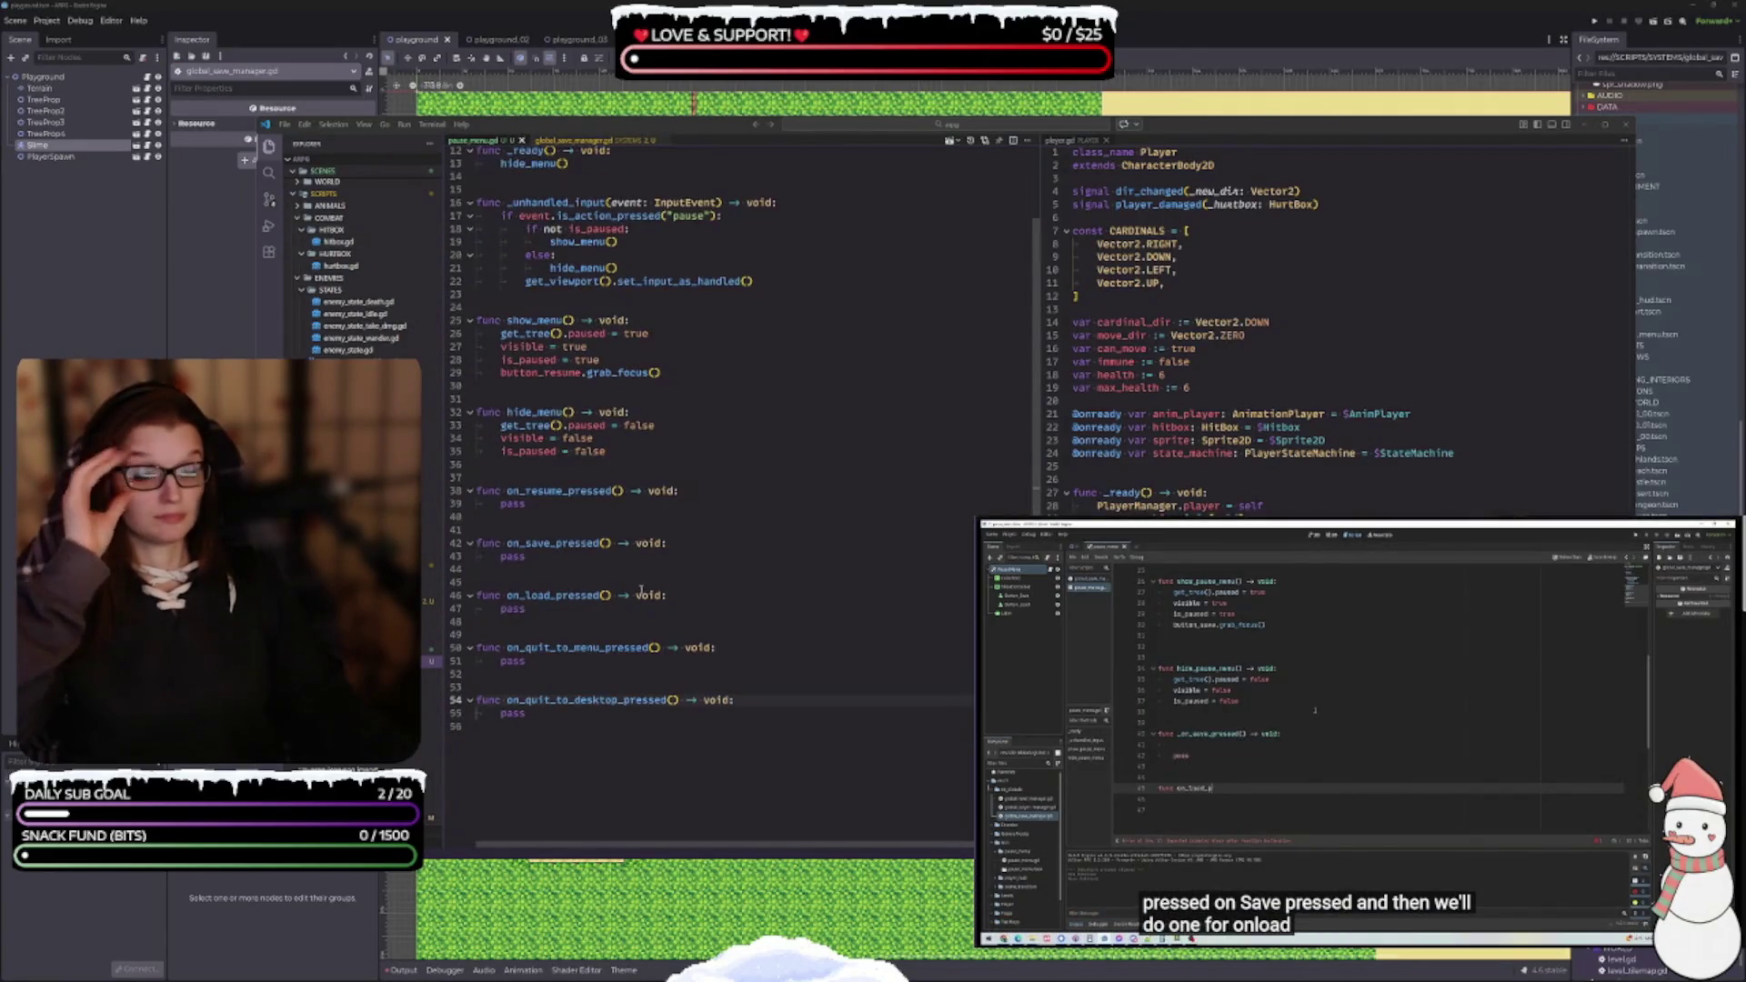
pyautogui.click(694, 543)
pyautogui.click(560, 554)
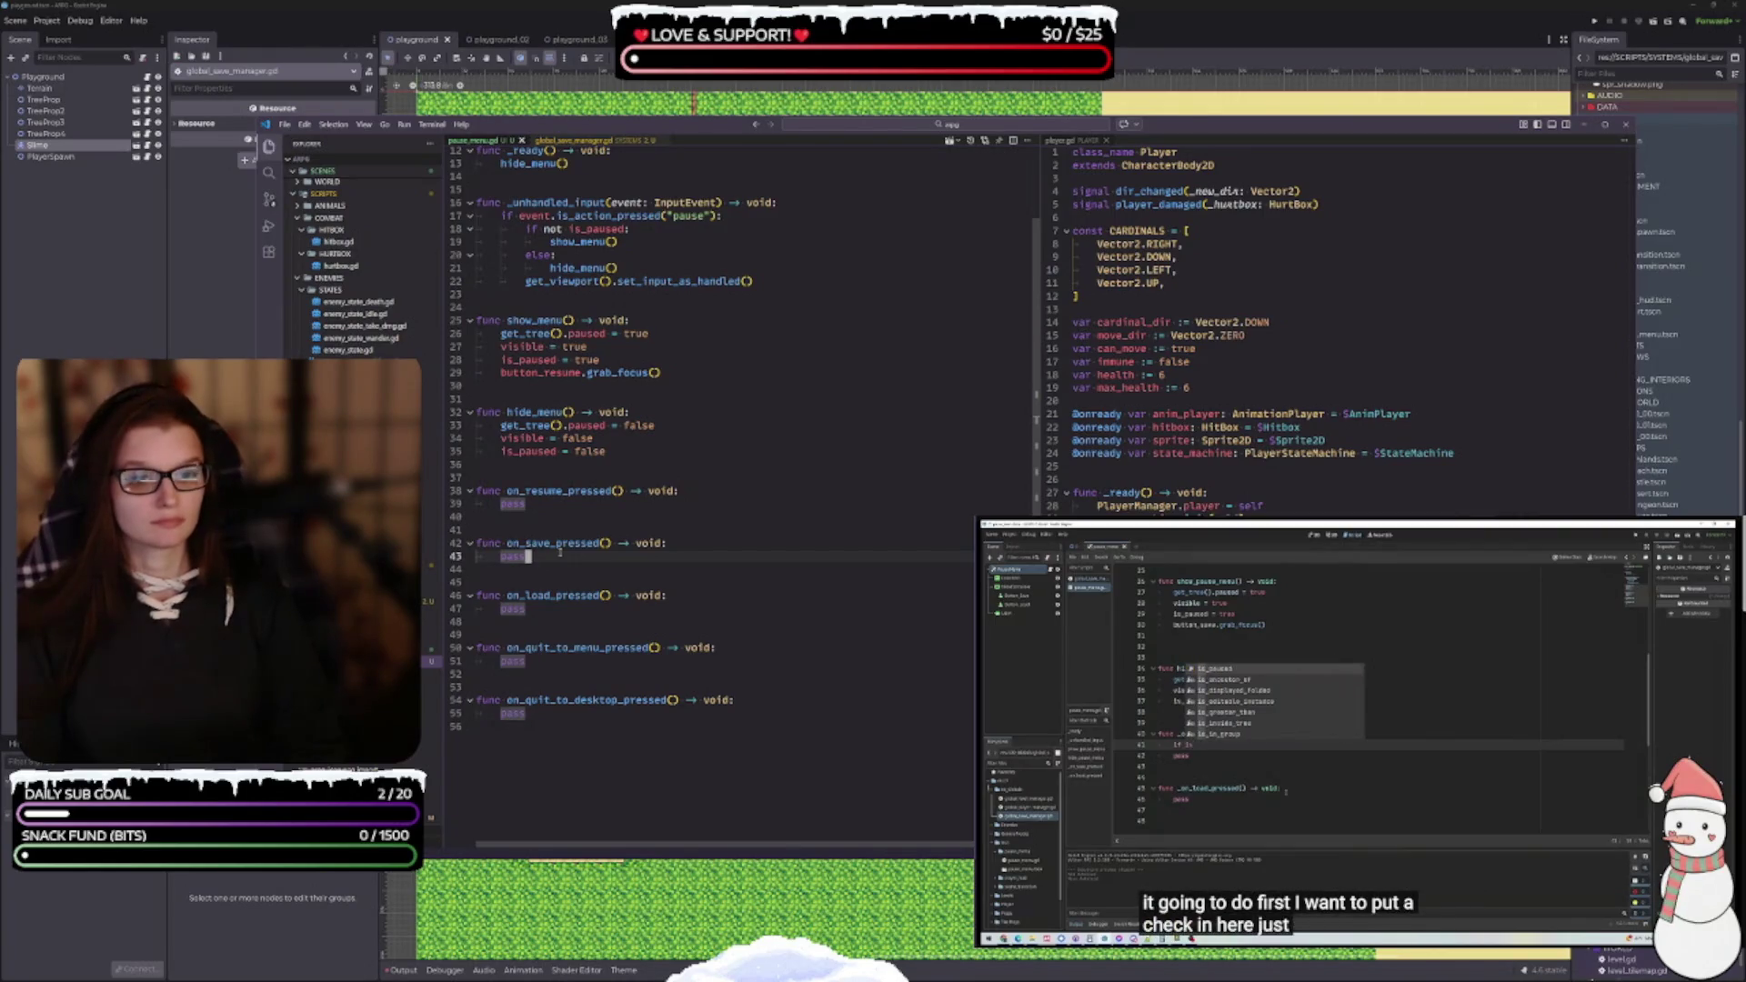
# - Start on_save_pressed with an 'if not is_paused: return' guard
pyautogui.press('Up')
pyautogui.press('End')
pyautogui.press('Return')
pyautogui.press('Return')
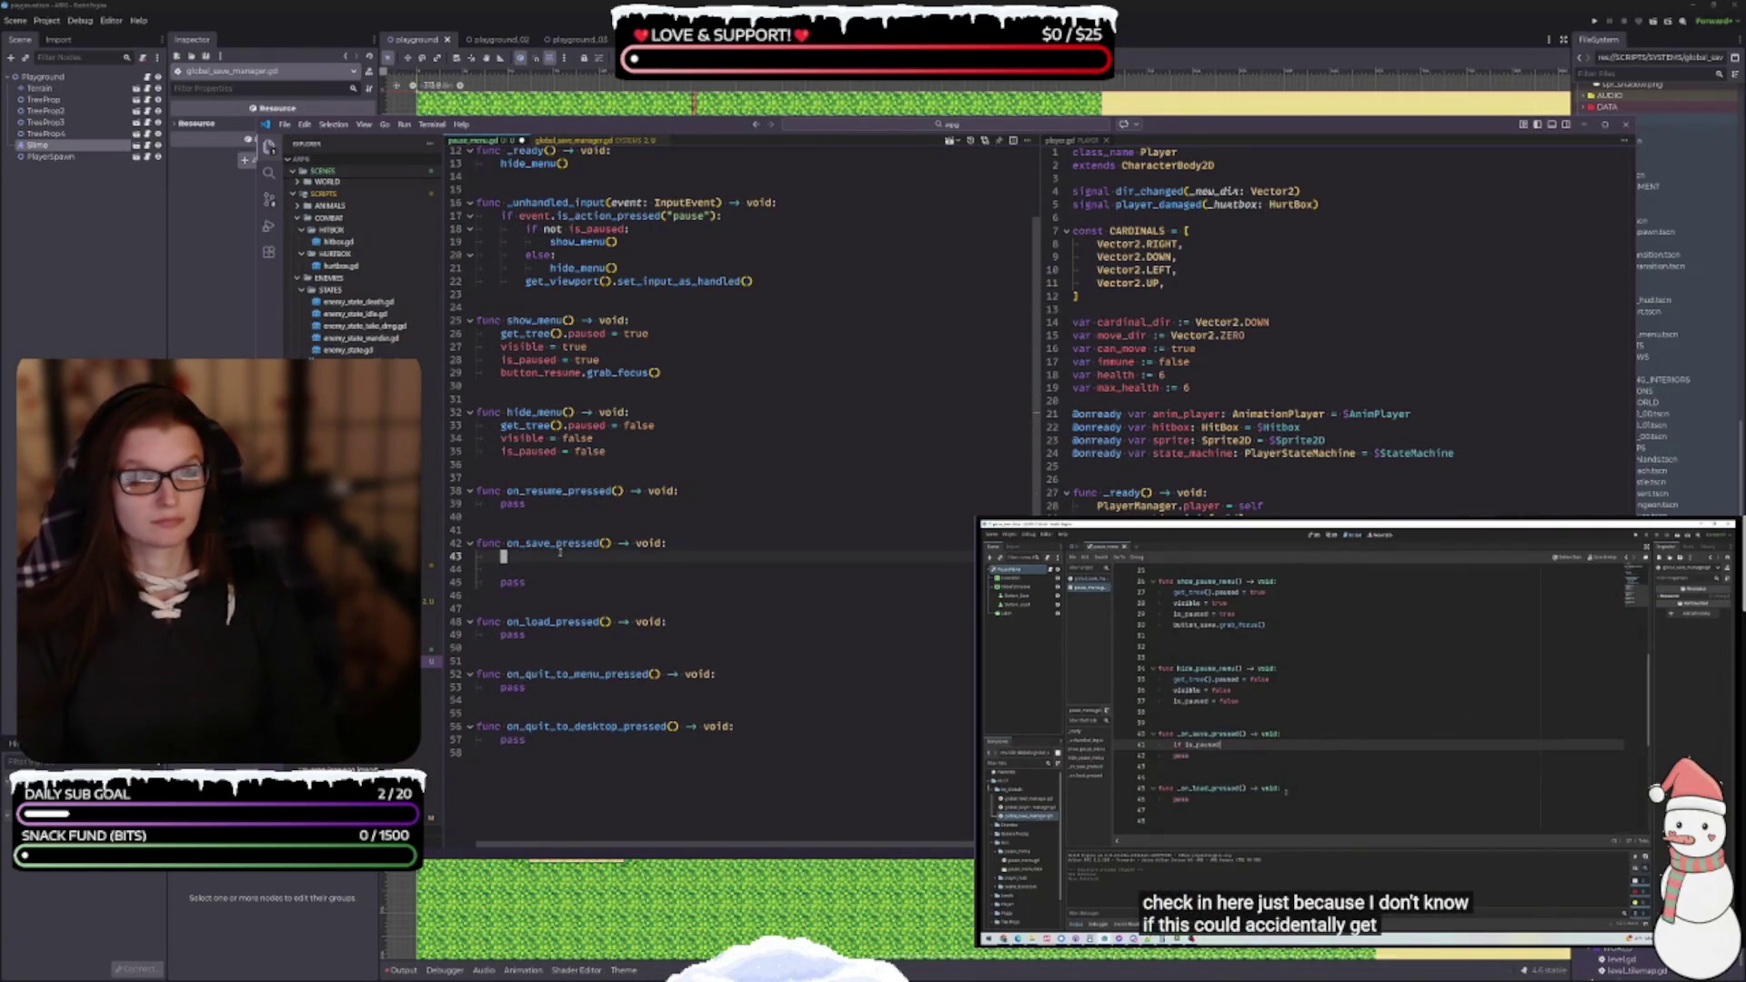
pyautogui.write('if is_pa')
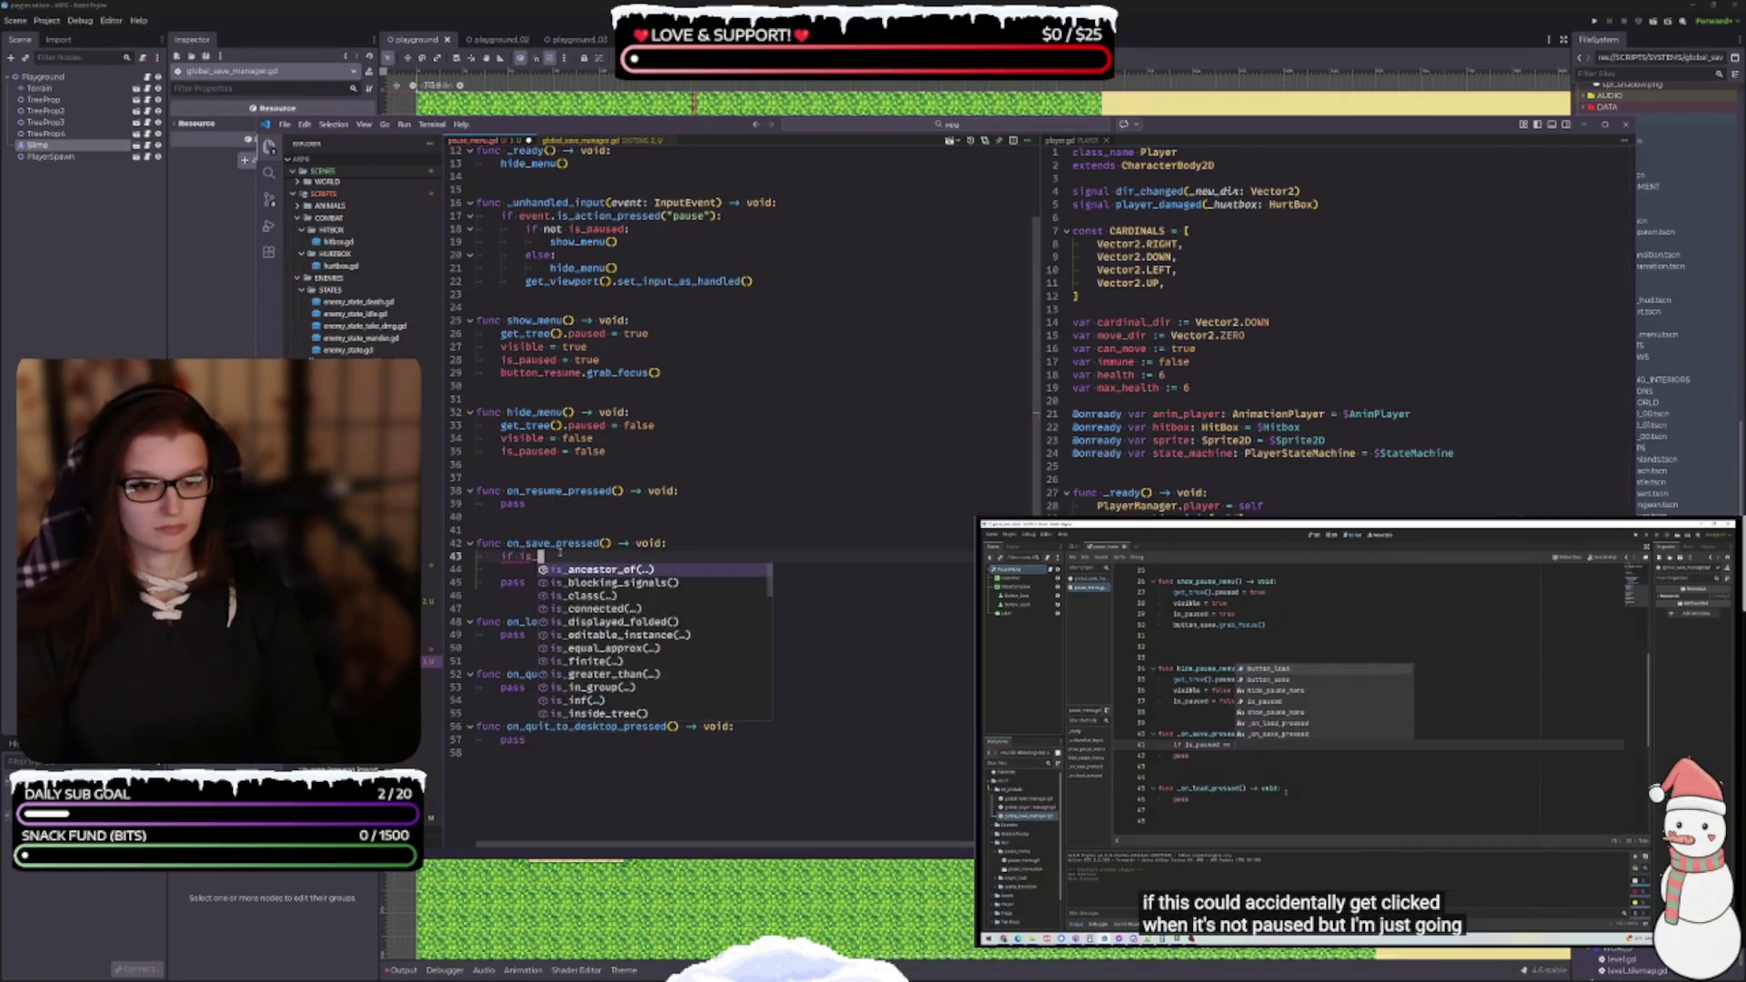
pyautogui.write('used')
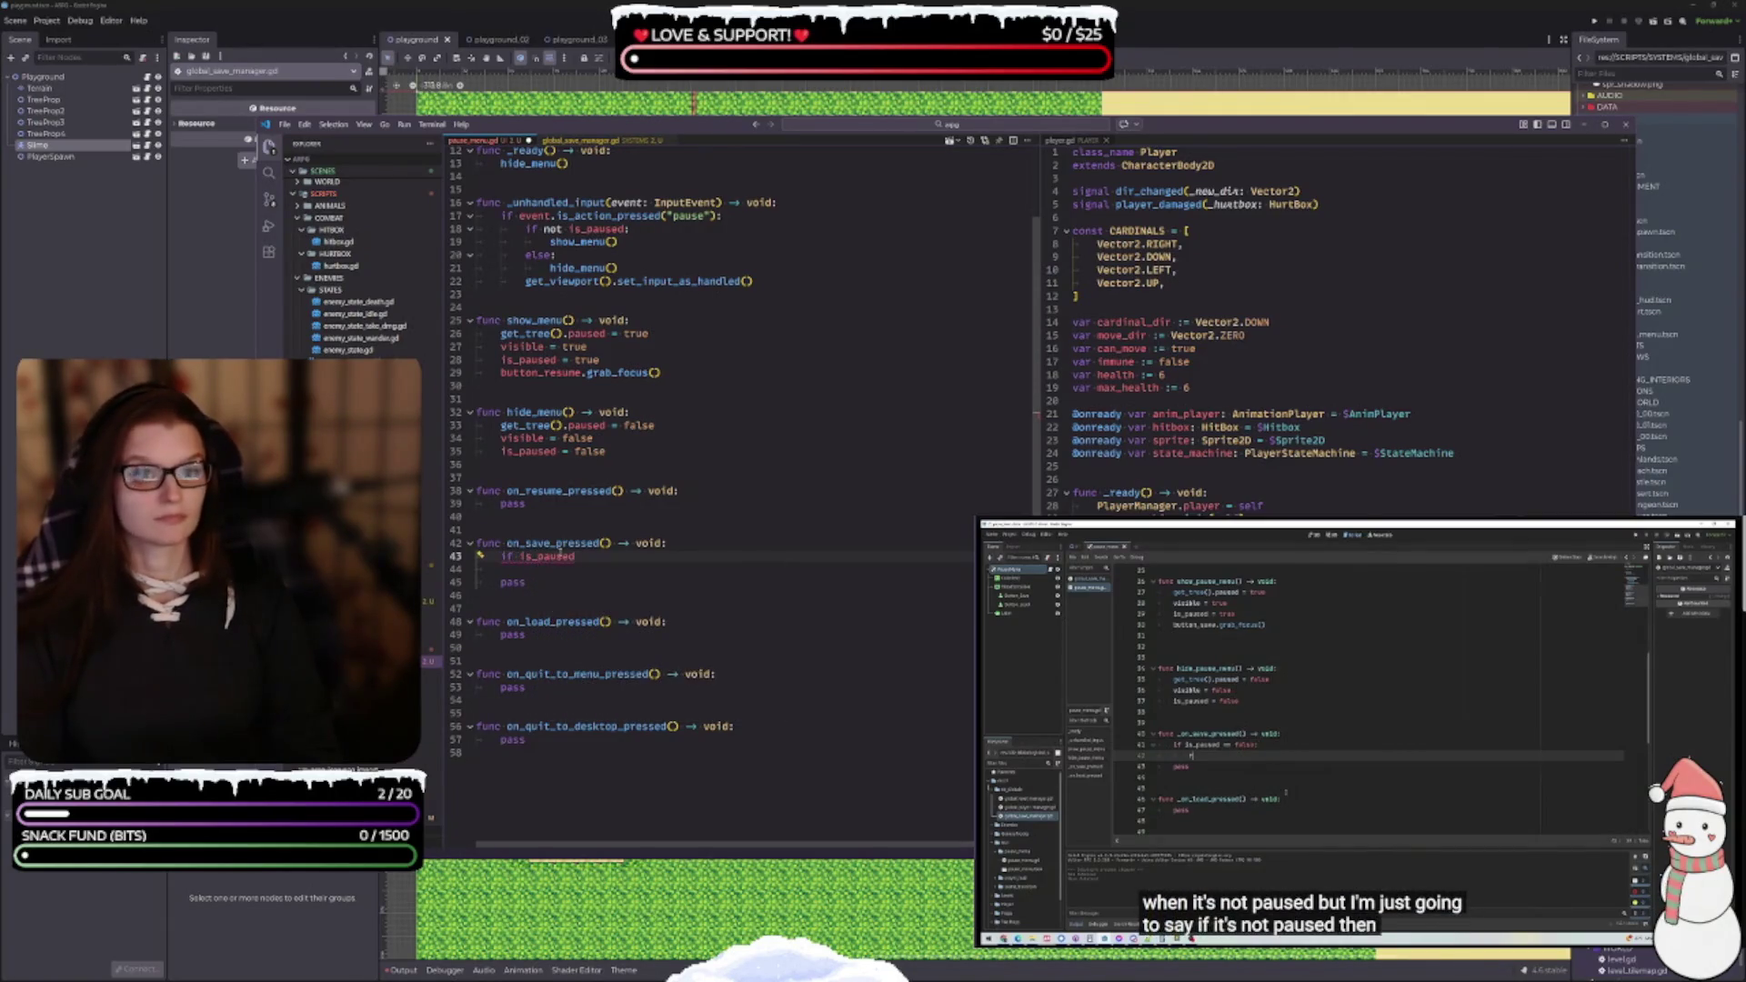
pyautogui.click(520, 556)
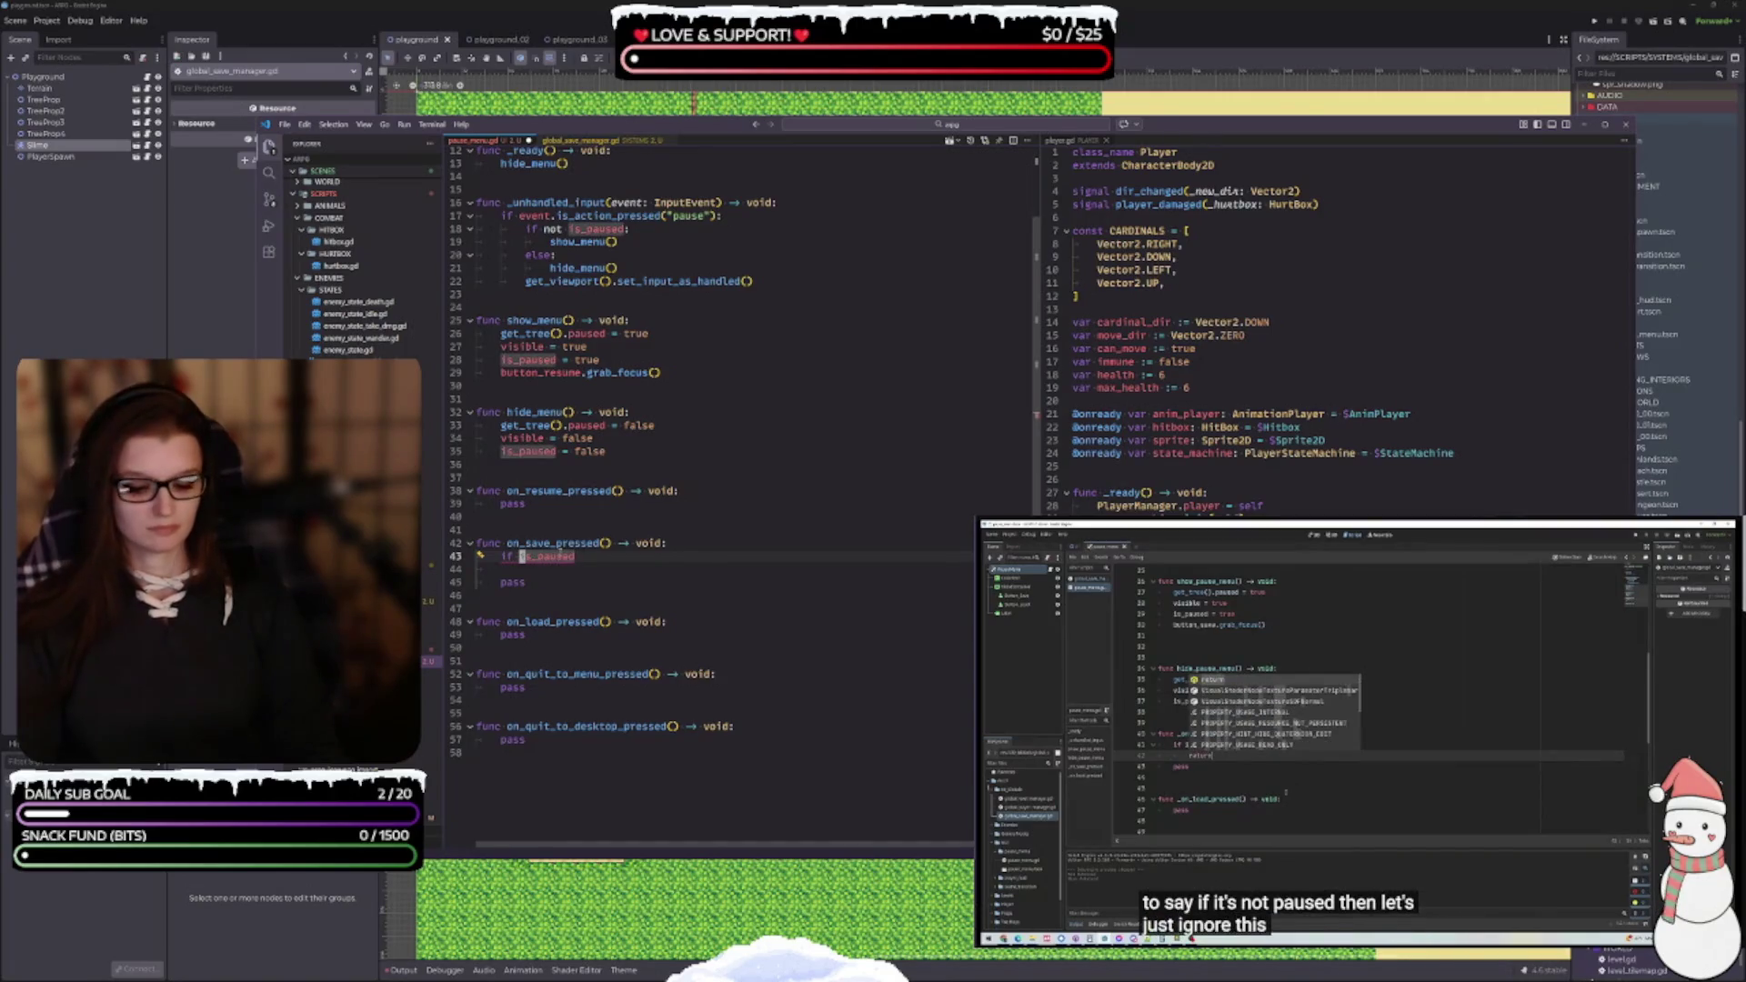
pyautogui.write('not')
pyautogui.press('End')
pyautogui.write(':')
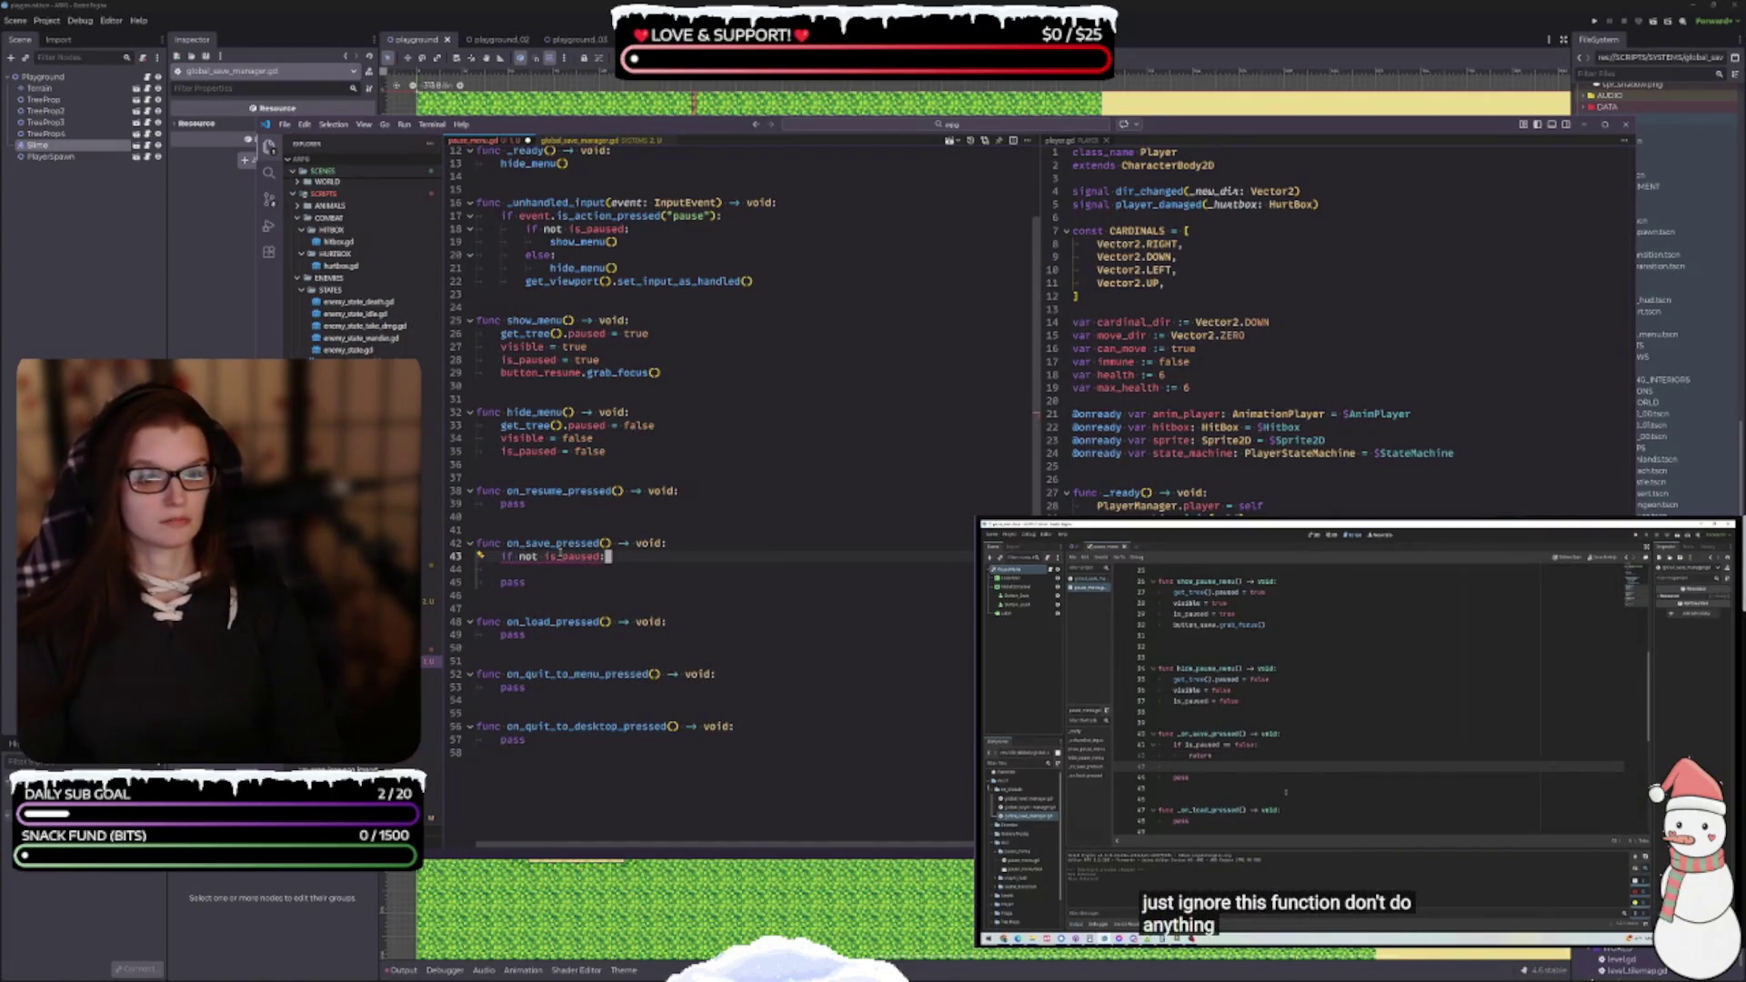
pyautogui.press('Return')
pyautogui.write('return')
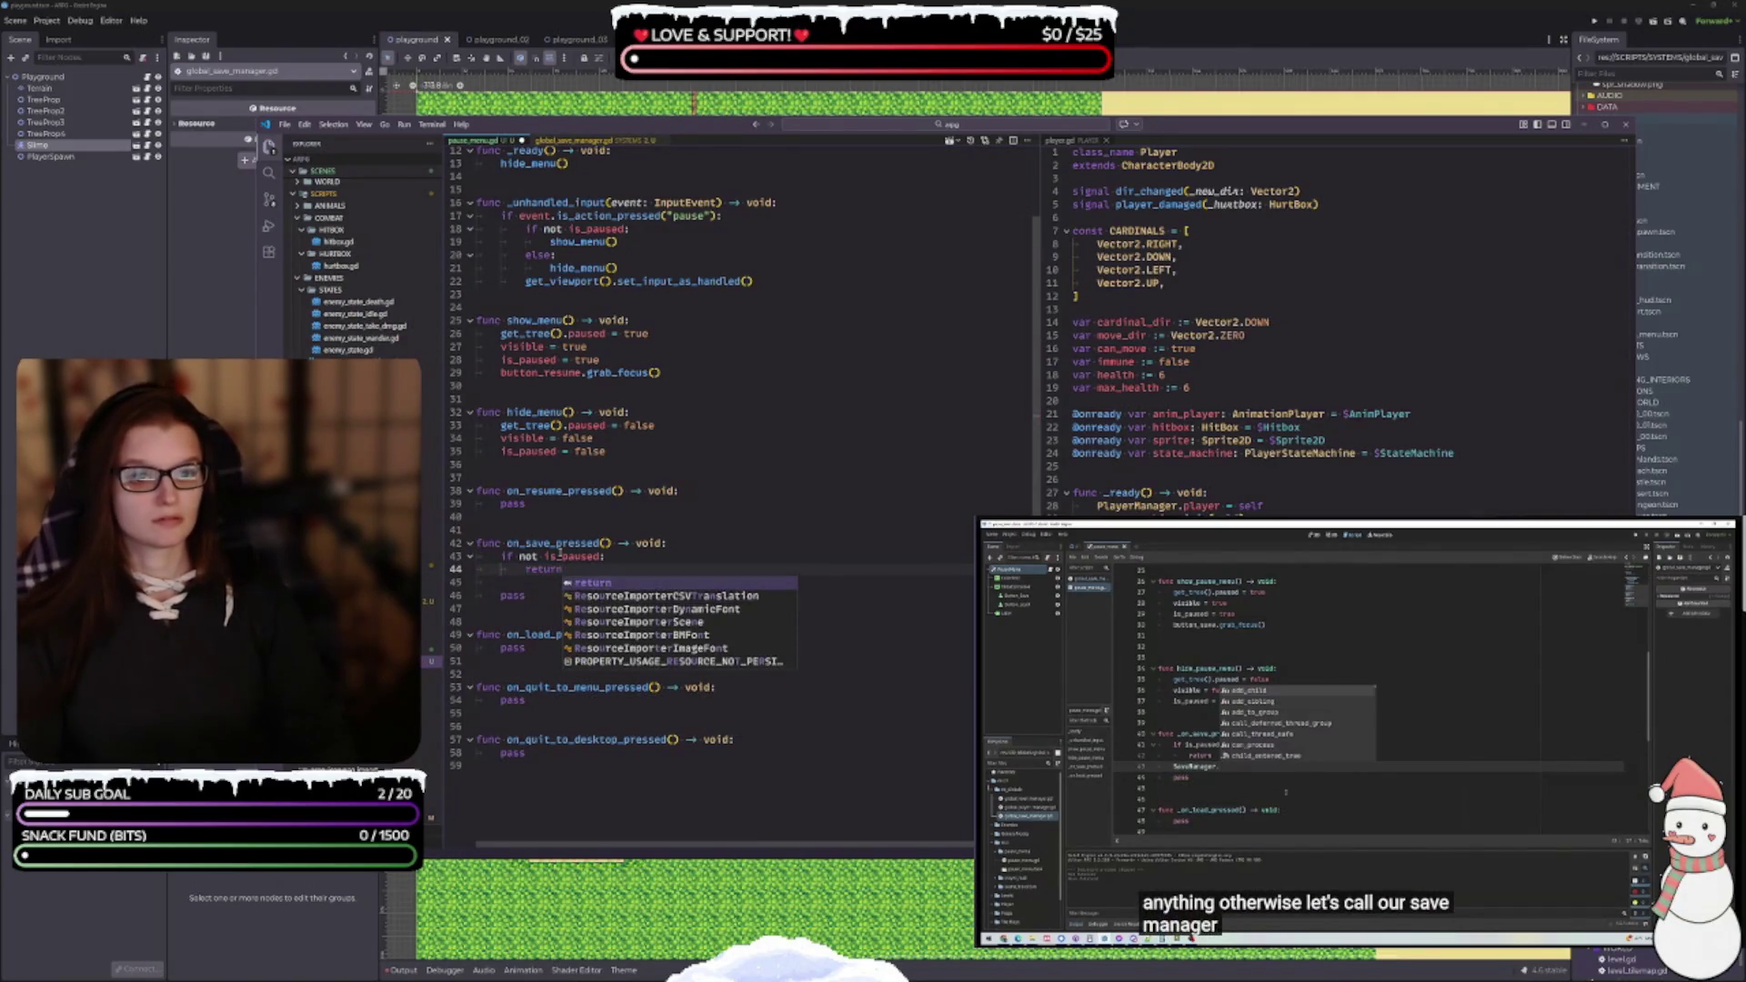
pyautogui.press('Return')
pyautogui.press('Return')
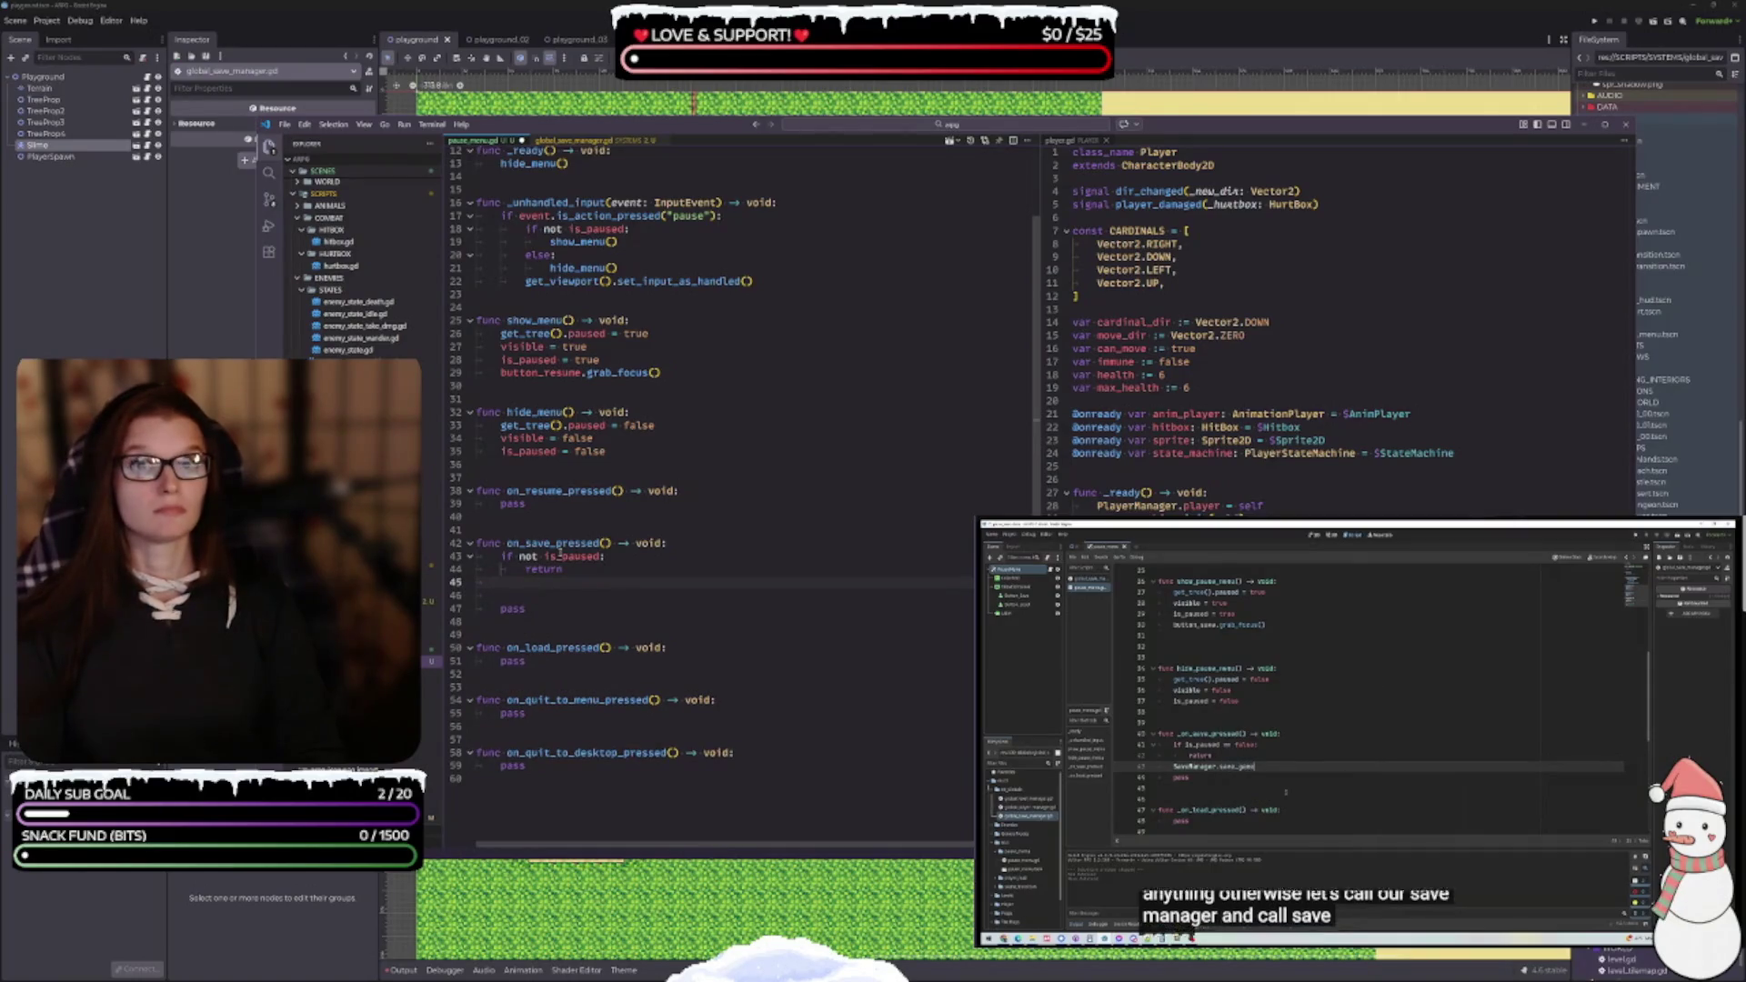
pyautogui.press('BackSpace')
# - Call SaveManager.save_game() then hide_menu(), and clear pass from on_load_pressed
pyautogui.write('Save')
pyautogui.press('Return')
pyautogui.write('.s')
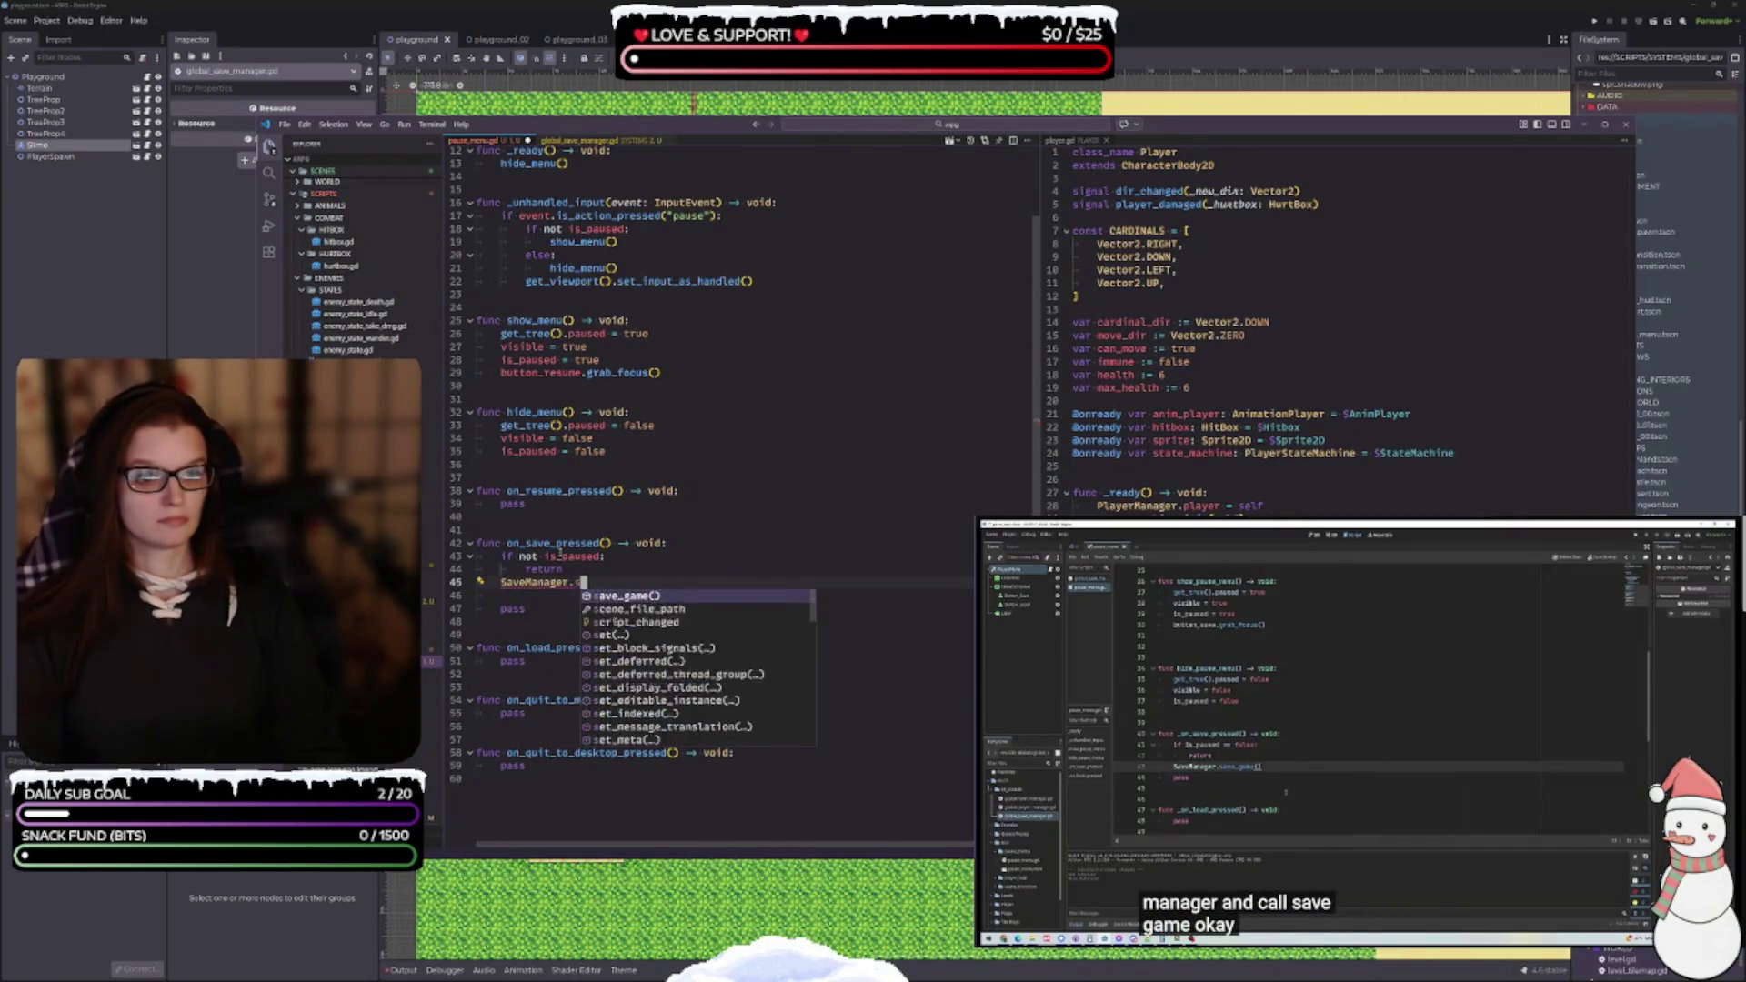
pyautogui.press('Return')
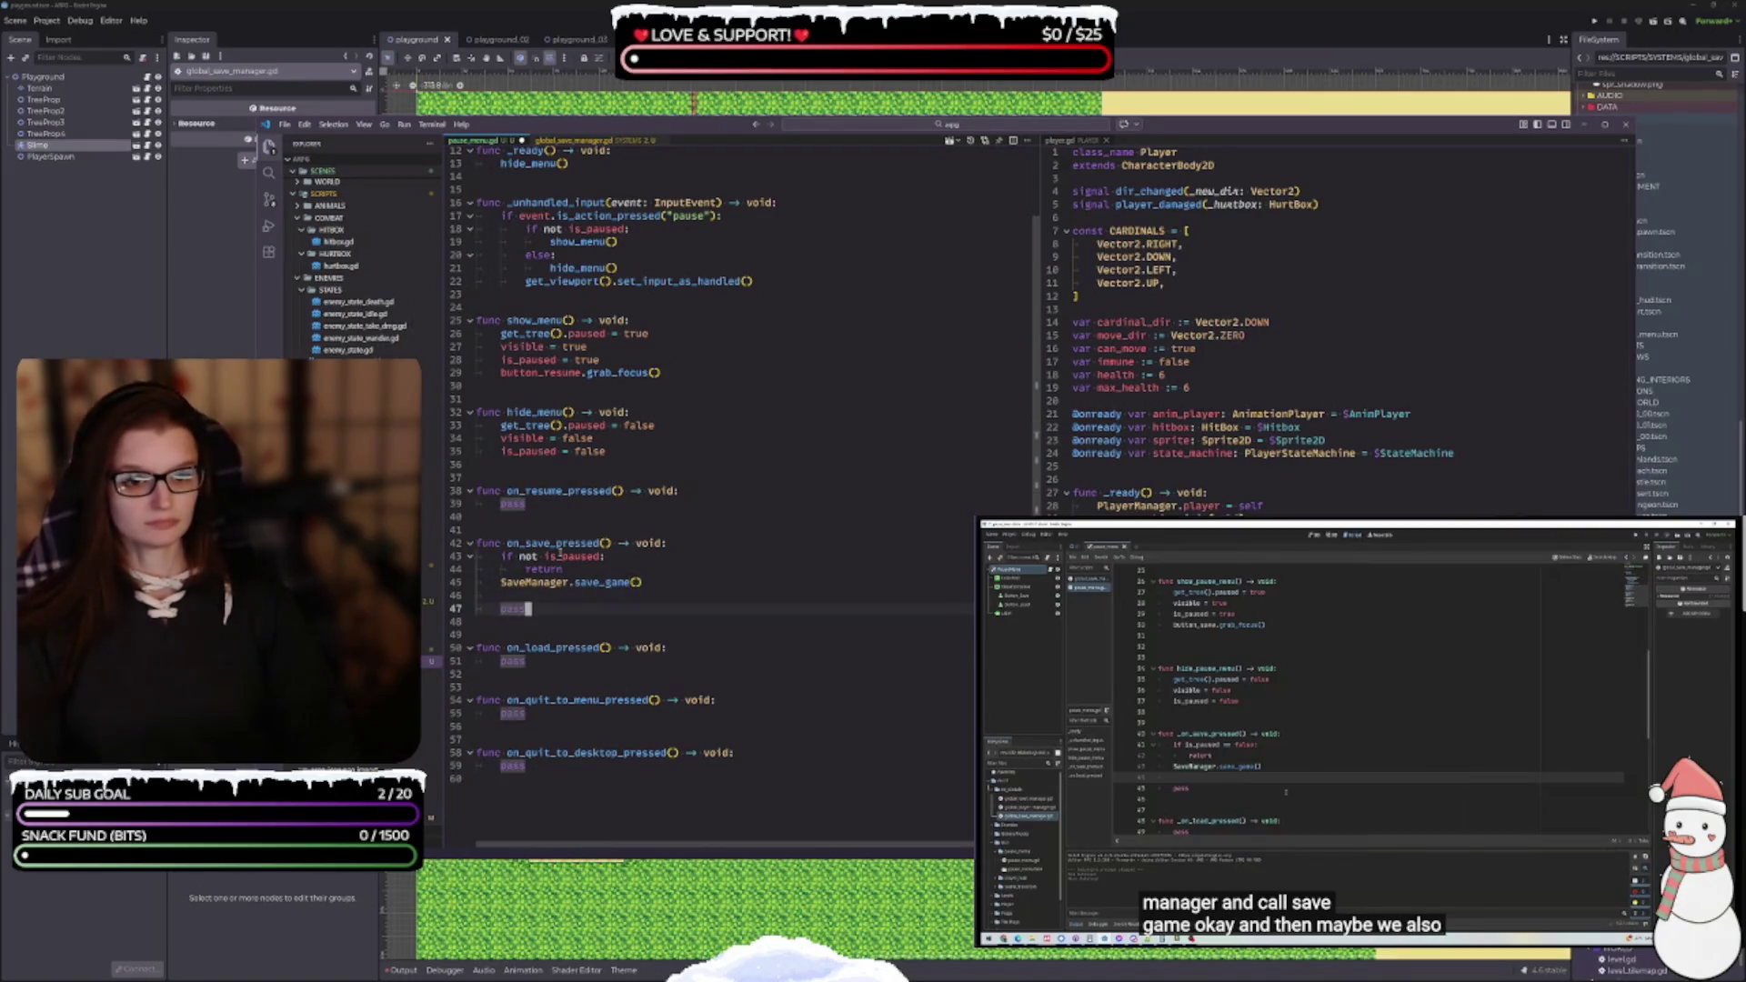
pyautogui.press('Down')
pyautogui.press('Down')
pyautogui.press('Down')
pyautogui.press('BackSpace')
pyautogui.press('BackSpace')
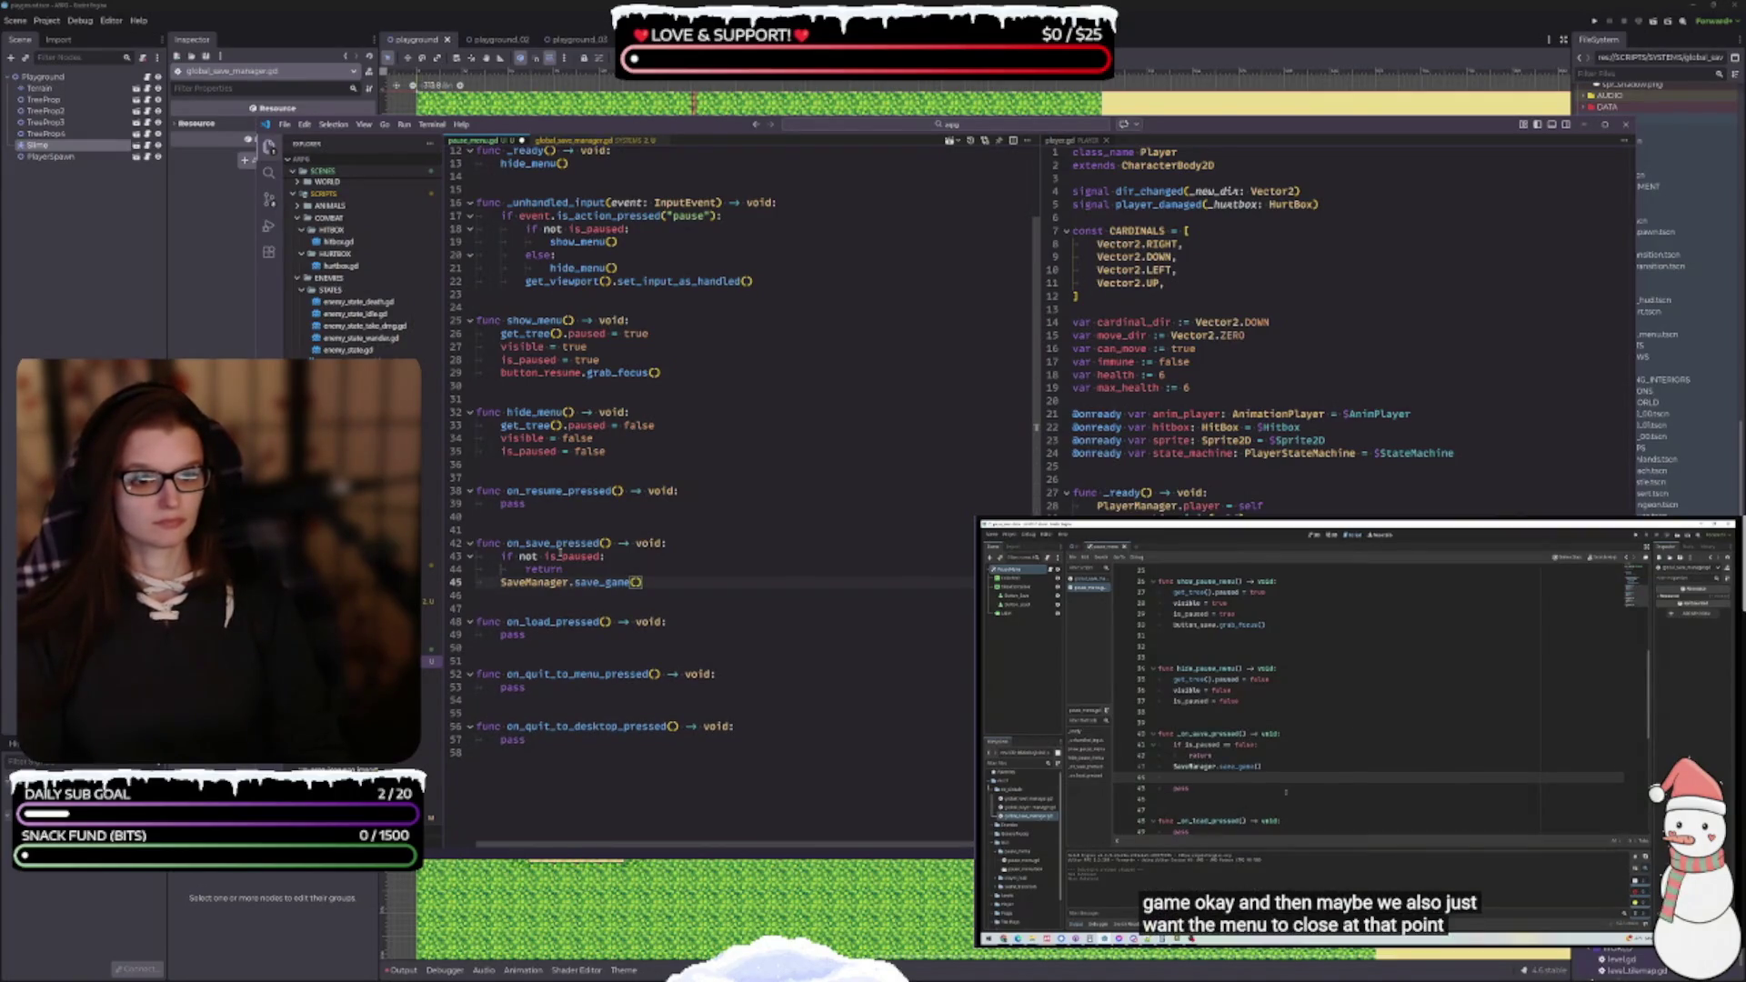
pyautogui.press('Return')
pyautogui.write('hide')
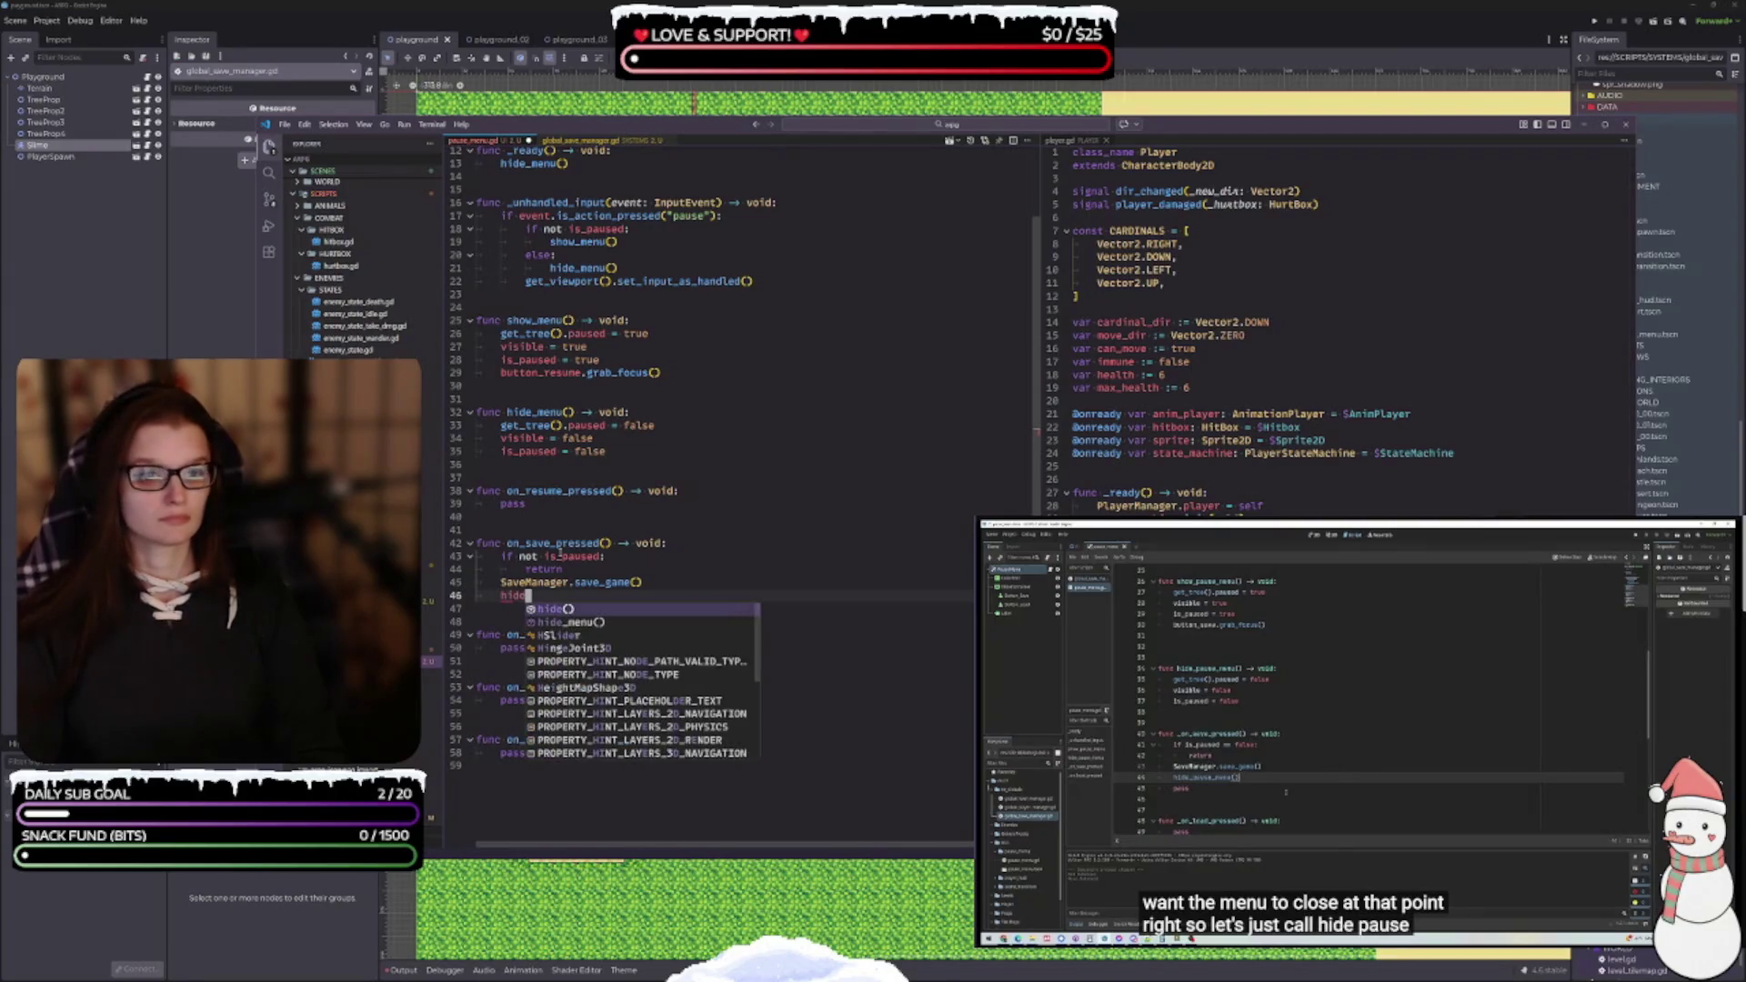
pyautogui.press('Down')
pyautogui.press('Return')
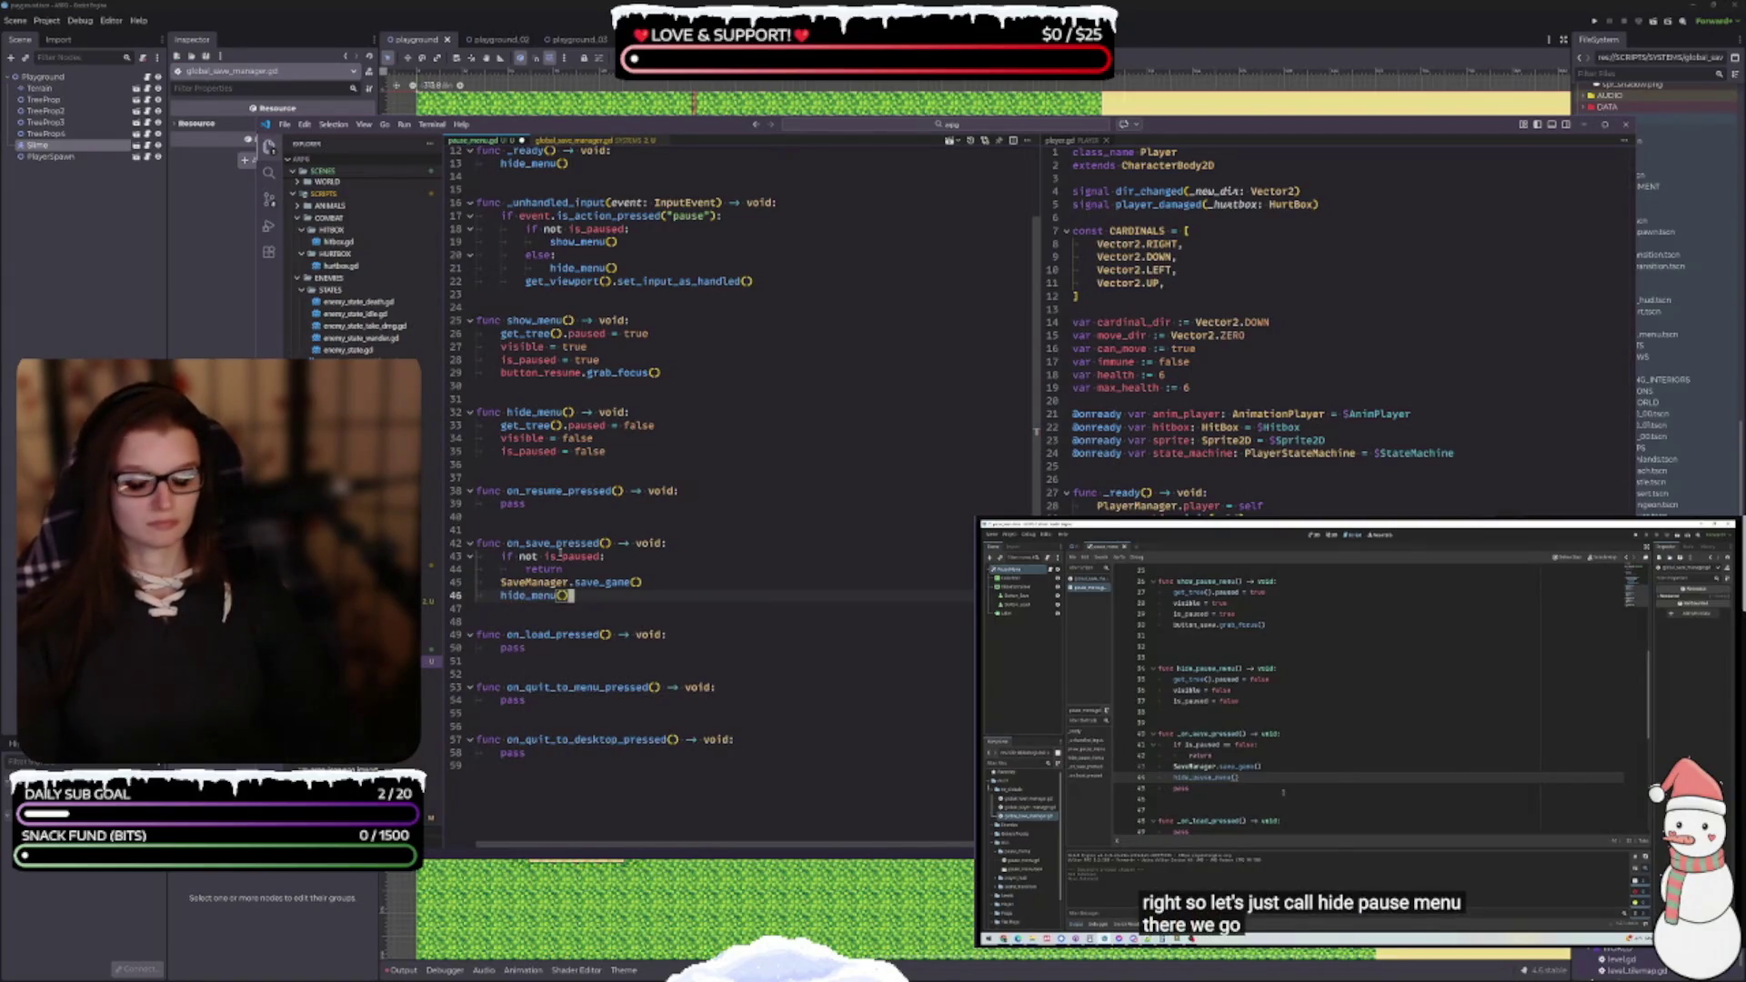
pyautogui.scroll(-2, 559, 555)
pyautogui.click(553, 577)
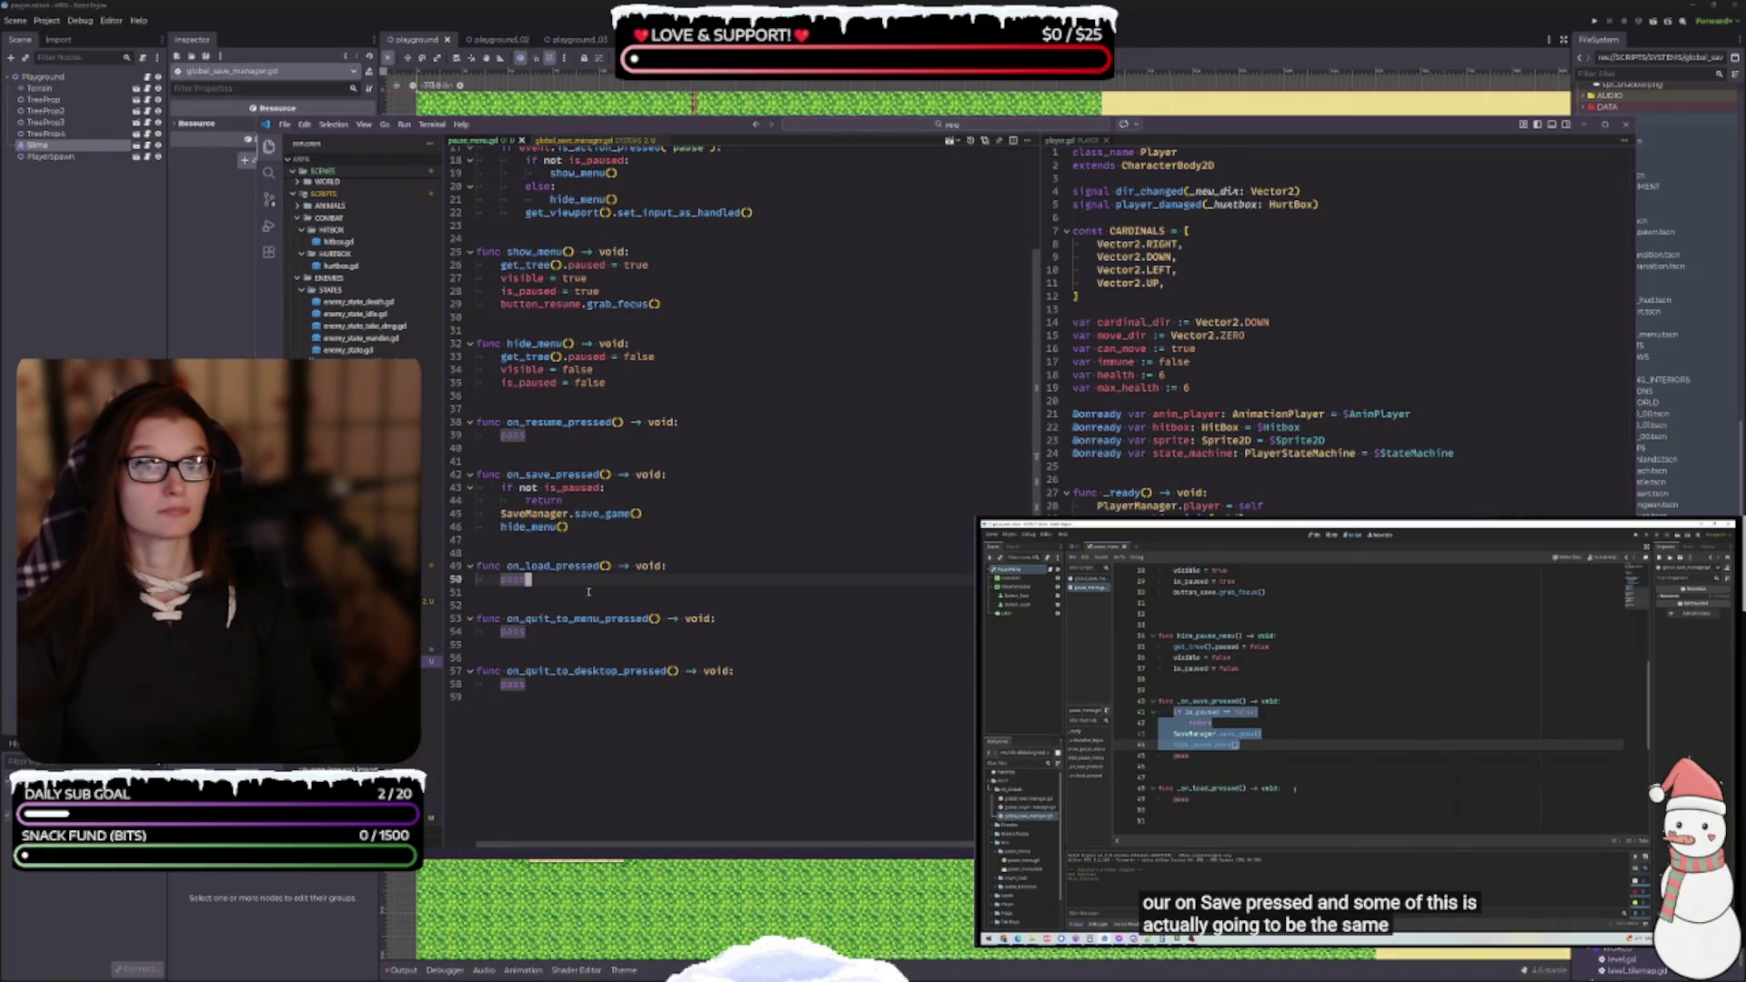
pyautogui.press('BackSpace')
pyautogui.press('BackSpace')
pyautogui.press('BackSpace')
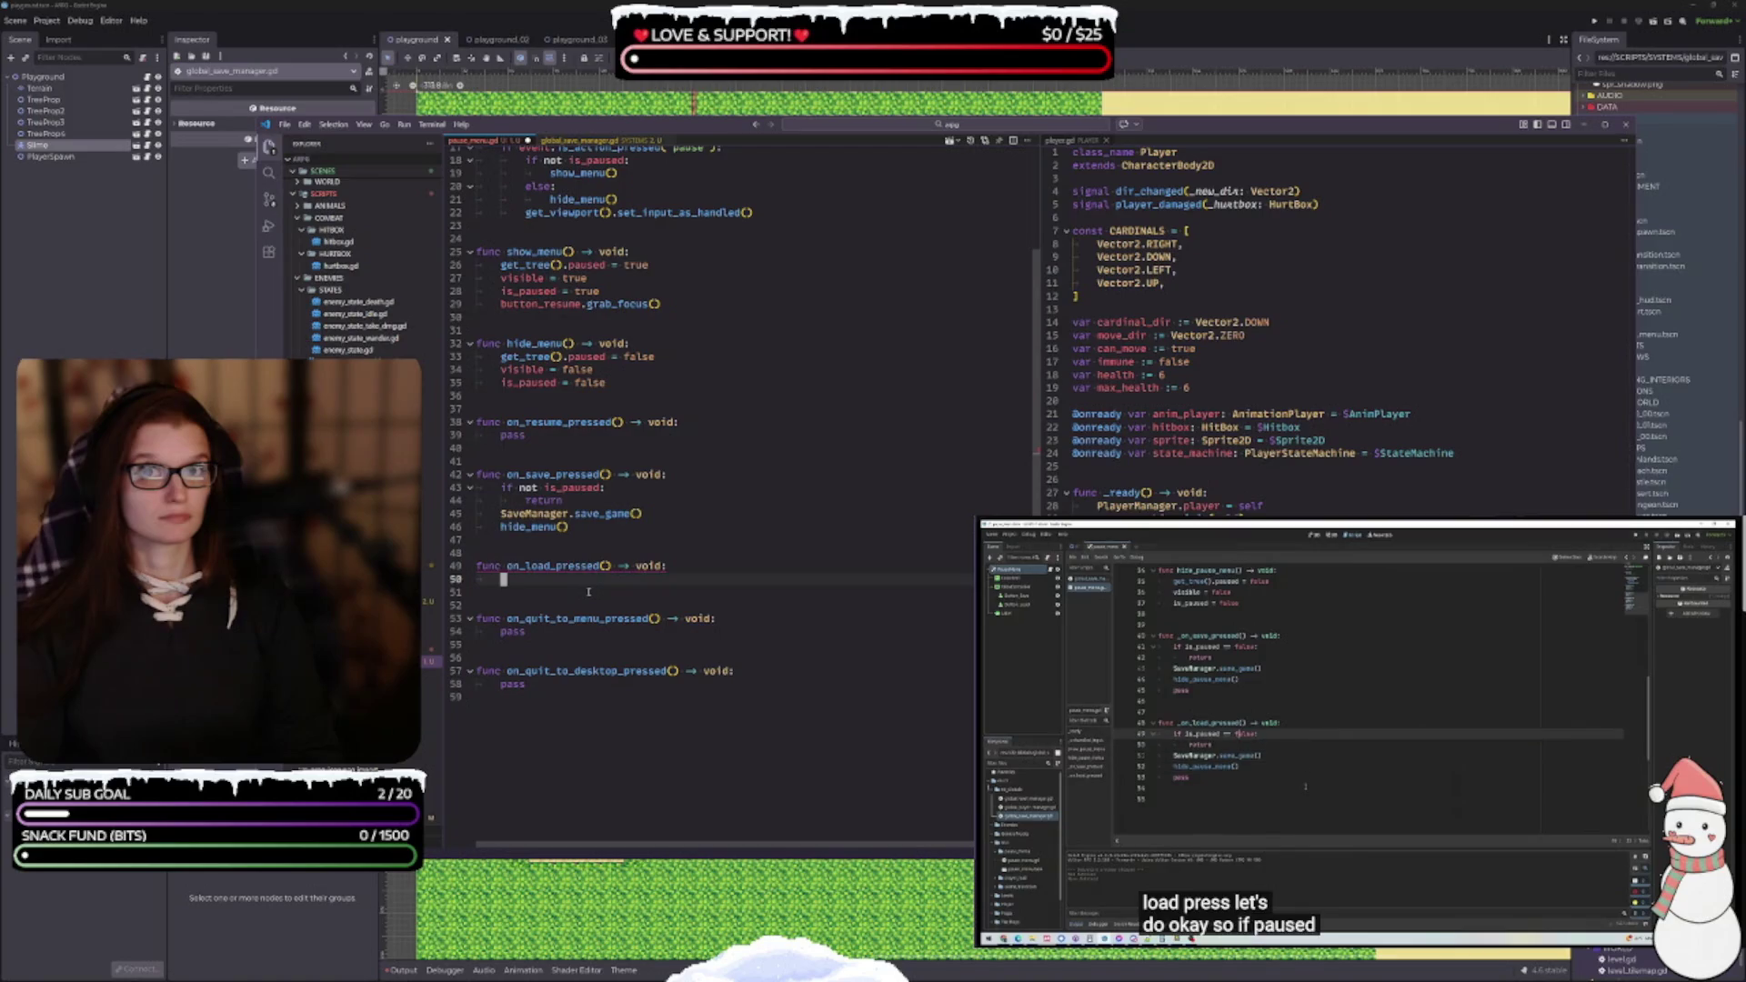
# - Give on_load_pressed an 'if not is_paused: return' guard and a SaveManager.load_game() call
pyautogui.write('if not is')
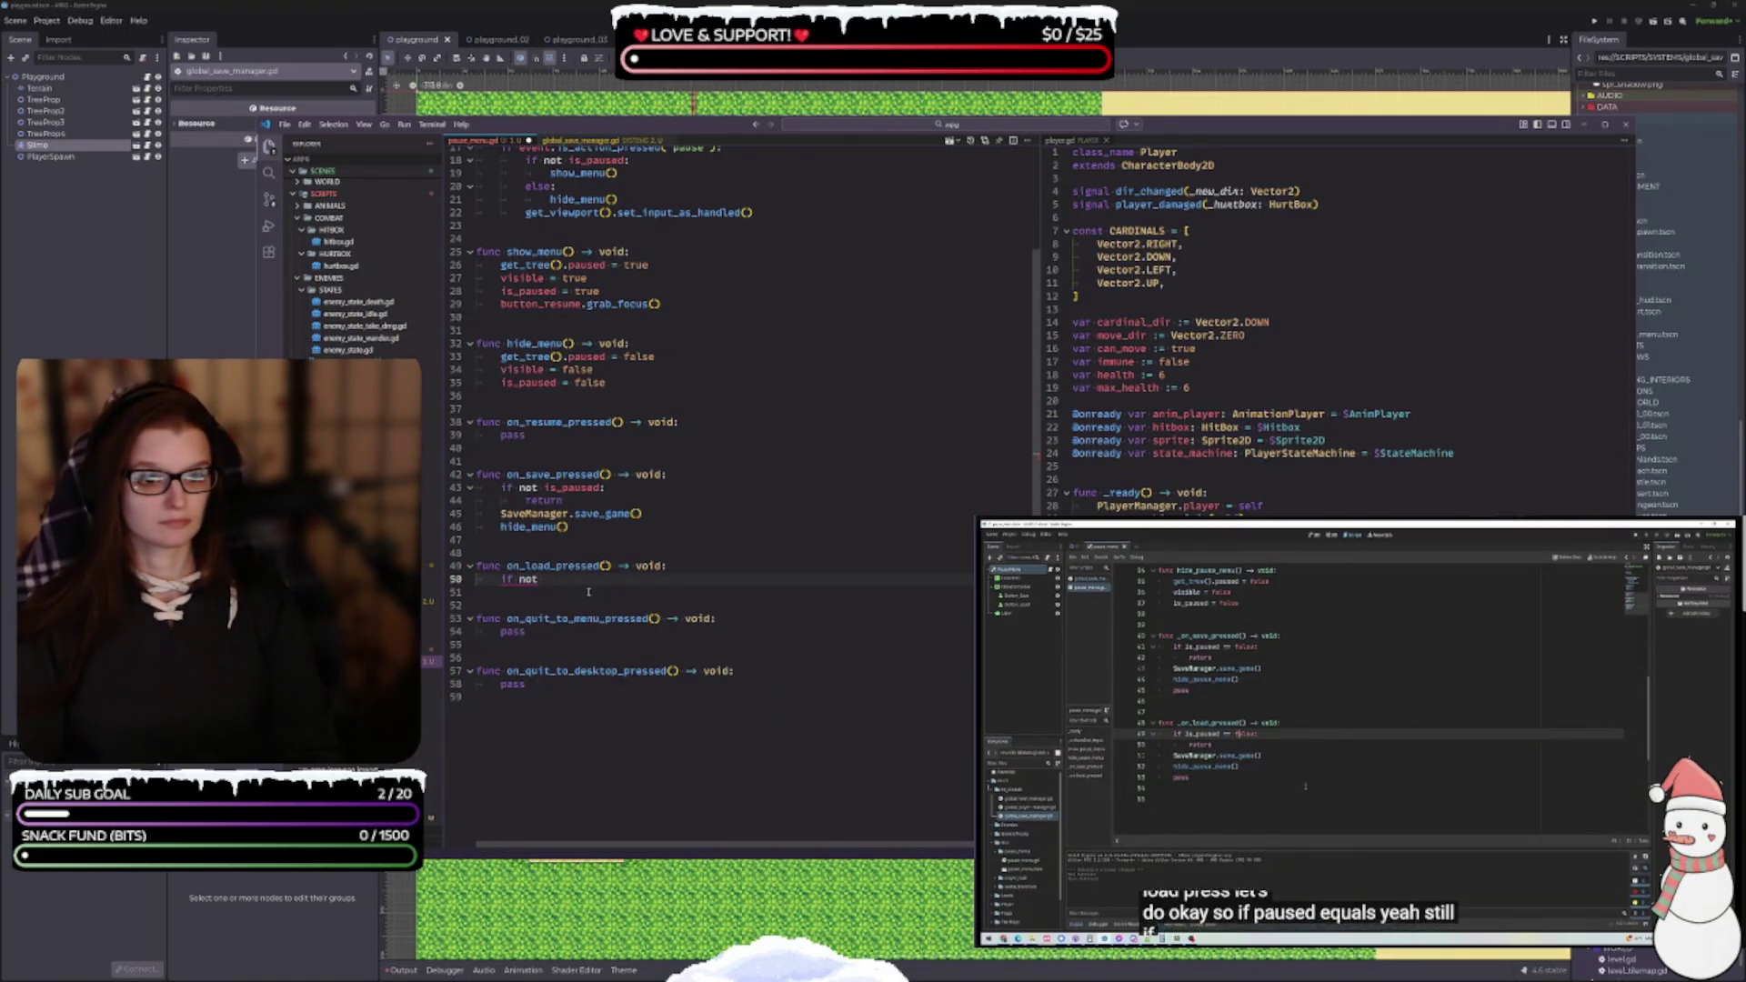
pyautogui.write('_pa')
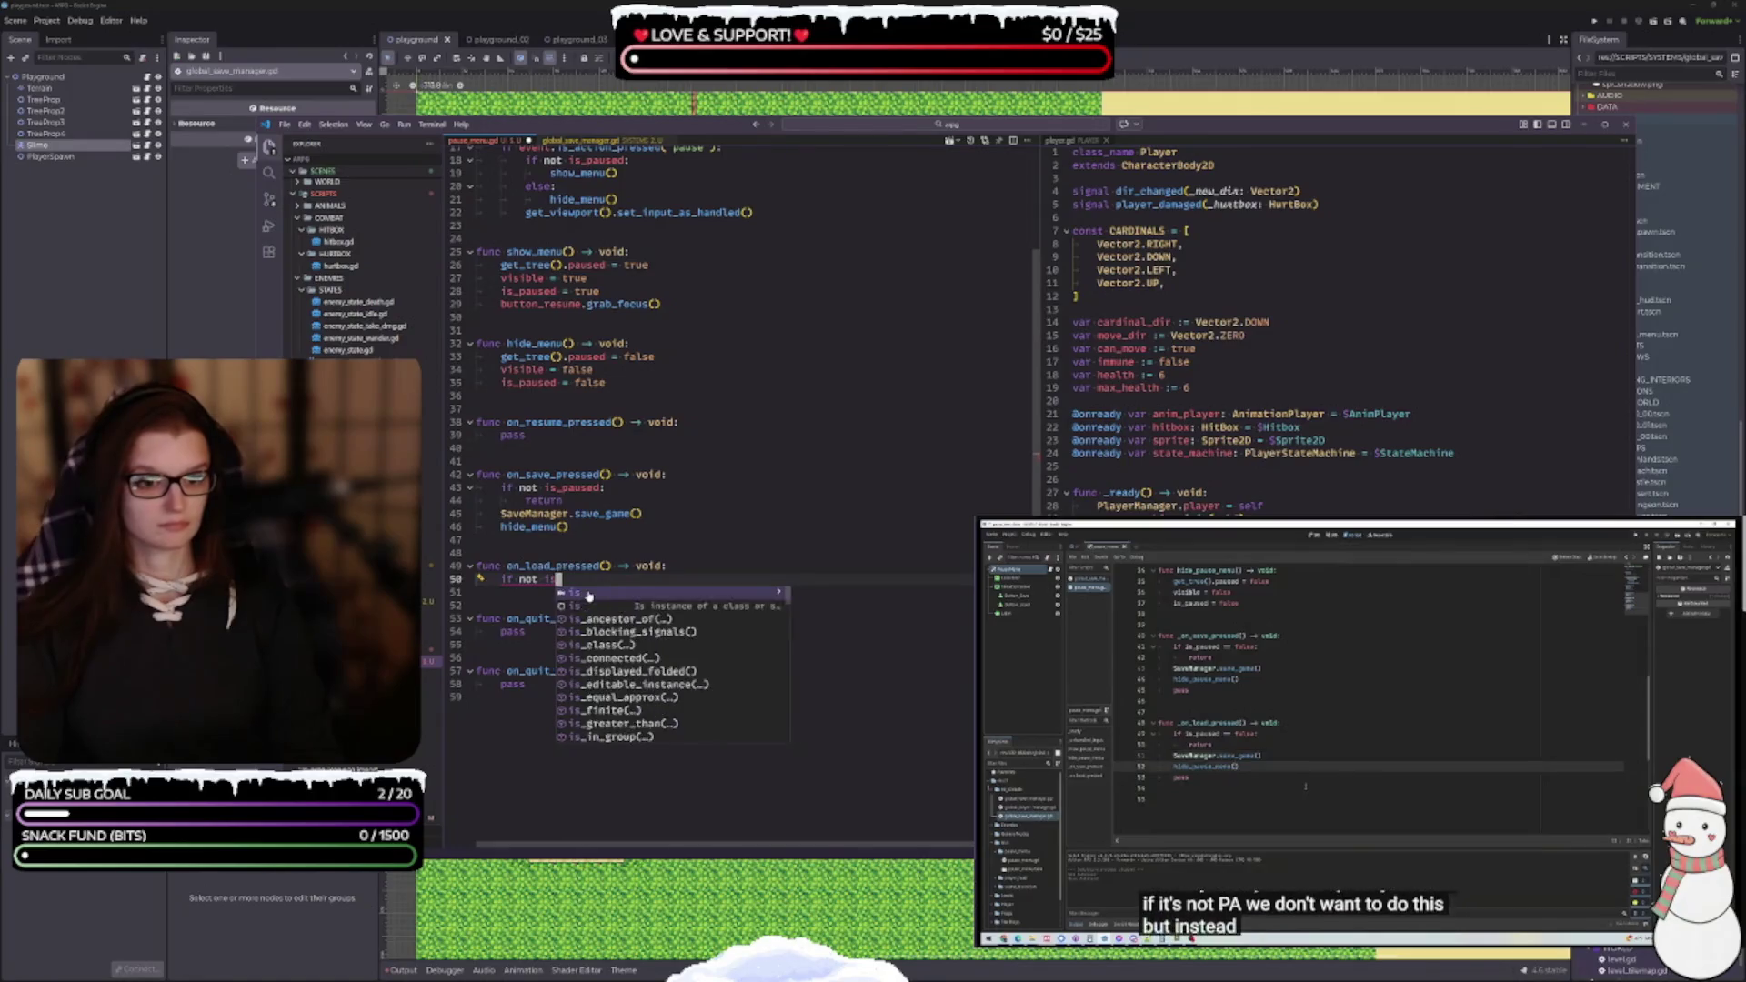
pyautogui.press('Down')
pyautogui.press('Return')
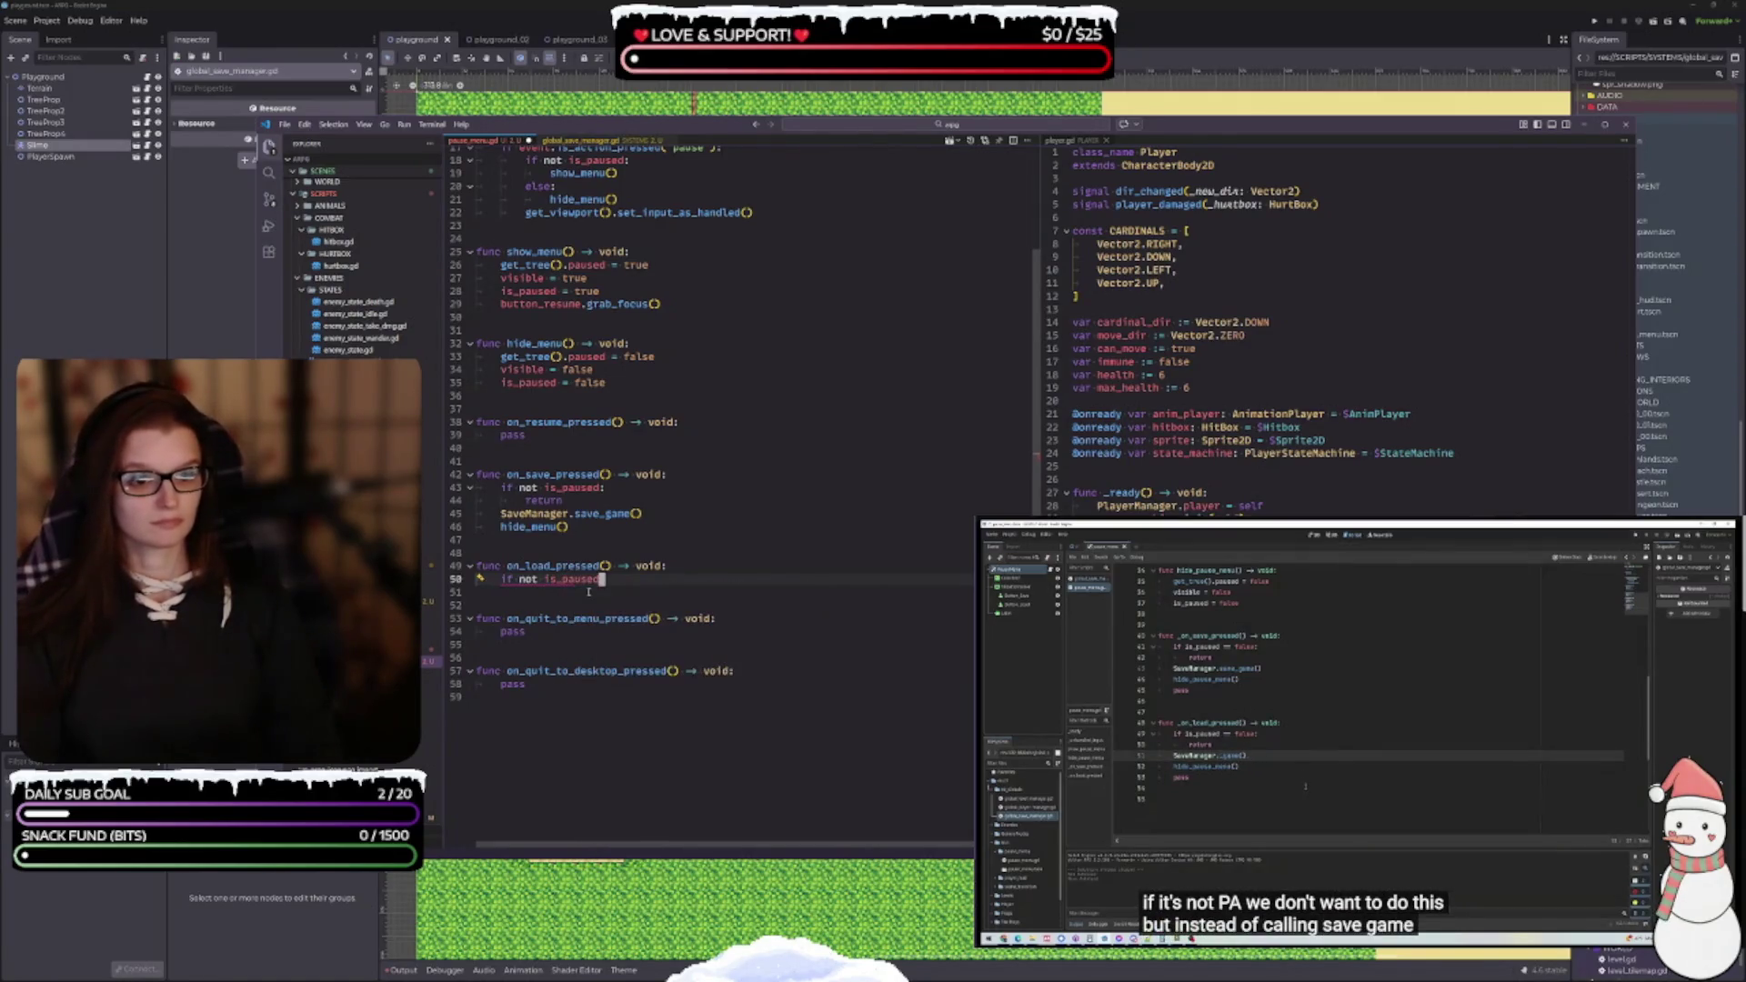
pyautogui.write(':')
pyautogui.press('Return')
pyautogui.write('return')
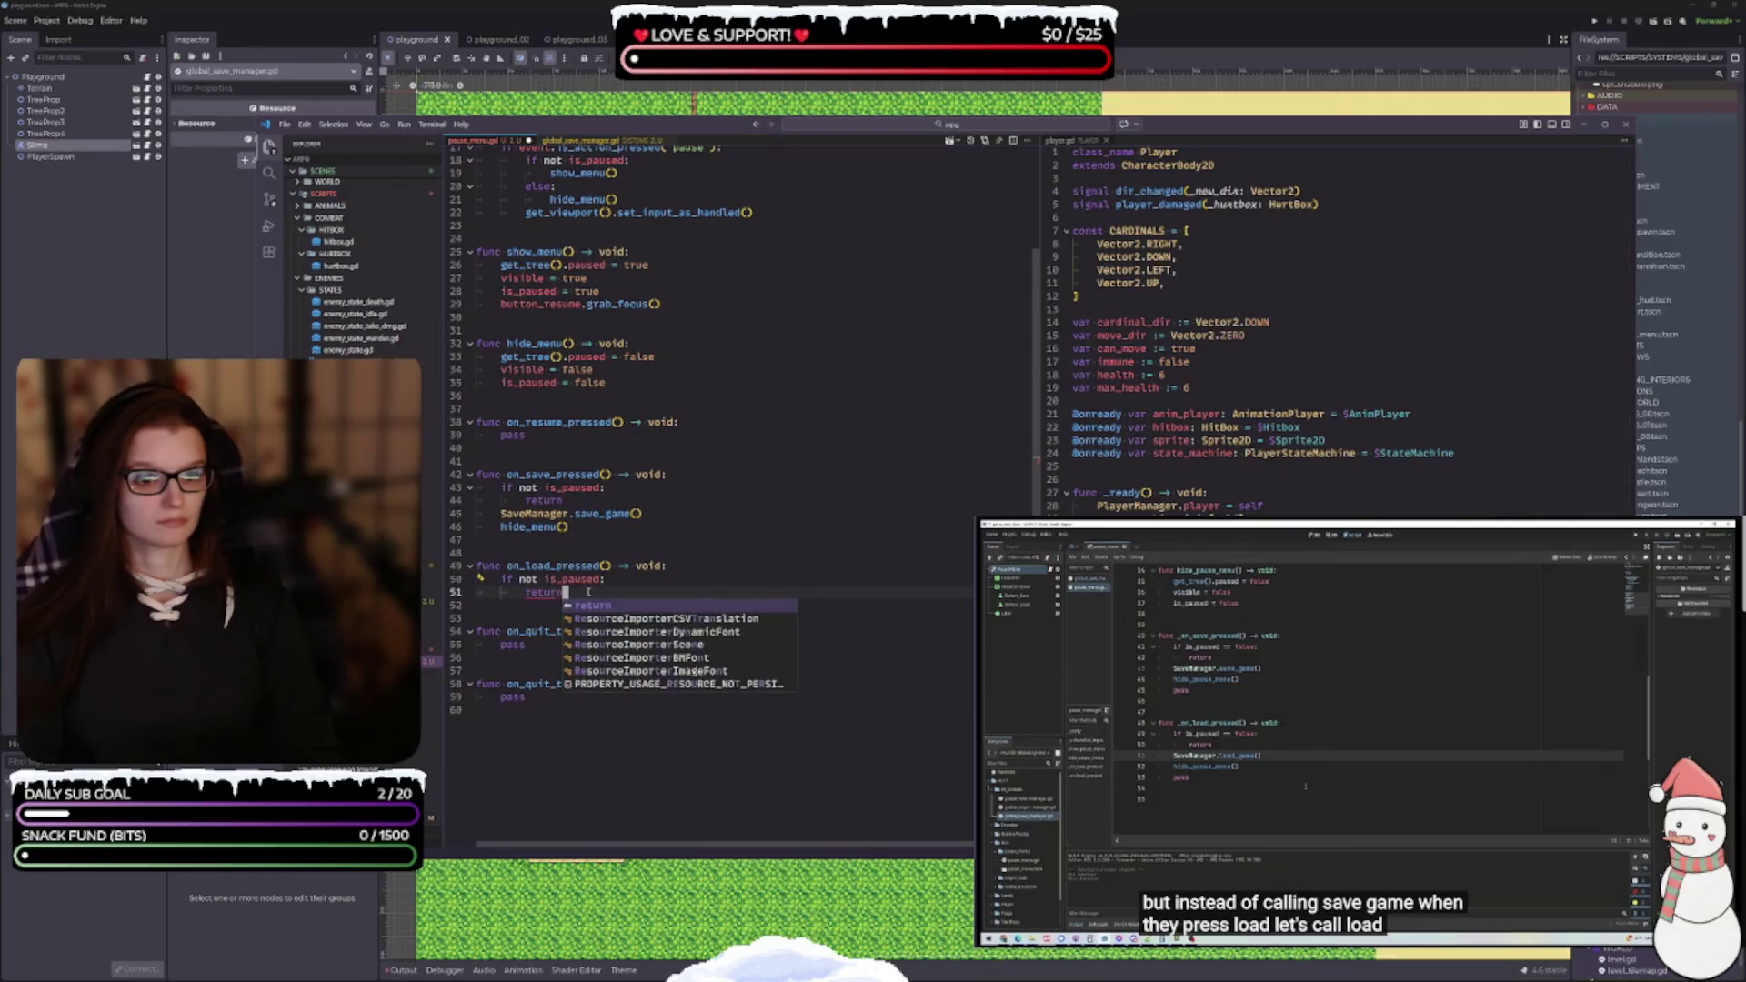
pyautogui.press('Return')
pyautogui.write('SaveManager.')
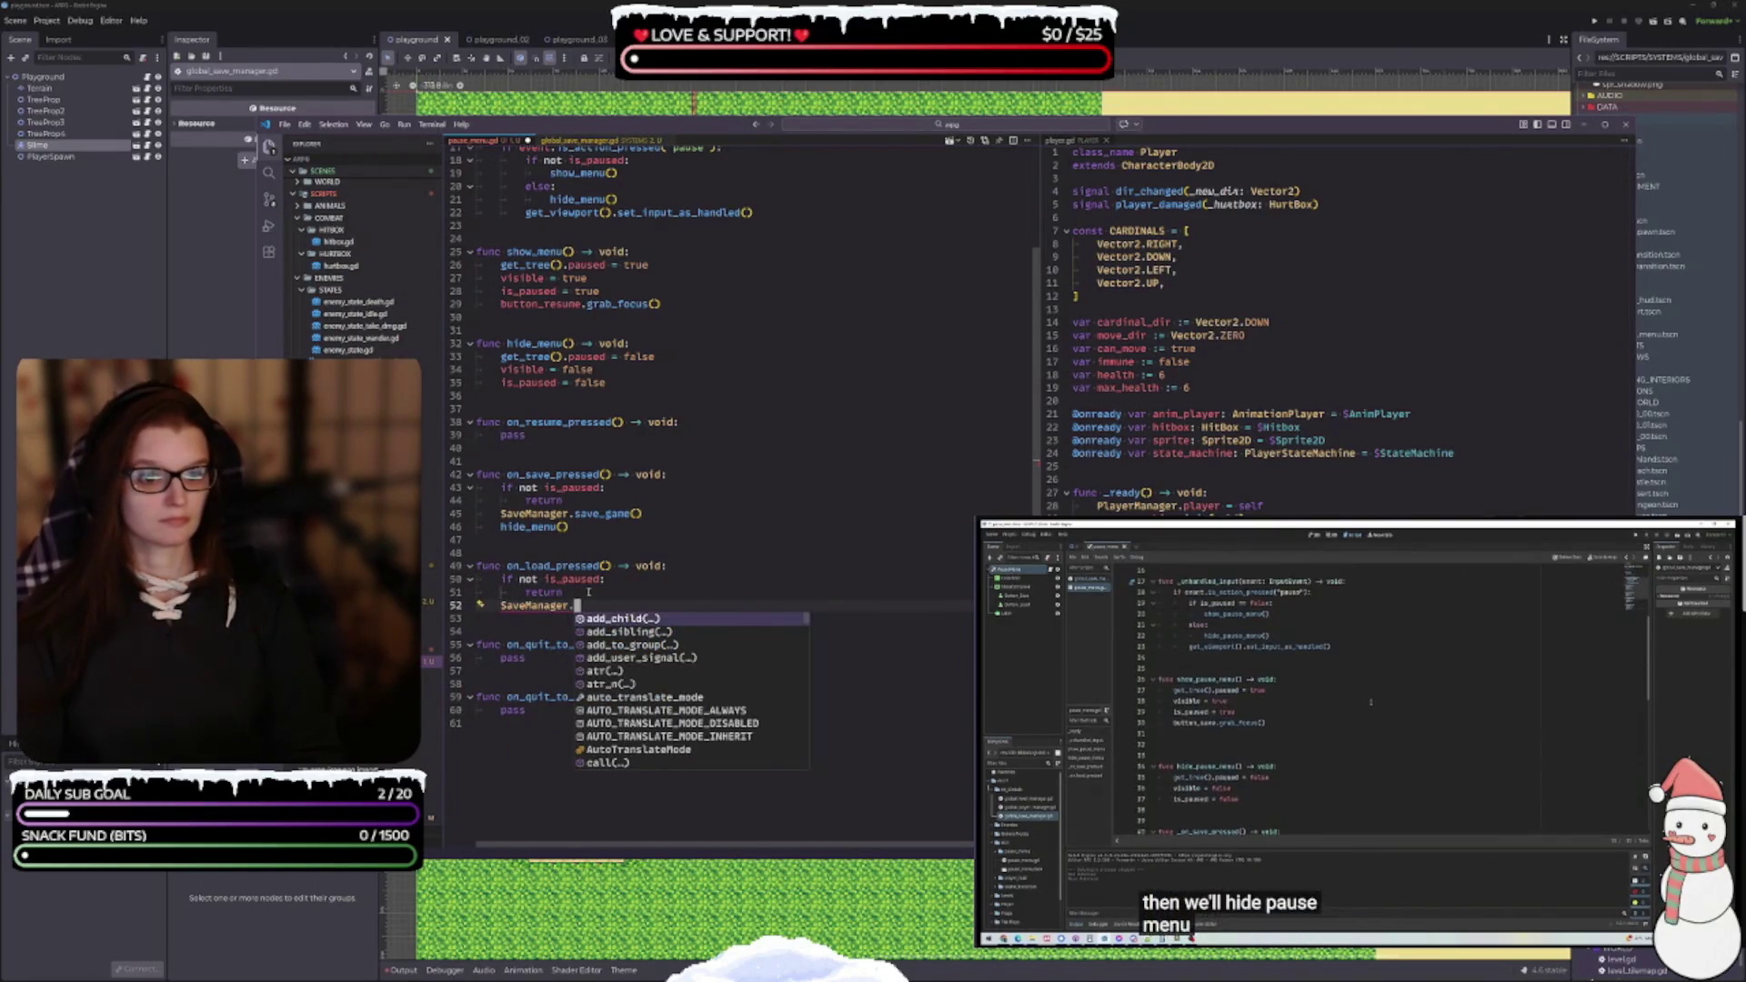
pyautogui.write('load')
pyautogui.press('Return')
pyautogui.press('Return')
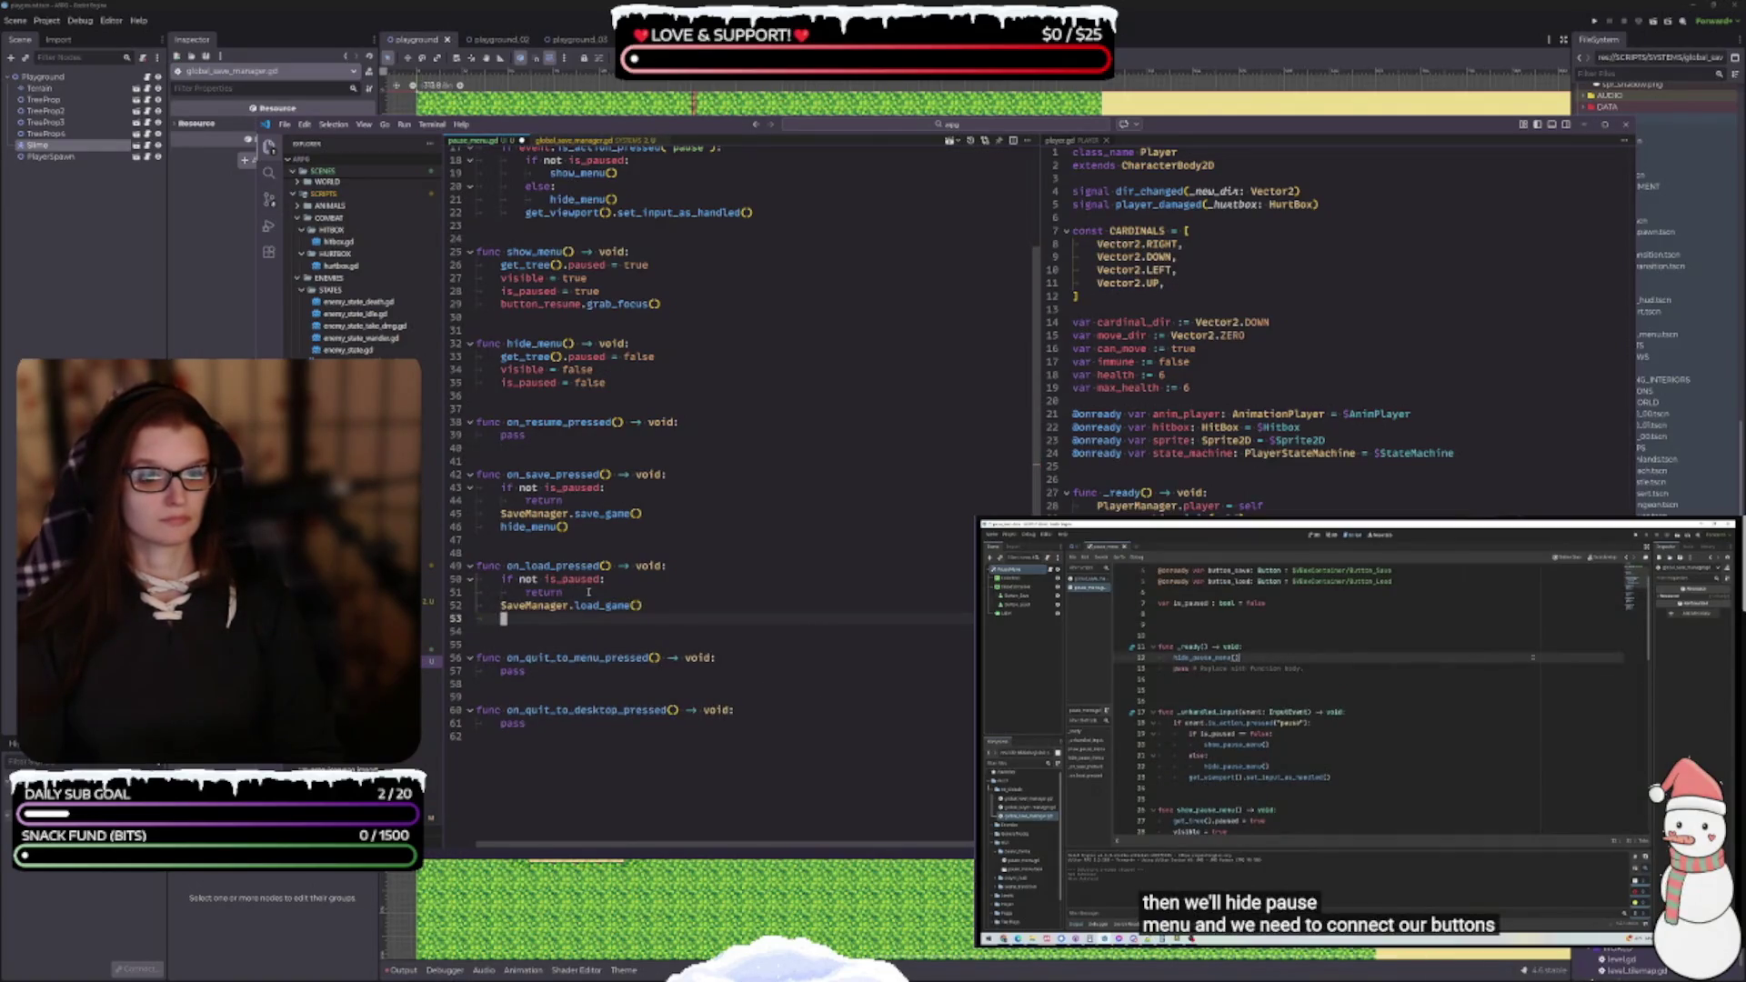